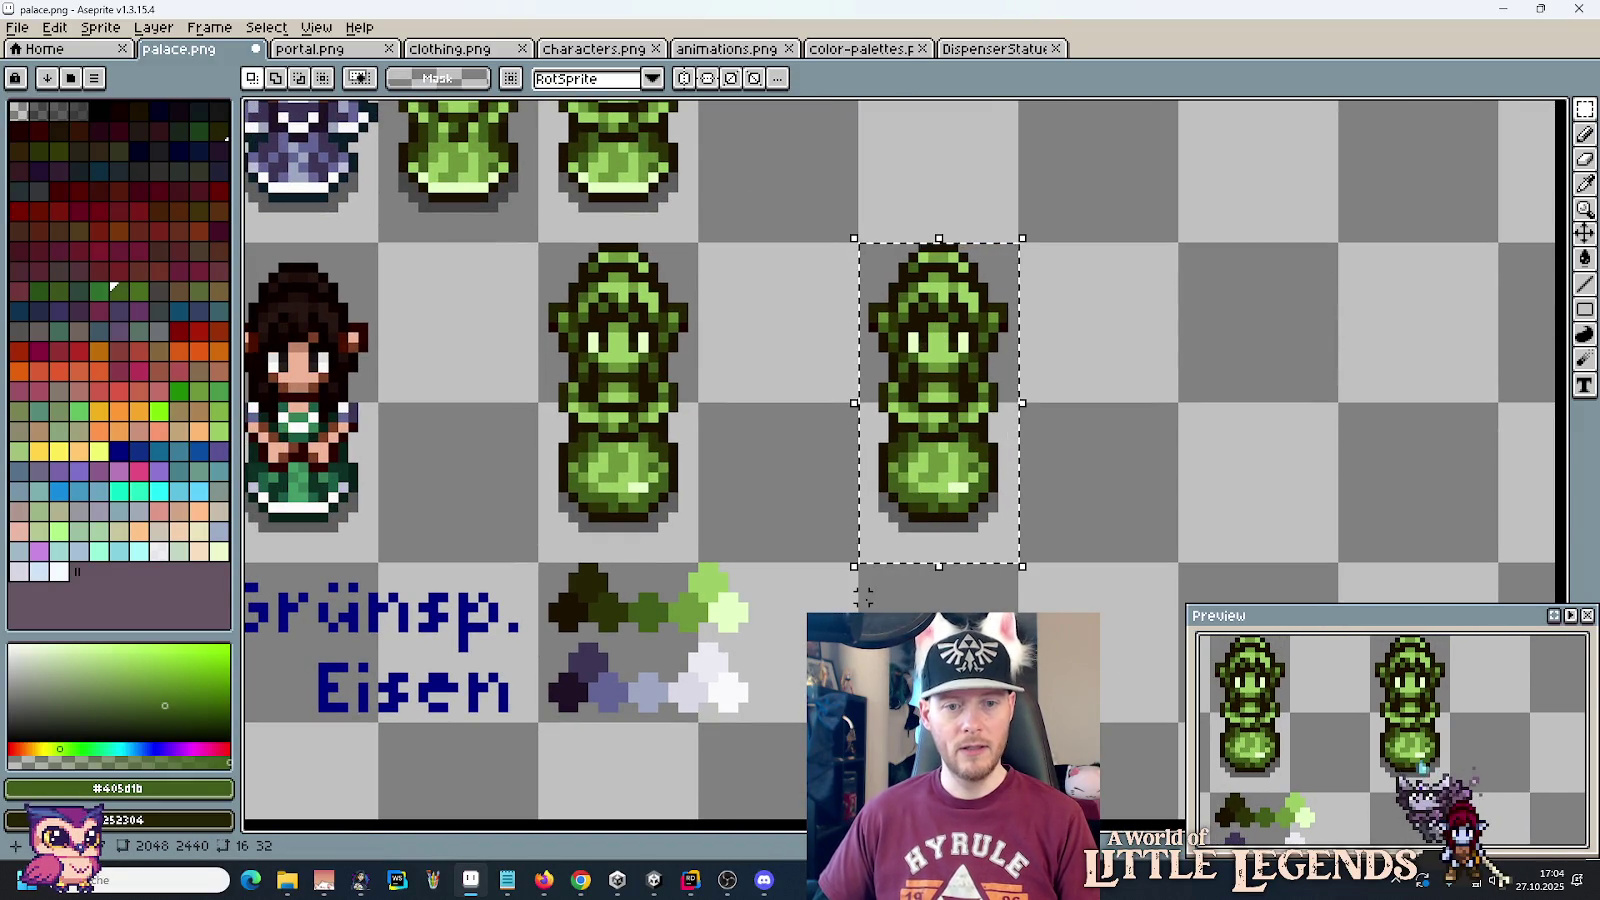
Step: Sample the darkest green swatch, near-black brown and dark olive #2c3206 as foreground/background colours
key(i)
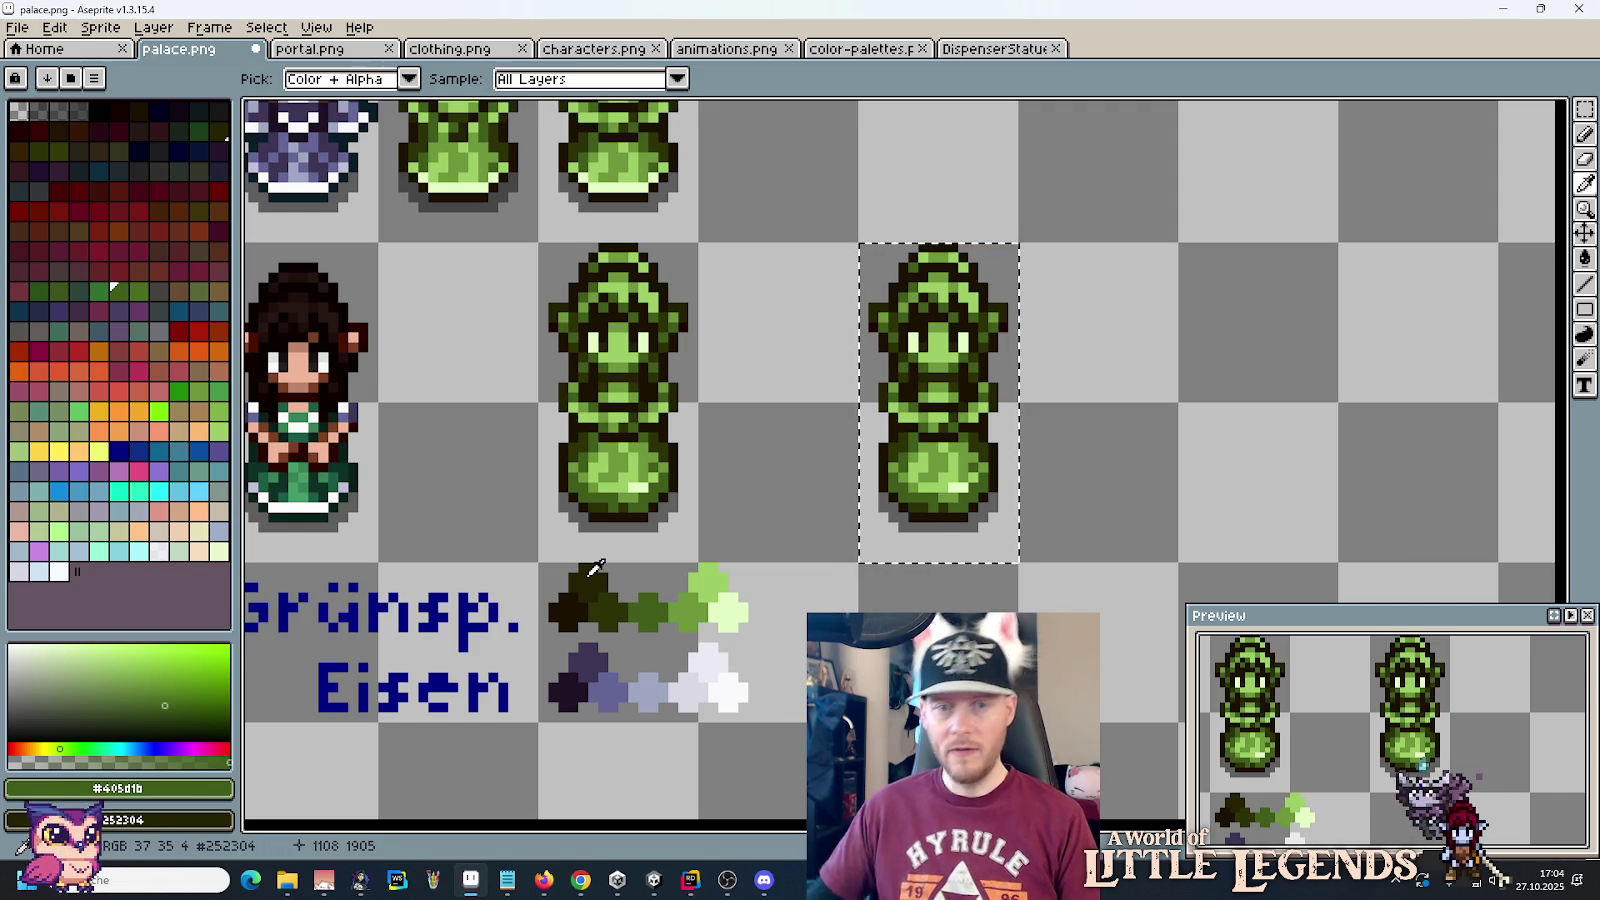
click(590, 574)
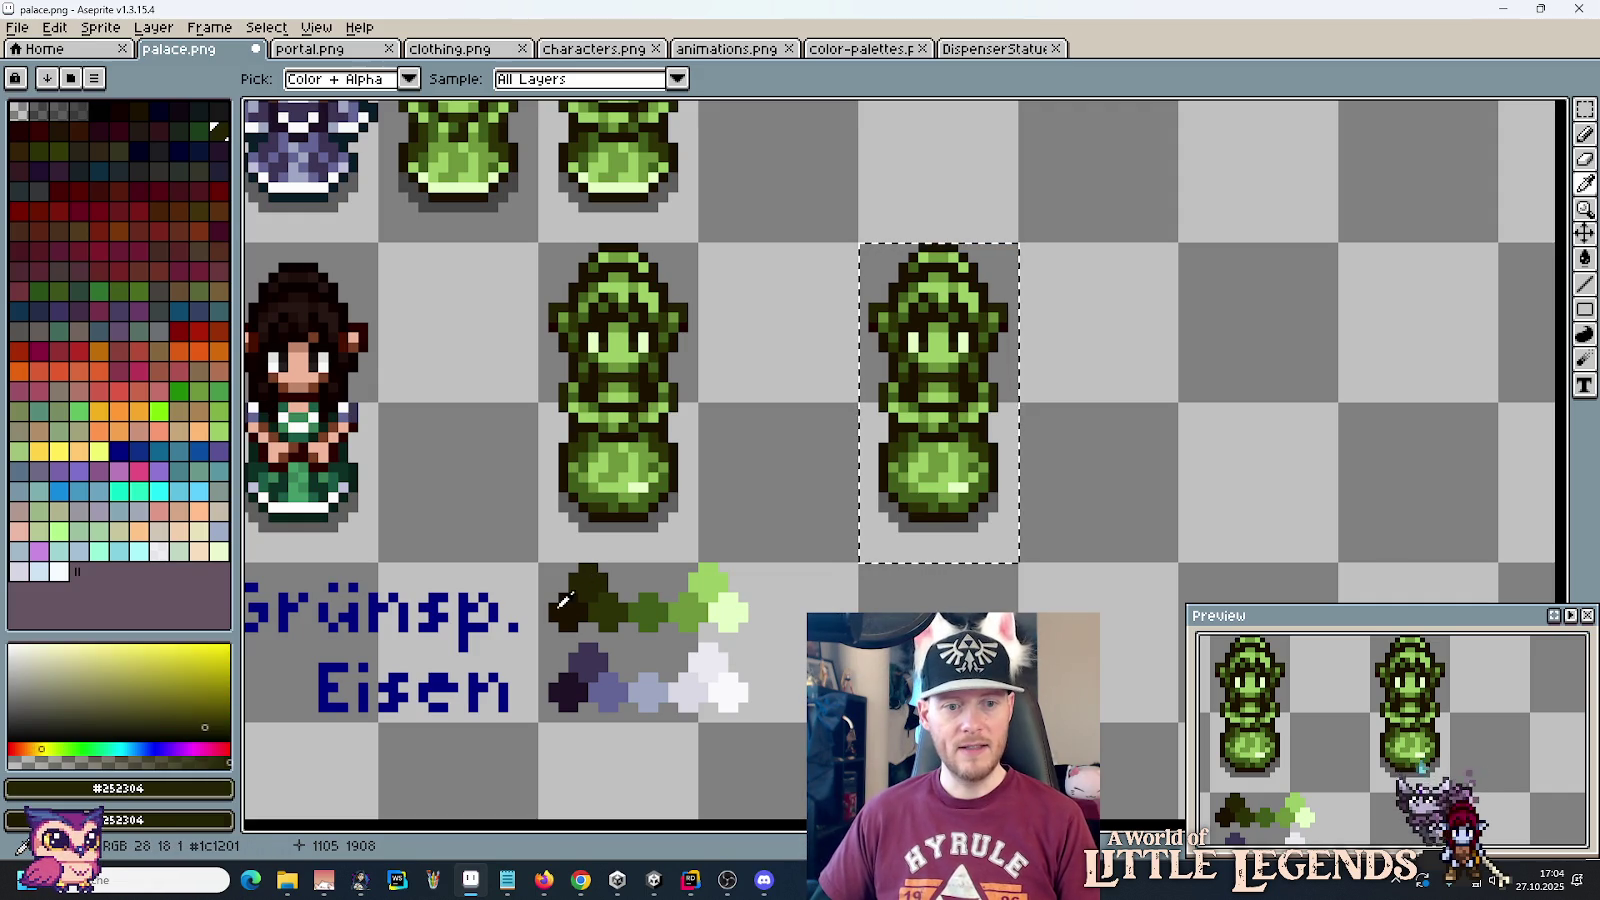
right_click(563, 600)
key(b)
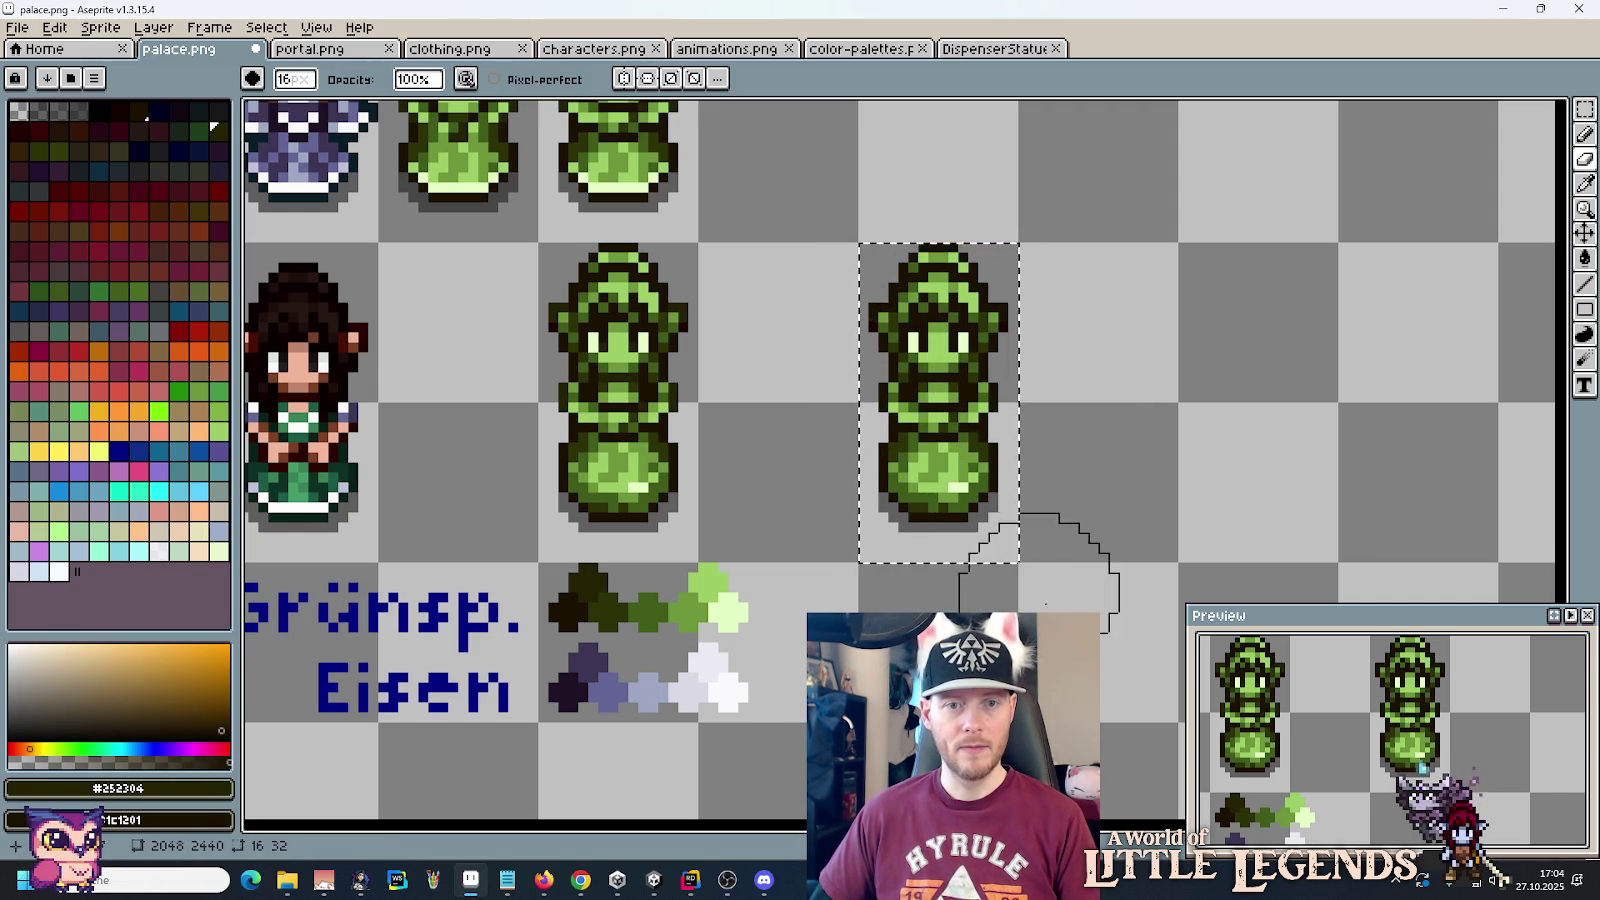
alt+click(610, 608)
alt+right_click(590, 574)
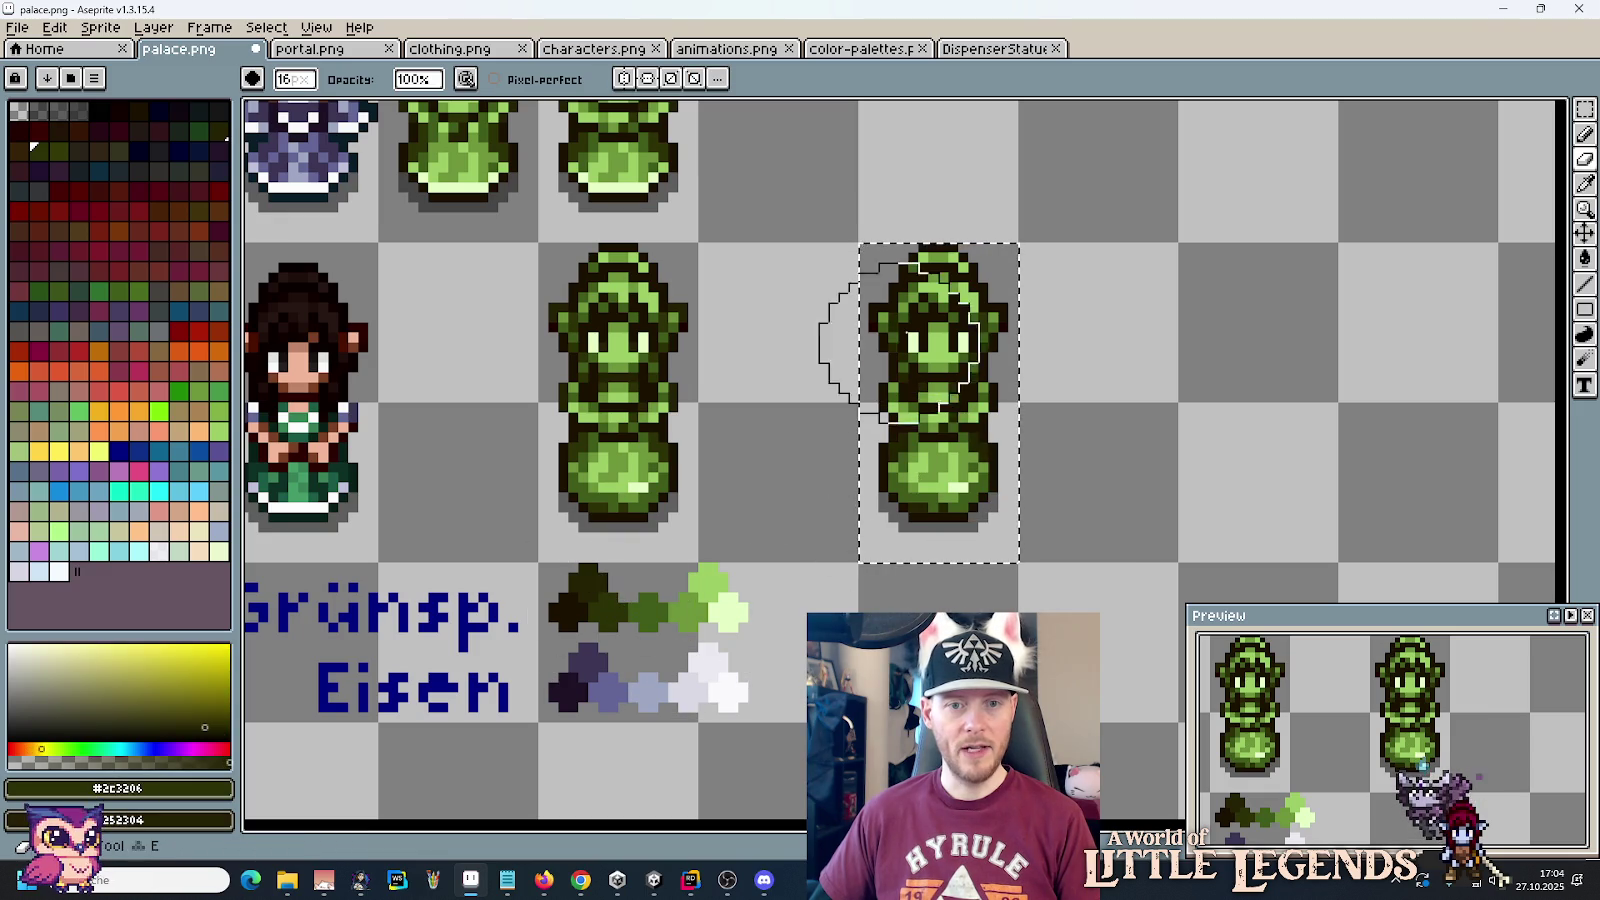
Step: Step up the ramp through #405d1b, #6d963b and #9bcc64 to pale mint #c4ffc4 as foreground
alt+click(655, 610)
alt+right_click(610, 608)
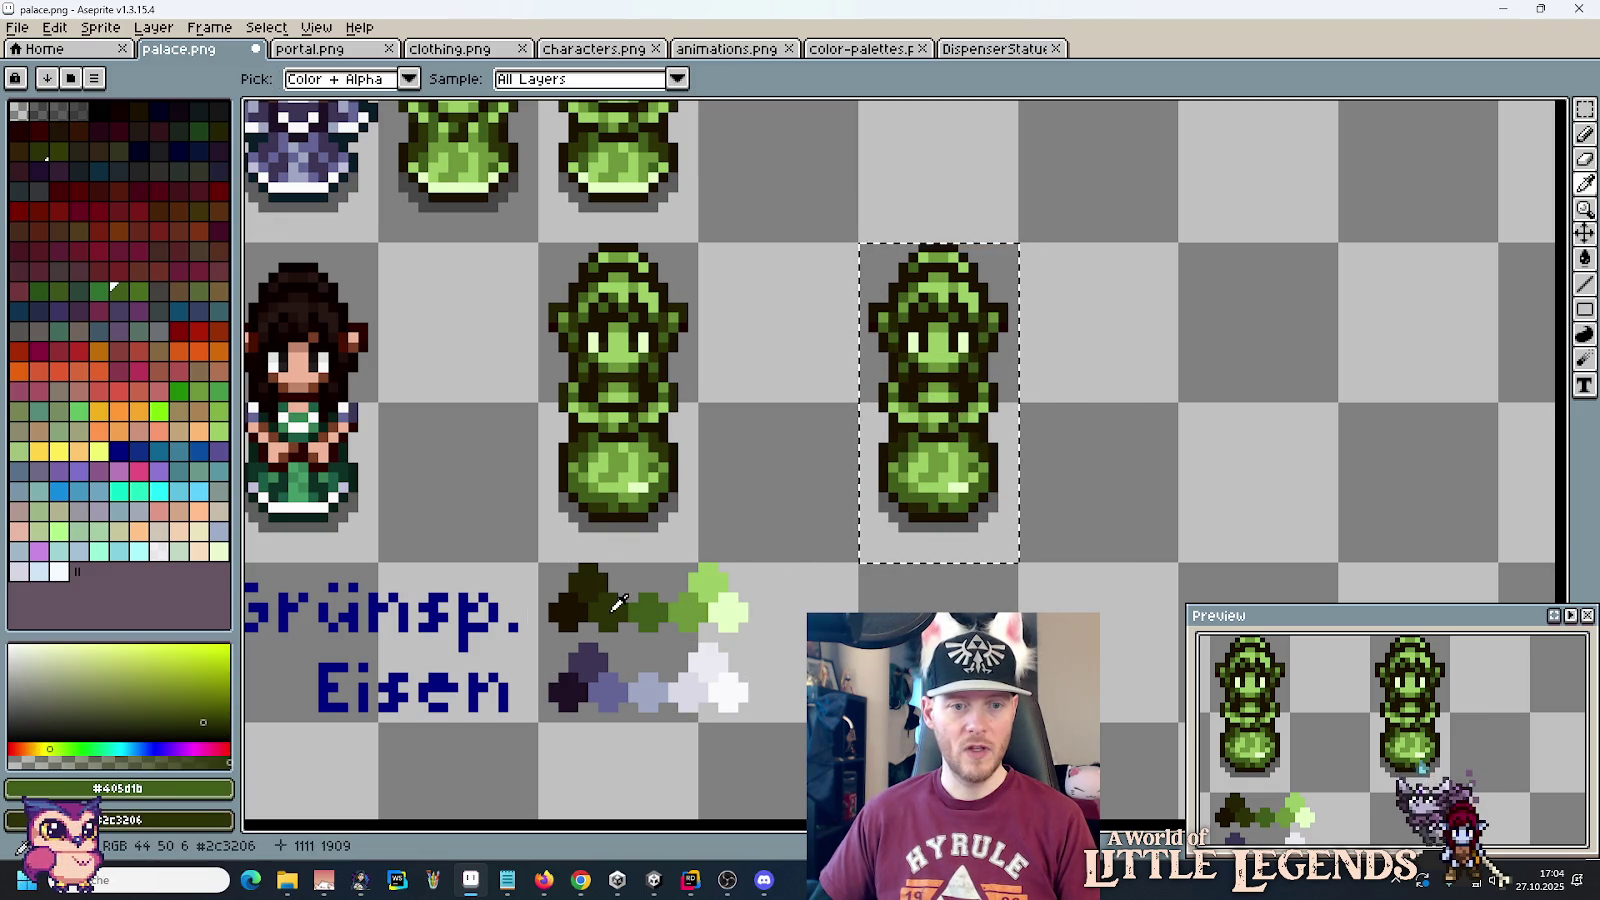
alt+click(692, 606)
alt+right_click(652, 610)
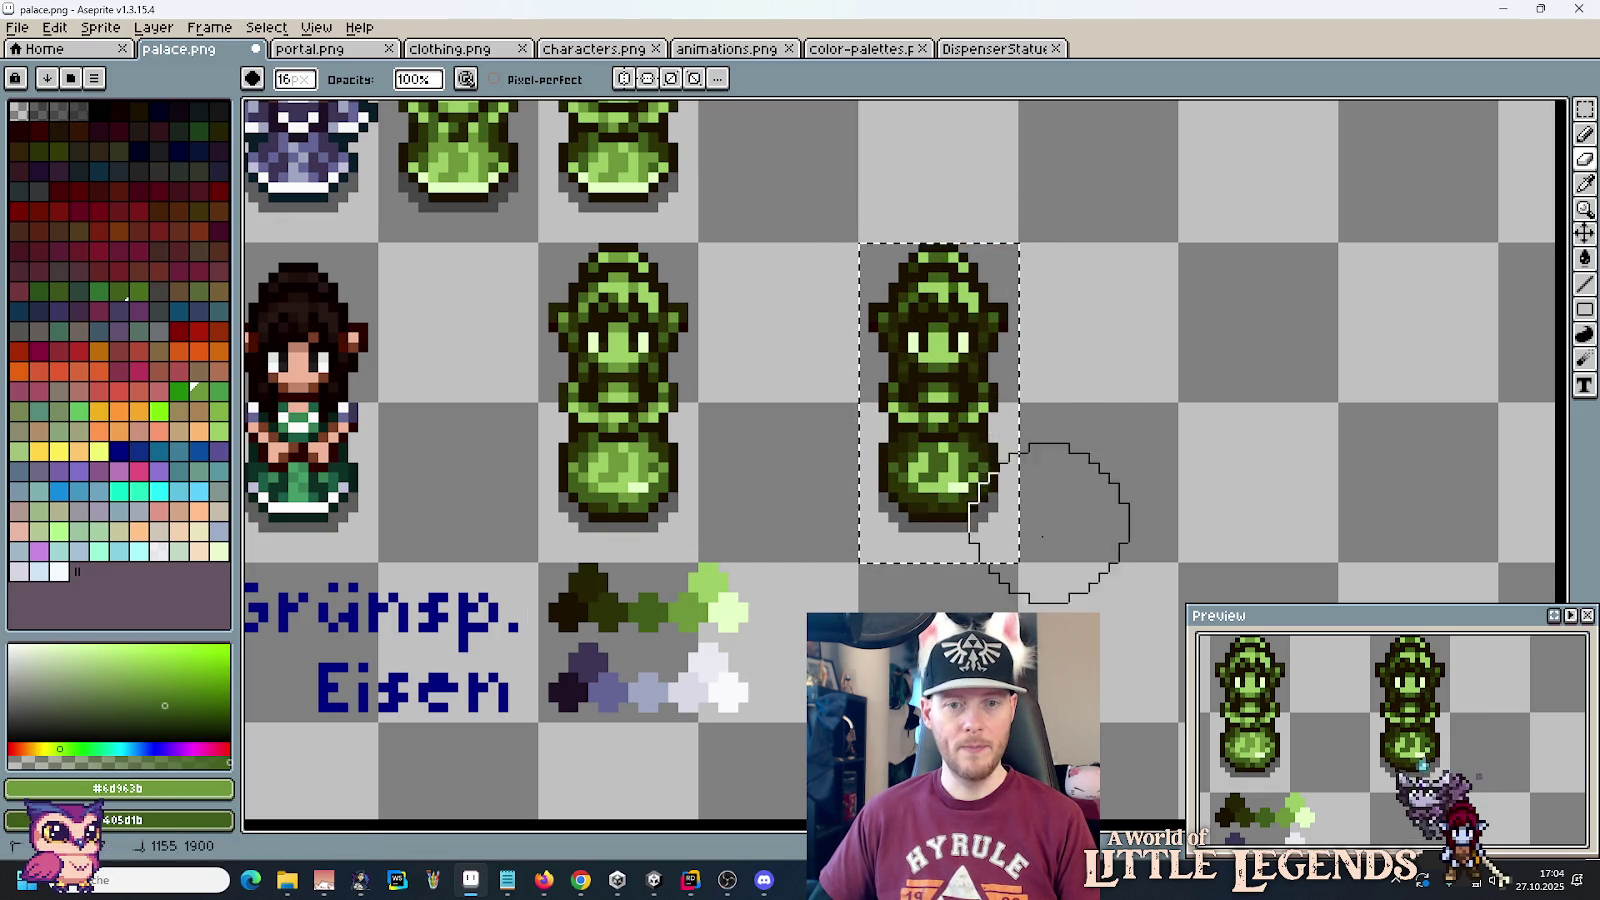
alt+click(730, 585)
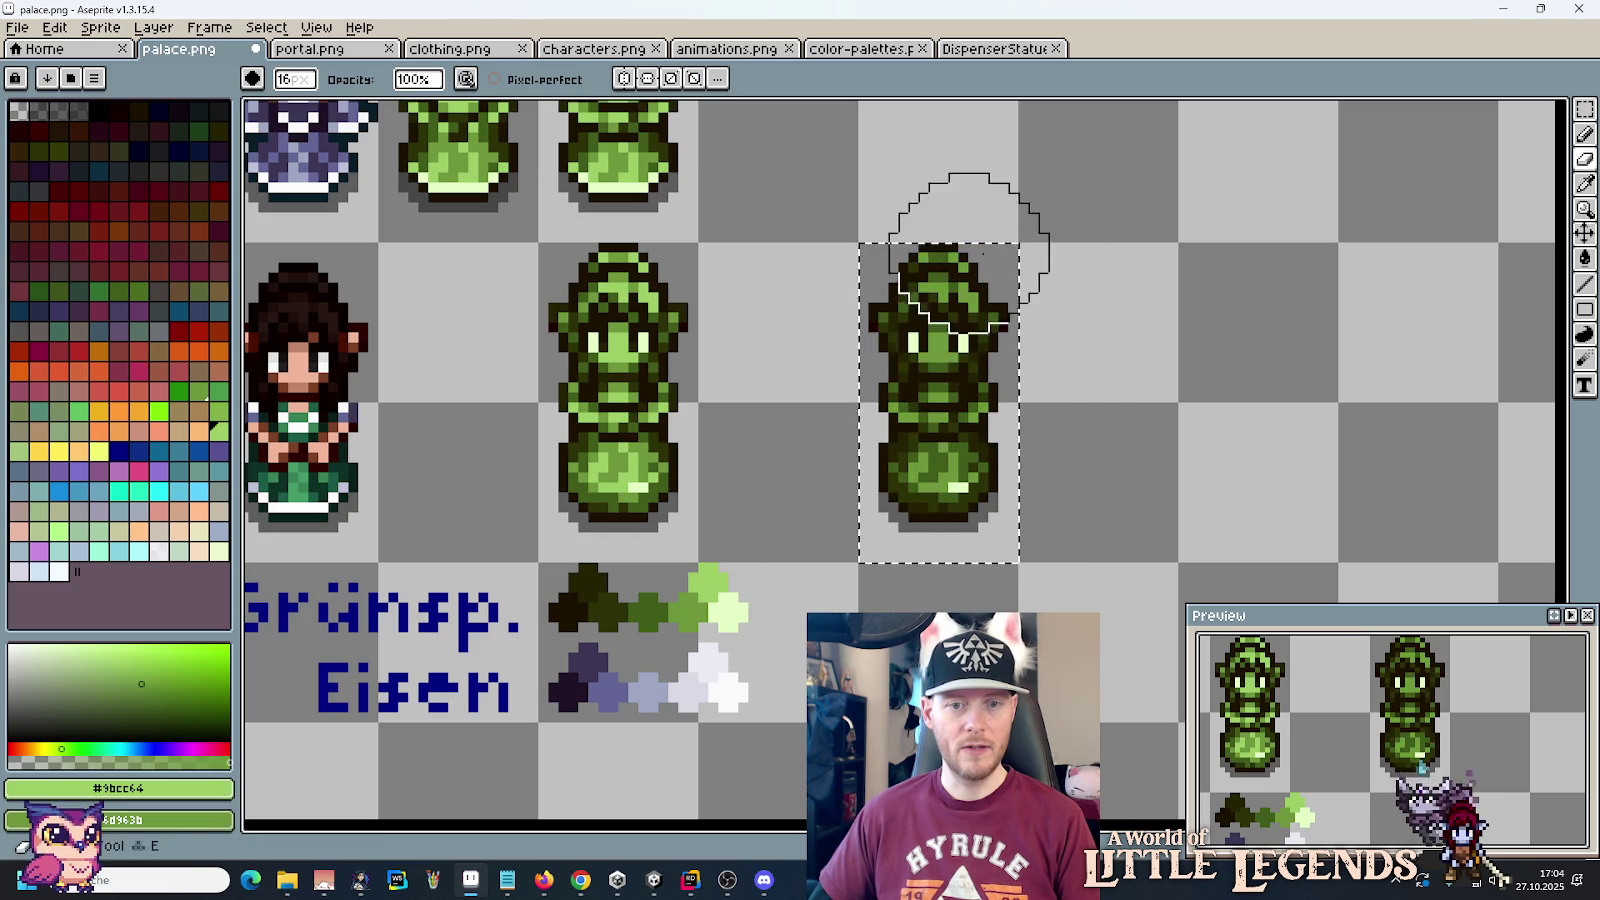
alt+click(728, 608)
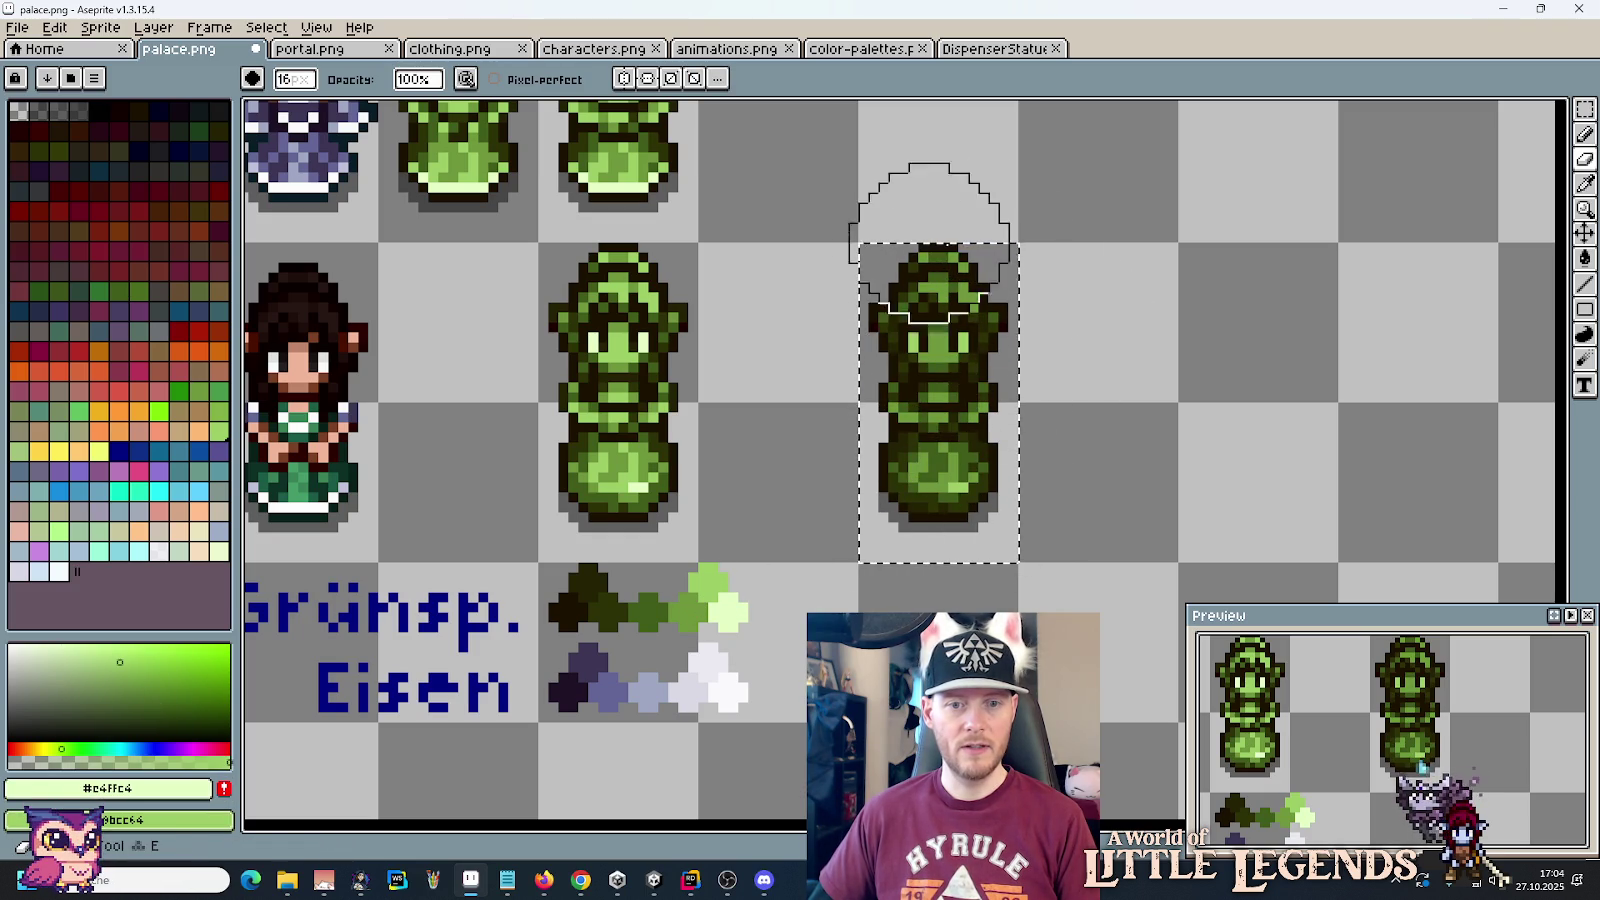
key(m)
scroll(1157, 403, down, 4)
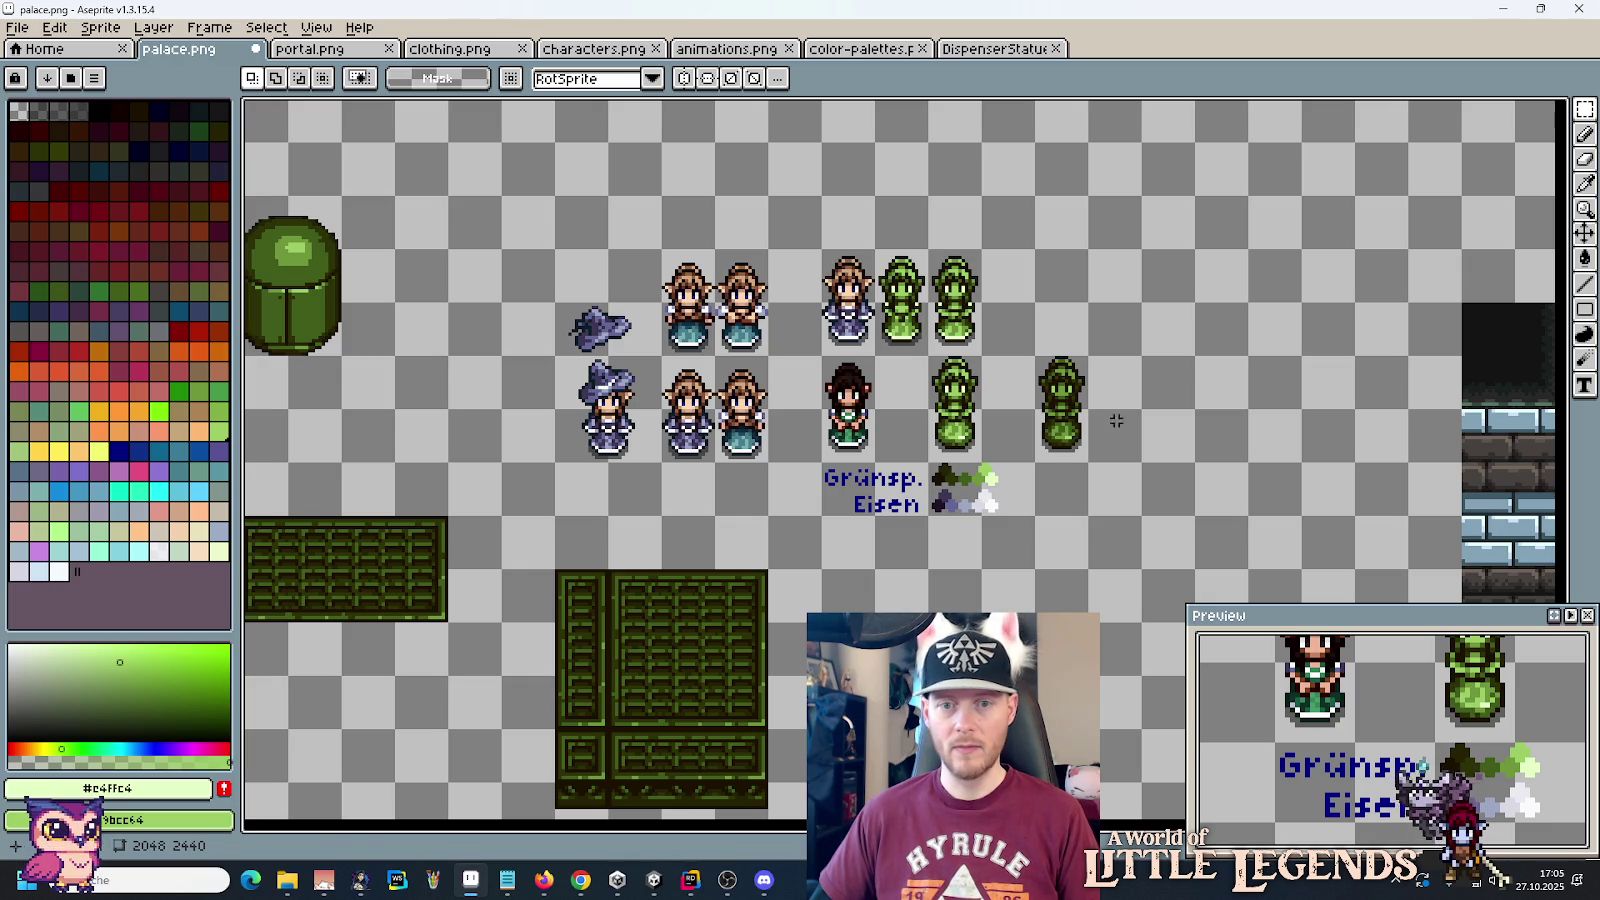
Step: Paste the rightmost shaded green statue into DispenserStatue.png and save it
drag(1090, 466, 1032, 352)
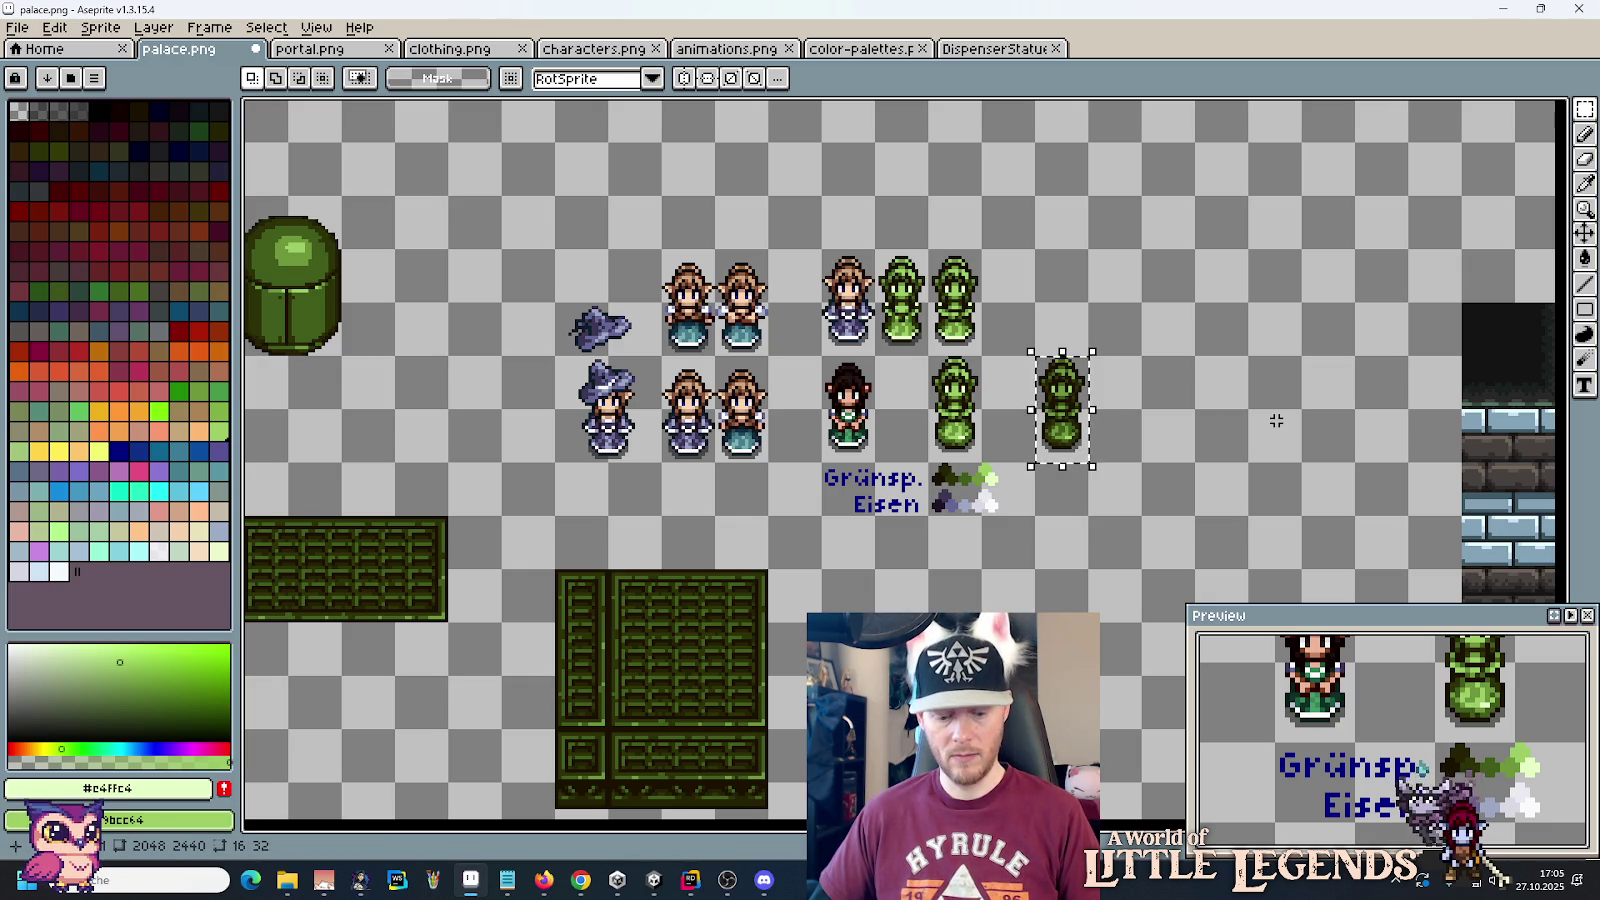
key(ctrl+d)
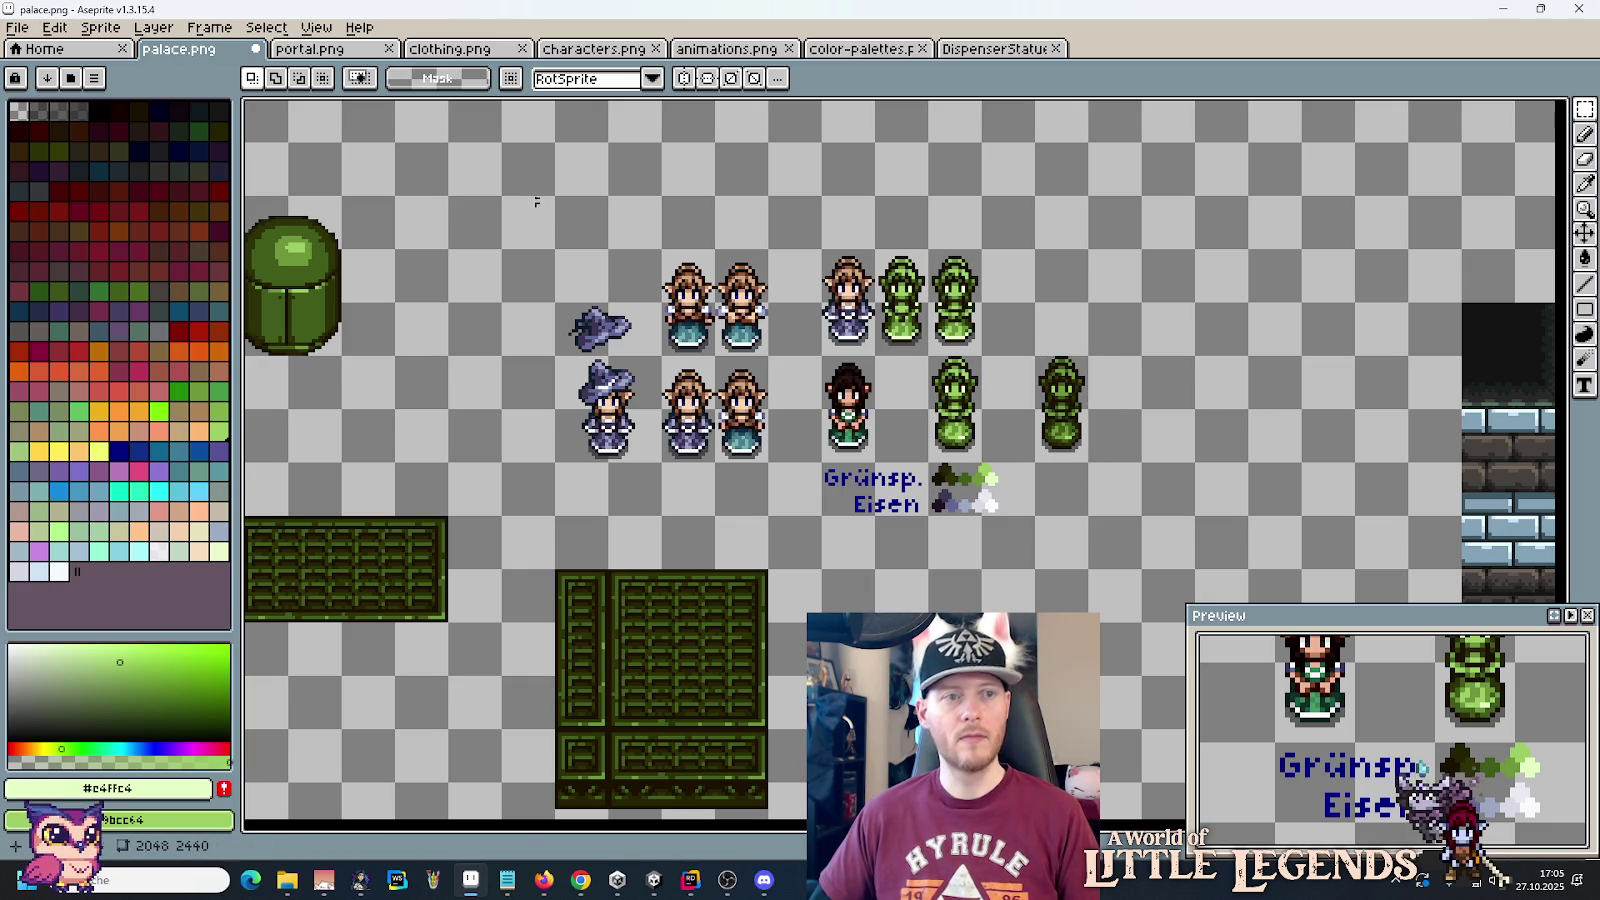
click(1018, 49)
key(ctrl+v)
key(plus)
key(plus)
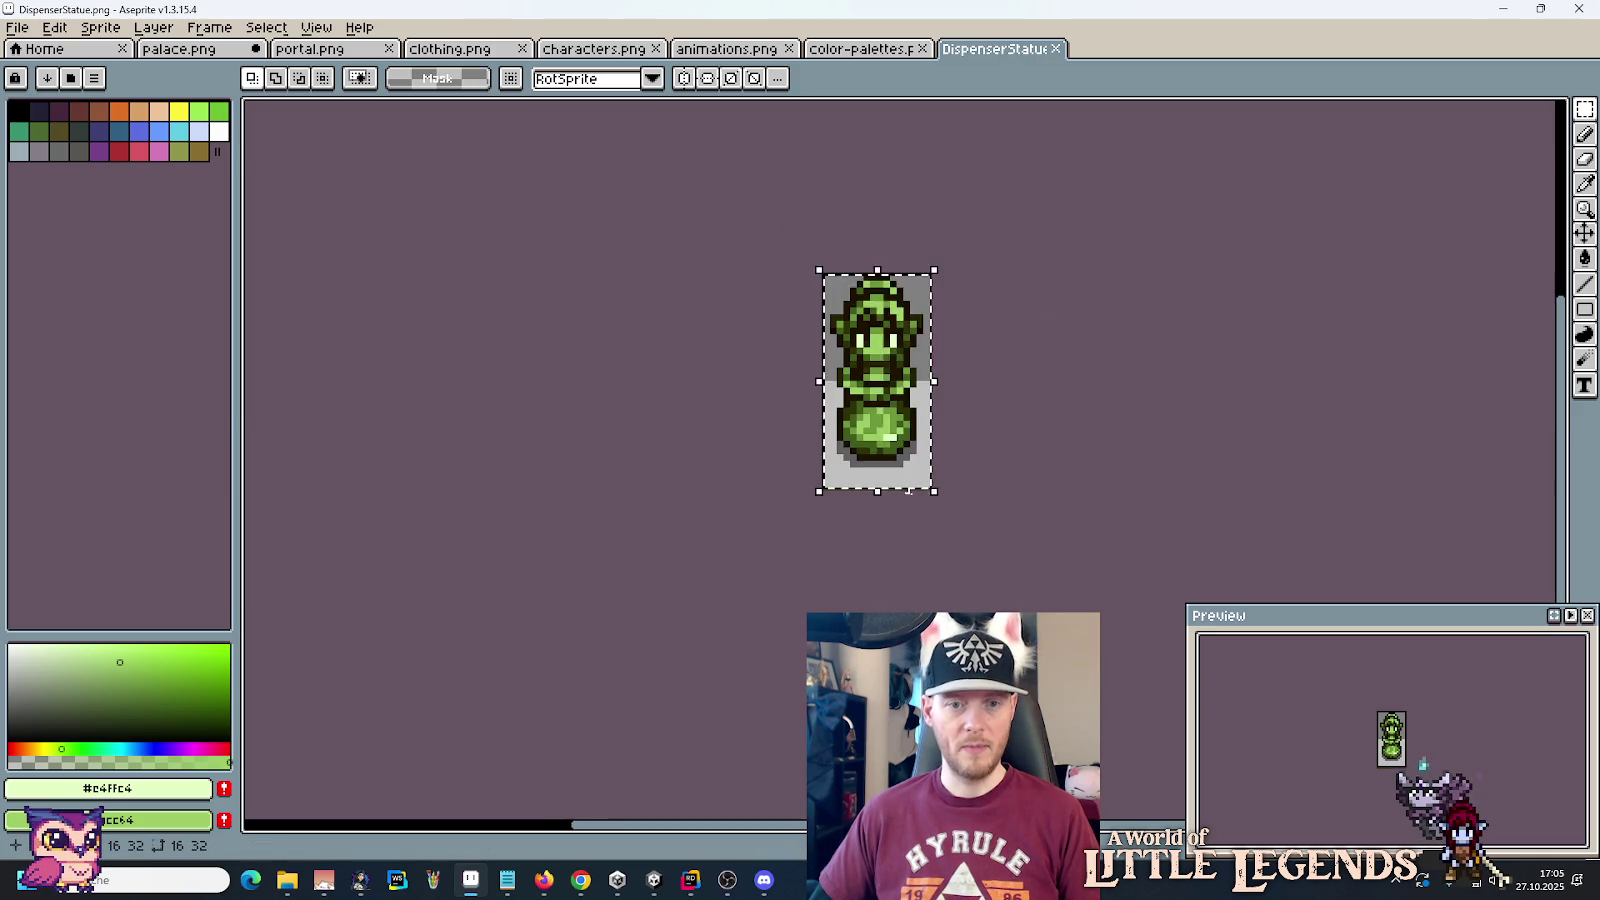
key(Escape)
key(ctrl+y)
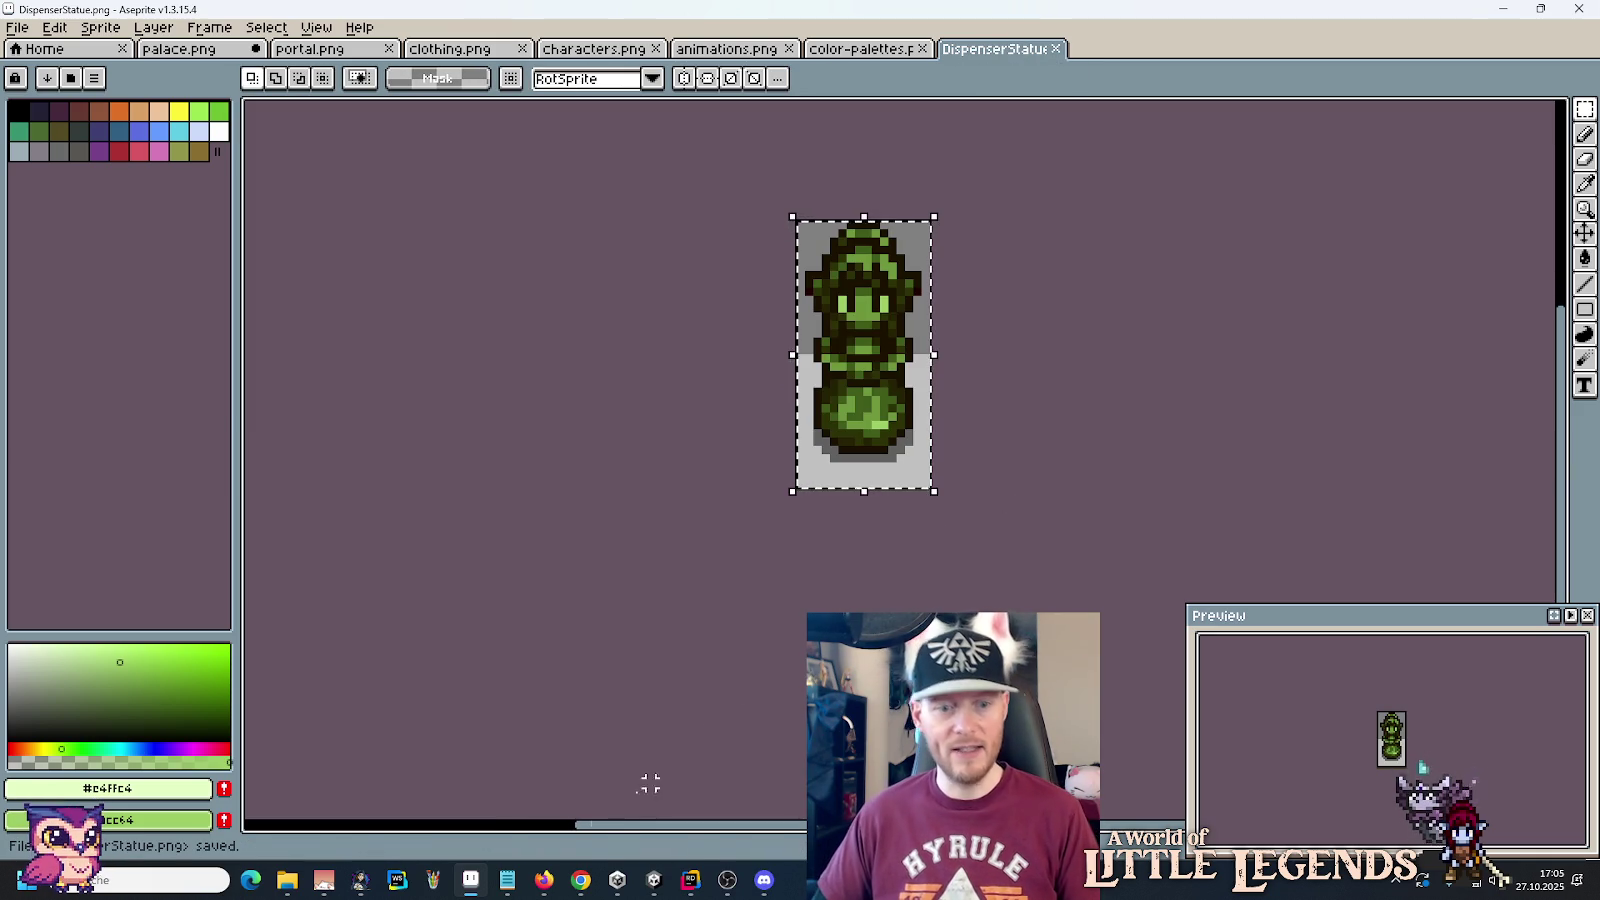
mouse_move(310, 887)
click(286, 790)
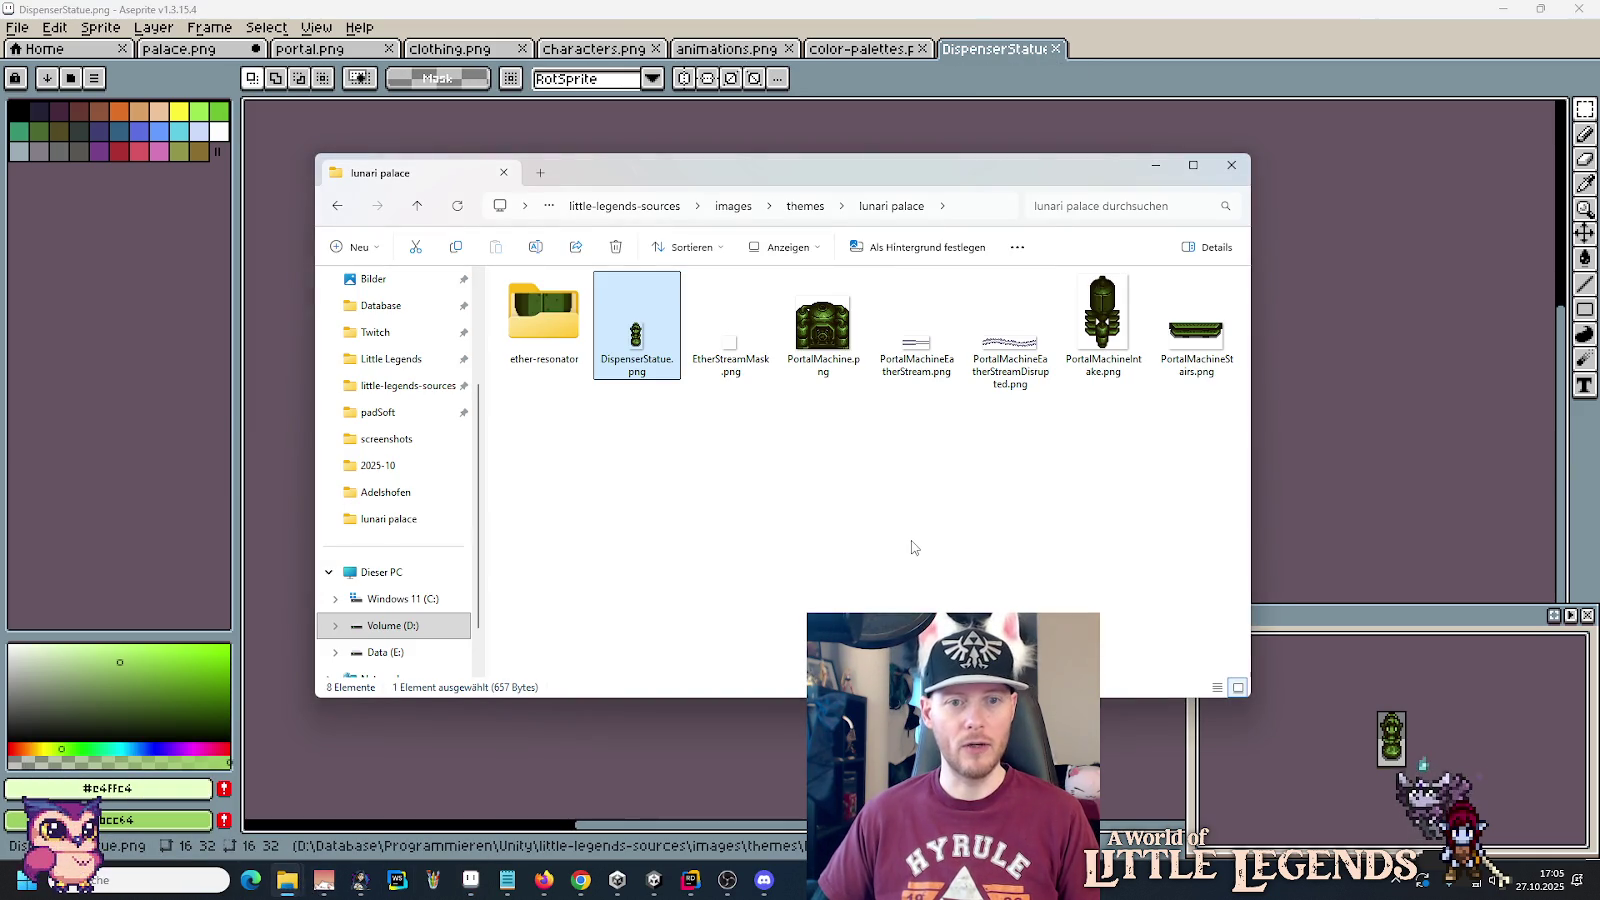
Step: Copy DispenserStatue.png into Assets/Resources/Themes/LunariPalace/DispenserStatue, replacing the existing image
click(660, 497)
click(648, 345)
mouse_move(285, 882)
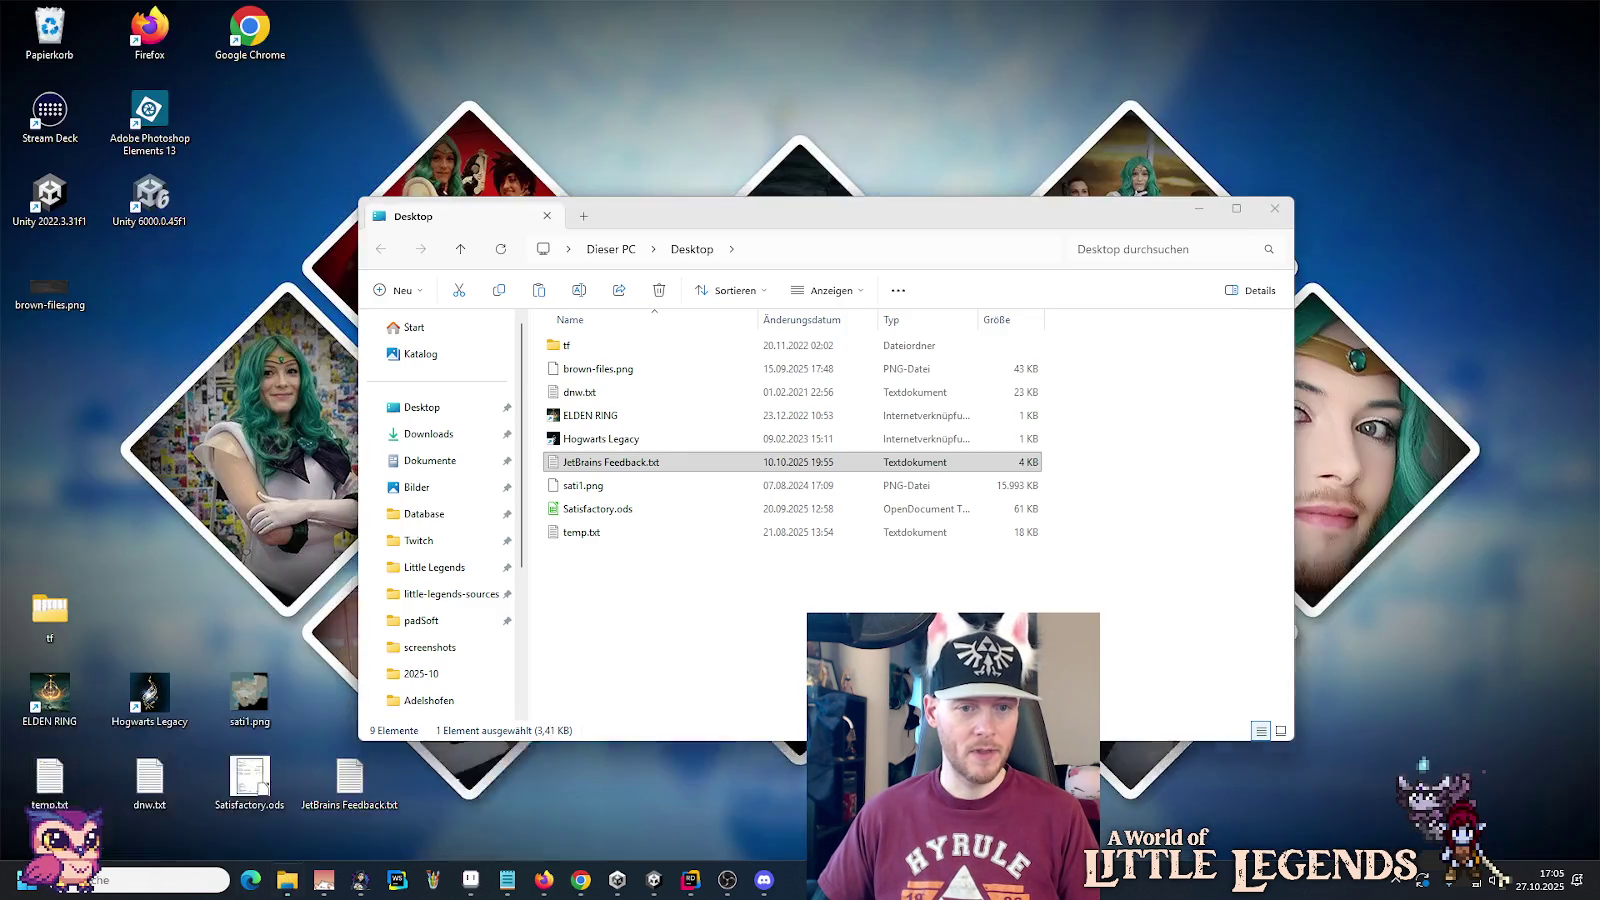
click(458, 750)
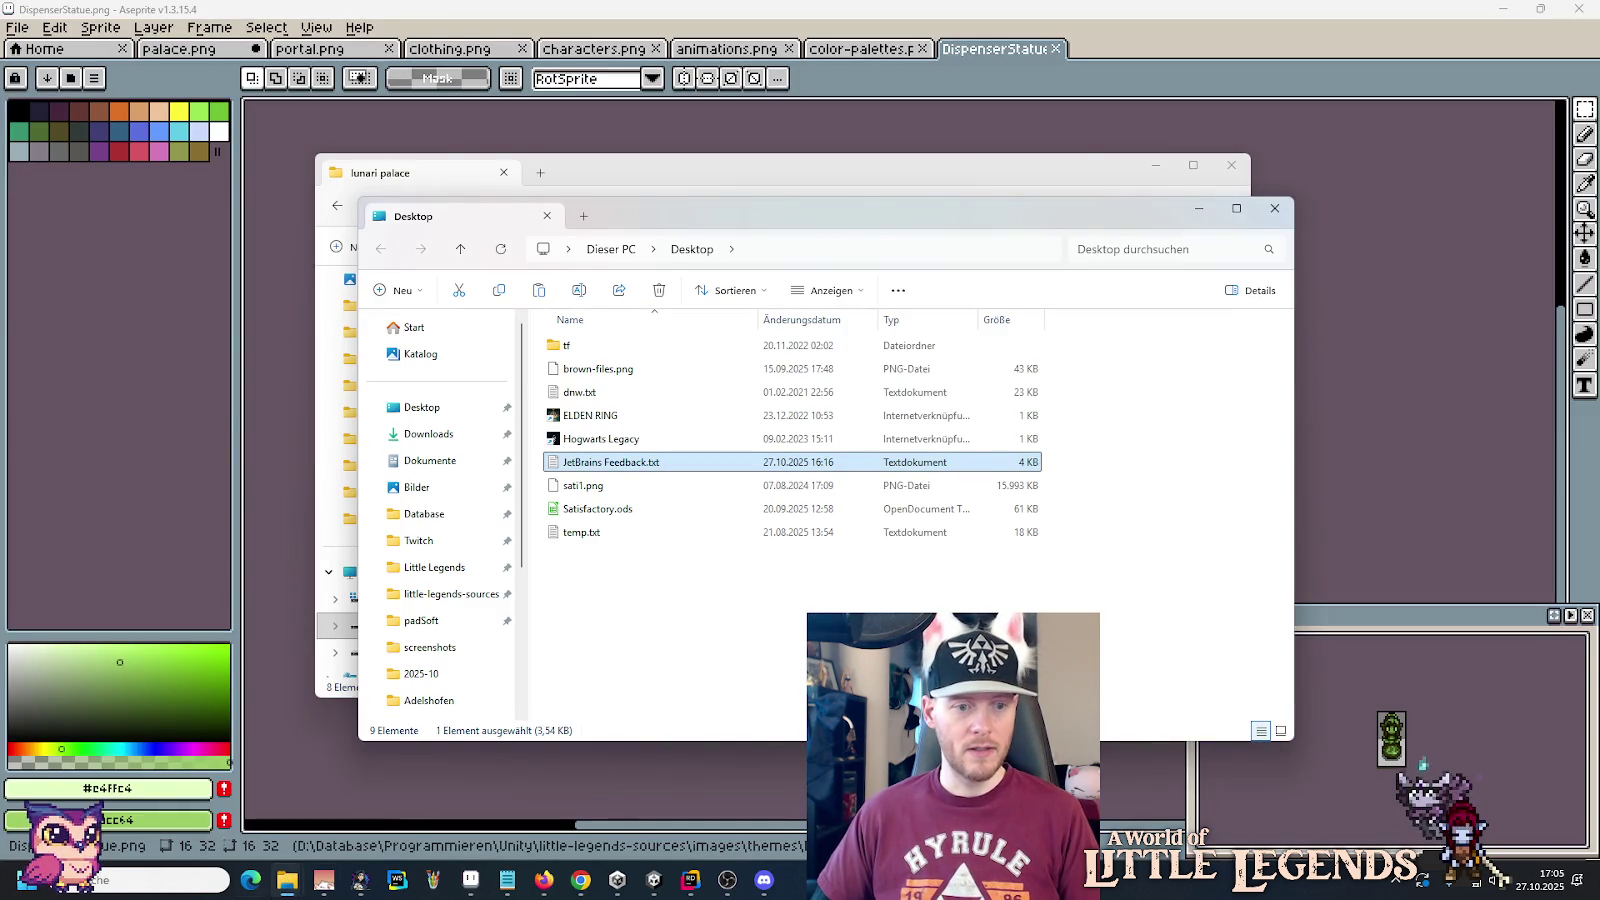
mouse_move(313, 886)
click(287, 785)
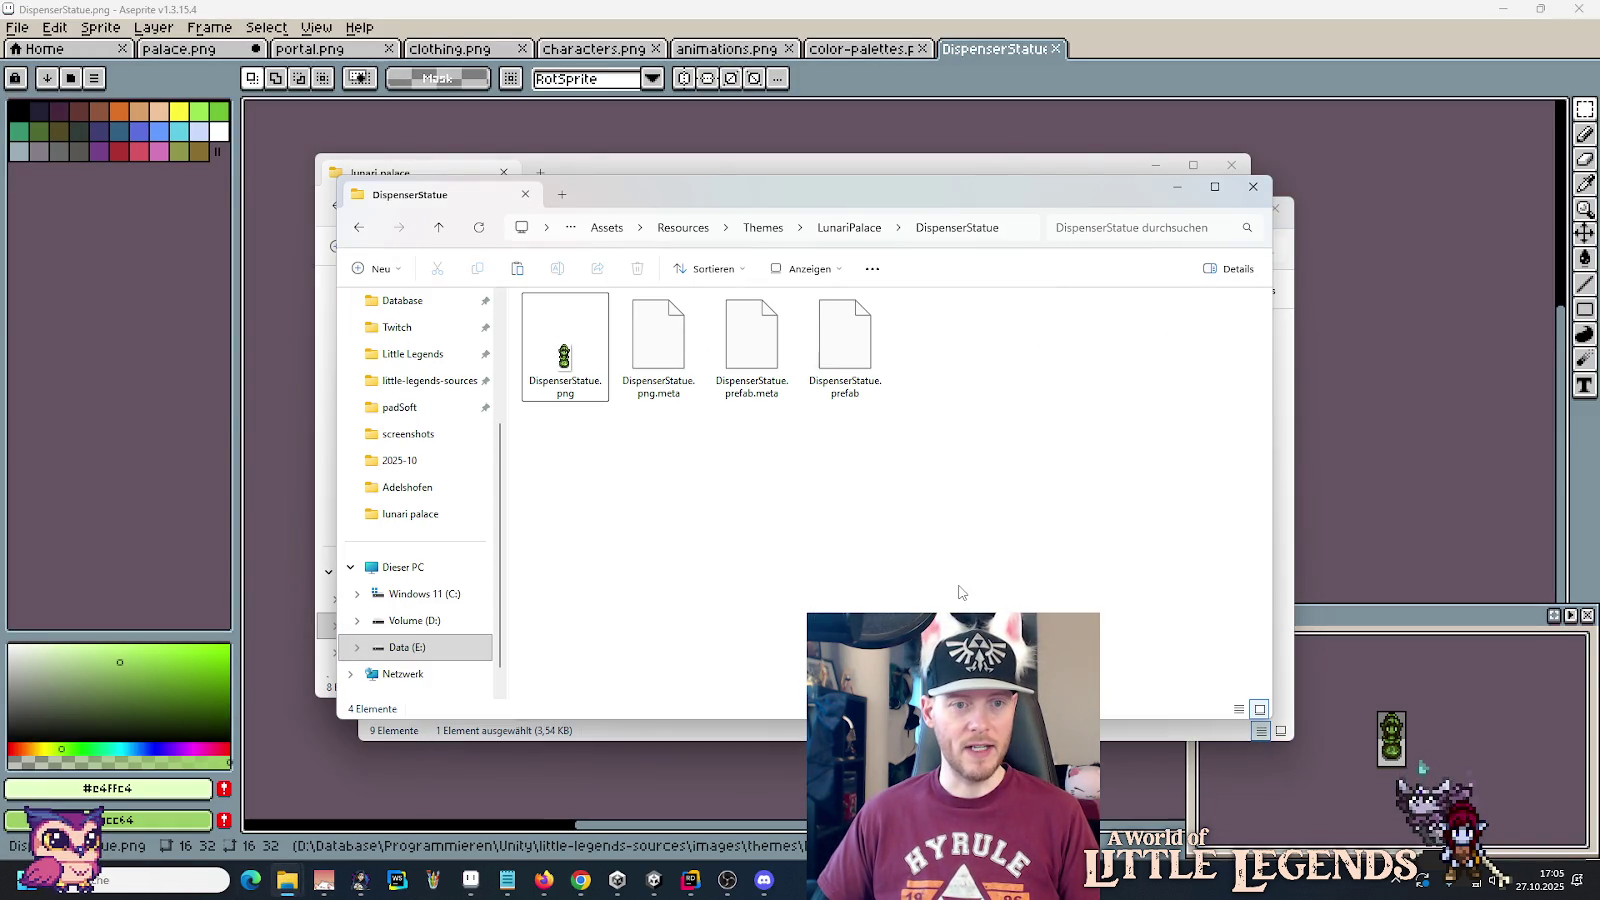
key(ctrl+v)
key(Return)
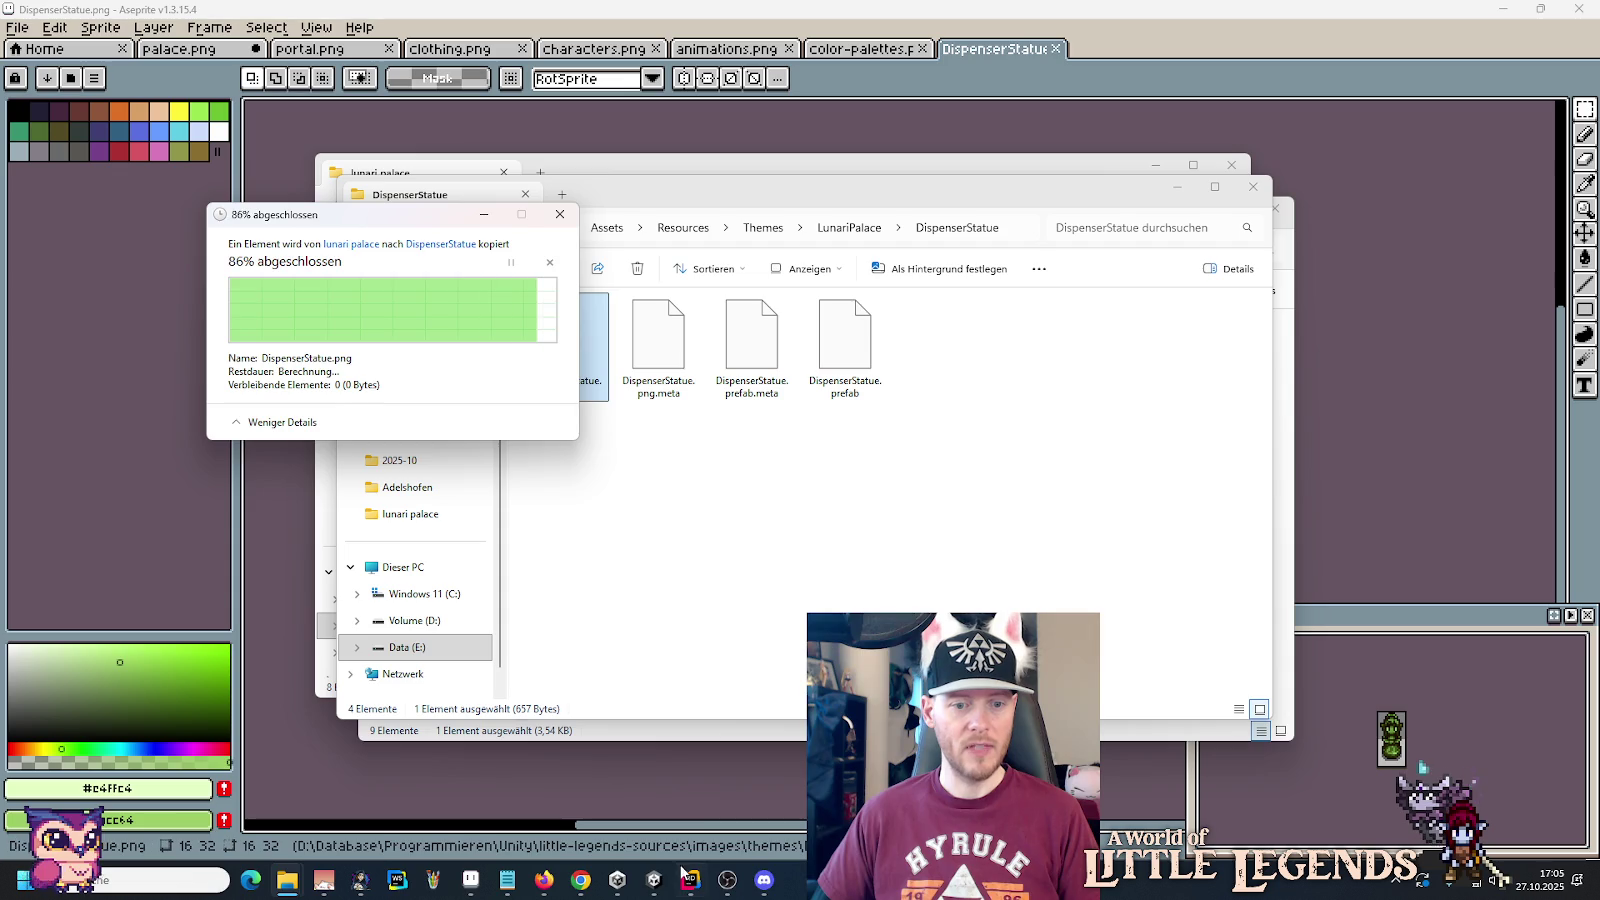
click(655, 885)
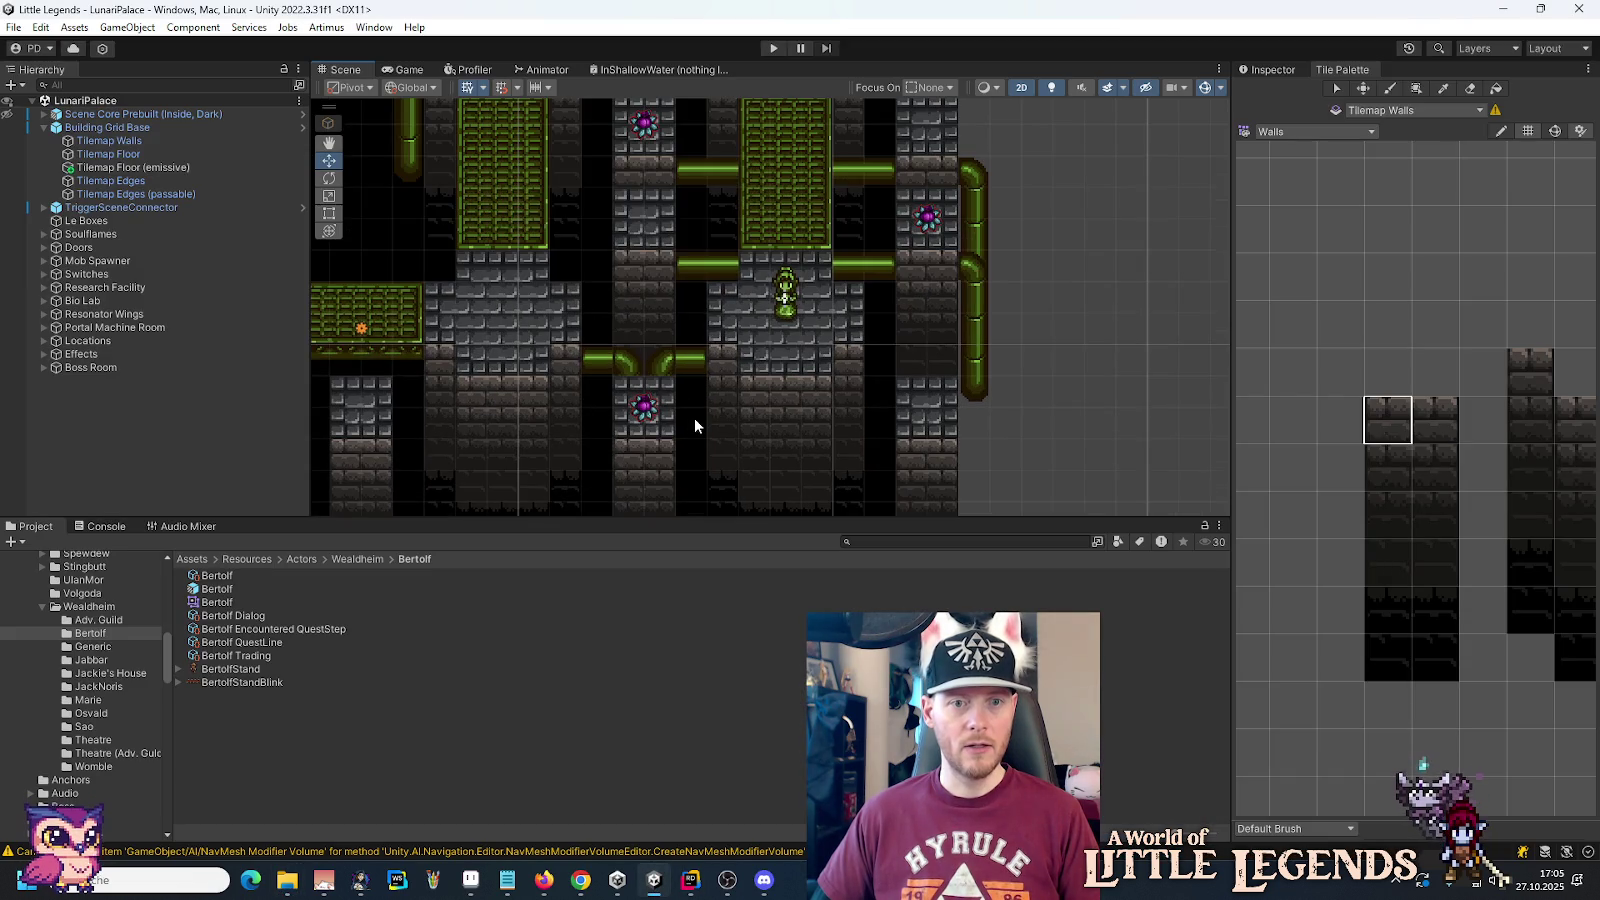
Step: Collapse Building Grid Base, expand Bio Lab, and inspect its DecoDialog statue at 58.5, -9
scroll(709, 322, up, 3)
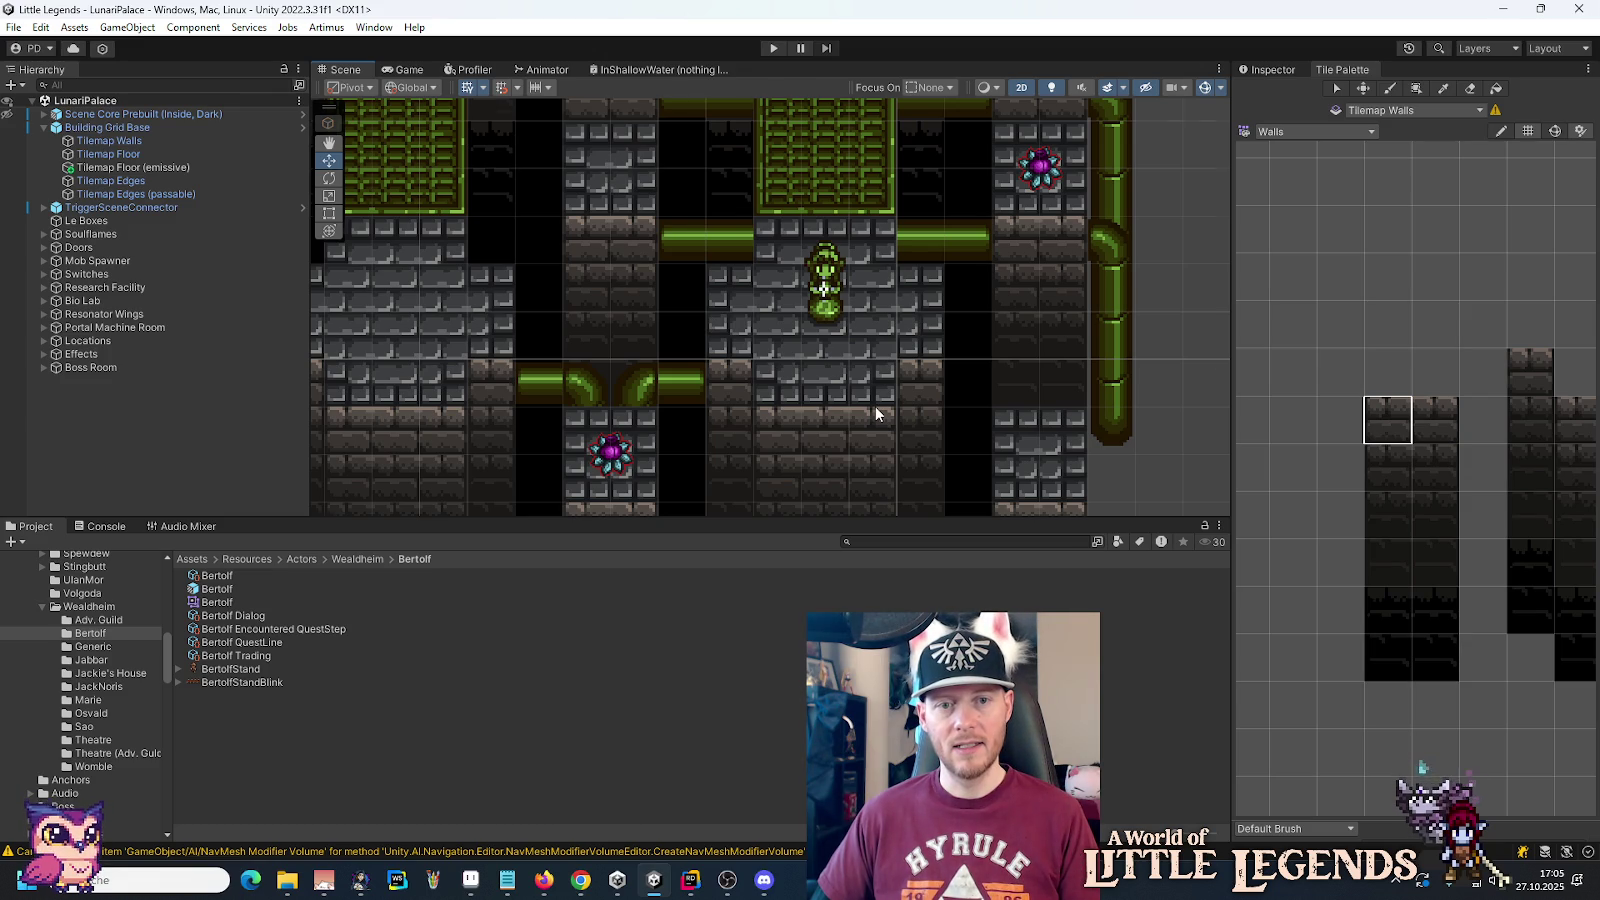
scroll(875, 406, down, 5)
scroll(876, 406, down, 1)
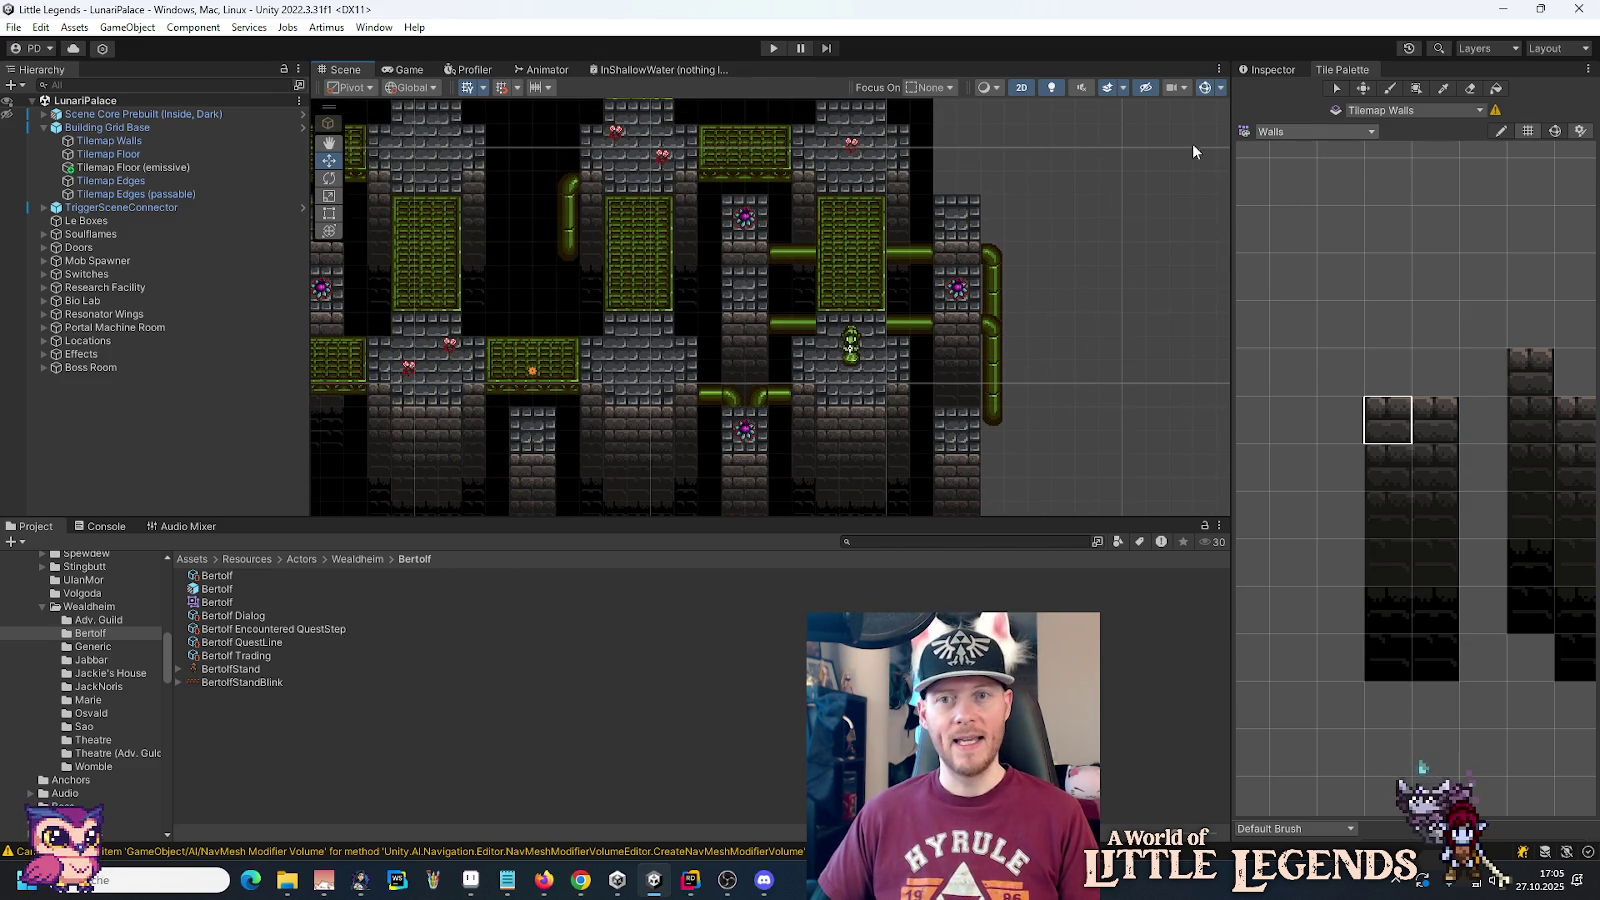
click(43, 127)
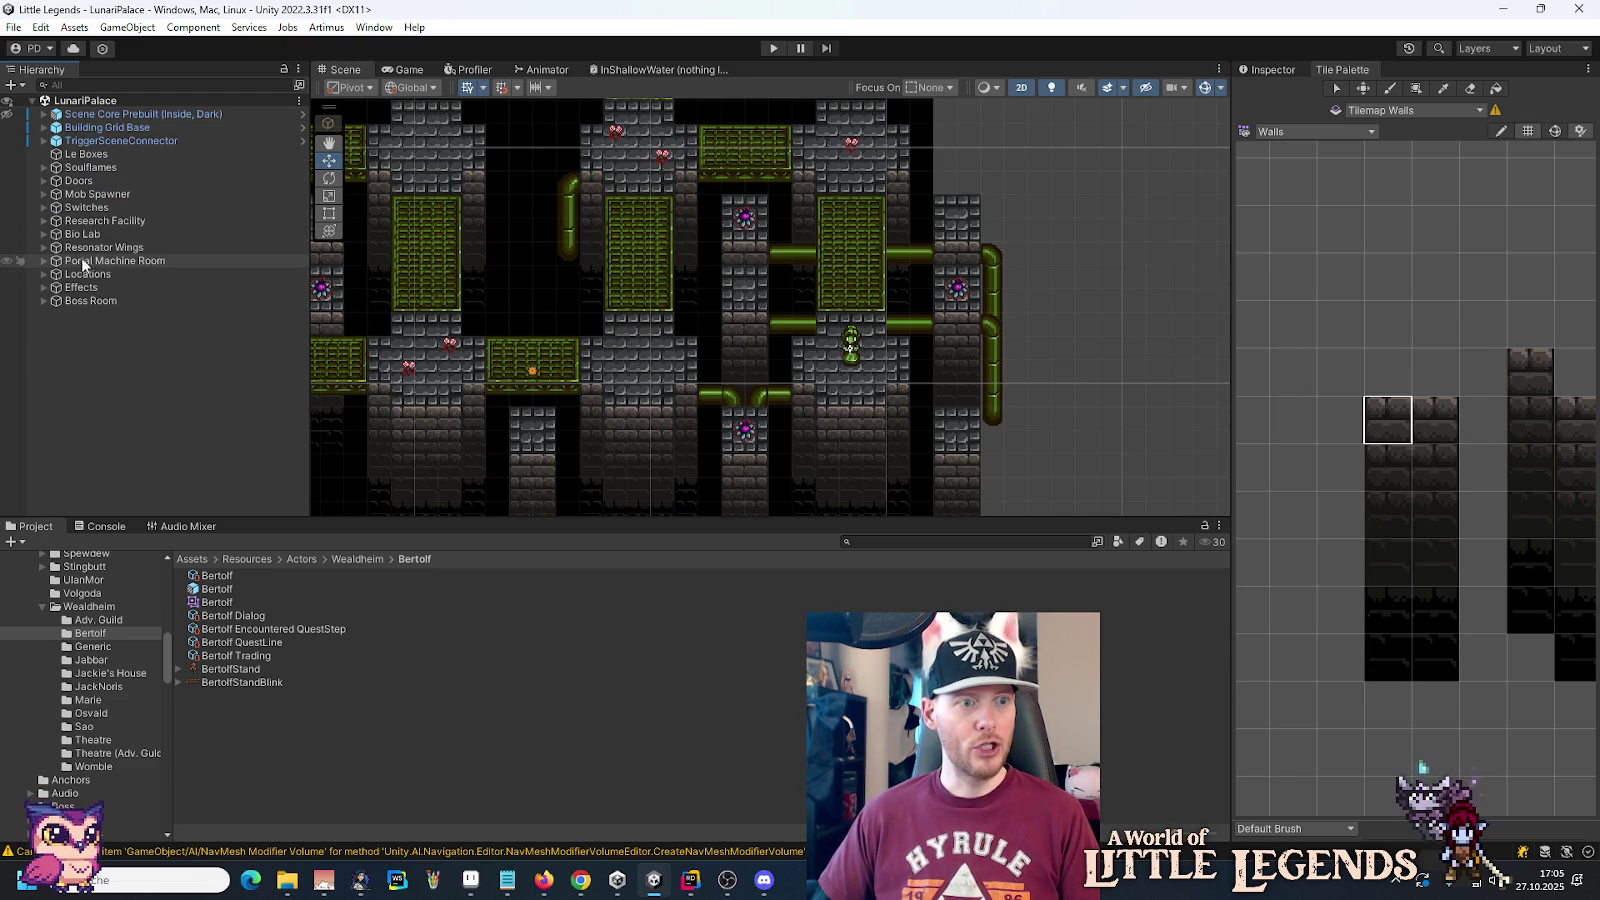
click(45, 234)
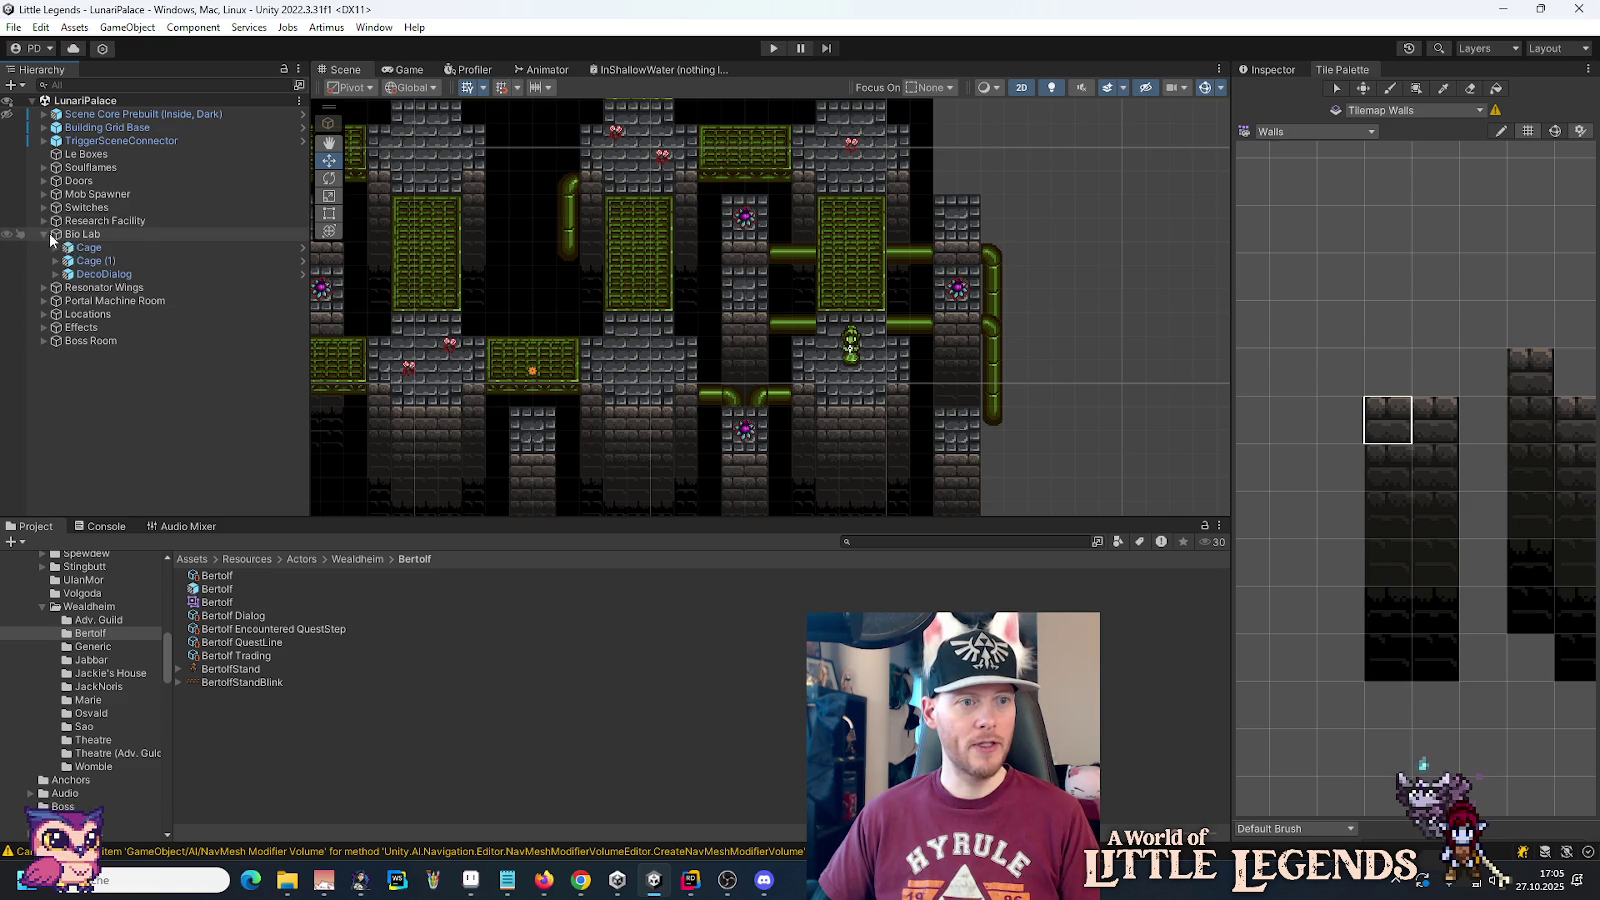
click(104, 274)
click(1268, 69)
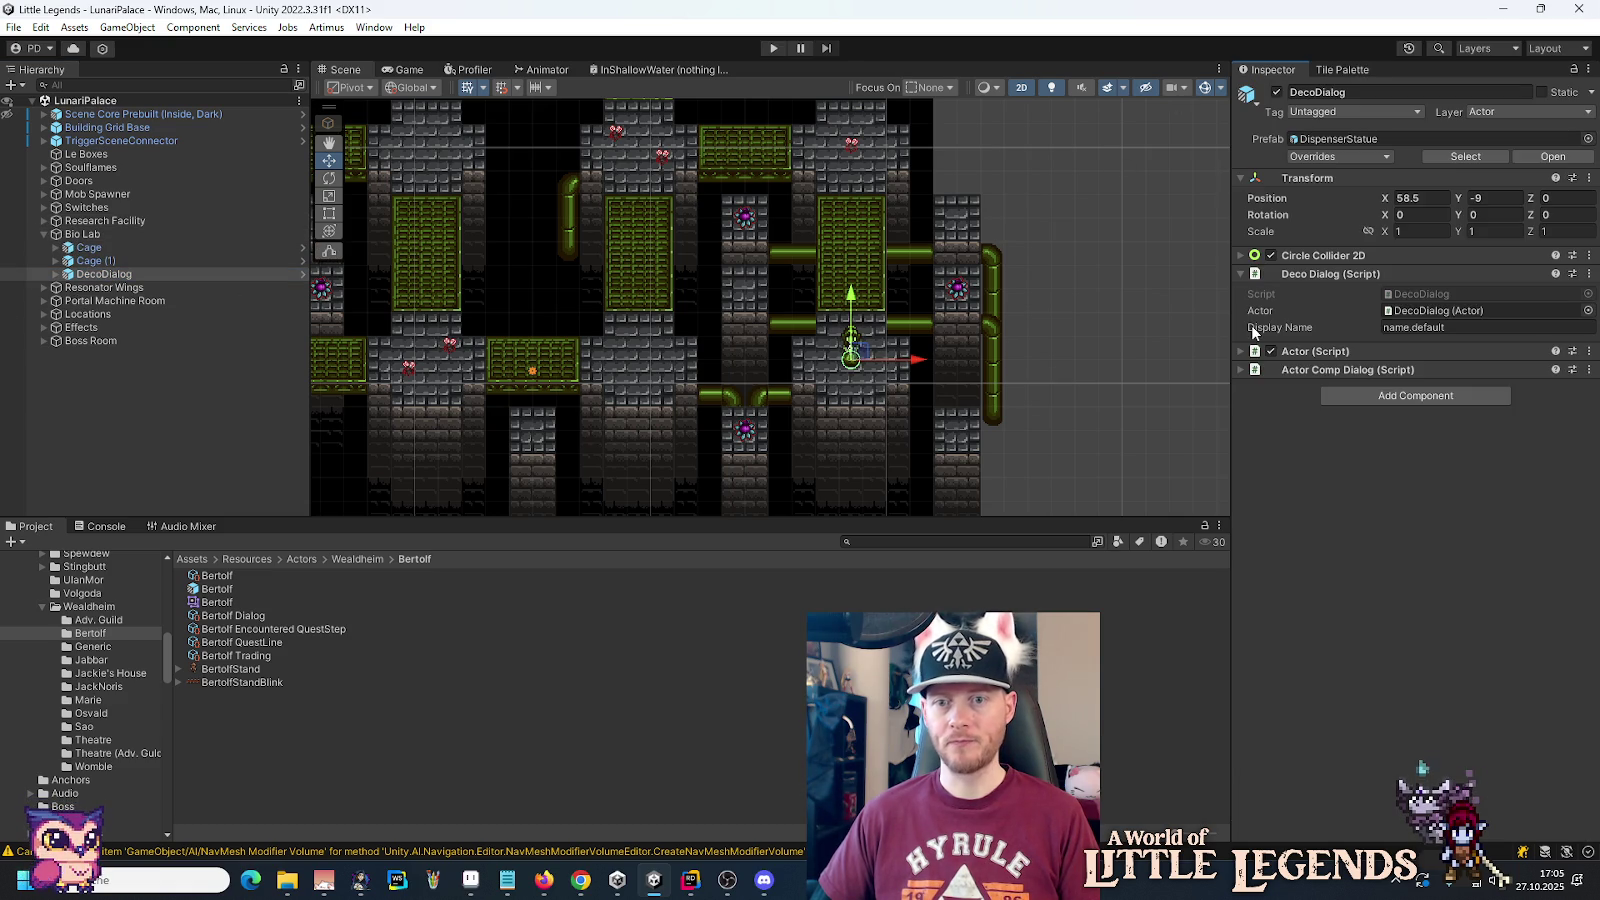
Step: Change DecoDialog's Display Name to name.dispenser_statue, save, and ping its Dialog Setup asset
click(1439, 328)
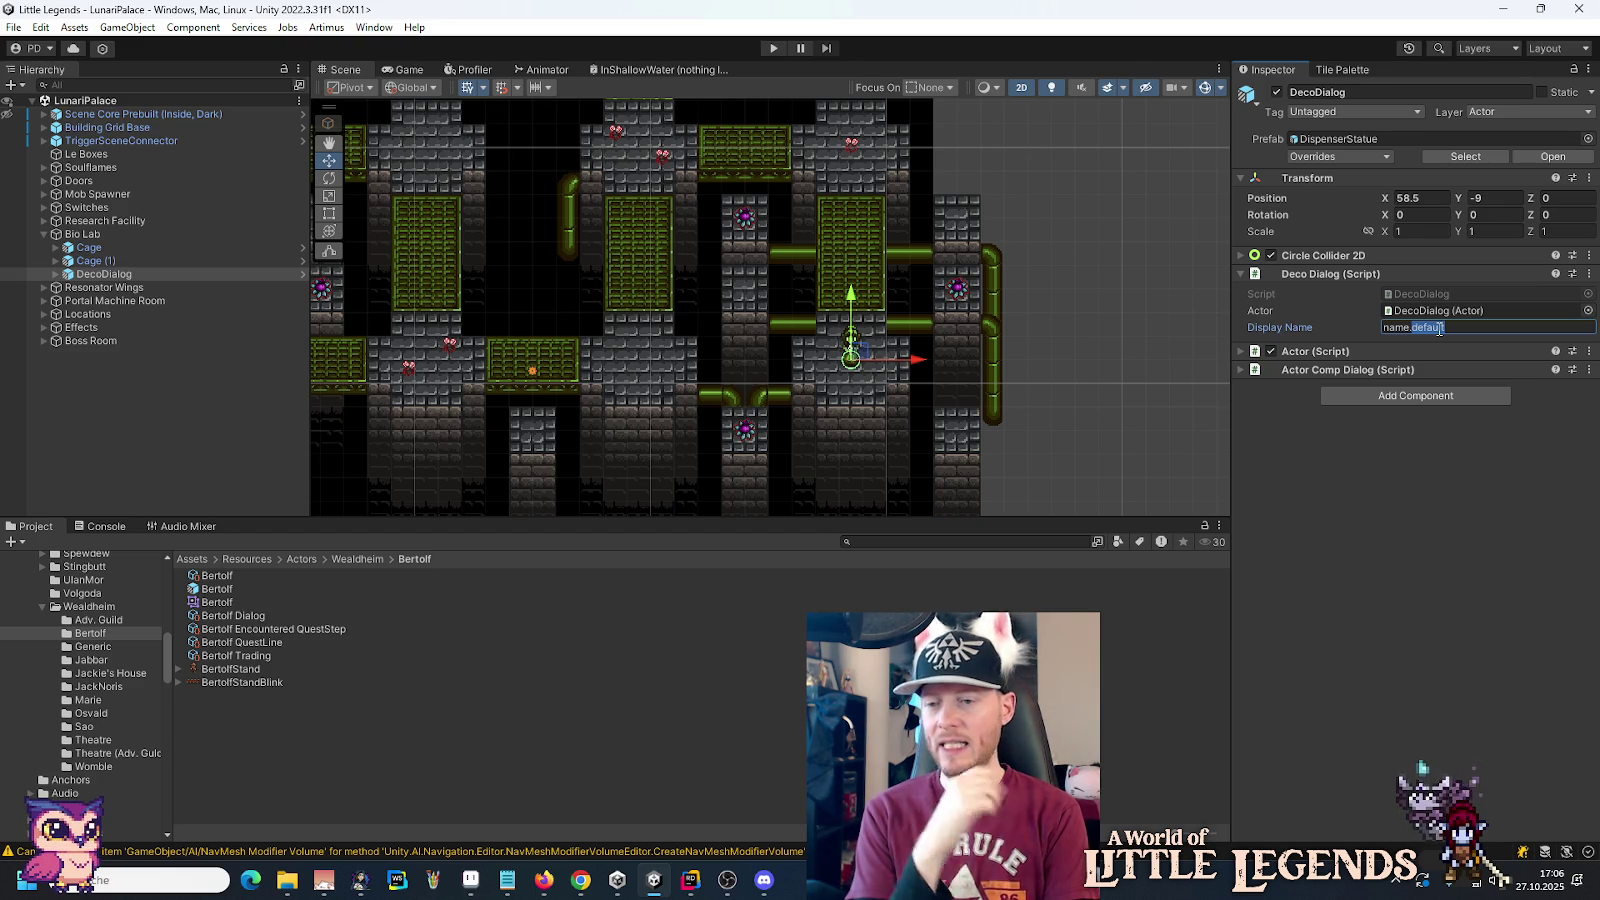
text(d)
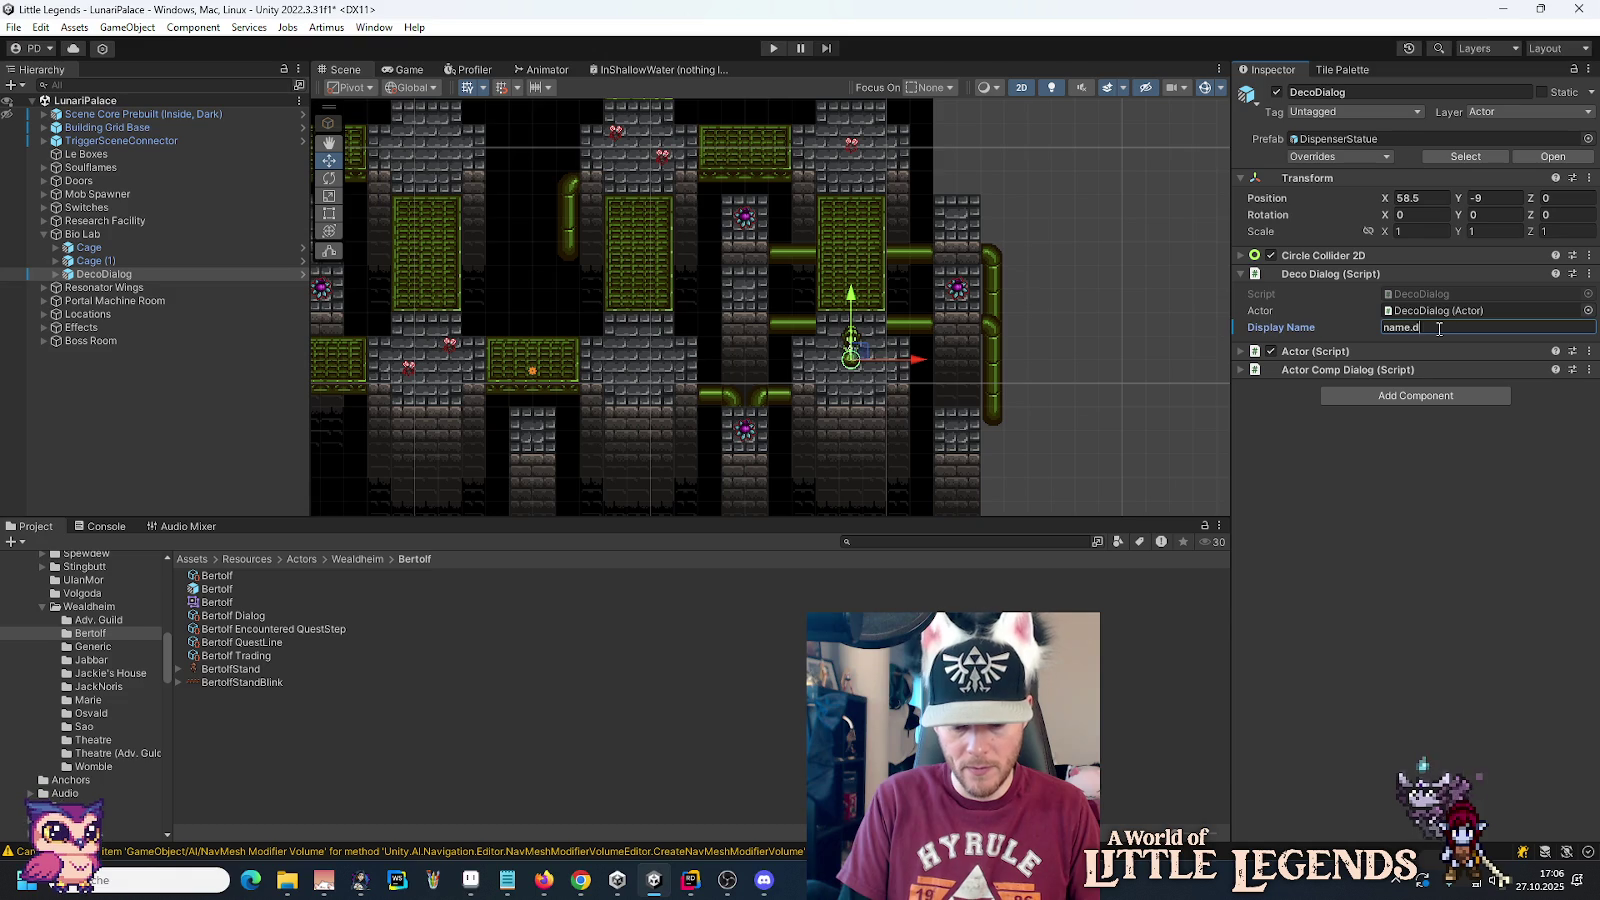
text(ispenser_s)
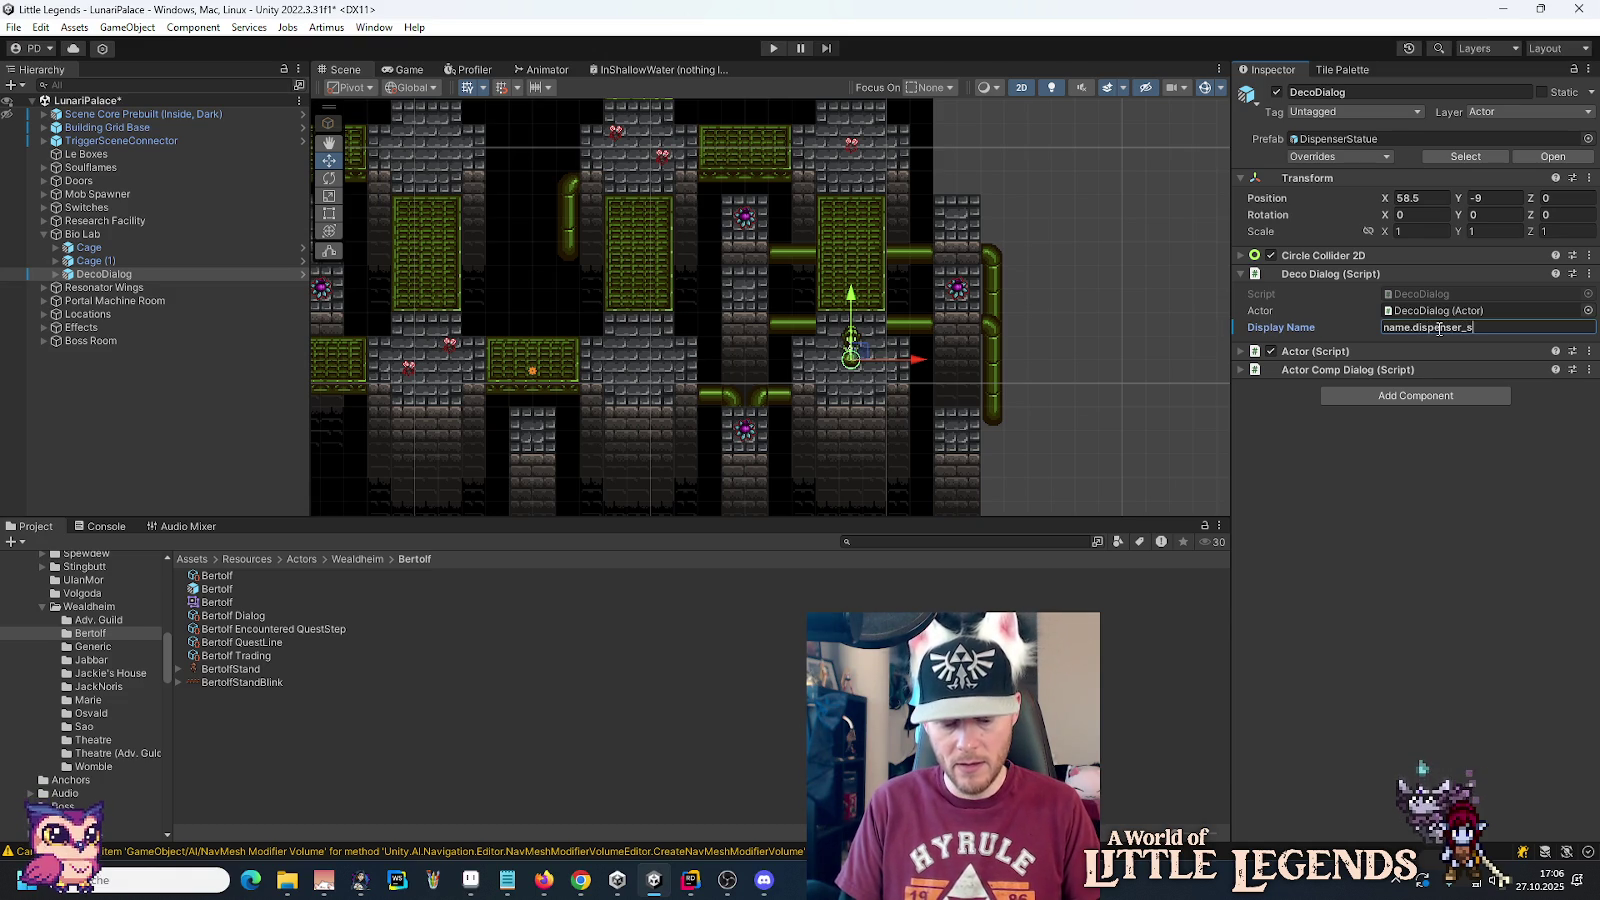
text(tatue)
key(Return)
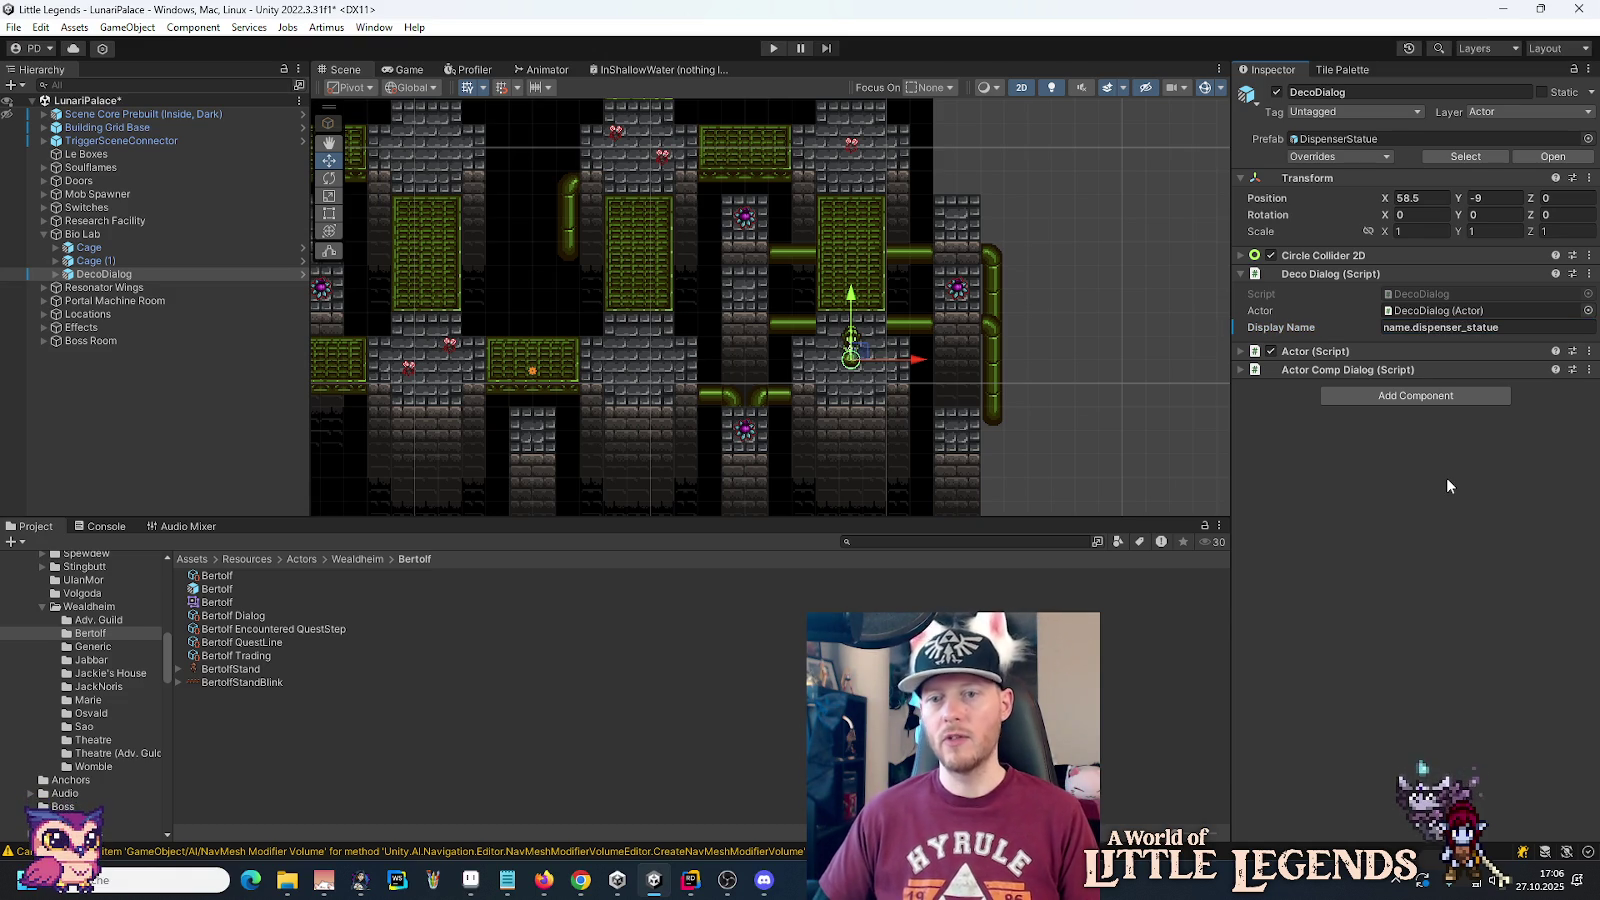
key(ctrl+s)
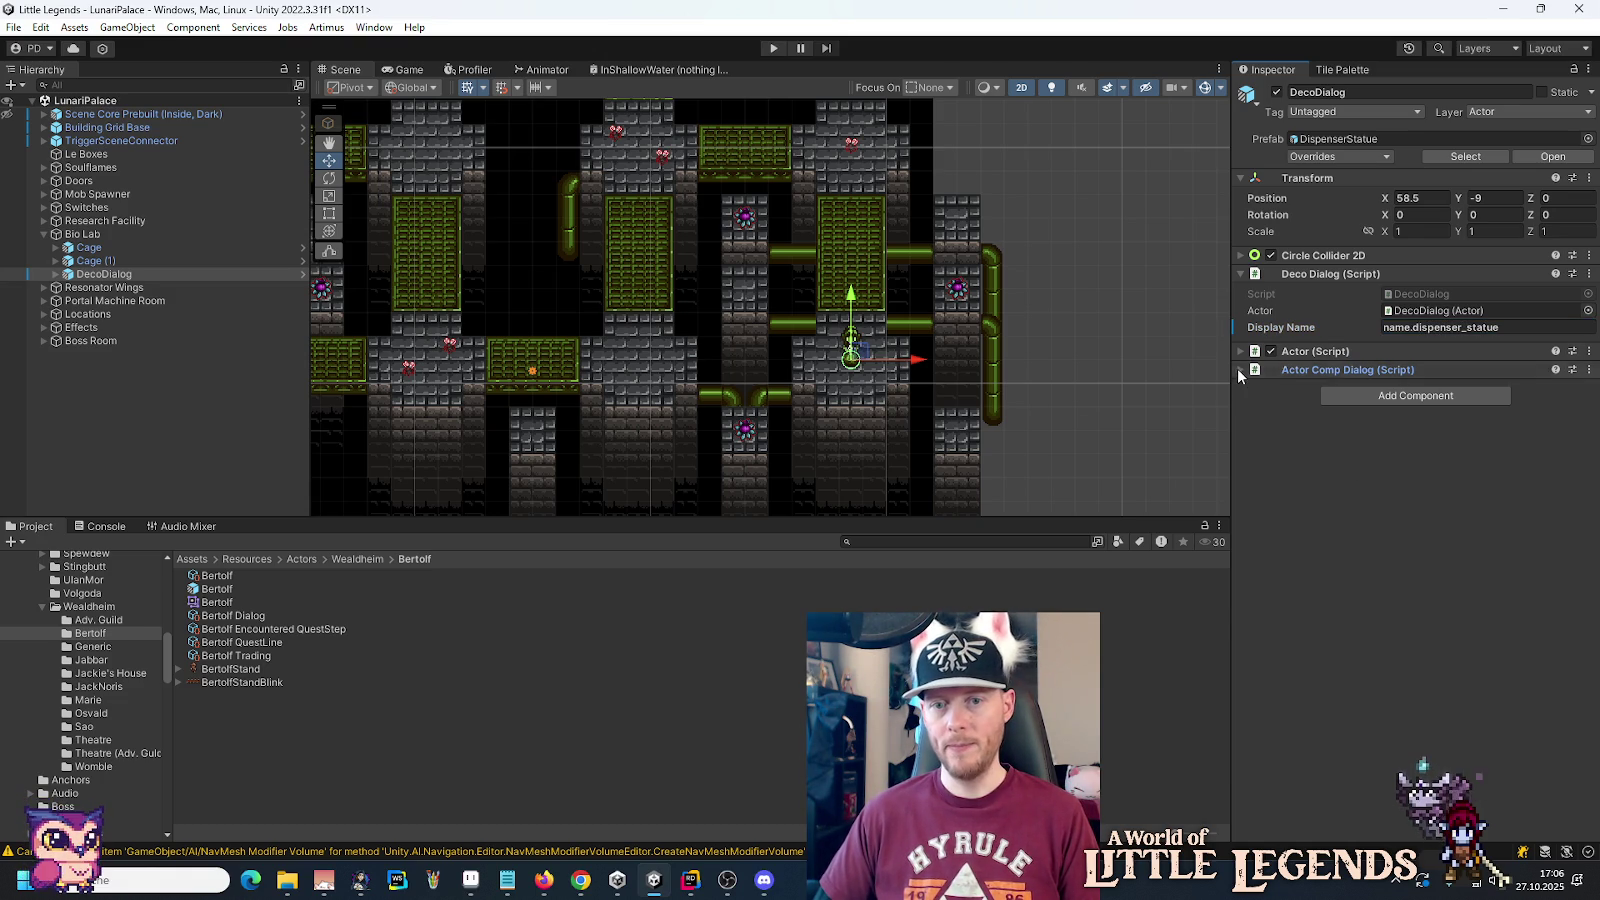
click(1242, 369)
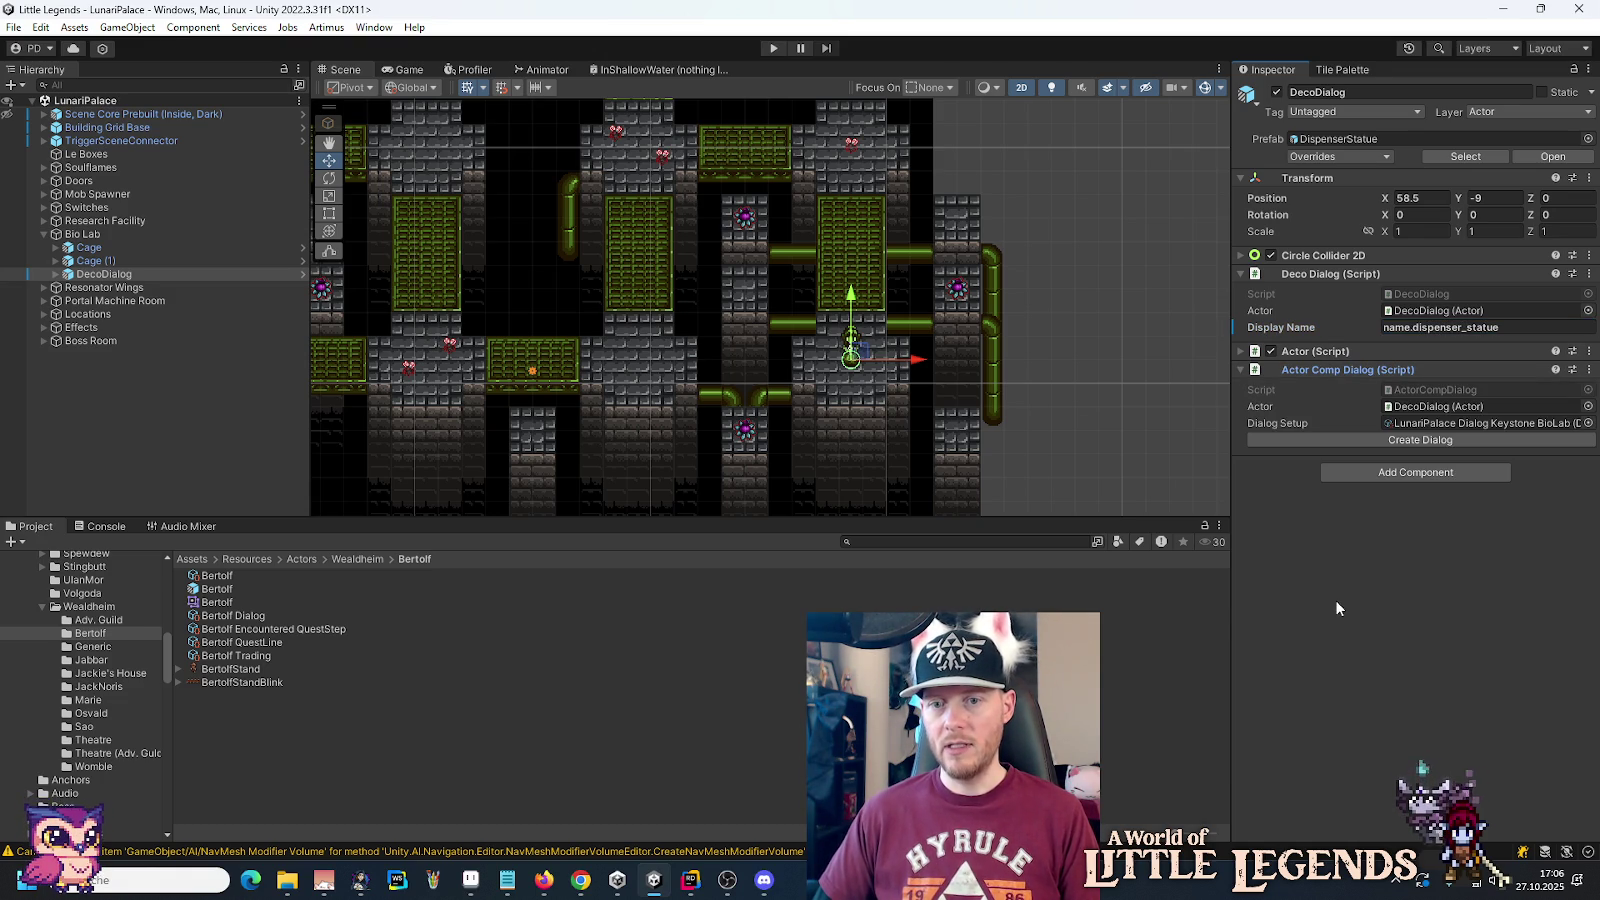
click(1480, 423)
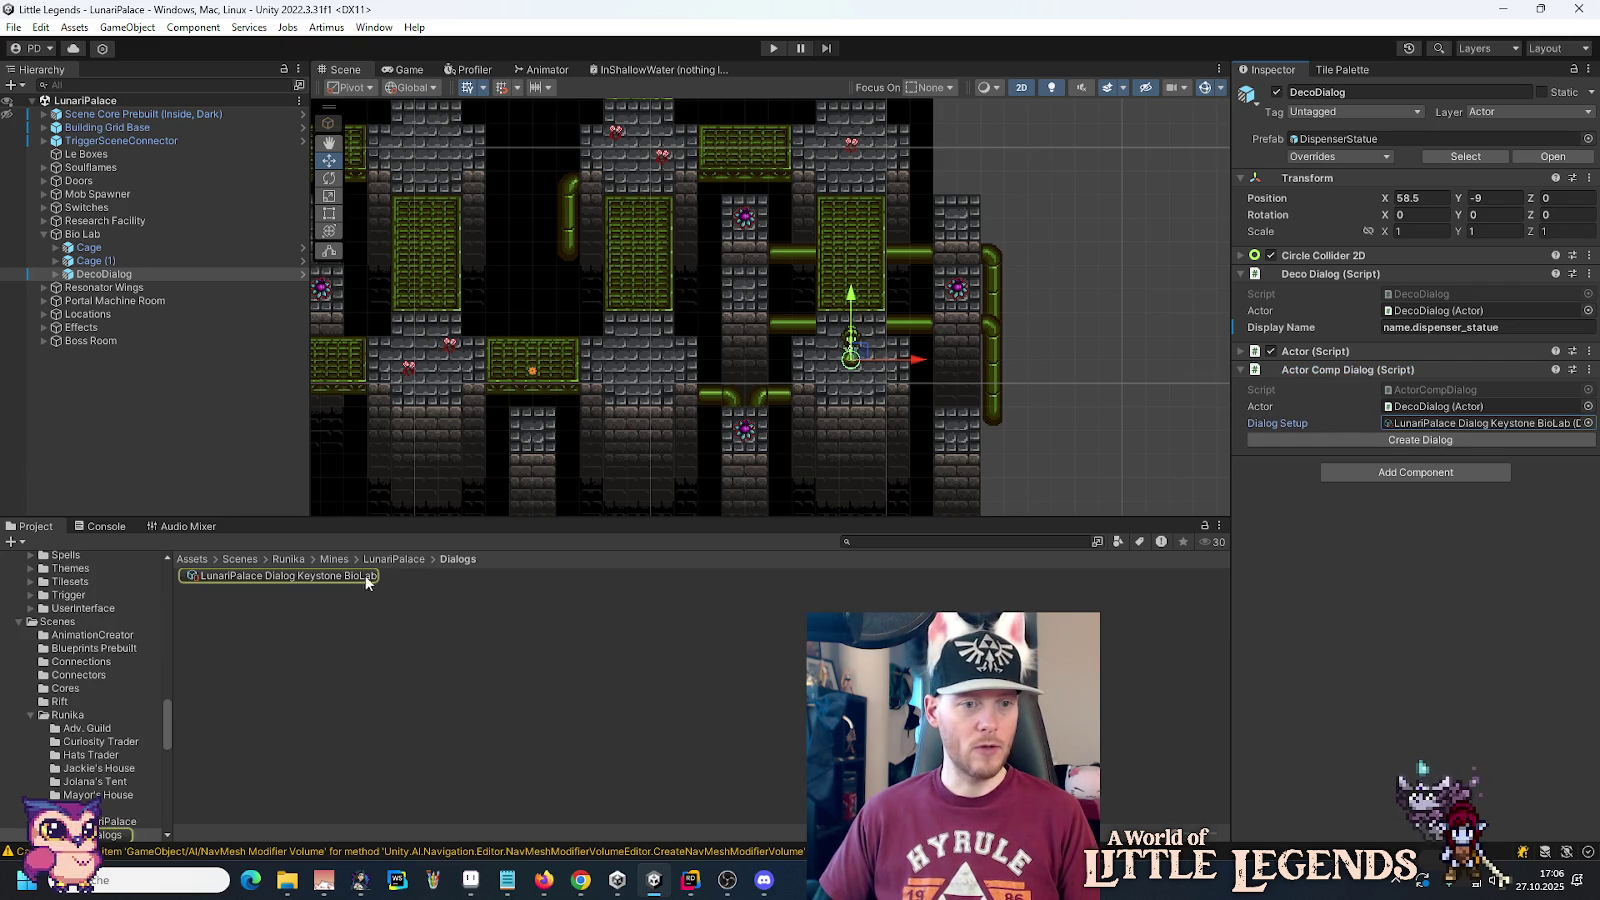
Step: Select the Keystone BioLab dialog asset and focus its first line's Text field
click(366, 576)
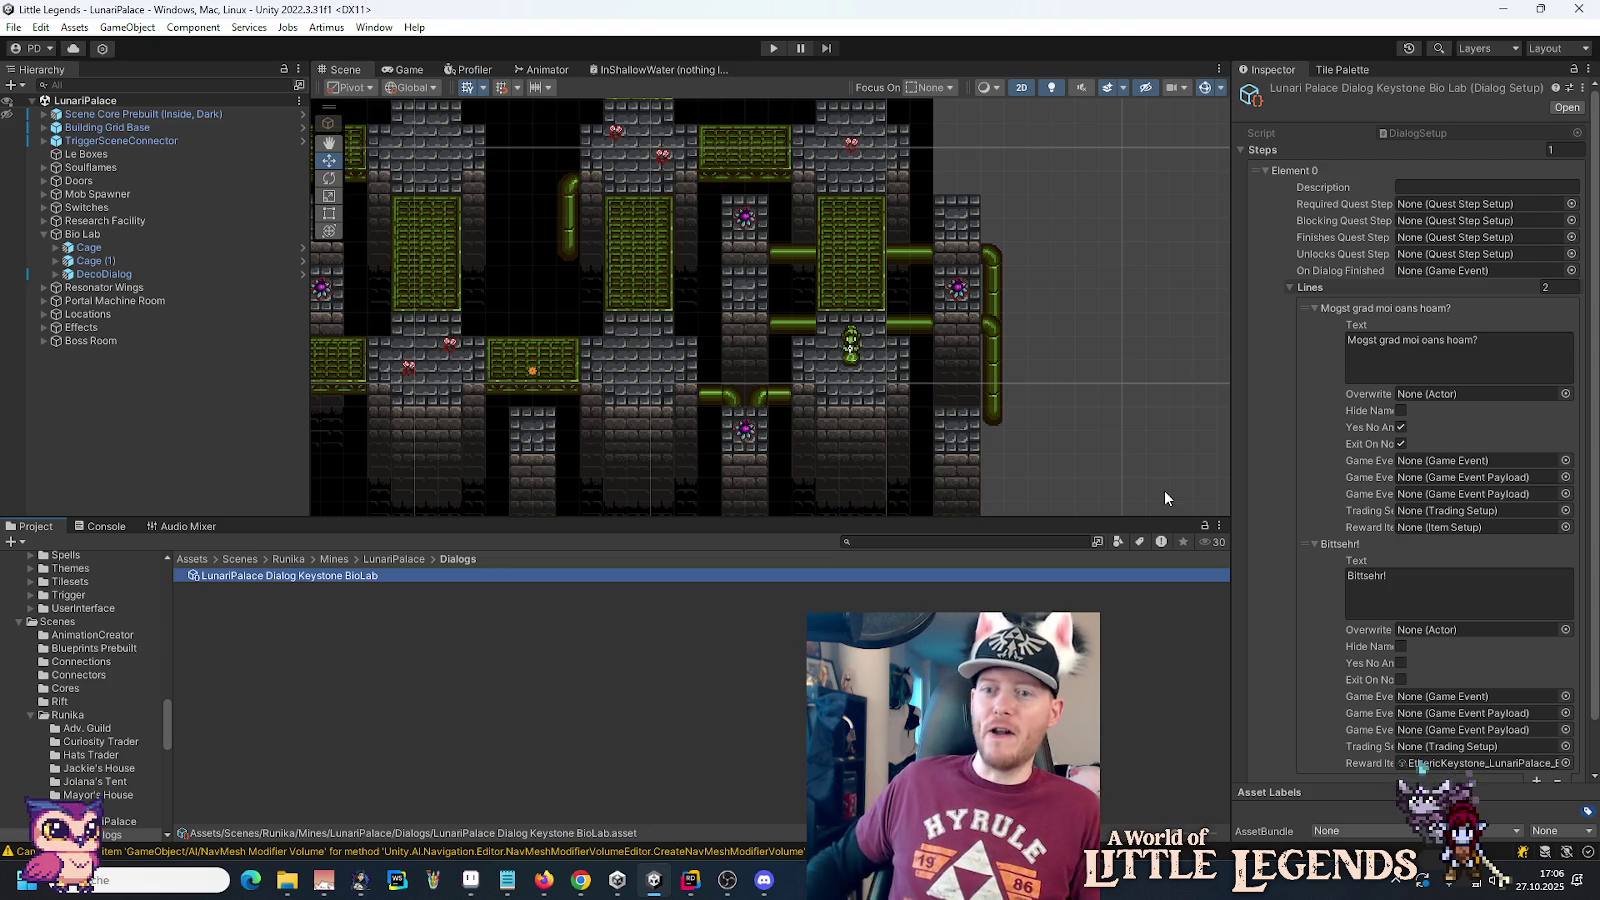
click(1495, 347)
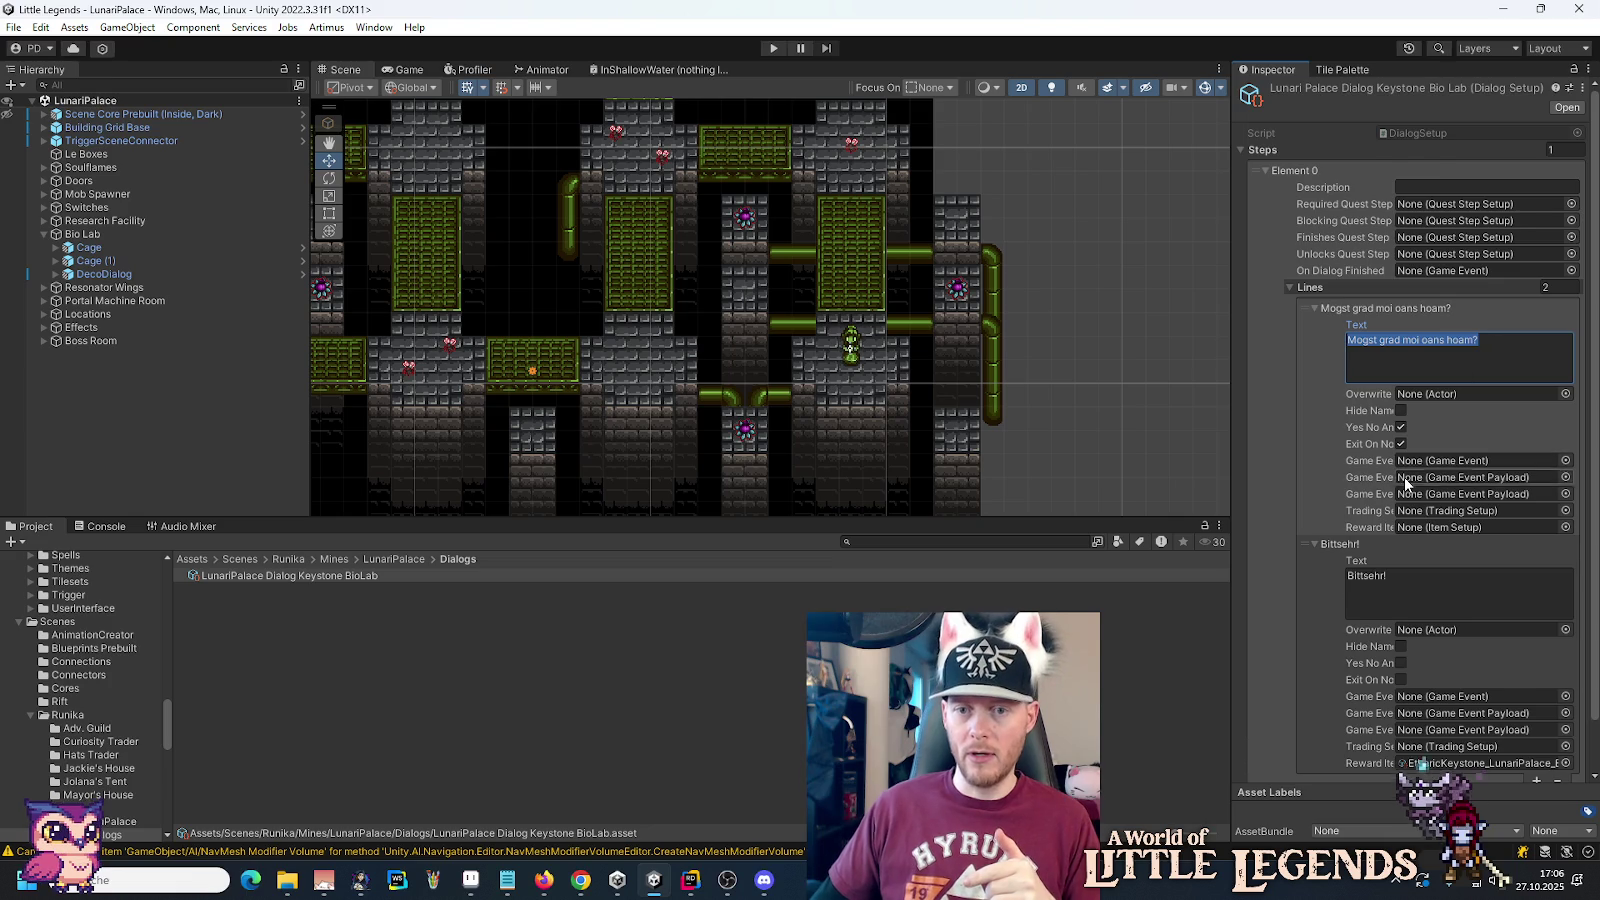
scroll(1404, 474, down, 3)
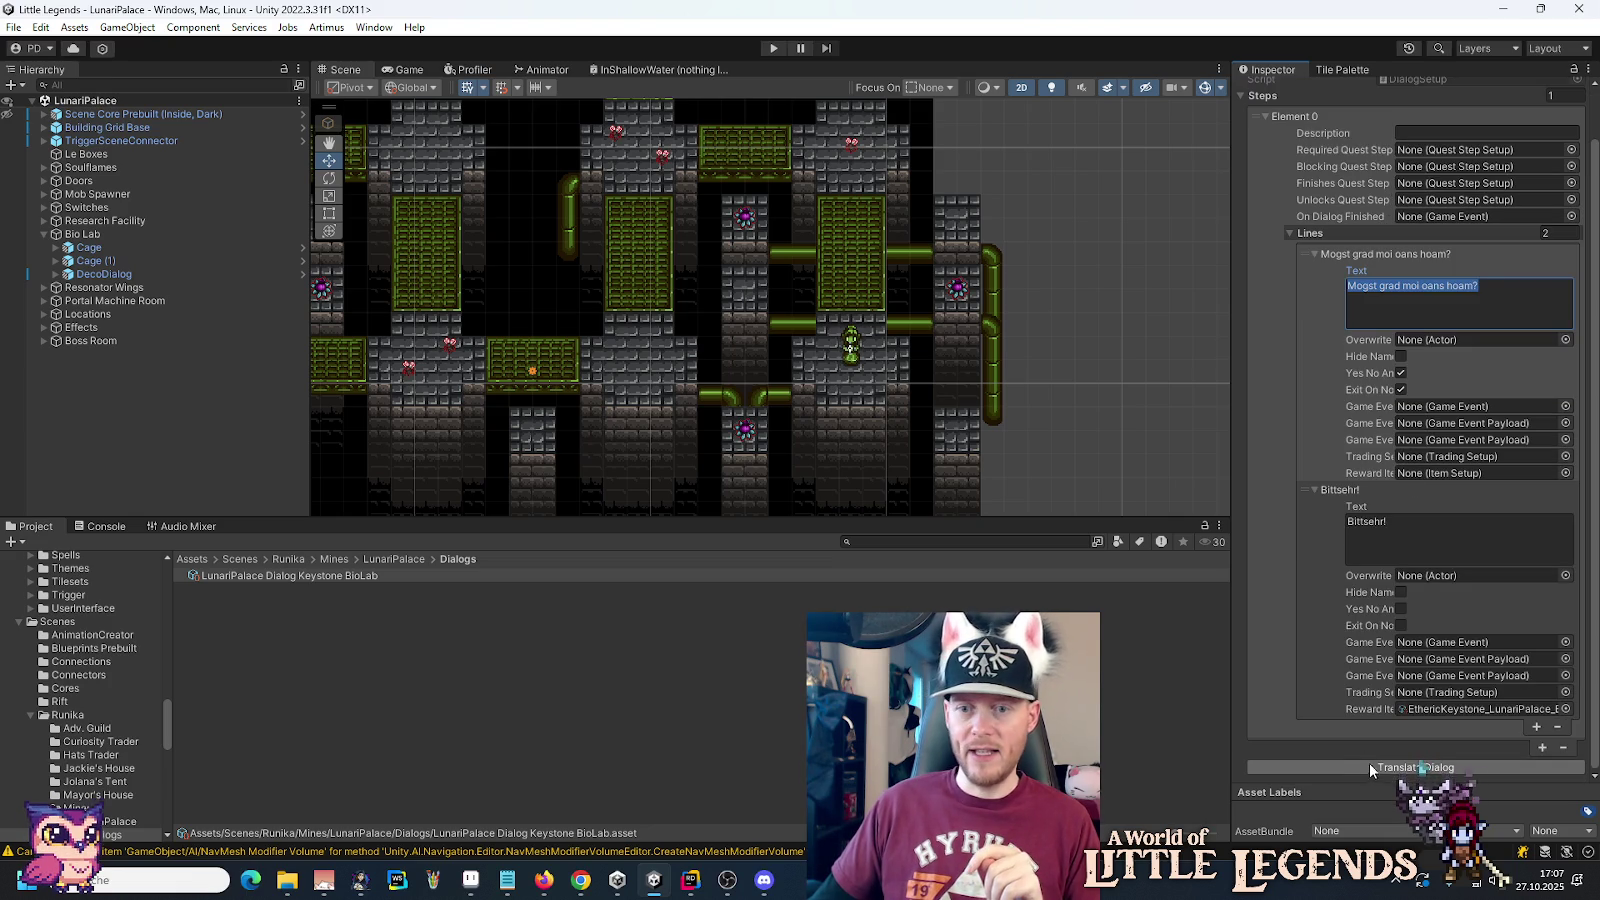
Step: Erase 'Mogst grad moi oans hoam?' from the first dialog line, then bring Notepad forward
click(1499, 292)
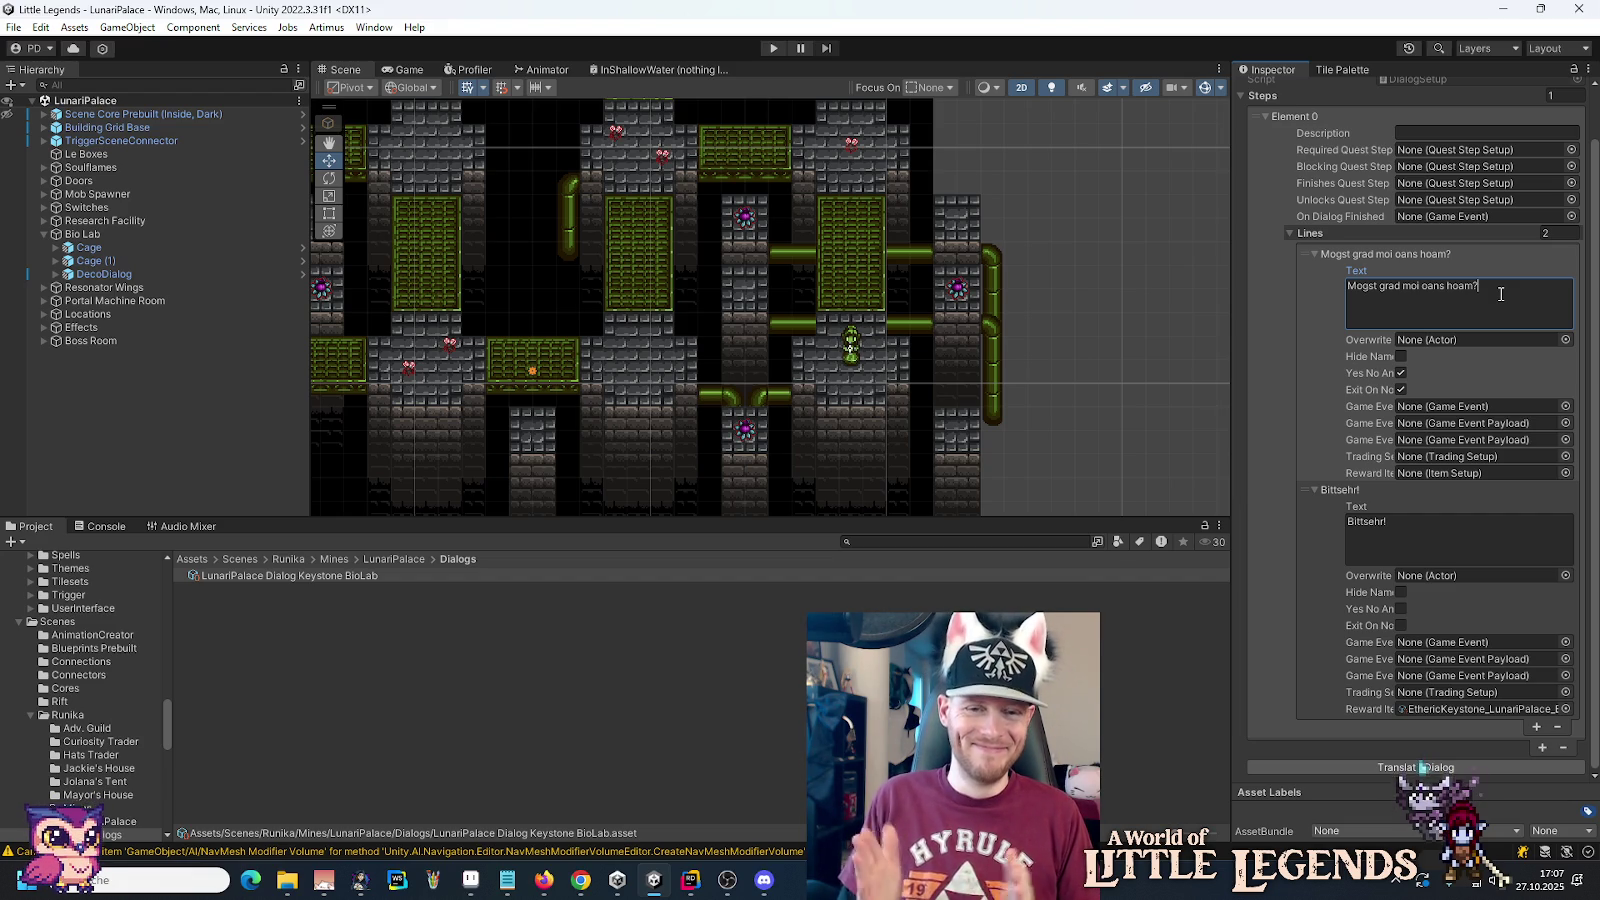
key(ctrl+a)
key(BackSpace)
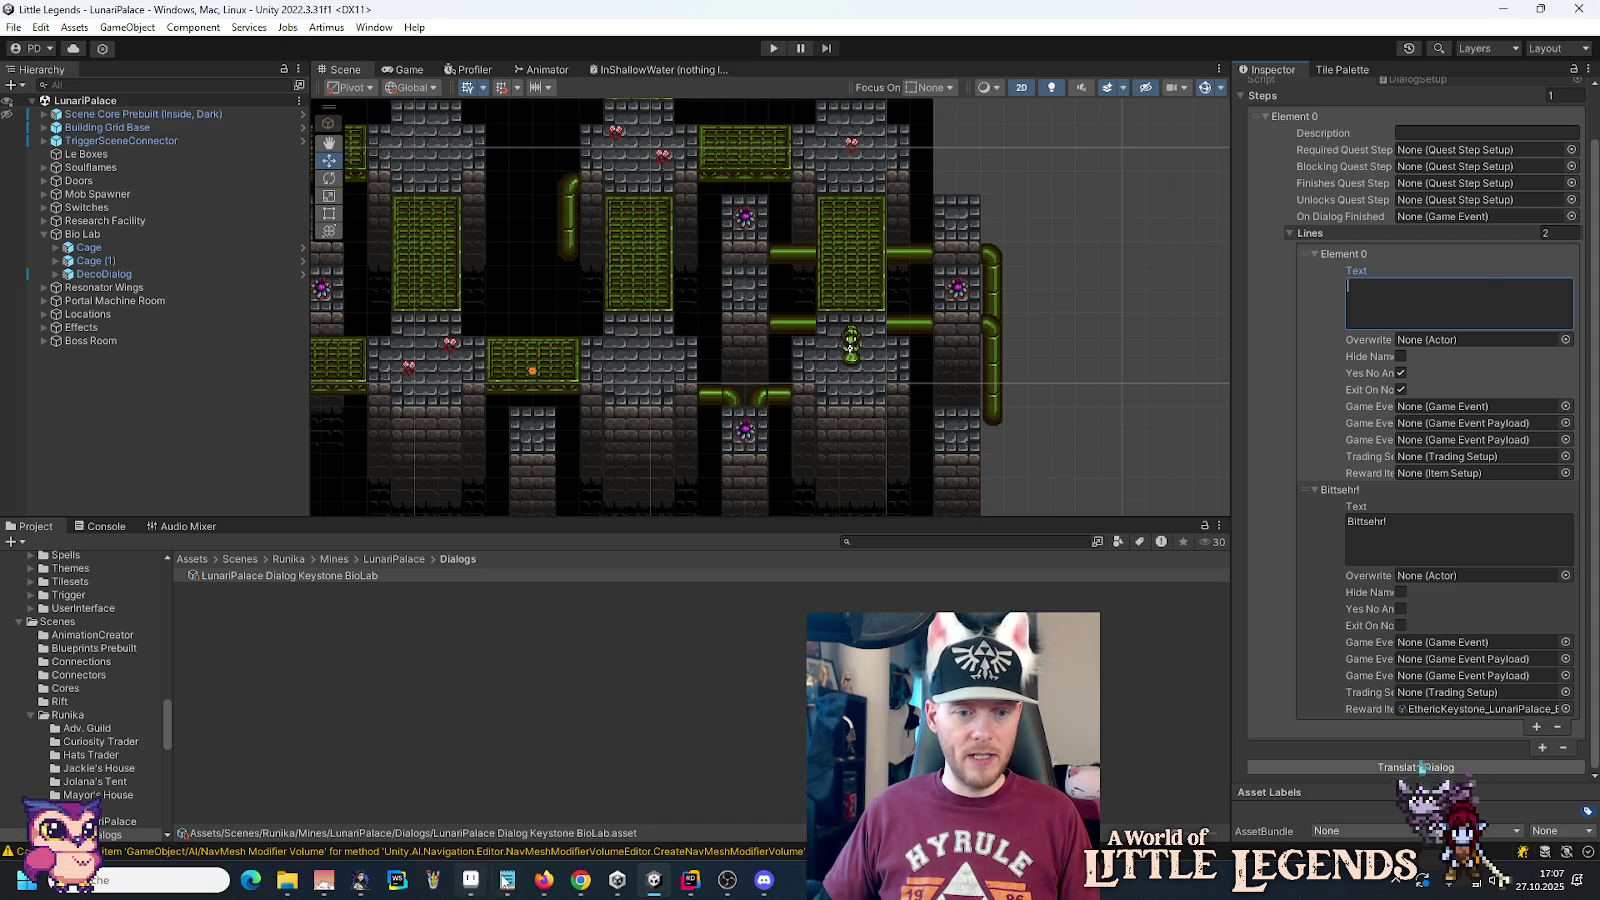
click(509, 879)
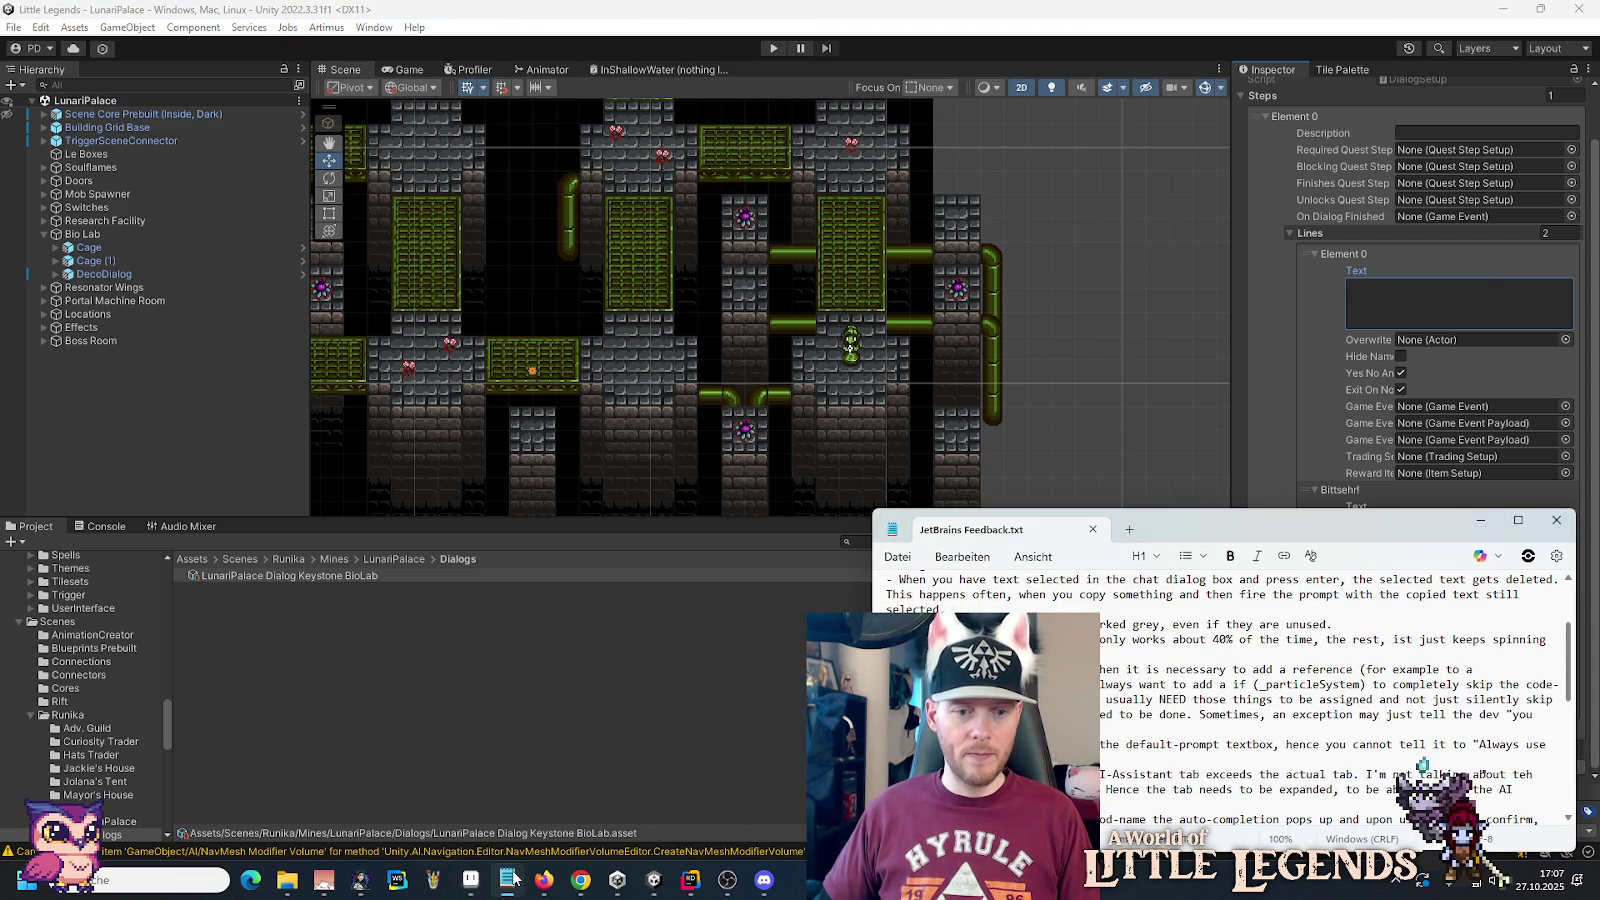
Step: In a new Notepad tab, write 'Diese Statue scheint immer neue Schlüsselsteine aus dem Inneren herauszugeben. Einen nehmen?'
click(1130, 530)
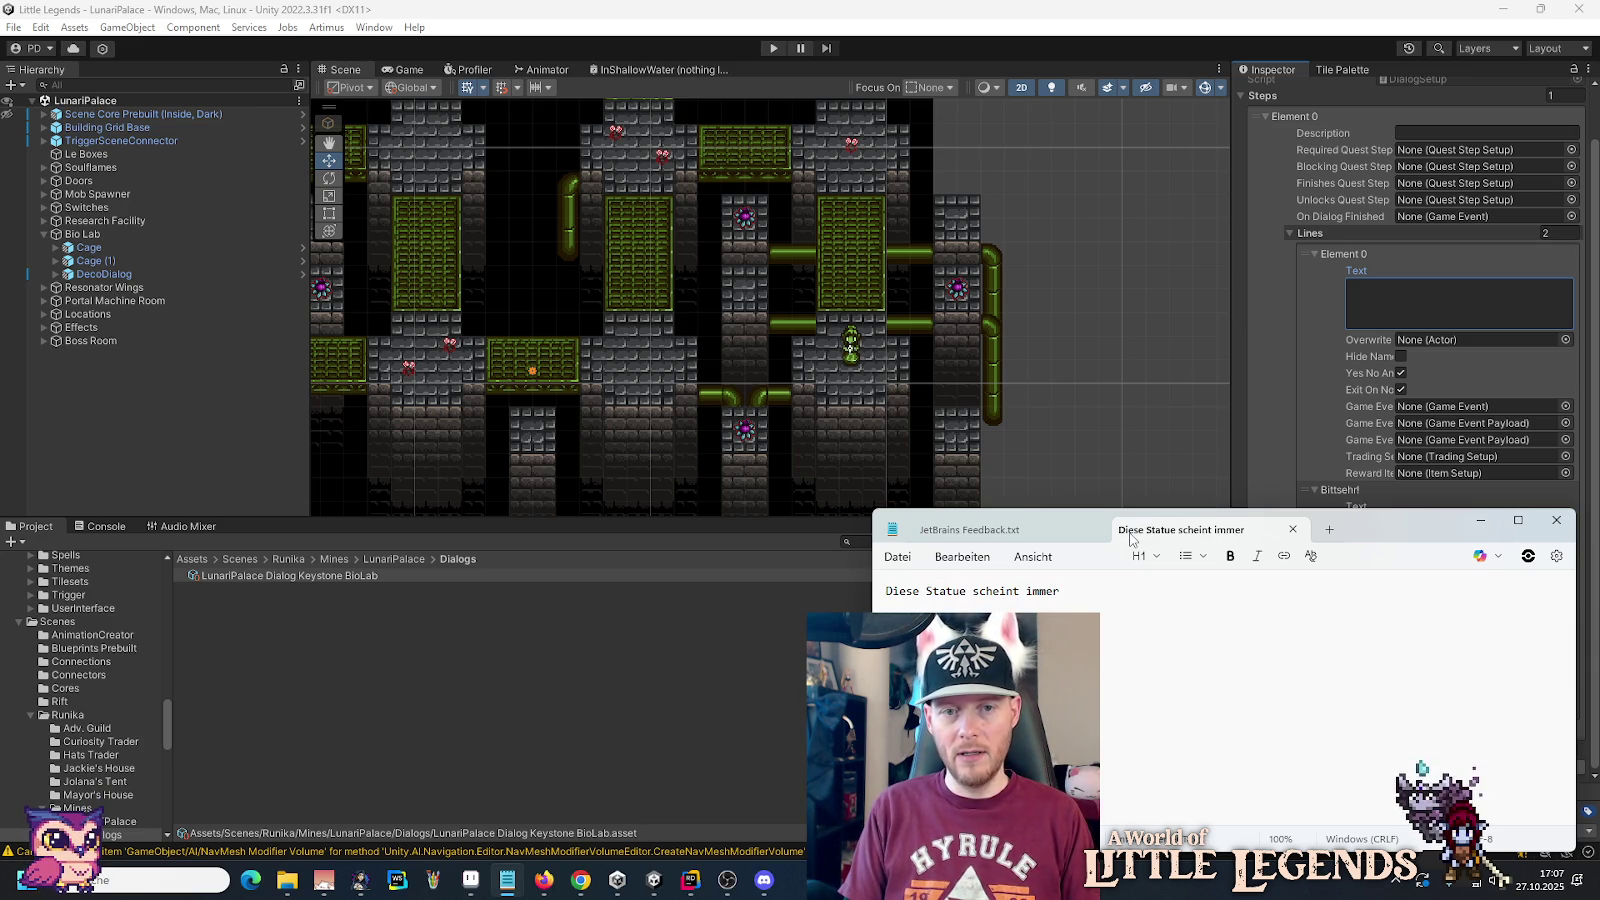
text(Diese Statue scheint immer neue S)
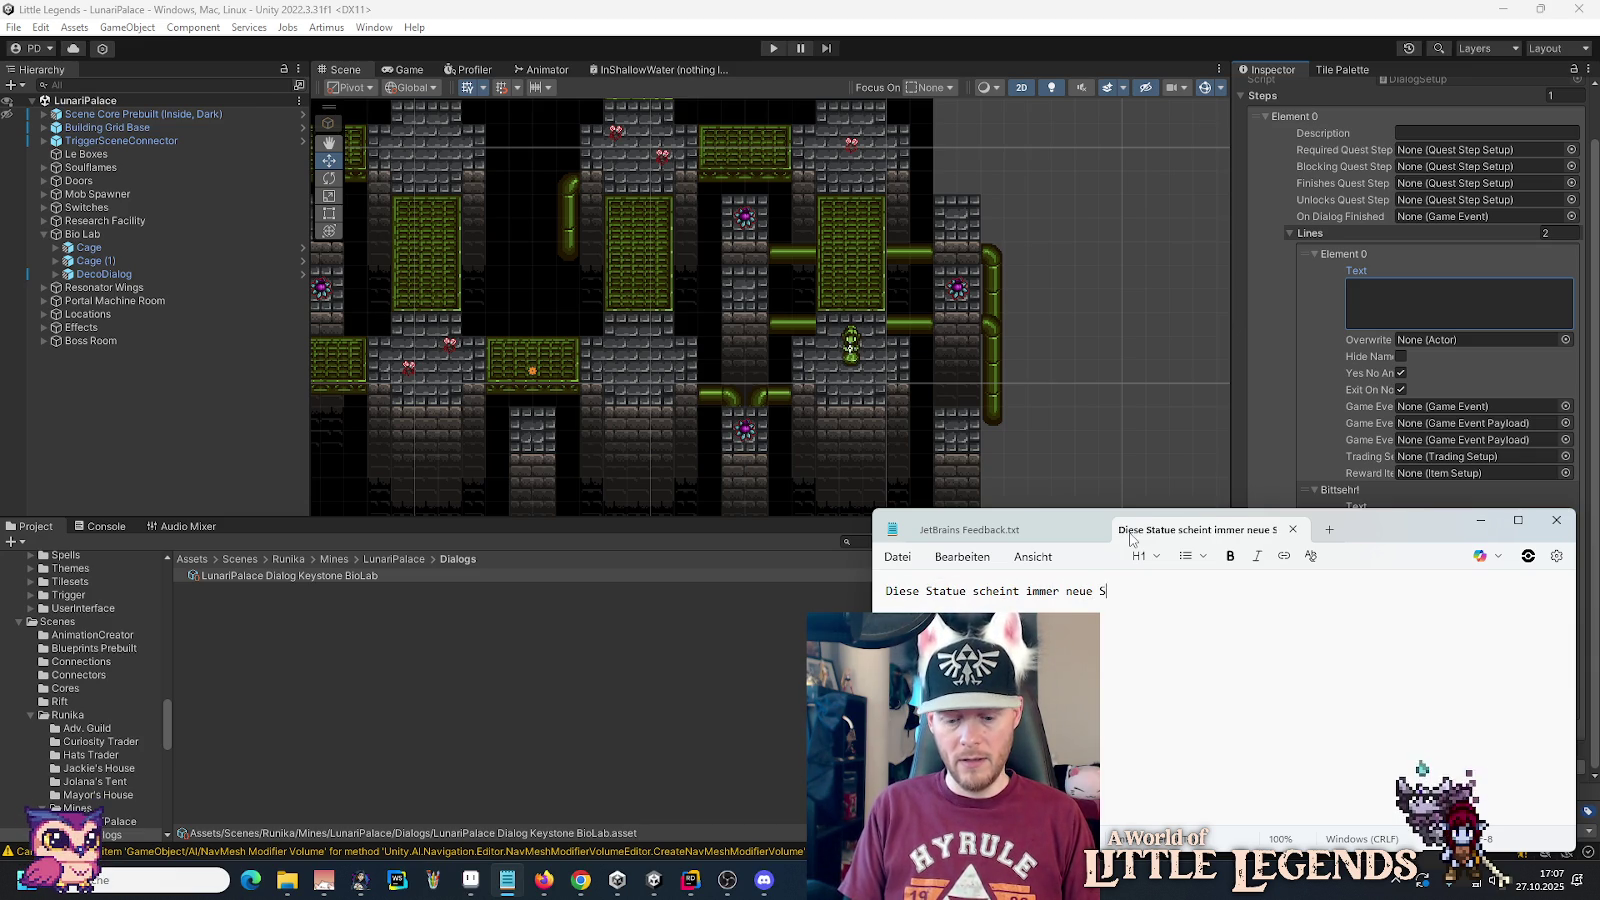
text(chlüsselsteine a)
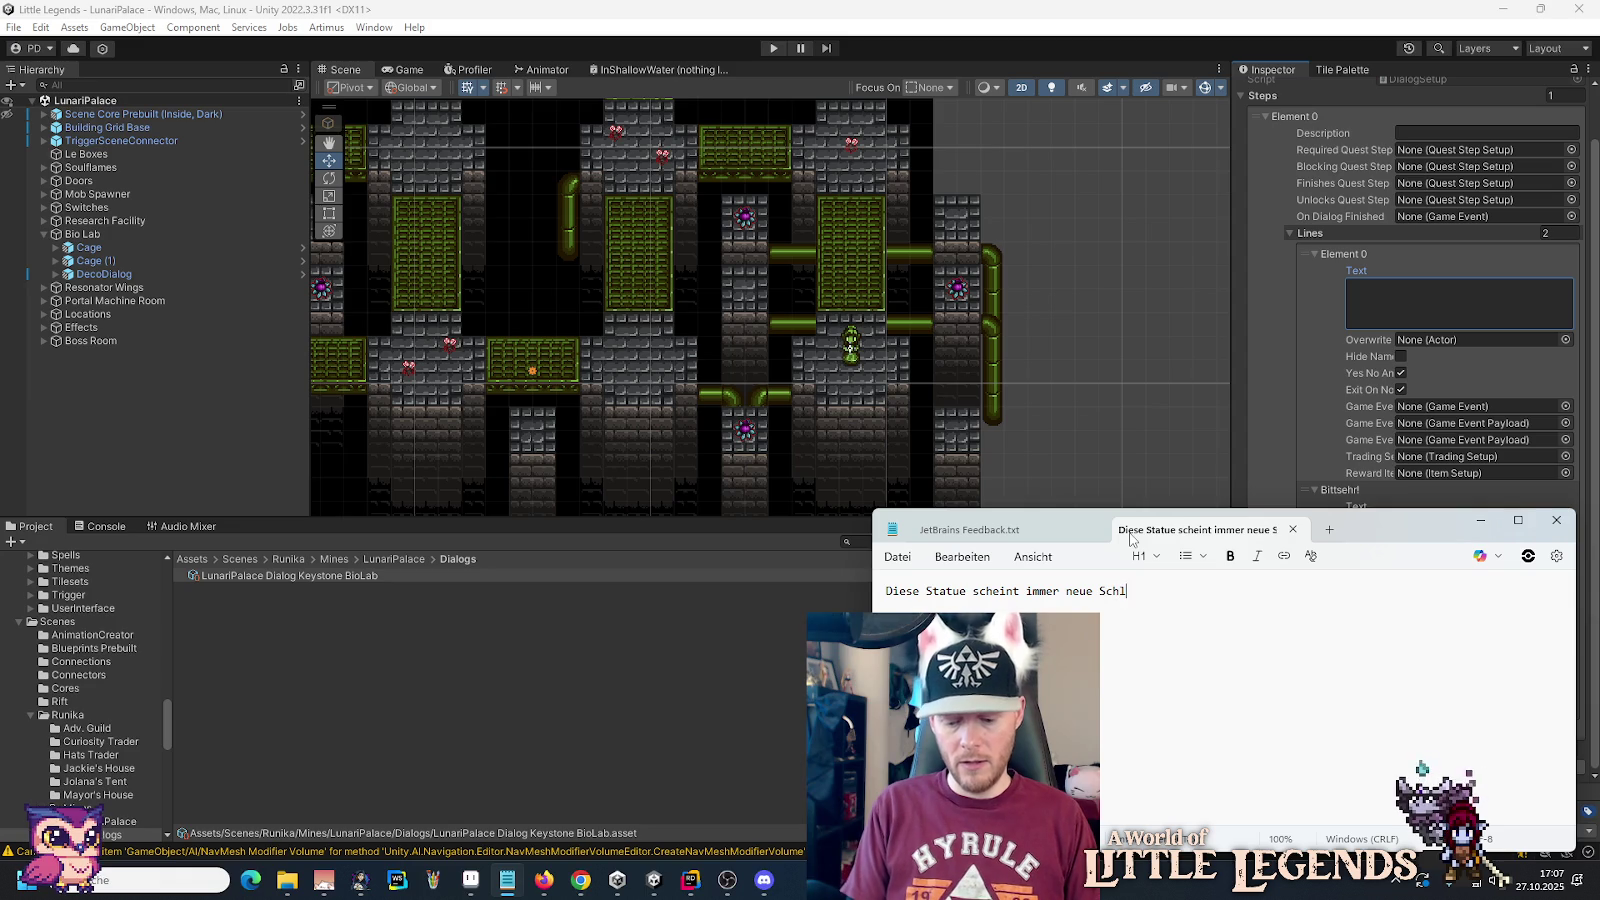
text(us dem Inneren heraus)
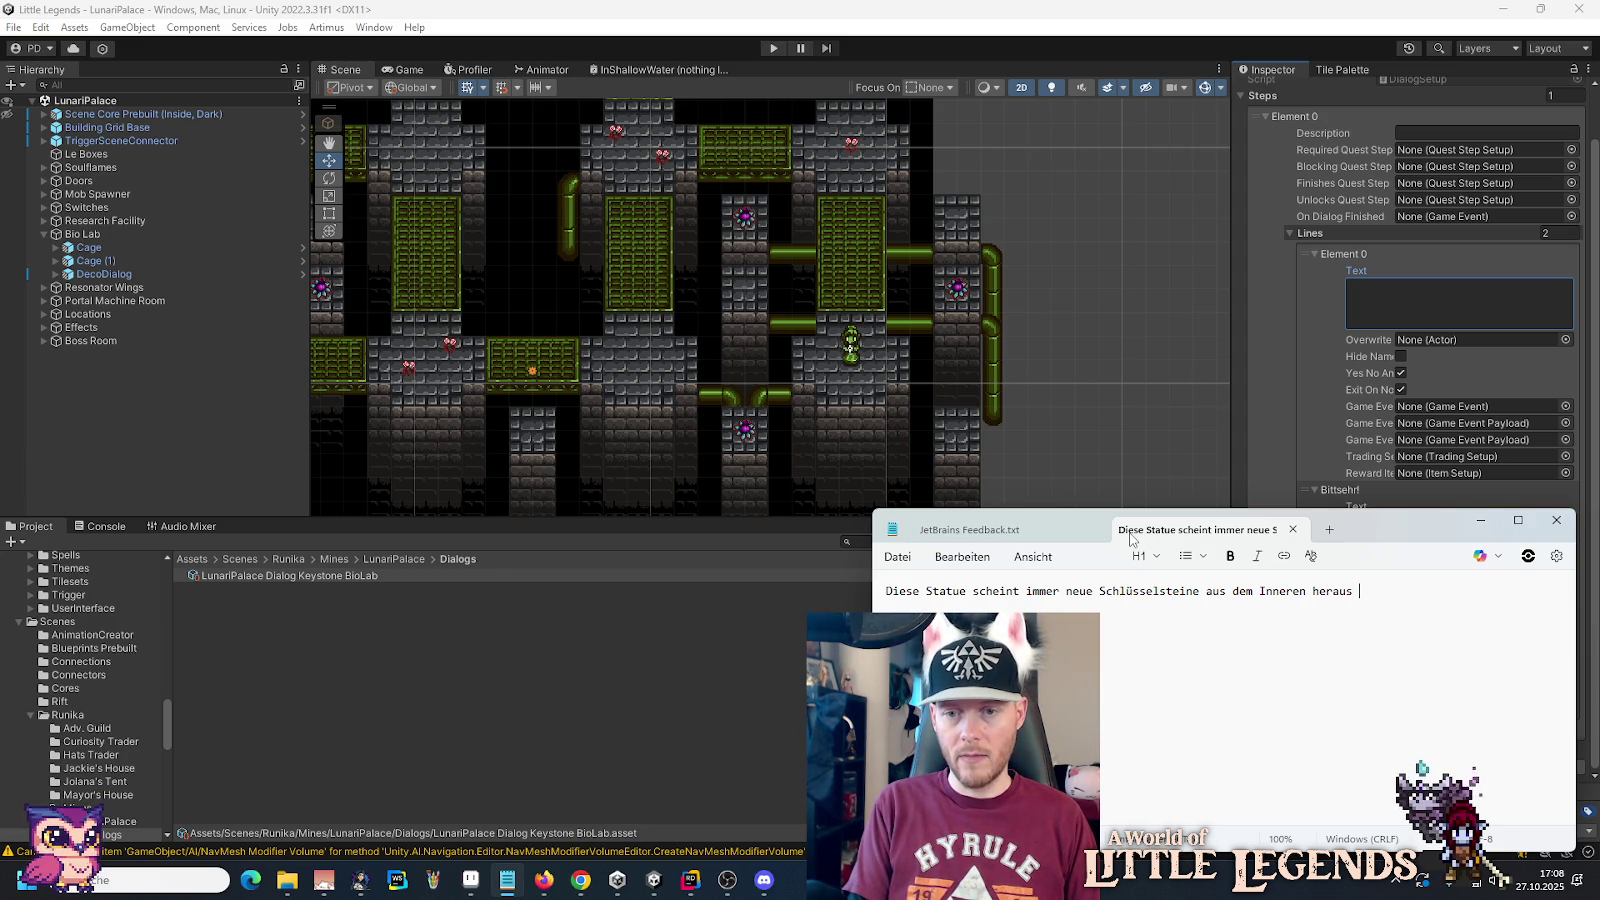
key(BackSpace)
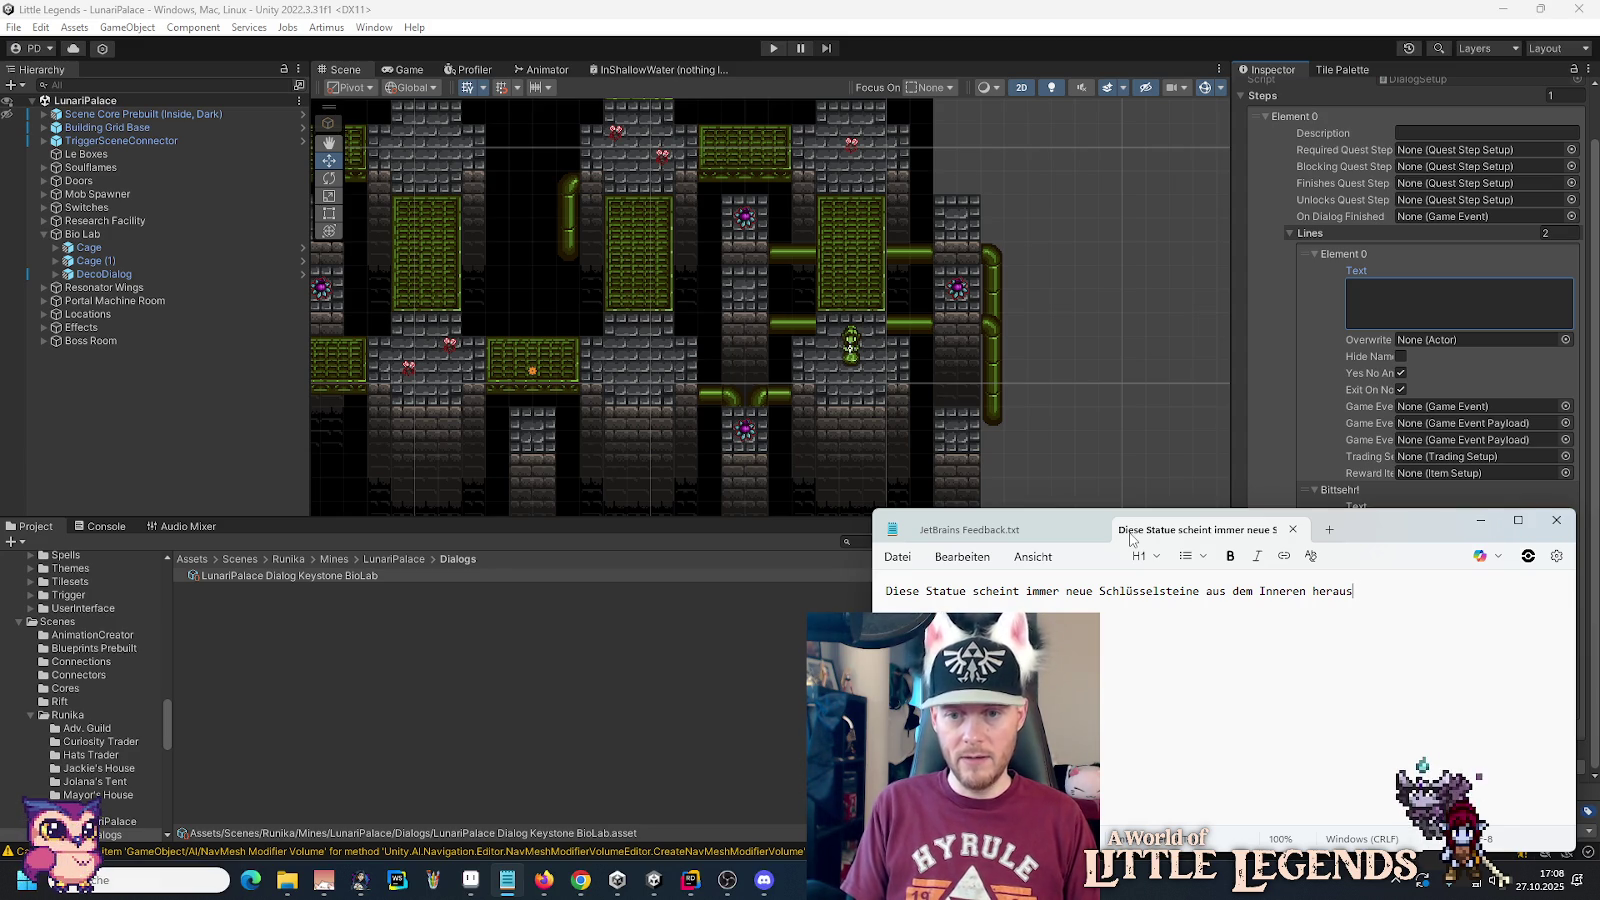
text(zugeben. )
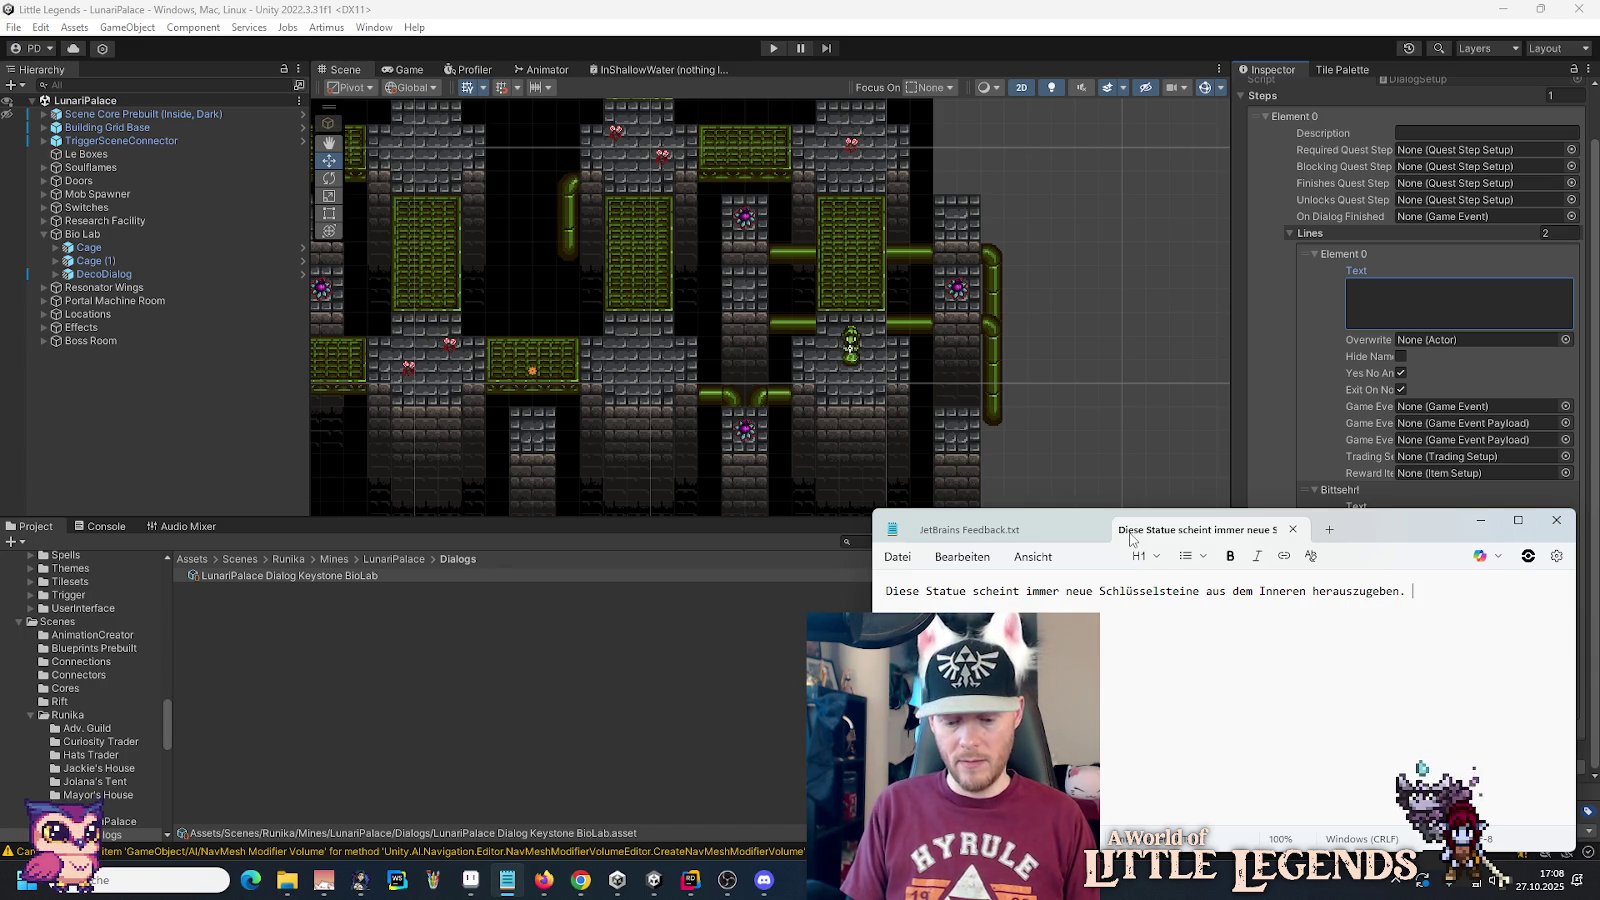
text(Einen nehmen?)
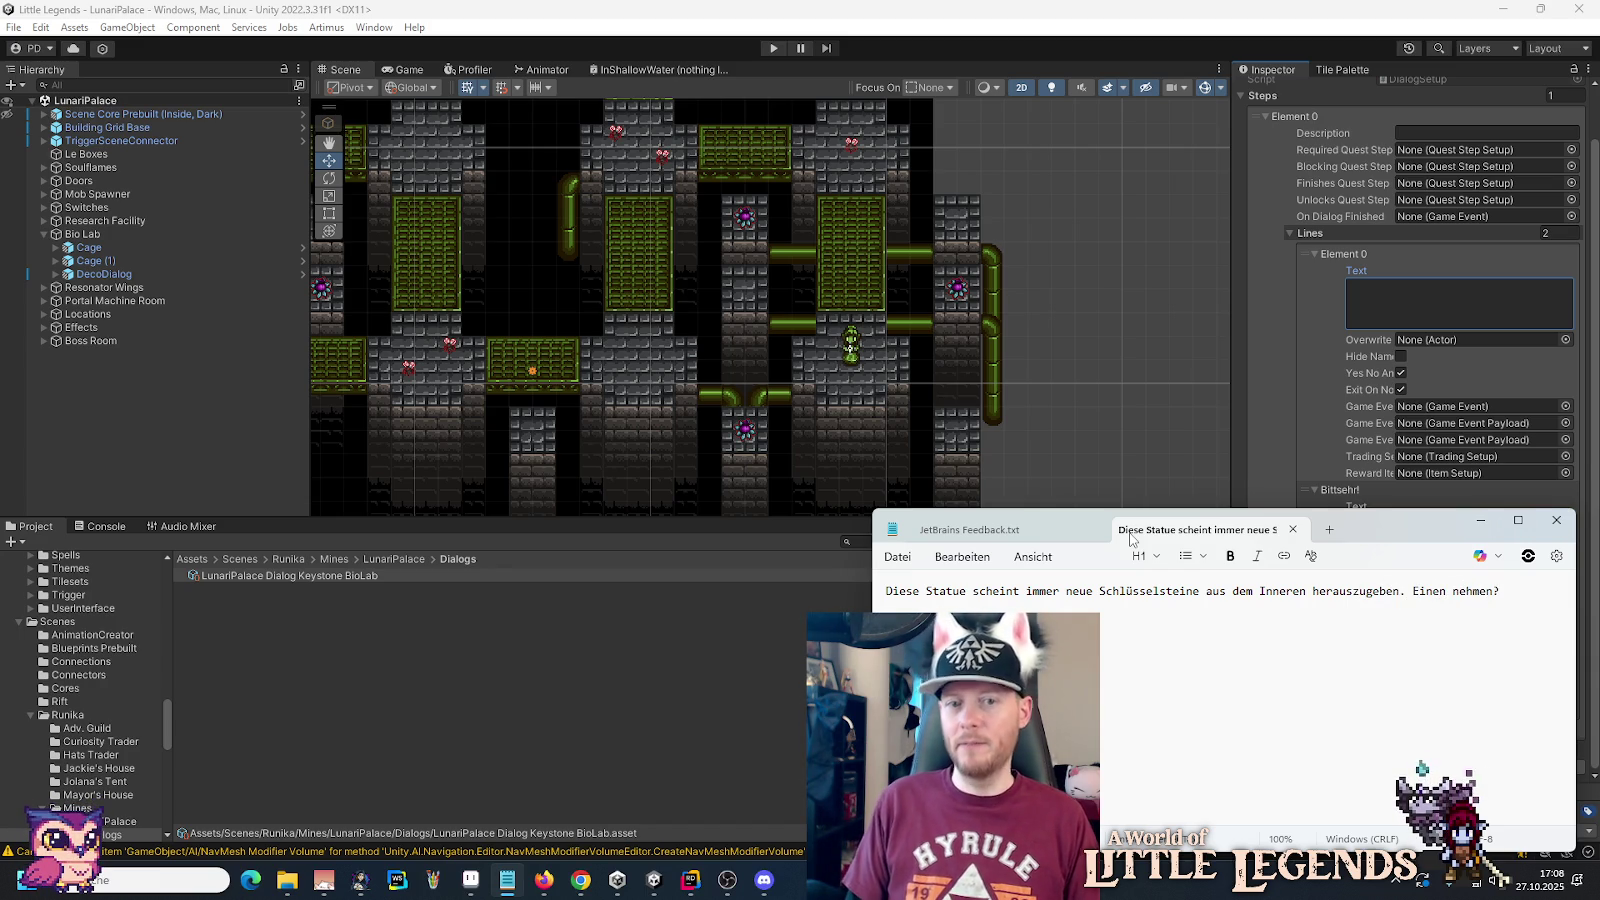
key(ctrl+a)
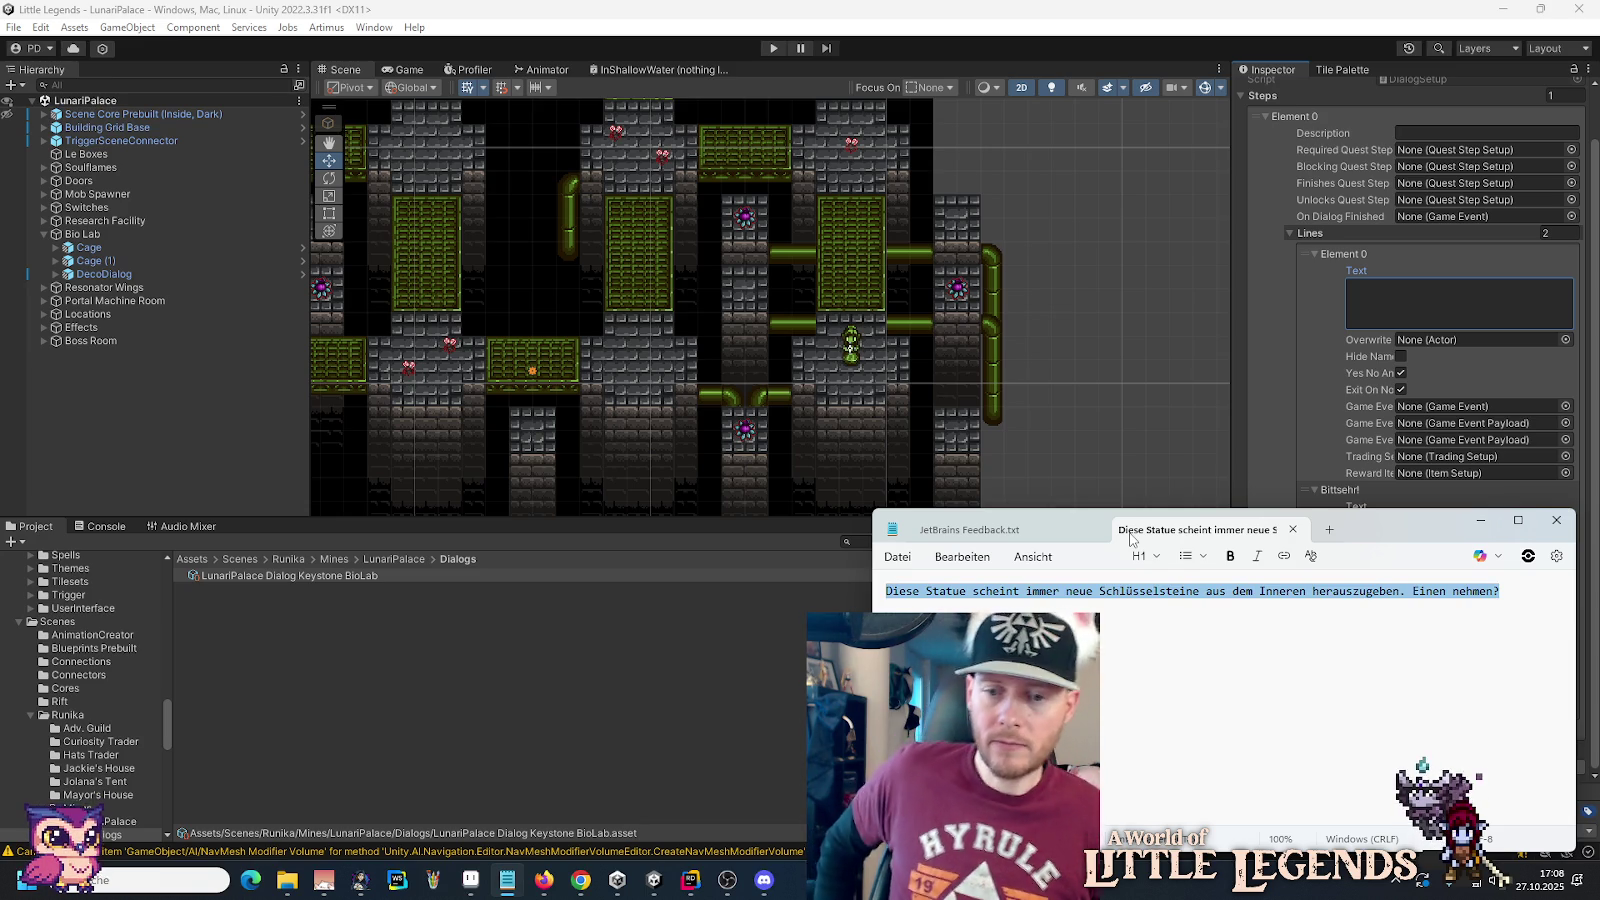
click(1432, 288)
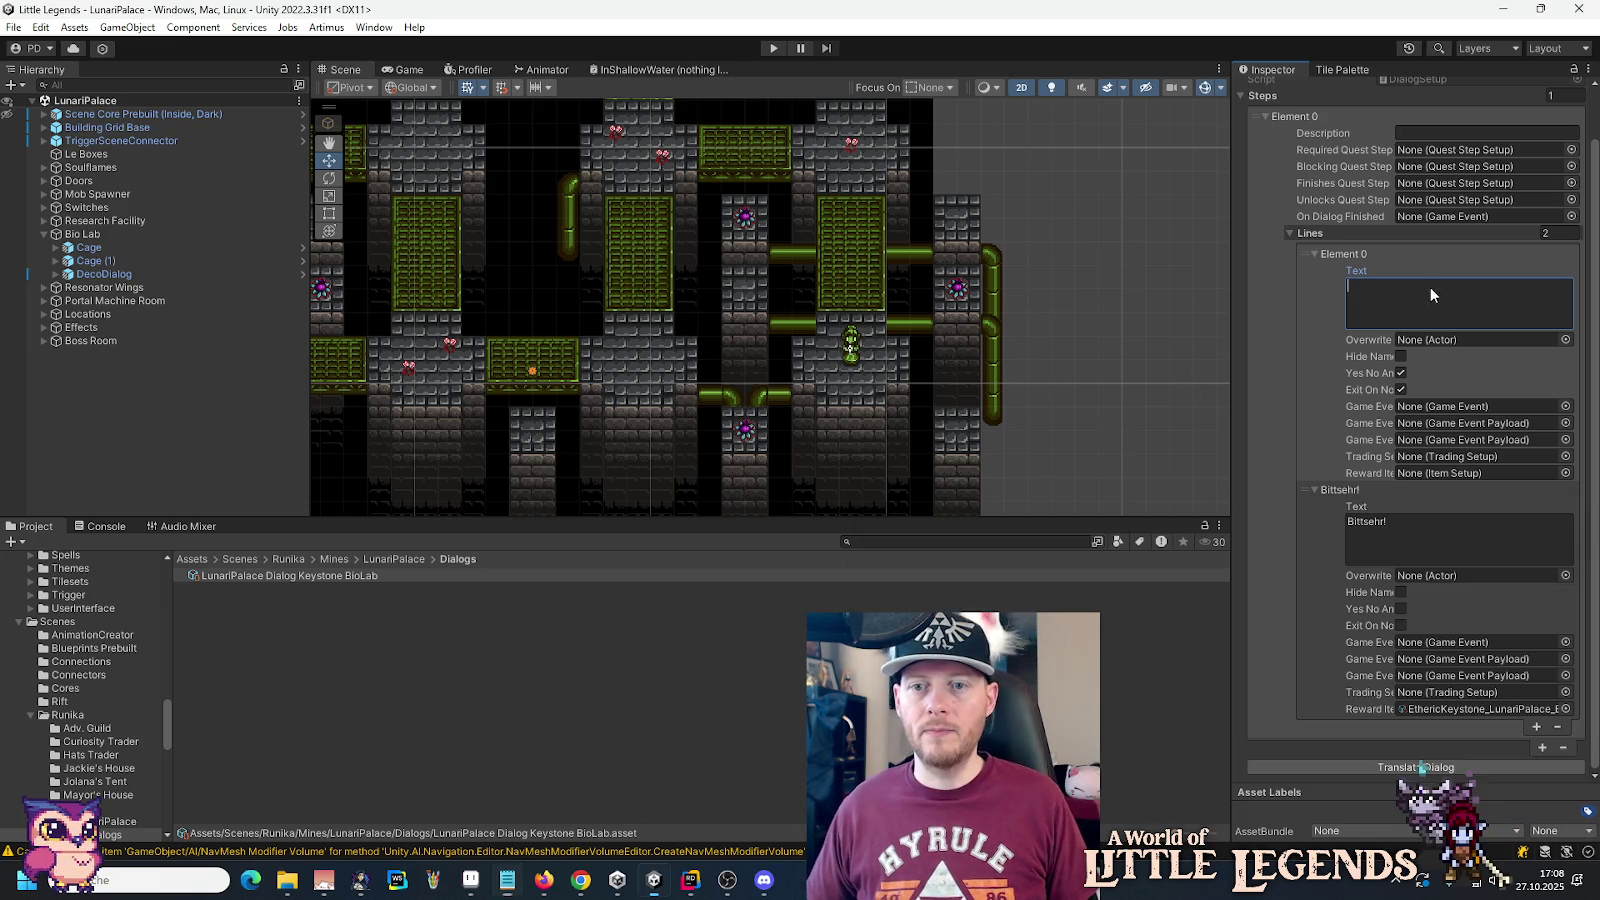
Step: Enter 'This statue seem to dispense' as the Element 0 line text
text(T)
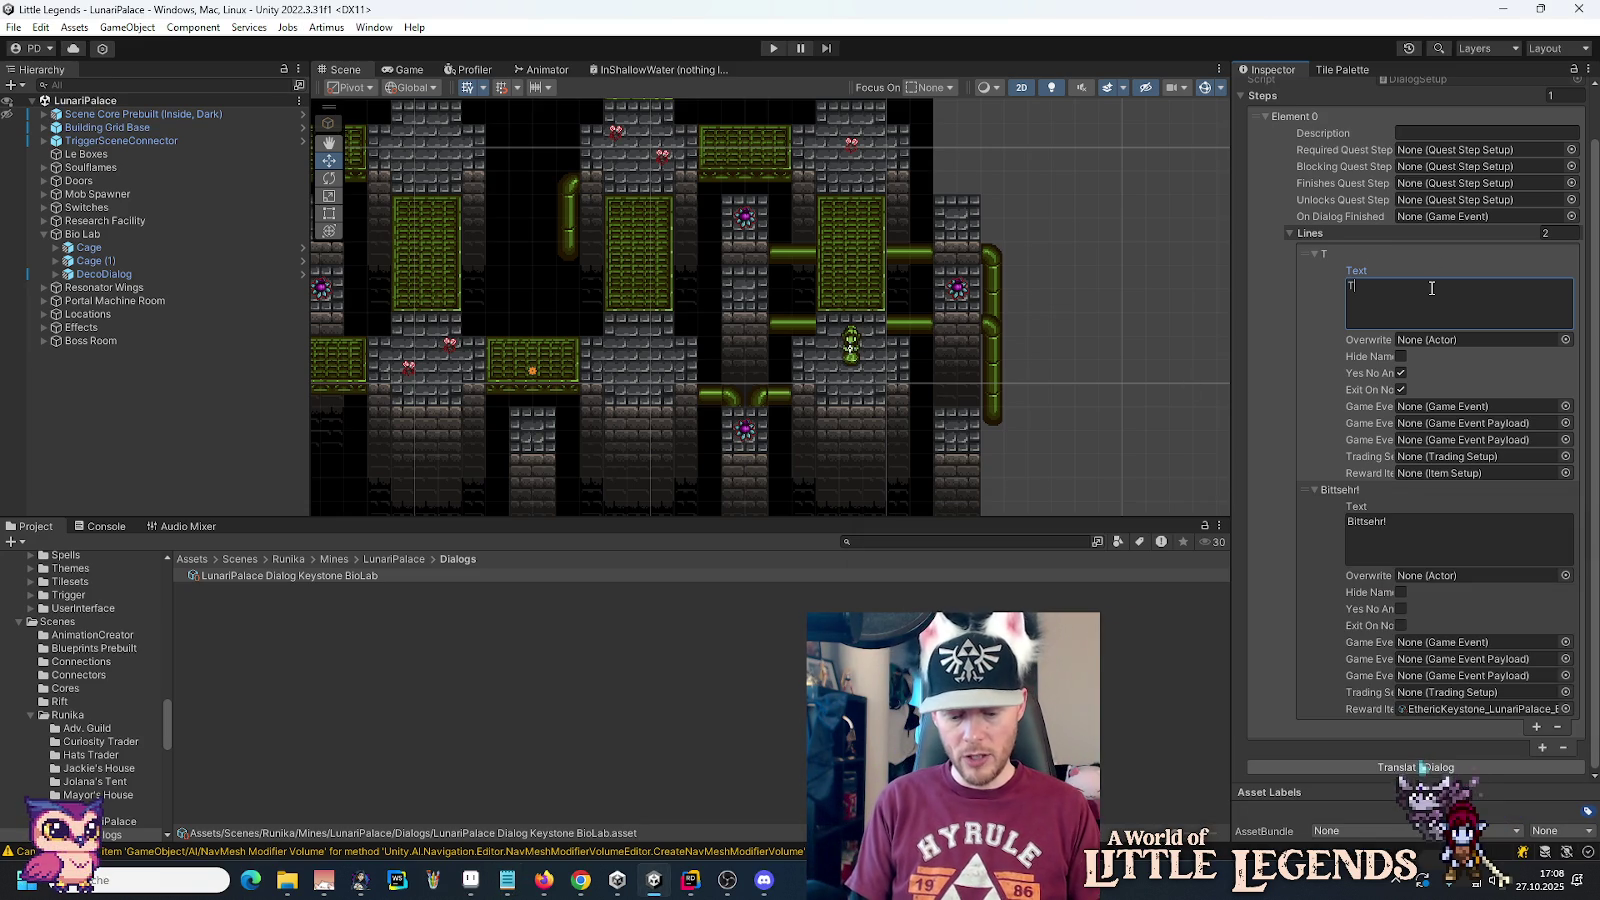
text(his stat)
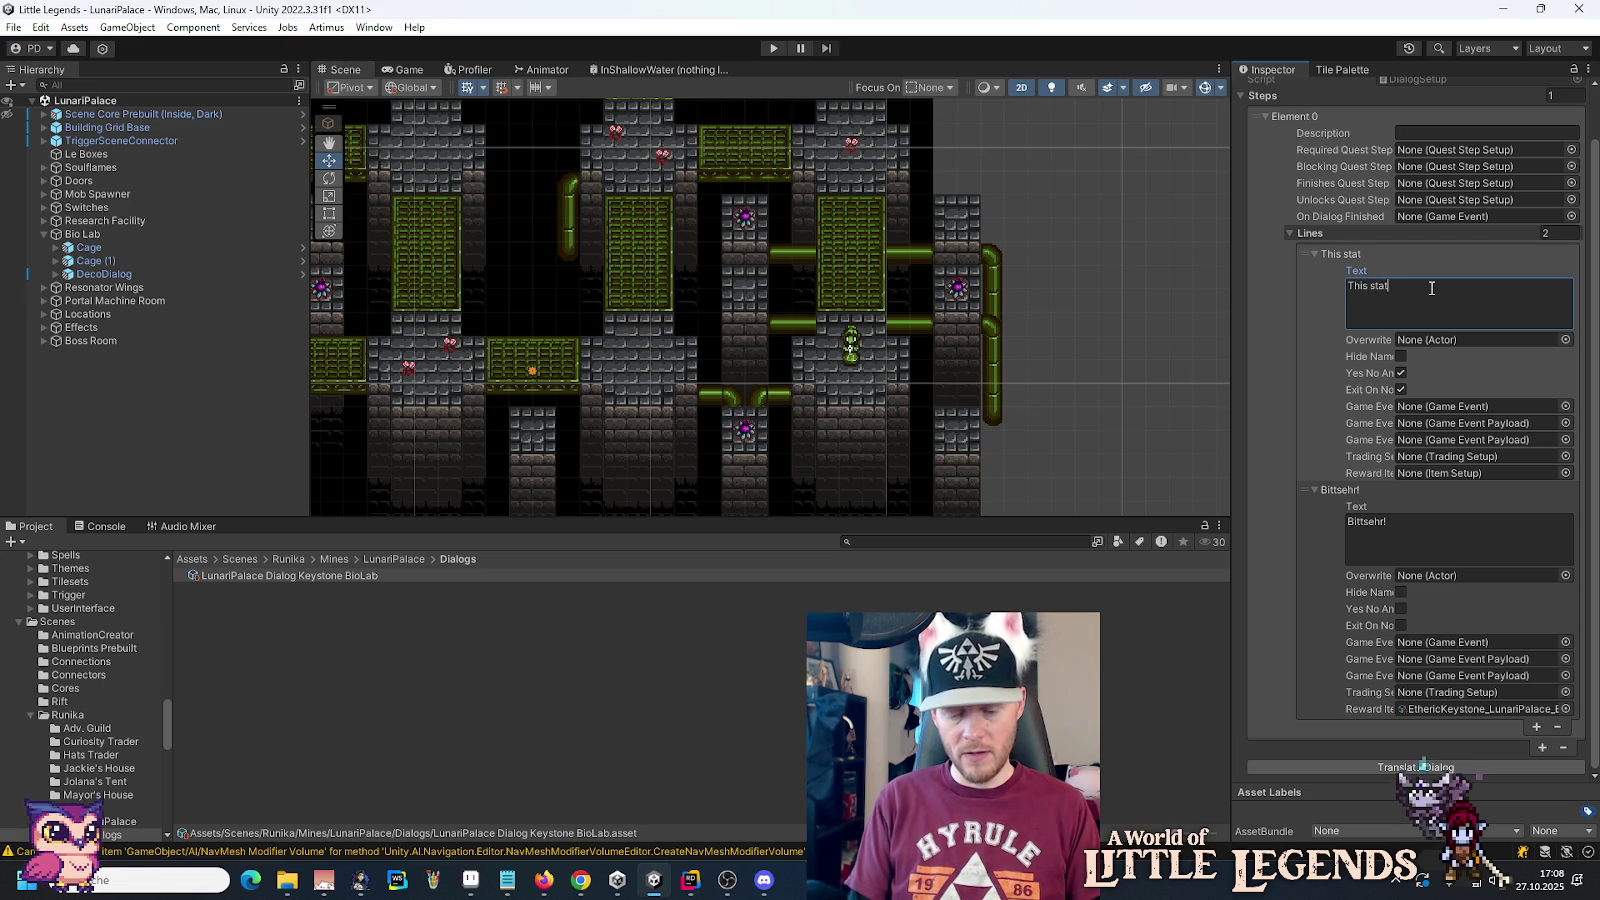
text(ue seem)
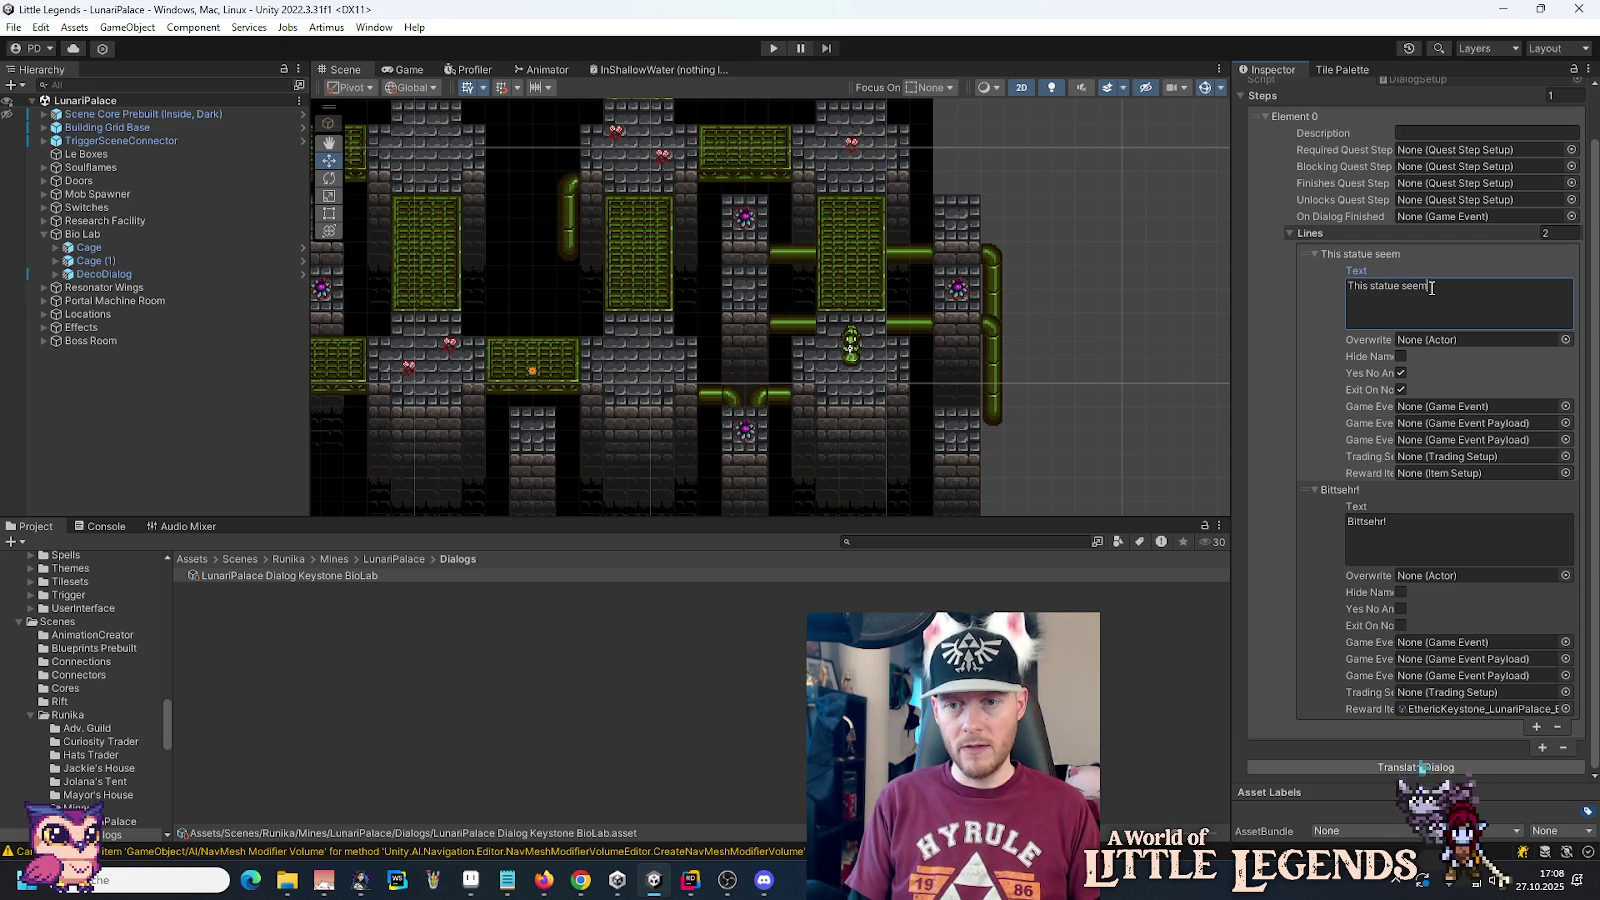
text( to dispense)
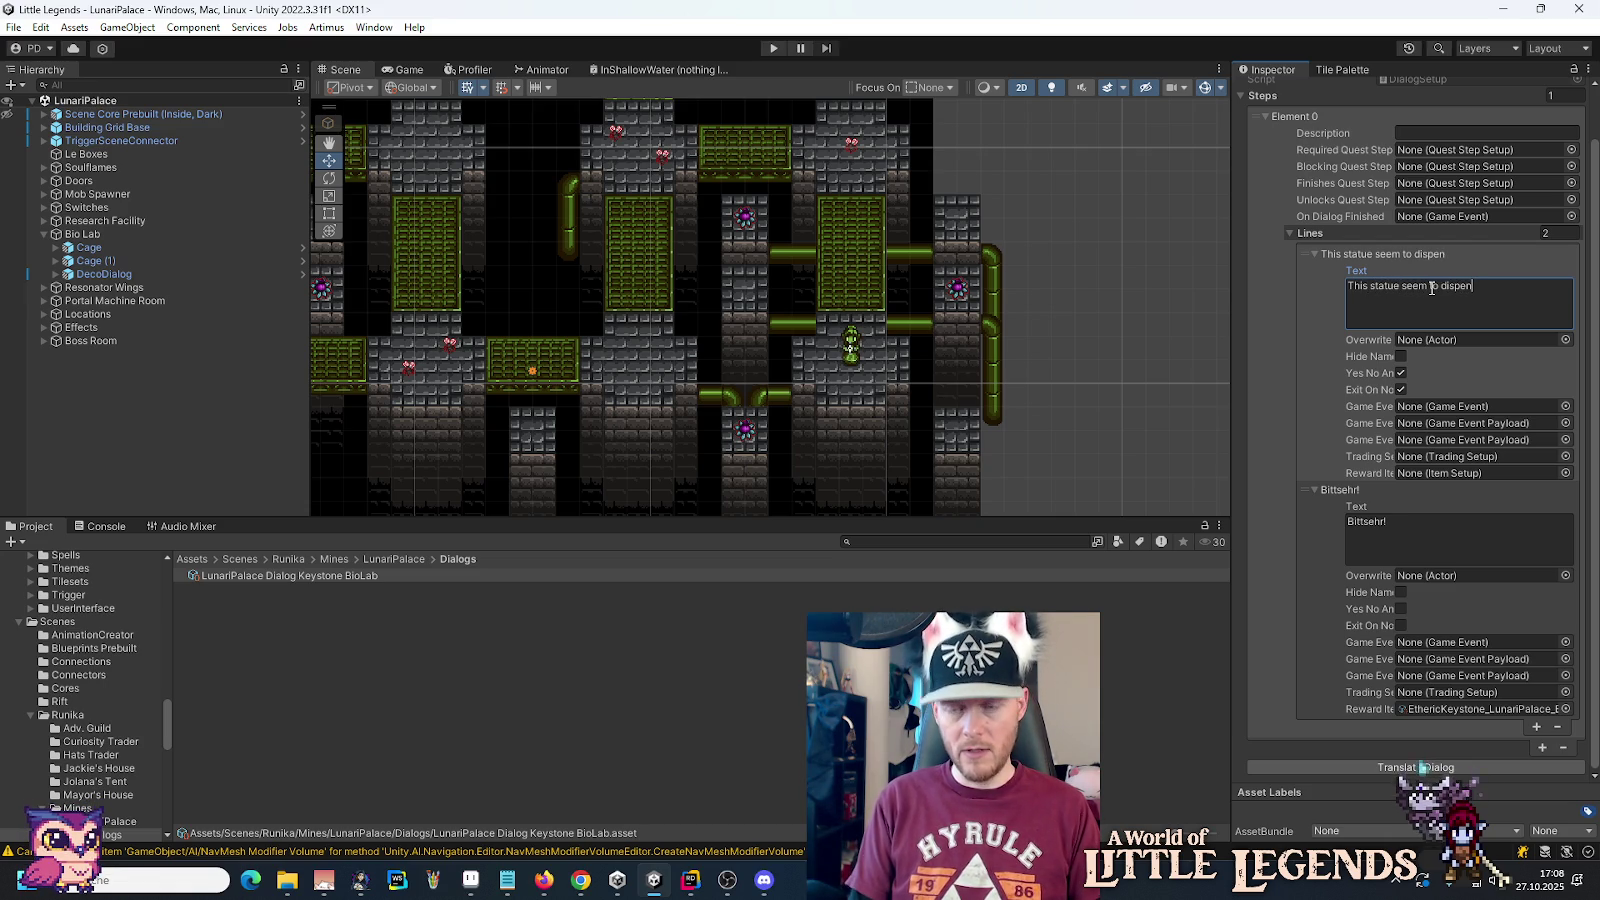
key(alt+Tab)
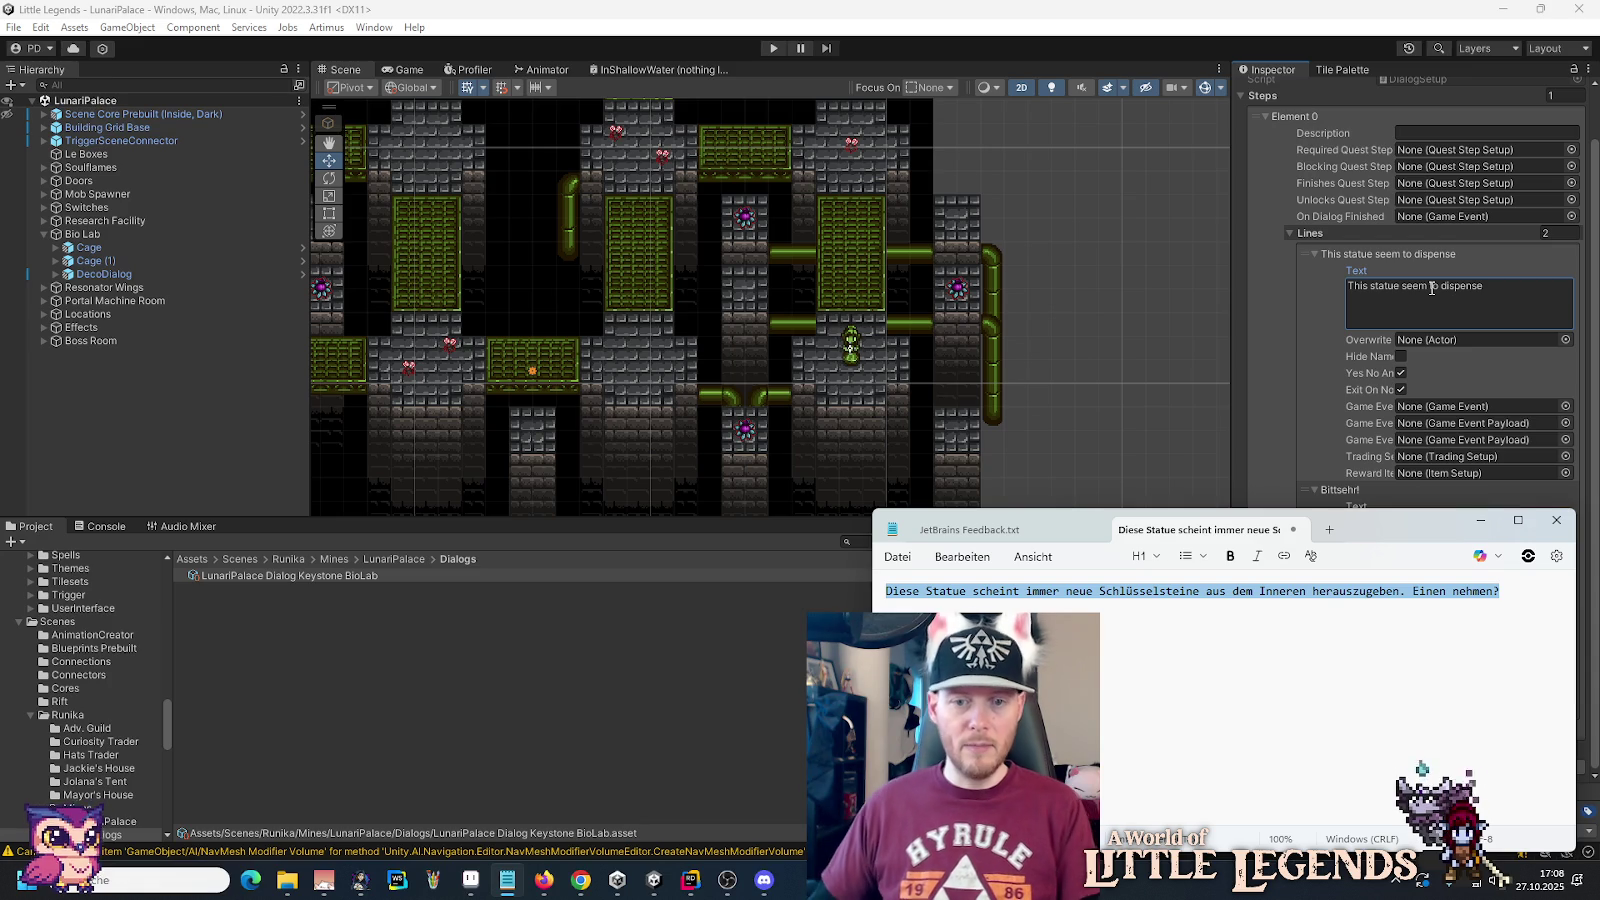
Step: Drop 'immer neue', replace 'scheint' with 'gibe offenbar', and shorten 'herauszugeben' to 'heraus'
drag(1040, 592, 1078, 600)
key(BackSpace)
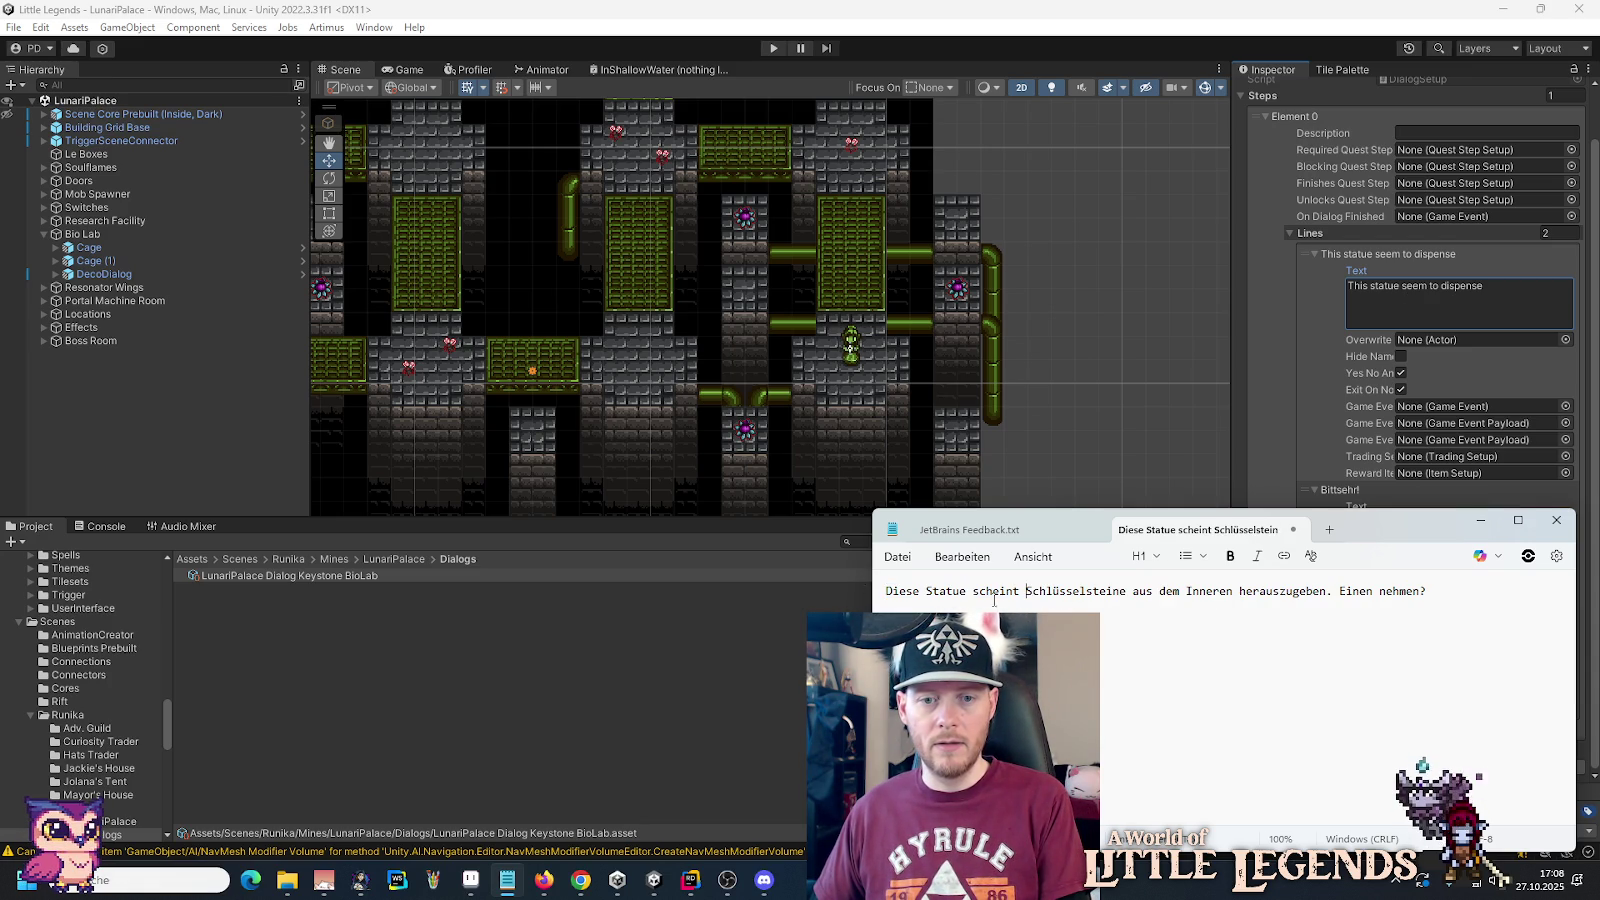
double_click(987, 591)
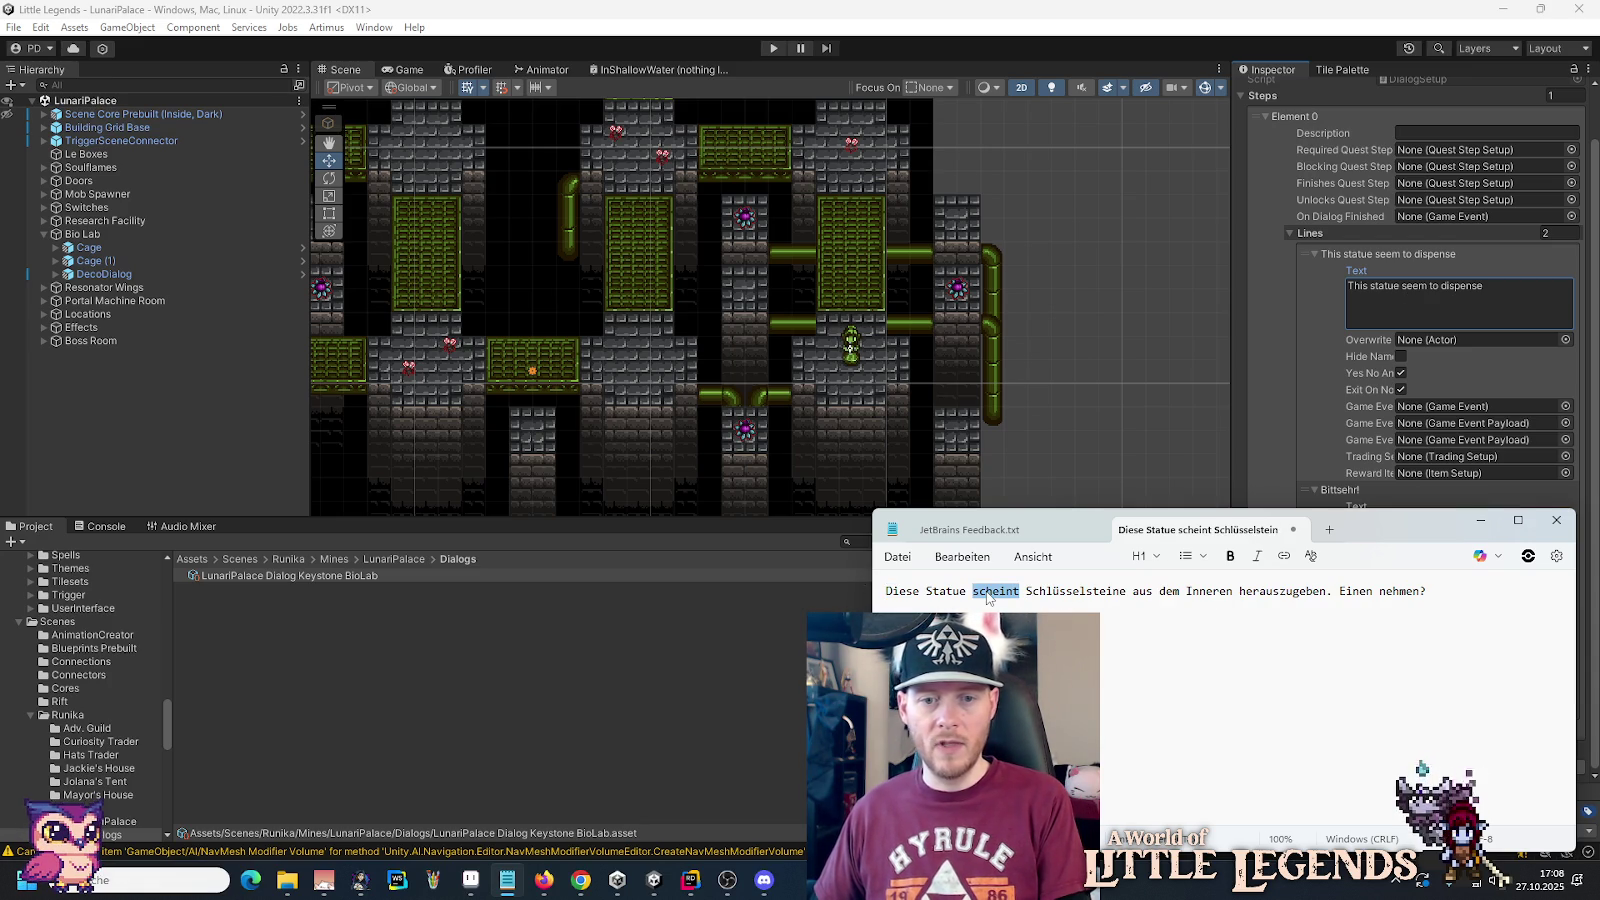
text(gibe)
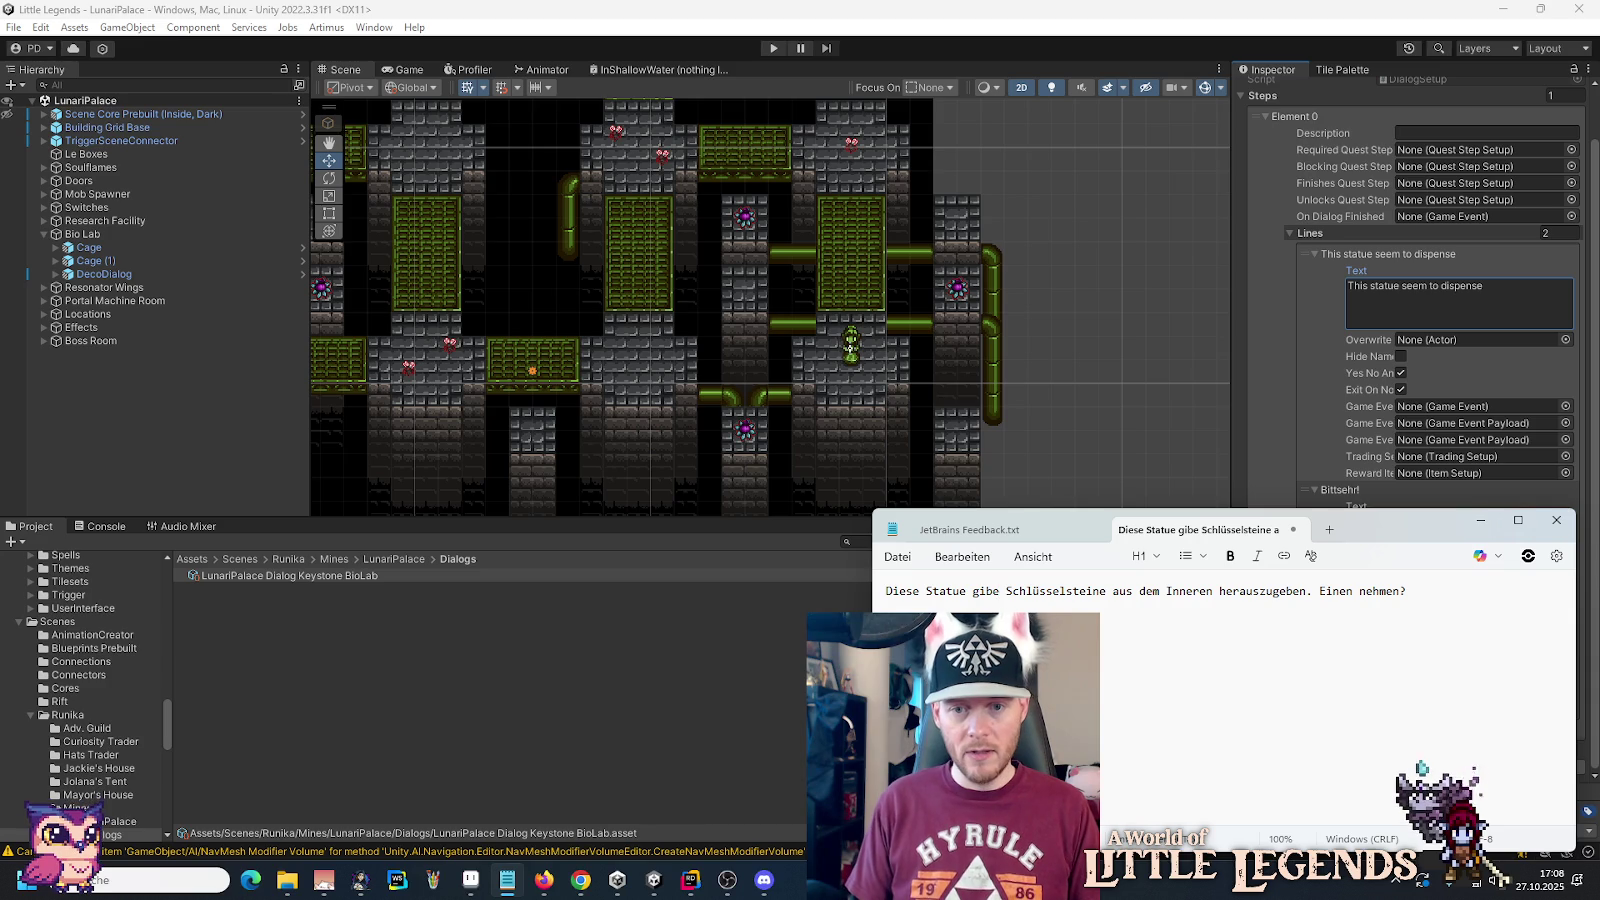
text( offenbat)
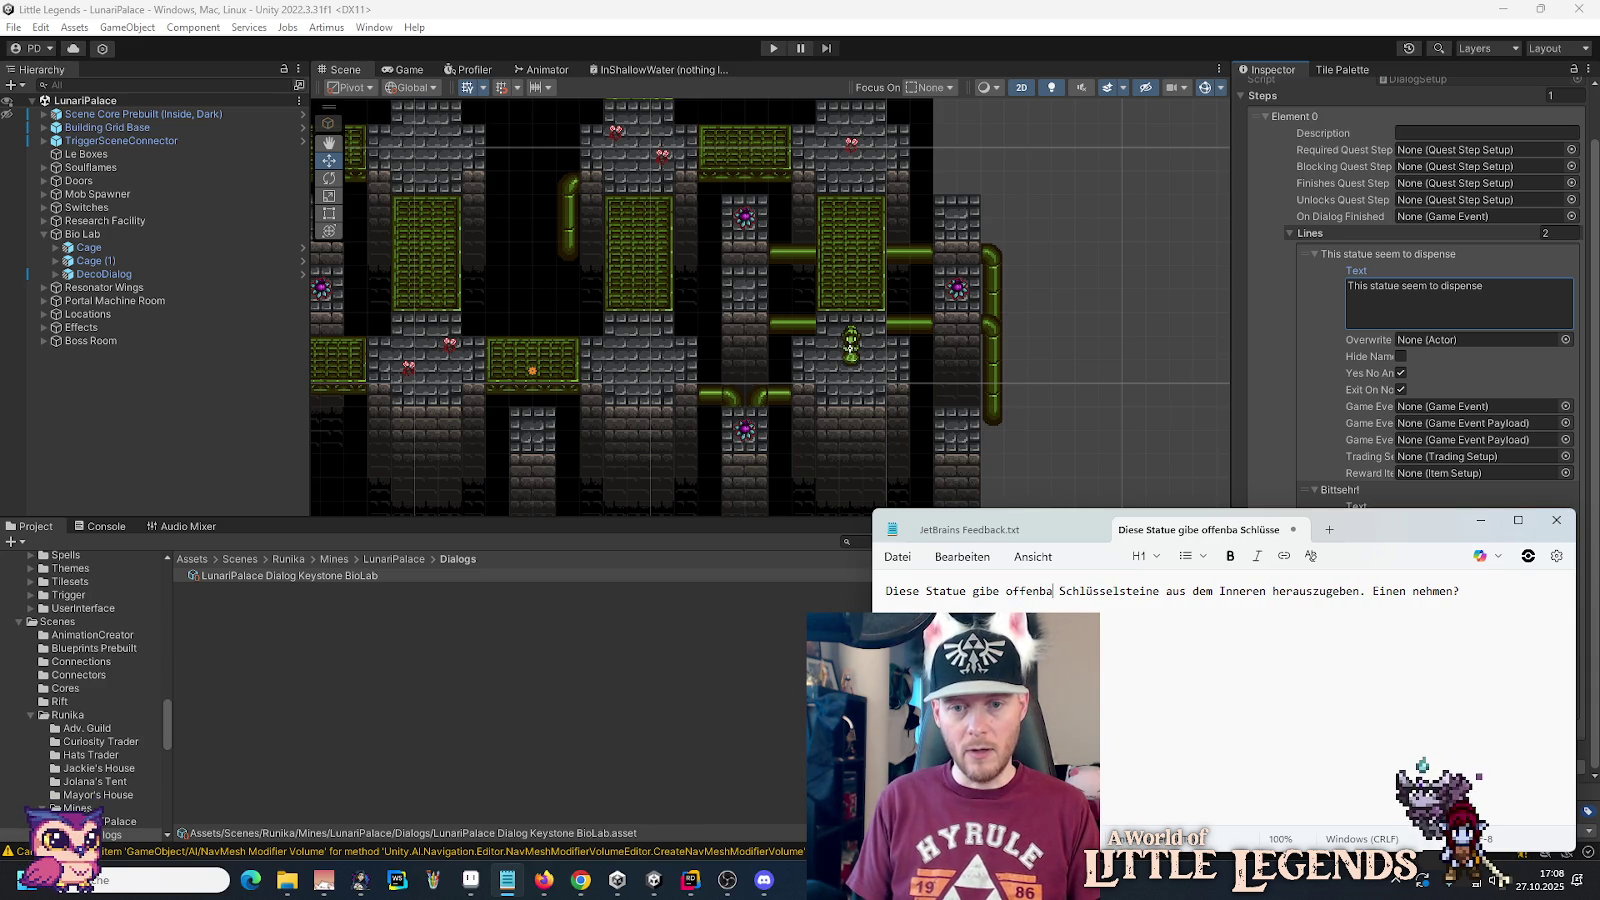
click(1172, 591)
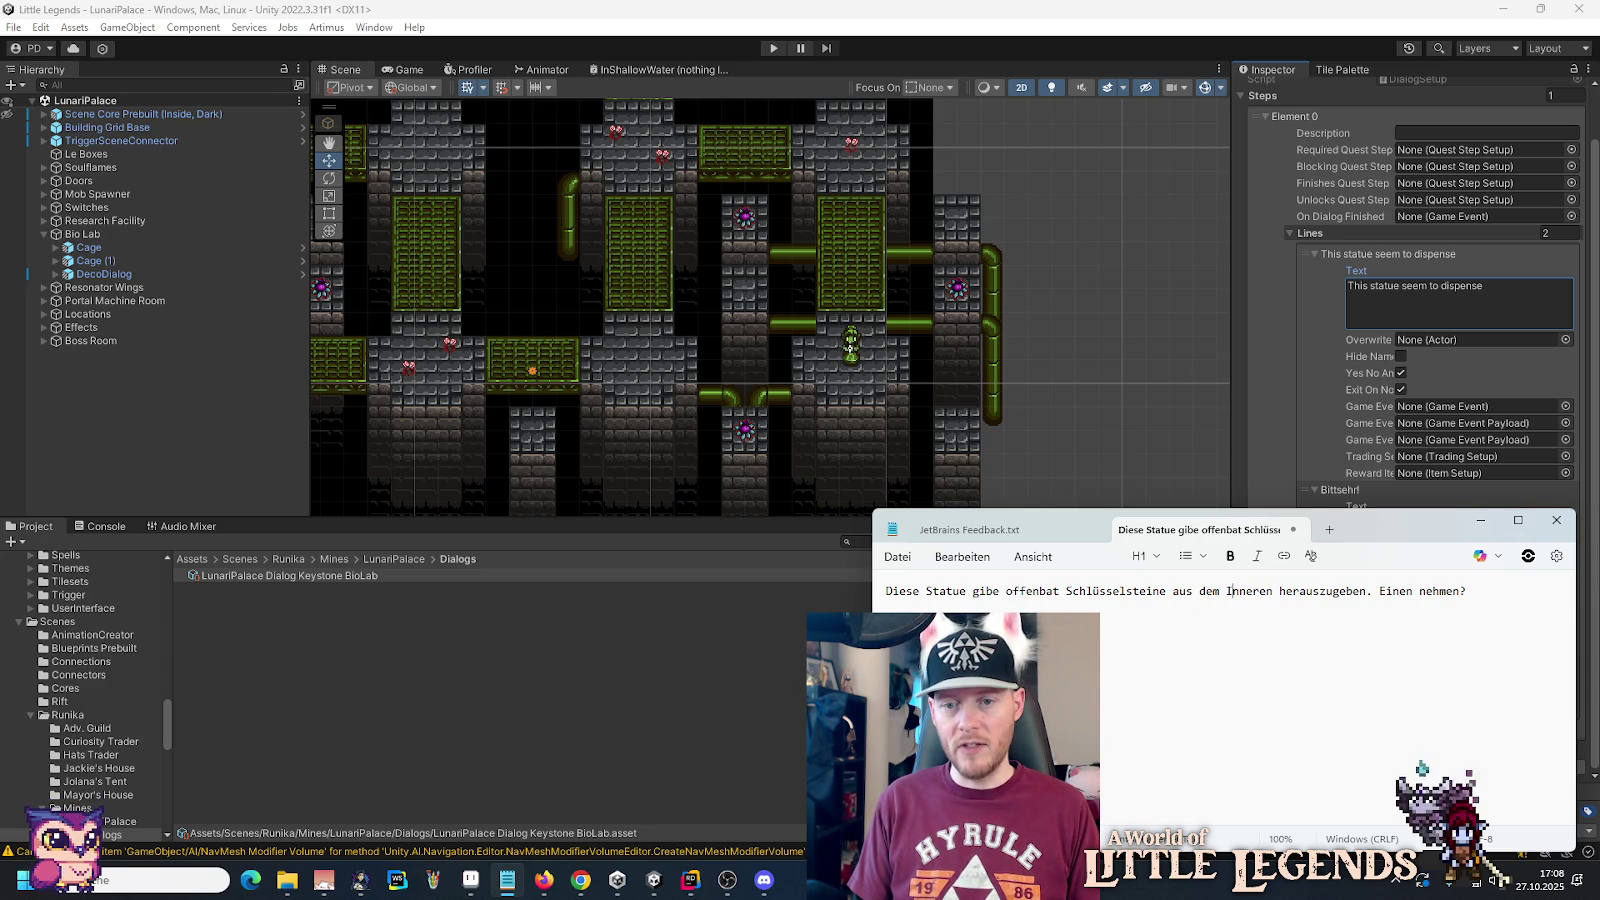
key(Right)
key(Delete)
key(Delete)
key(Delete)
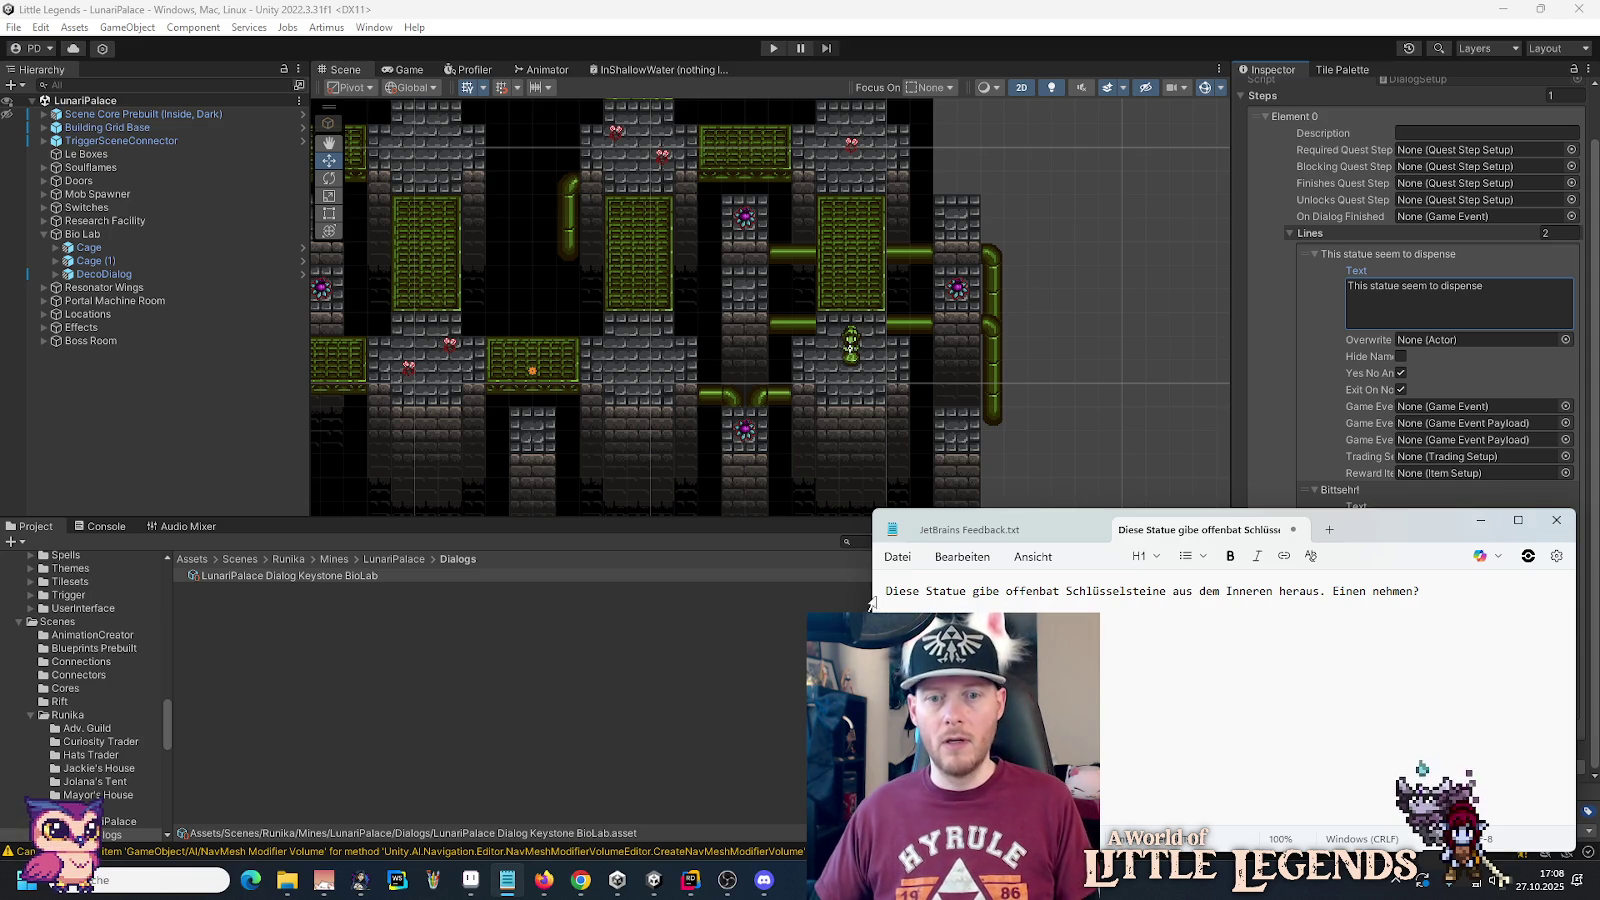
click(1057, 591)
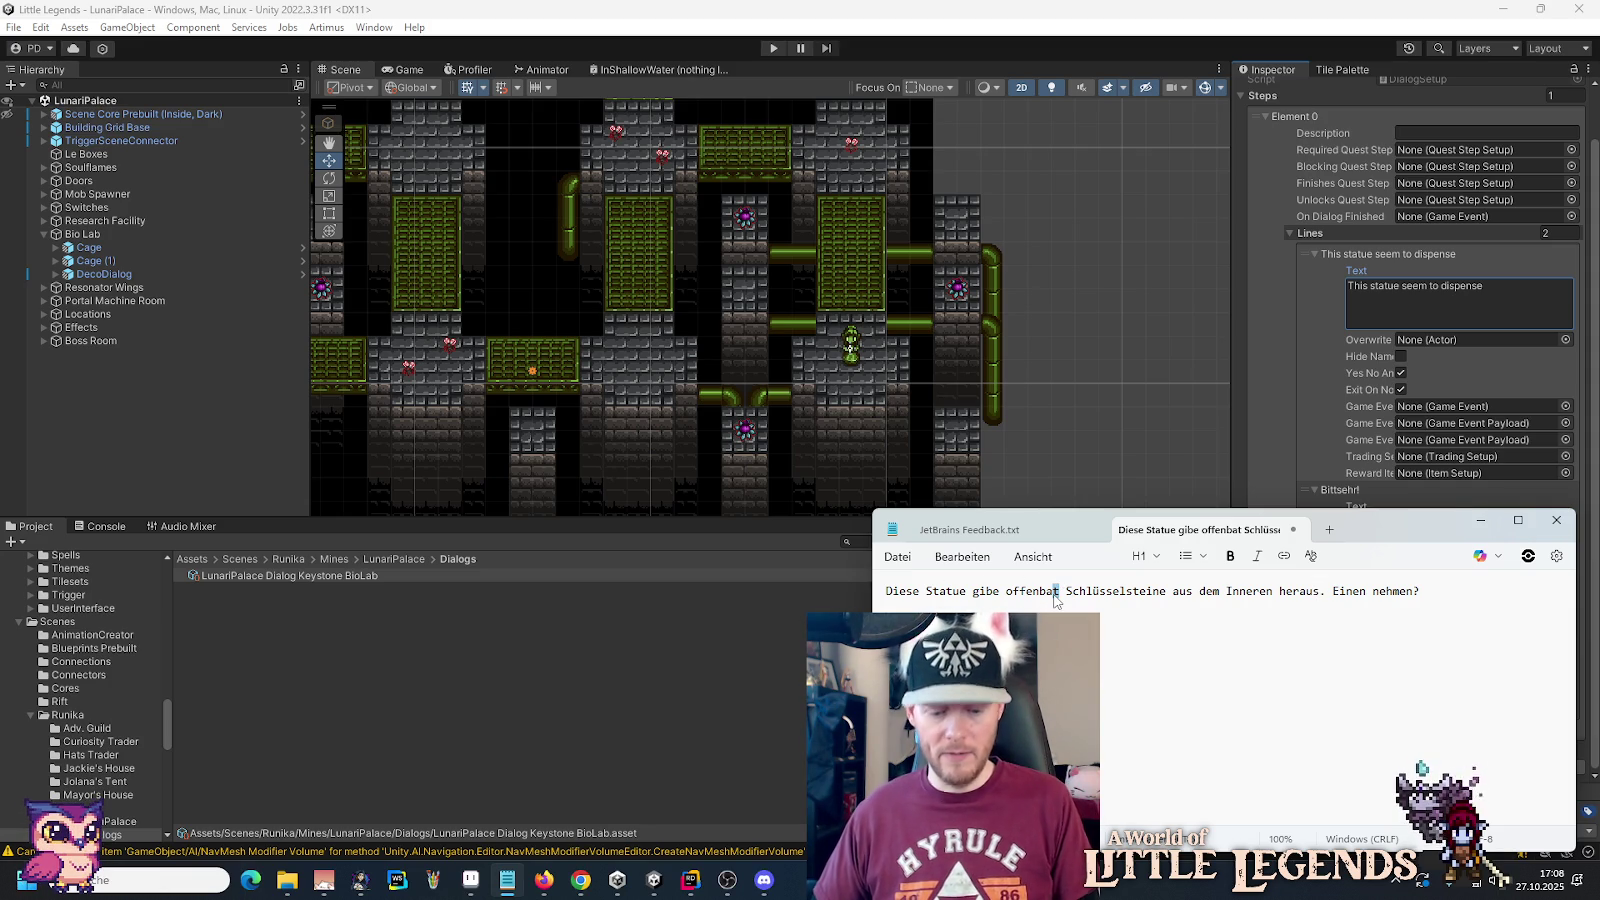
click(1476, 305)
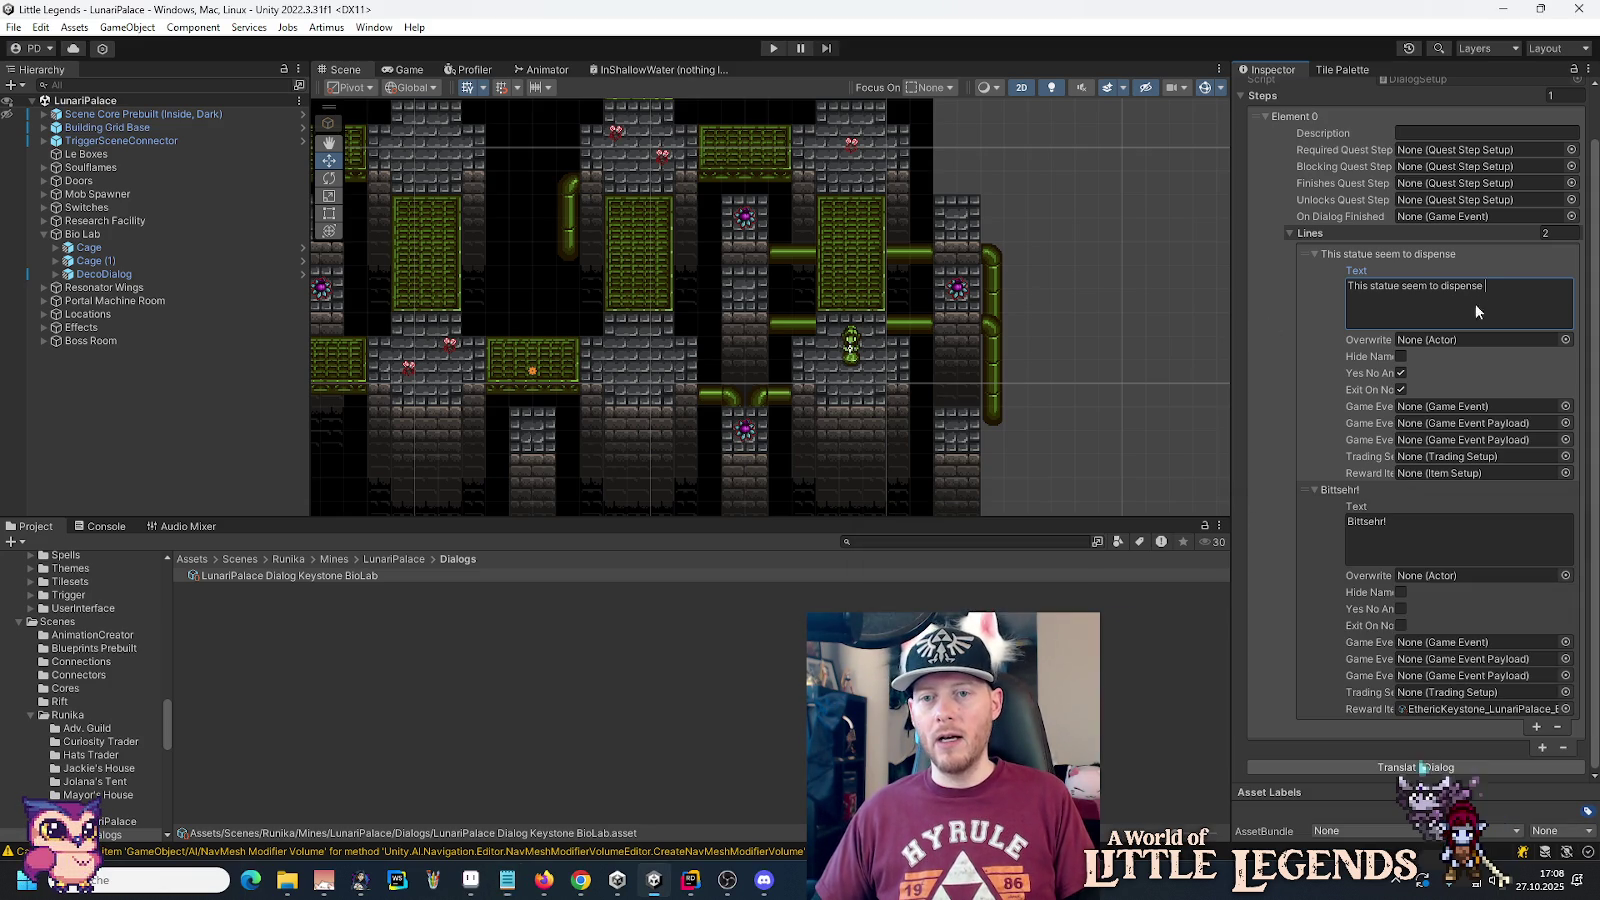
Step: Delete the words 'seem to' from the statue's first dialog line in the Inspector
click(1413, 287)
double_click(1414, 287)
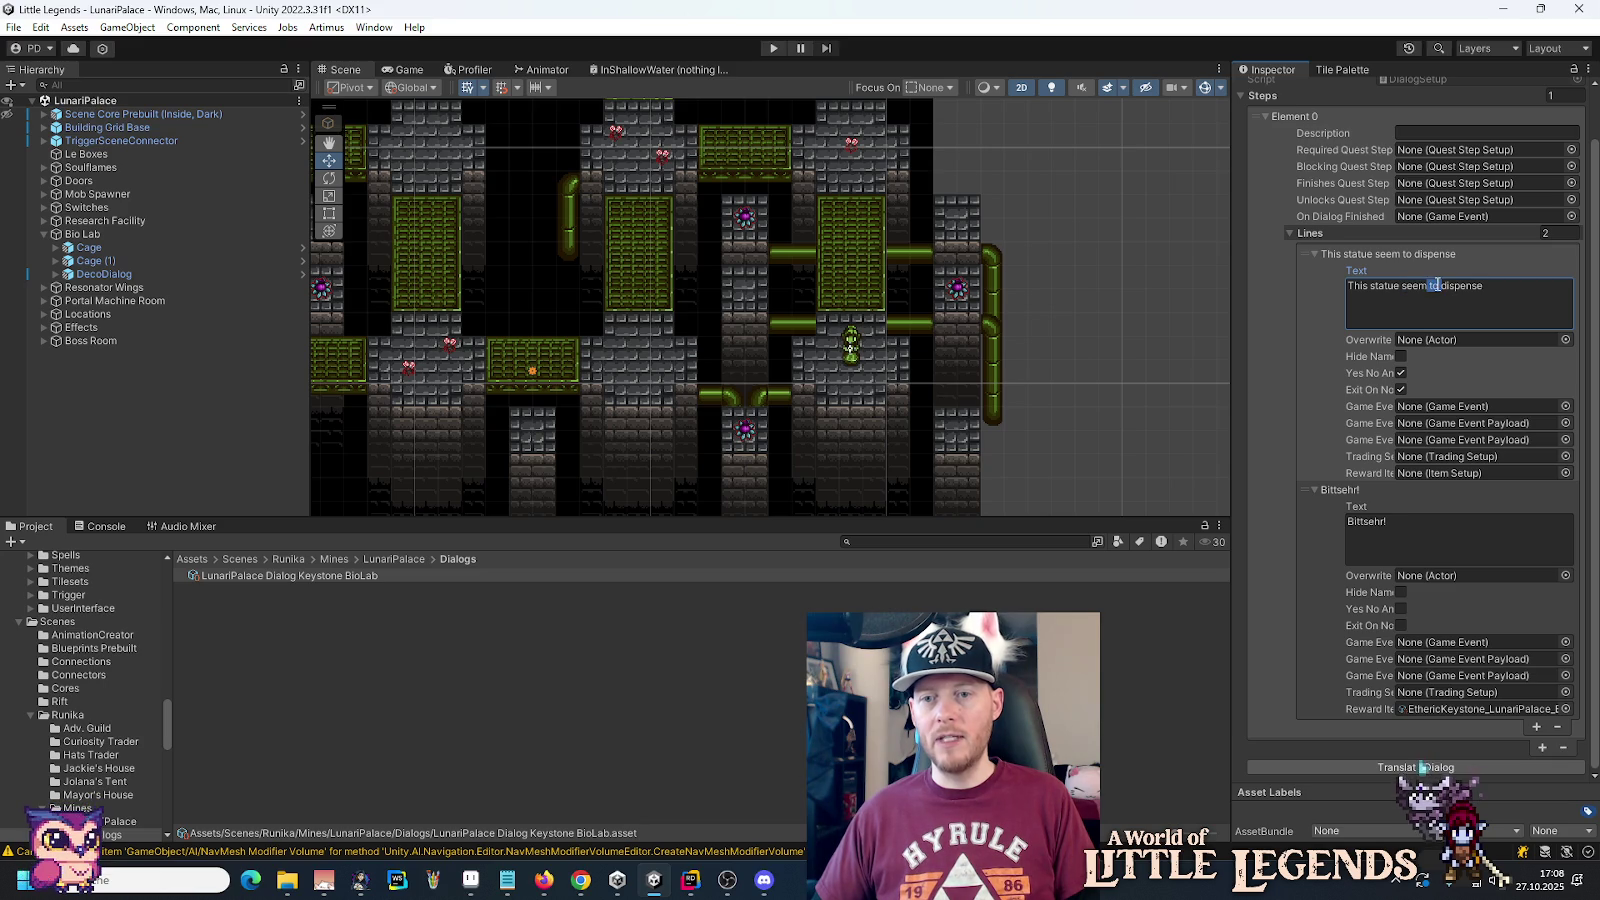
key(Home)
key(ctrl+shift+Right)
click(1441, 298)
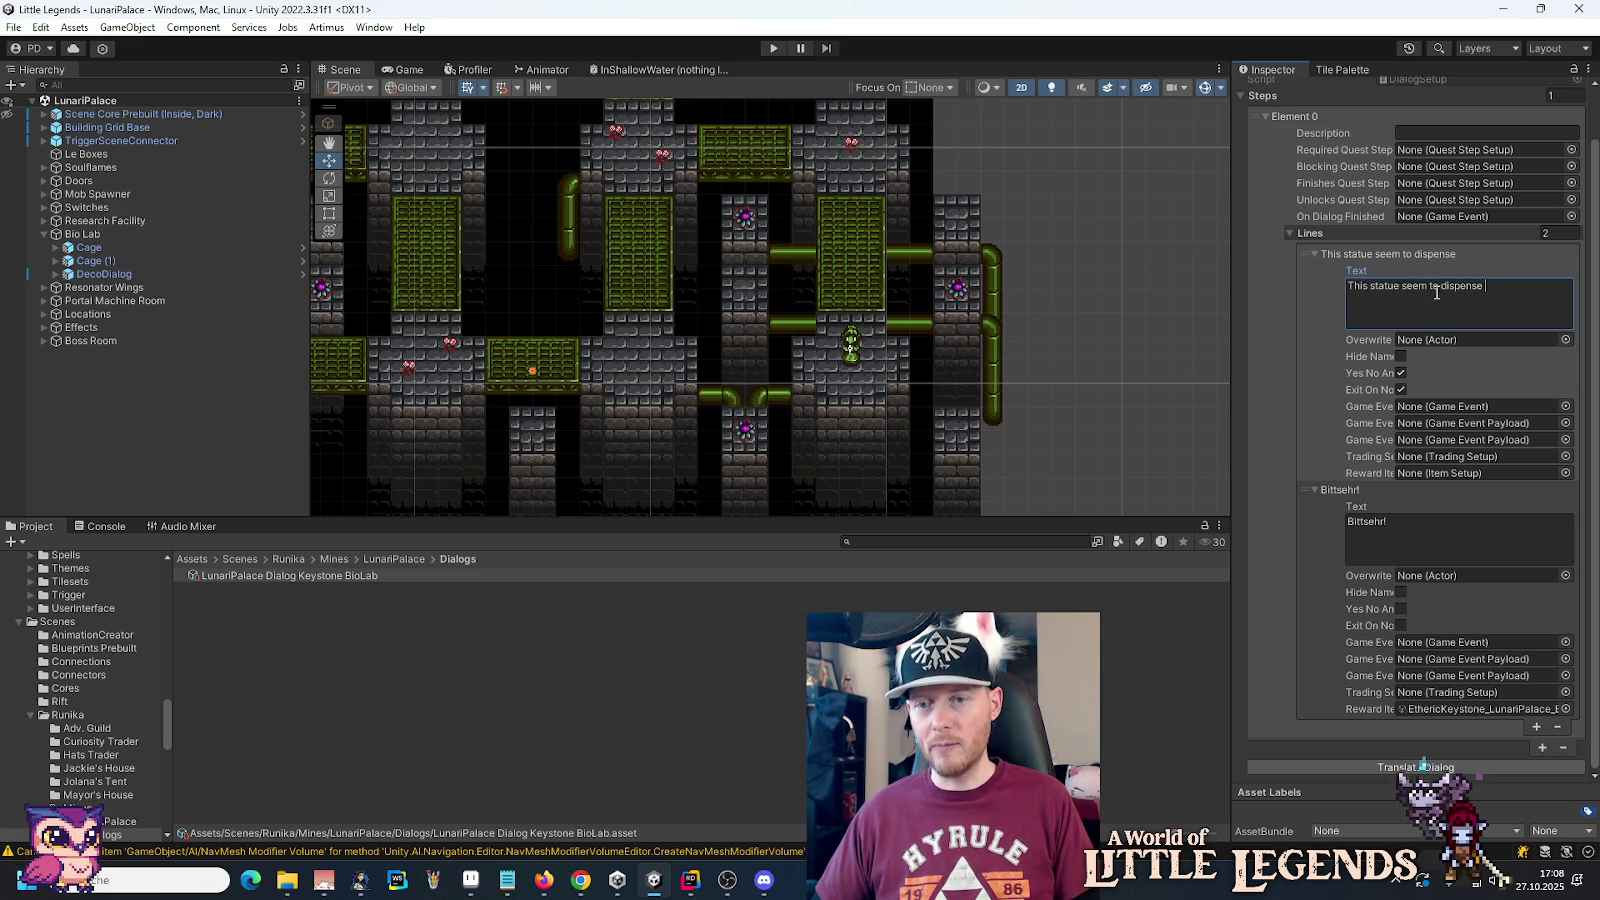
double_click(1432, 287)
double_click(1412, 288)
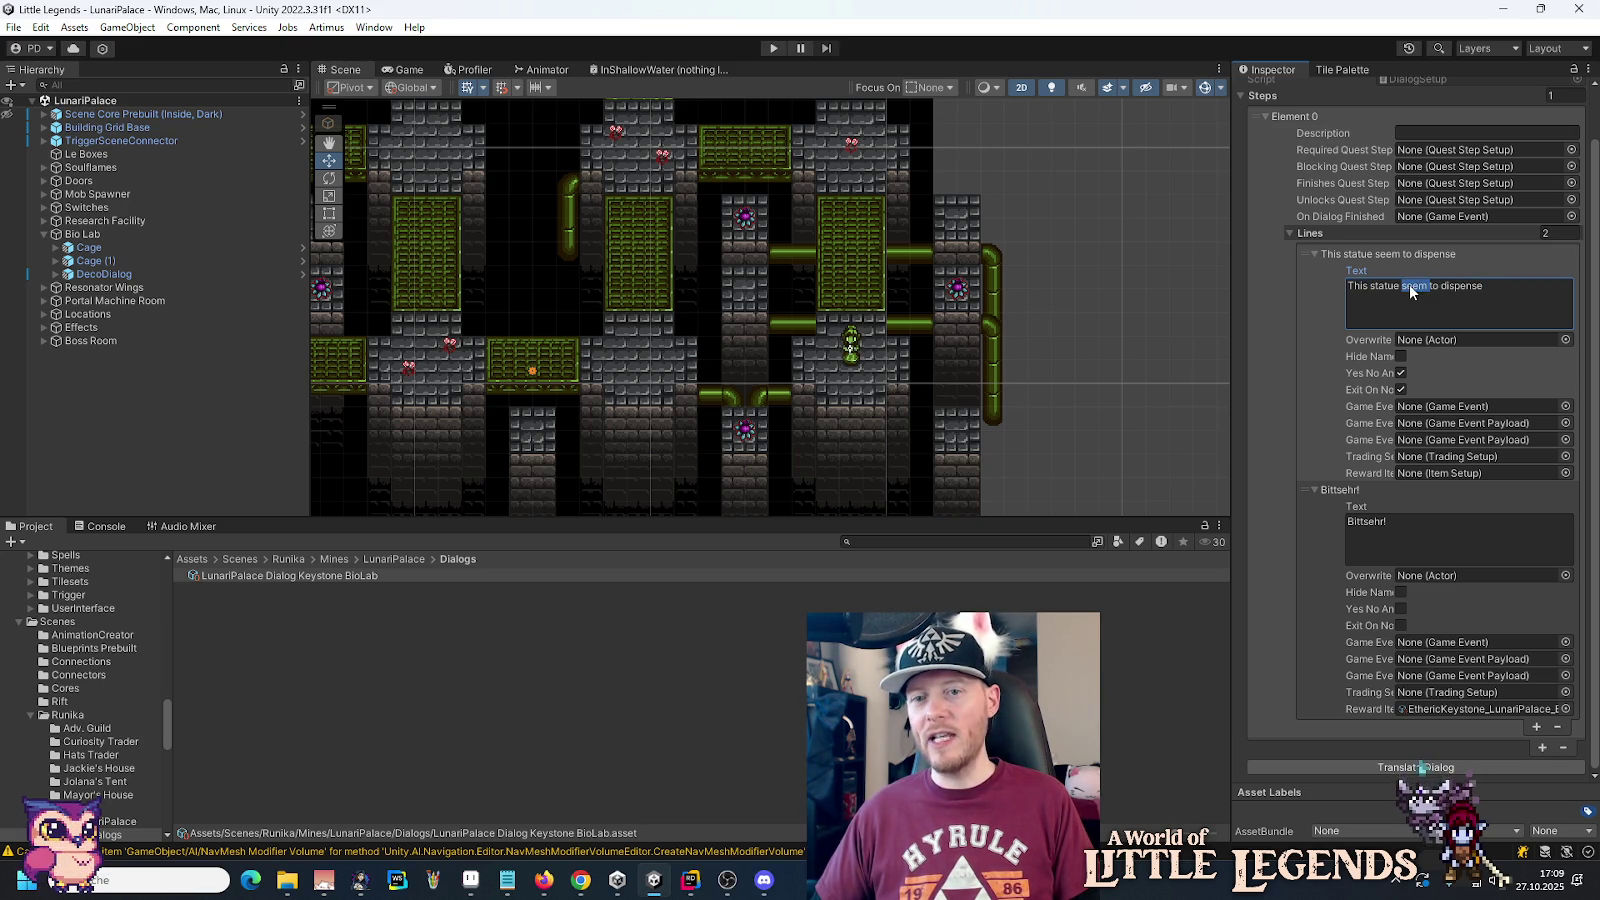
click(1430, 288)
double_click(1436, 288)
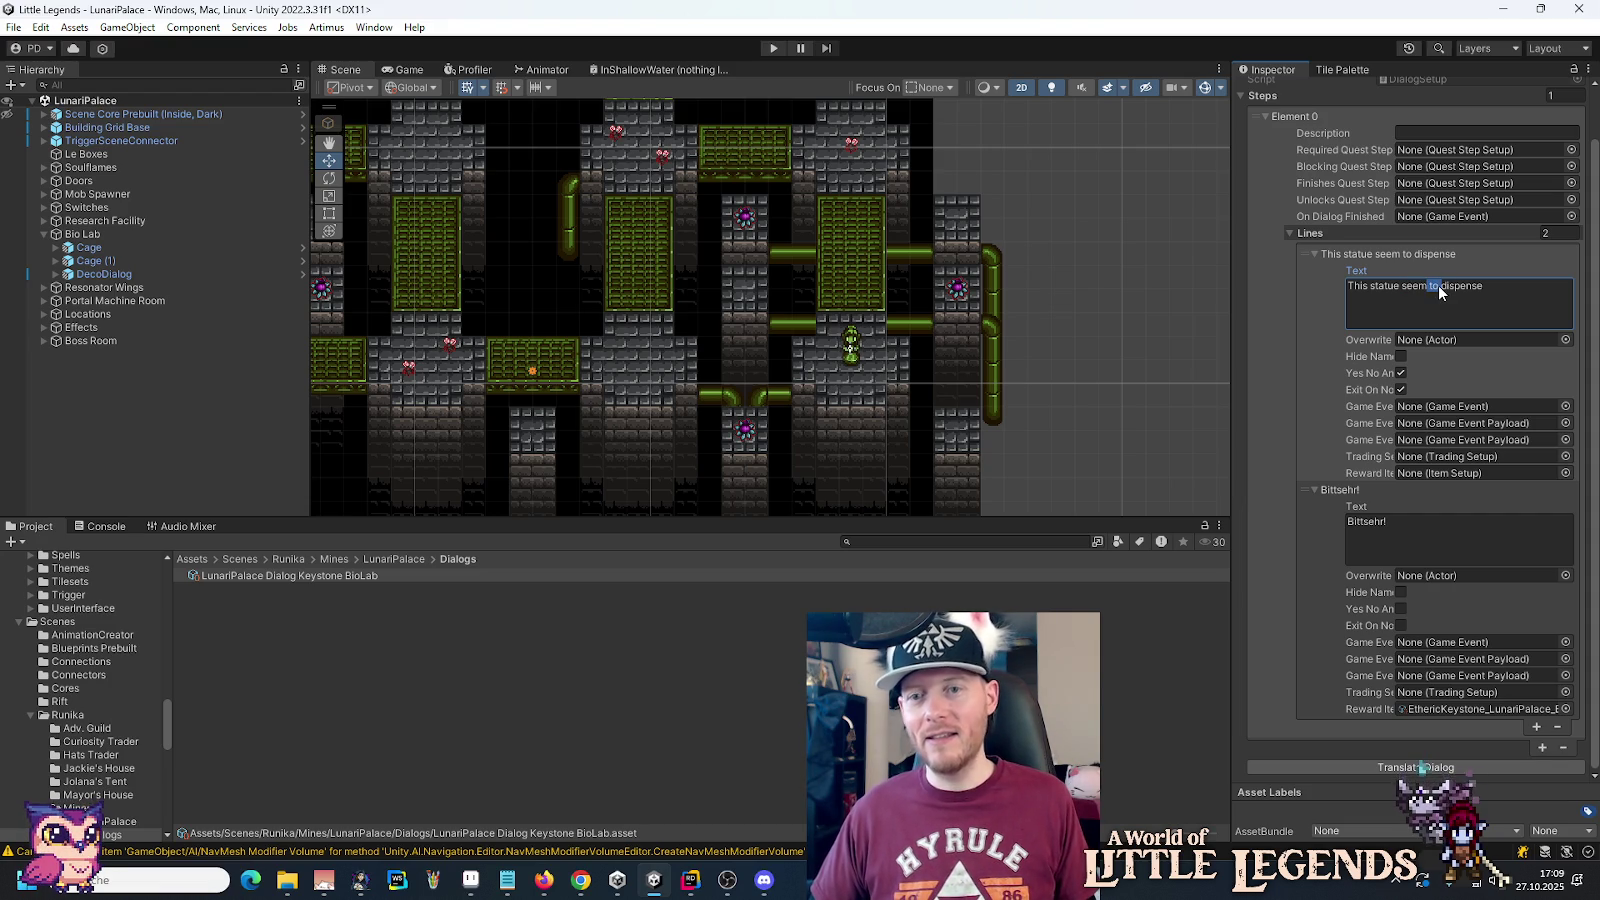
click(1451, 288)
drag(1439, 288, 1404, 293)
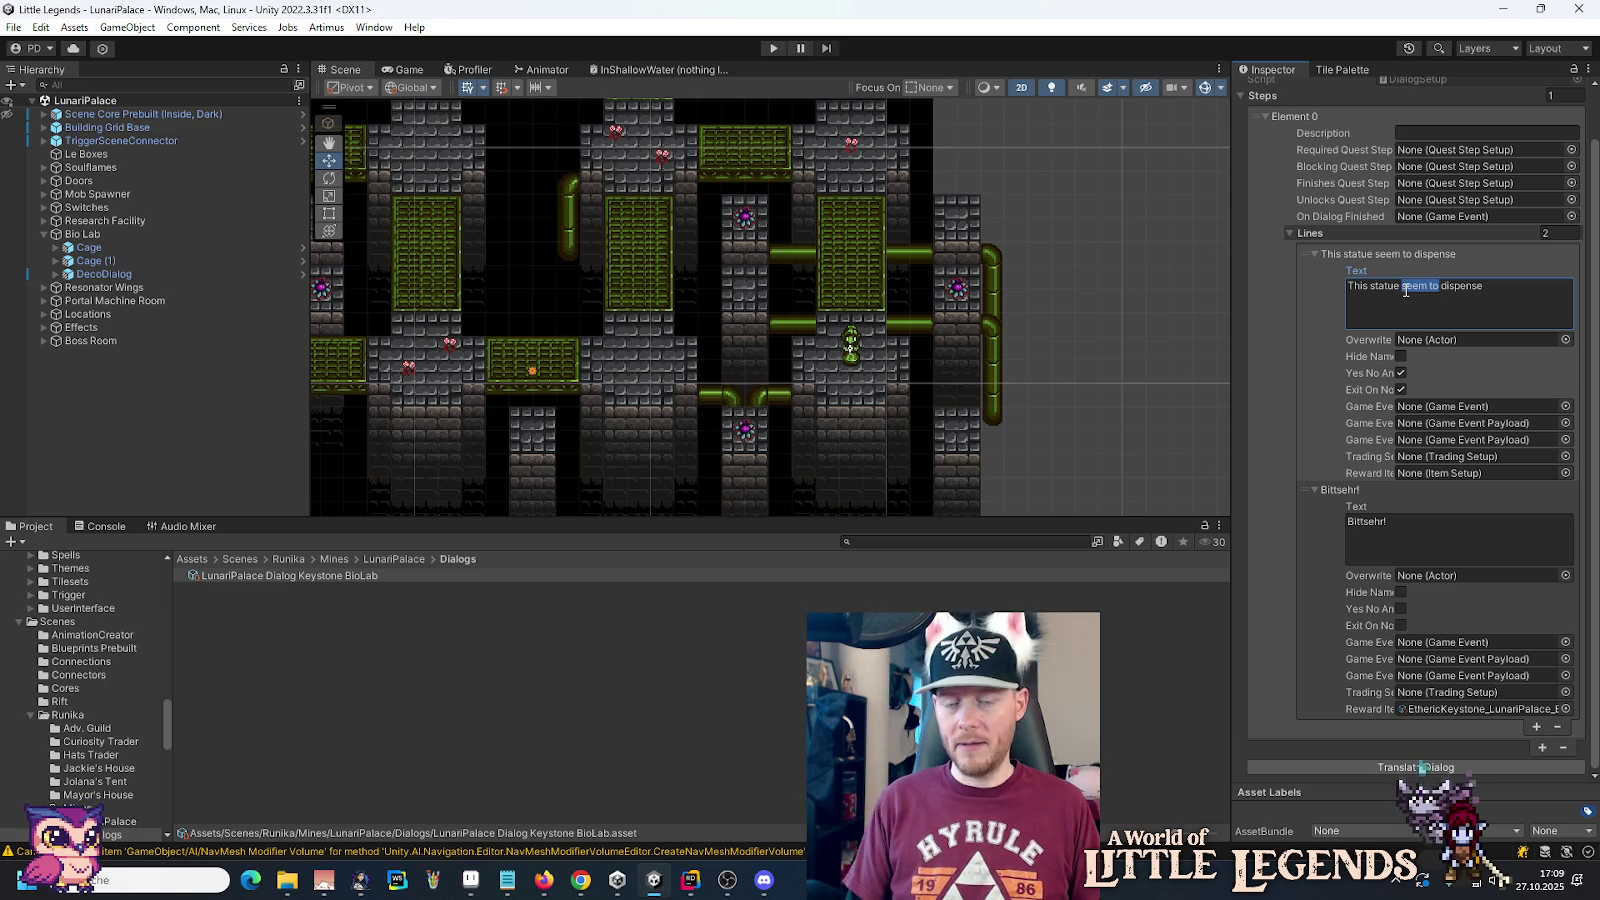
key(BackSpace)
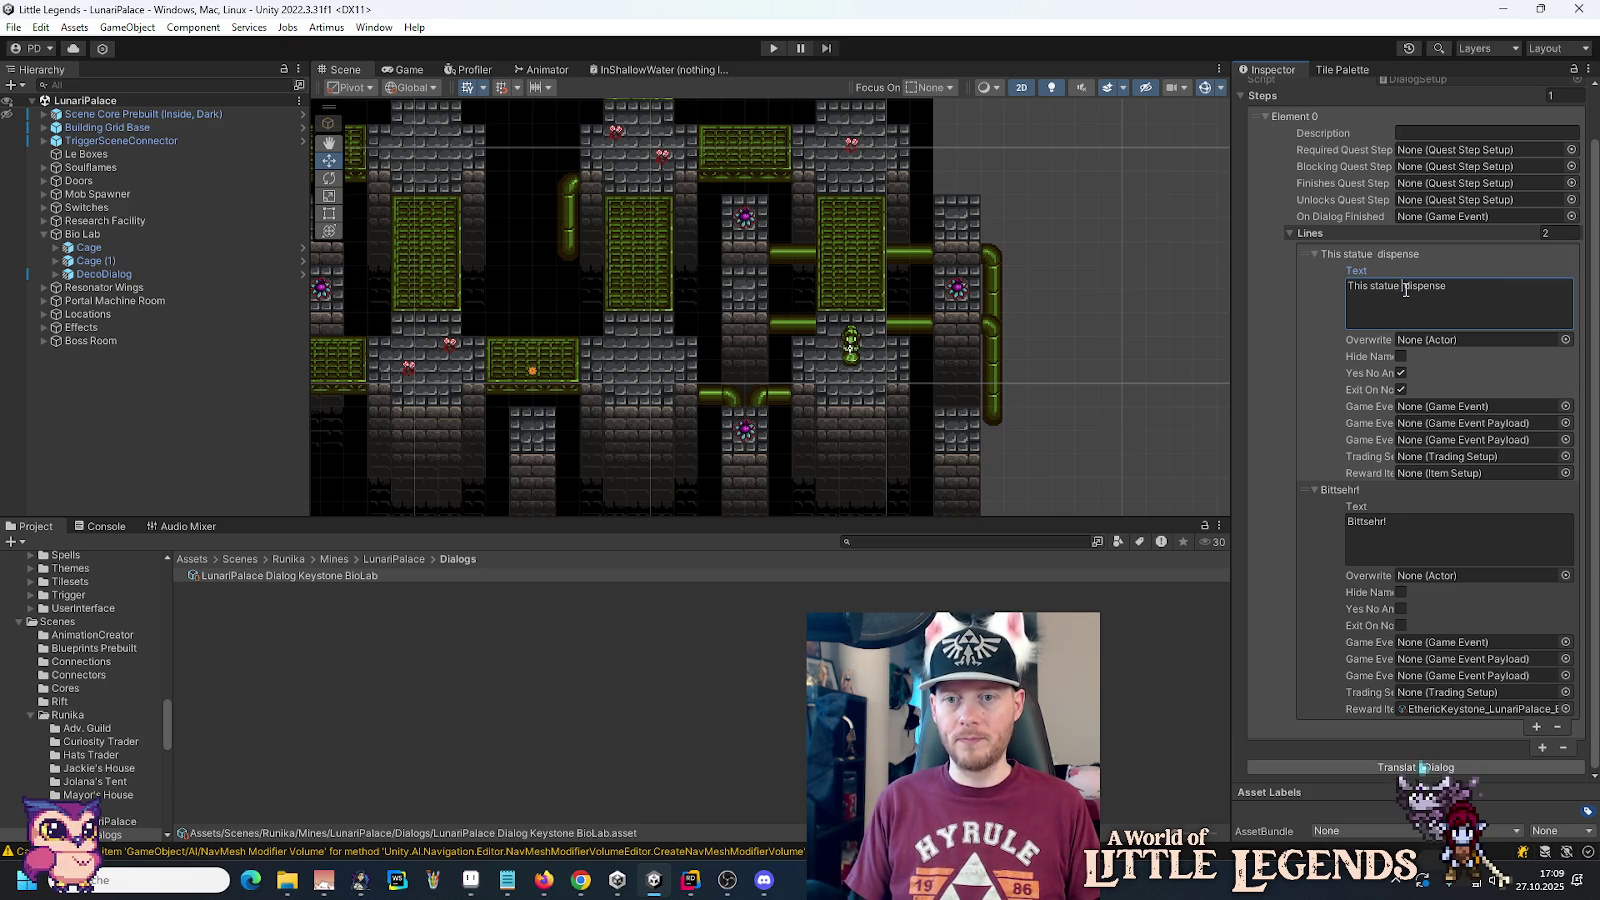
Step: Fix the spacing and finish the line as 'This statue dispenses keystones'
key(Delete)
key(End)
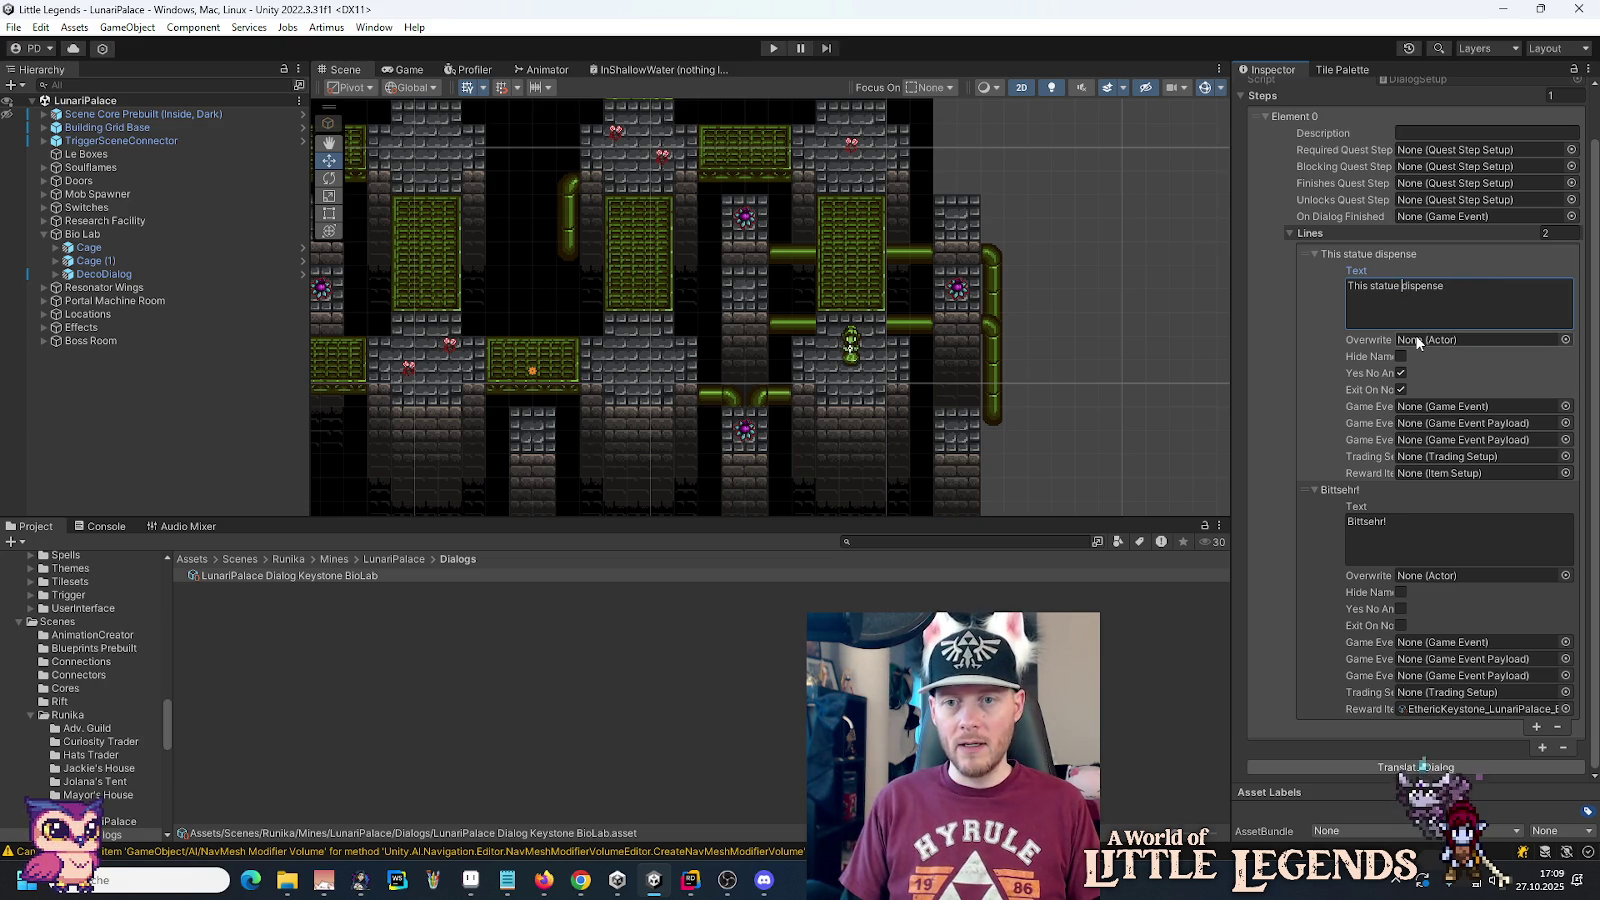
text(s )
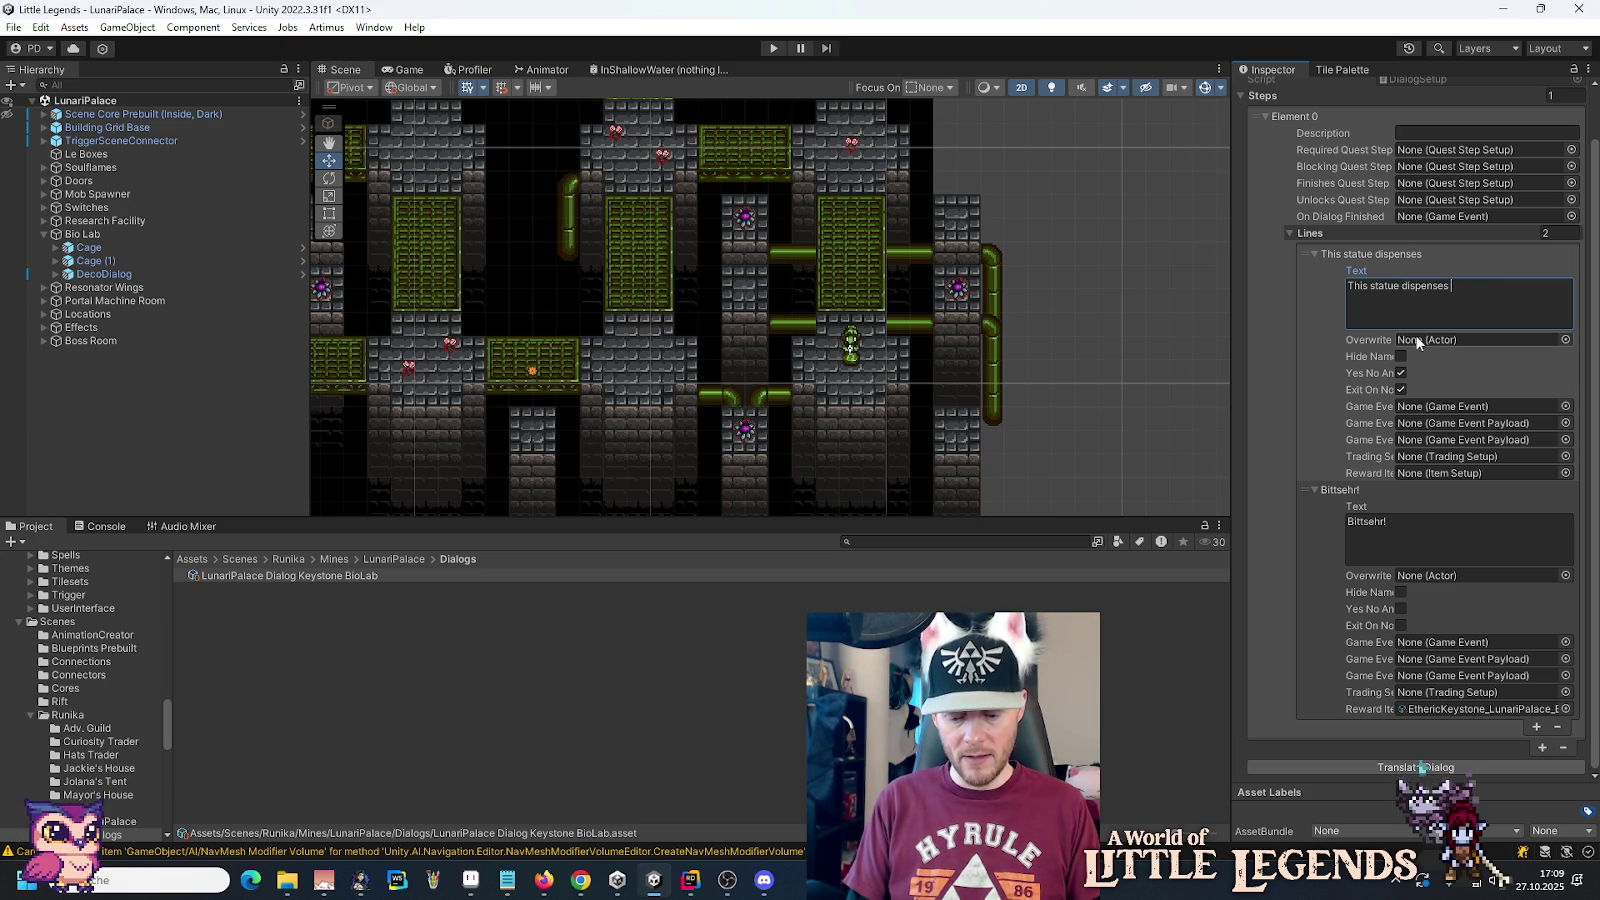
text(keystones)
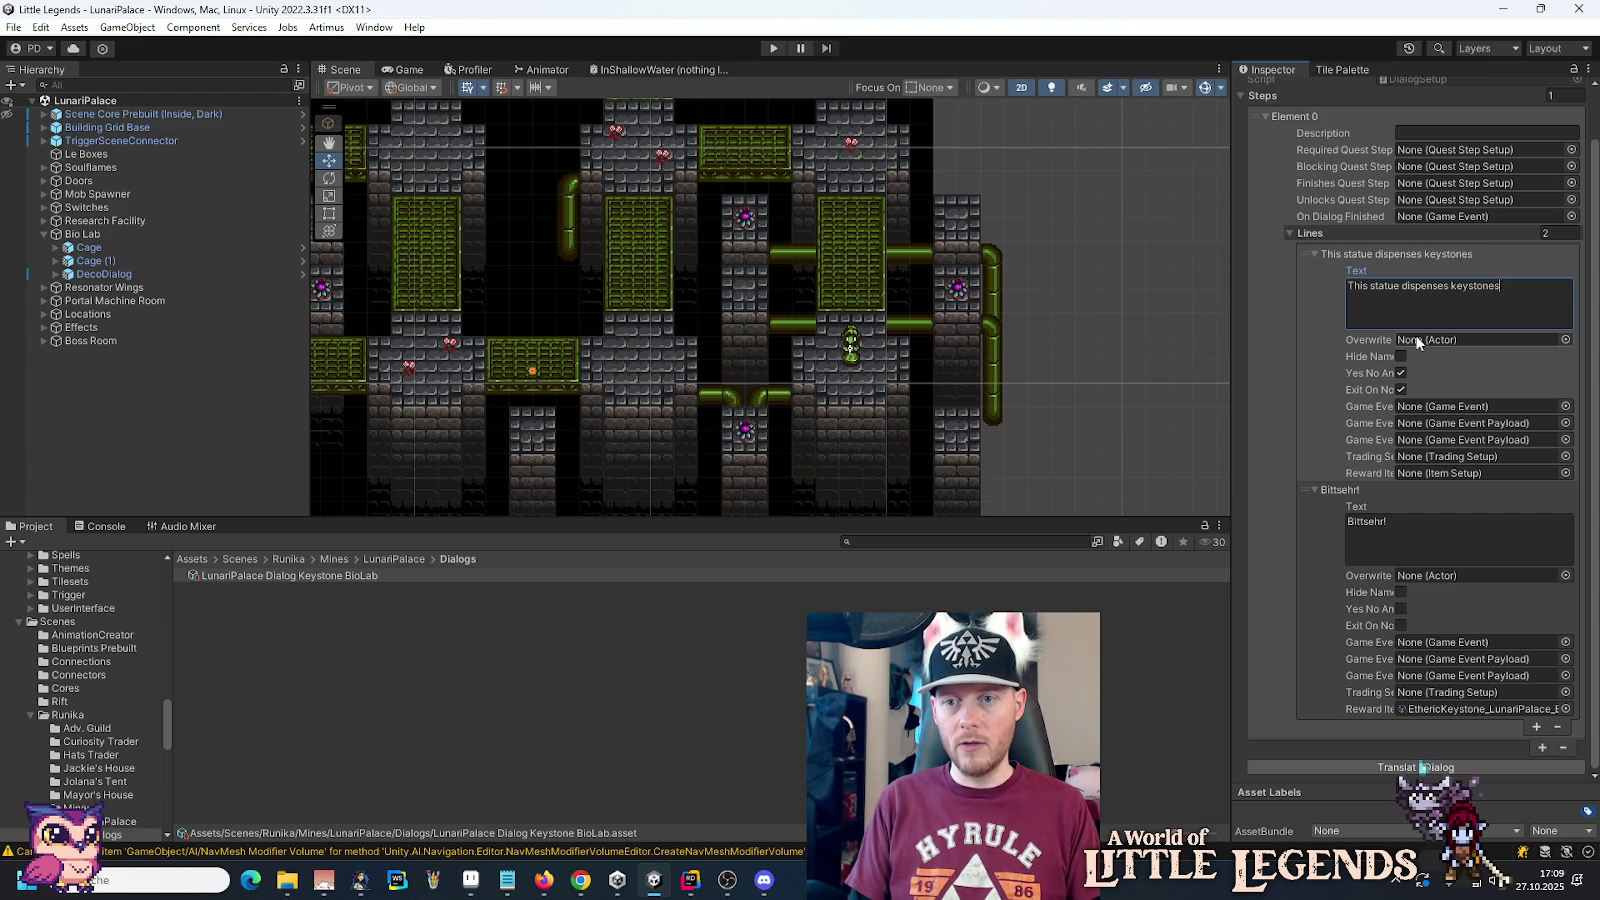
key(ctrl+Left)
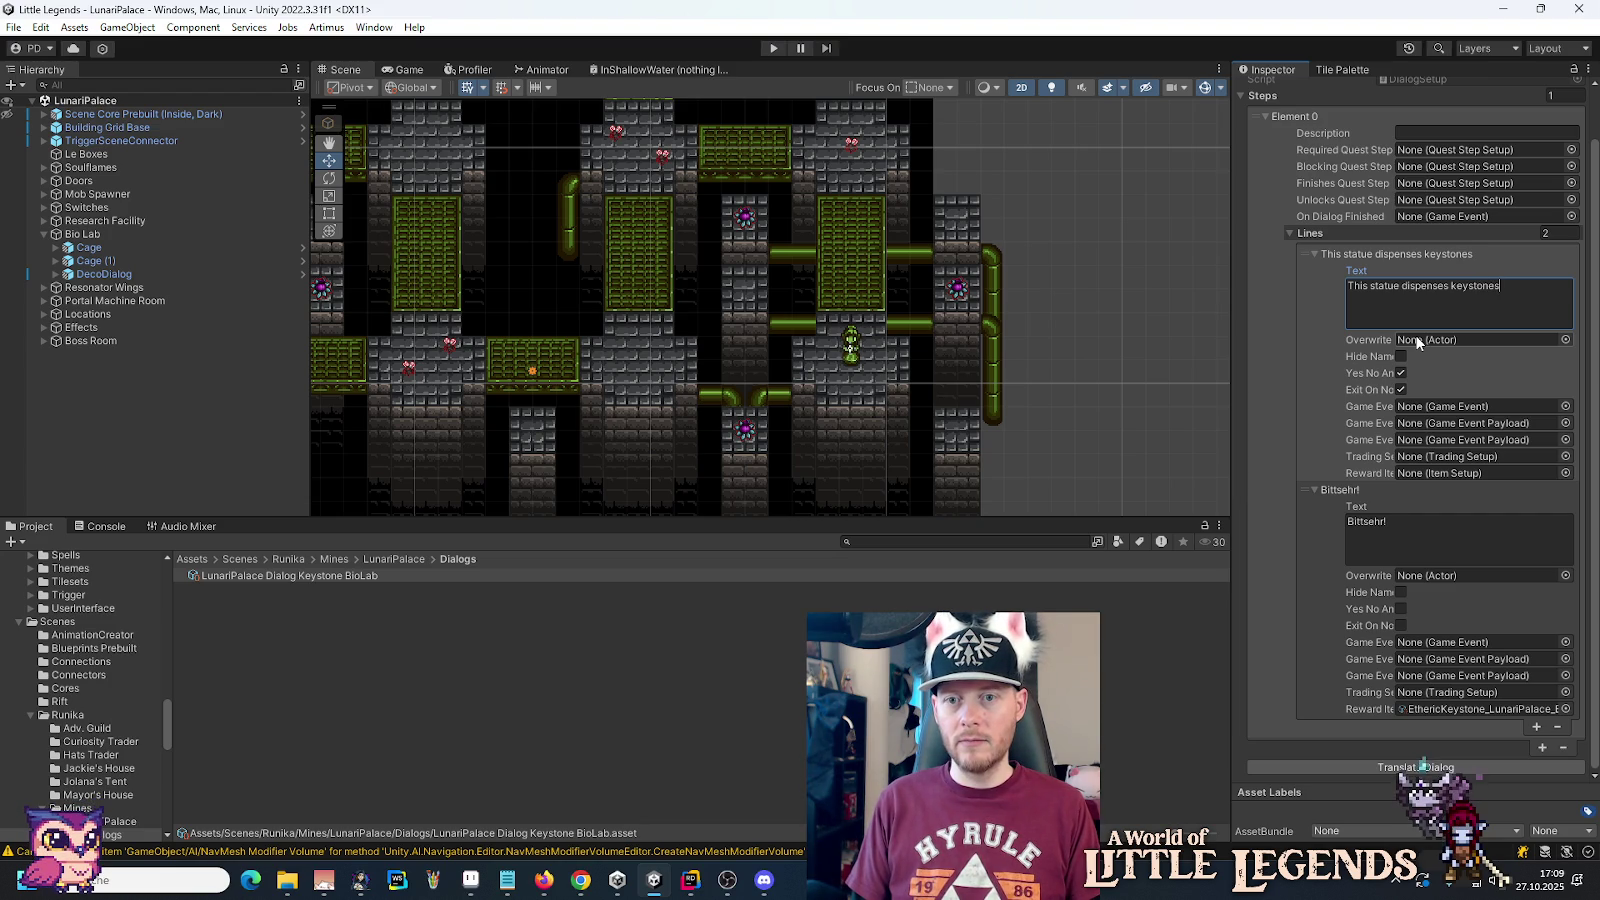
key(alt+Tab)
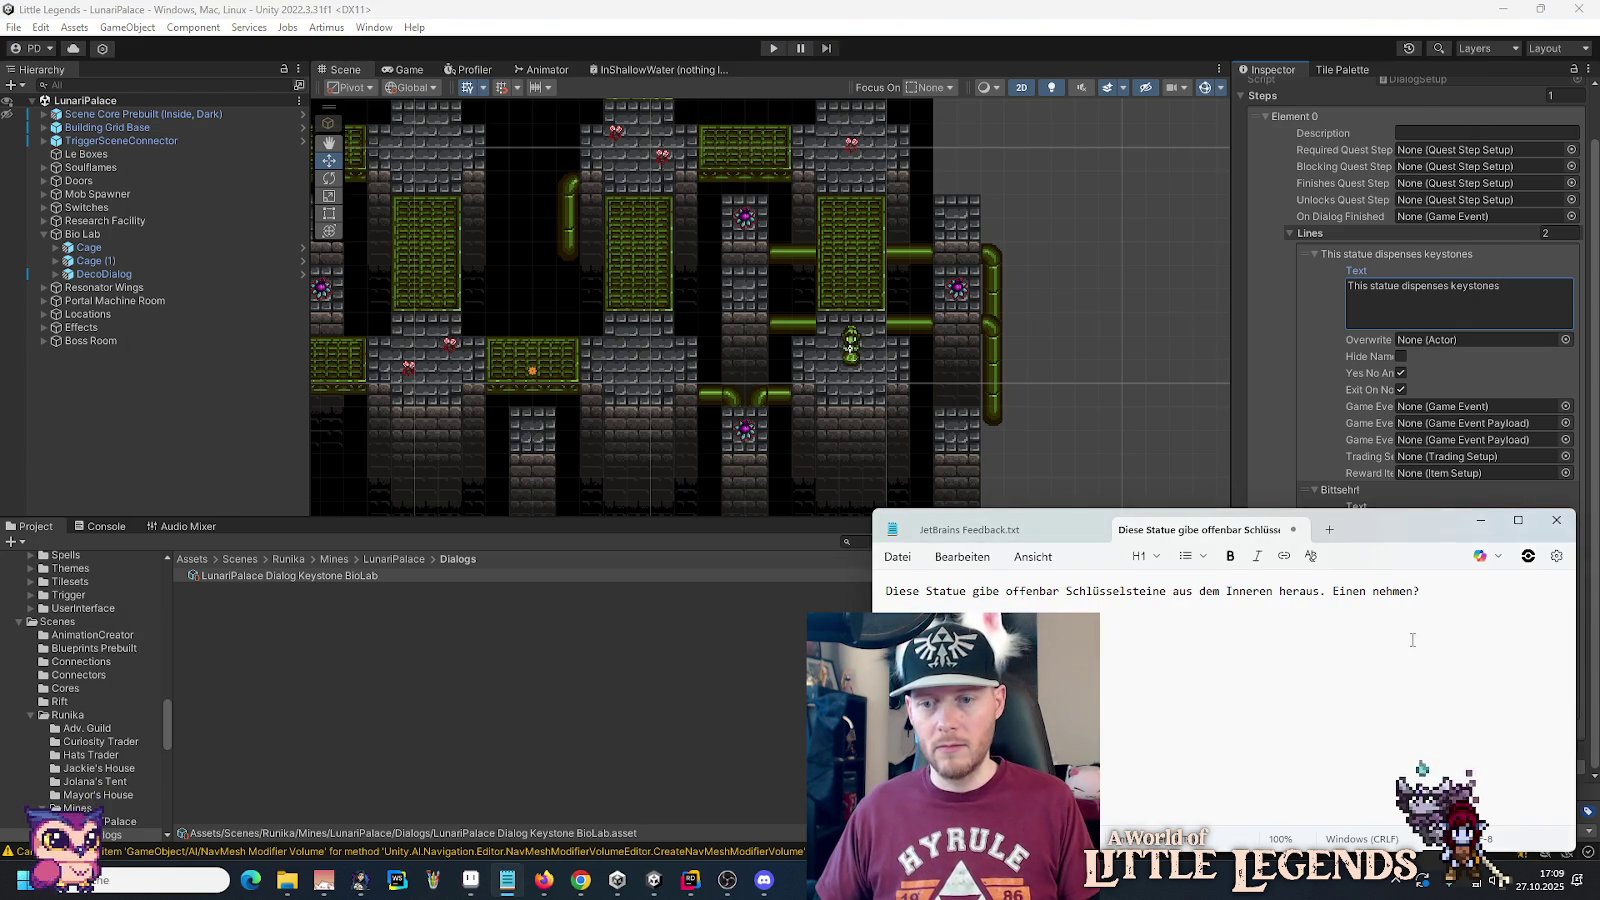
Step: Select the whole German statue sentence in Notepad and switch to JetBrains Rider
key(ctrl+a)
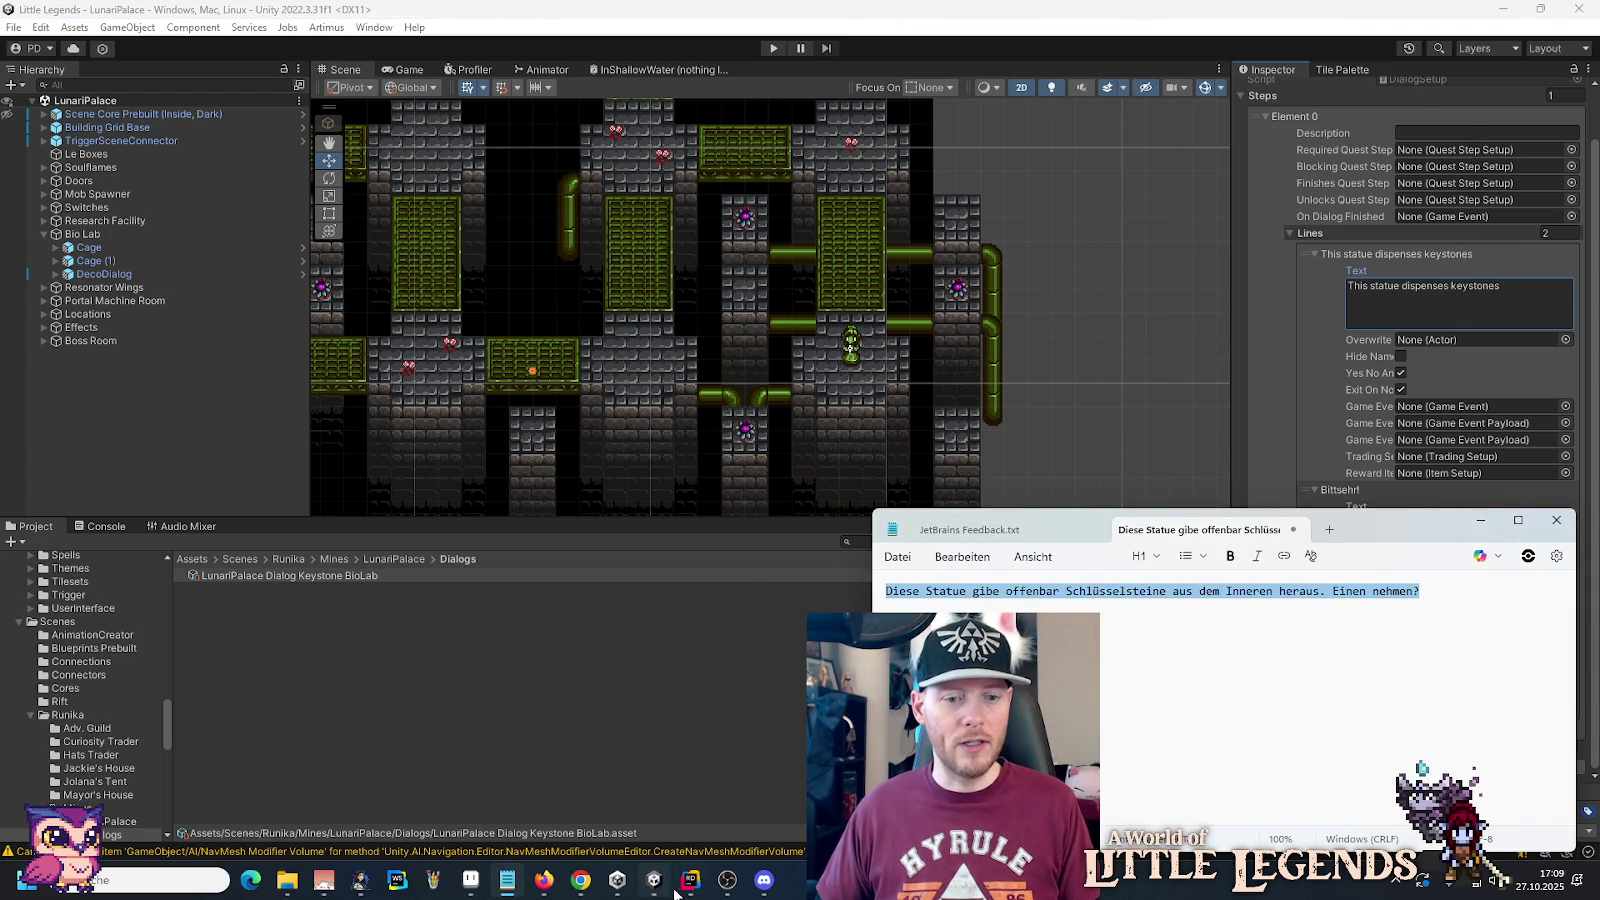
mouse_move(580, 880)
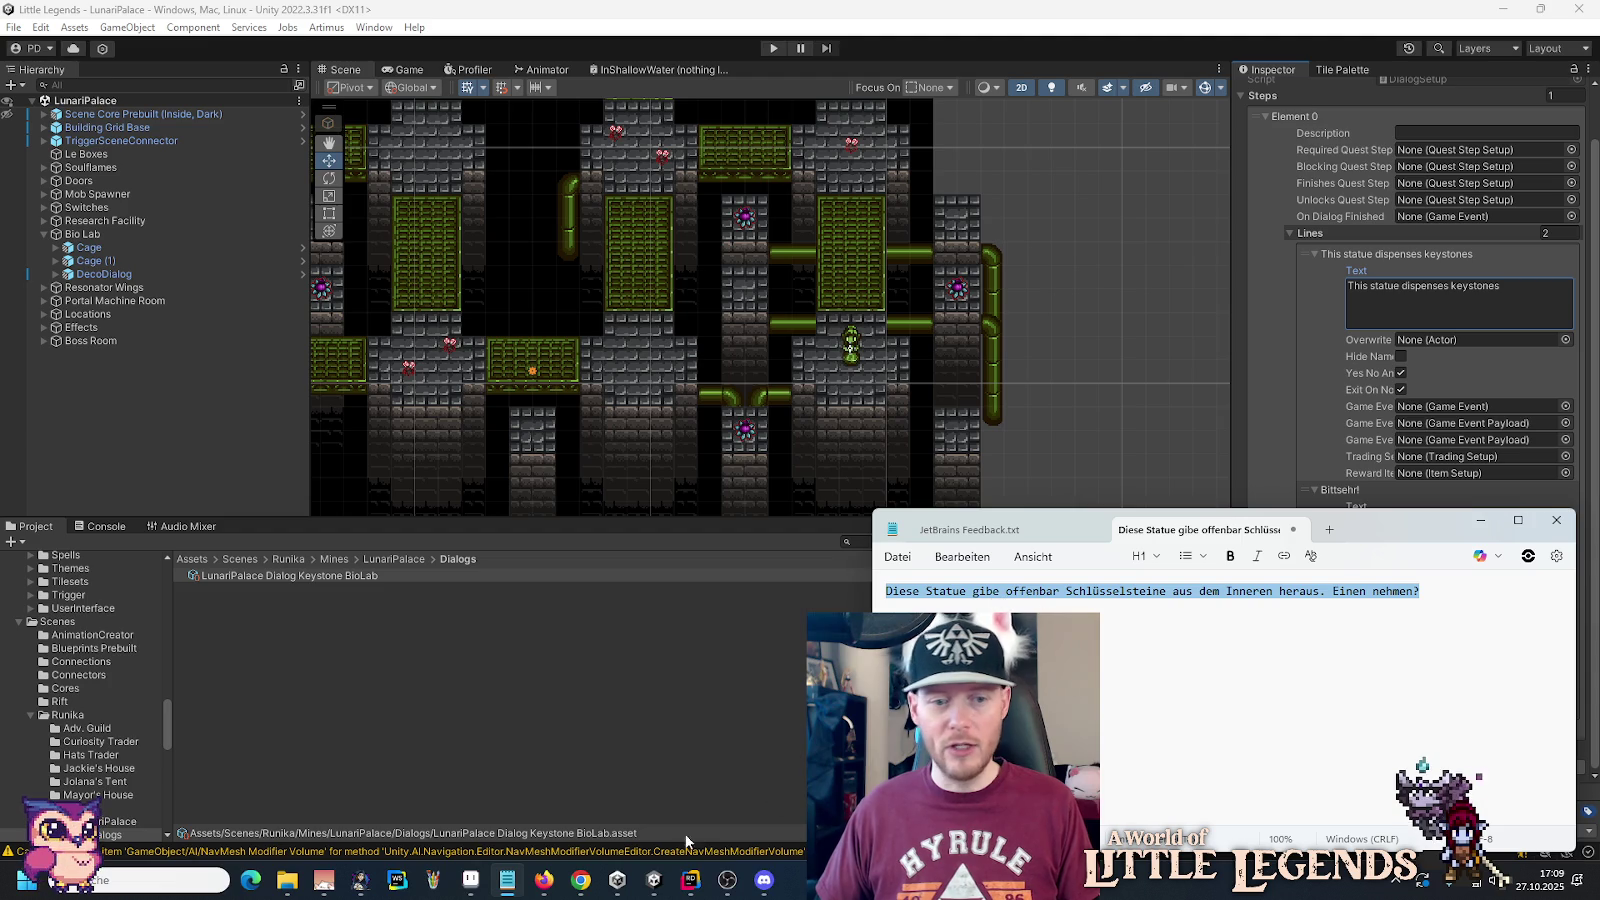
mouse_move(650, 878)
click(694, 895)
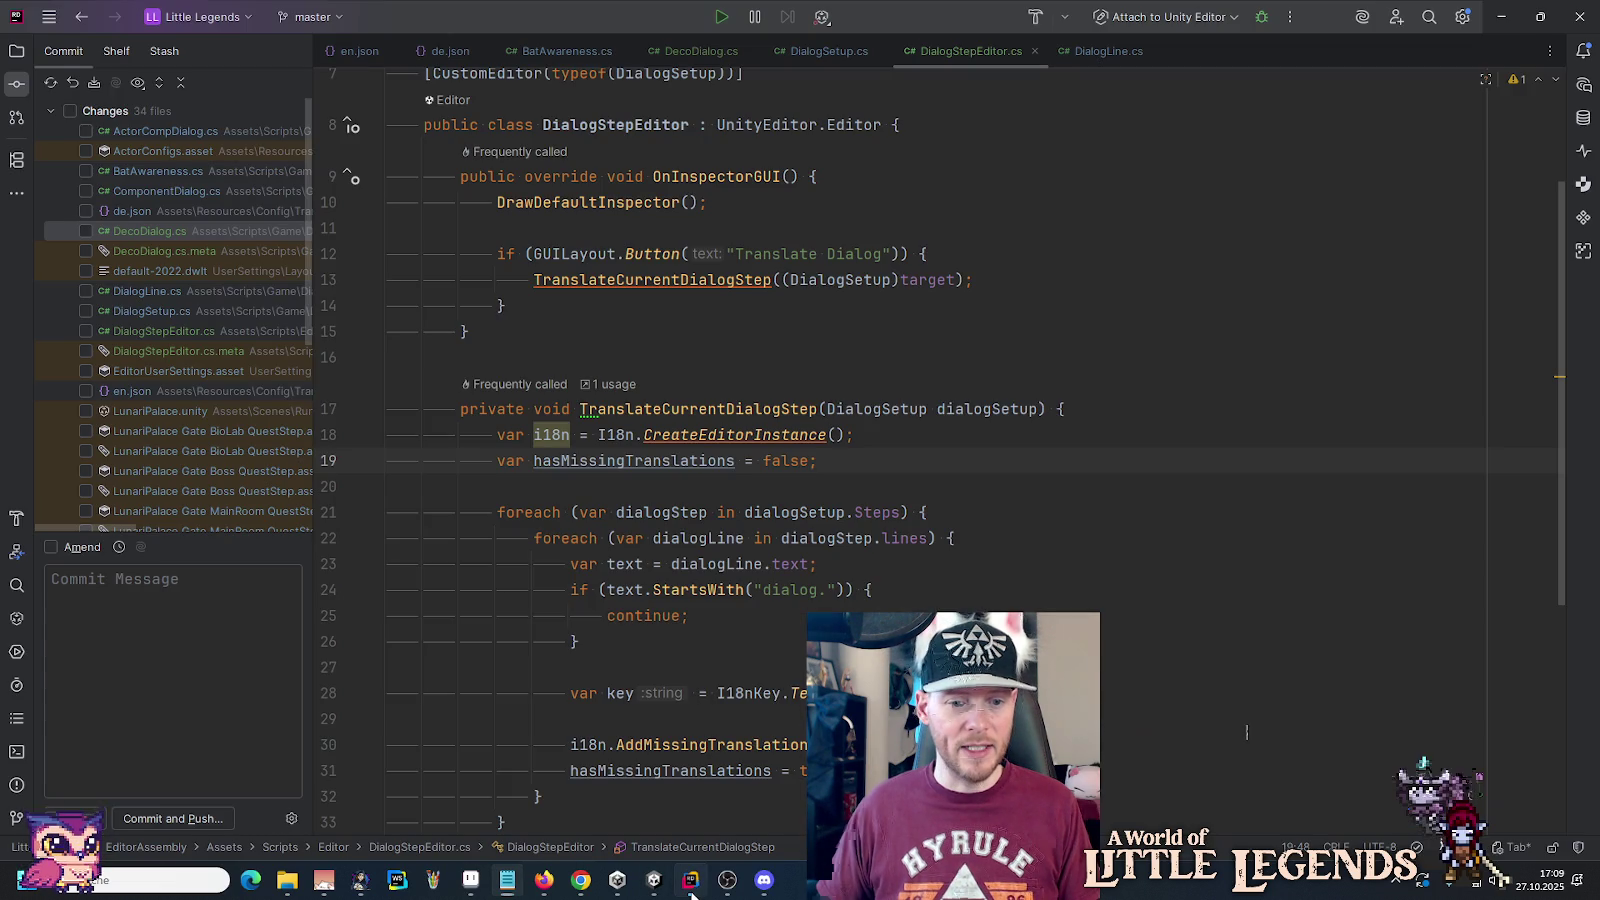
Step: Ask Rider's AI chat to localize the pasted German sentence to English and select its first reply
text(to eng)
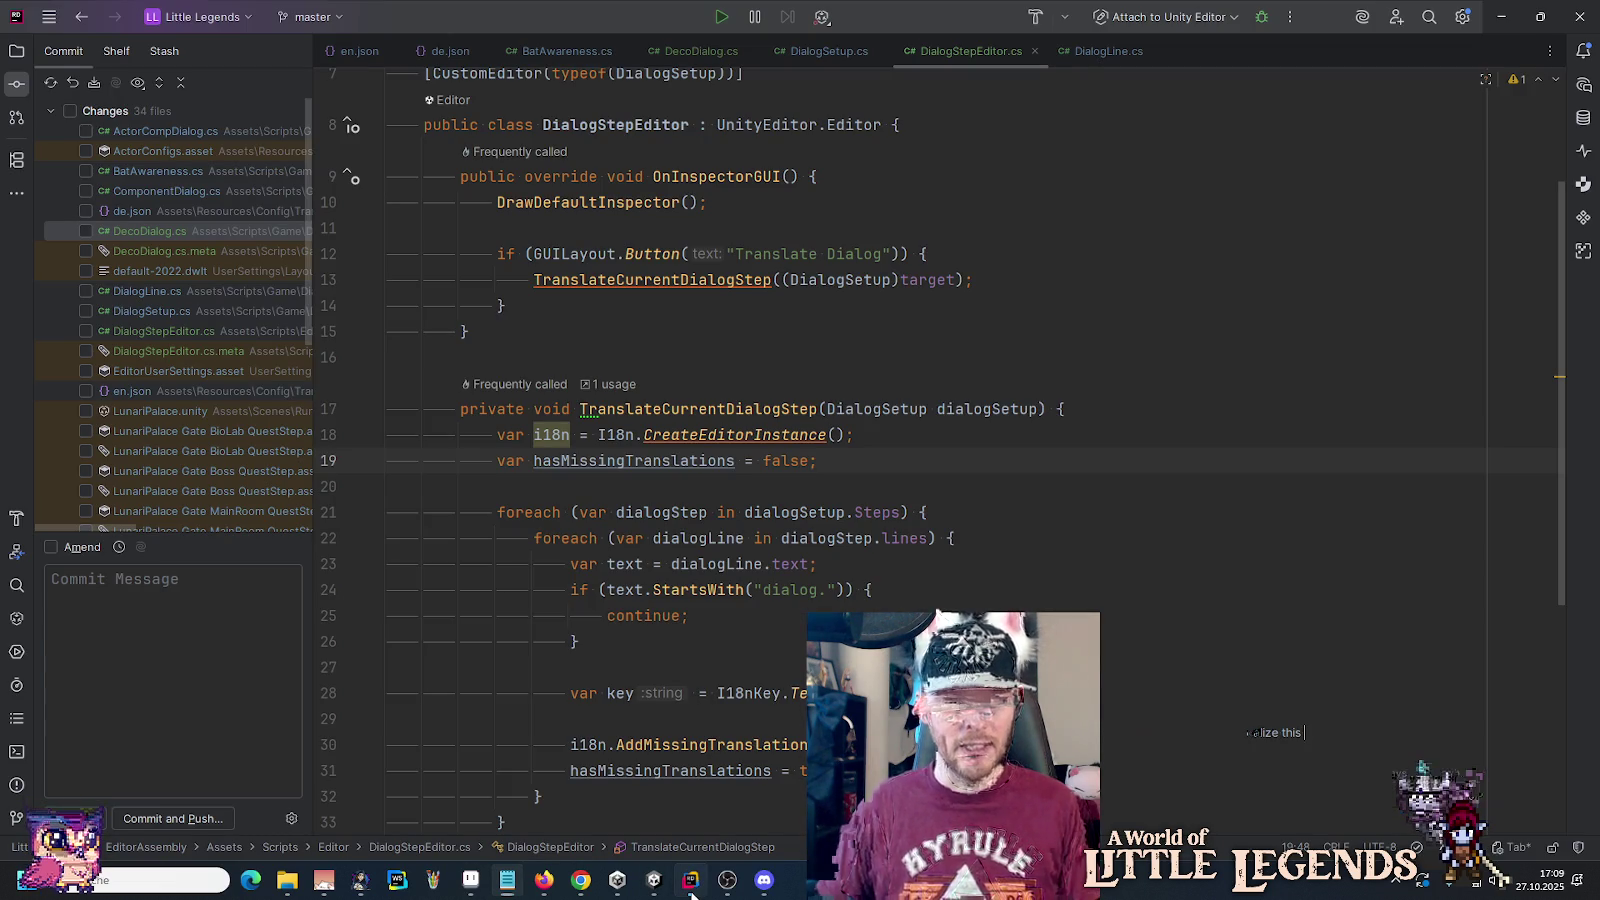
text(lish:)
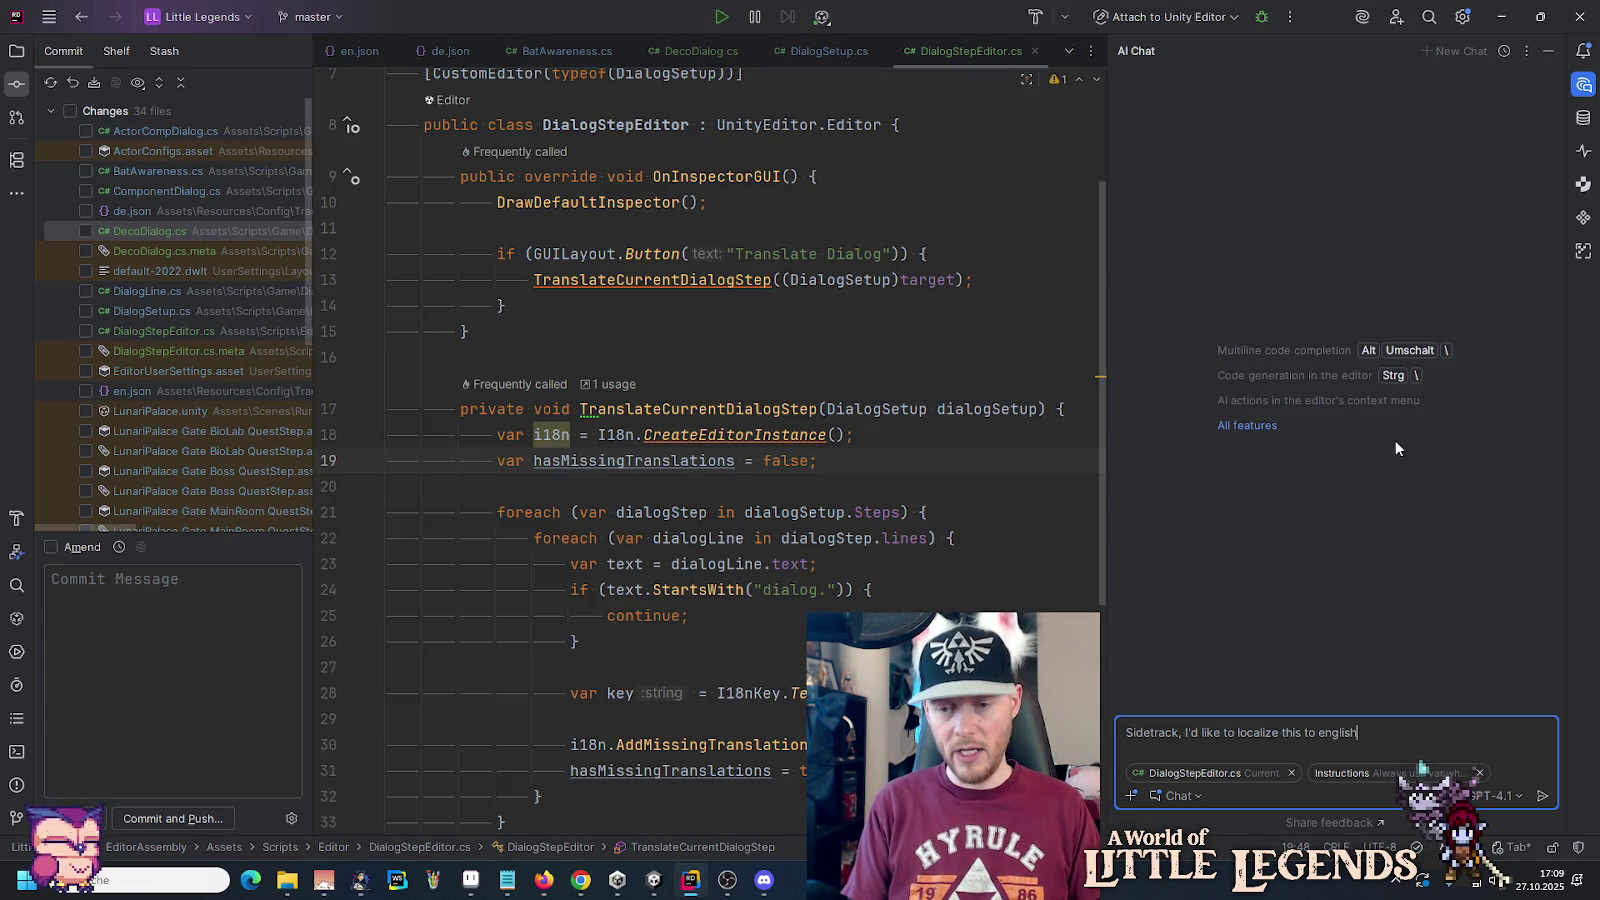
text(Diese Statue gibe offenbar Schlüsselsteine aus dem Inneren heraus. Einen nehmen?)
key(Return)
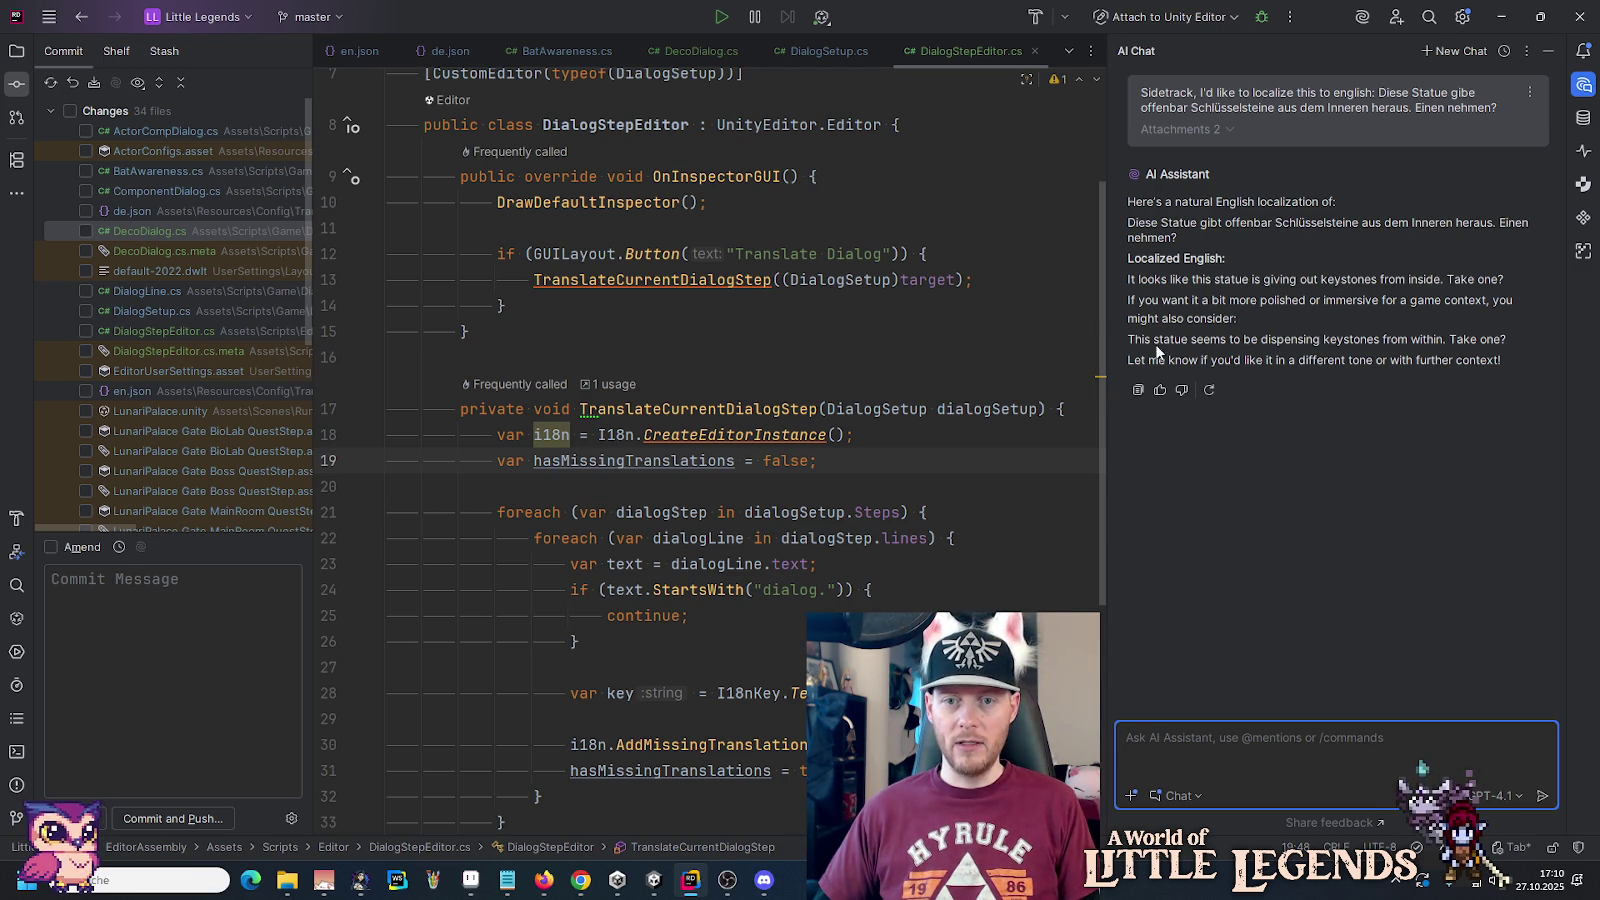
drag(1504, 279, 1183, 284)
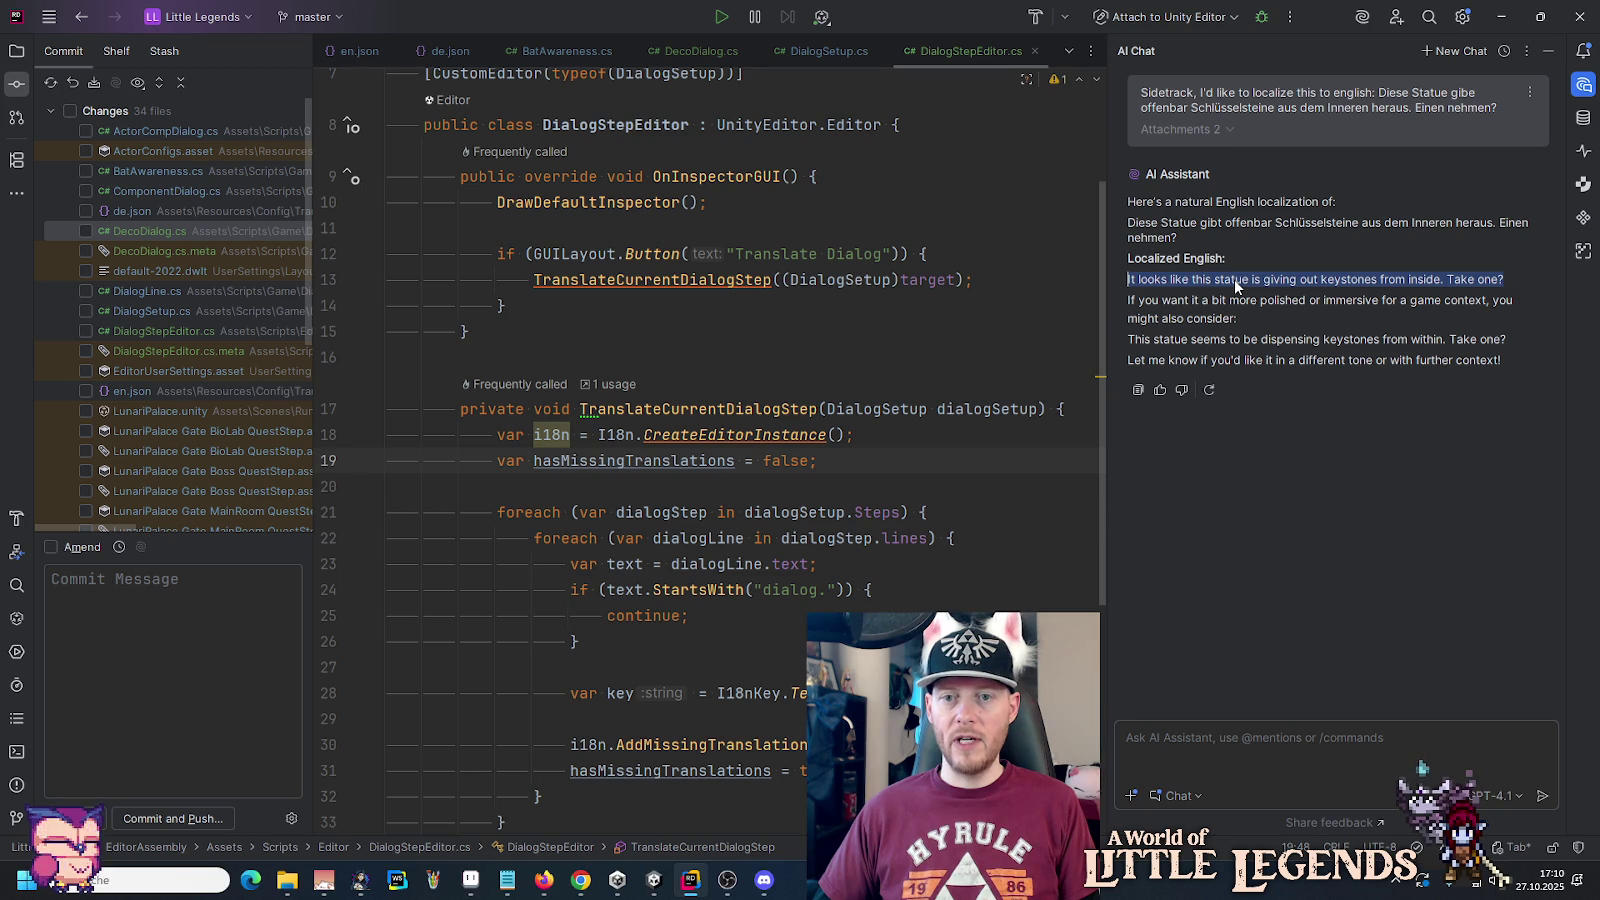
Step: Paste the English translation over the statue's first dialog line in Unity
mouse_move(590, 885)
click(654, 880)
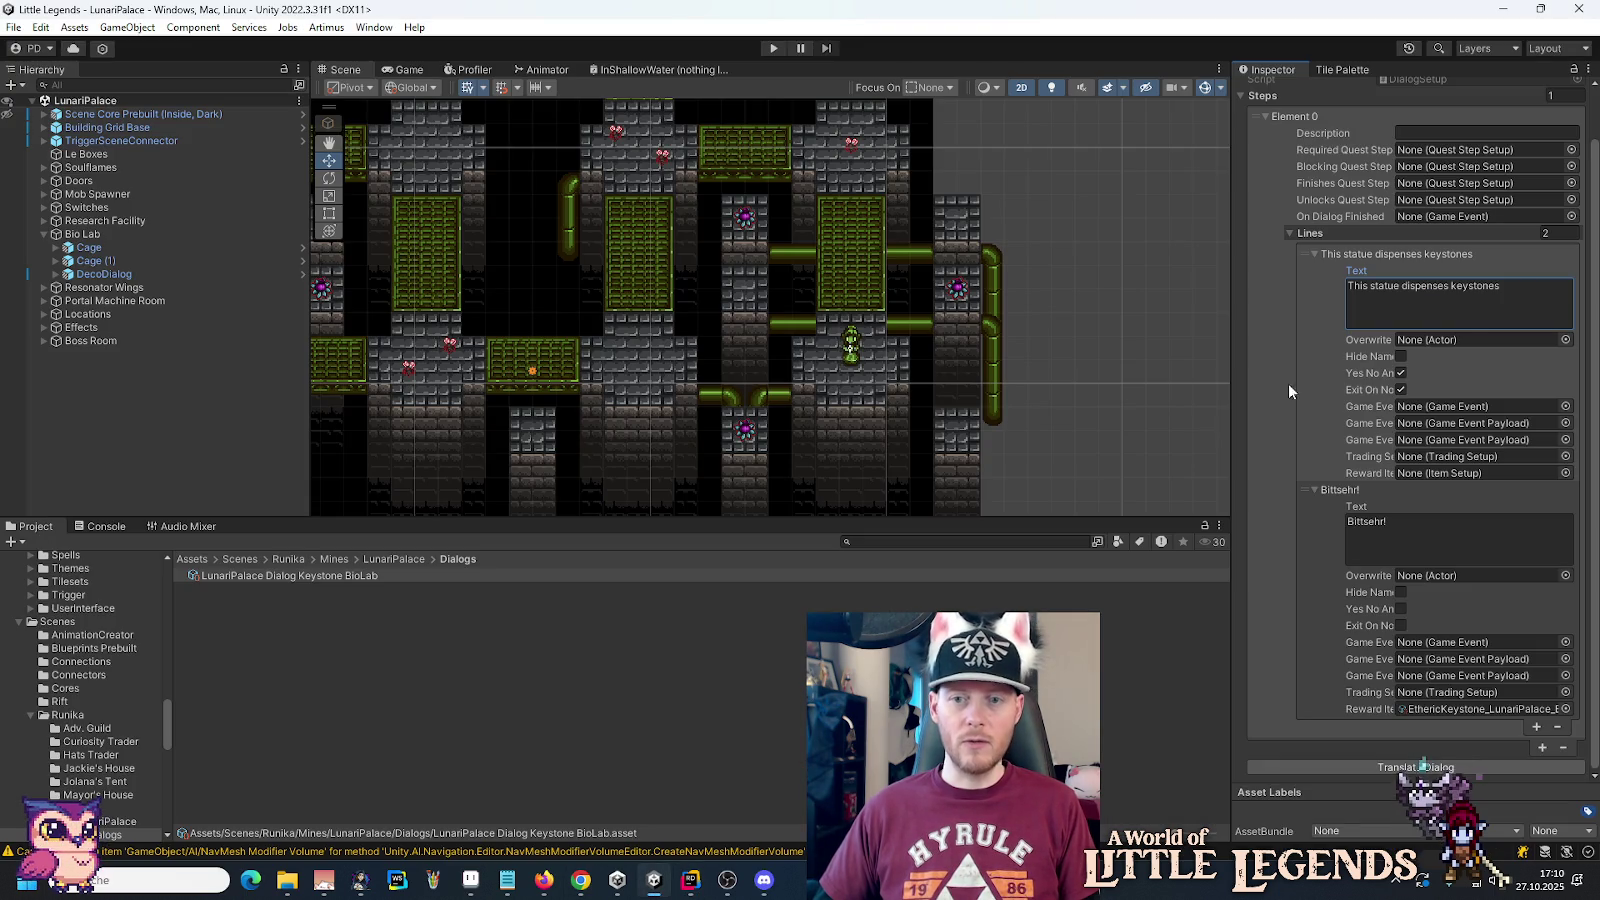
click(1508, 292)
text(It looks like this statue is giving out keystones from inside. Take one?)
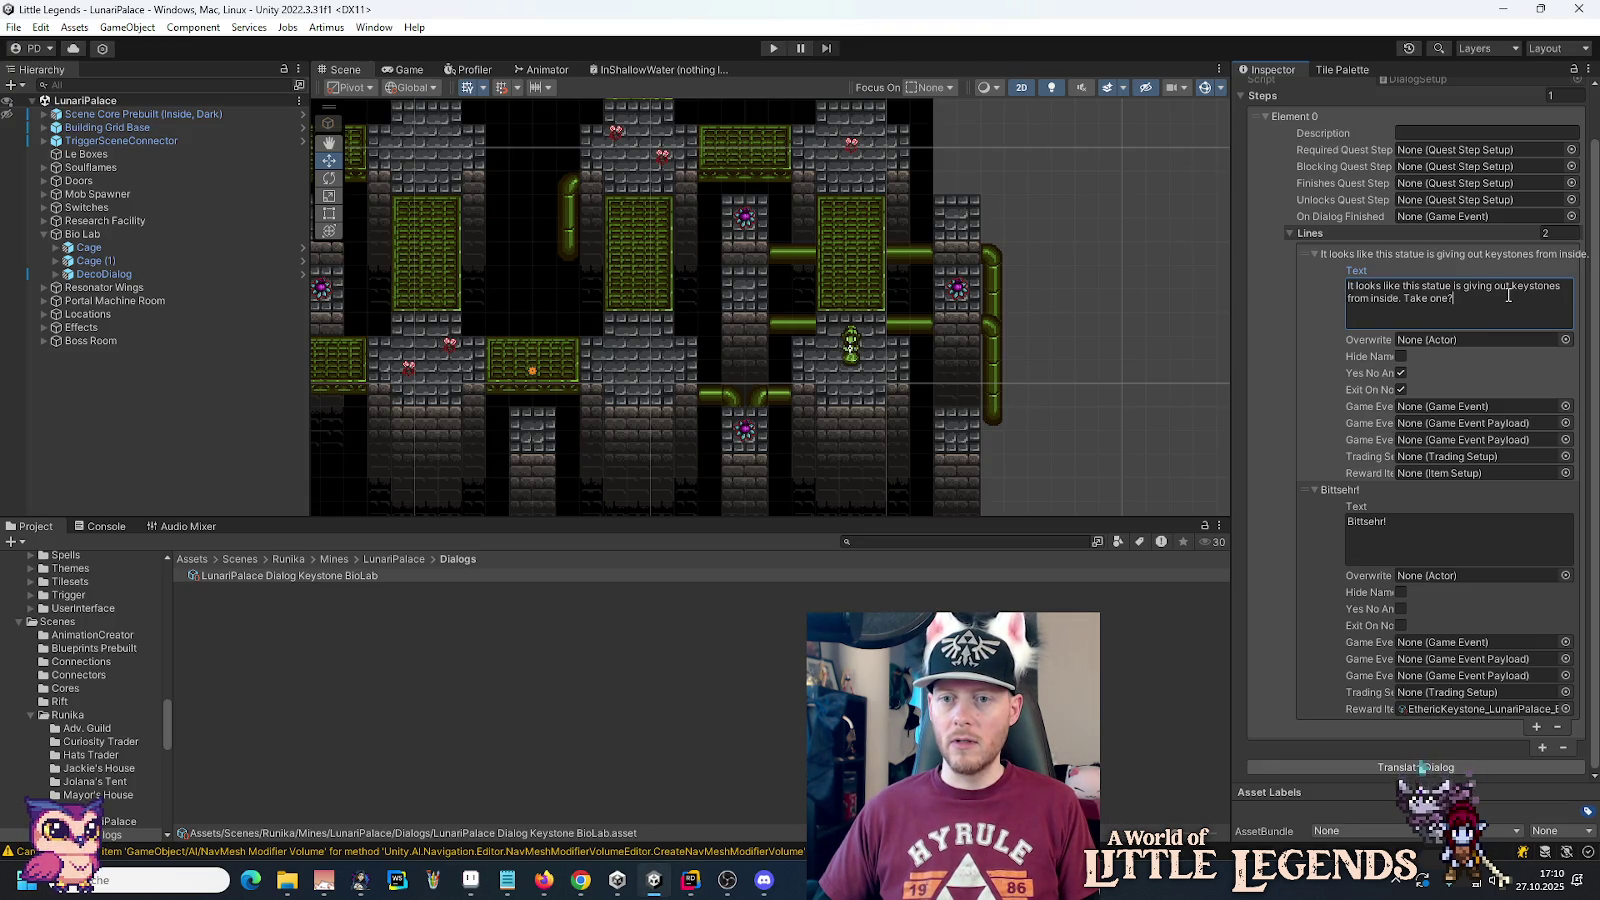
Step: Correct 'gibe' to 'gibt' in the Notepad German draft
click(507, 880)
click(1133, 591)
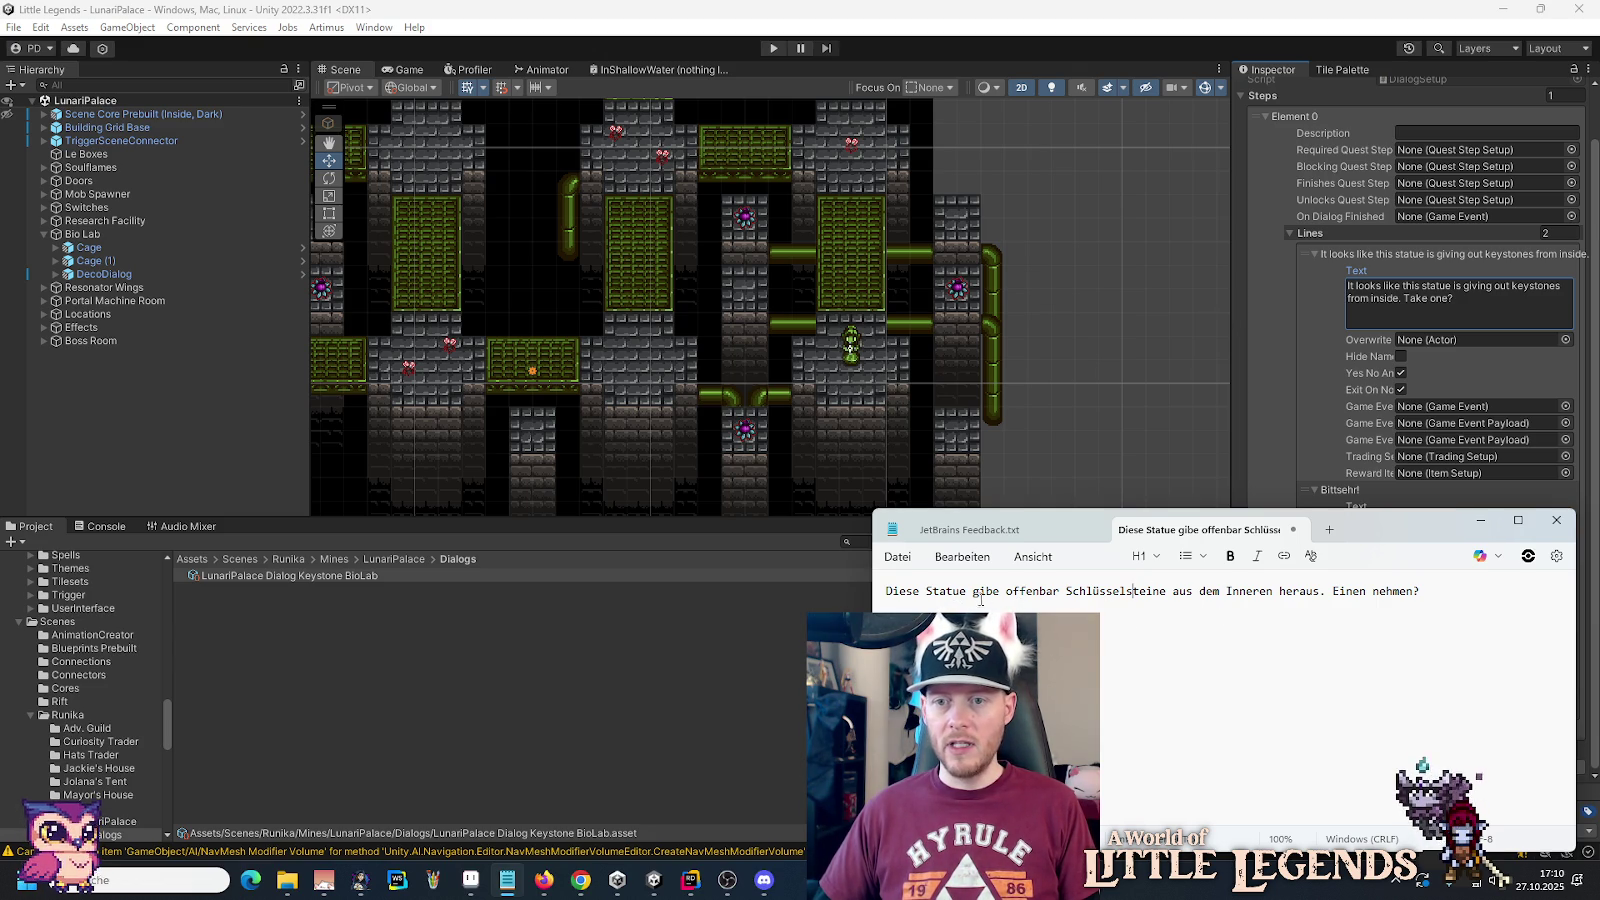
text(t)
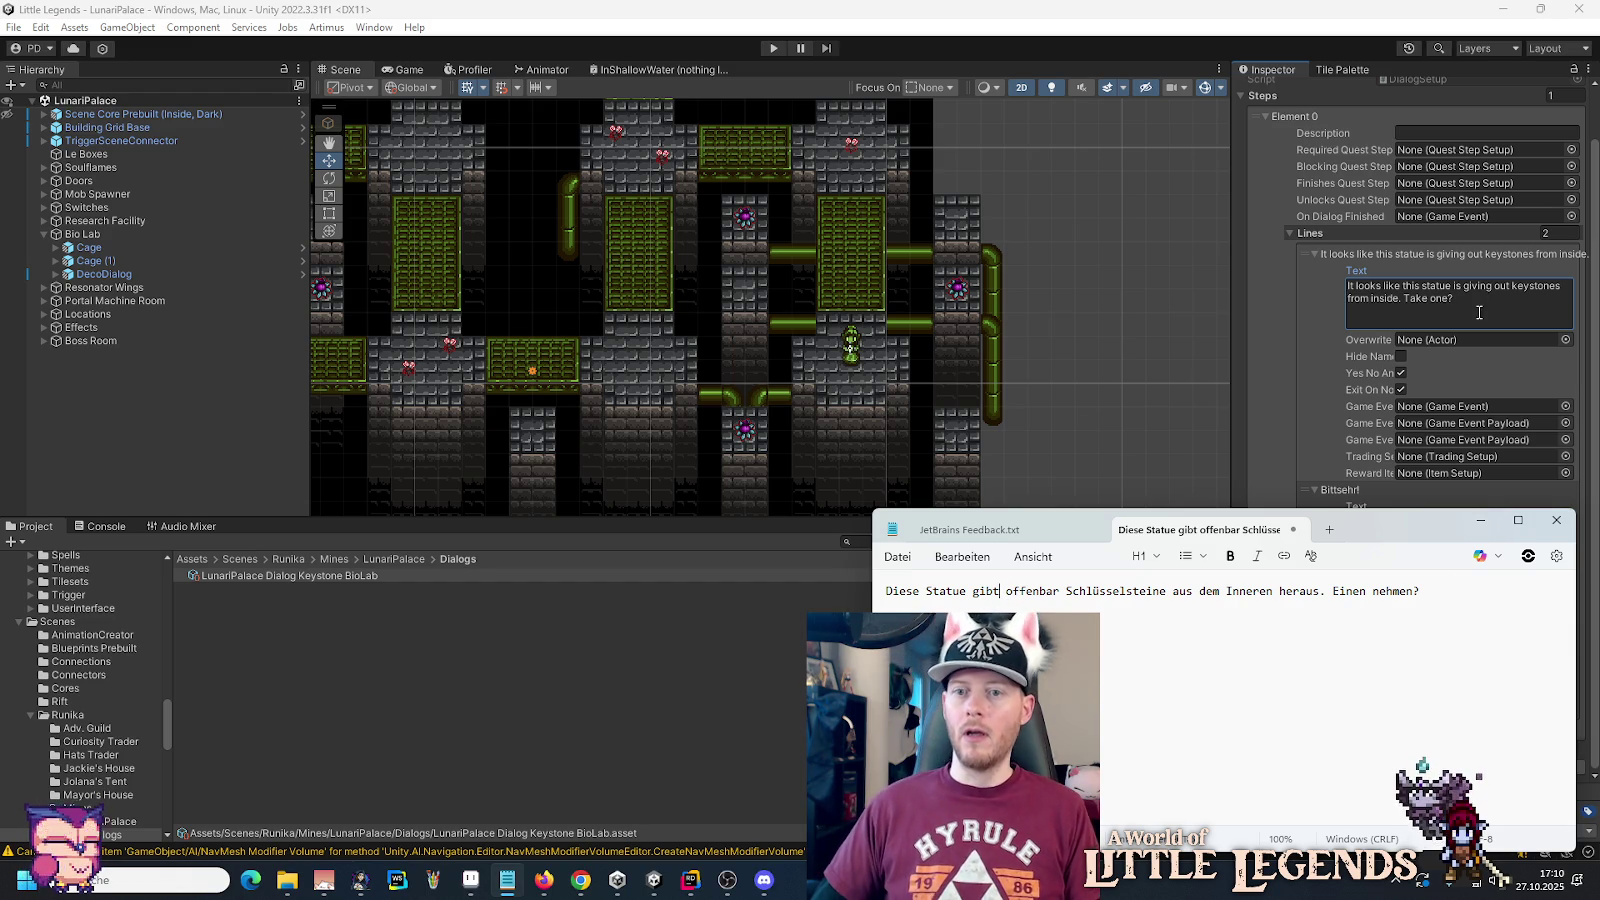
click(1276, 356)
Step: Replace the second line's 'Bittsehr!' with 'Du hast einen Schlüsselstein erhalten!'
click(1444, 530)
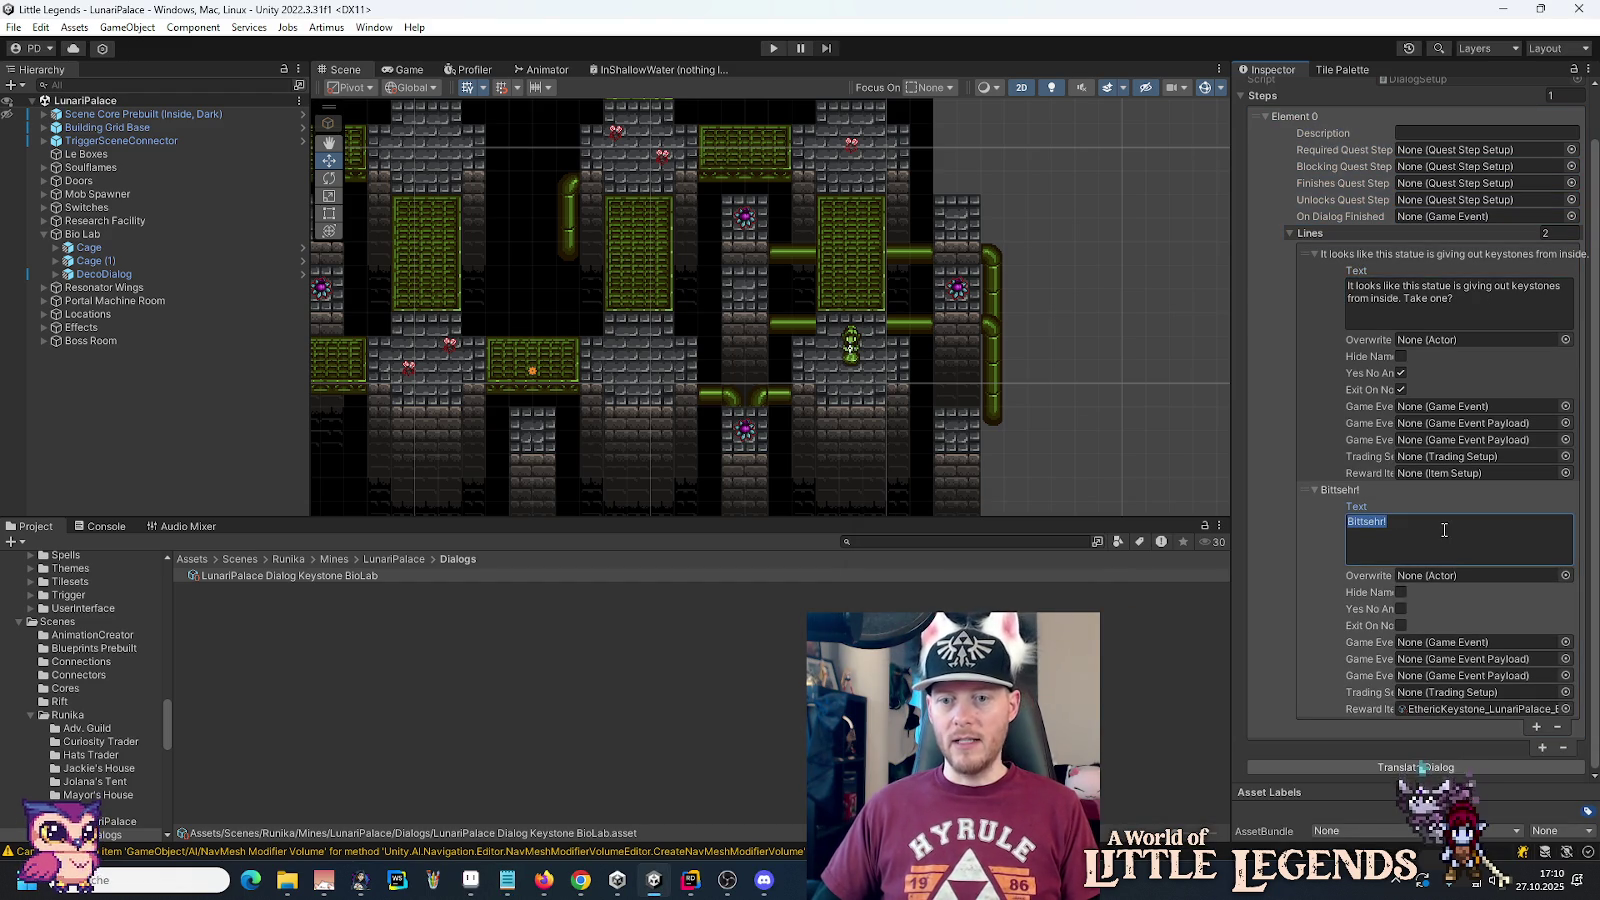
text(Du ha)
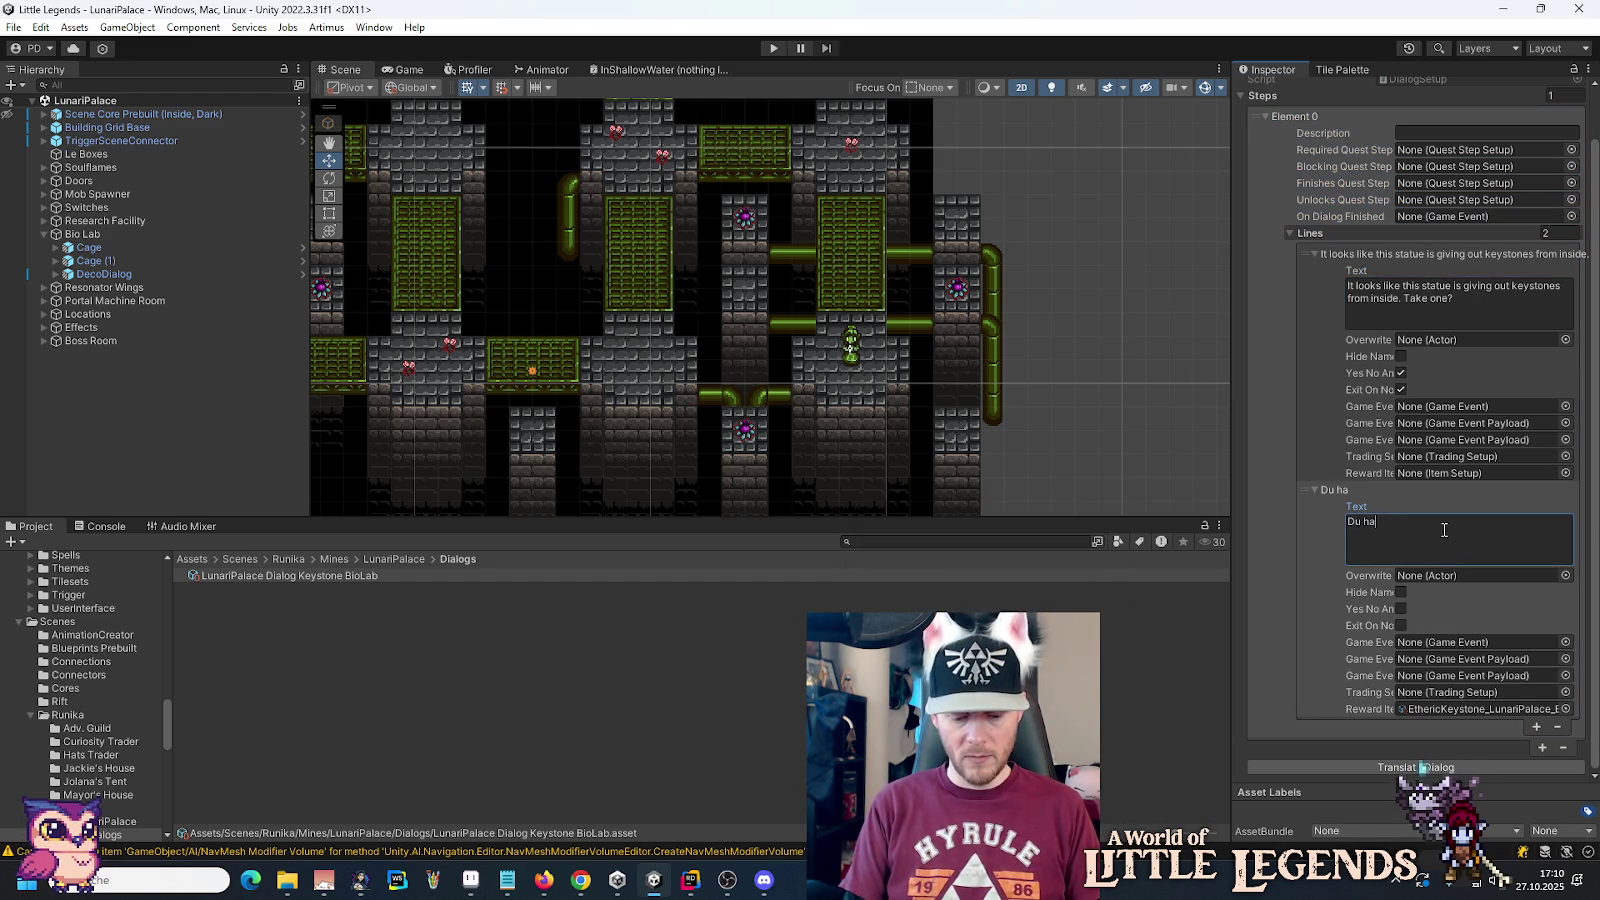
text(st einen Schlüsselstein er)
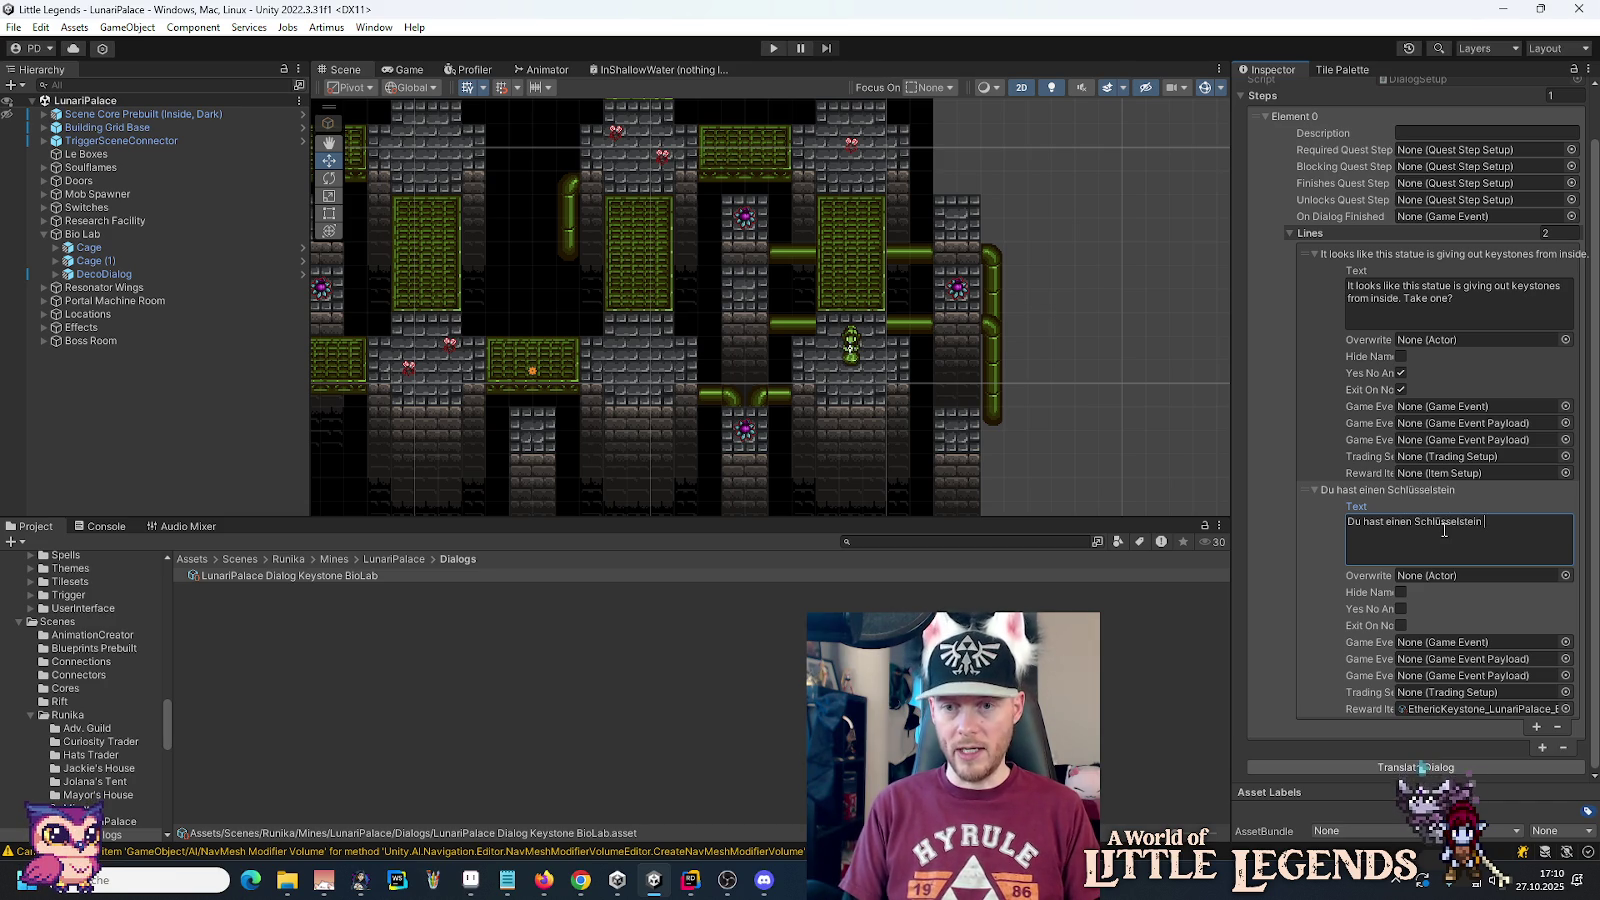
text(halten!)
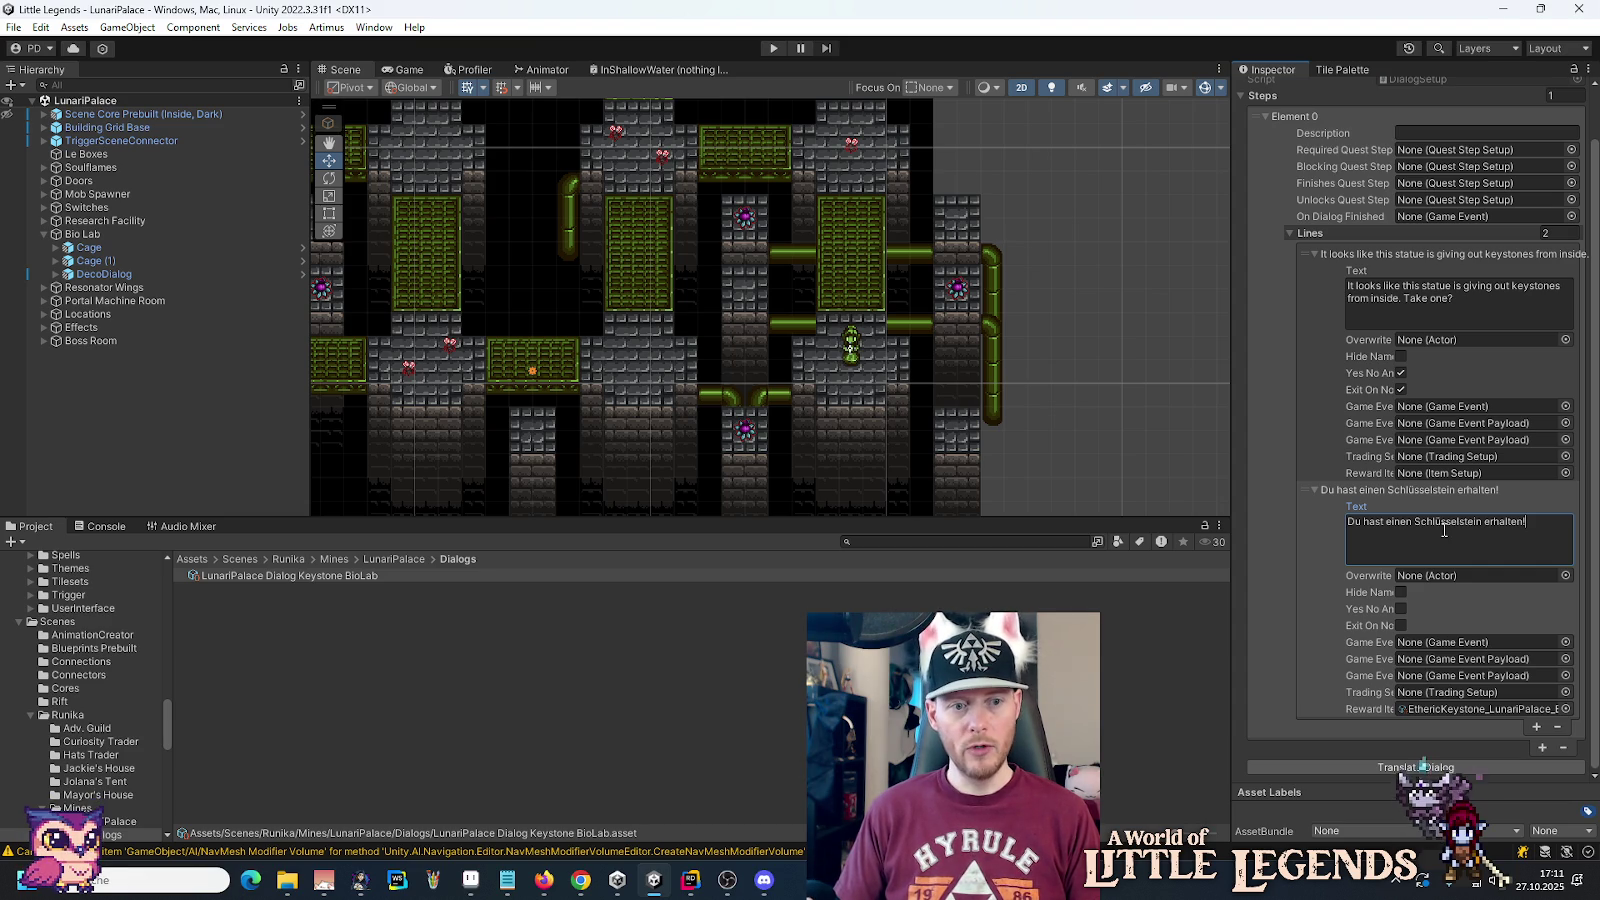
click(108, 821)
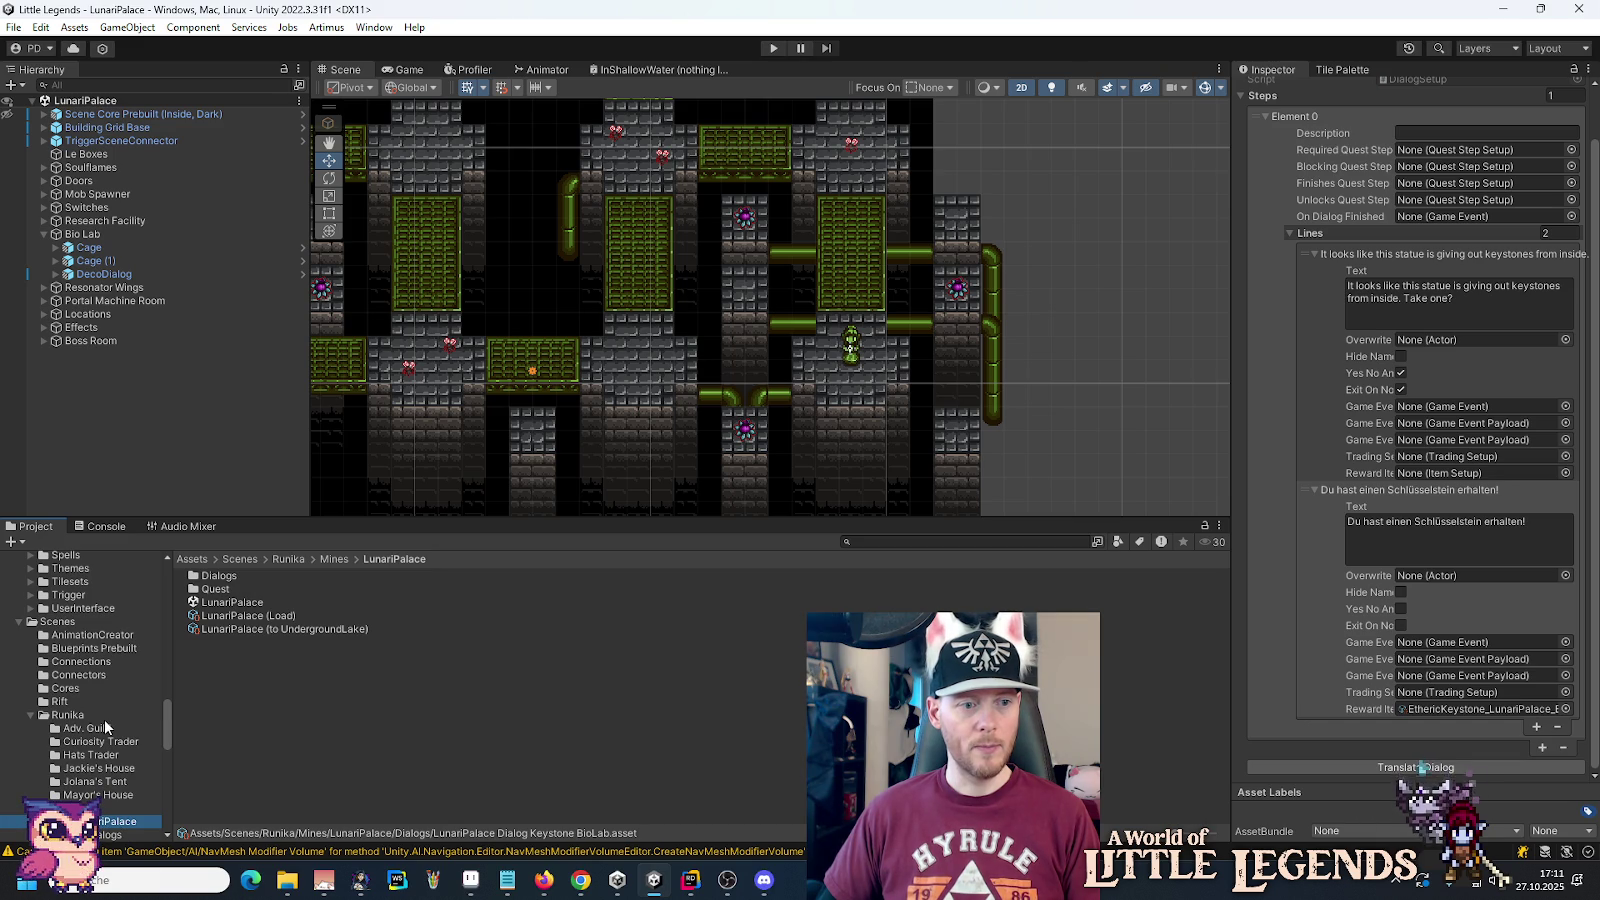
Step: Ping the dialog's Reward Item and open the BioLab Item sprite in an image viewer
scroll(106, 727, down, 5)
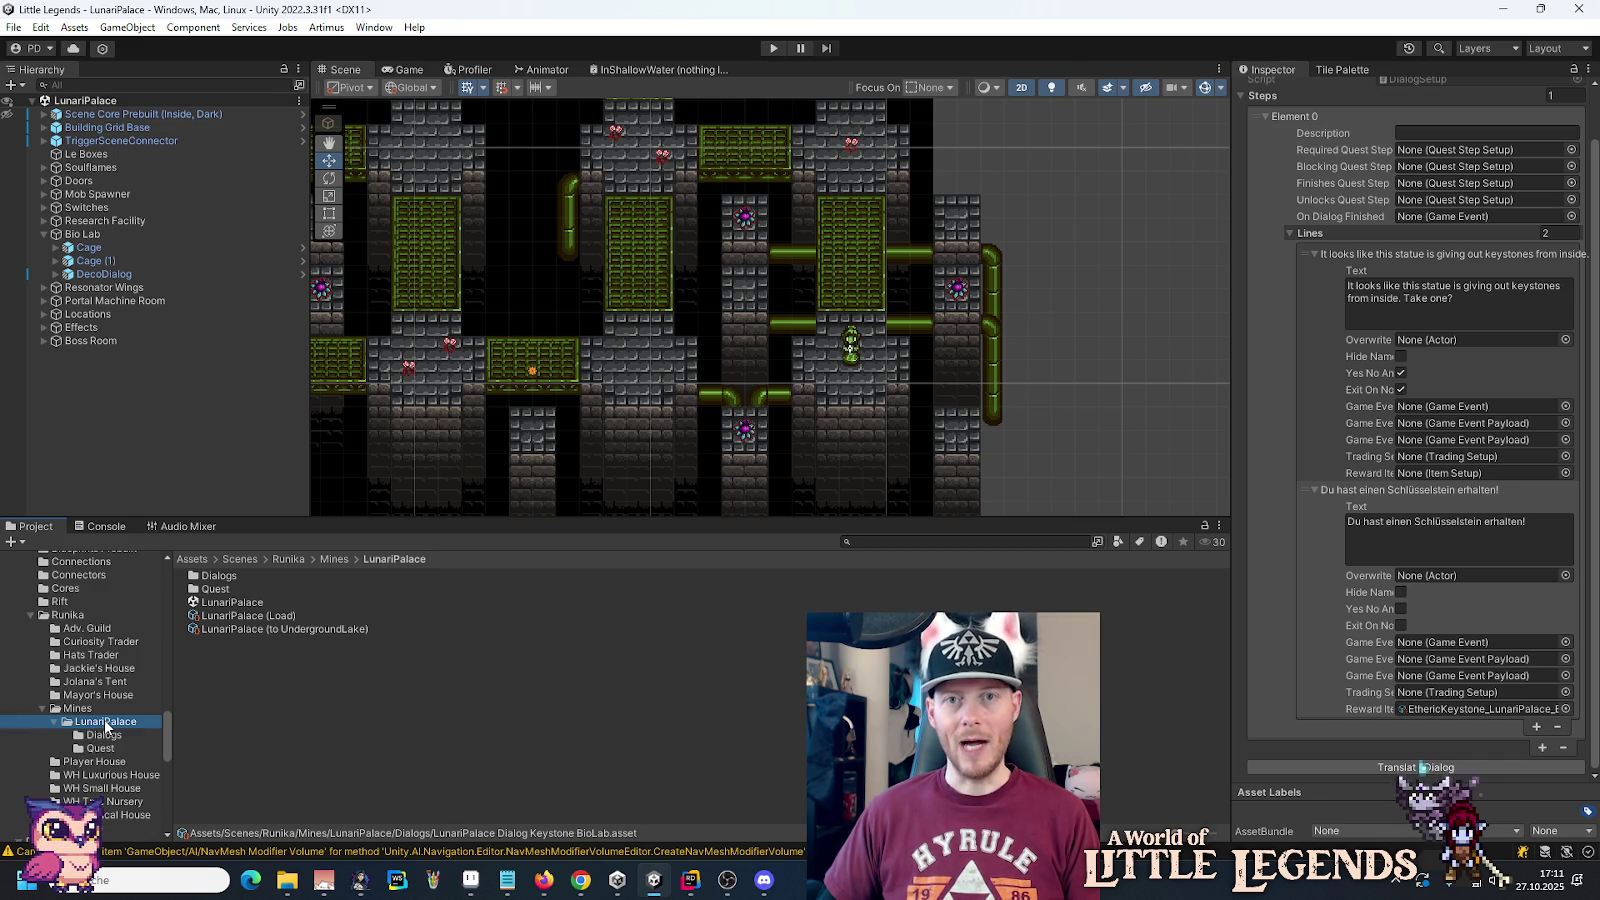
click(100, 736)
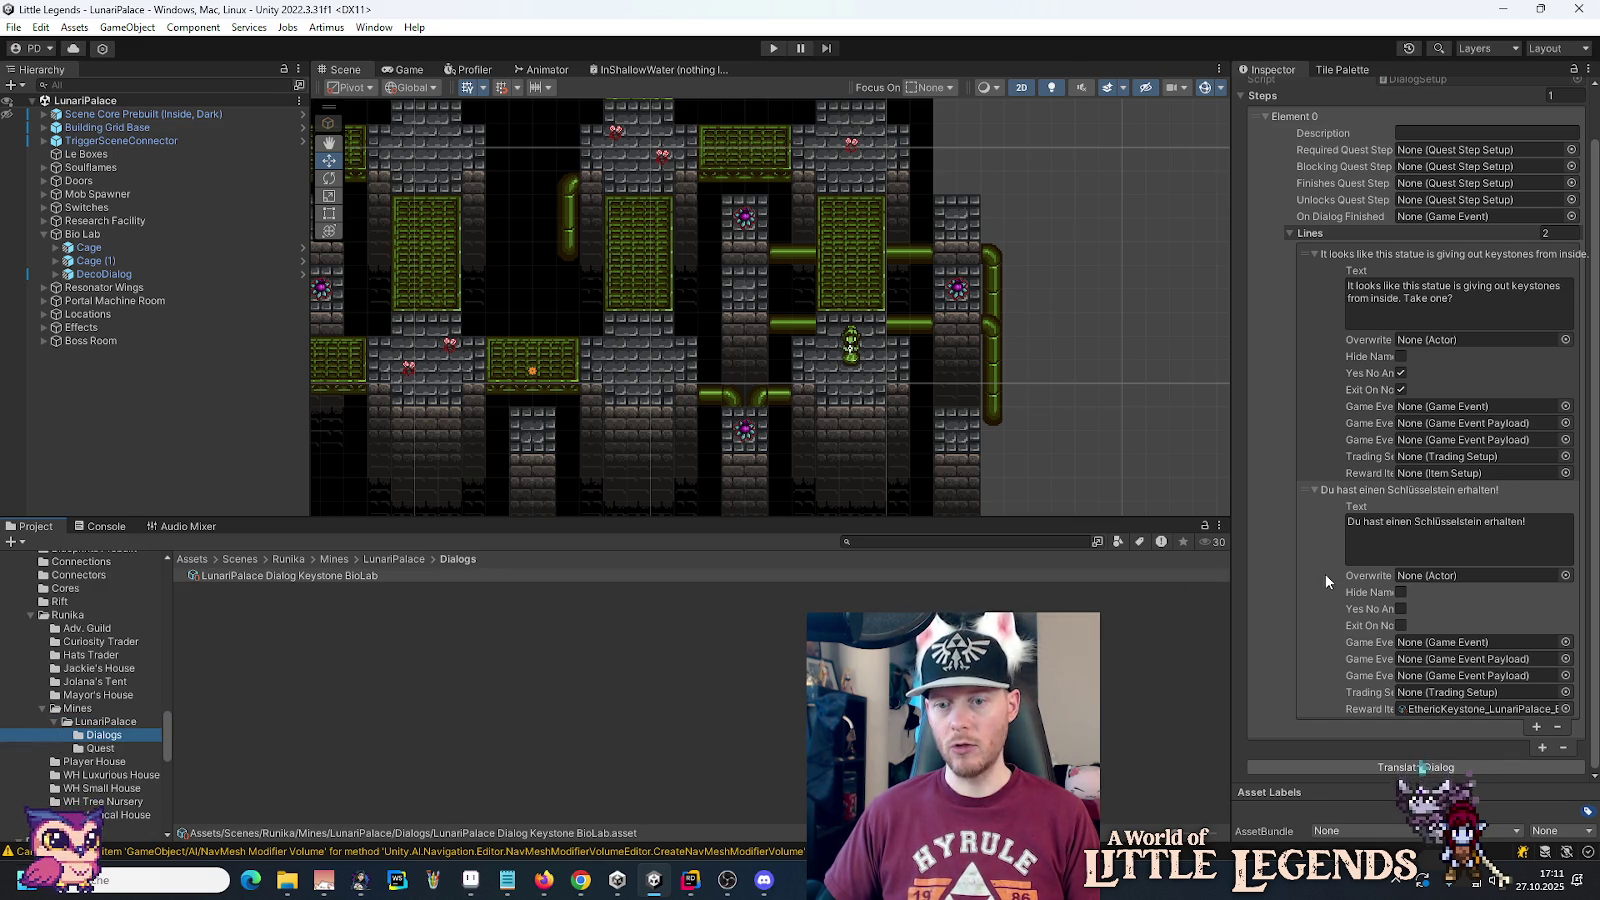
click(1474, 710)
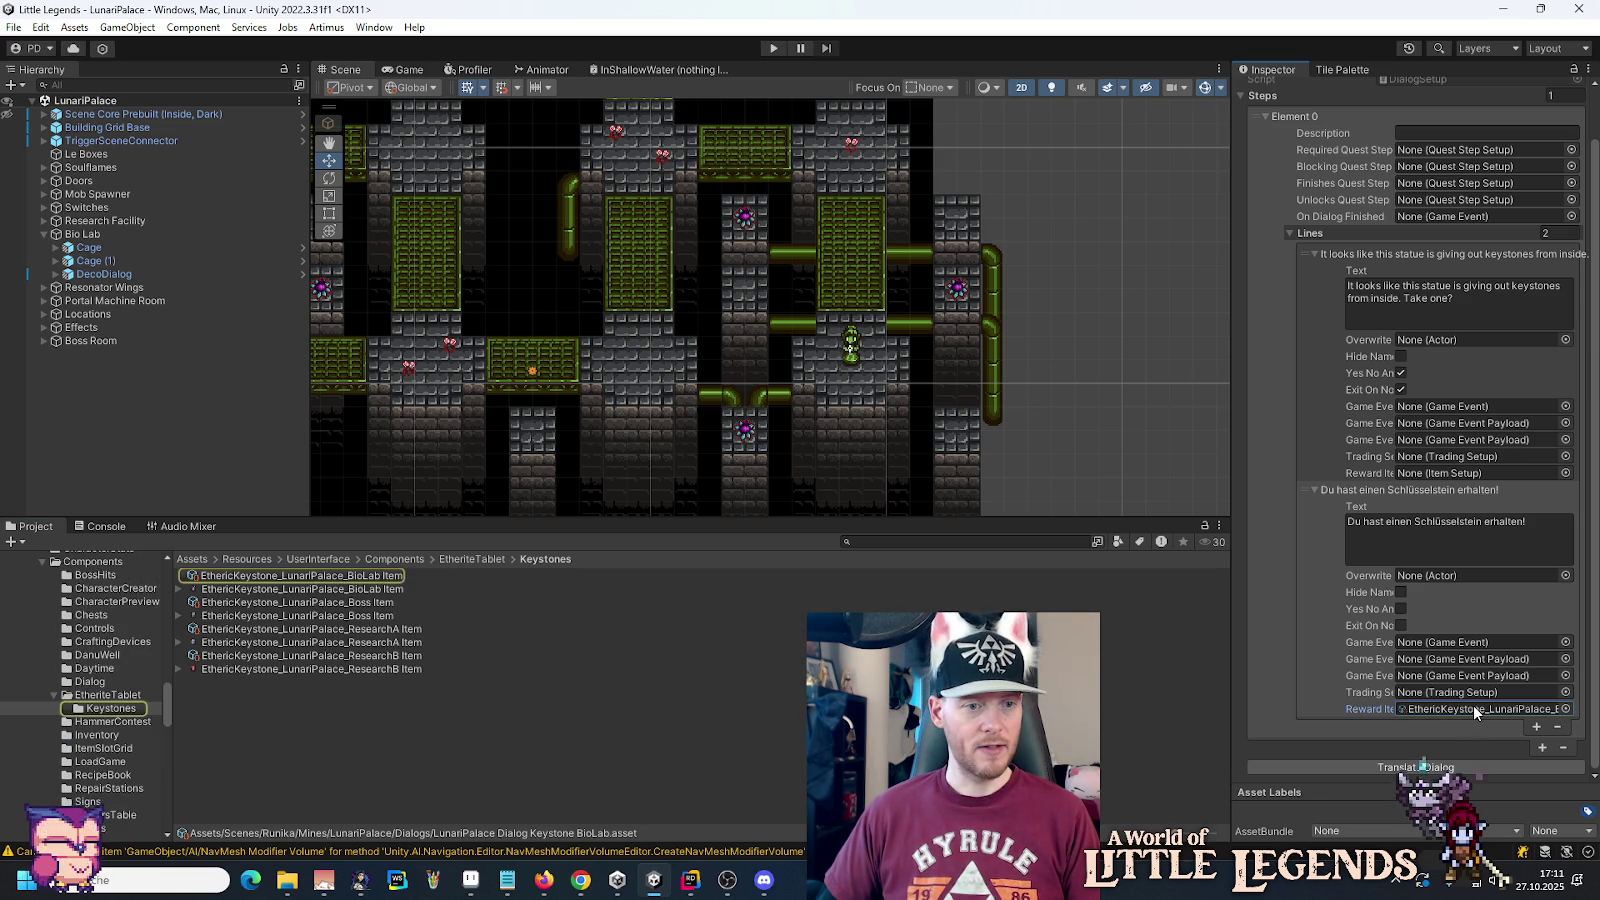
click(236, 590)
double_click(236, 590)
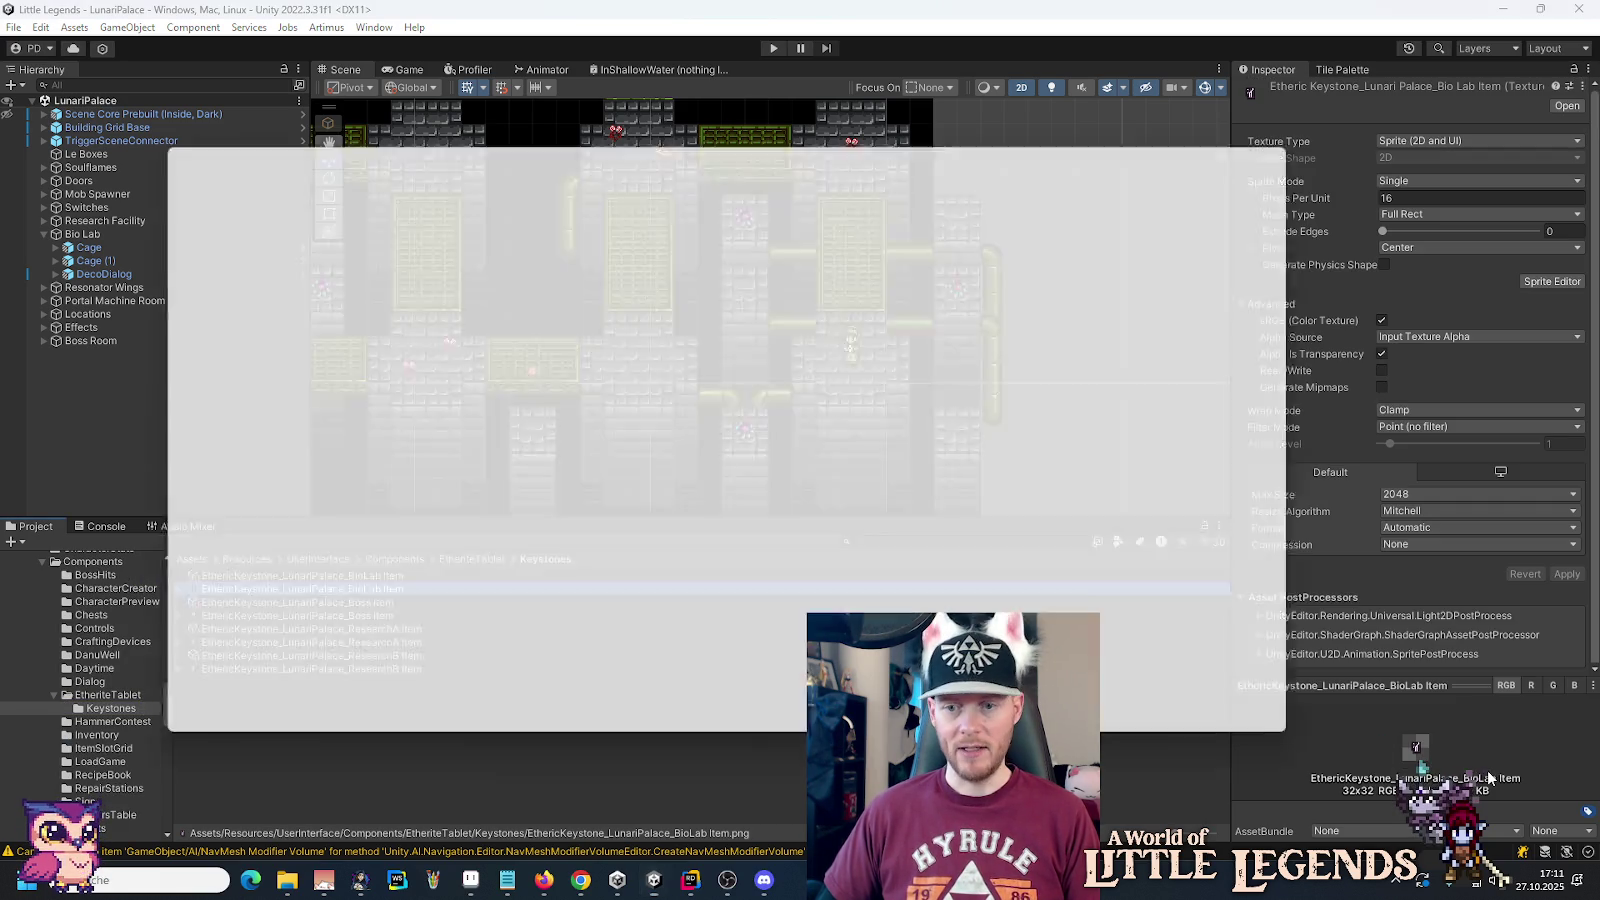
Step: Zoom in on the 32 x 32 BioLab keystone sprite in Photos, then close it
scroll(761, 405, up, 3)
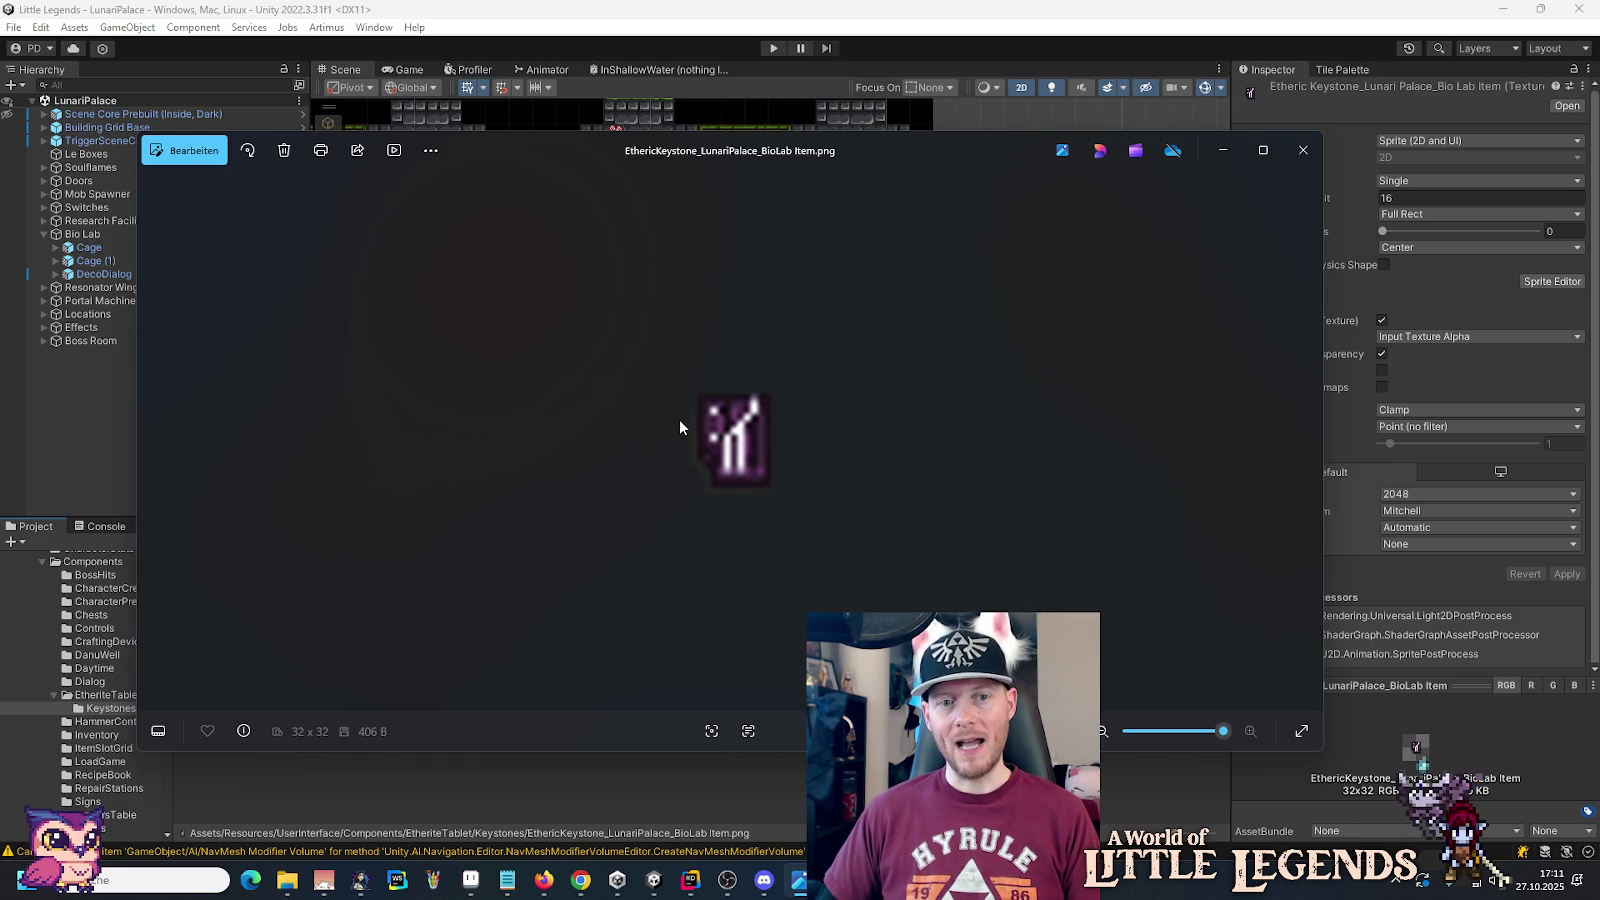
click(1302, 152)
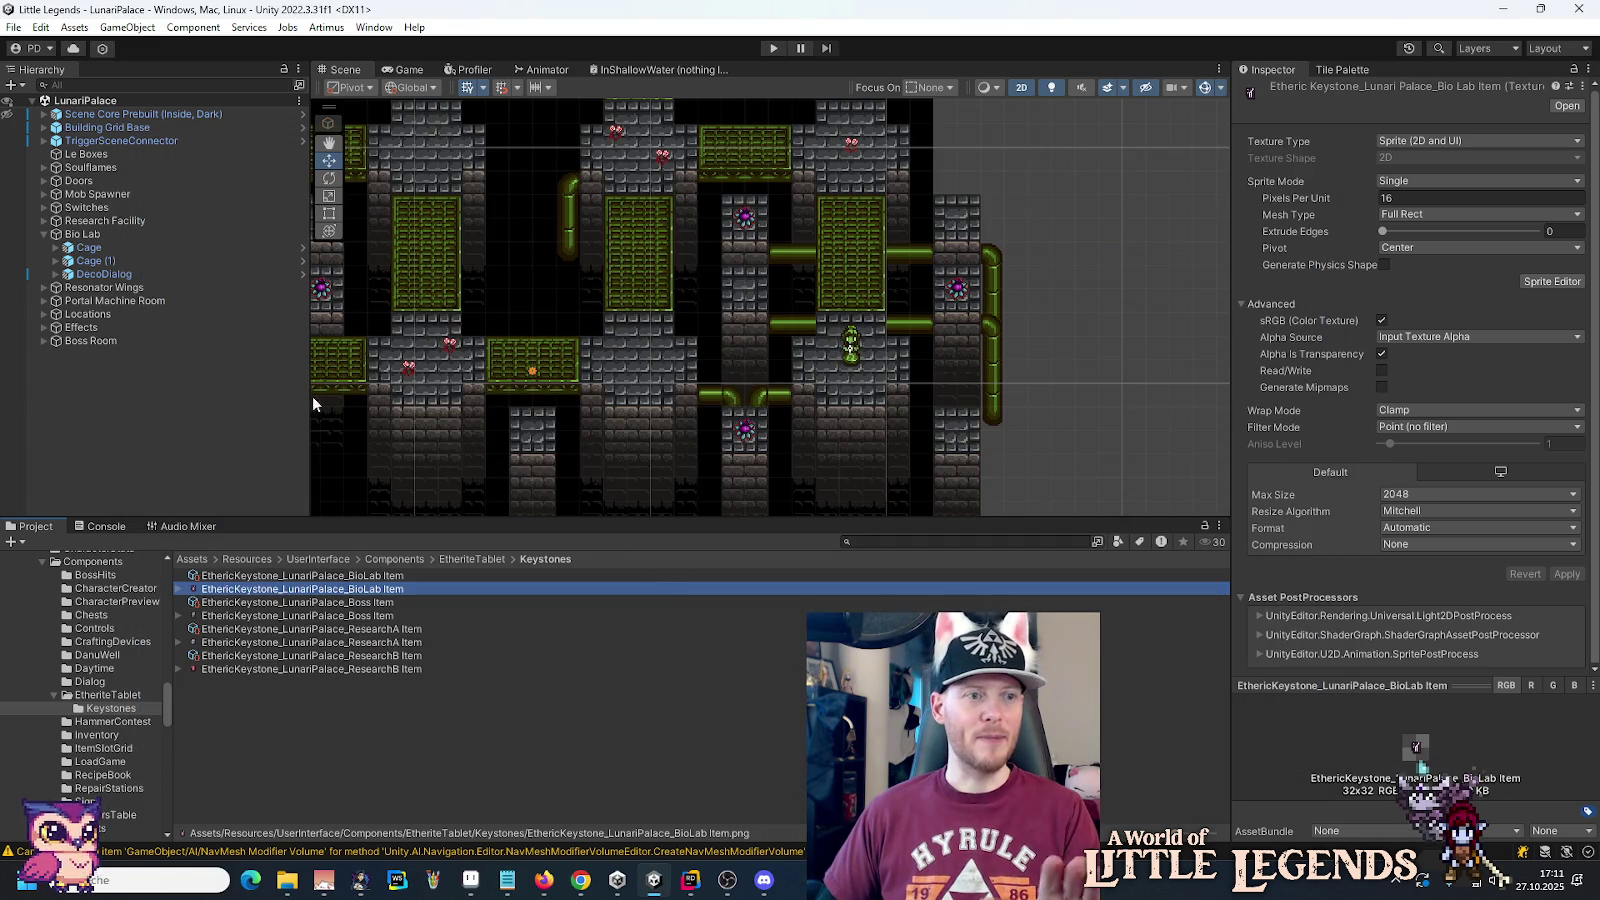
Step: Select the DecoDialog statue, jump to its dialog setup asset and run Translate Dialog
click(142, 274)
click(1475, 428)
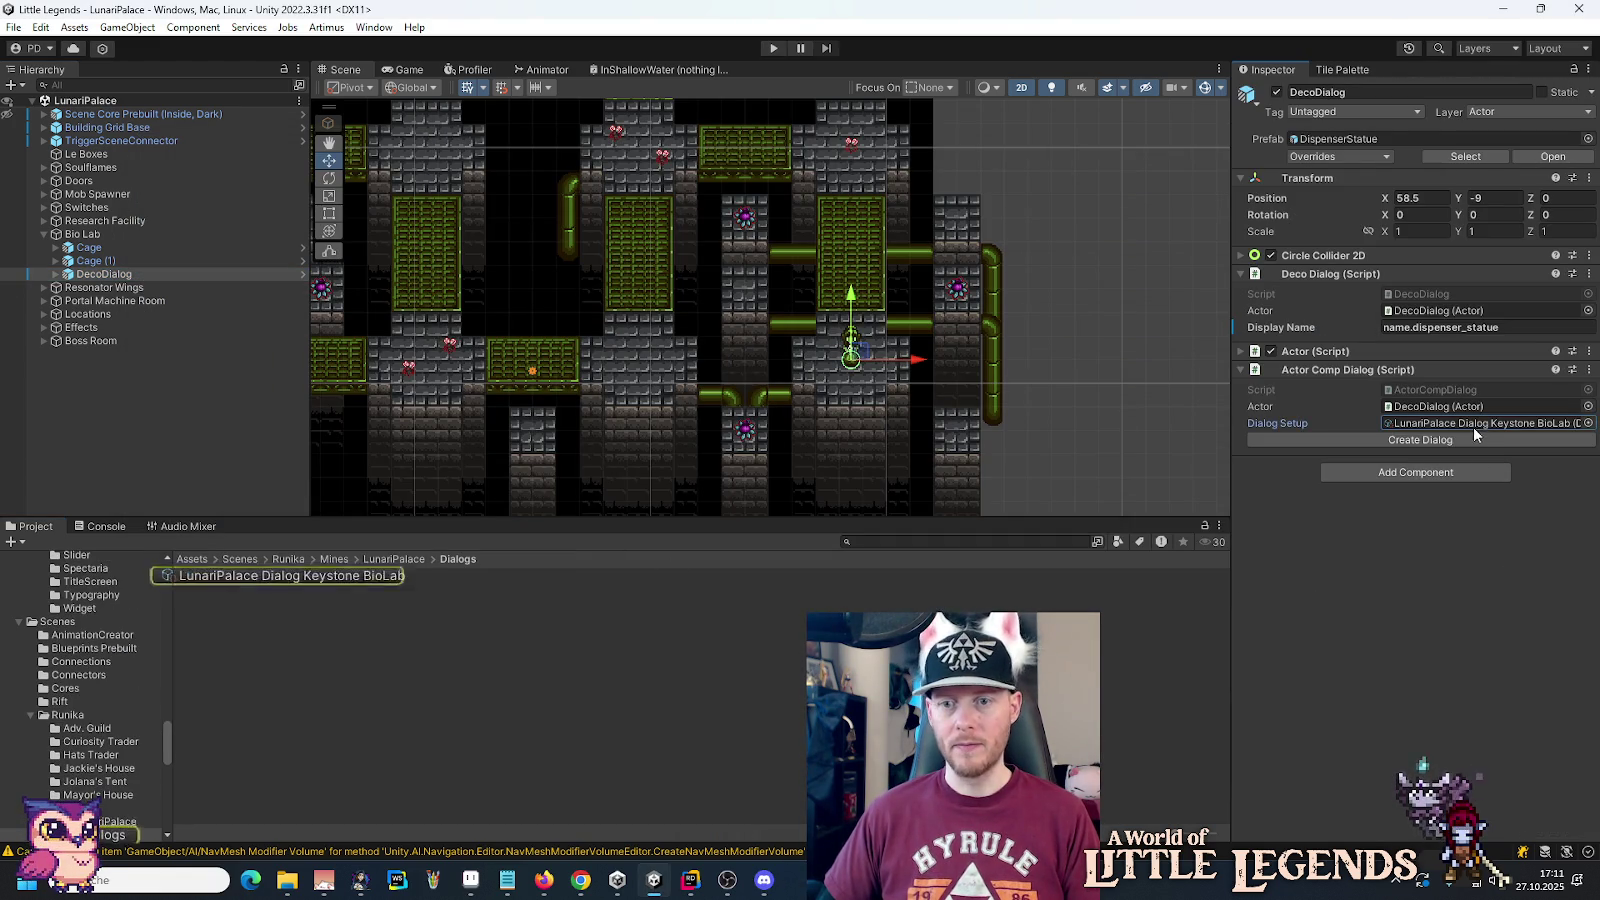
click(298, 576)
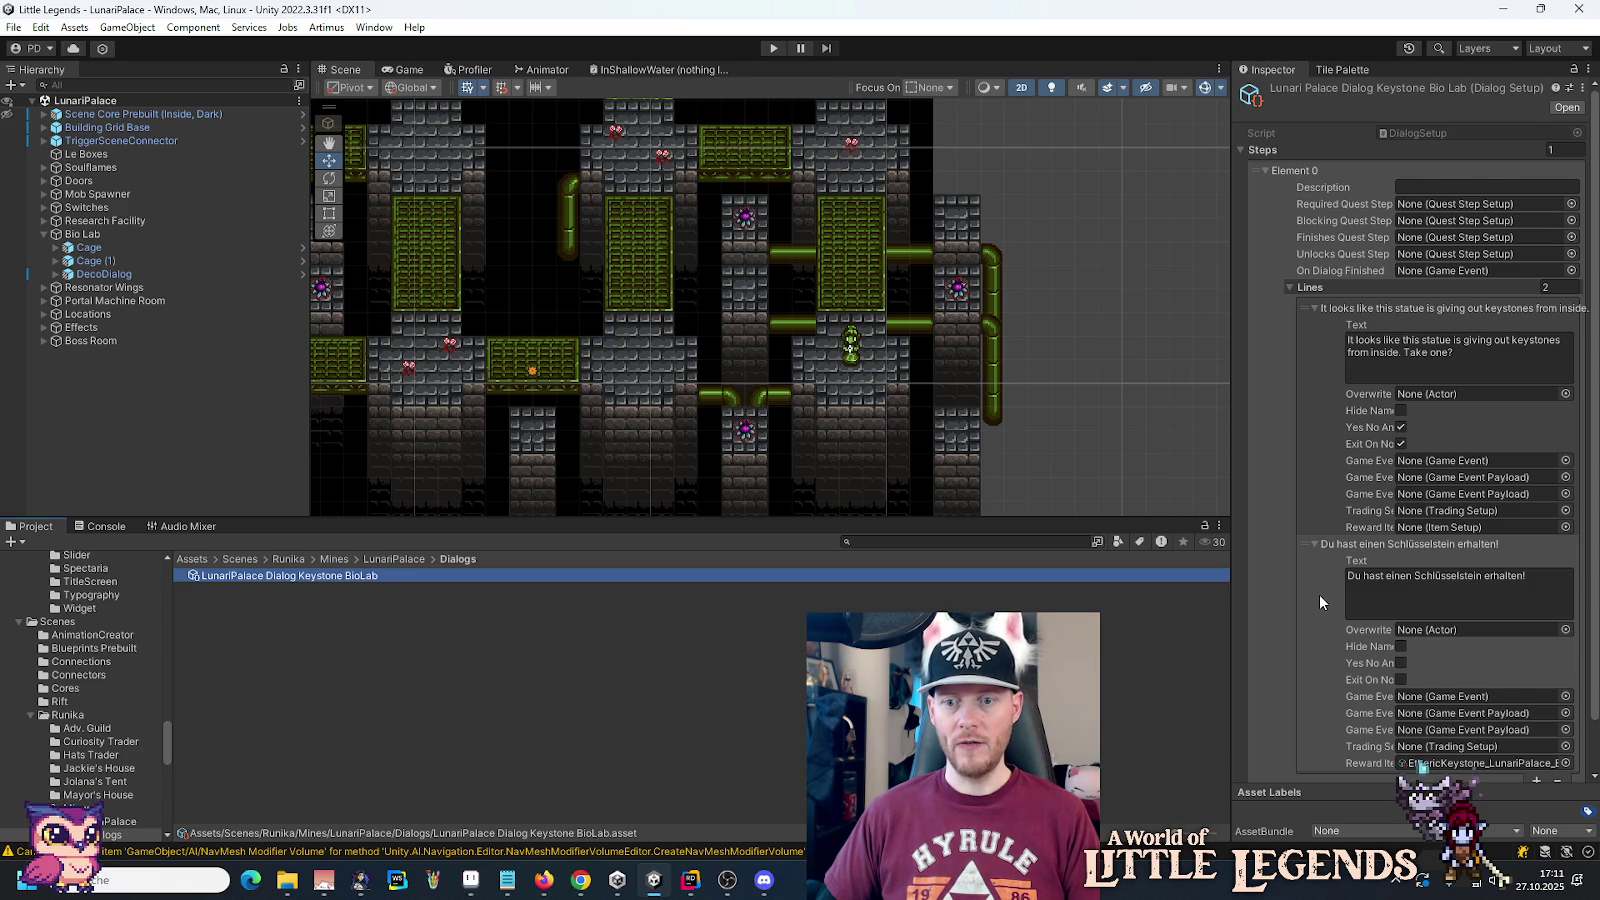
scroll(1325, 600, down, 1)
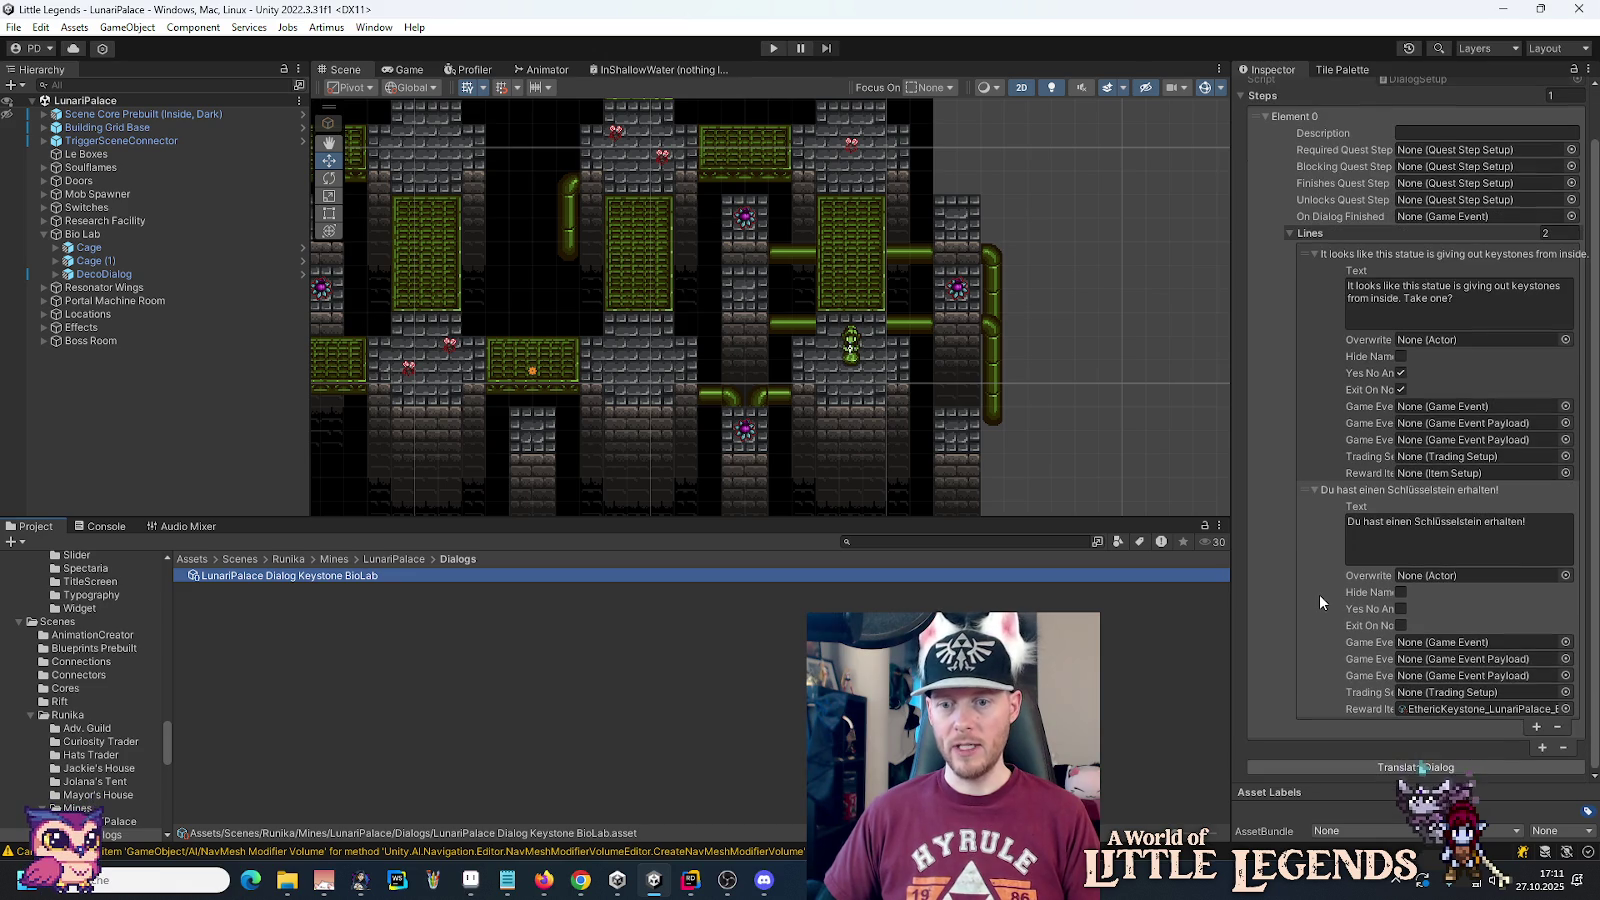
click(1362, 768)
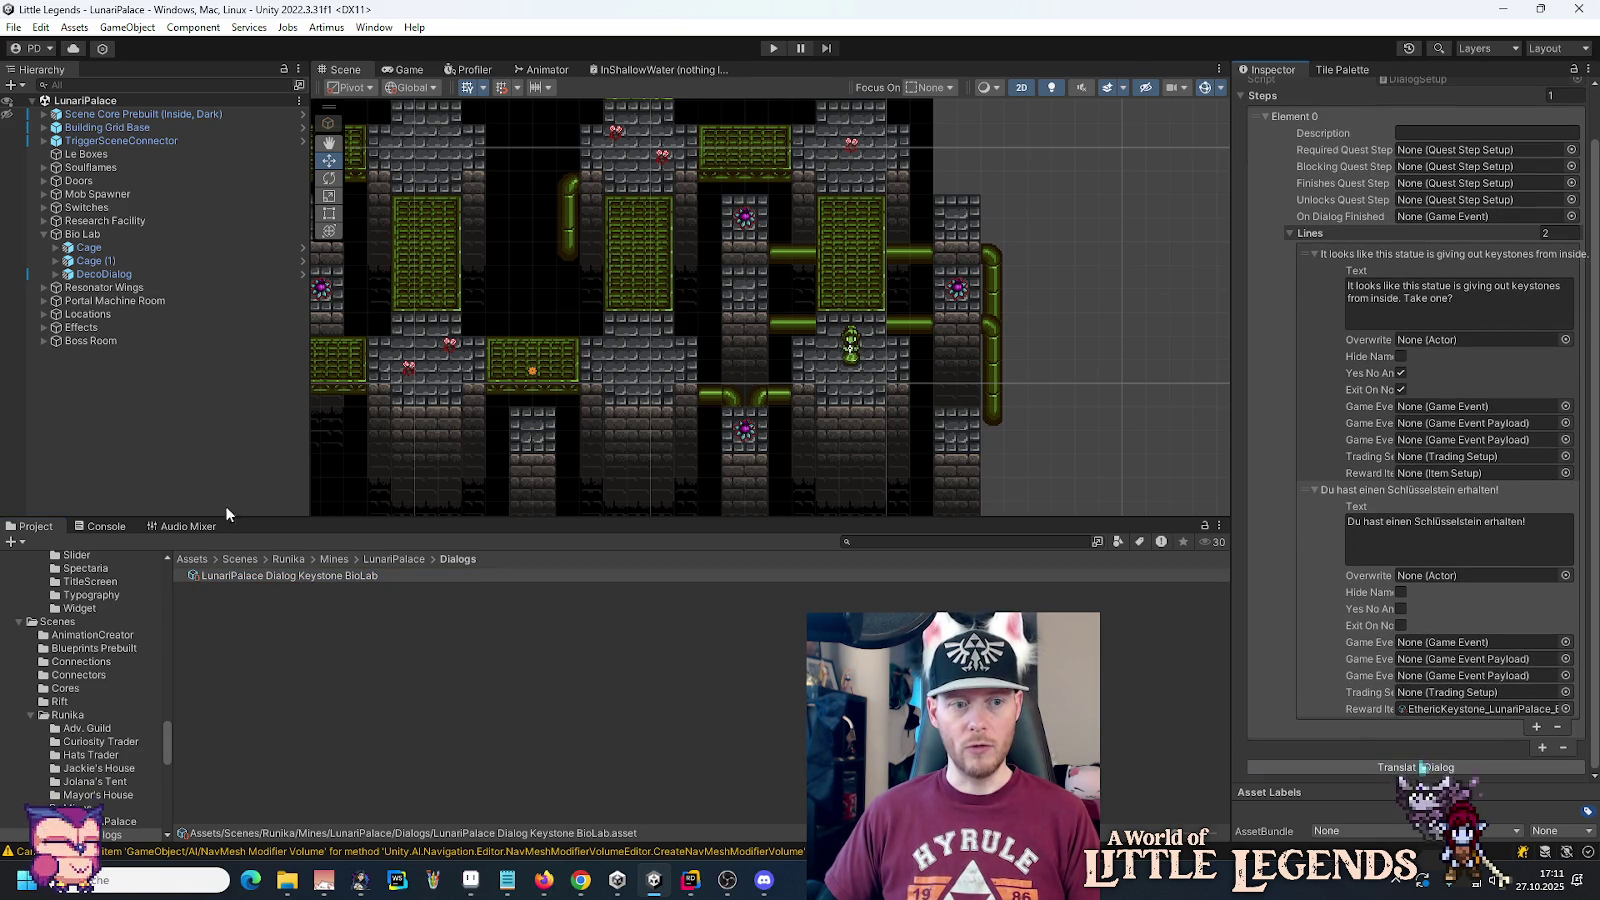
Step: Reselect the BioLab keystone dialog asset and switch over to Rider
click(110, 288)
click(240, 576)
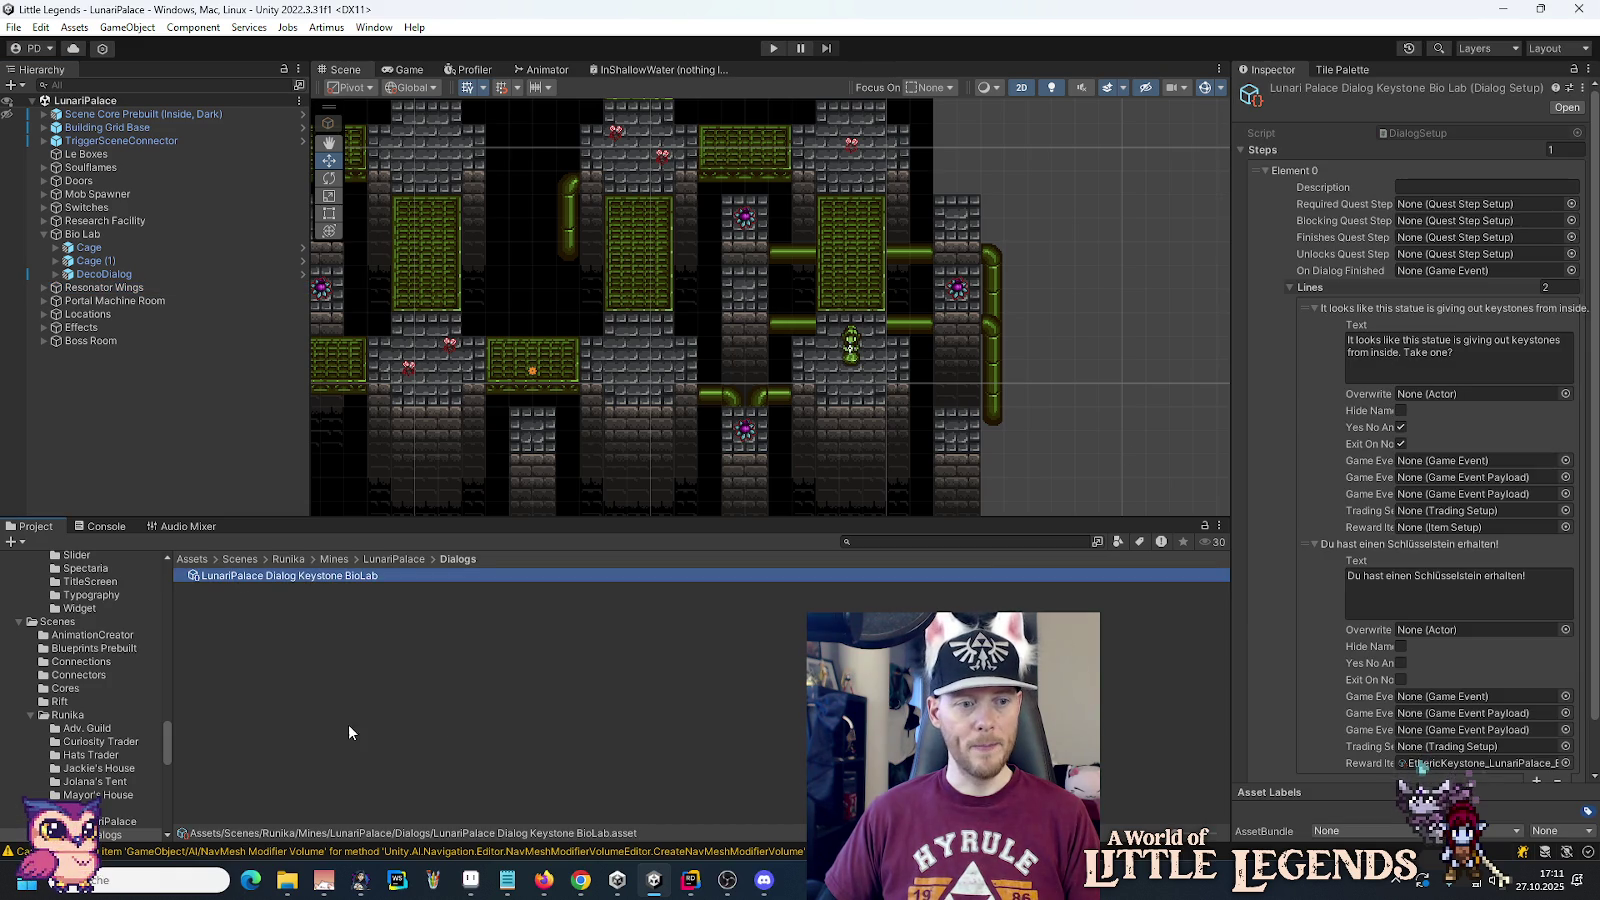
click(690, 880)
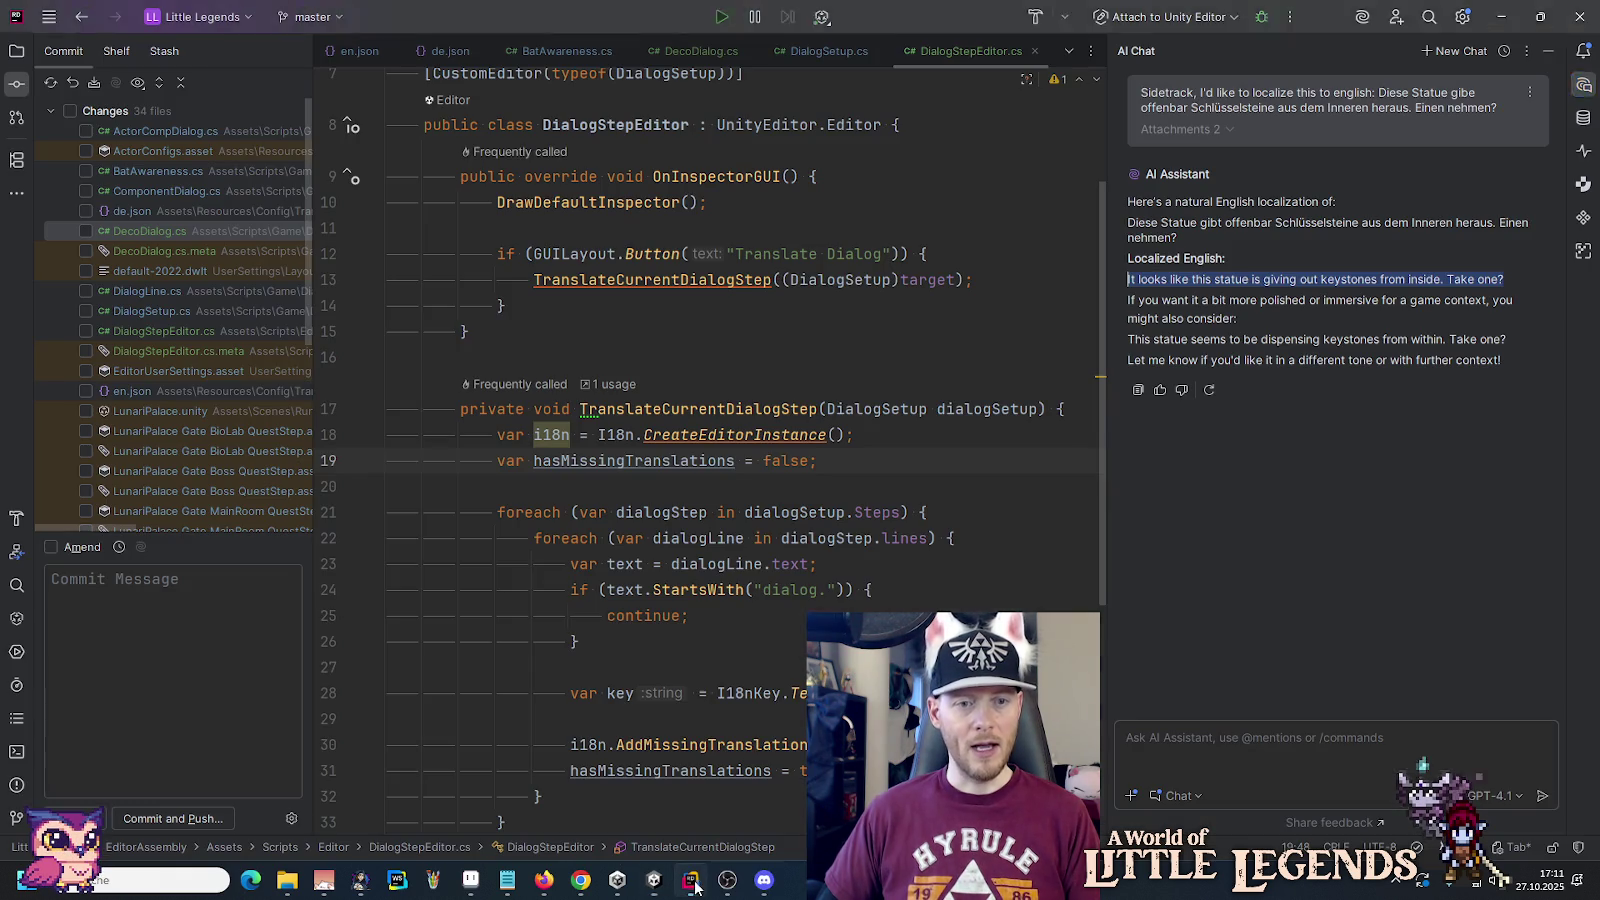
Step: Check the new dialog keys in en.json with the AI chat closed, then return to DialogStepEditor.cs
click(356, 52)
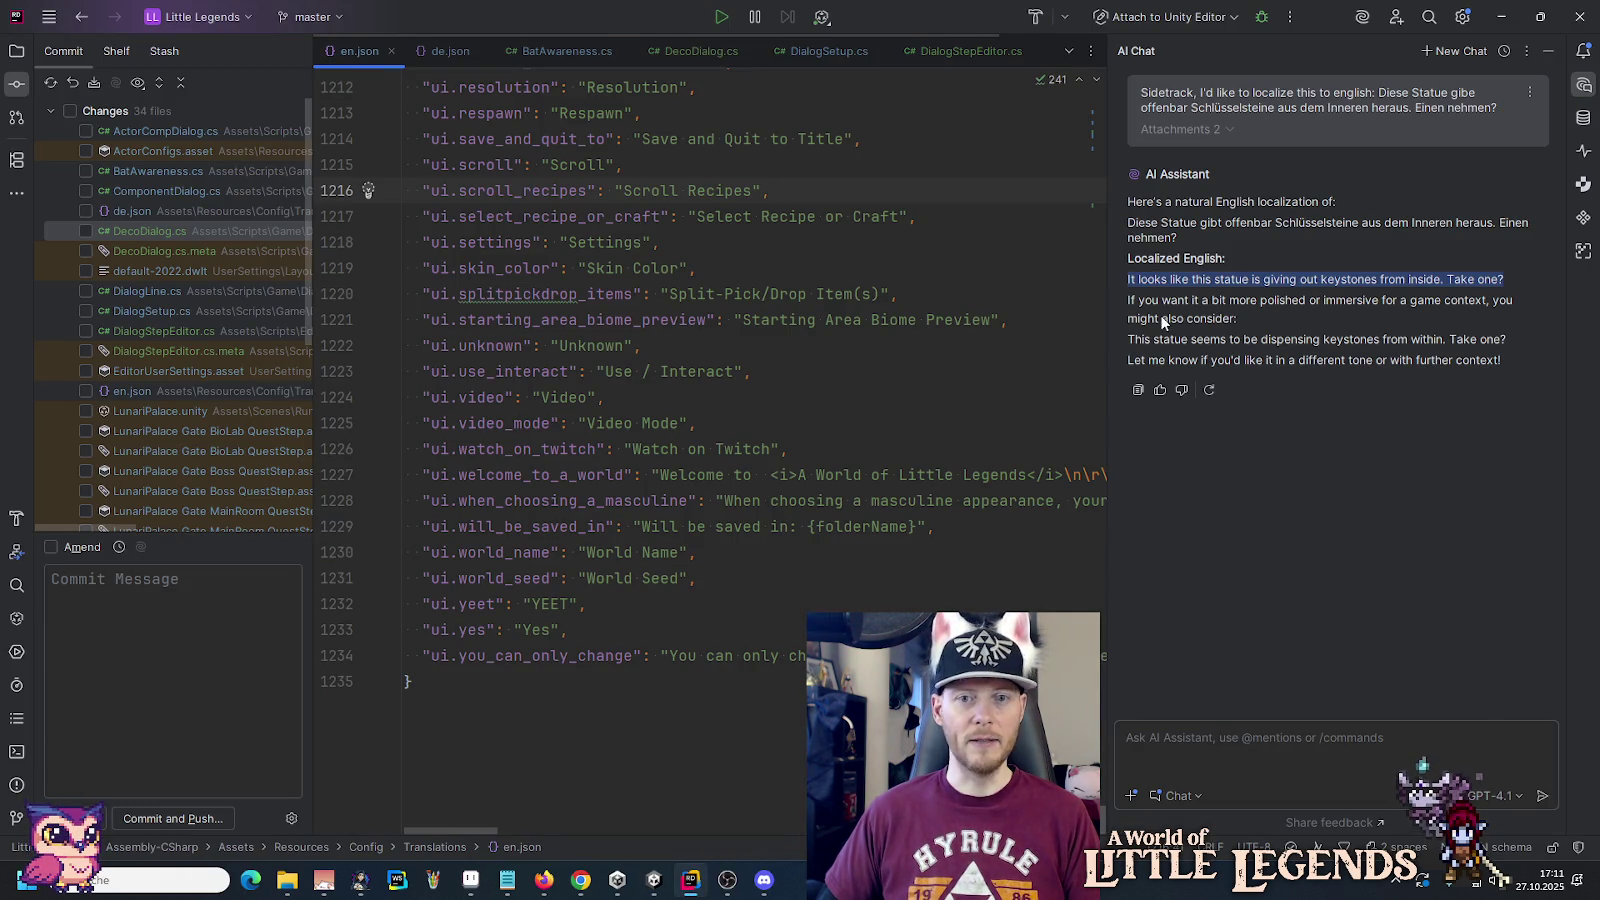
click(1548, 50)
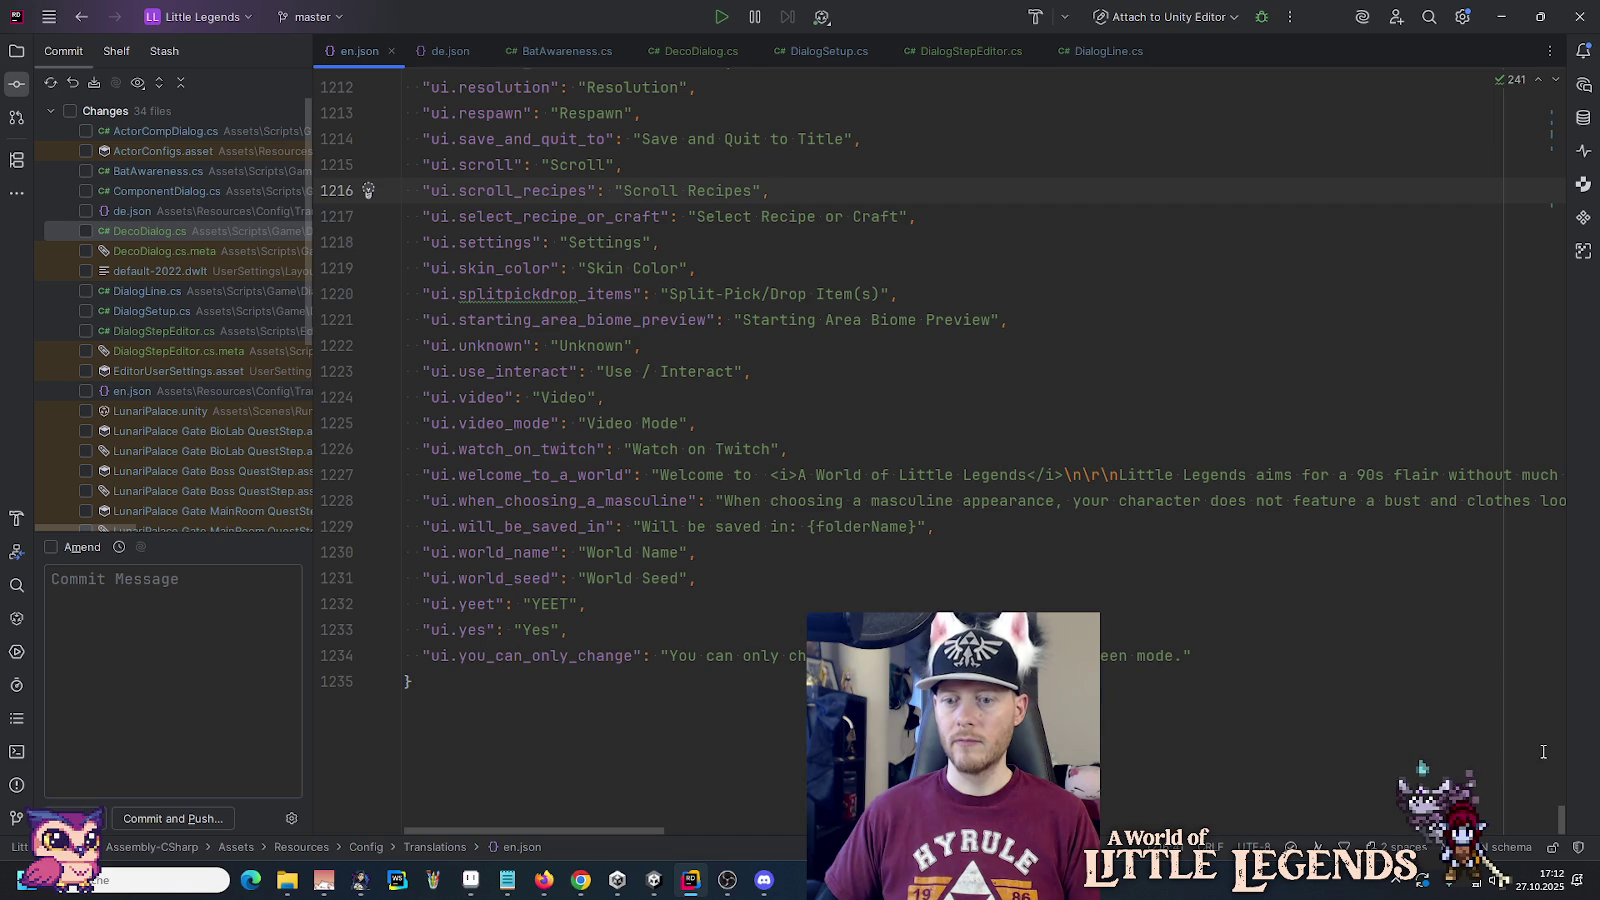
drag(1560, 820, 1535, 207)
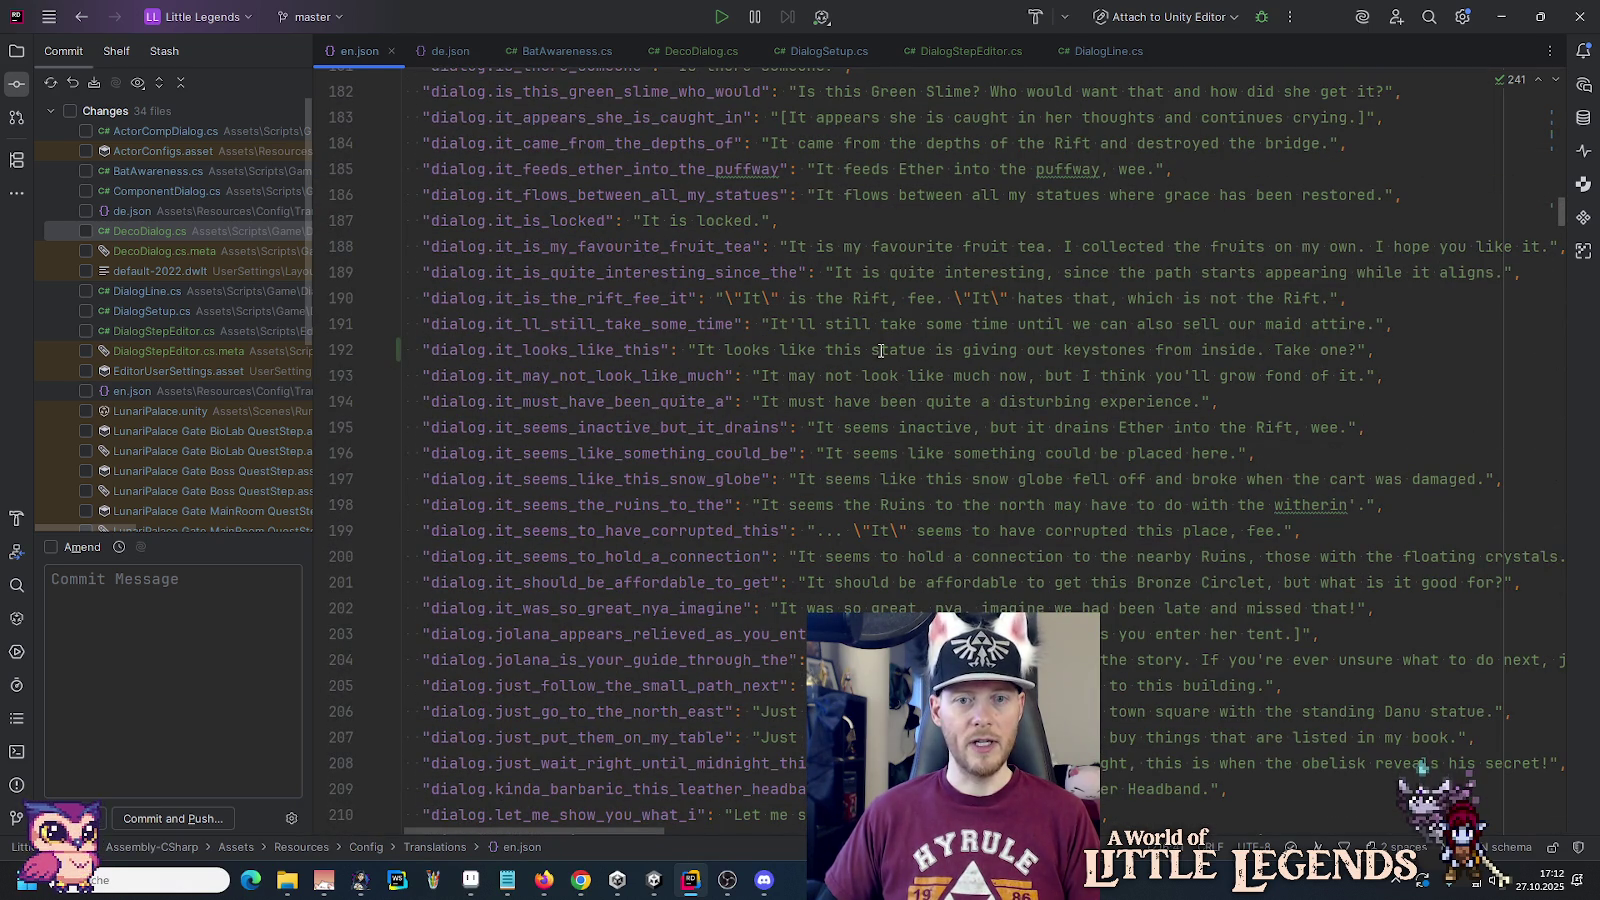
drag(1560, 215, 1560, 148)
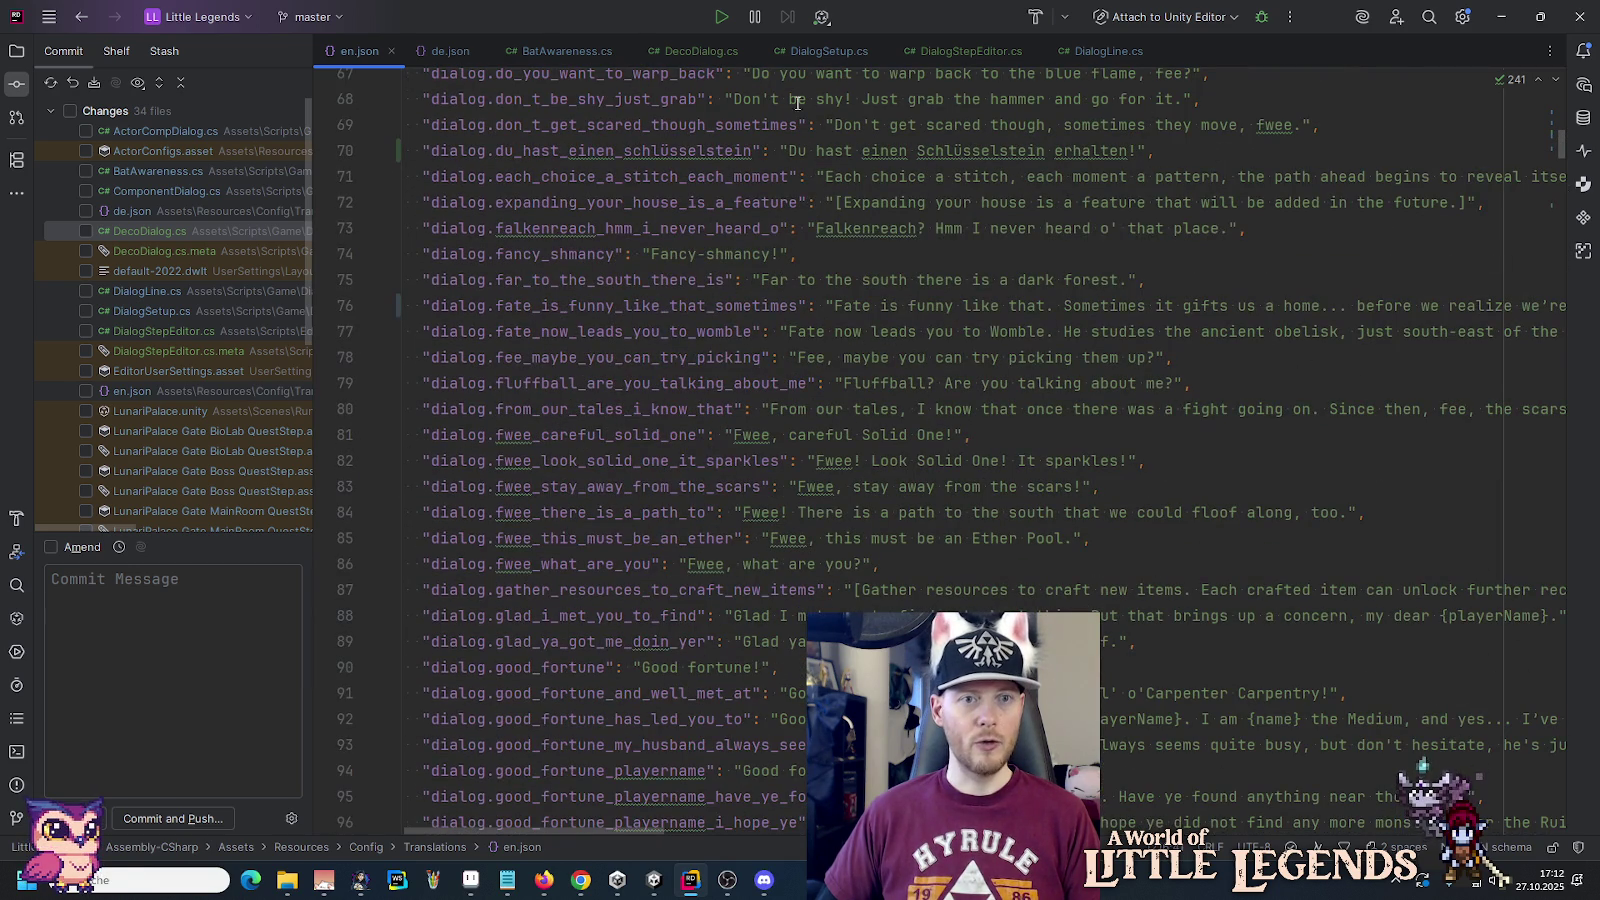
click(952, 58)
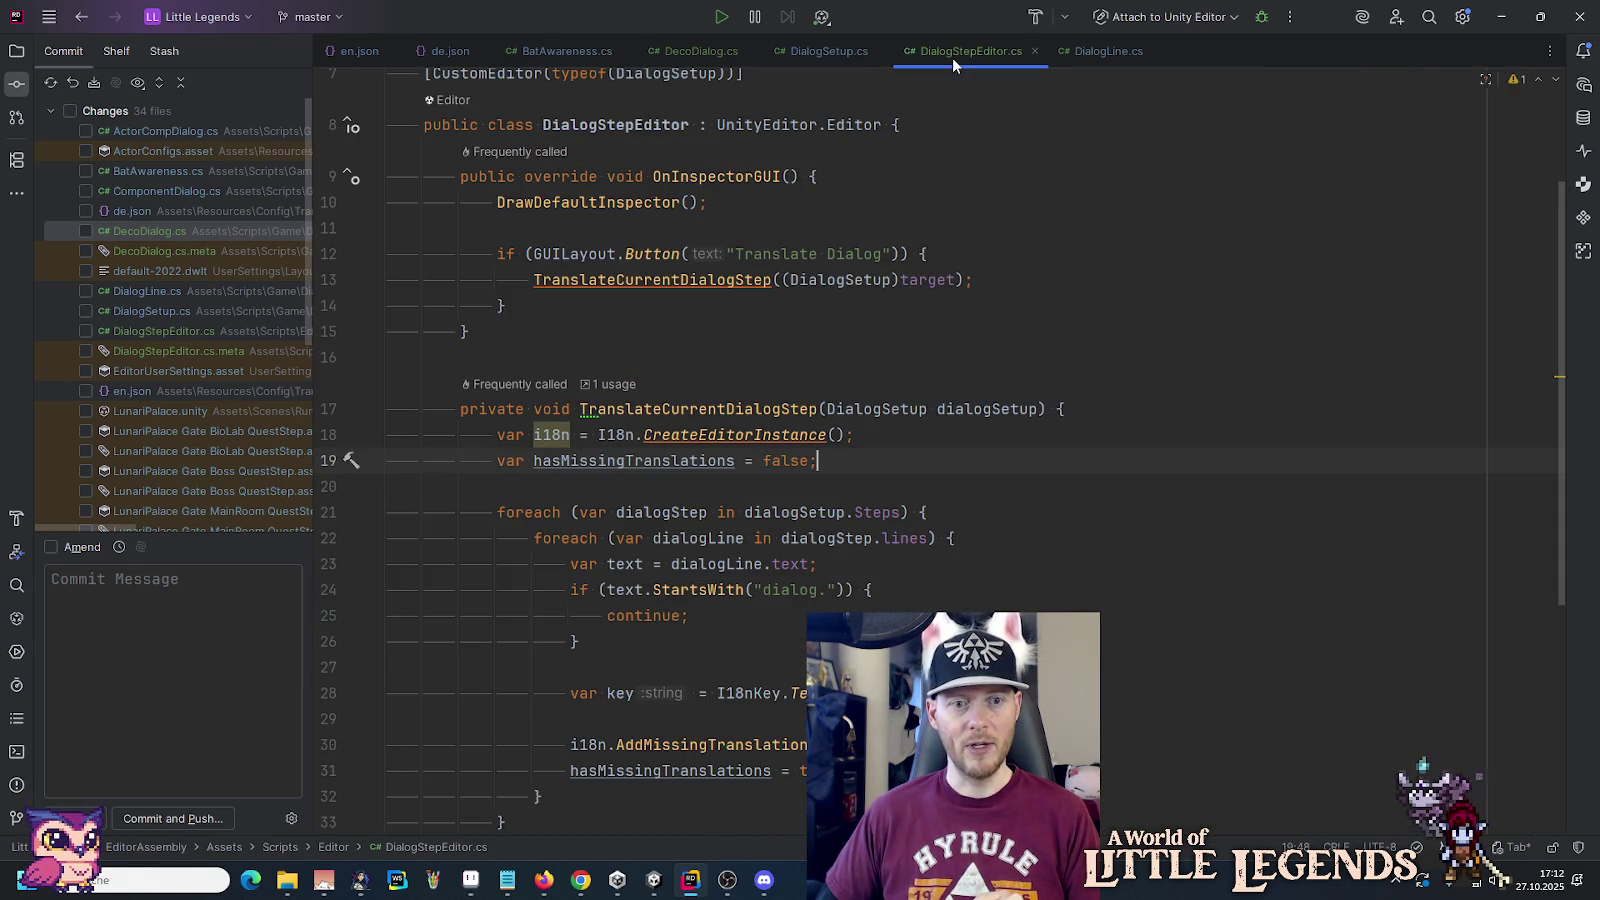
Step: Inspect the dialogLine.text usages around the AddMissingTranslation loop
scroll(882, 190, down, 3)
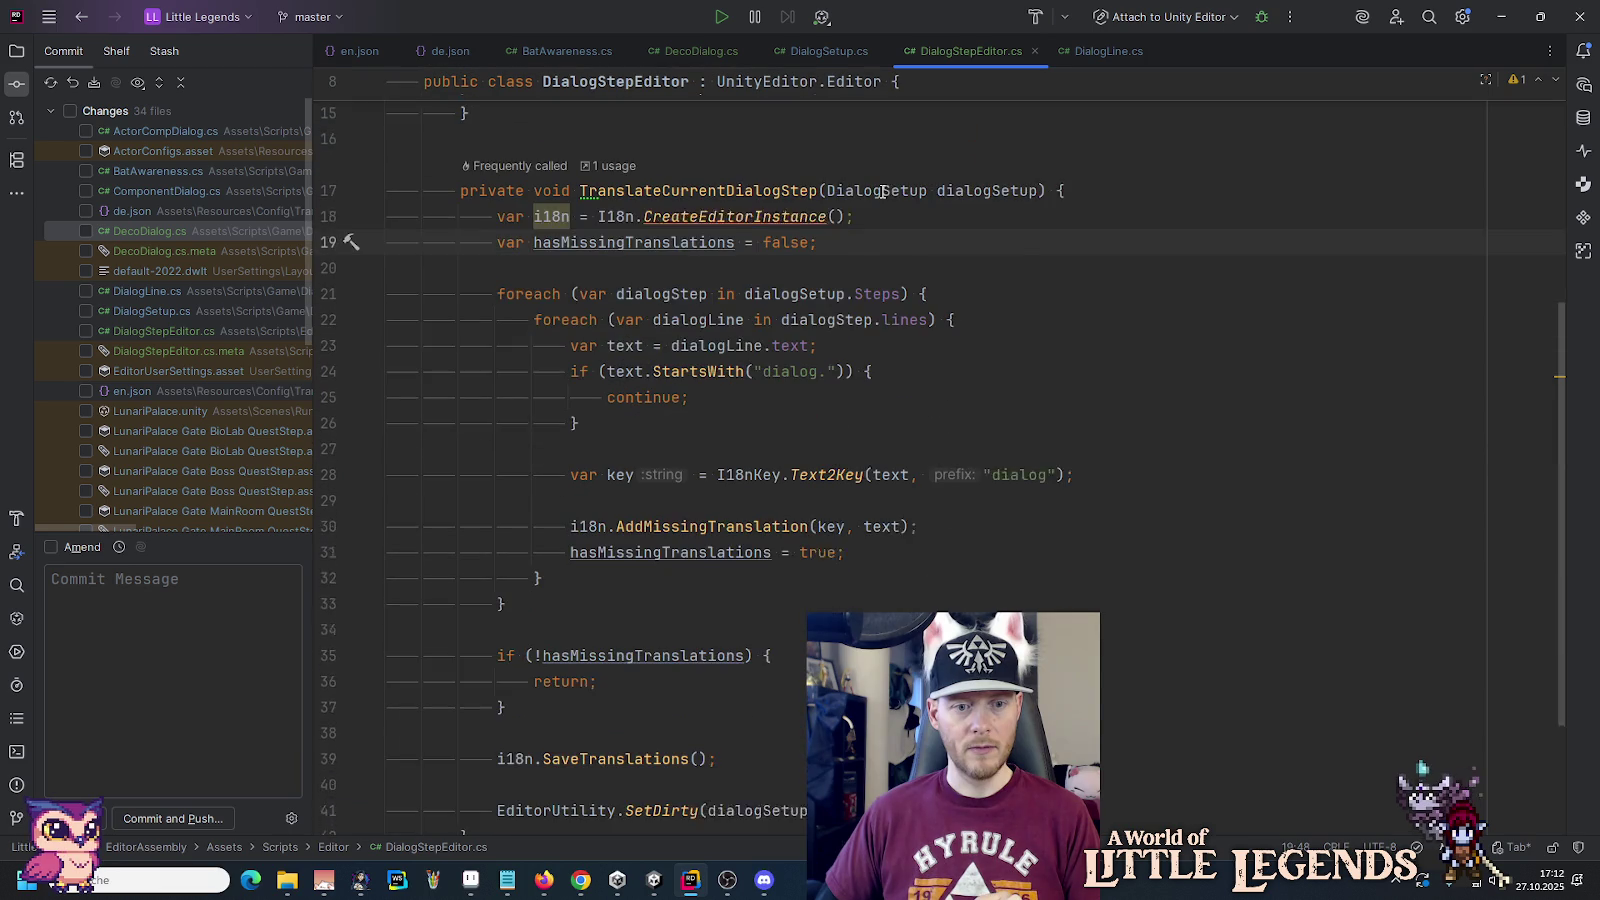
click(673, 512)
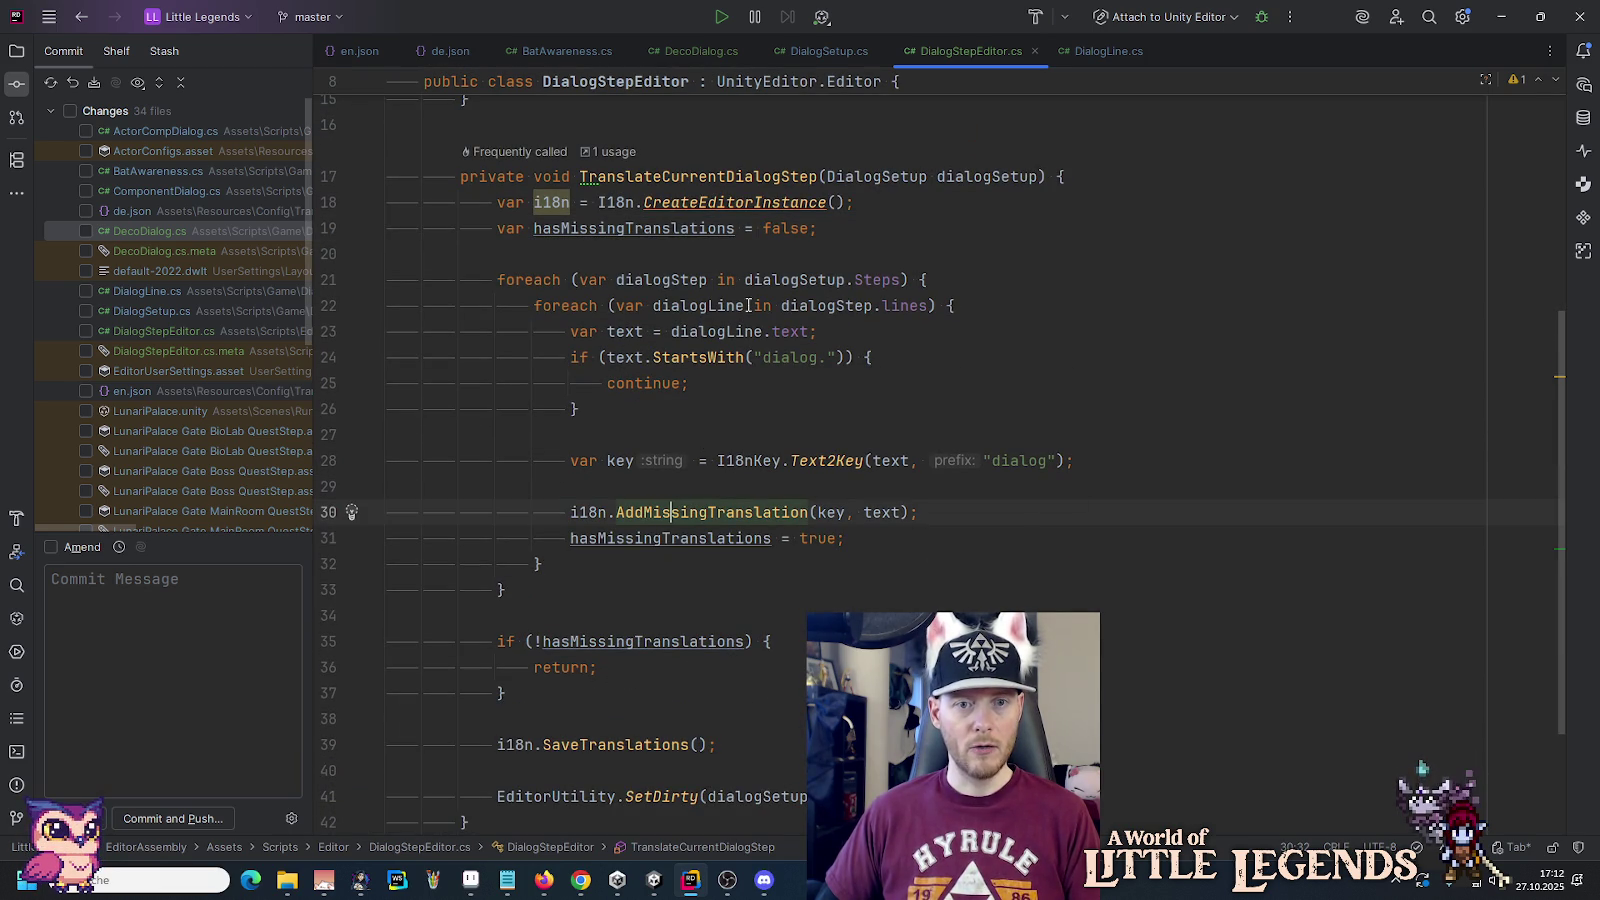
double_click(706, 331)
drag(706, 331, 776, 332)
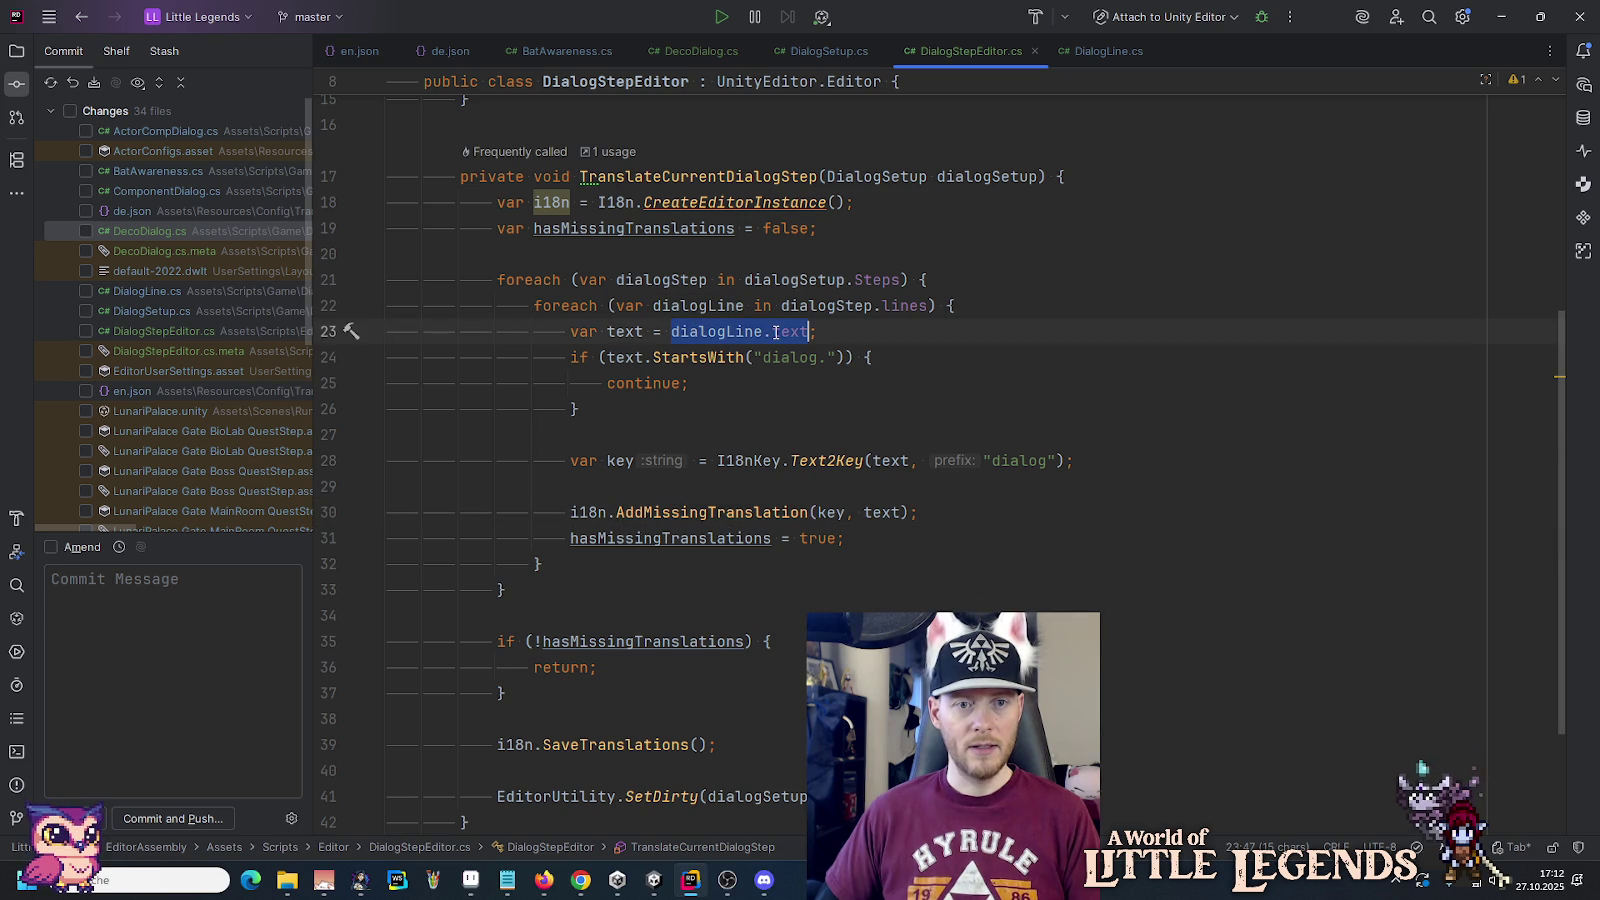
click(633, 331)
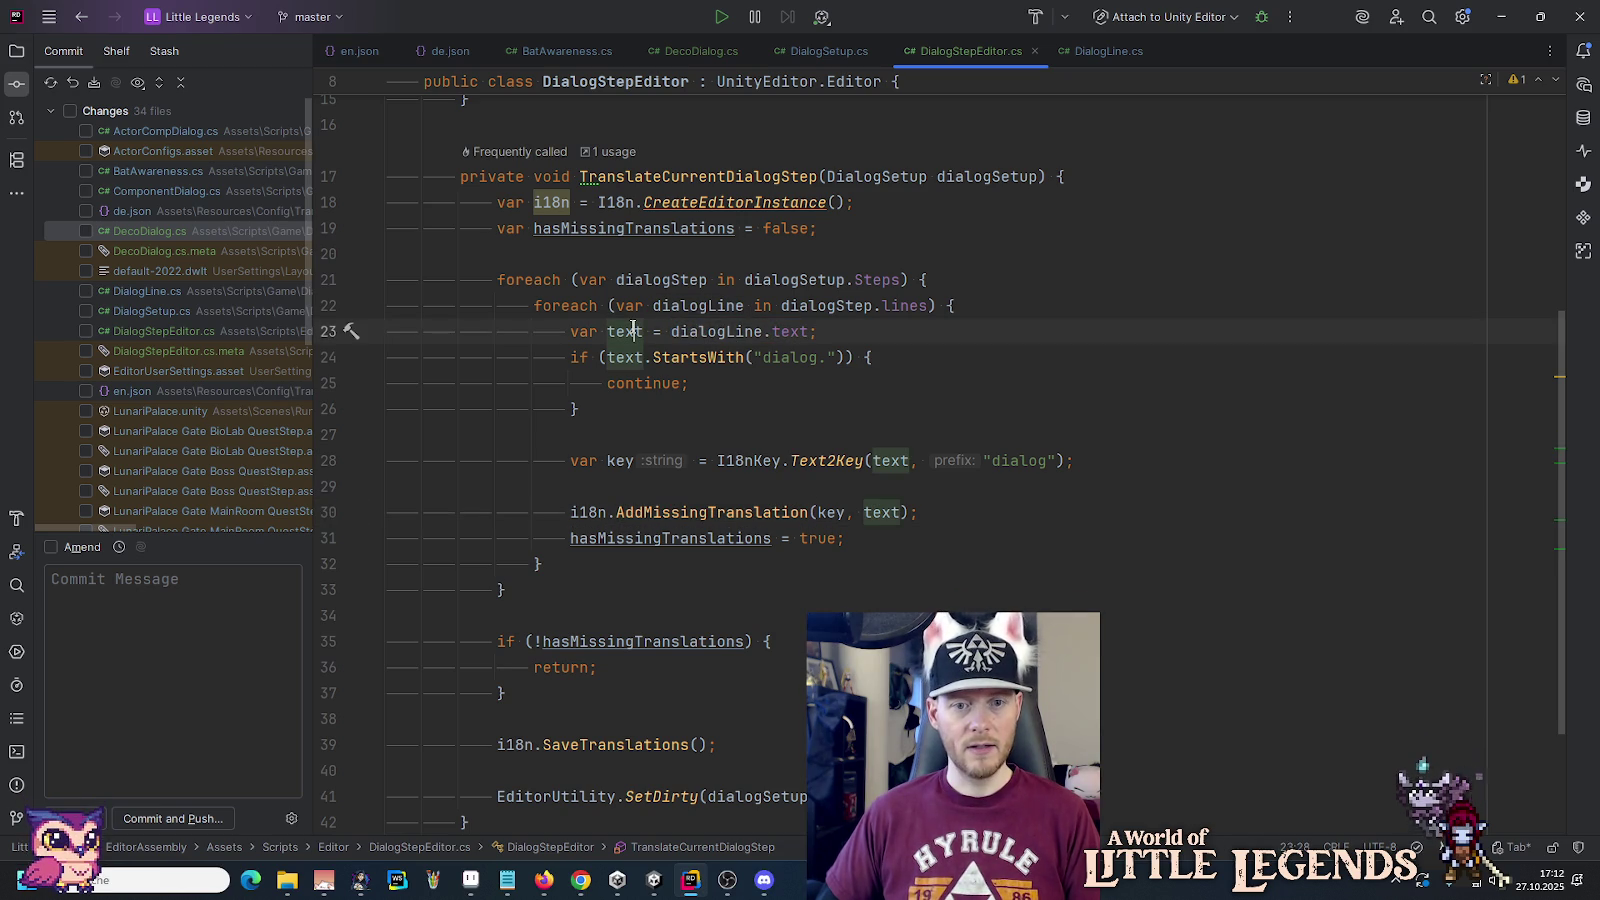
scroll(633, 331, down, 3)
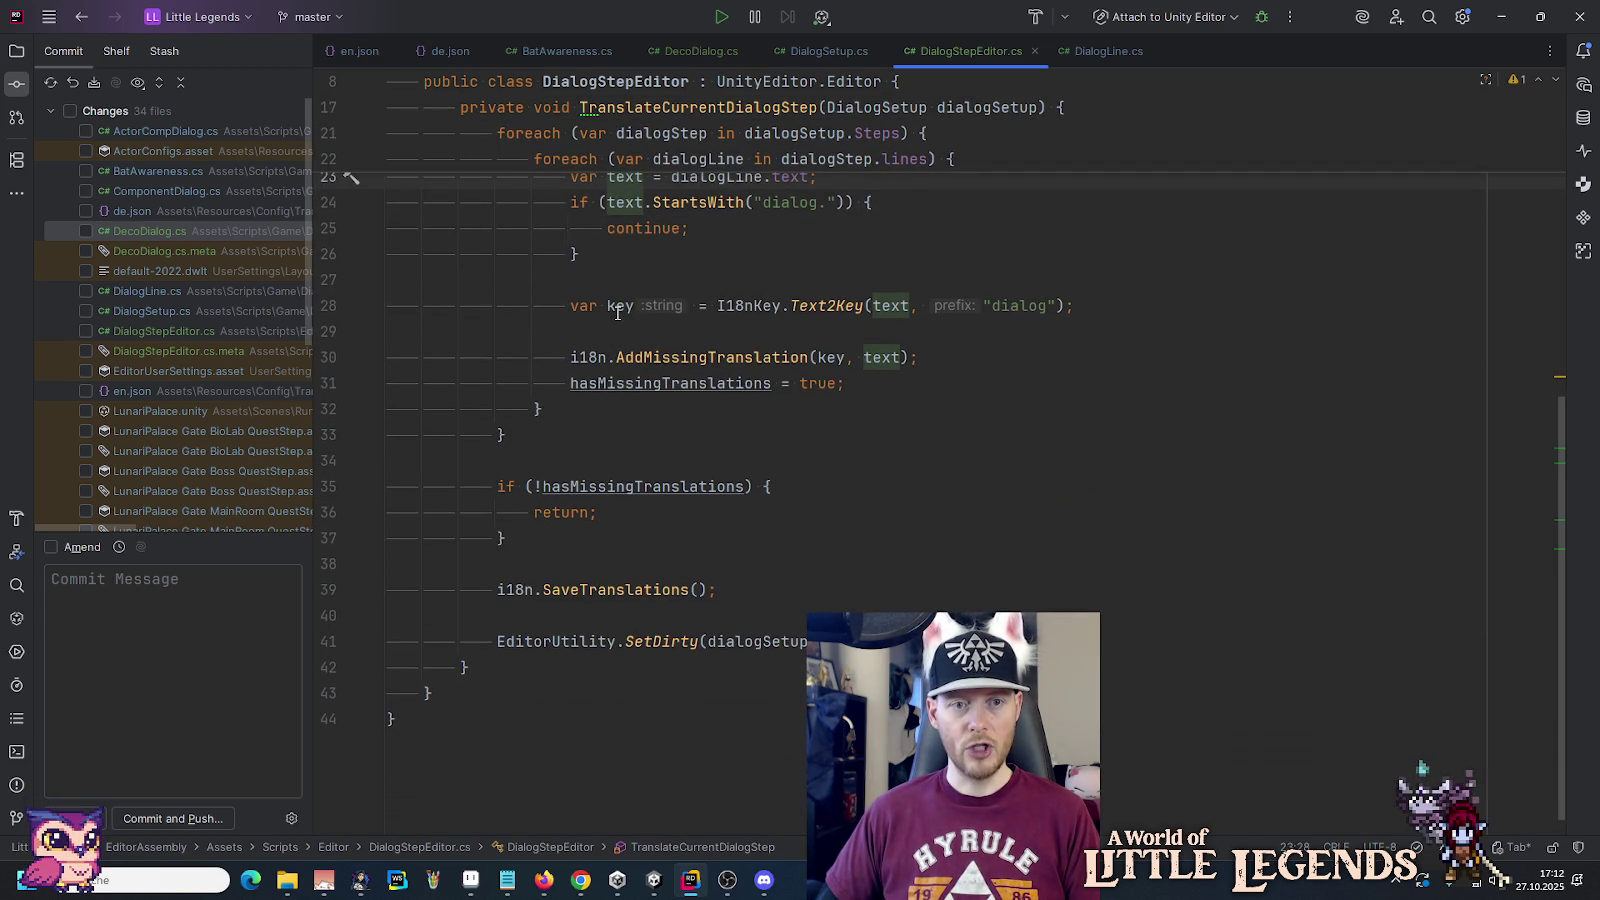
Step: Add 'dialogLine.text = key;' on a new line after AddMissingTranslation
click(871, 336)
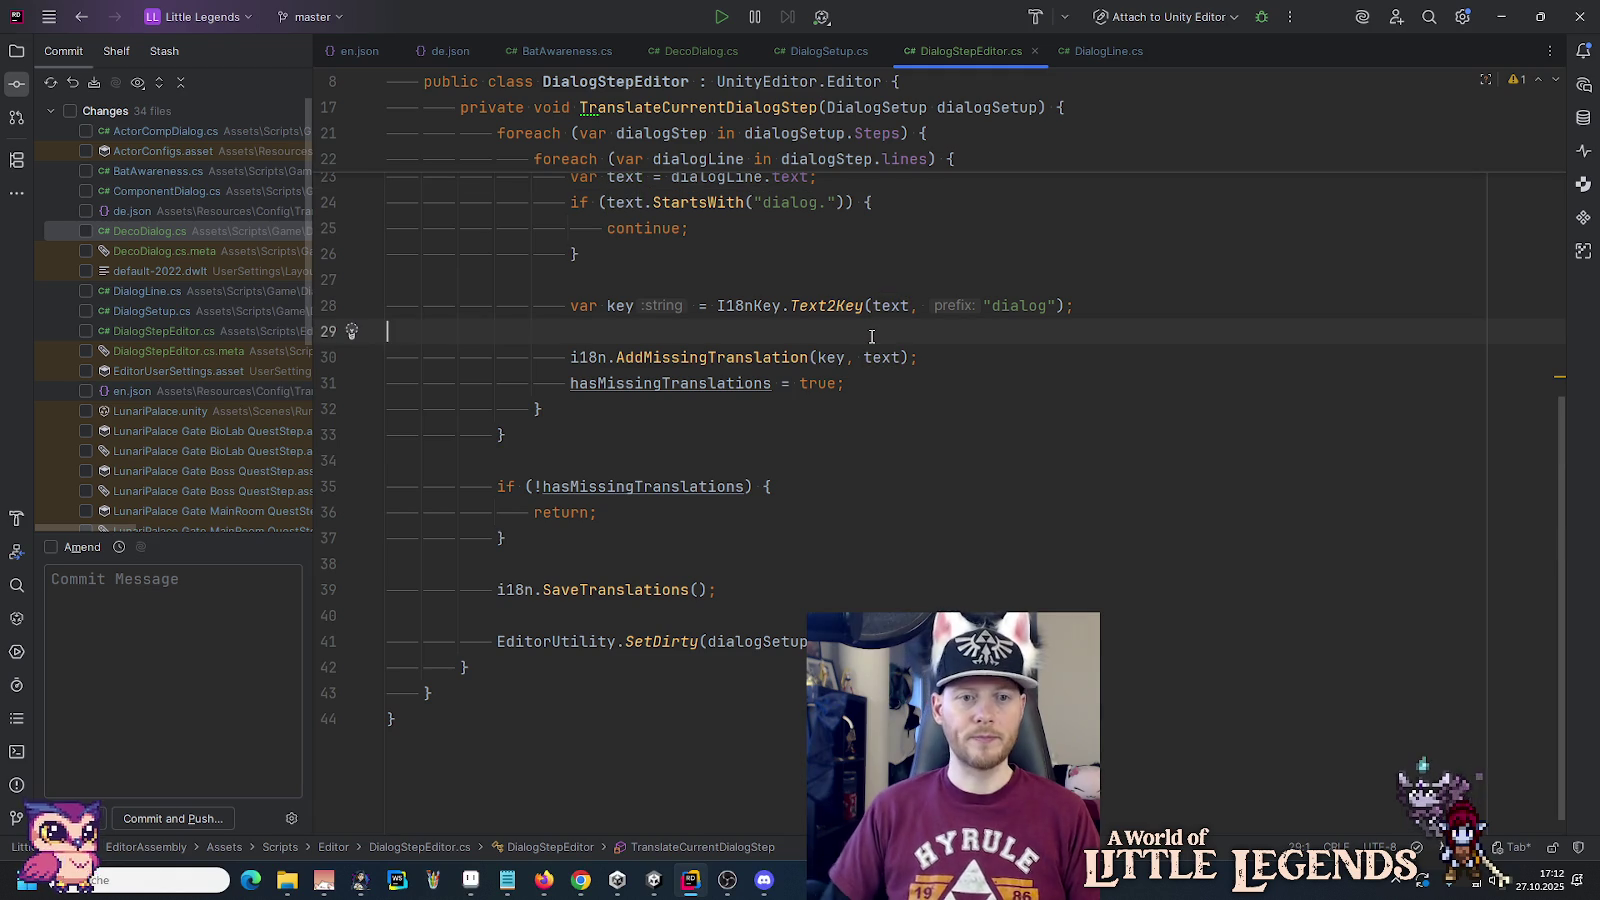
key(Return)
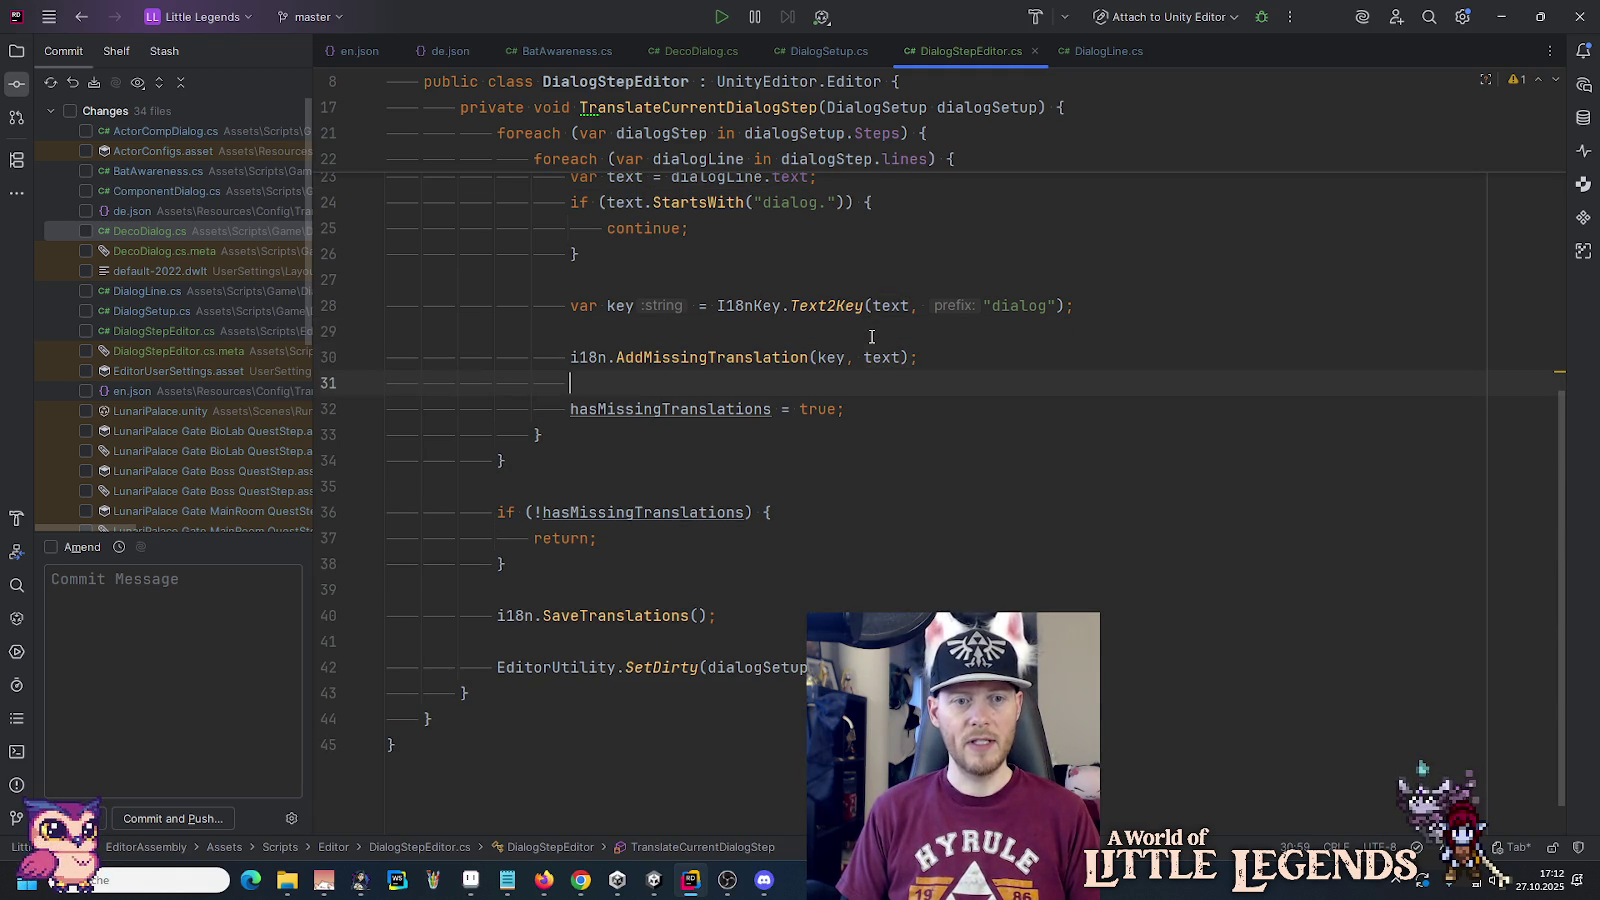
key(Tab)
text(= key;)
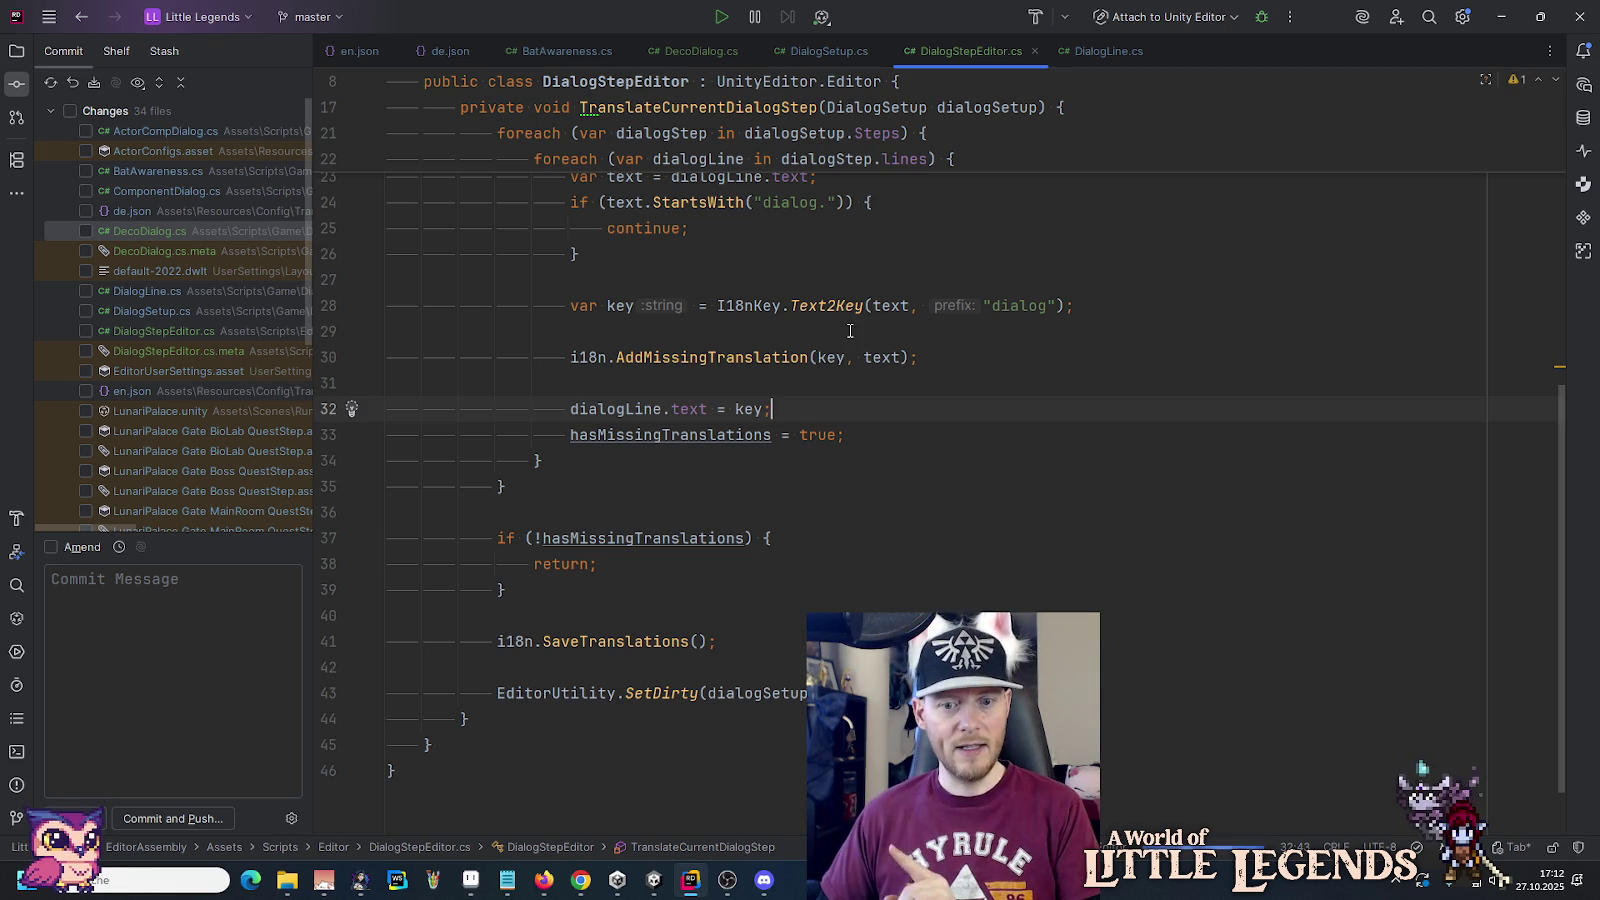
click(942, 357)
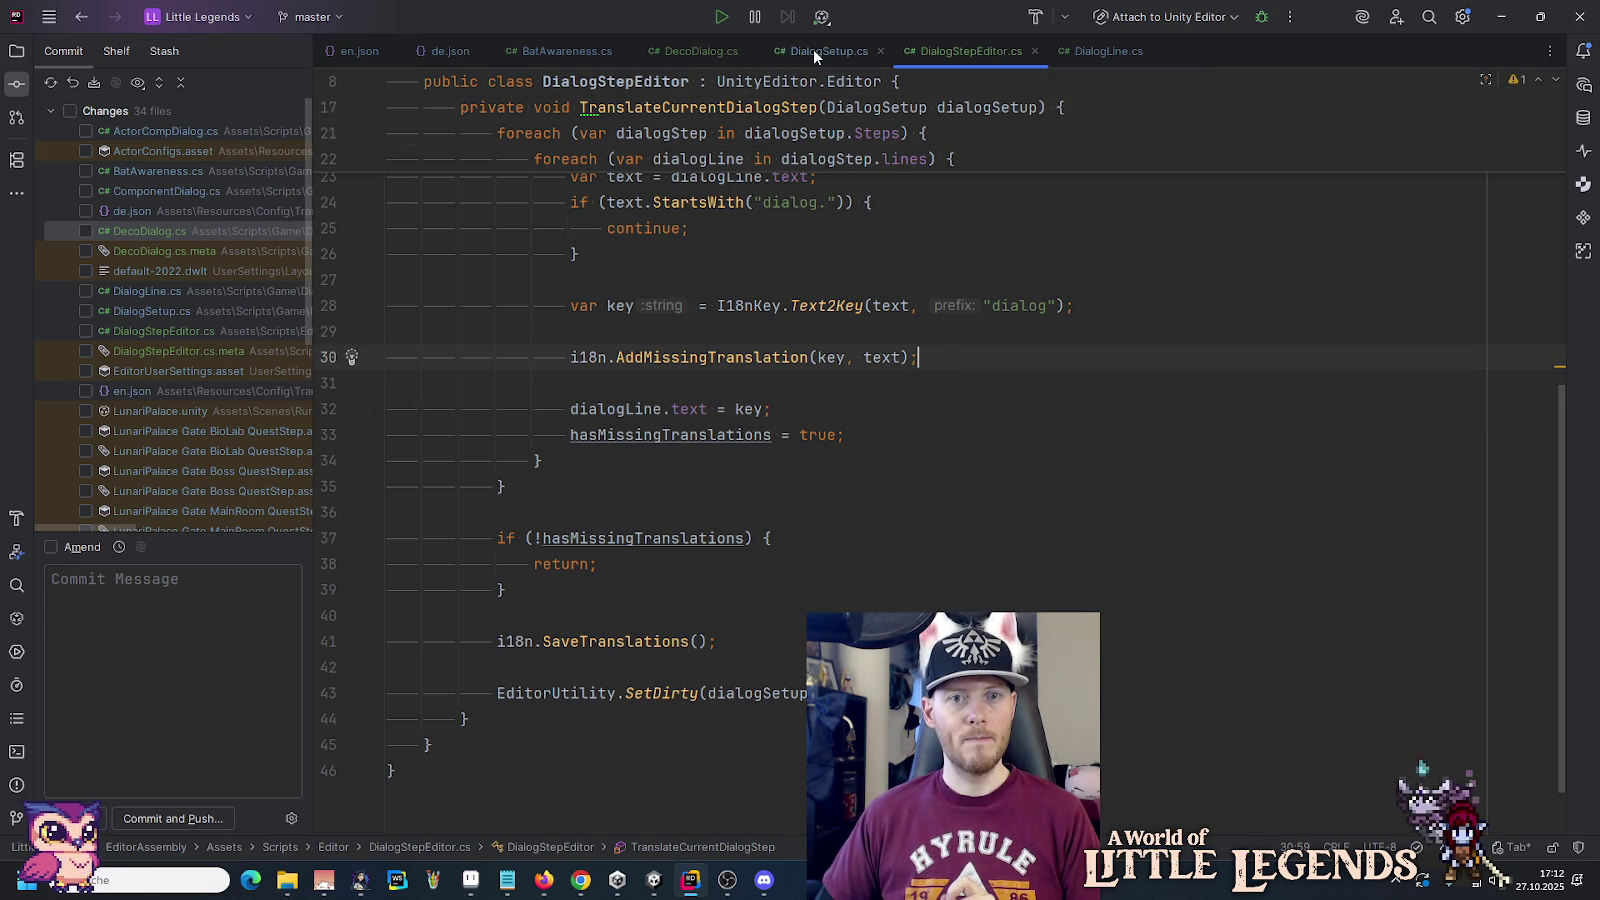
click(358, 51)
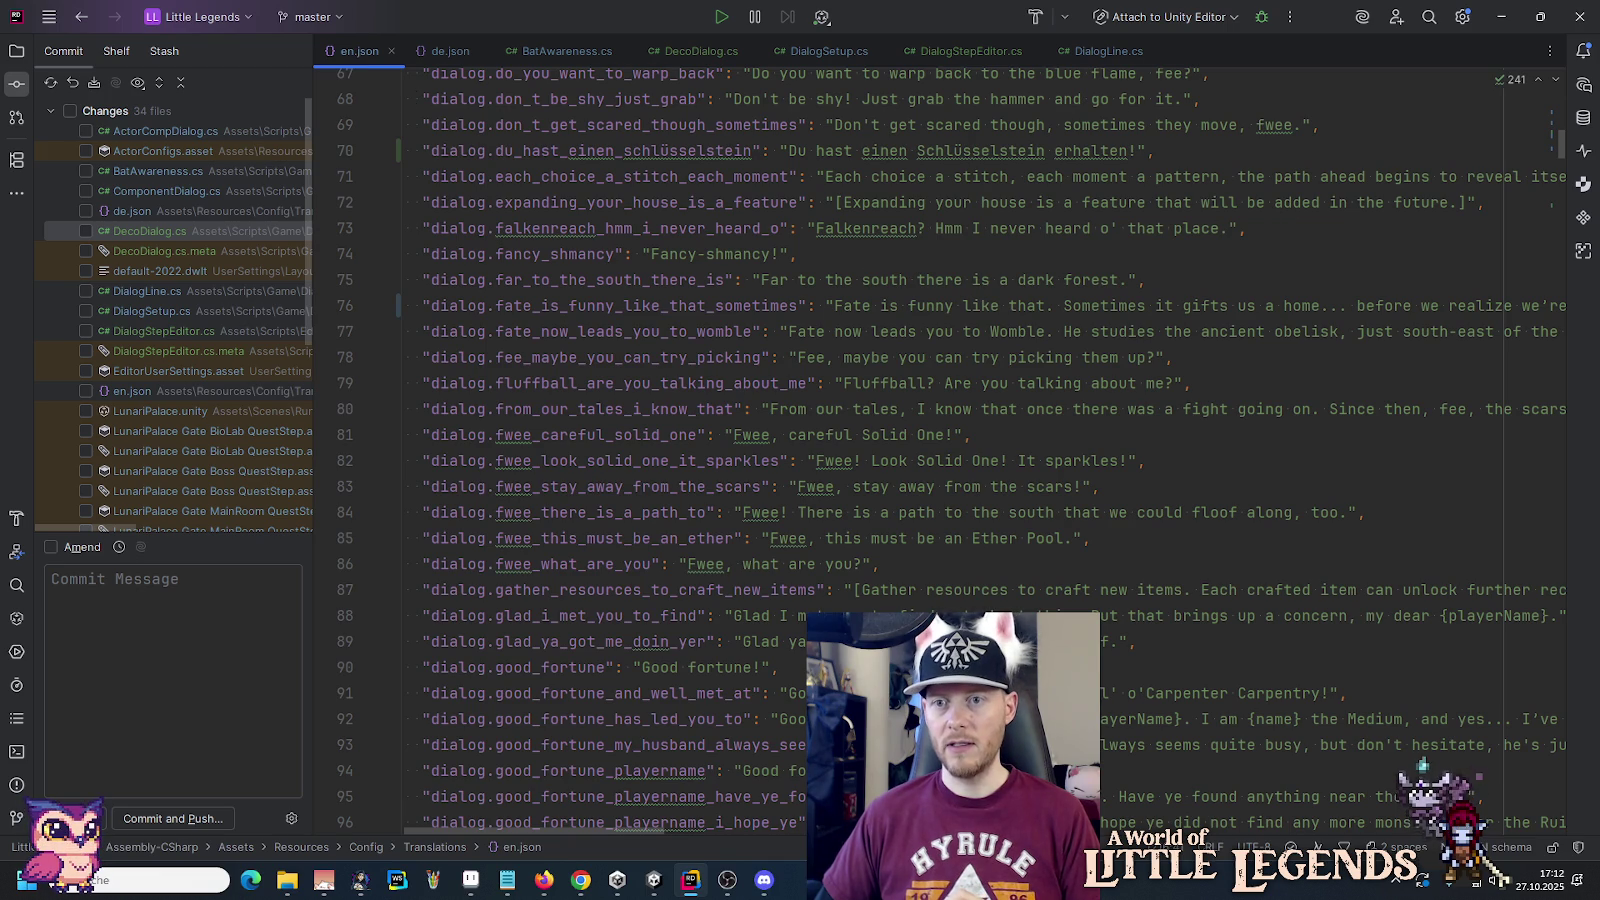
Step: Delete the dialog.it_looks_like_this entry from en.json in Rider
click(1564, 212)
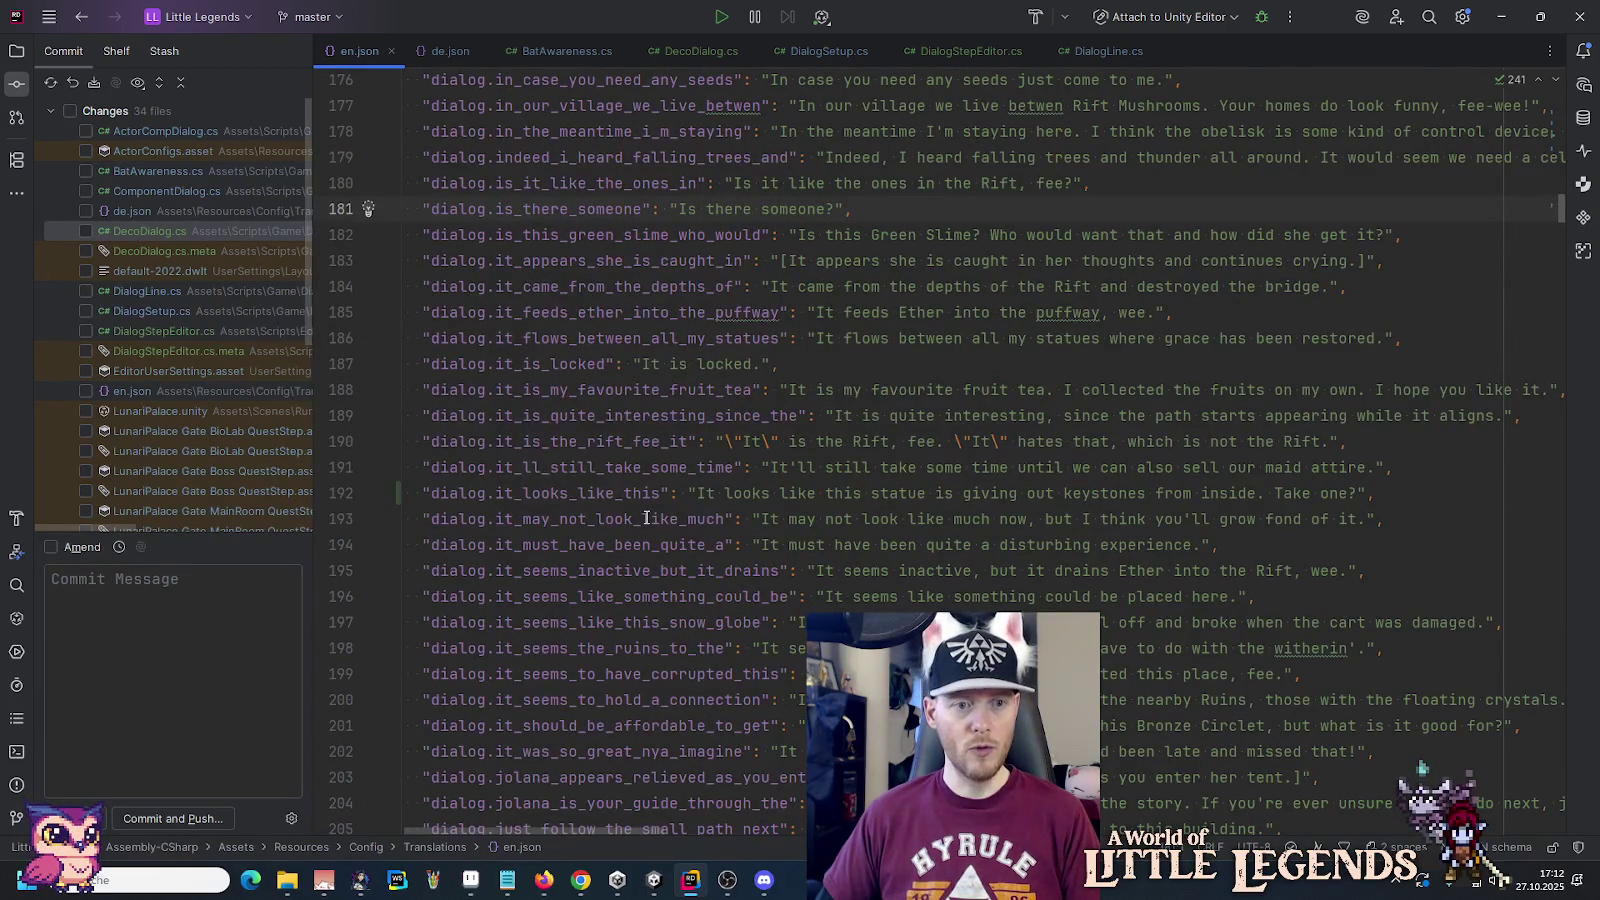
click(1057, 494)
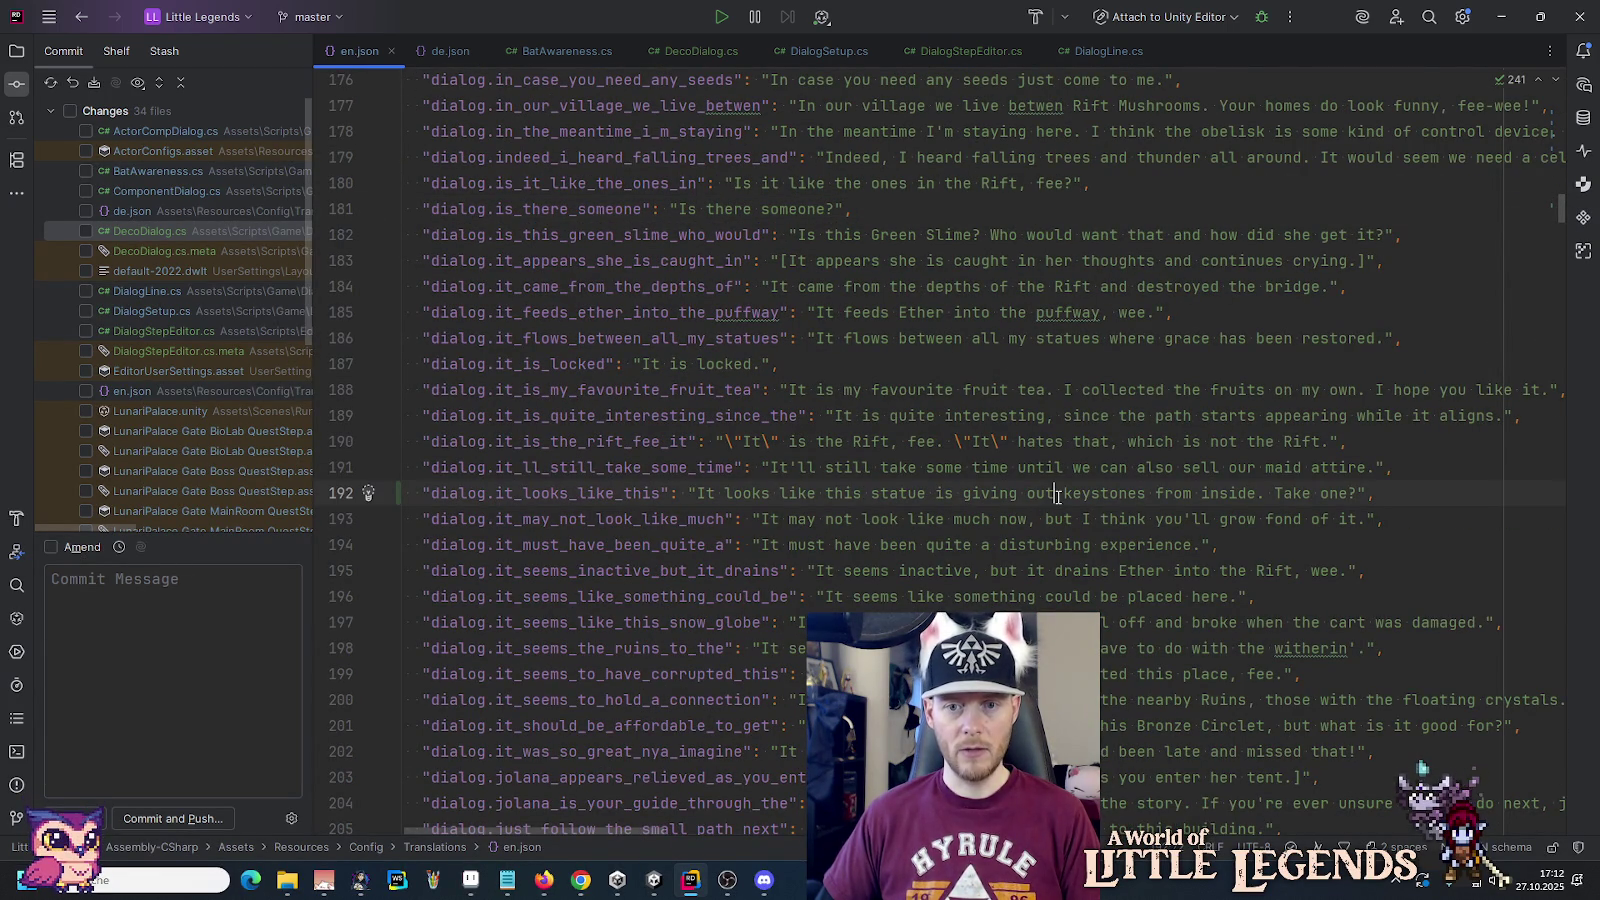
key(ctrl+x)
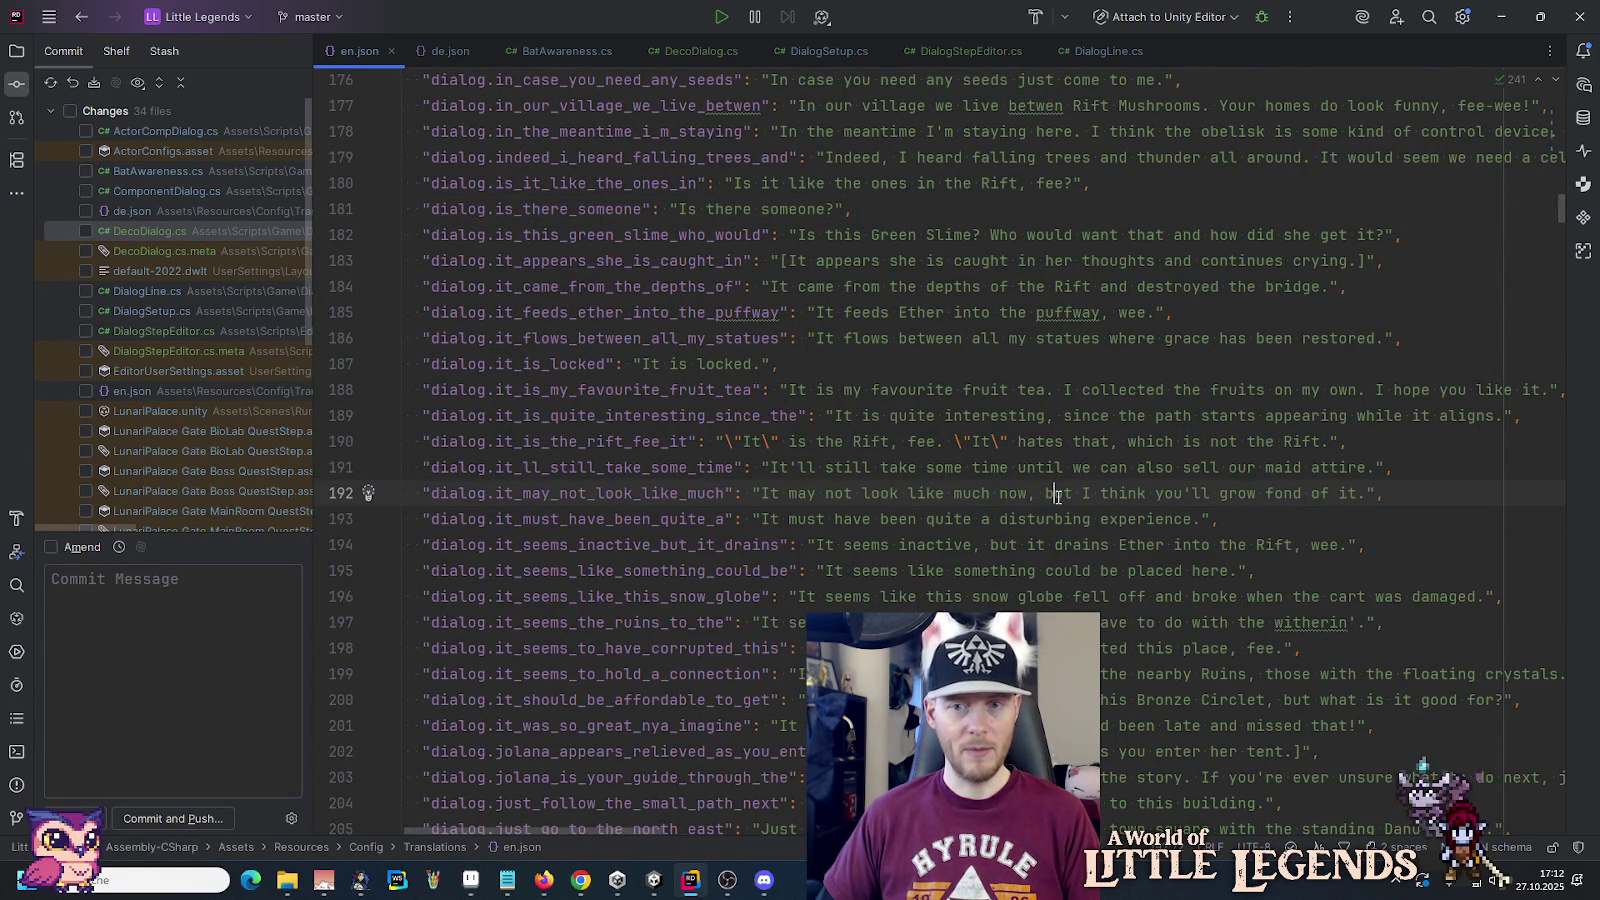
mouse_move(1557, 212)
mouse_down()
mouse_move(1567, 123)
mouse_move(1557, 147)
mouse_up()
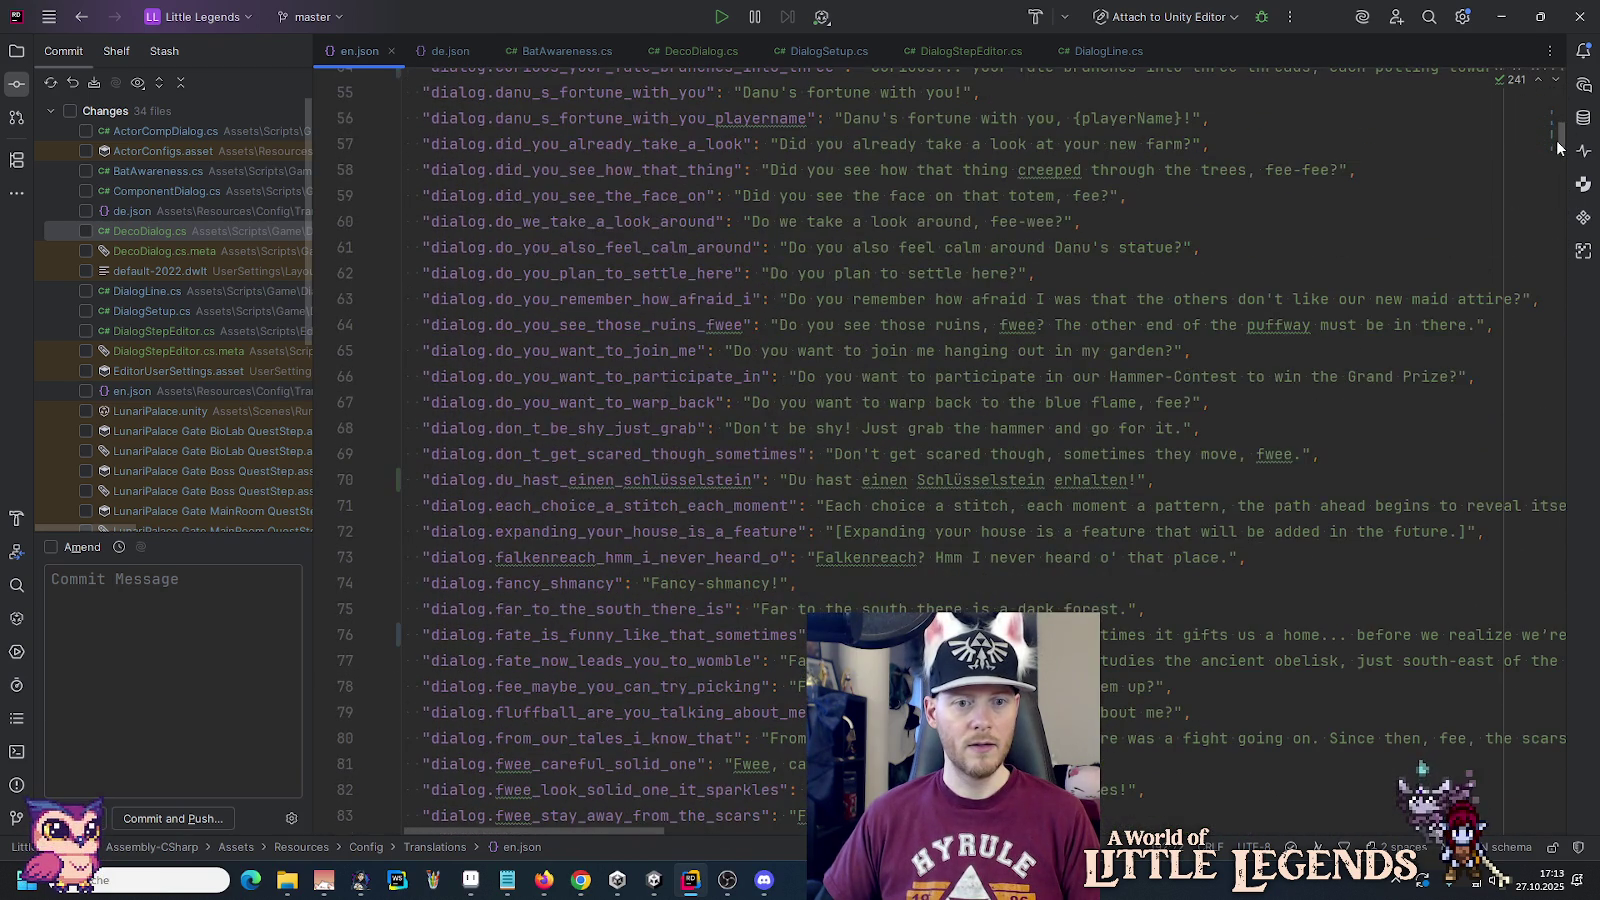
Step: Save line 70's German keystone text in Notepad, then delete the dialog.du_hast_einen_schlüsselstein entry
drag(1138, 480, 799, 480)
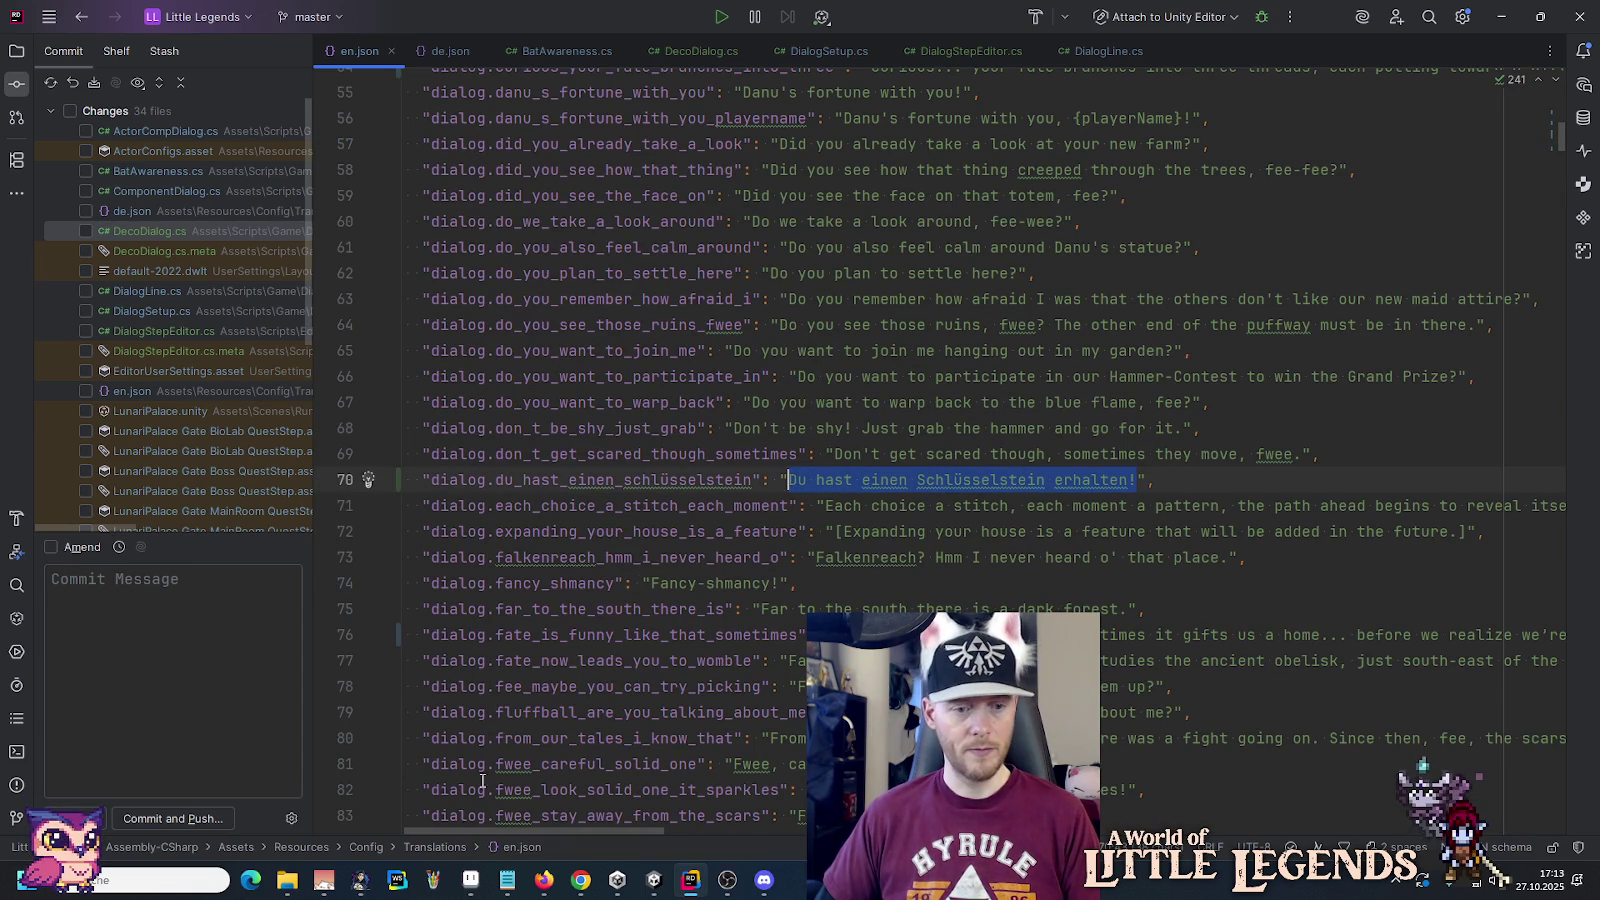
click(505, 885)
key(Return)
key(ctrl+v)
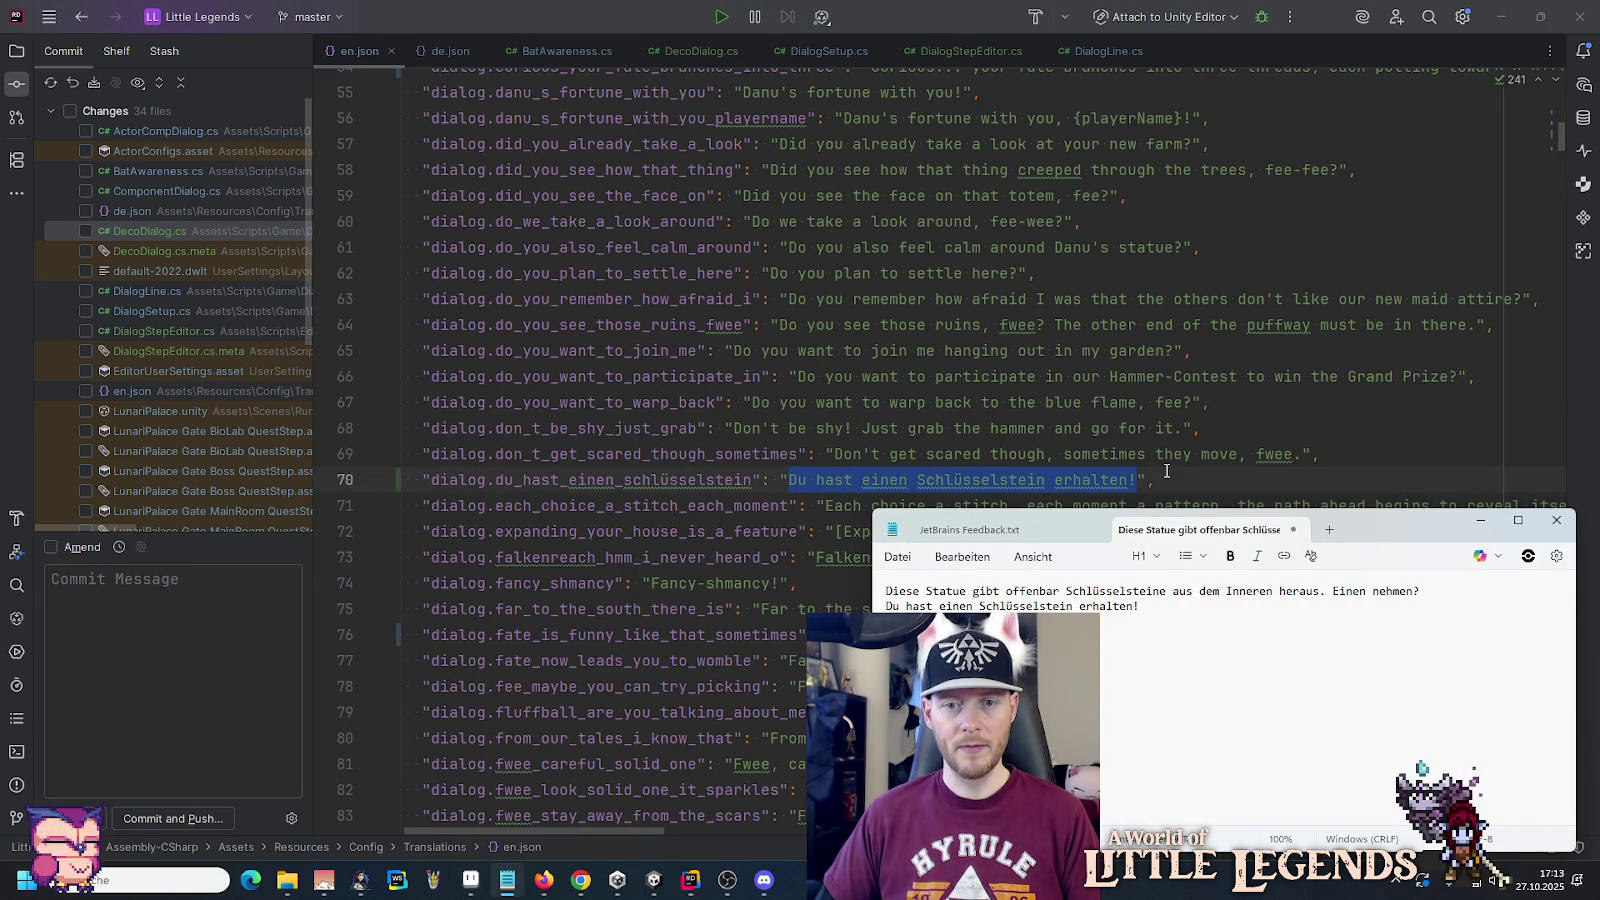
click(1166, 471)
key(ctrl+x)
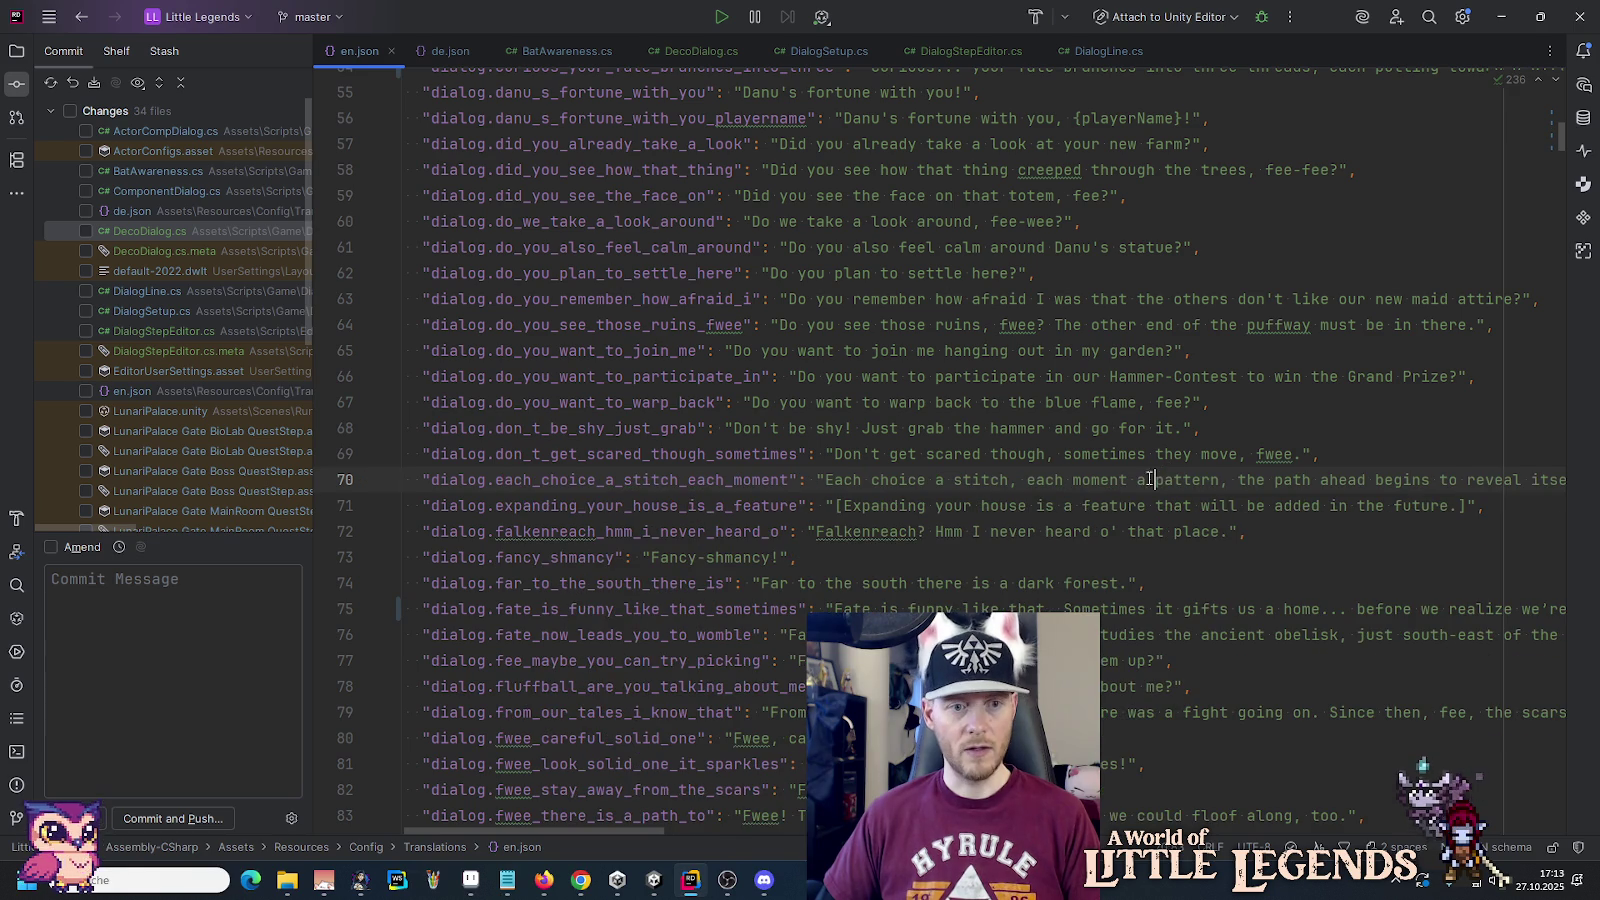
click(654, 880)
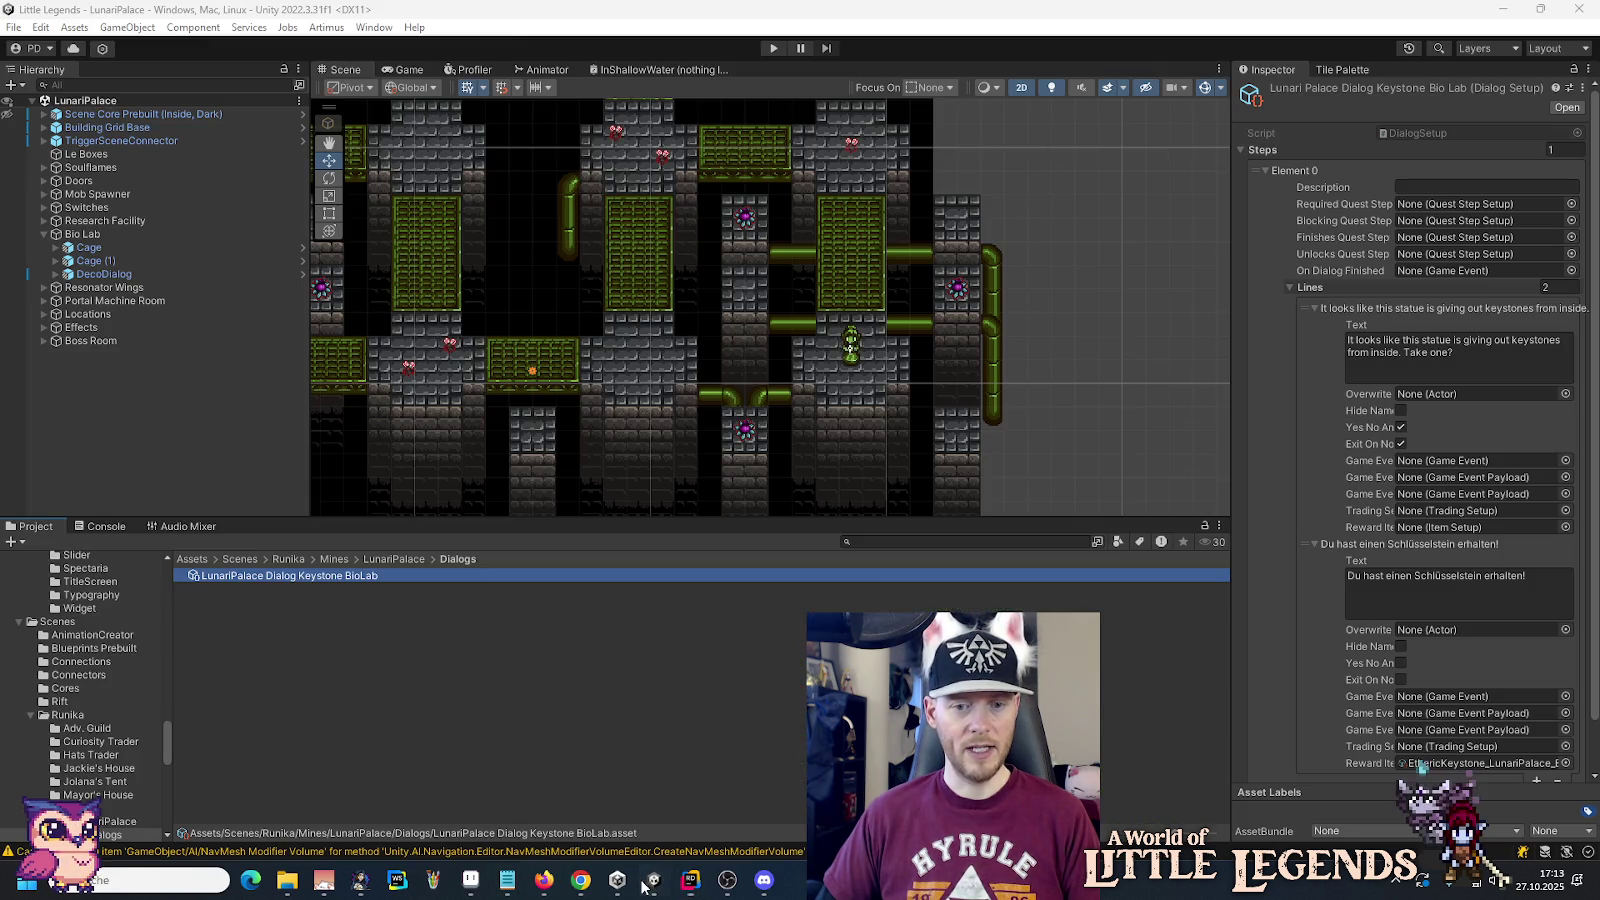
Step: Copy the first dialog line's English statue text to the top of the Notepad notes
click(1473, 356)
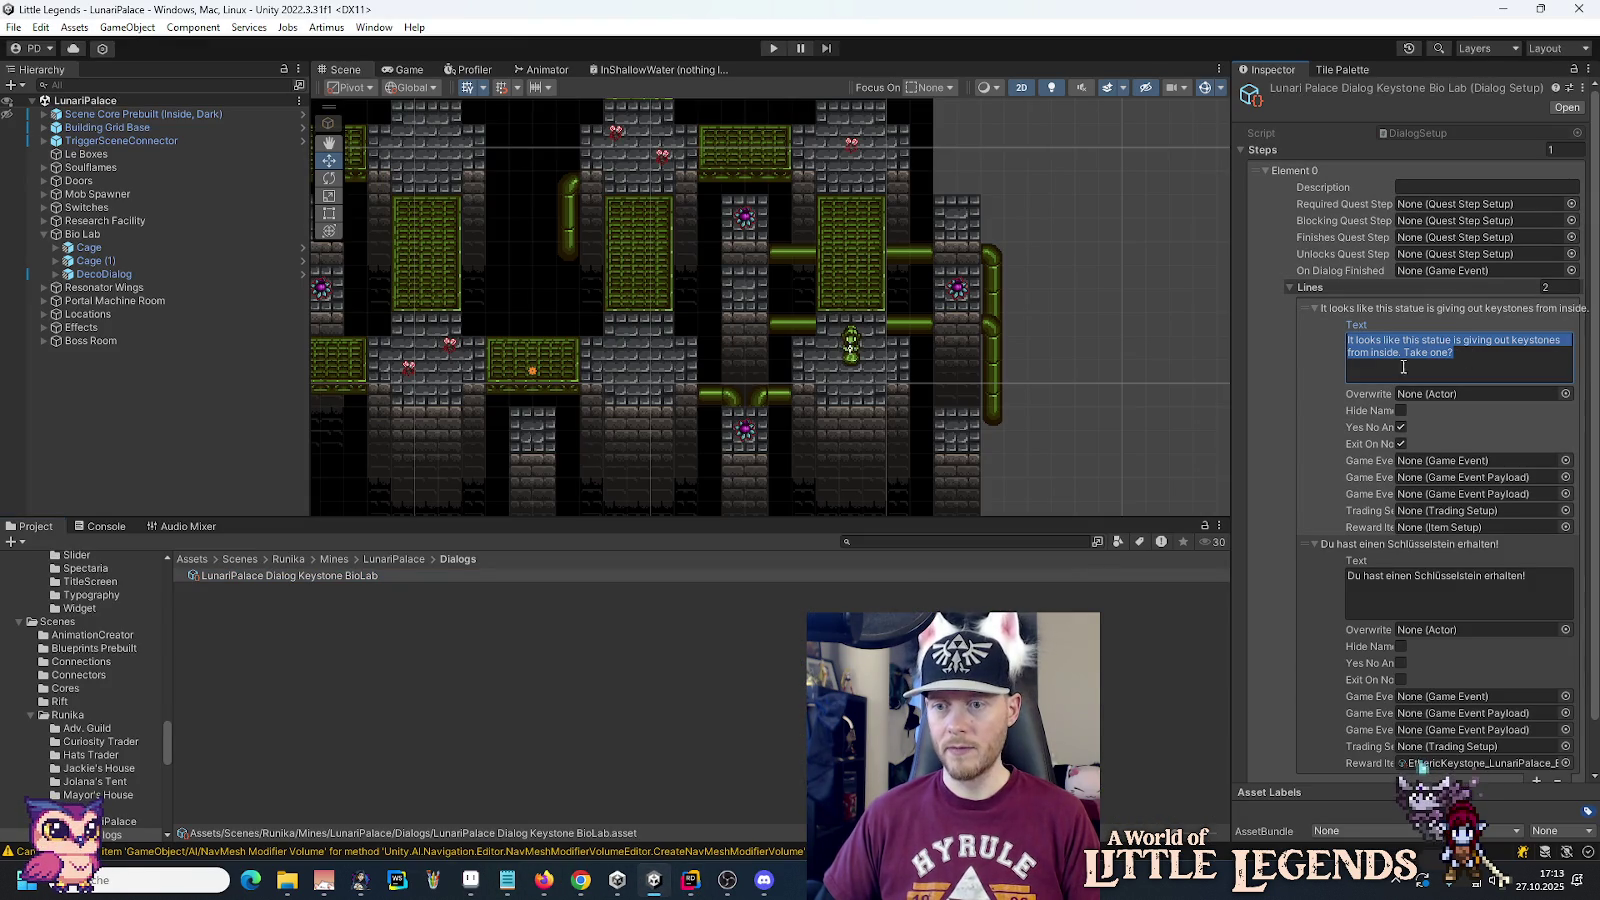
click(507, 880)
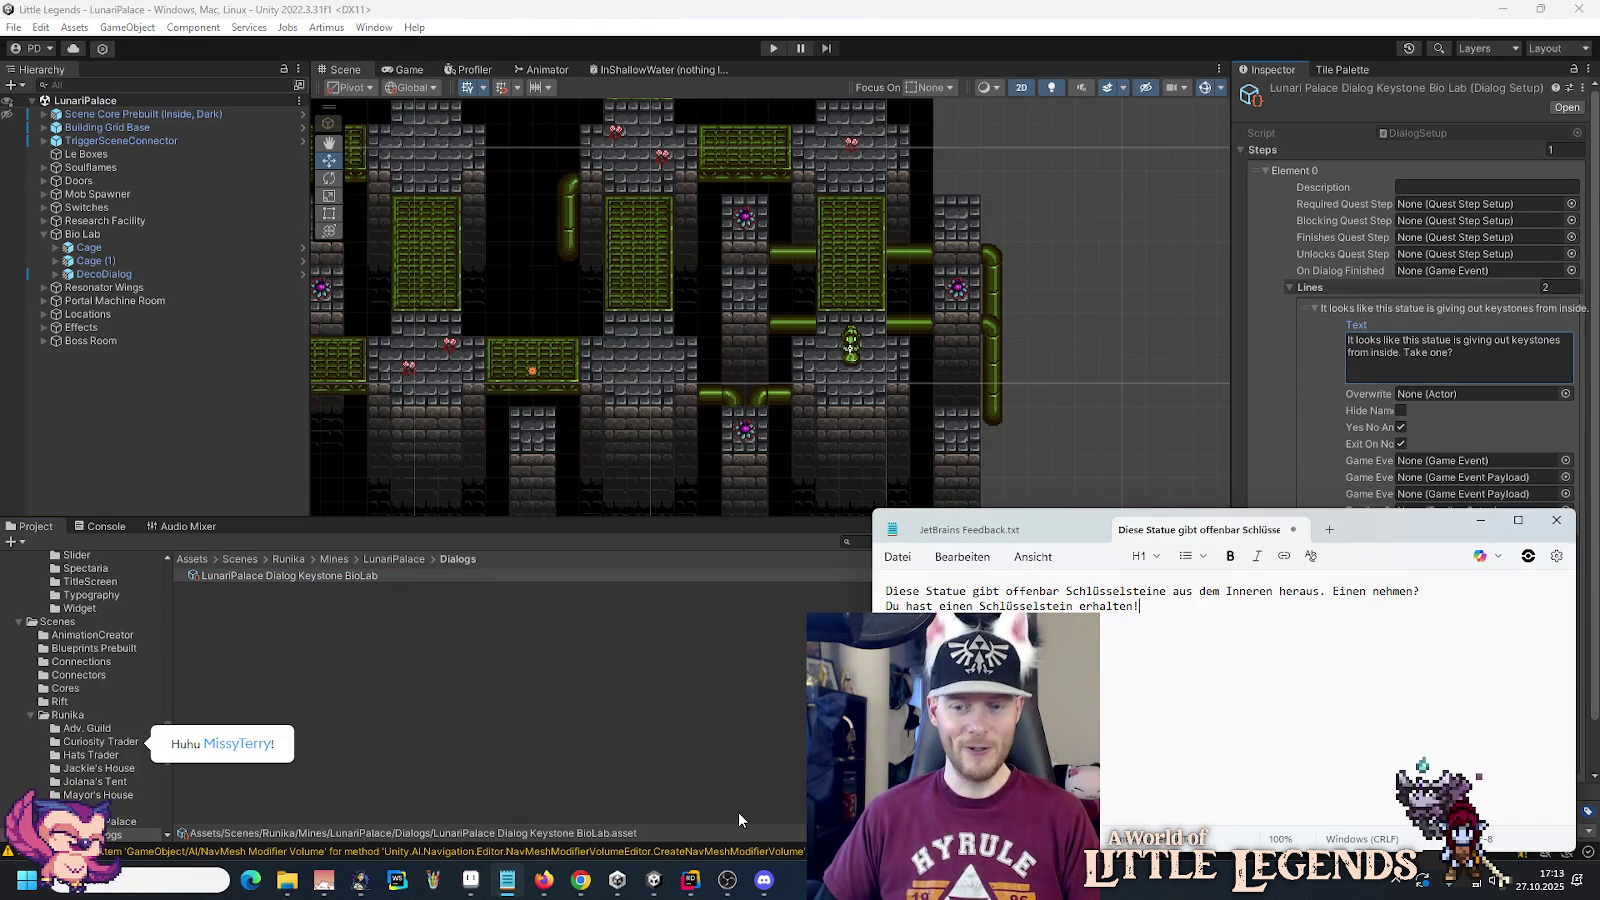
key(Return)
key(Return)
key(Up)
key(Up)
key(ctrl+v)
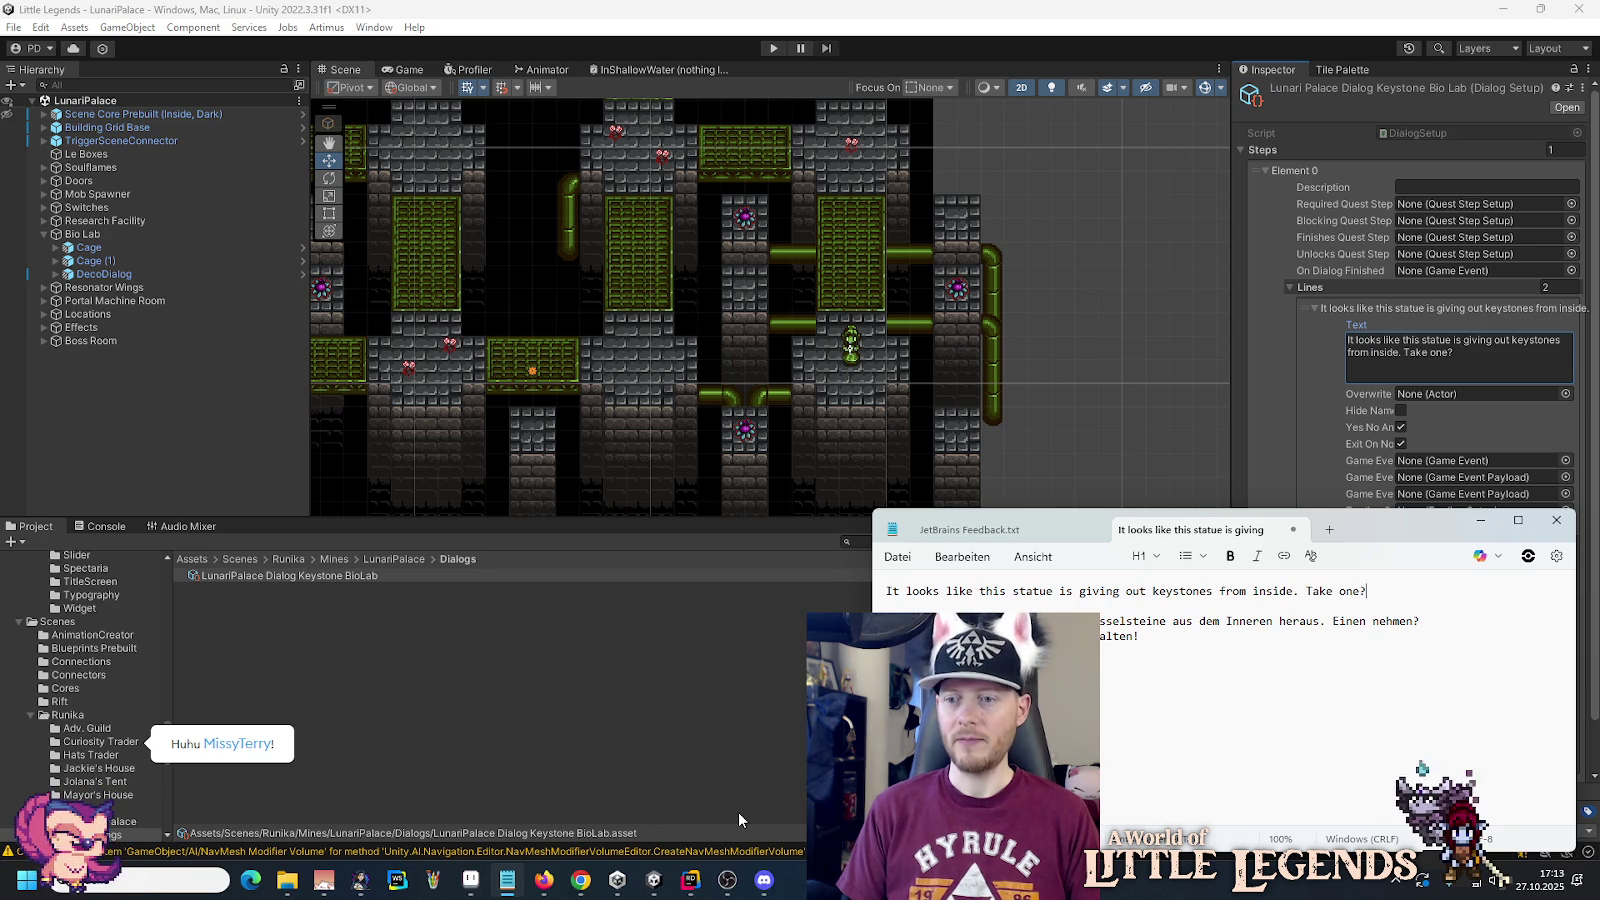
Step: Replace the second line's German text with 'You received a keystone!' written in Notepad
click(1240, 422)
click(1385, 585)
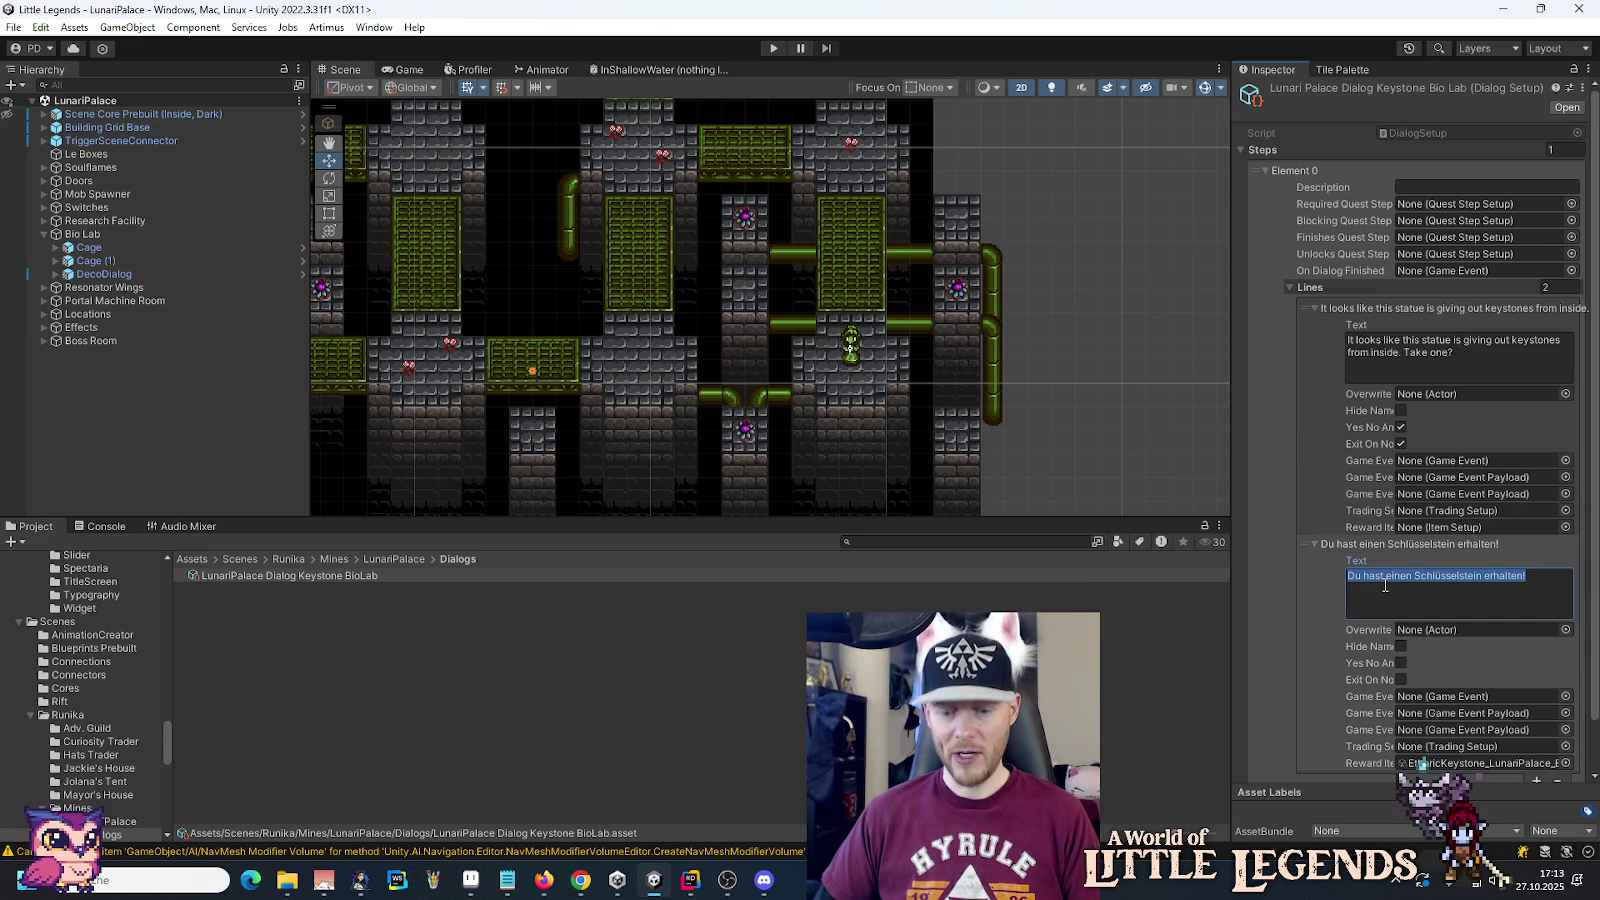
click(512, 880)
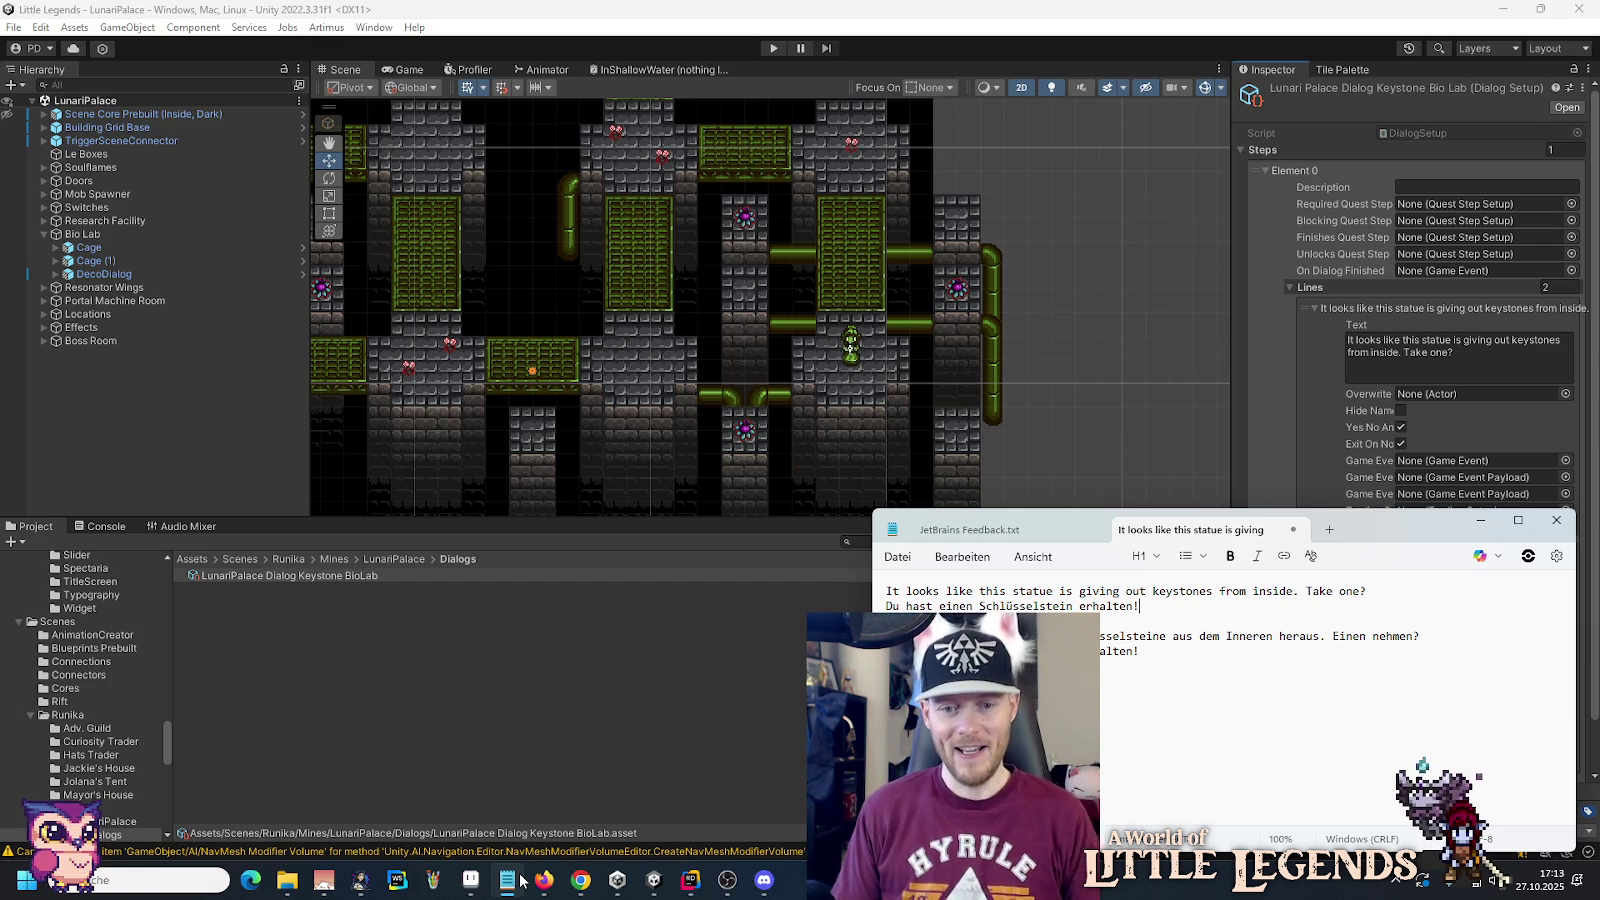
key(shift+Home)
text(Y)
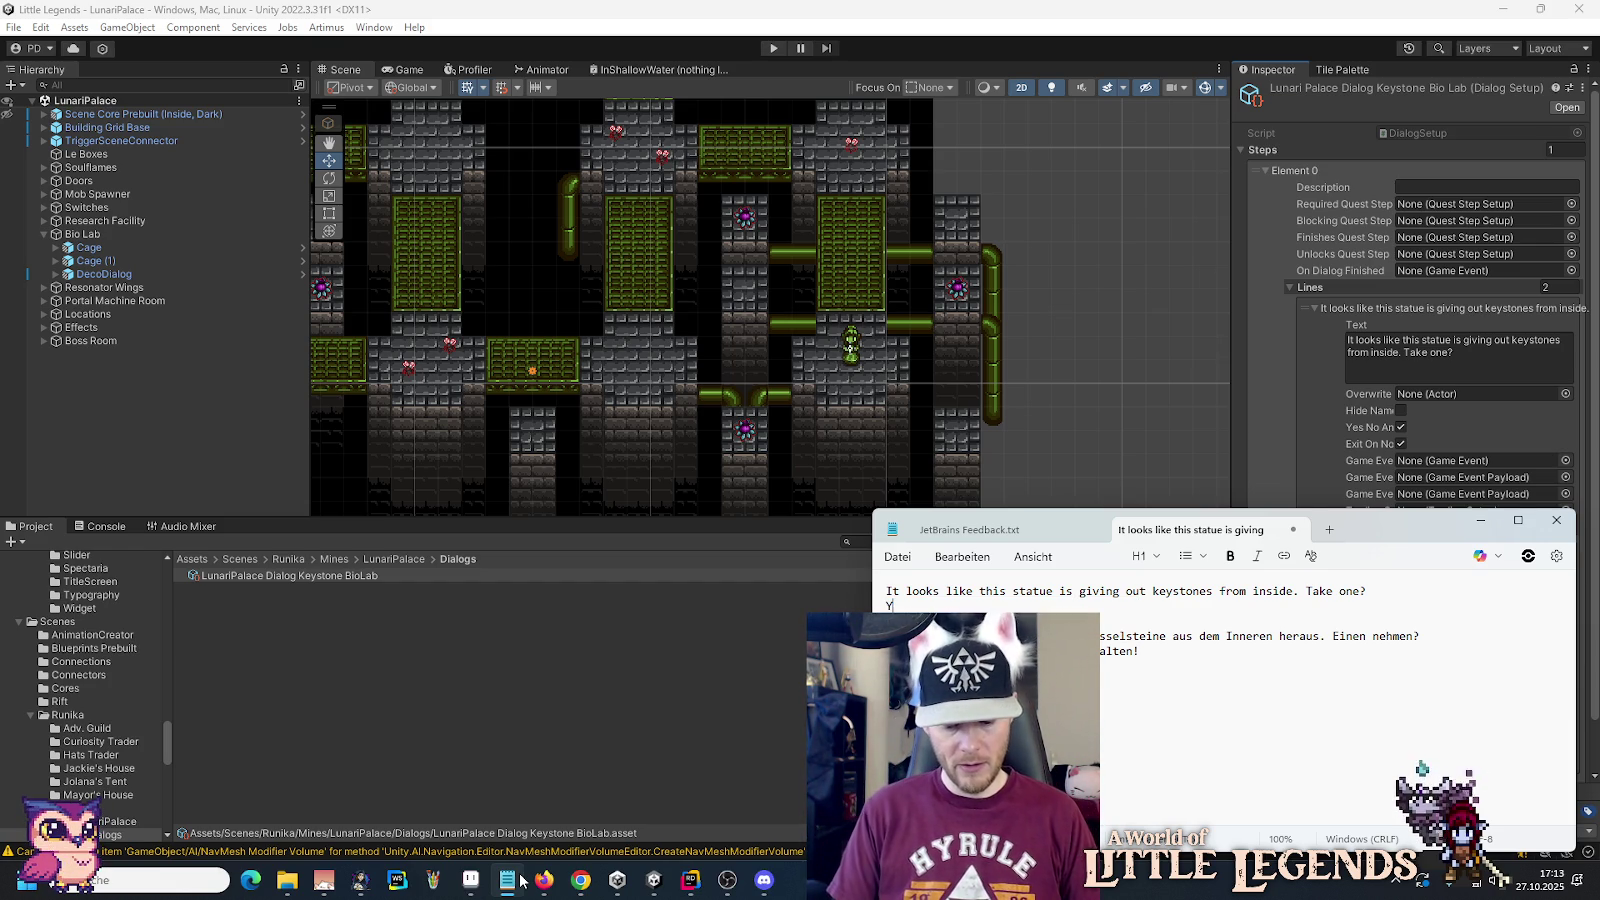
text(ou received a keystone!)
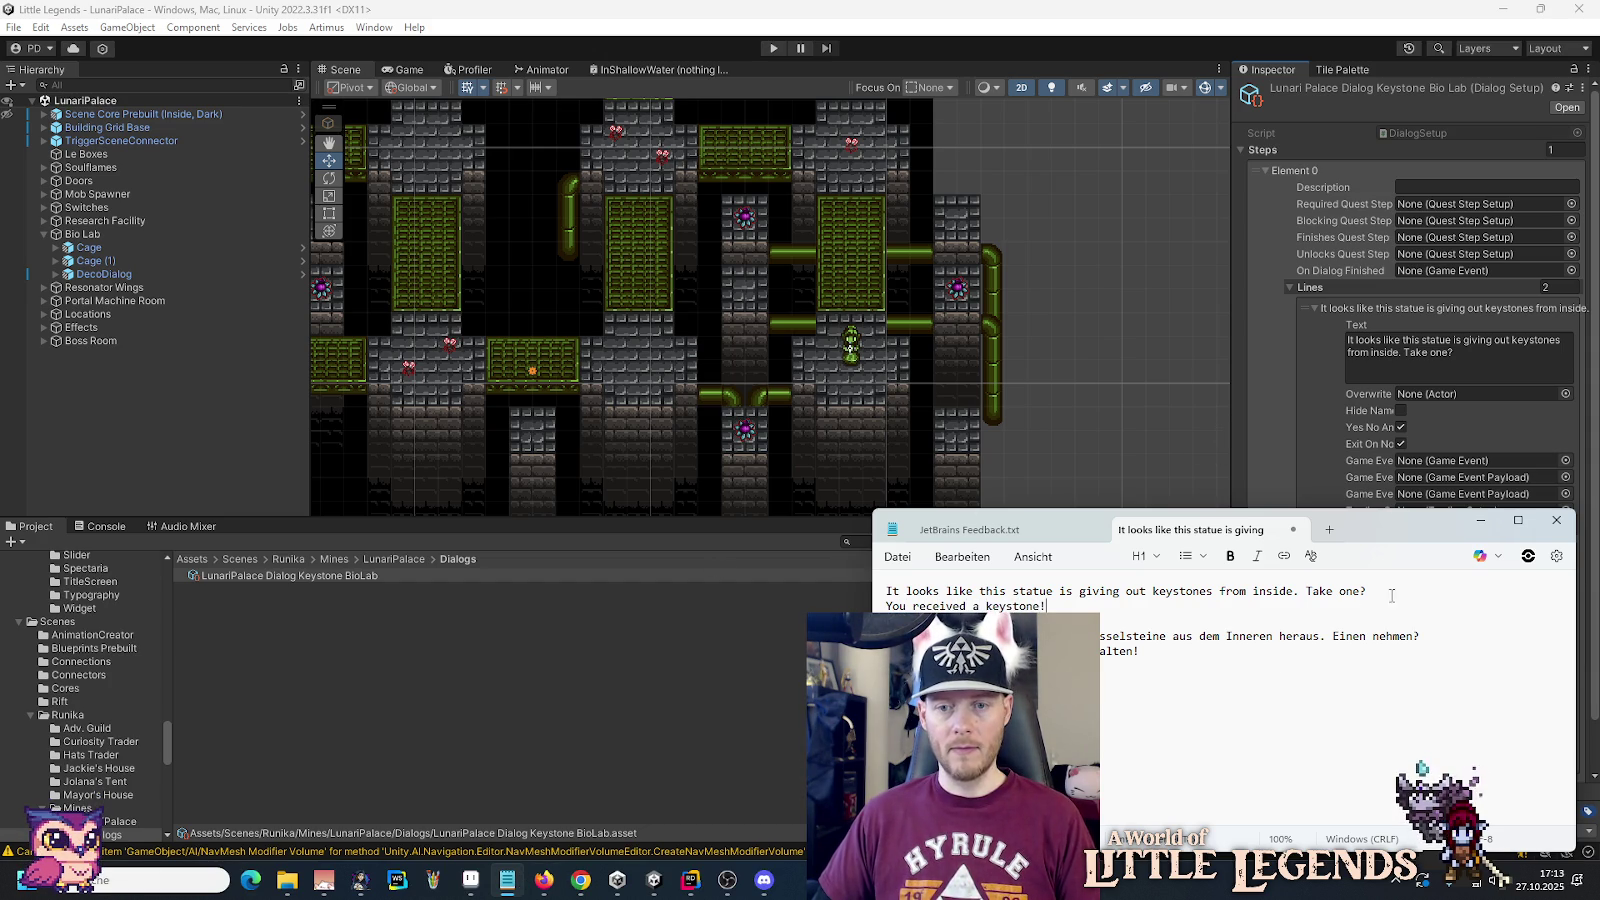
drag(1046, 601, 888, 603)
key(ctrl+c)
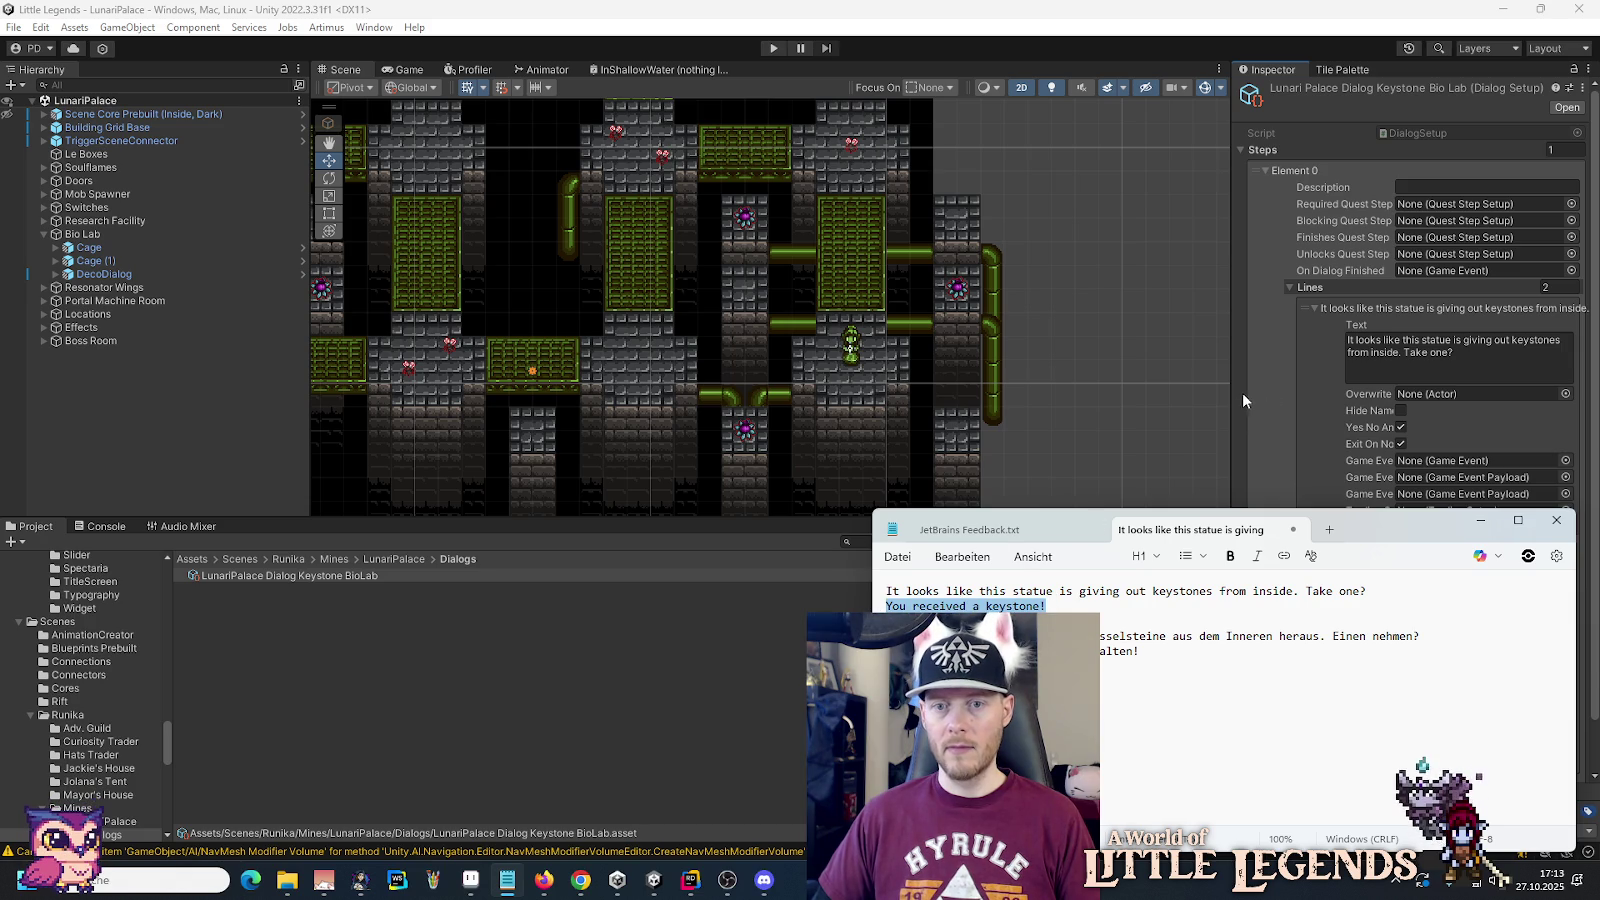
key(alt+Tab)
key(ctrl+v)
scroll(1280, 560, down, 3)
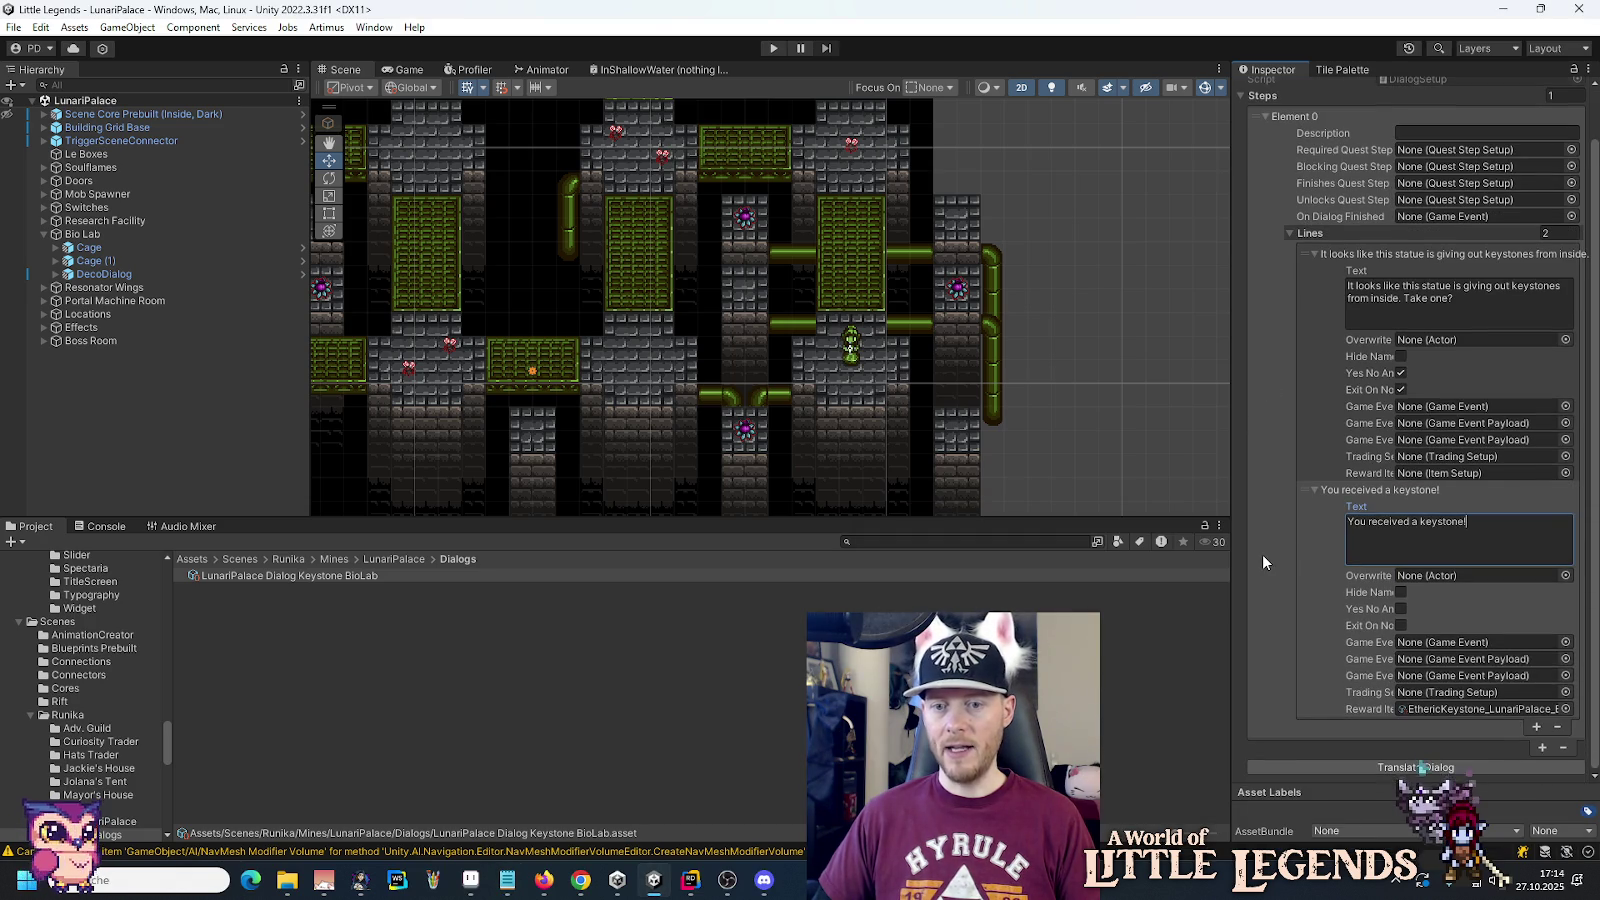
Step: Run Translate Dialog on the Keystone BioLab asset and reselect it in the Project window
click(1332, 766)
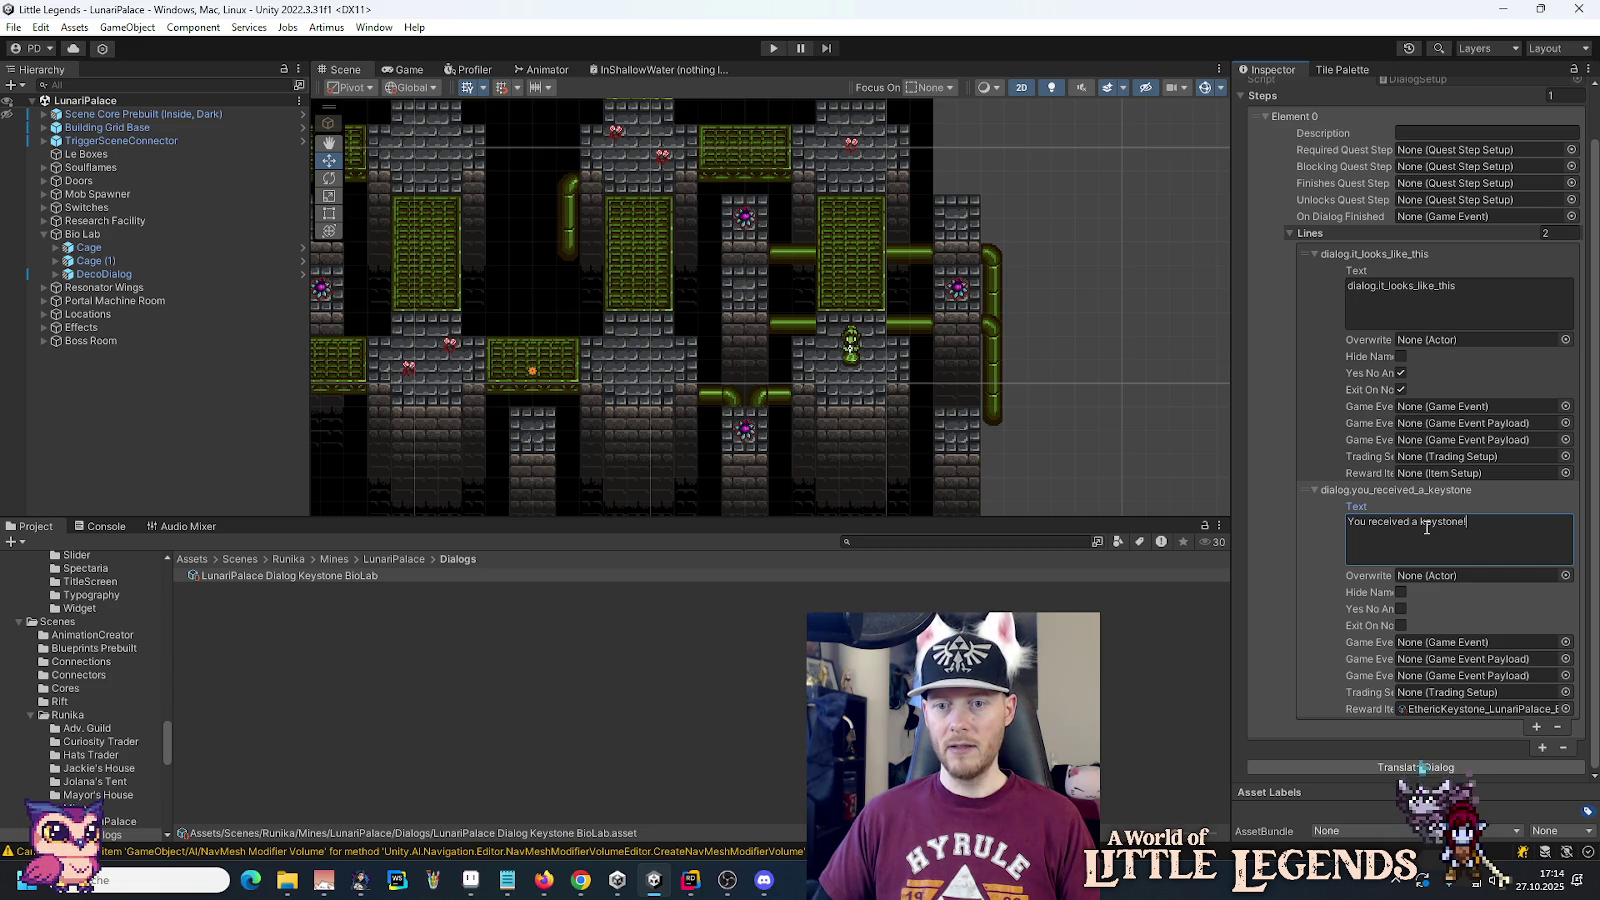
click(1265, 578)
click(258, 577)
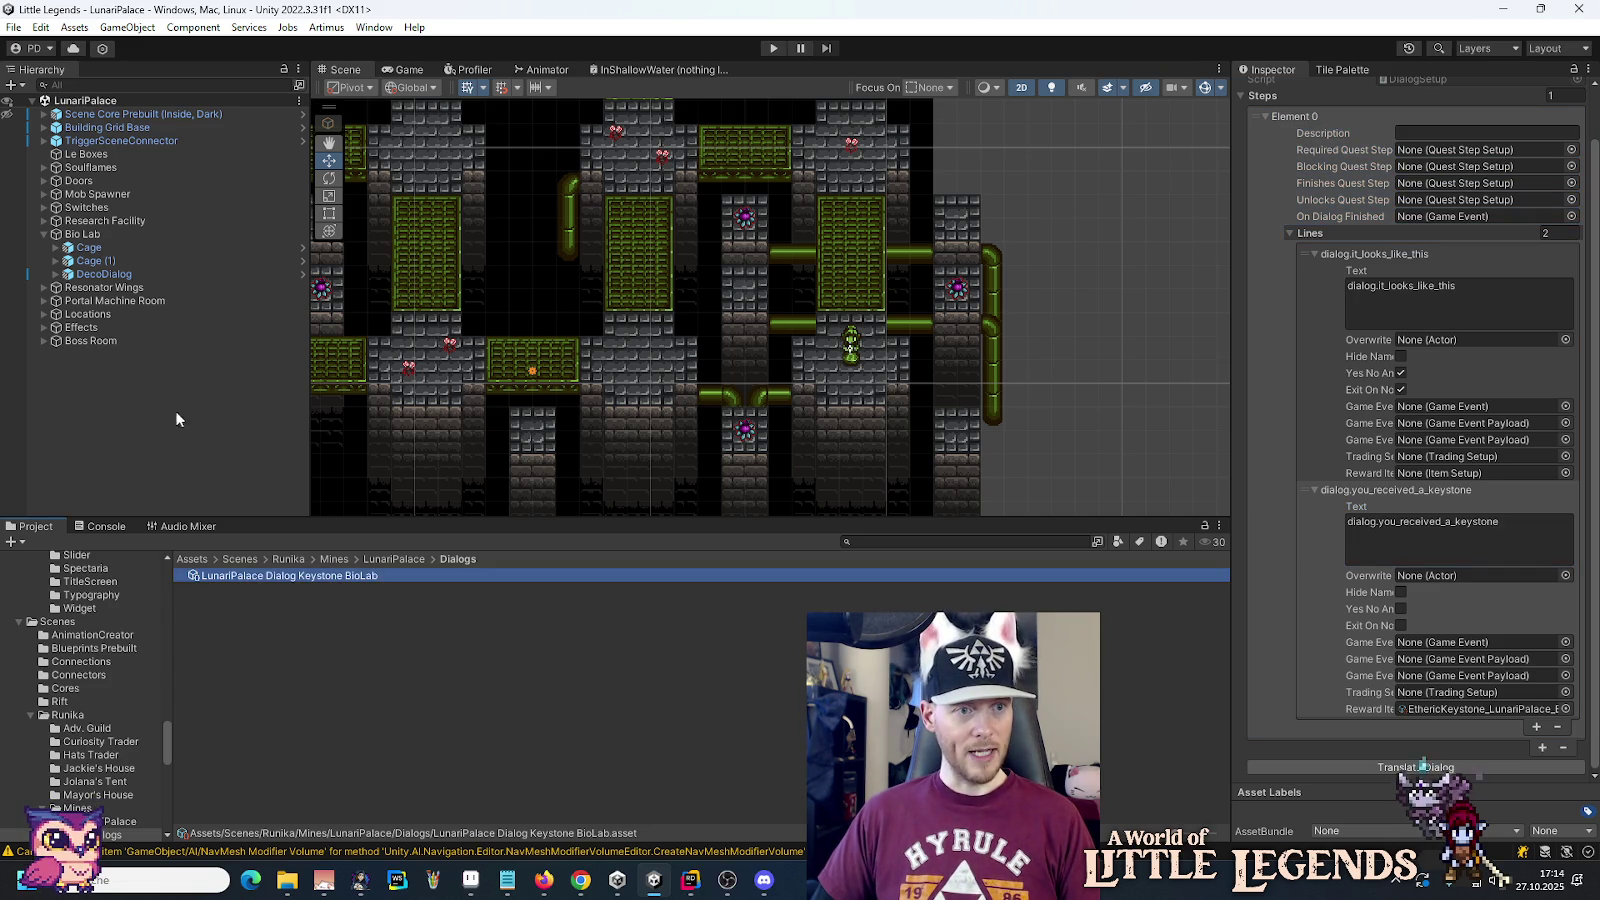
click(200, 274)
click(246, 576)
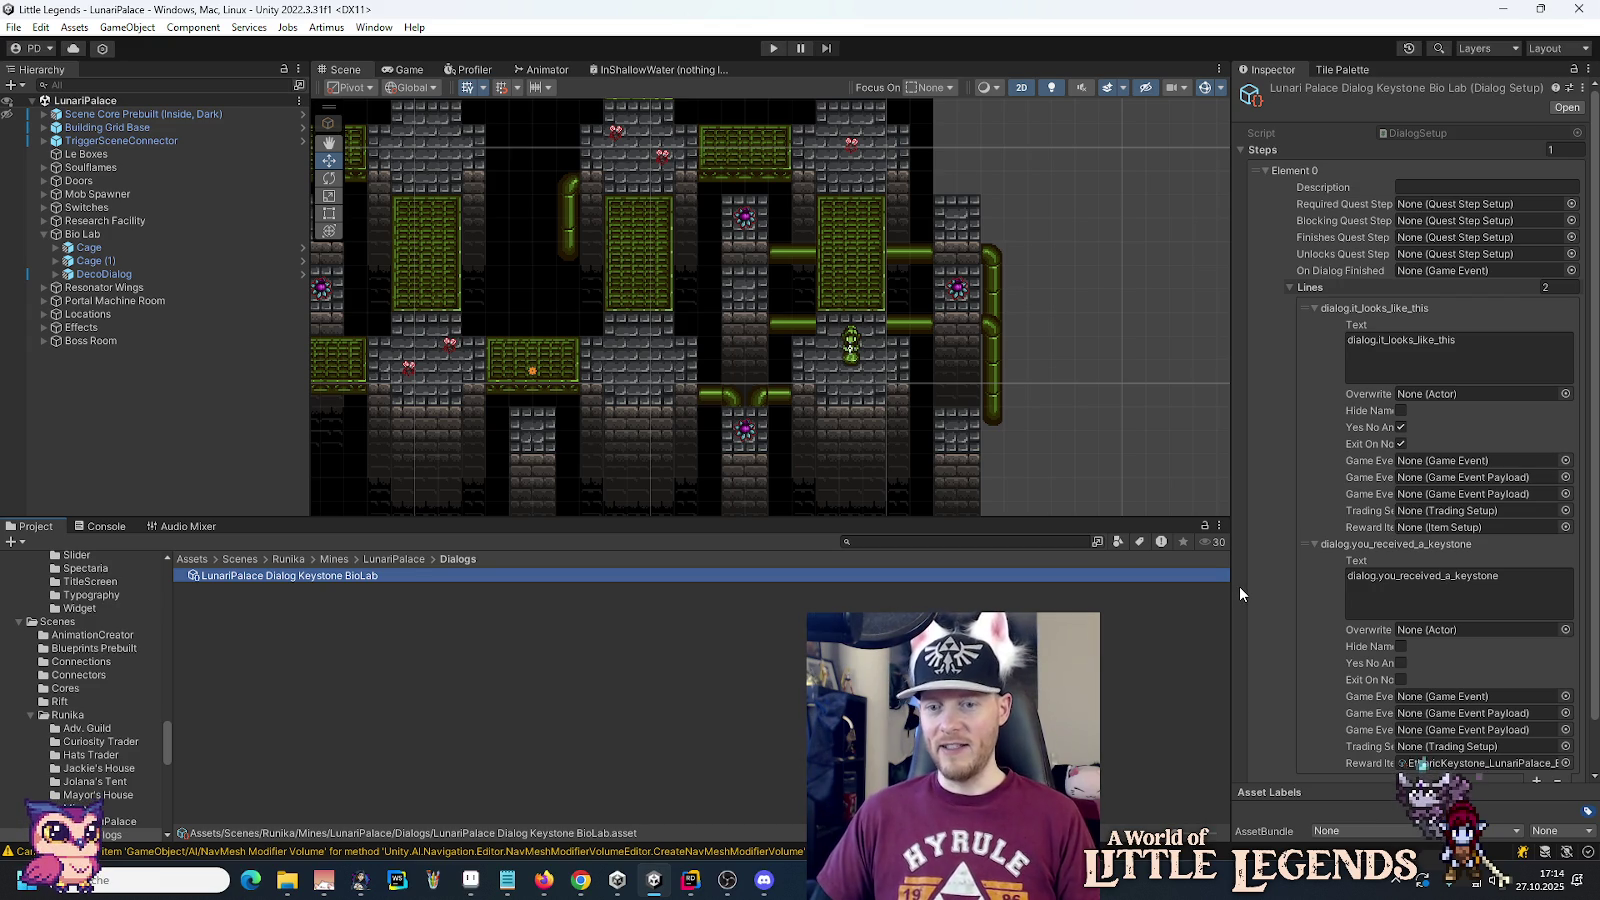
key(alt+Tab)
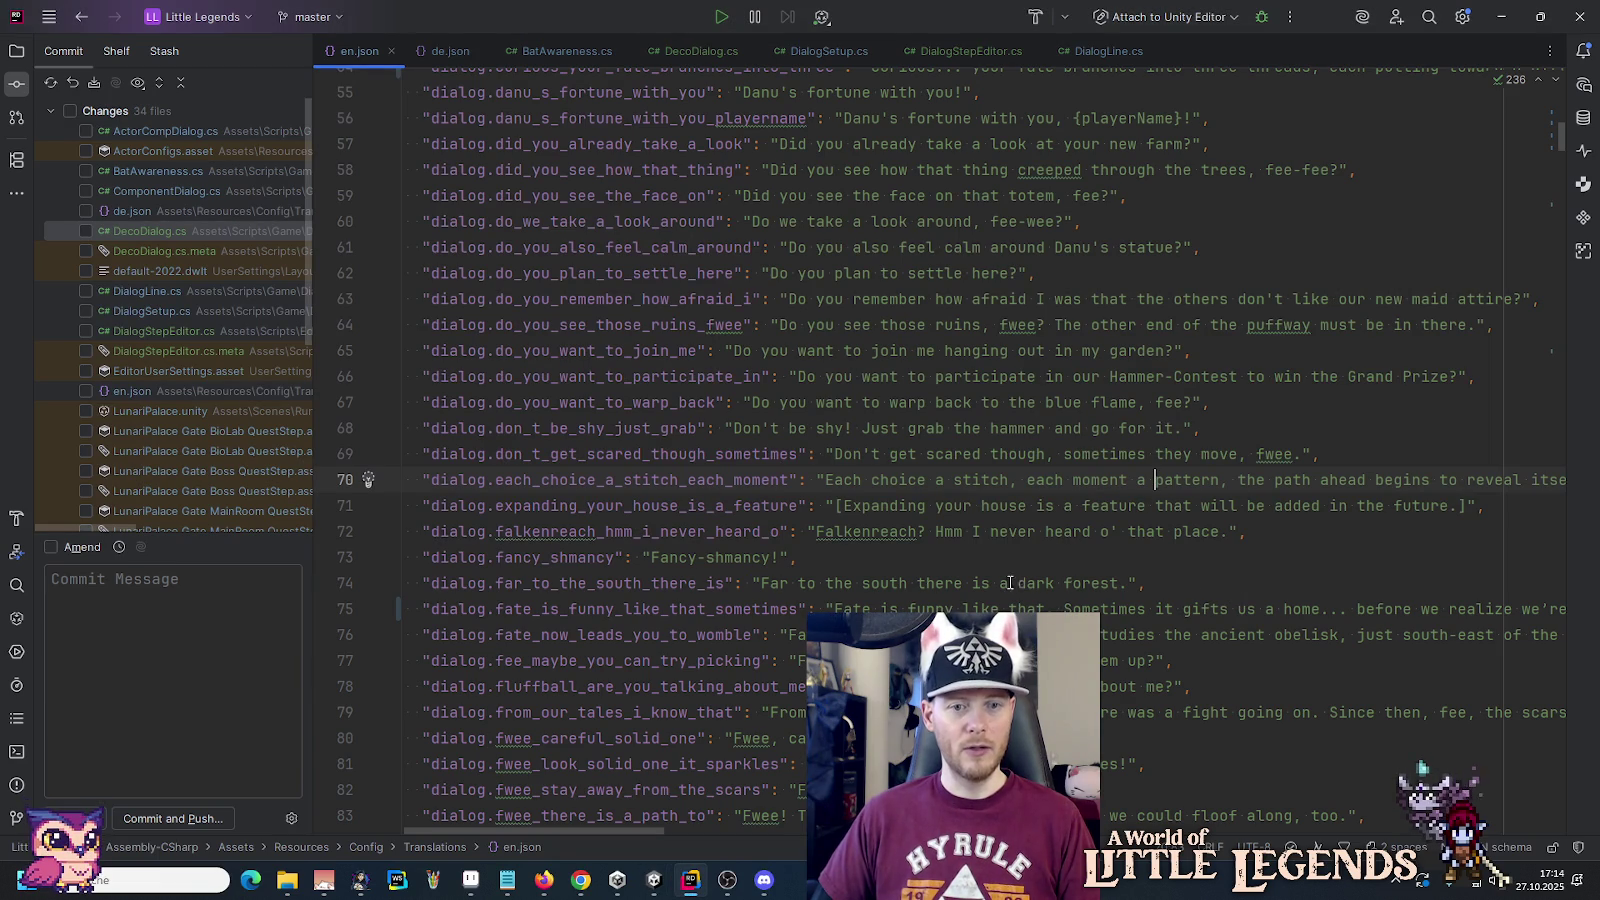
Step: Pick up each BioLab dialog line's translation key, alternating between Unity and the Notepad notes
key(alt+Tab)
click(1416, 360)
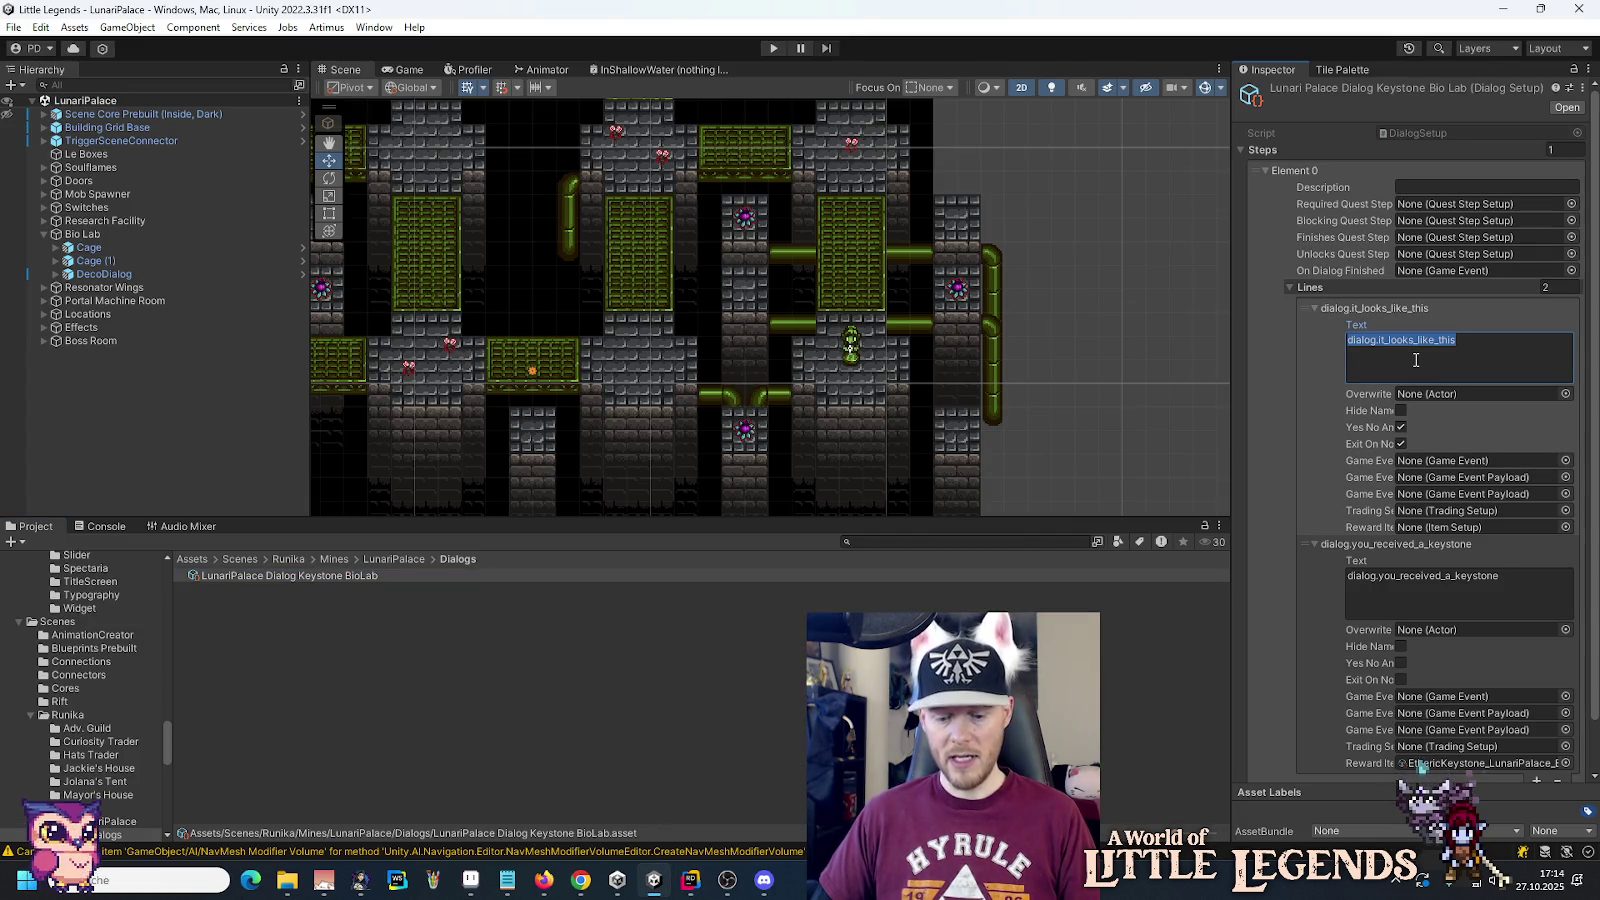
key(alt+Tab)
click(1207, 742)
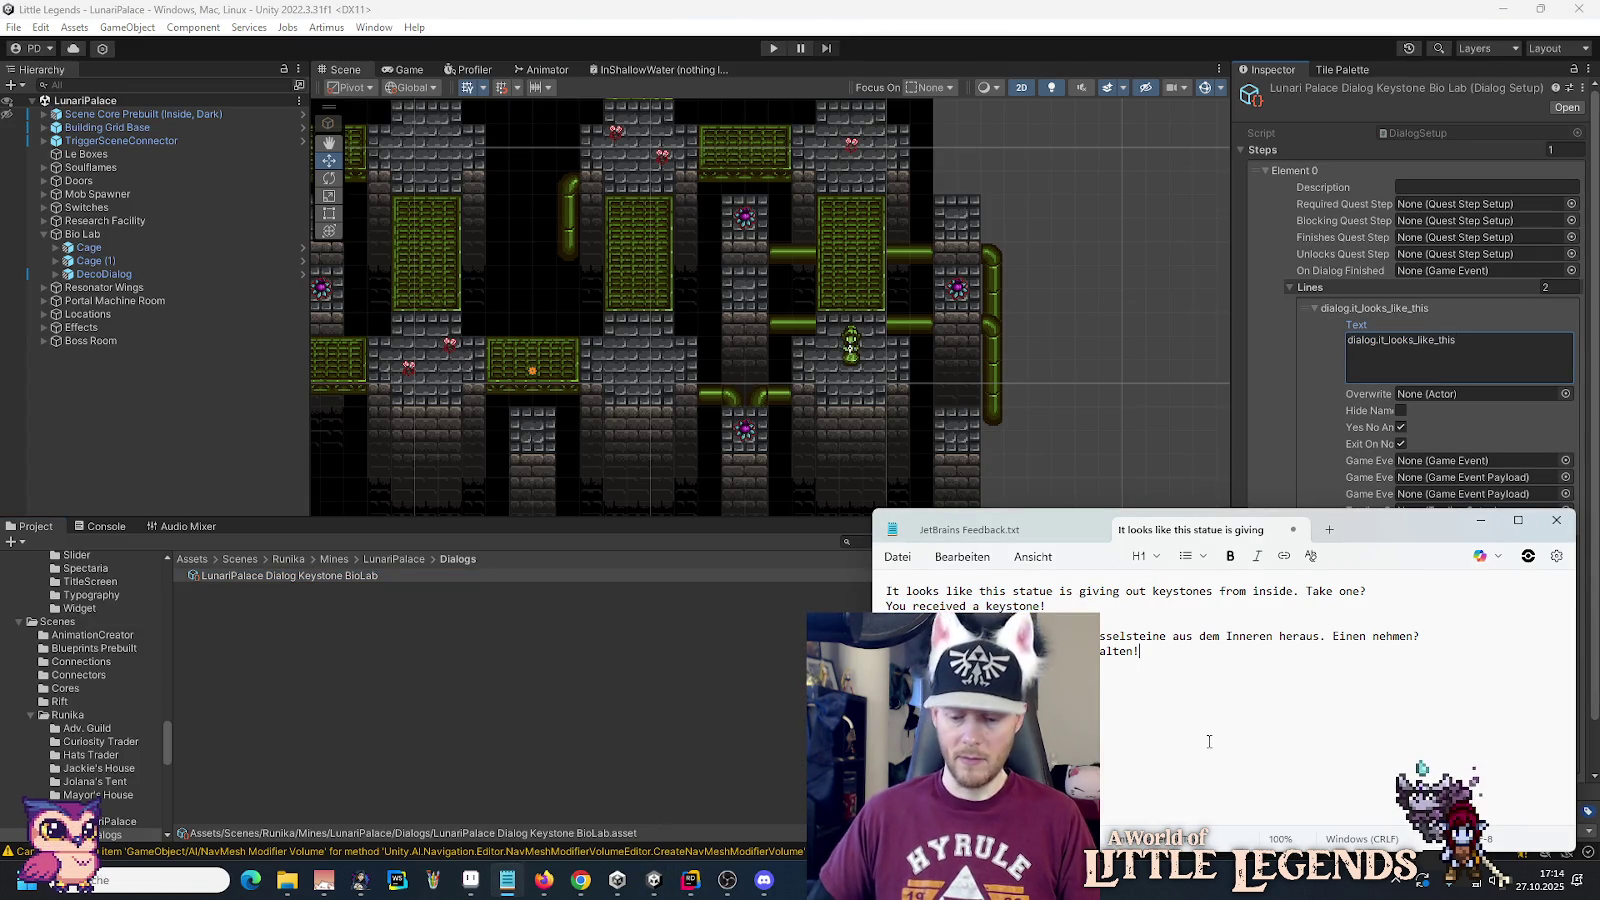
click(1239, 412)
click(1414, 578)
key(alt+Tab)
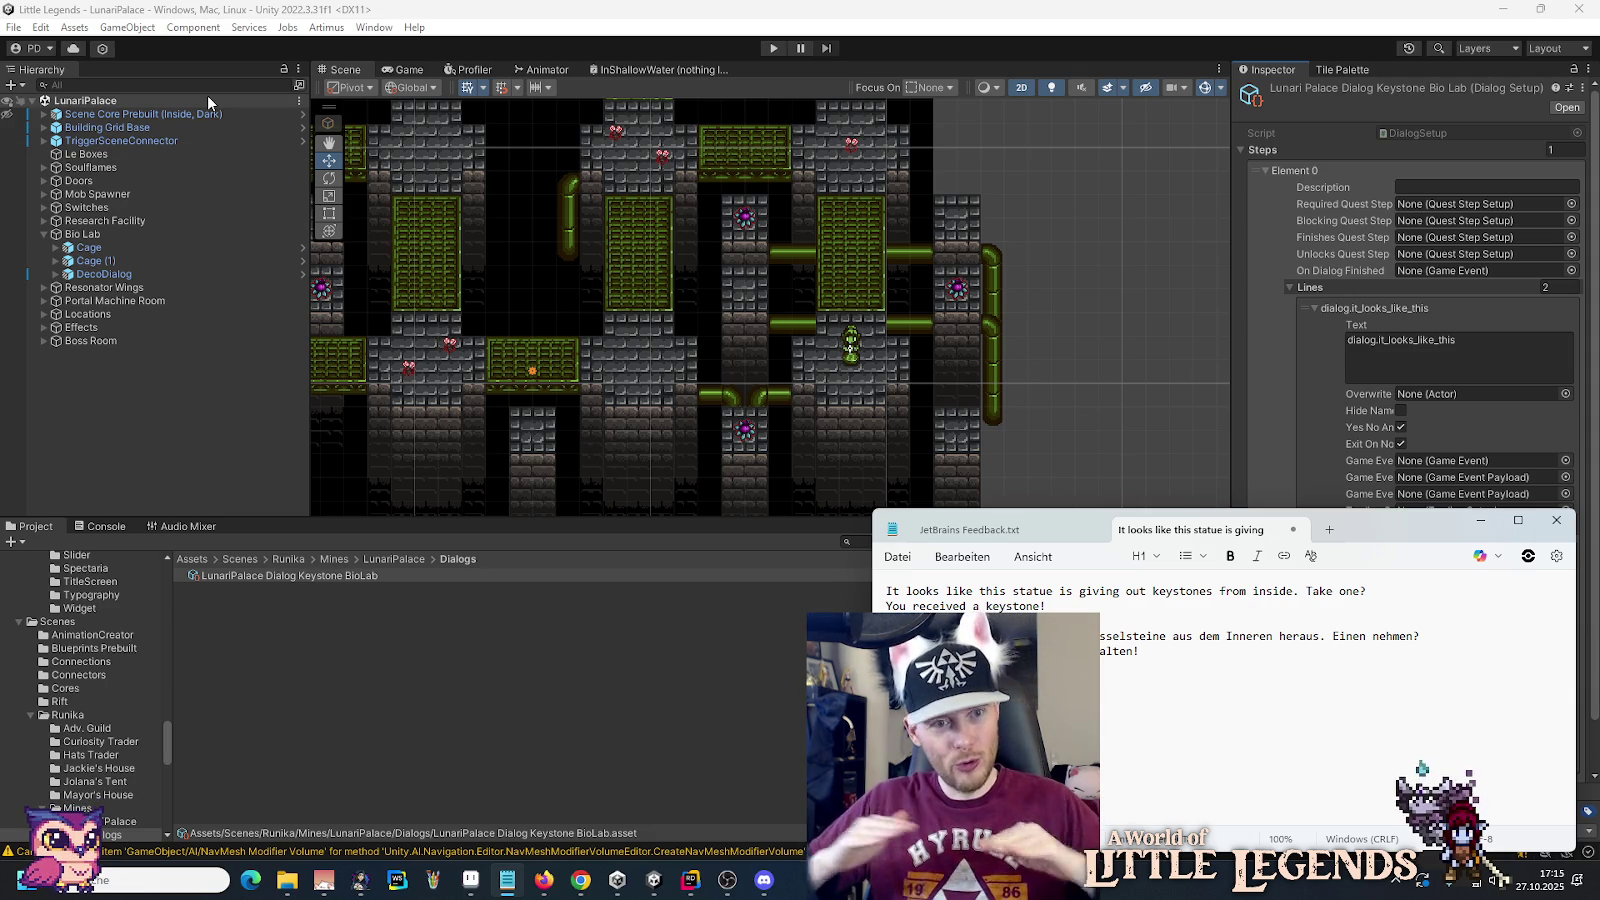
Step: Open the Artimus I18n Editor with Category Dialog and Language de
click(203, 20)
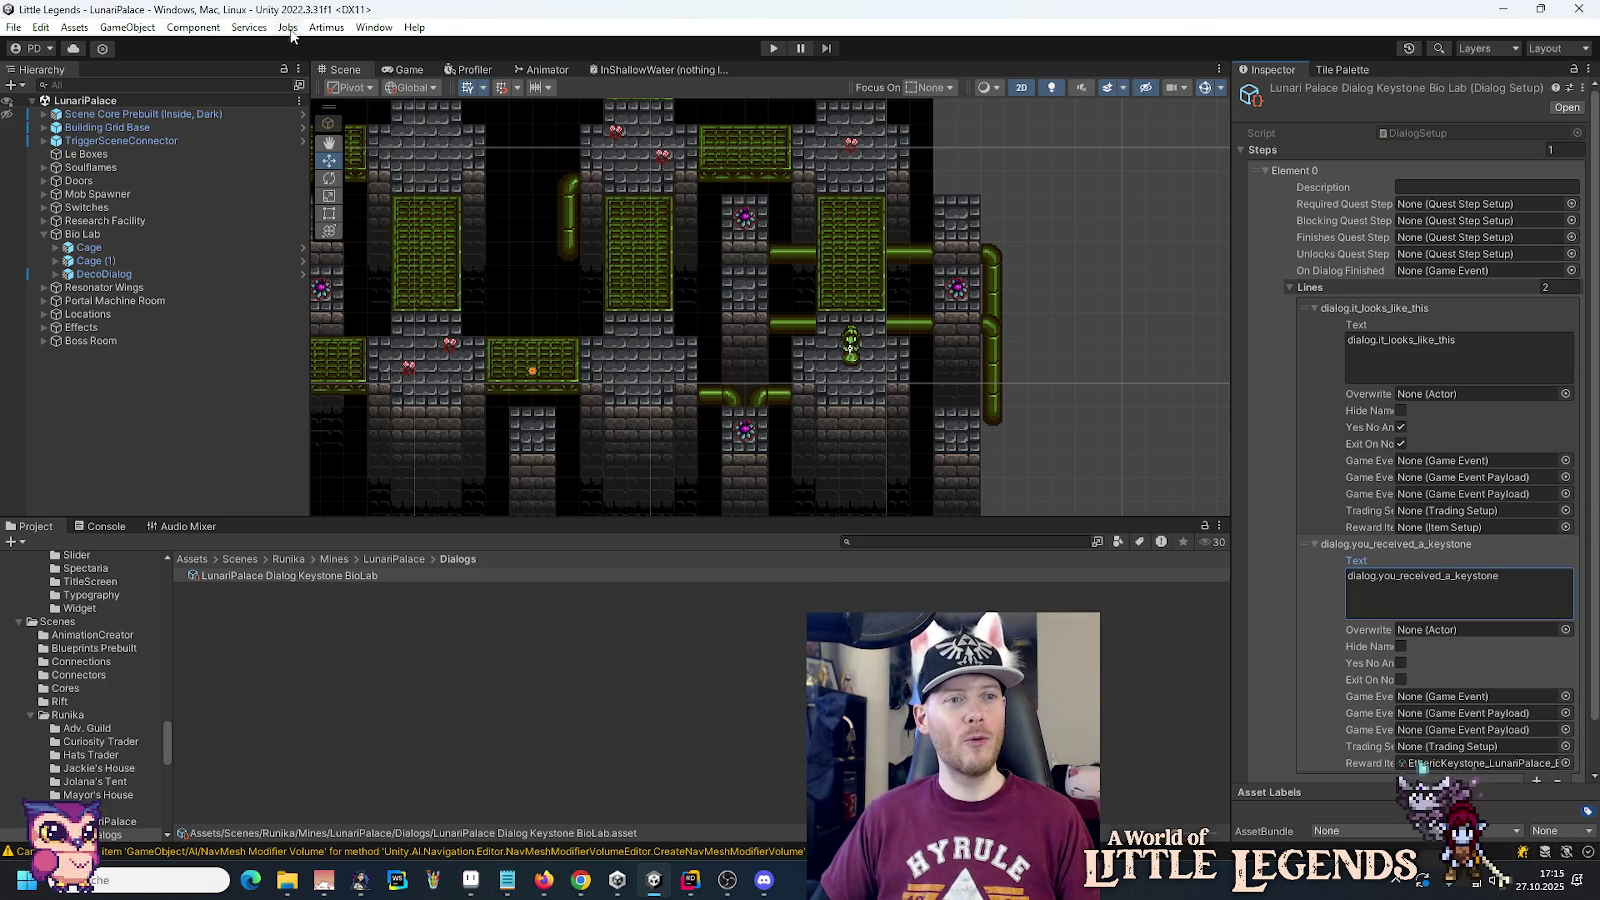
click(326, 27)
mouse_move(450, 138)
click(565, 140)
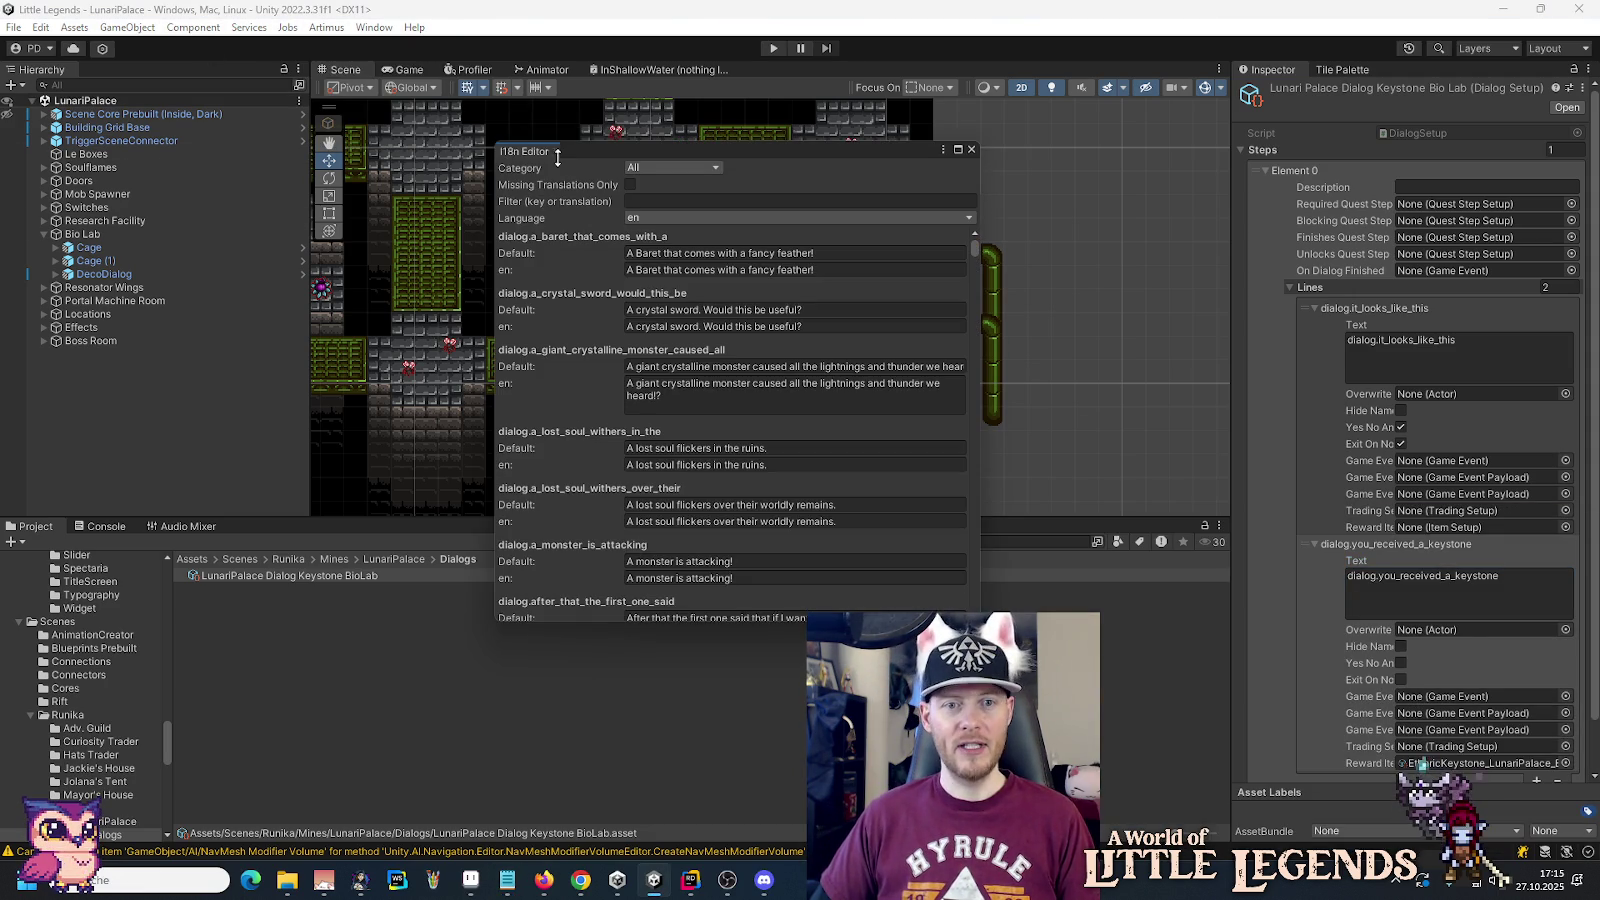
click(634, 168)
click(695, 241)
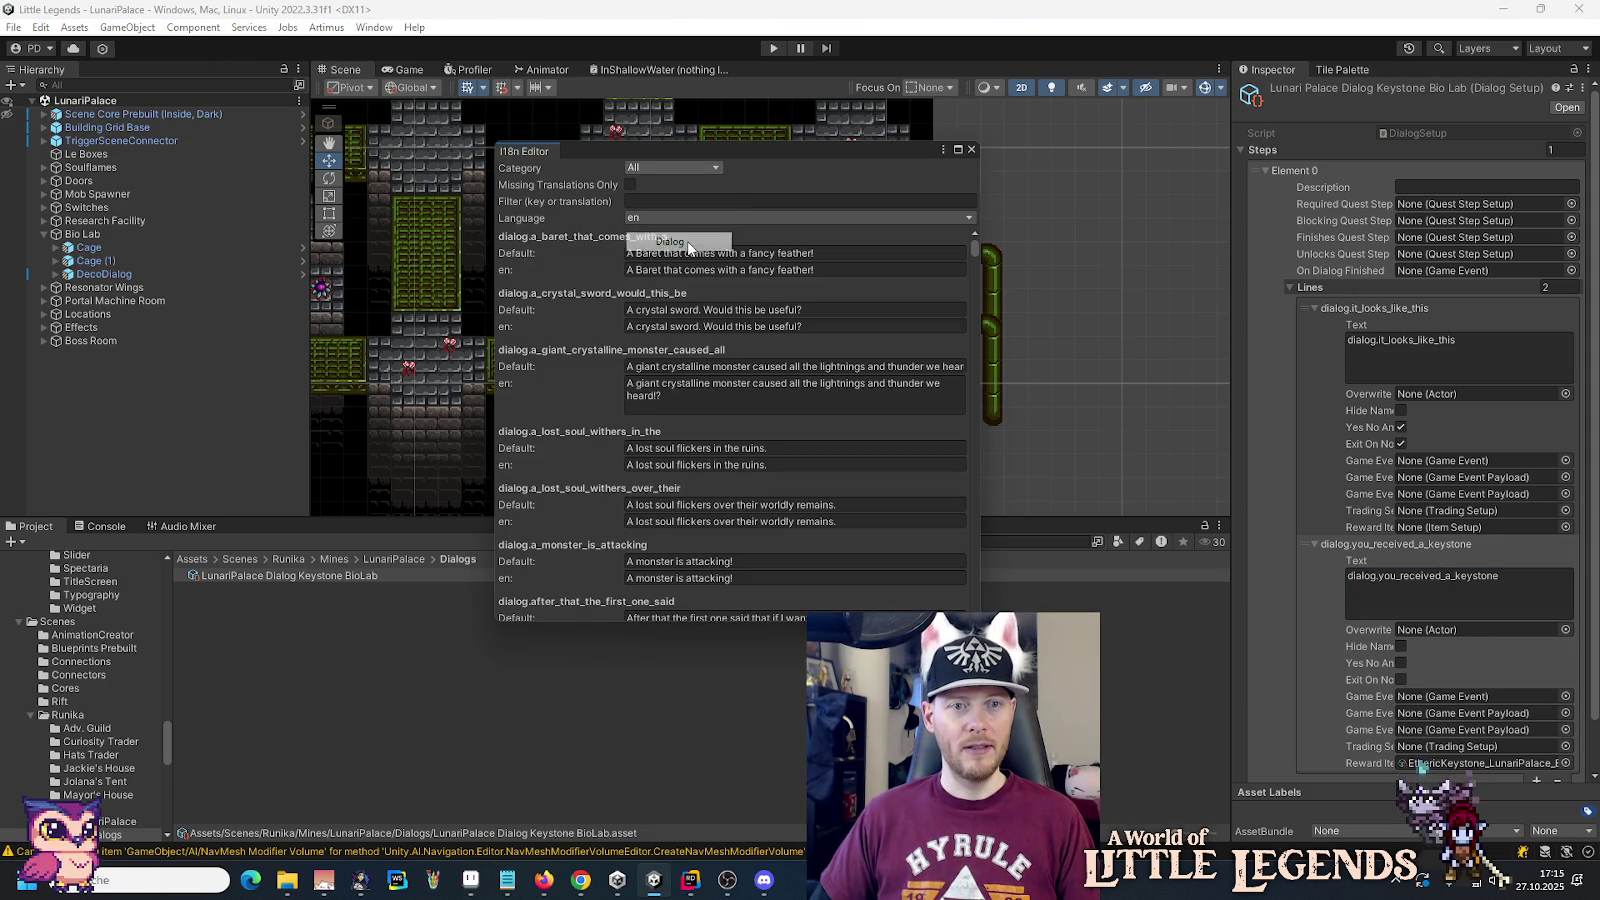
click(674, 214)
click(674, 241)
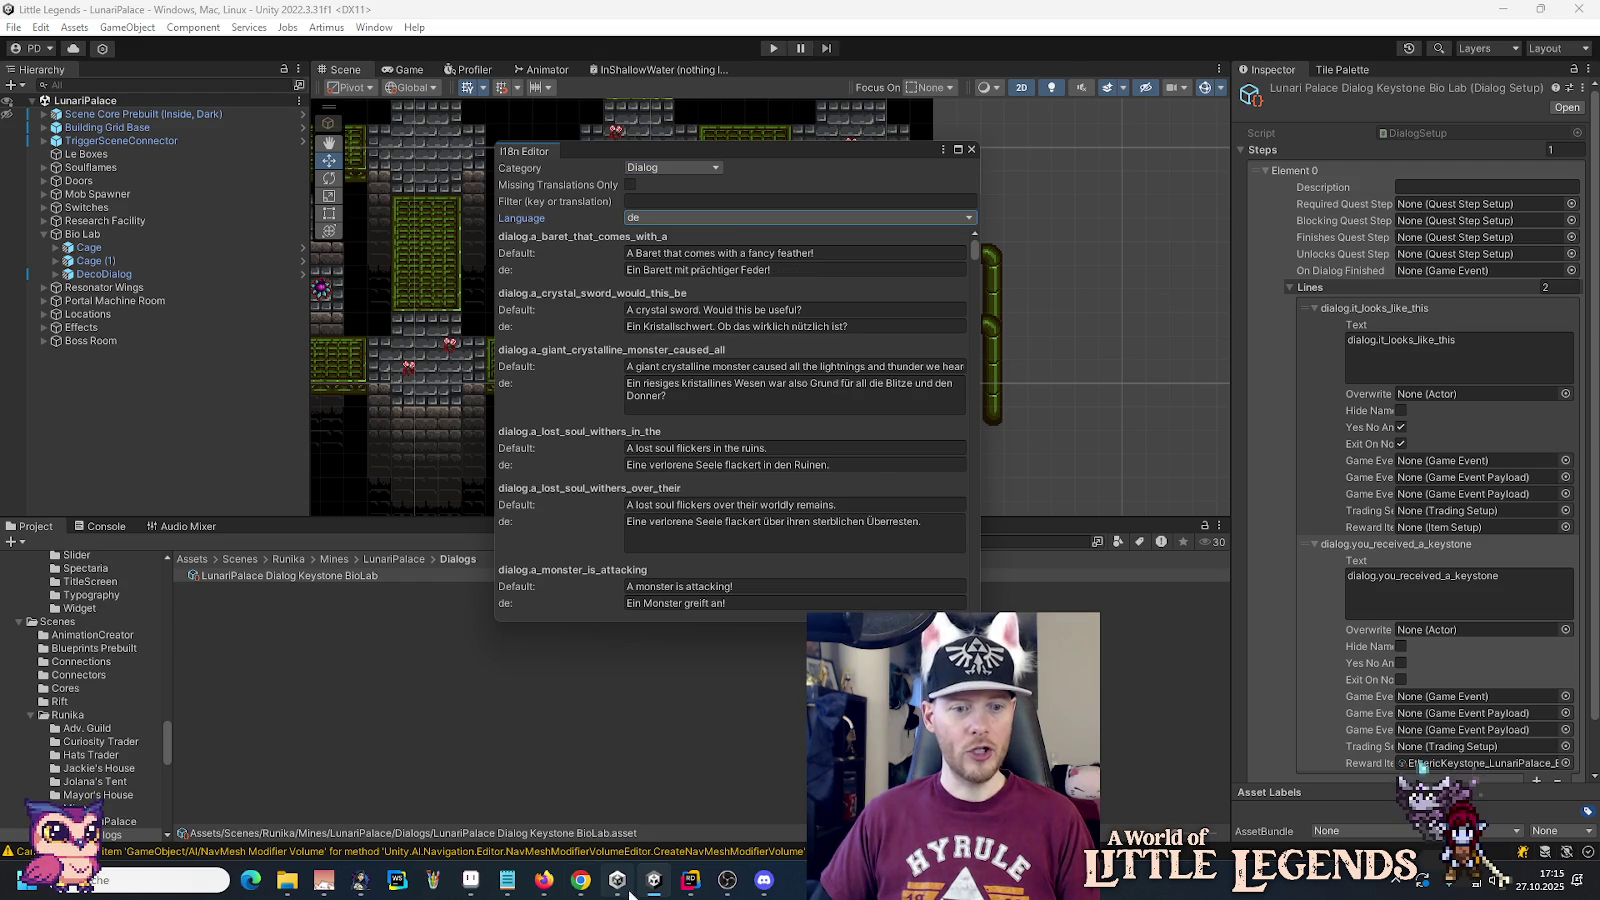
Step: Filter to dialog.it_looks_like_this and paste its German statue offer line from the notes
click(507, 880)
click(727, 880)
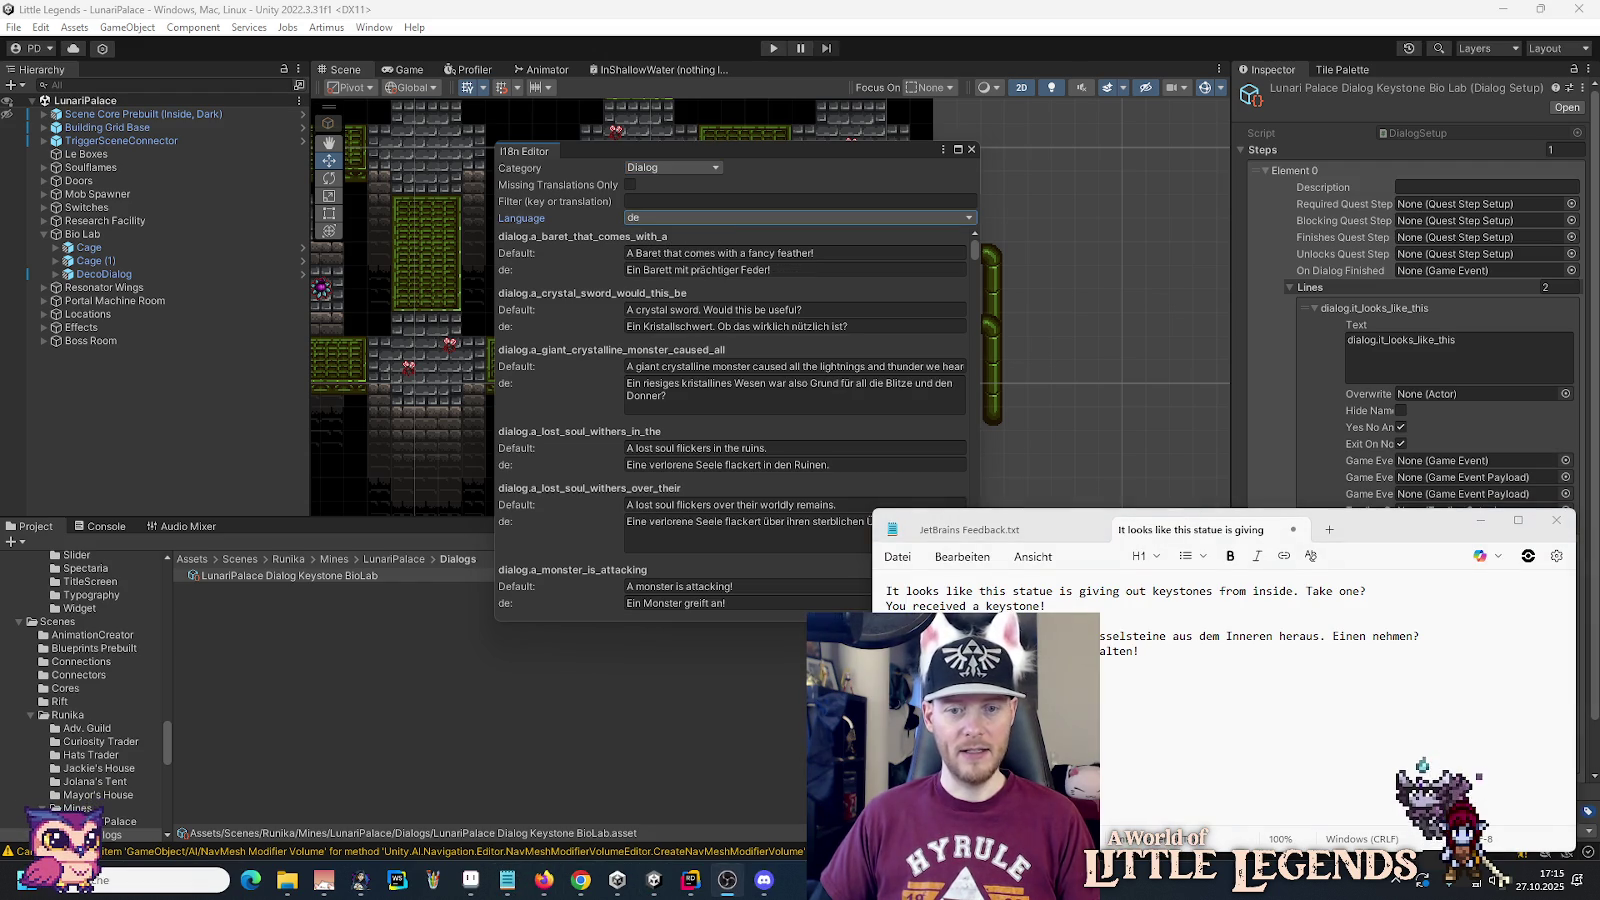
click(507, 880)
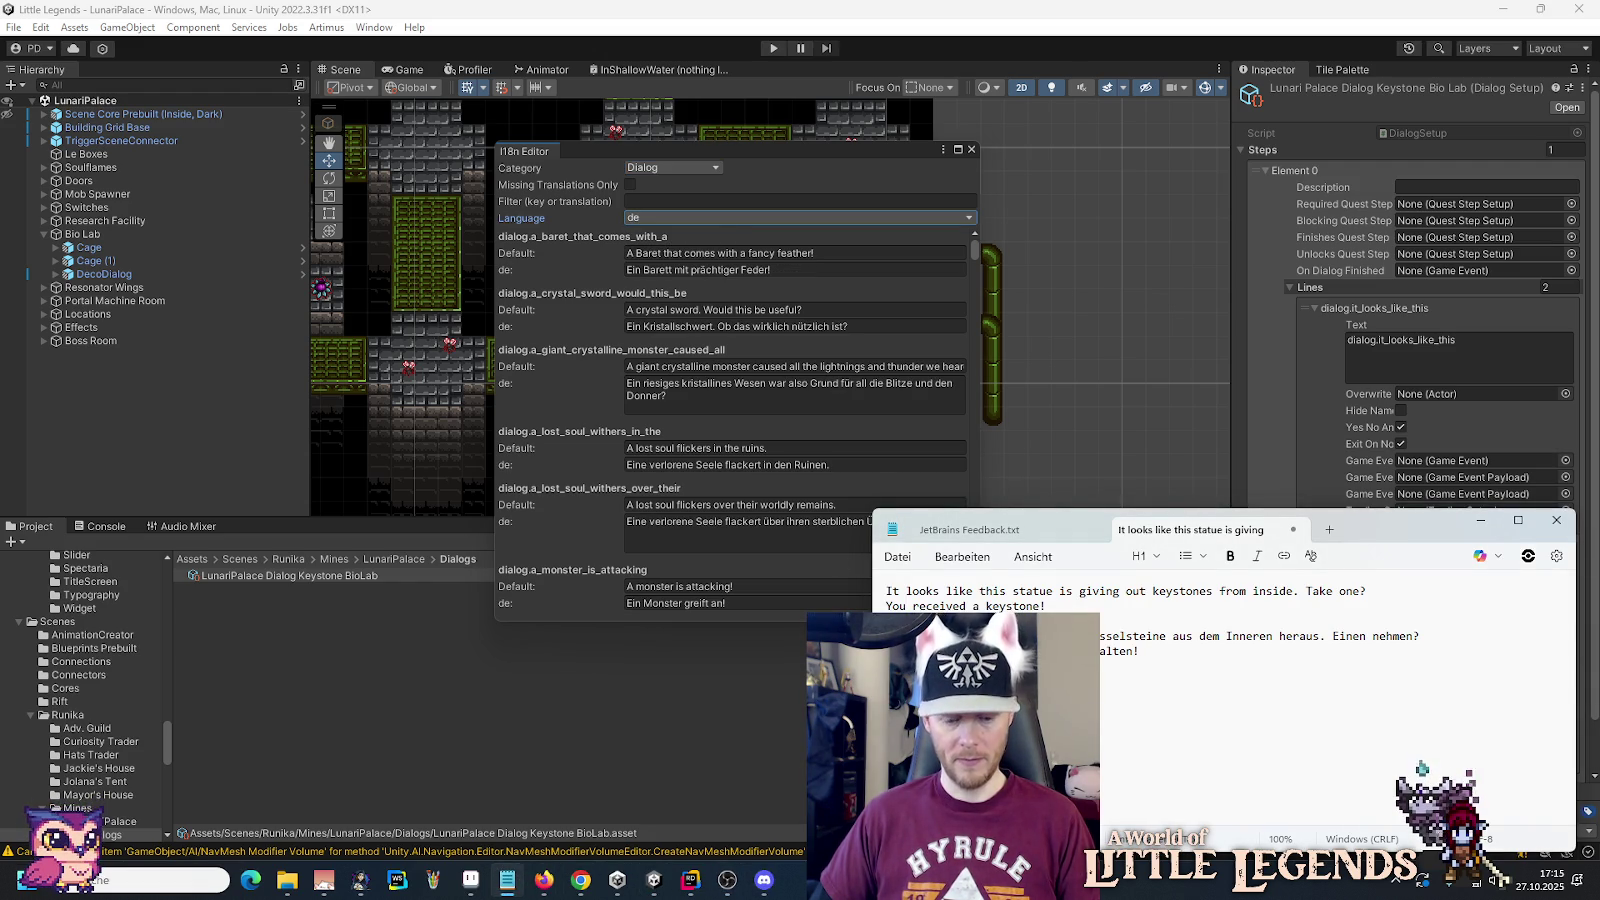
click(698, 201)
text(dialog.it_looks_like_this)
click(1018, 549)
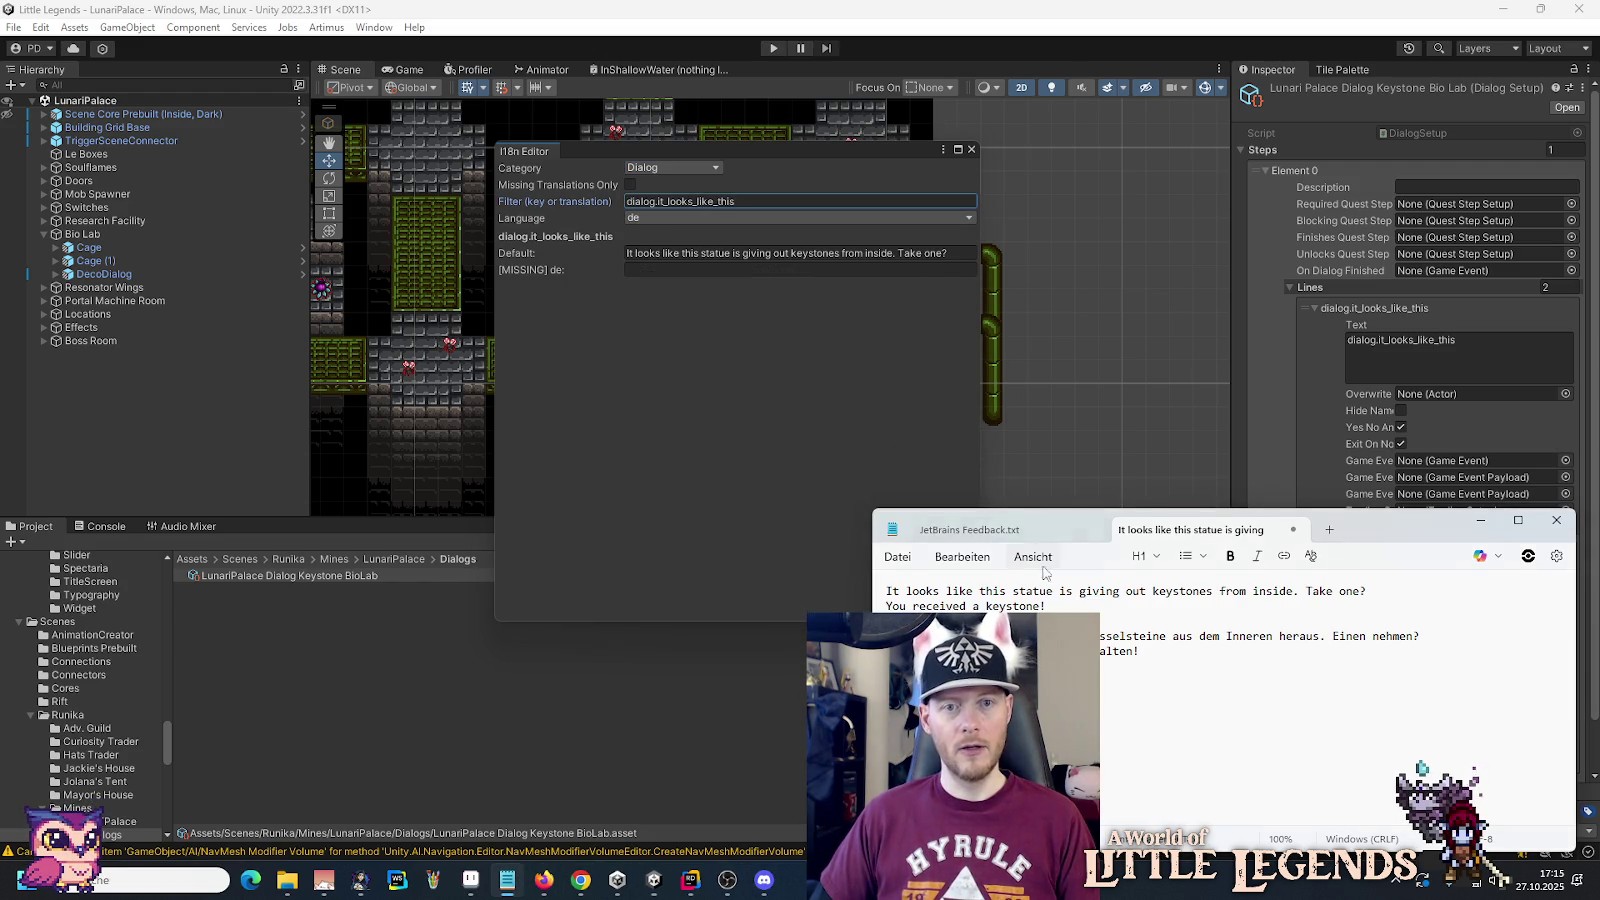
drag(1421, 635, 1000, 637)
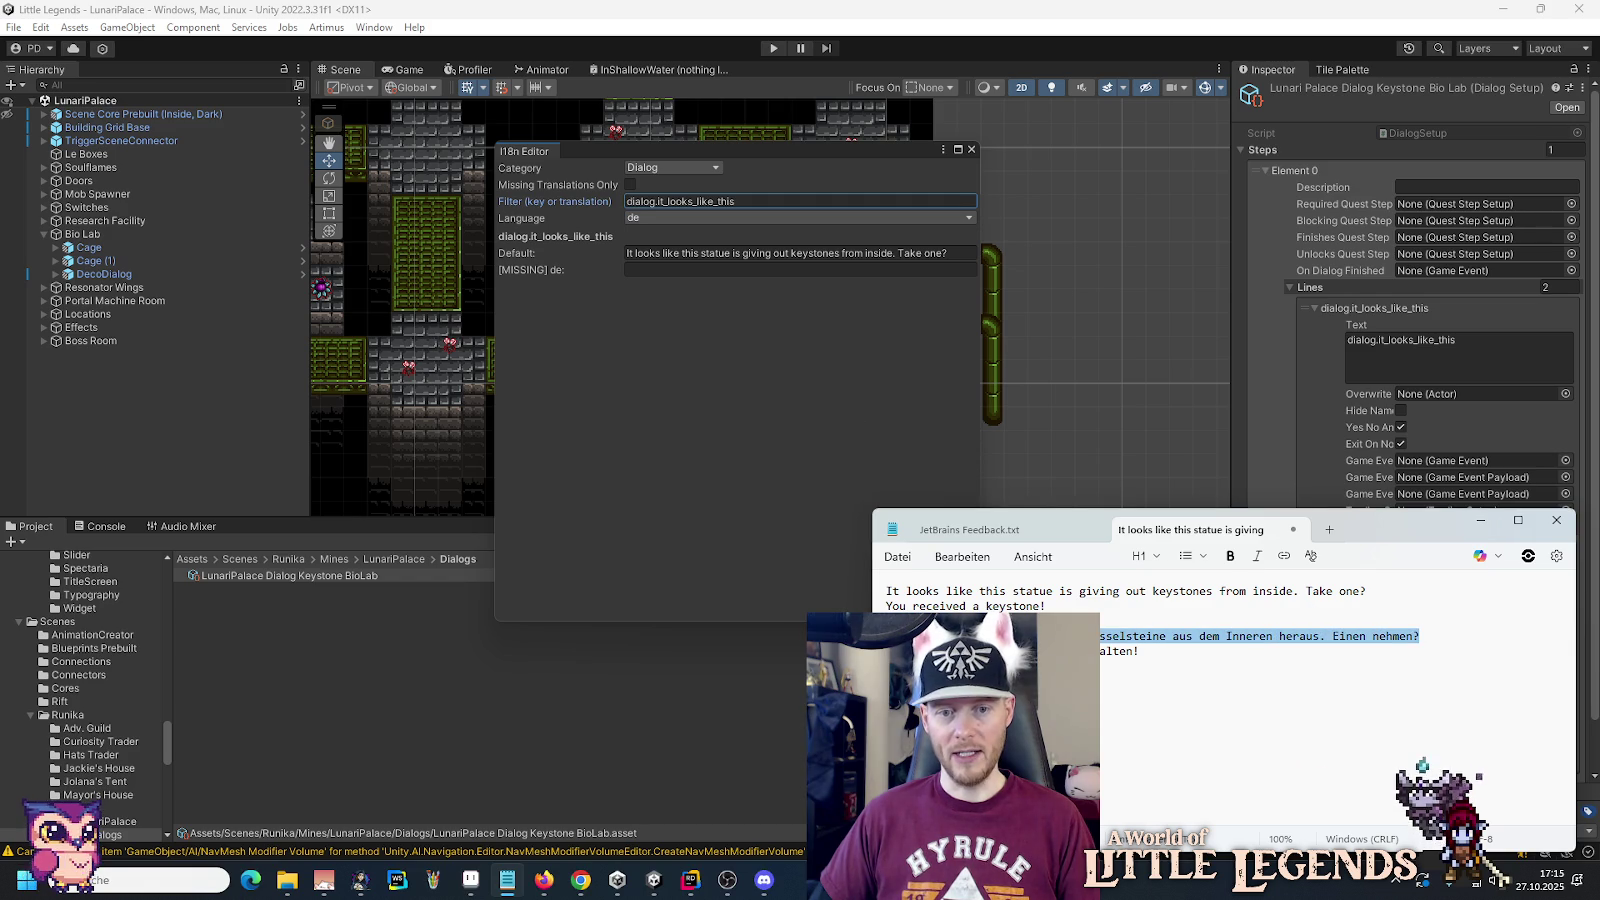
click(742, 272)
text(Diese Statue gibt offenbar Schlüsselsteine aus dem Inneren heraus. Einen nehmen?)
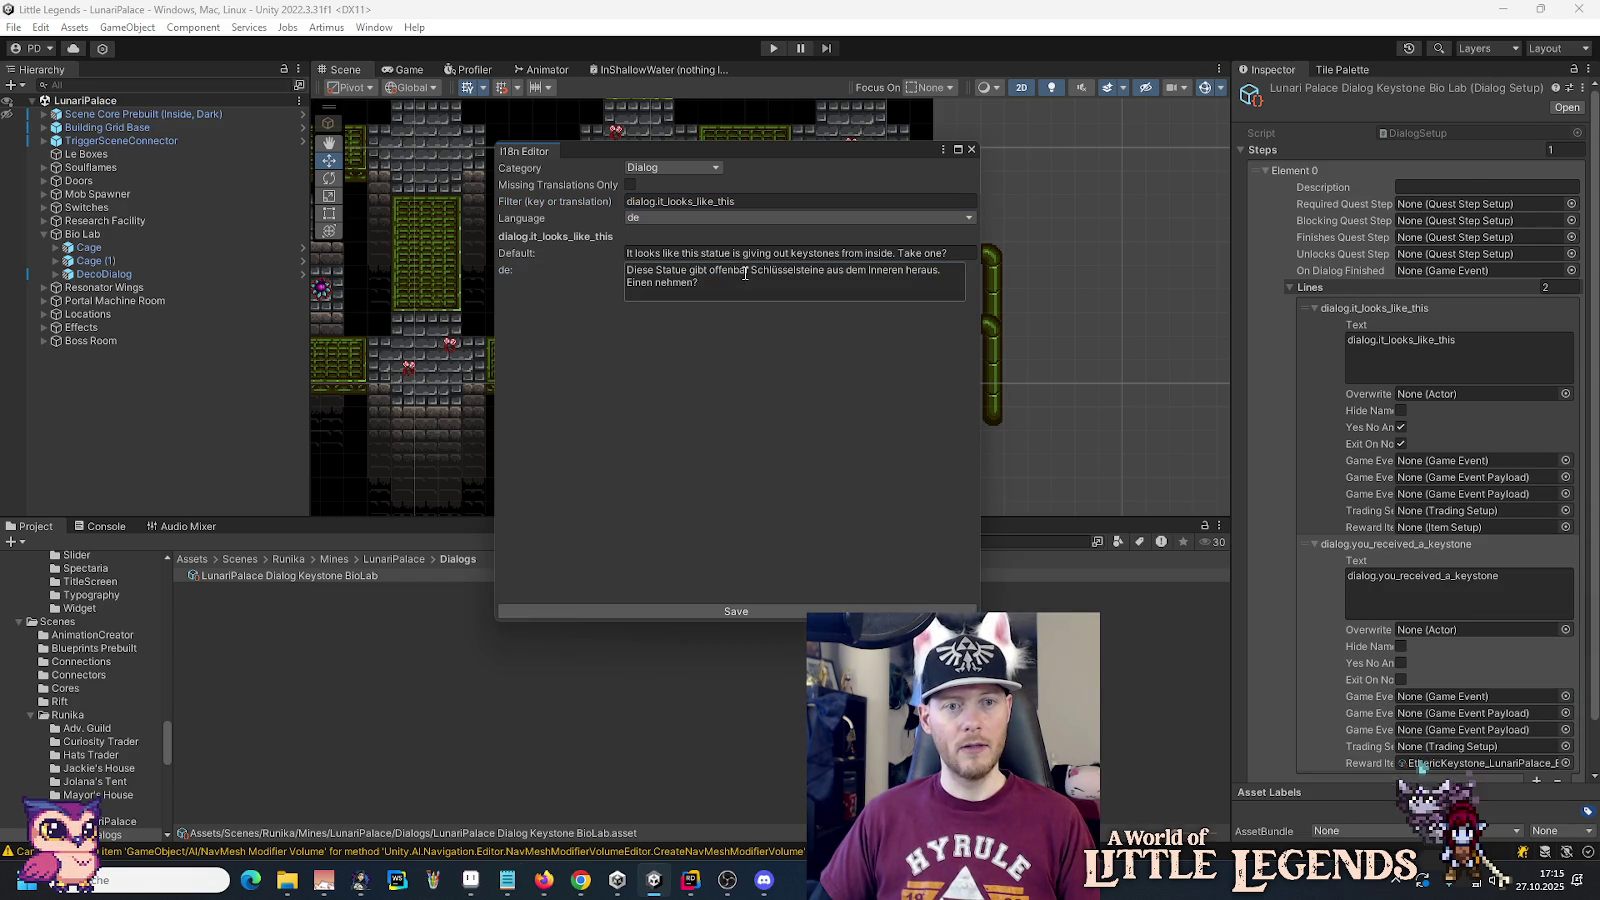
Step: Give dialog.you_received_a_keystone 'Du hast einen Schlüsselstein erhalten!', then save and close the editor
key(alt+Tab)
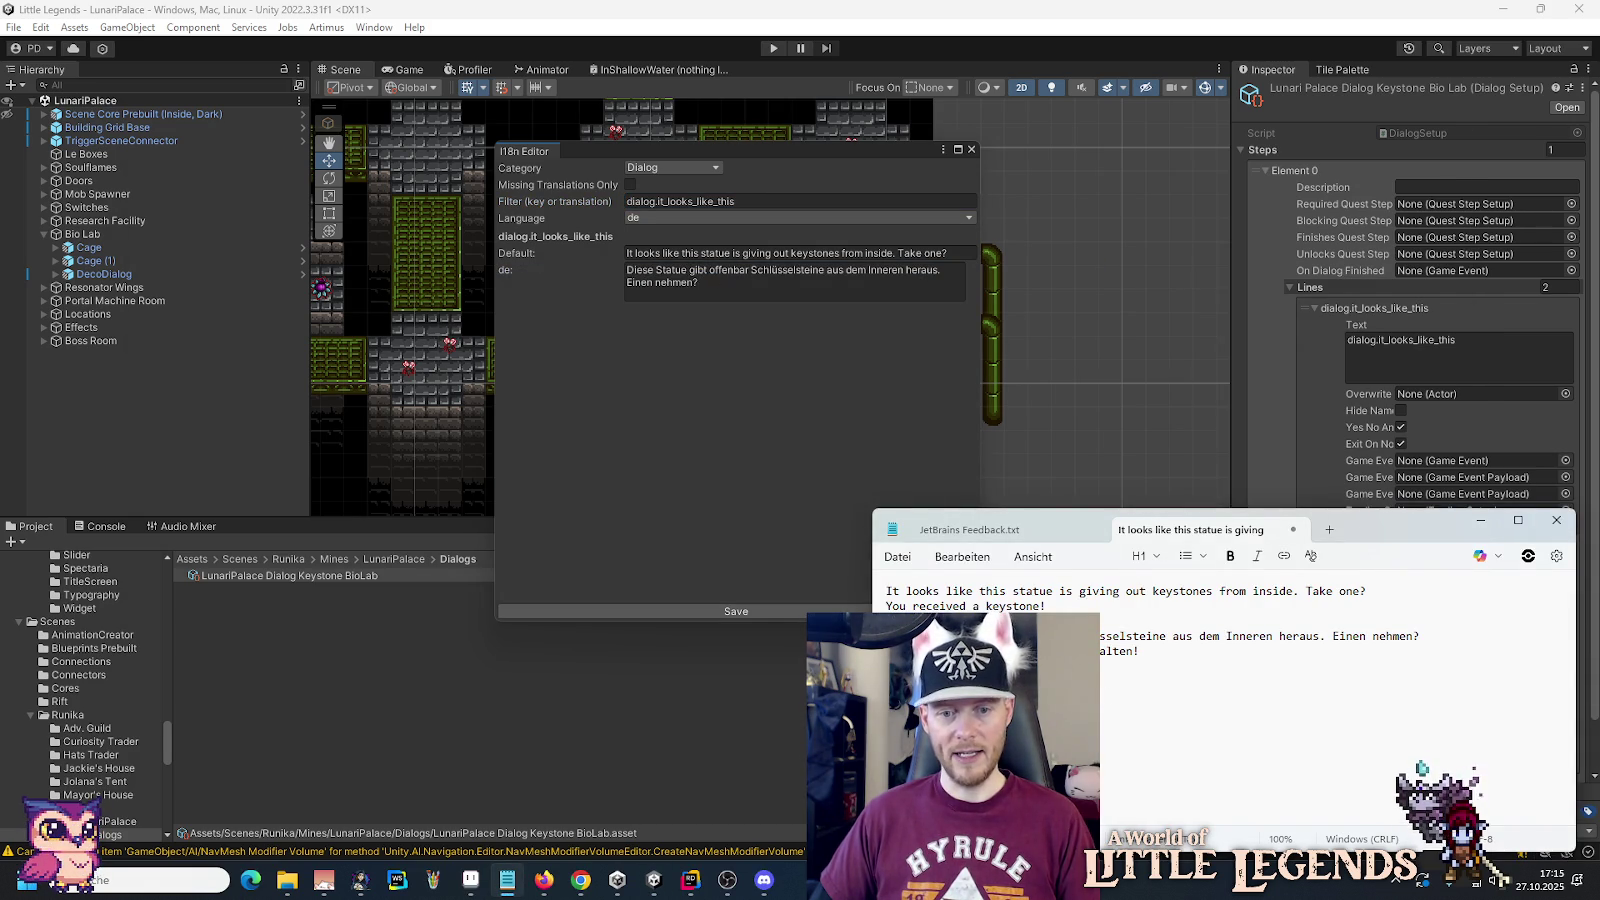
click(749, 202)
text(dialog.you_received_a_keystone)
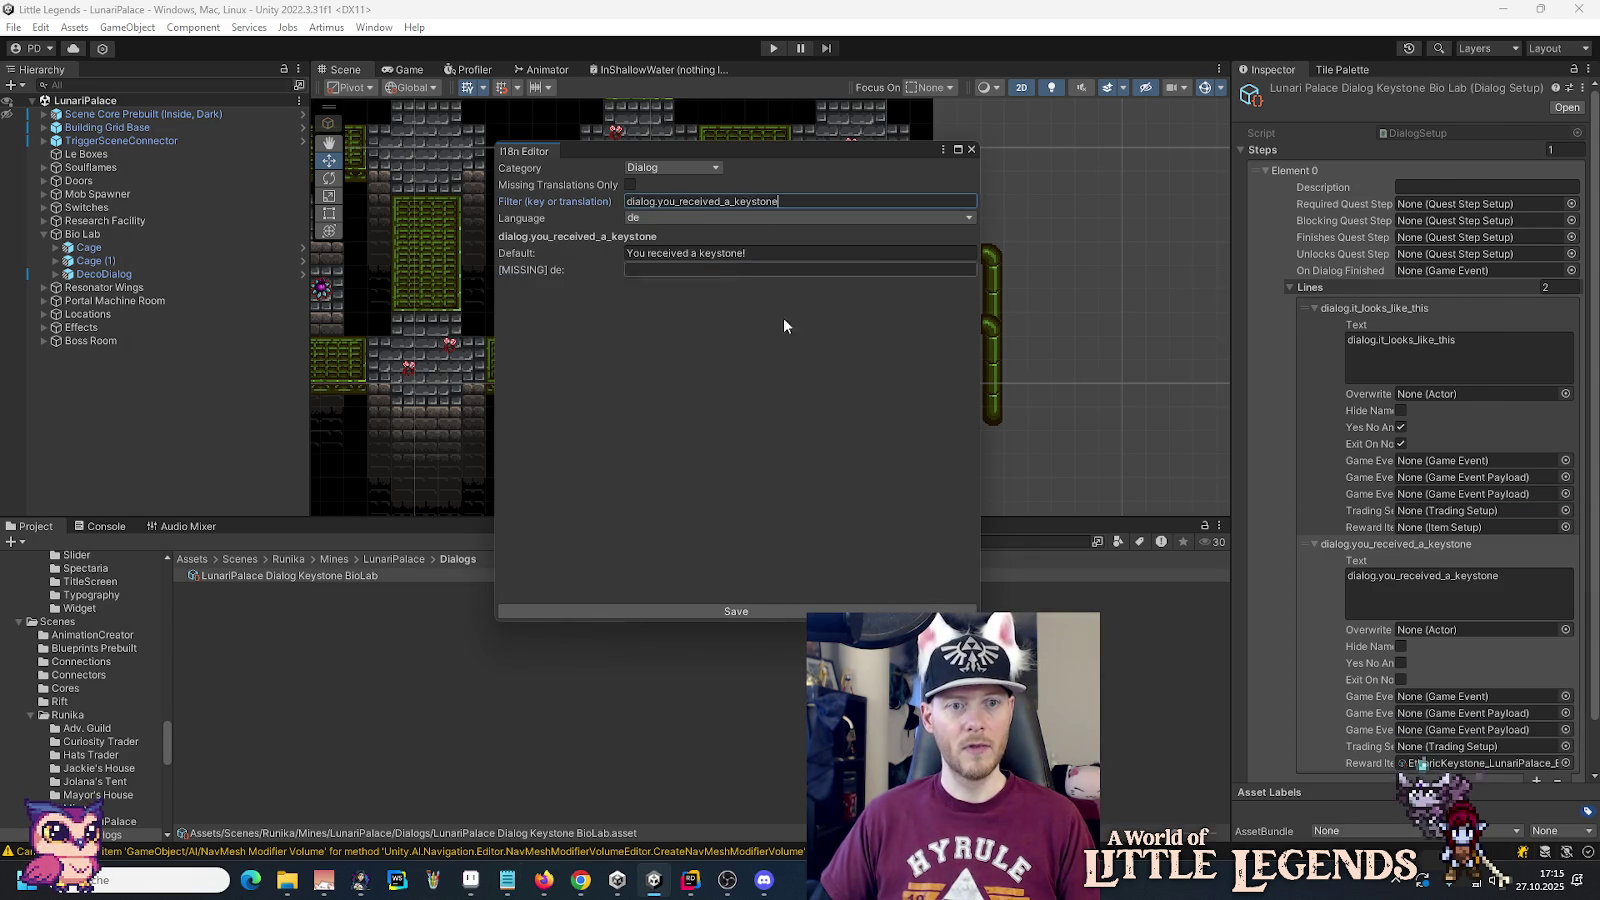
key(alt+Tab)
drag(1140, 651, 886, 651)
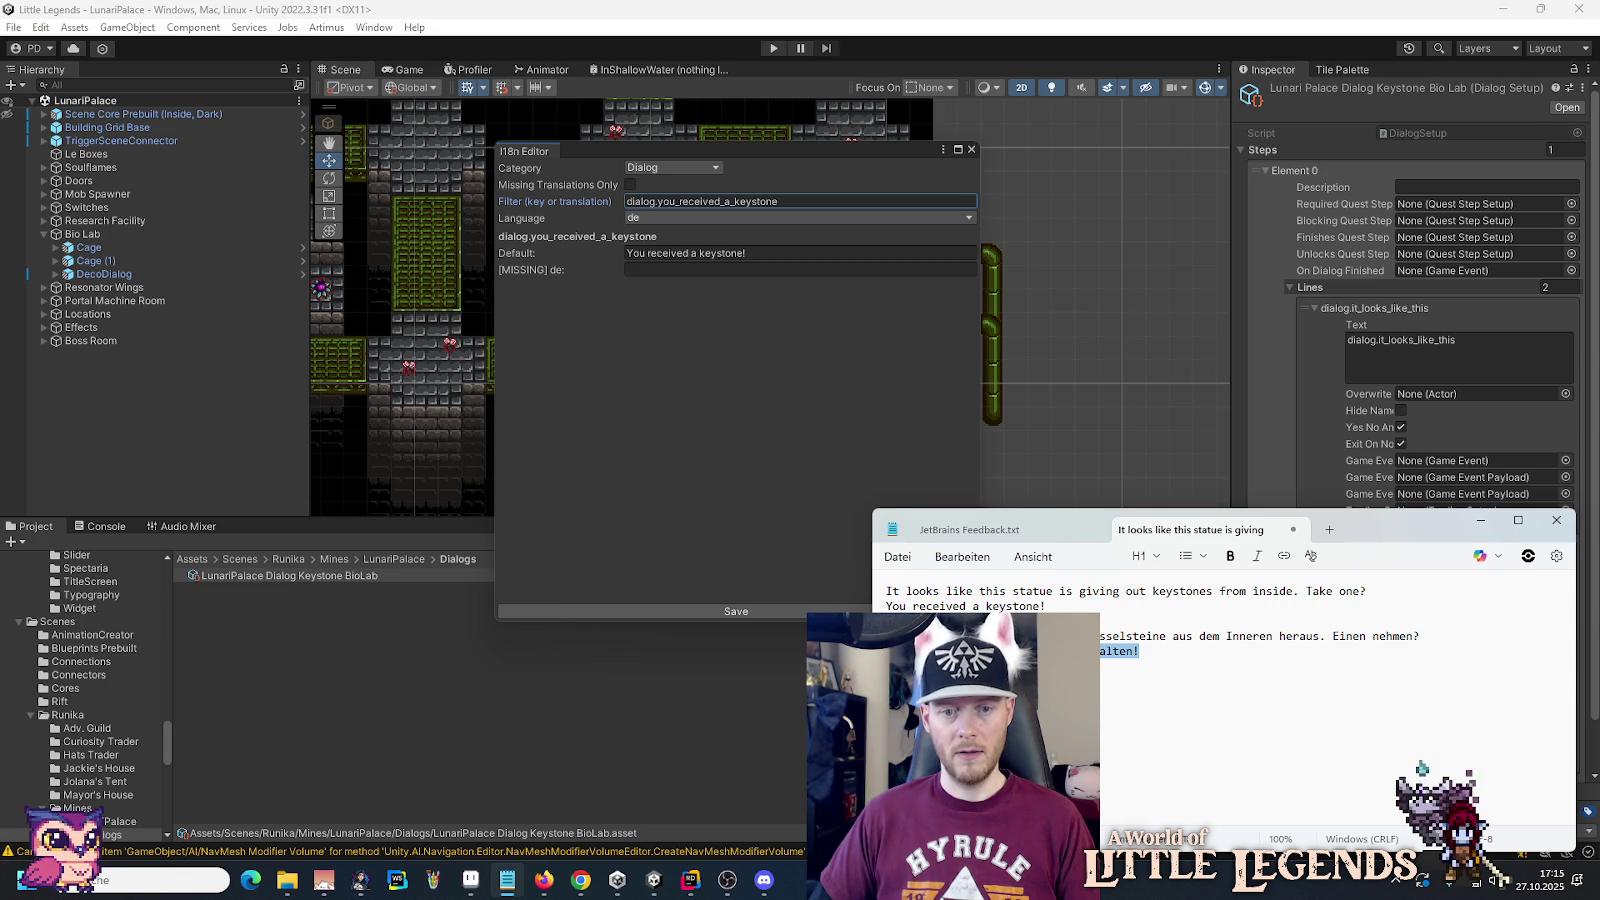
key(ctrl+c)
click(752, 270)
key(ctrl+v)
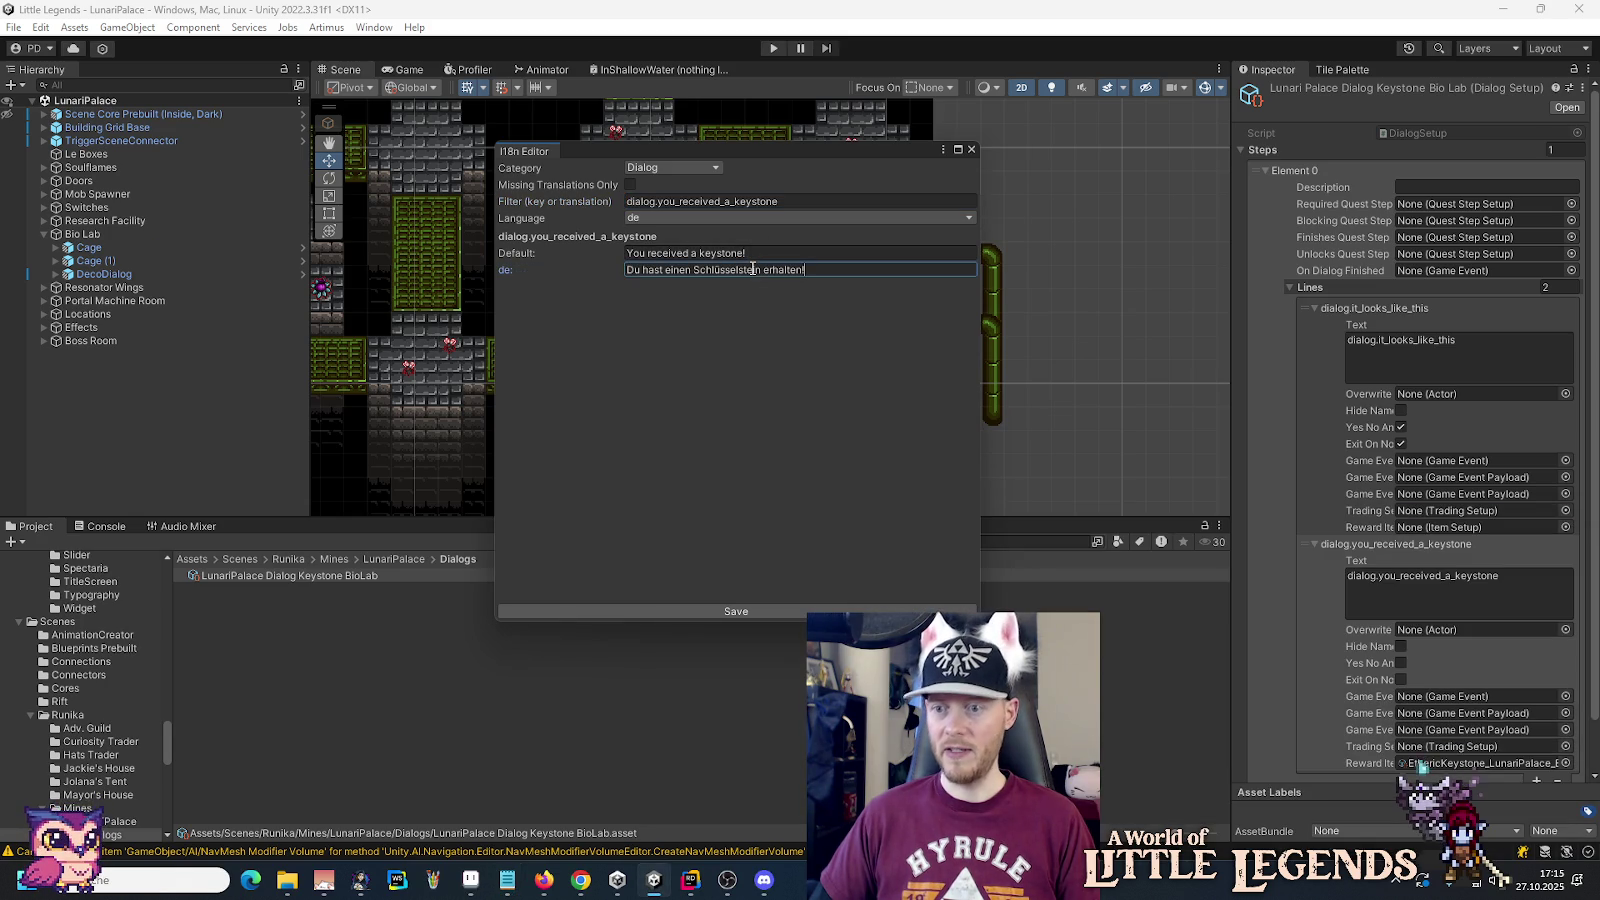
click(750, 614)
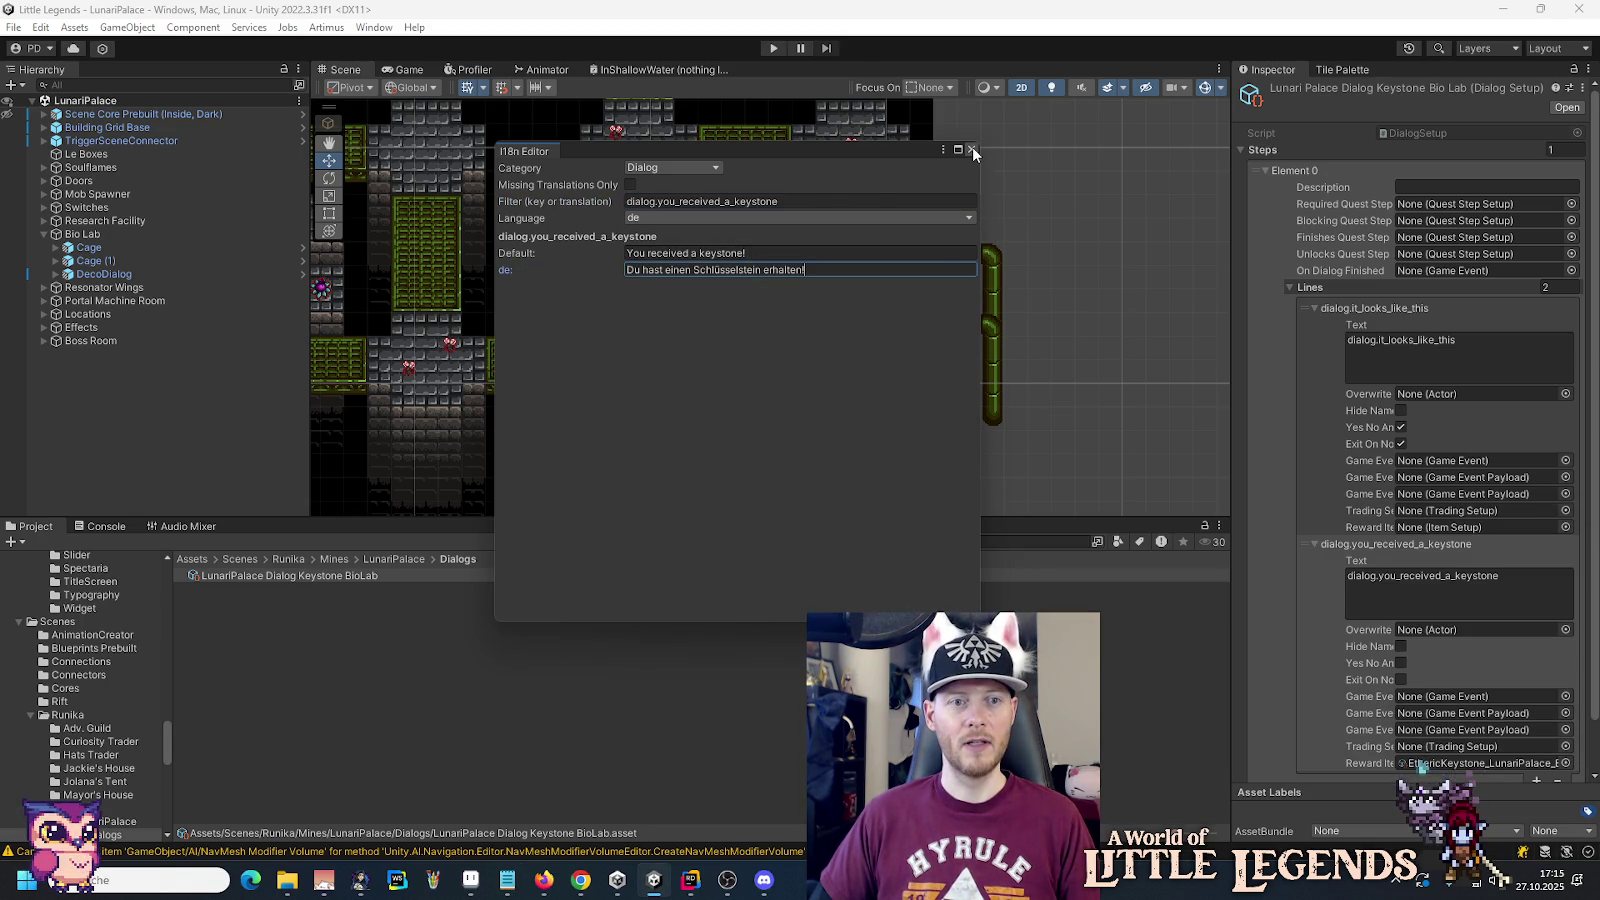
click(972, 149)
click(689, 885)
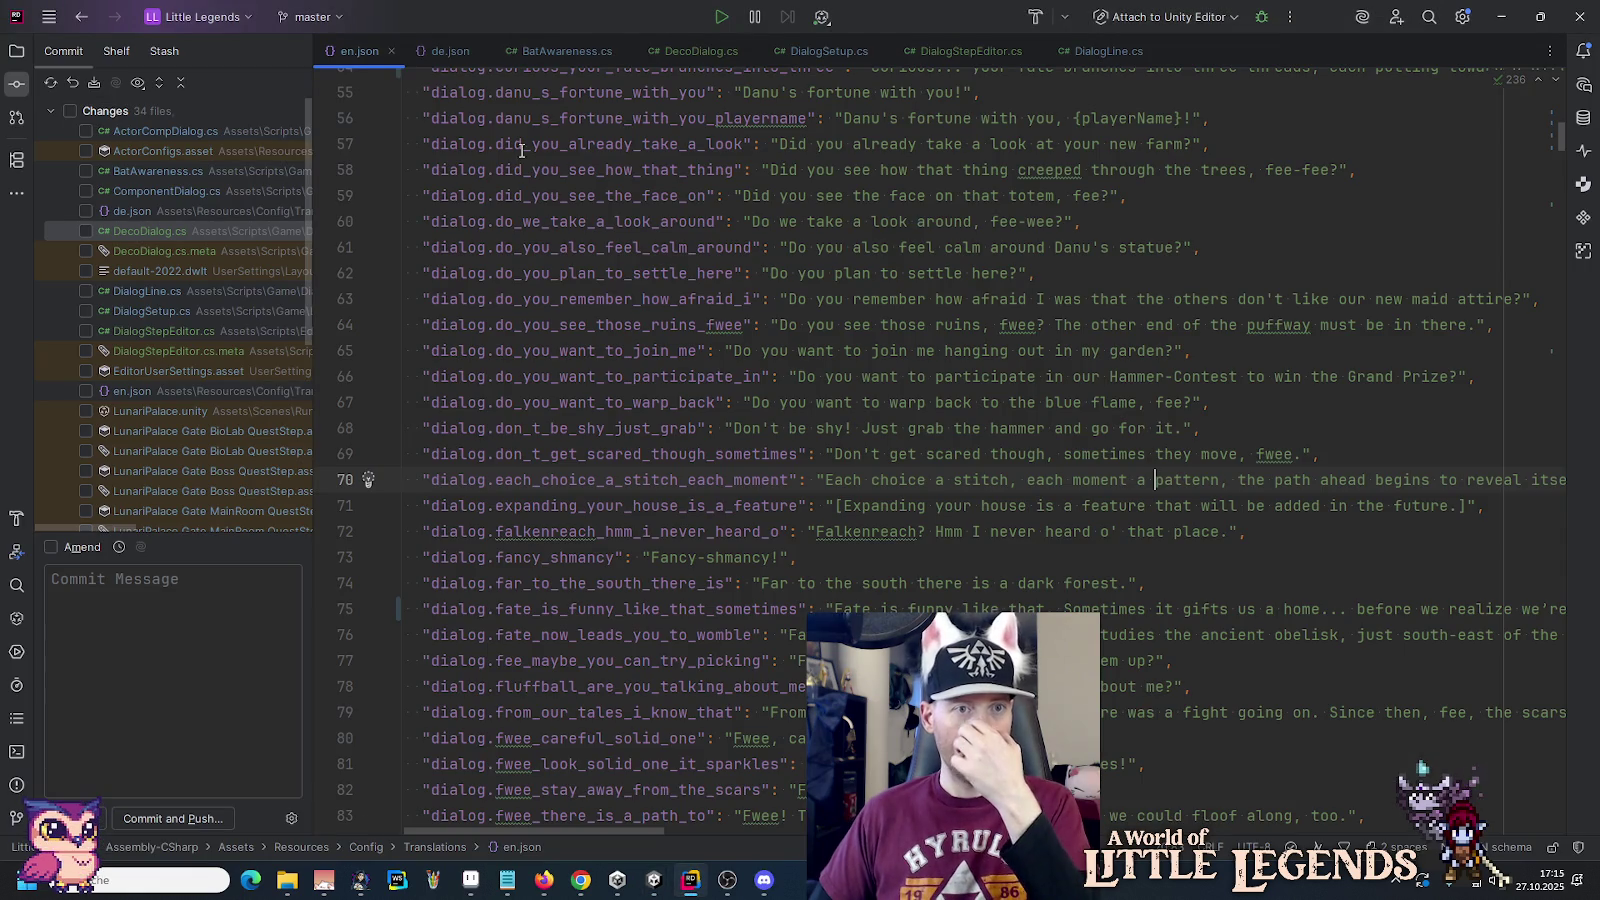
Step: Scroll through Rider's de.json to confirm both new German keystone entries
click(449, 52)
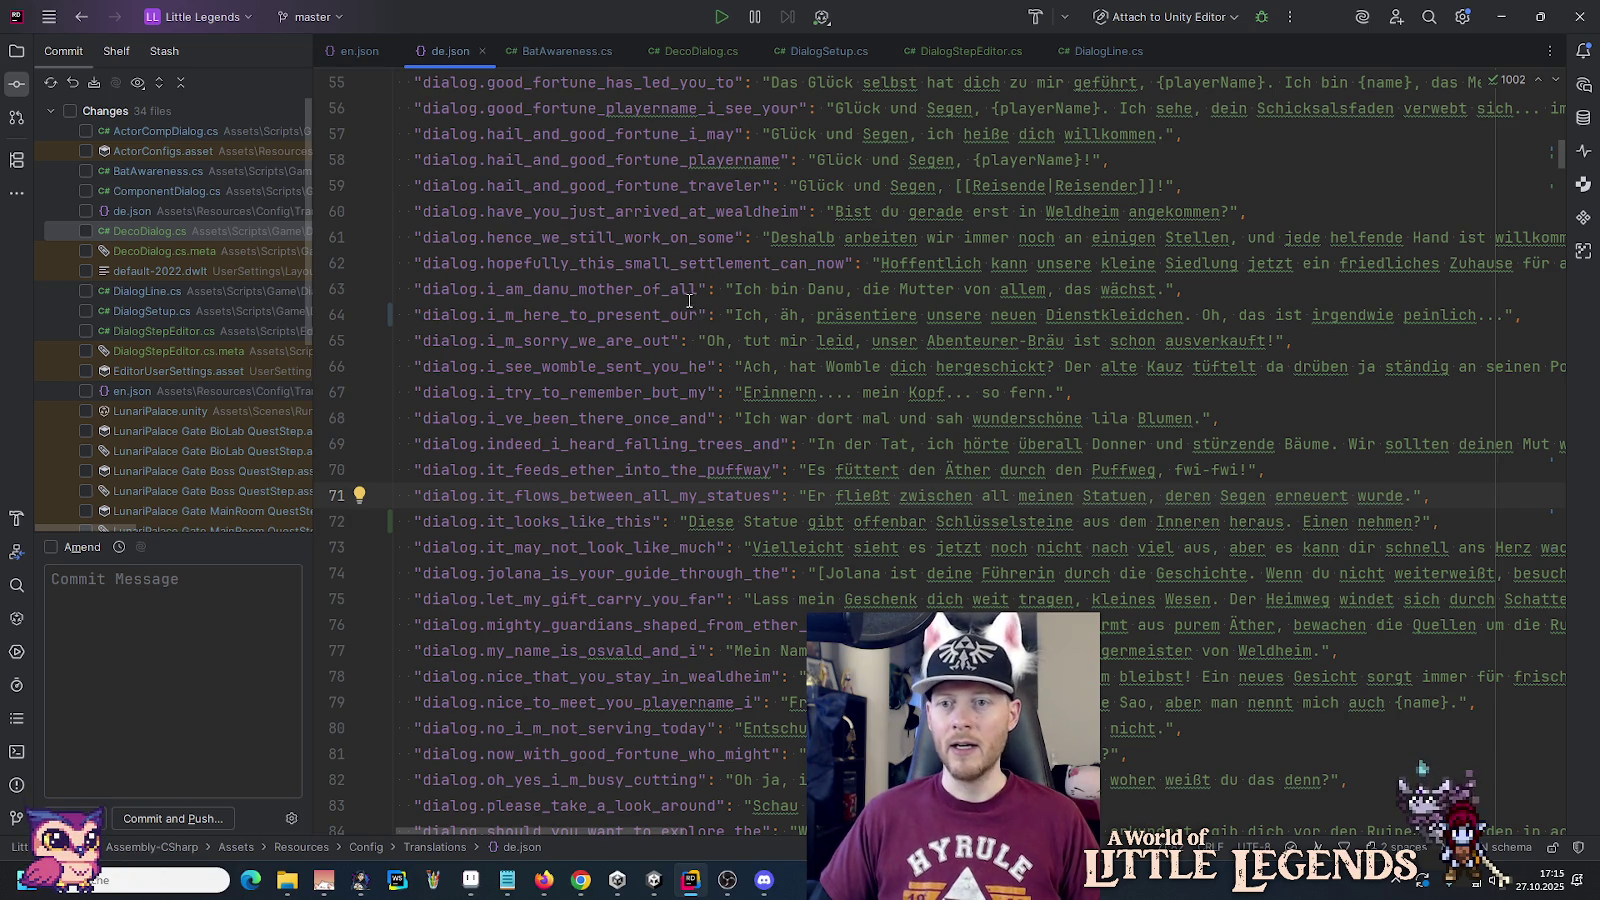
scroll(743, 336, down, 8)
scroll(743, 336, down, 4)
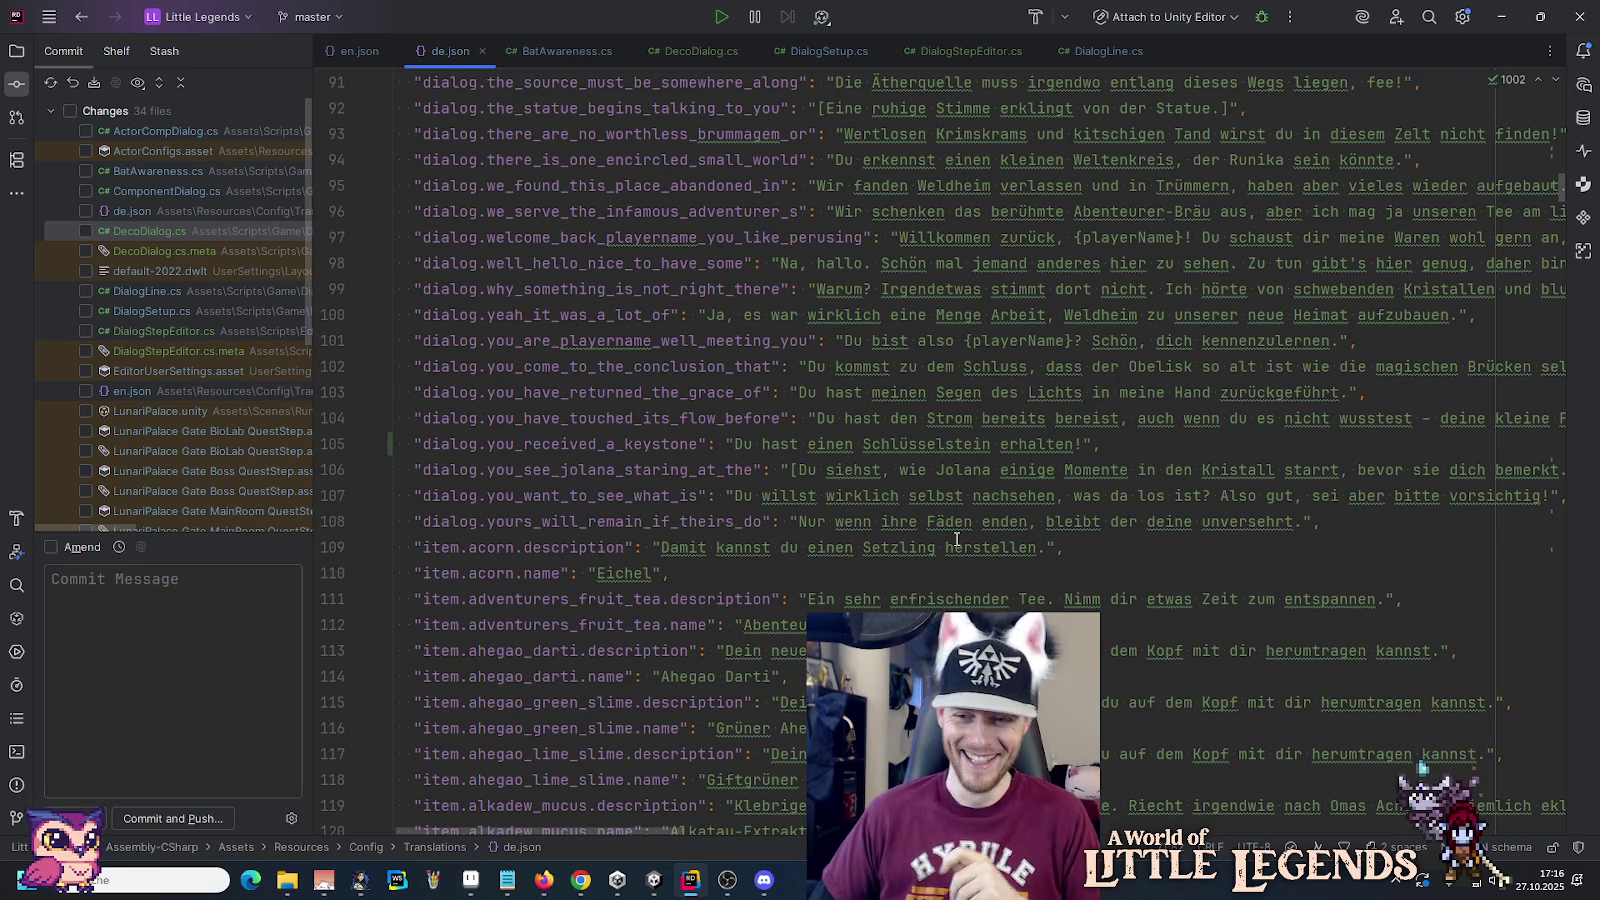
mouse_move(956, 540)
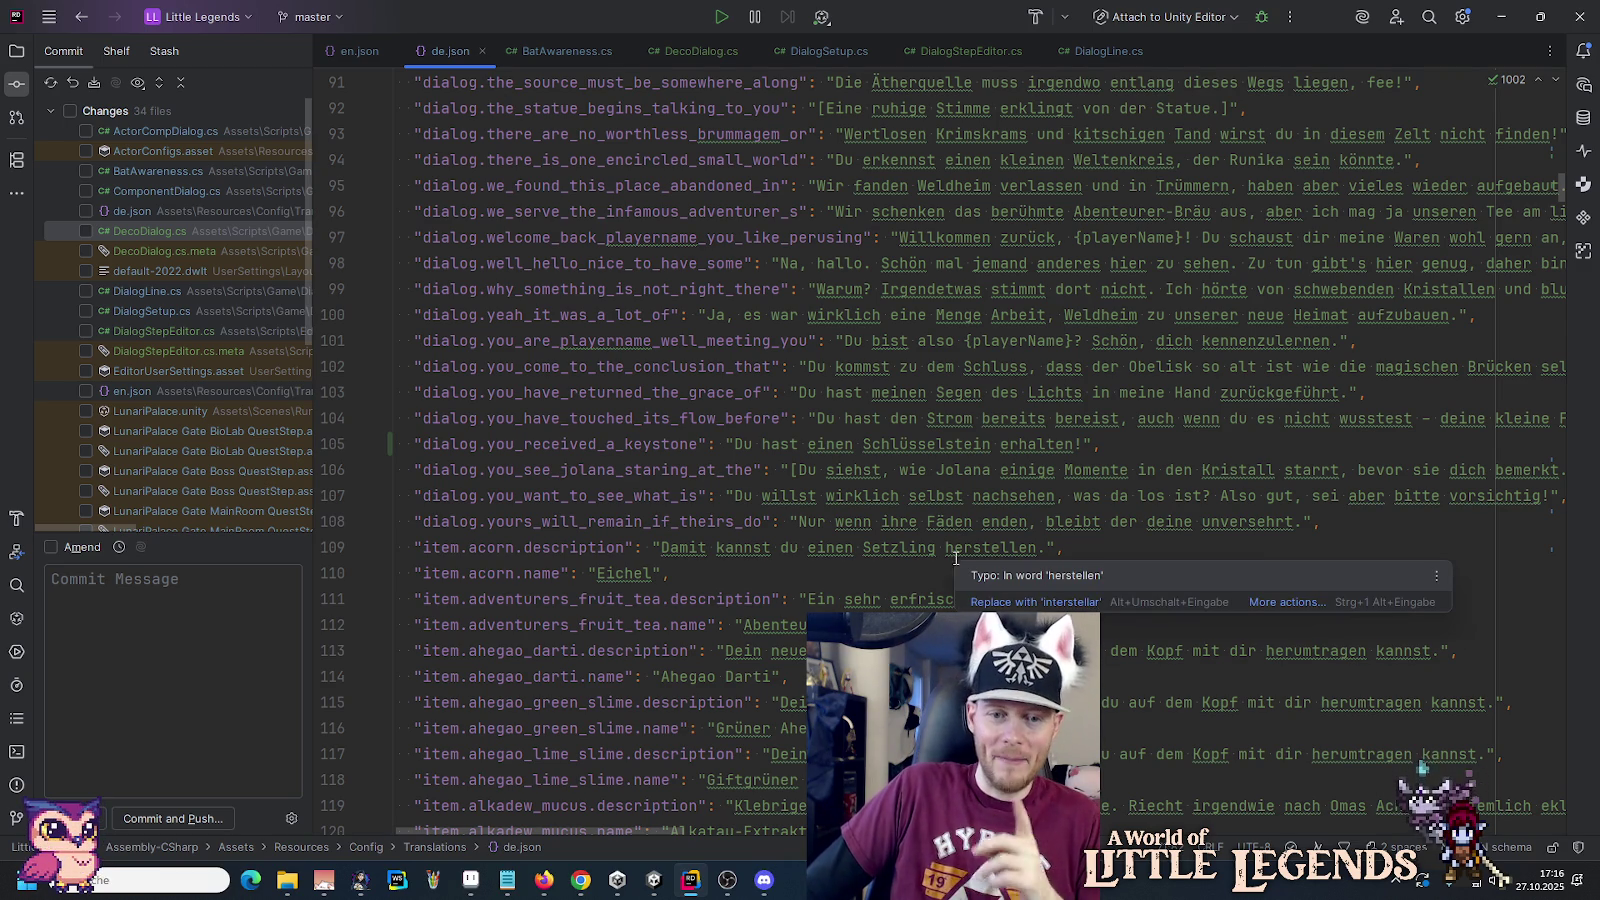
click(654, 880)
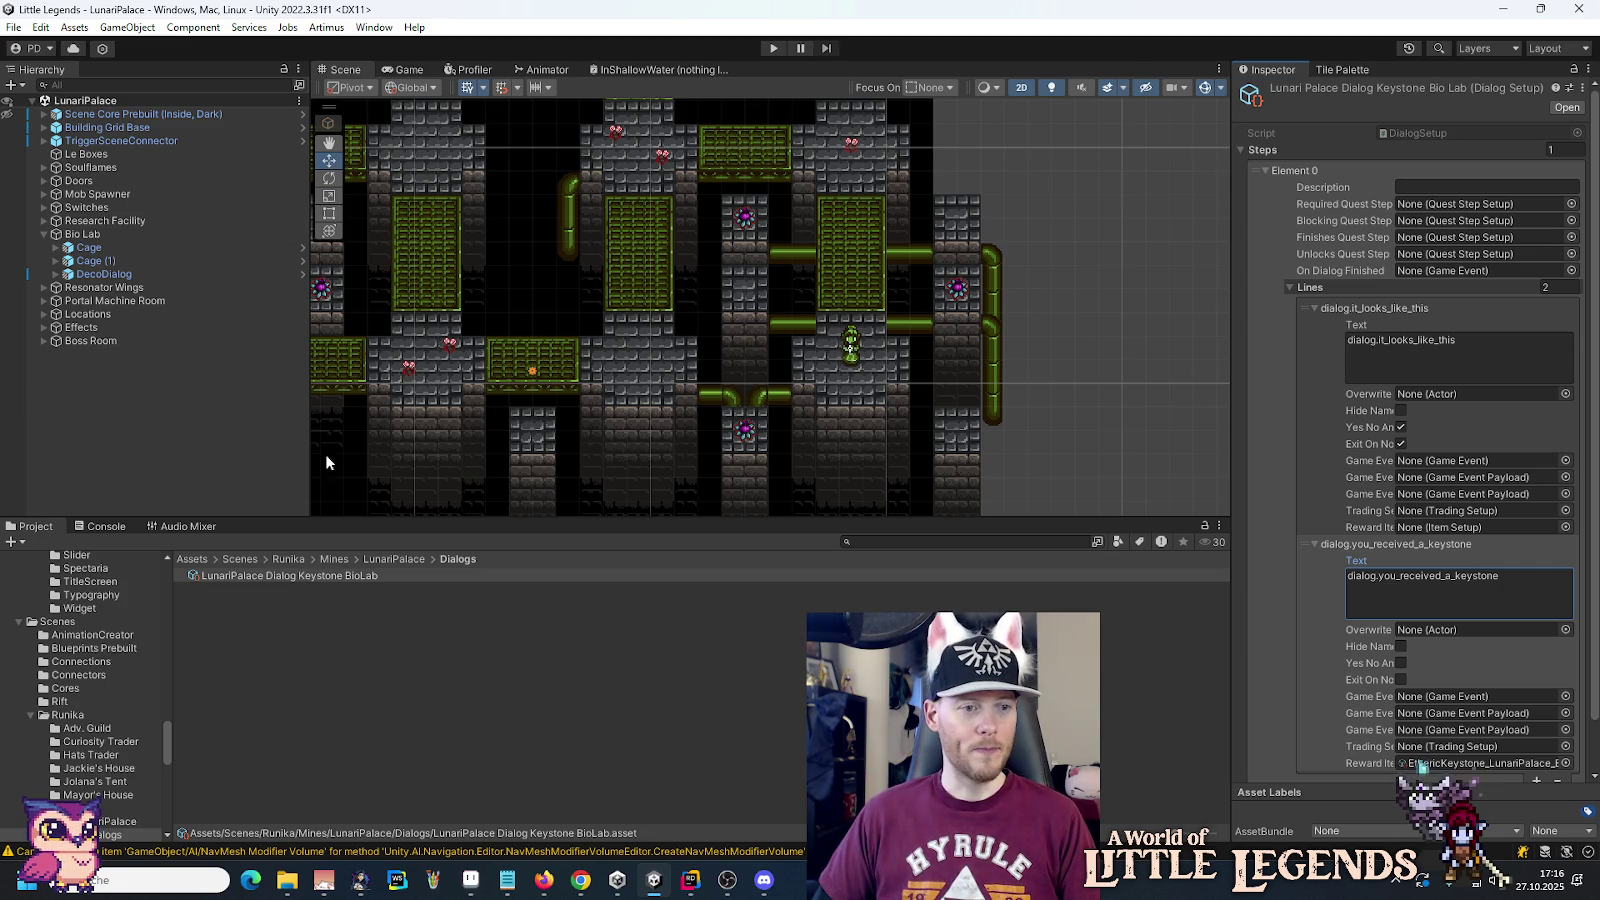
Step: Copy the Bio Lab DecoDialog statue and frame the Research Facility in the Scene view
right_click(116, 278)
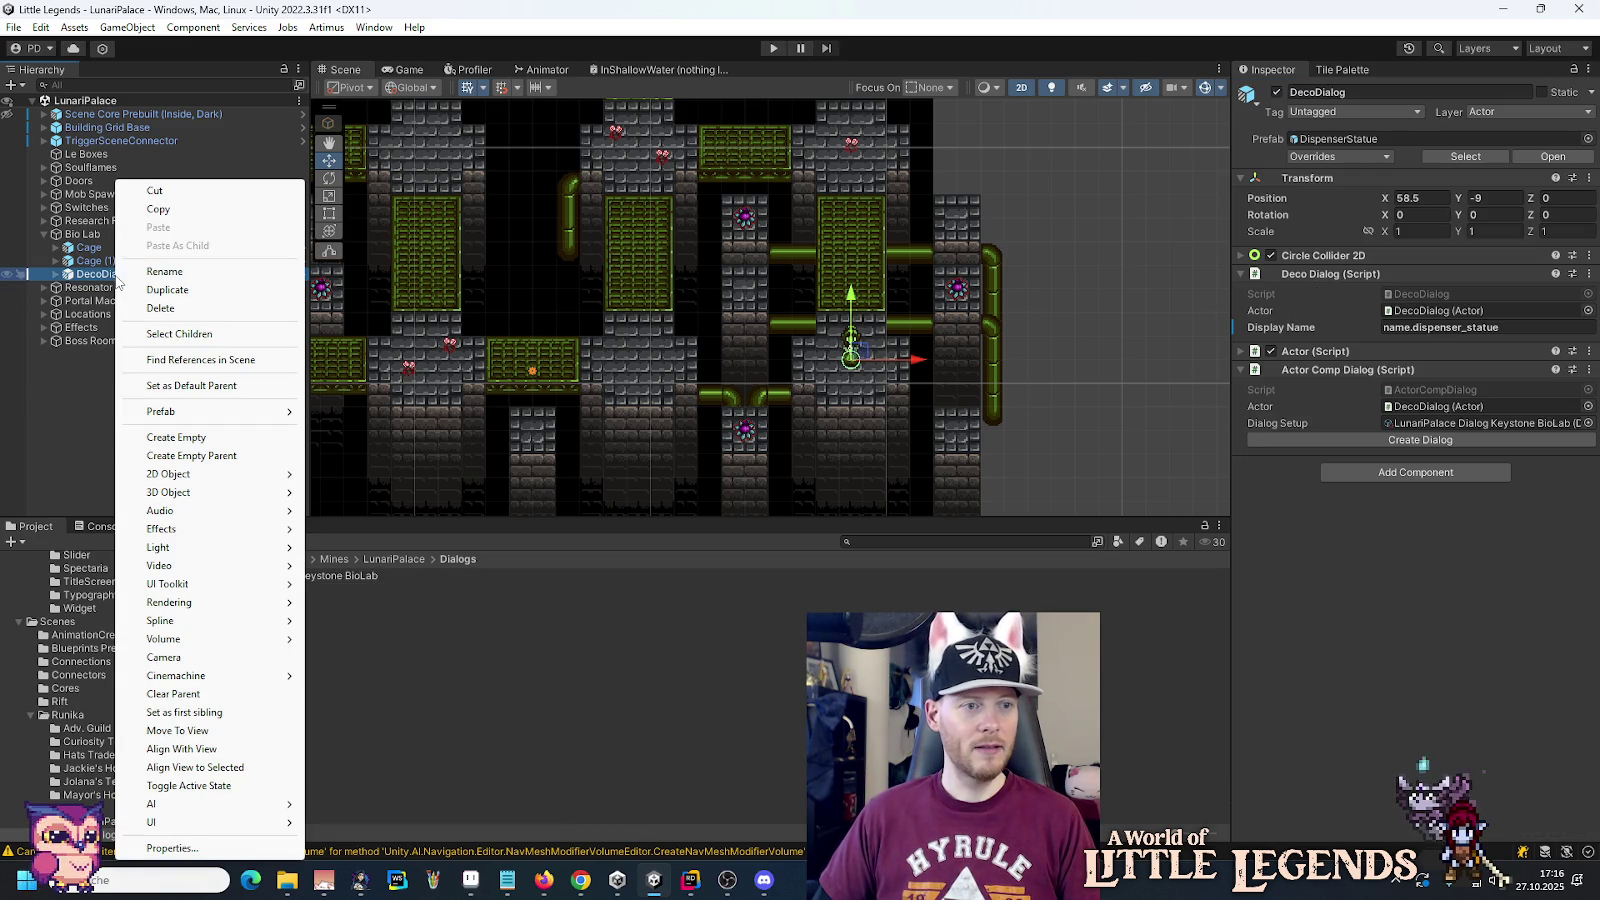
click(170, 217)
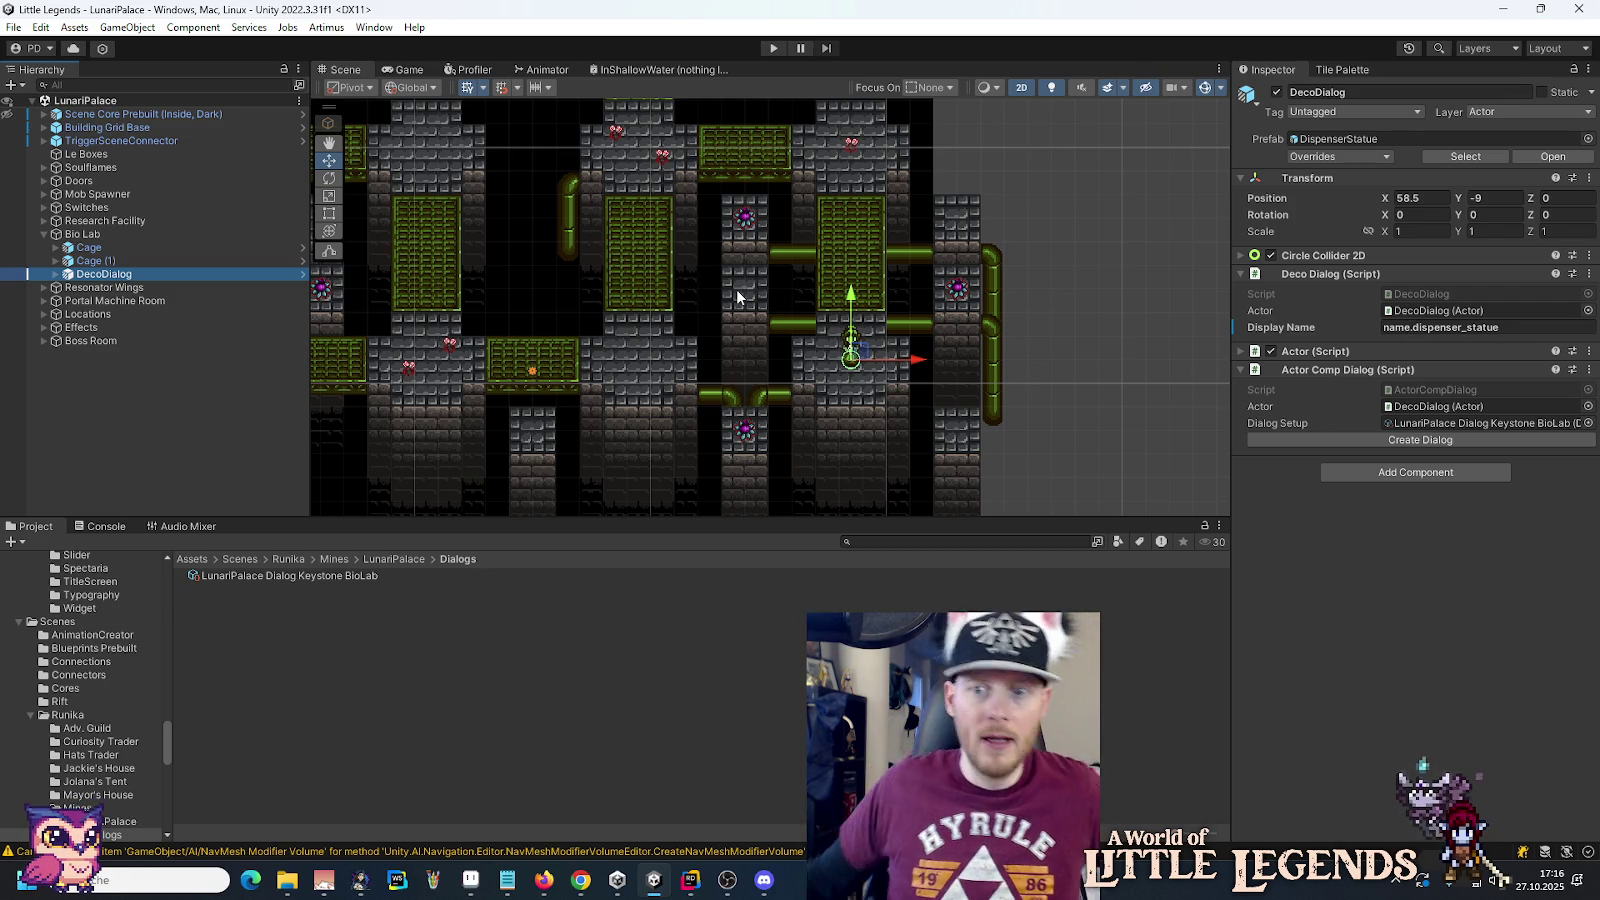
click(1448, 328)
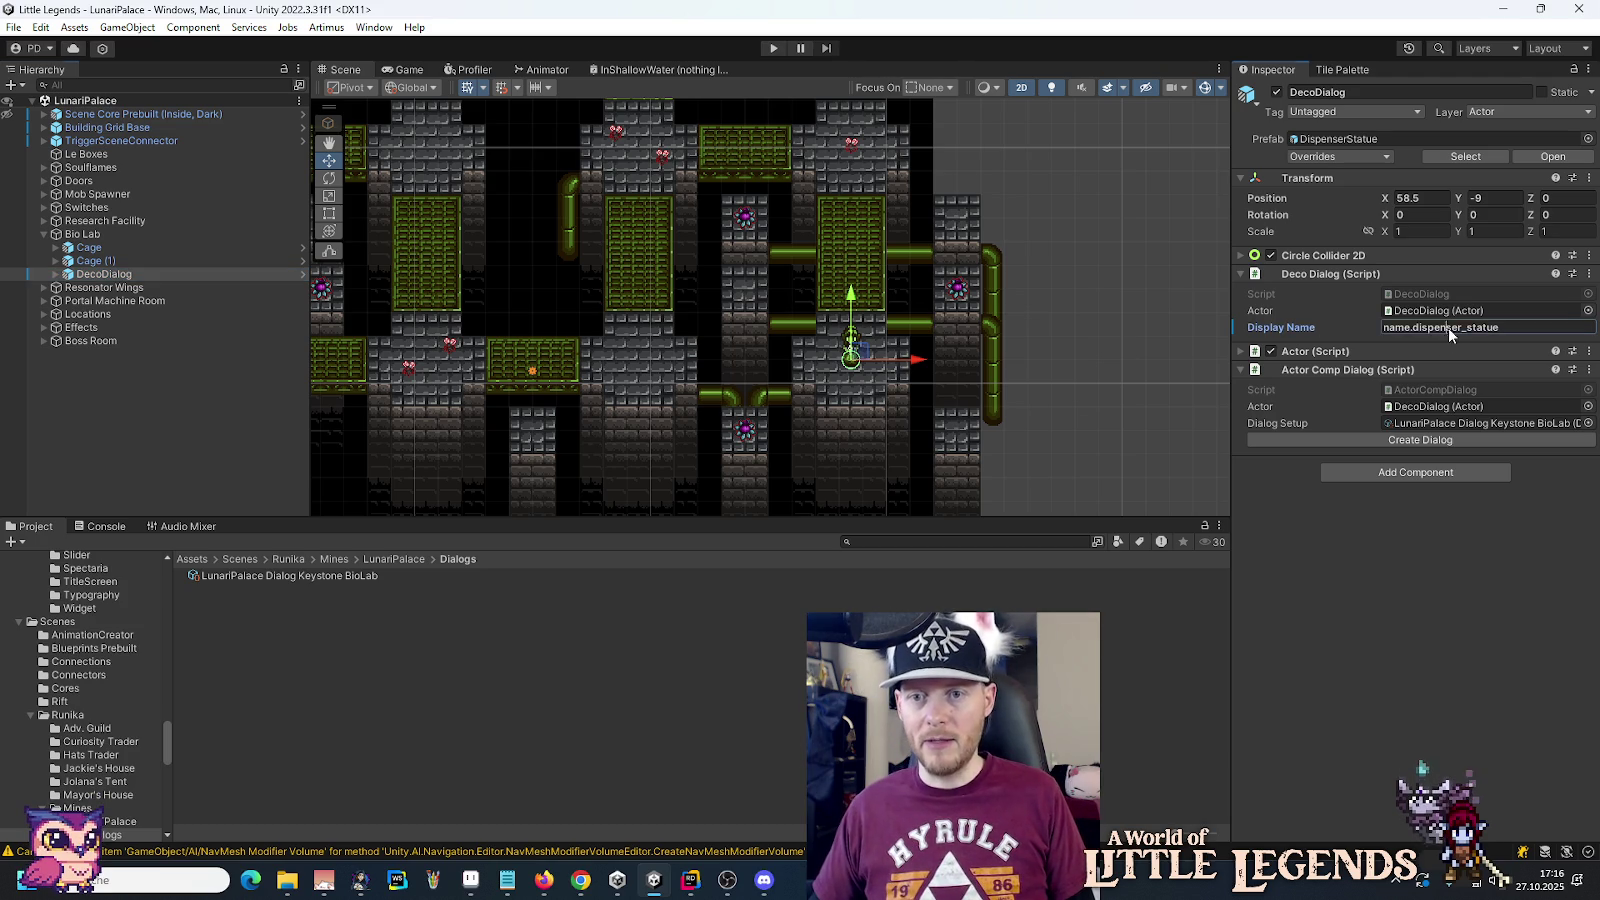
click(511, 881)
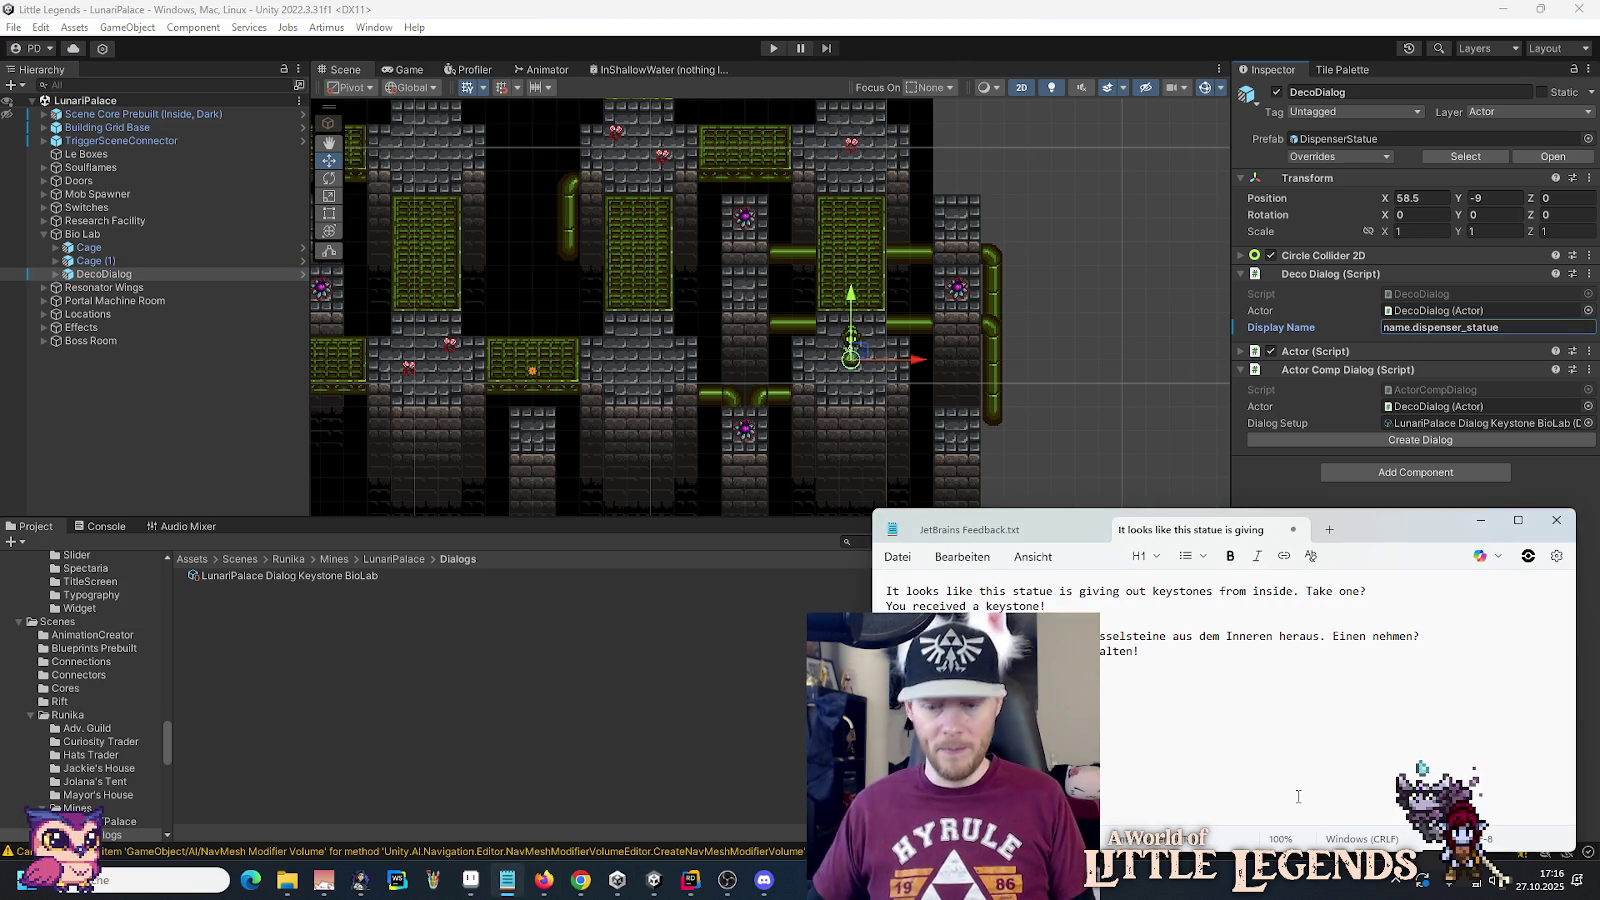
right_click(112, 274)
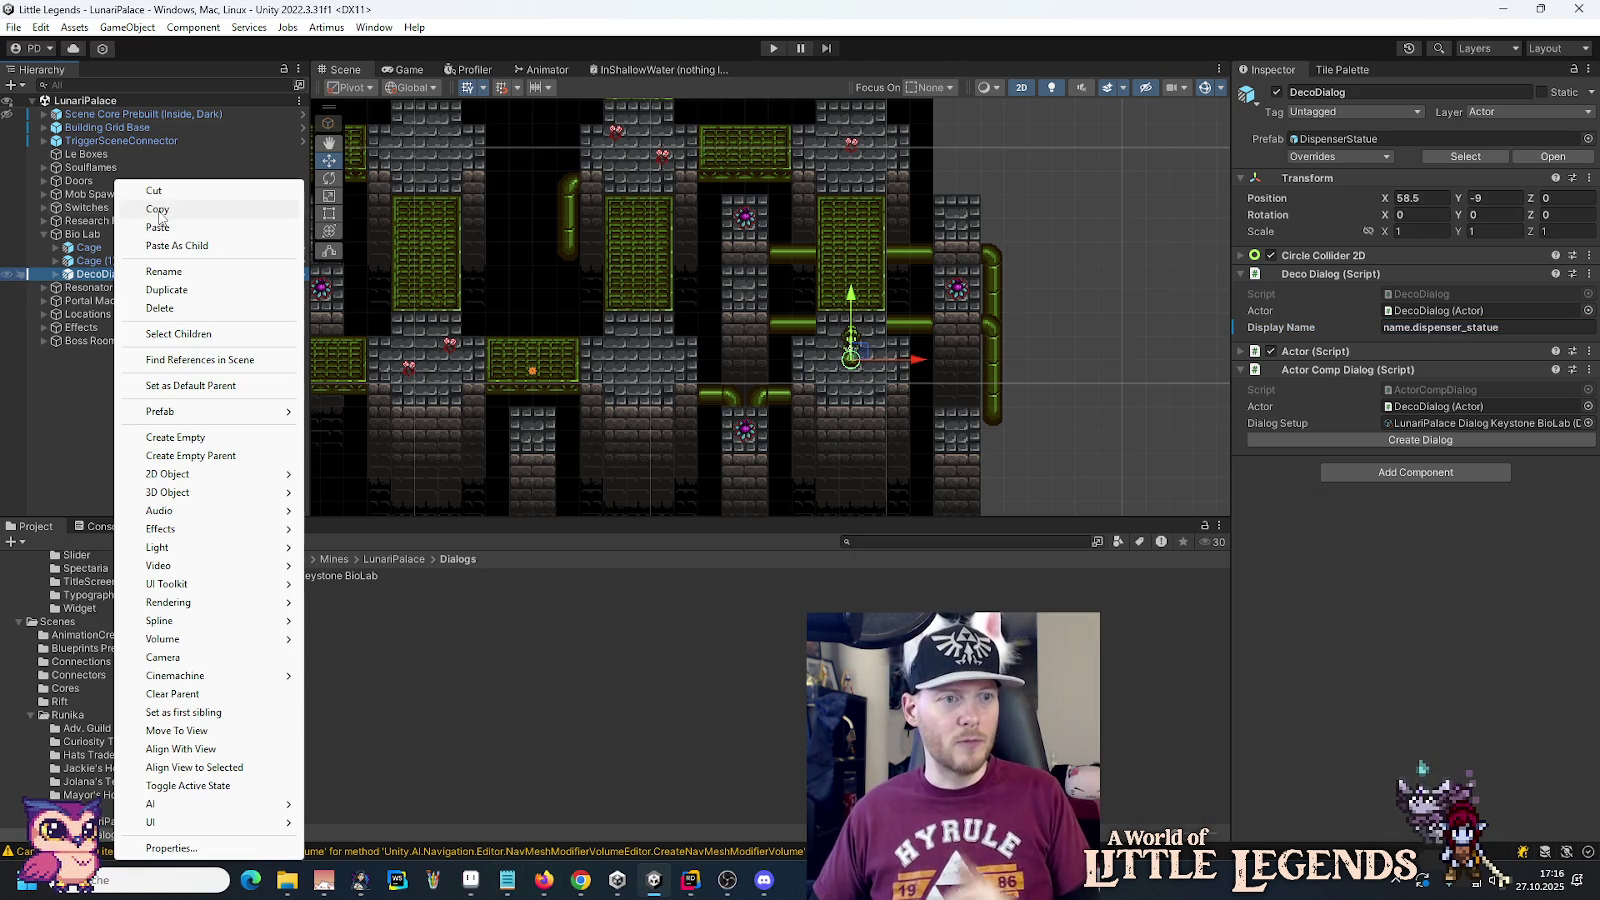
click(157, 210)
click(44, 234)
double_click(104, 220)
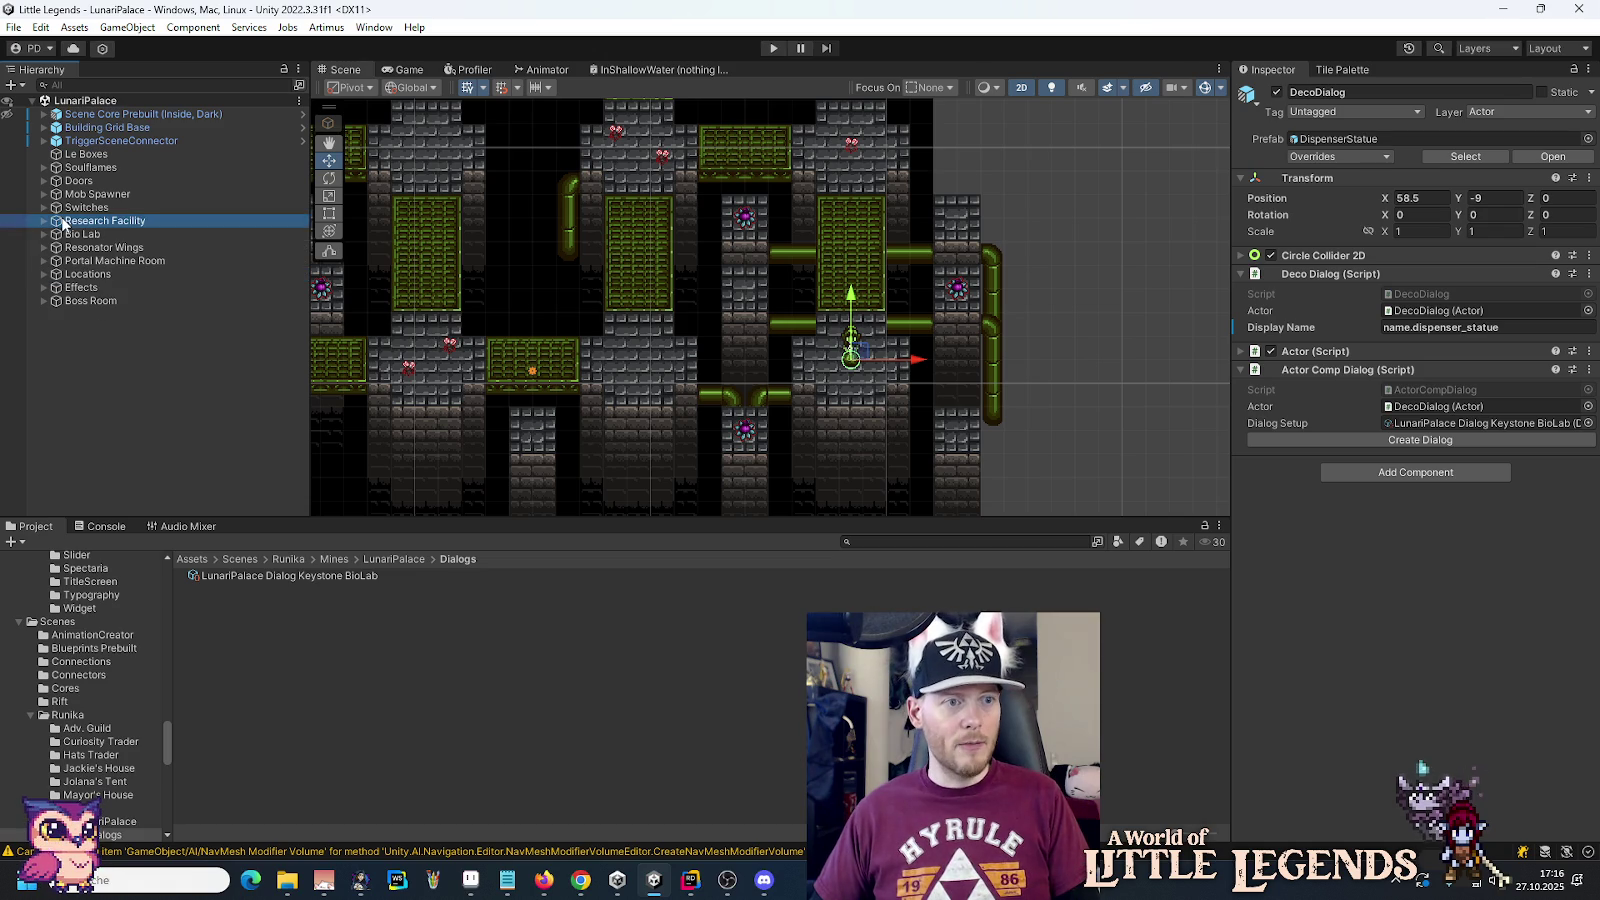
Step: Paste the DecoDialog statue as a child of the Research Facility group
scroll(638, 410, up, 1)
scroll(638, 410, up, 2)
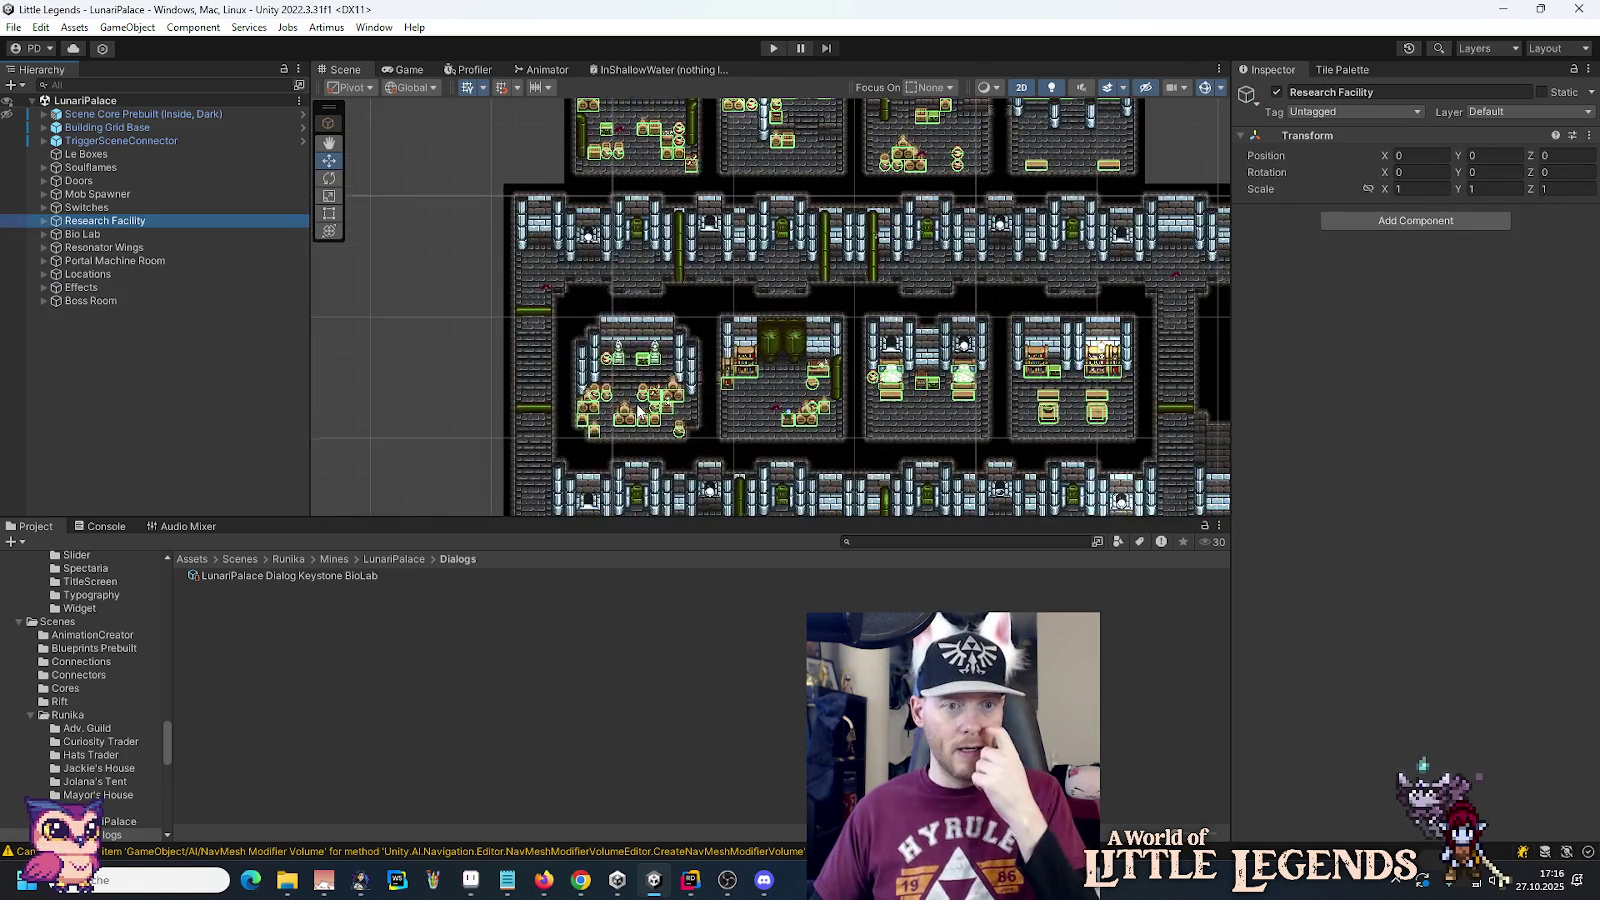
click(44, 221)
right_click(88, 222)
click(146, 283)
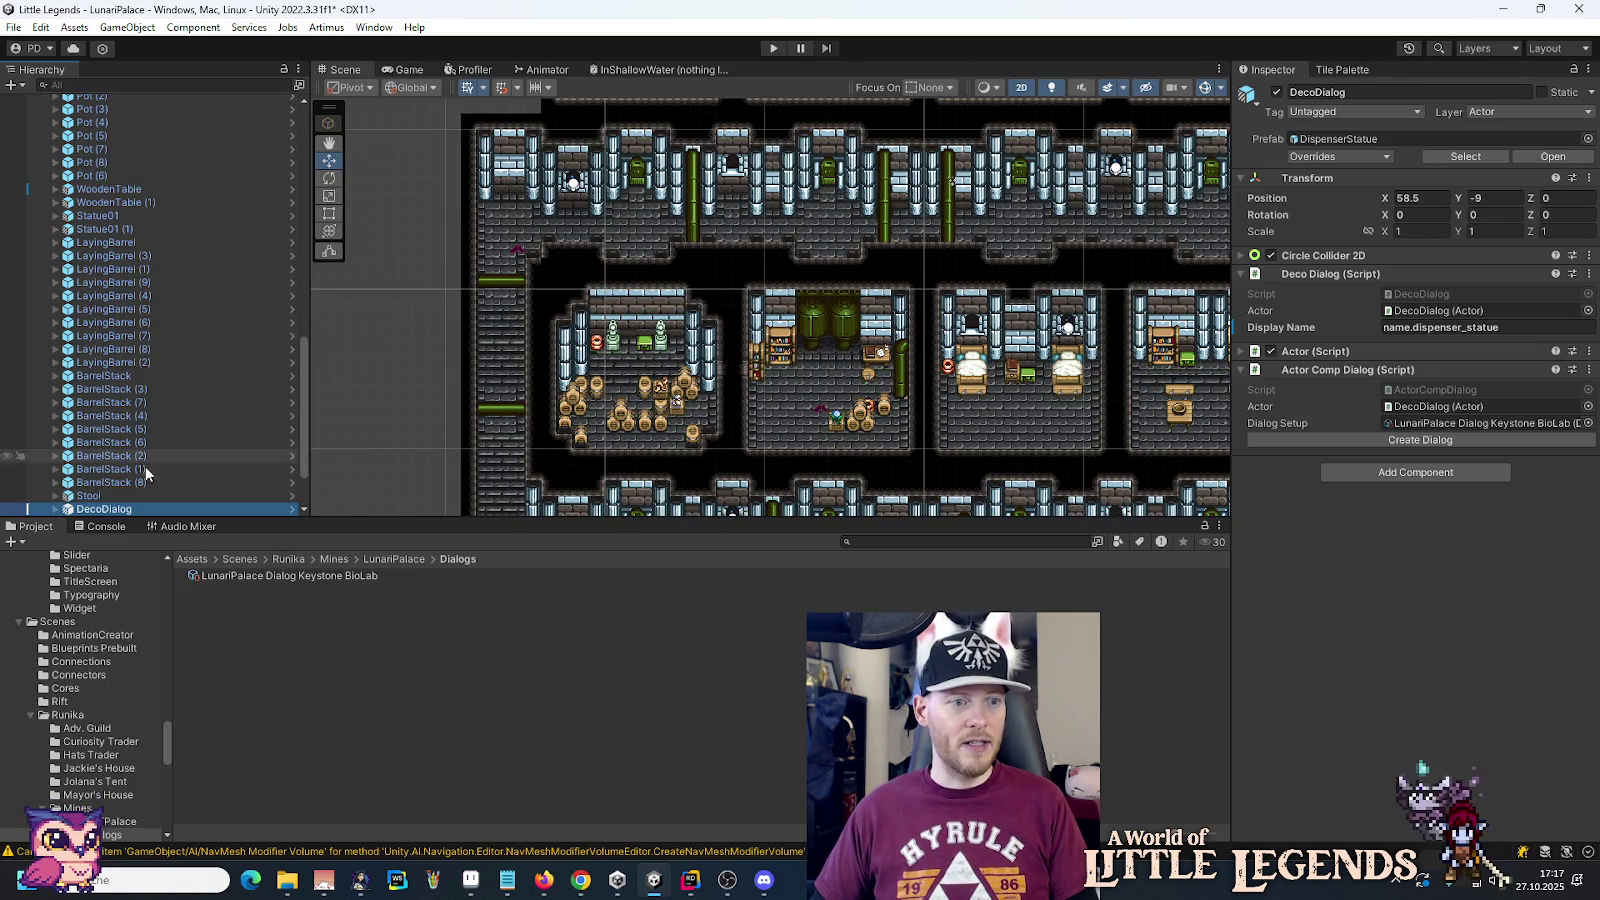
mouse_move(122, 509)
mouse_down()
mouse_move(119, 78)
mouse_move(139, 228)
mouse_move(141, 203)
mouse_up()
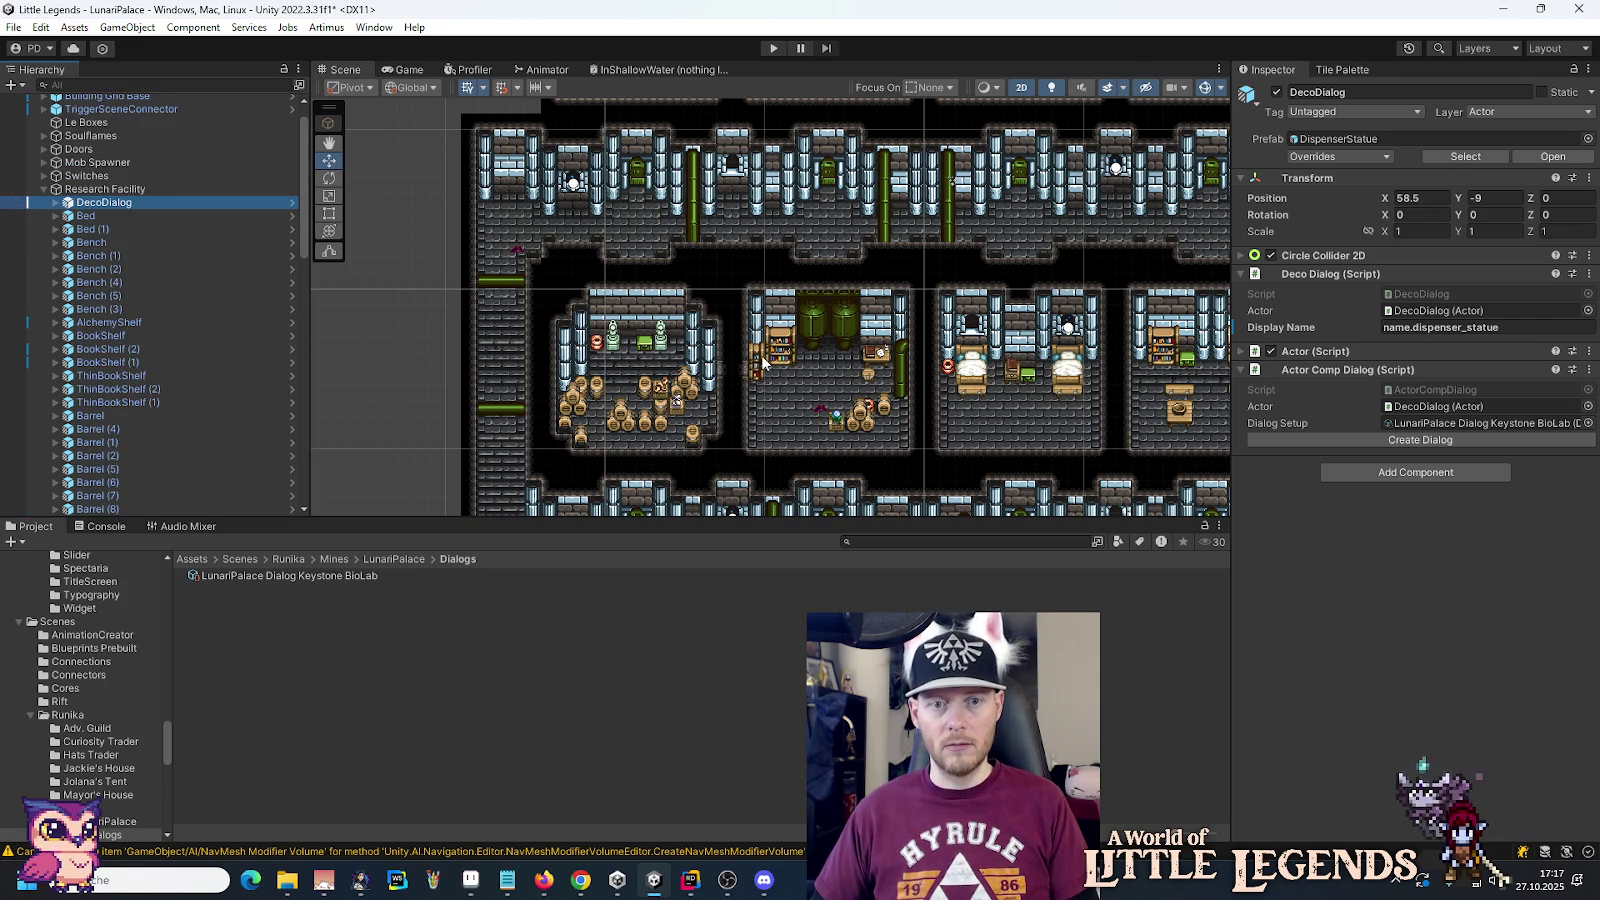
Step: Set the copy's X position to -58.5 and drag it up to Y 23.25
click(1440, 198)
key(Home)
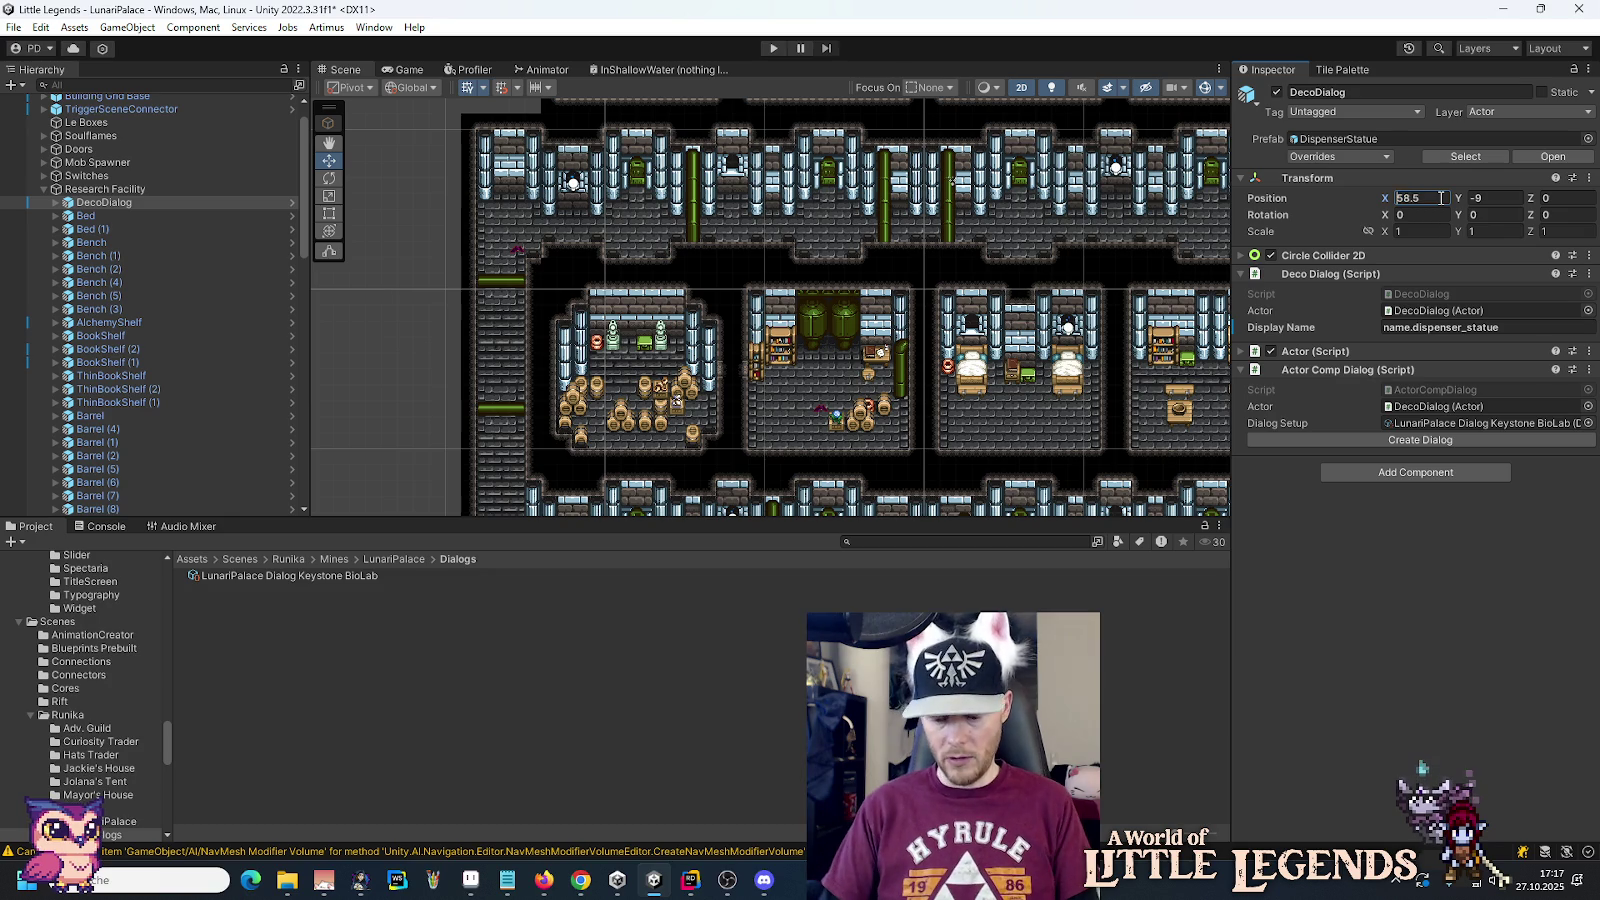
text(-)
key(Return)
key(f)
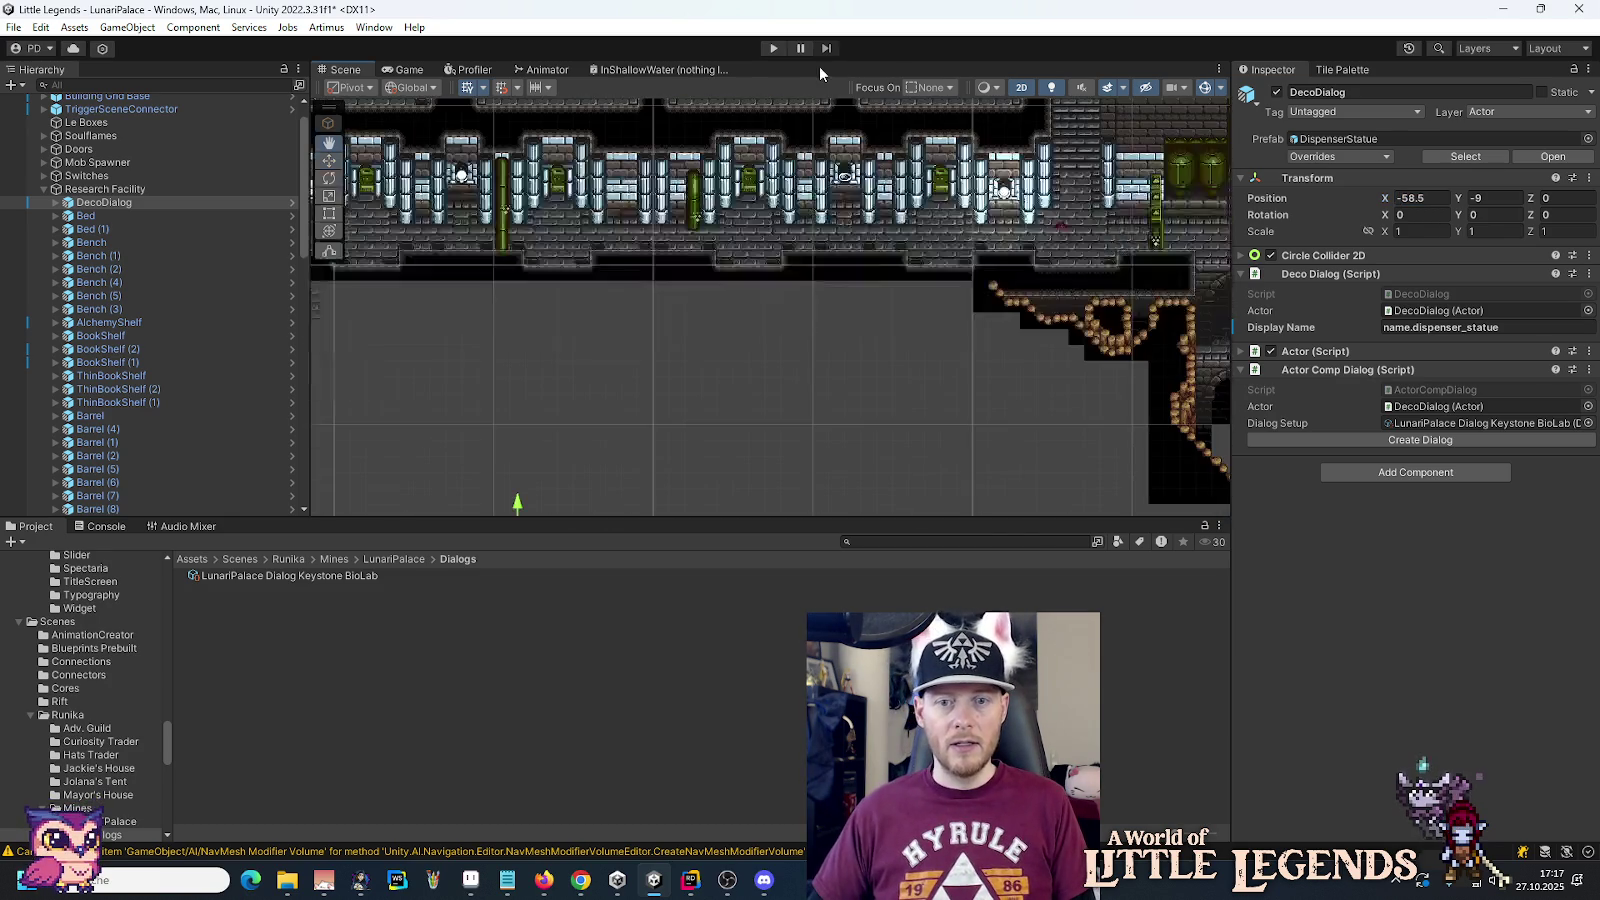
mouse_move(687, 400)
mouse_down()
mouse_move(768, 160)
mouse_move(902, 497)
mouse_up()
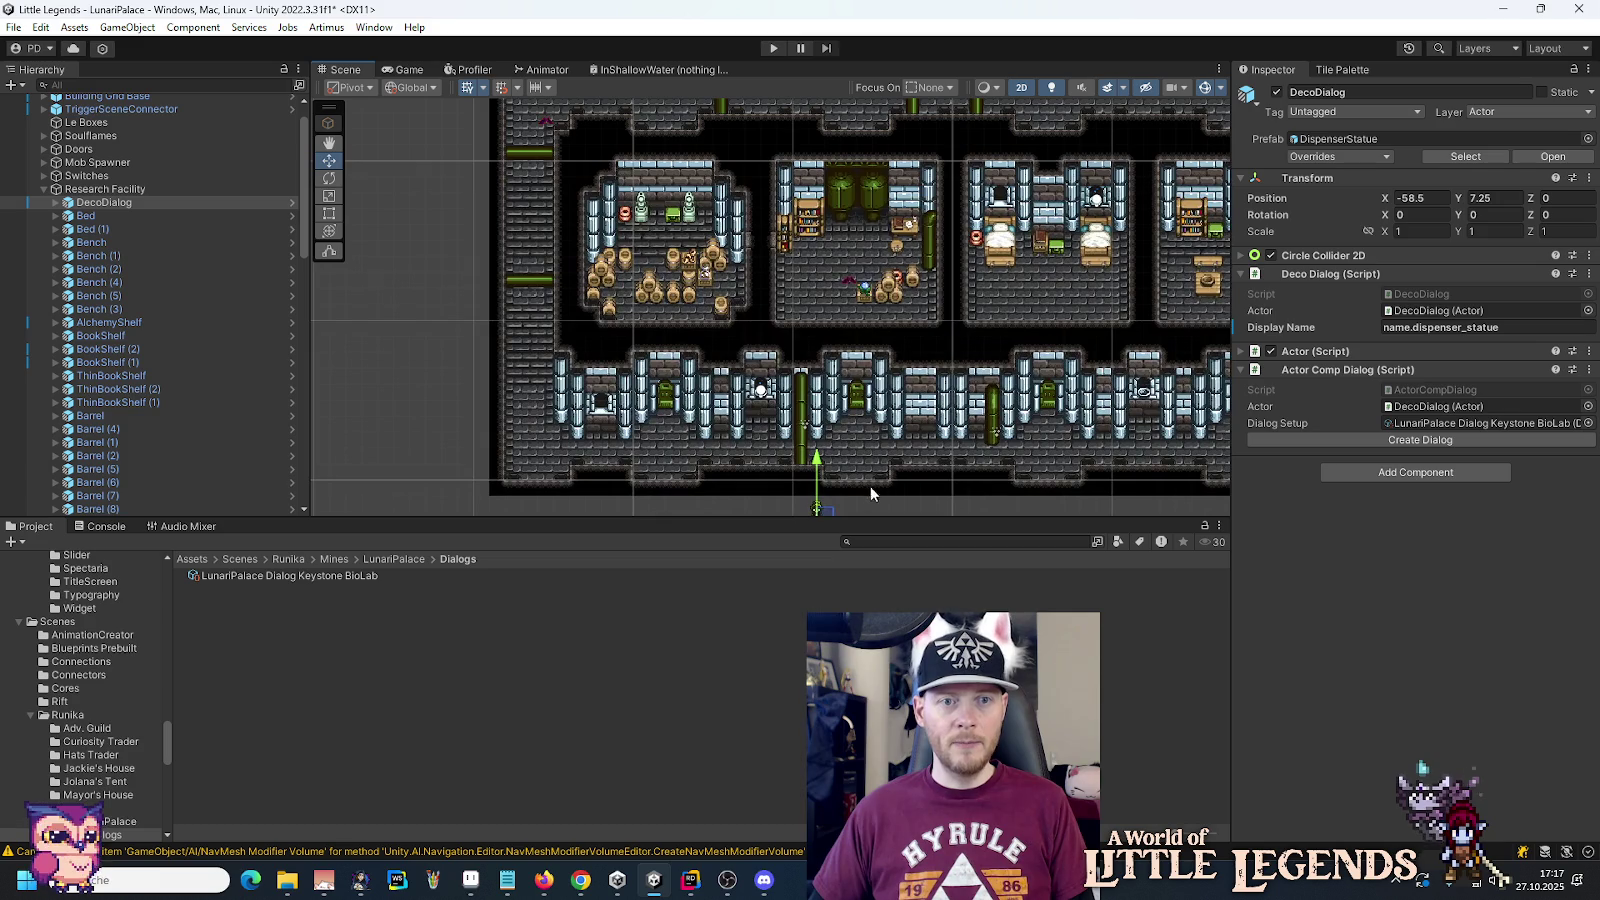
drag(817, 470, 817, 228)
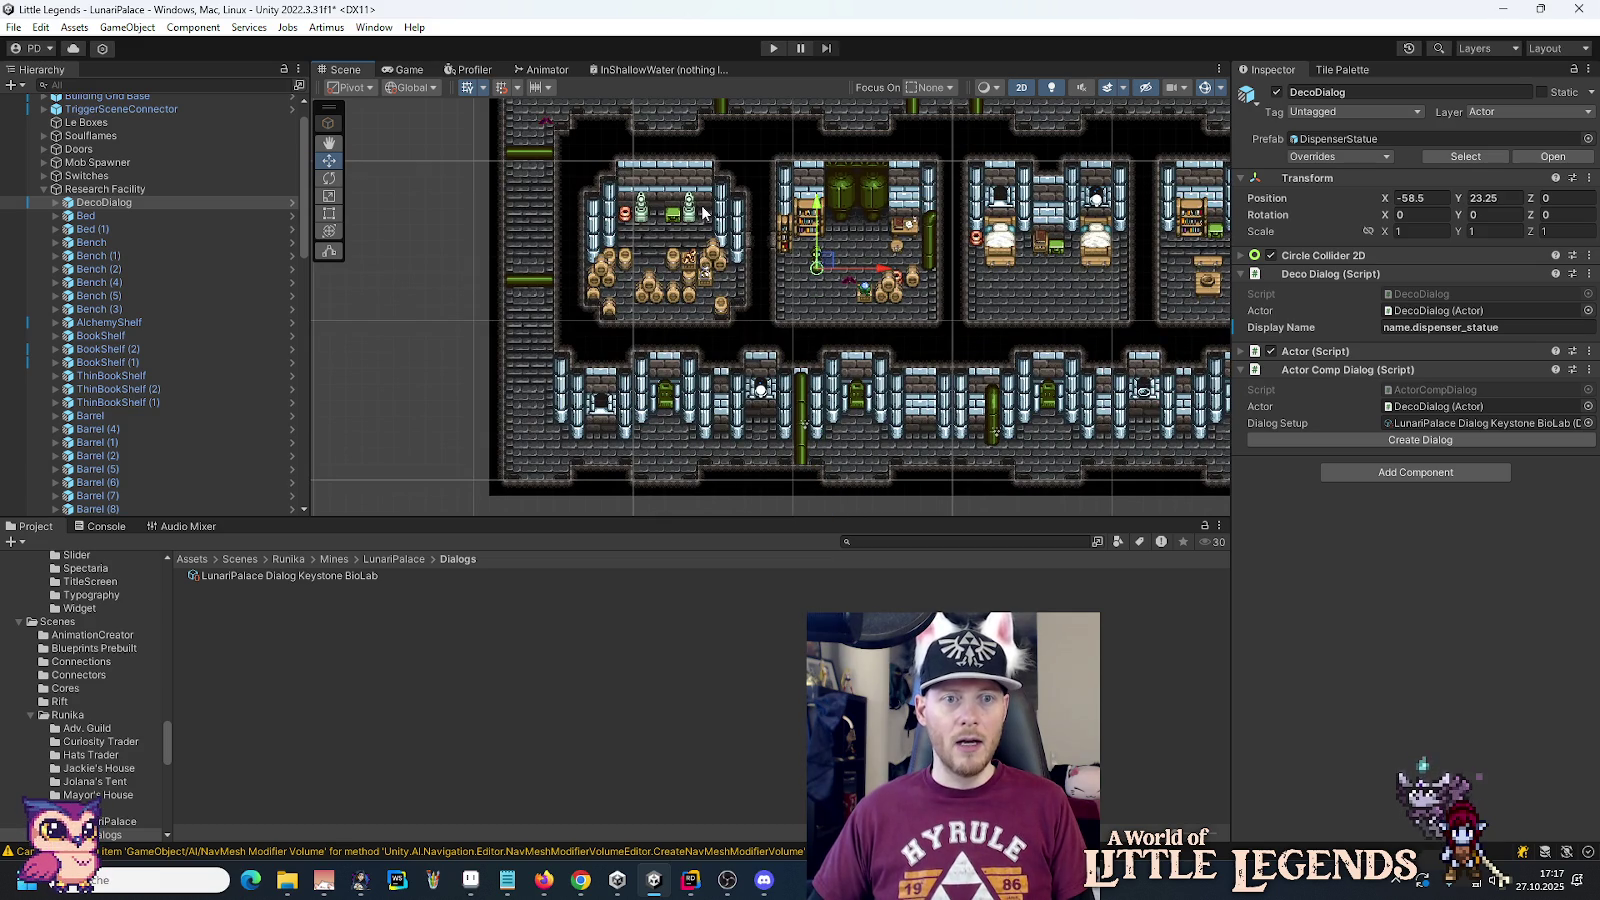
scroll(701, 206, up, 10)
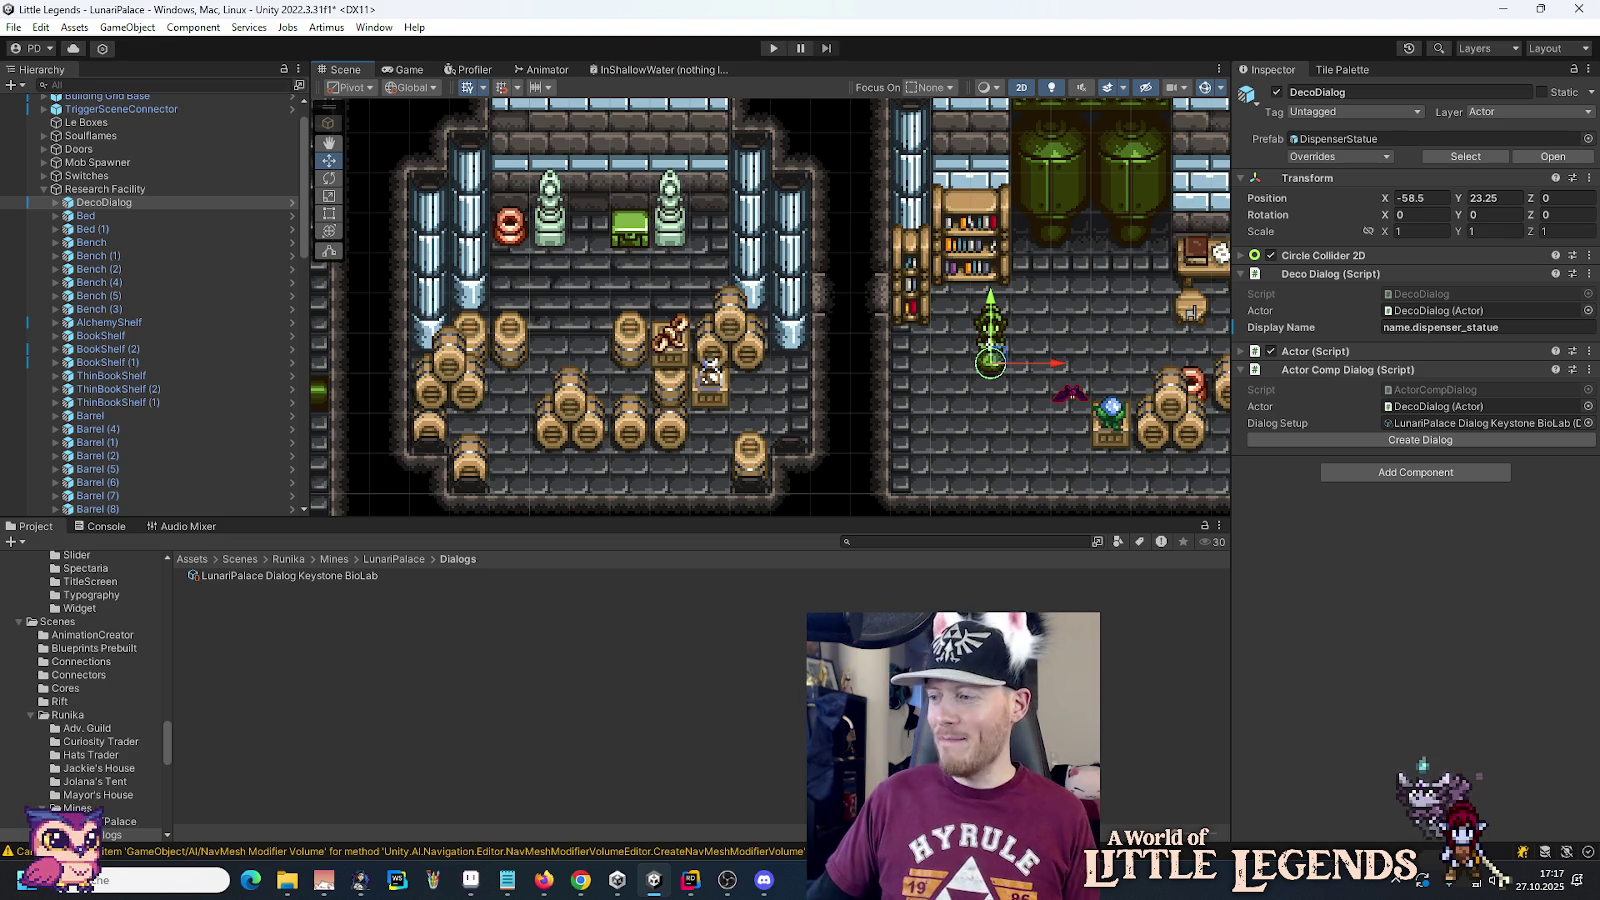
Step: Delete both old Statue01 objects beside the green chest in the upper-left room
click(613, 237)
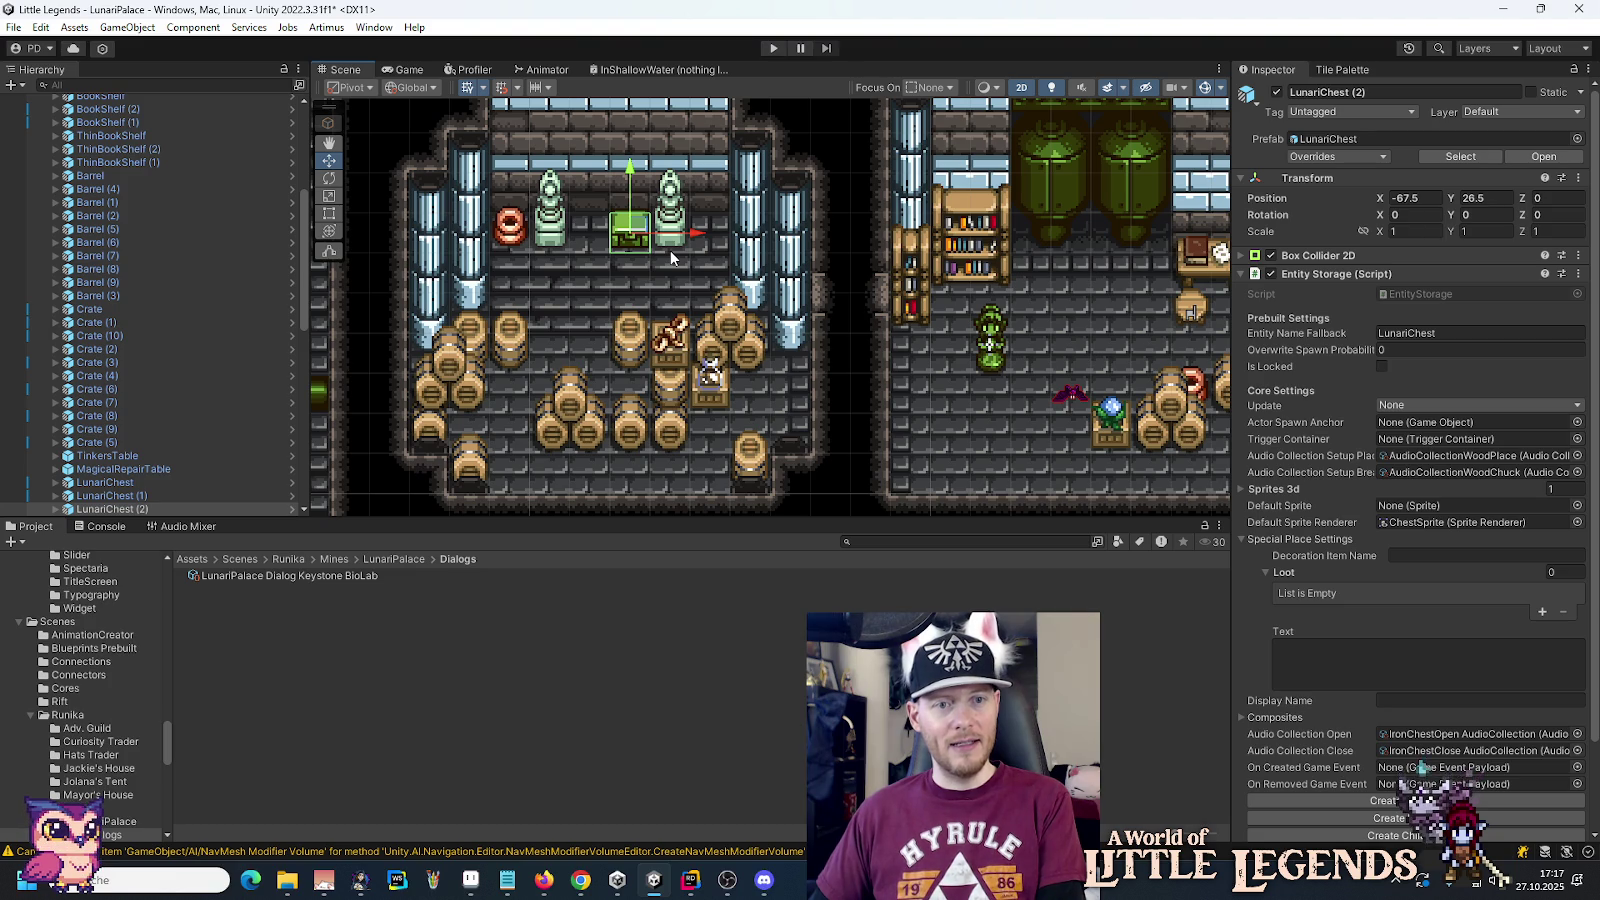
click(557, 240)
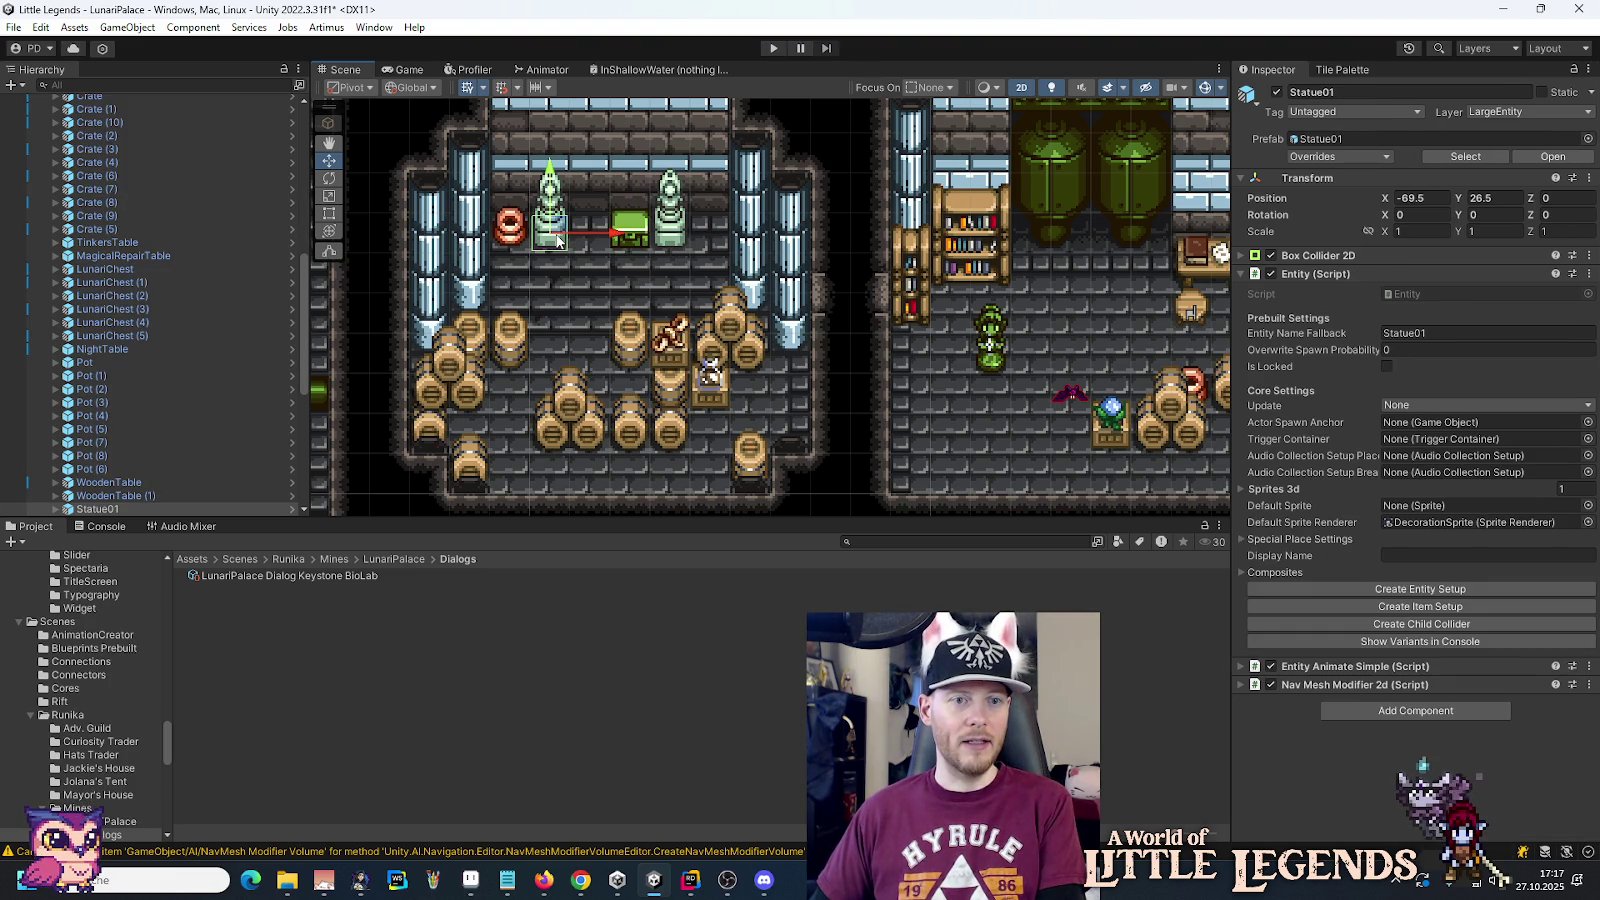
key(Delete)
click(682, 230)
key(Delete)
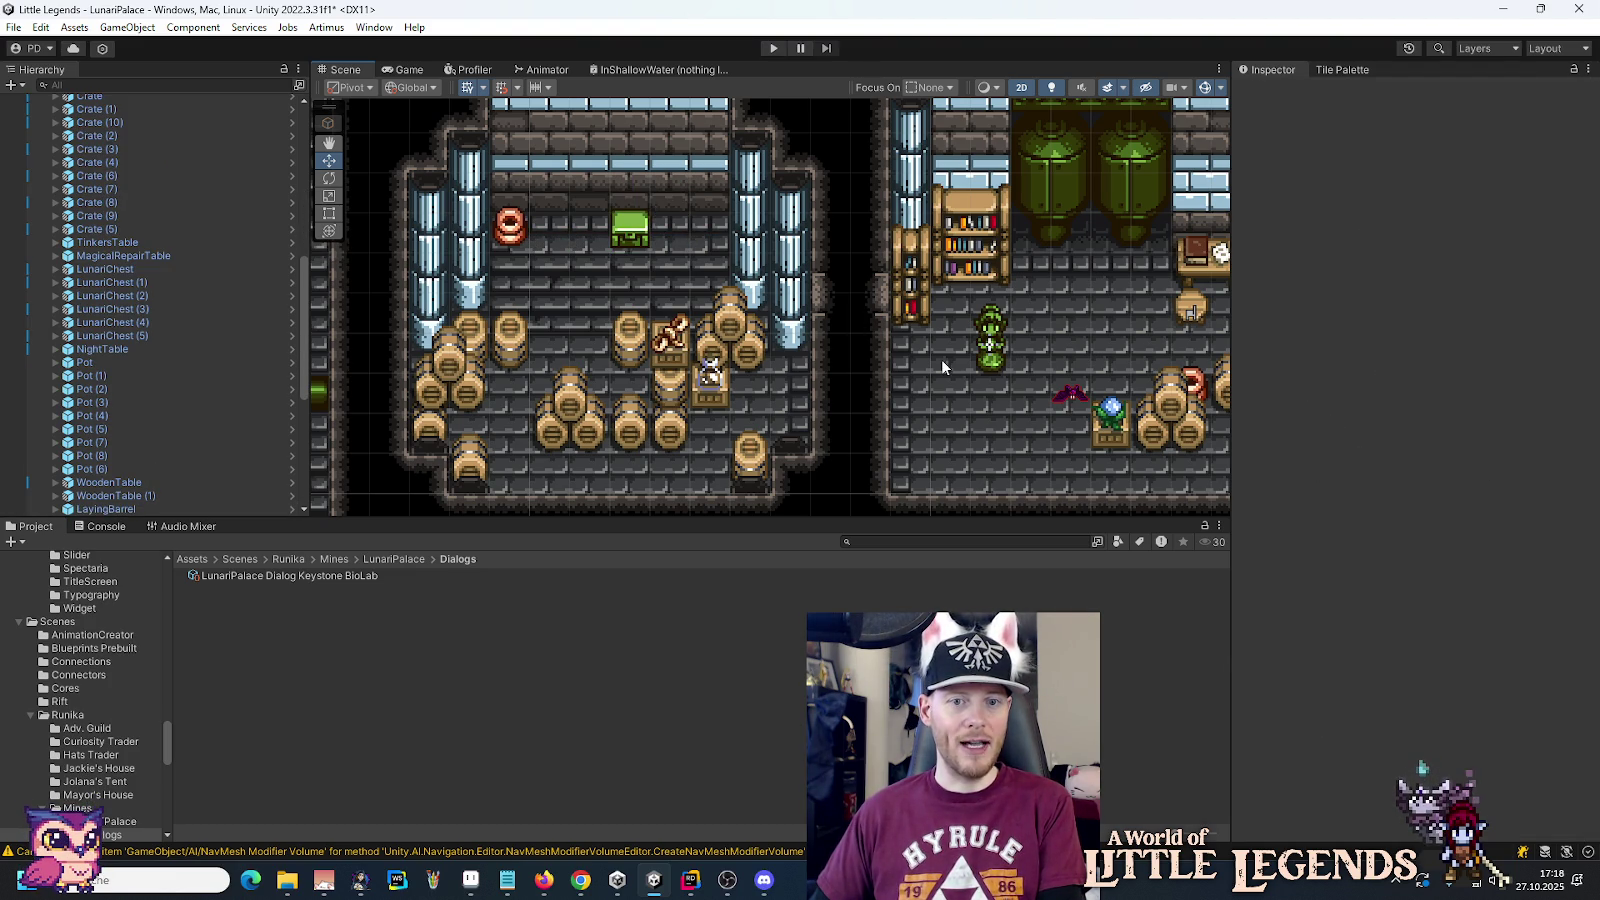
Step: Move the dispenser statue next to the green chest, ending at position -67.5, 28.5
click(988, 362)
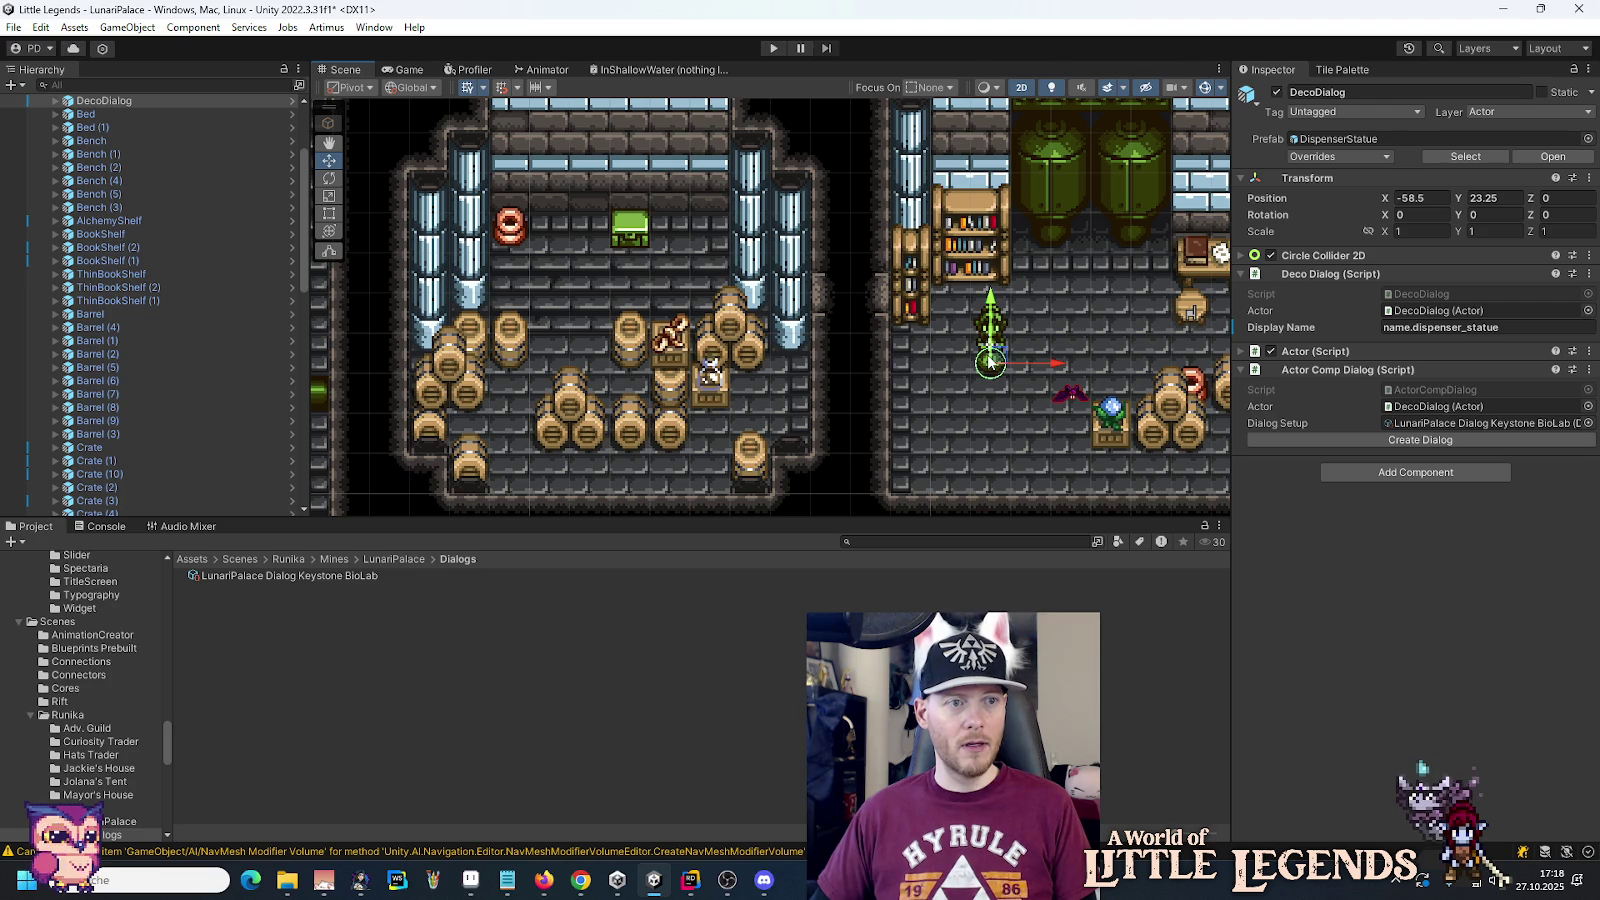
scroll(220, 188, up, 3)
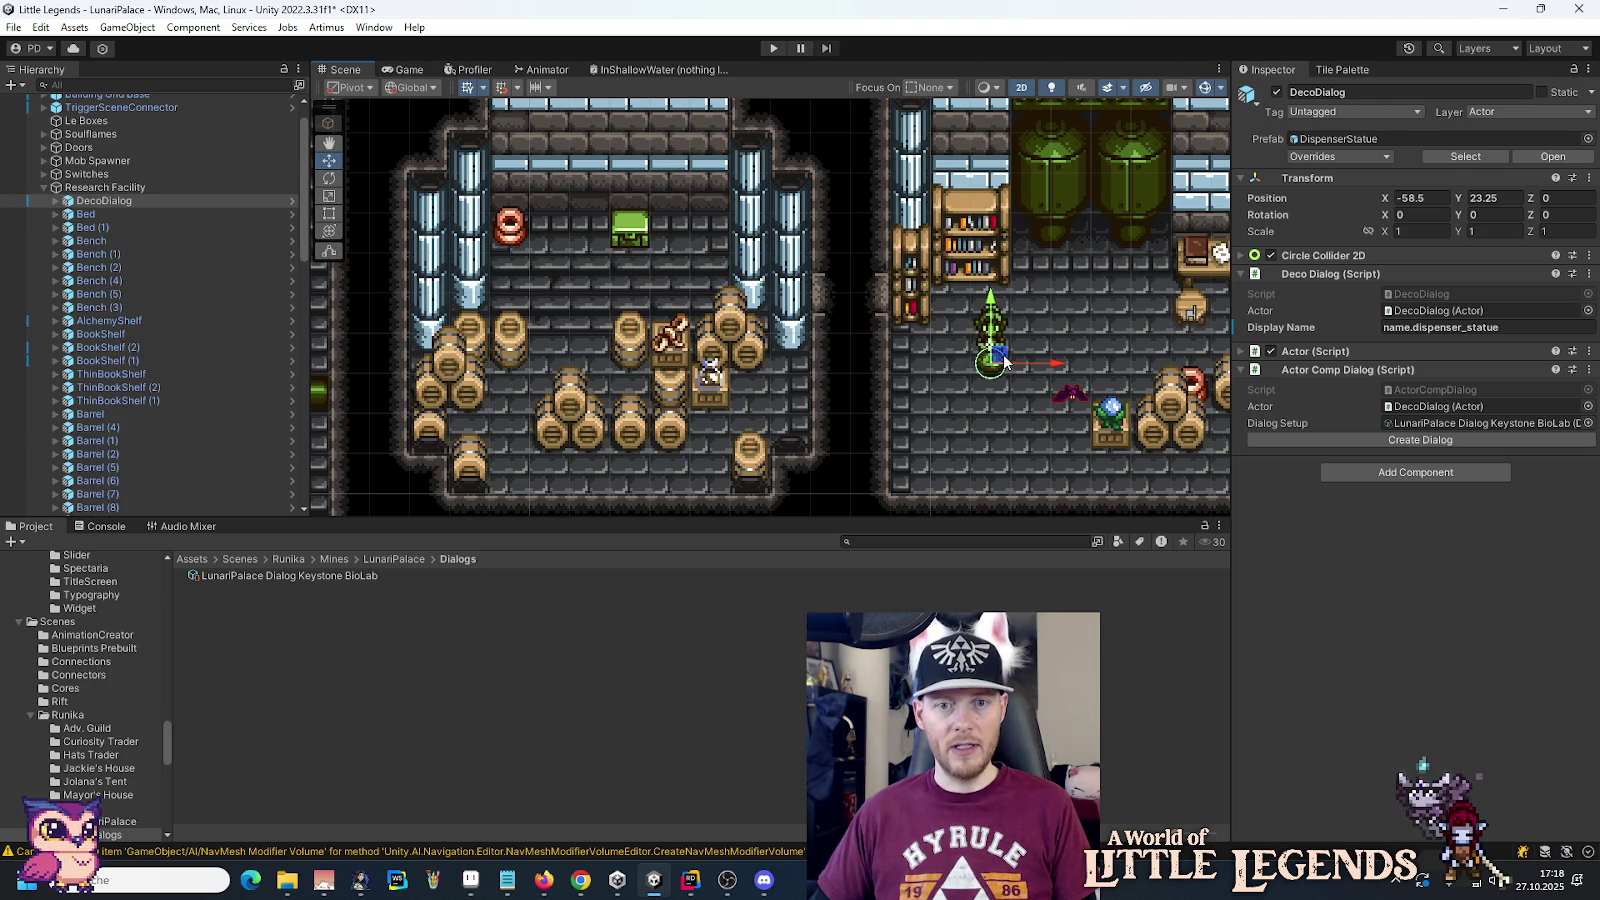
drag(1003, 362, 601, 235)
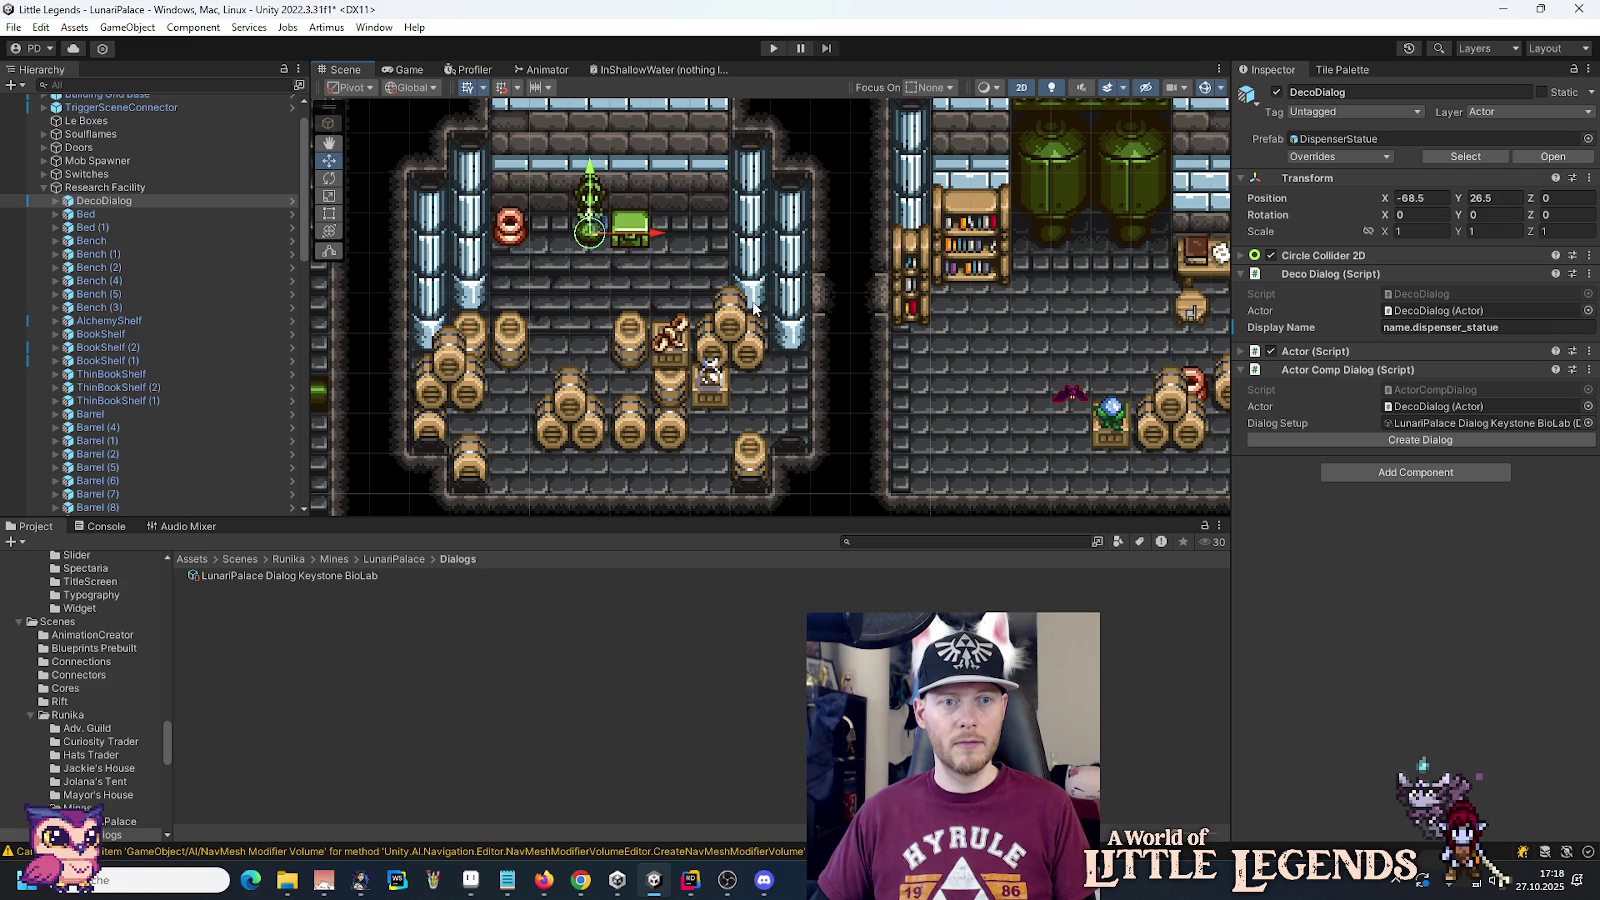
mouse_move(634, 246)
mouse_down()
mouse_move(660, 247)
mouse_move(643, 226)
mouse_move(685, 237)
mouse_up()
click(632, 236)
click(675, 205)
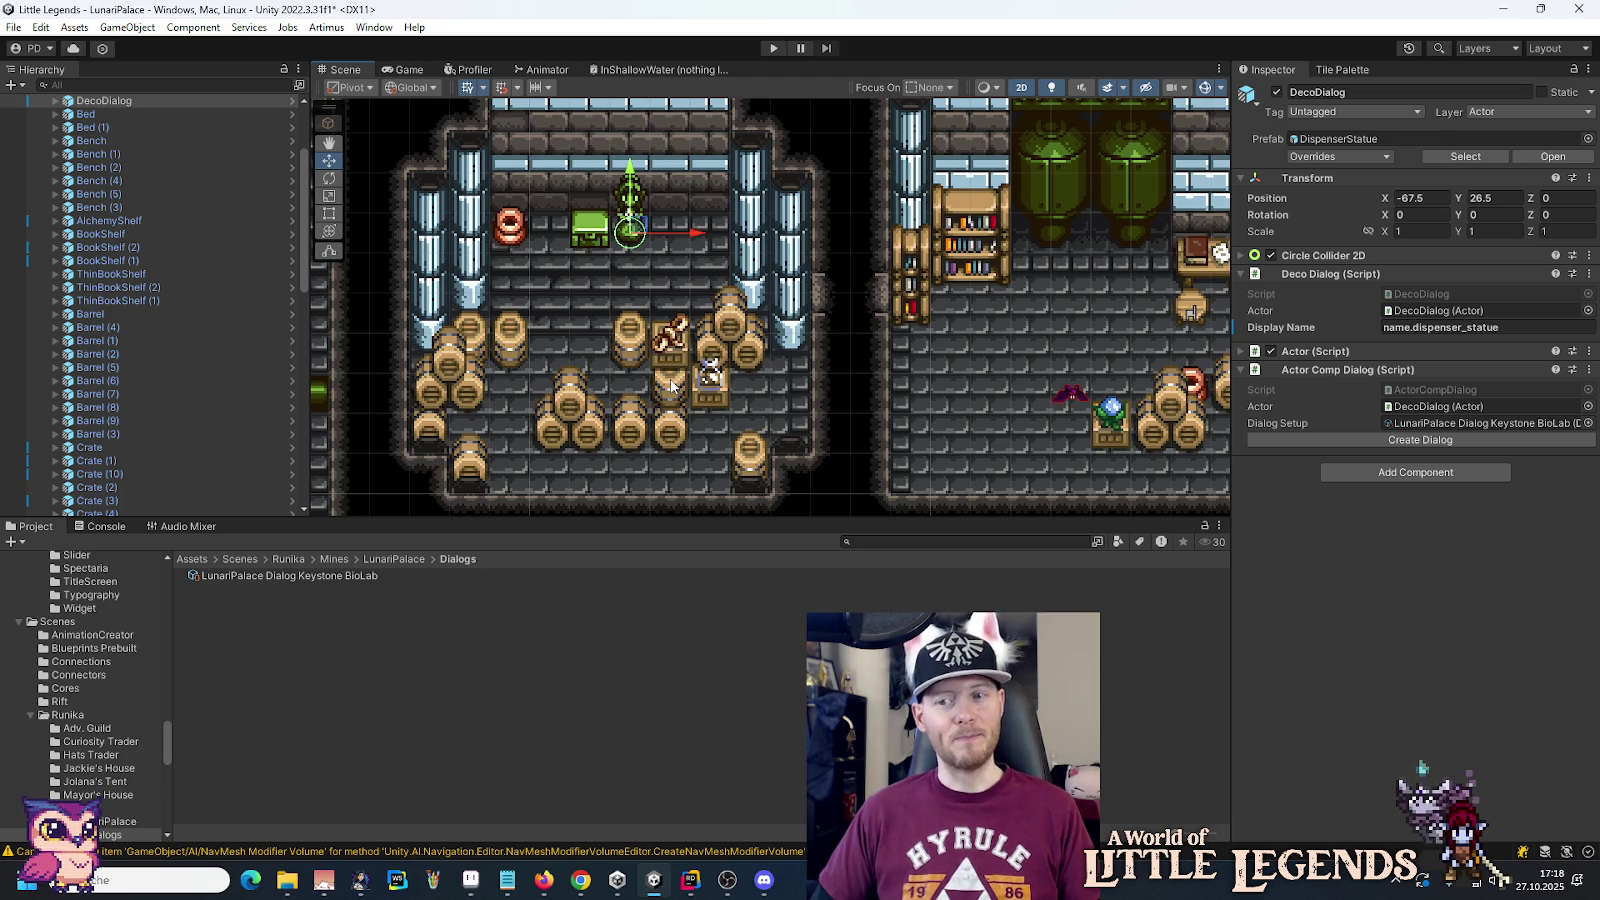
Step: Check the other chest's loot, then give LunariChest (2) an EmptyBottle entry with Max Amount 2
scroll(943, 344, right, 10)
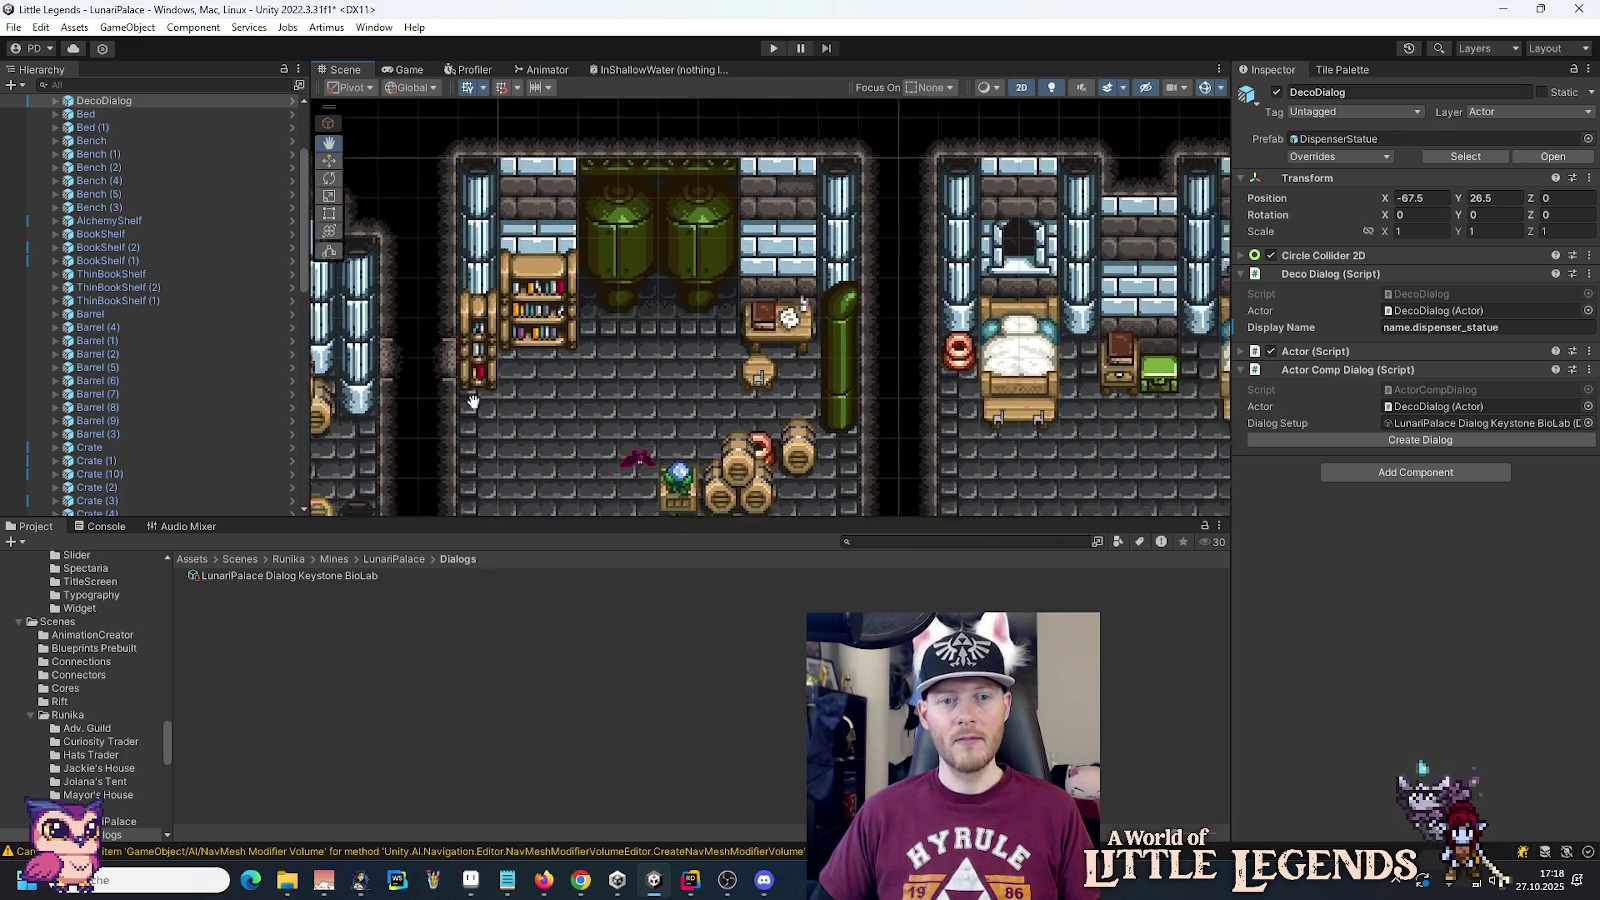
click(1056, 354)
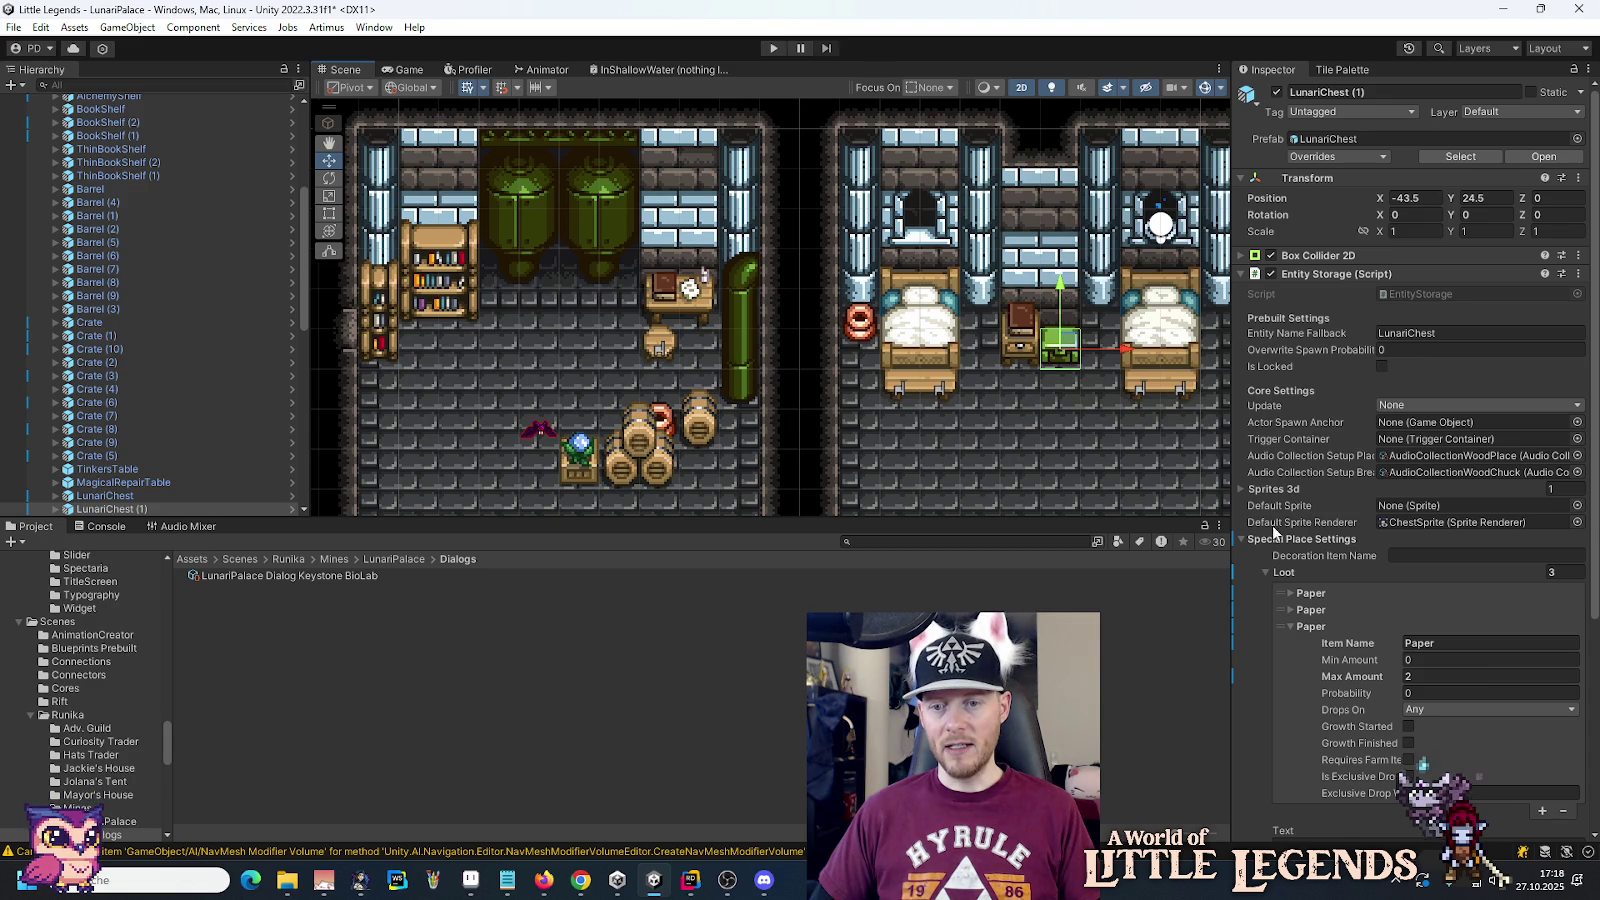
scroll(1306, 558, down, 3)
scroll(661, 291, left, 10)
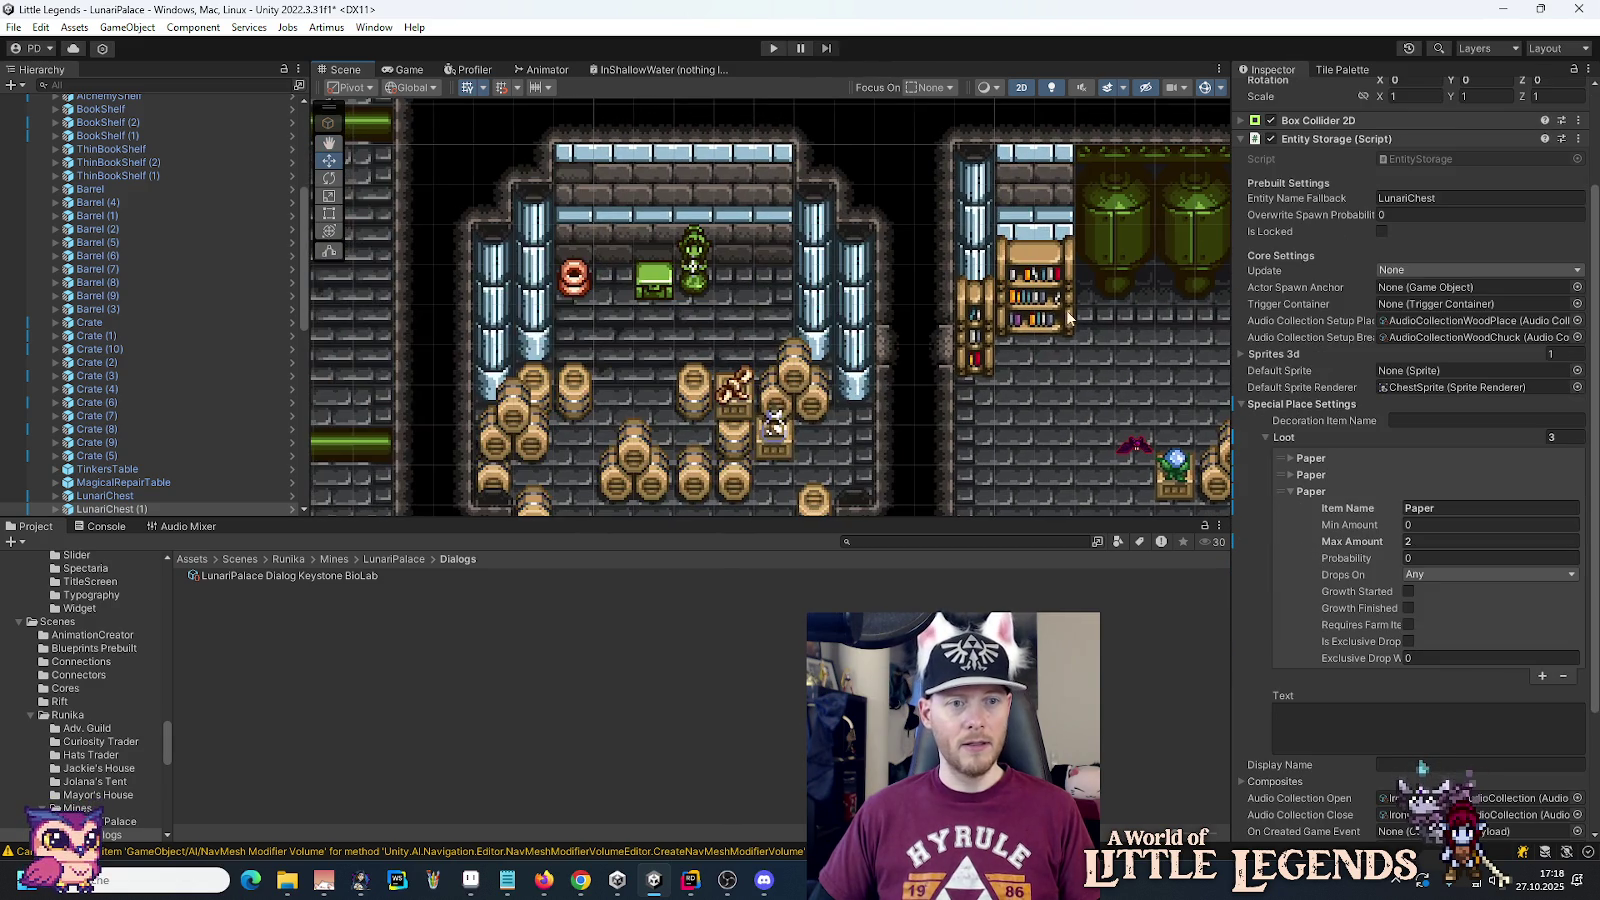
click(653, 290)
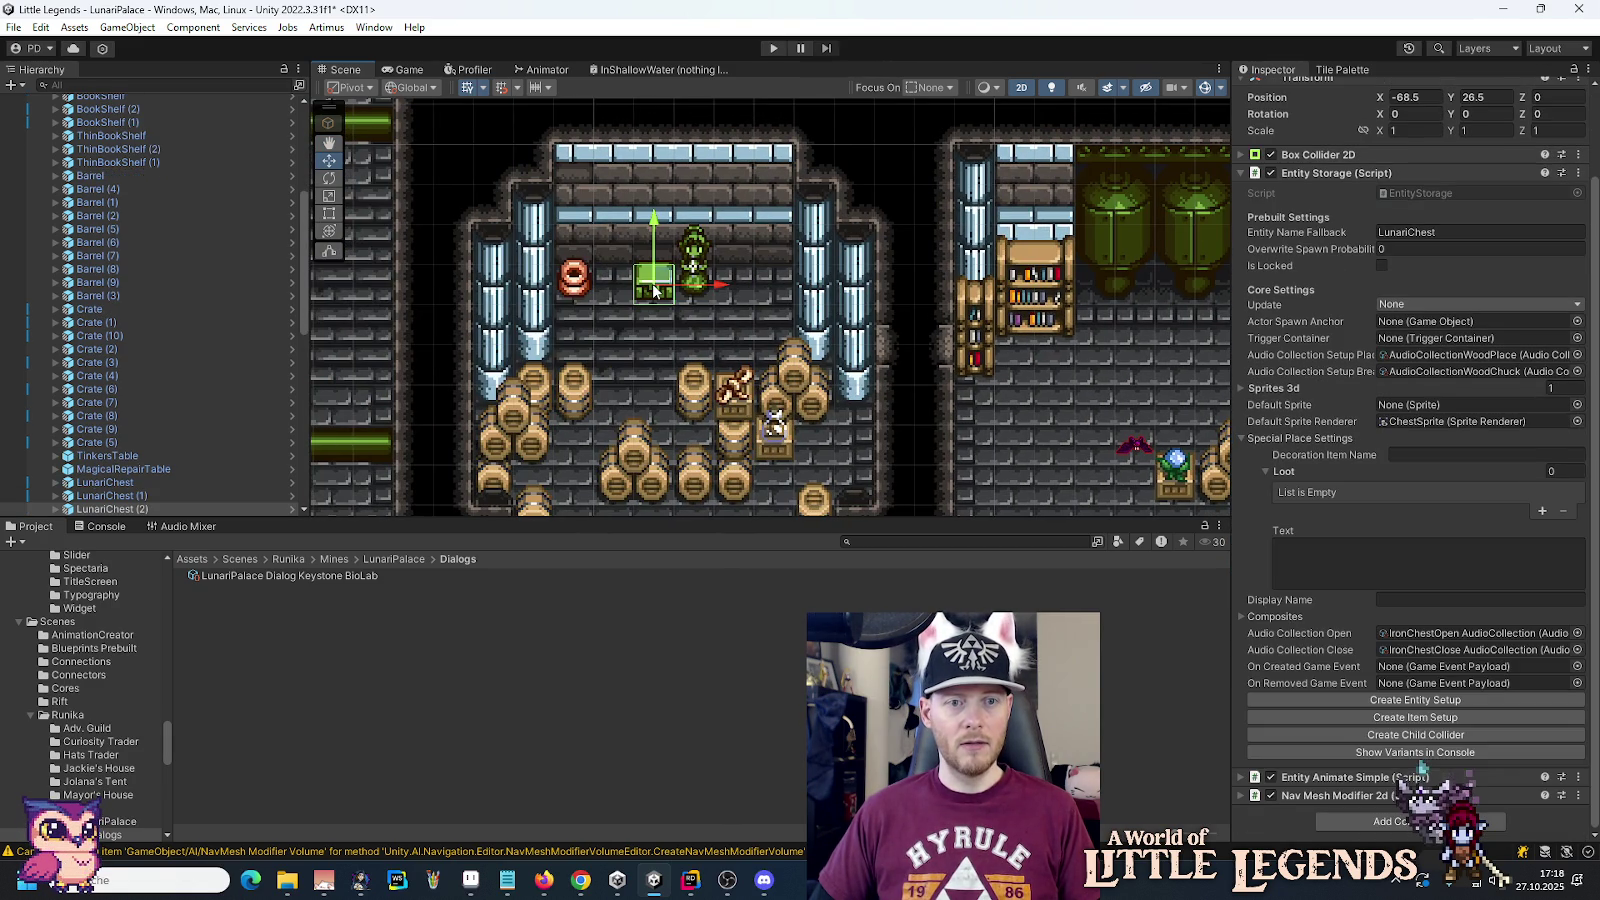
click(1542, 511)
click(1421, 492)
click(1446, 514)
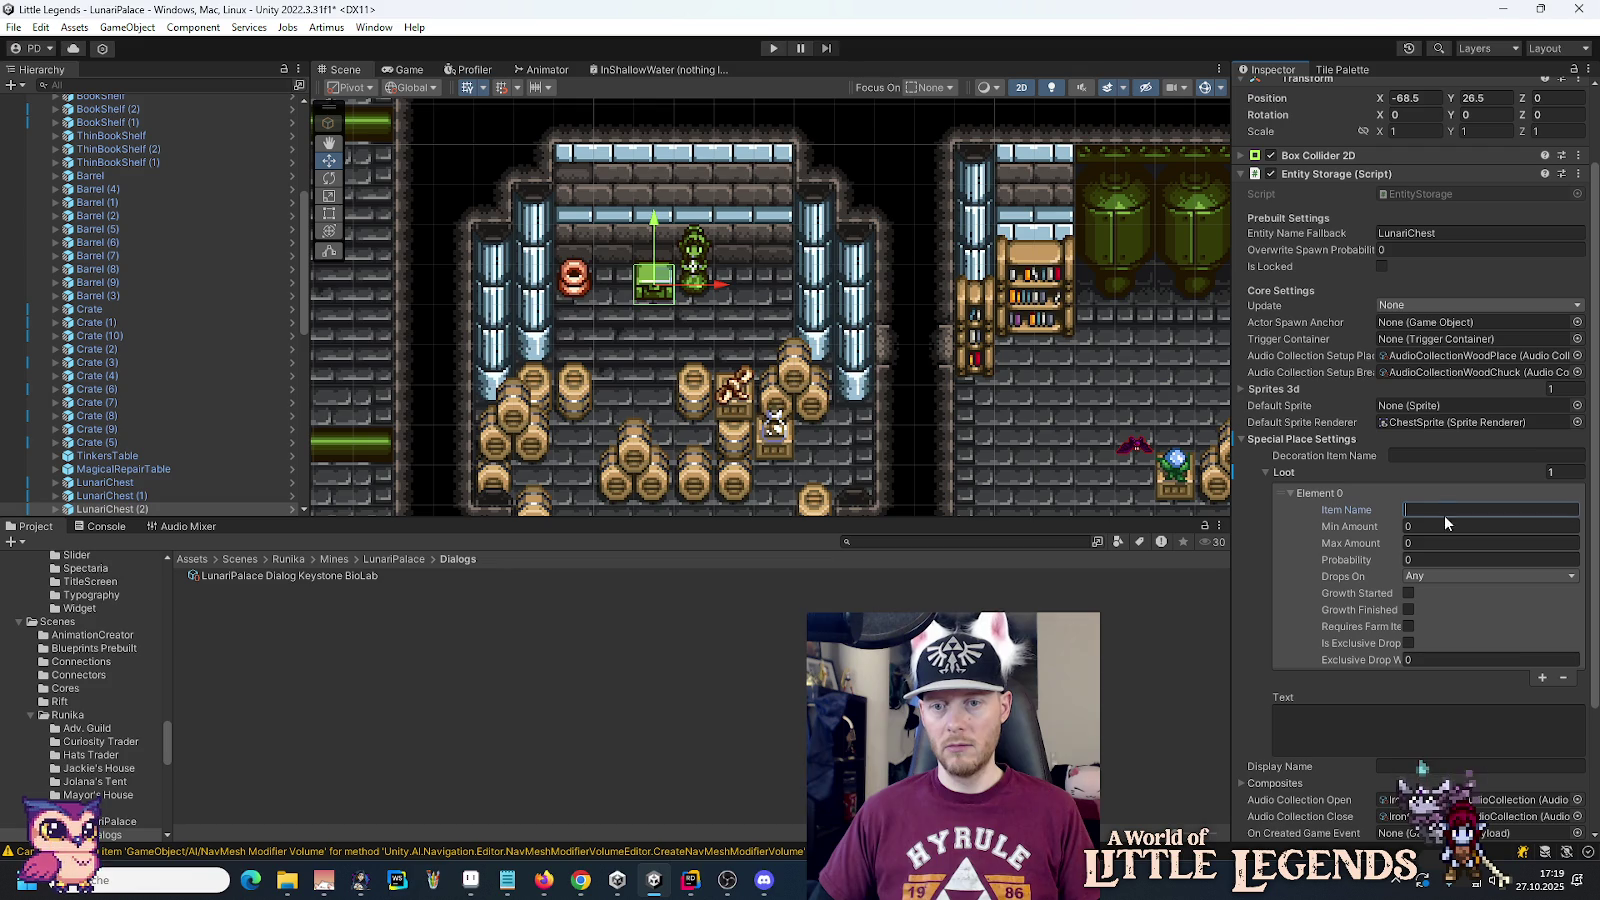
text(EmptyB)
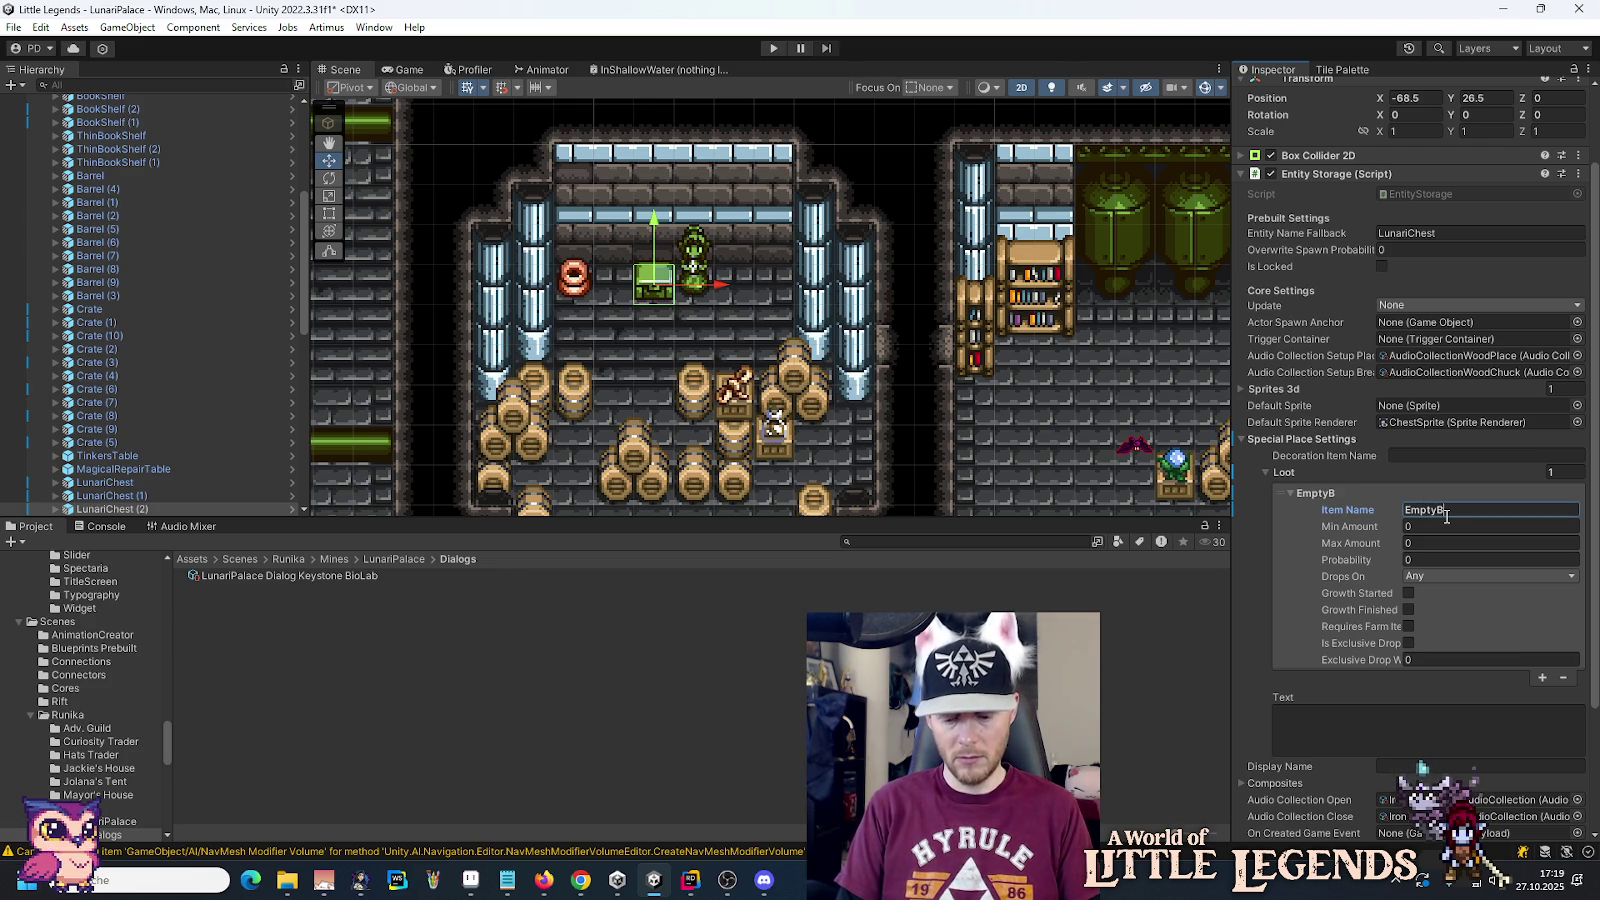
text(ottle)
click(1440, 543)
text(2)
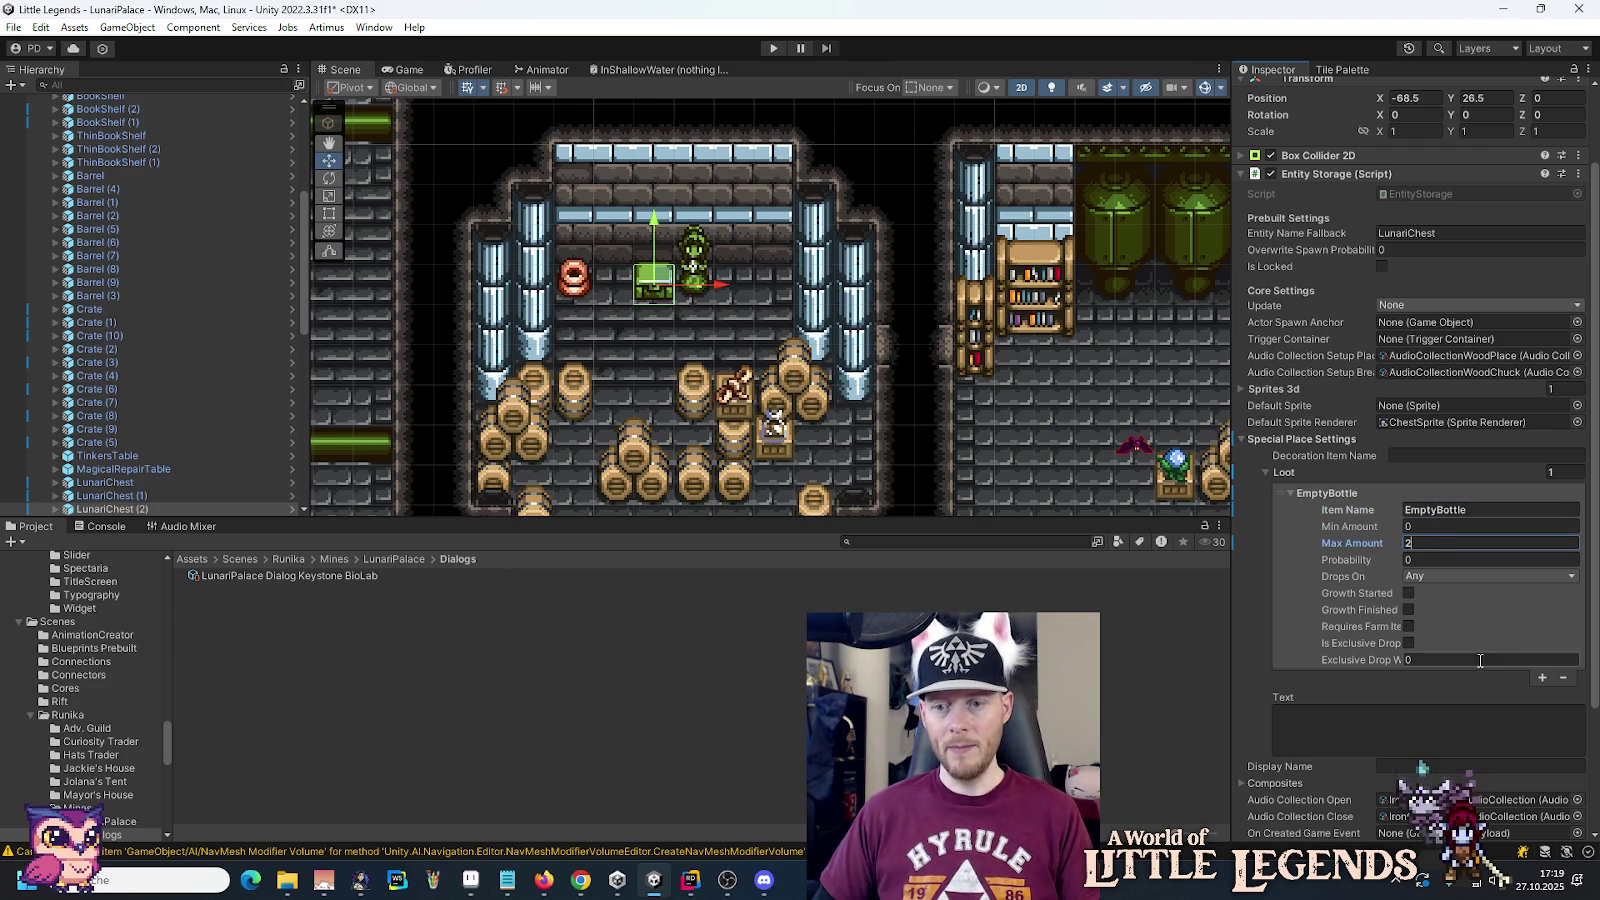
Step: Add two more EmptyBottle loot entries, setting Min Amount 1 and Max Amount 2
click(1542, 678)
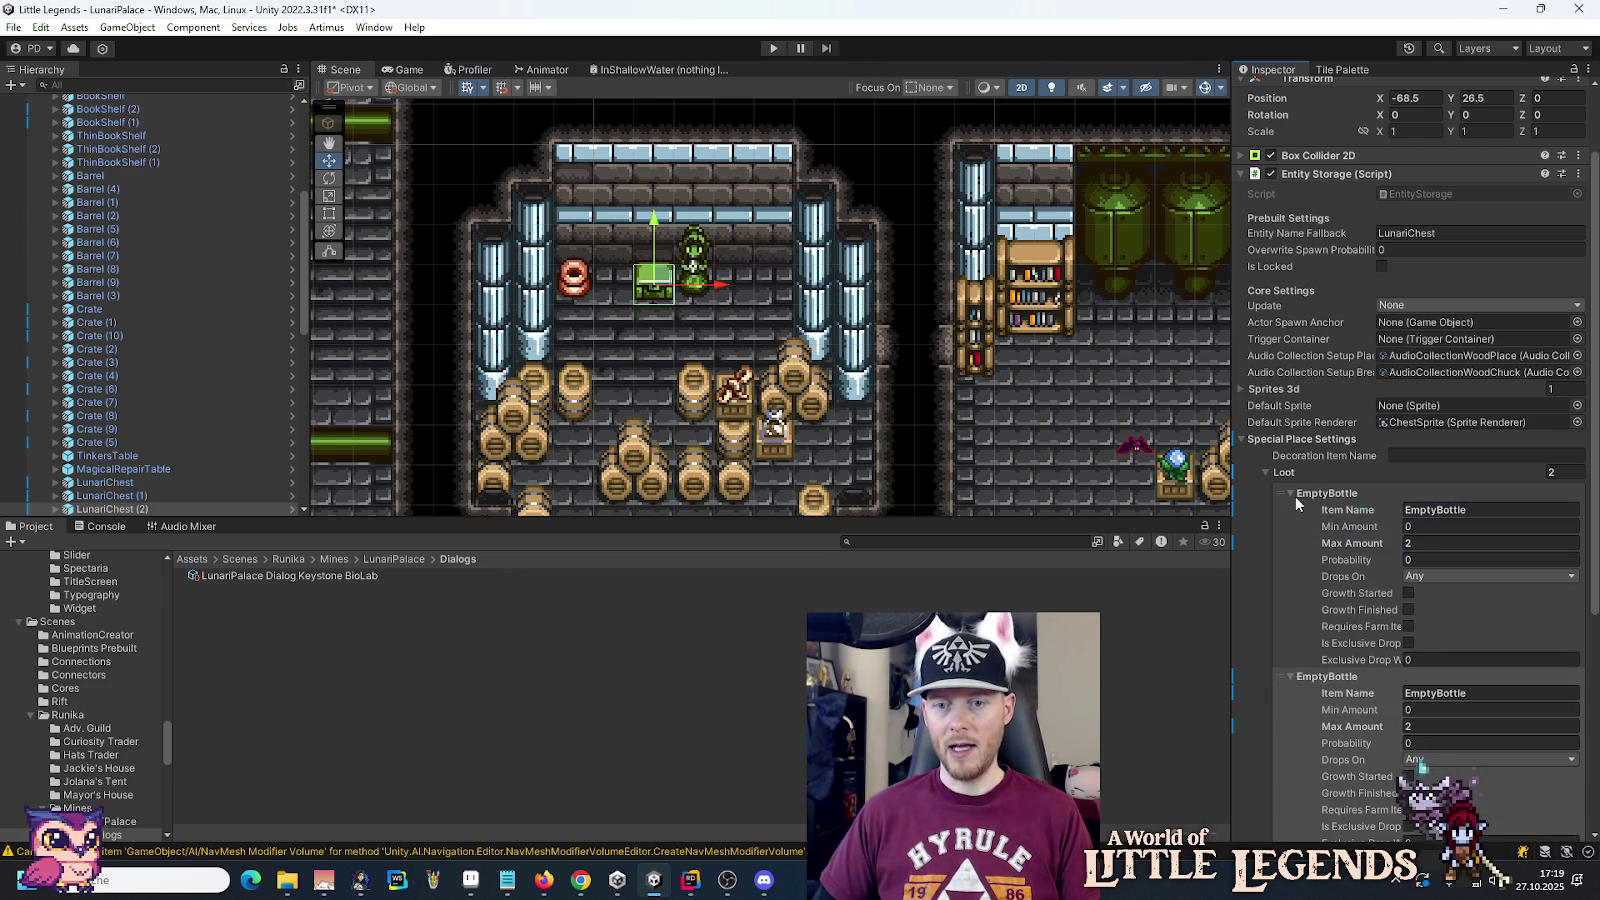
click(1327, 493)
click(1430, 543)
text(1)
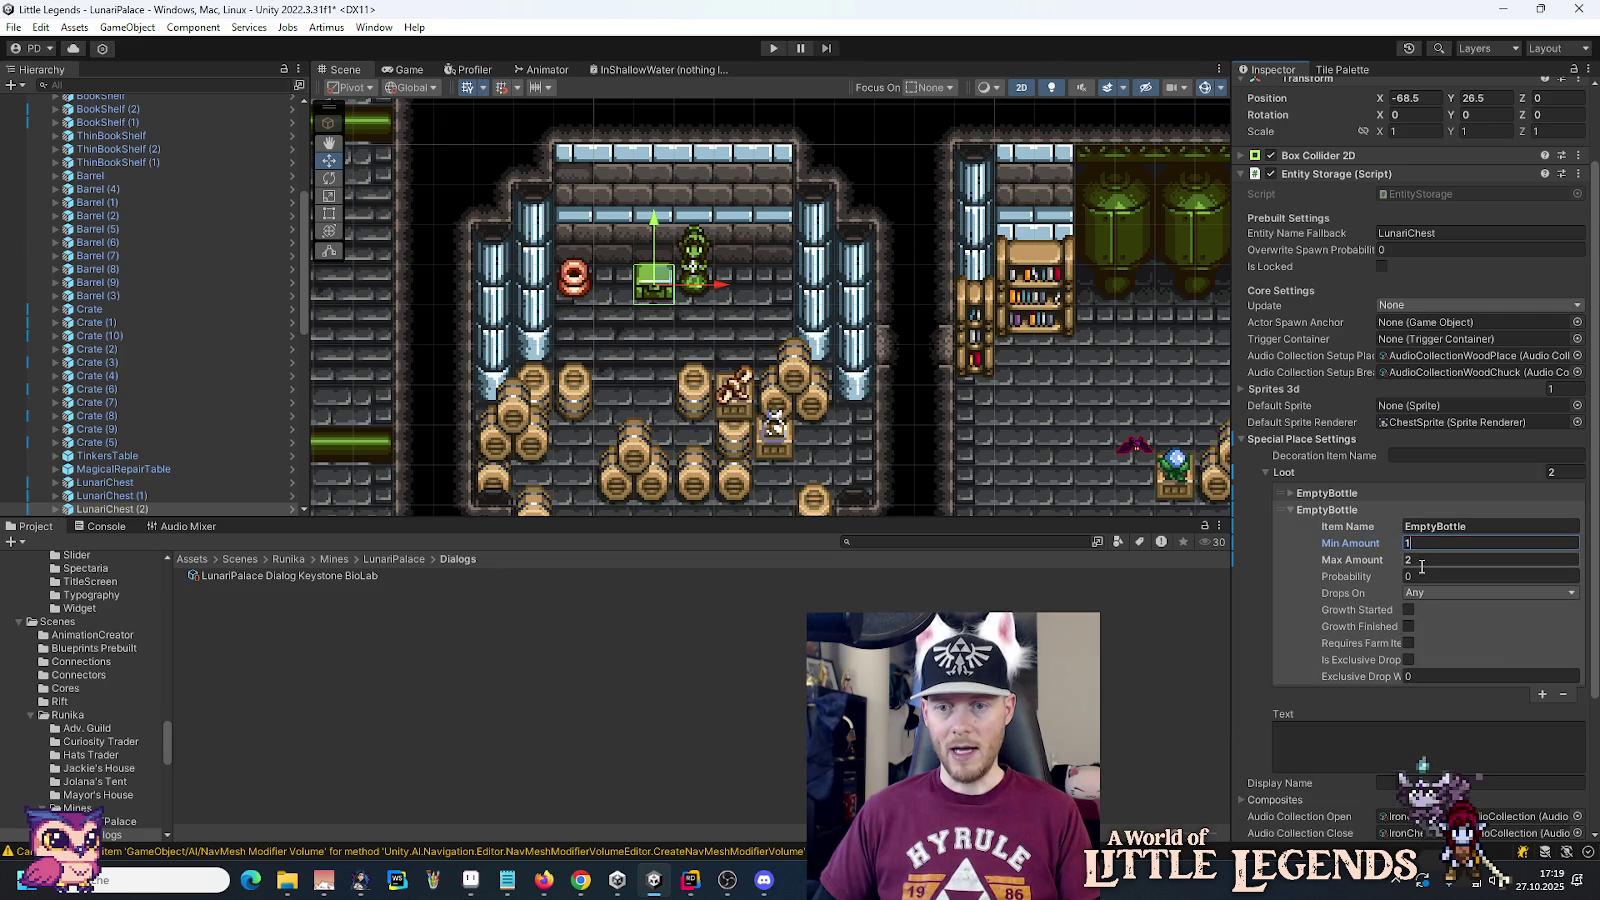
click(1541, 694)
scroll(1531, 695, down, 1)
click(1430, 698)
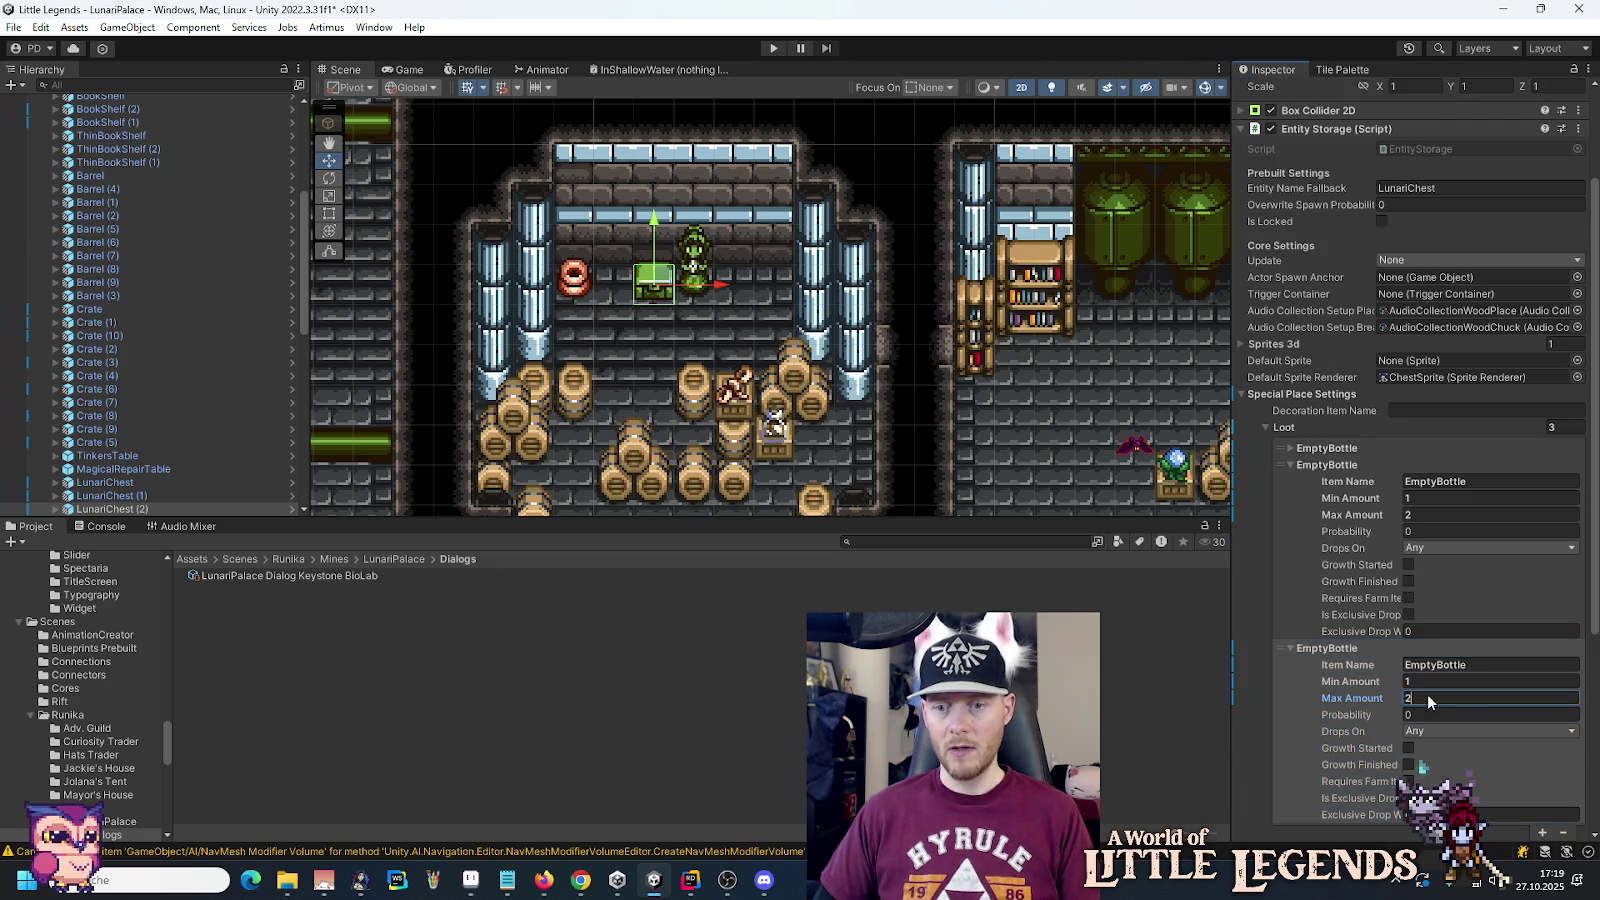
click(1291, 648)
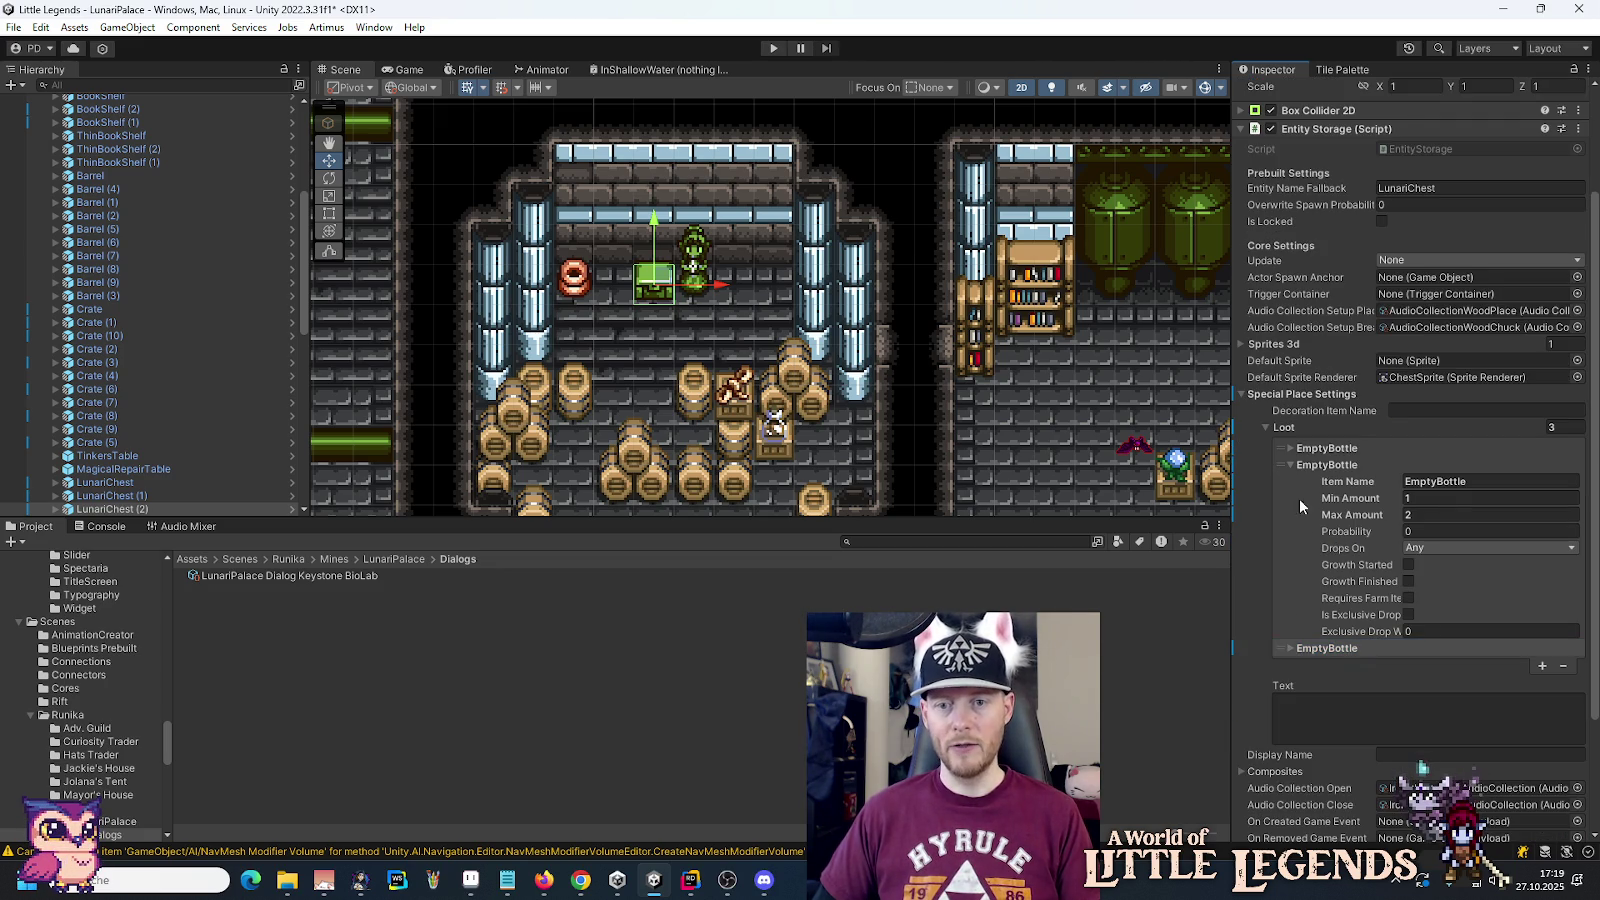
click(1291, 465)
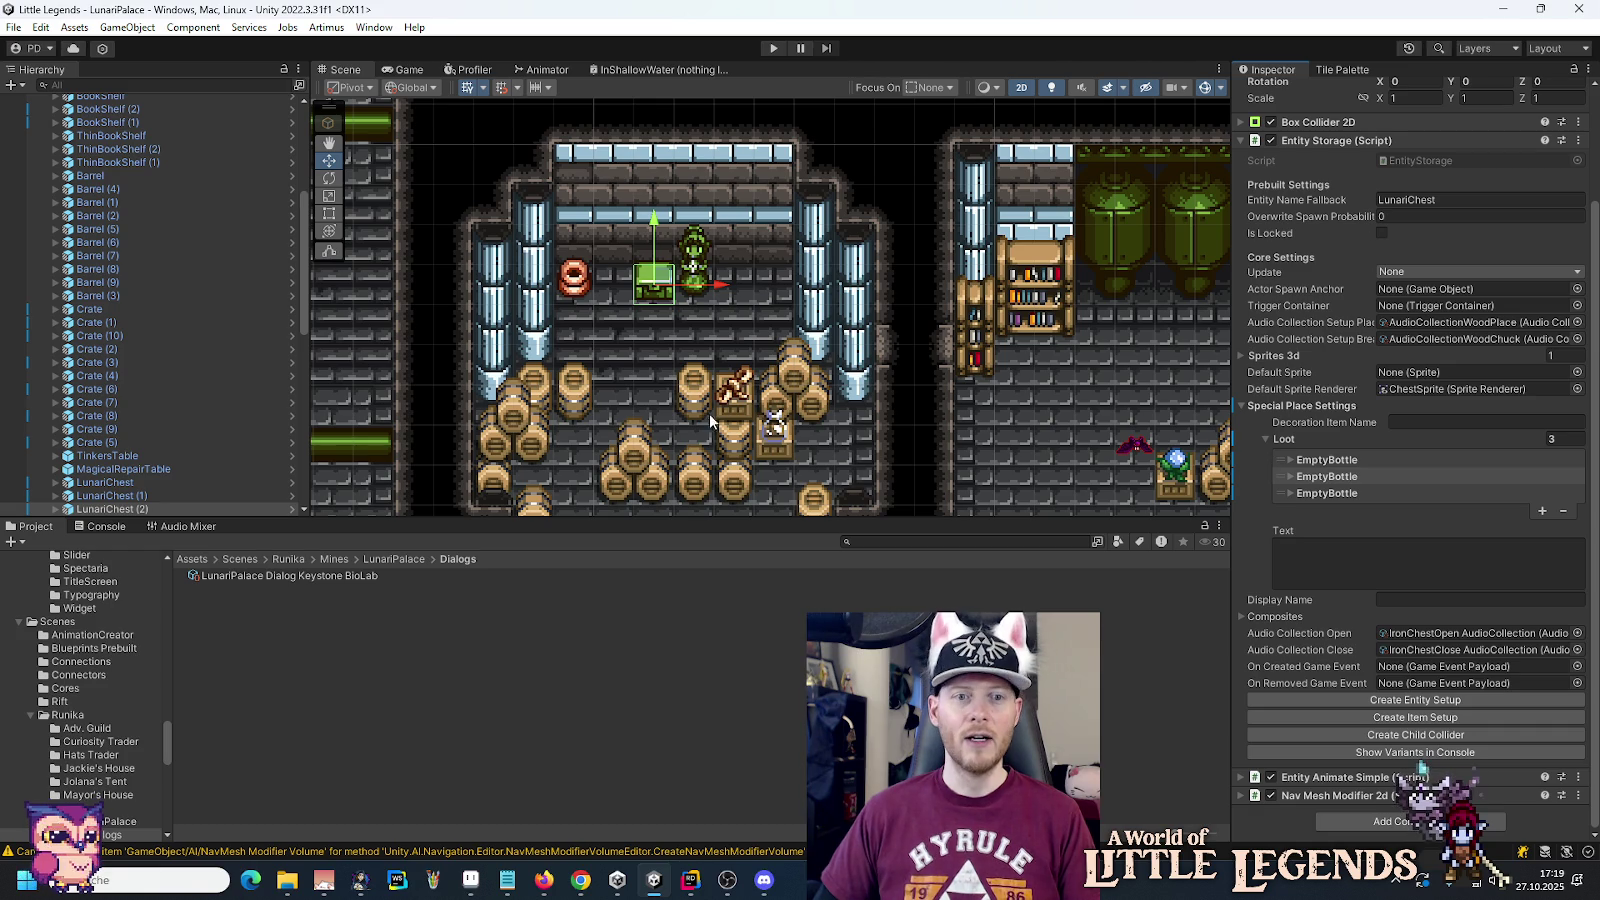
click(699, 252)
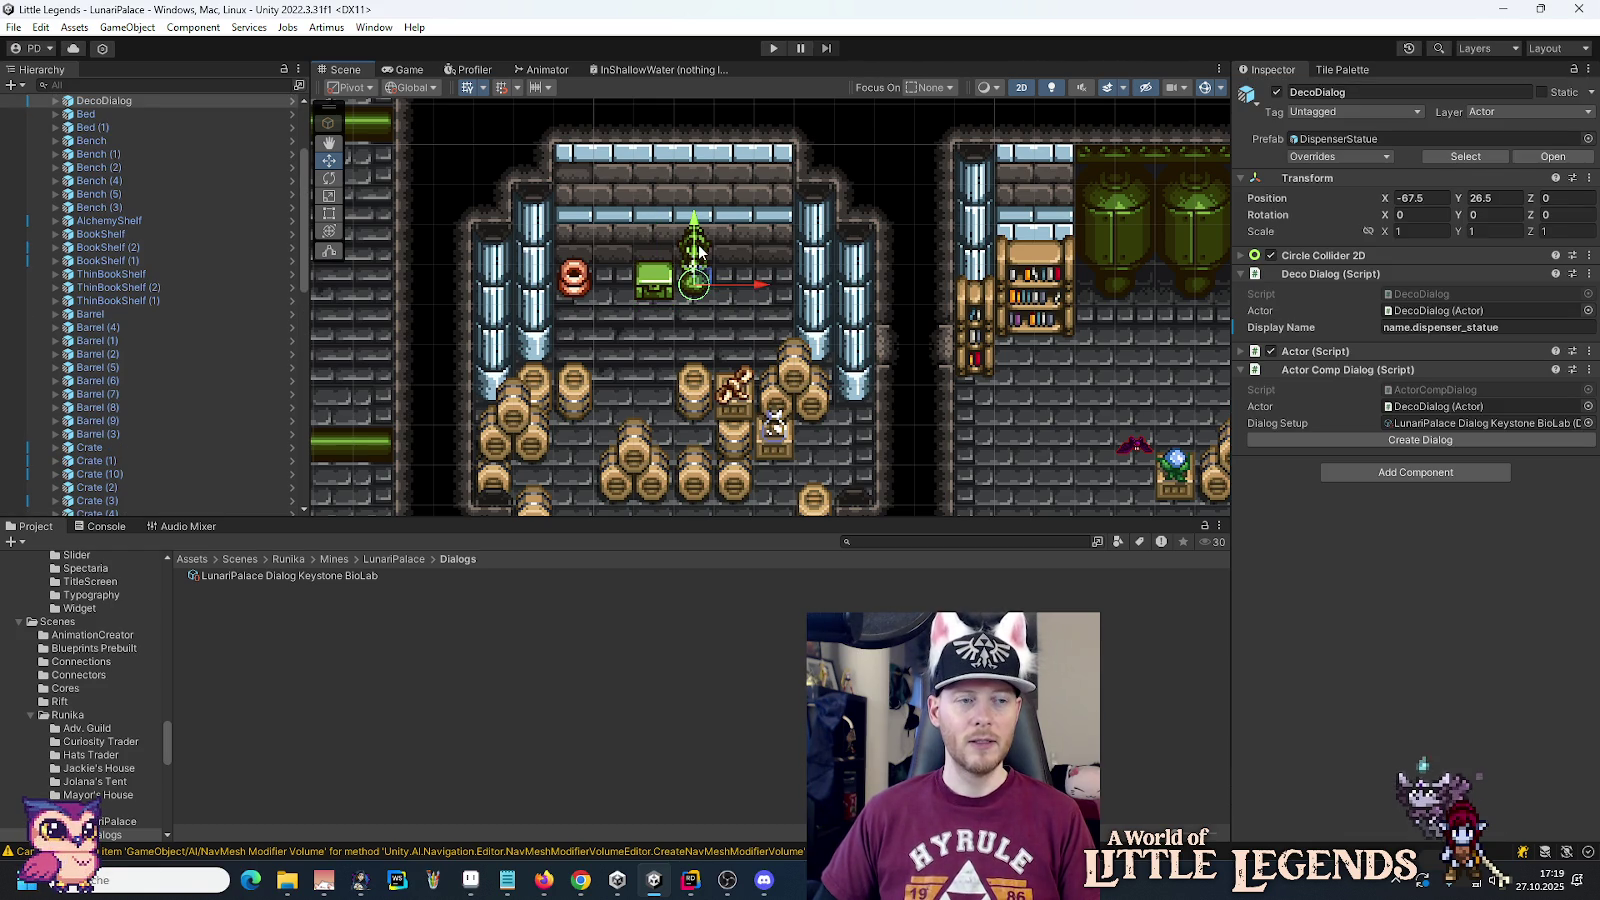
Step: Create a new Dialog Setup asset in Dialogs named LunariPalace Dialog Keystone ResearchB
right_click(317, 601)
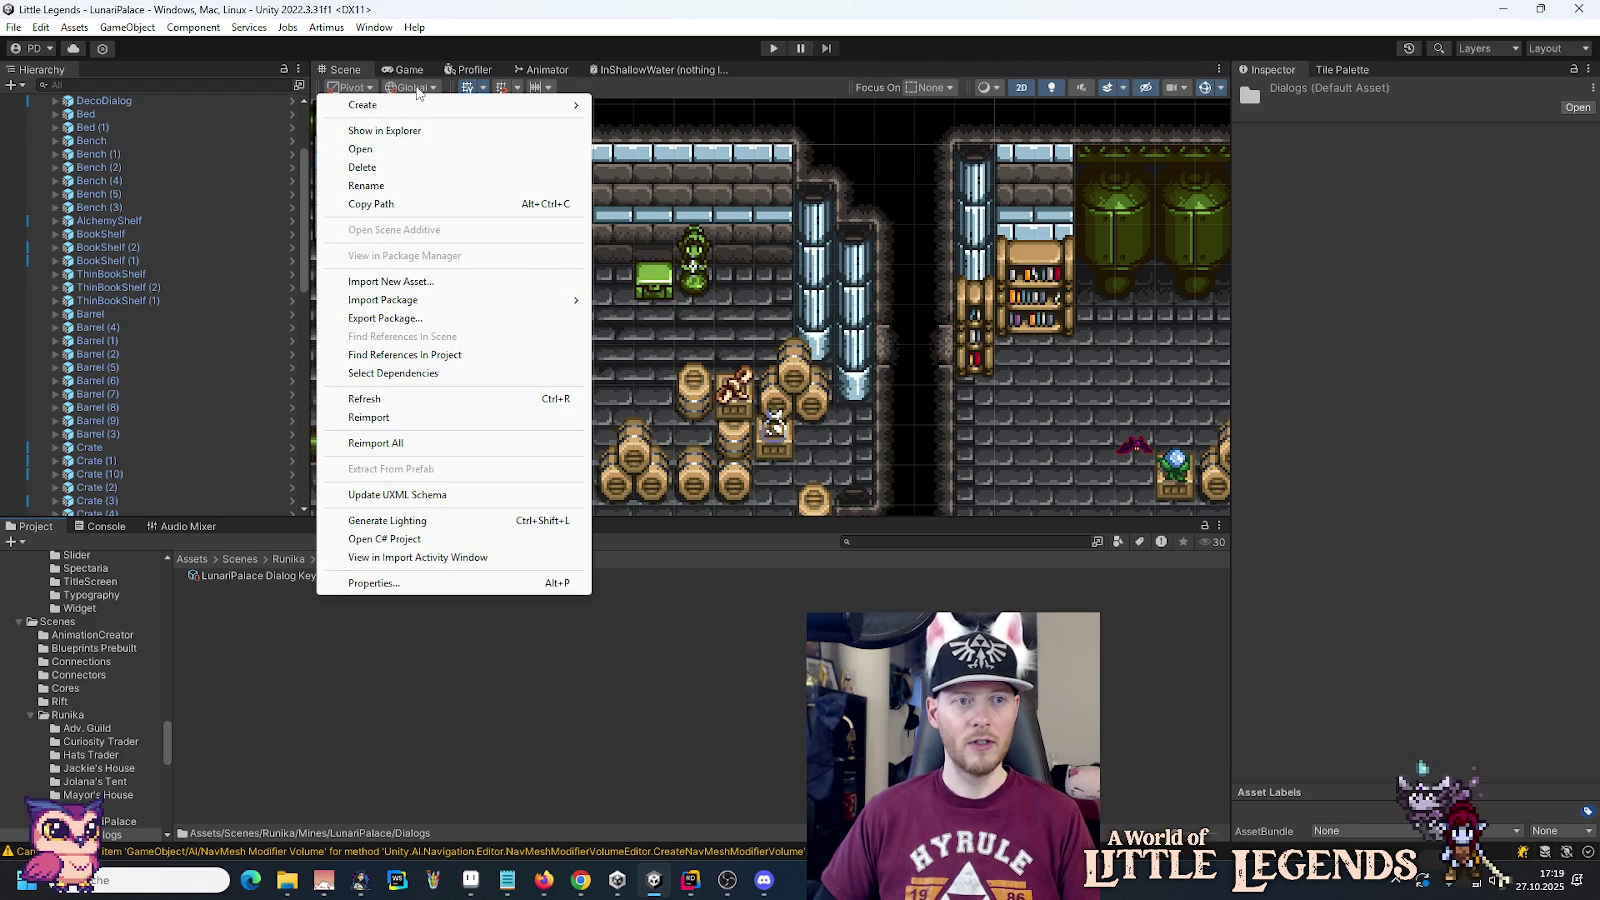
mouse_move(410, 106)
mouse_move(721, 44)
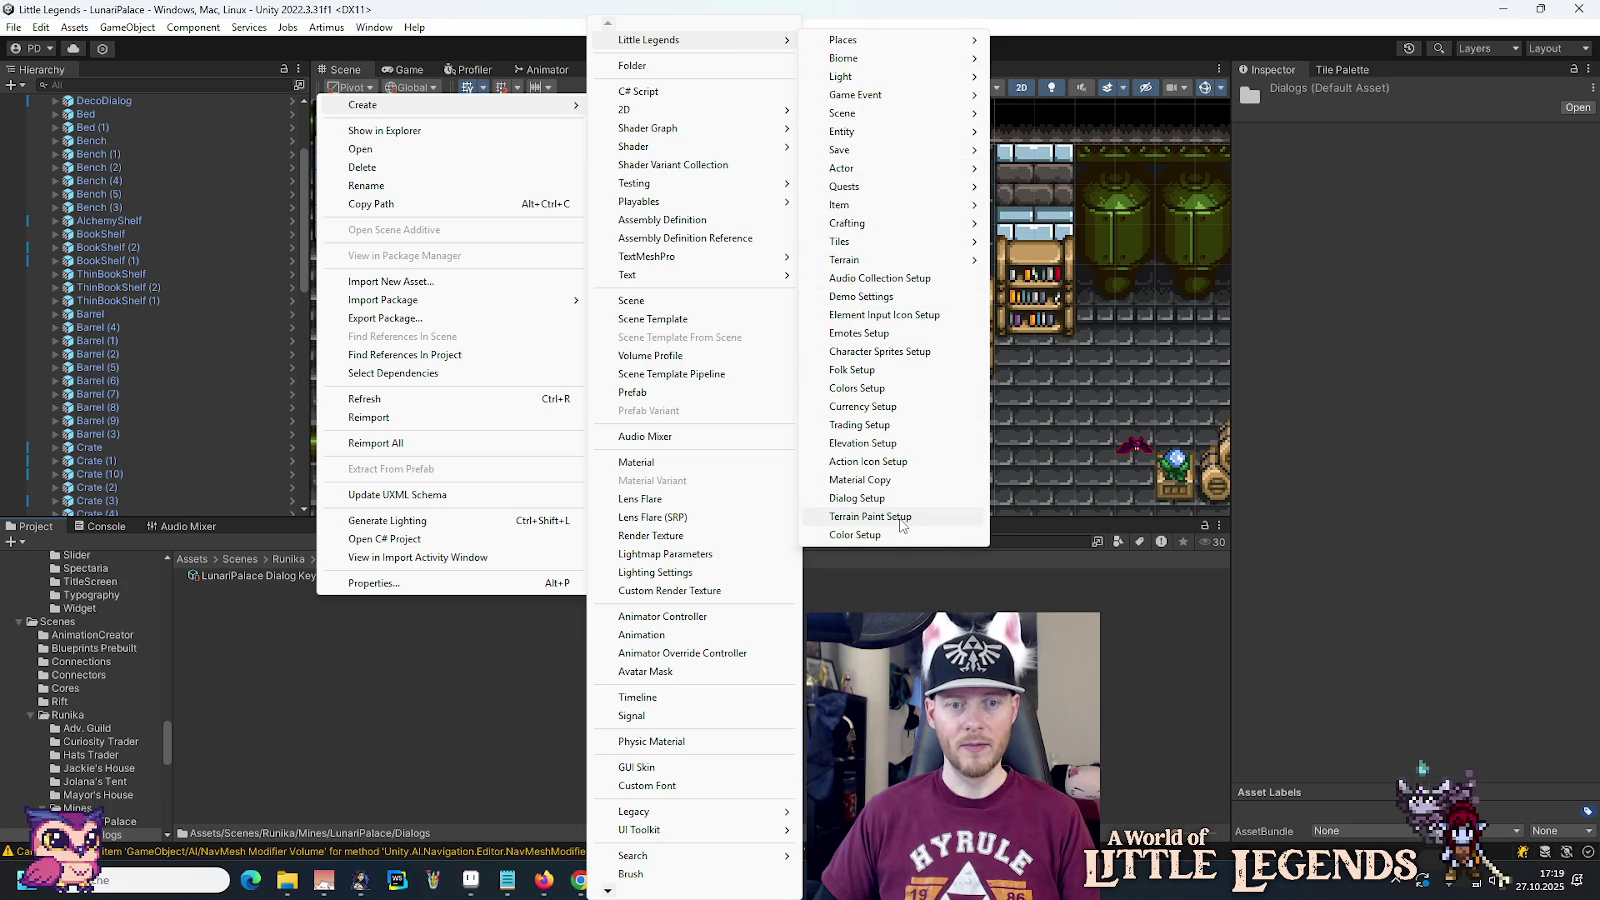
click(898, 500)
key(Home)
text(LunariPalace)
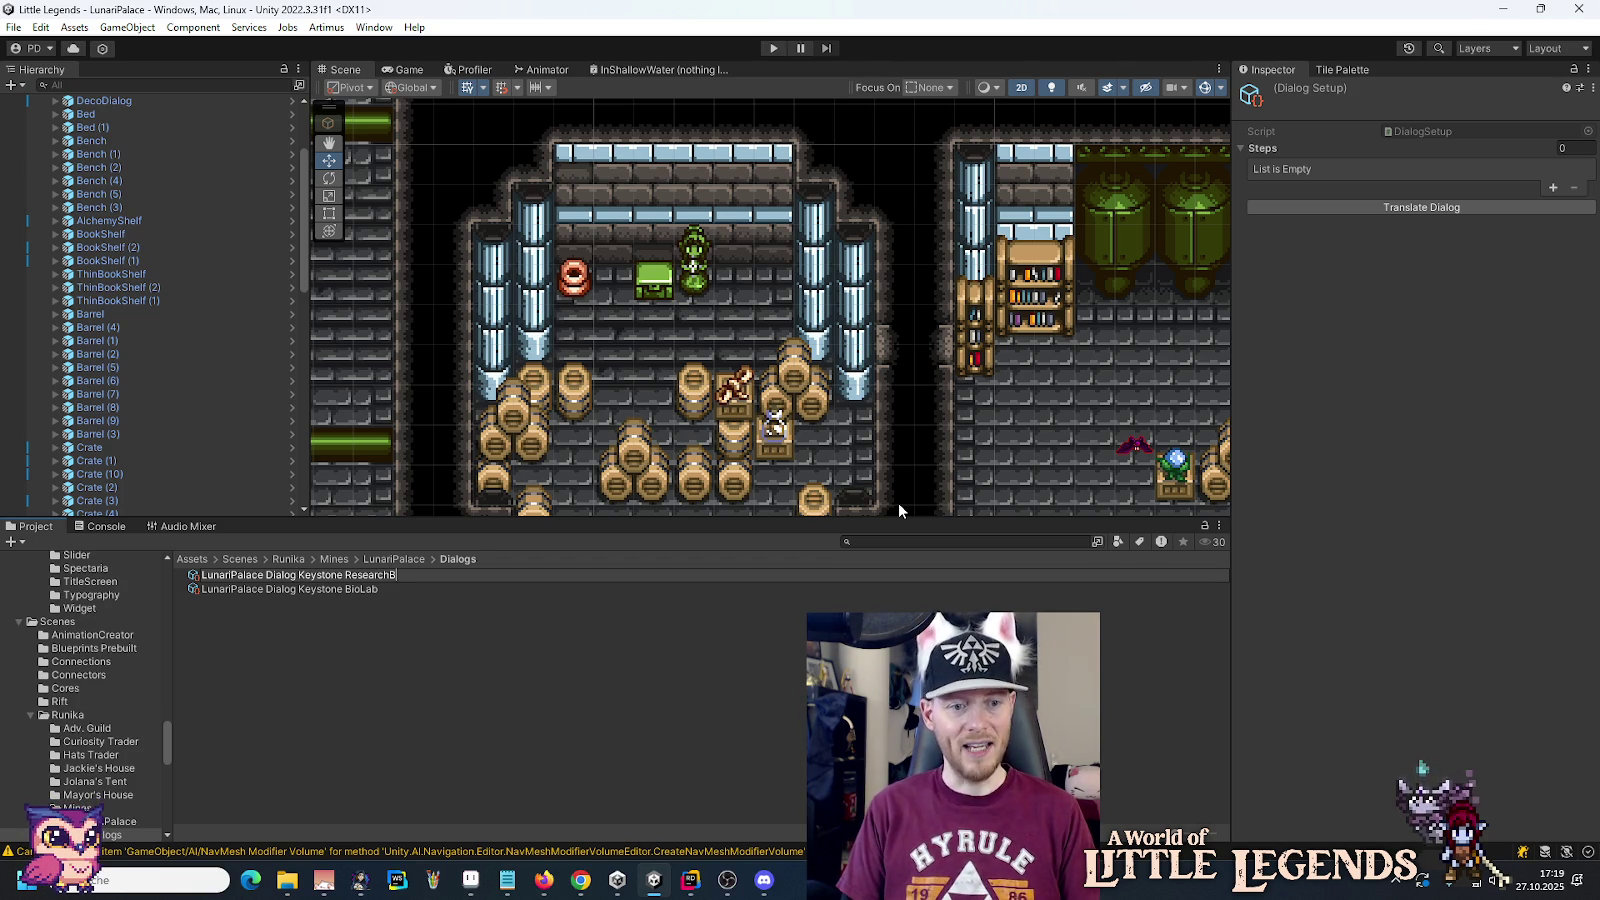
key(Return)
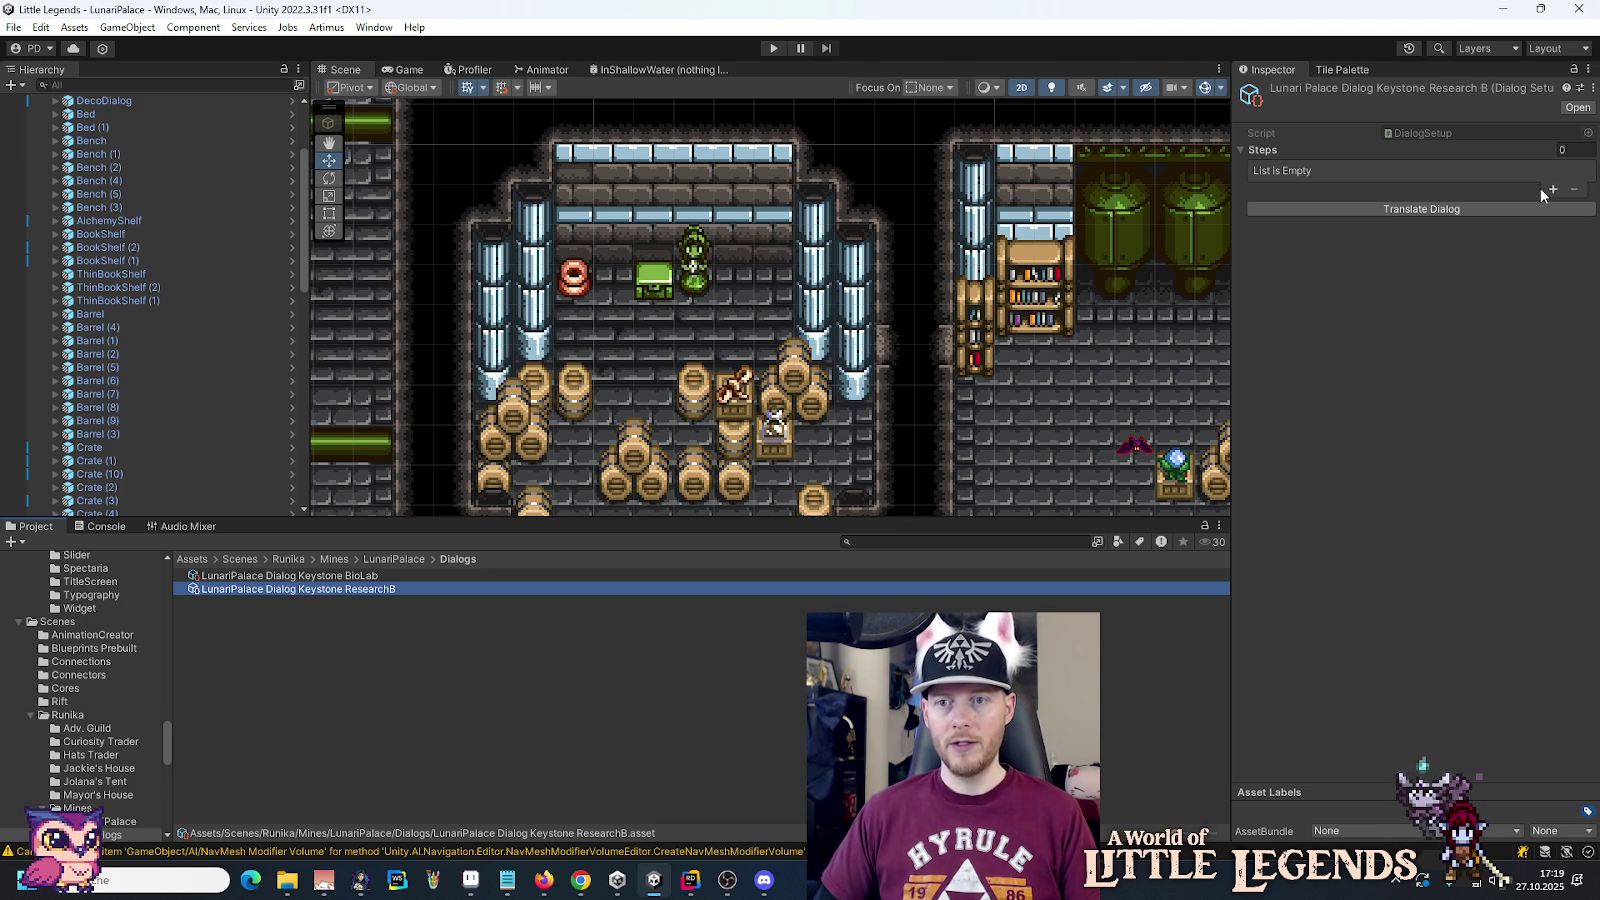
Step: Copy the BioLab dialog step and paste it into a new step in ResearchB
click(330, 576)
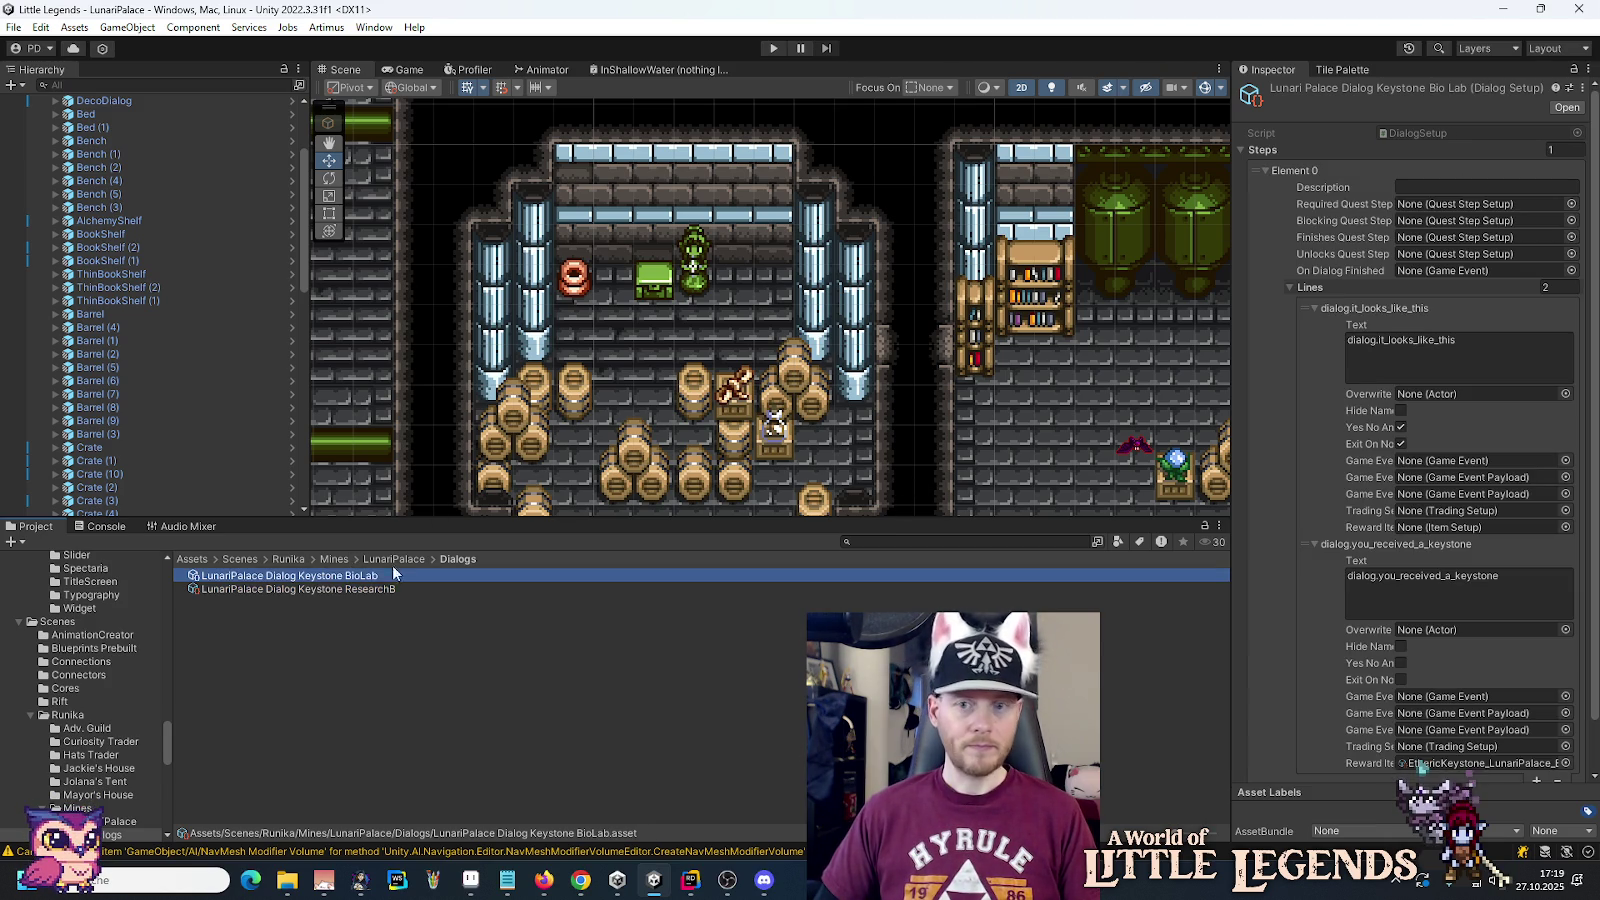
right_click(1300, 175)
click(1330, 207)
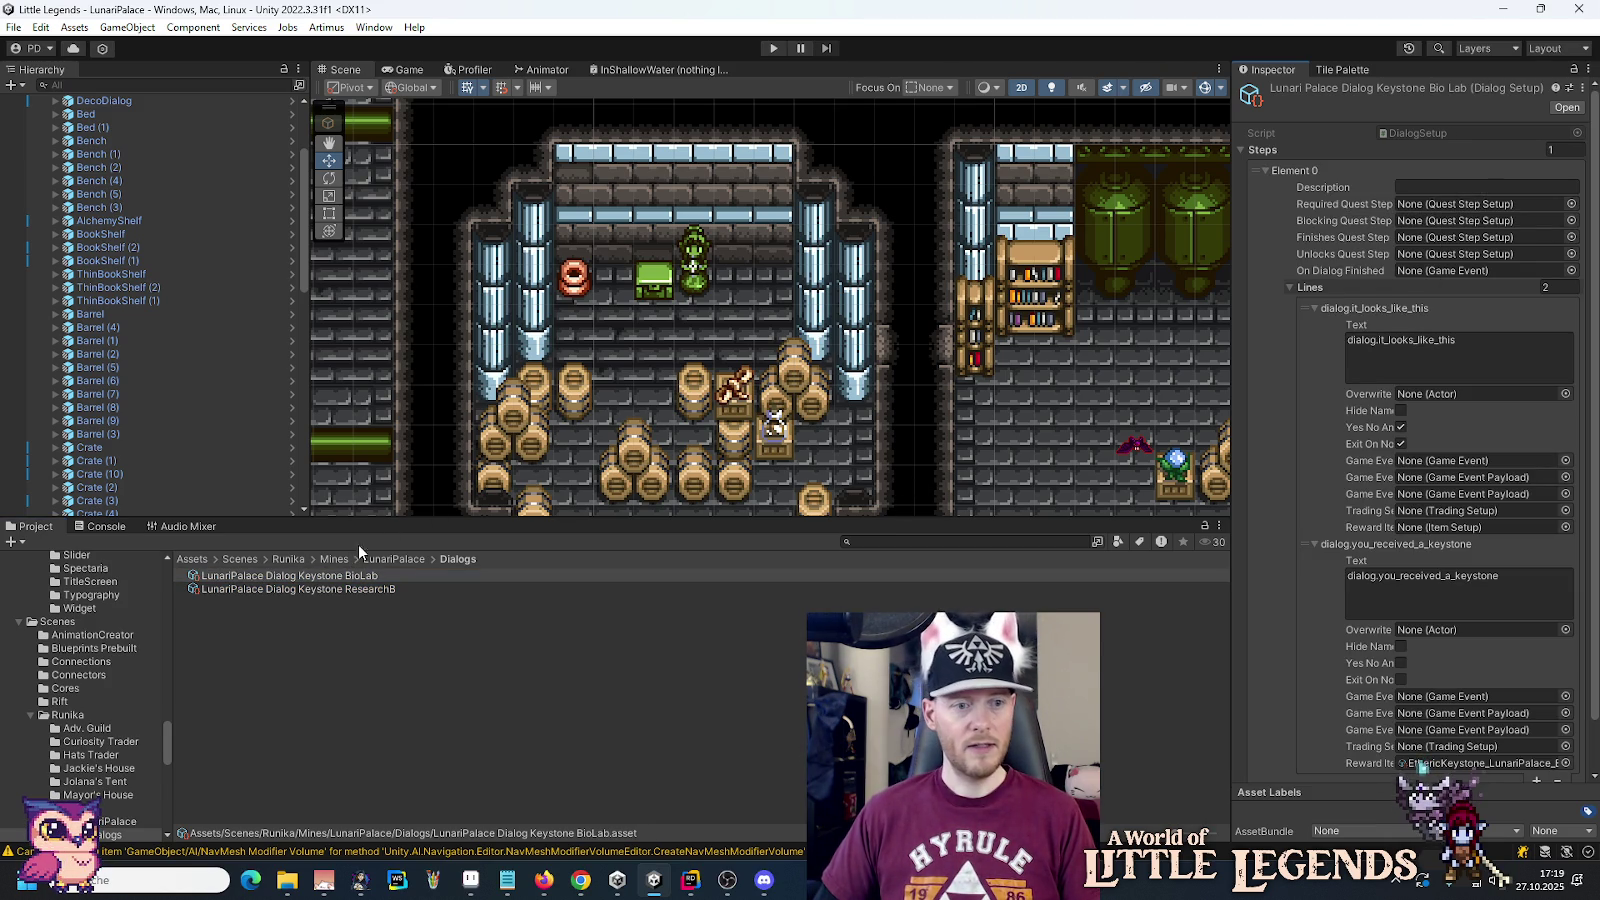
click(341, 589)
click(1276, 171)
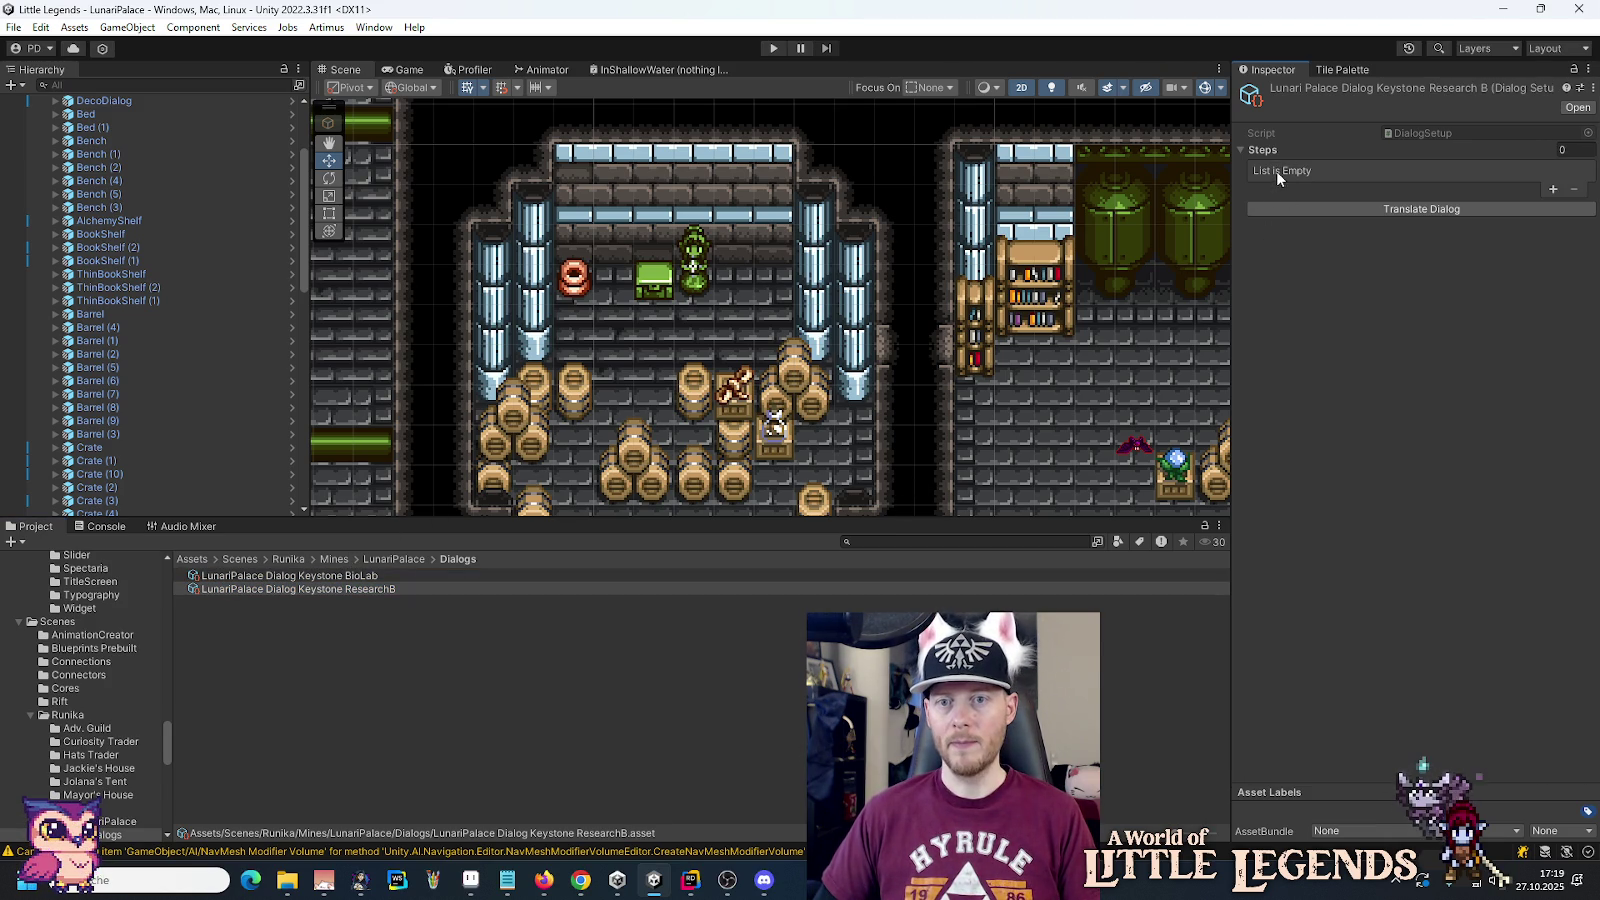
click(1552, 190)
right_click(1293, 174)
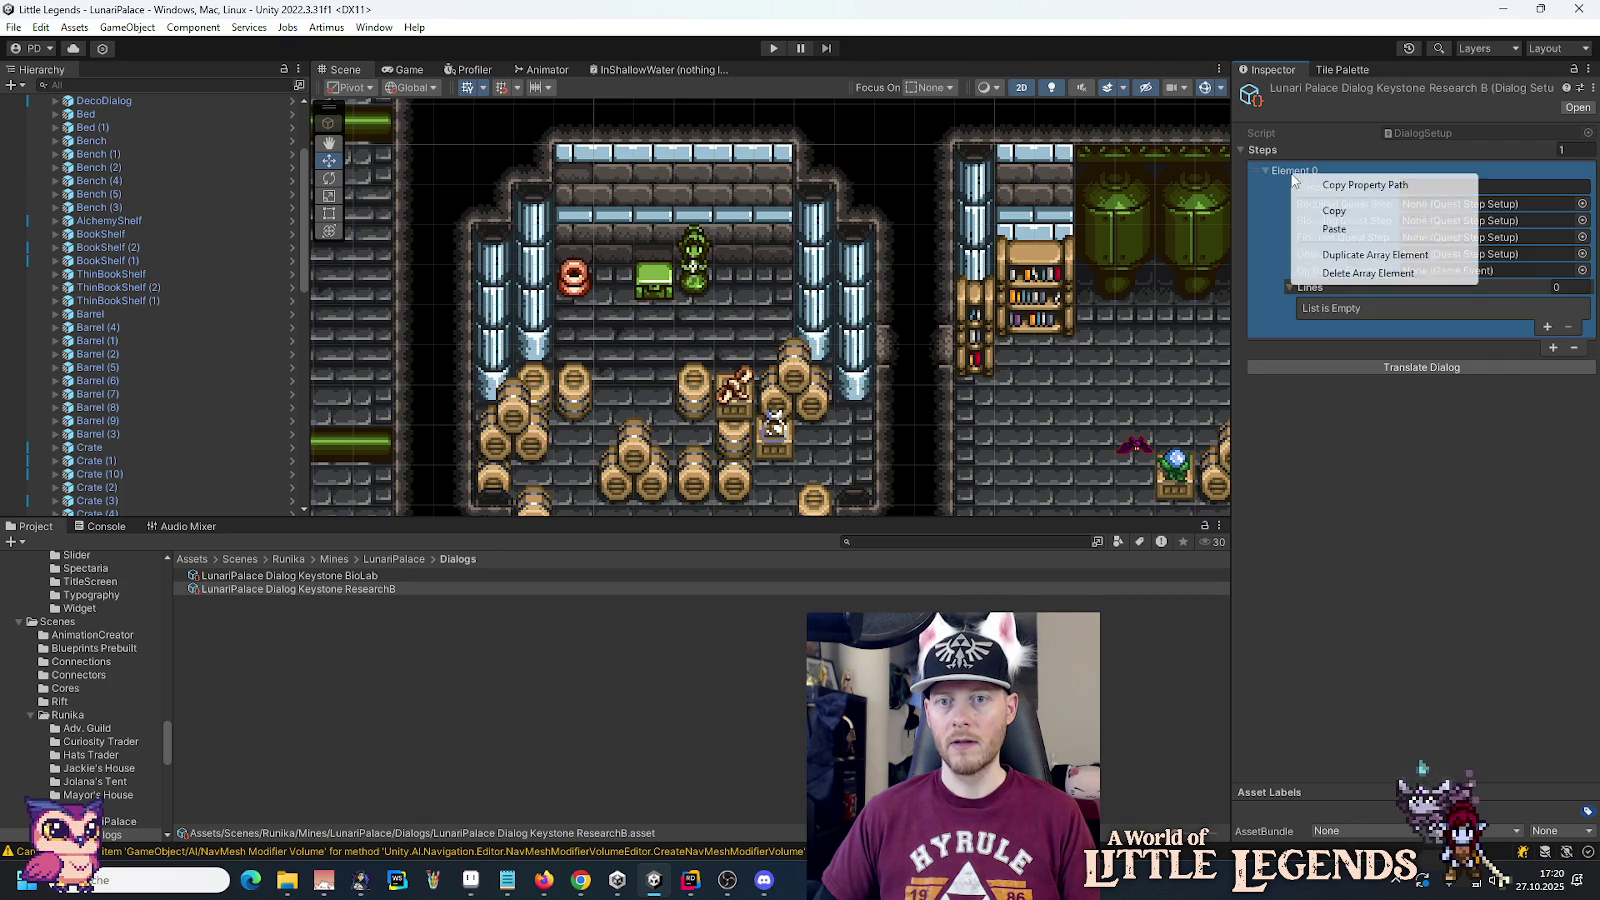
click(1313, 228)
right_click(1266, 150)
click(1310, 208)
right_click(1302, 172)
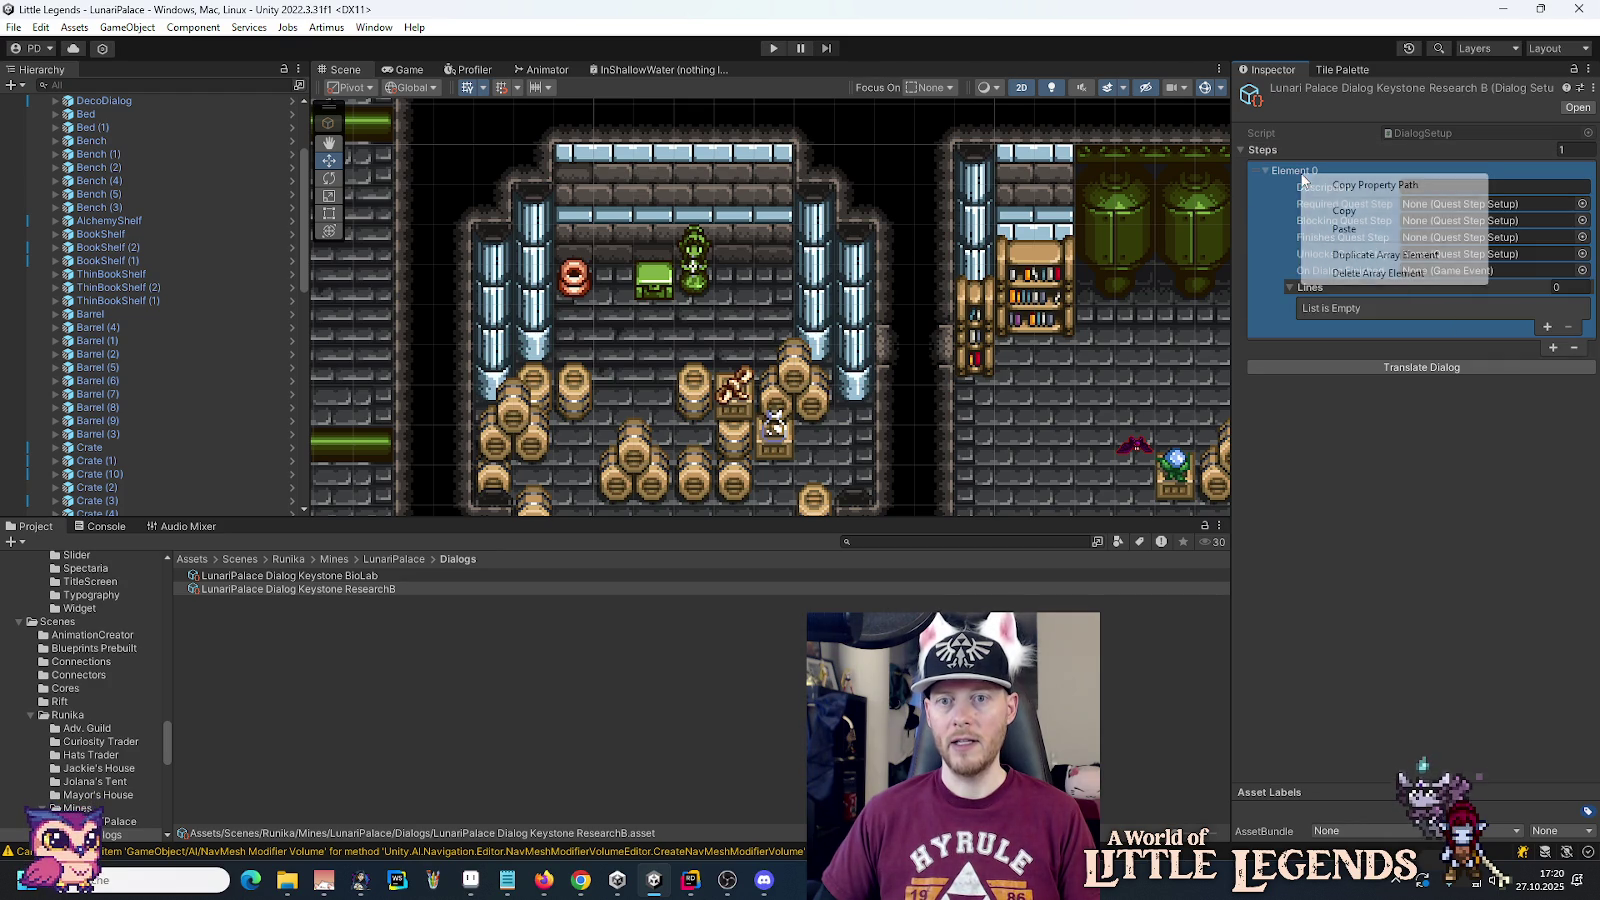
click(1325, 228)
Step: Set the keystone item as the pasted step's second-line Reward Item
scroll(1288, 228, down, 3)
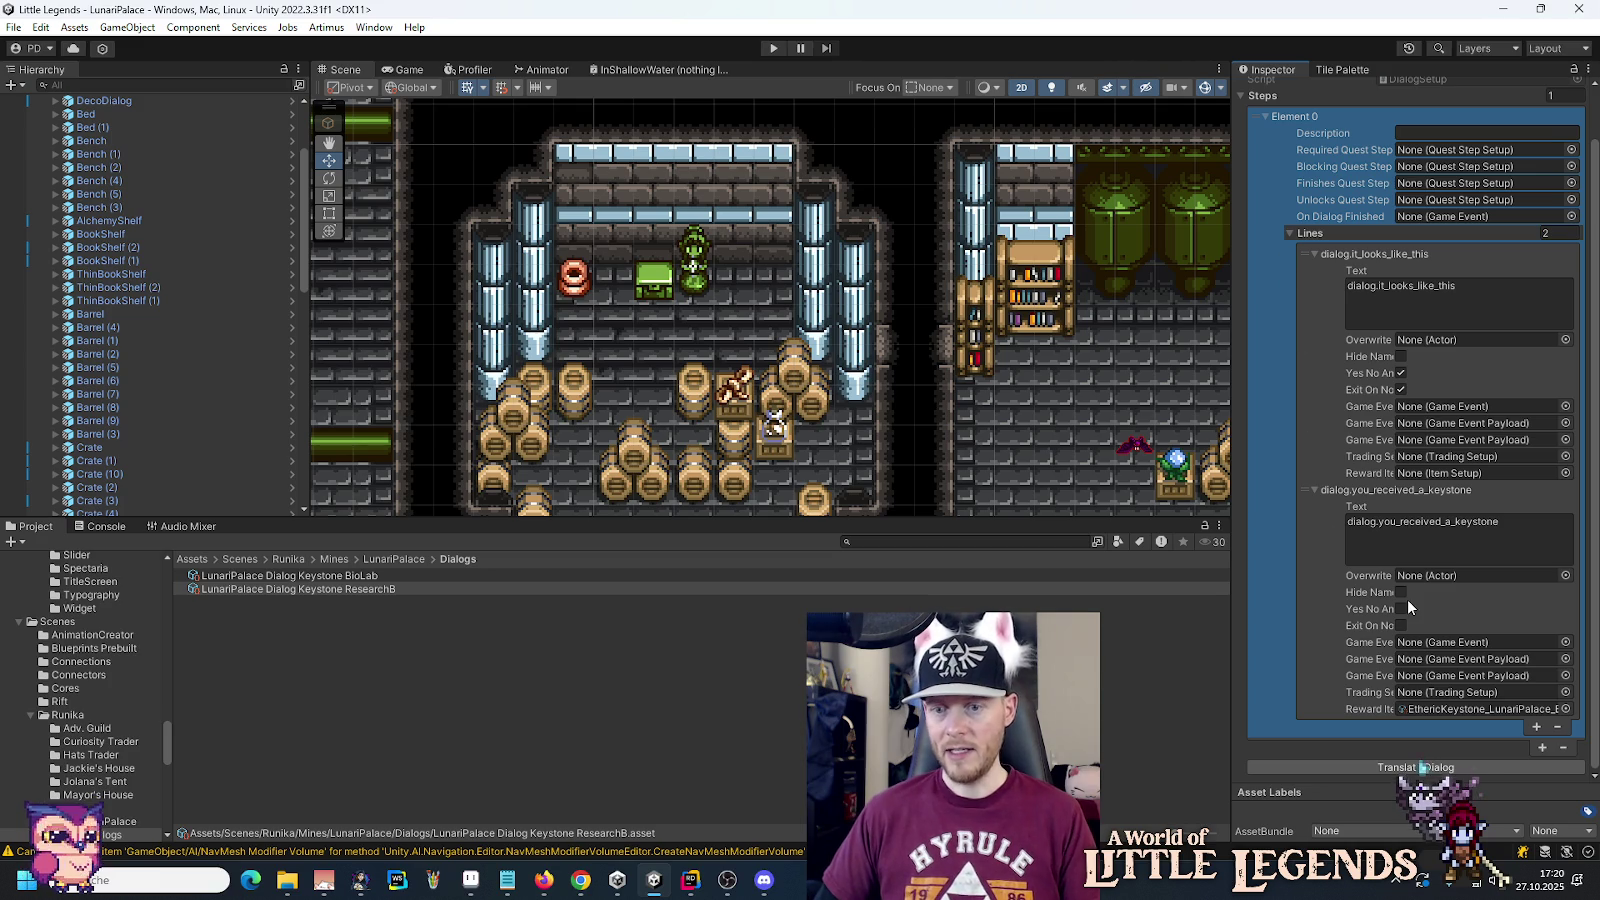
click(1566, 709)
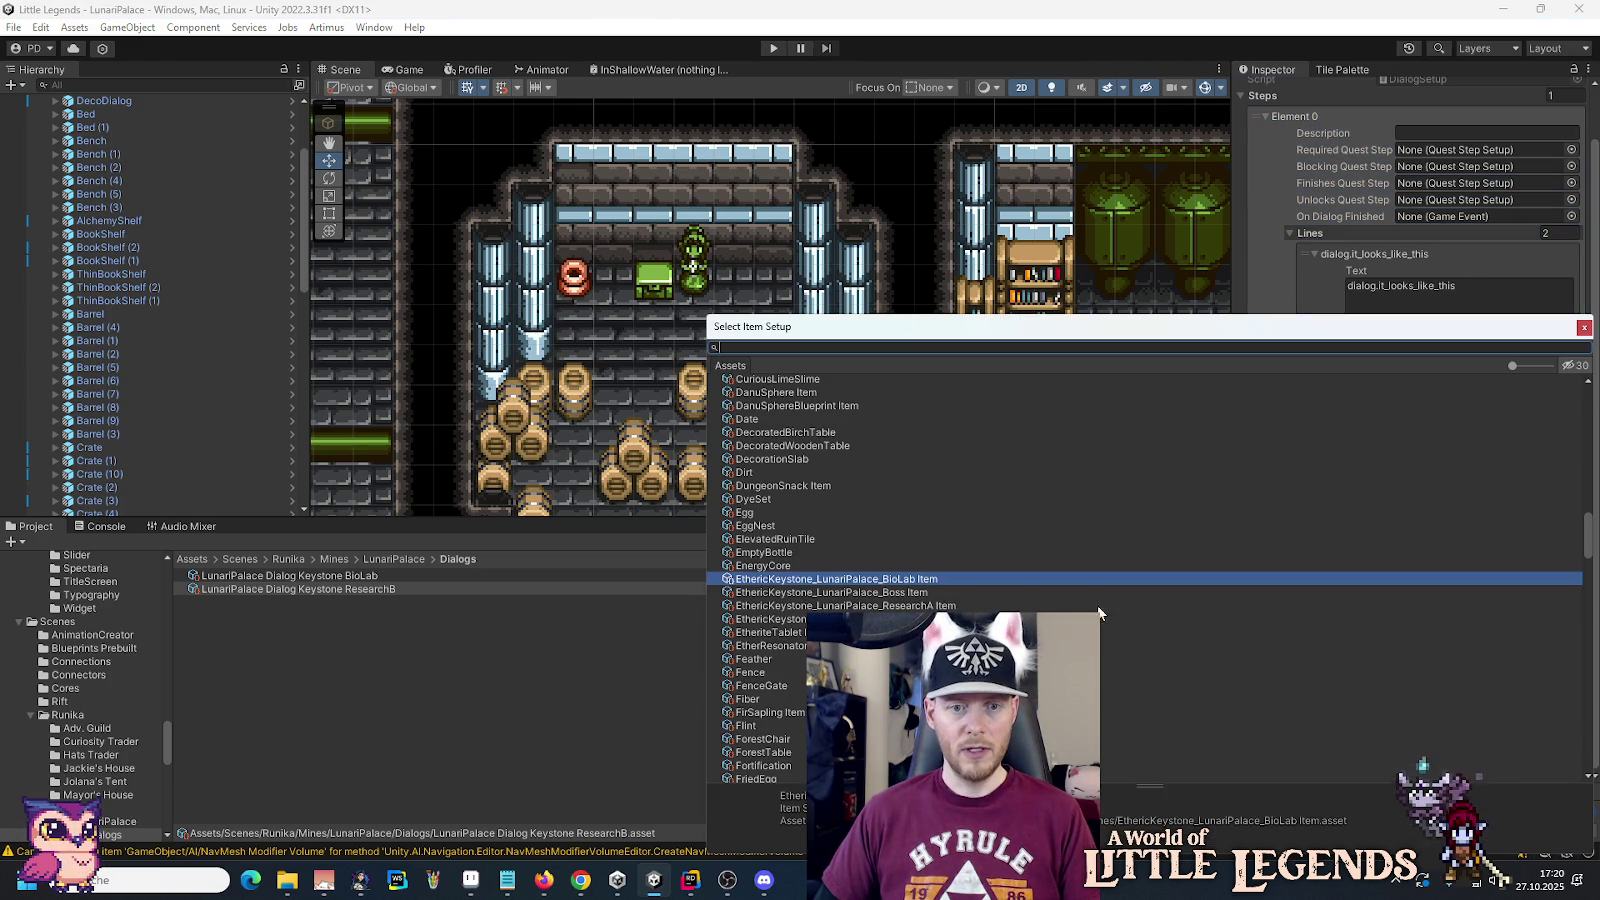
key(Return)
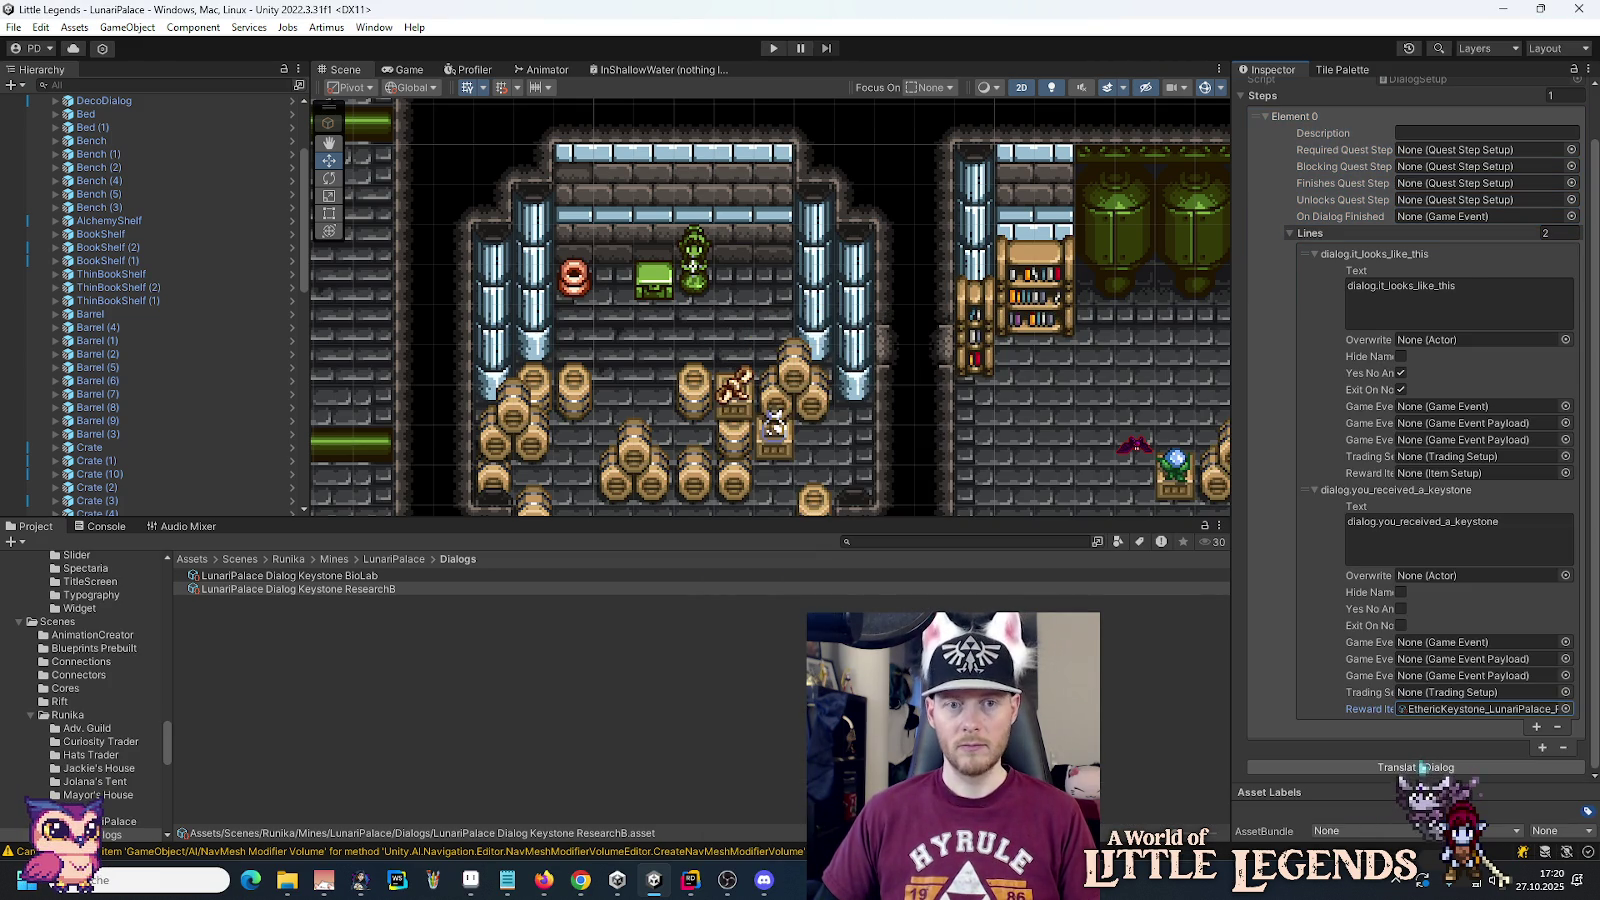
click(697, 290)
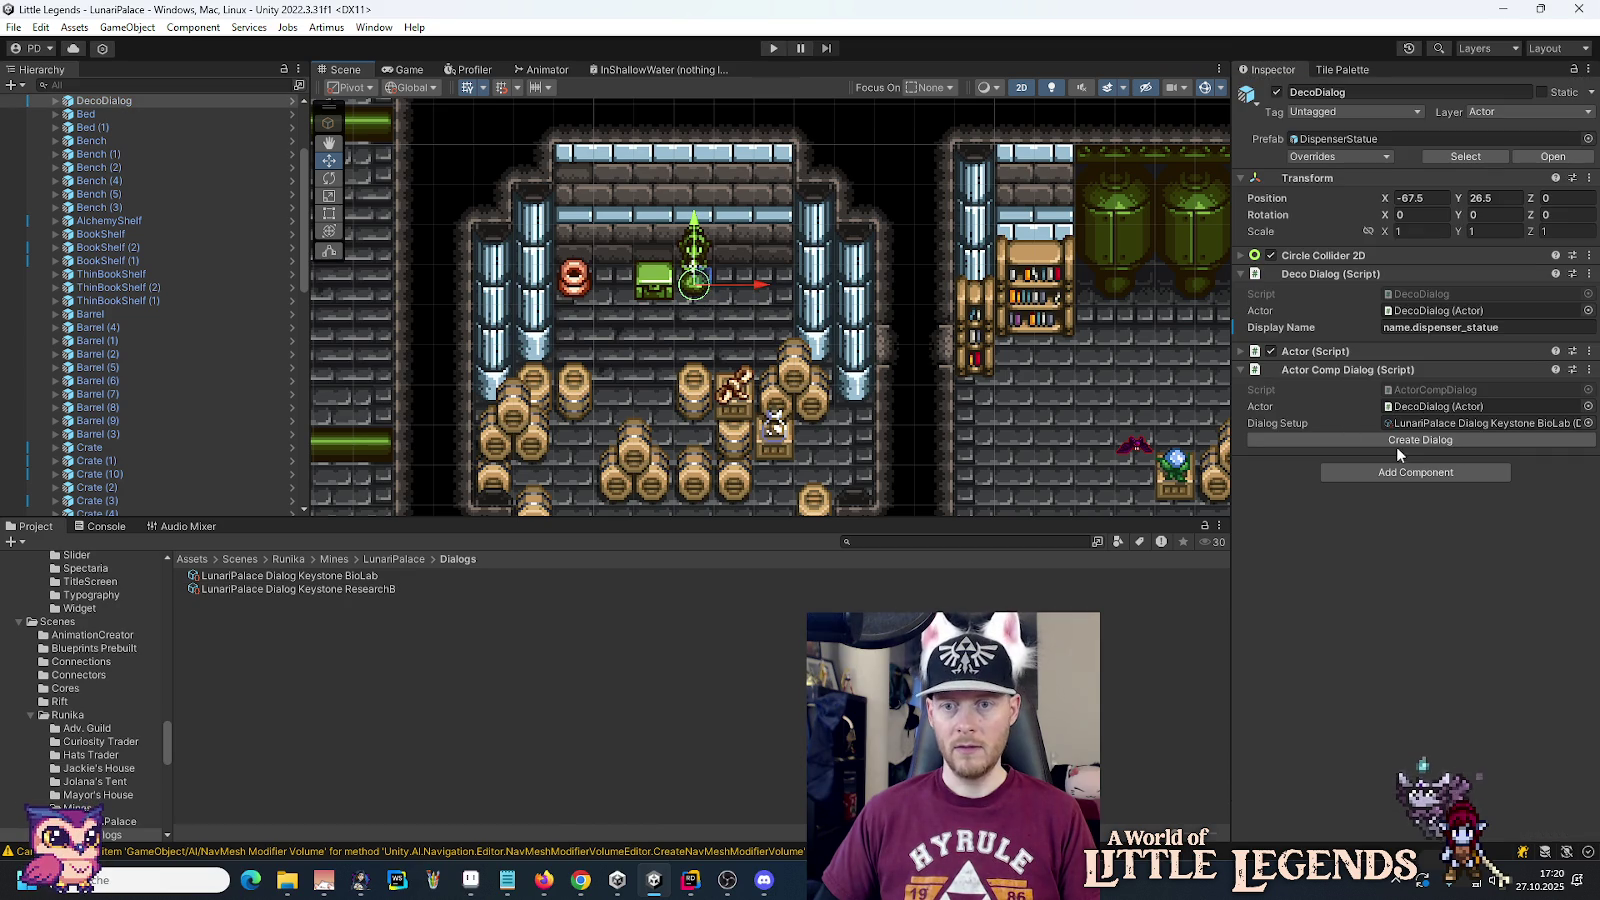
Step: Assign the ResearchB dialog asset to the dispenser statue's Dialog Setup field
mouse_move(331, 591)
mouse_down()
mouse_move(1000, 480)
mouse_move(1443, 435)
mouse_up()
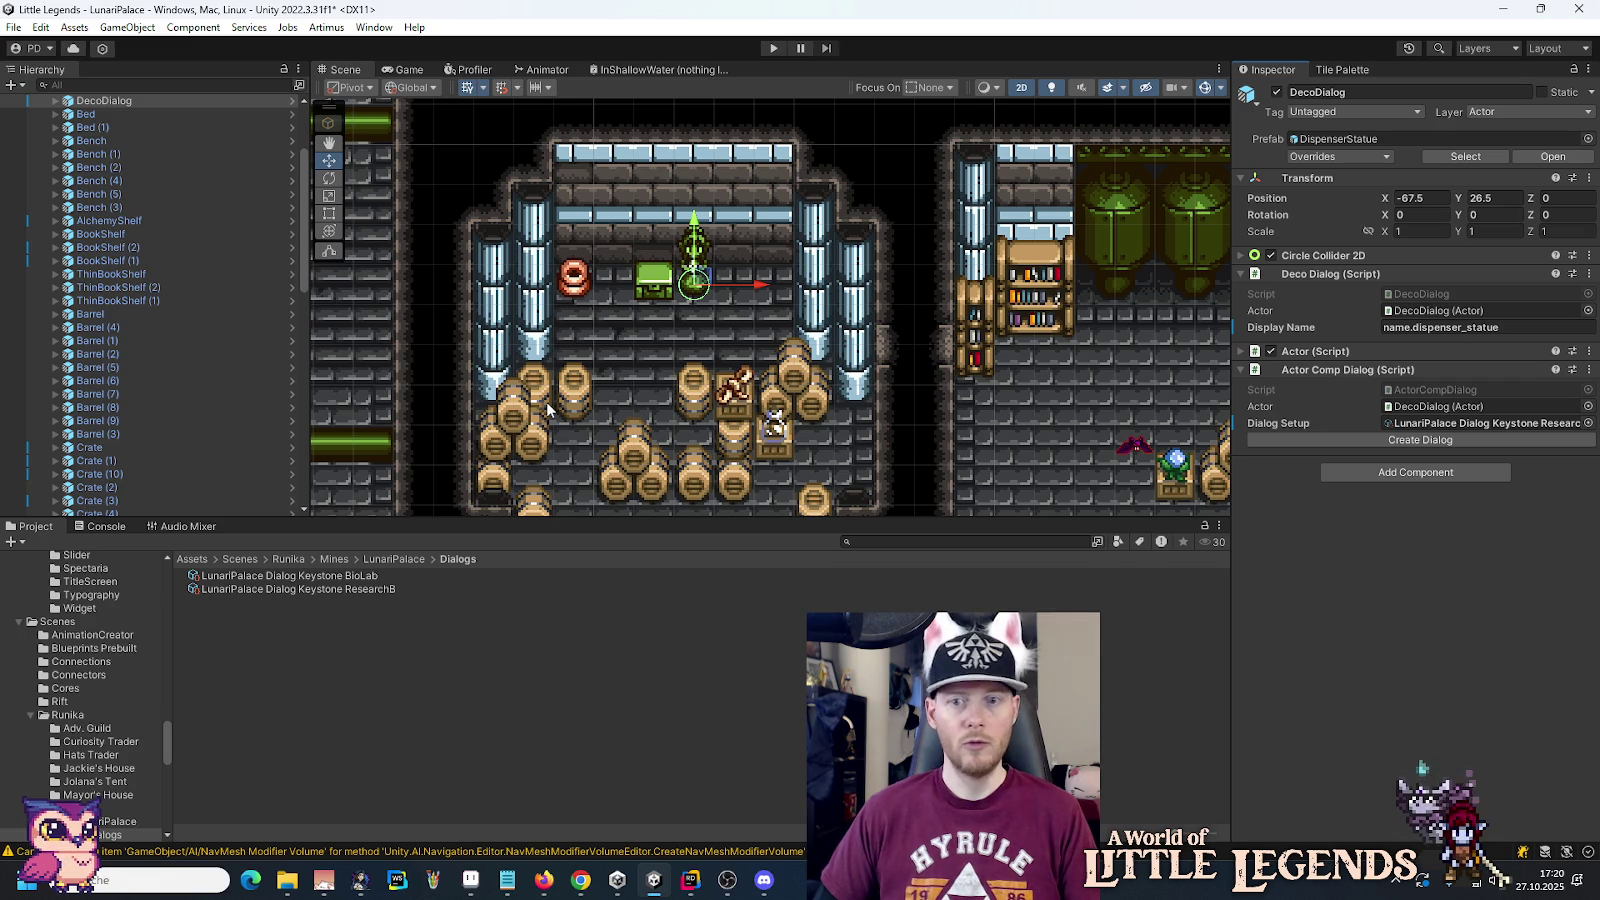
scroll(547, 408, down, 2)
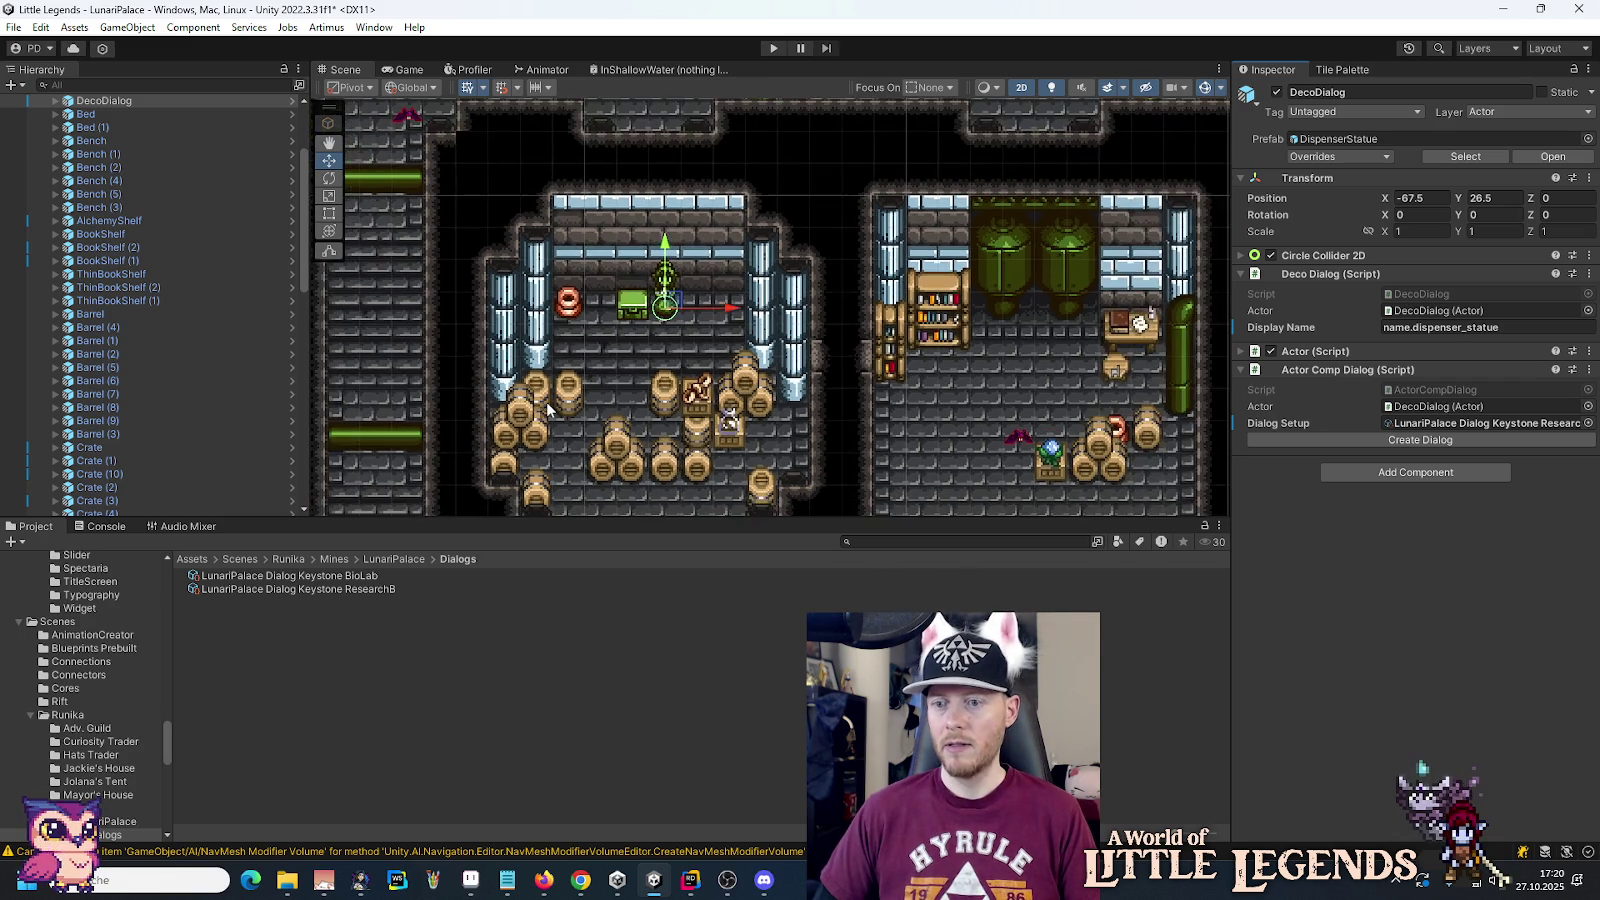
scroll(547, 408, down, 2)
drag(712, 258, 691, 405)
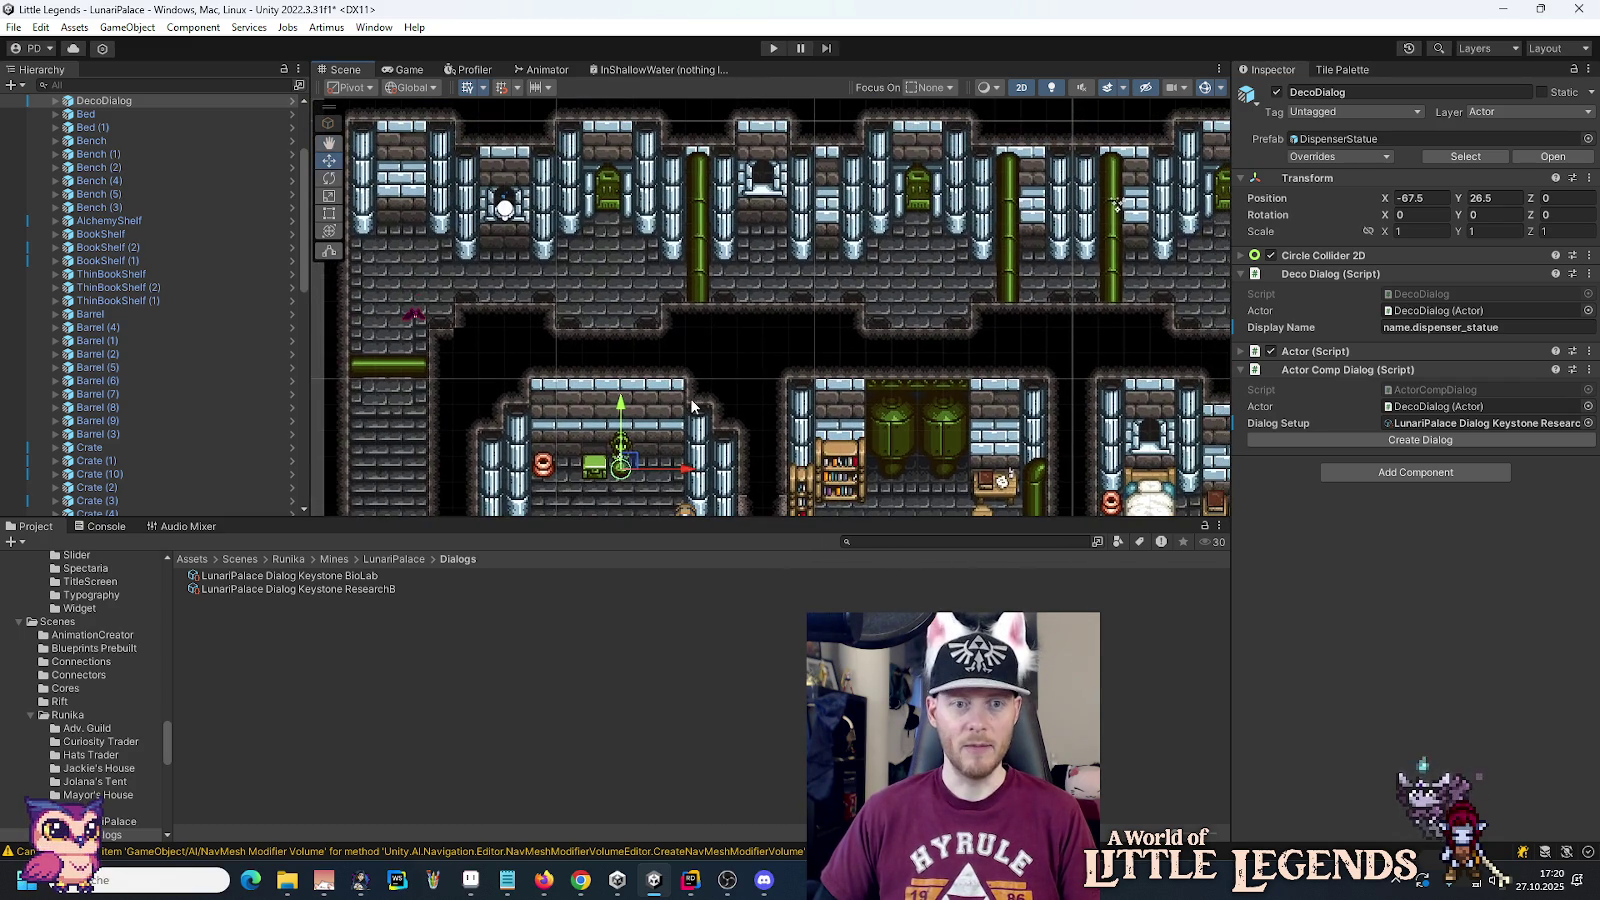
Step: Rename the statue object in the Hierarchy to DecoDialog (B)
click(116, 101)
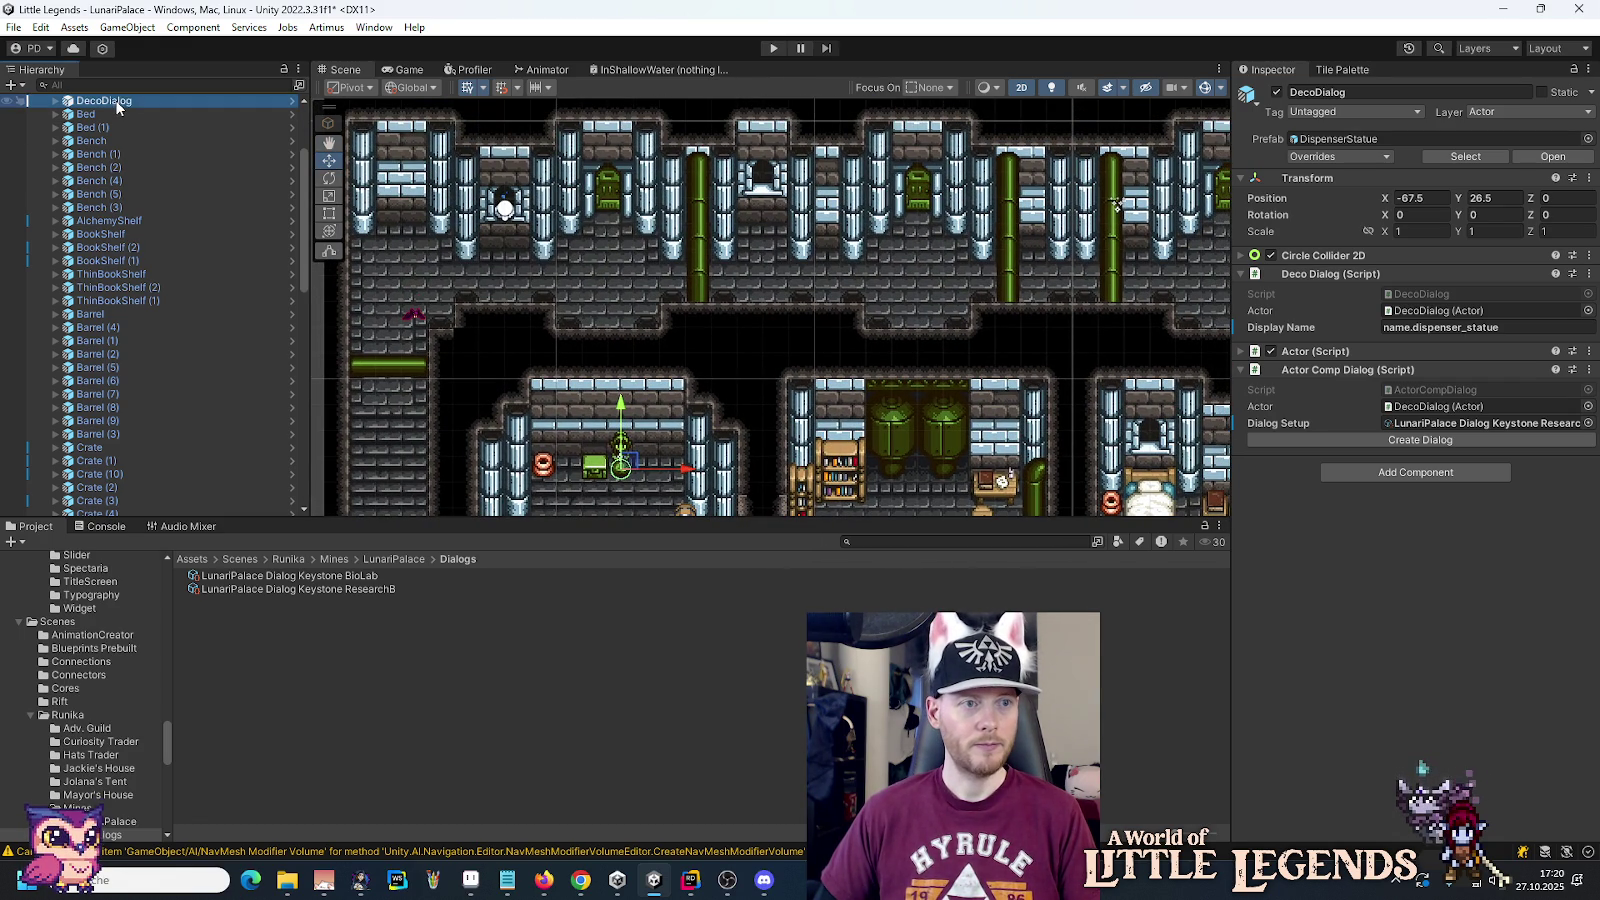
click(134, 98)
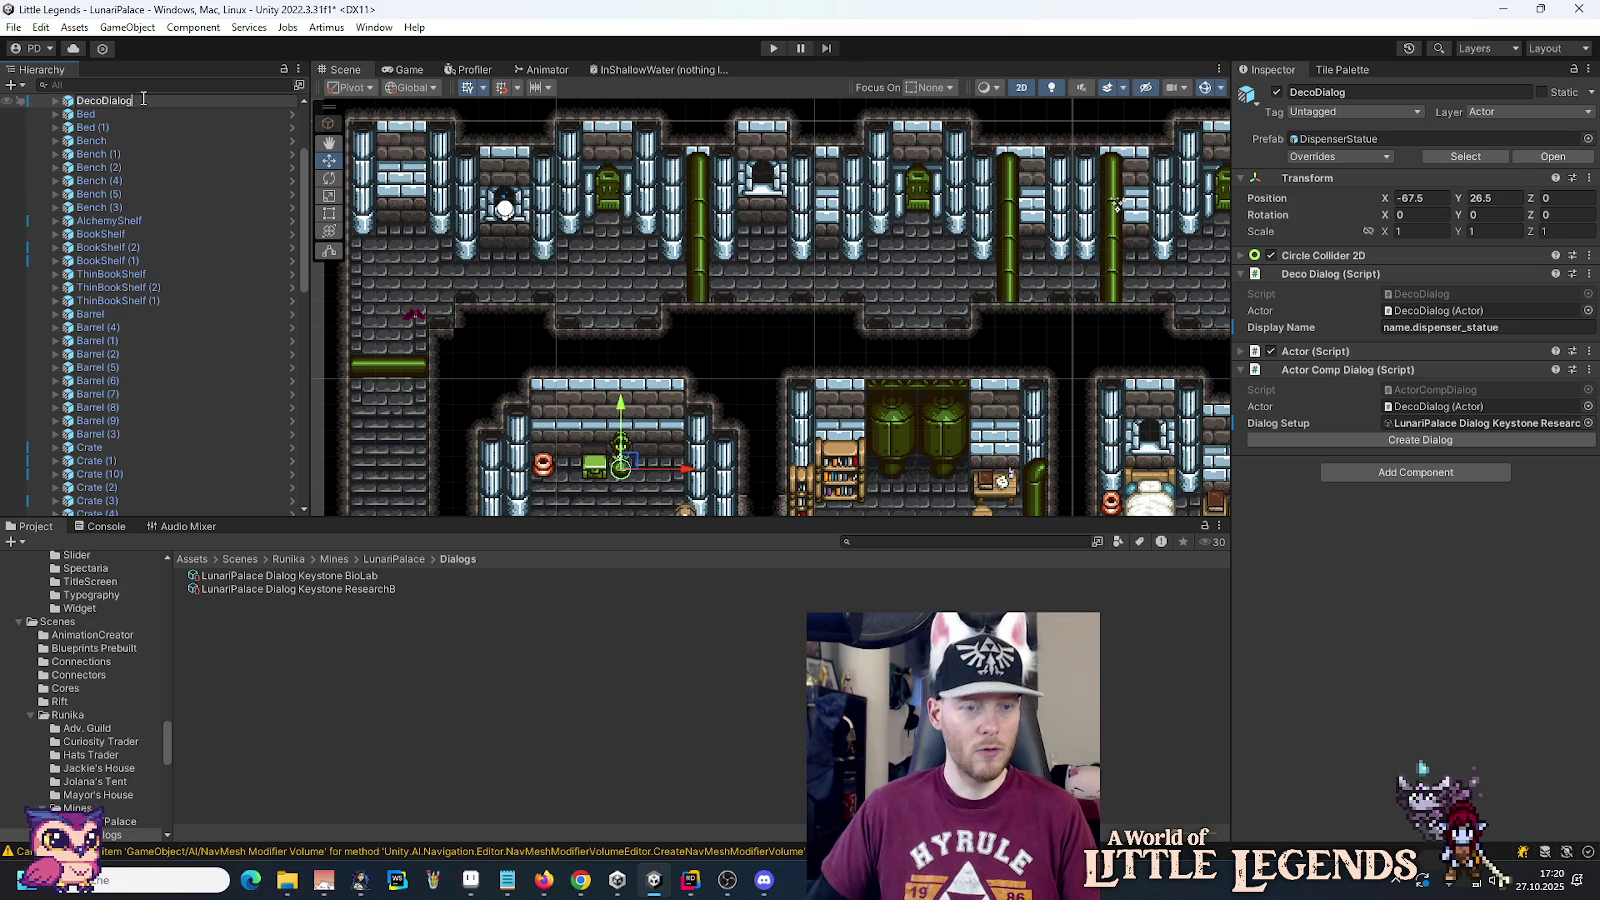
text( (b))
key(Return)
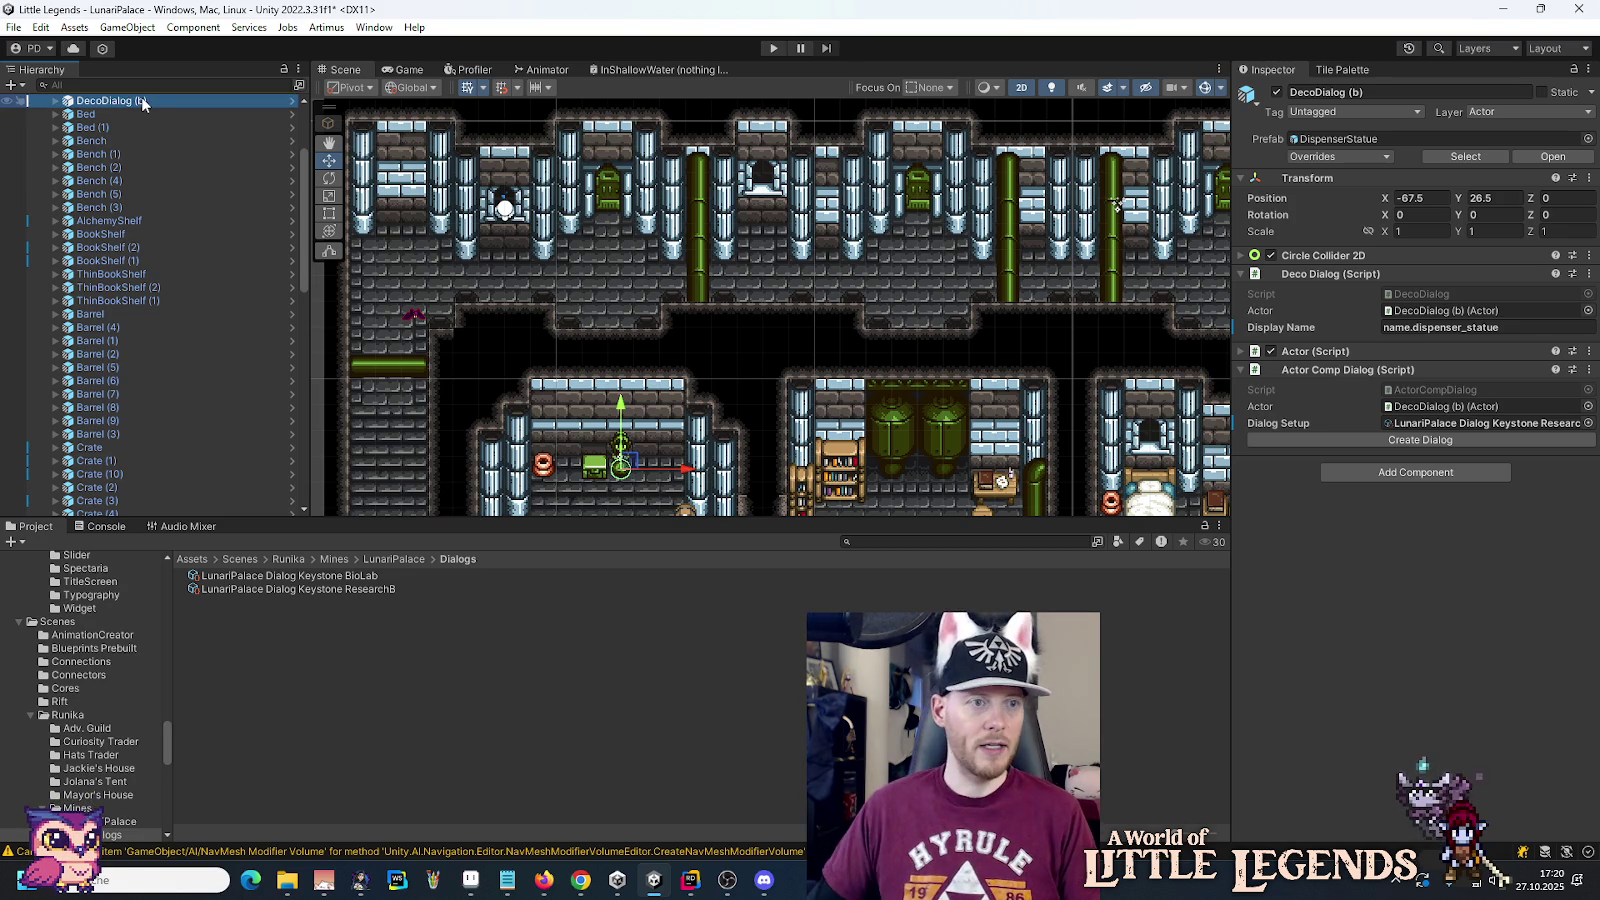
click(172, 100)
key(End)
key(Left)
key(BackSpace)
text(B)
key(Return)
Step: Duplicate DecoDialog (B), name the copy DecoDialog (A), and list it above (B)
key(ctrl+d)
scroll(145, 118, up, 3)
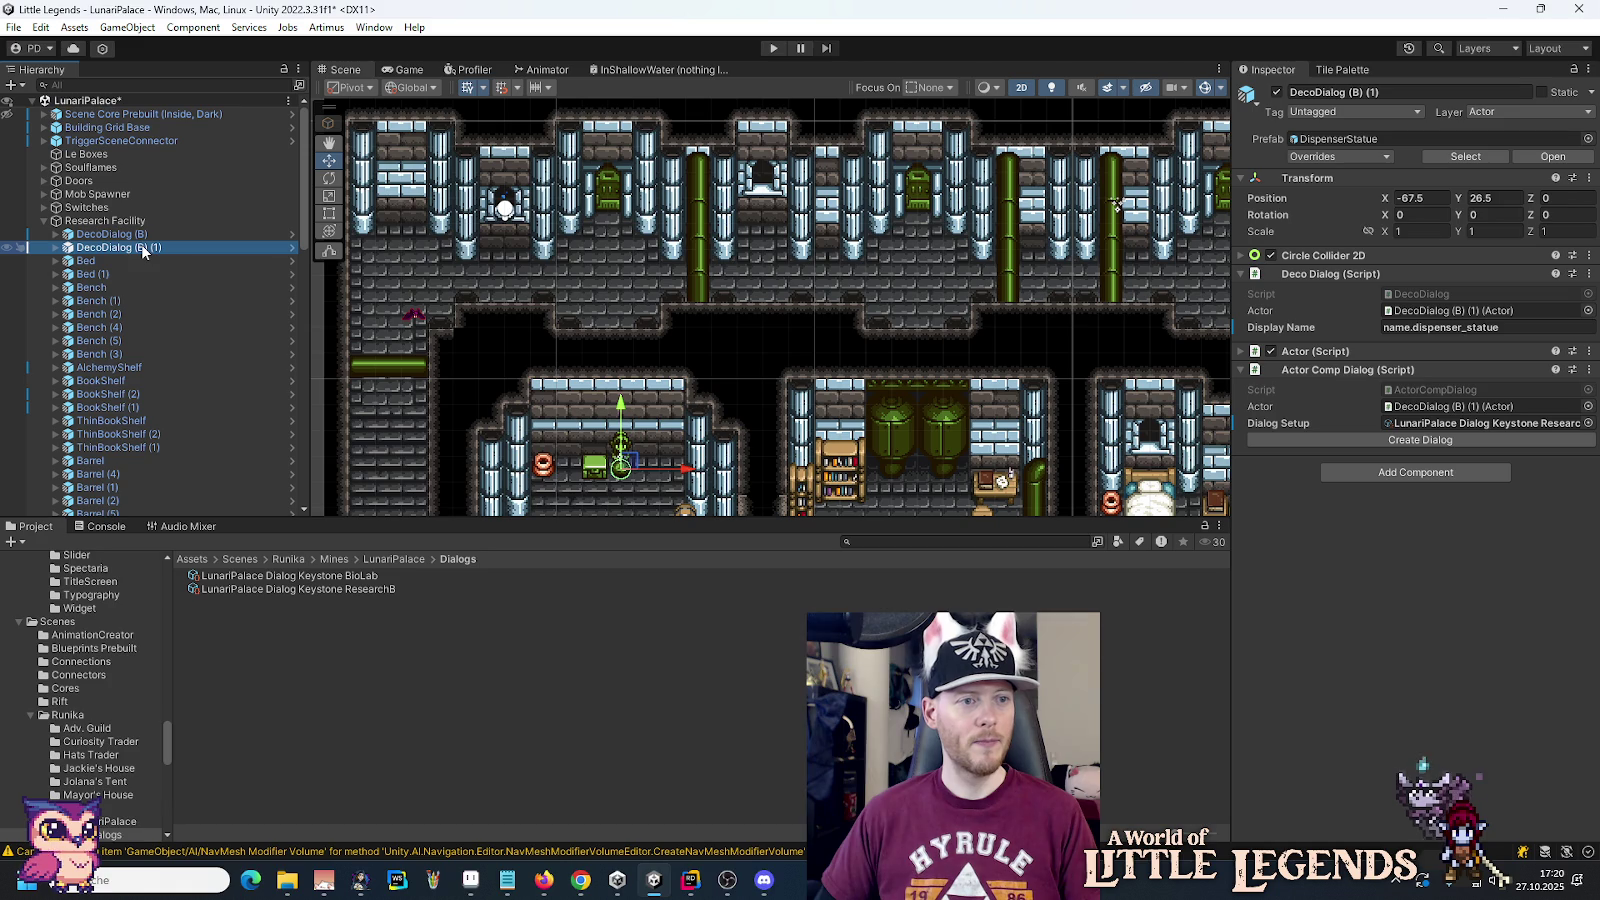
click(142, 247)
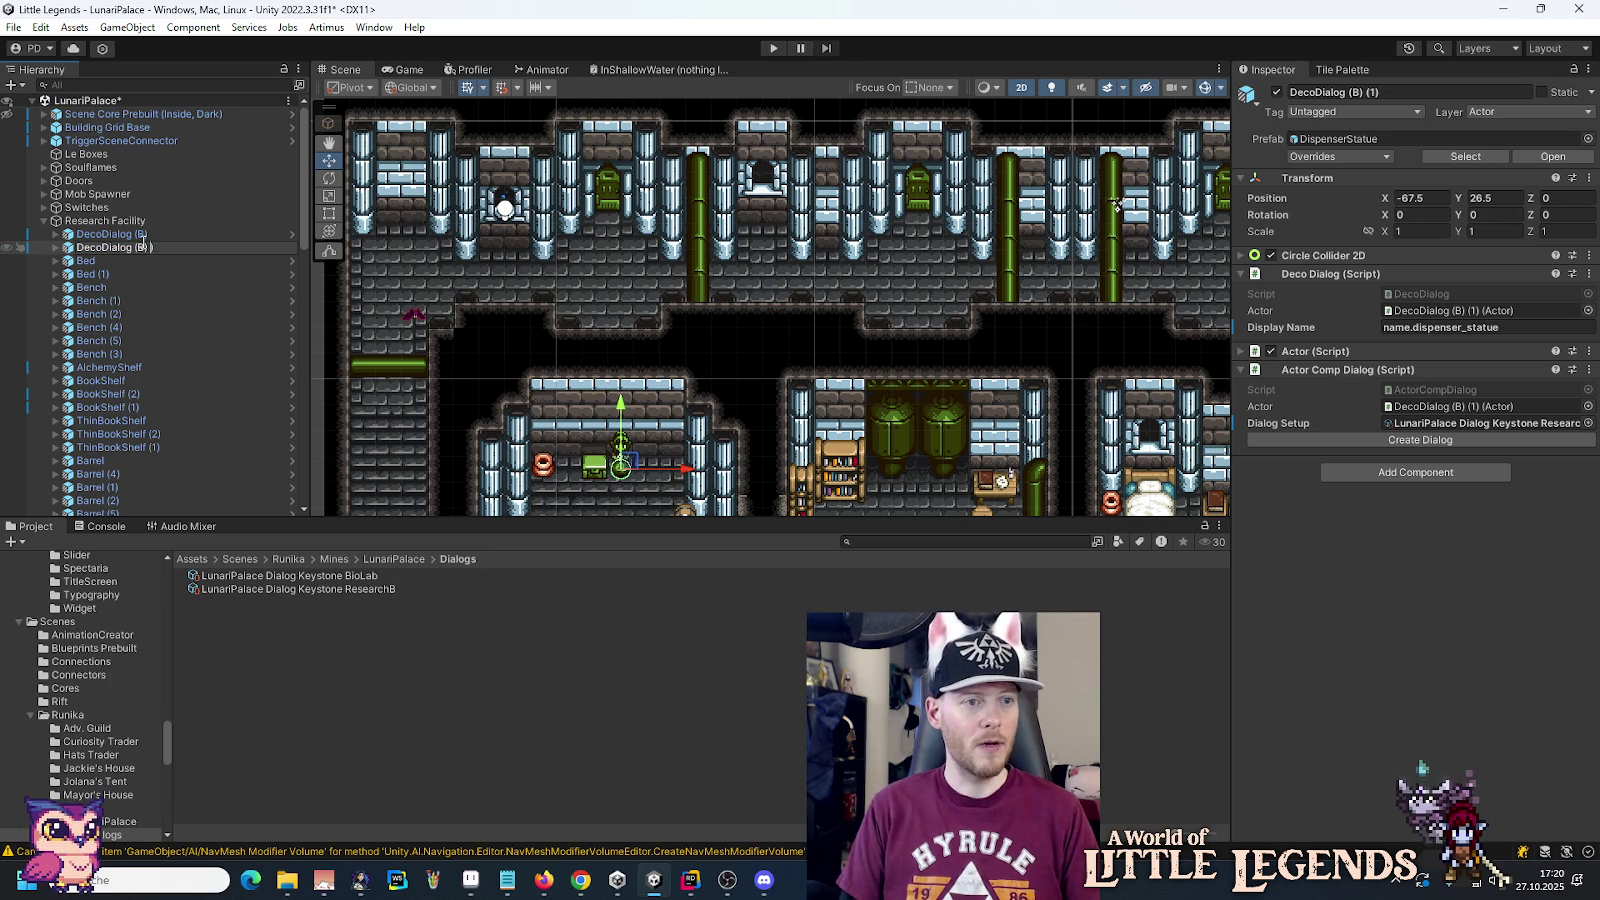
key(BackSpace)
key(BackSpace)
text(A))
key(Return)
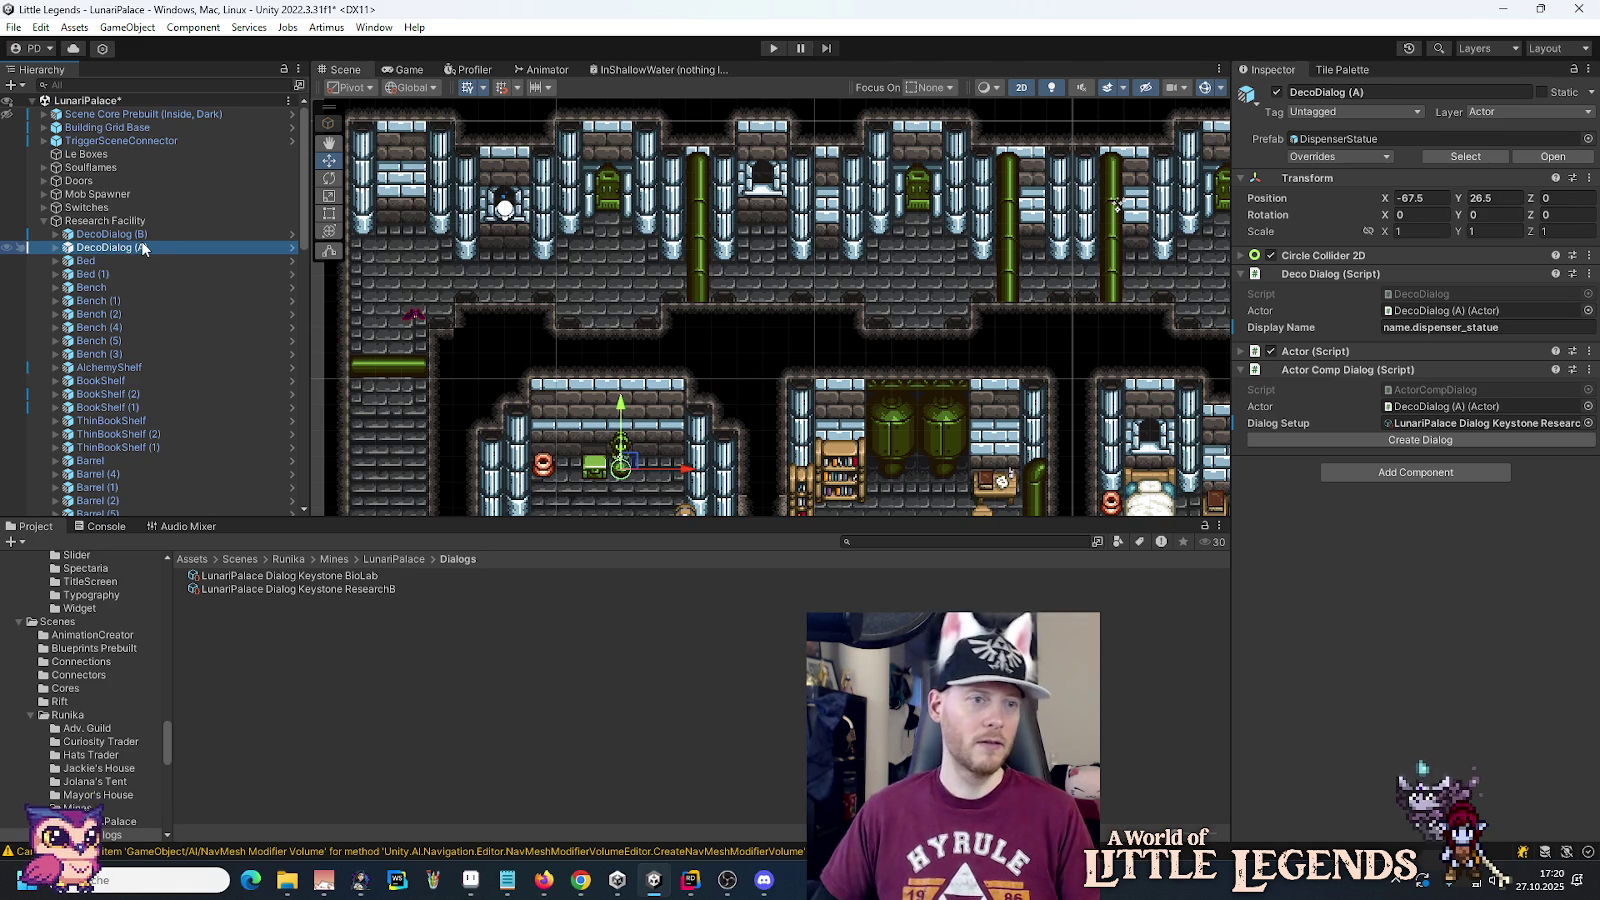
drag(130, 248, 129, 228)
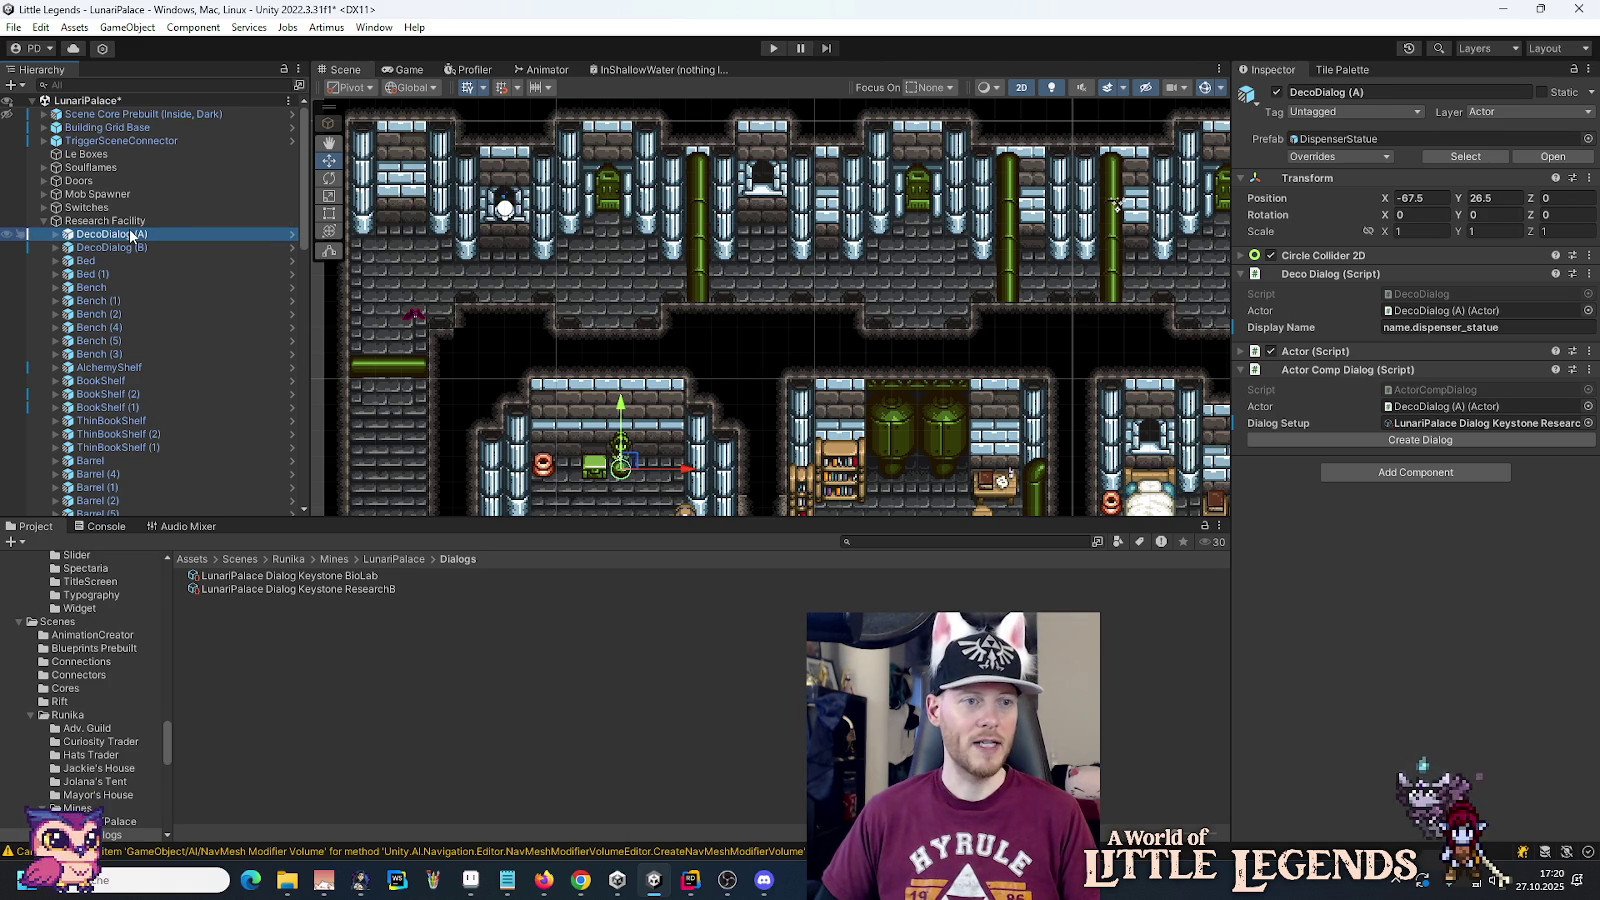
Step: Move DecoDialog (A) through the corridor into the right-hand room at -43.5, 46.5
drag(636, 467, 925, 224)
key(f)
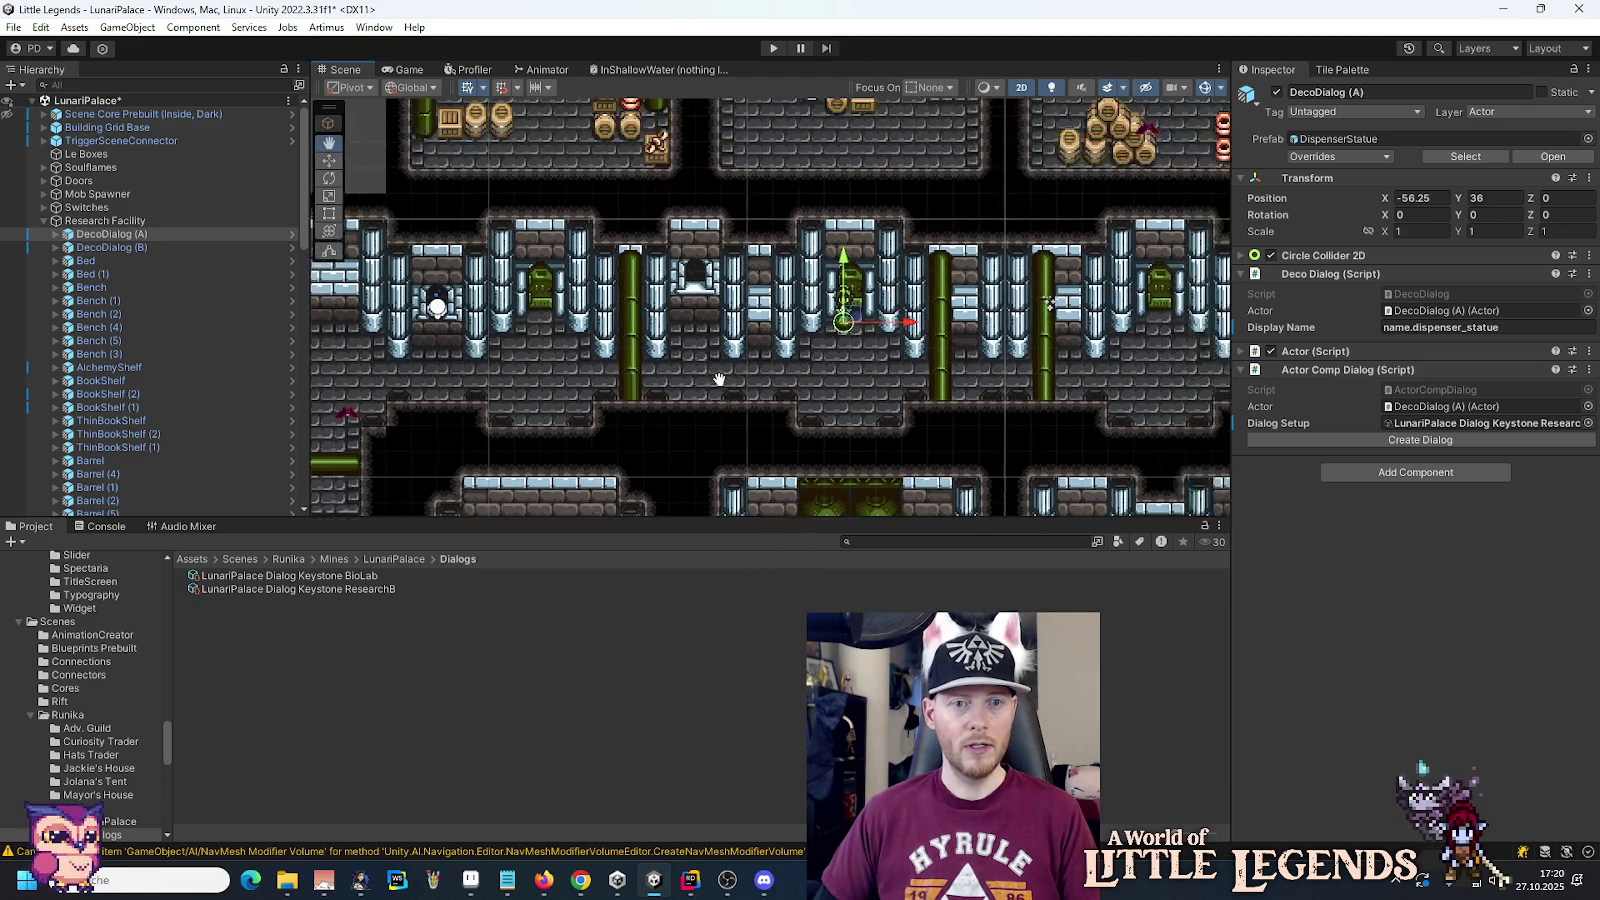
drag(758, 450, 740, 284)
mouse_move(585, 216)
mouse_down()
mouse_move(535, 296)
mouse_move(399, 319)
mouse_up()
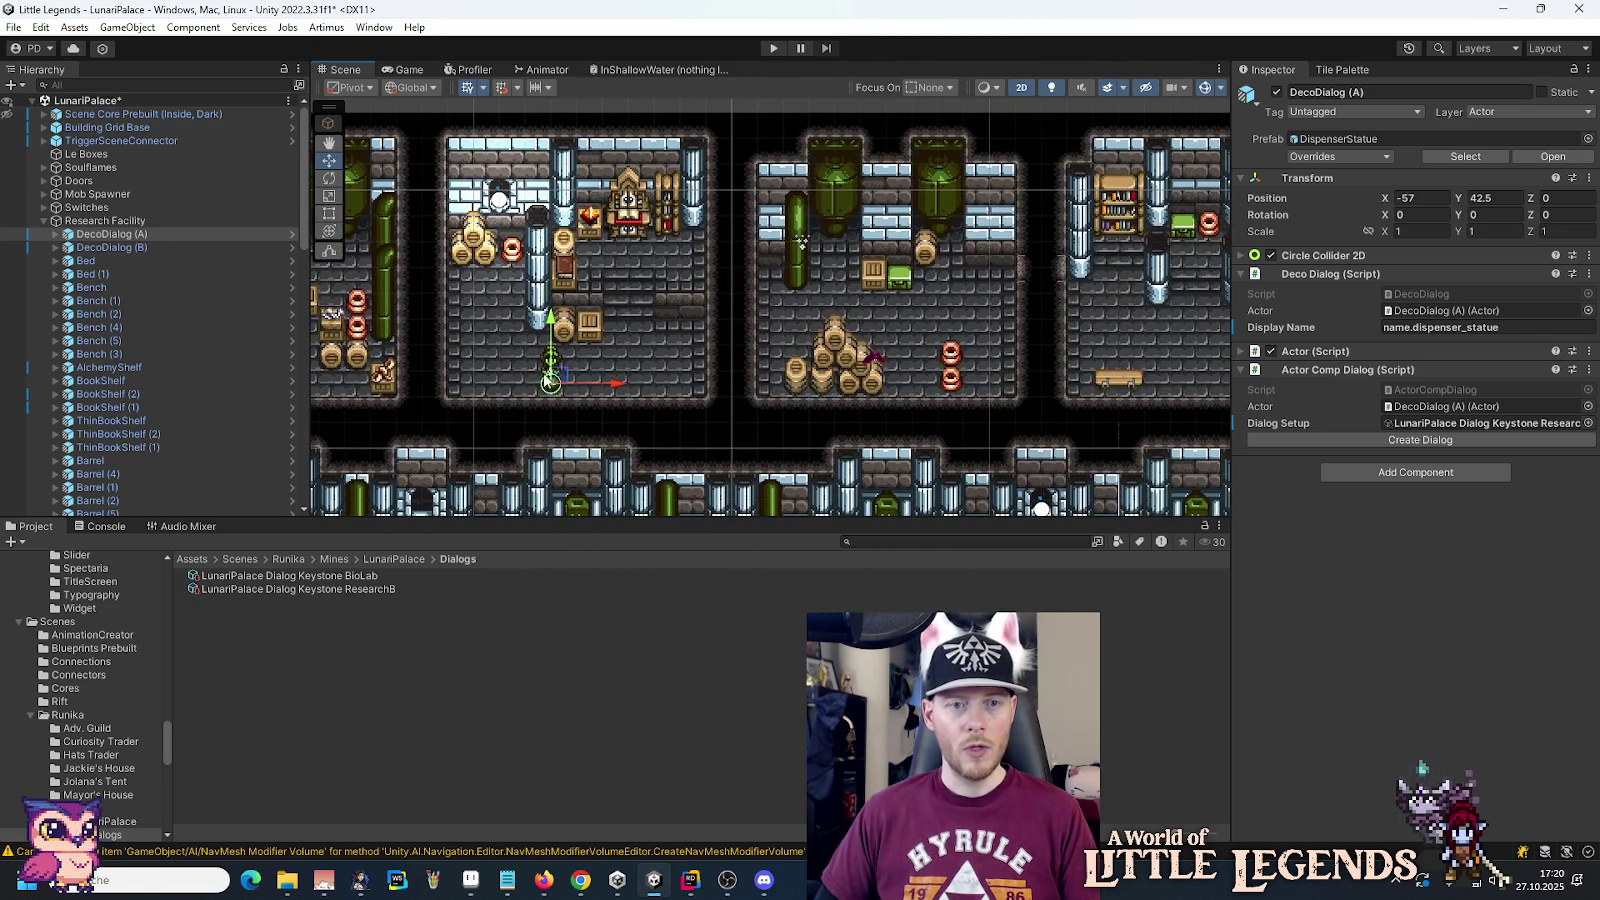
mouse_move(573, 383)
mouse_down()
mouse_move(785, 288)
mouse_move(835, 287)
mouse_up()
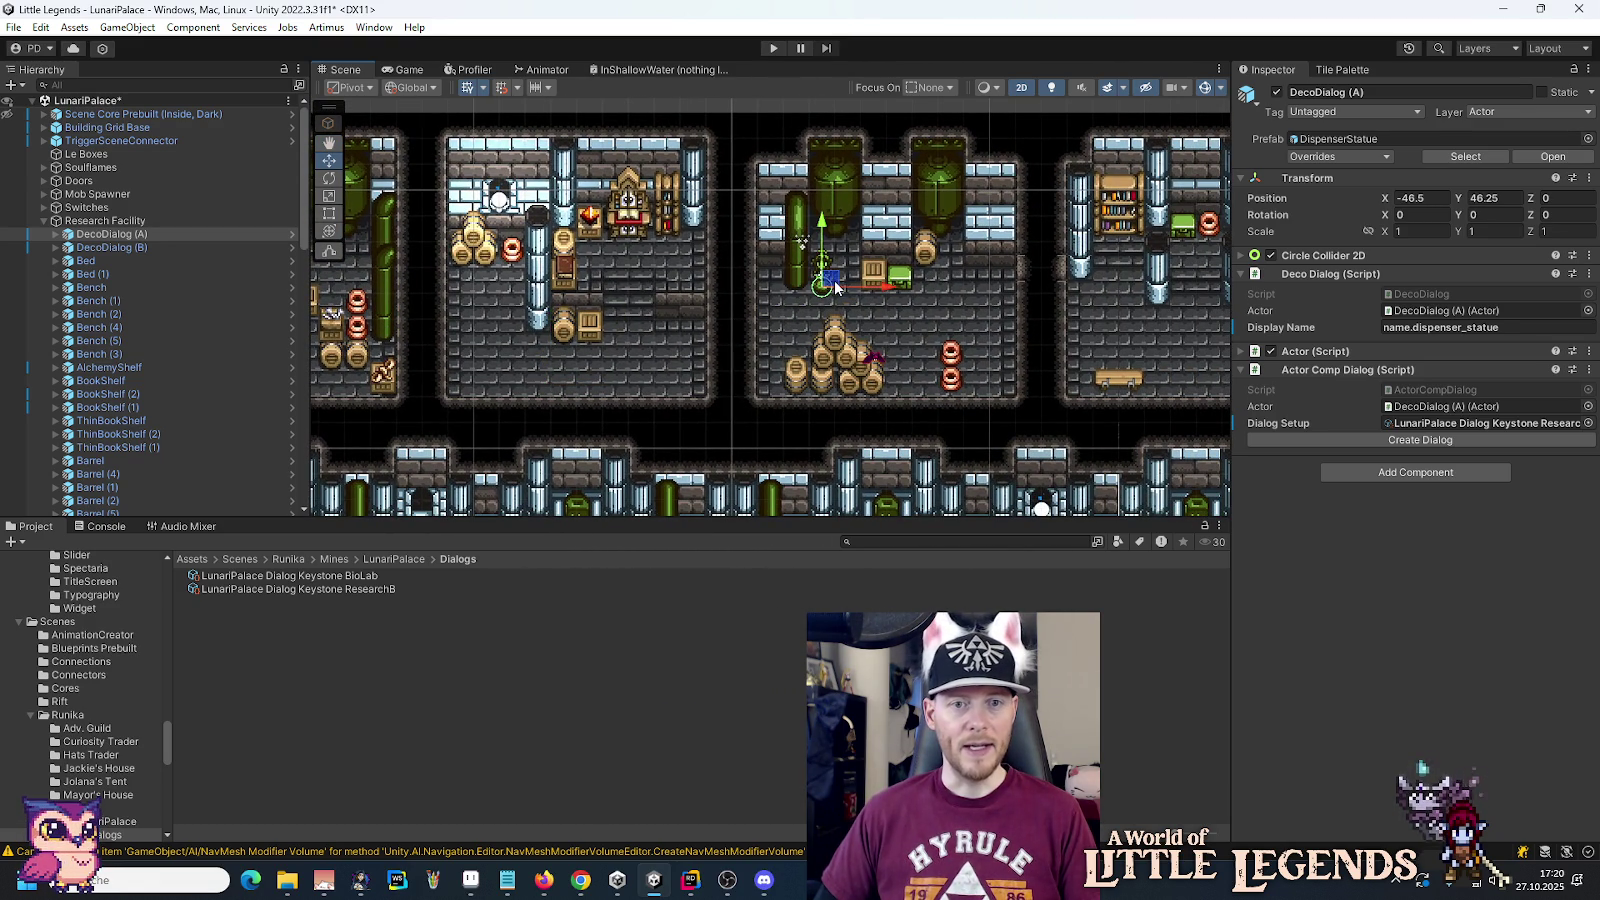
click(909, 285)
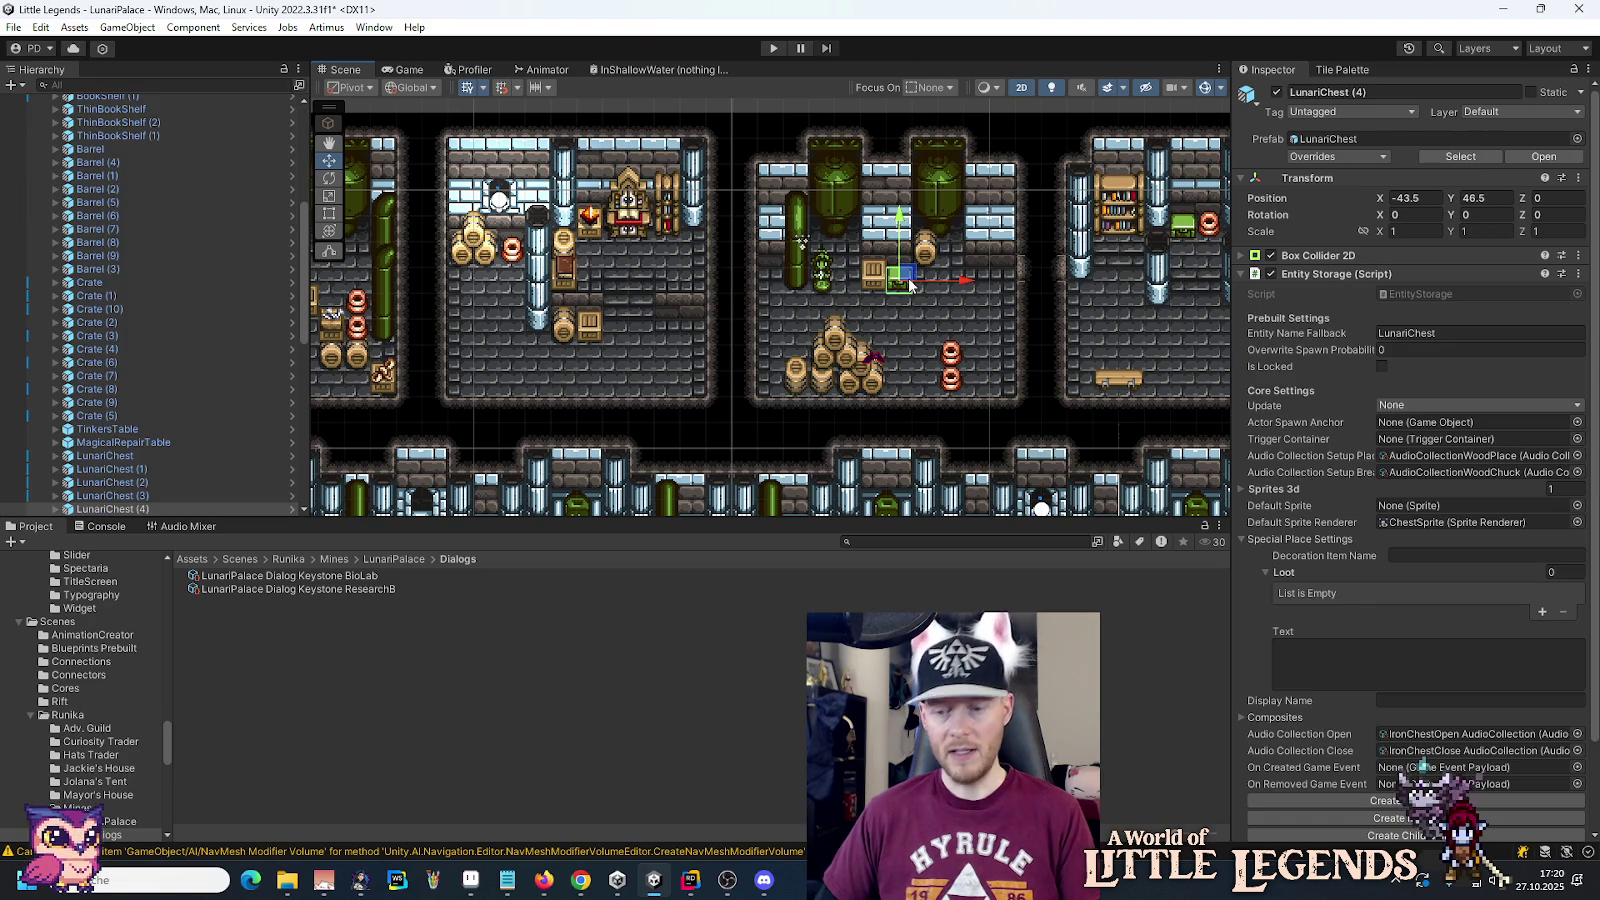
click(826, 288)
drag(827, 290, 904, 283)
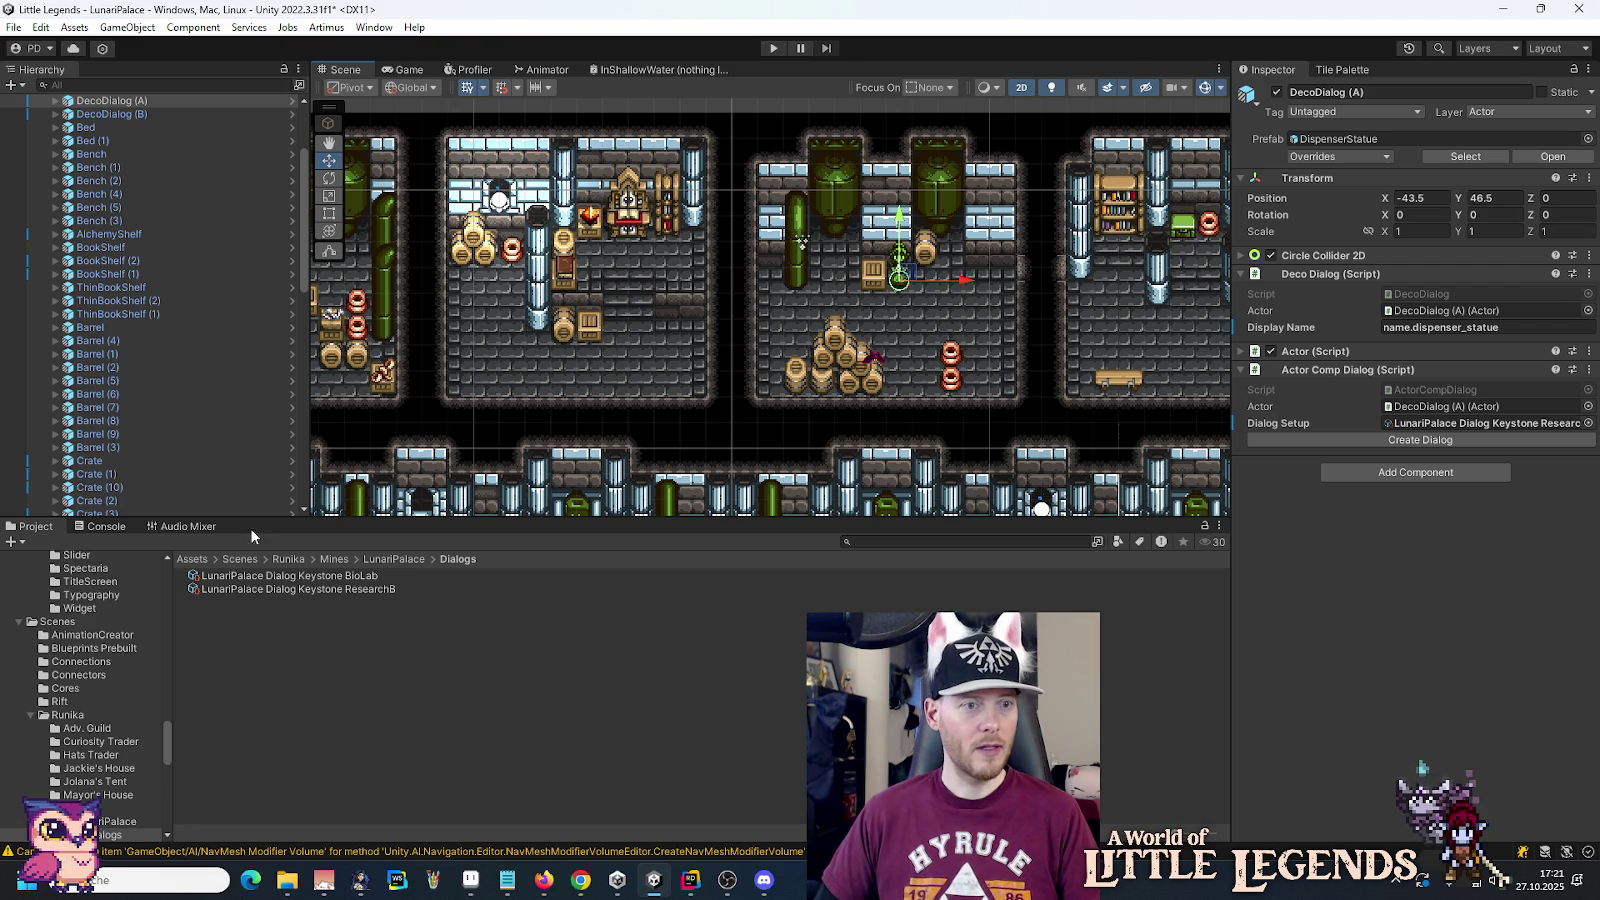
click(338, 588)
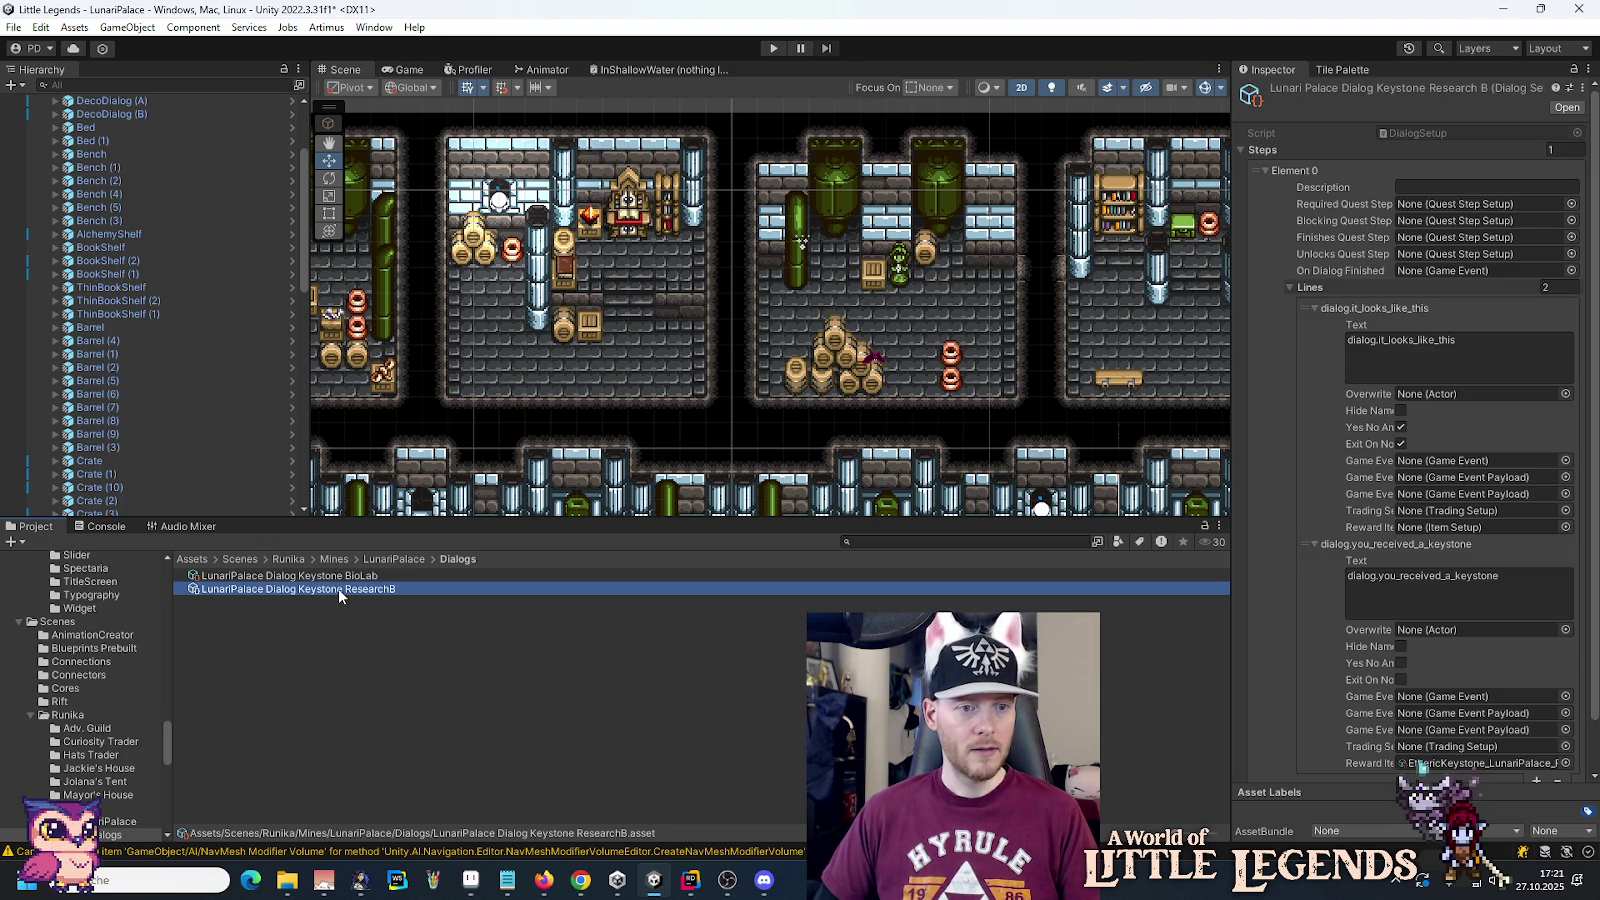
Step: Duplicate the ResearchB dialog and rename the copy LunariPalace Dialog Keystone ResearchA
key(ctrl+d)
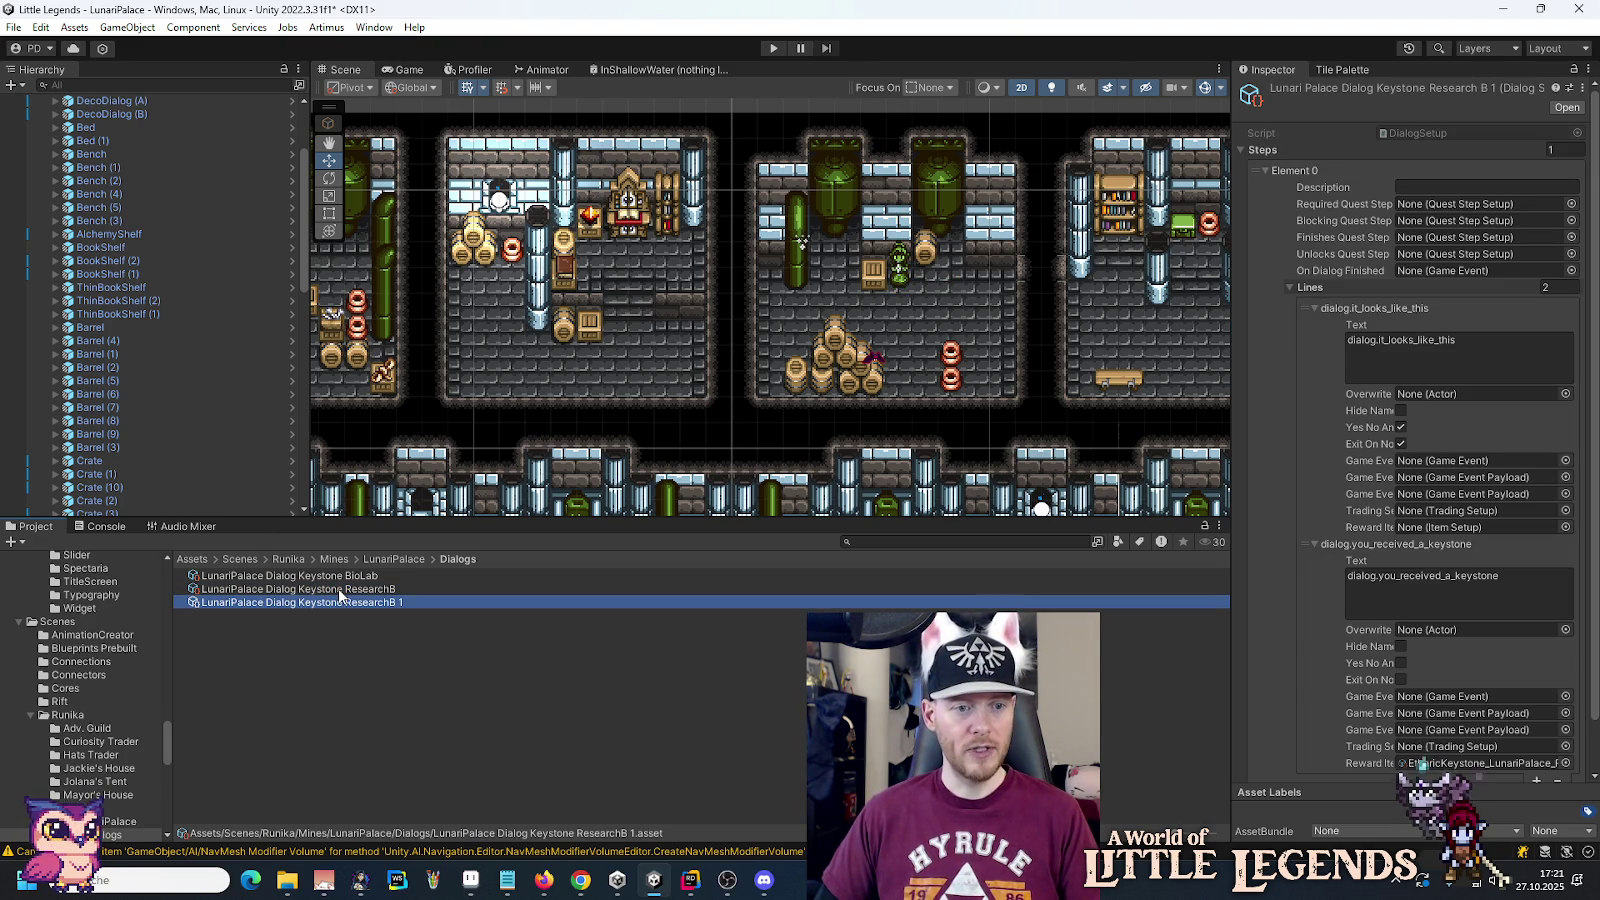
key(F2)
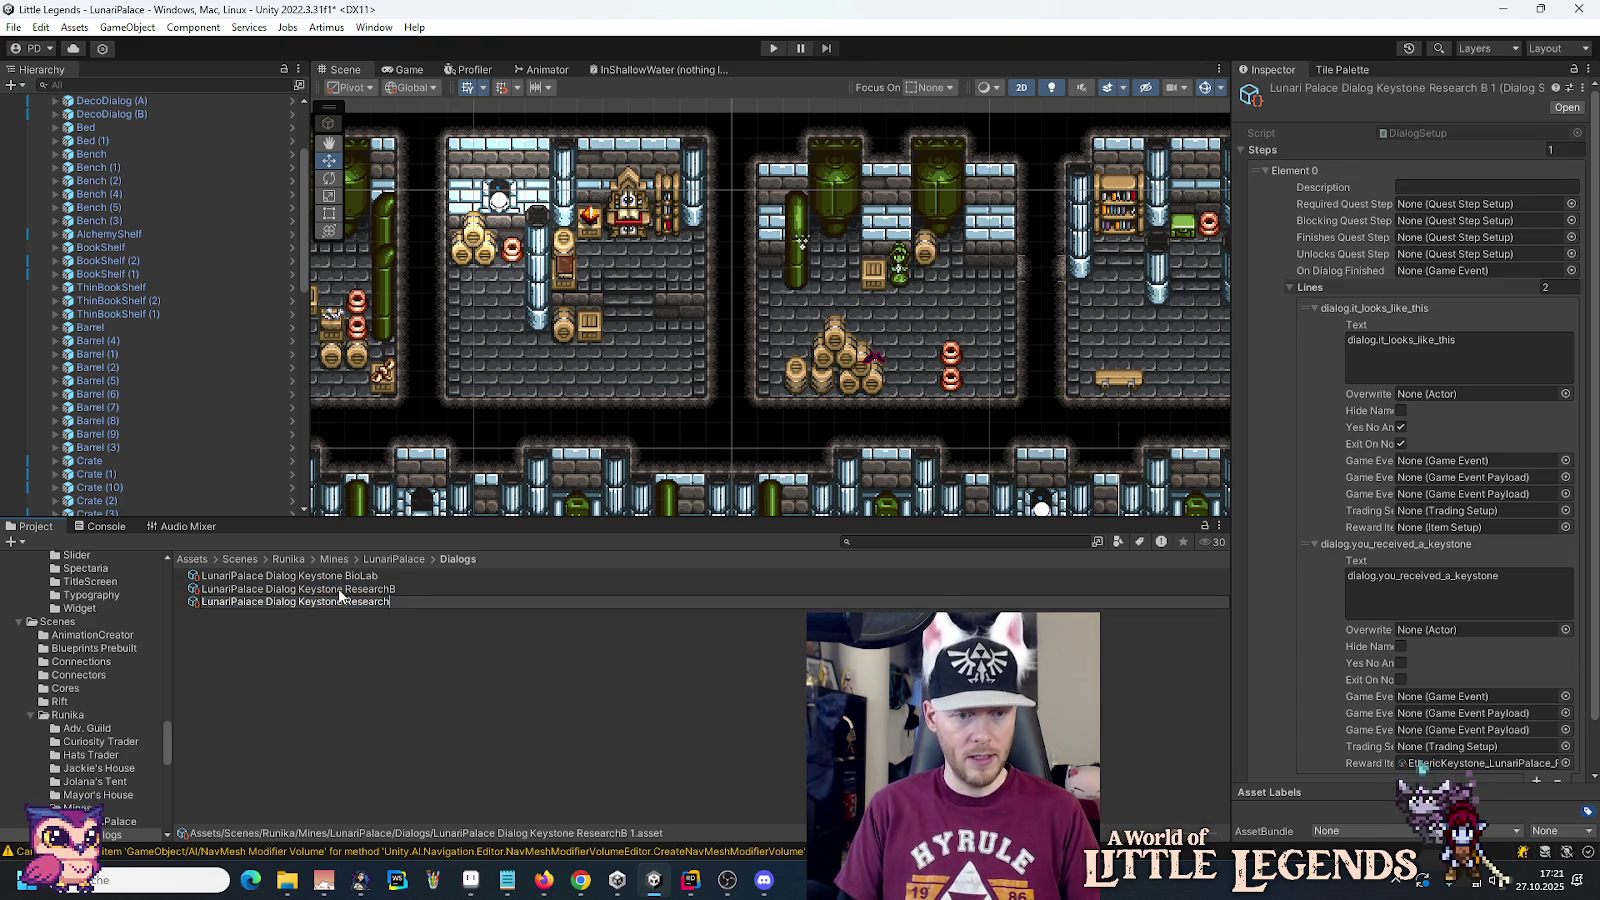
text(A)
key(Return)
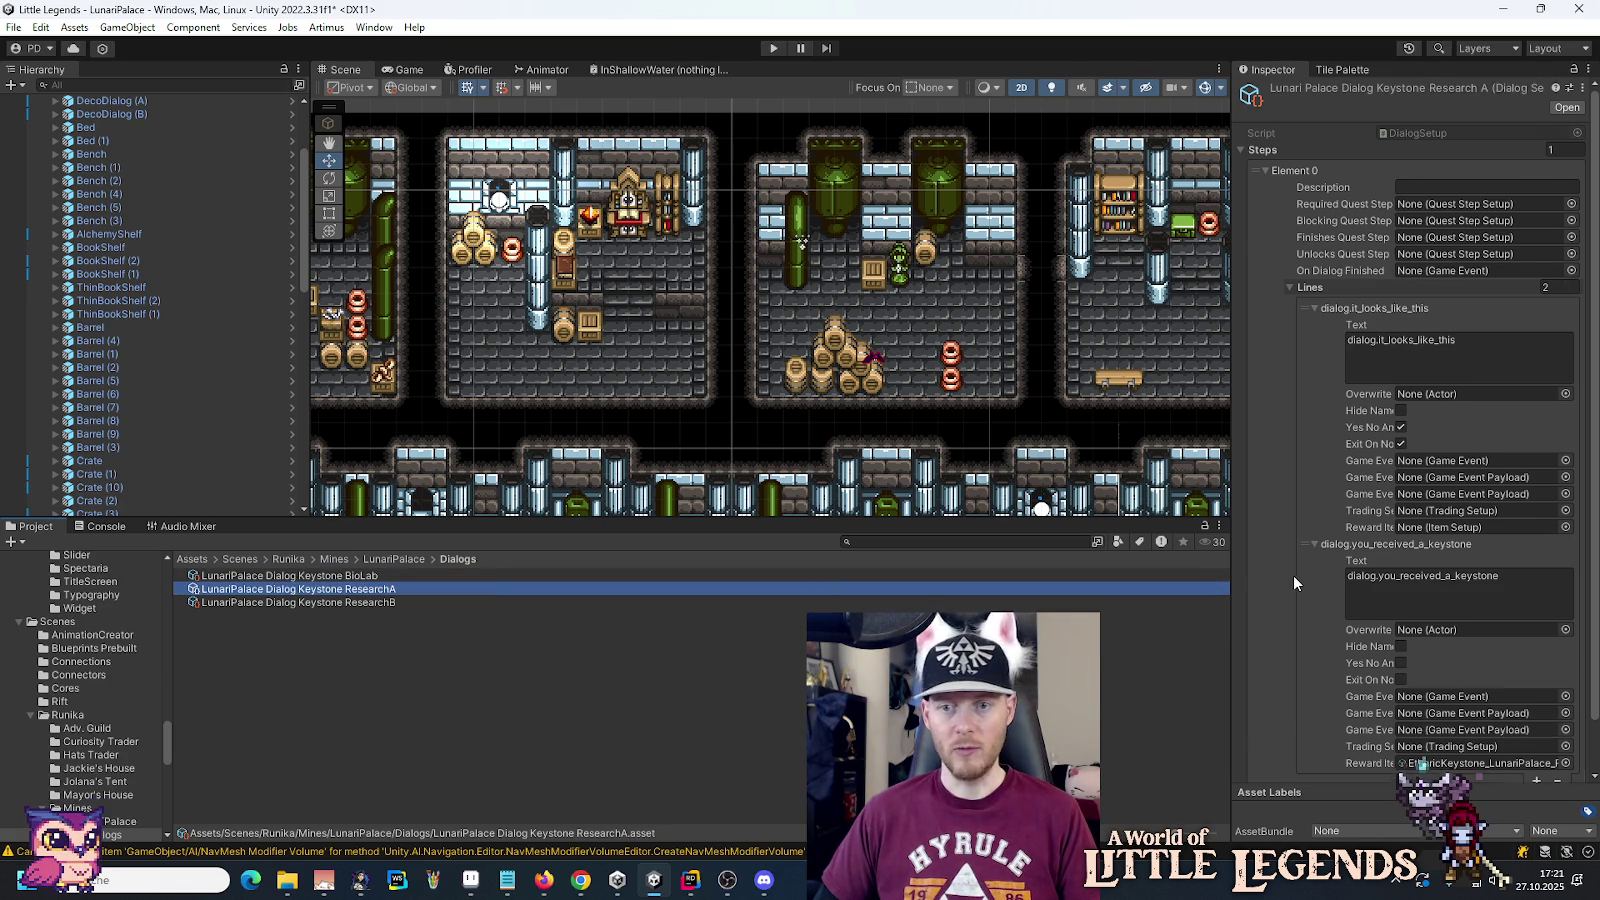
Step: Give ResearchA the EthericKeystone_LunariPalace_ResearchB Item reward and assign it to DecoDialog (A)
scroll(1294, 577, down, 1)
click(1565, 709)
double_click(862, 579)
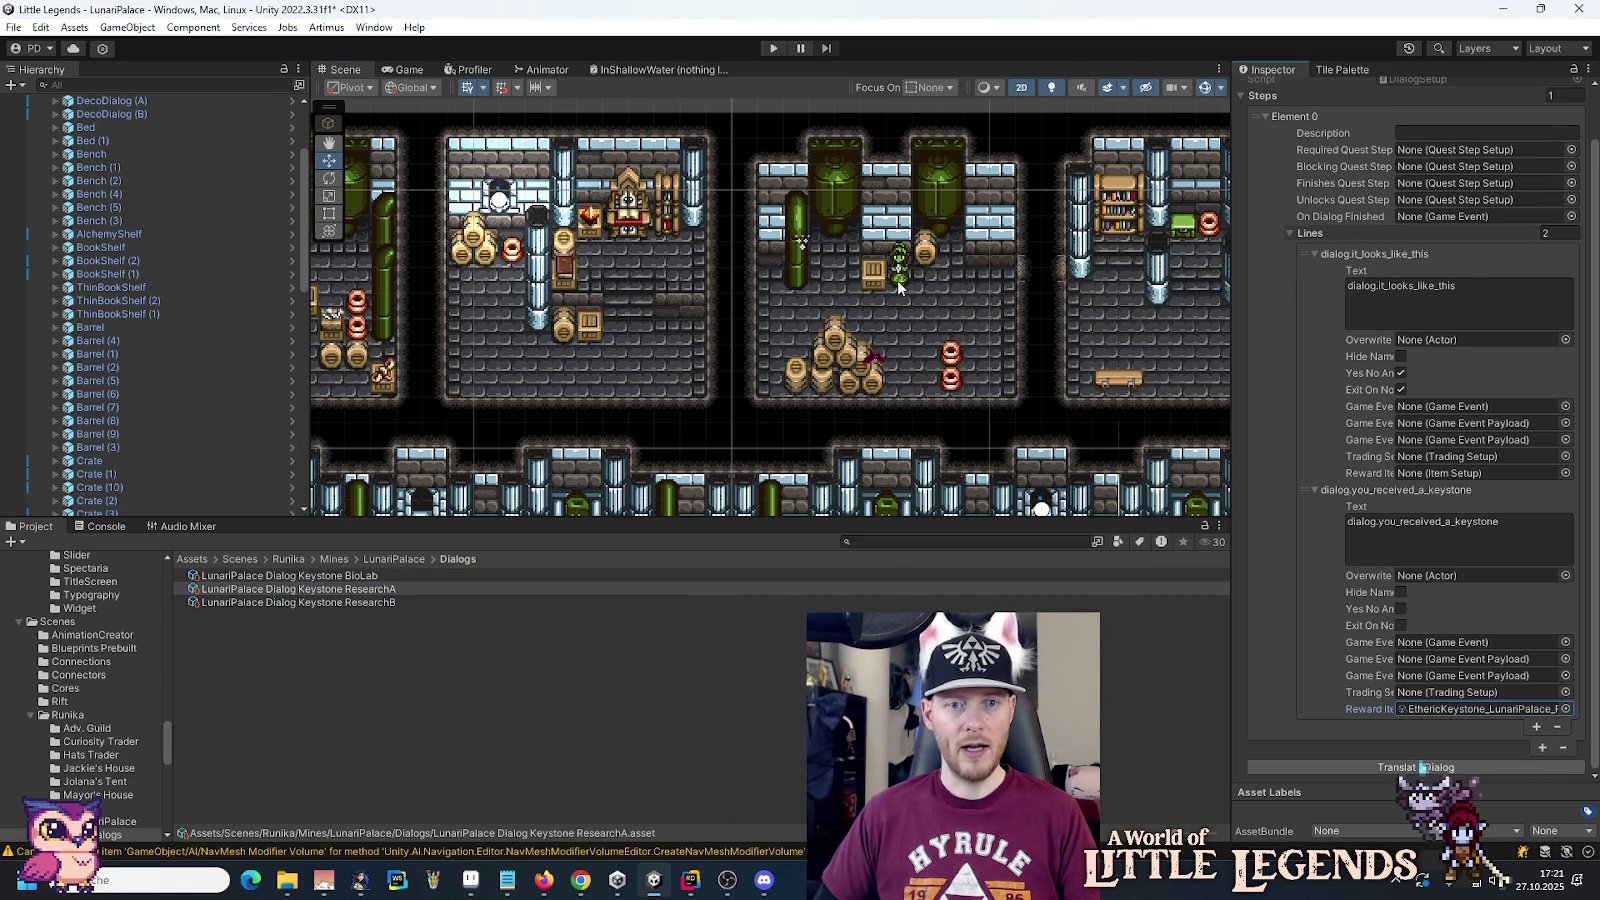
click(898, 286)
mouse_move(382, 589)
mouse_down()
mouse_move(1473, 459)
mouse_move(1490, 424)
mouse_up()
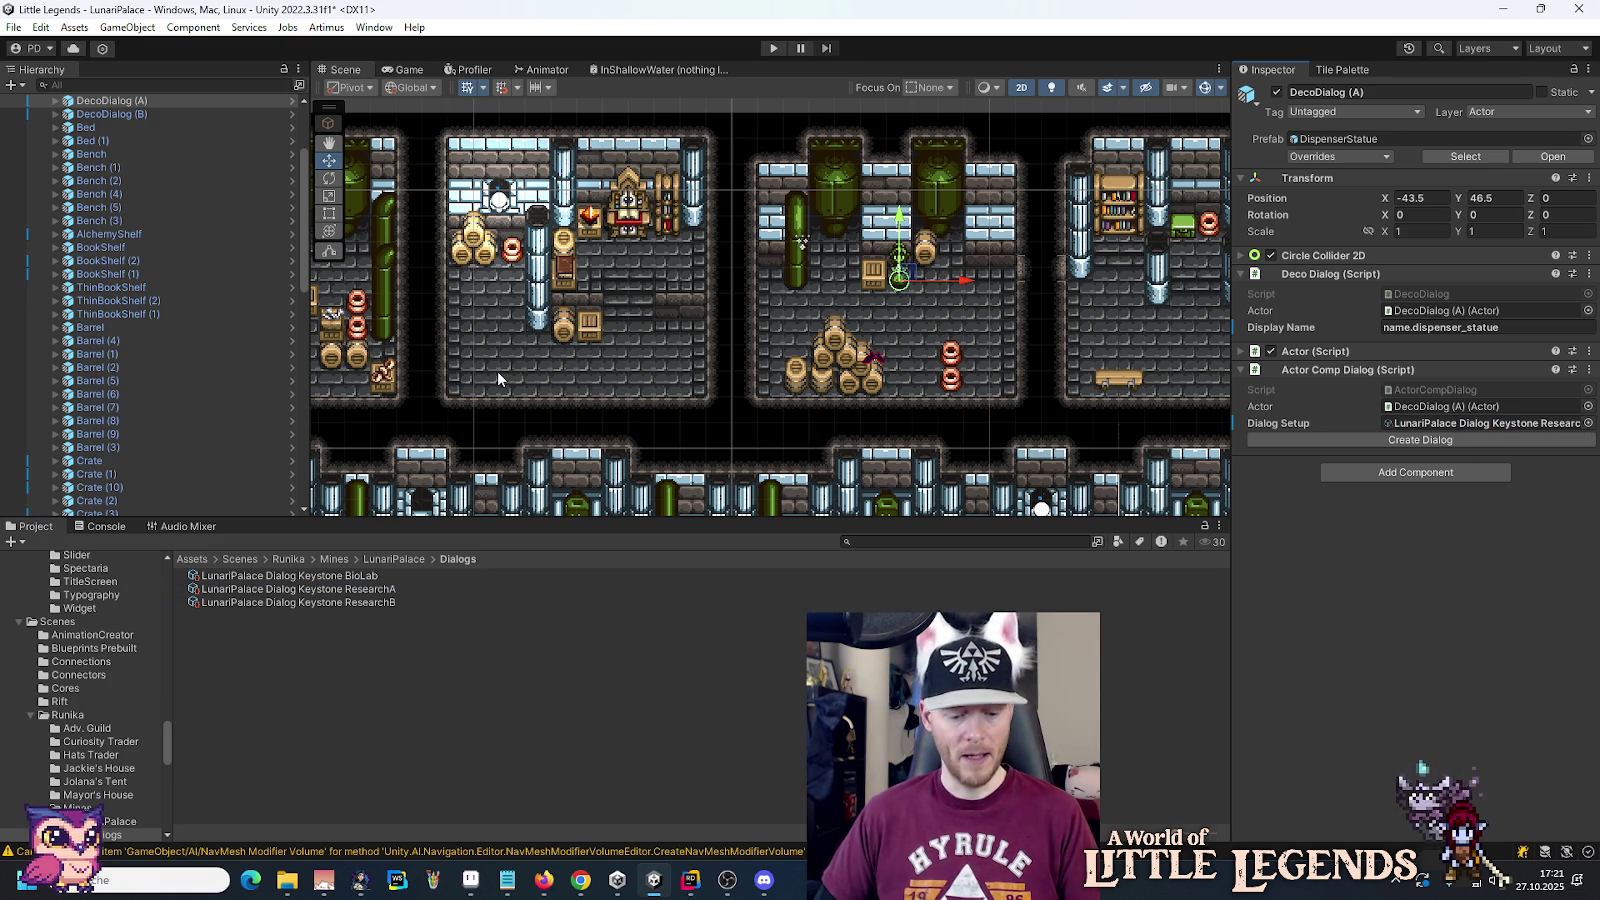
Step: Copy DecoDialog (A) and paste it into the Portal Machine Room group
scroll(498, 371, down, 2)
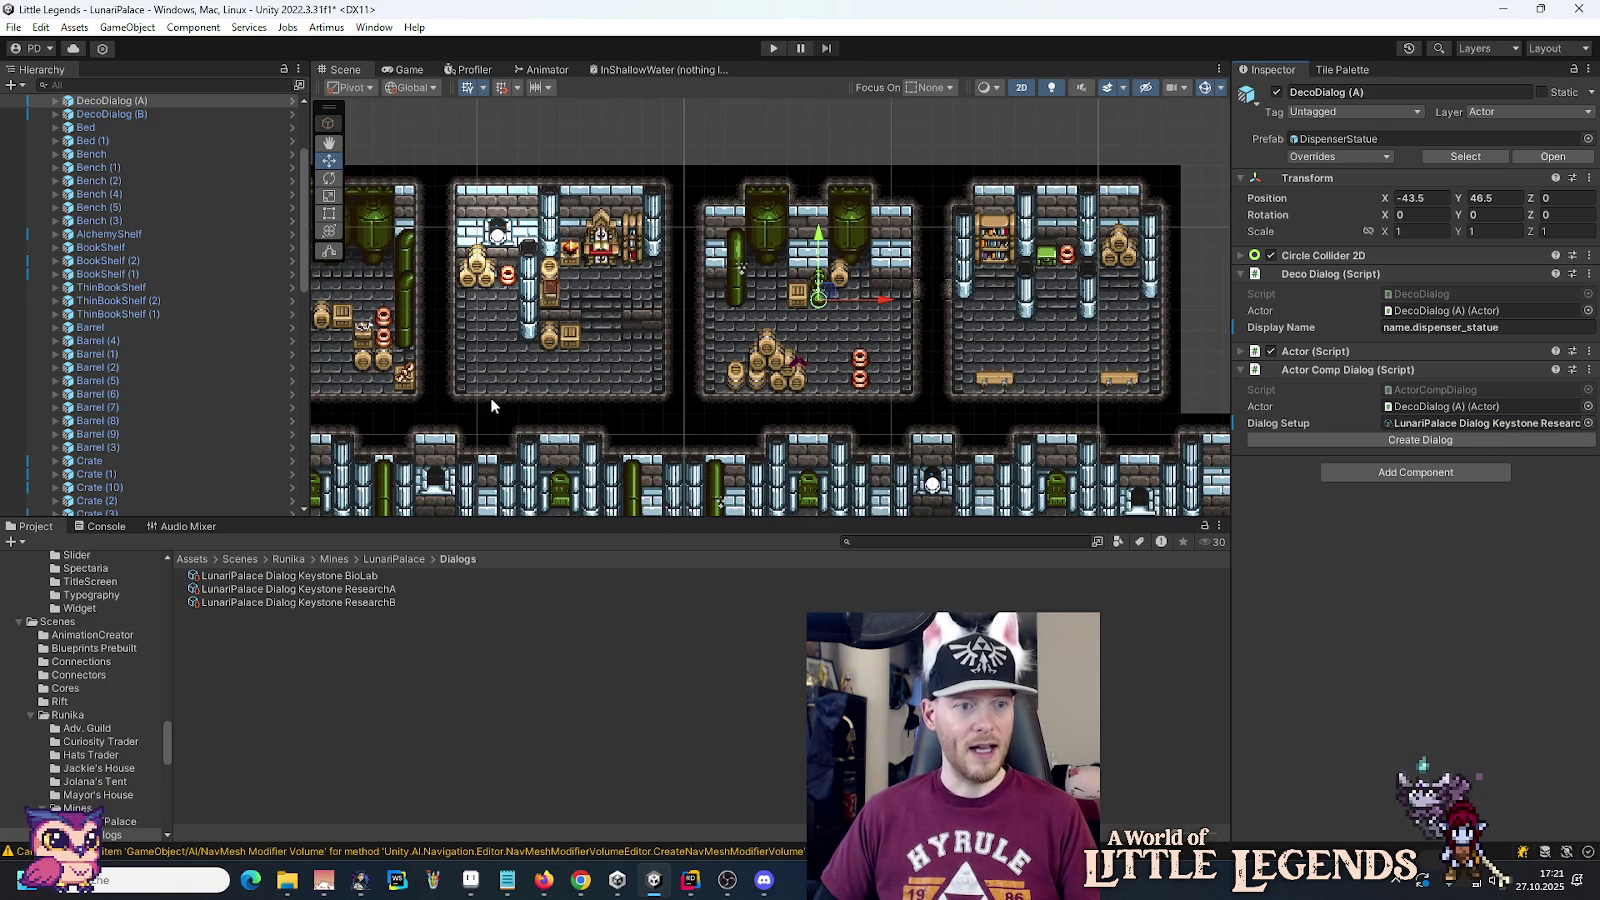
scroll(118, 141, up, 3)
right_click(108, 235)
click(150, 209)
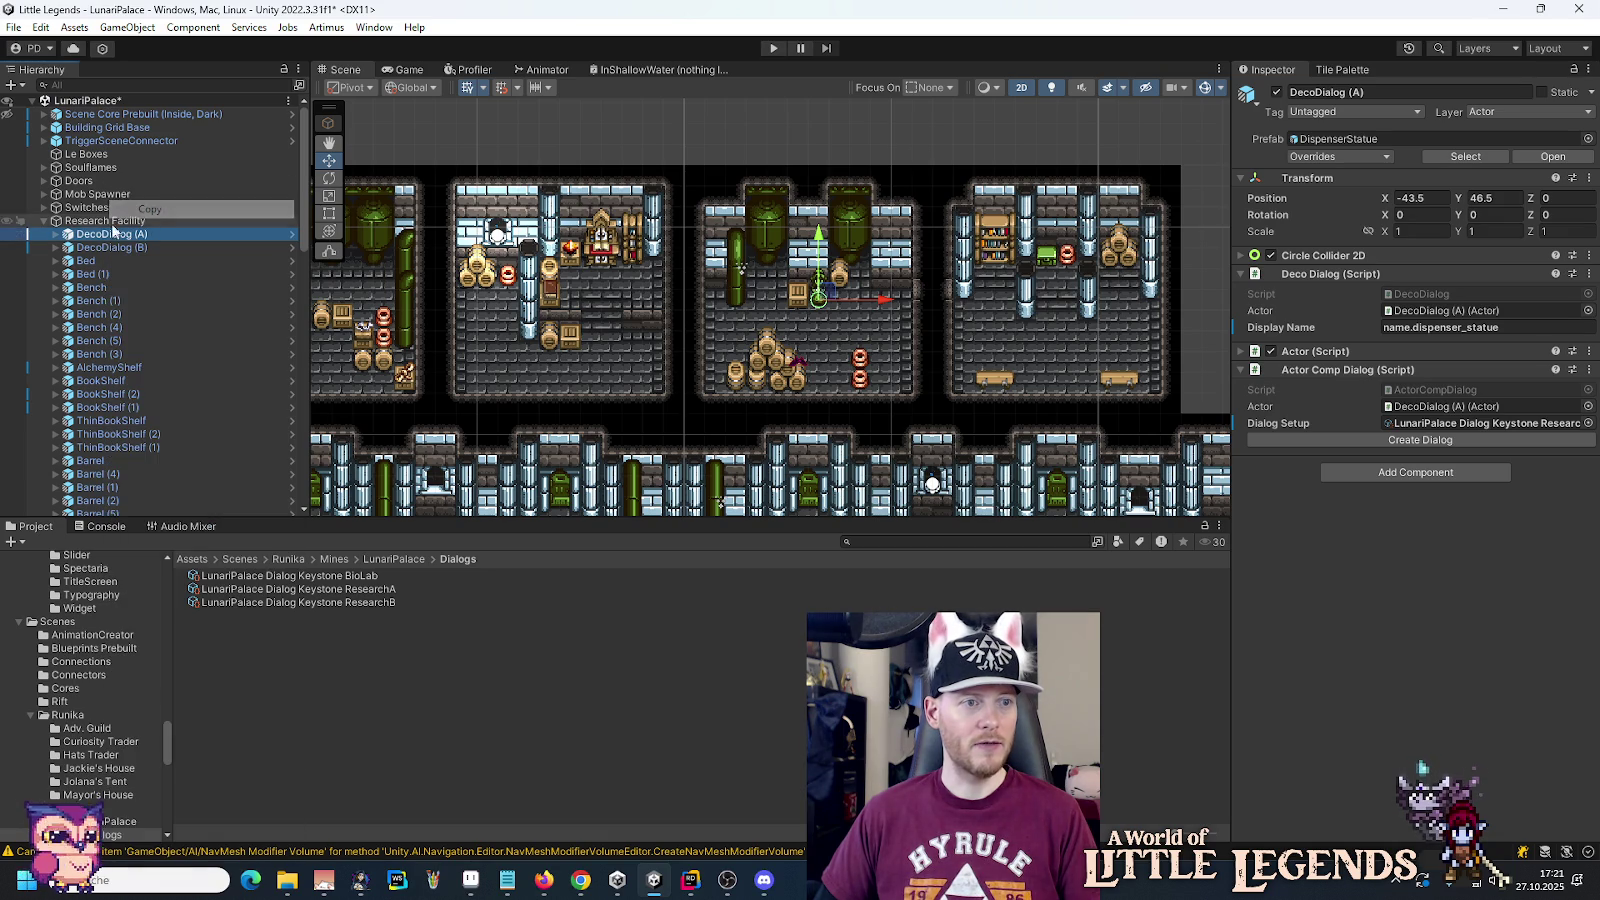
click(43, 221)
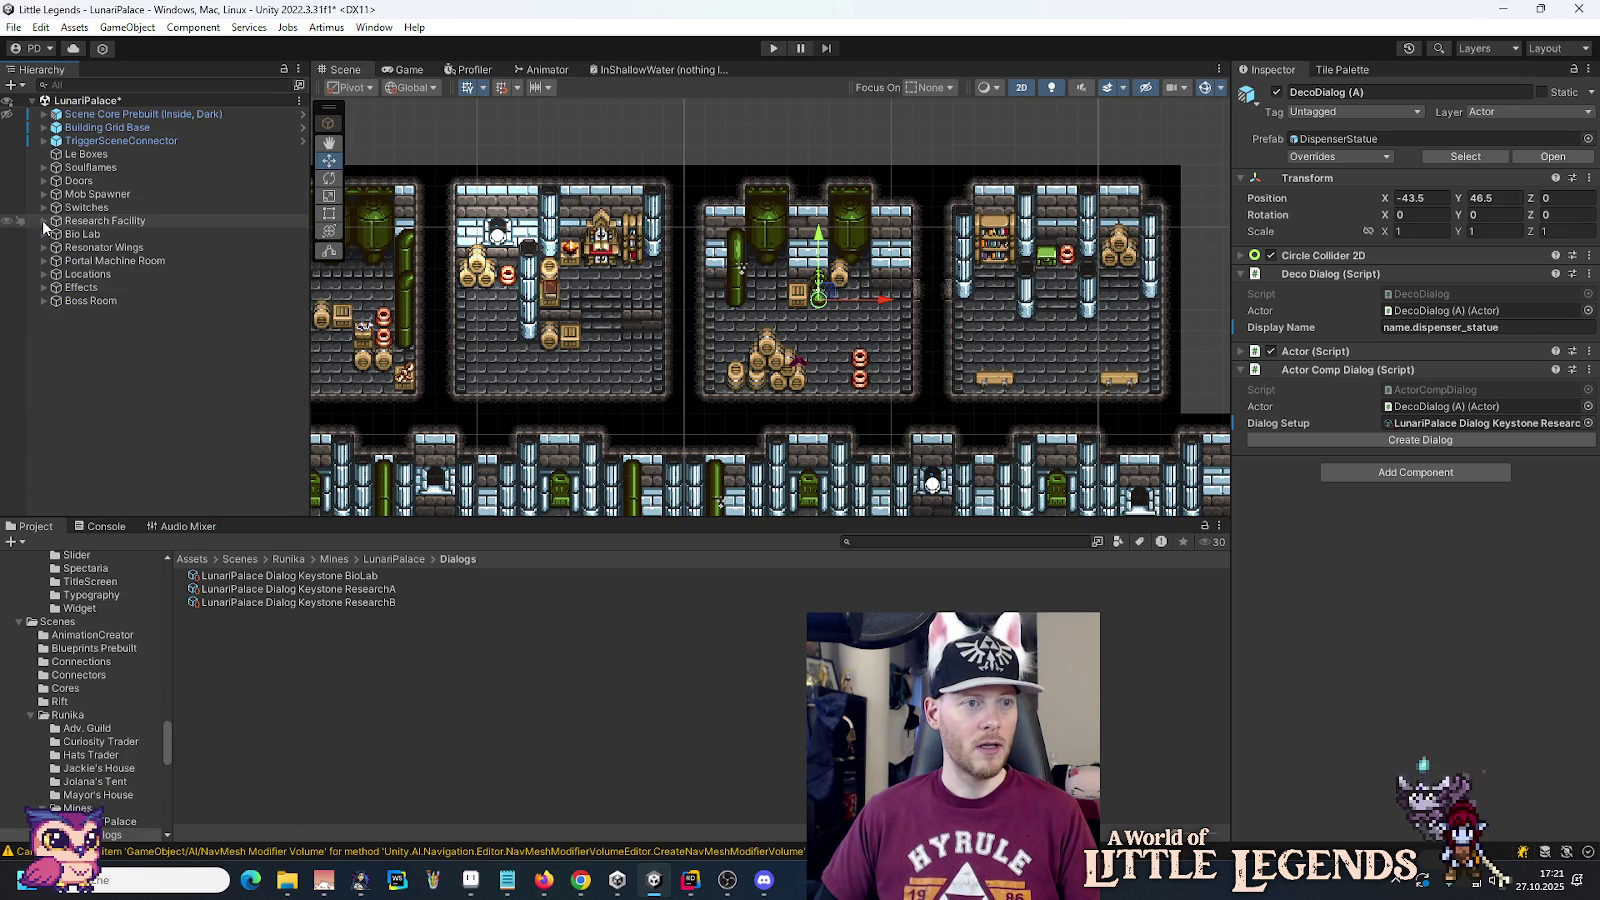
double_click(108, 262)
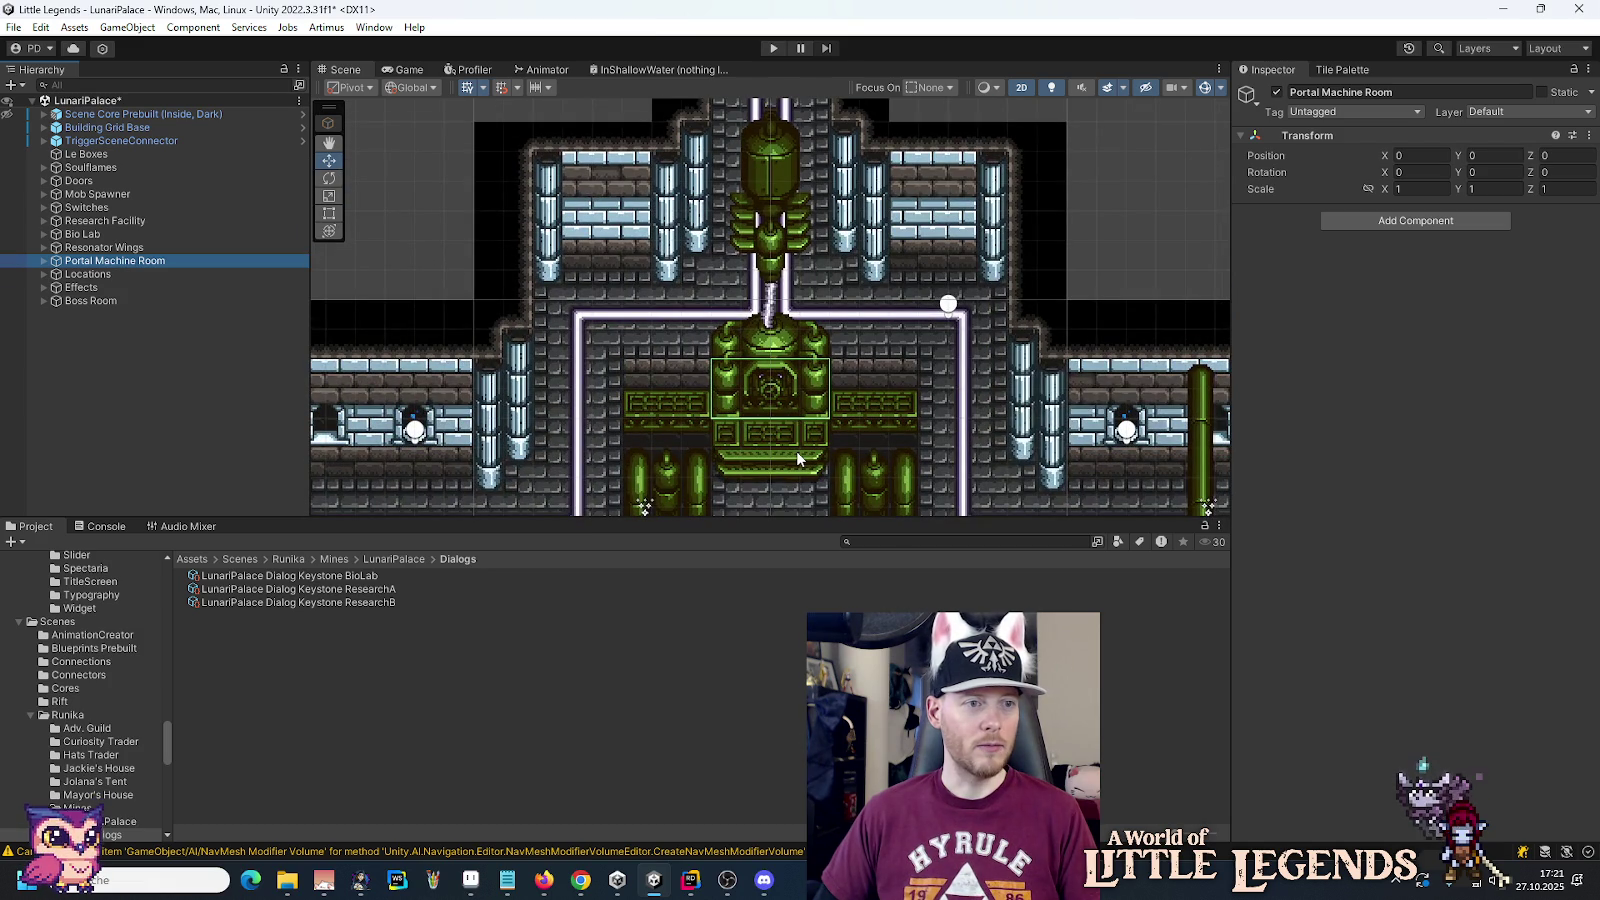
scroll(854, 316, down, 5)
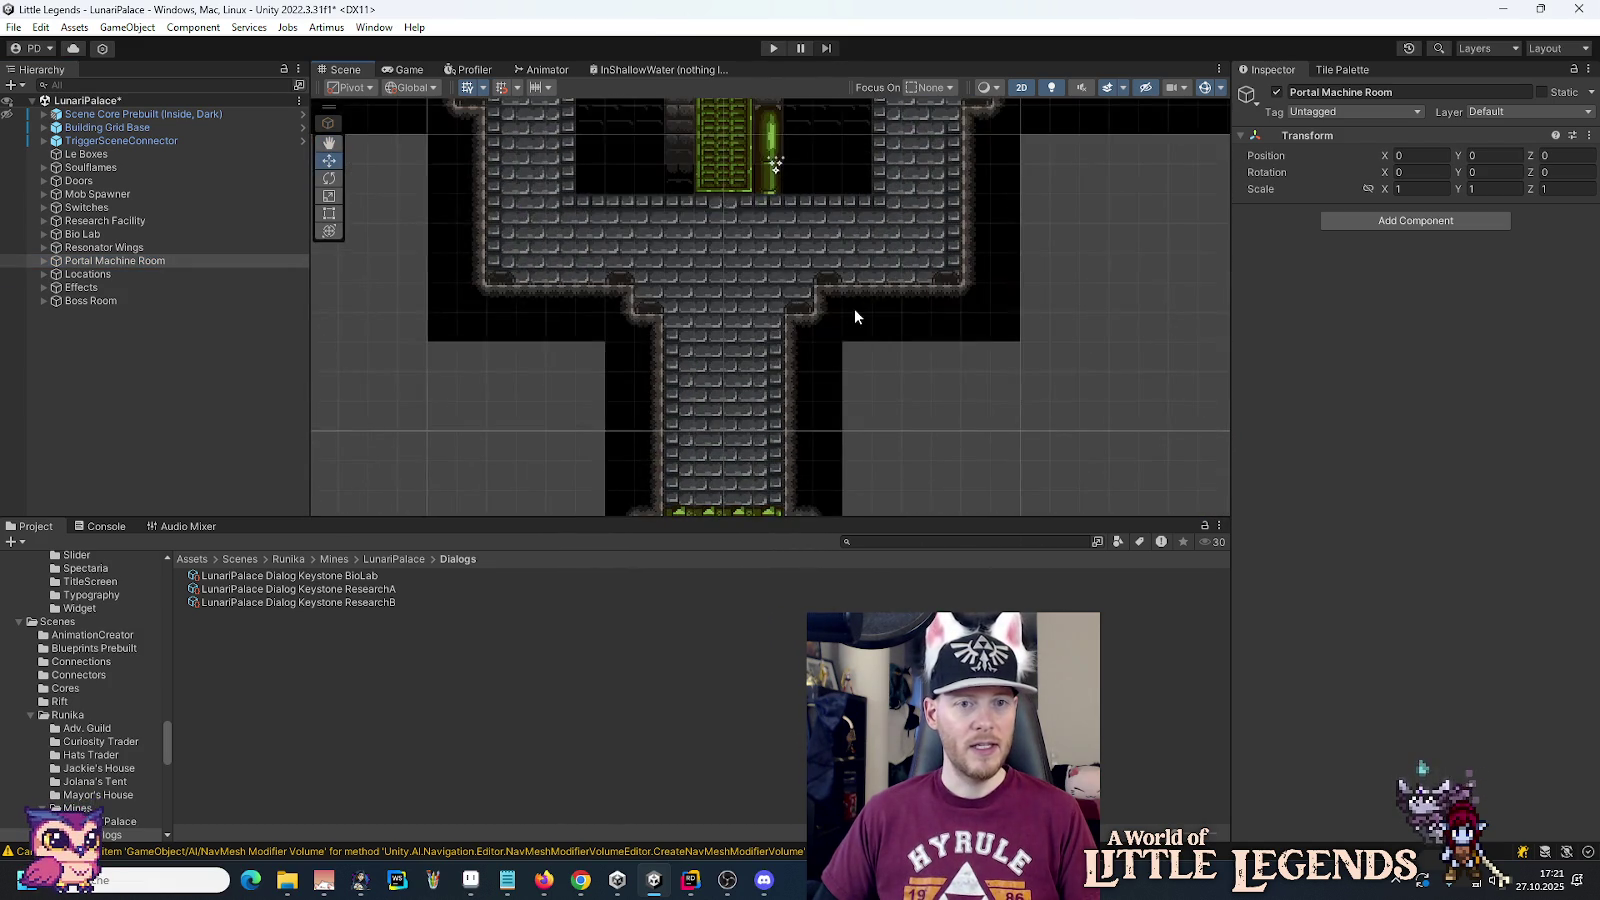
scroll(855, 310, up, 4)
scroll(803, 418, down, 10)
scroll(793, 170, up, 6)
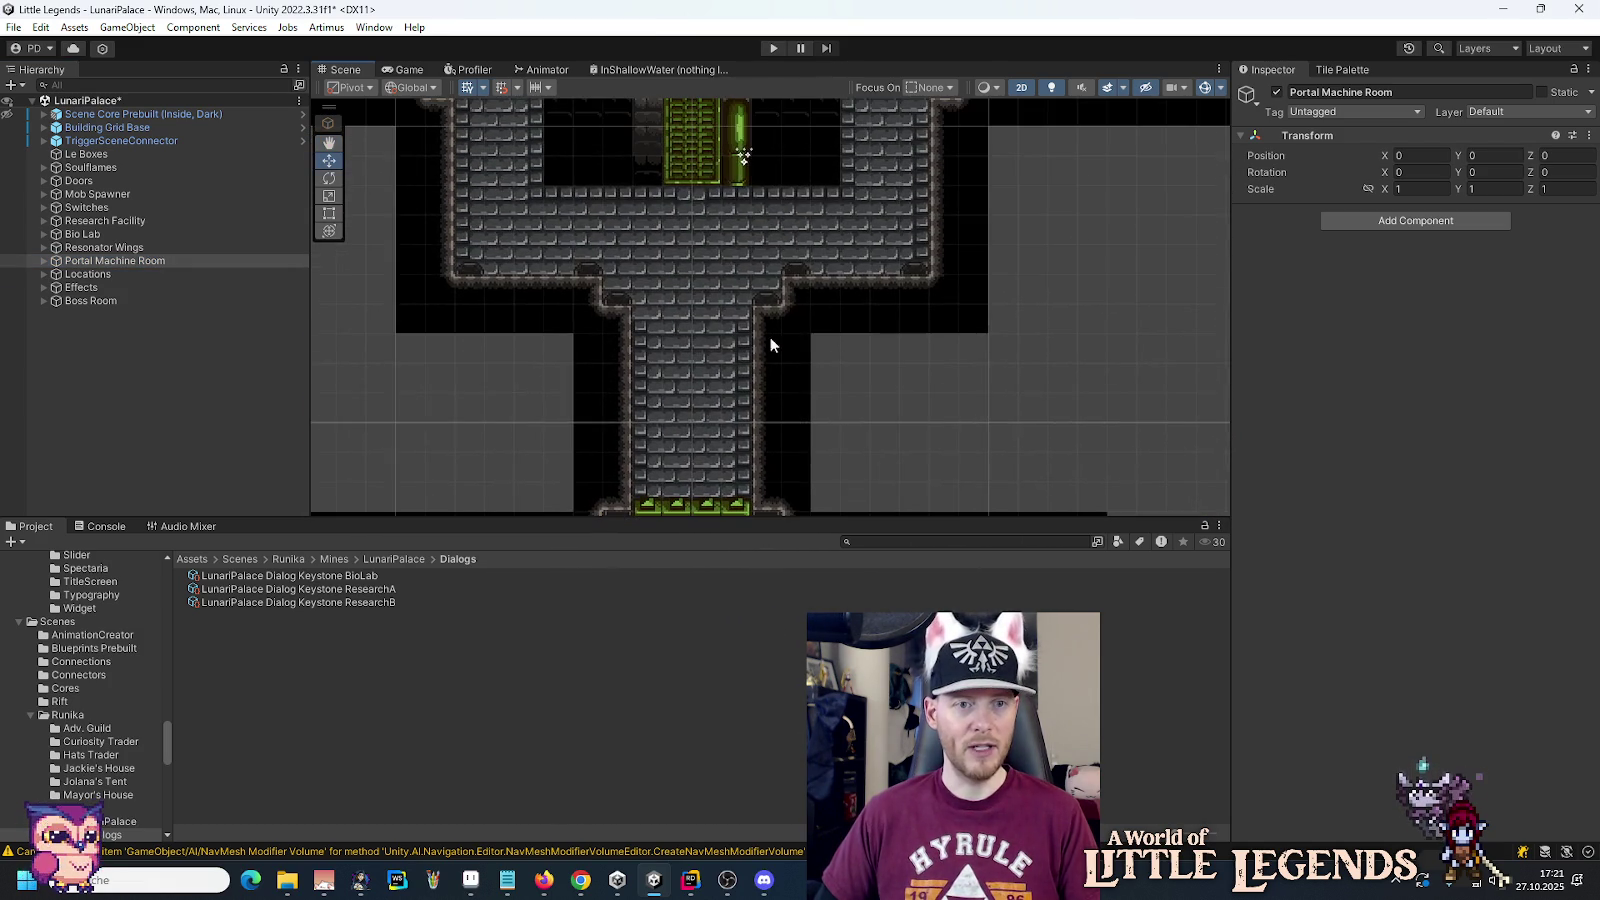
scroll(785, 384, up, 6)
scroll(747, 285, up, 3)
click(672, 326)
Step: Position the pasted statue just below the portal machine at -1.5, 87
drag(672, 326, 689, 332)
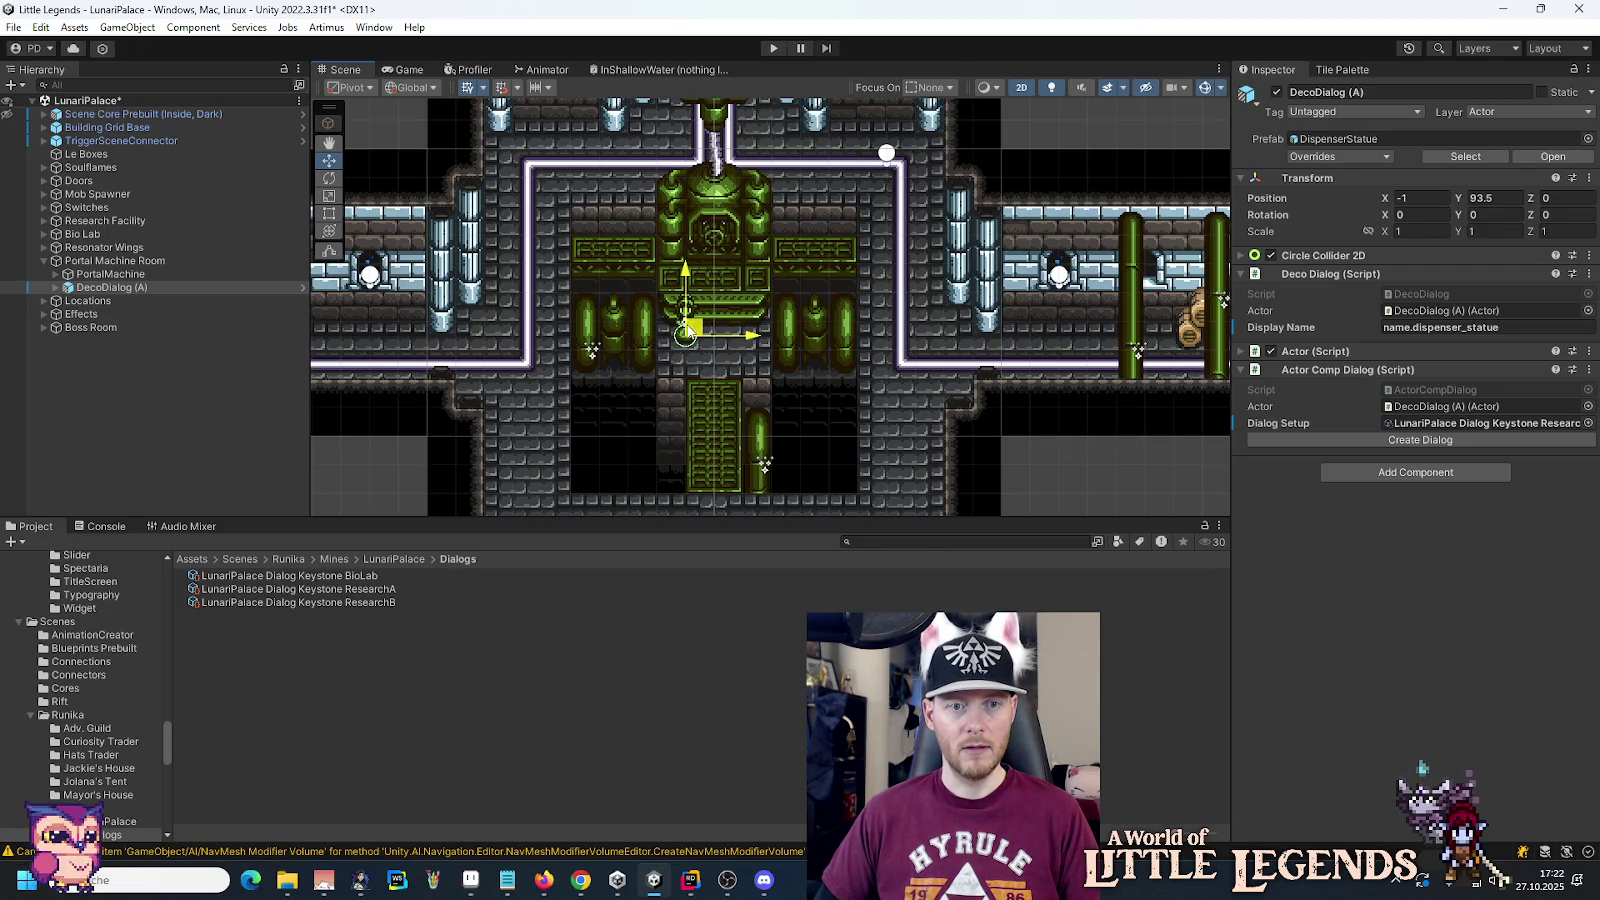
scroll(767, 290, down, 3)
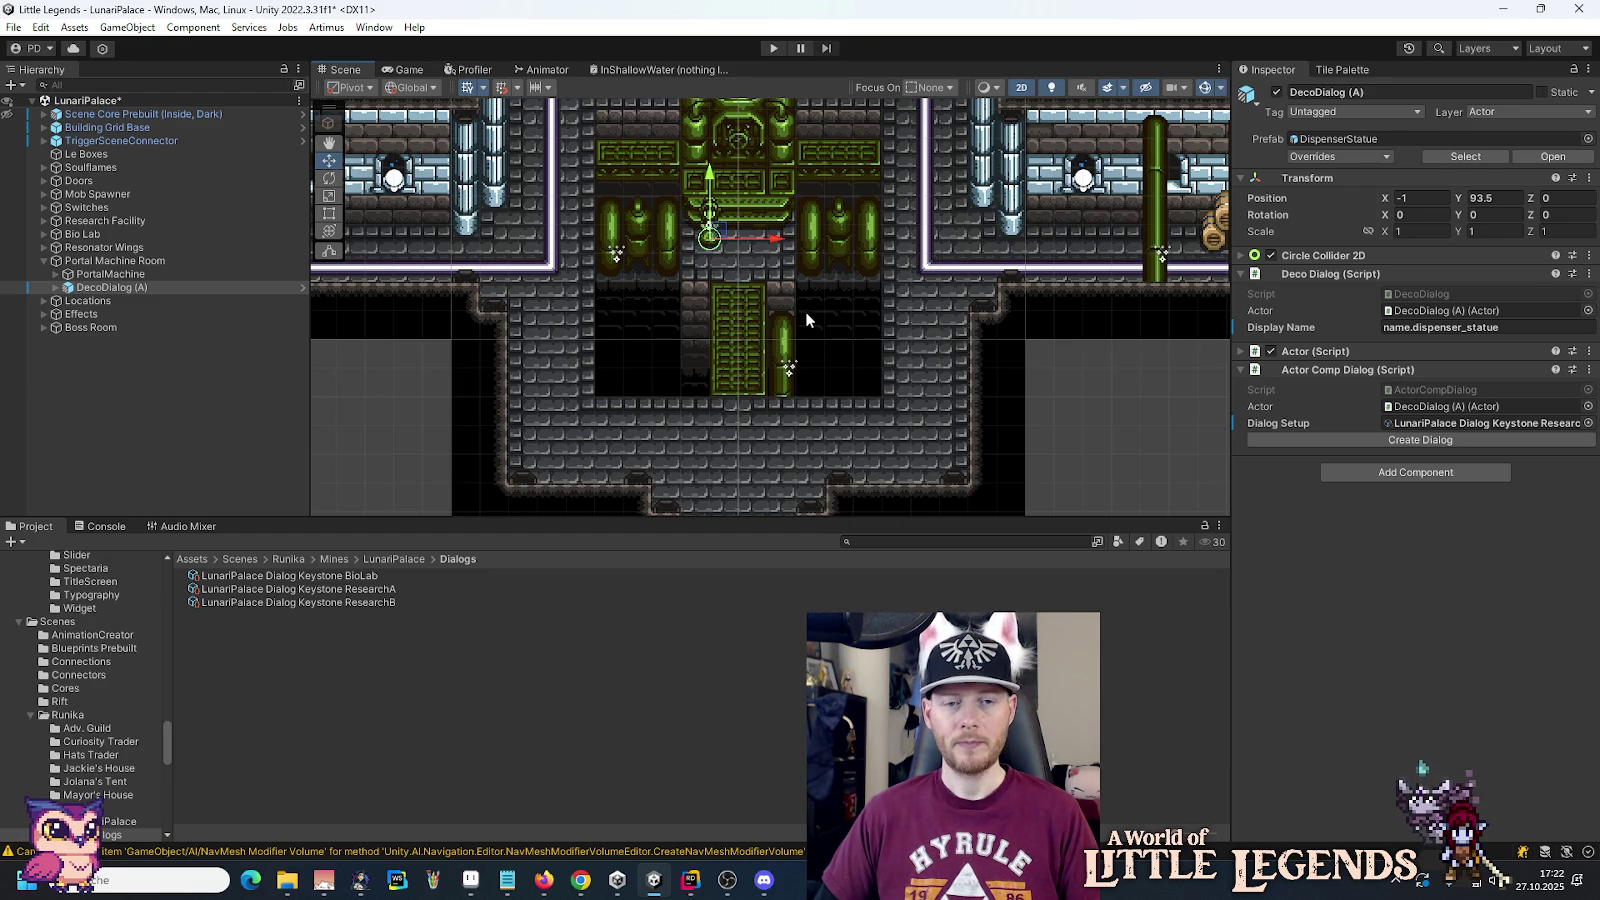
drag(716, 237, 704, 423)
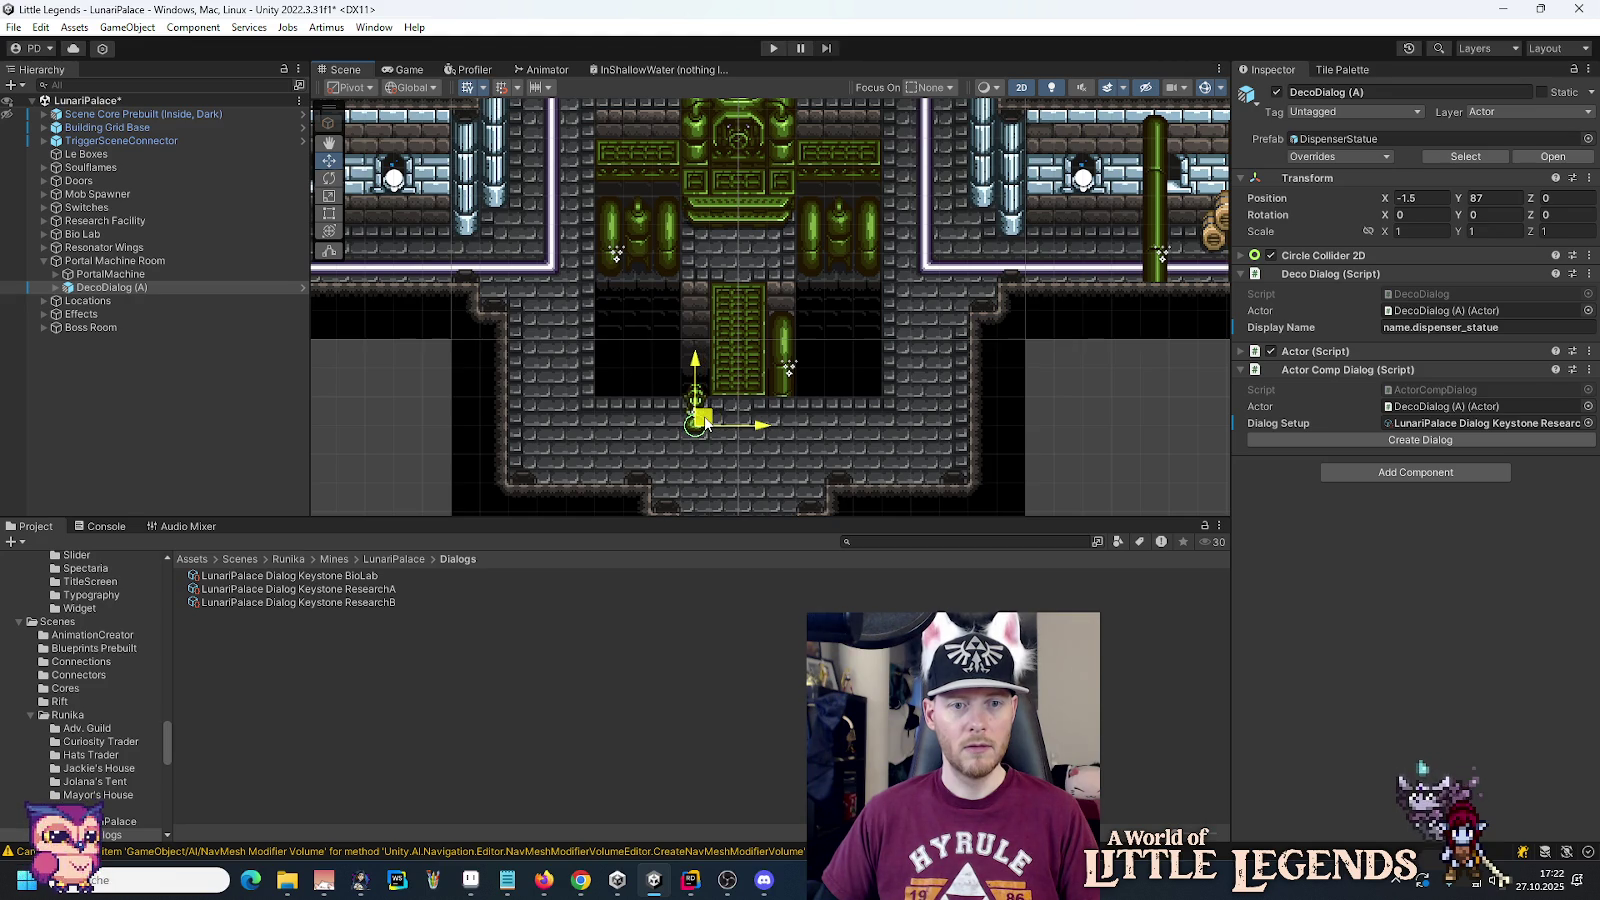
mouse_move(881, 446)
mouse_down()
mouse_move(904, 252)
mouse_move(895, 297)
mouse_up()
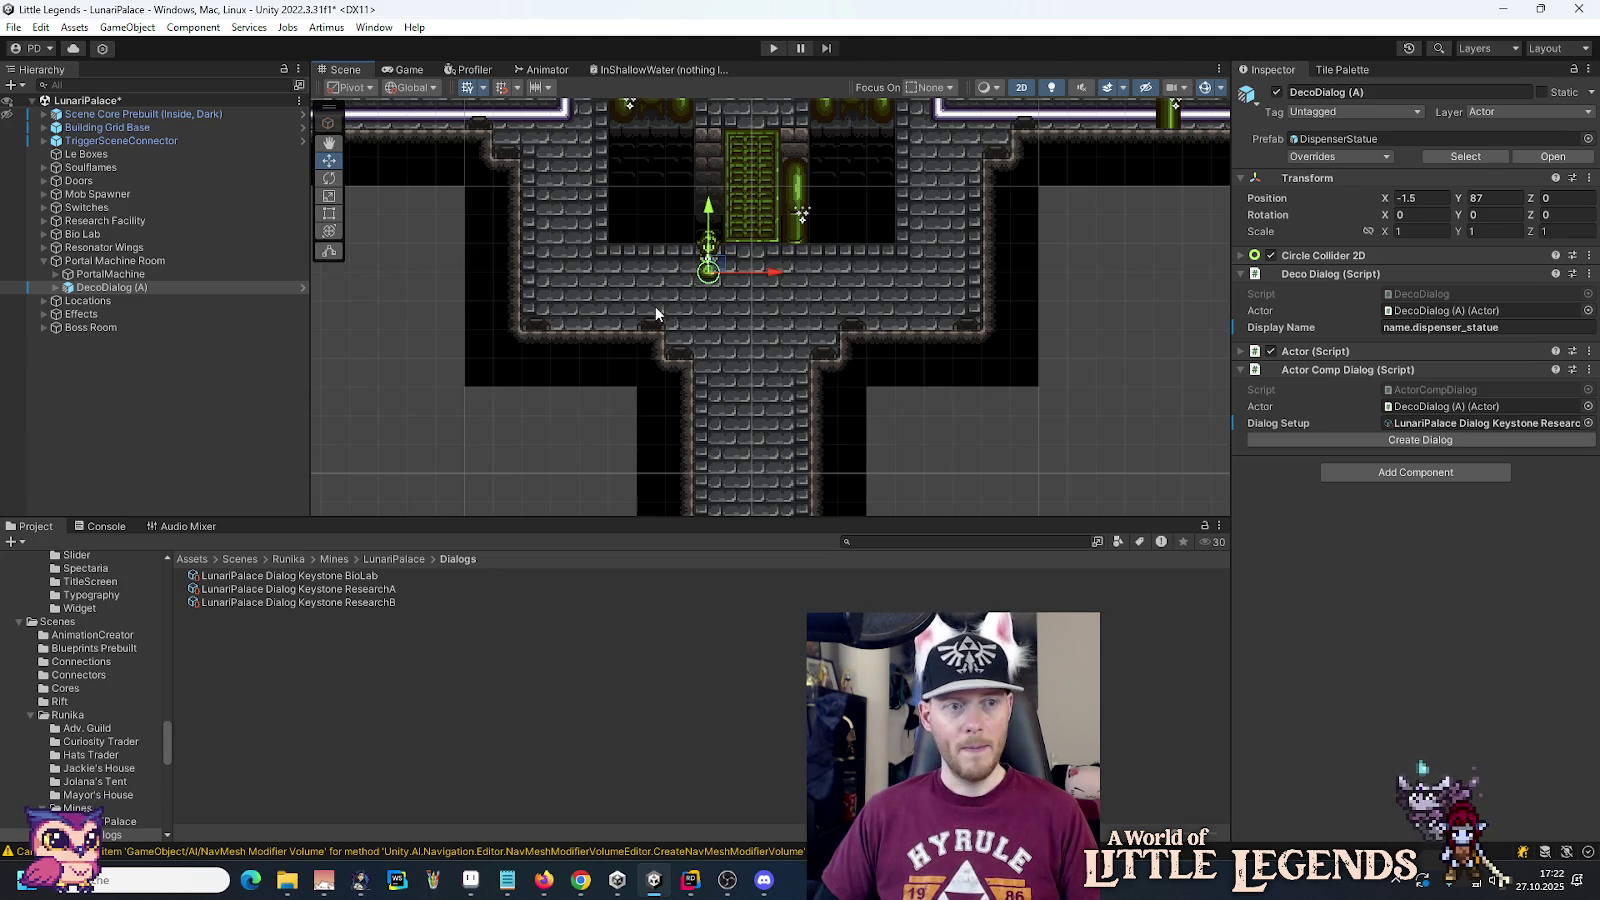
Step: Duplicate the BioLab keystone dialog and name it LunariPalace Dialog Keystone MachineRoom
click(355, 577)
key(ctrl+d)
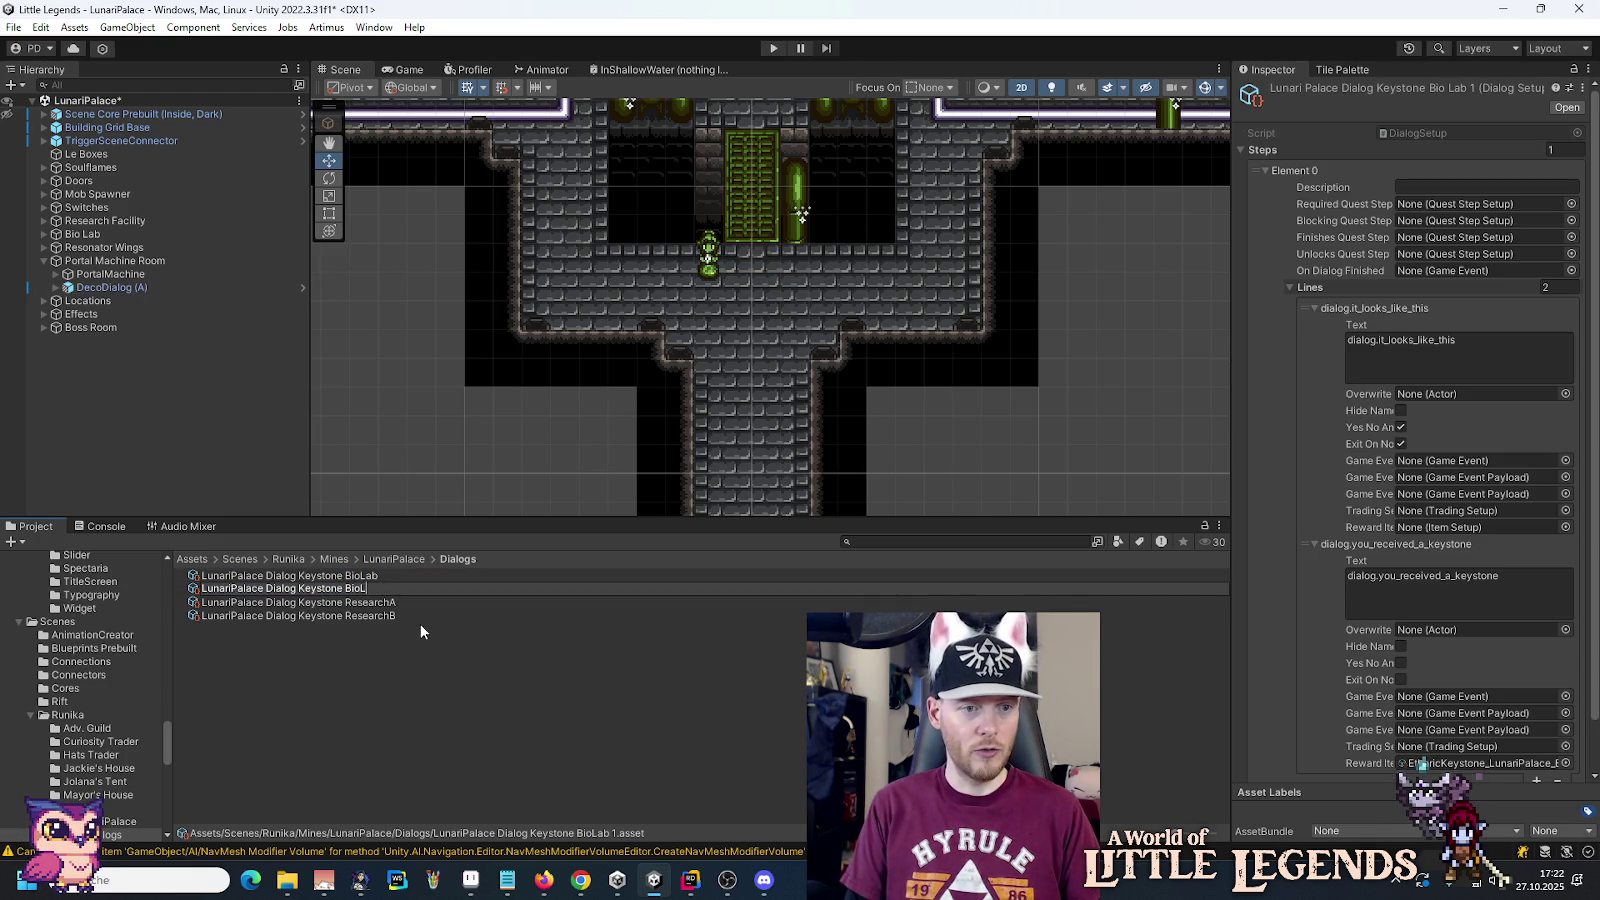
key(BackSpace)
key(BackSpace)
key(BackSpace)
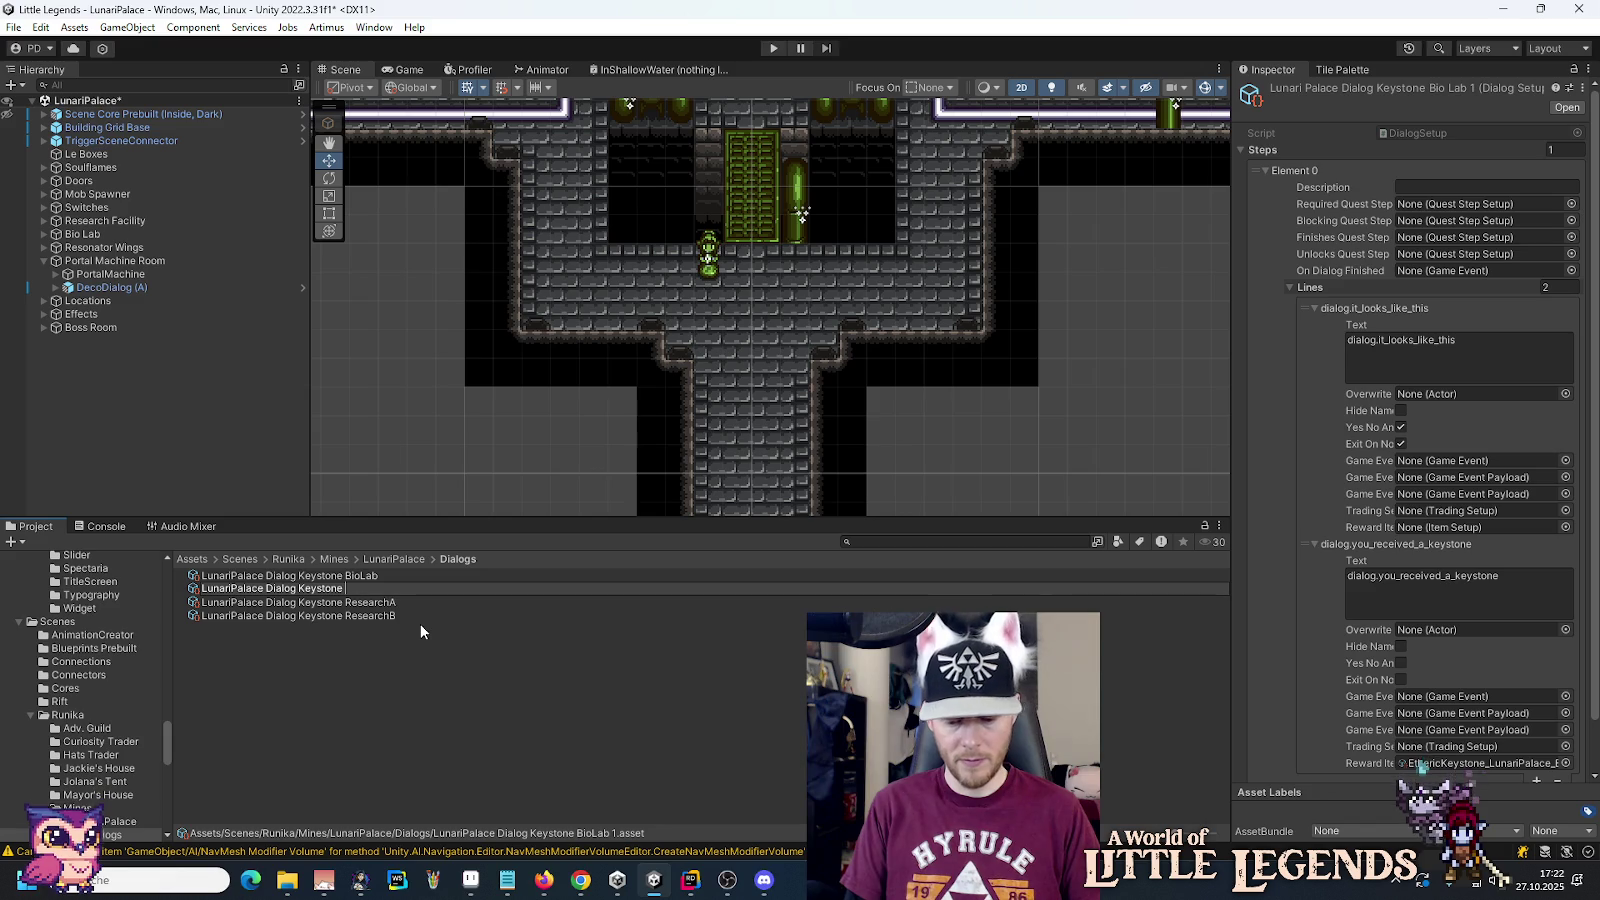
text(Machine)
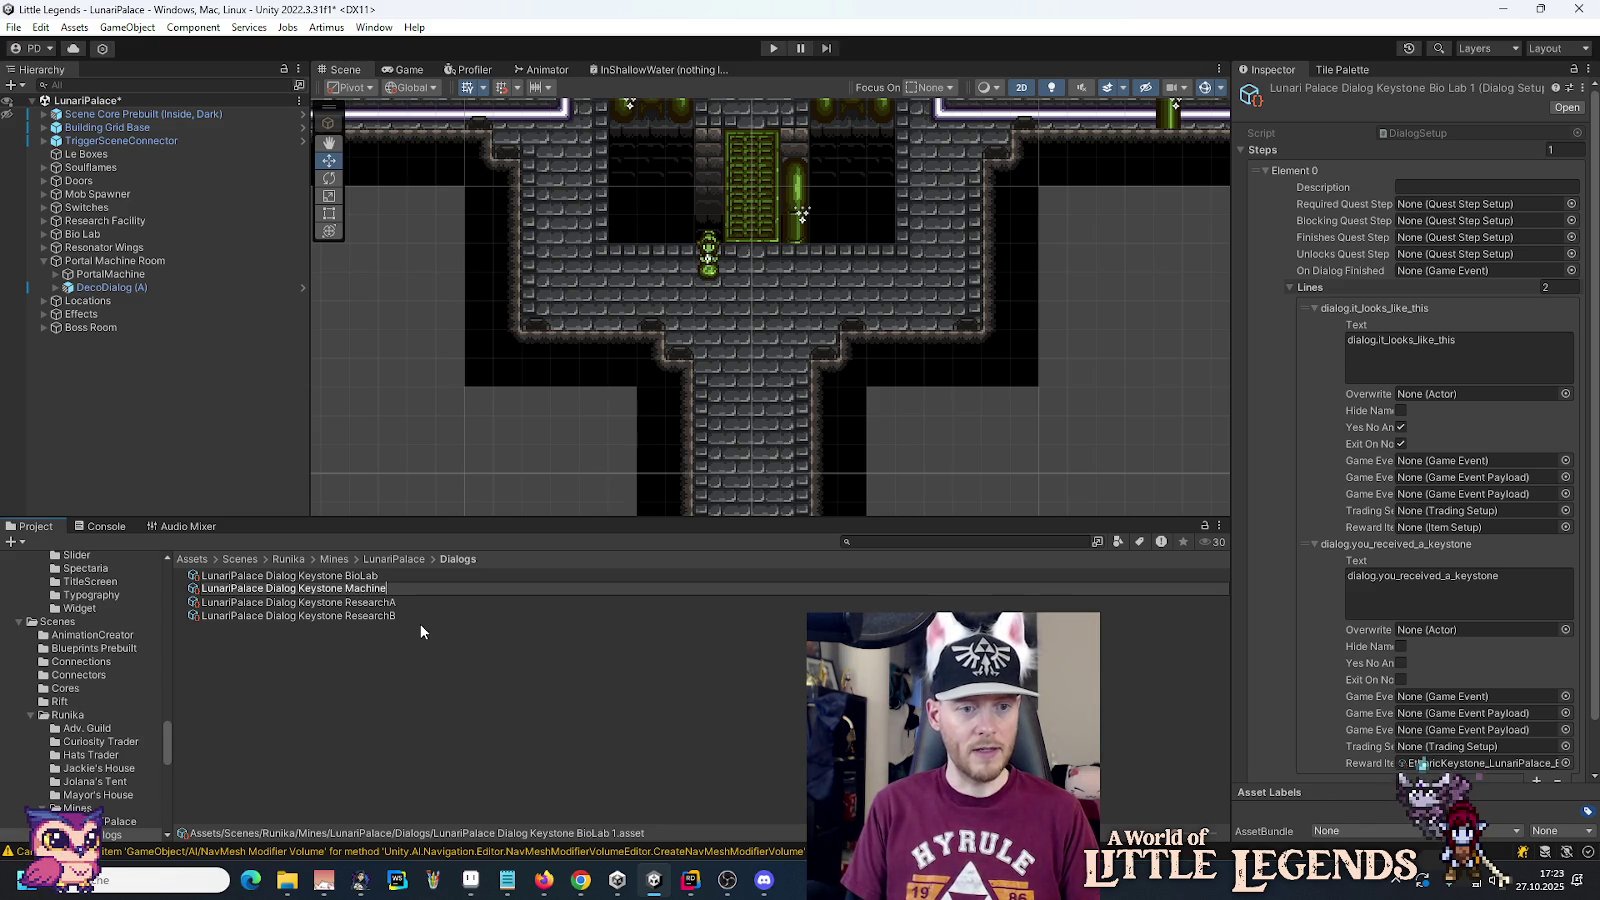
text(Room)
key(Return)
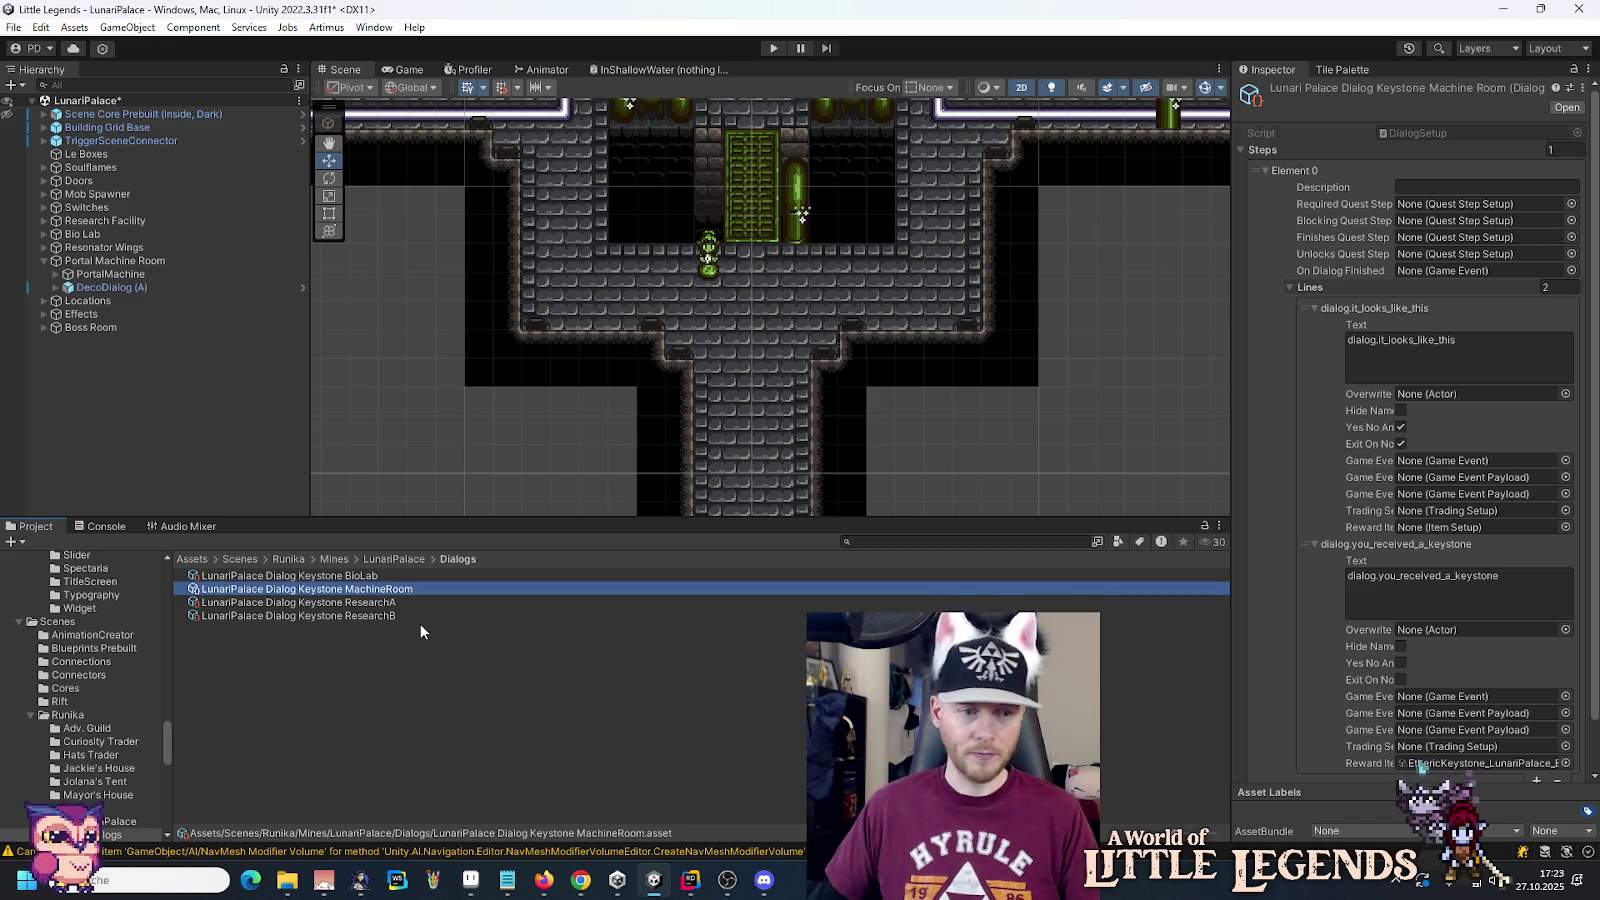
Step: Set a LunariPalace etheric keystone as the second line's Reward Item
scroll(1390, 555, down, 2)
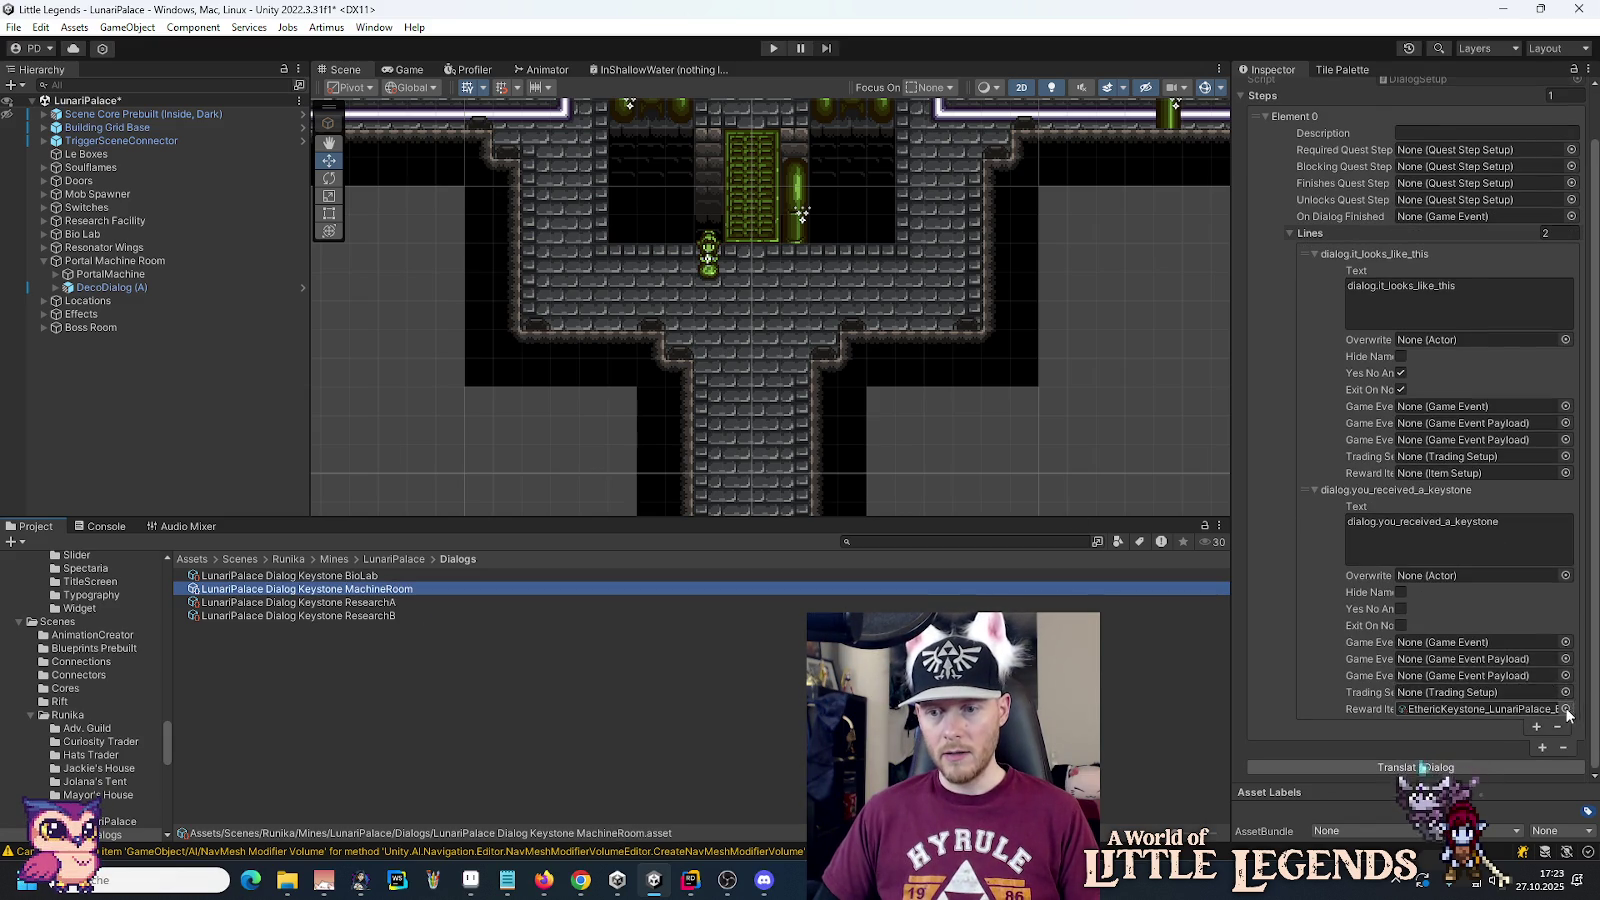
click(1566, 709)
double_click(834, 593)
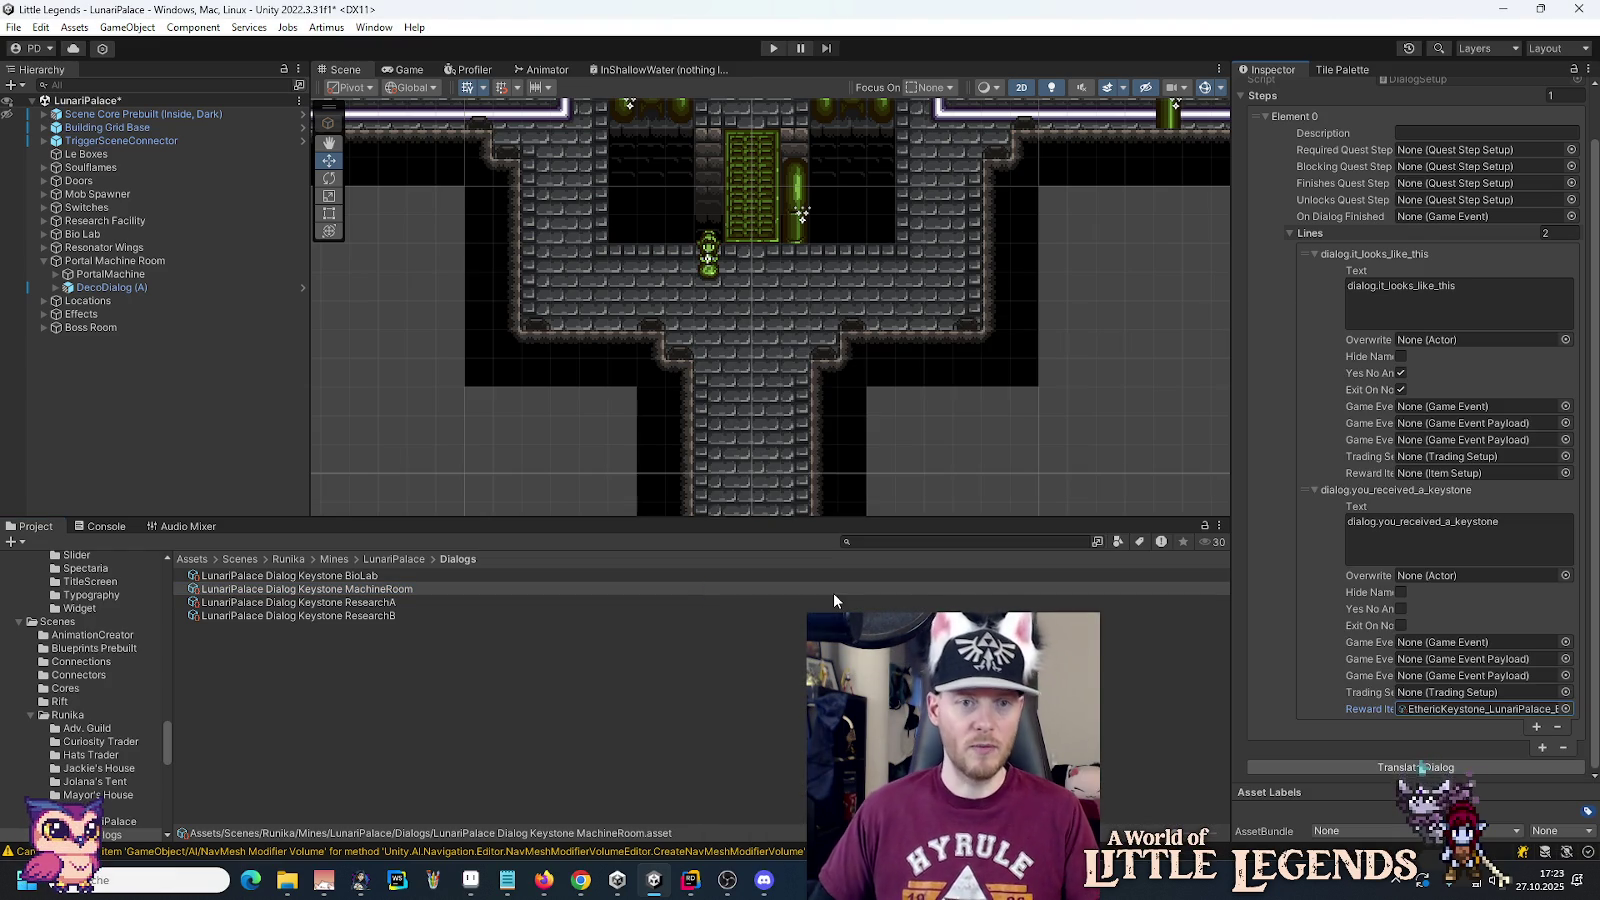
scroll(838, 218, up, 2)
drag(838, 218, 760, 381)
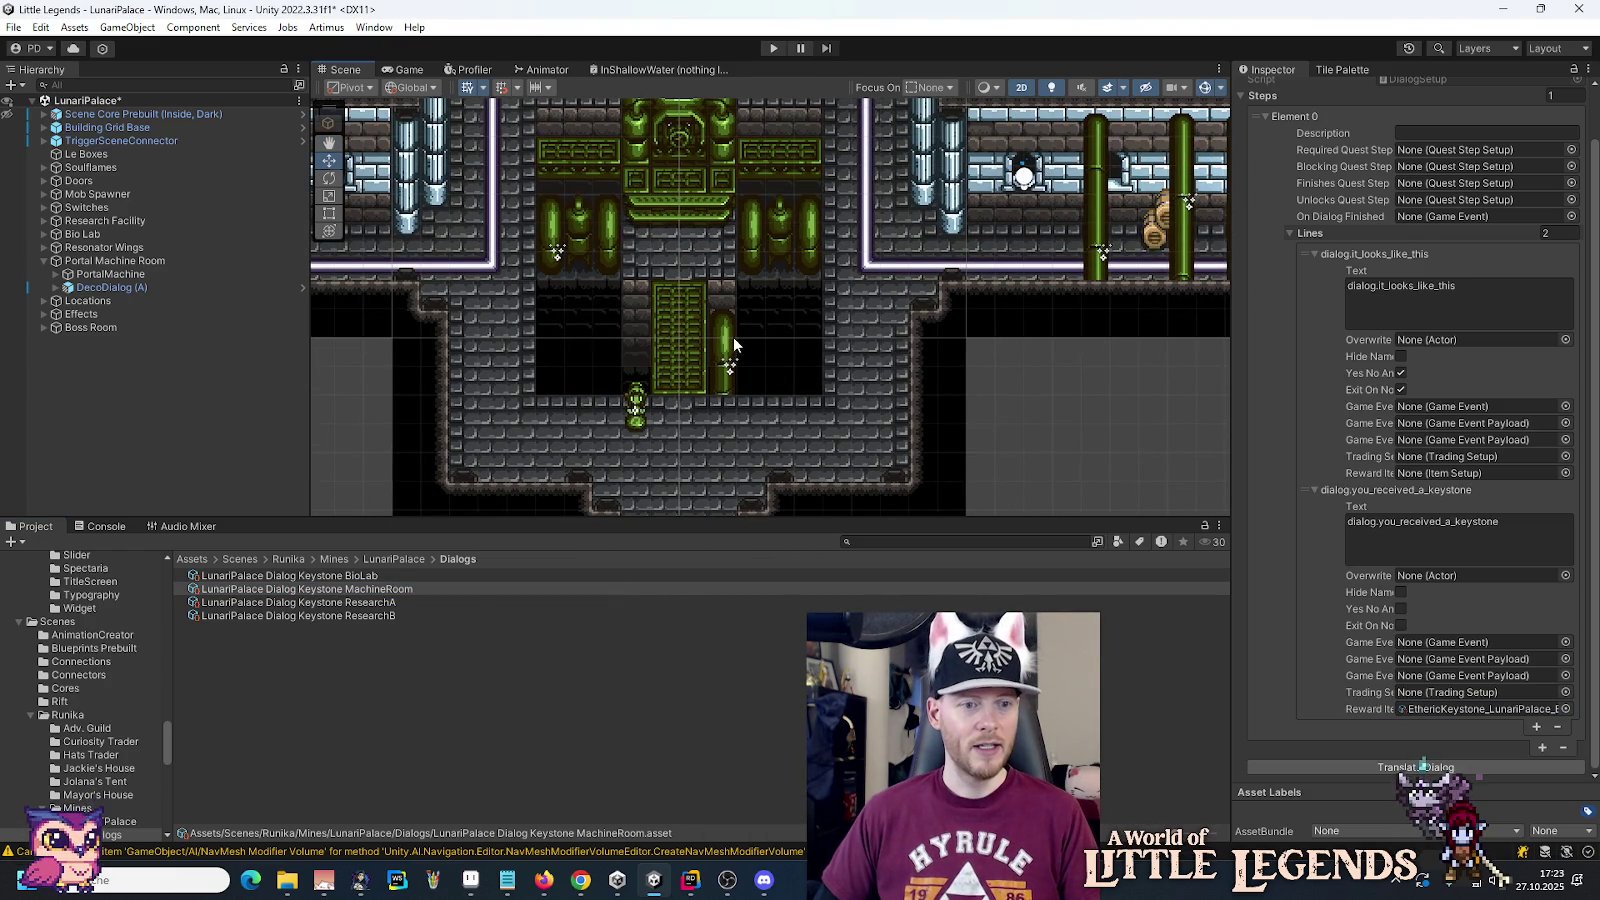
Step: Rename the MachineRoom dialog asset to LunariPalace Dialog Keystone Boss
click(365, 592)
click(365, 592)
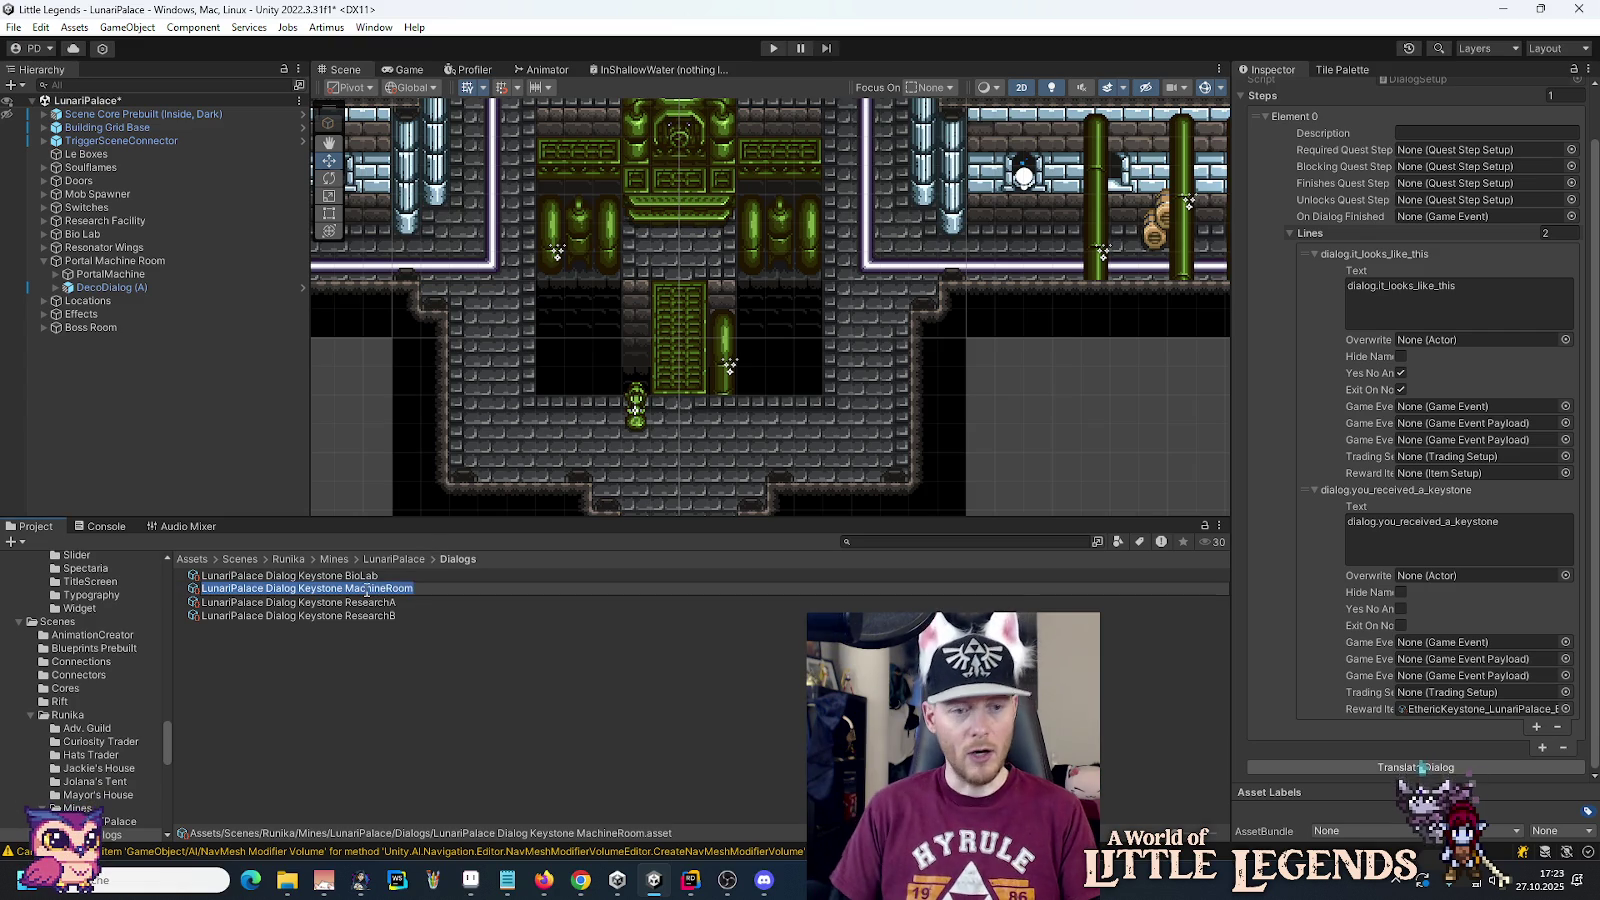
text(Boss)
key(Return)
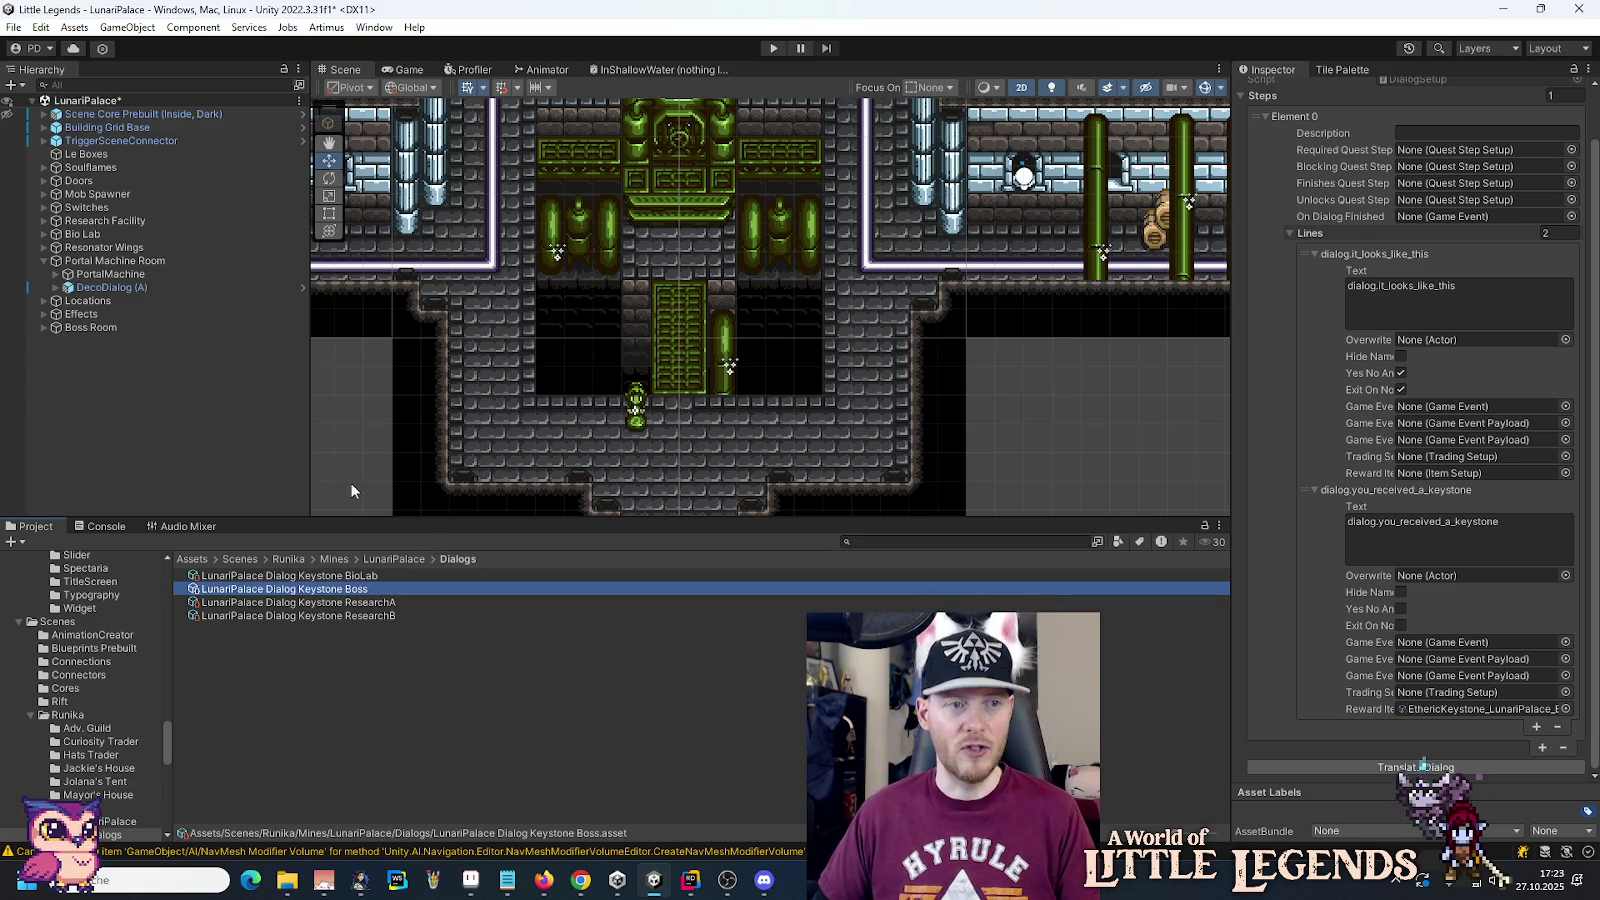
Step: Rename the machine-room statue from DecoDialog (A) to DecoDialog
click(148, 287)
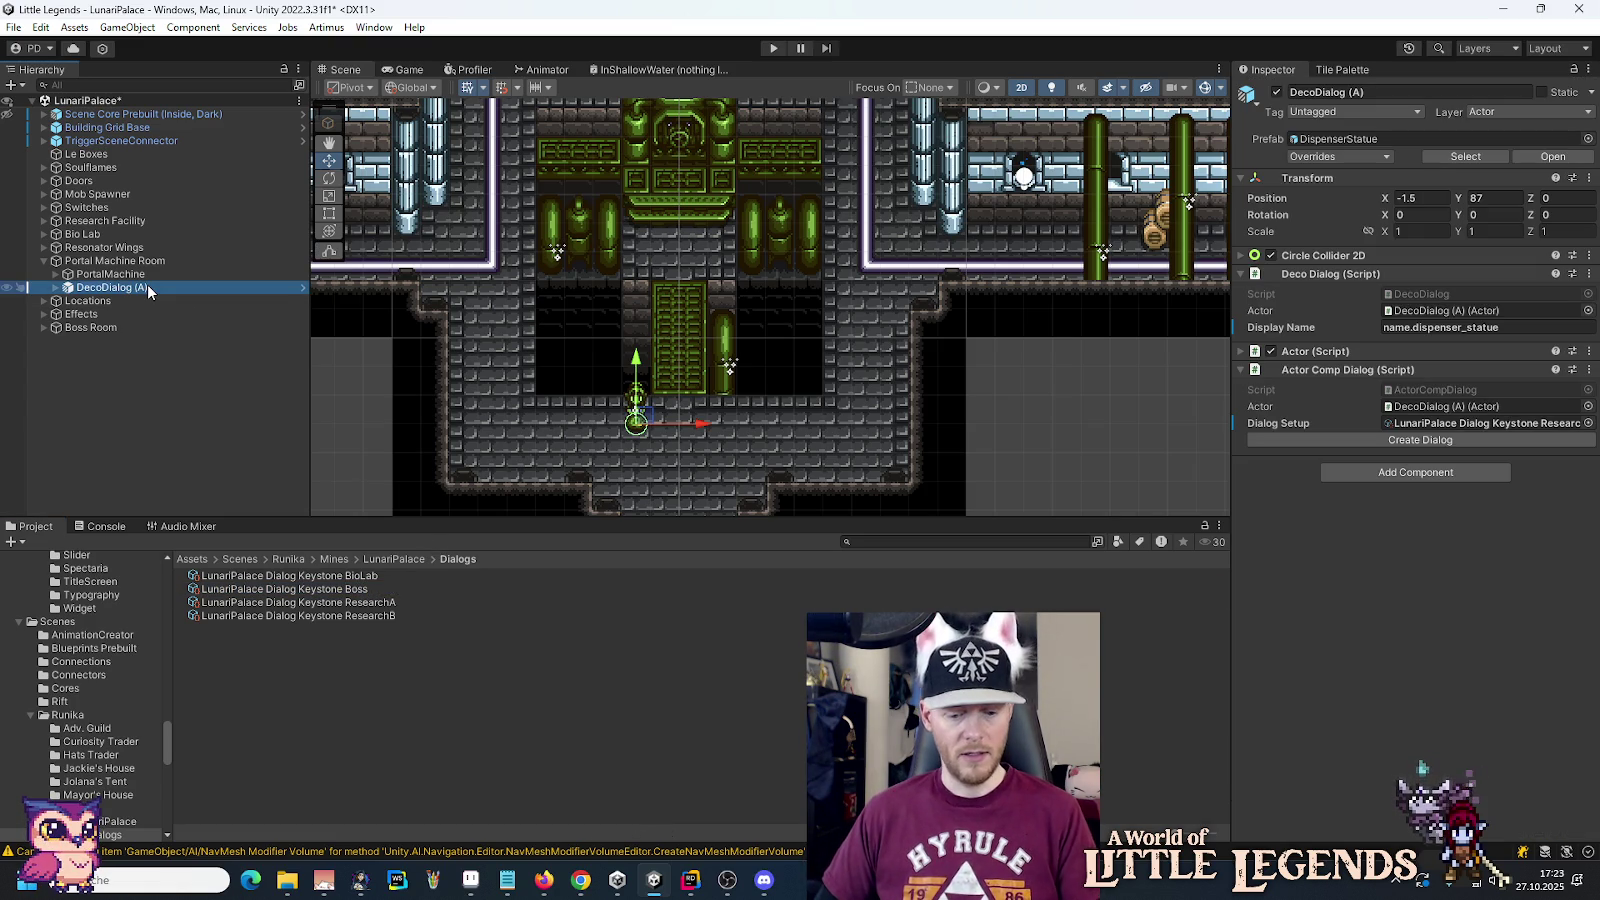
key(F2)
click(187, 287)
key(BackSpace)
key(BackSpace)
key(BackSpace)
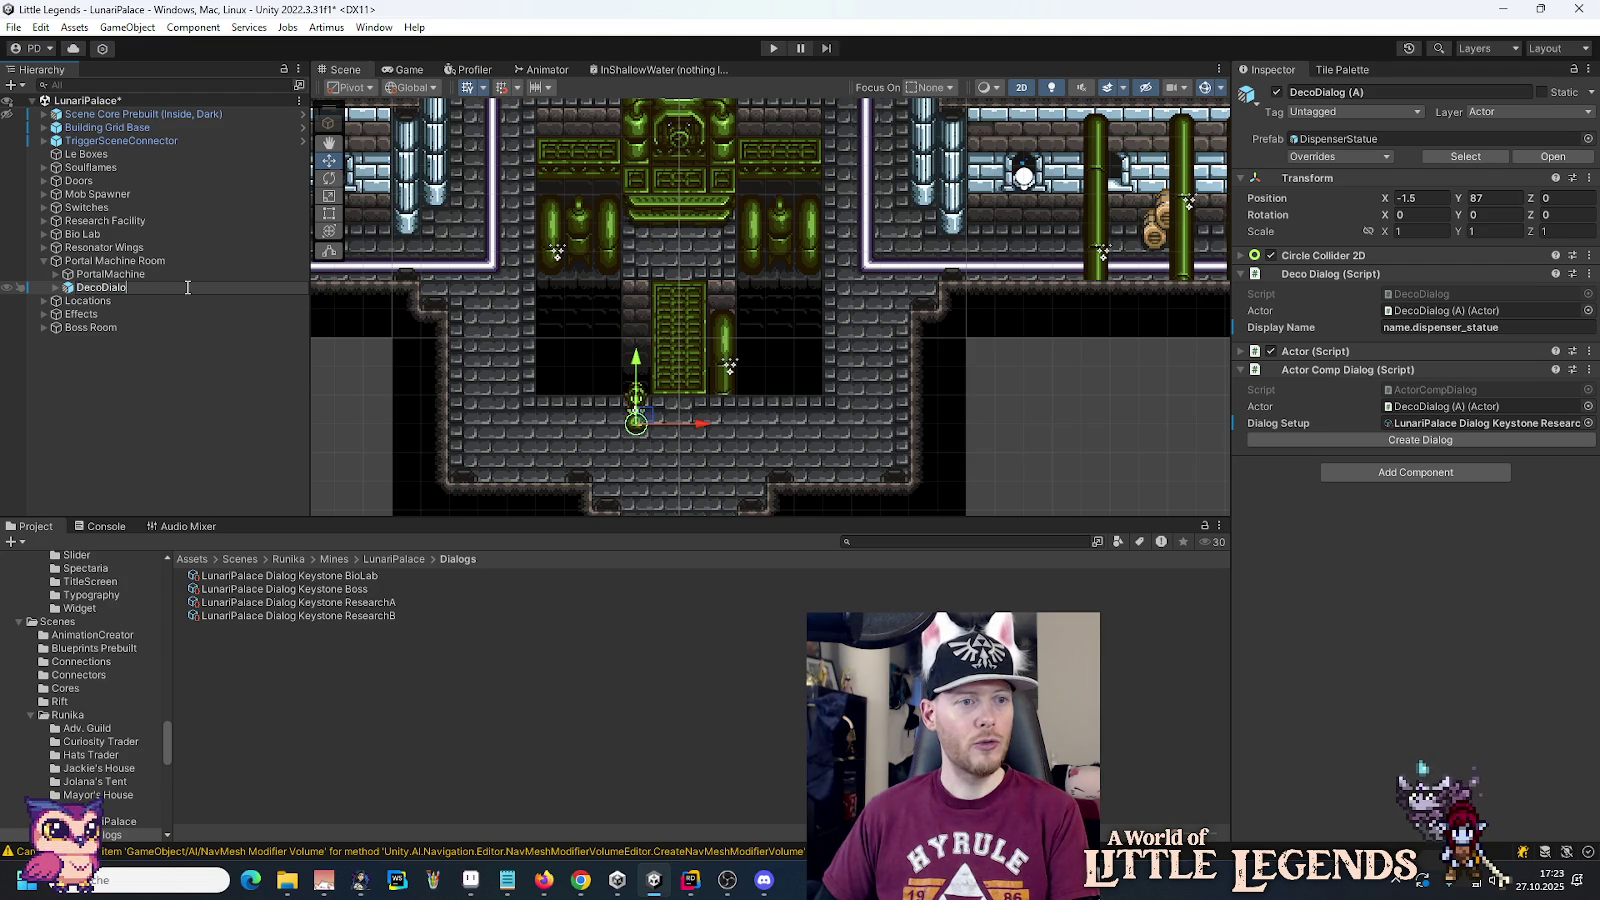
key(Return)
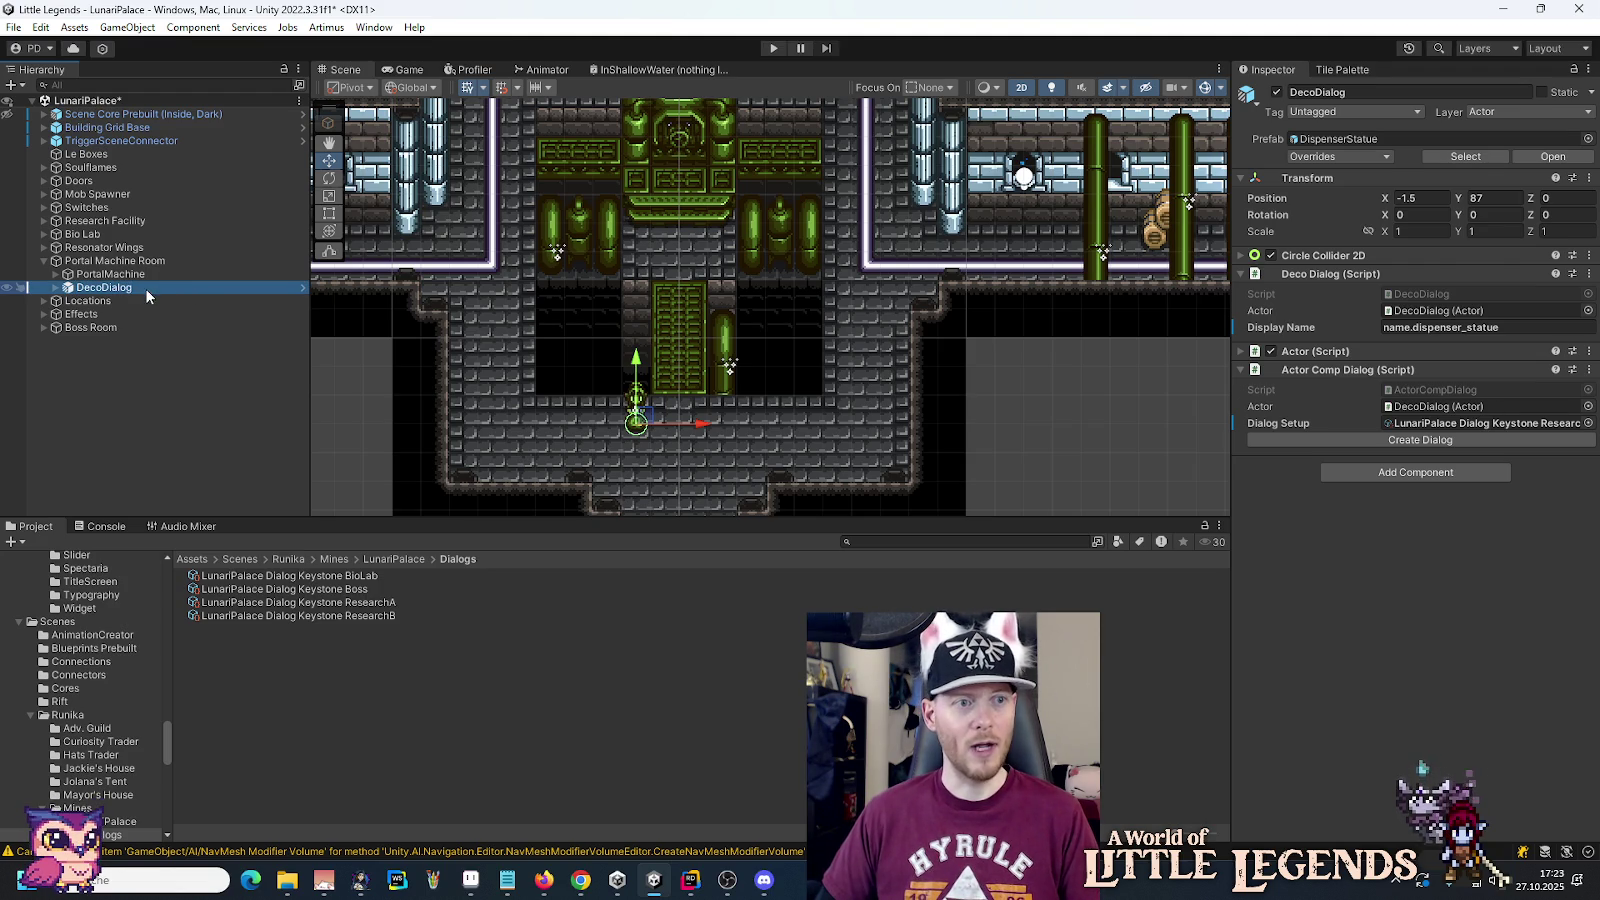
Step: Assign the Boss dialog to the statue's Dialog Setup and save the scene
mouse_move(339, 589)
mouse_down()
mouse_move(800, 500)
mouse_move(1476, 430)
mouse_up()
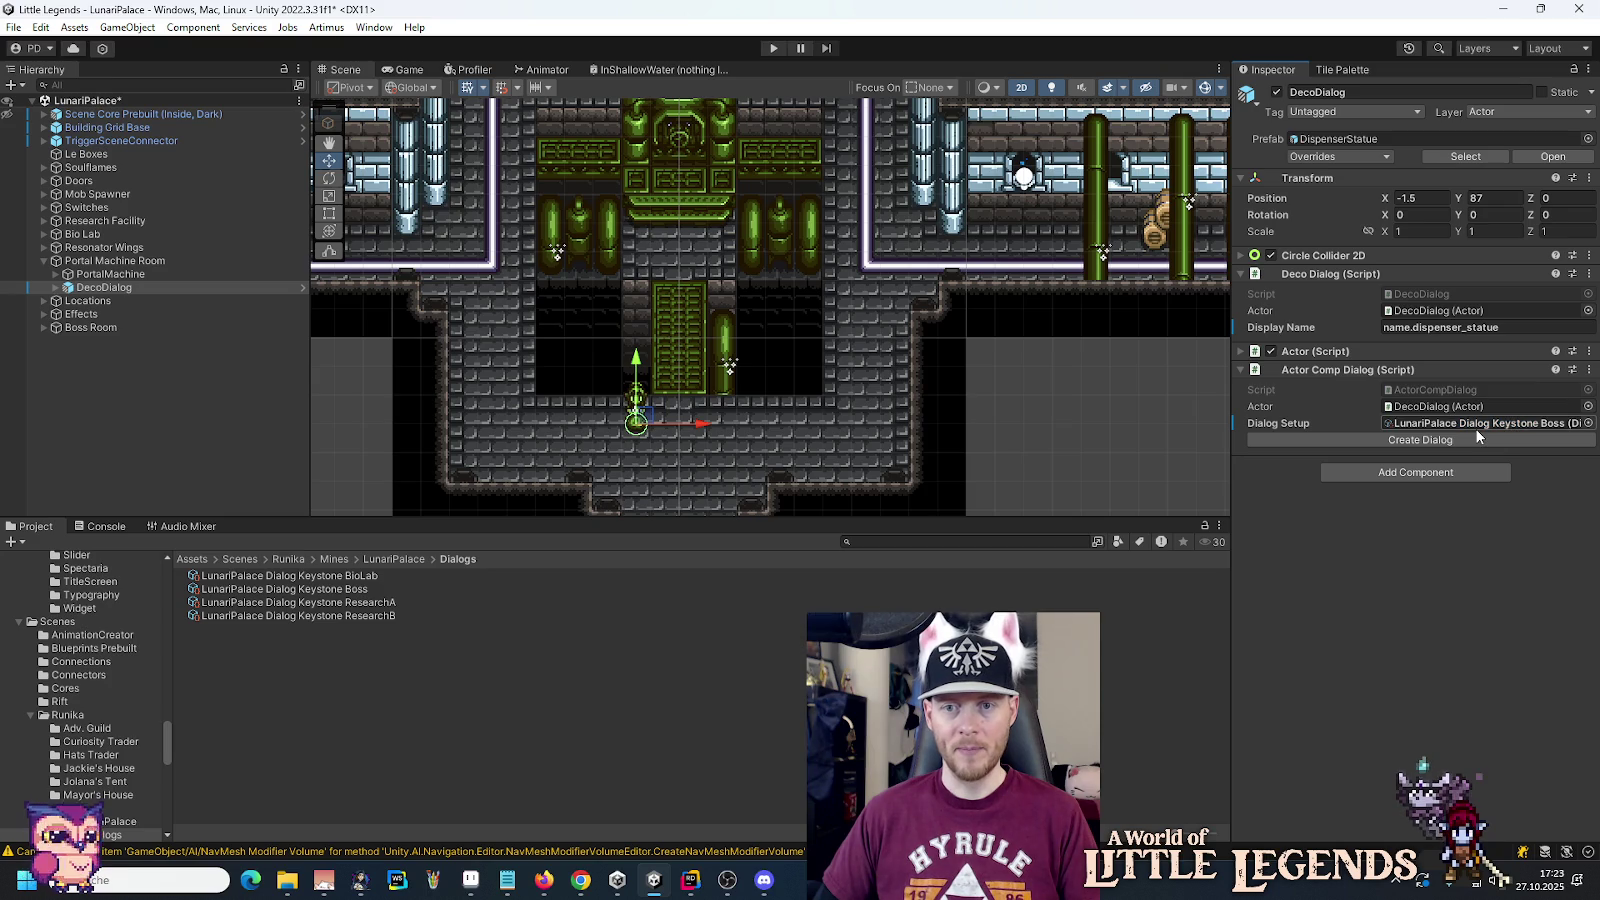
key(ctrl+s)
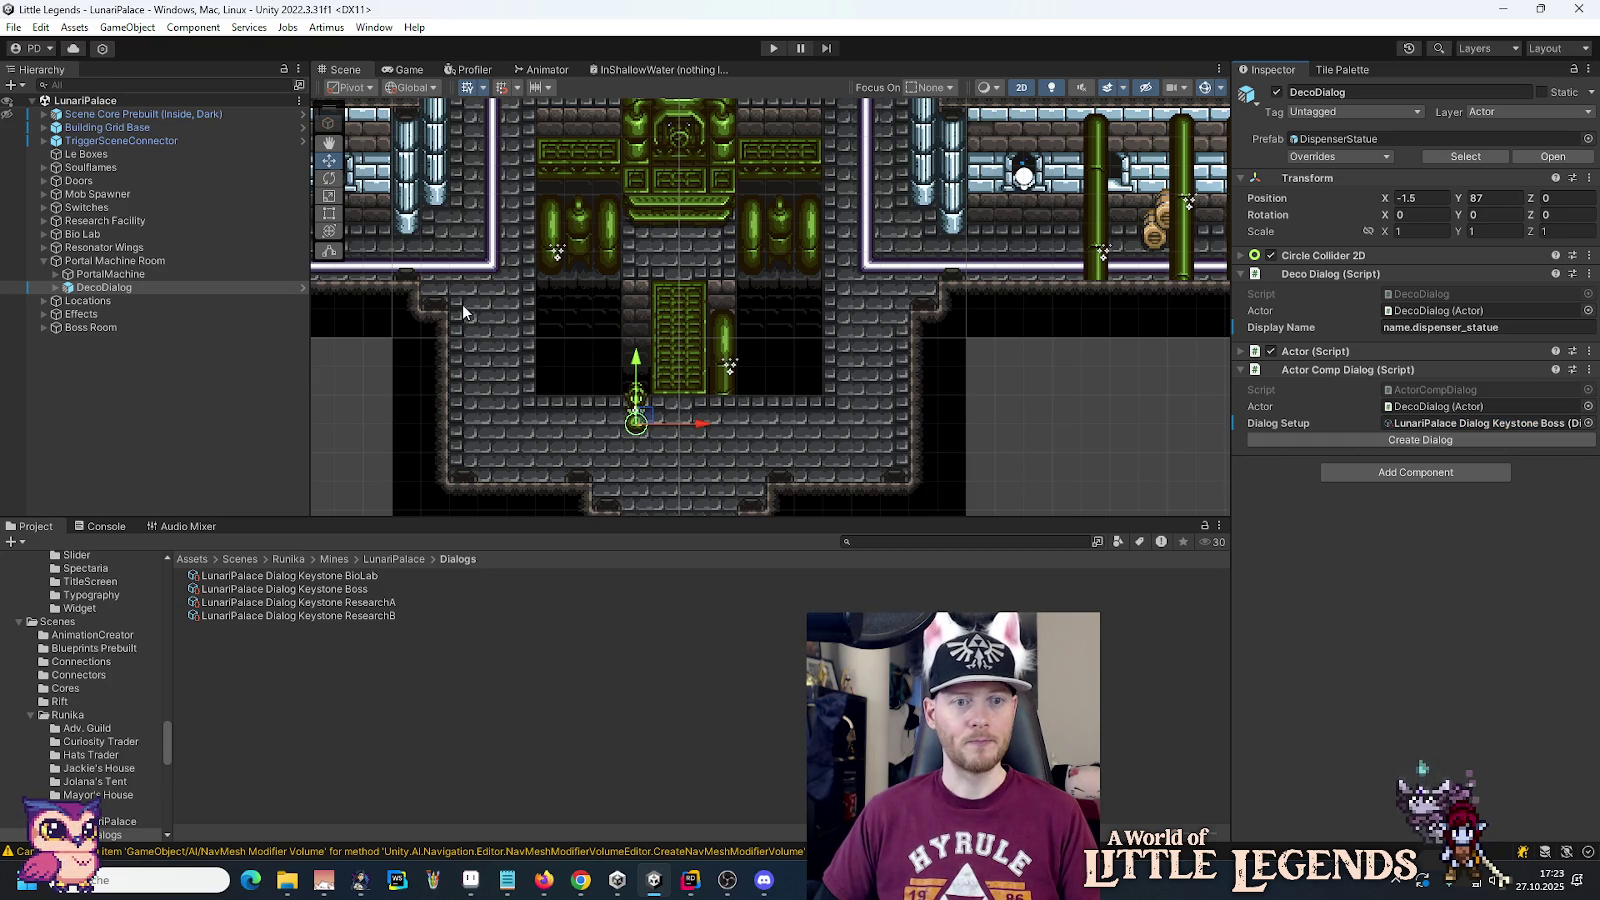
scroll(462, 303, down, 5)
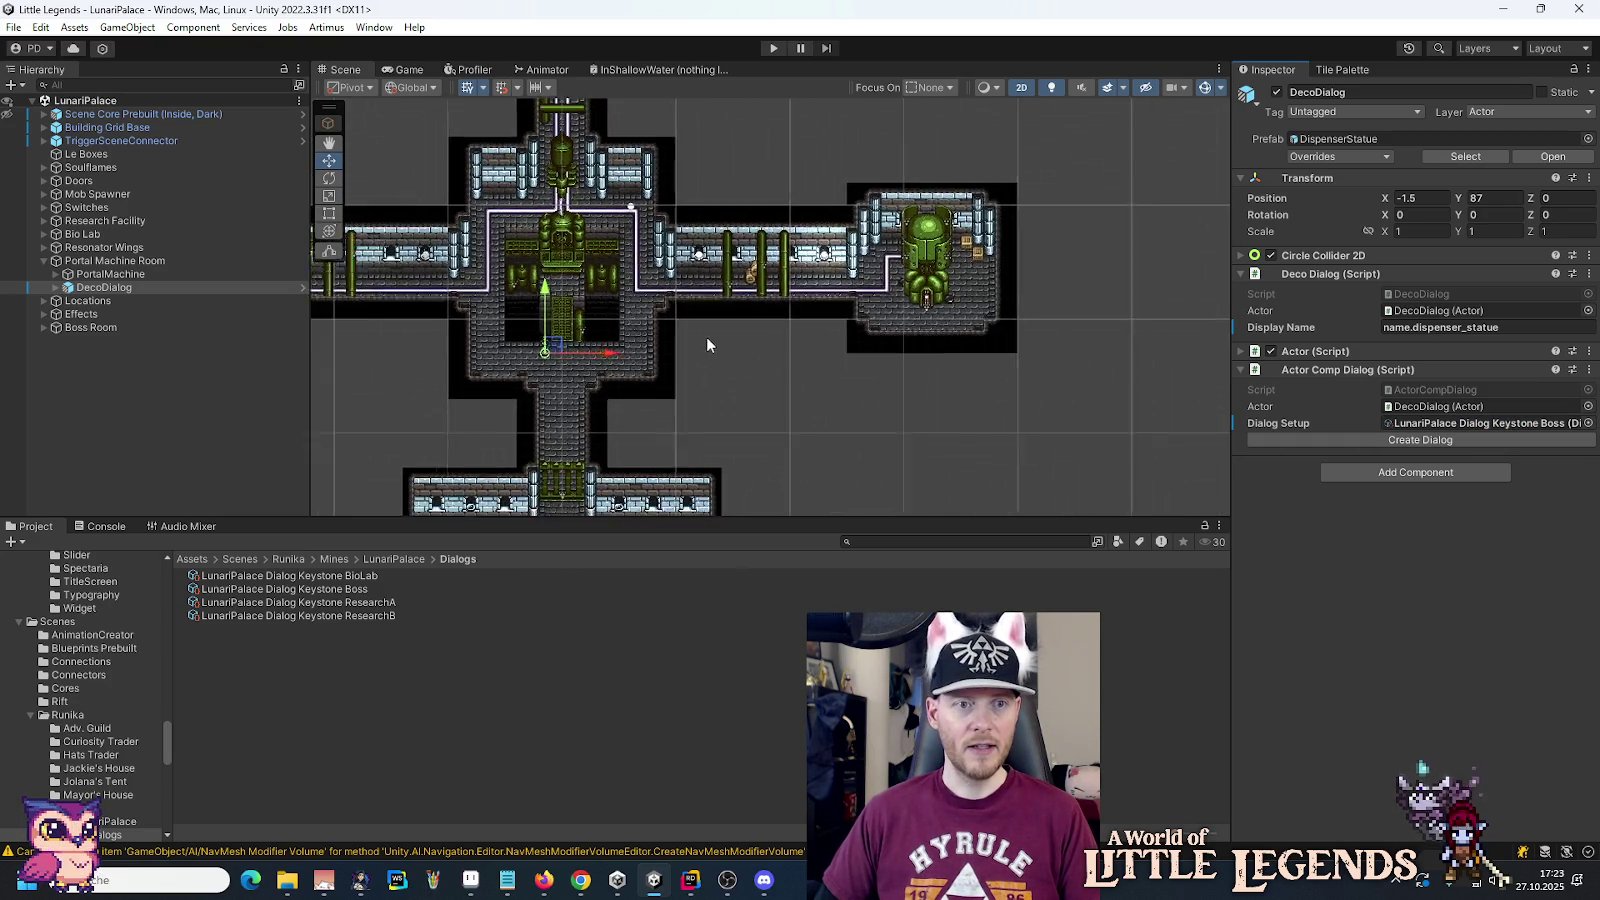
scroll(706, 336, down, 3)
scroll(771, 414, up, 5)
Step: Enter play mode to load the A World of Little Legends title screen
mouse_move(825, 218)
mouse_down()
mouse_move(762, 212)
mouse_move(868, 343)
mouse_move(922, 381)
mouse_move(875, 405)
mouse_up()
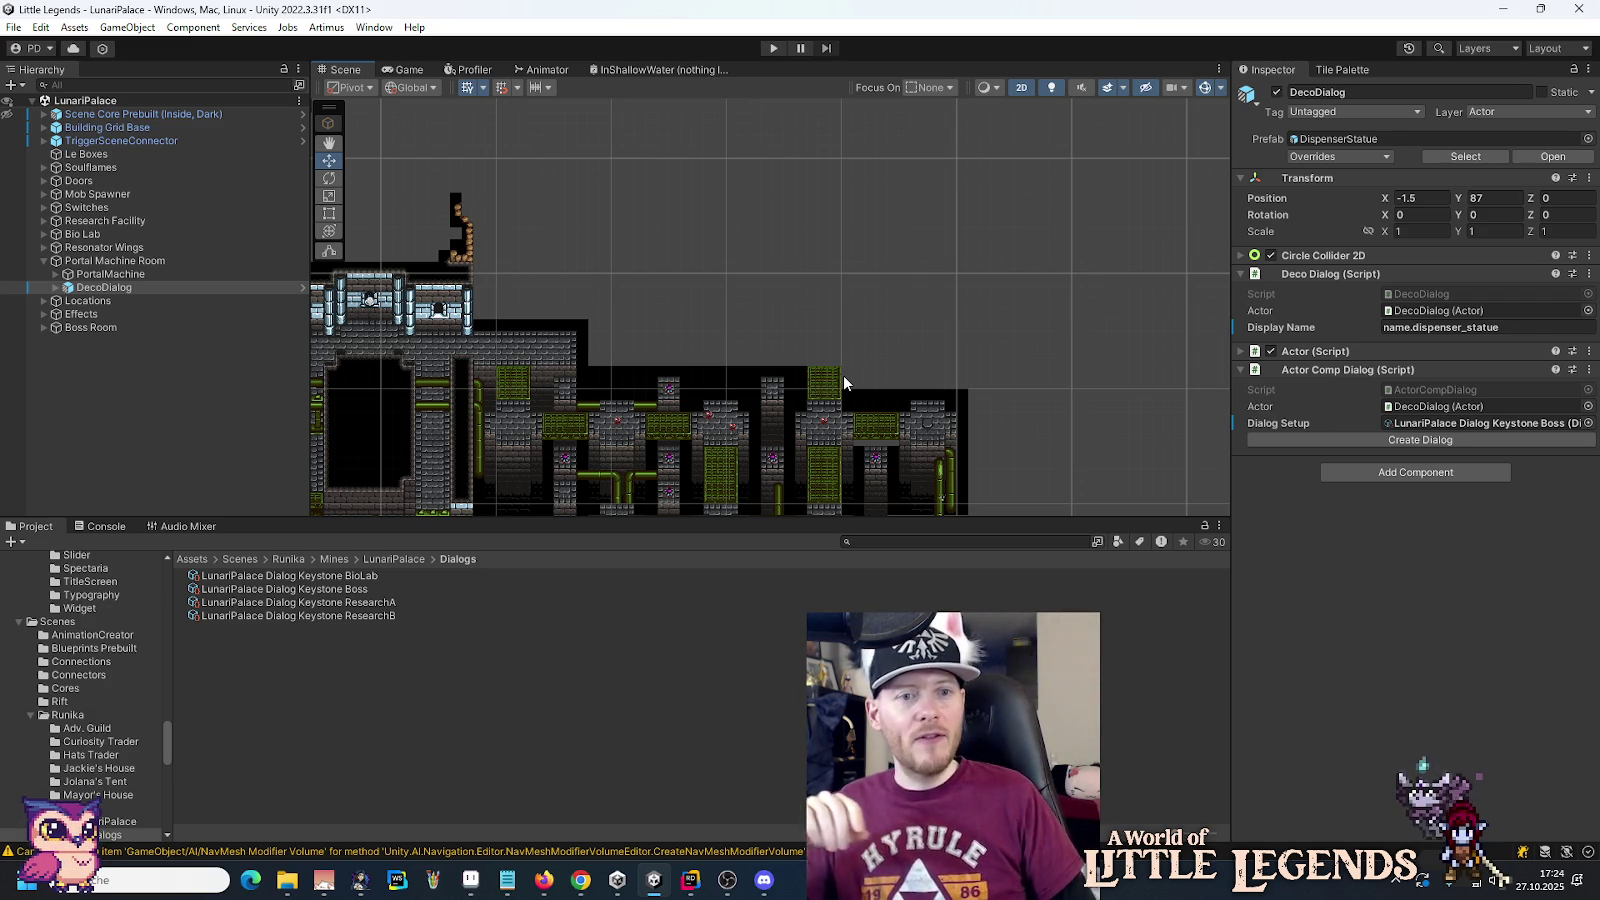
click(771, 49)
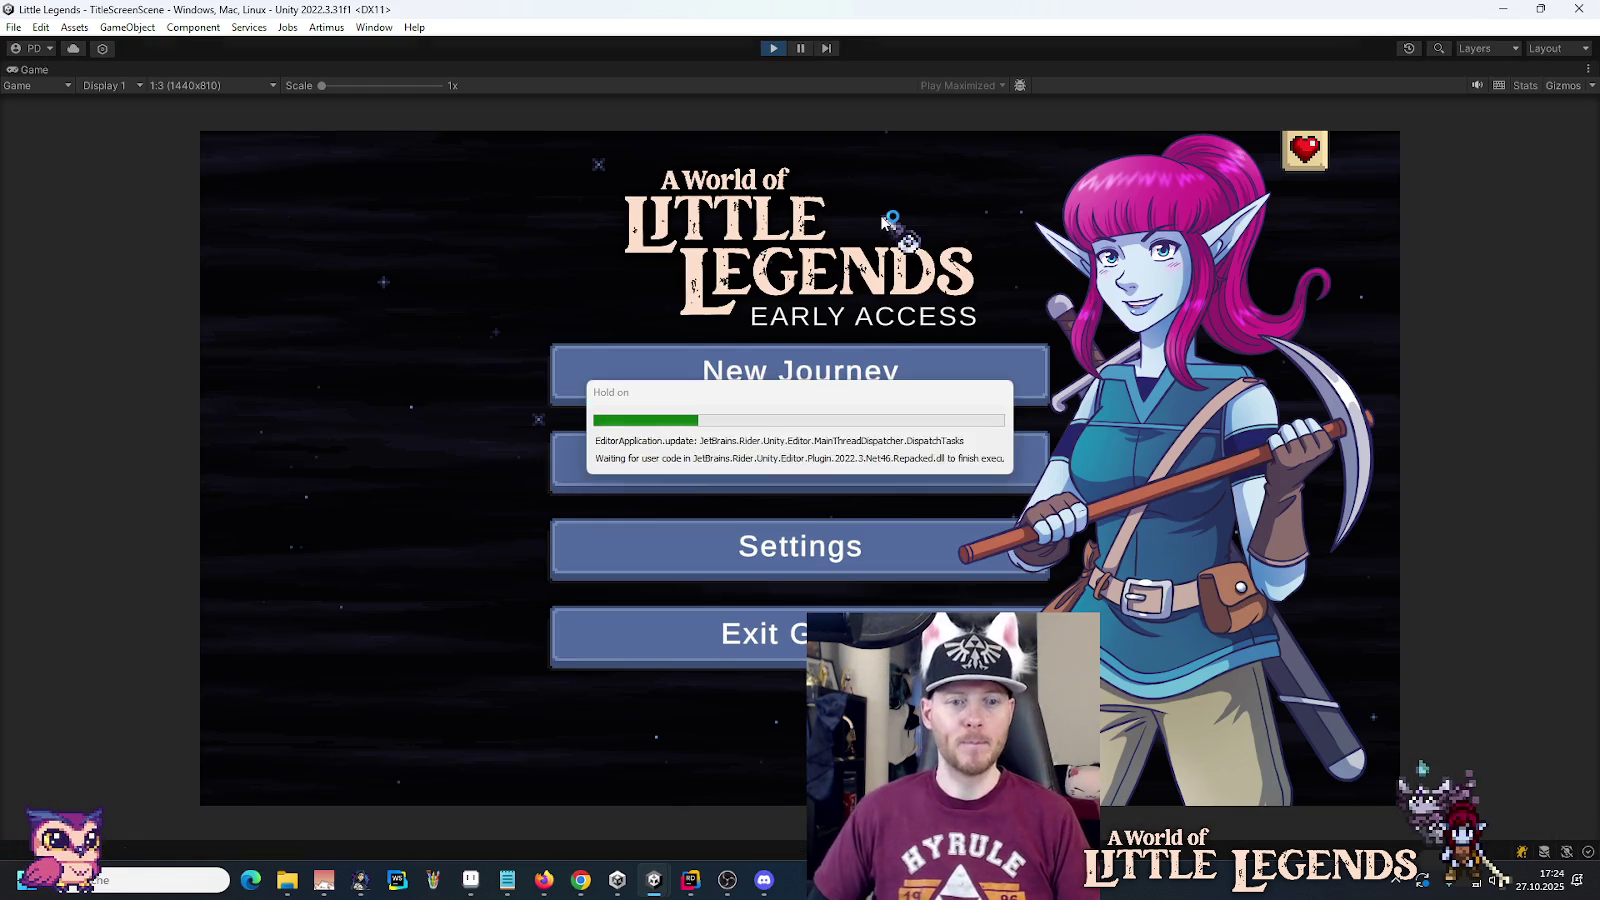
Step: Load the first save slot, teleport with /move 0 0, and open the inventory
click(845, 463)
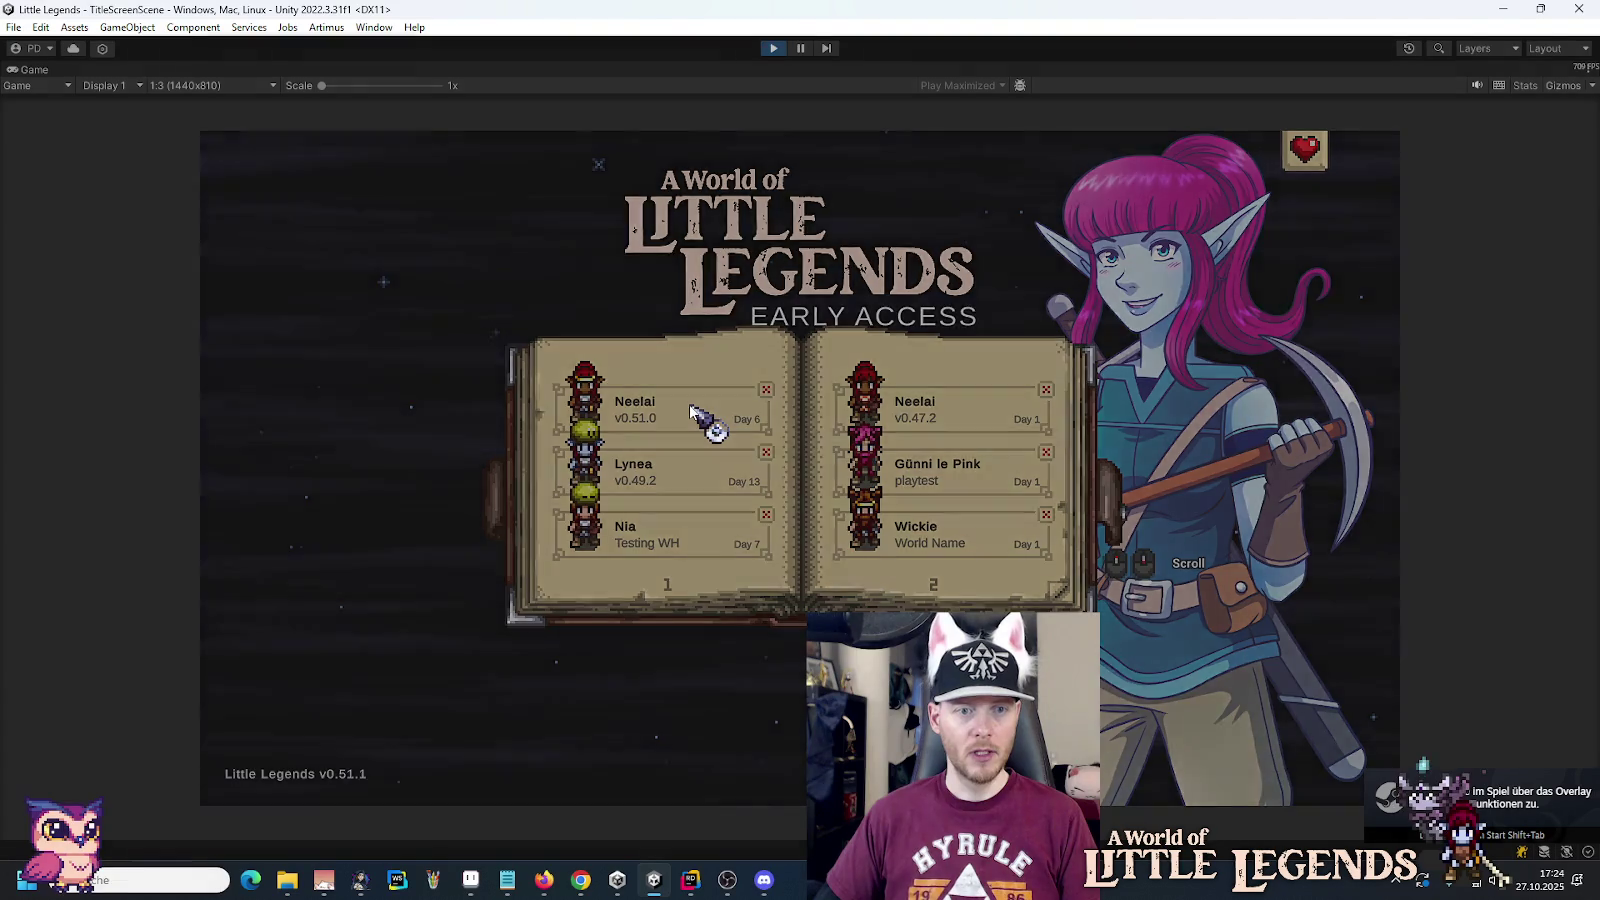
click(690, 410)
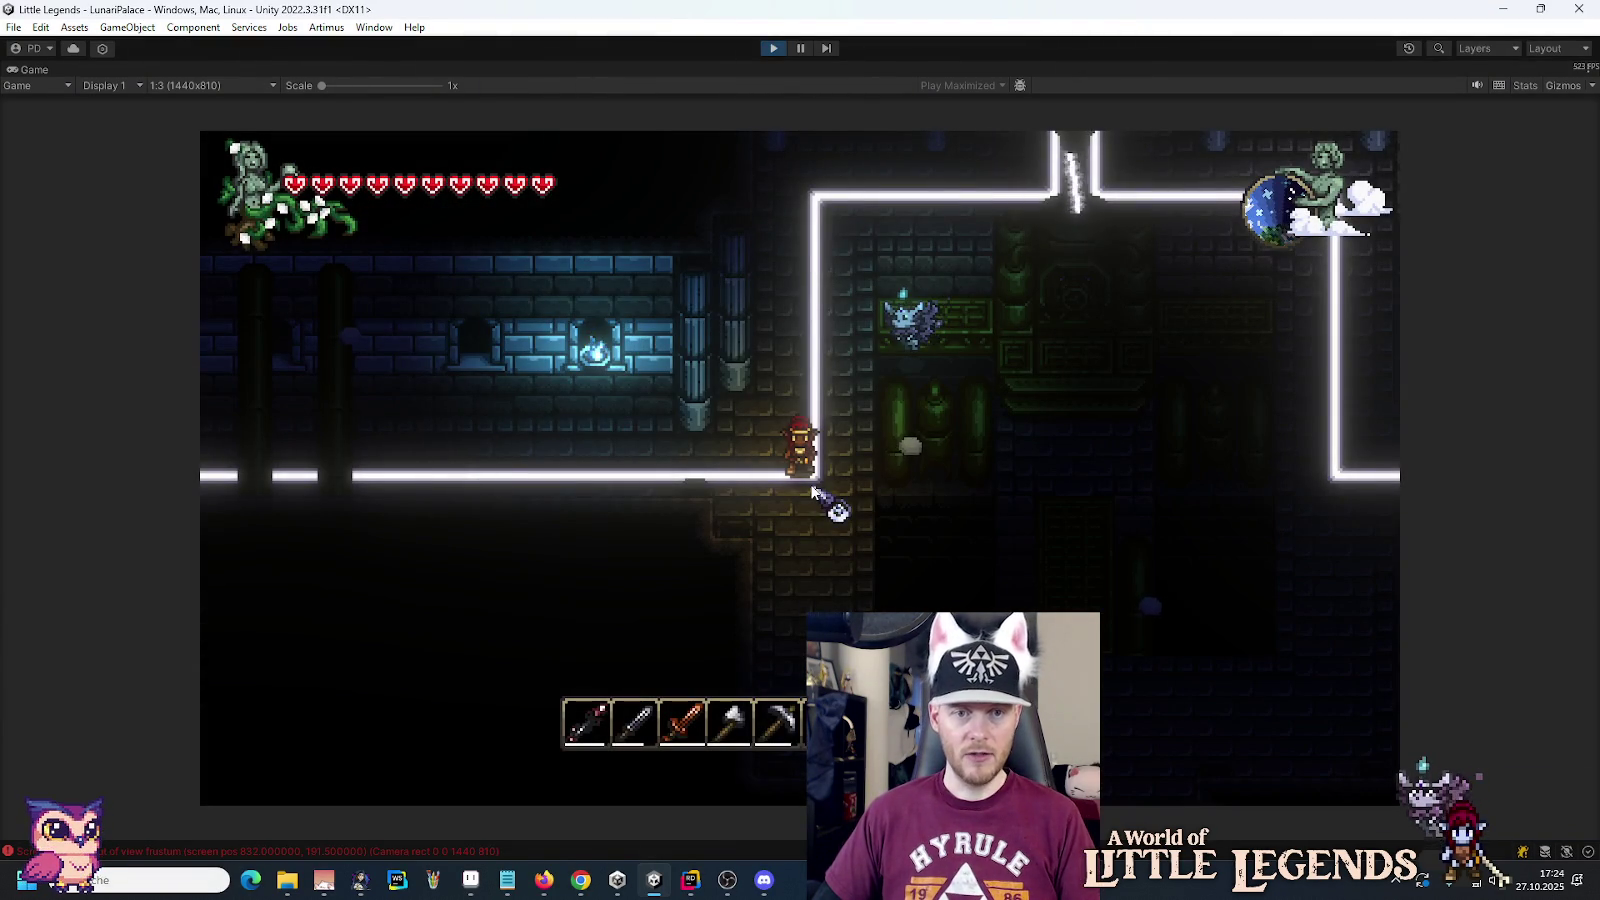
key(Return)
text(/mo)
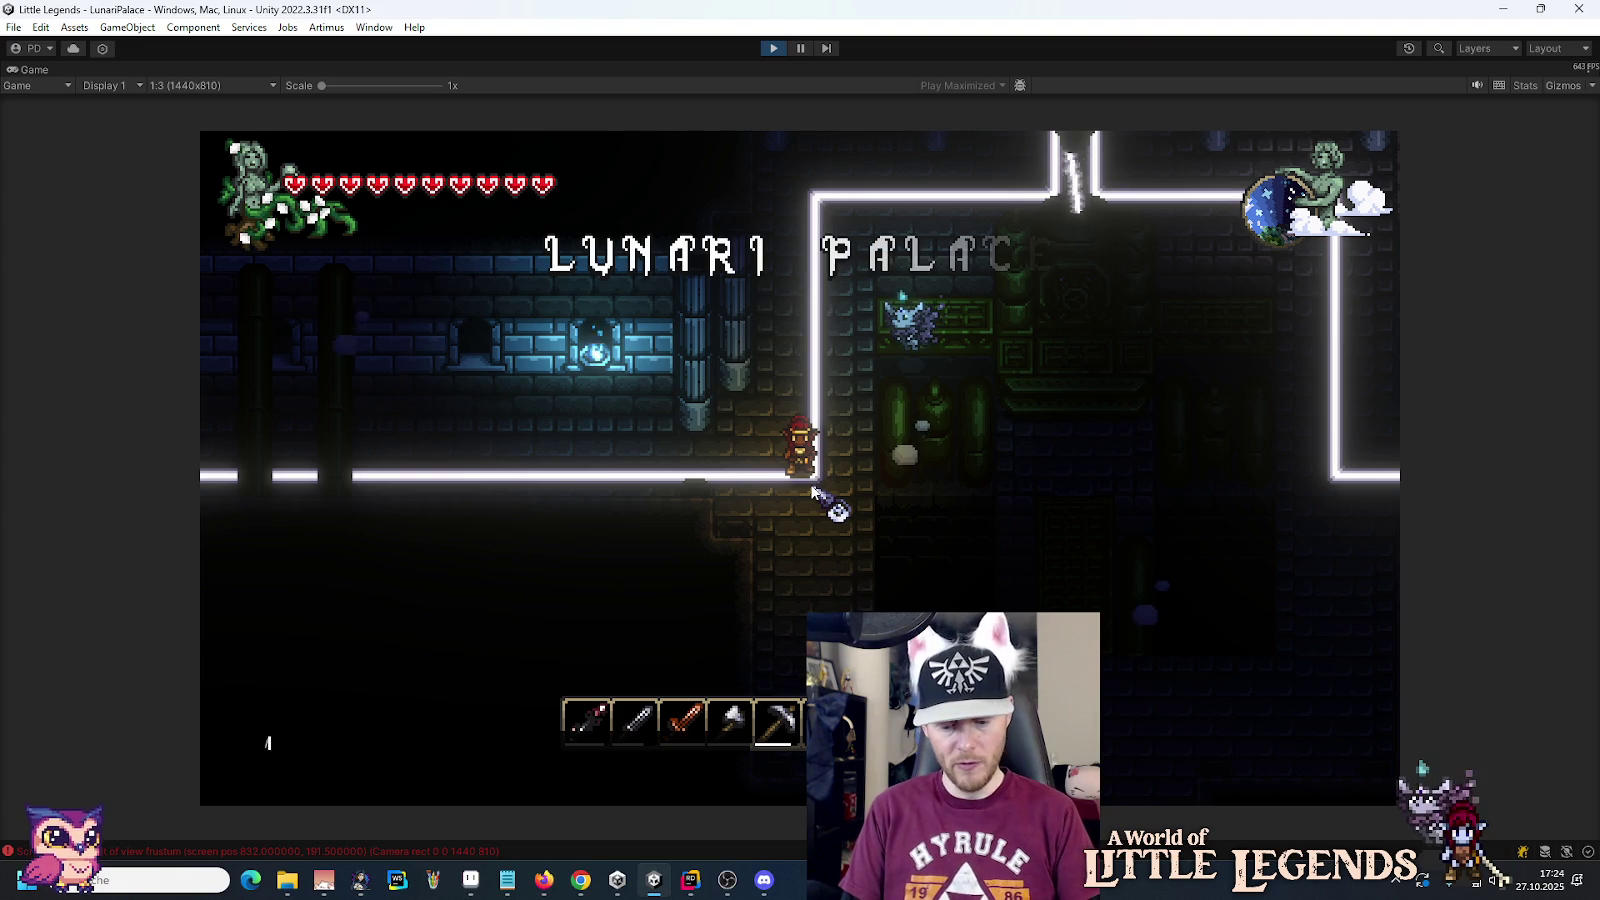
text(ve )
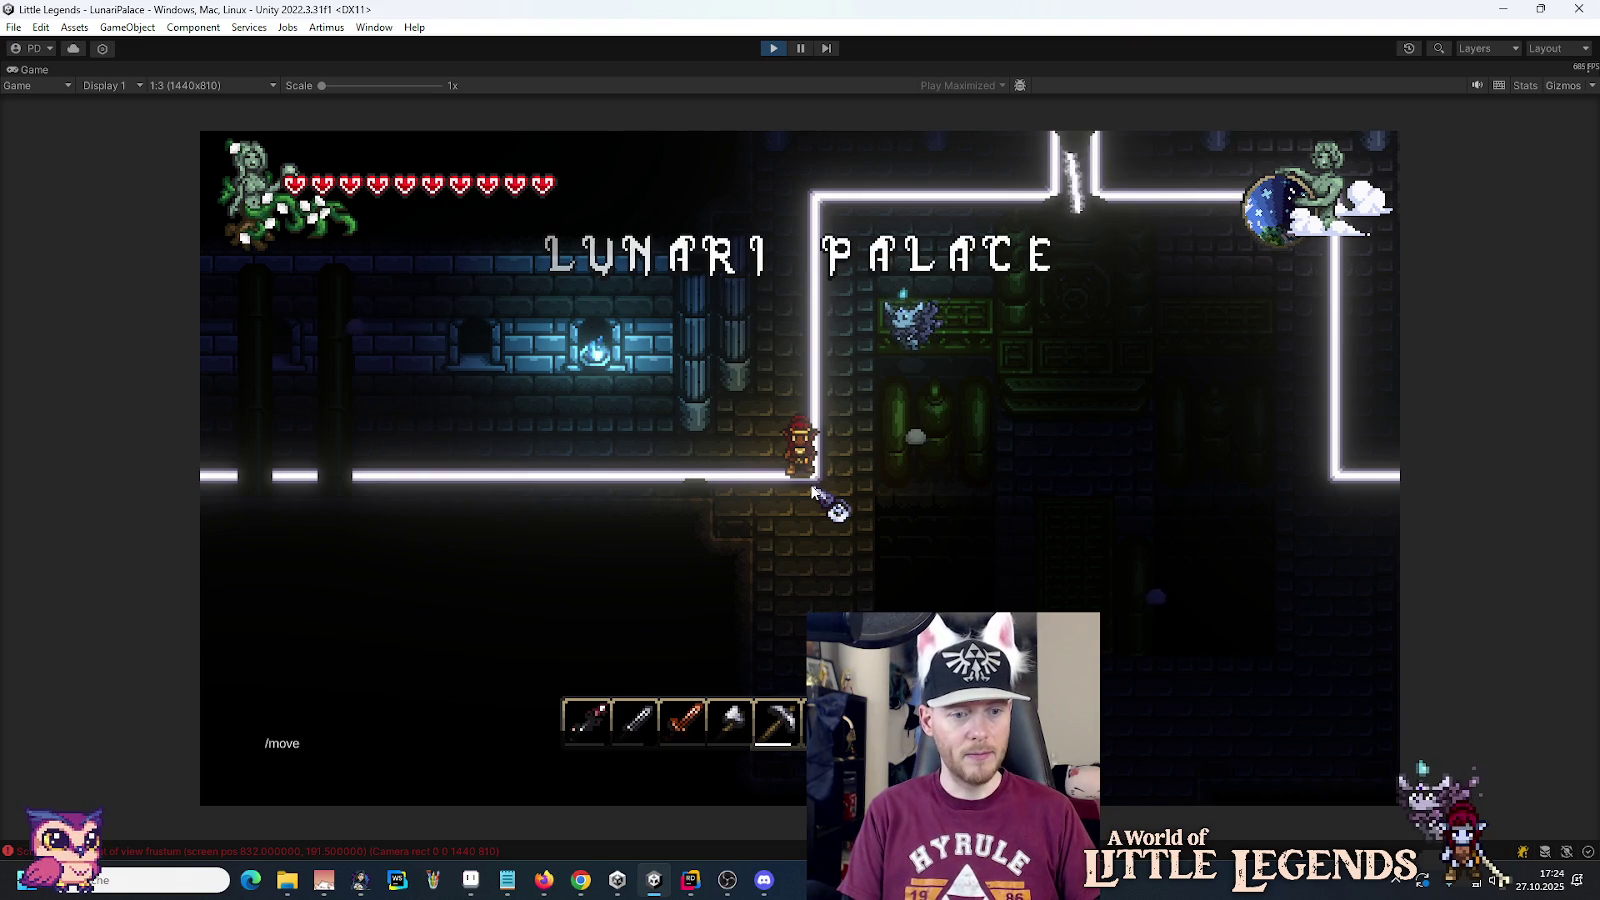
text(0 0)
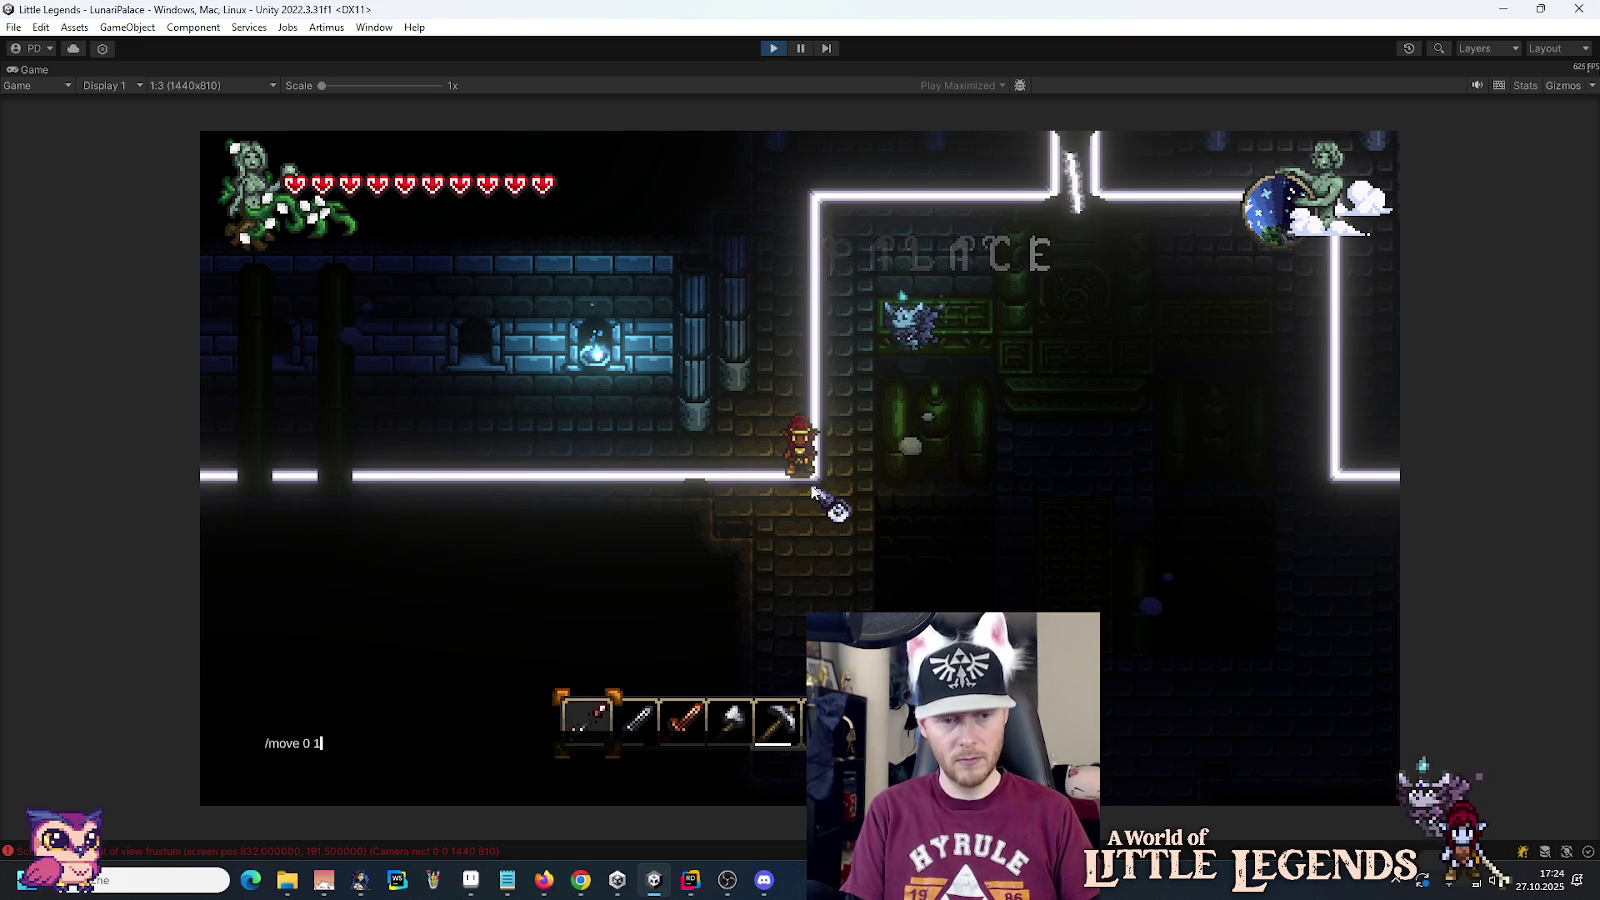
key(Return)
key(e)
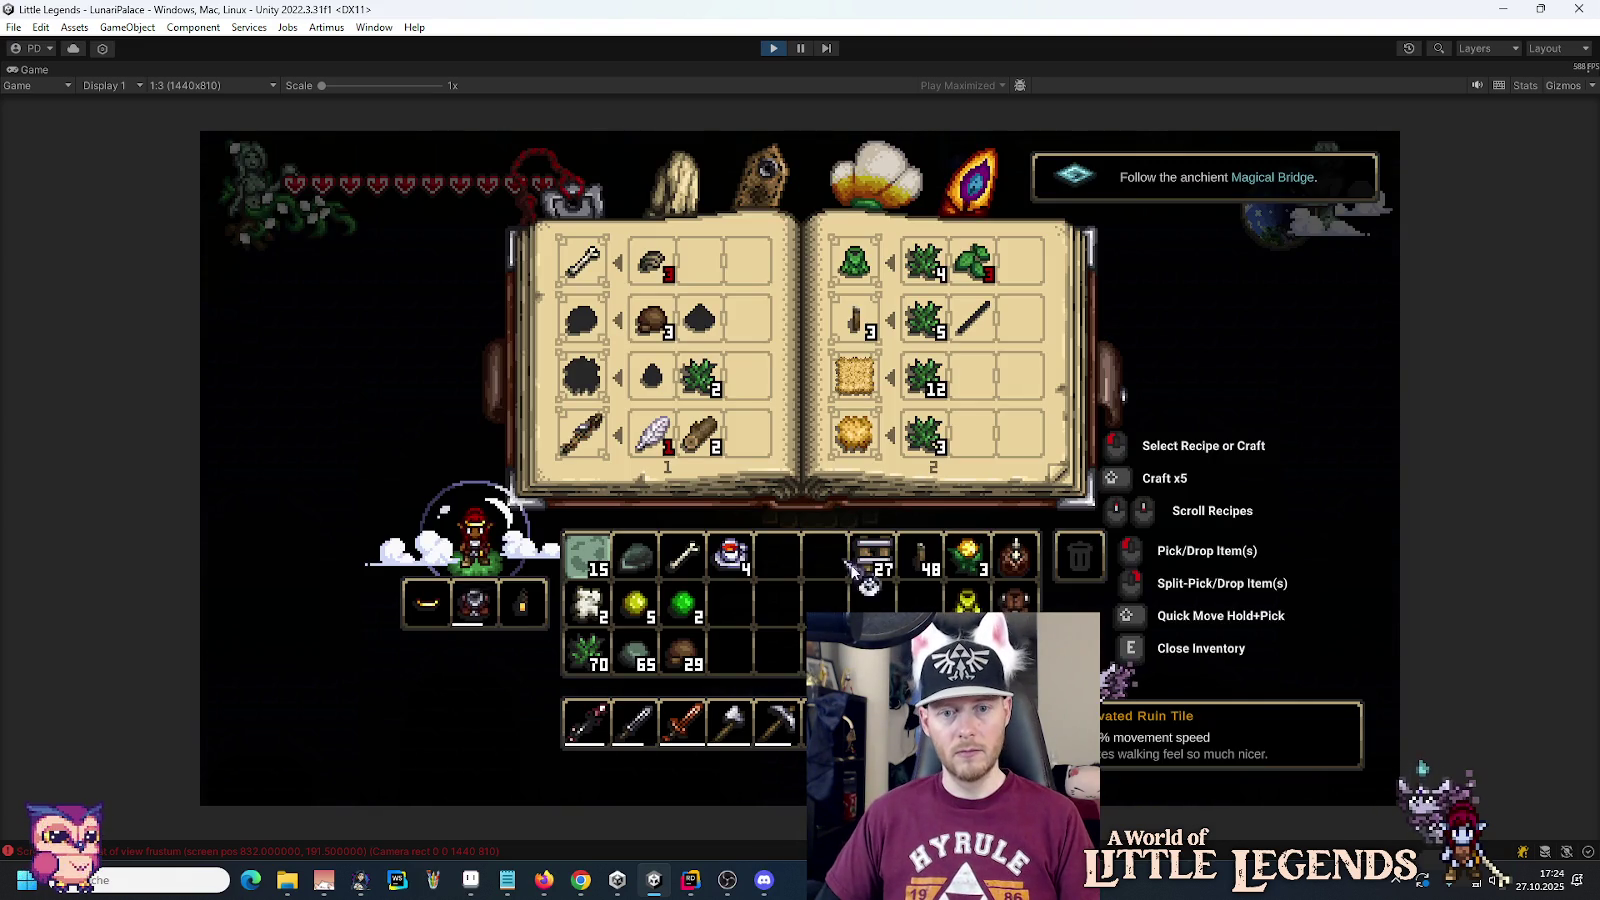
Step: Open the keystone socket panel, rearrange its keystones, and close the inventory
key(e)
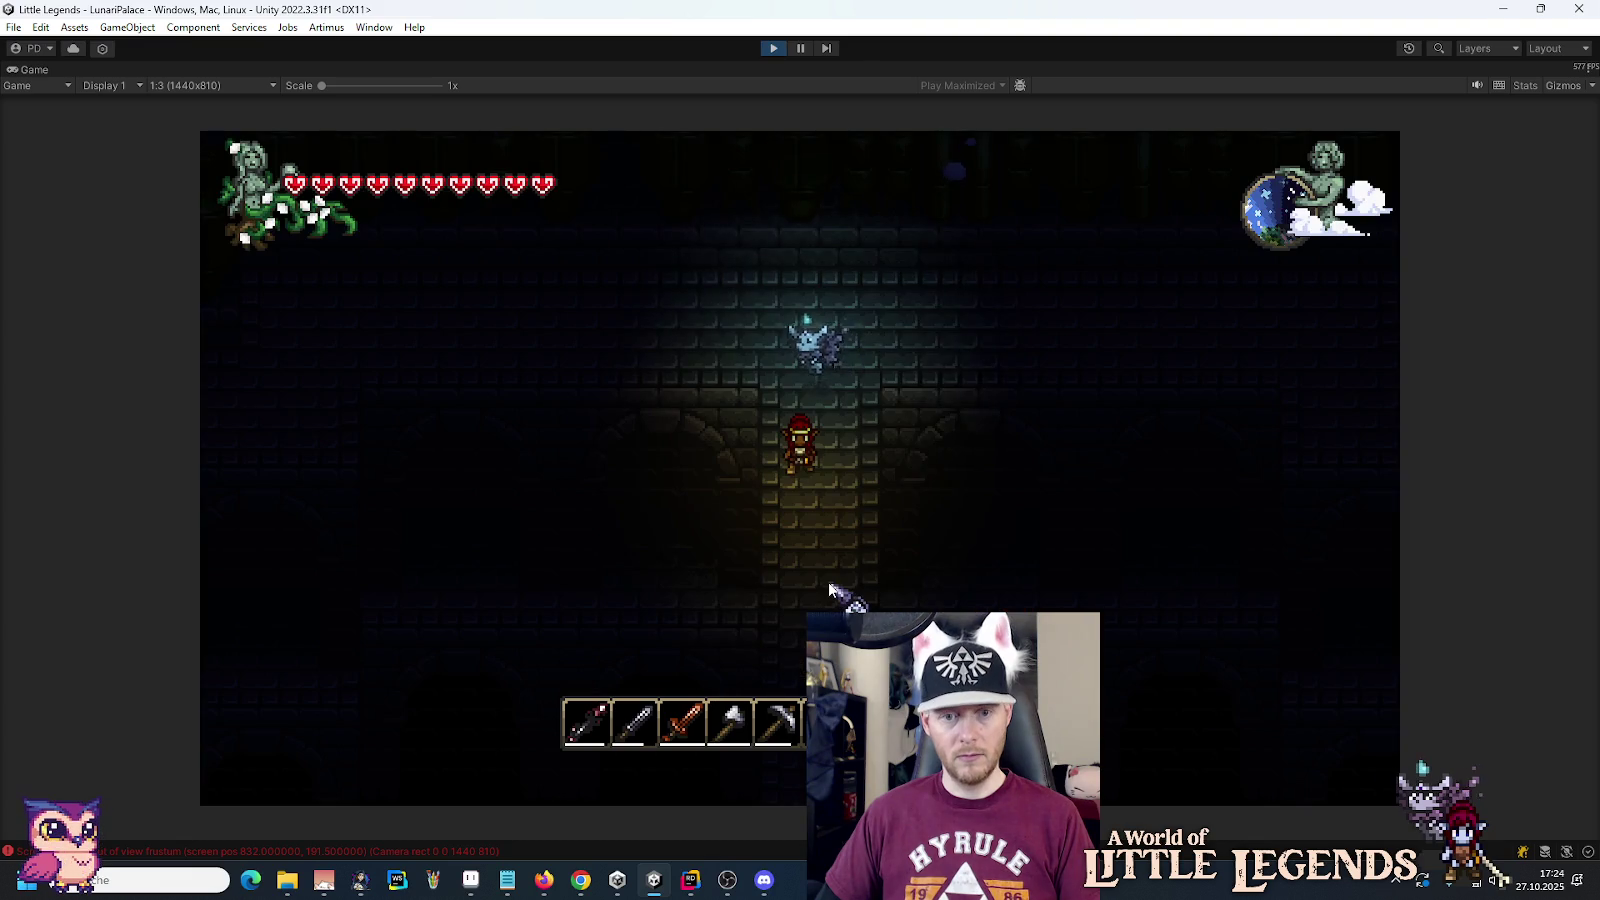
right_click(797, 332)
click(950, 348)
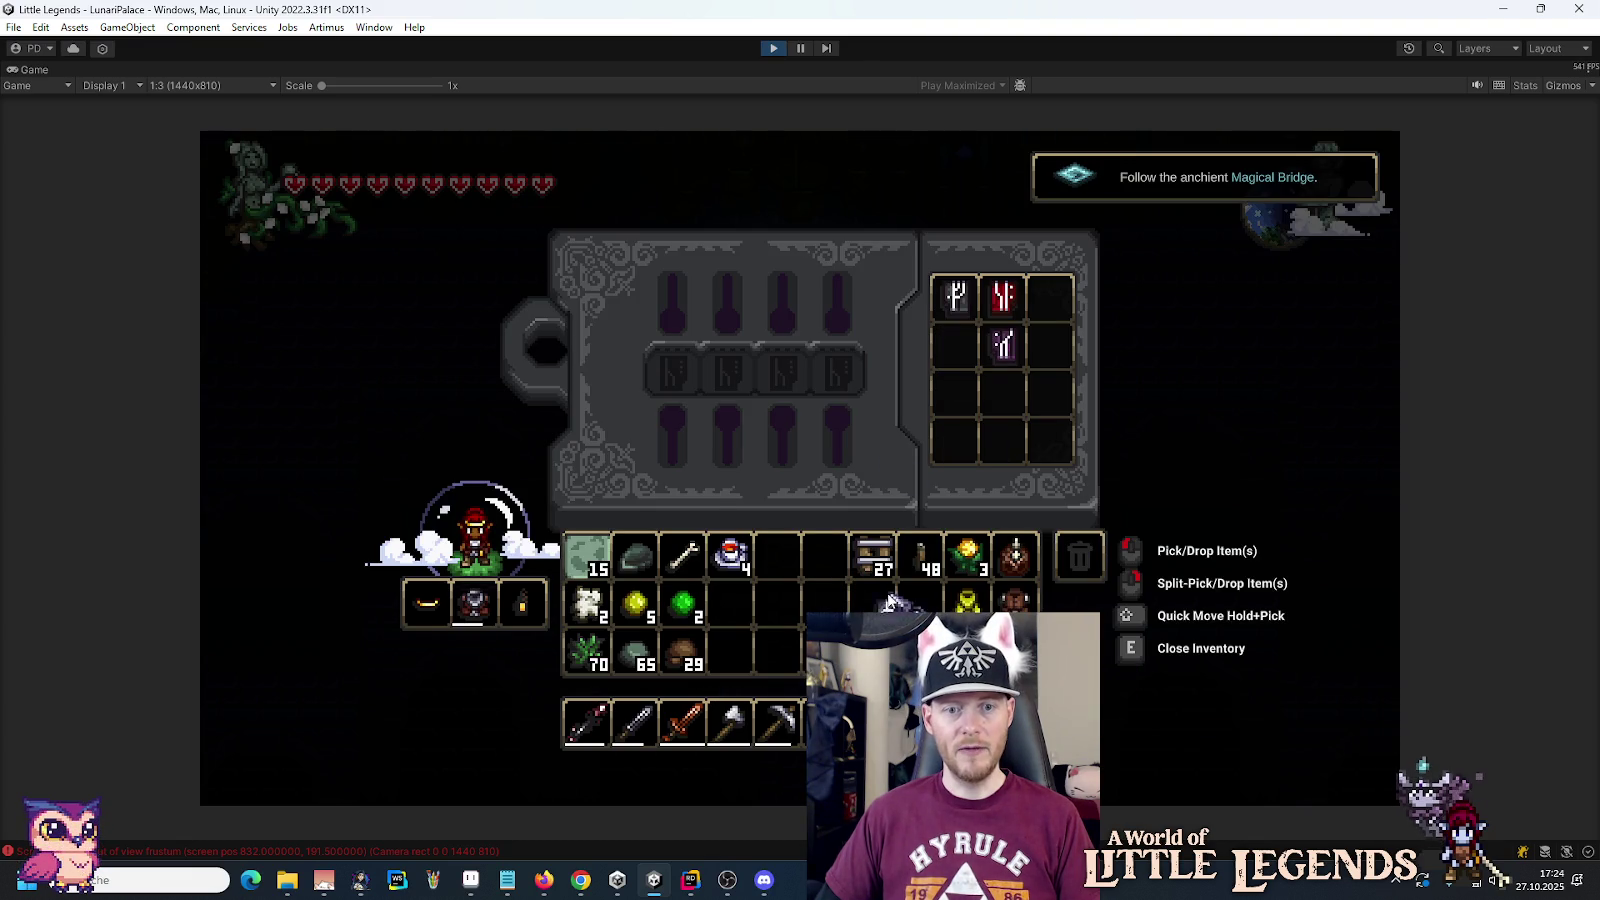
click(1002, 346)
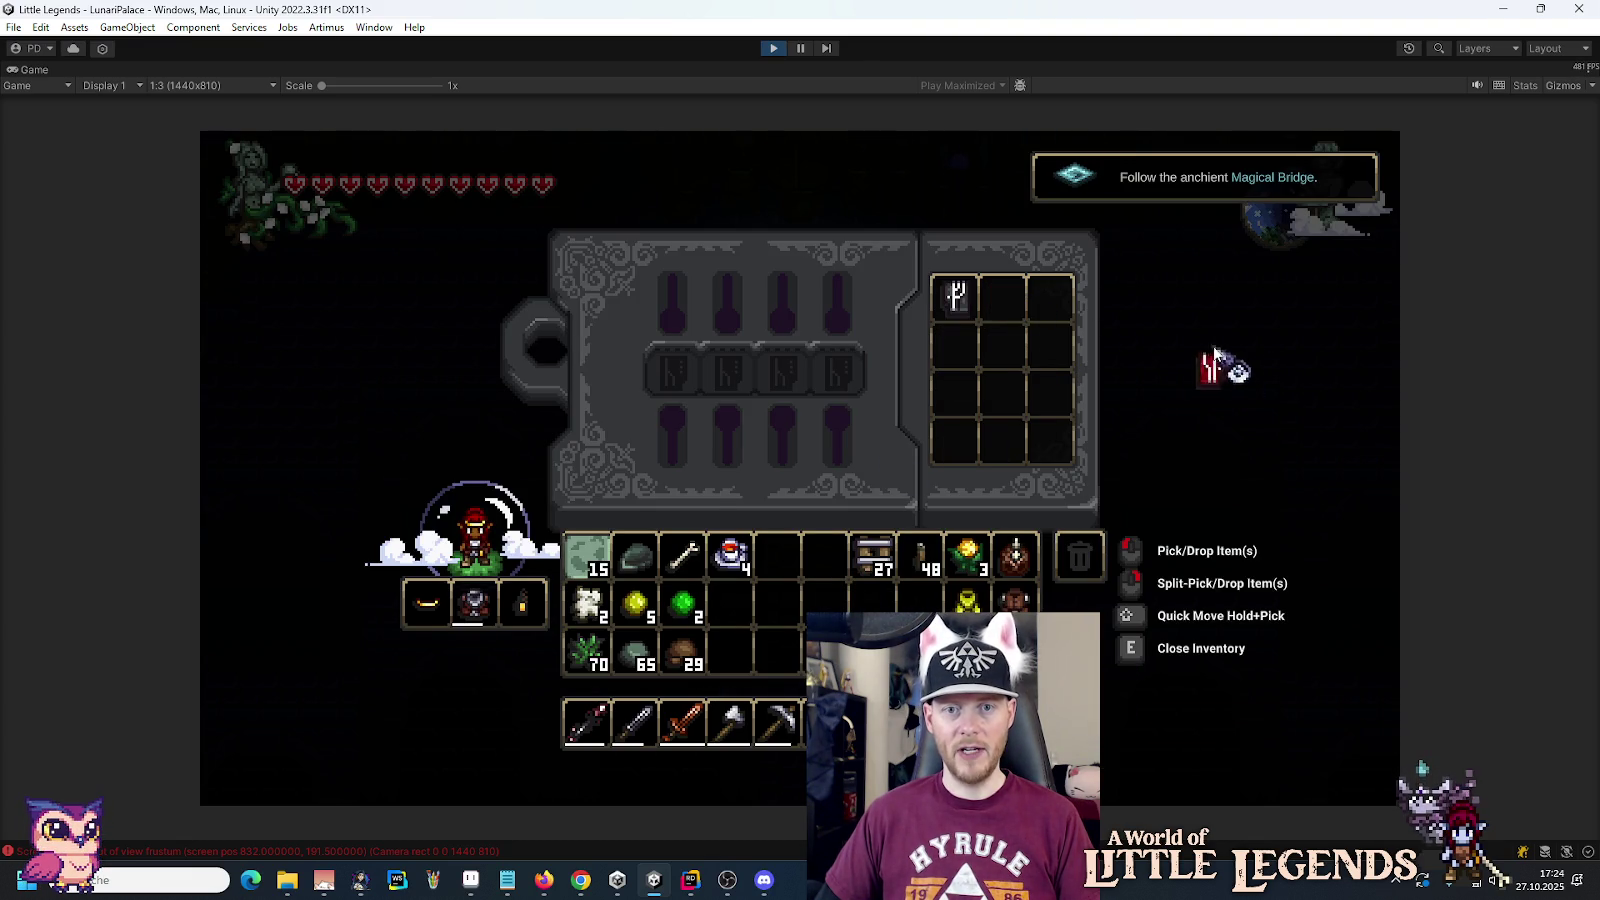
click(958, 300)
key(e)
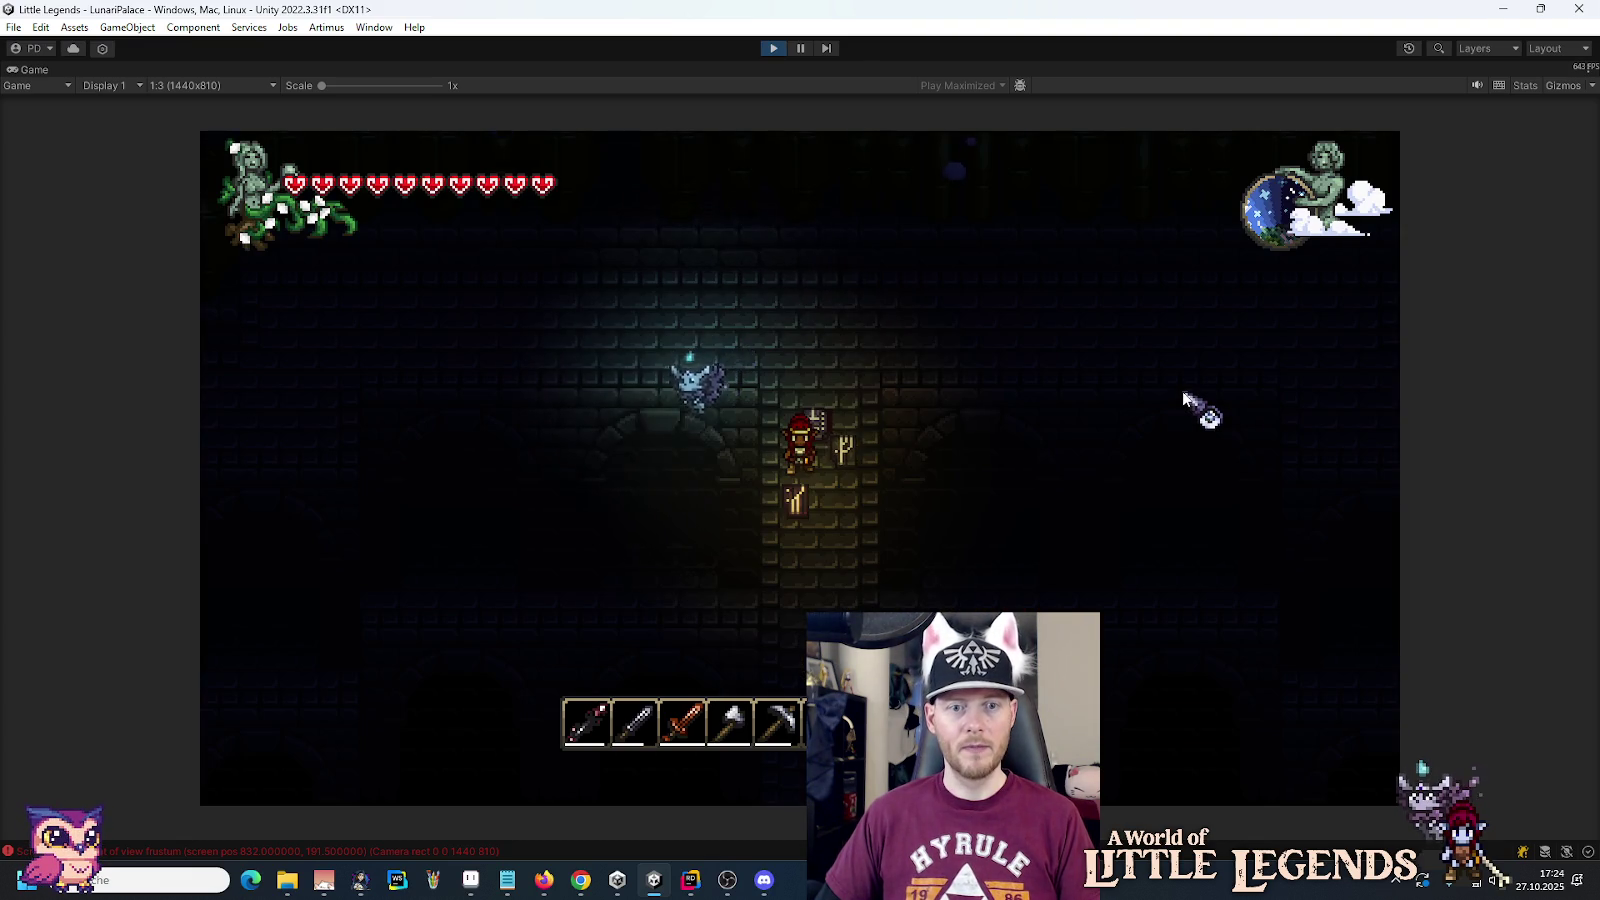
Step: Walk the character through the corridors toward the blue-pillared palace room
key(w)
key(d)
key(w)
key(a)
key(a)
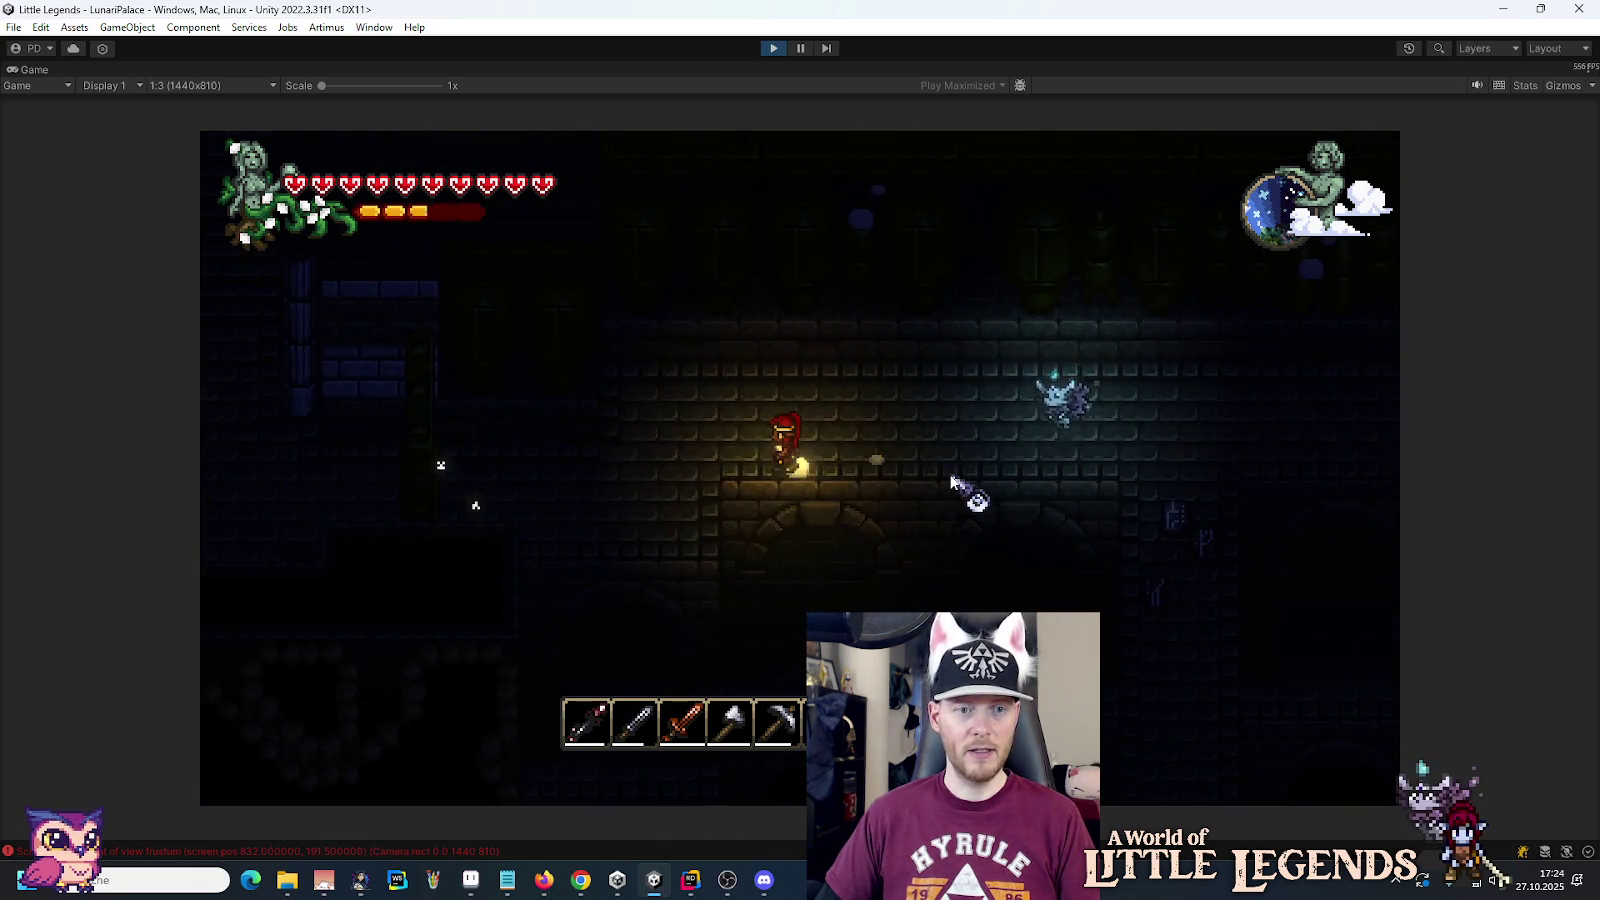
key(a)
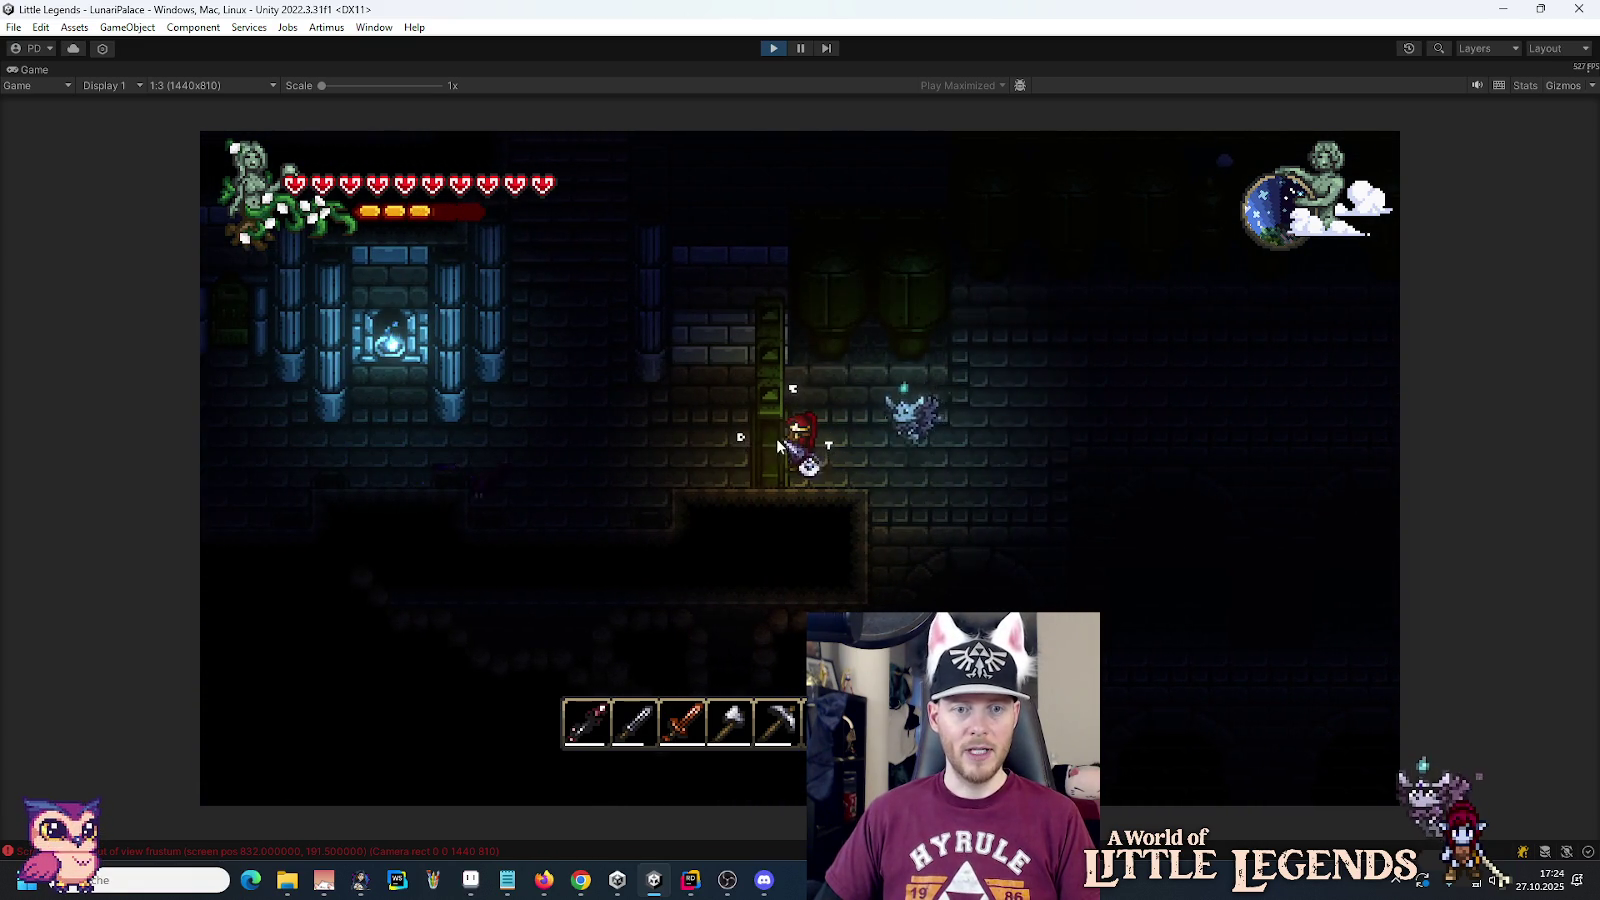
Step: Glance at the inventory's socket panel, then walk the player right and up into the Bio Lab
key(e)
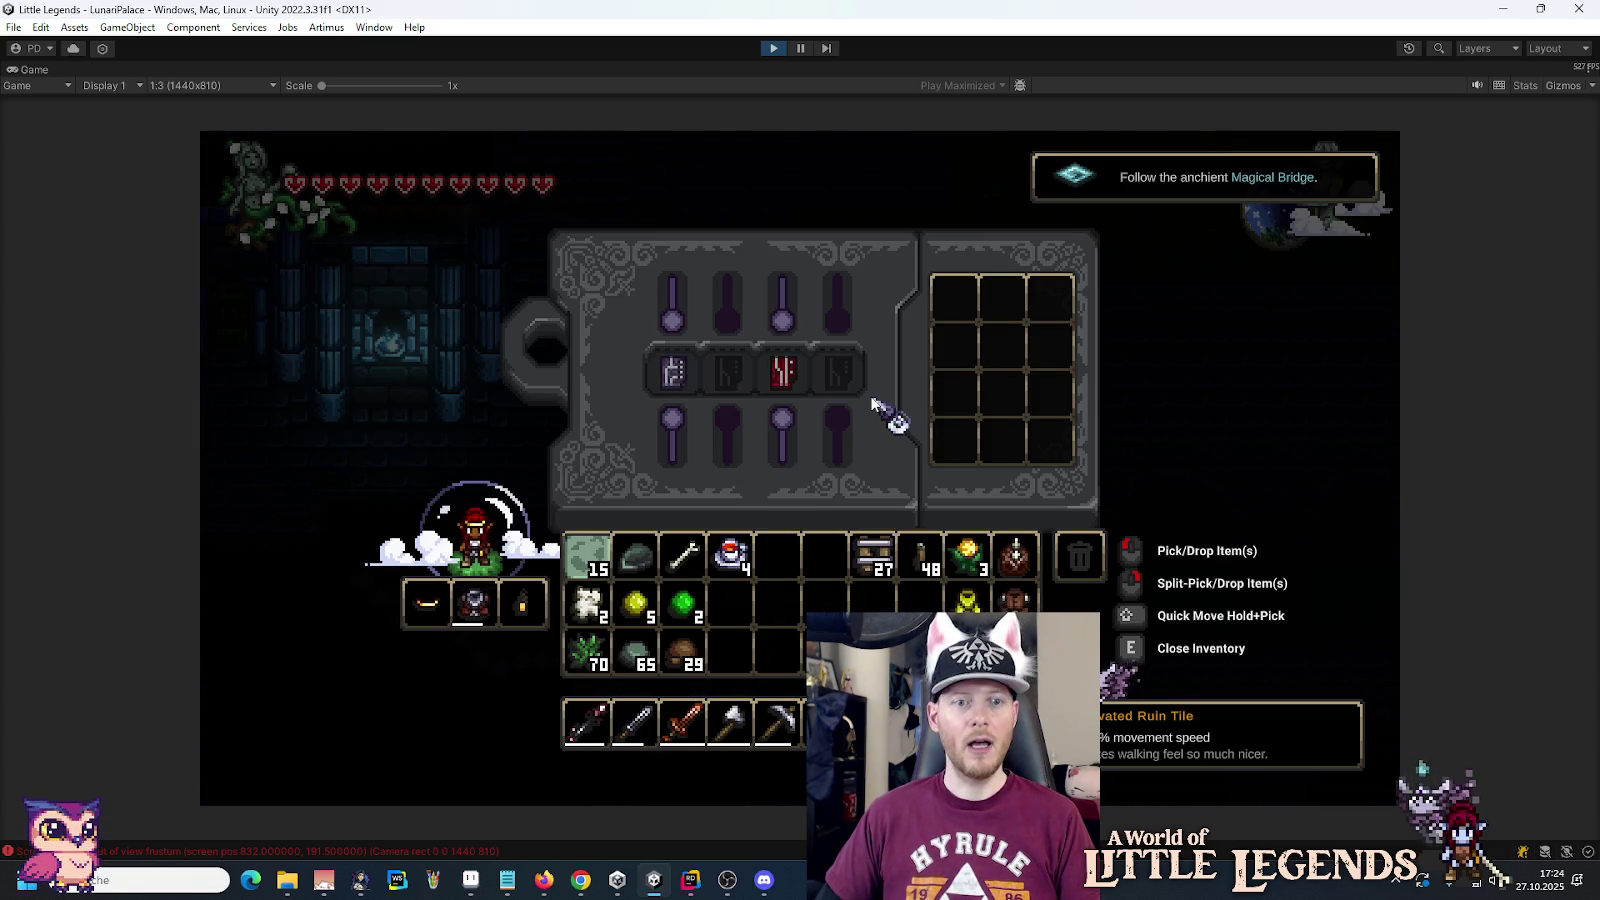
key(e)
key(d)
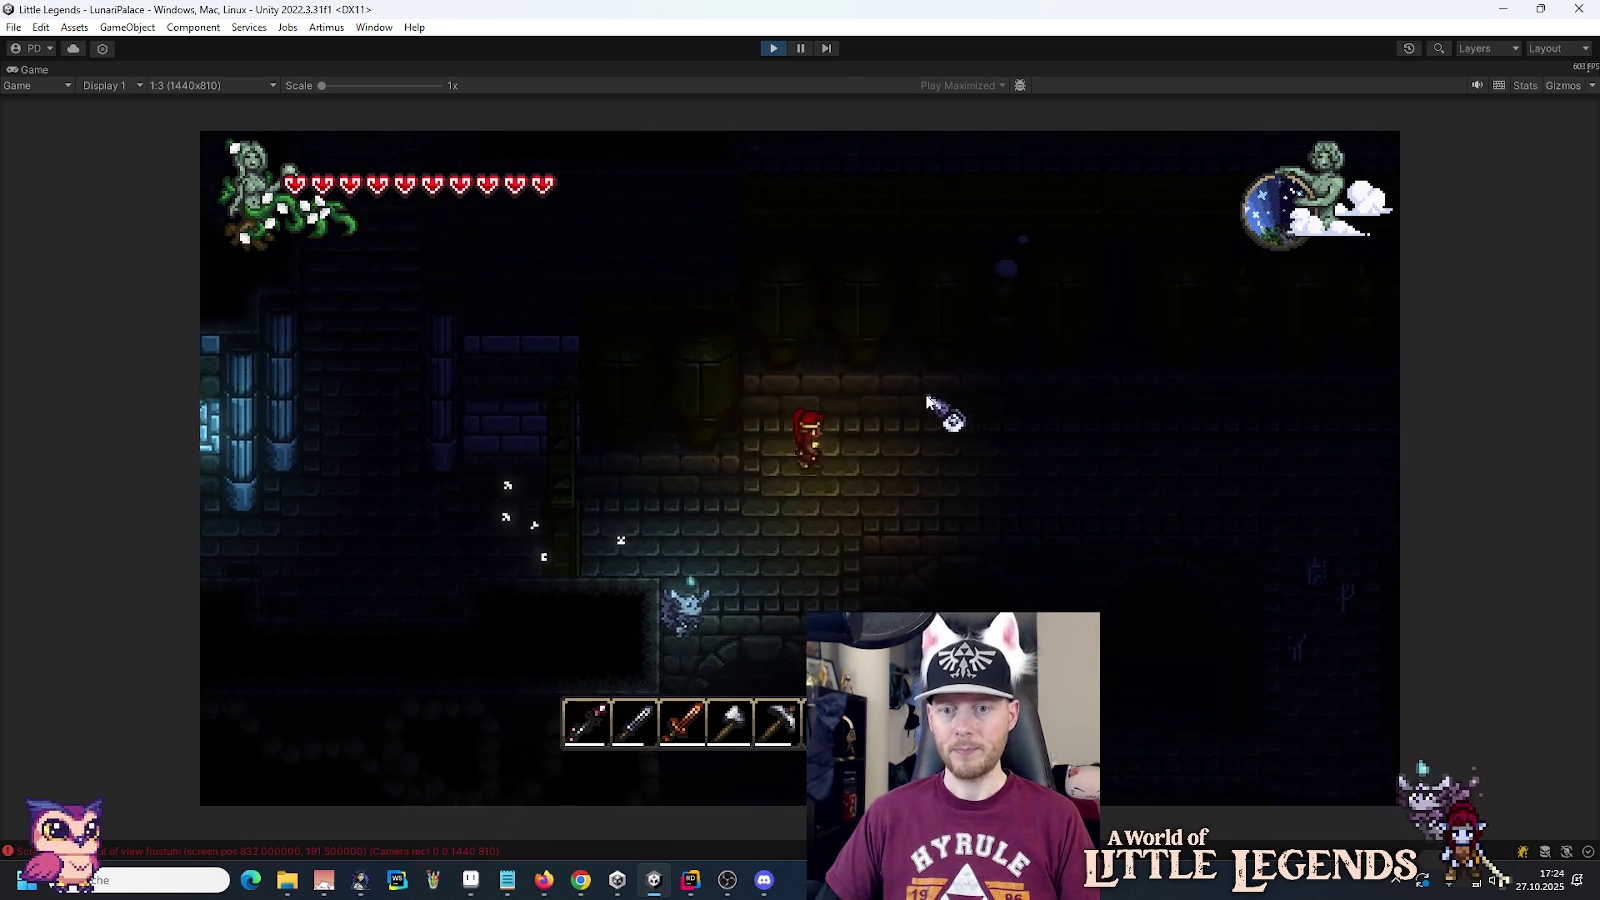
key(d)
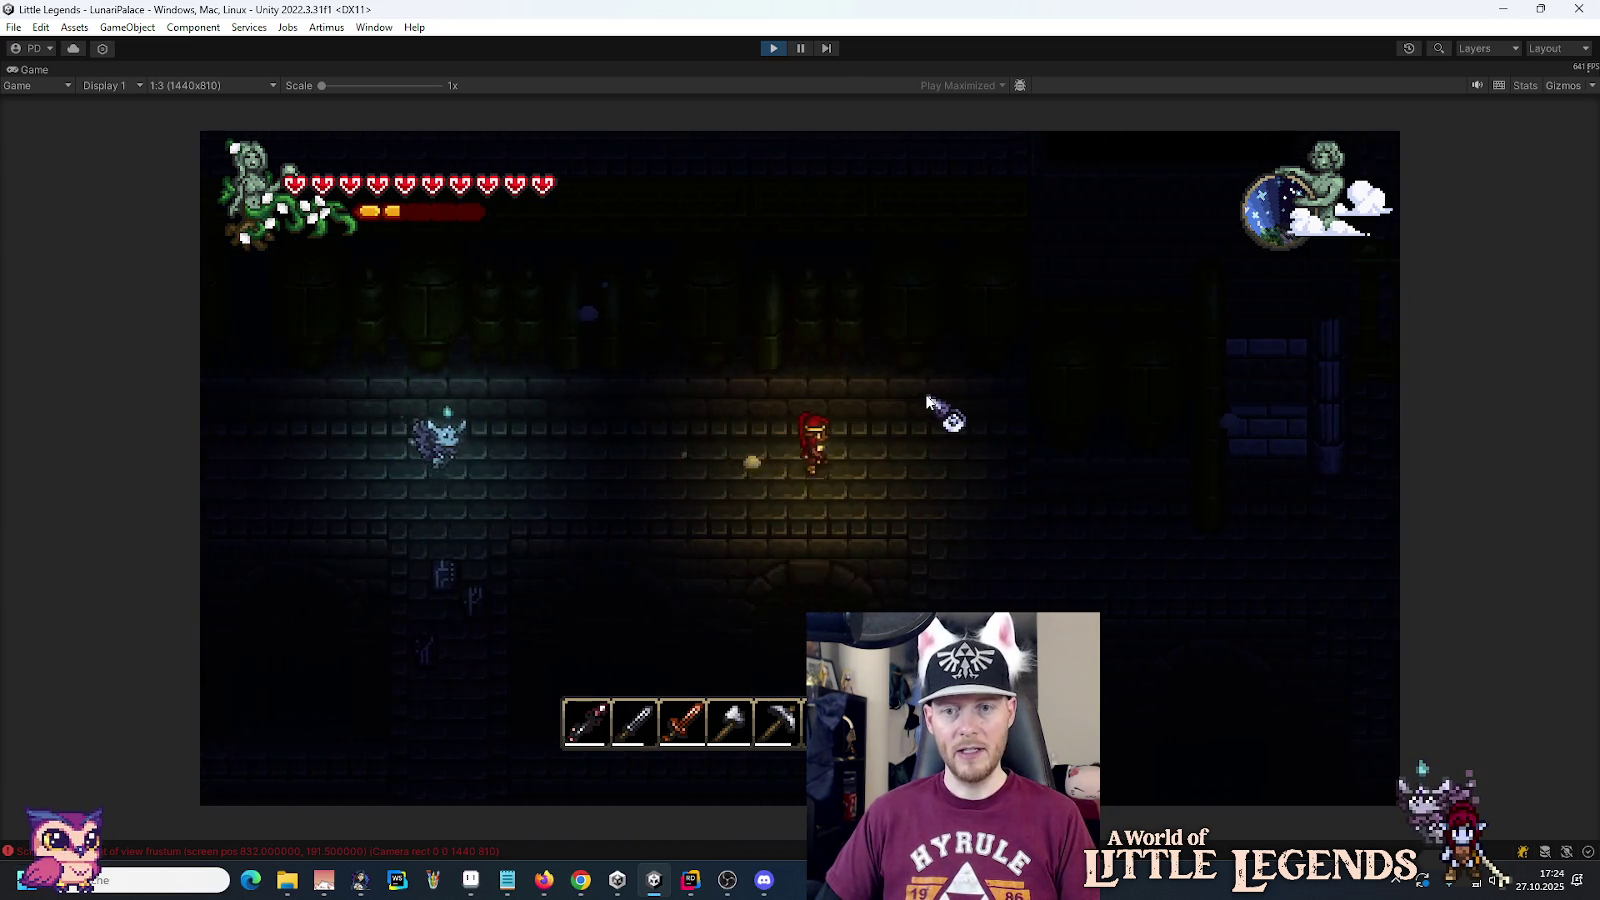
key(d)
key(s)
key(d)
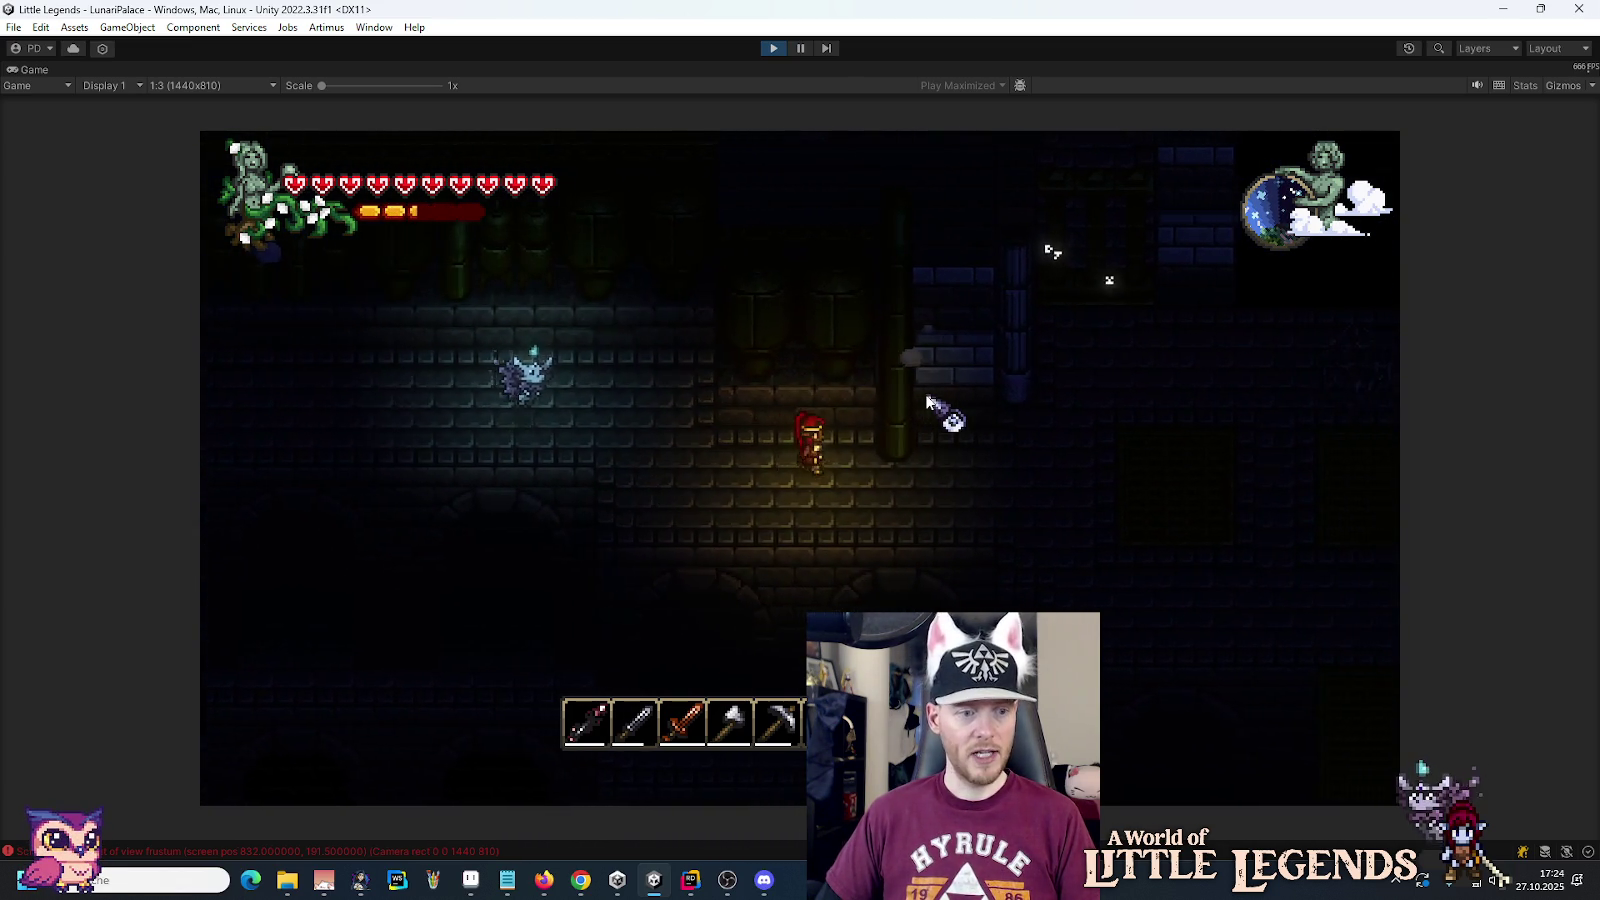
key(w)
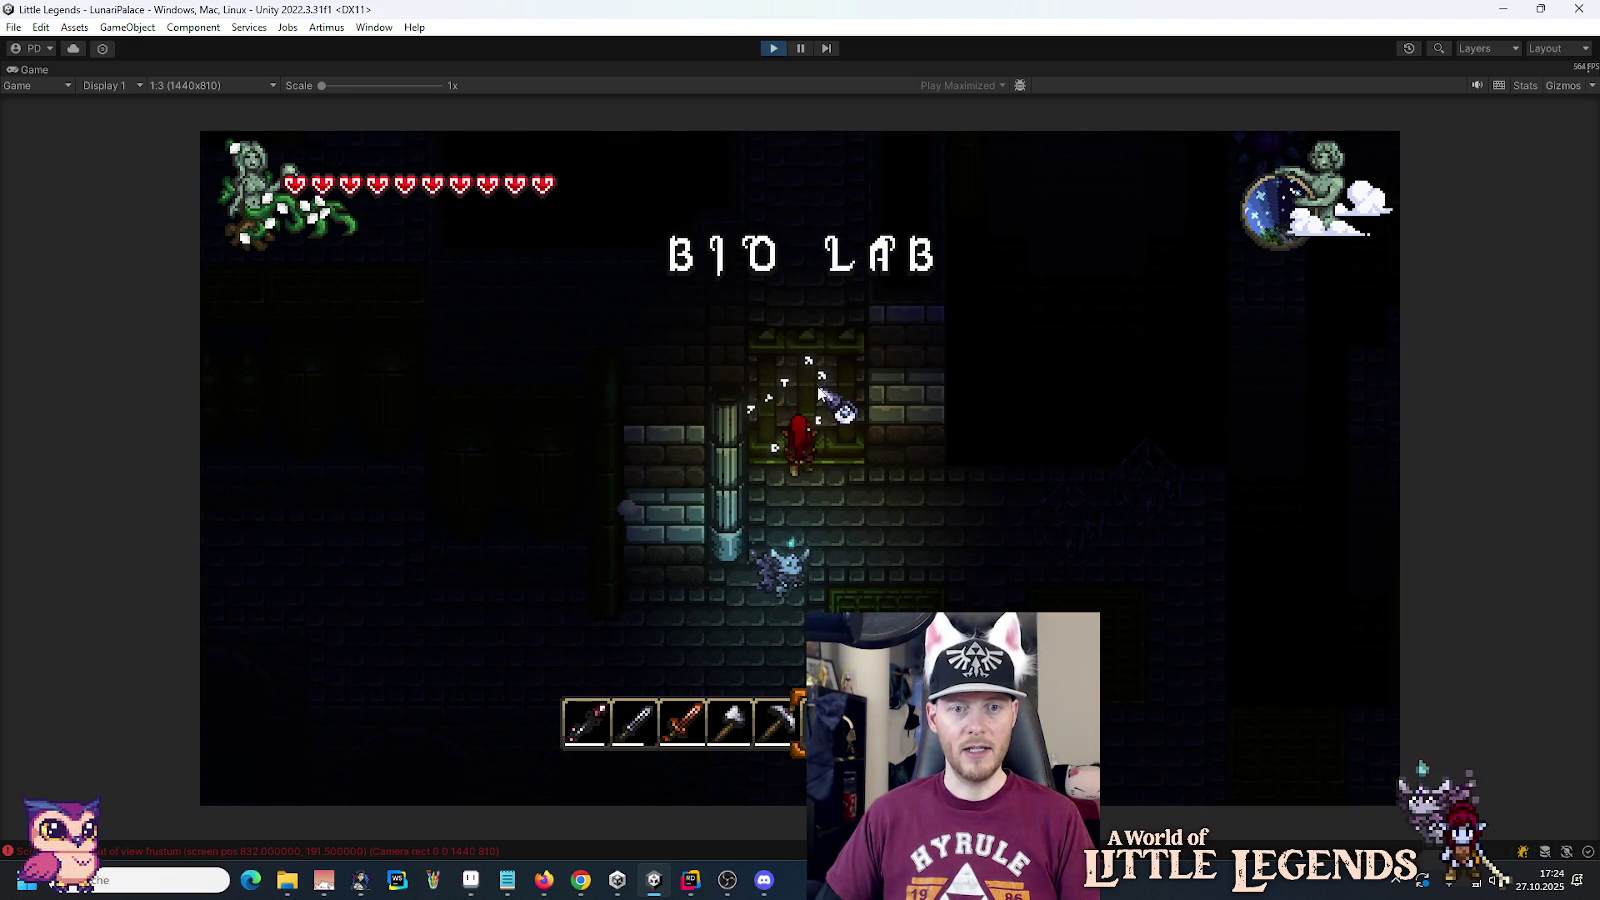
Step: Descend through the Bio Lab level by level, dropping through the grated block
key(d)
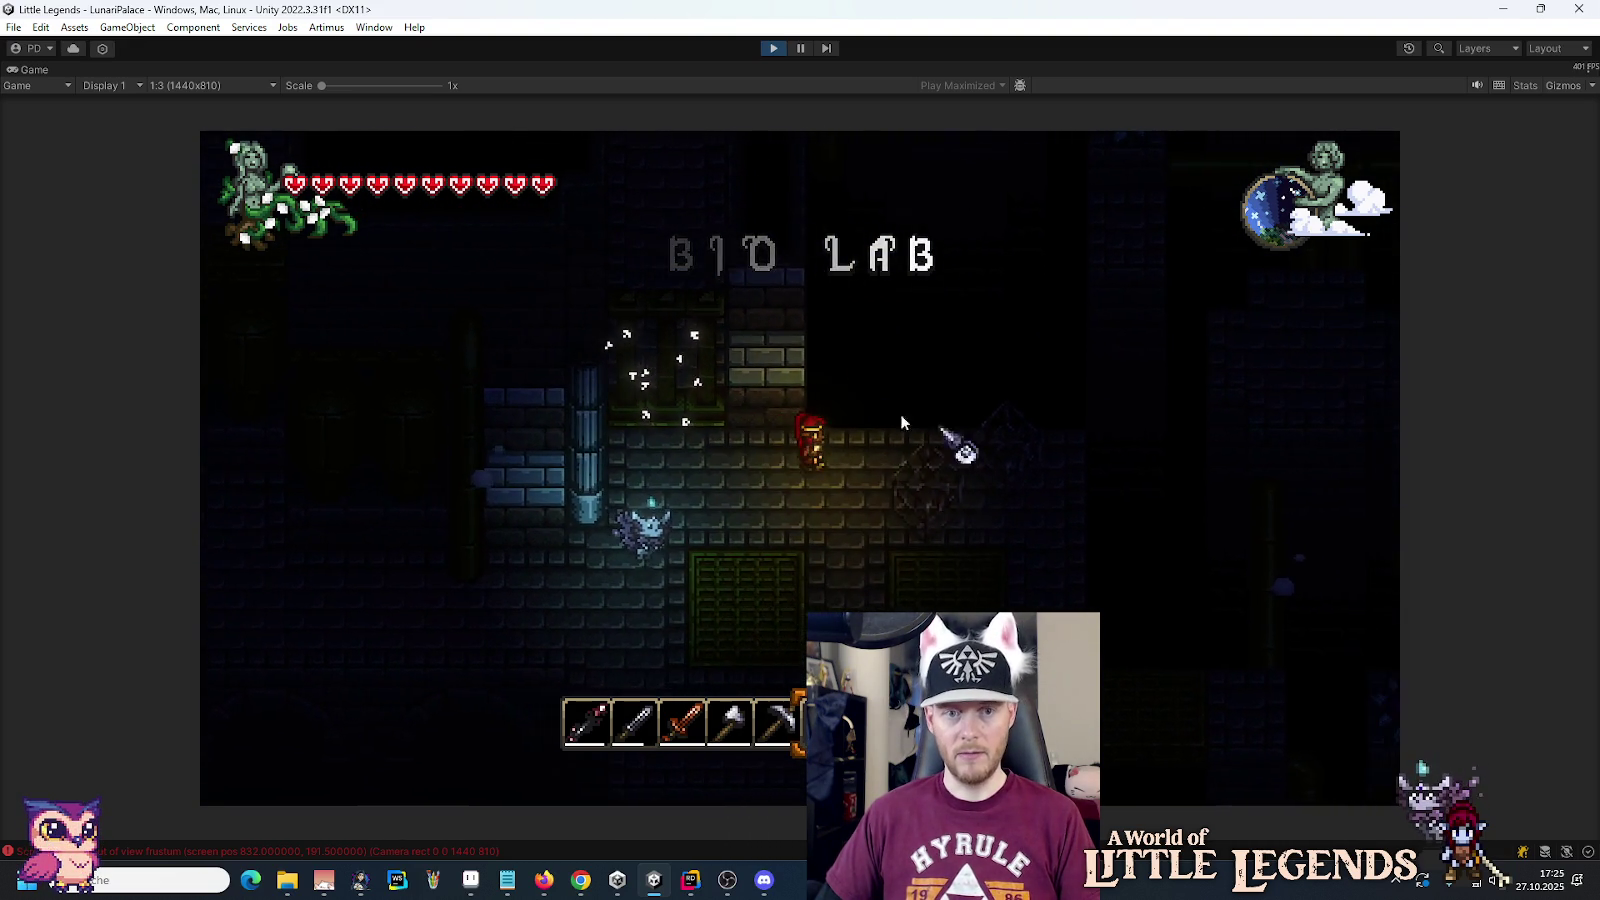
key(s)
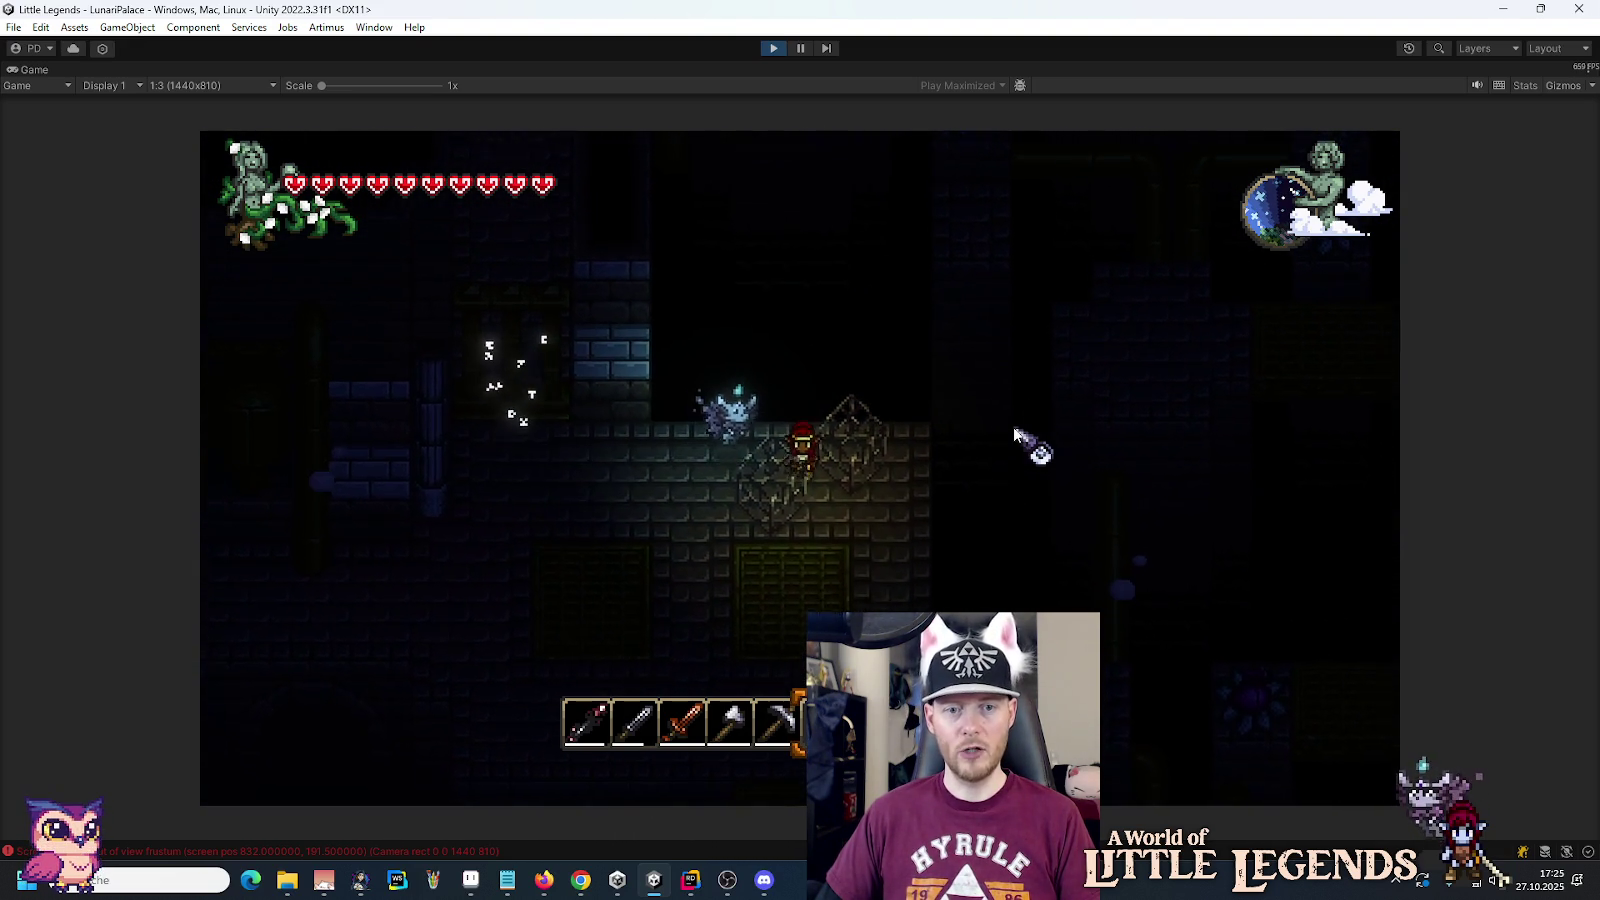
key(d)
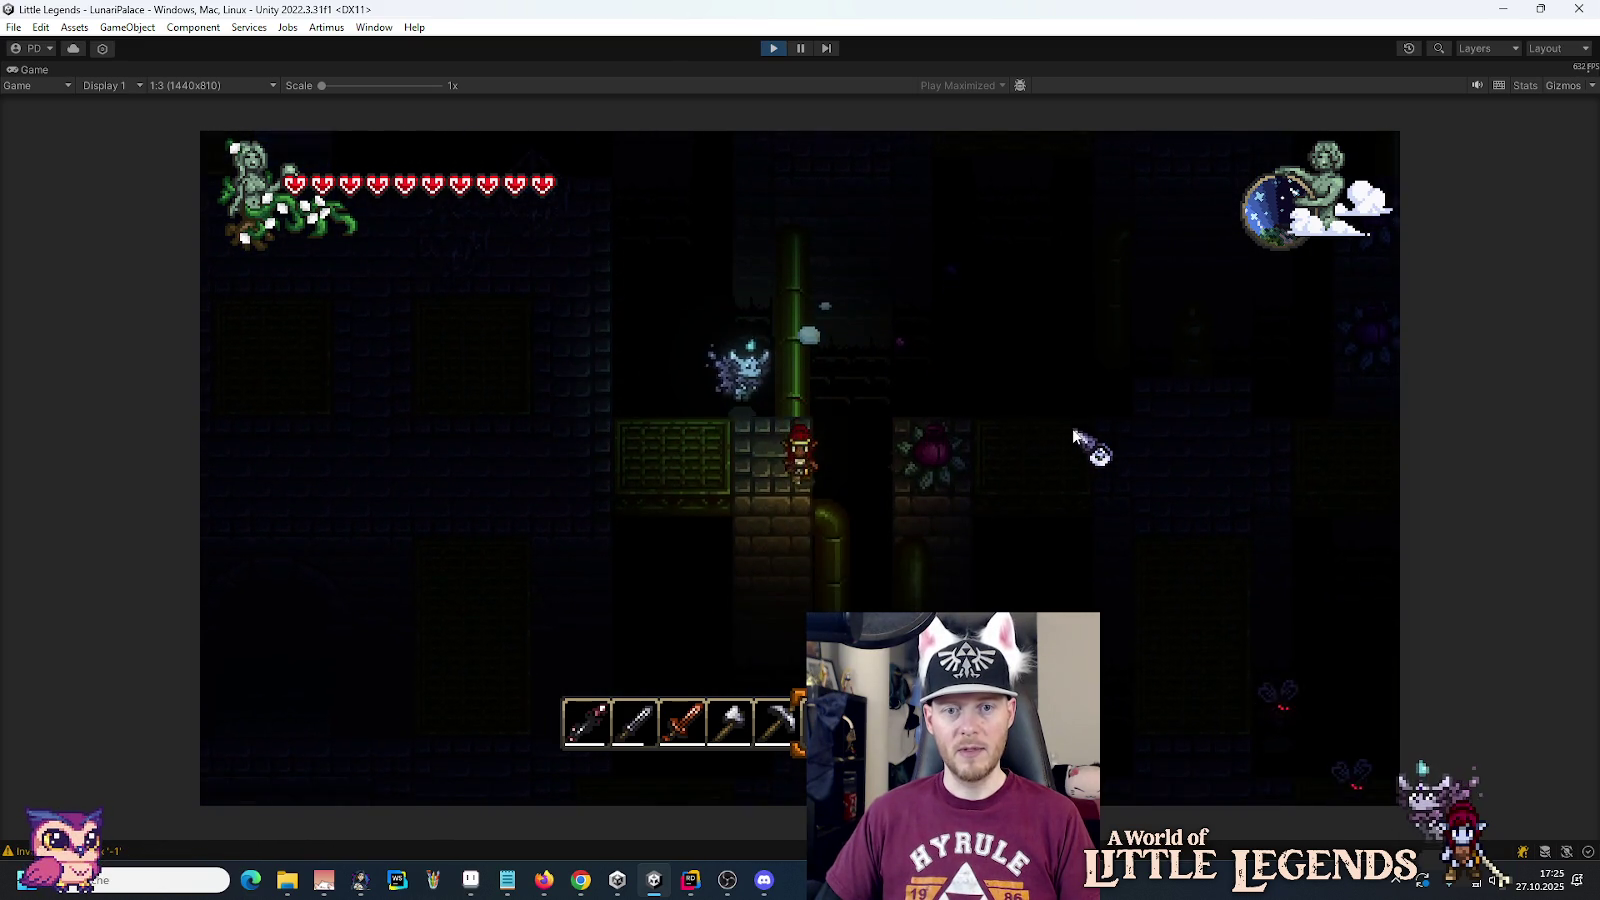
key(a)
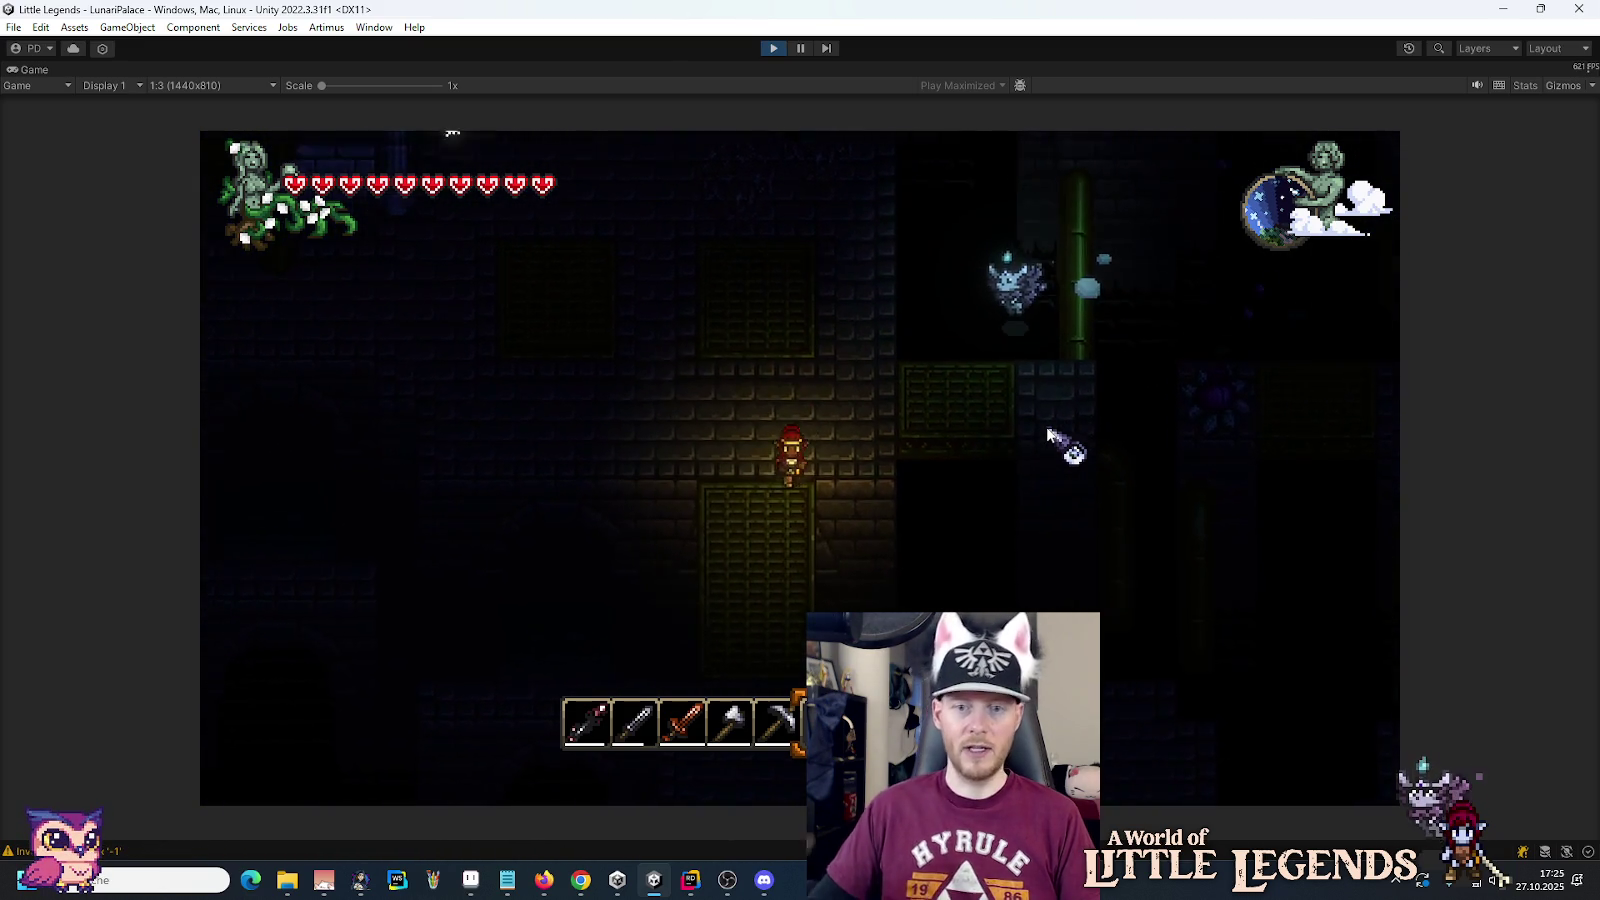
key(d)
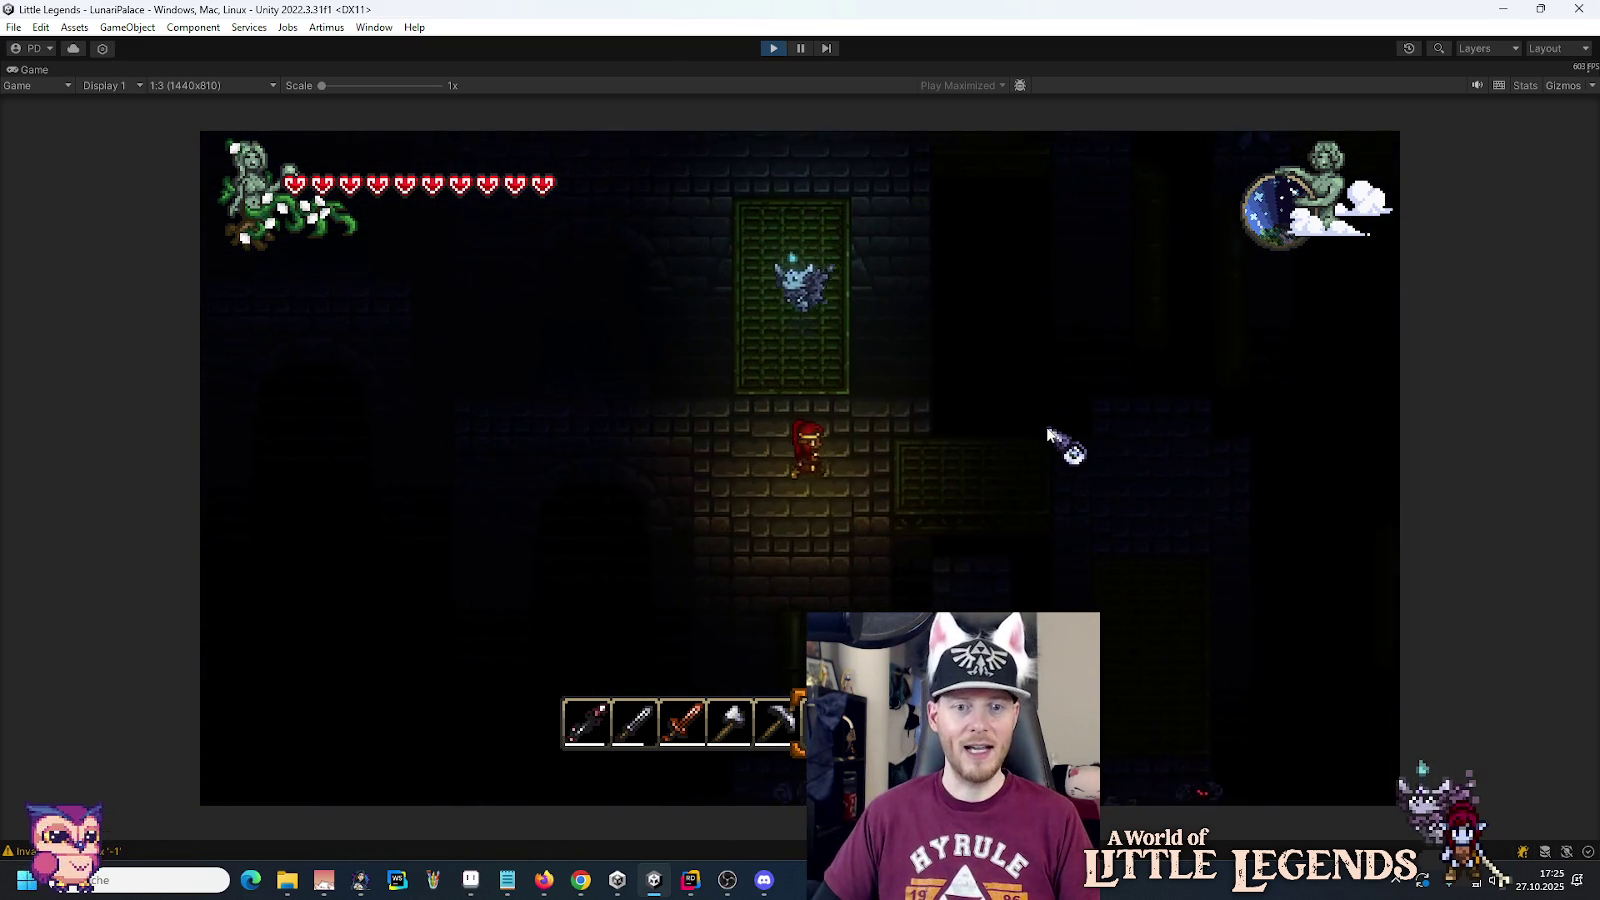
key(d)
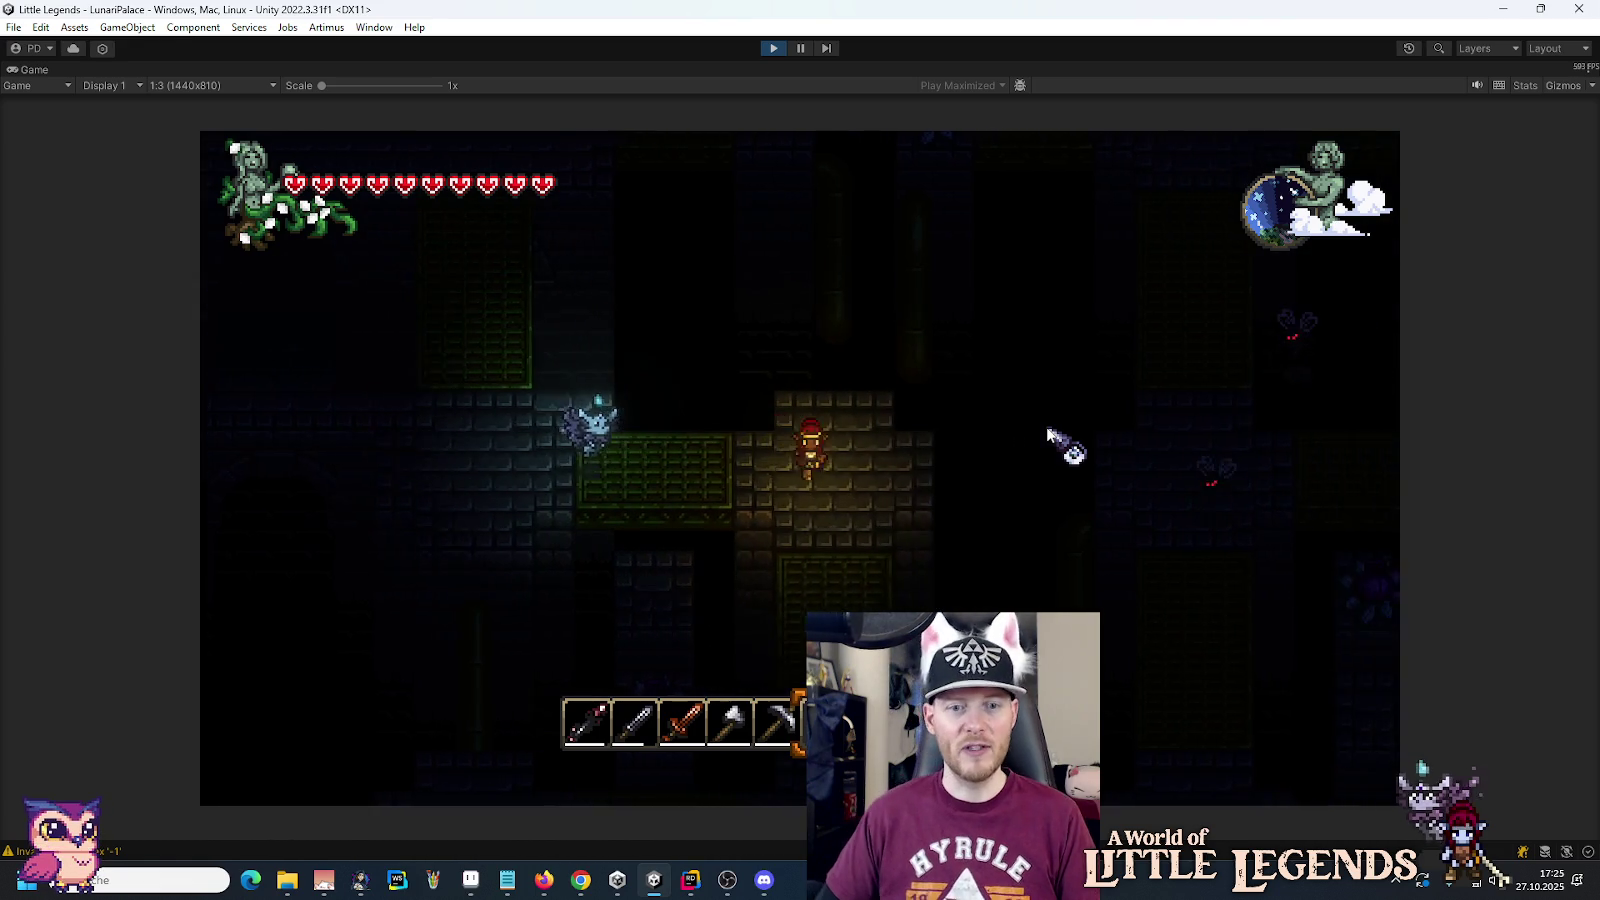
key(s)
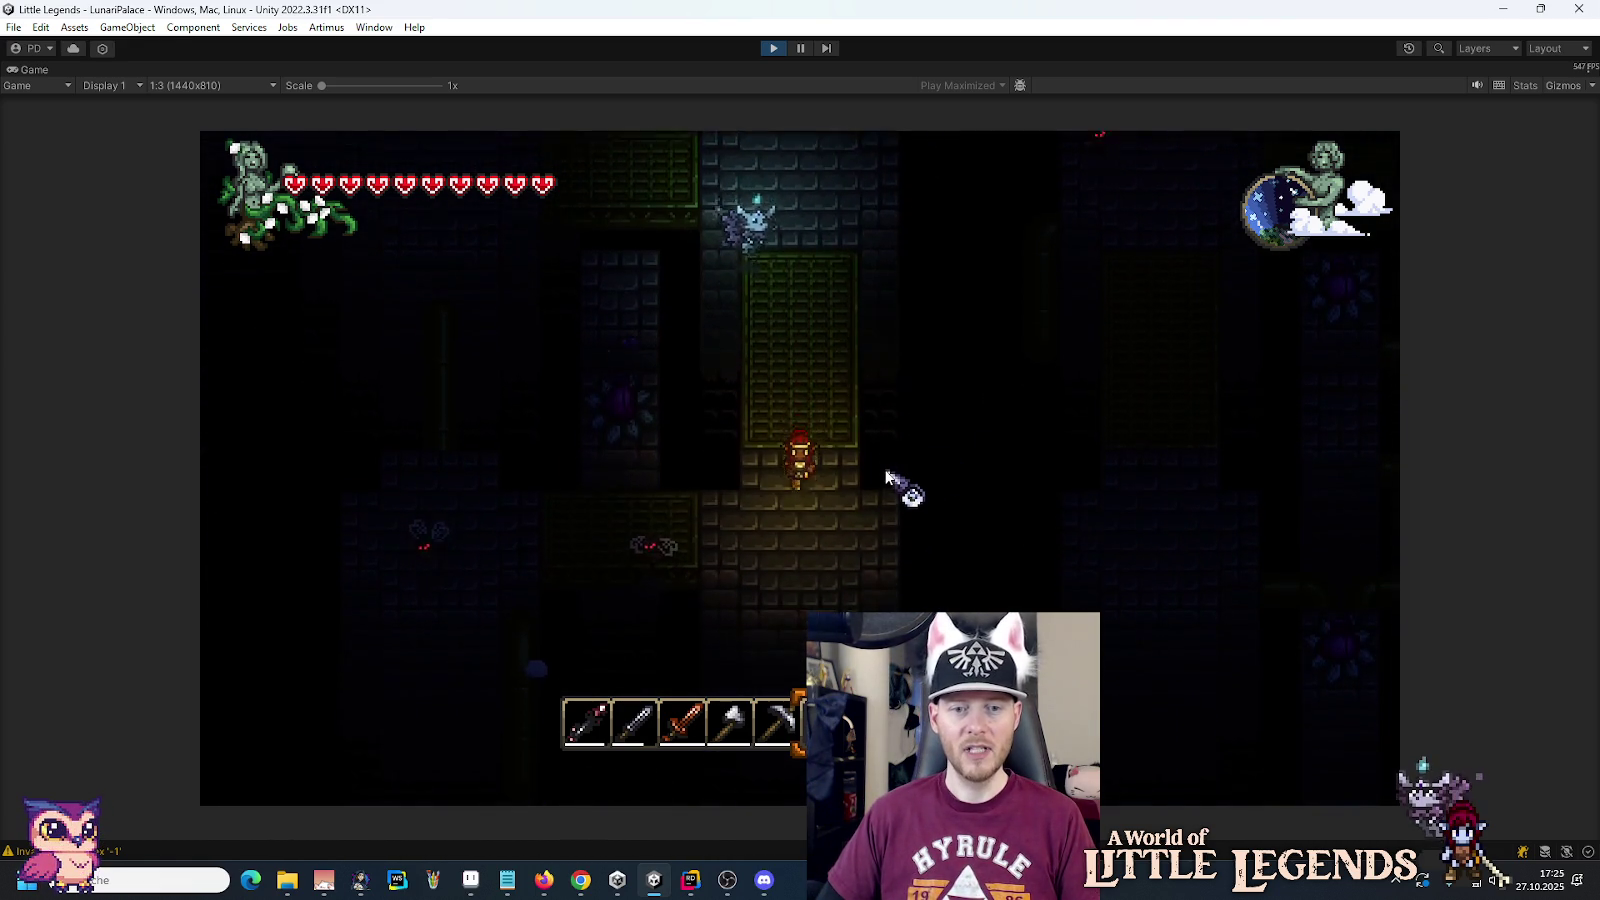
Step: Cross the dungeon and reach the dispenser statue until its Yes/No keystone dialog appears
key(a)
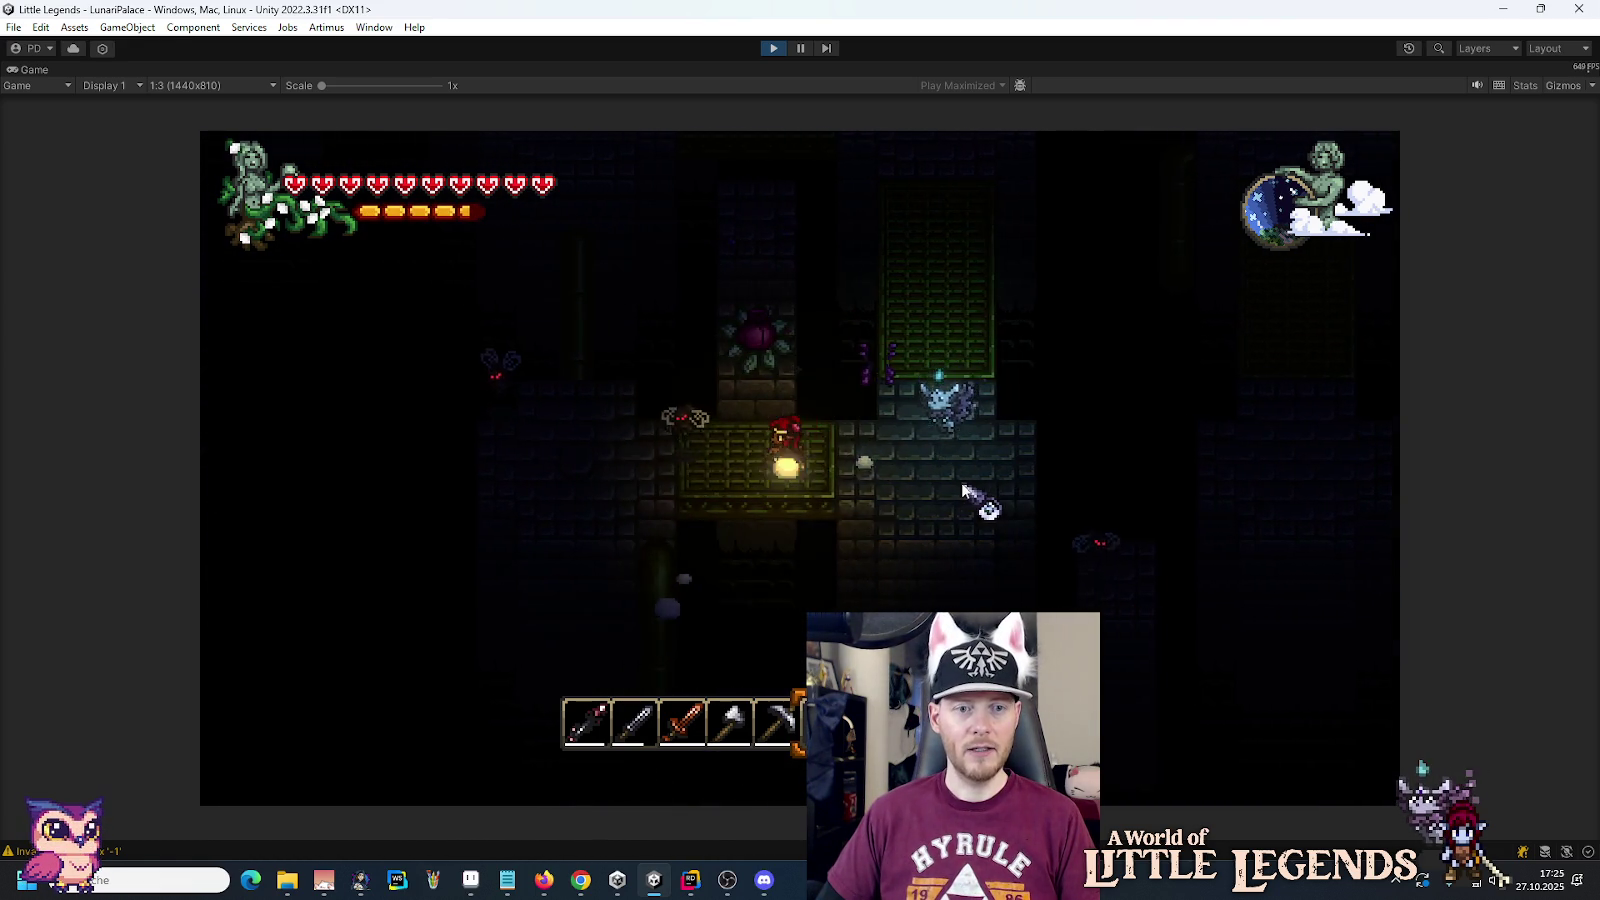
key(a)
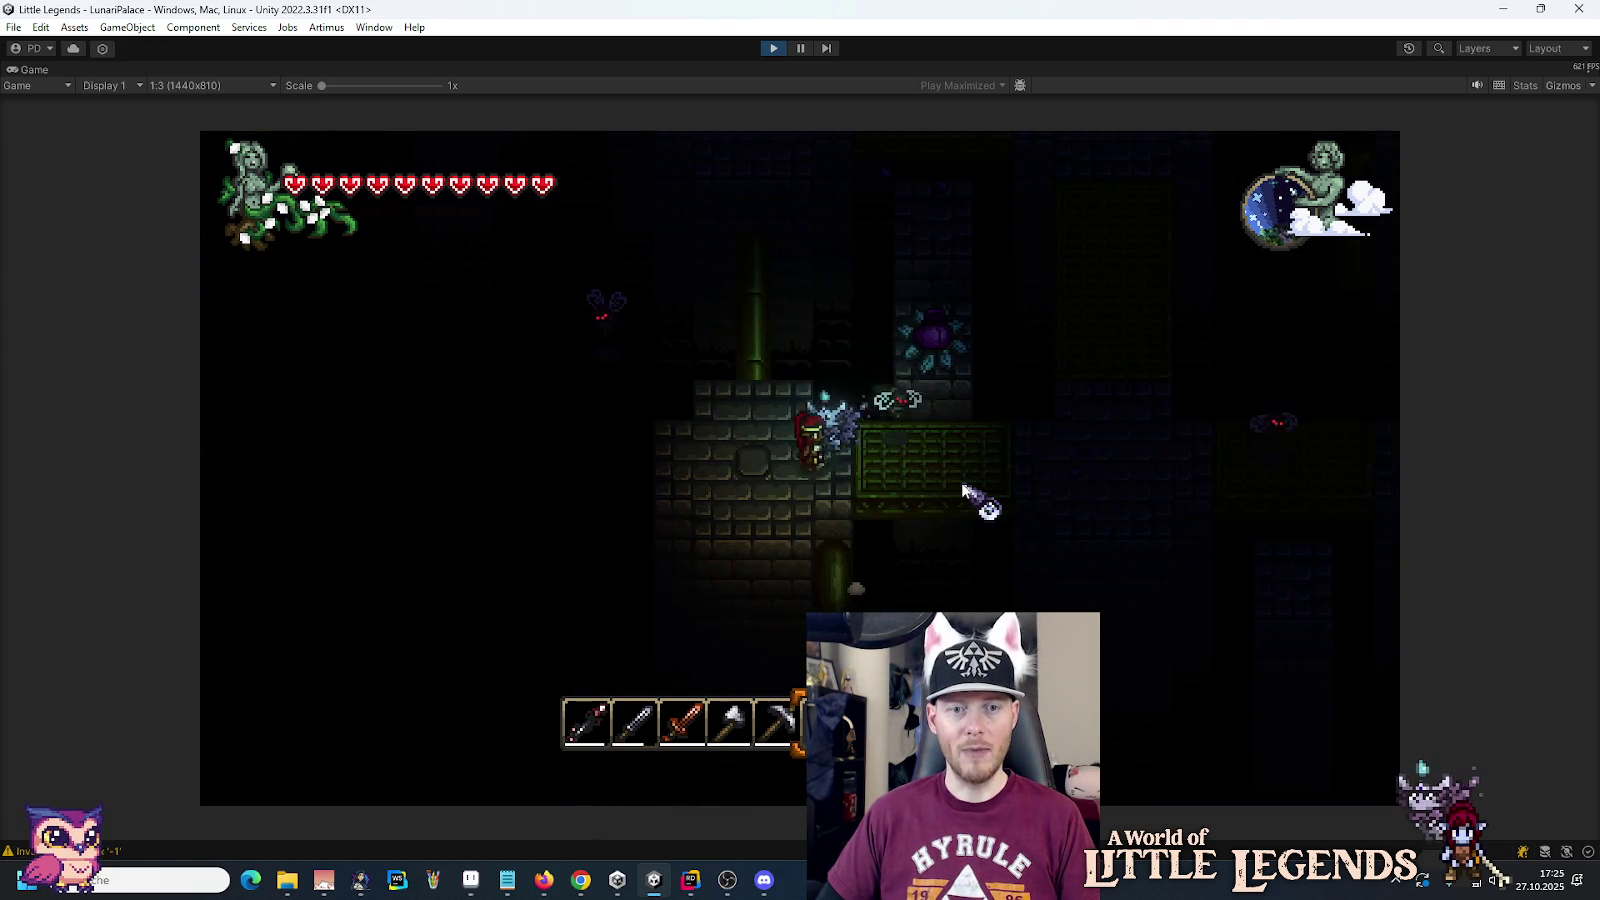
key(w)
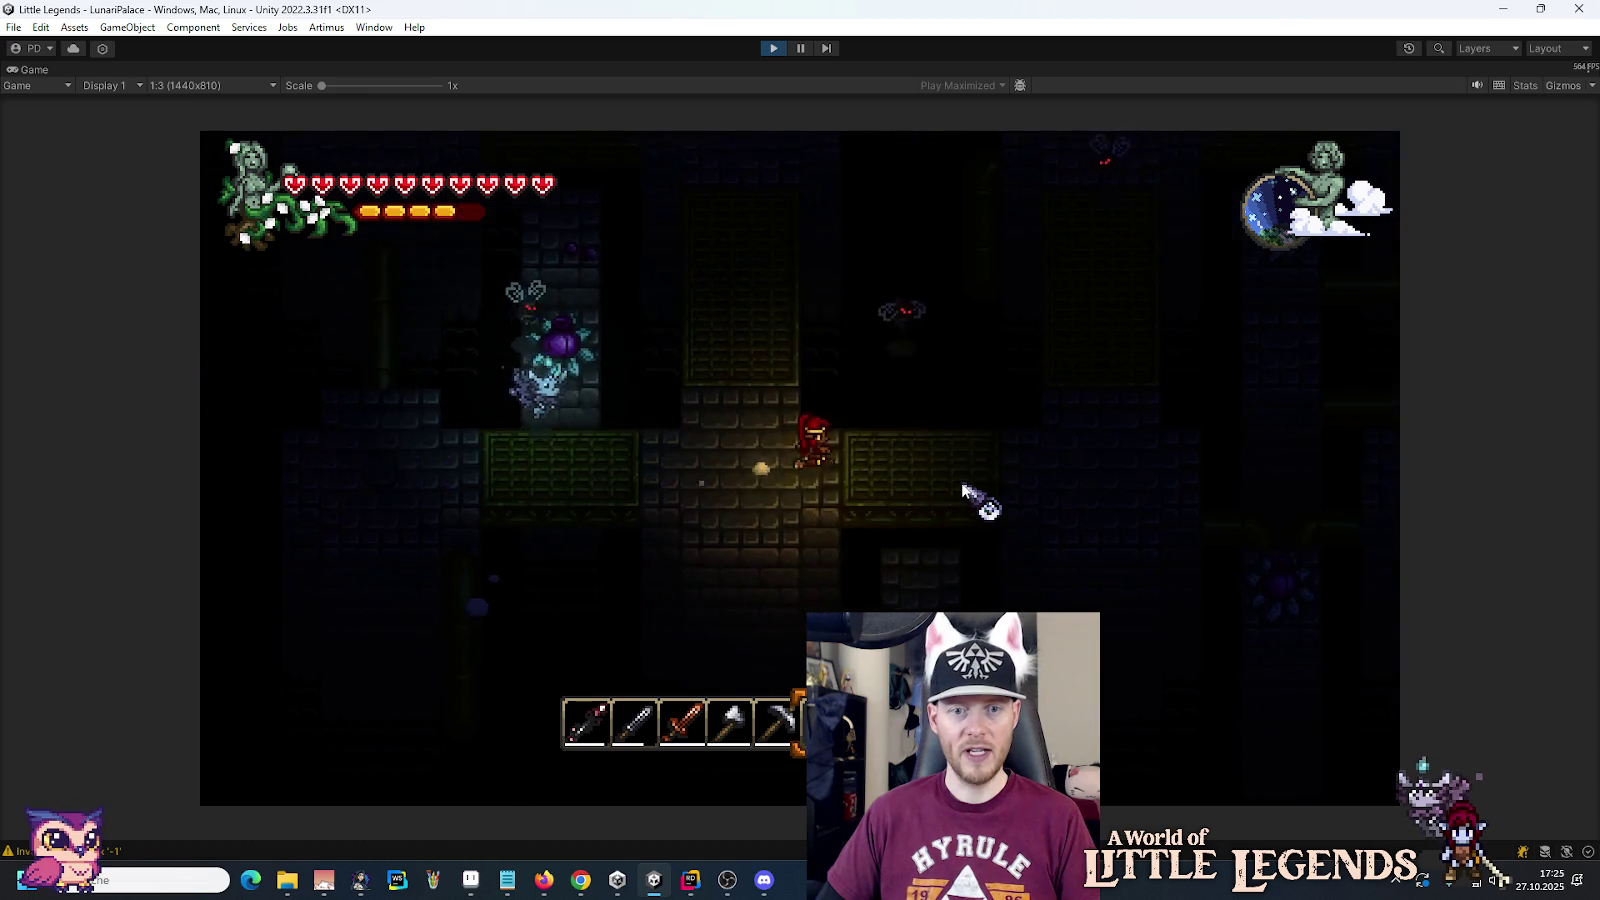
key(d)
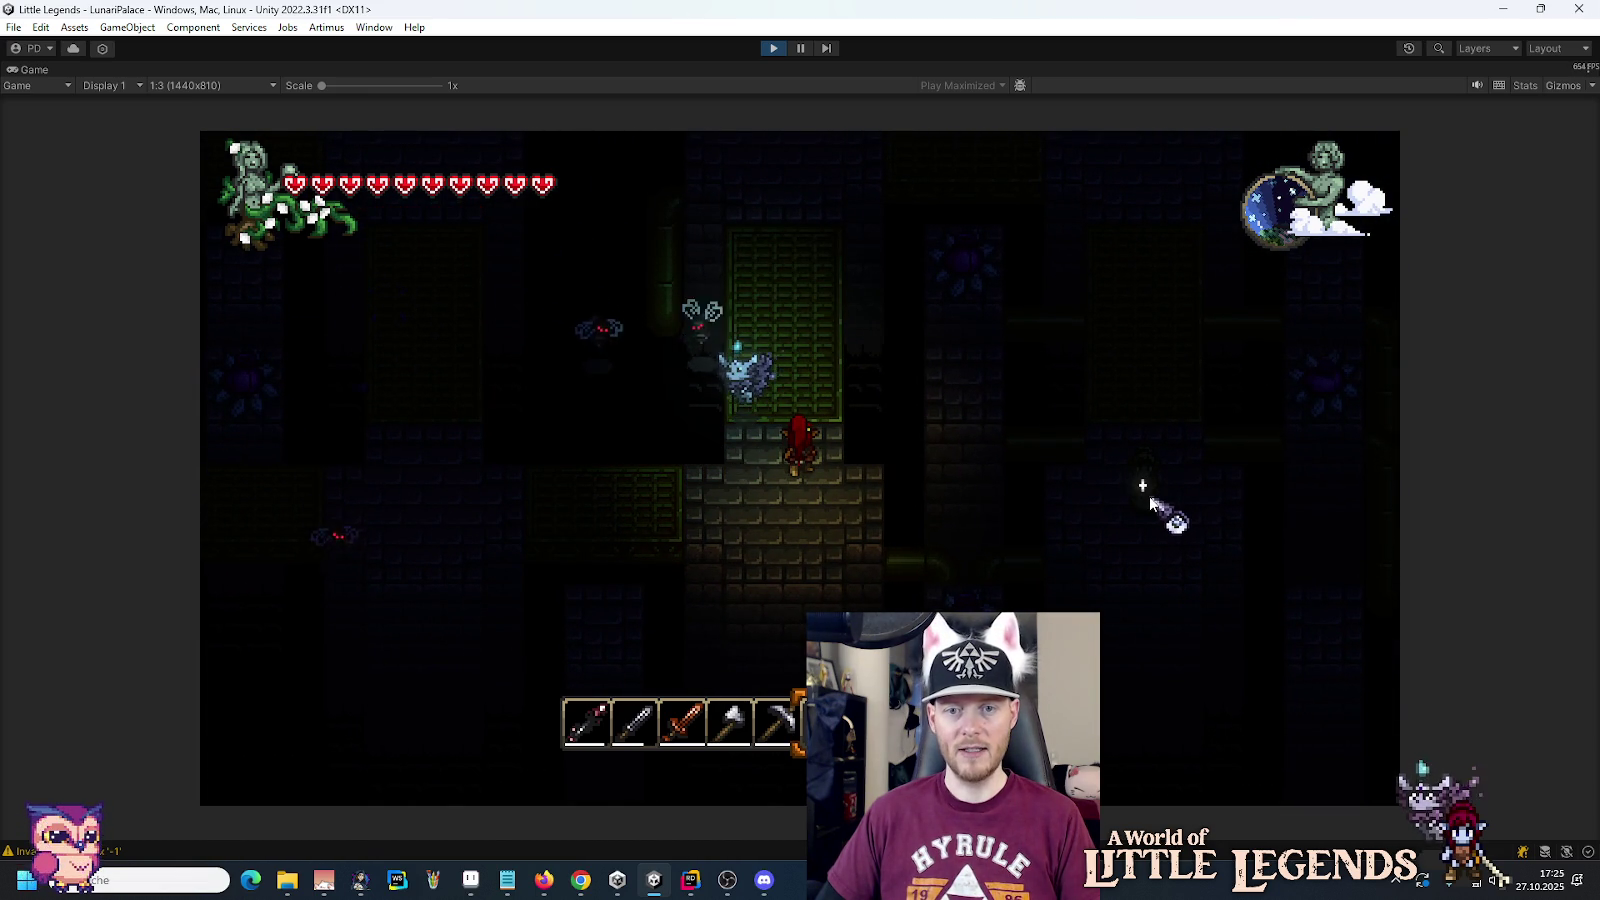
key(w)
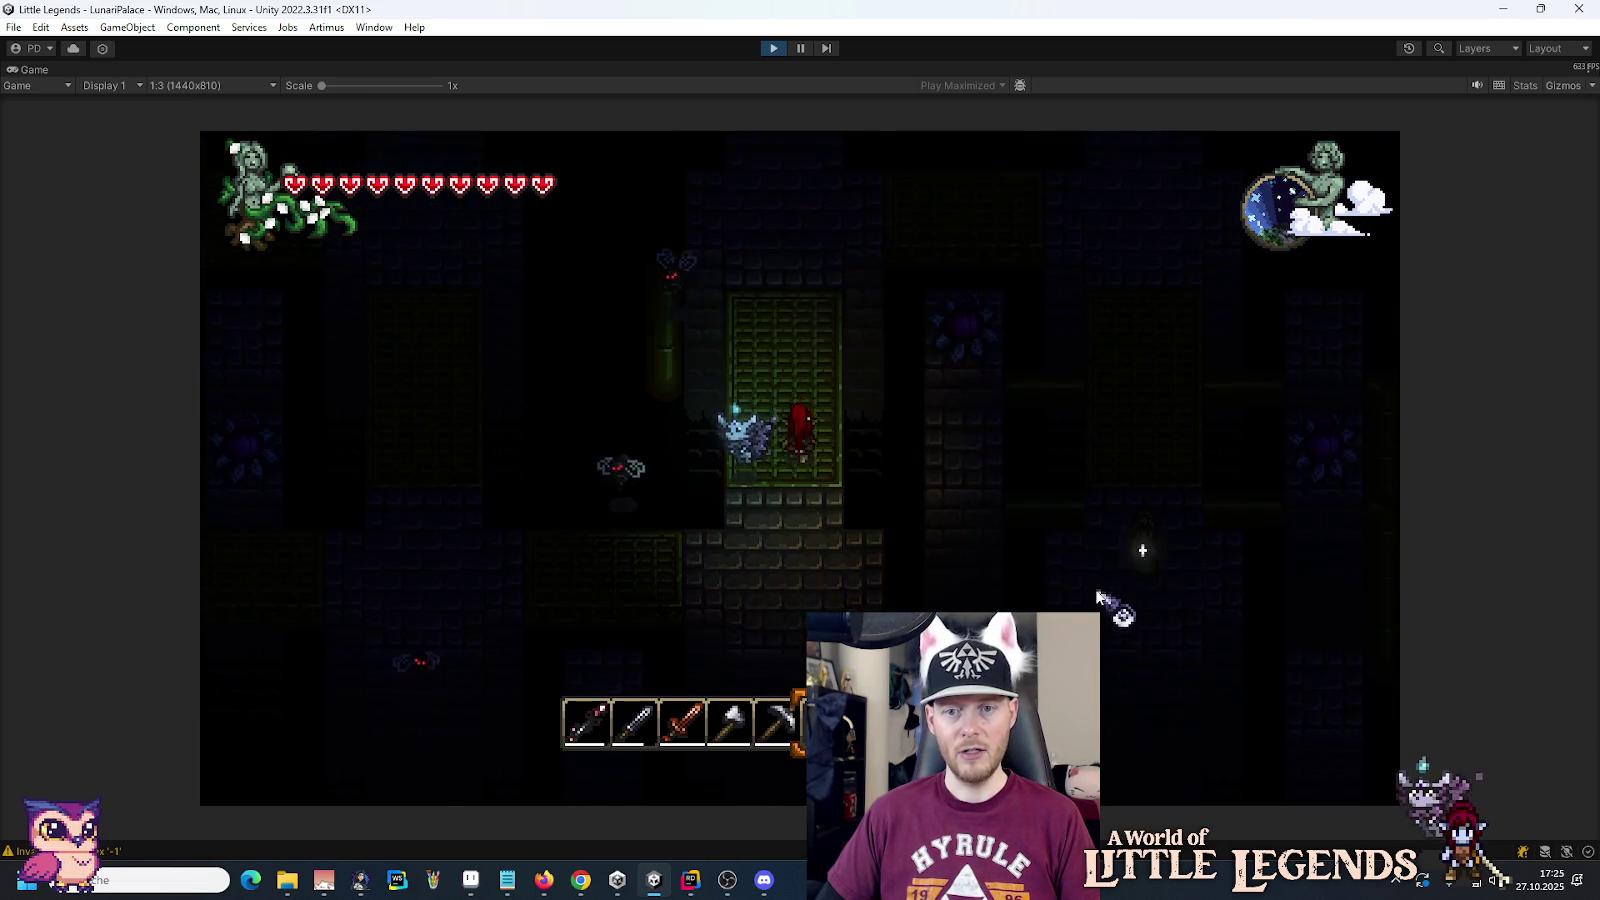
key(d)
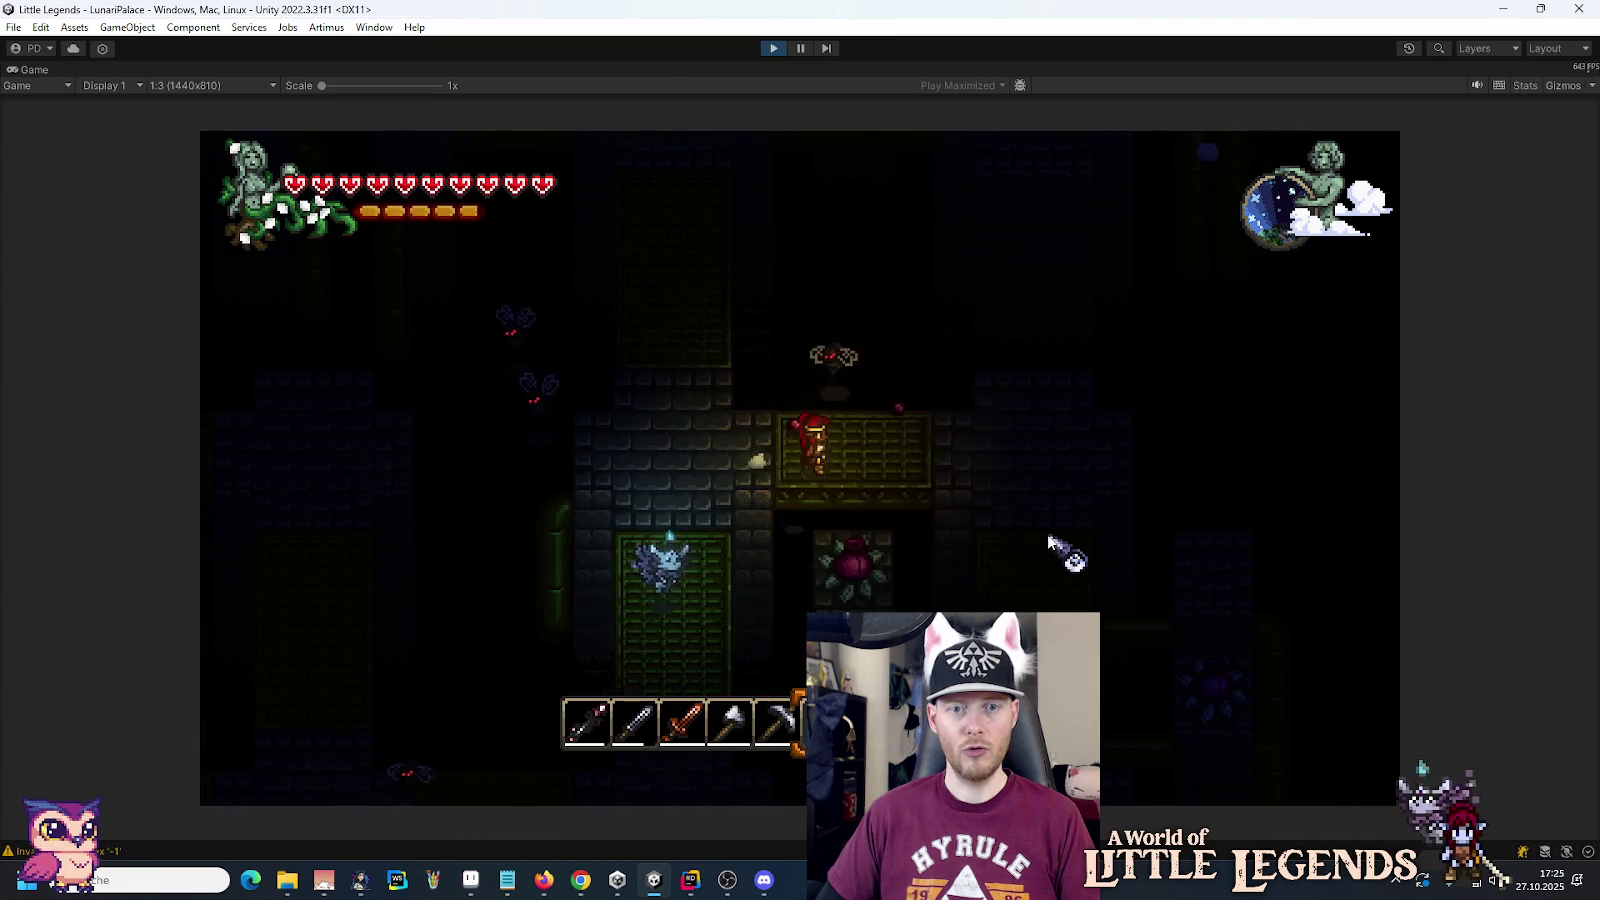
key(s)
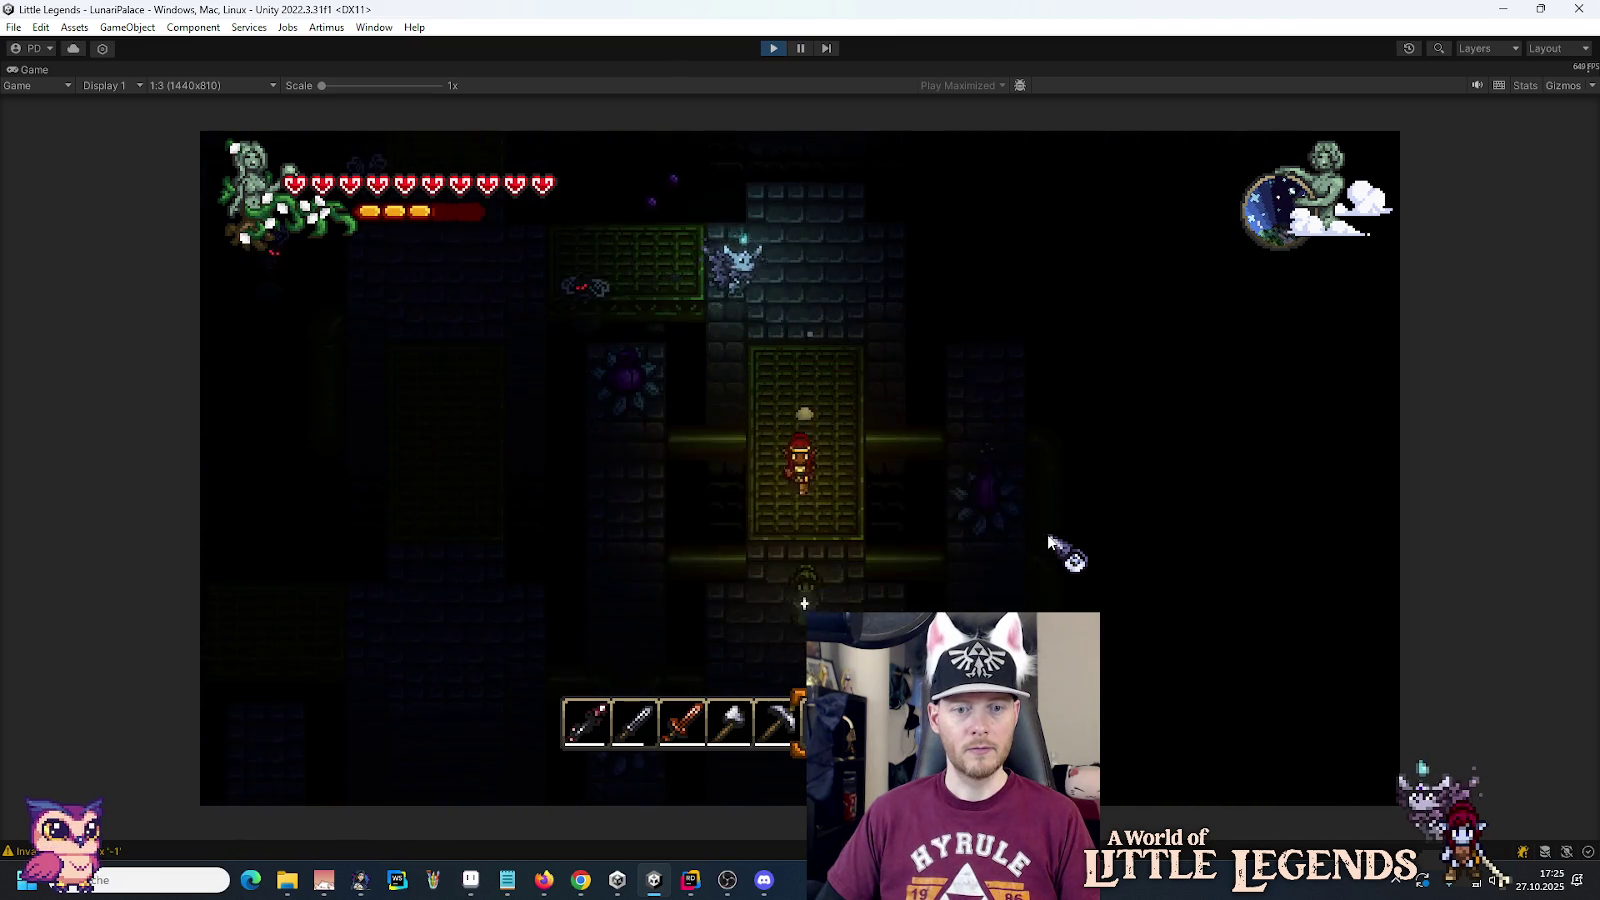
key(s)
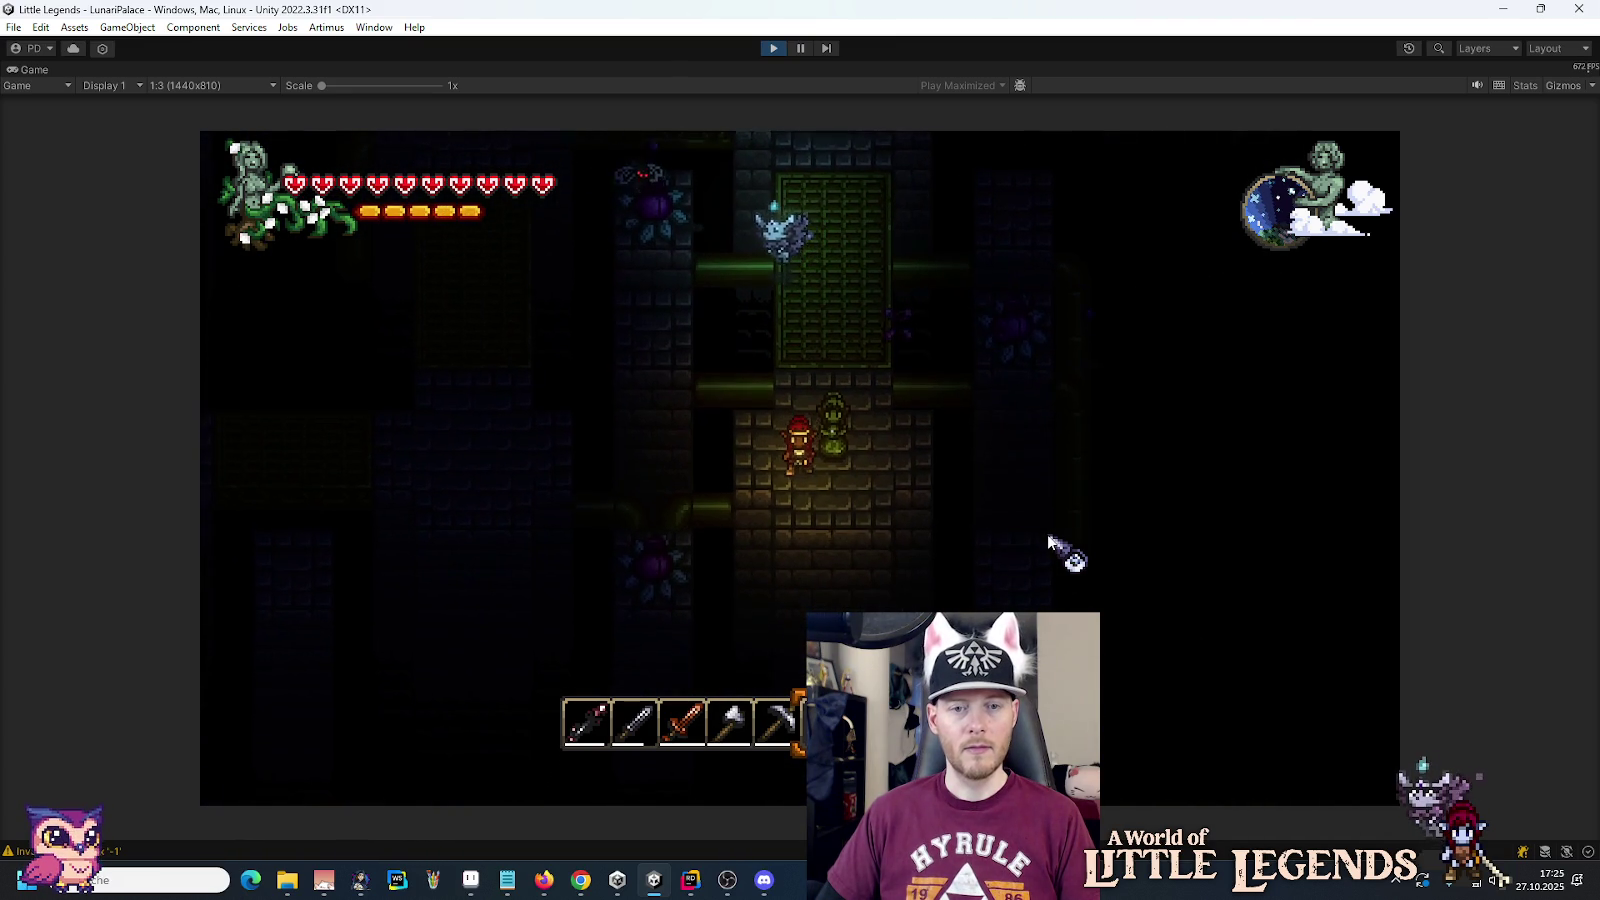
key(d)
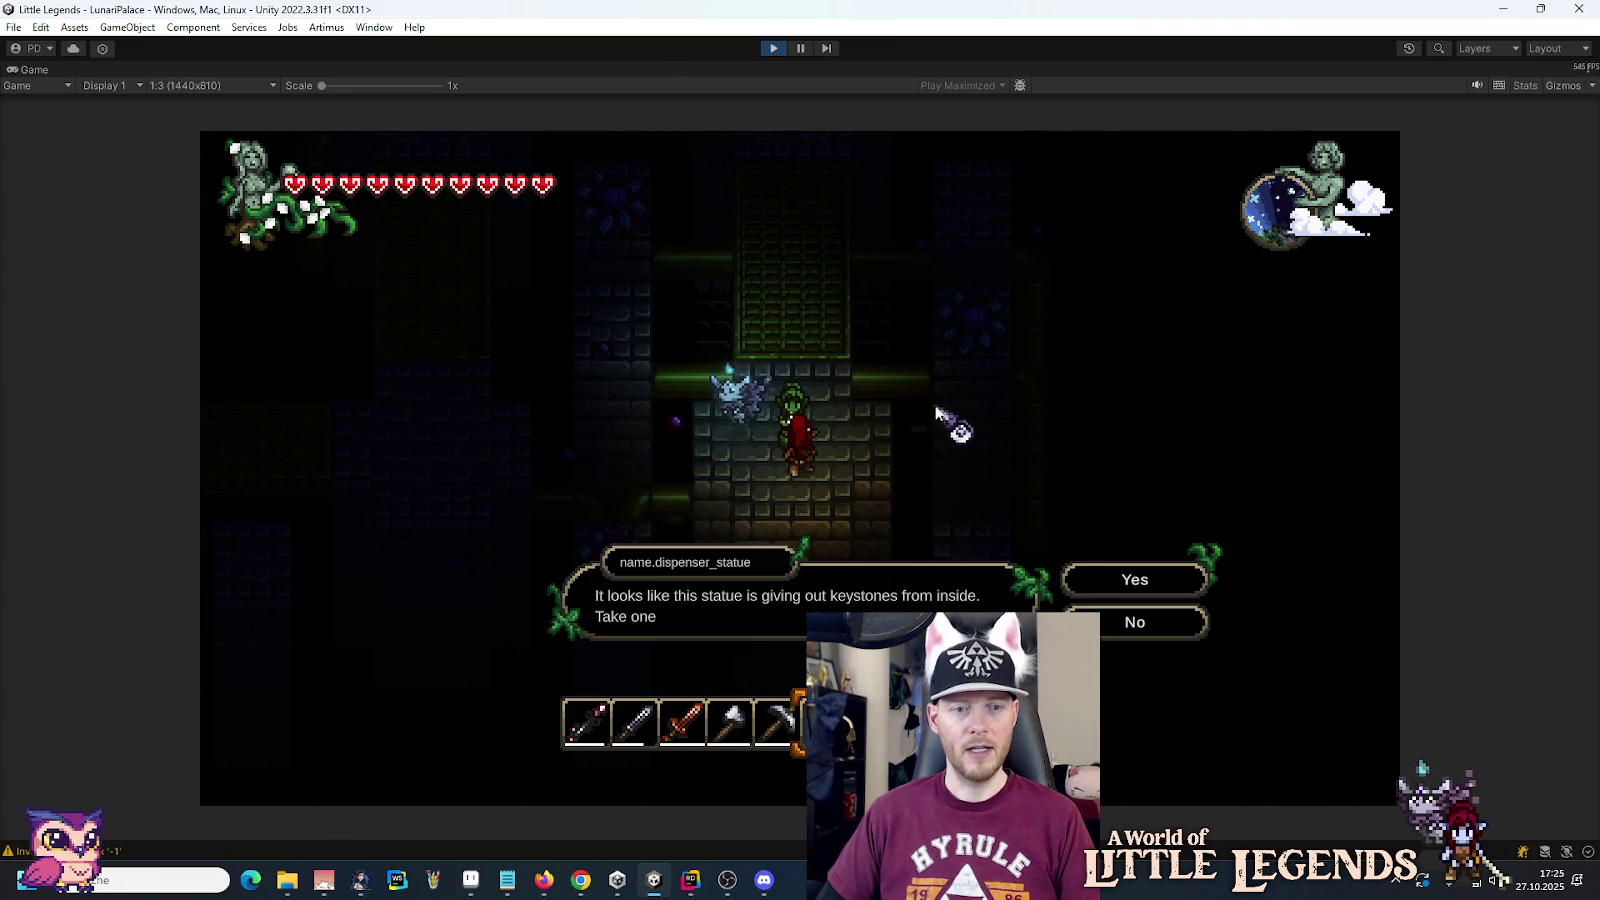
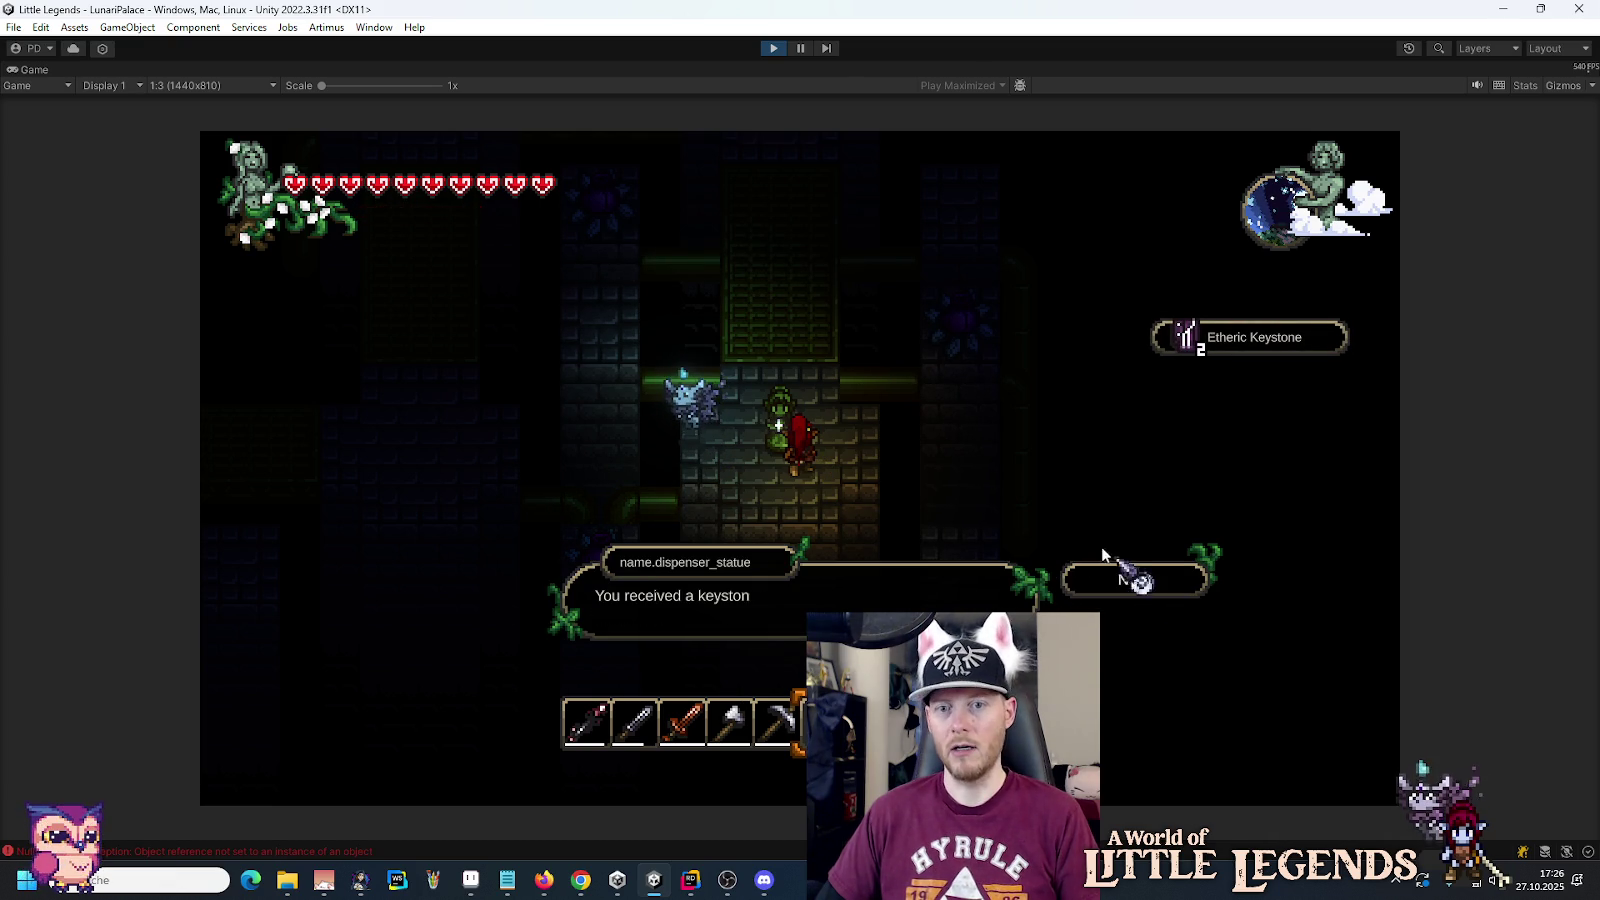
Step: Walk the hero up through the dungeon rooms and collect the Bones drop
key(w)
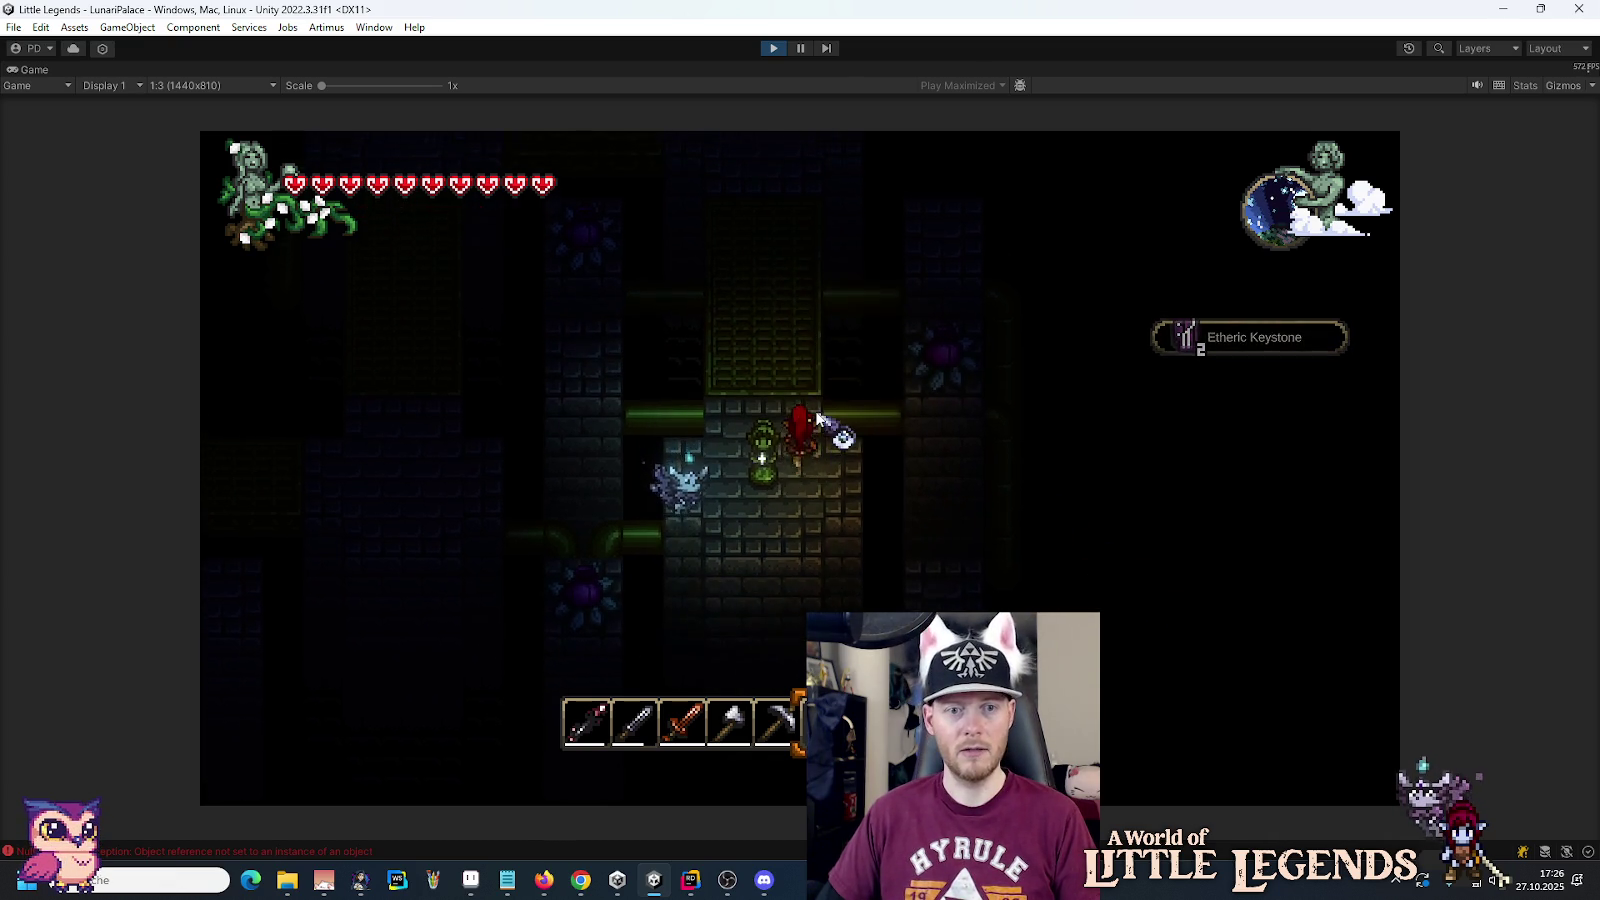
key(d)
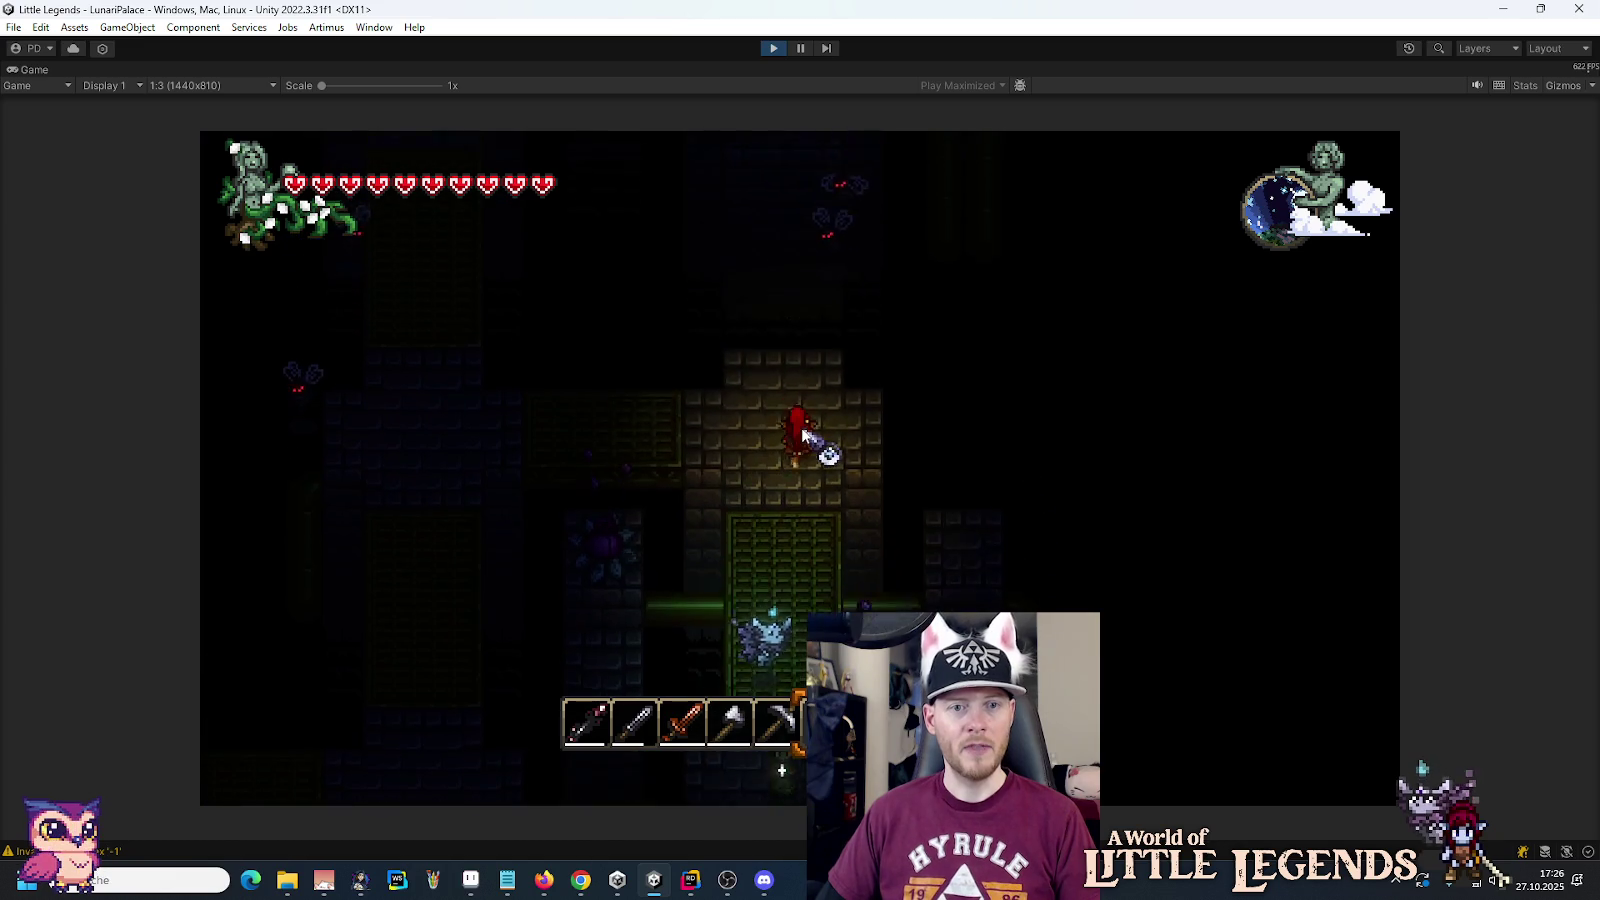
key(w)
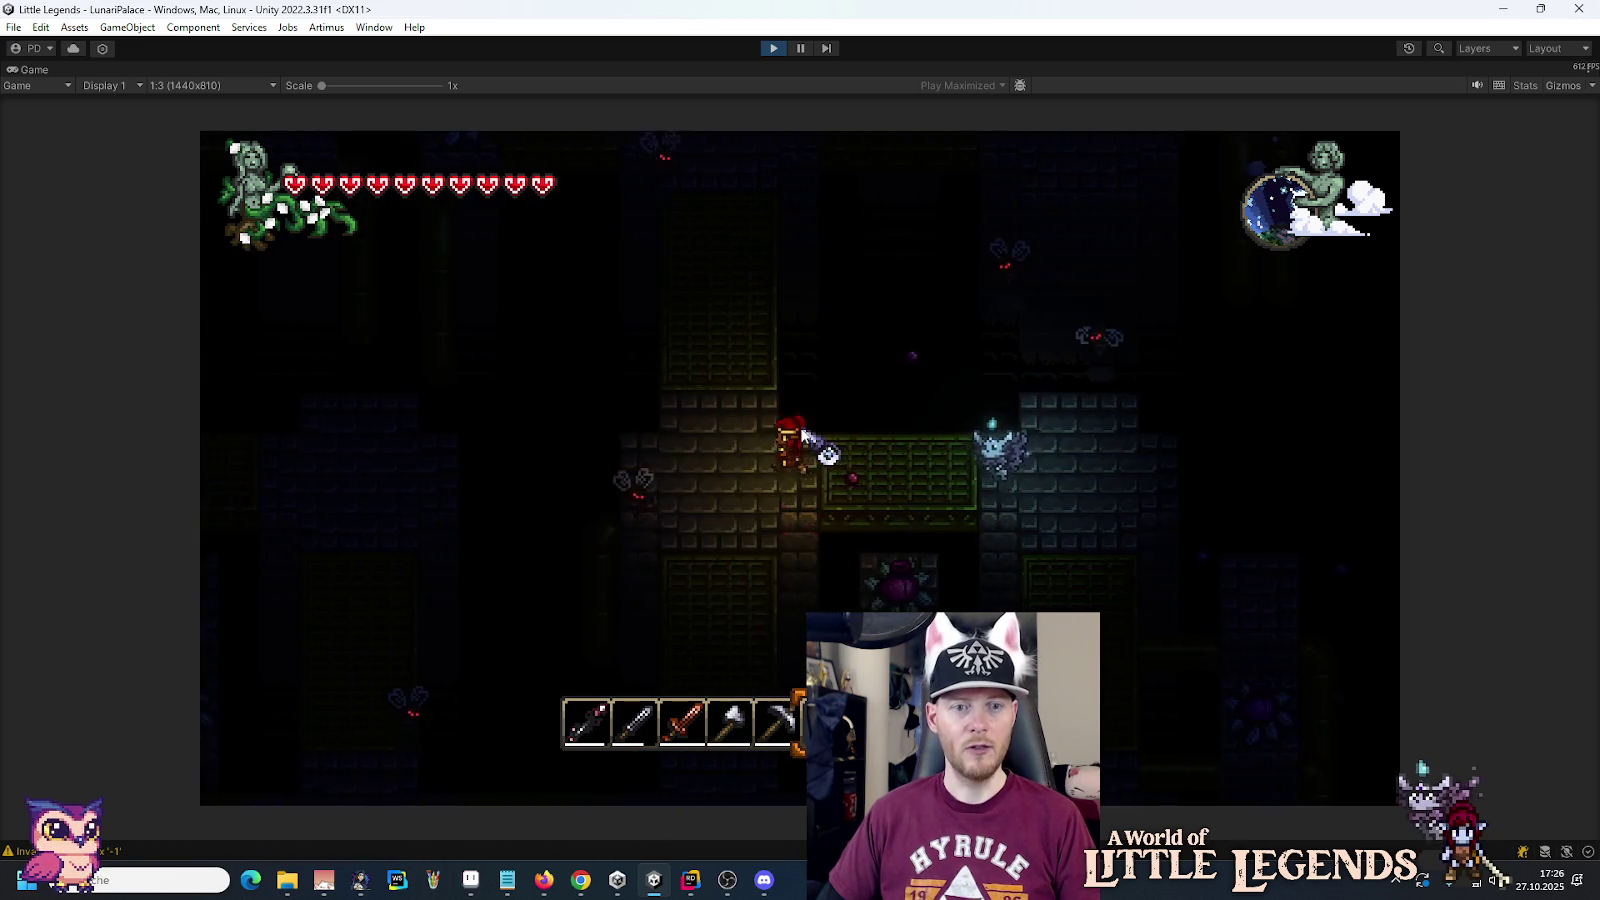
key(w)
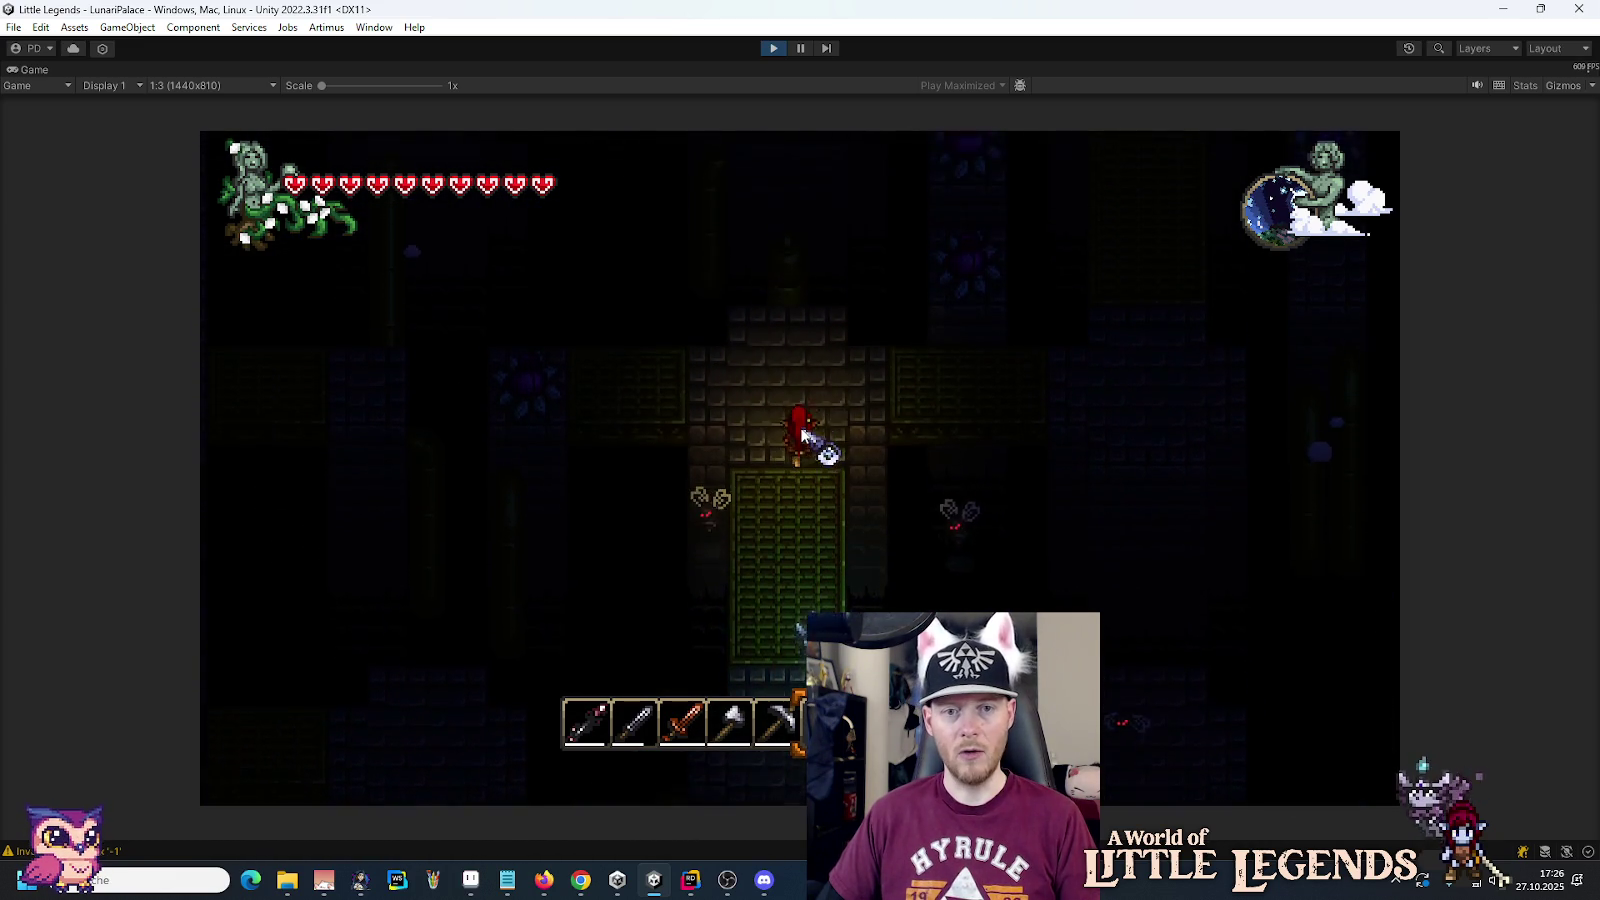
key(a)
key(5)
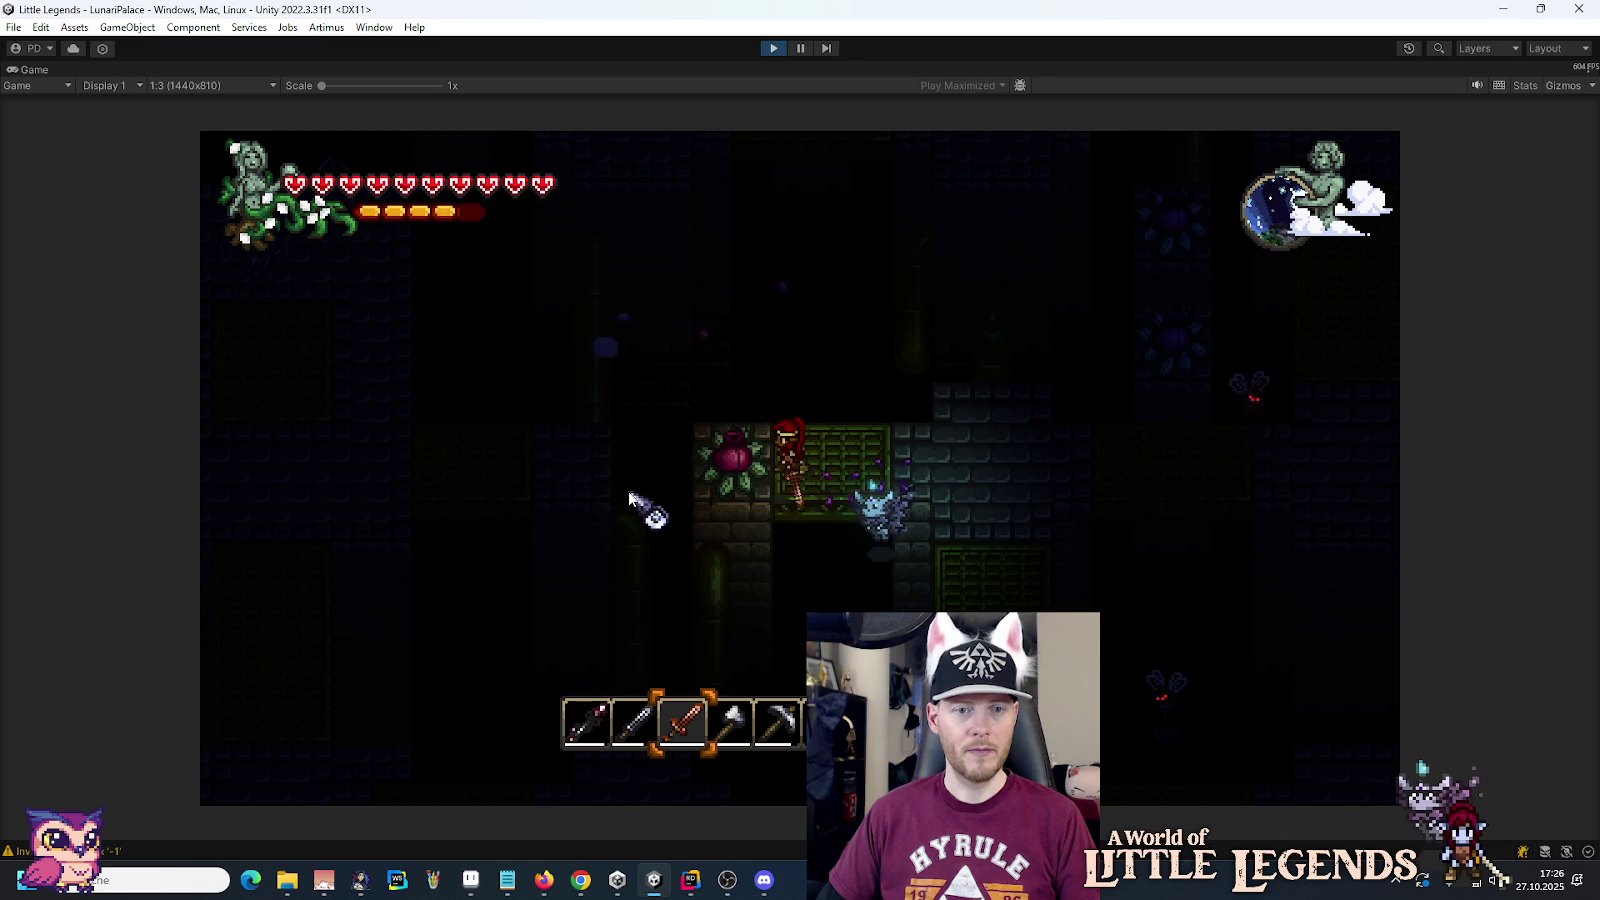
key(a)
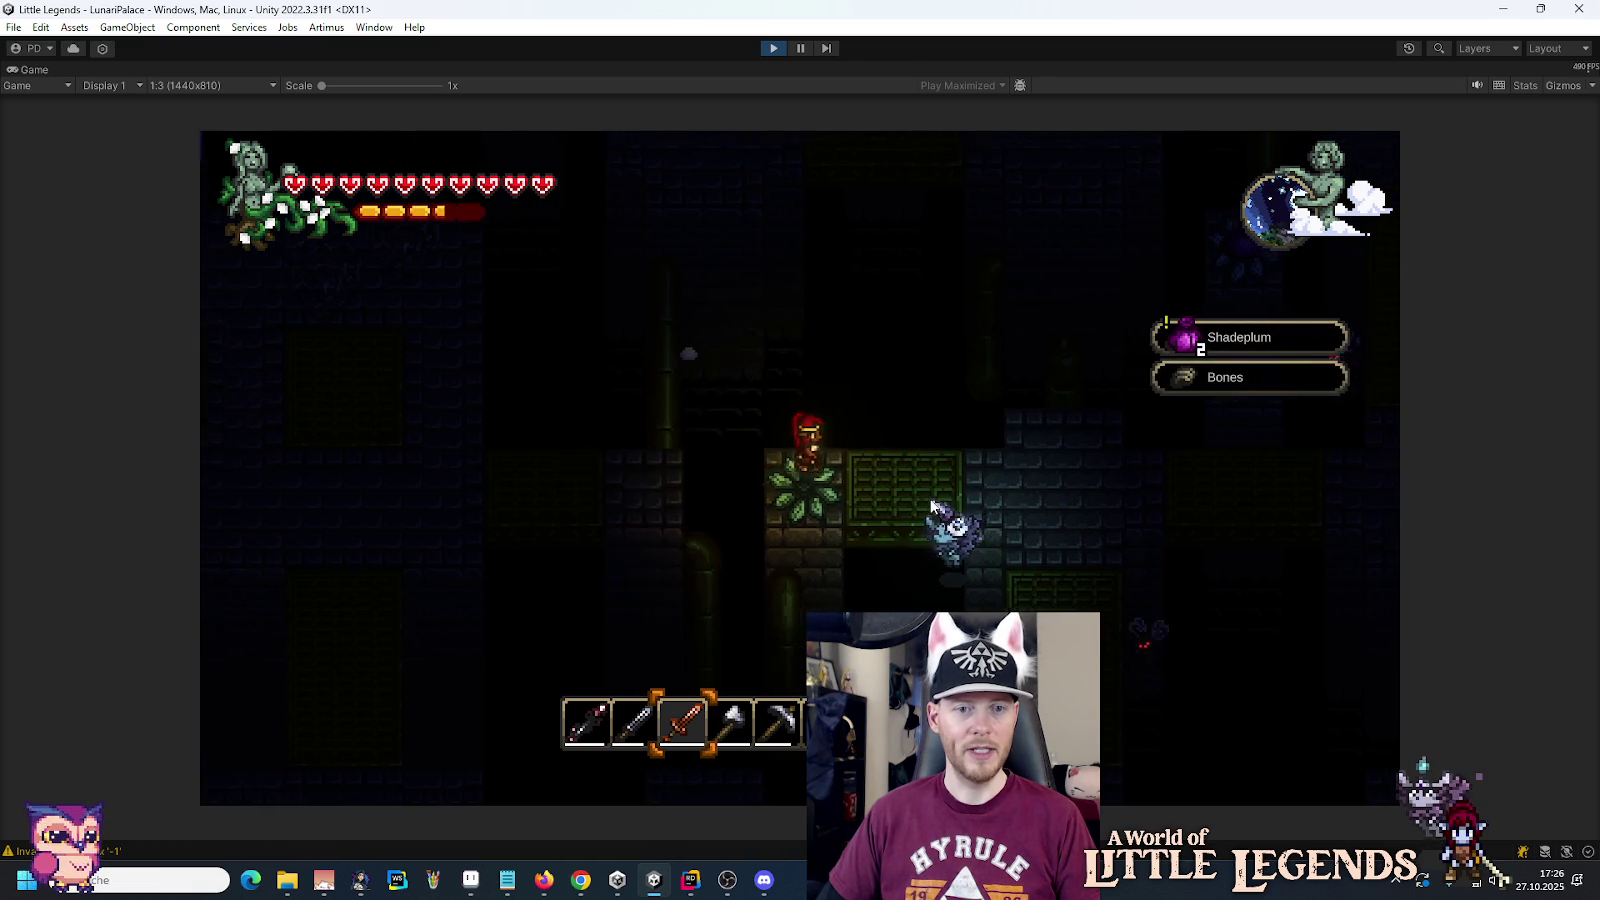
key(d)
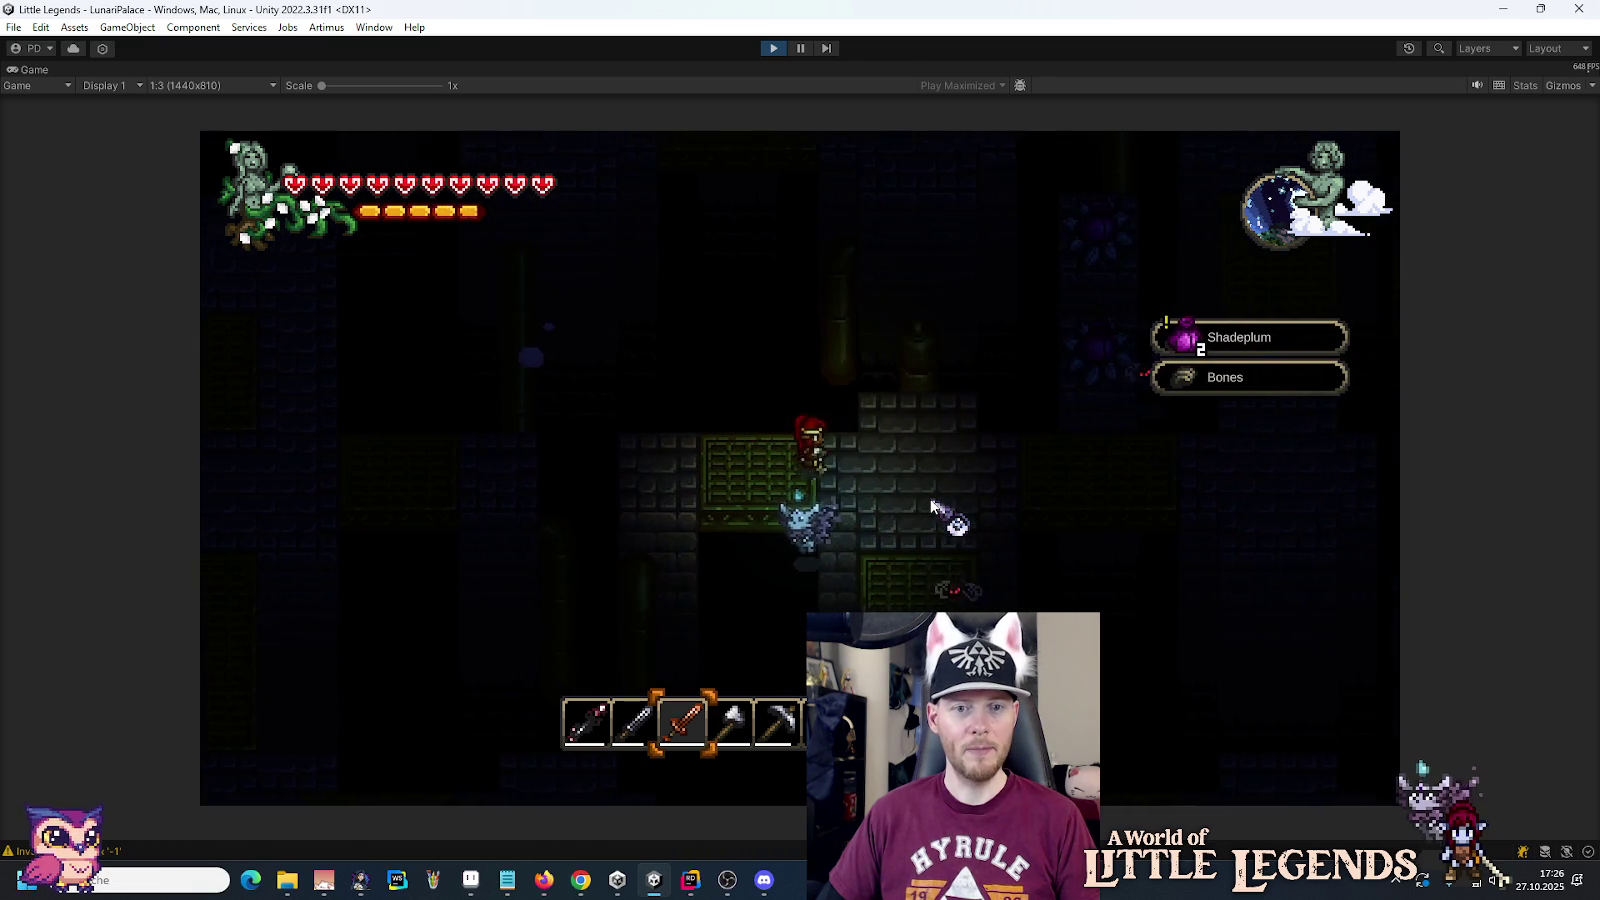
Step: Fight the nearby enemies with the sword and pick up the Bugwings they drop
key(s)
key(d)
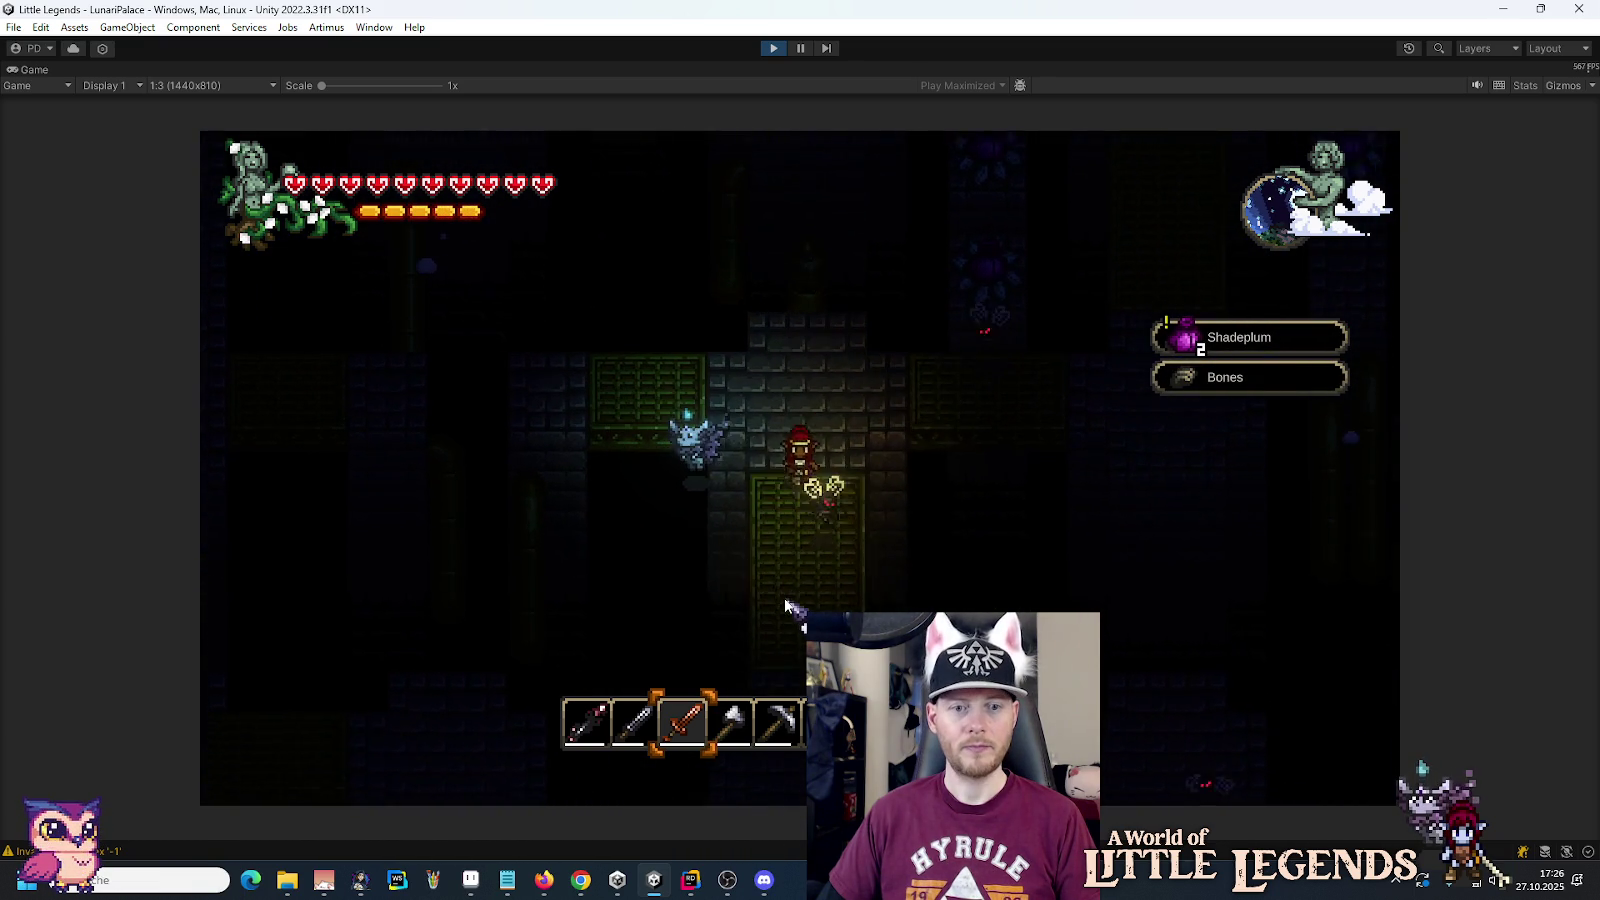
click(900, 578)
key(s)
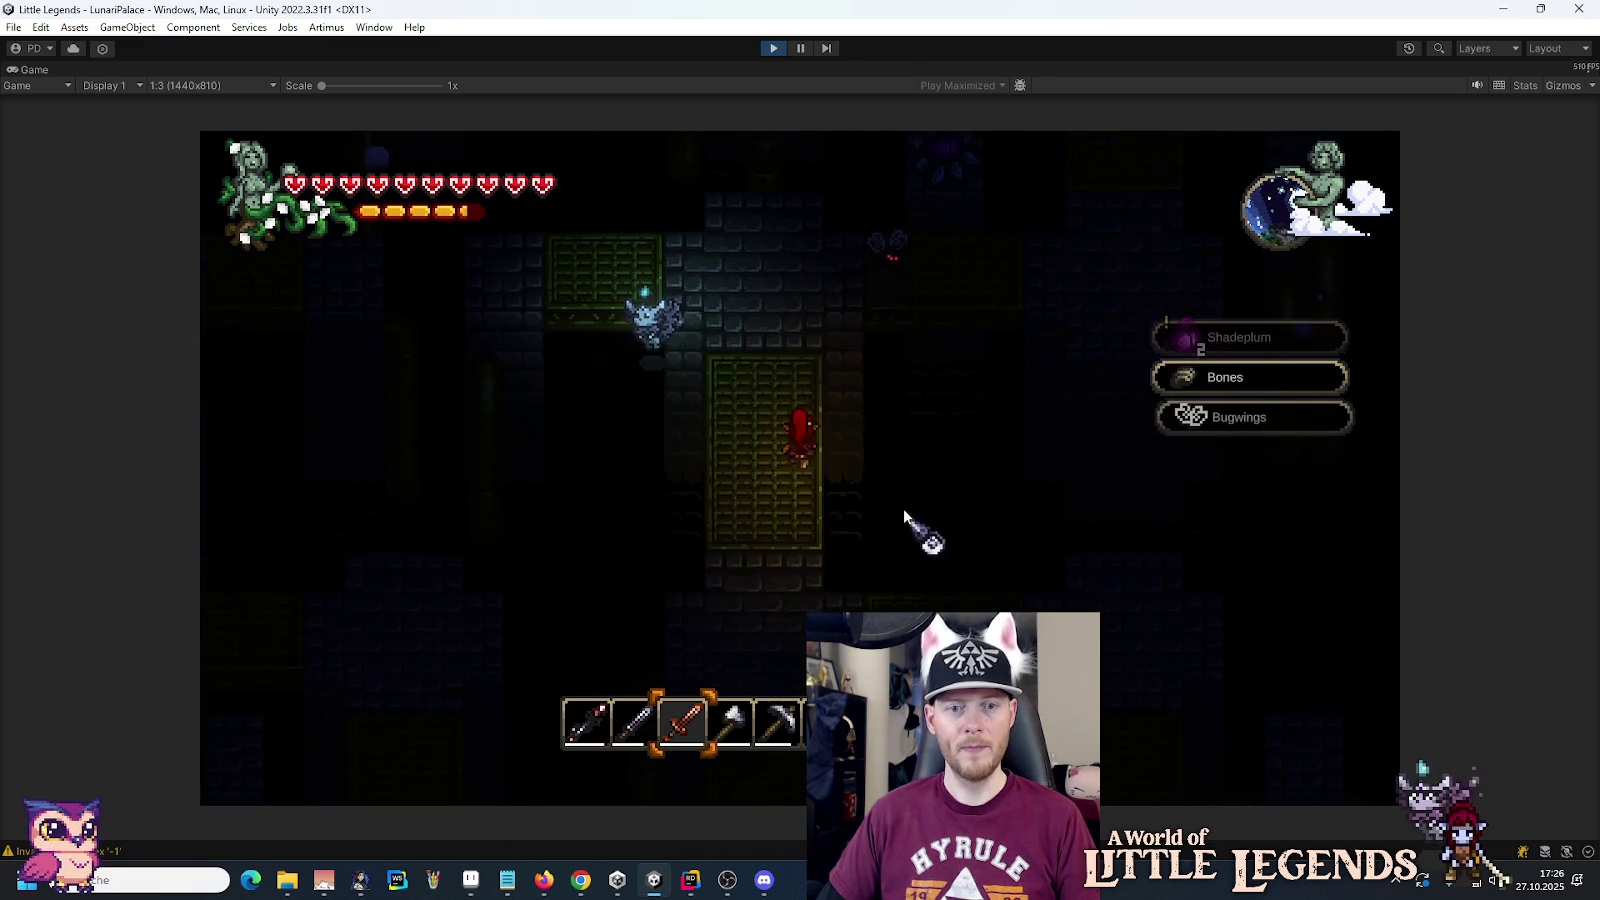
key(w)
key(w)
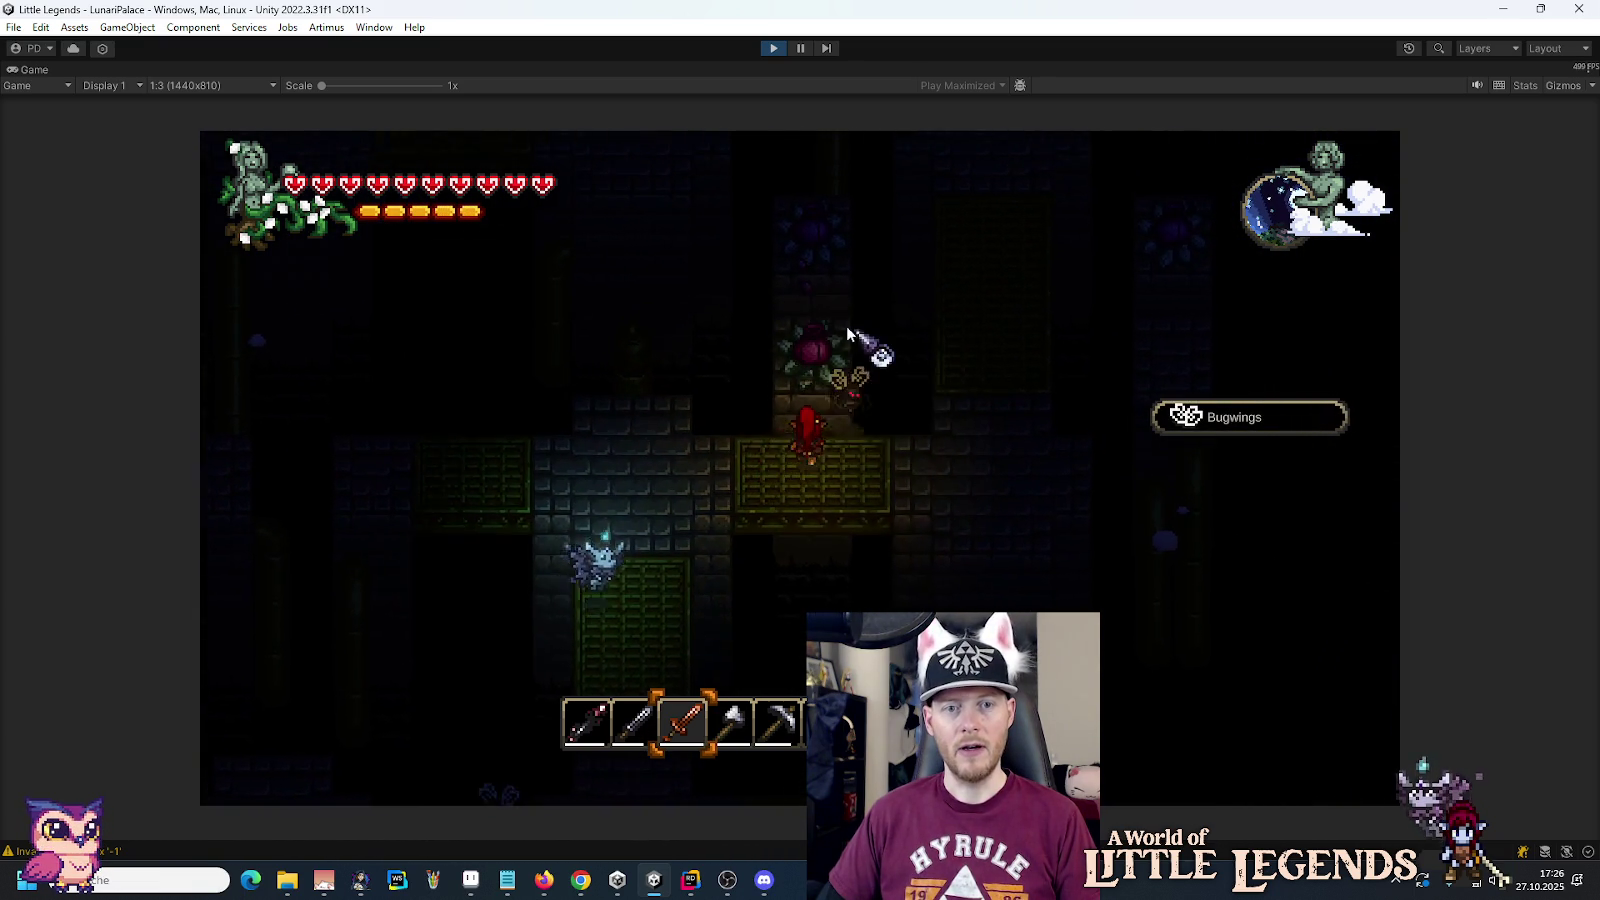
click(815, 316)
Step: Head right and up the corridor, striking the bug enemy and collecting more Bugwings
key(d)
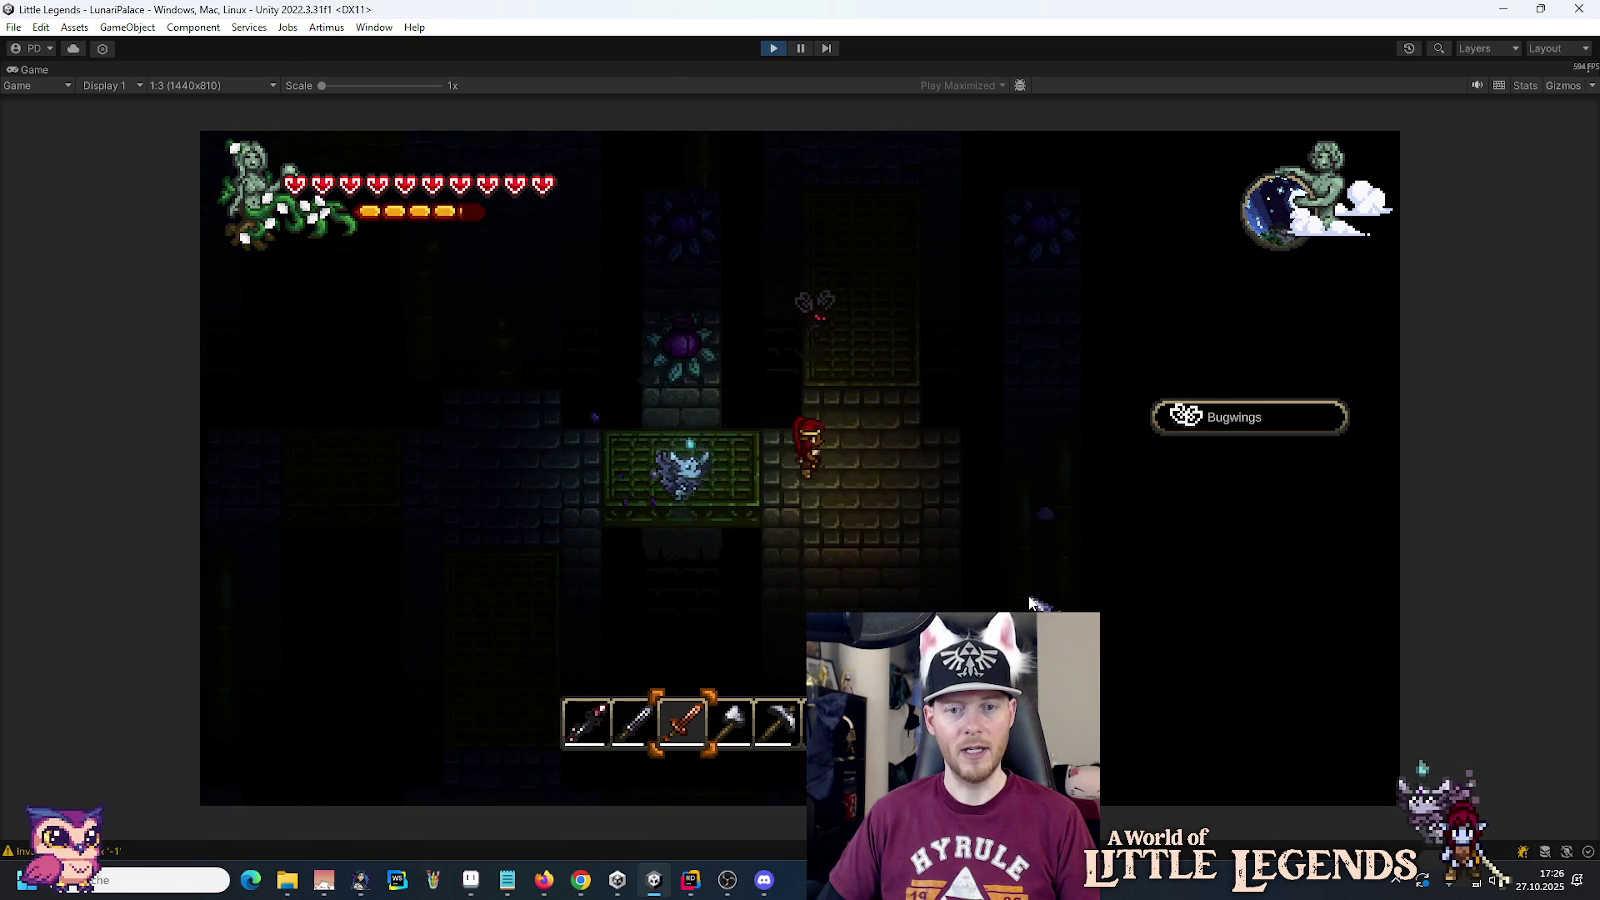
key(w)
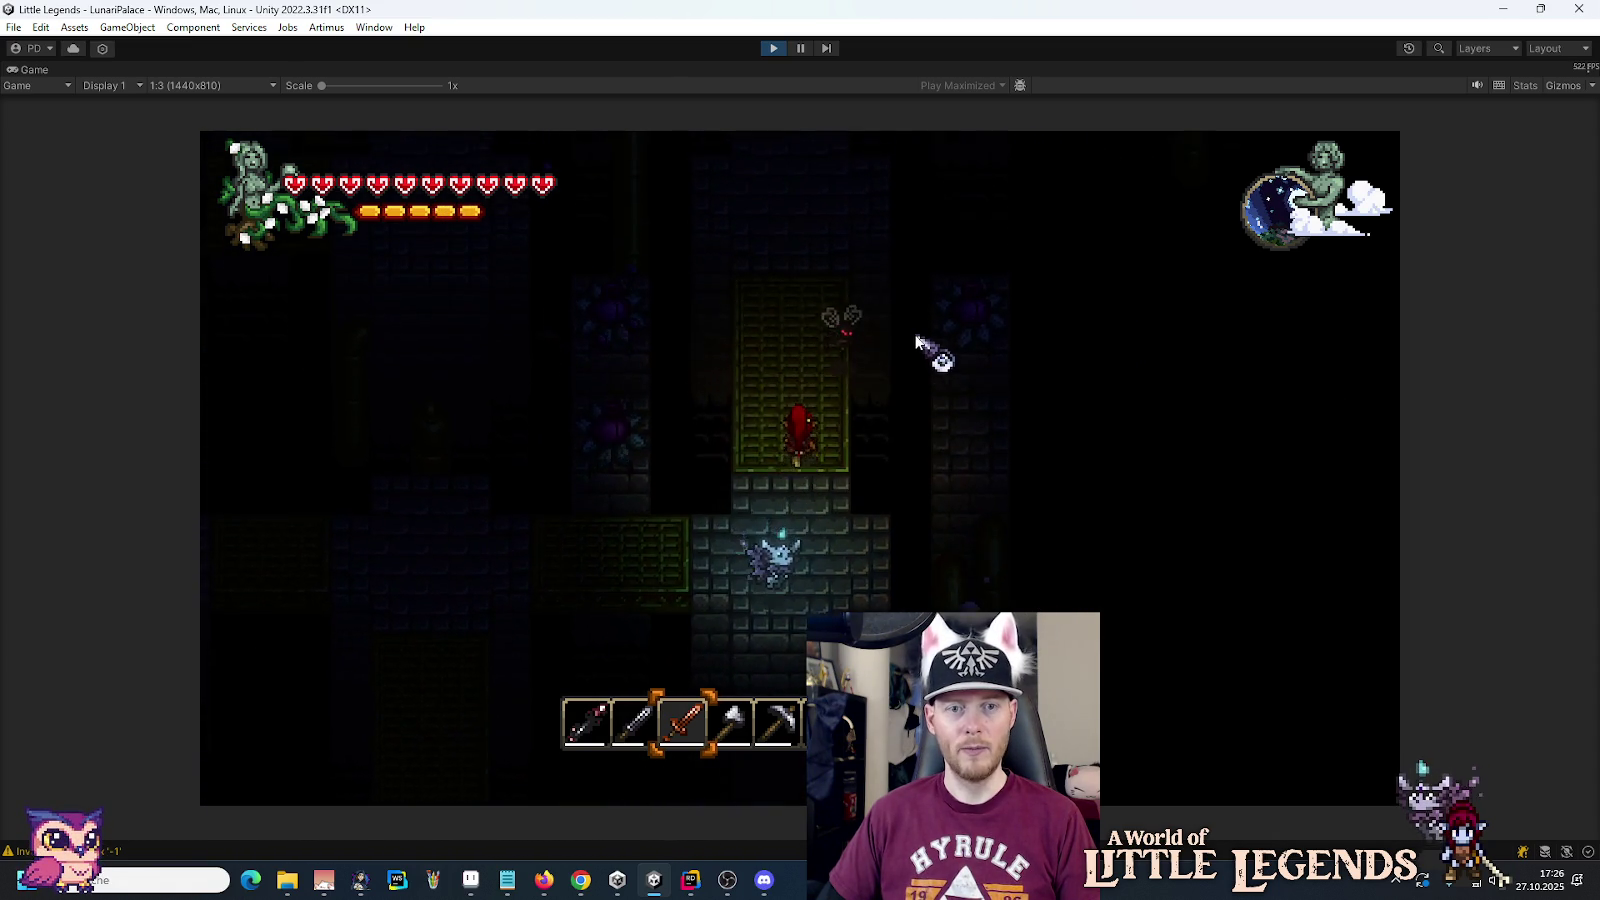
click(958, 380)
key(w)
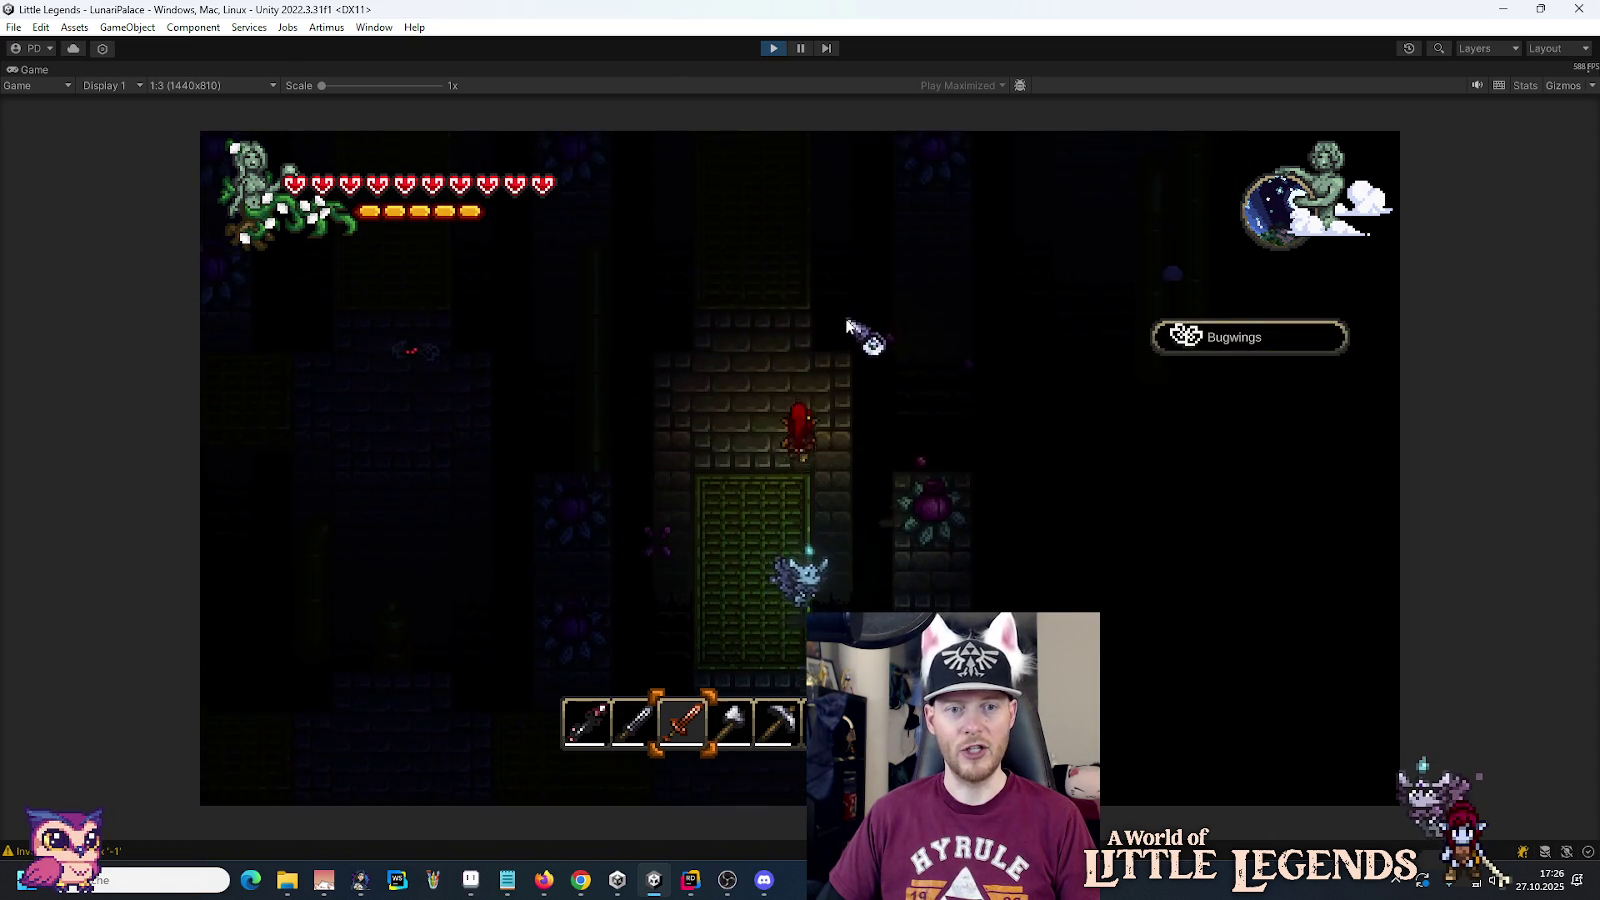
key(w)
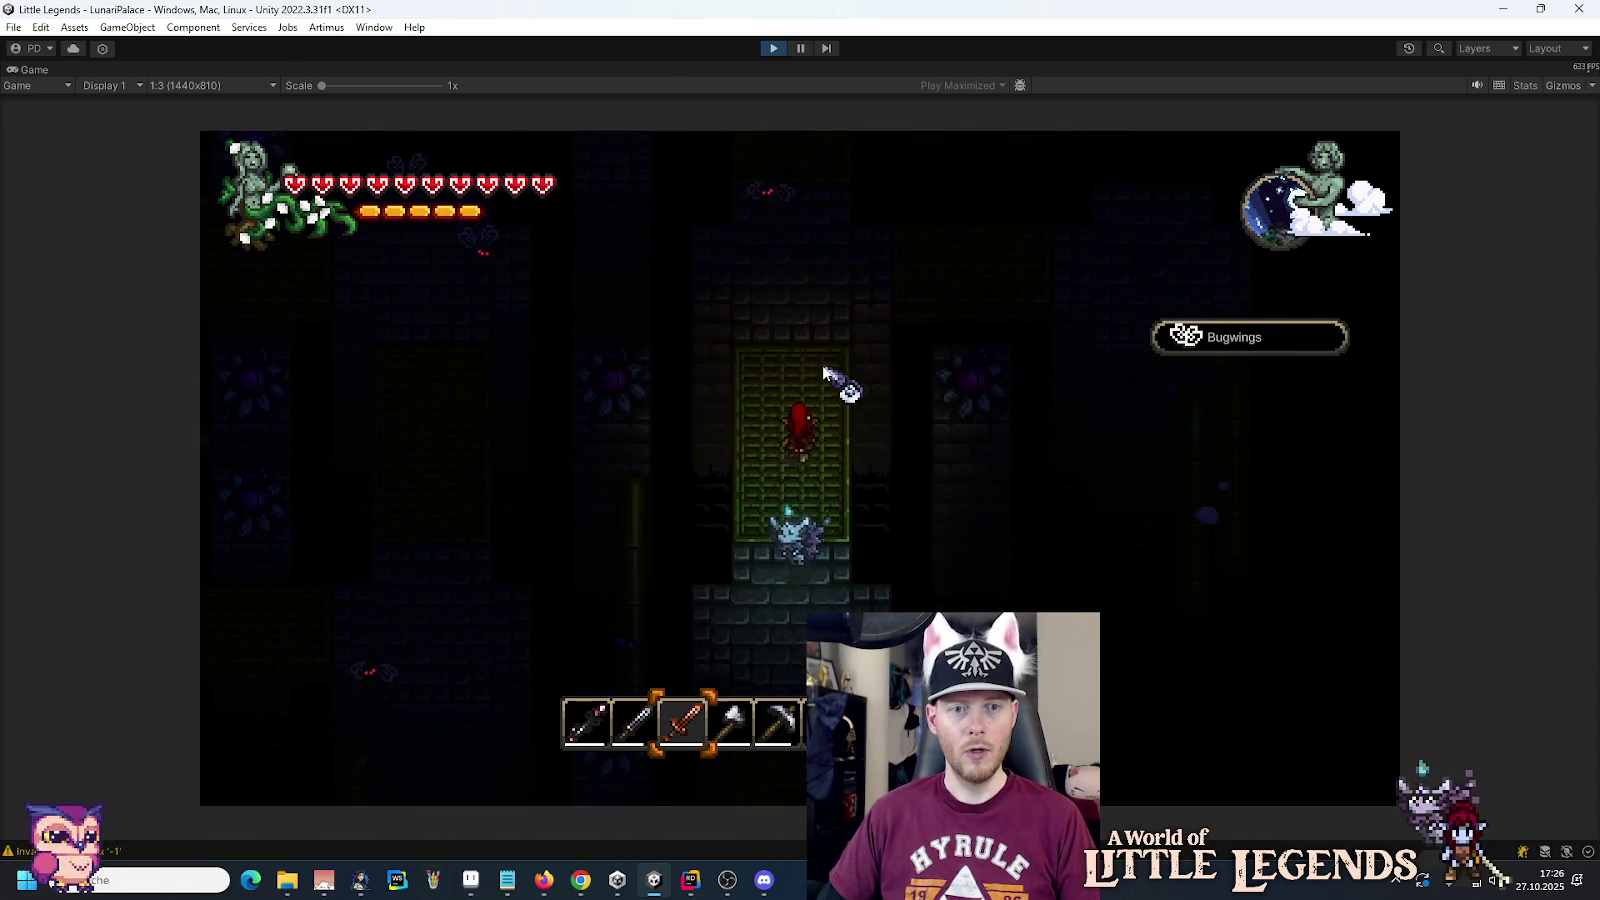
key(w)
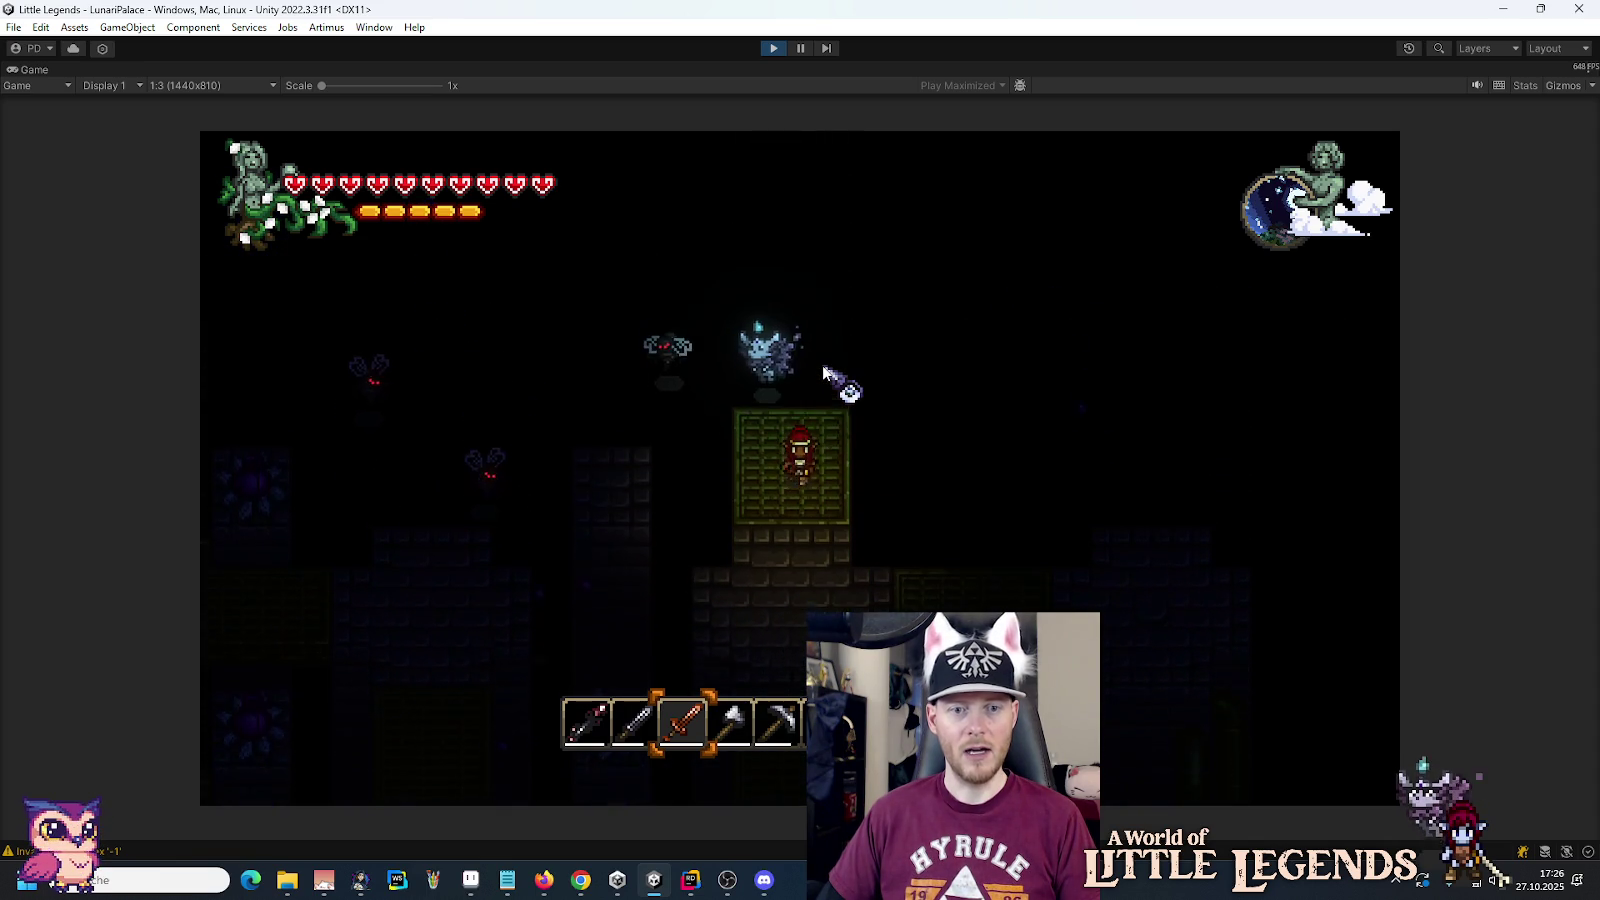
Step: Leave the green room and briefly check the inventory and keystone machine panel
key(s)
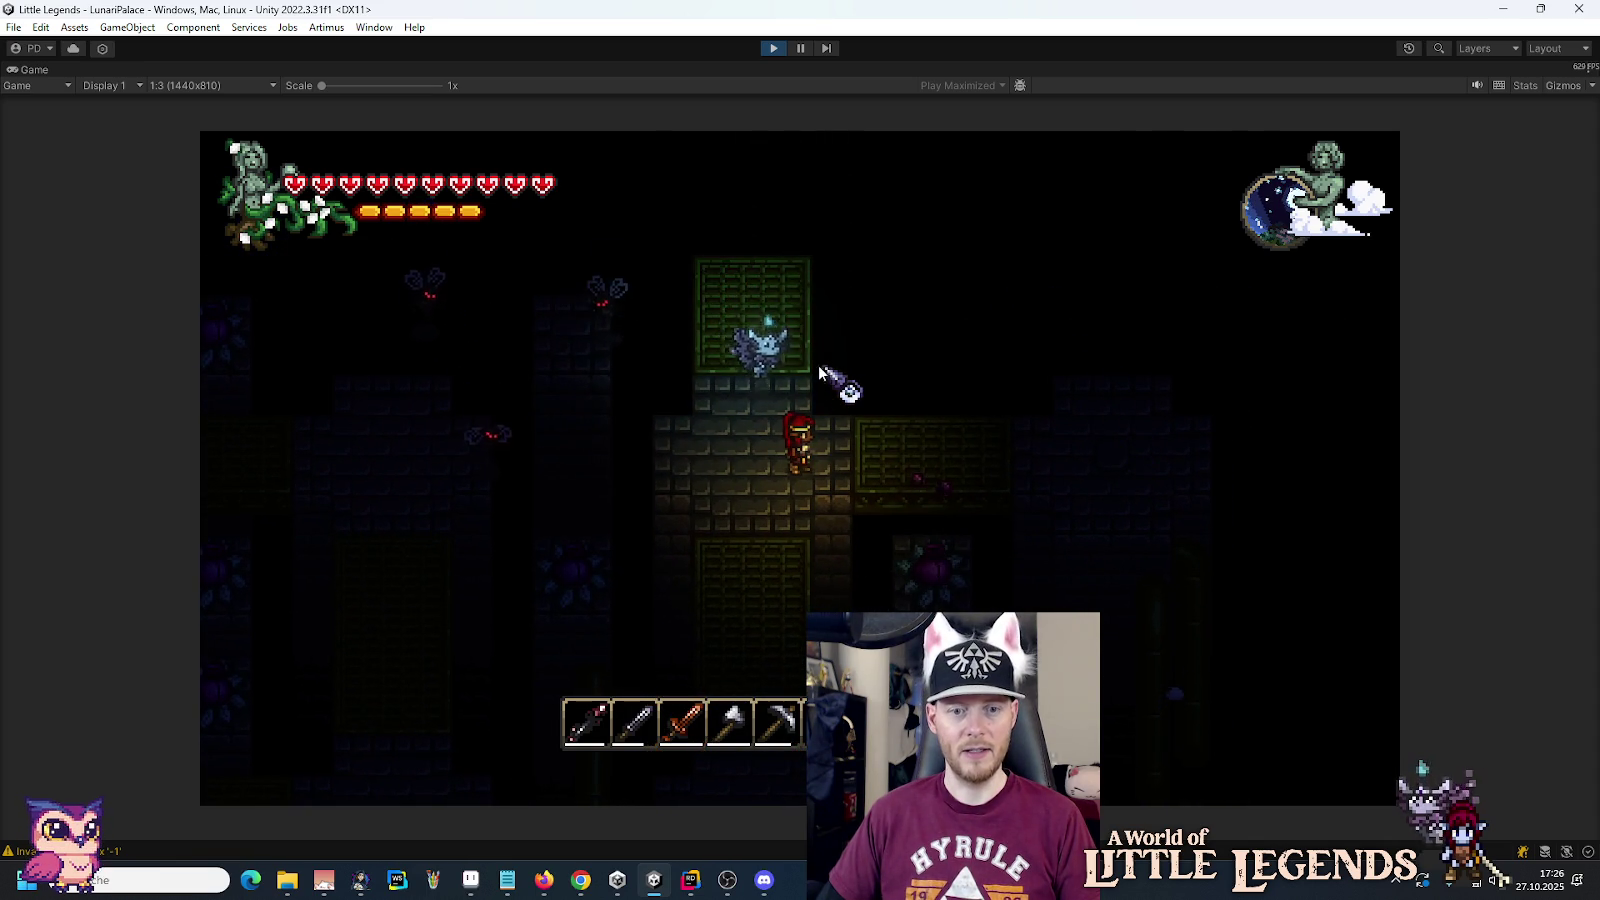
key(e)
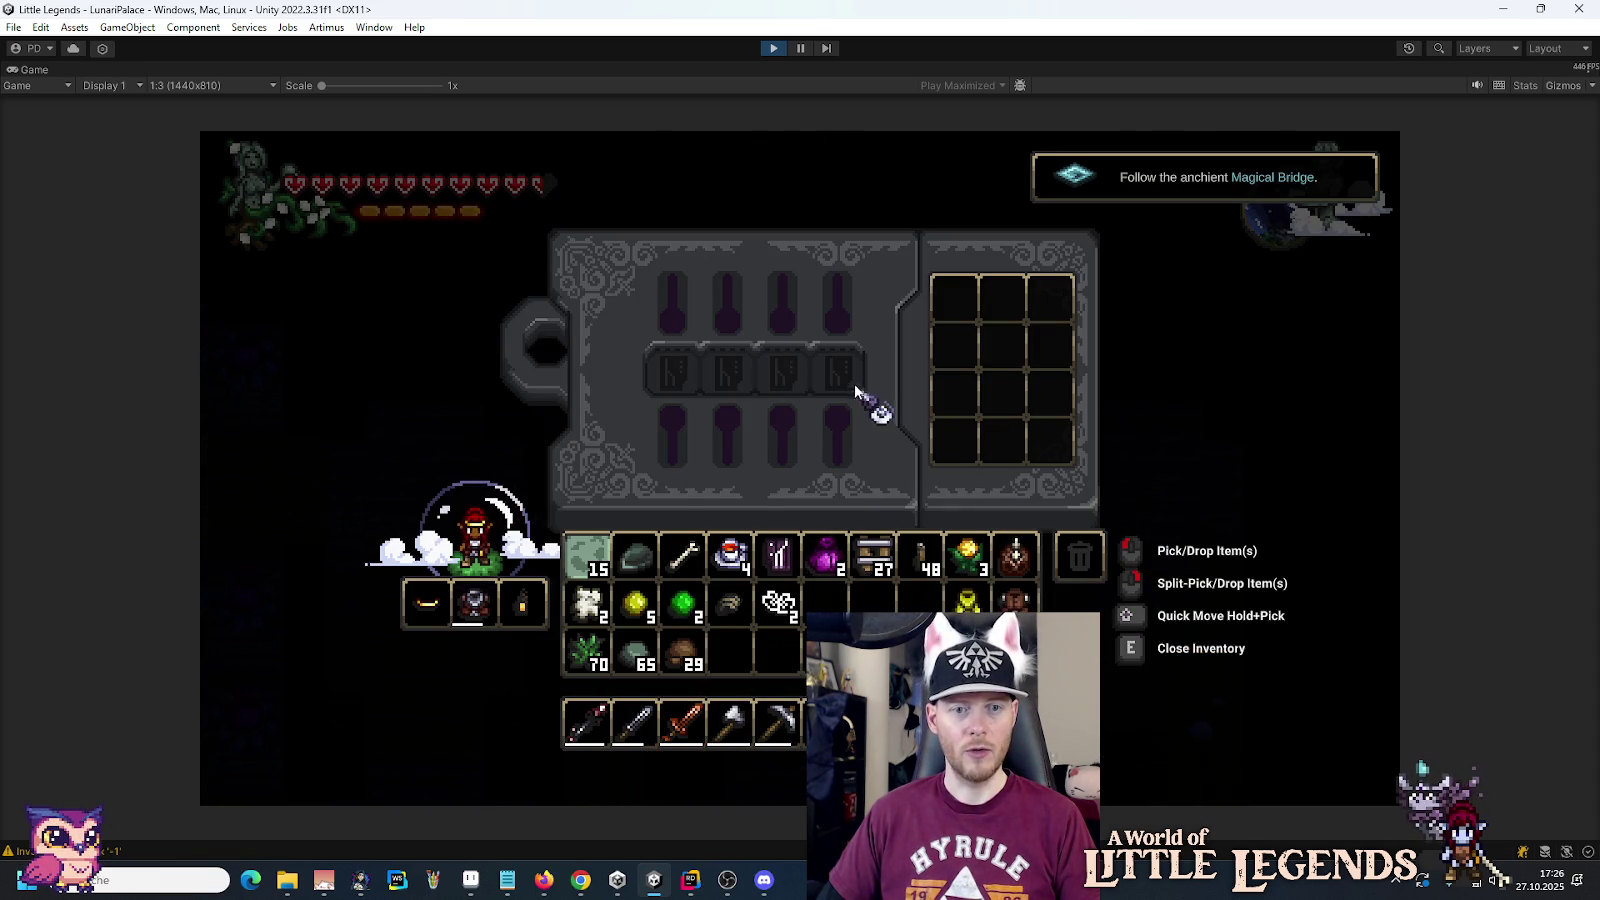
key(e)
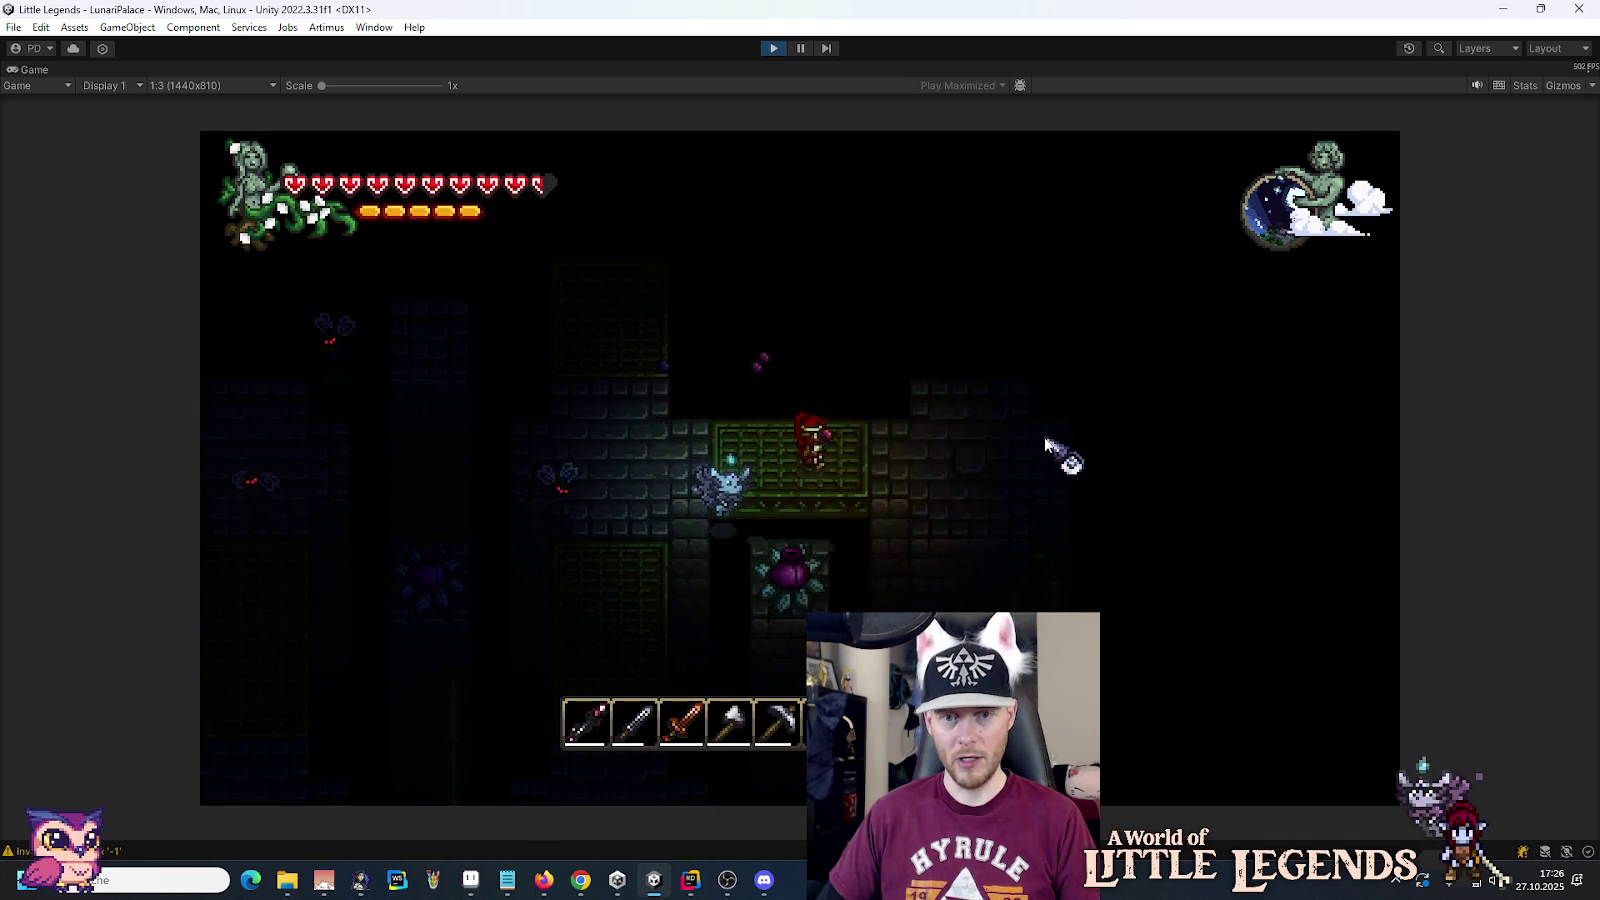
Step: Walk through the brown room and down the map onto the green grate platform
key(d)
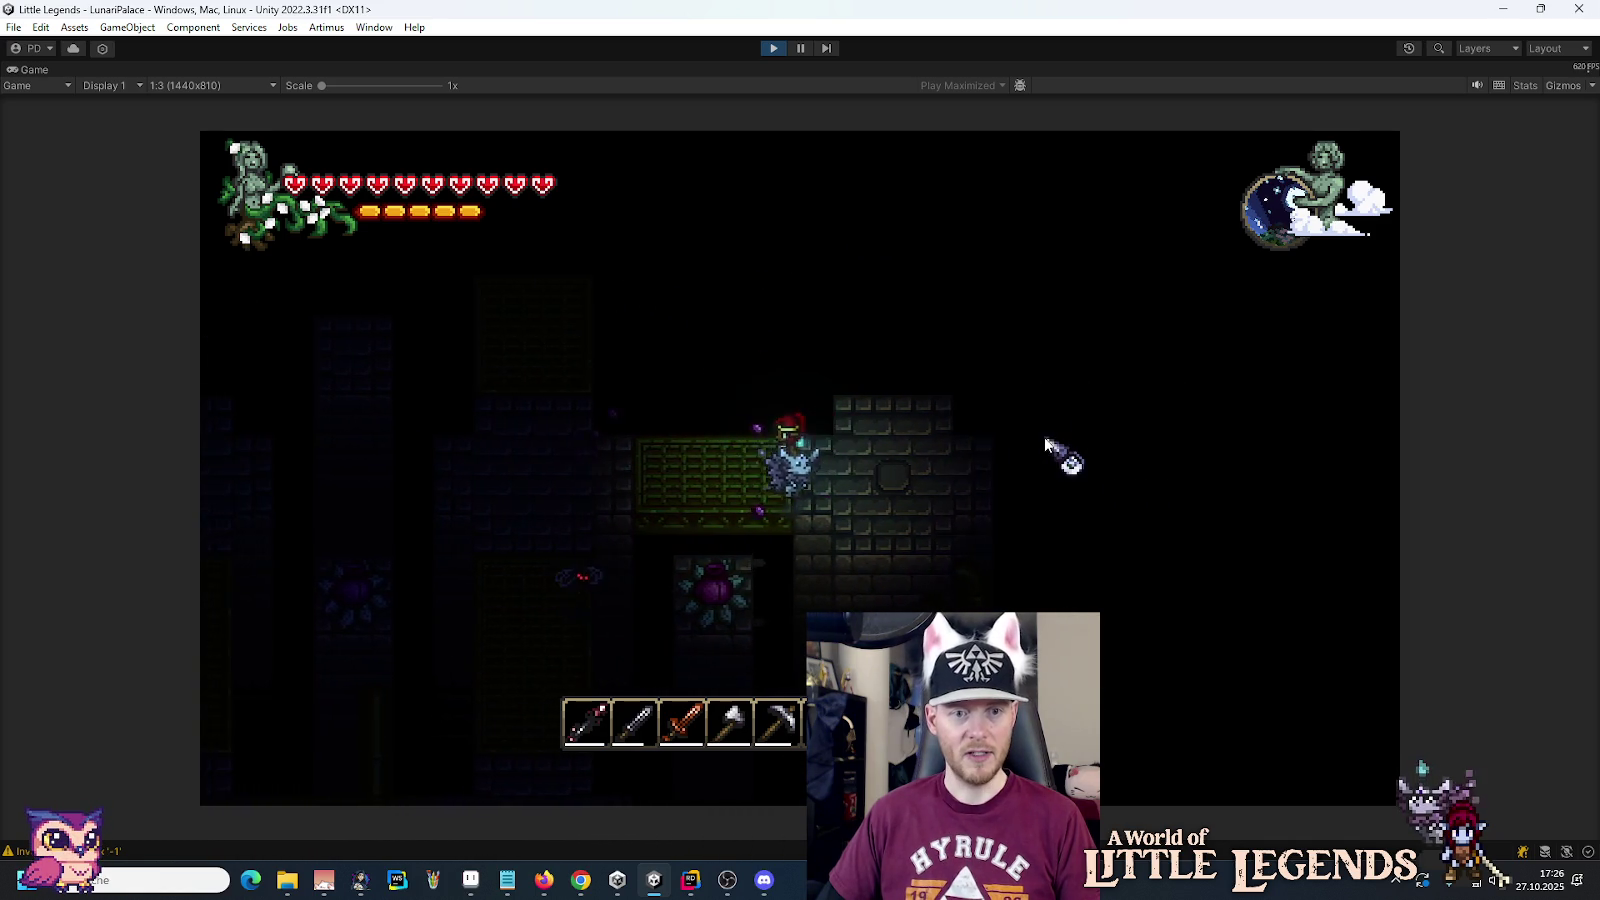
key(a)
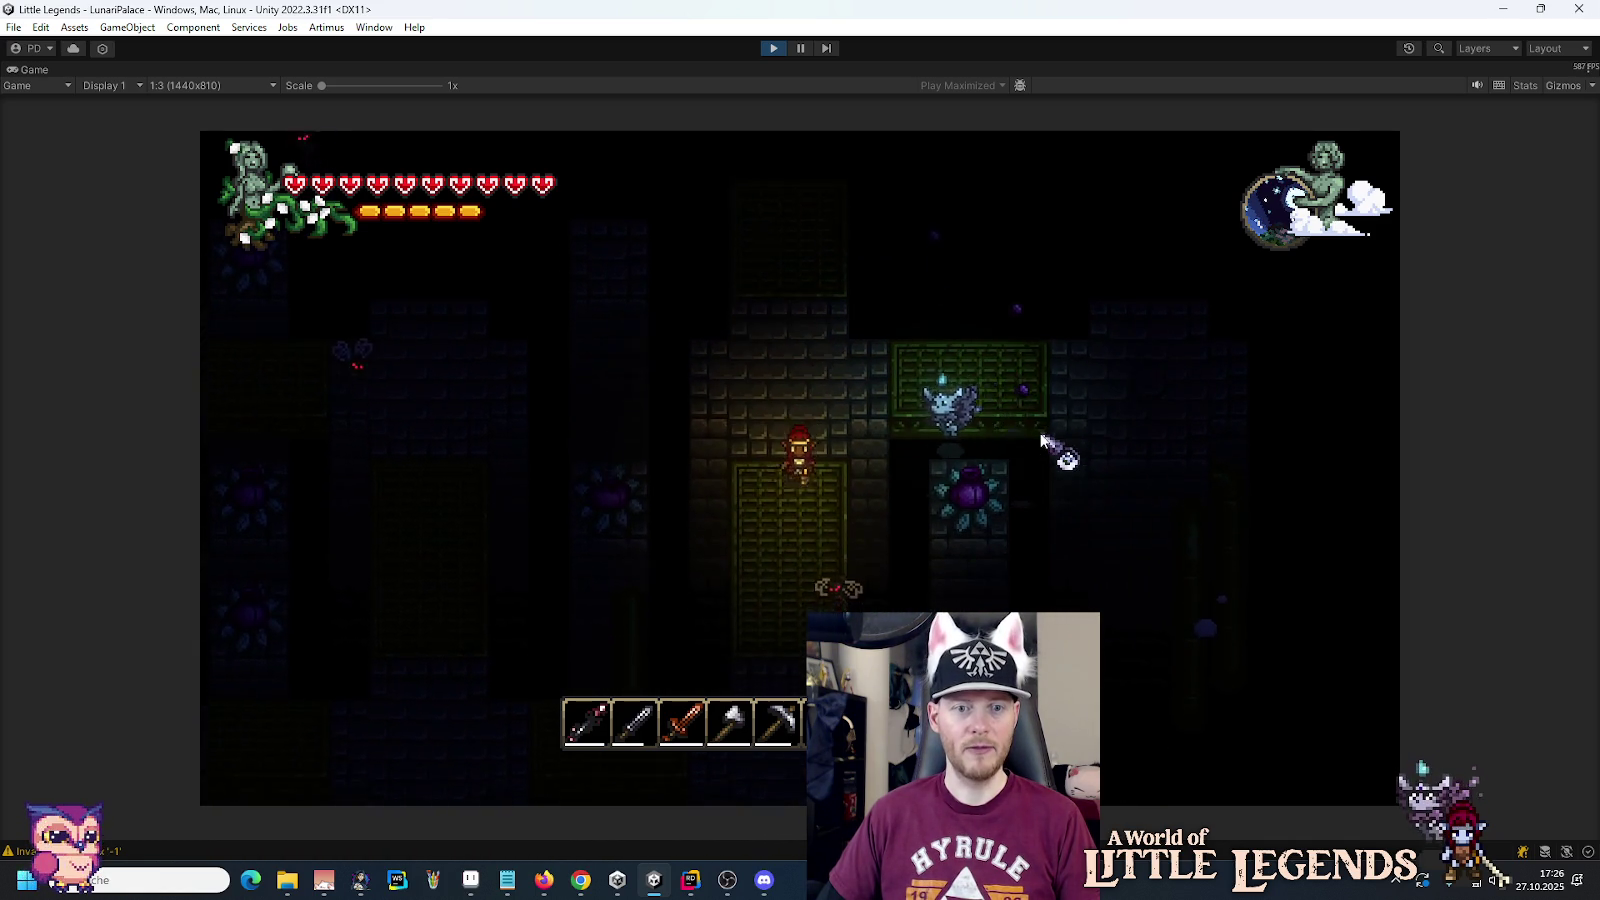
key(s)
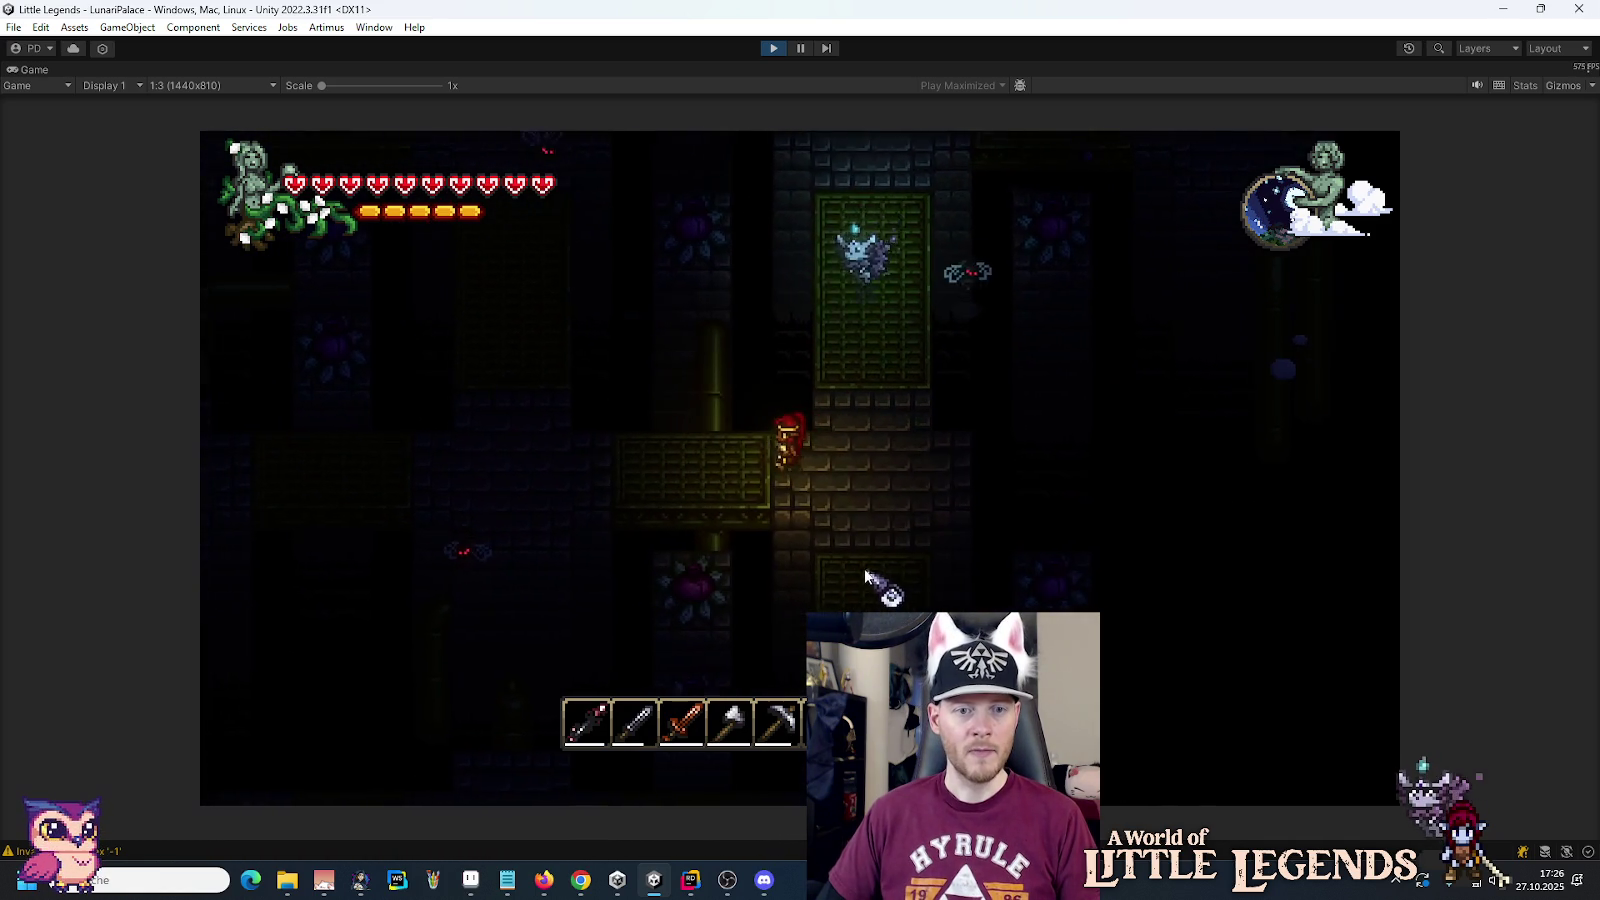
key(a)
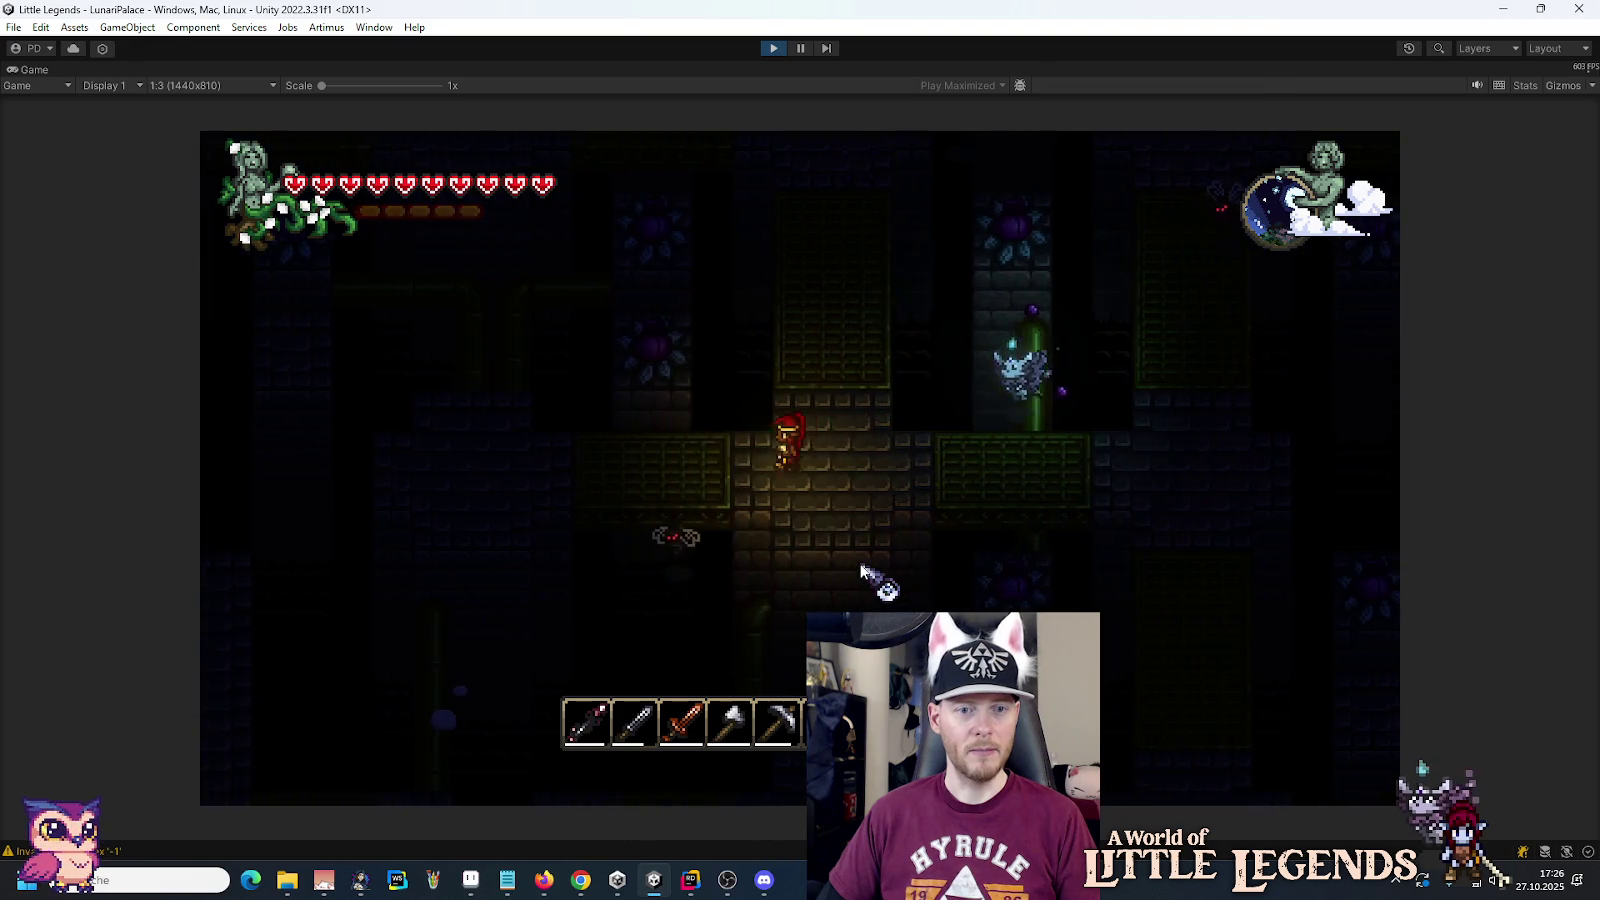
key(a)
key(d)
key(d)
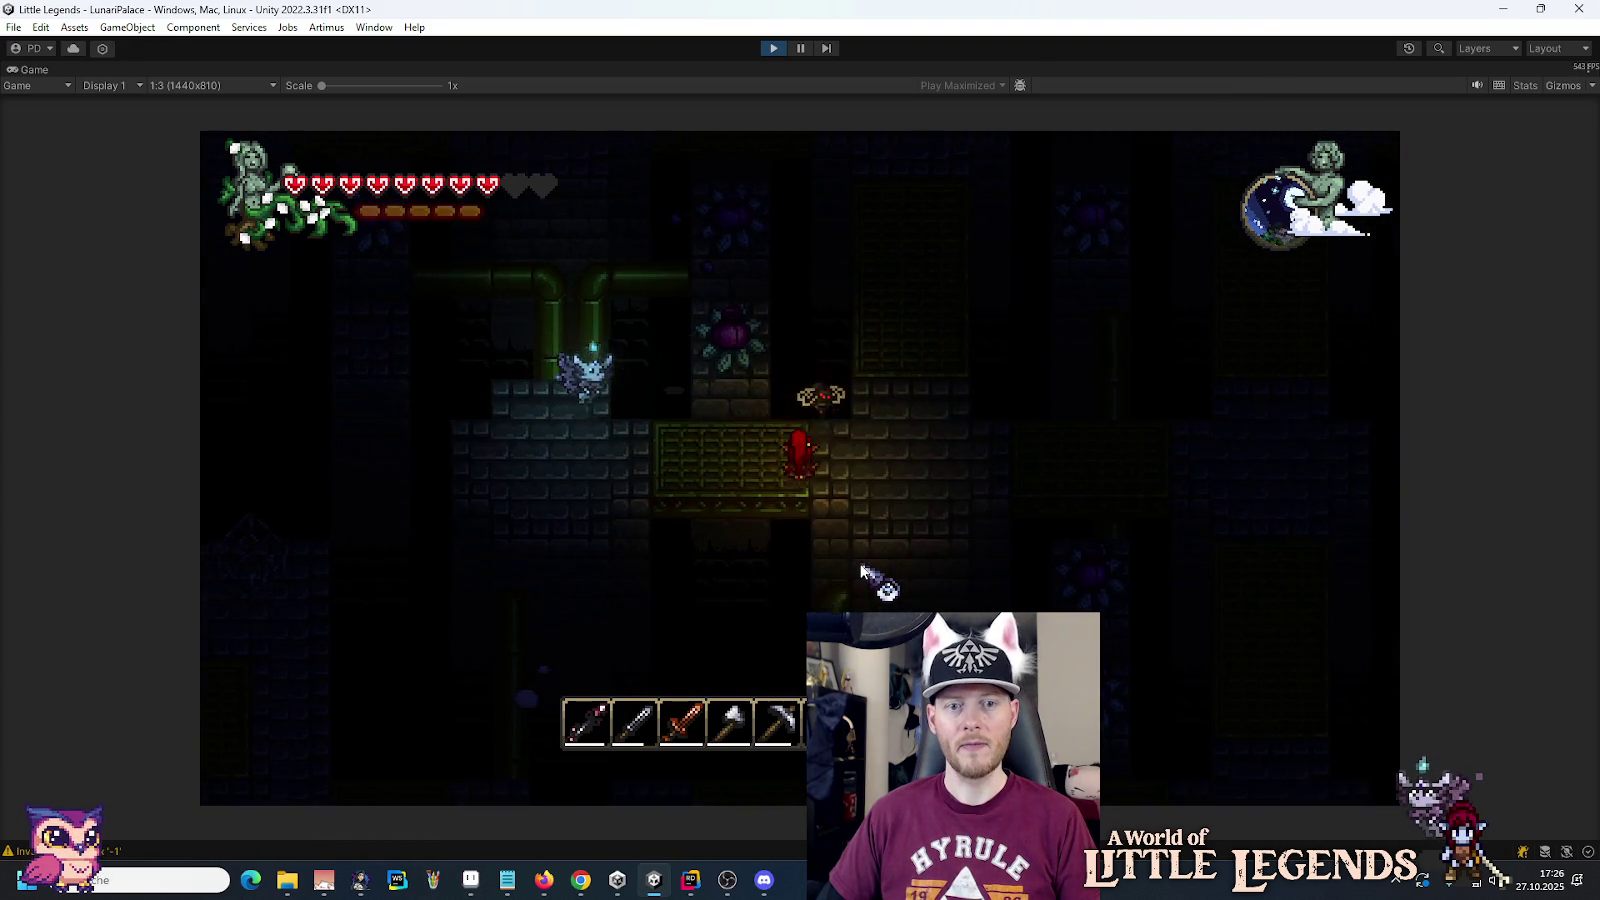
Step: Climb toward the blue ruins, drop into the shaft, and reopen the inventory with the keystone machine
key(w)
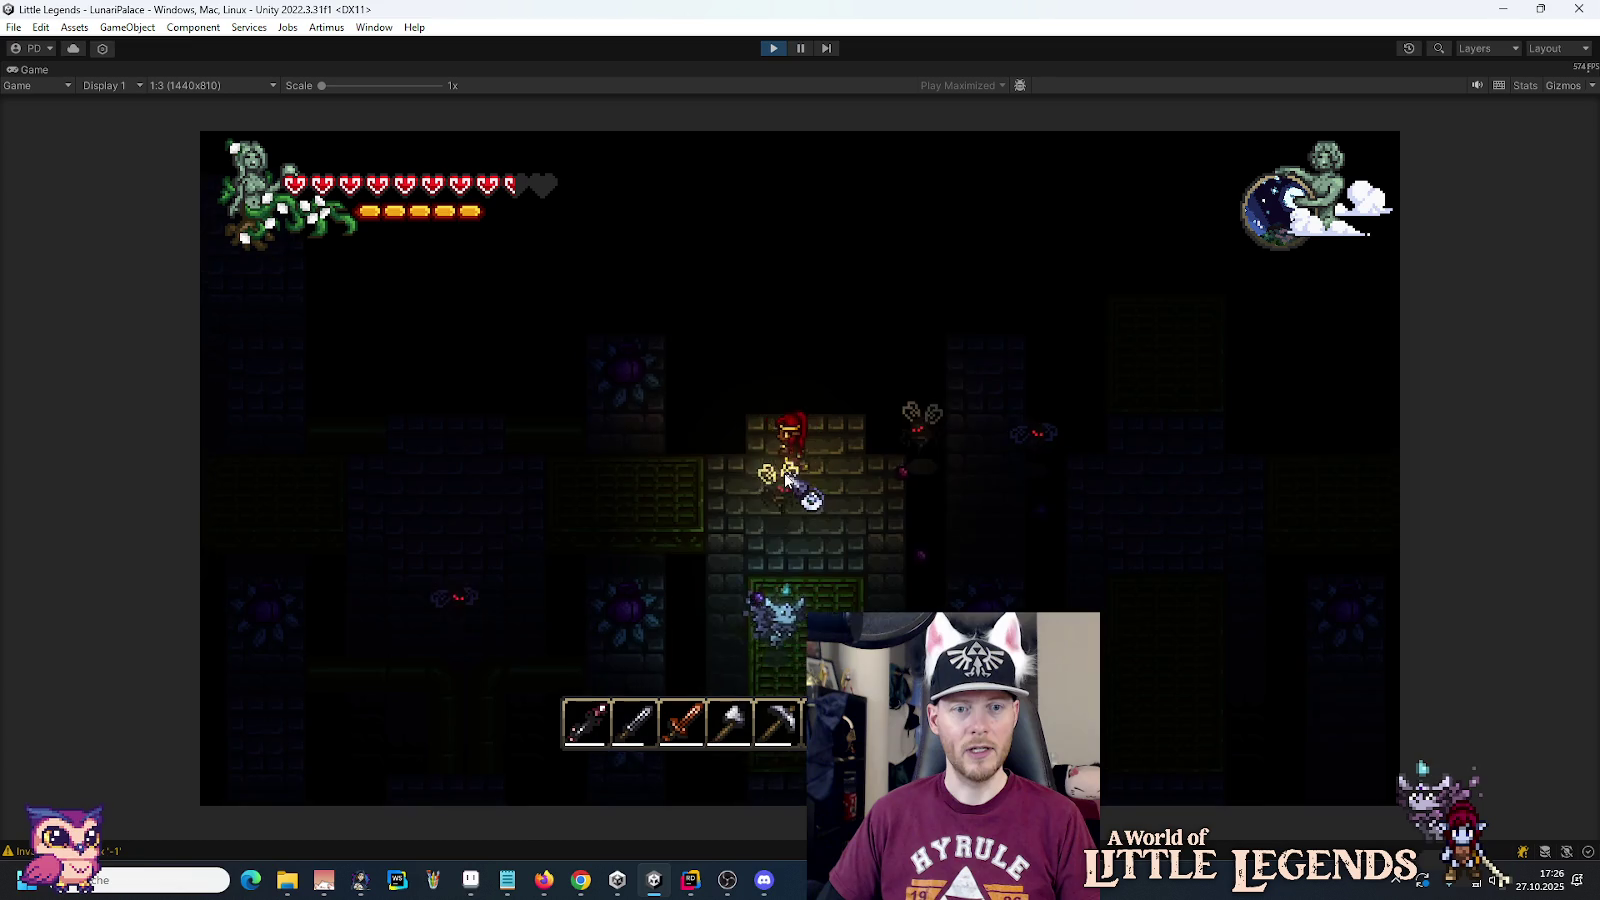
key(a)
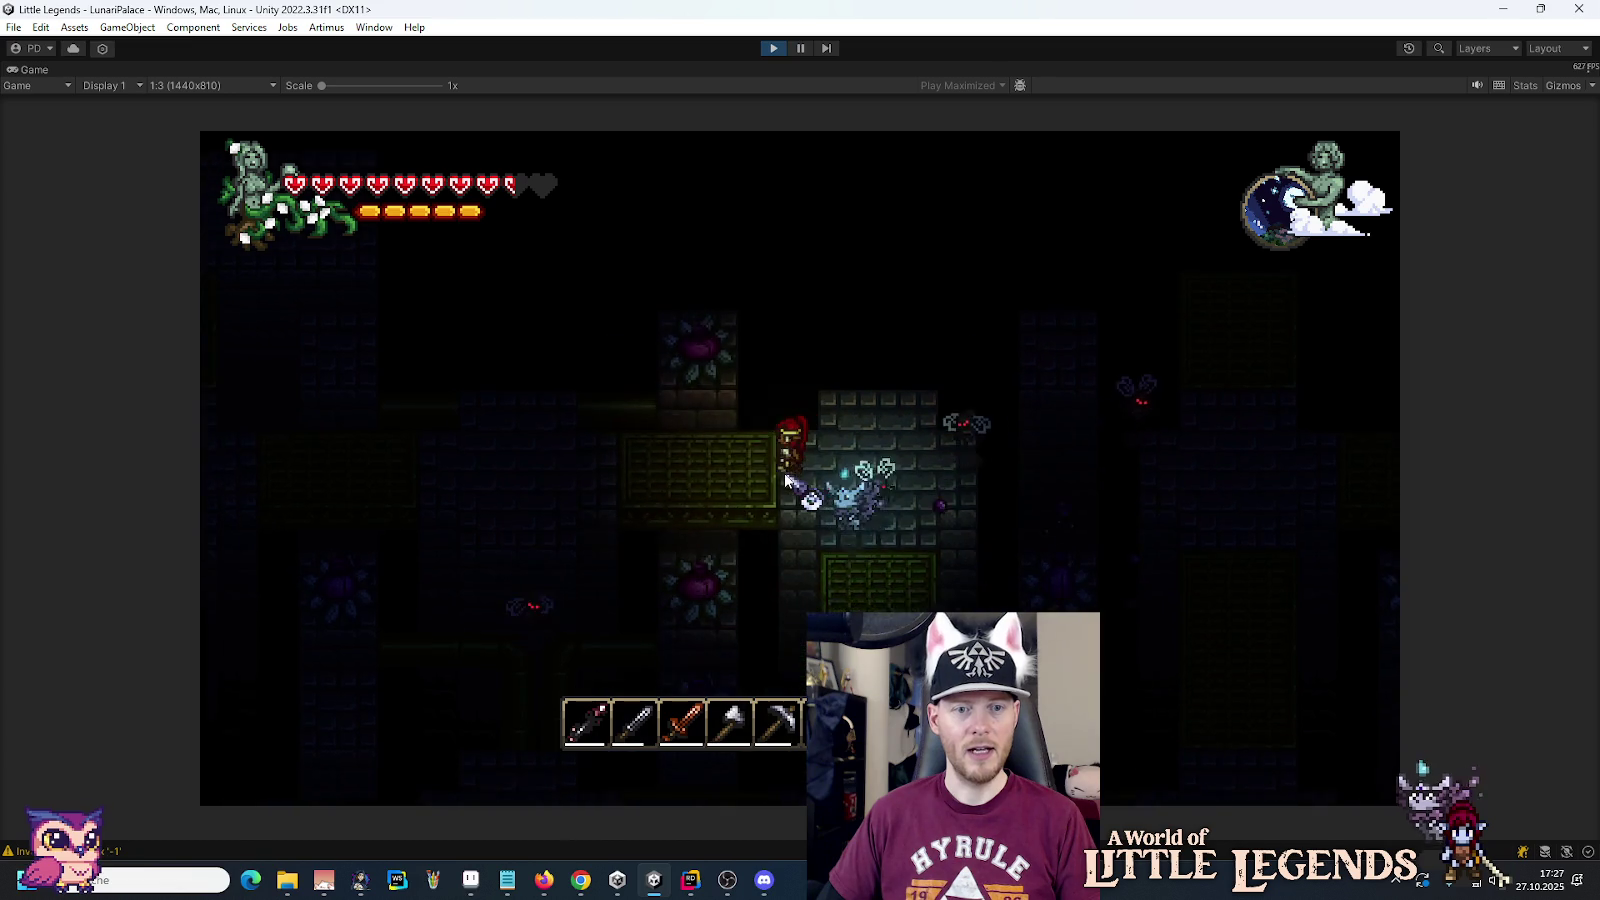
key(a)
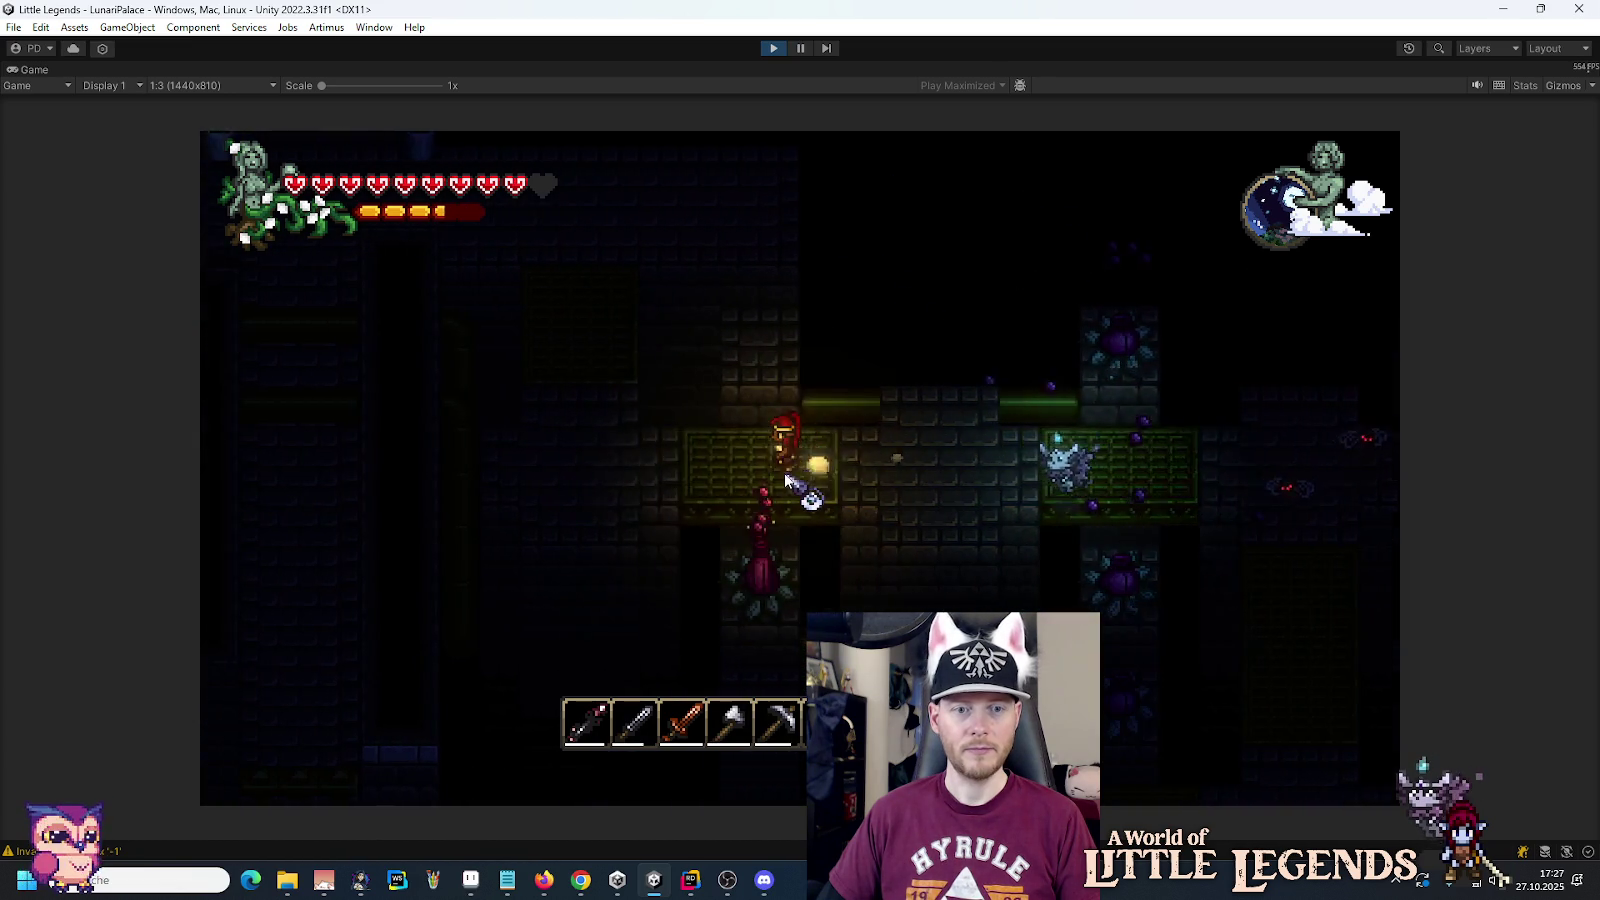
key(w)
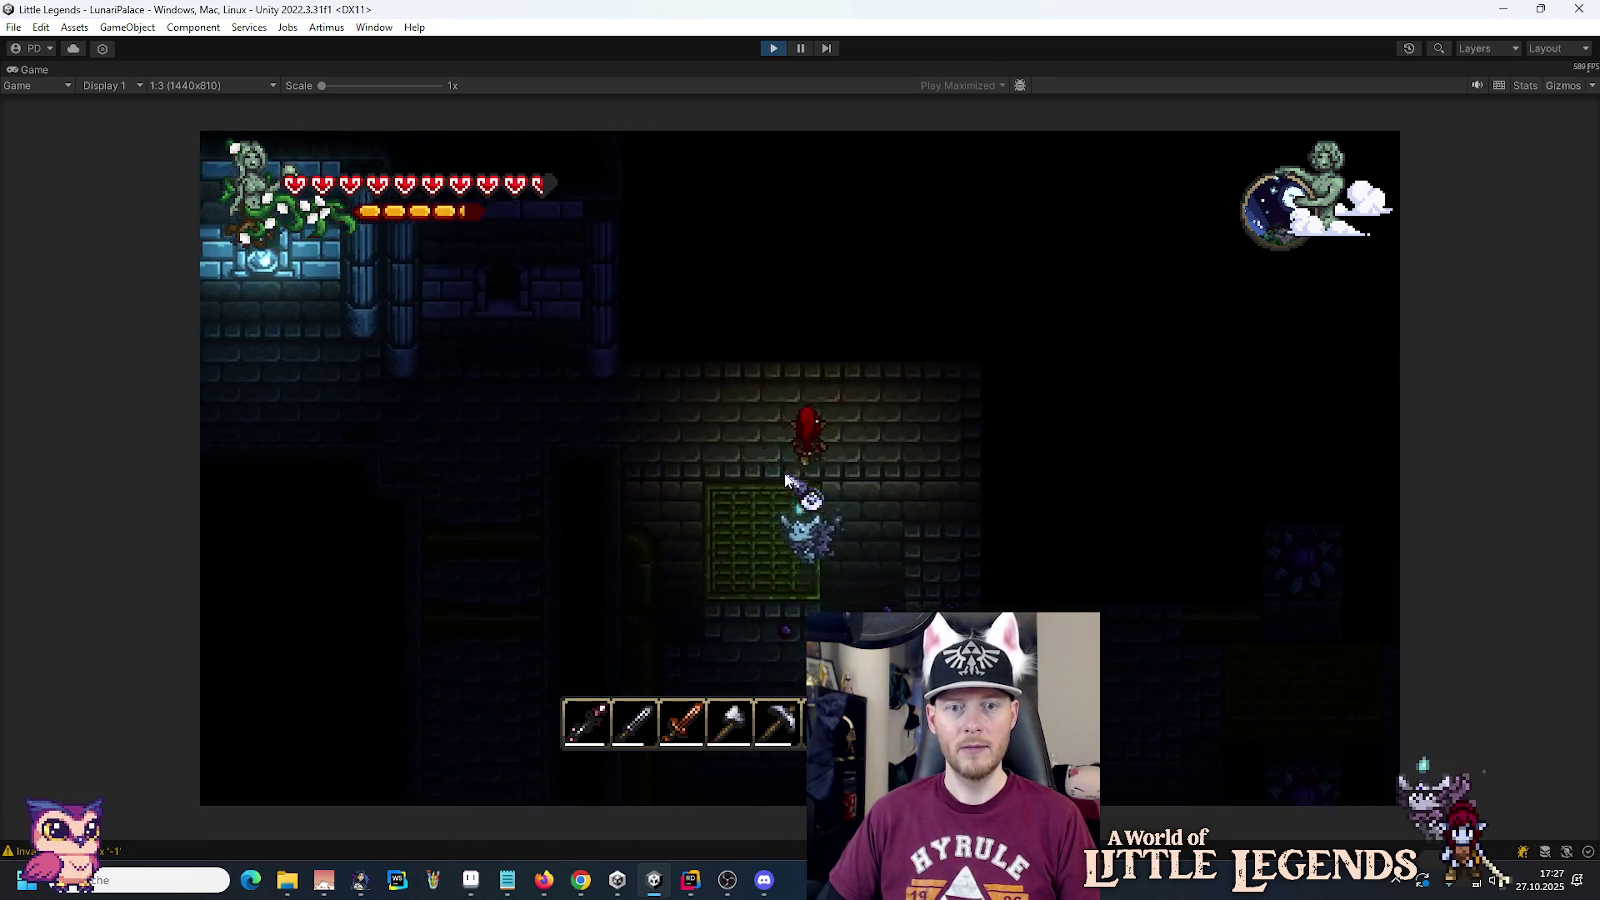
key(w)
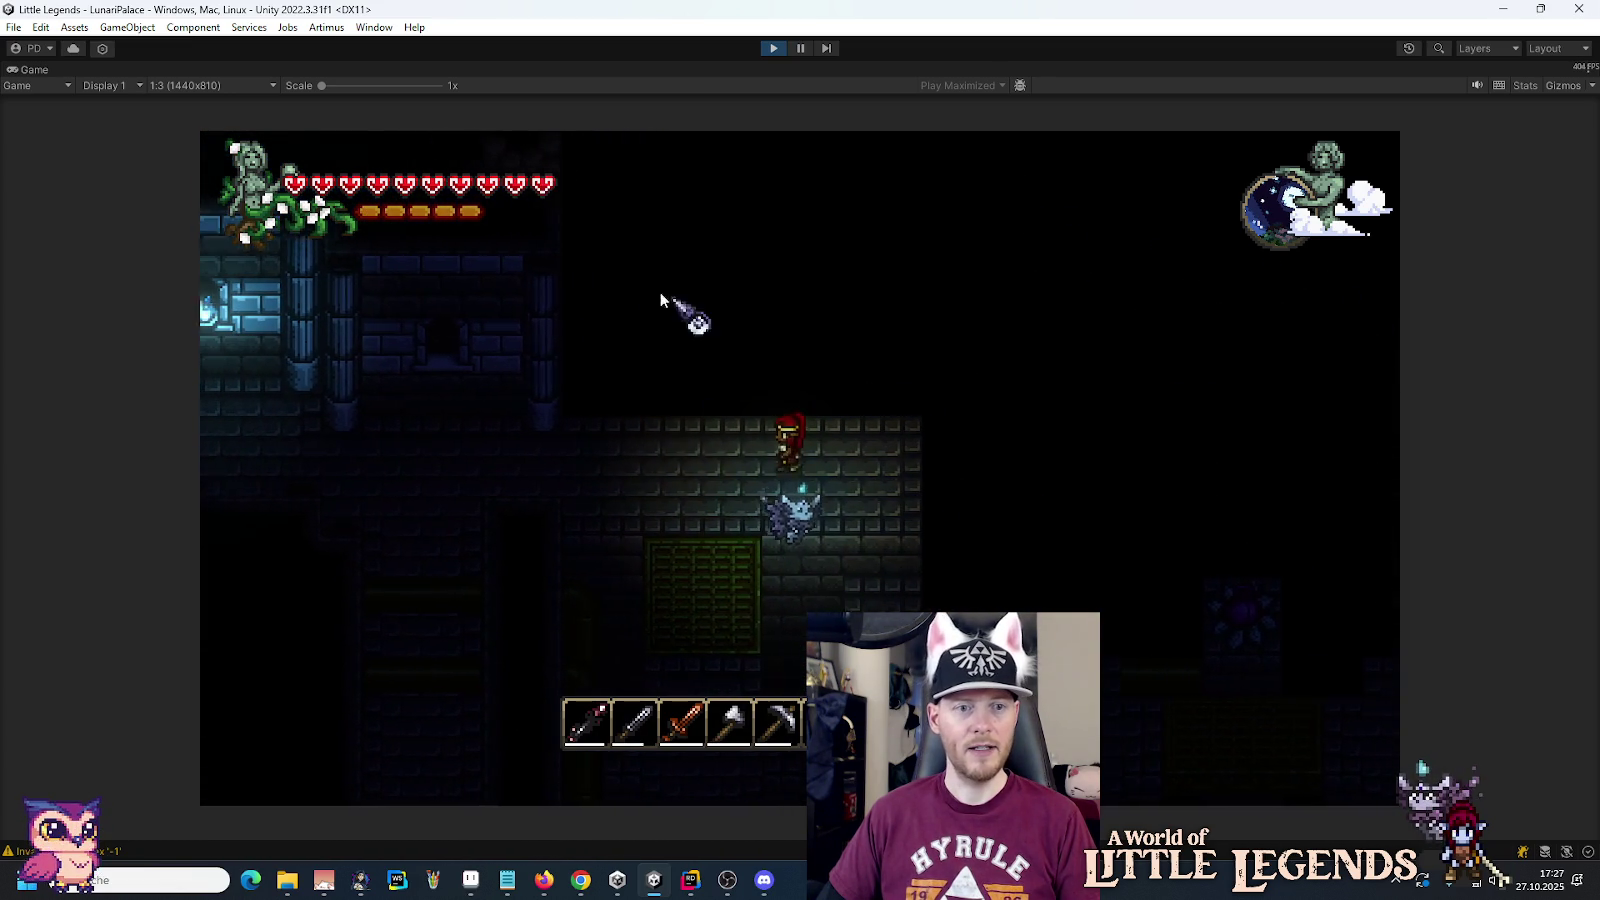
key(a)
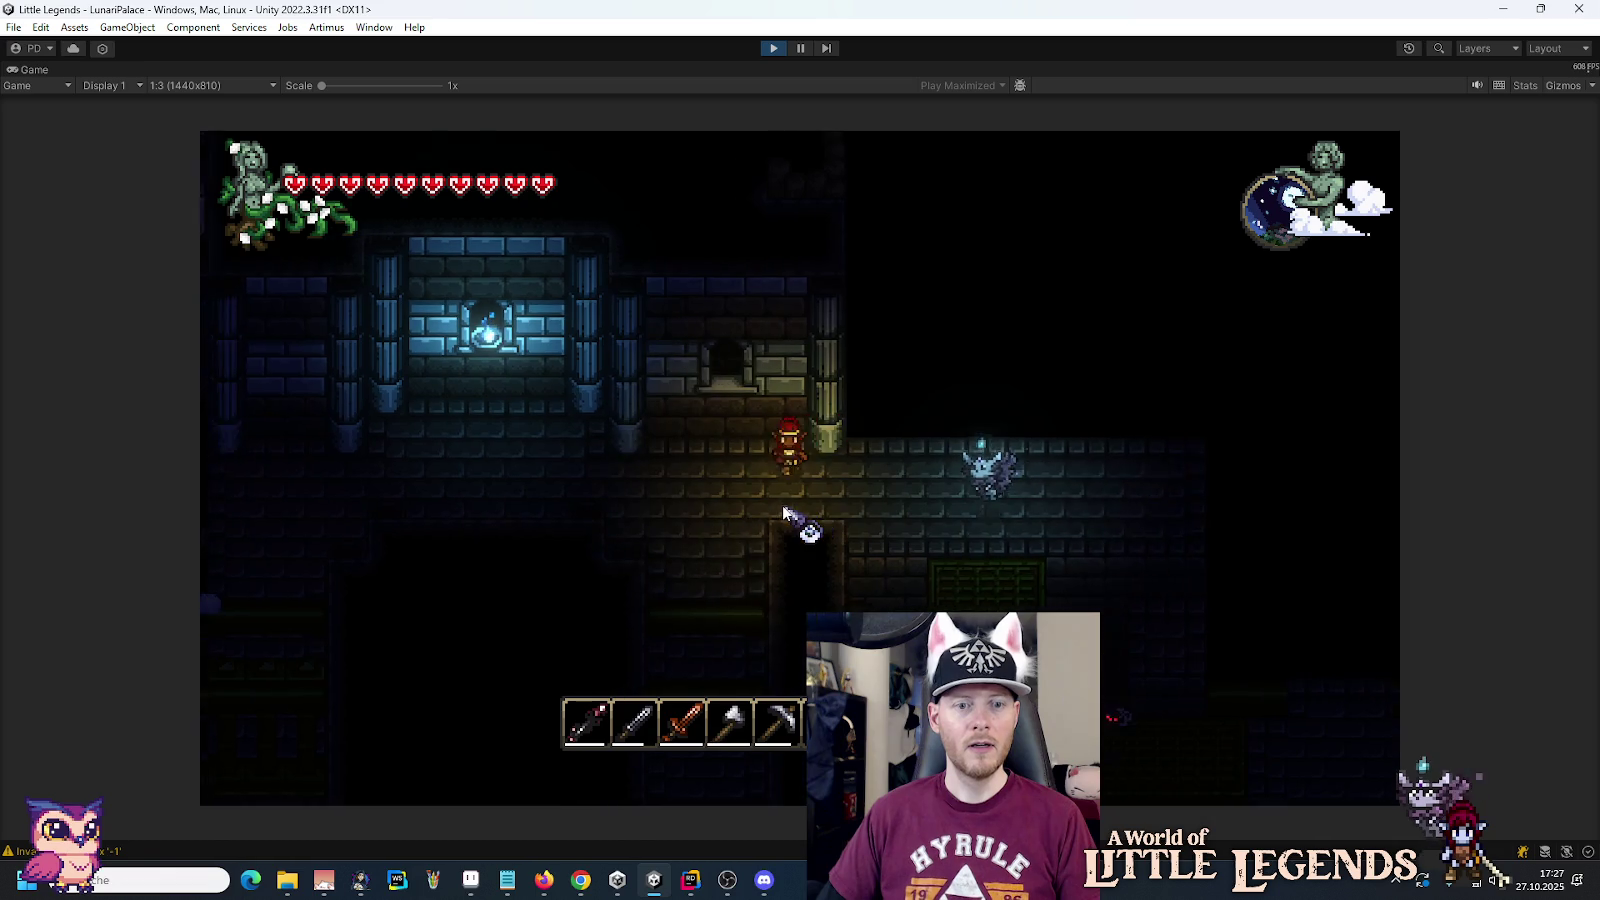
key(s)
key(s)
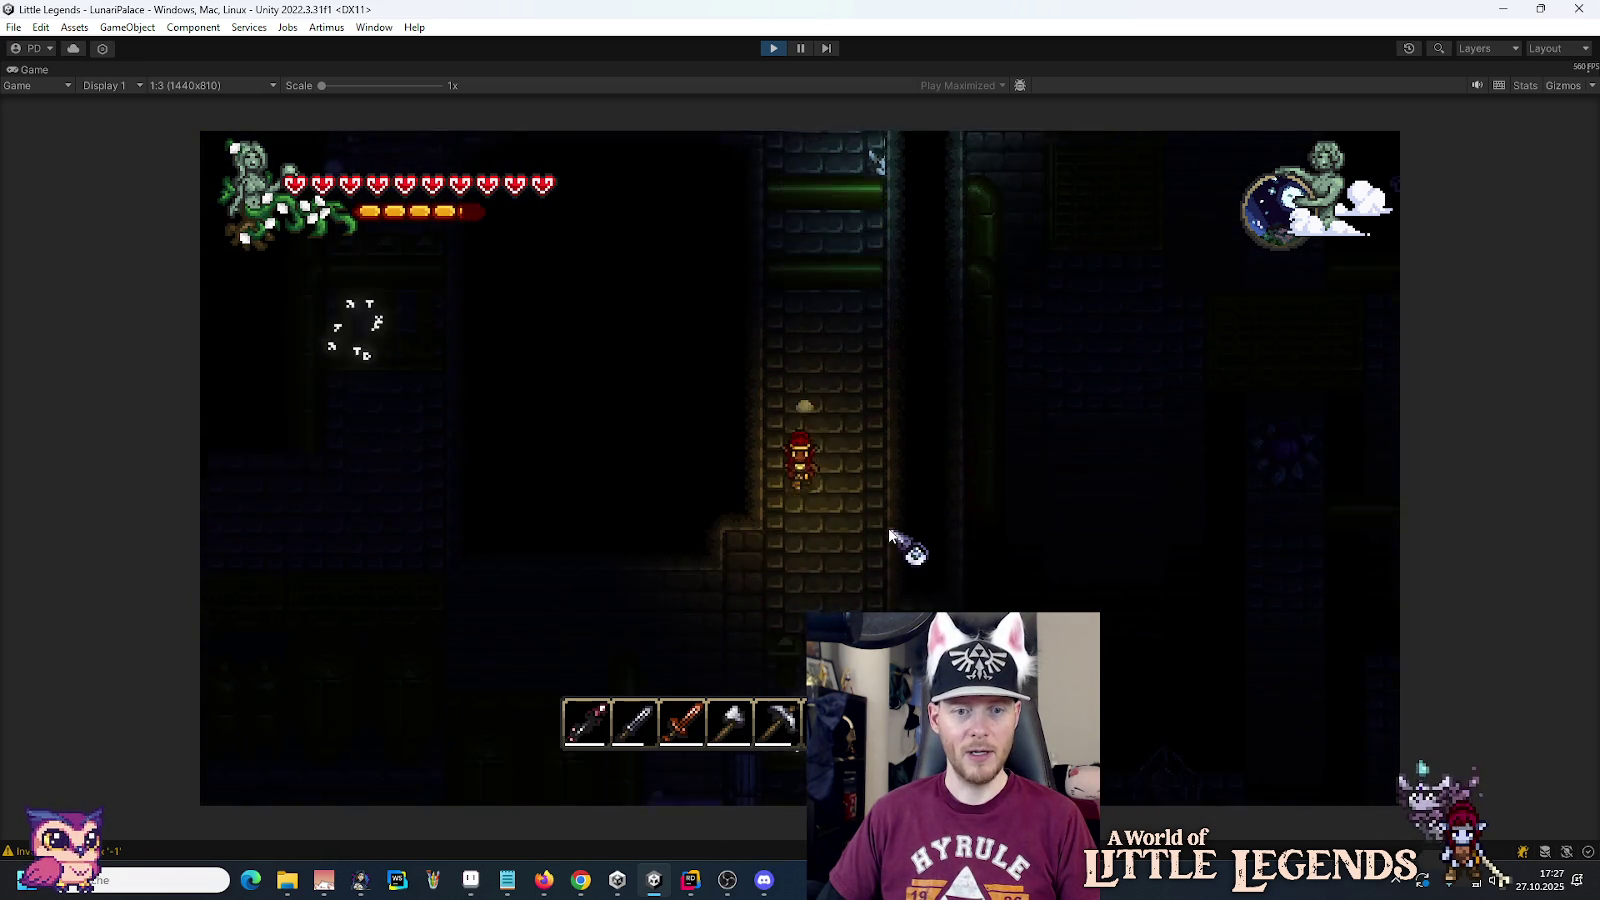
key(e)
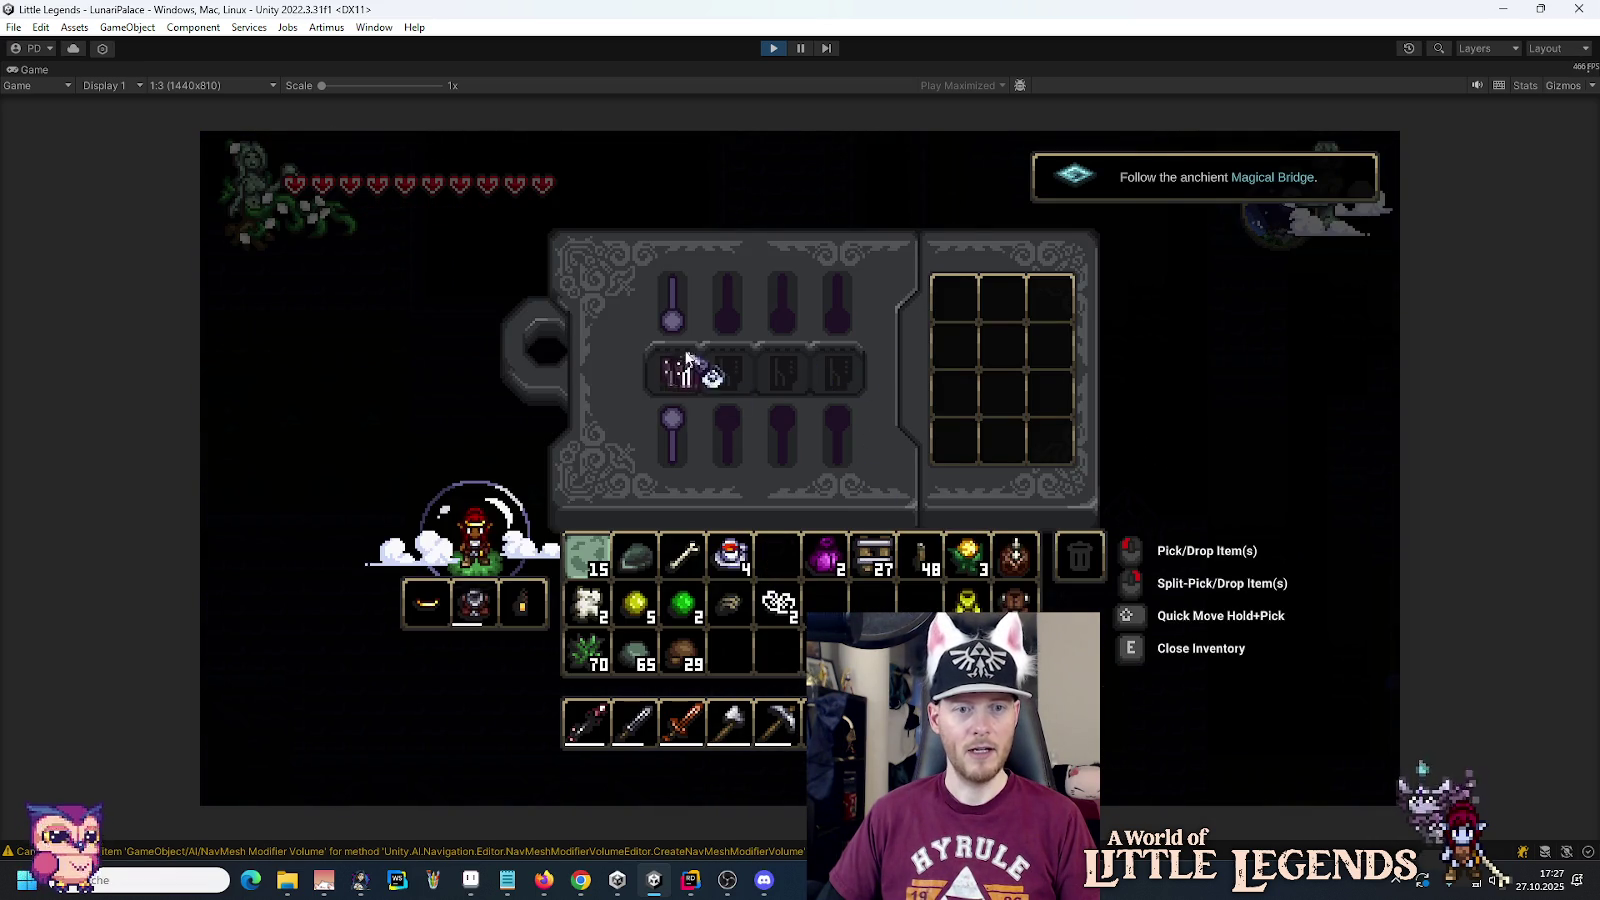
Step: Check the crafting recipes, climb into the fountain room, then drop back down the shaft
key(e)
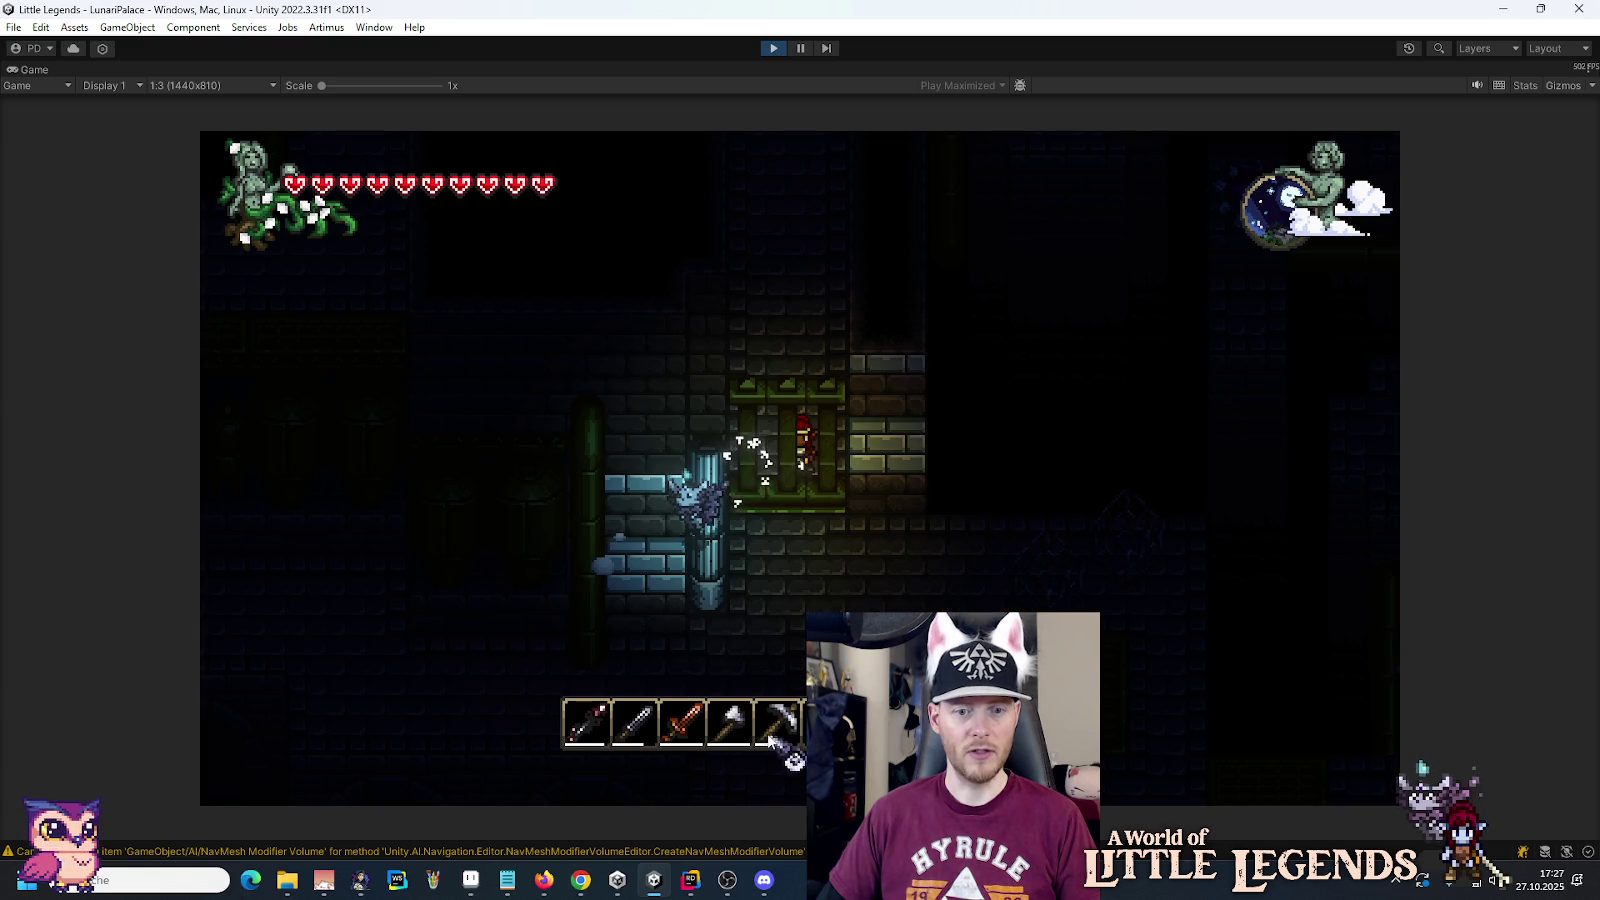
key(e)
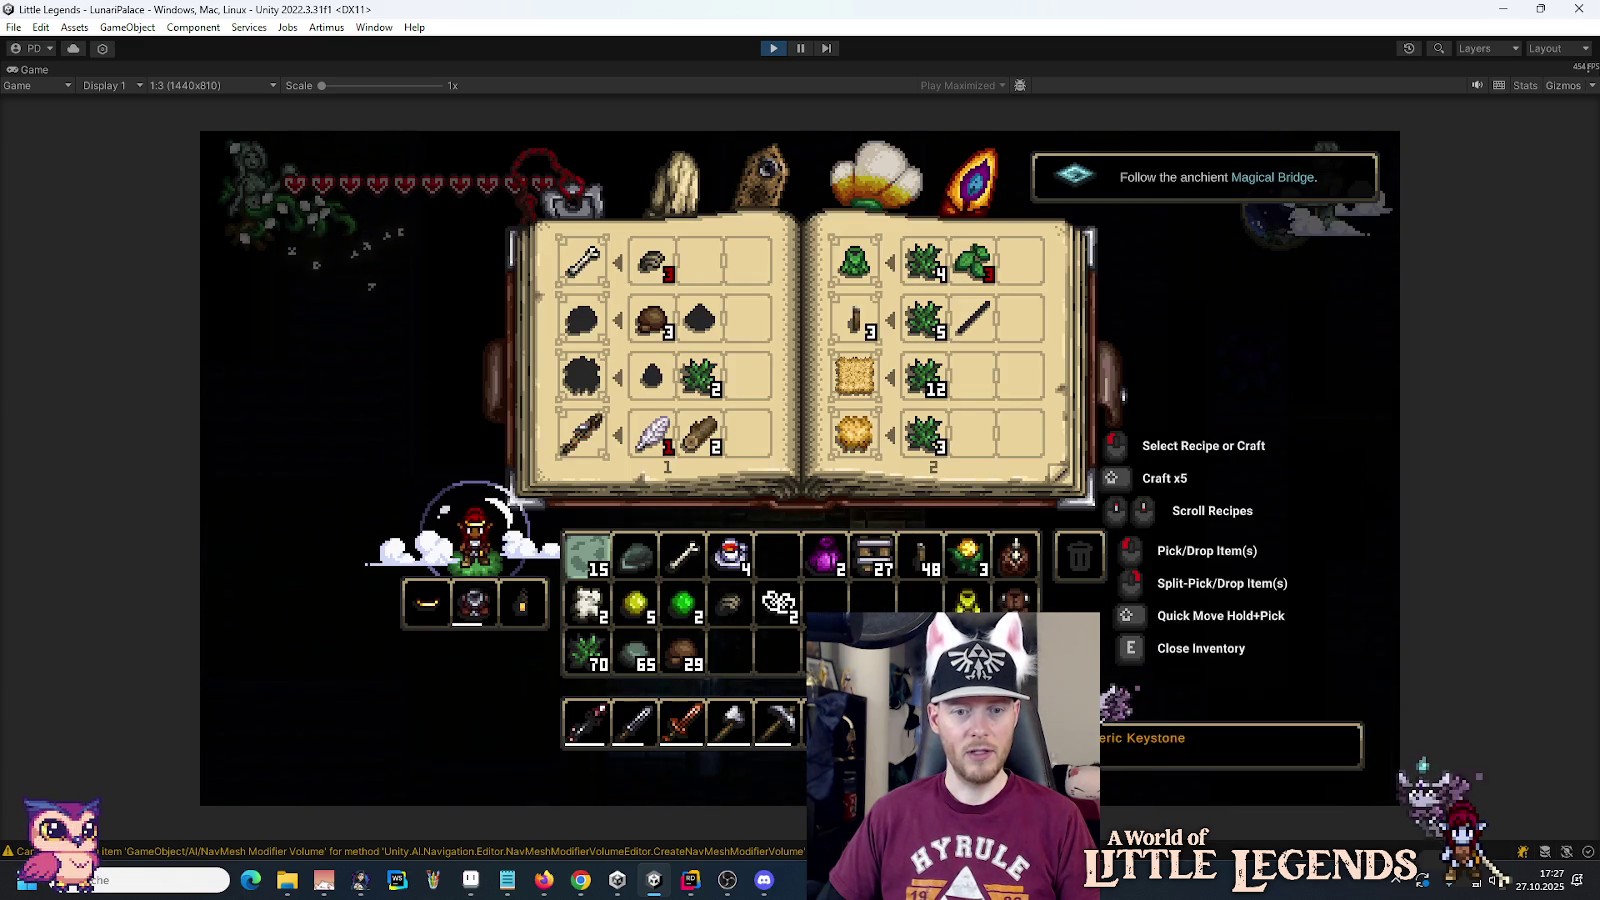
key(e)
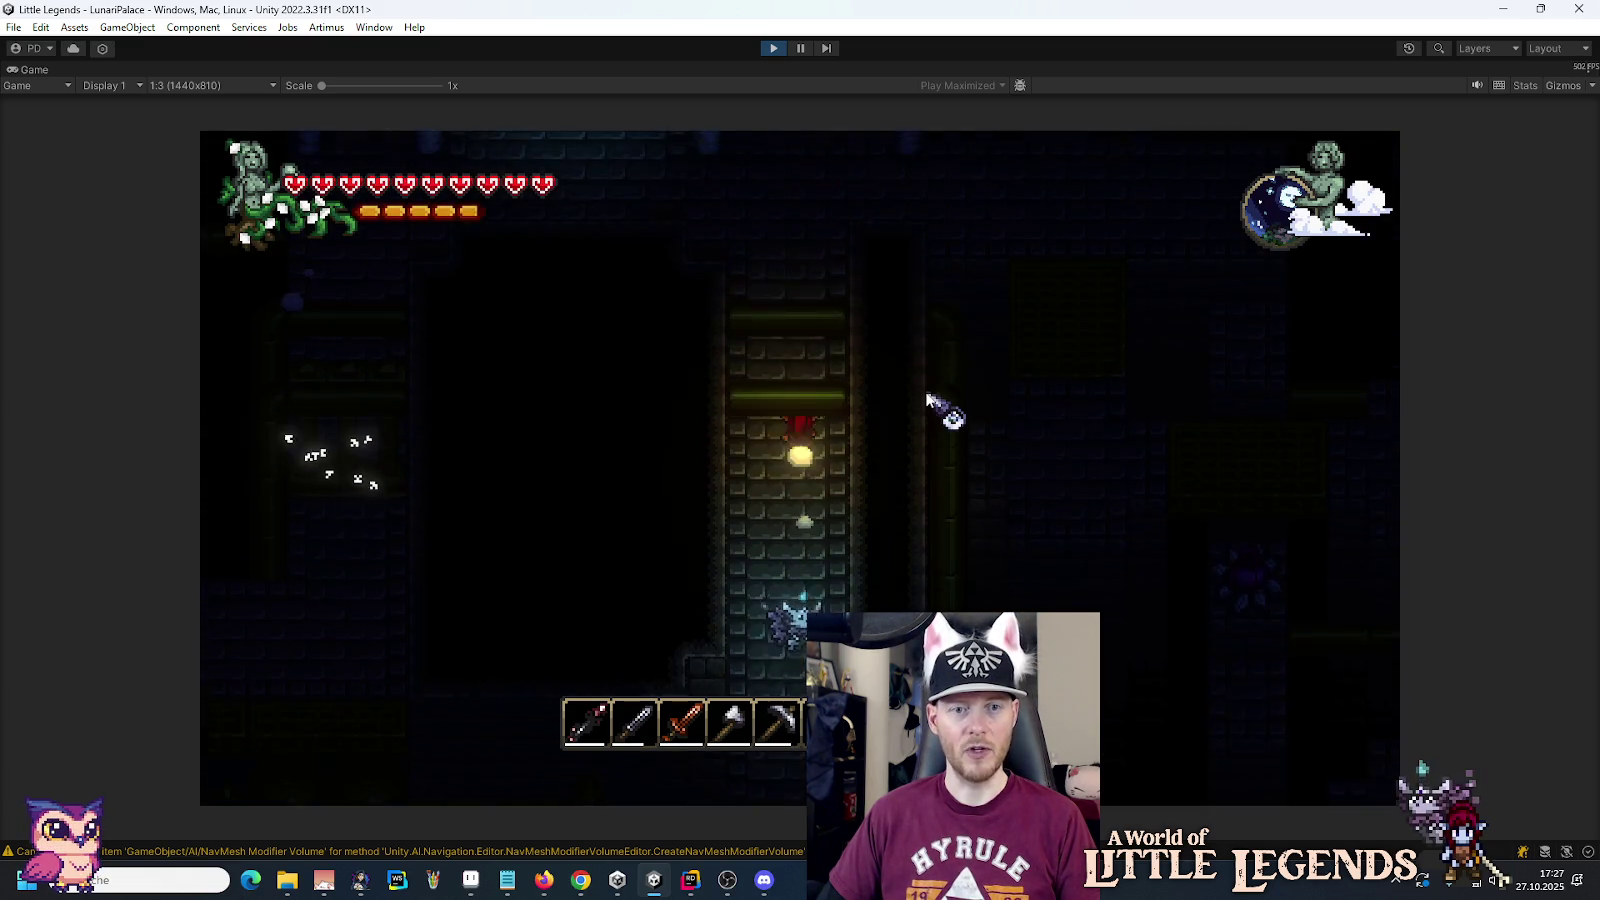
key(space)
key(a)
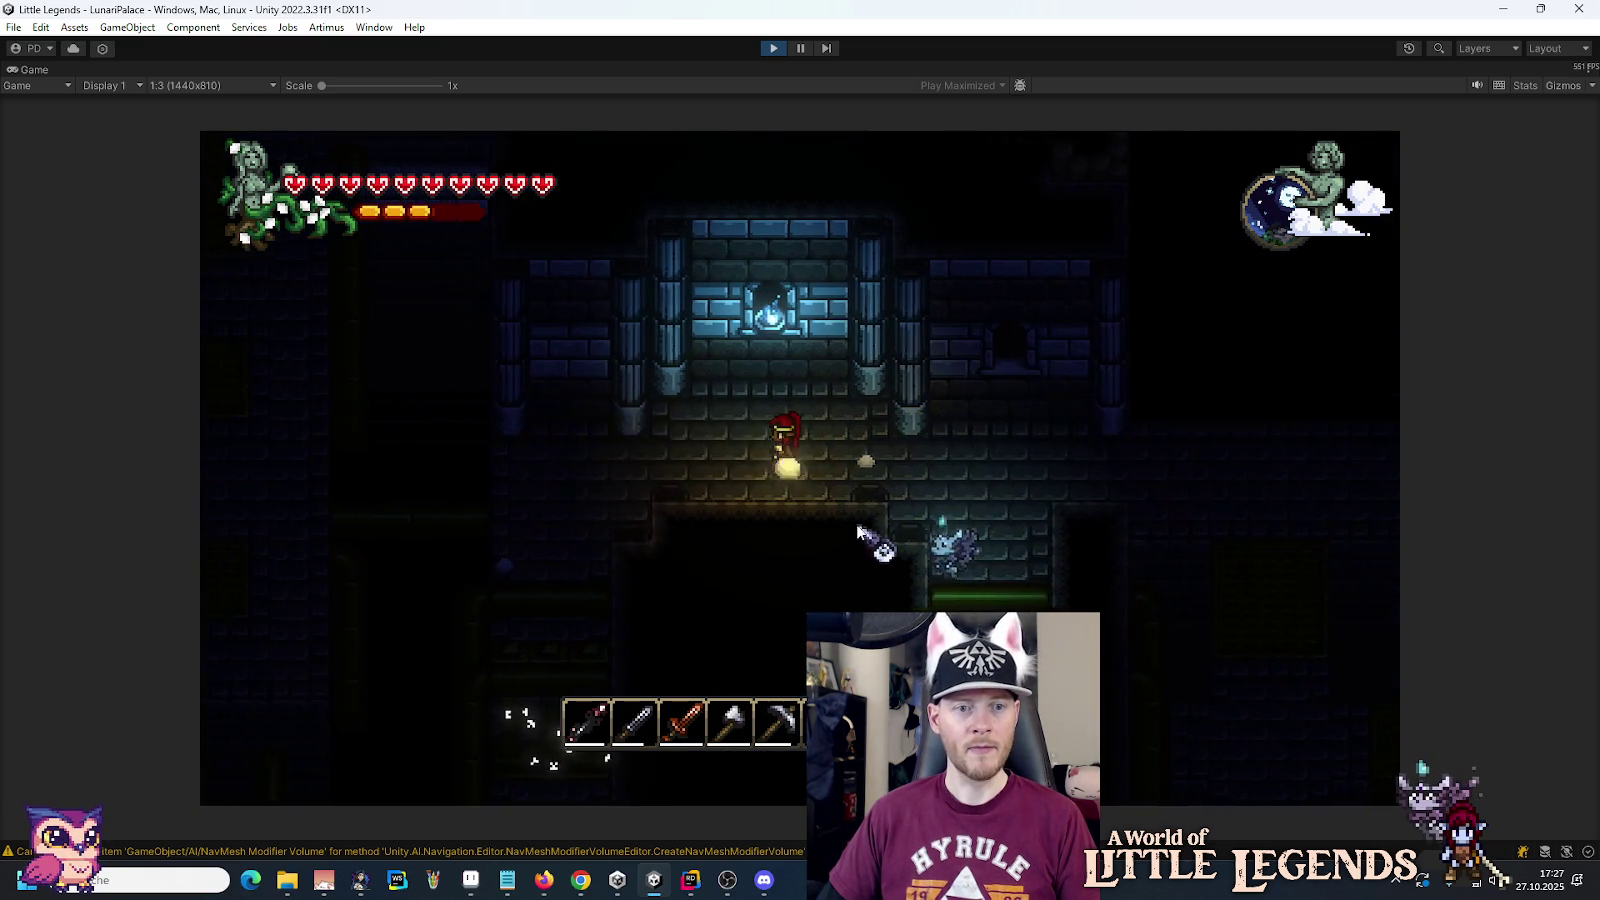
key(s)
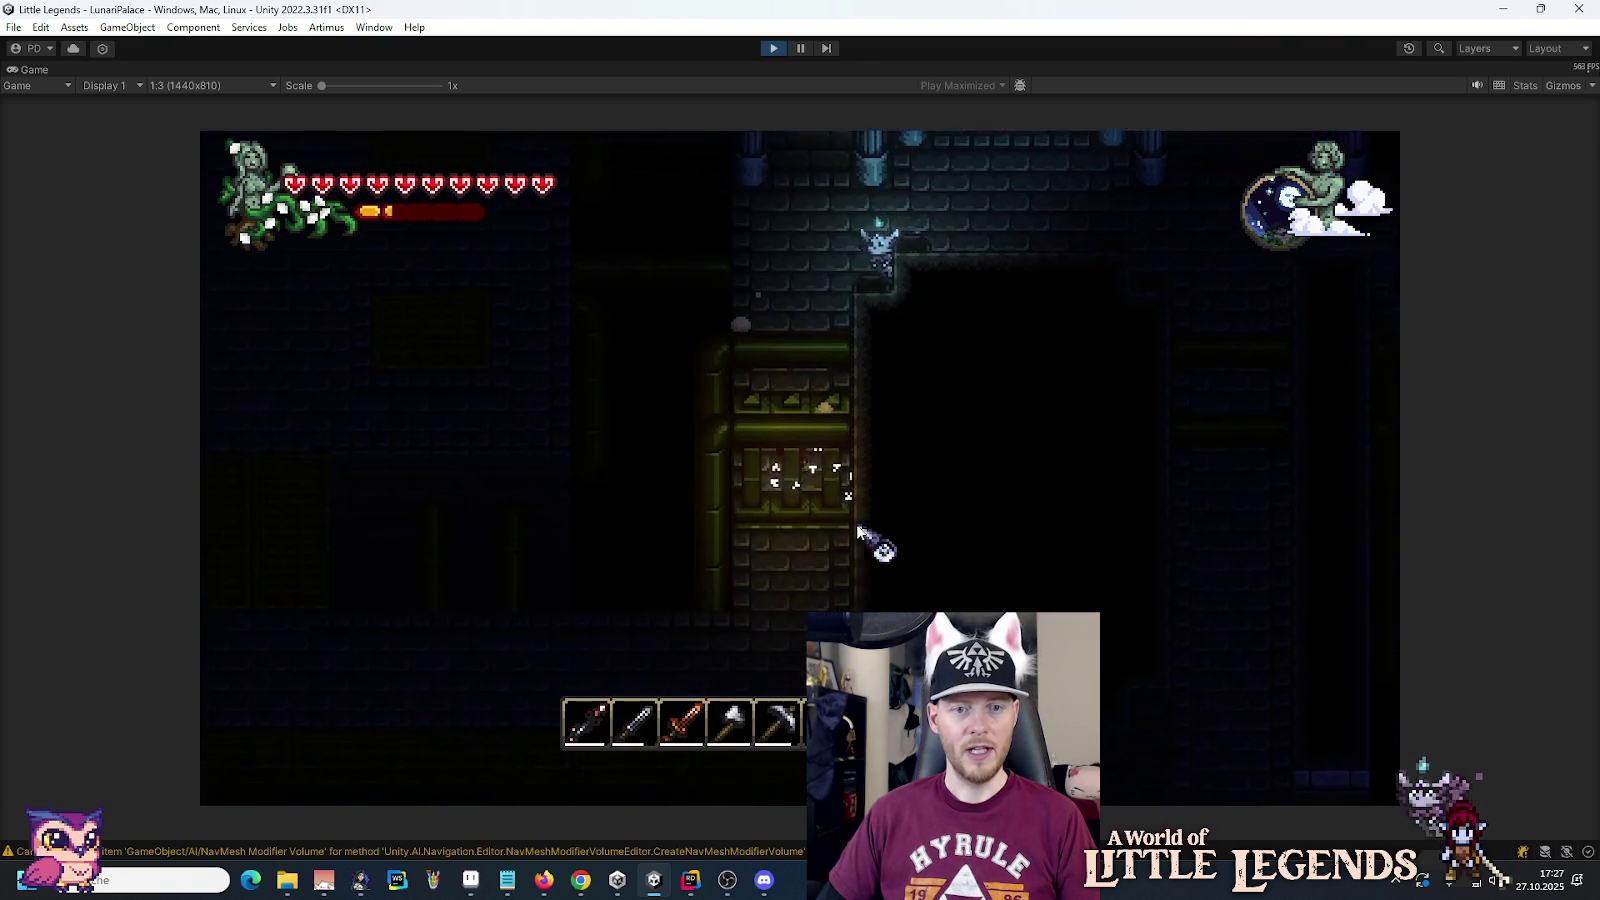
key(e)
key(e)
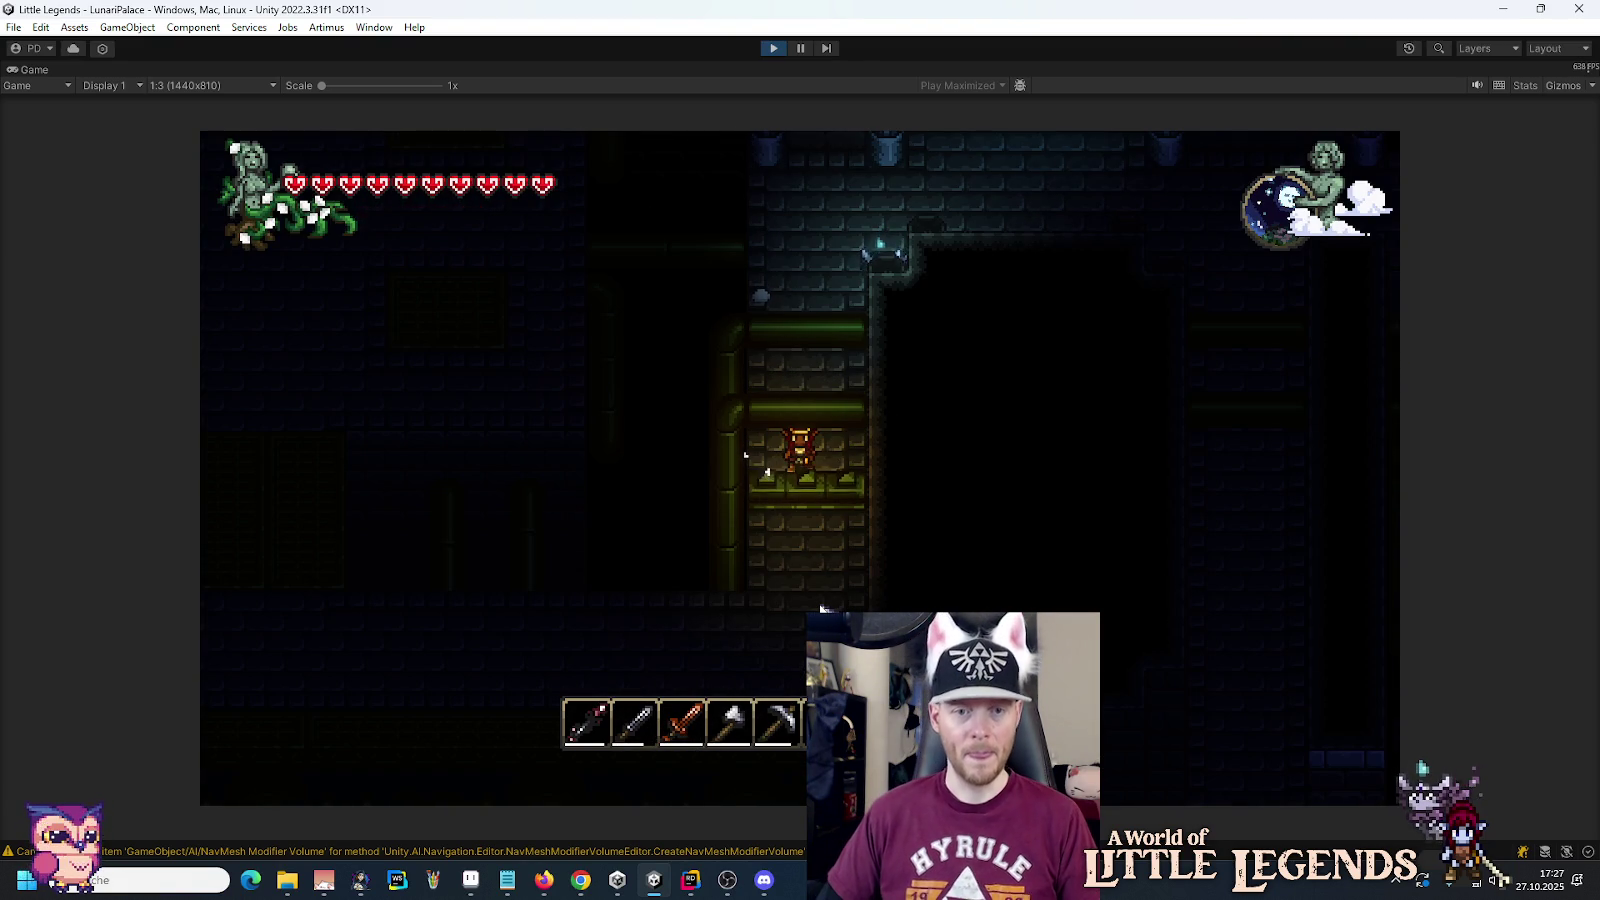
Step: Drop through the floors into the grated alcove room and check the equipment panel
key(s)
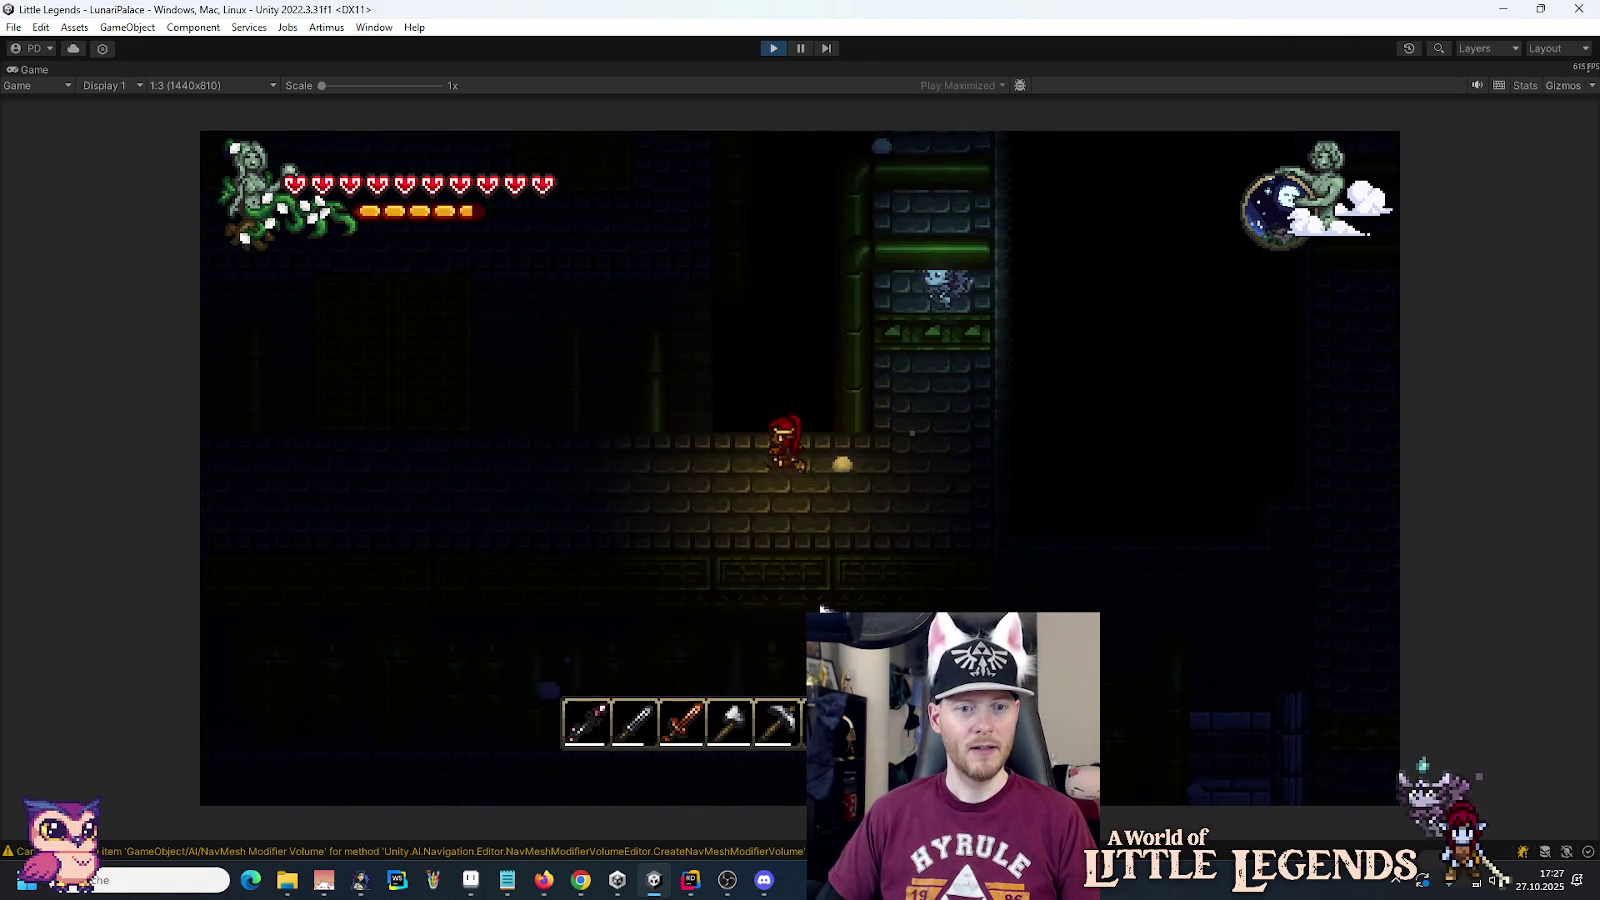
key(s)
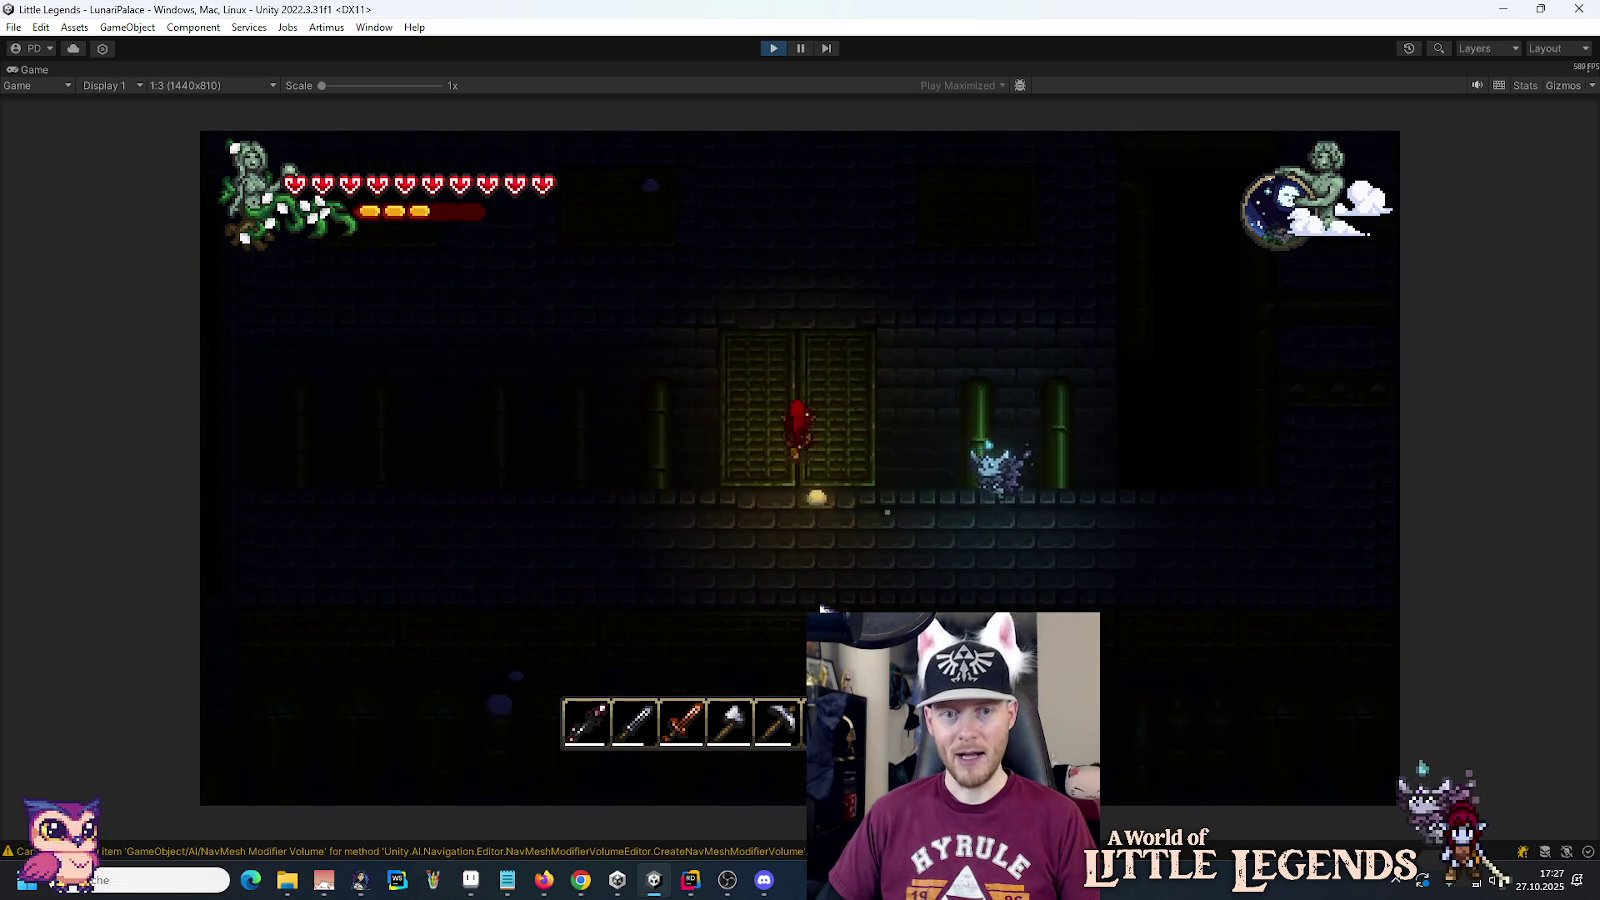
key(s)
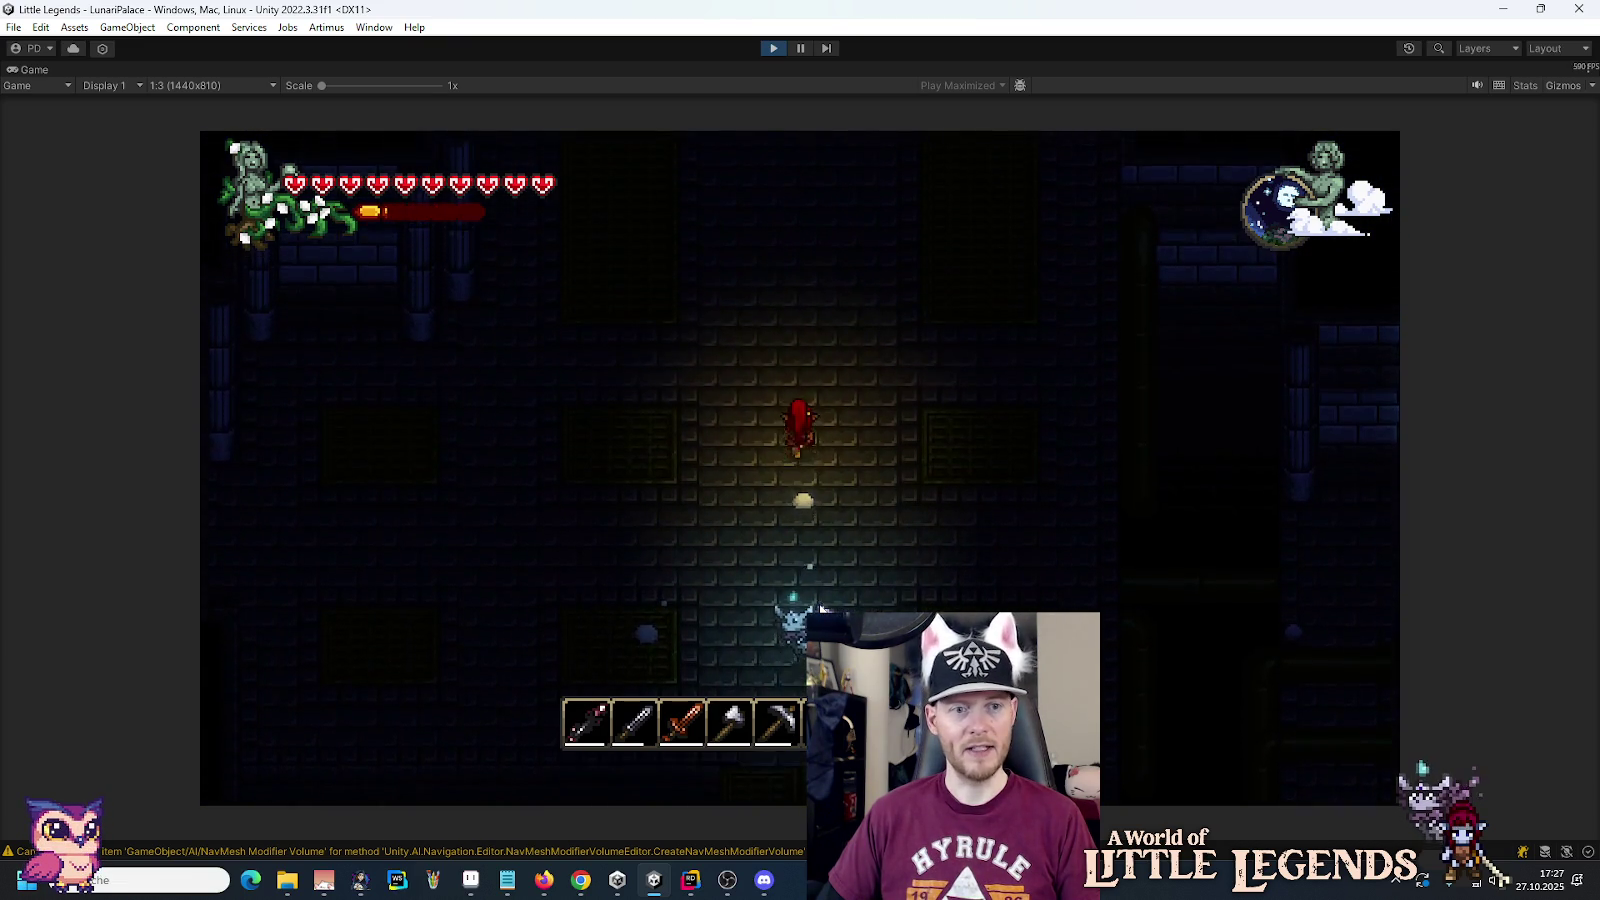
key(w)
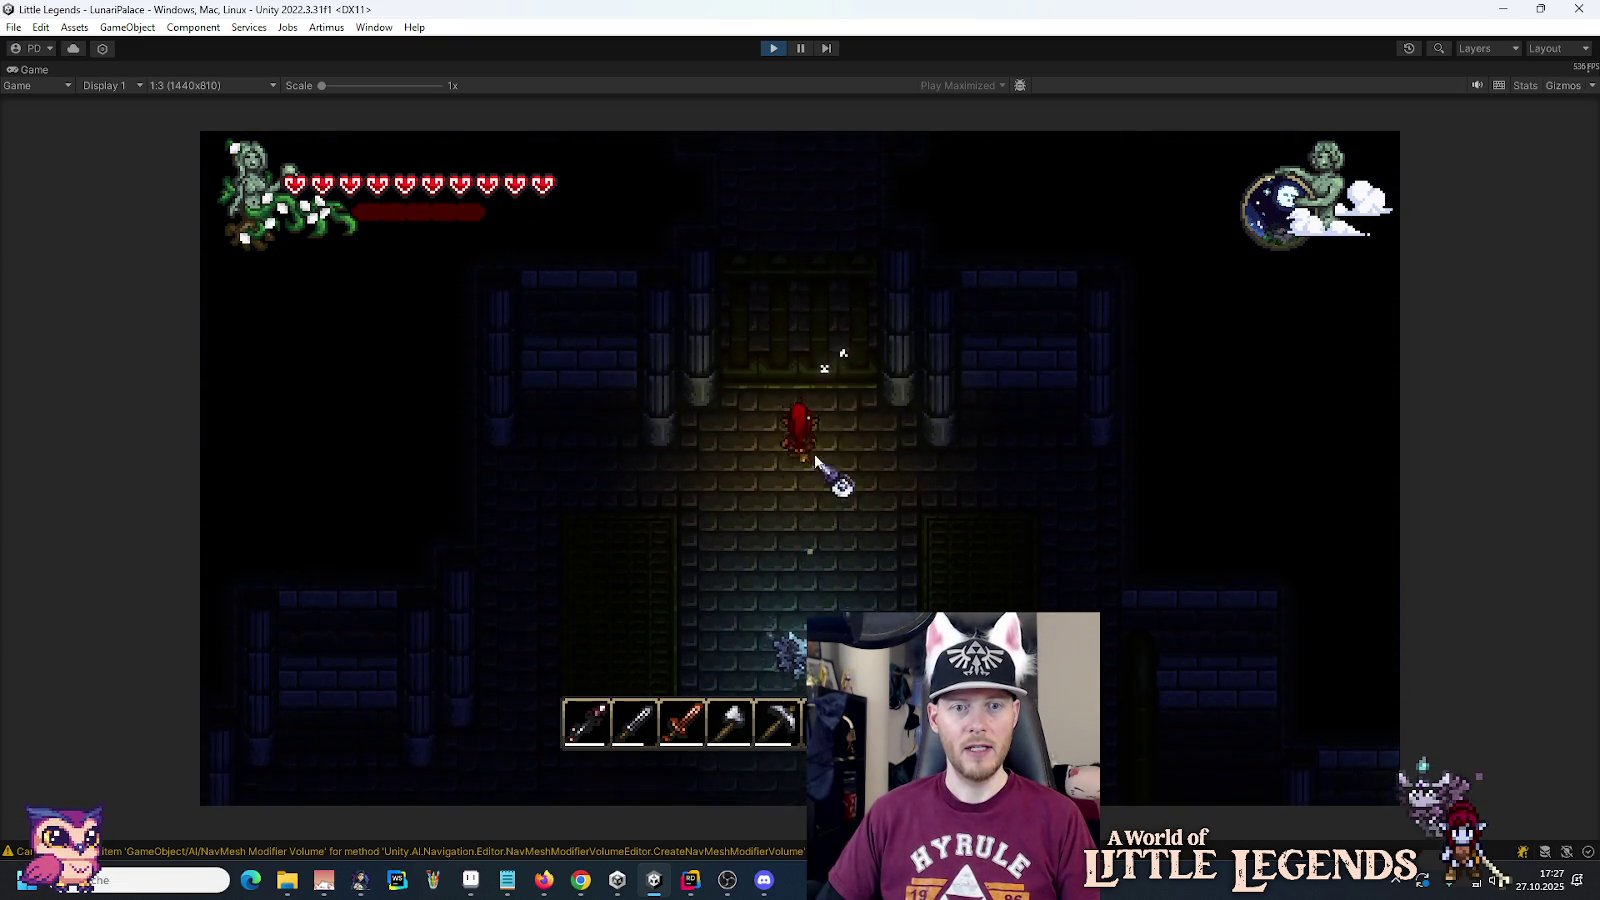
key(e)
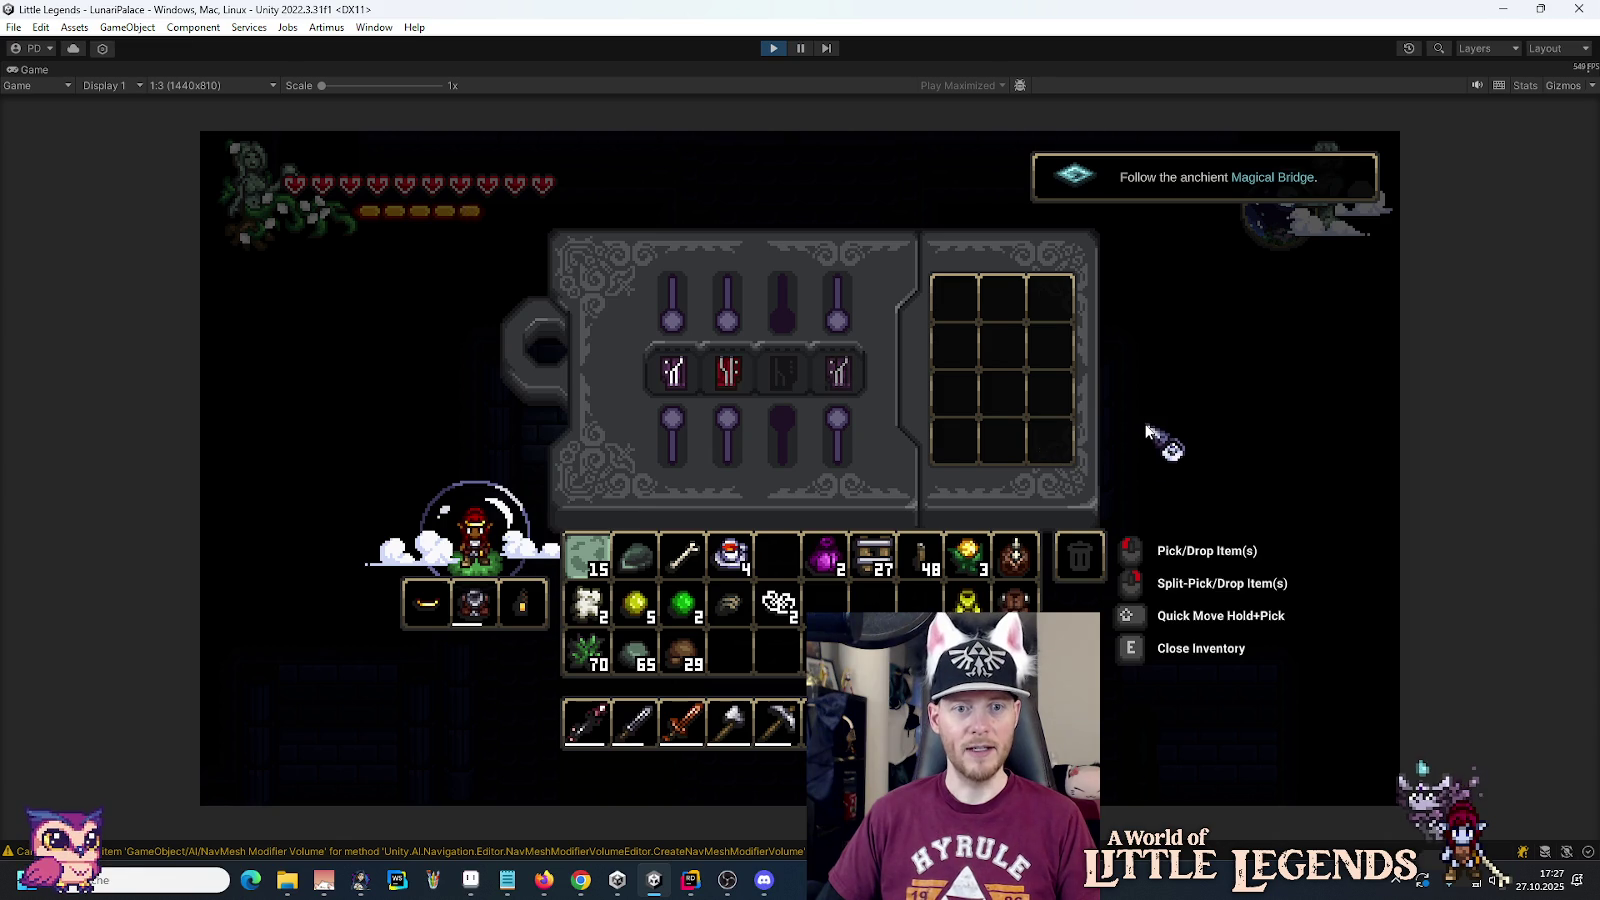
key(e)
key(s)
Step: Walk west, glance at the inventory, then head back east through the dungeon
key(a)
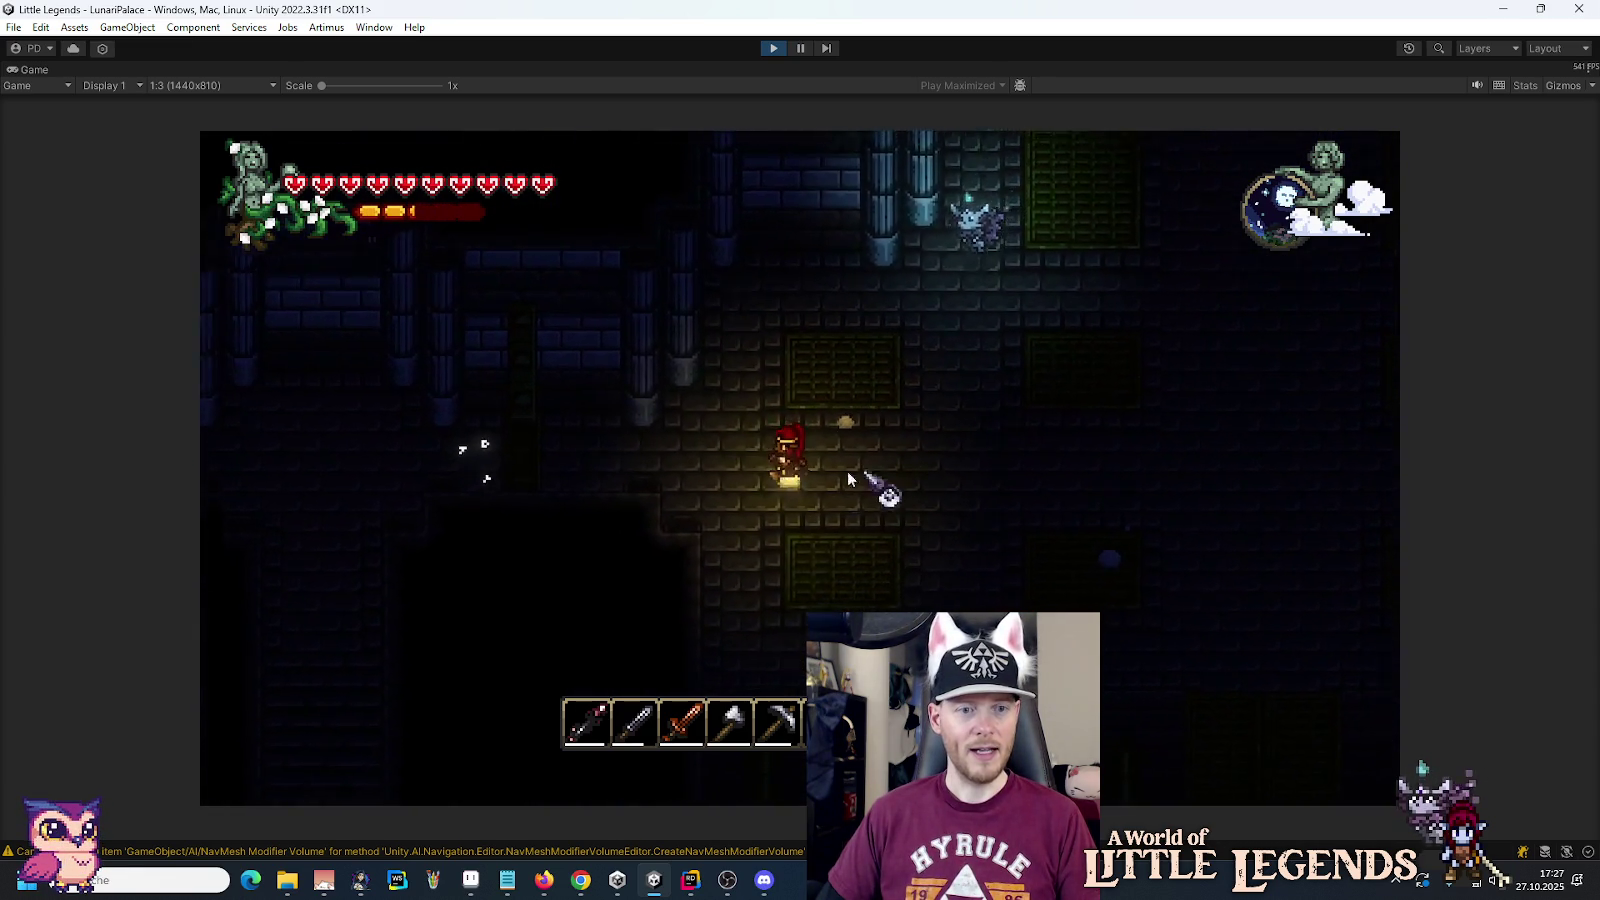
key(a)
key(e)
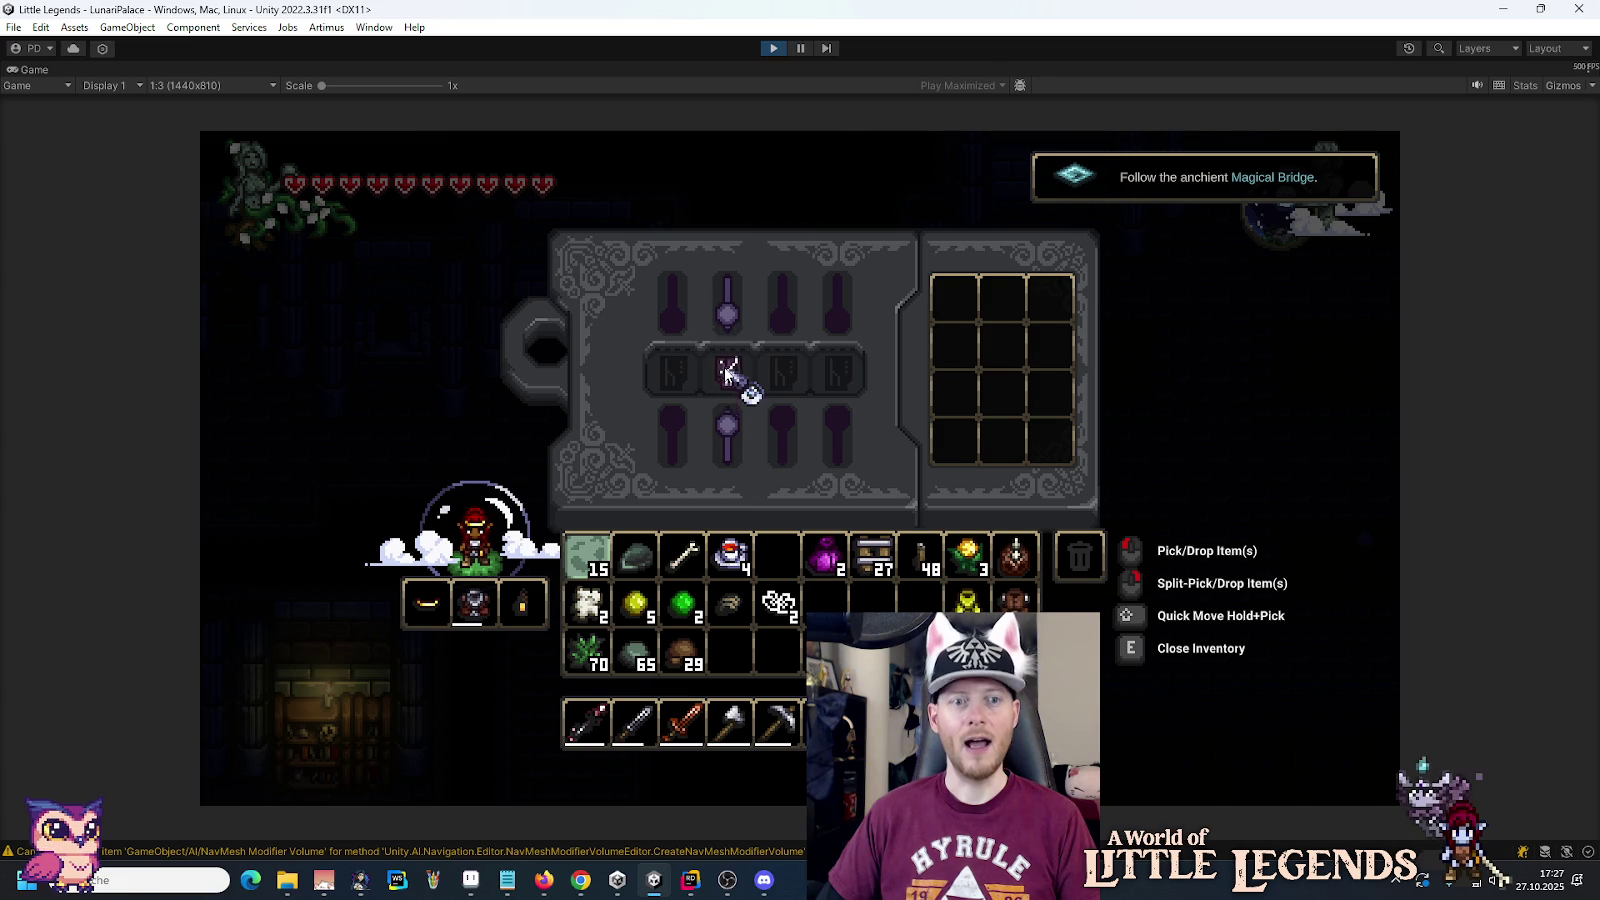
key(e)
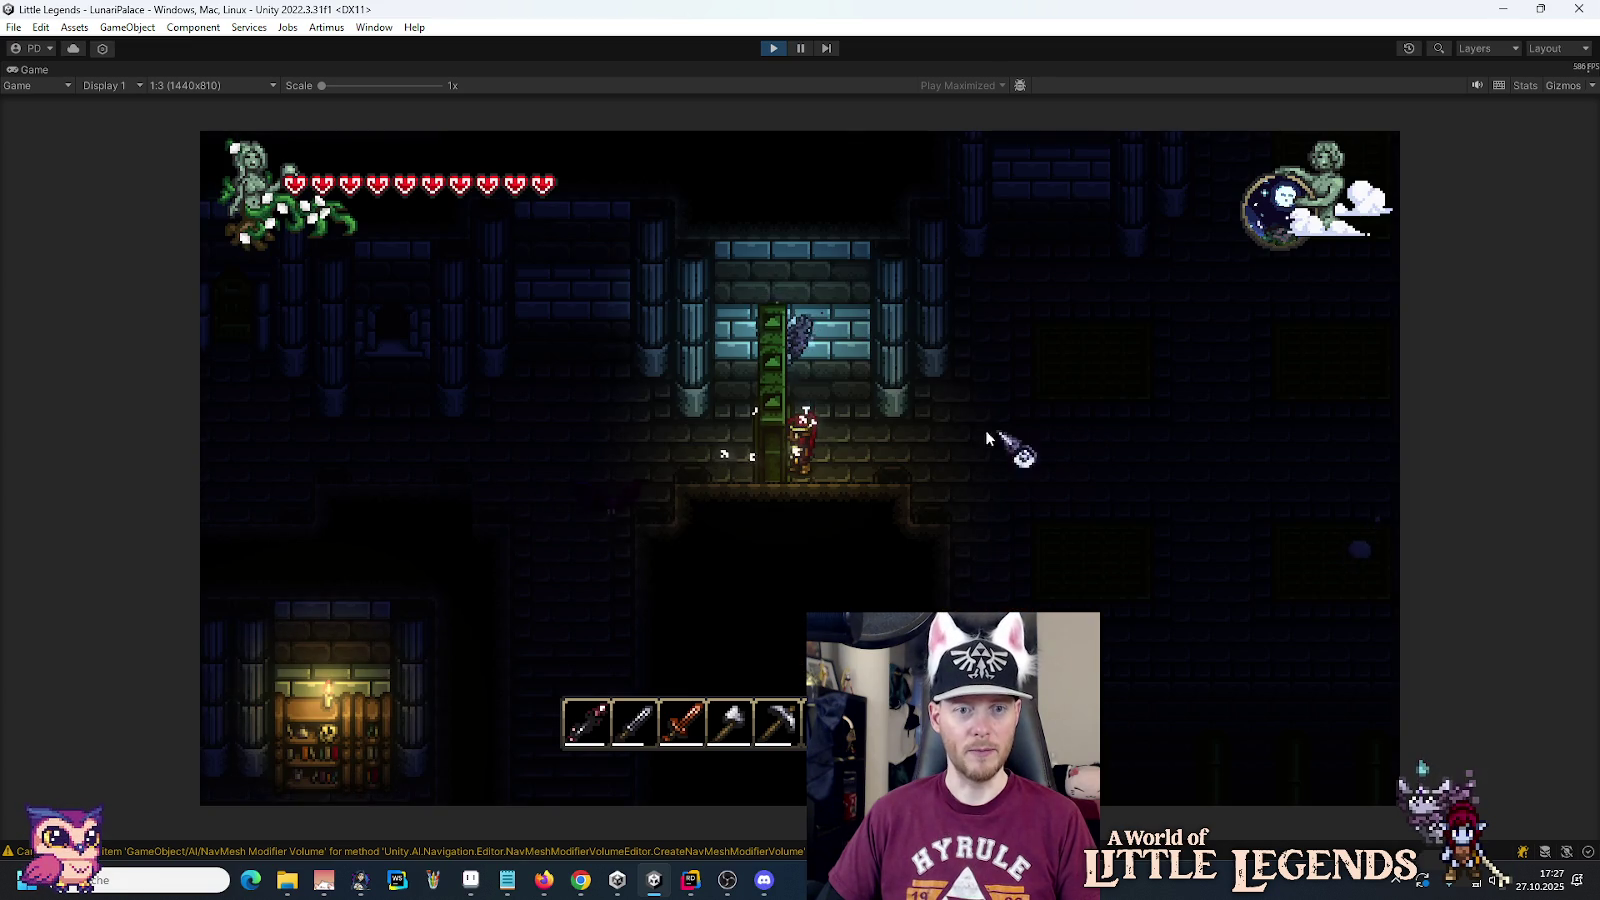
key(d)
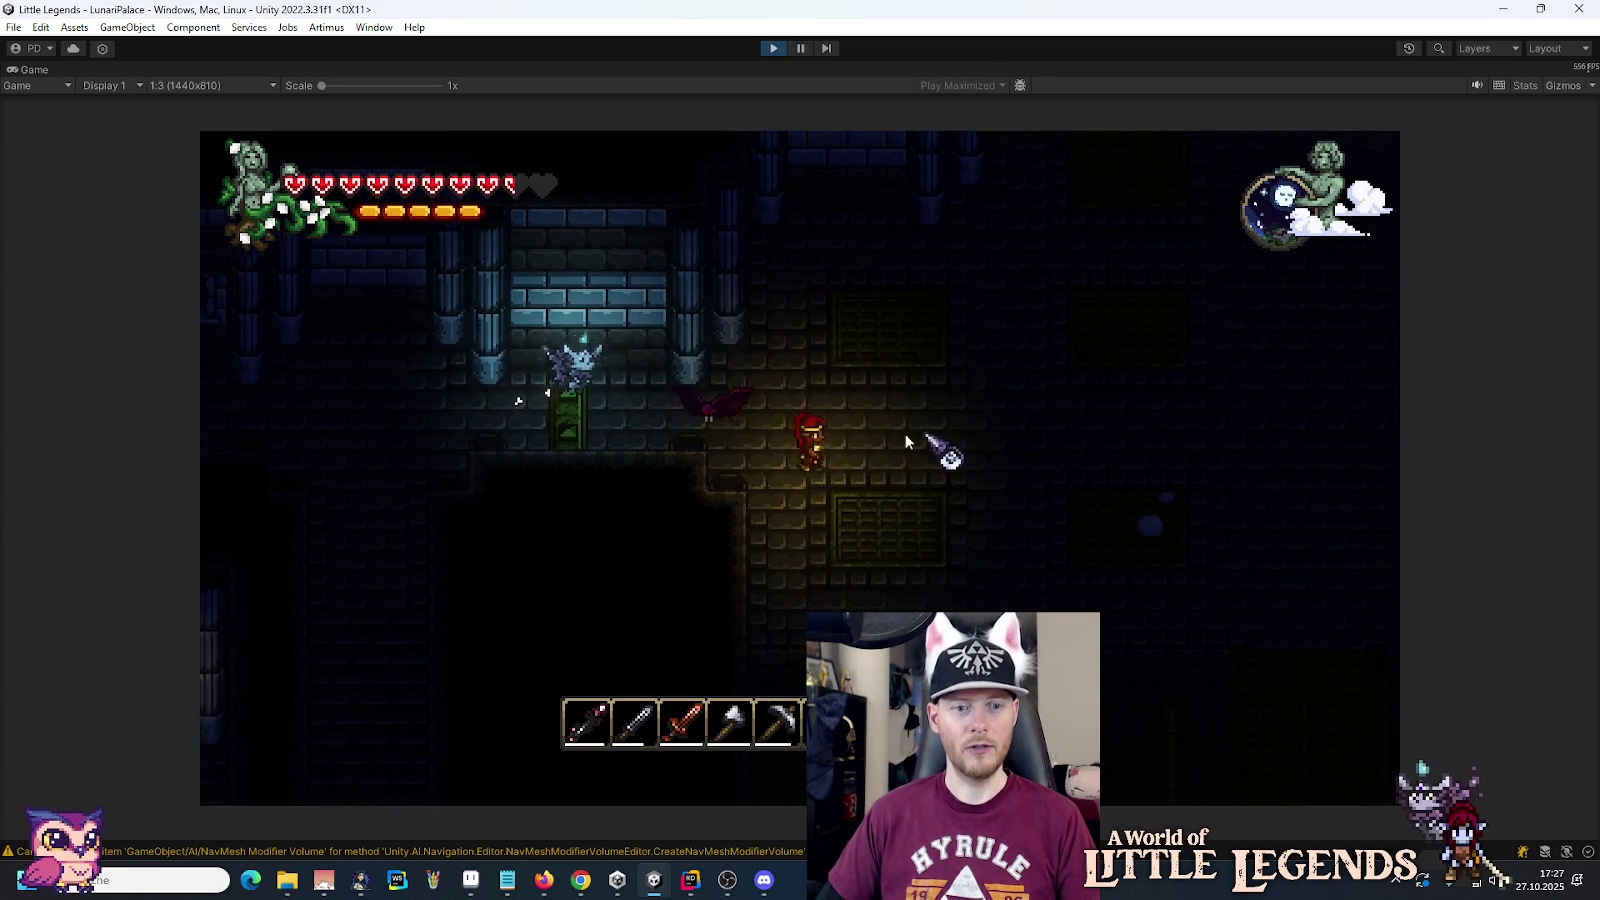
Step: Switch the hotbar to the sword and walk east into the Research Facility
key(1)
key(2)
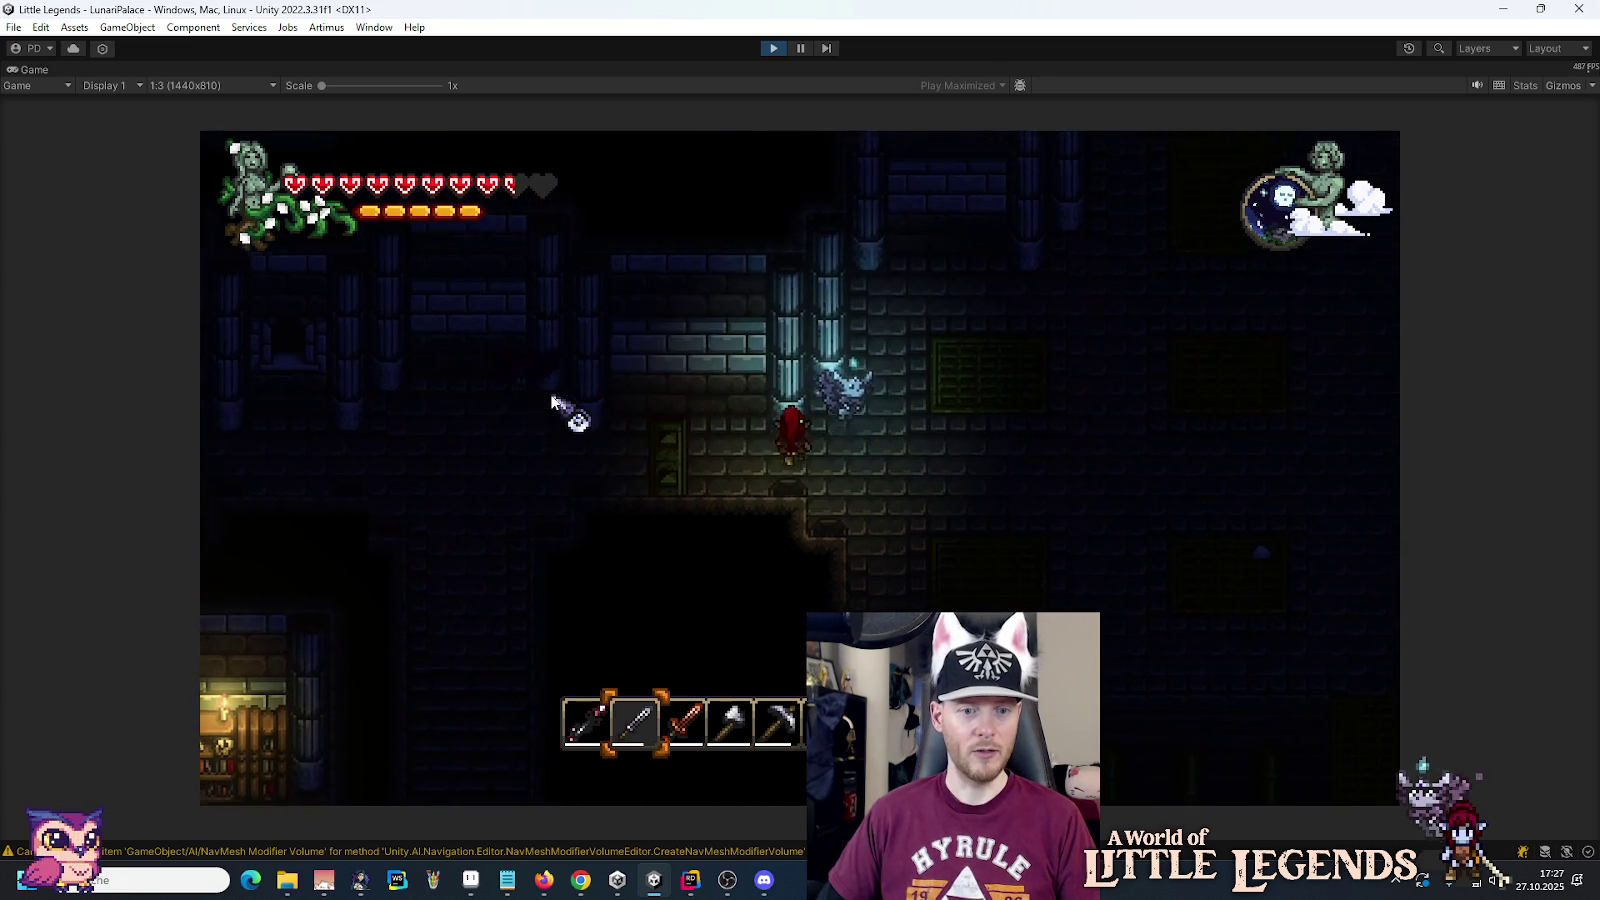
key(d)
key(3)
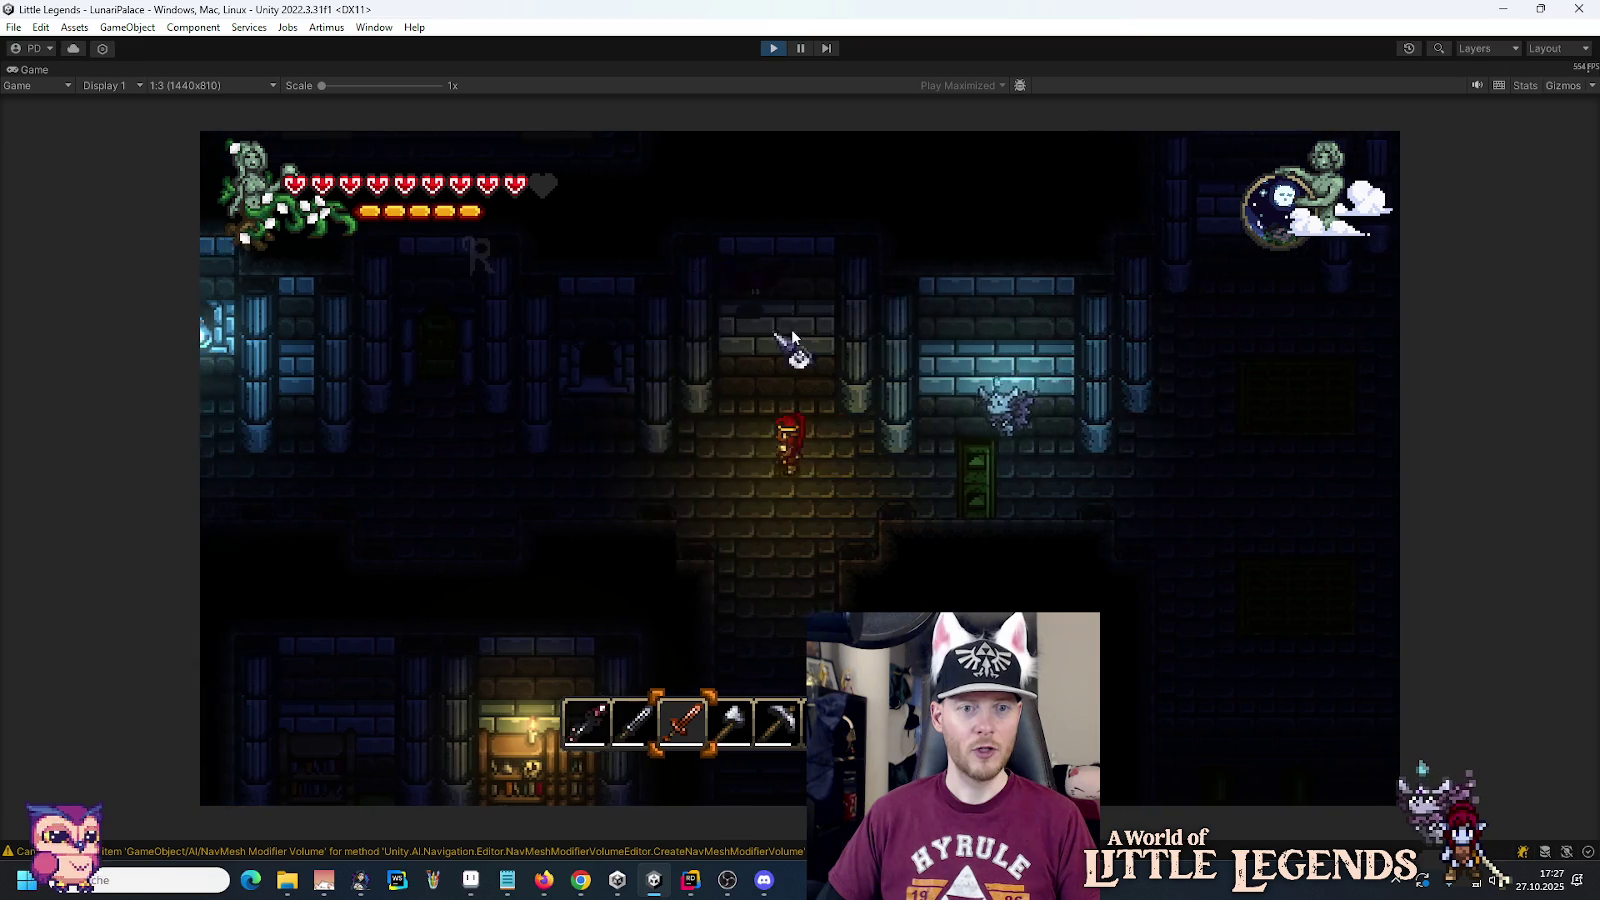
key(d)
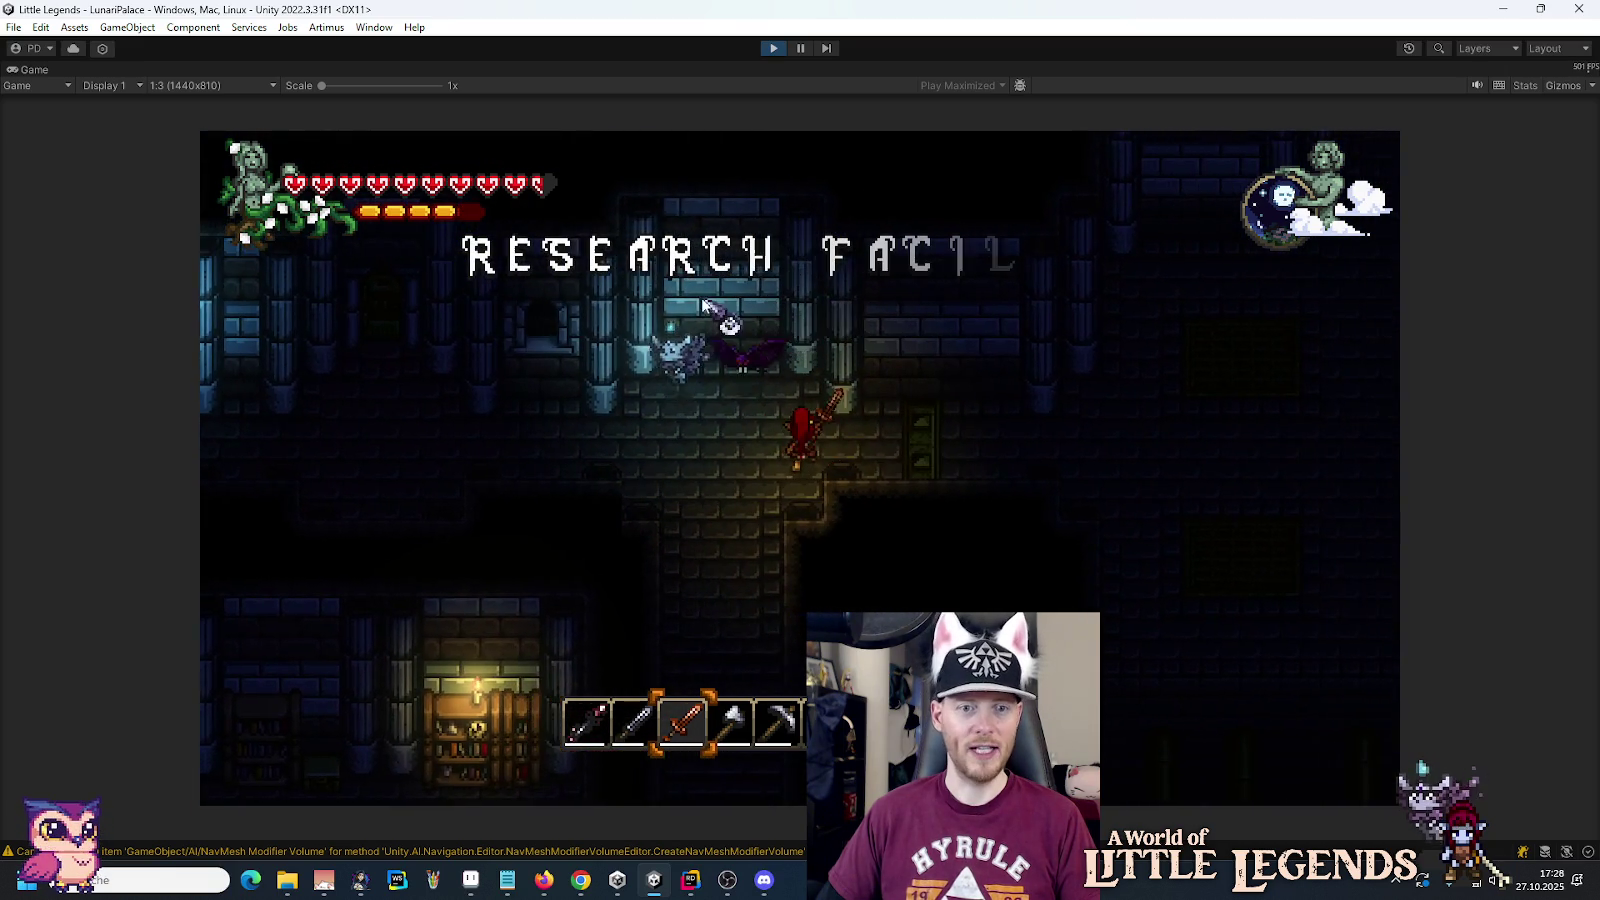
key(a)
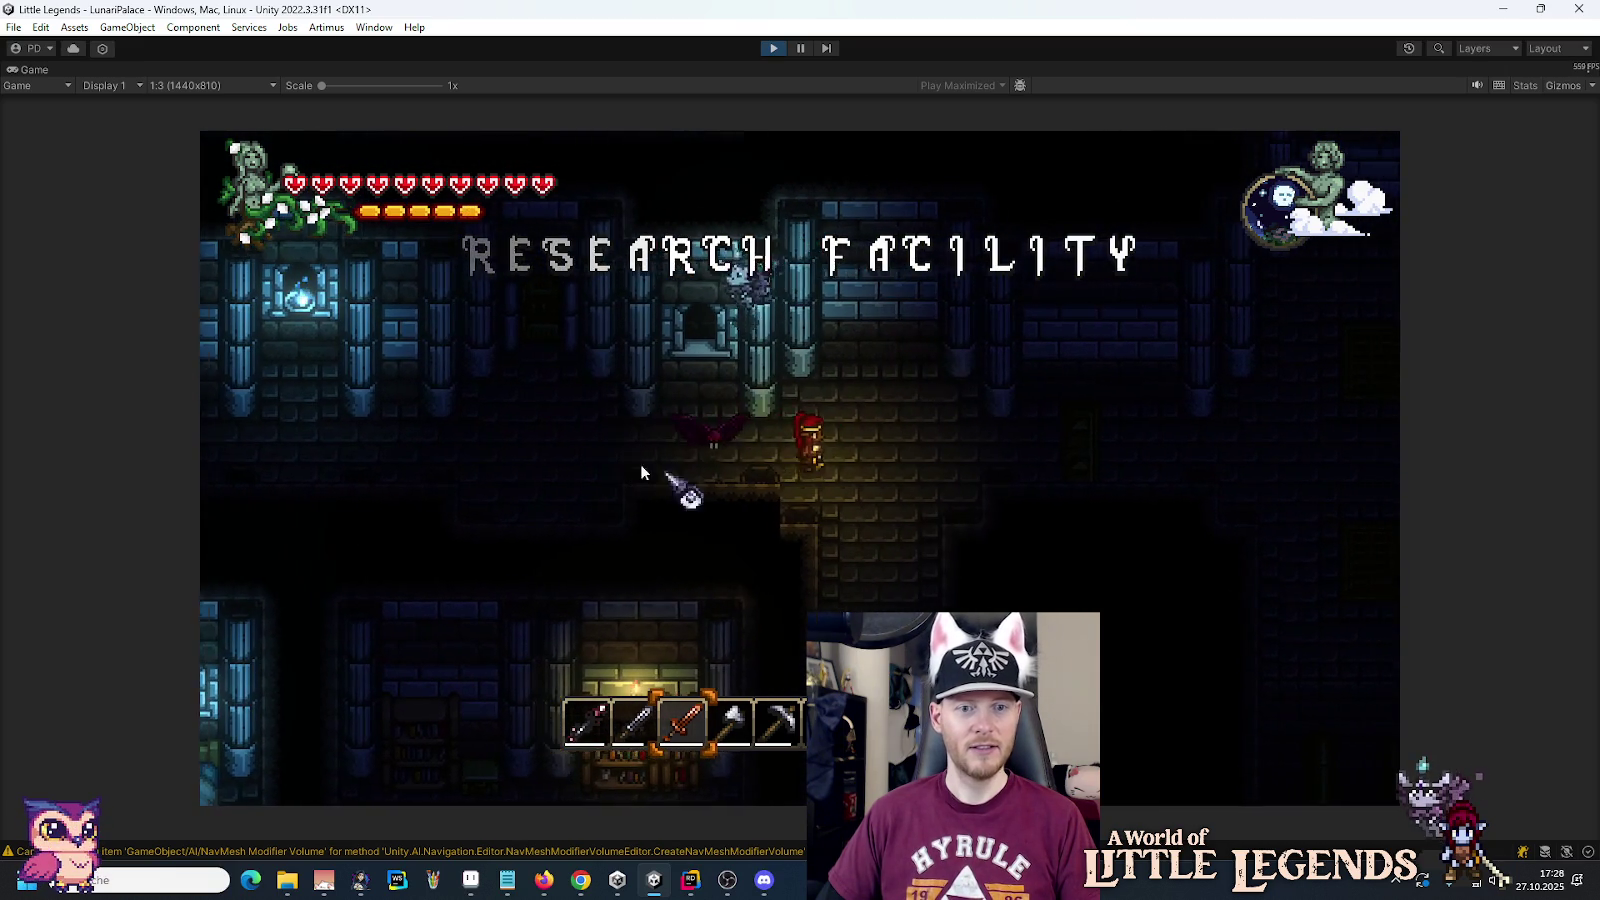
Step: Head south past the bookshelf room, attack the enemy, and switch to the pickaxe
key(s)
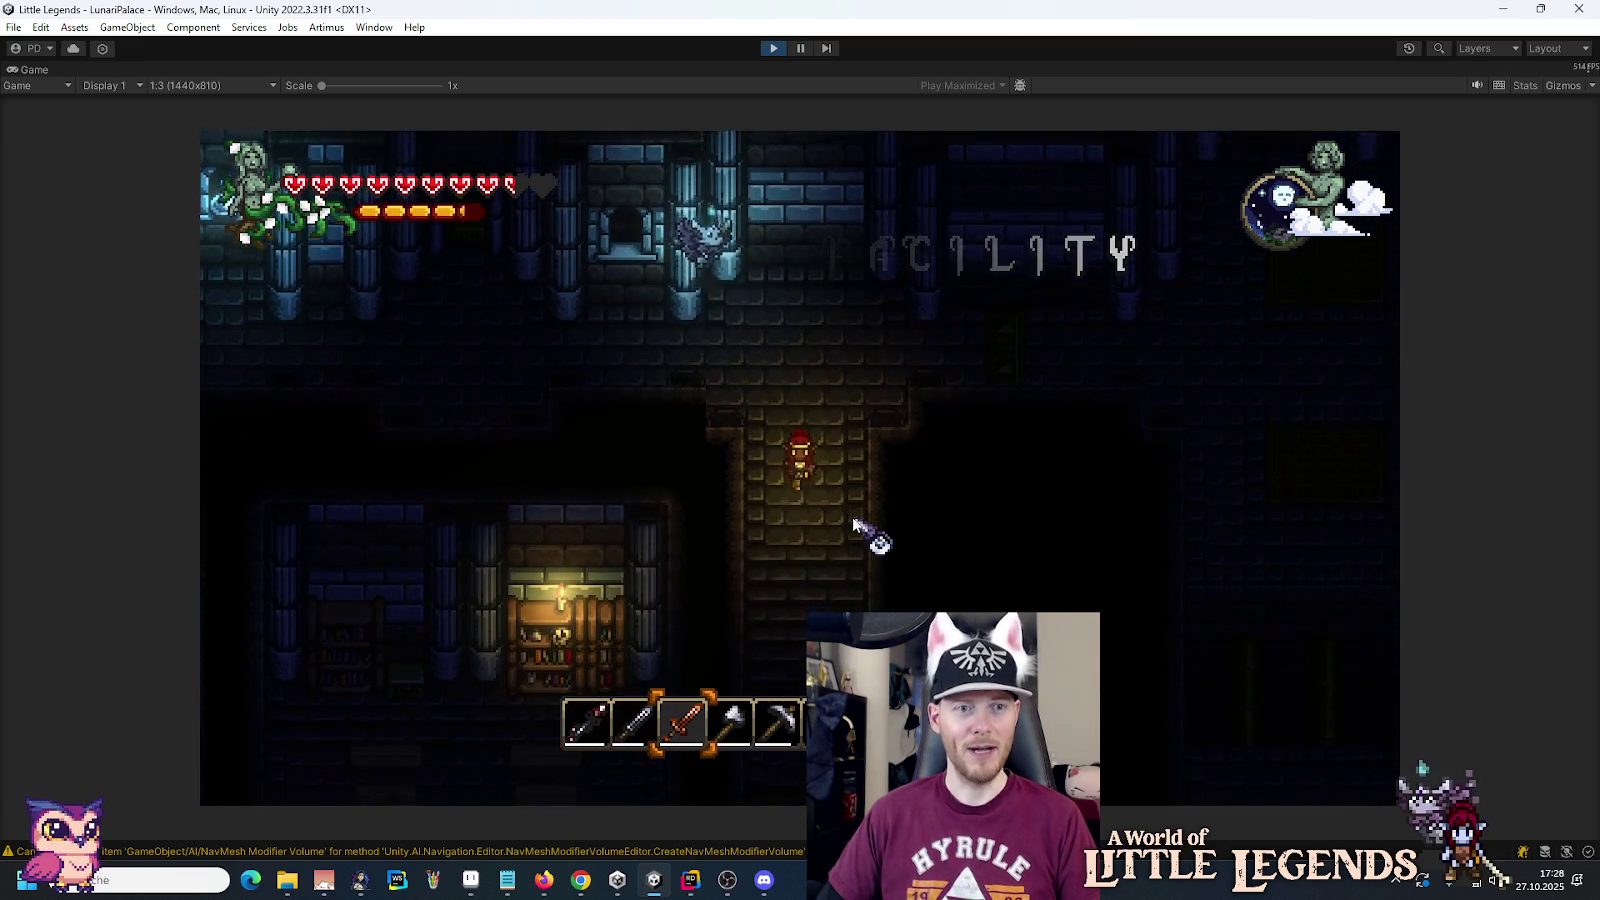
key(s)
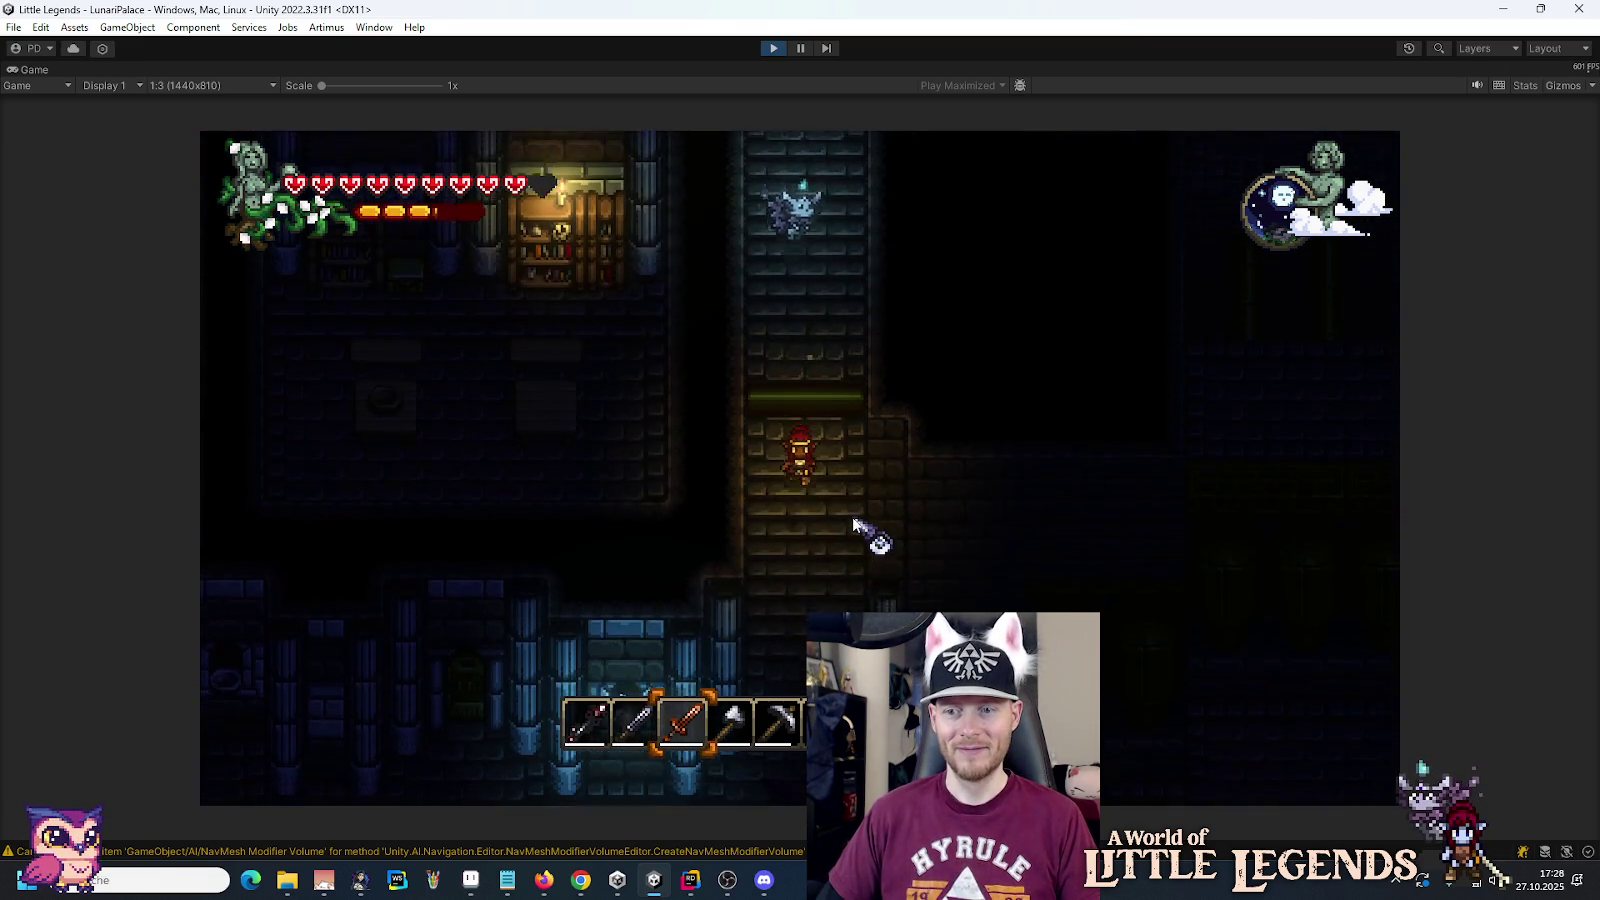
key(s)
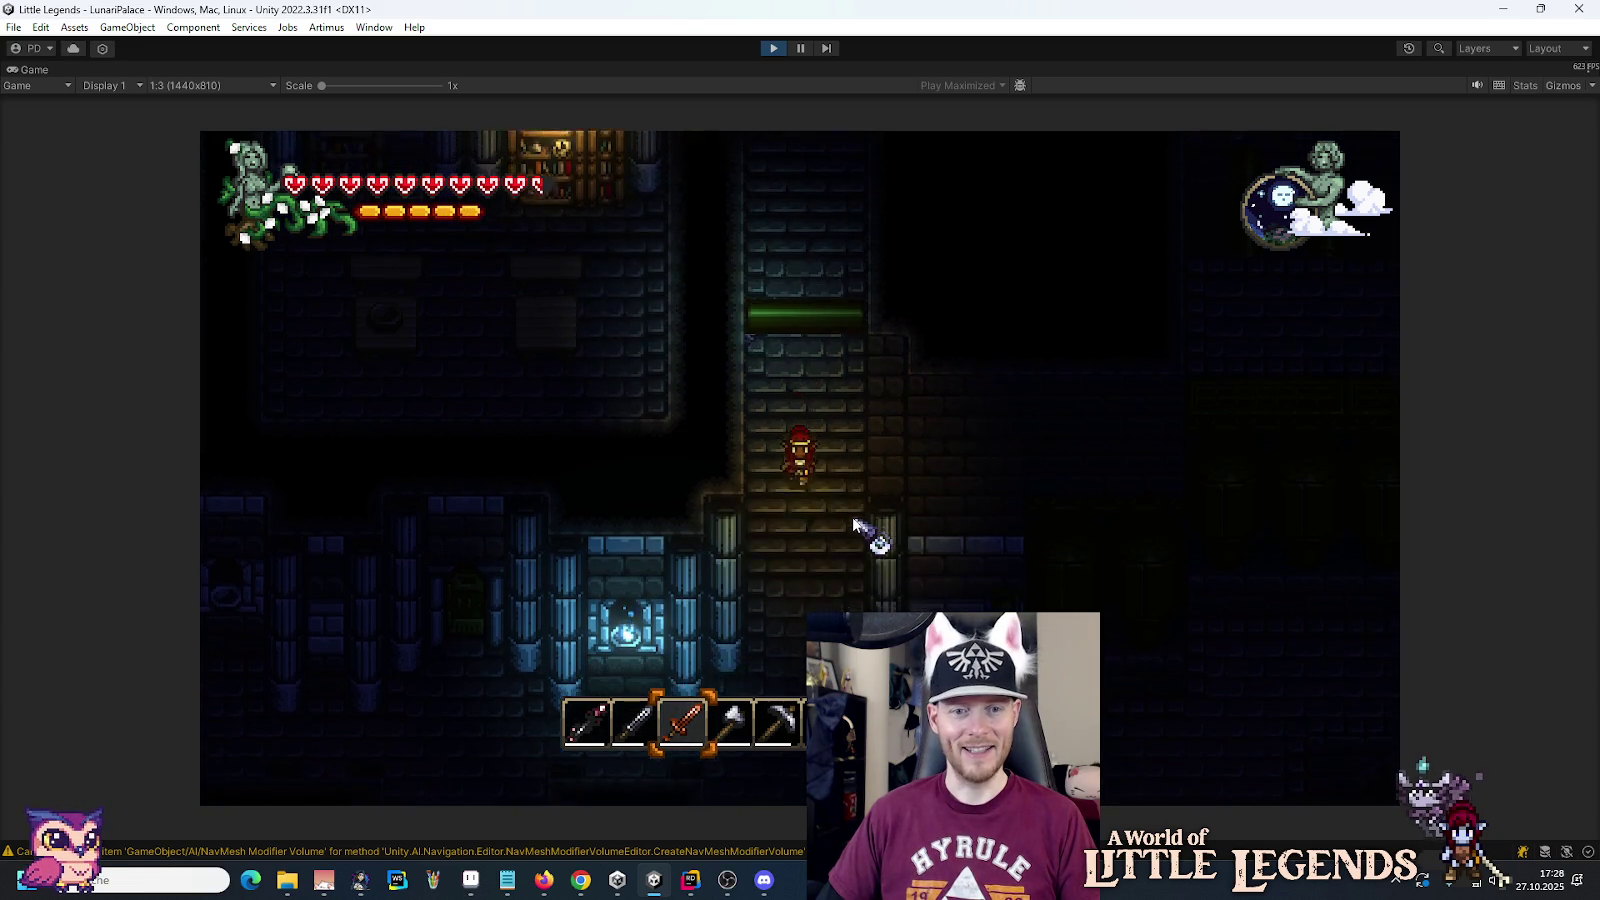
key(w)
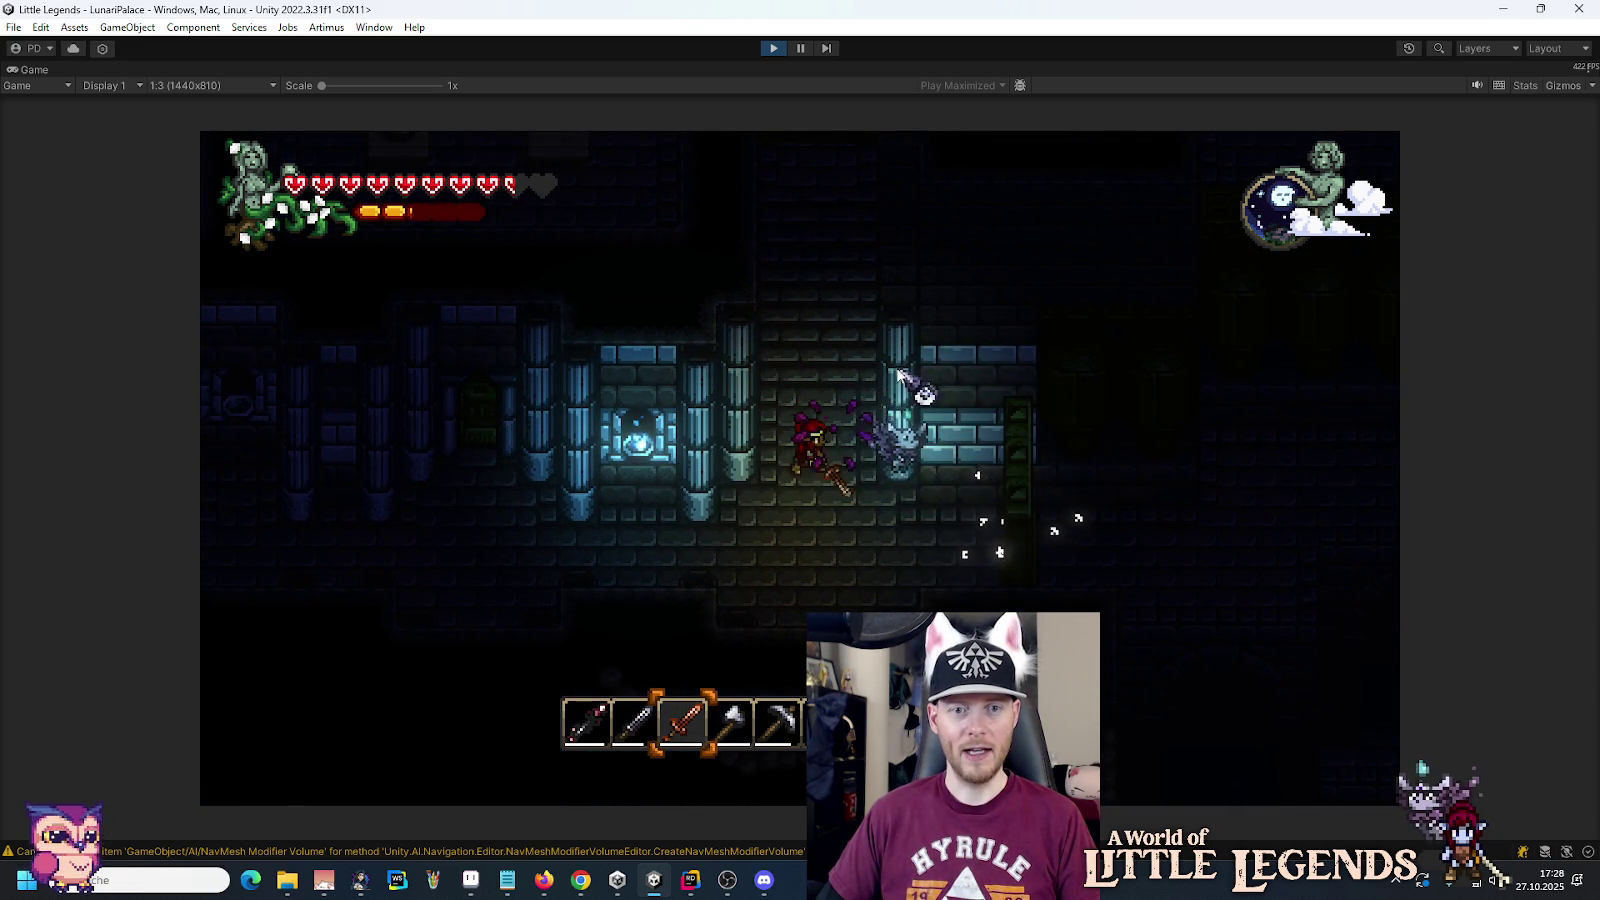
key(d)
key(5)
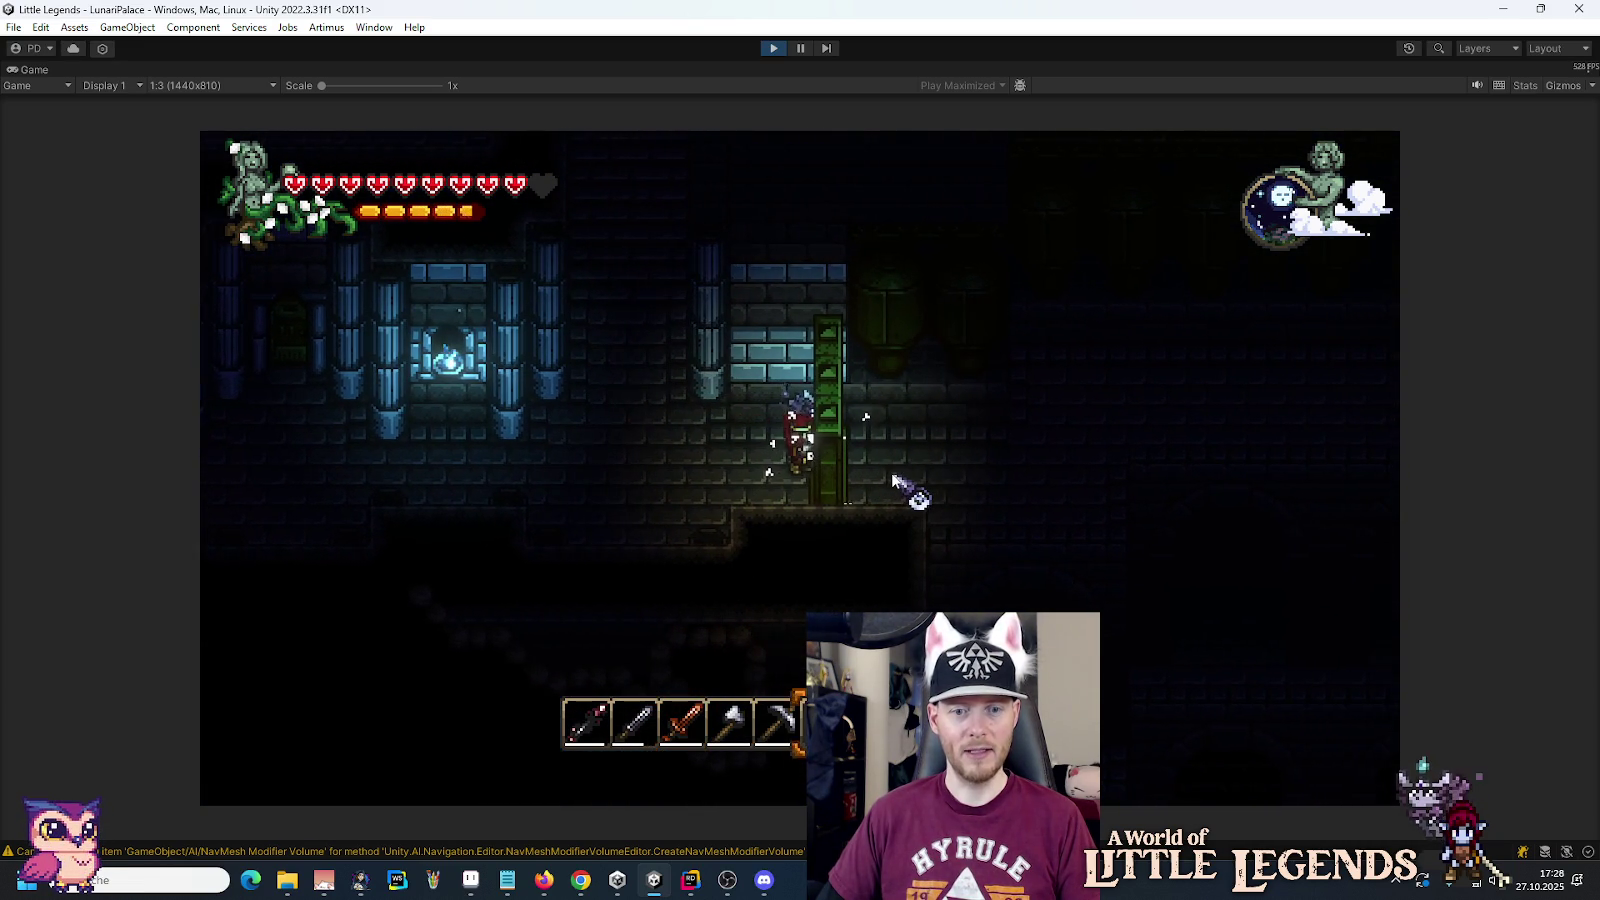
Step: Check the inventory, then walk left and jump up to the research room door
key(e)
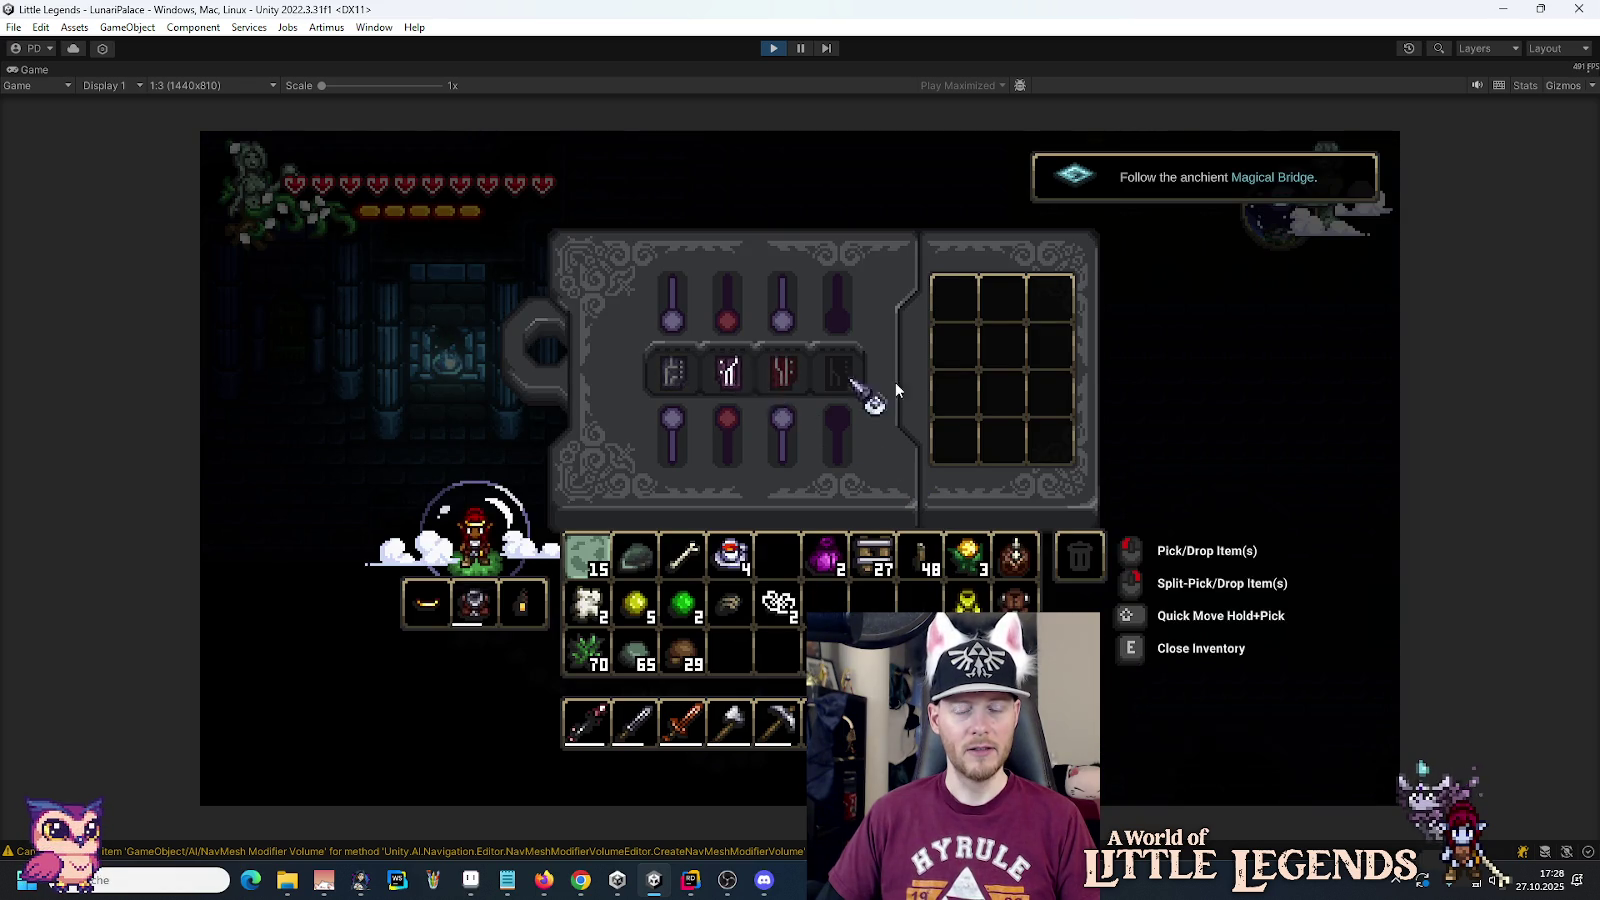
key(e)
key(a)
key(a)
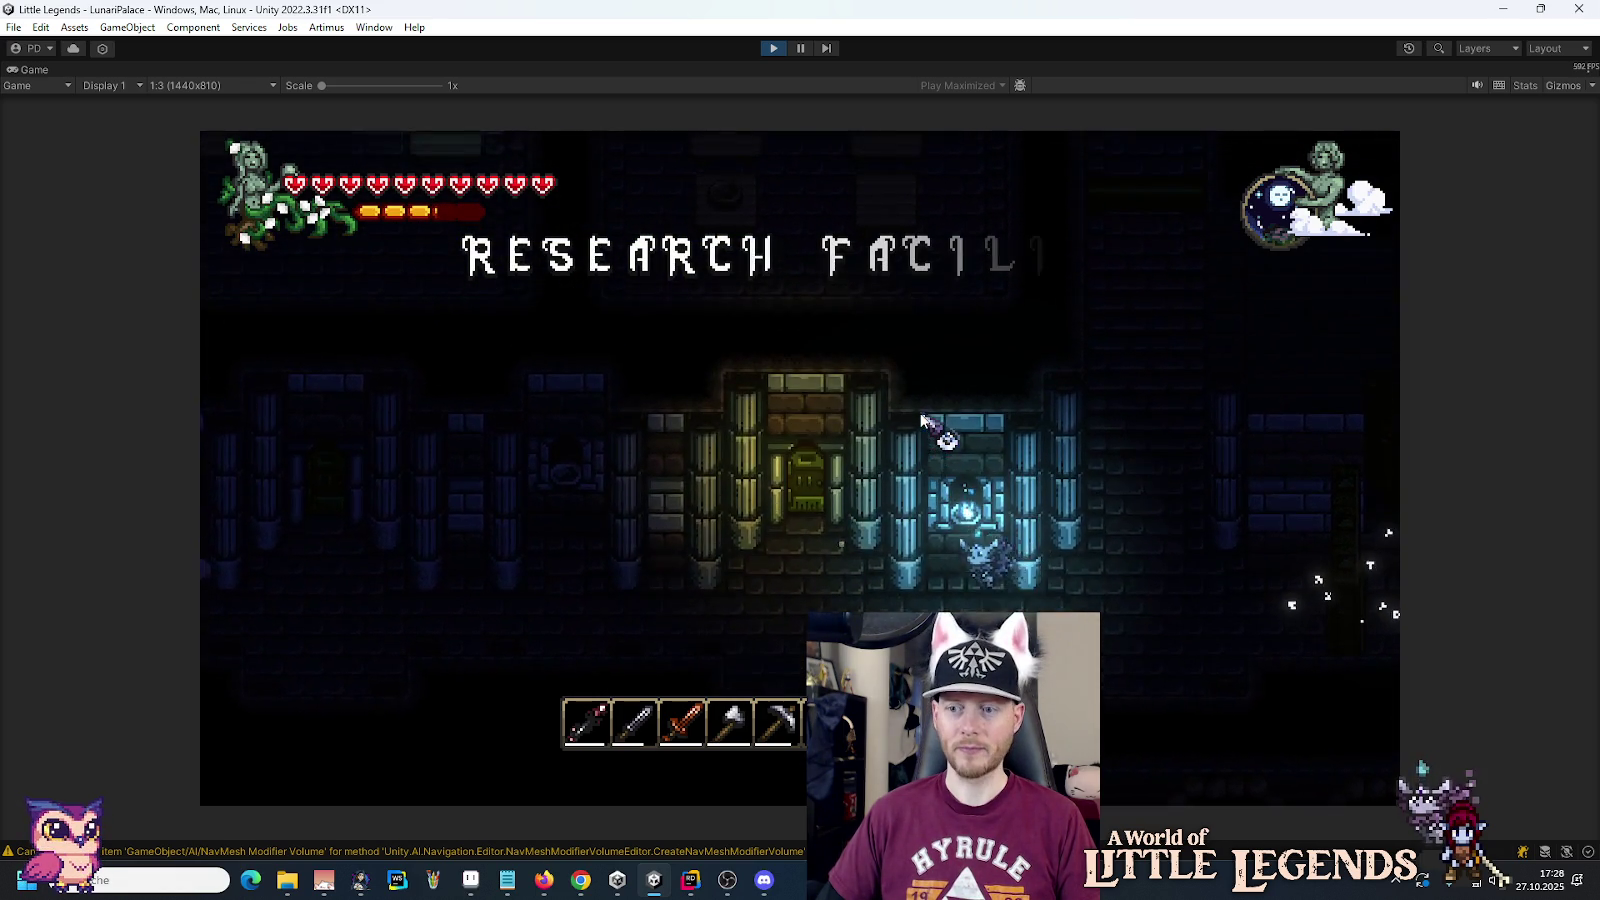
key(space)
key(a)
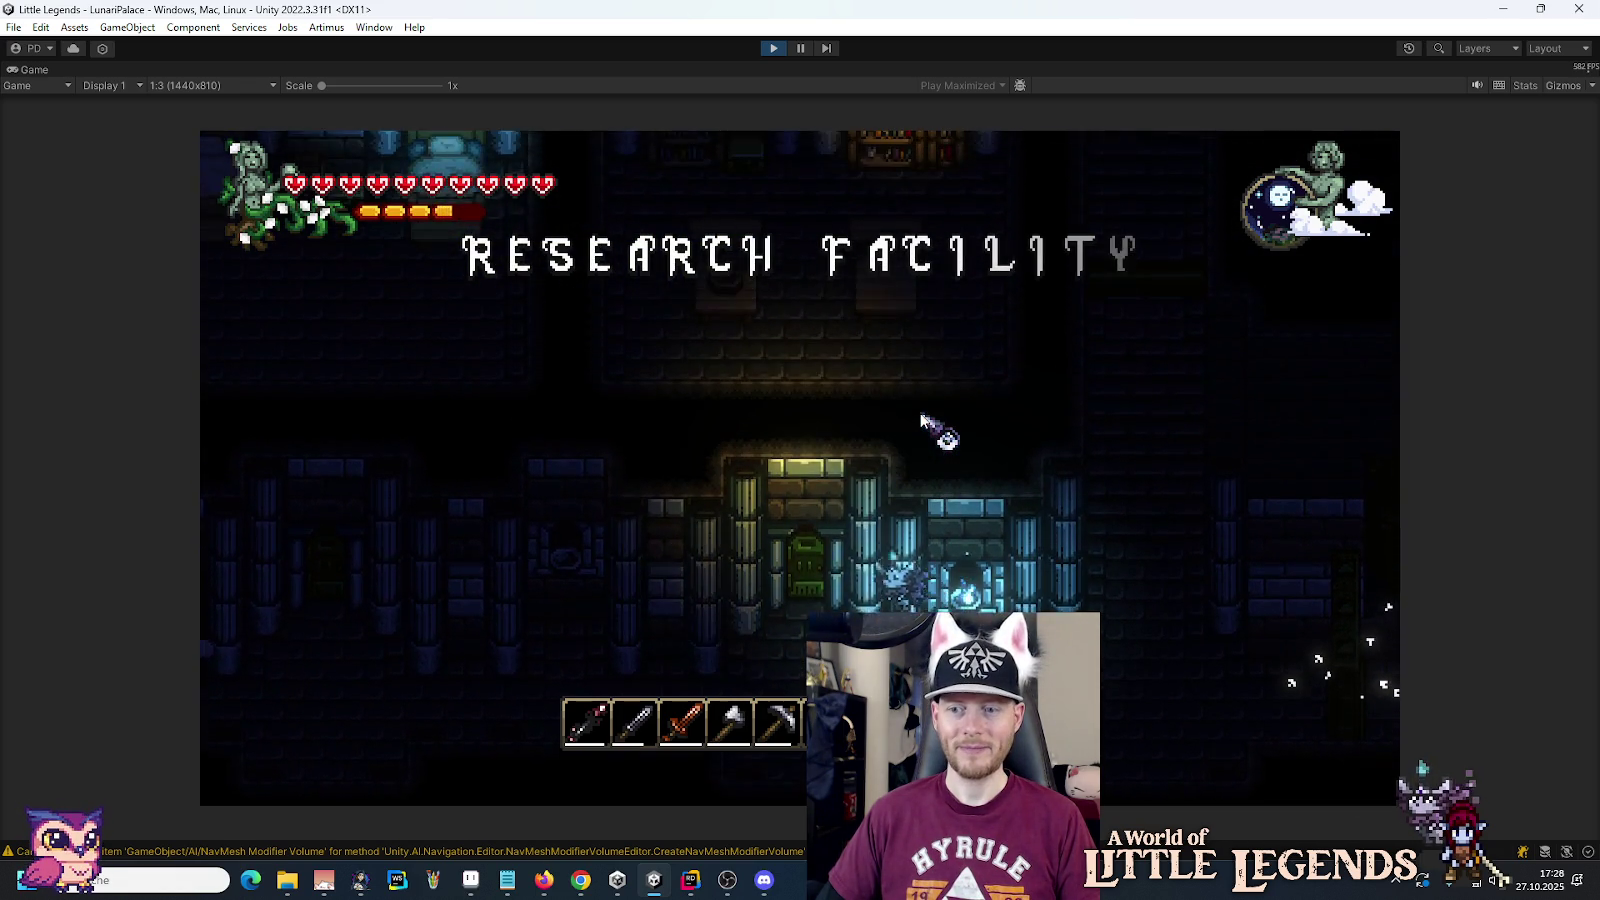
Step: Enter the research room, pick up the Bowl, and walk to the right-hand bookshelf
key(w)
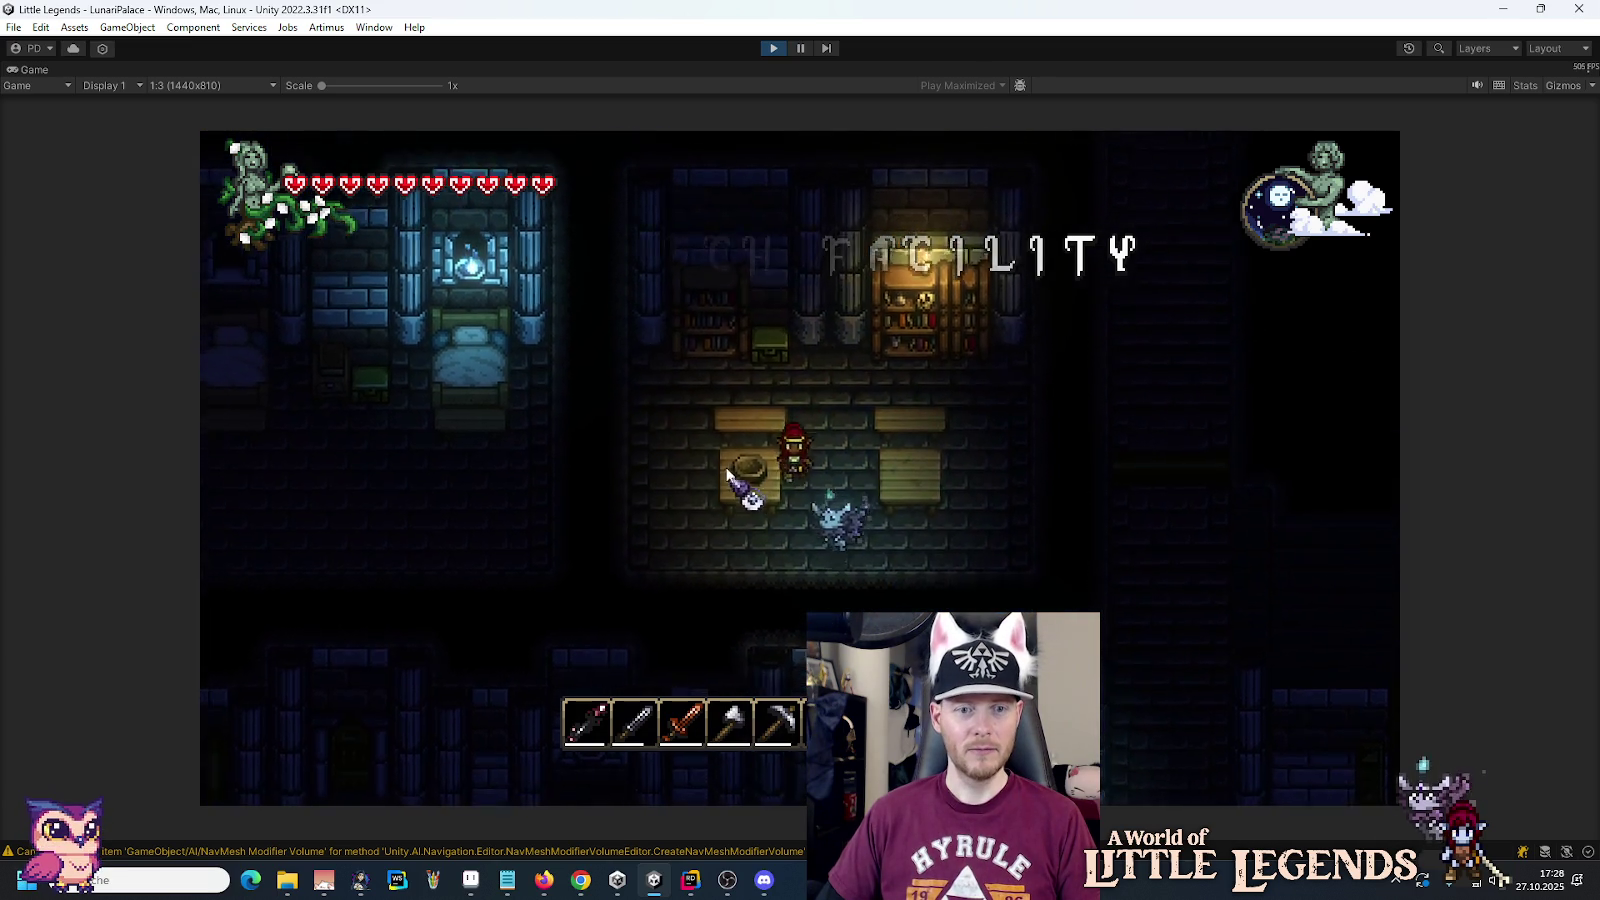
key(e)
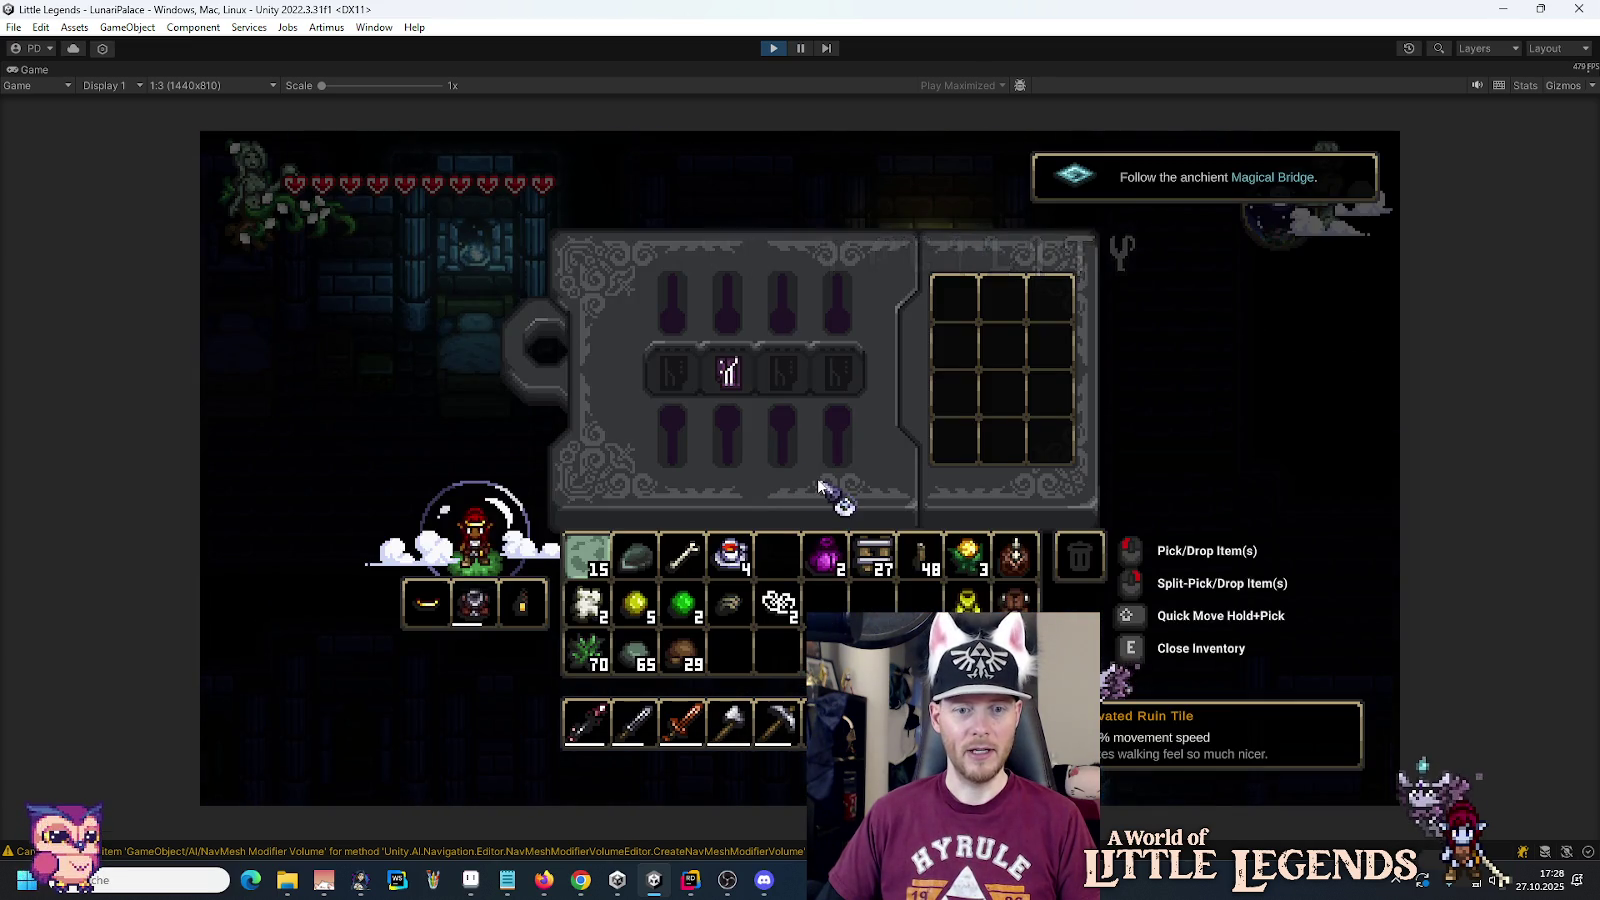
key(e)
key(w)
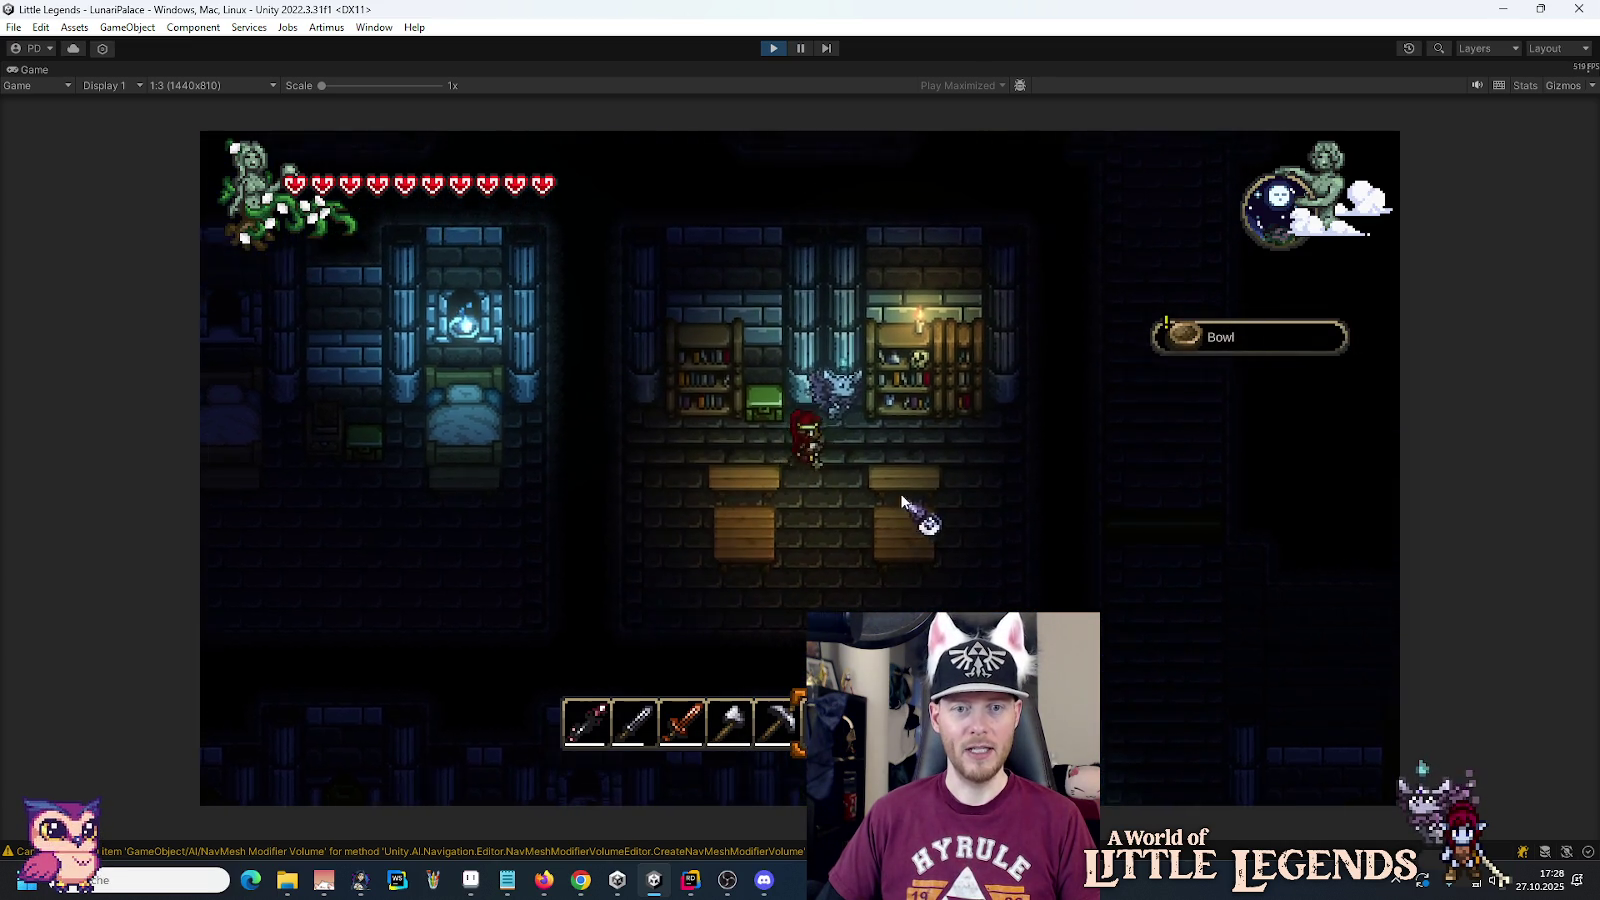
key(d)
key(e)
key(e)
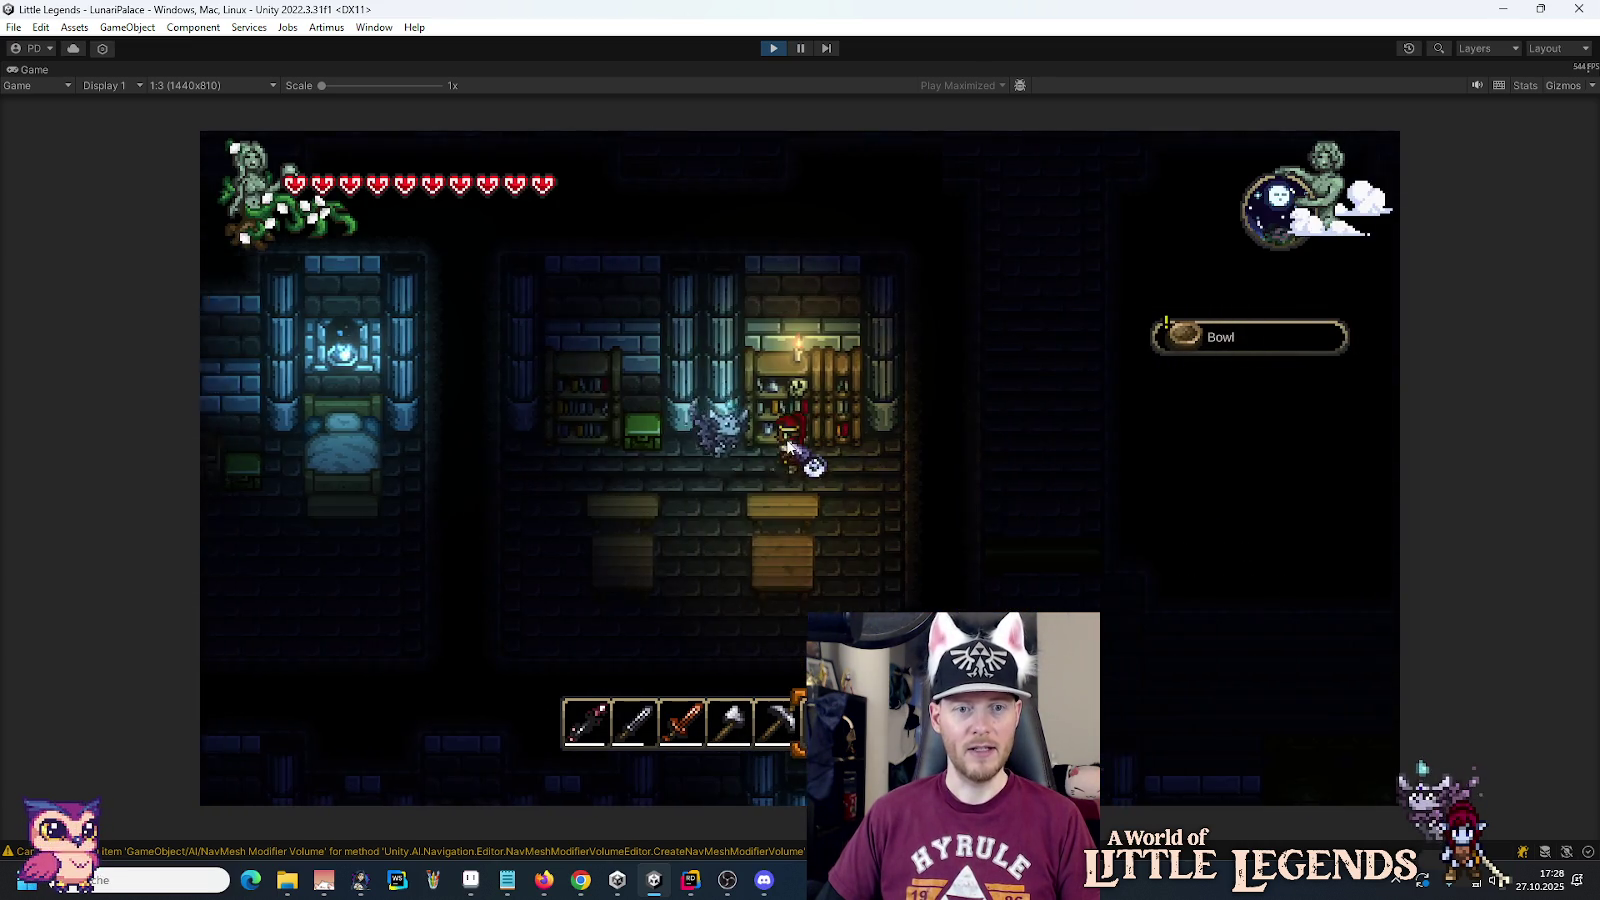
Step: Take the Research Notes from the bookshelf storage into the inventory
right_click(788, 447)
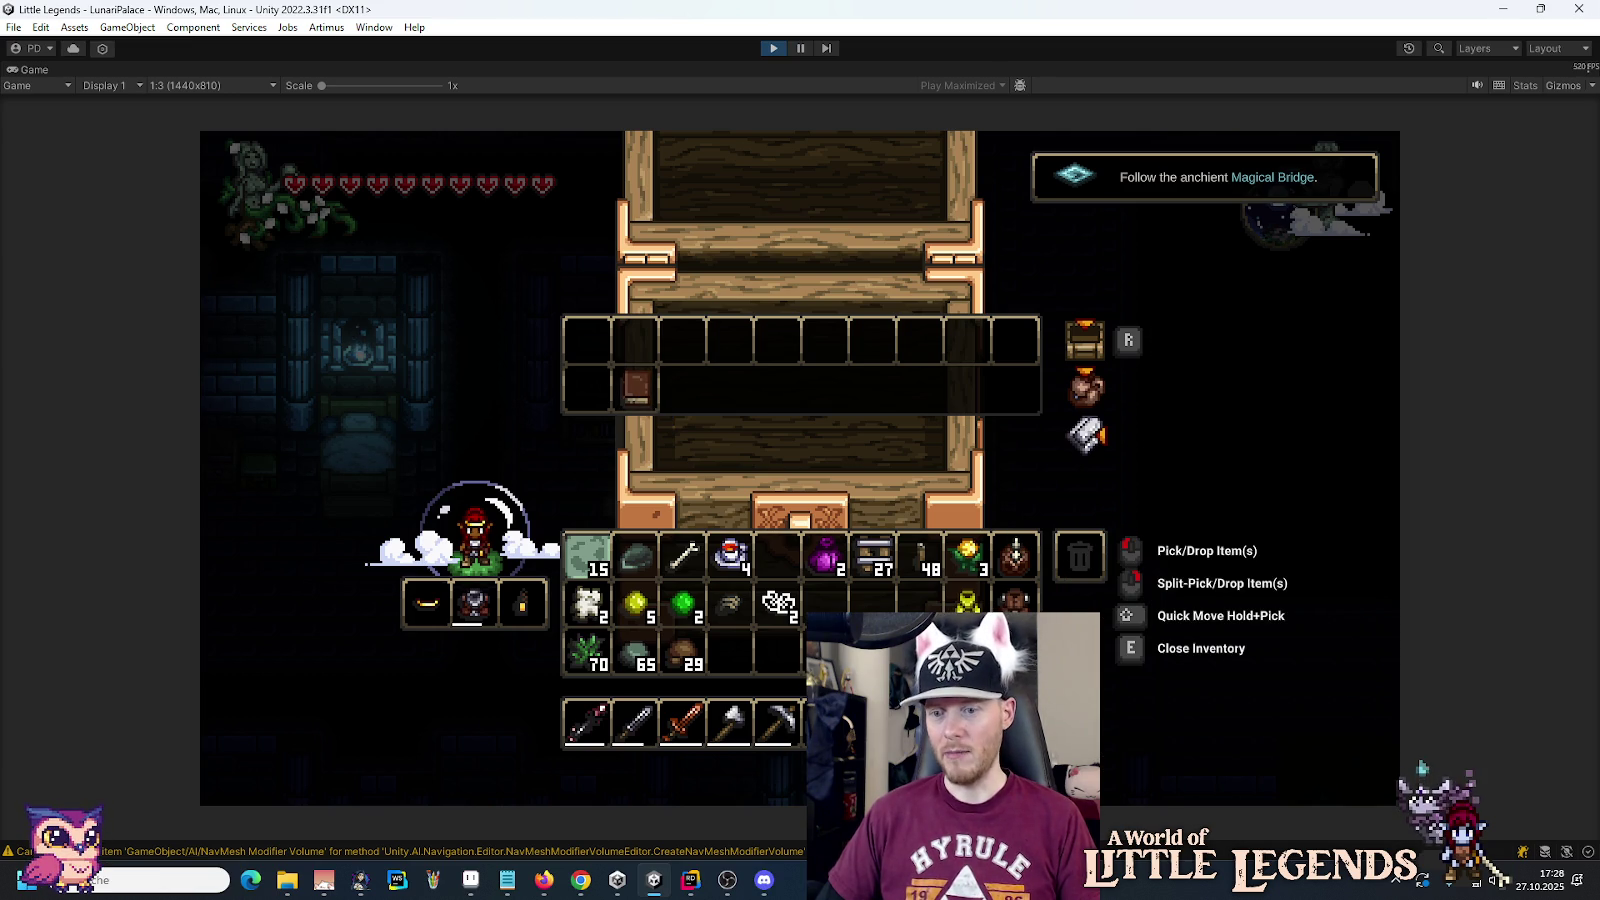
mouse_move(647, 392)
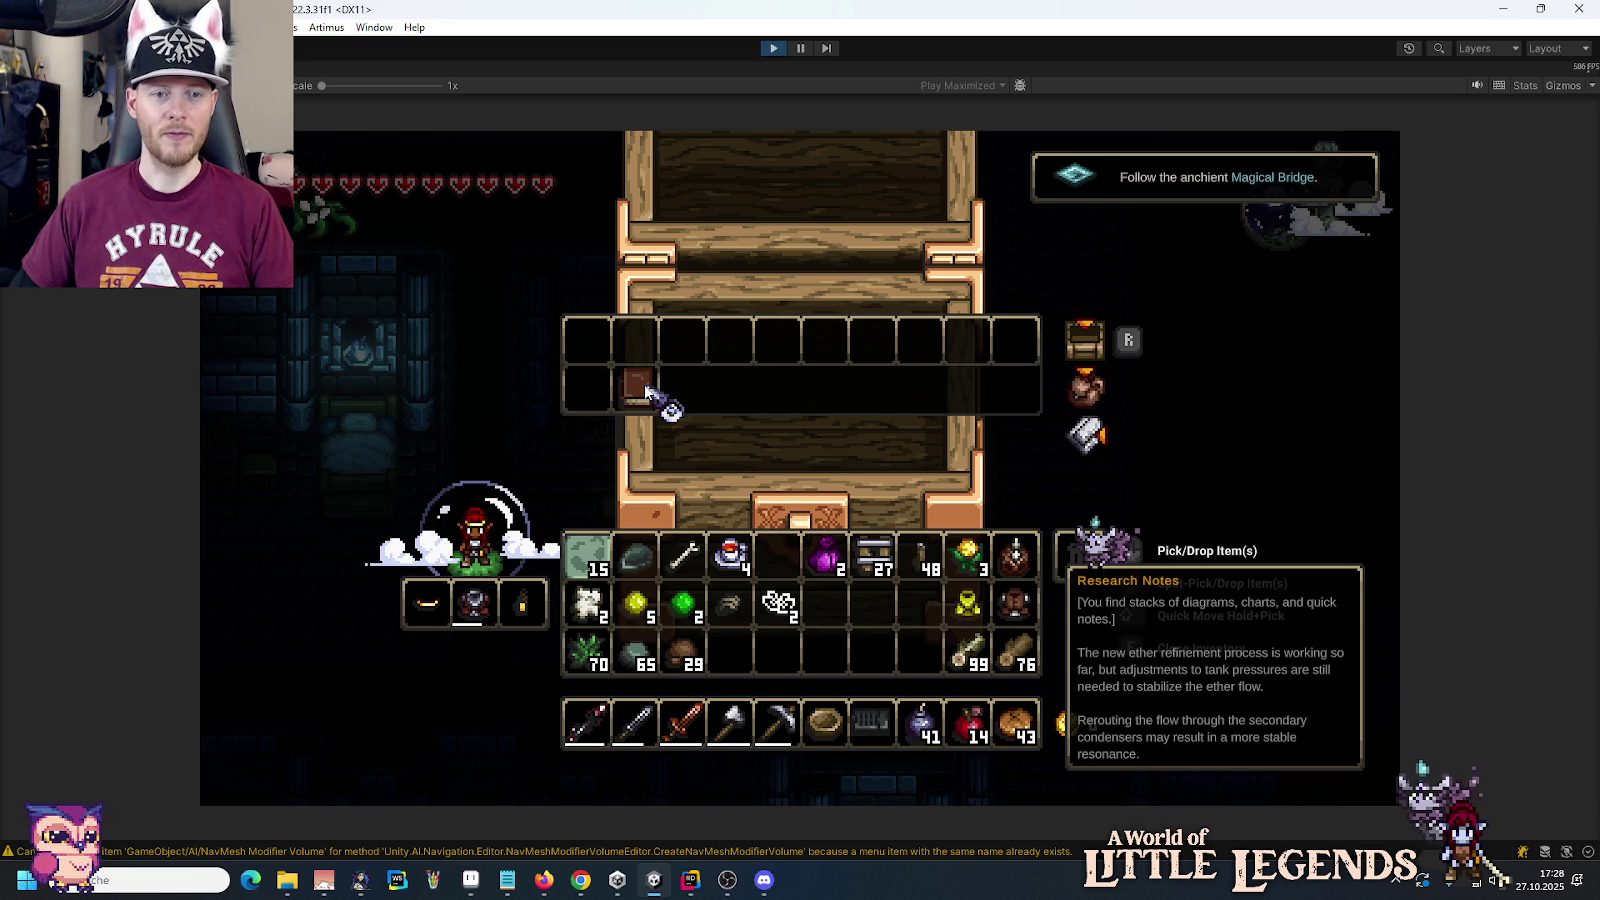
click(757, 662)
key(Tab)
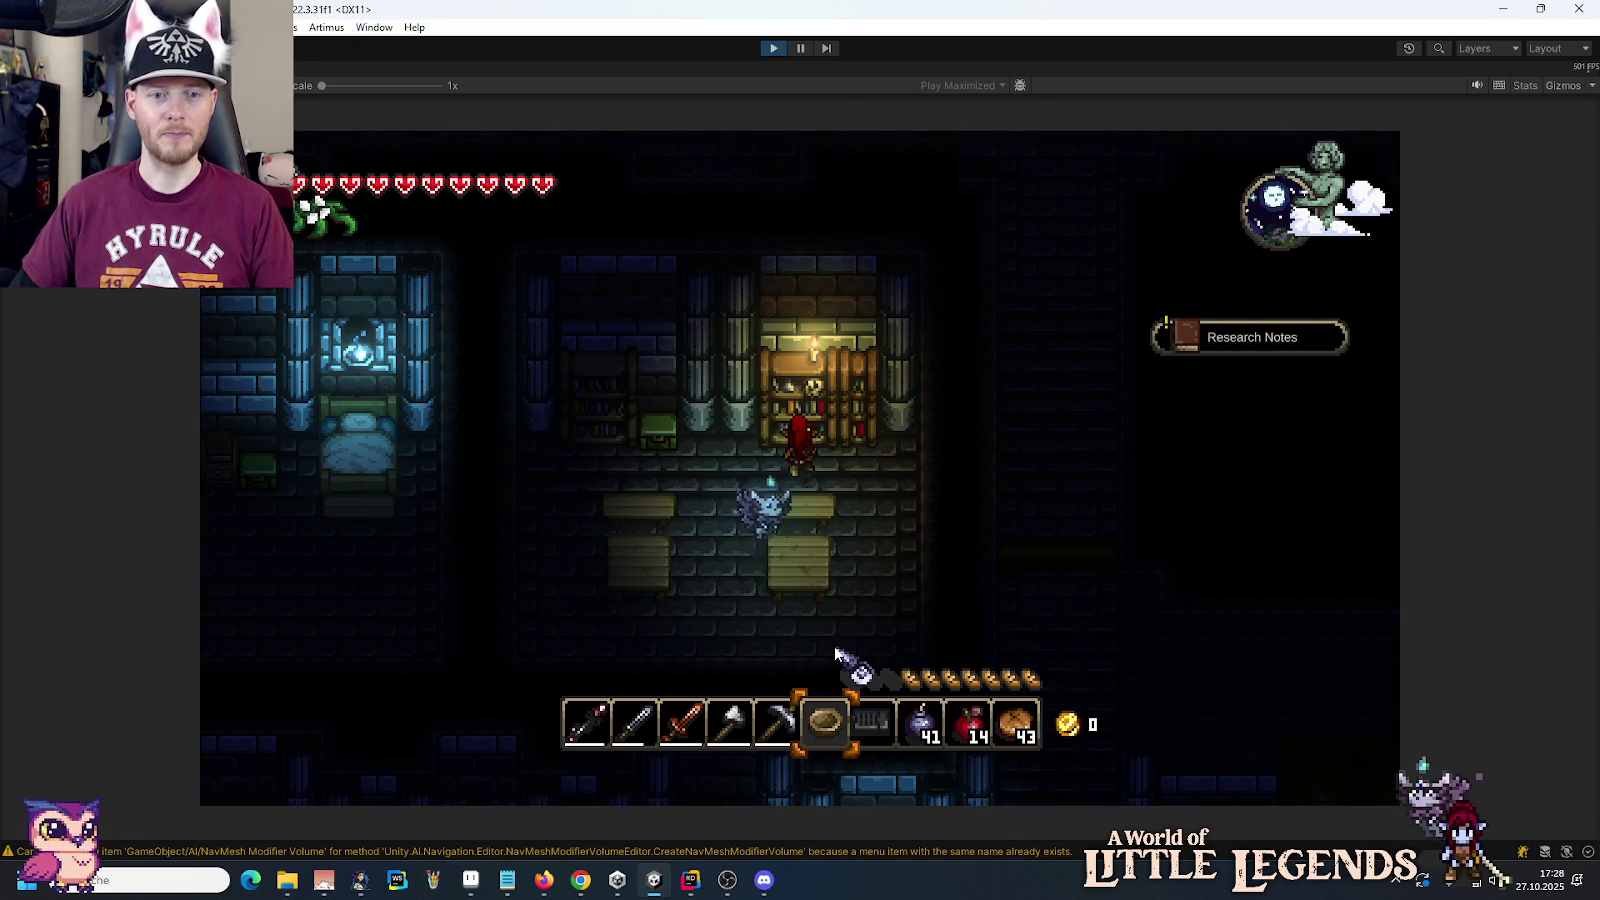
Step: Move all the Beeswax stacks from the nearby chest into the inventory and check the next chest
right_click(805, 540)
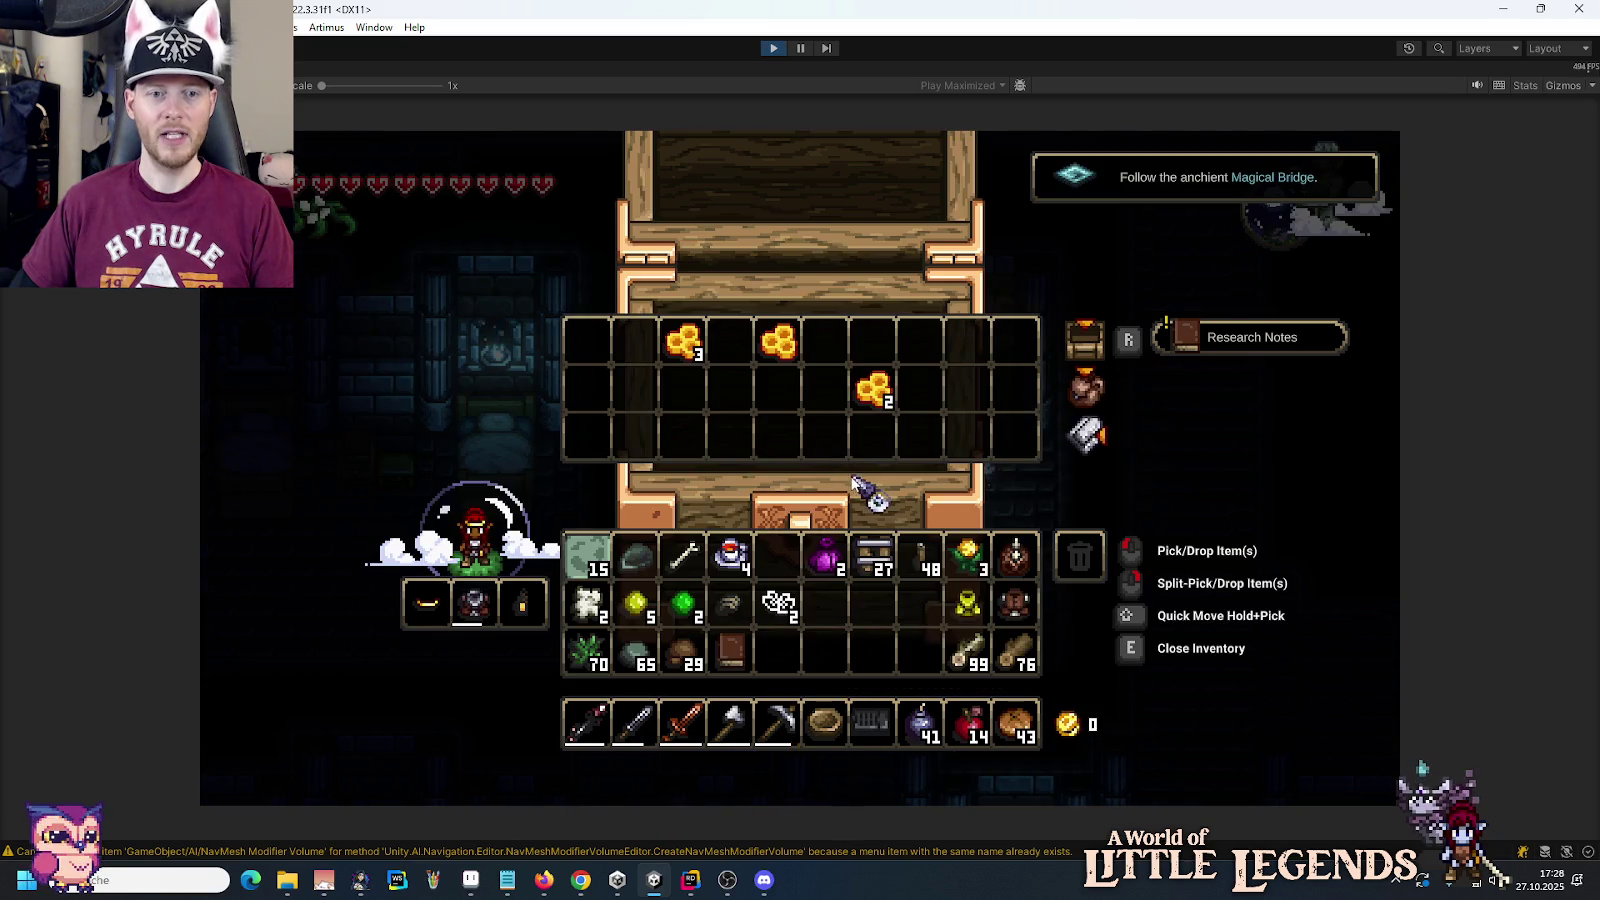
shift+click(872, 385)
shift+click(777, 340)
shift+click(690, 342)
key(e)
right_click(810, 445)
key(e)
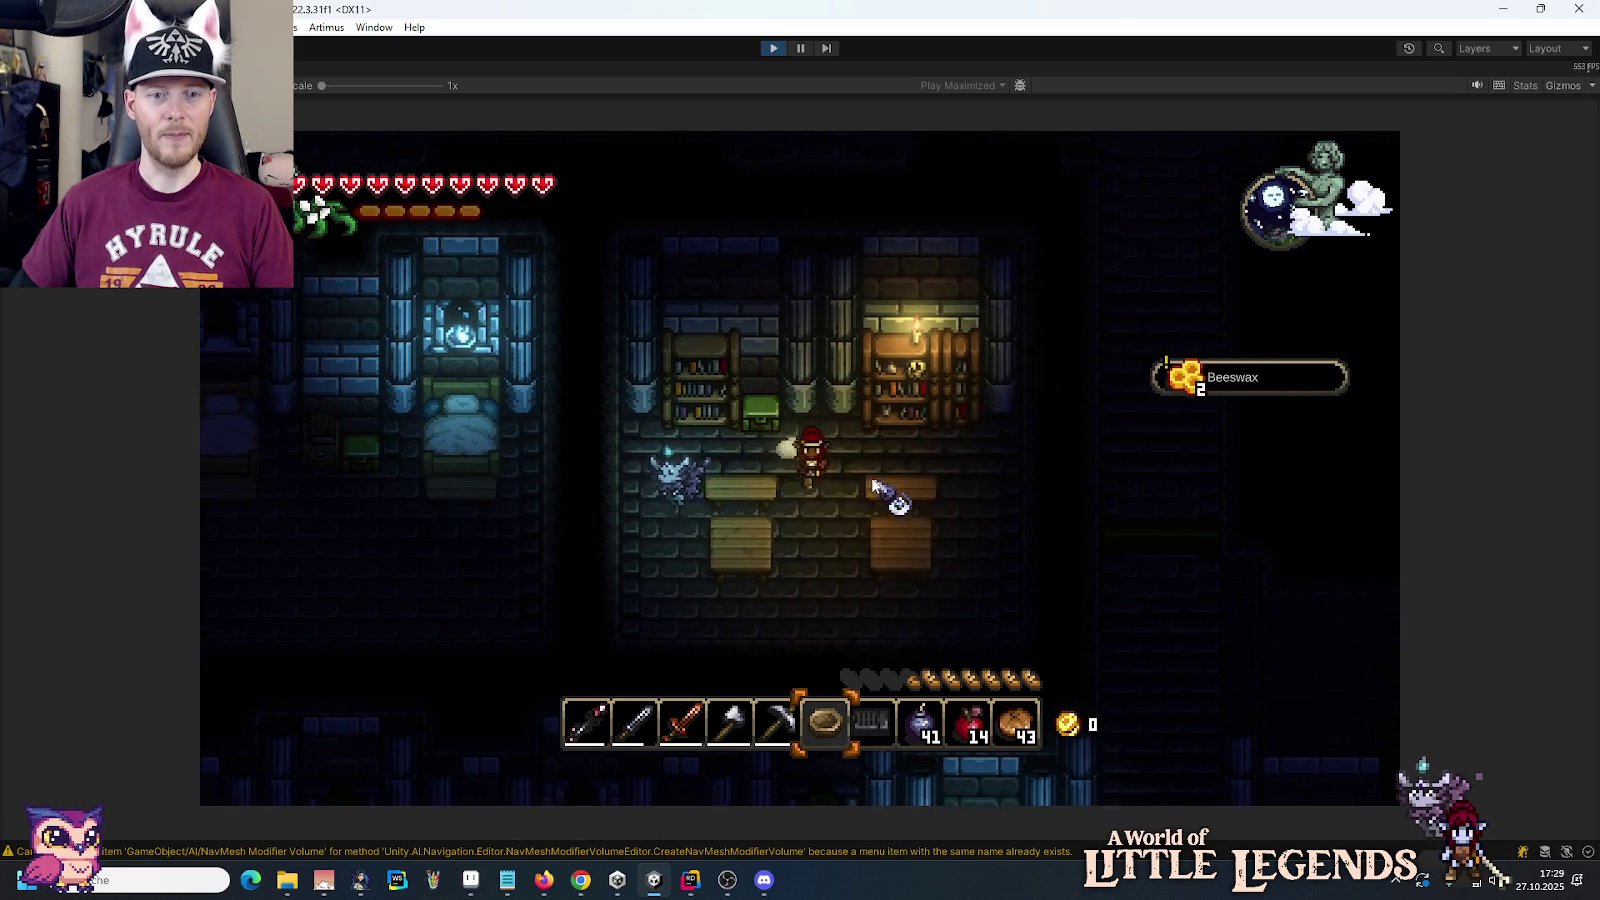
Step: Walk through the pillared corridor into the bedroom and lie down in the right-hand bed
key(s)
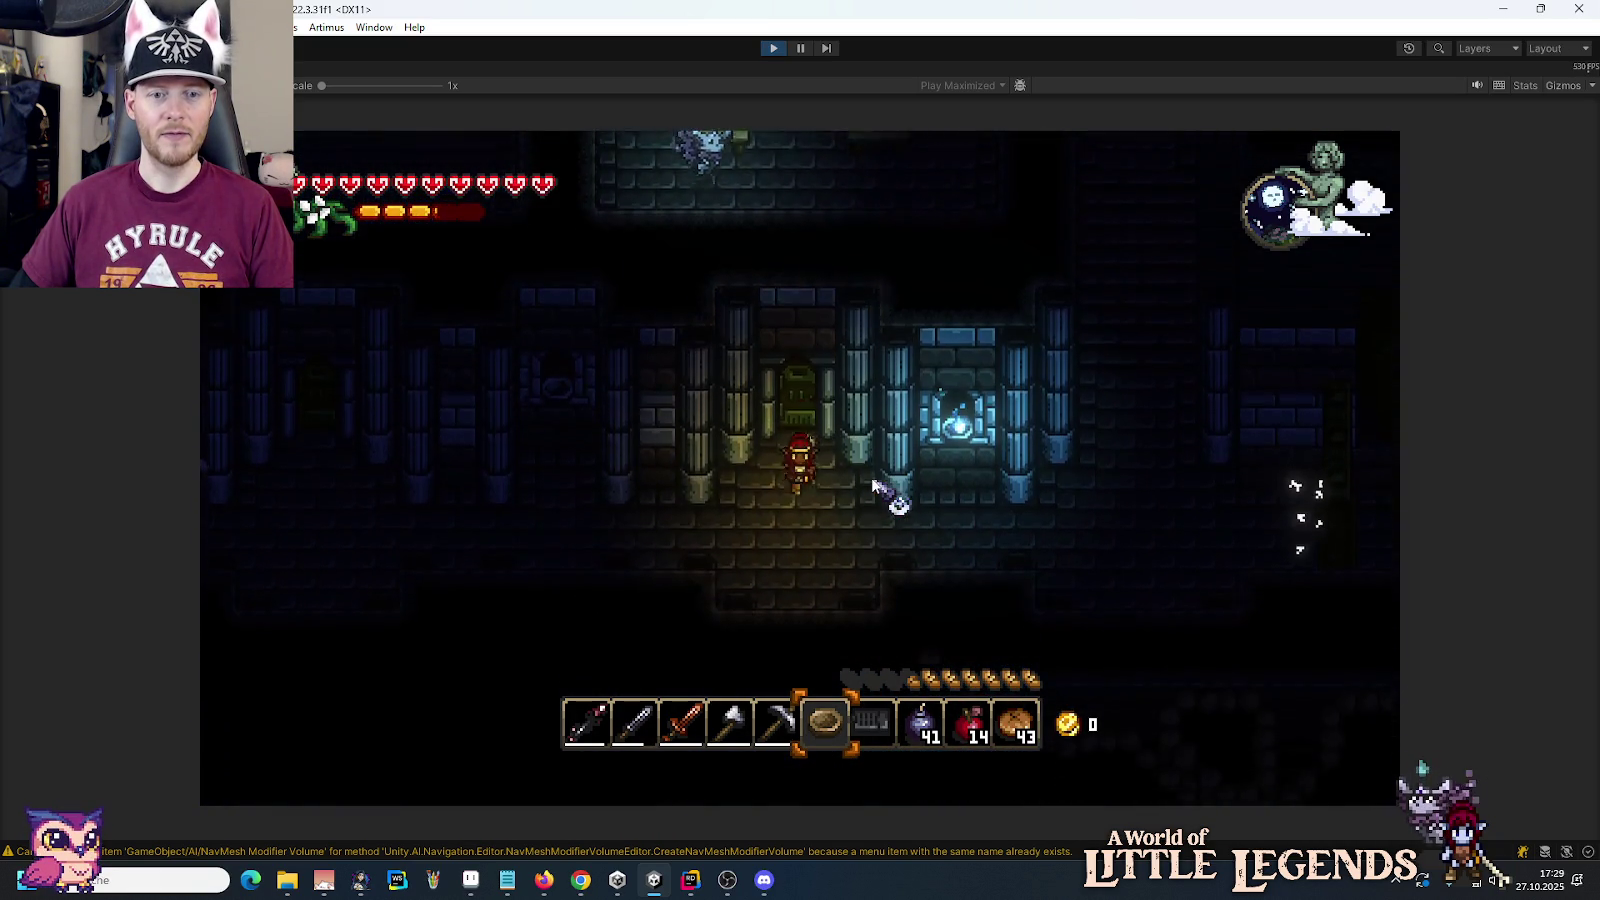
key(w)
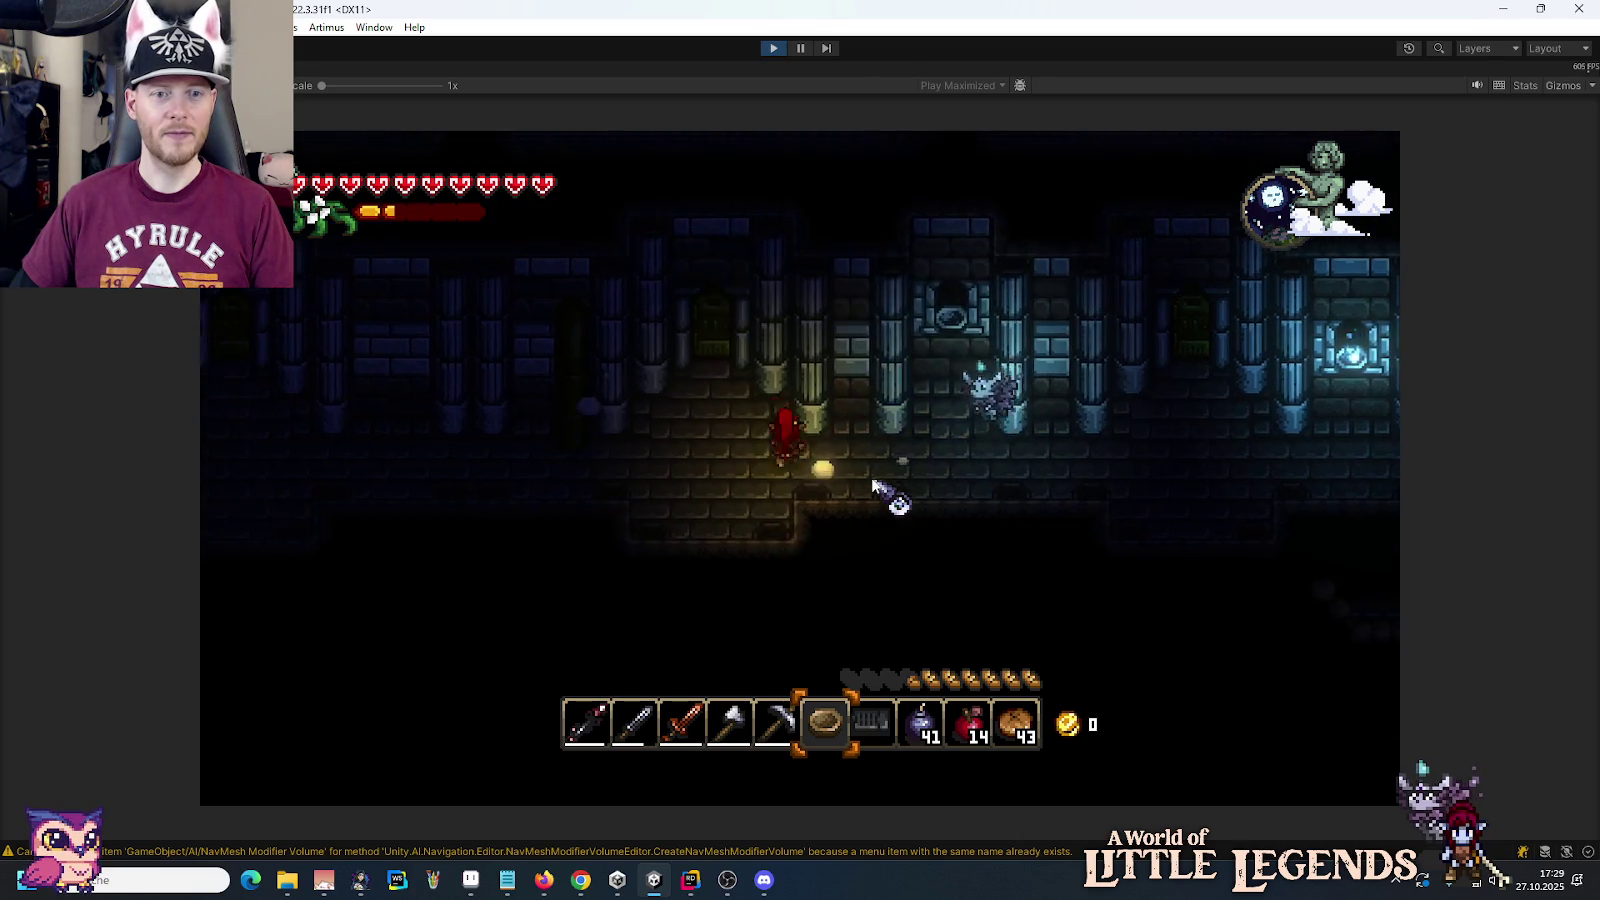
key(w)
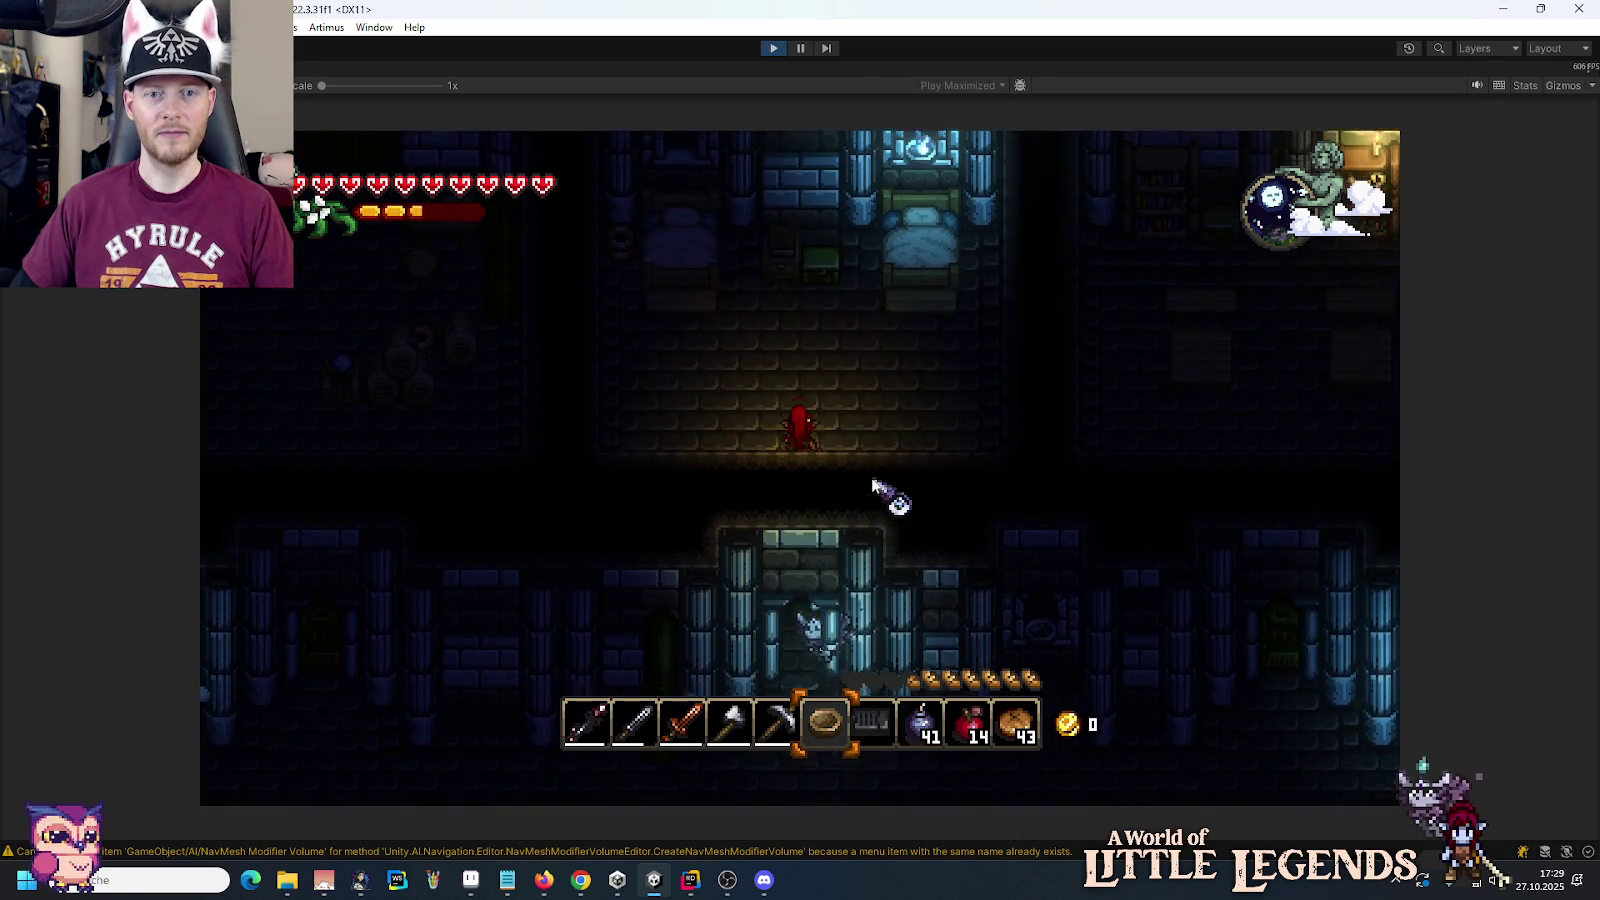
key(d)
key(w)
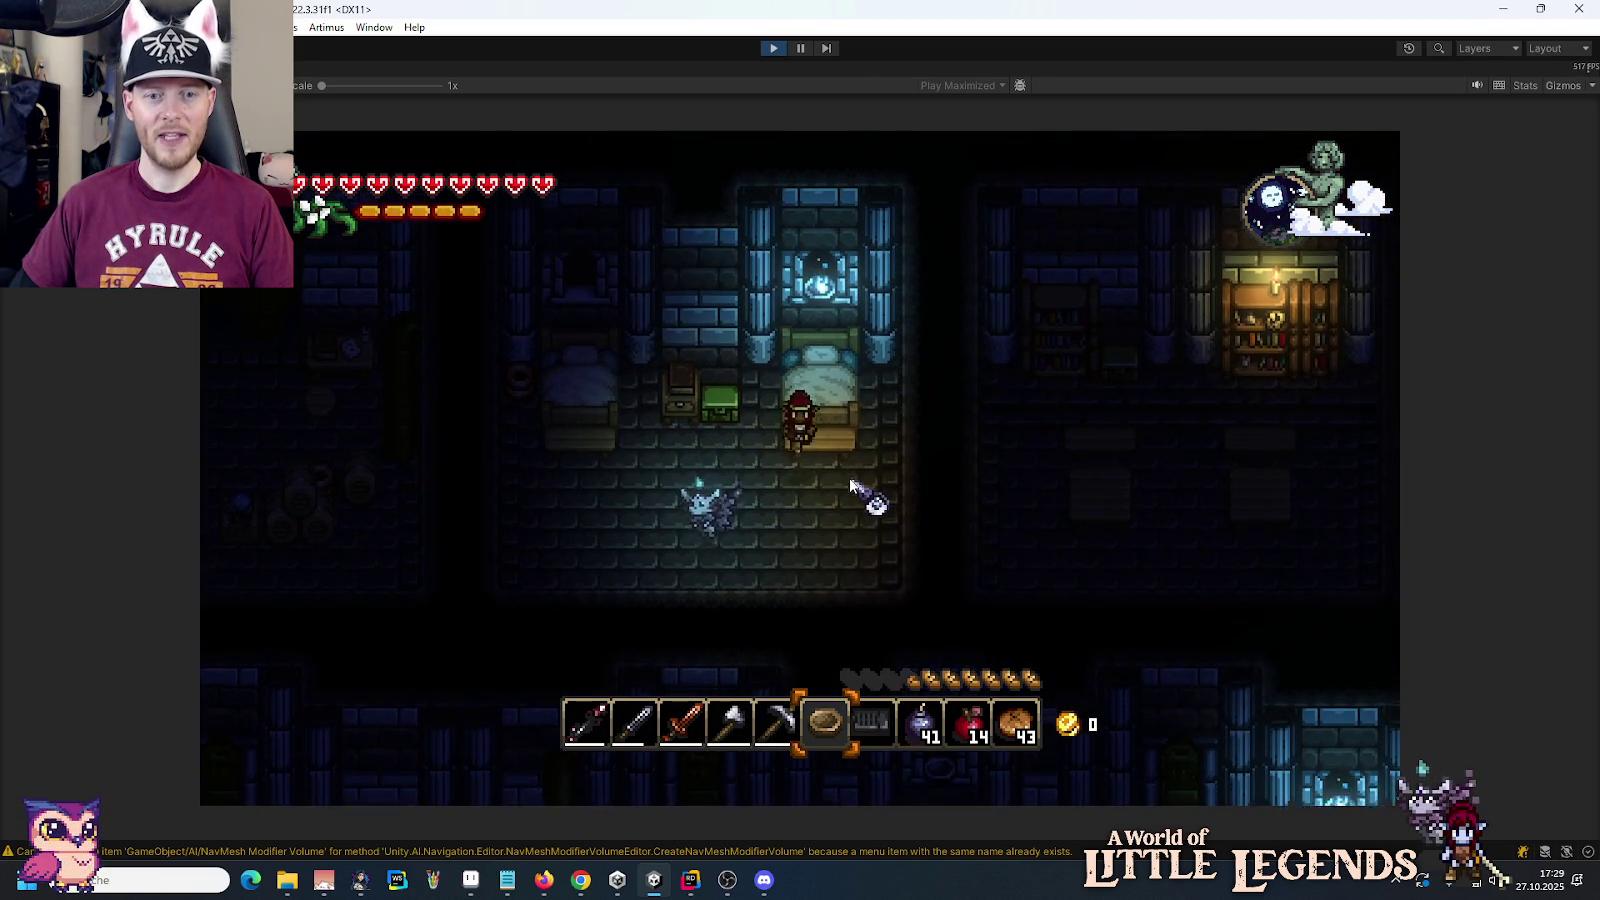
key(w)
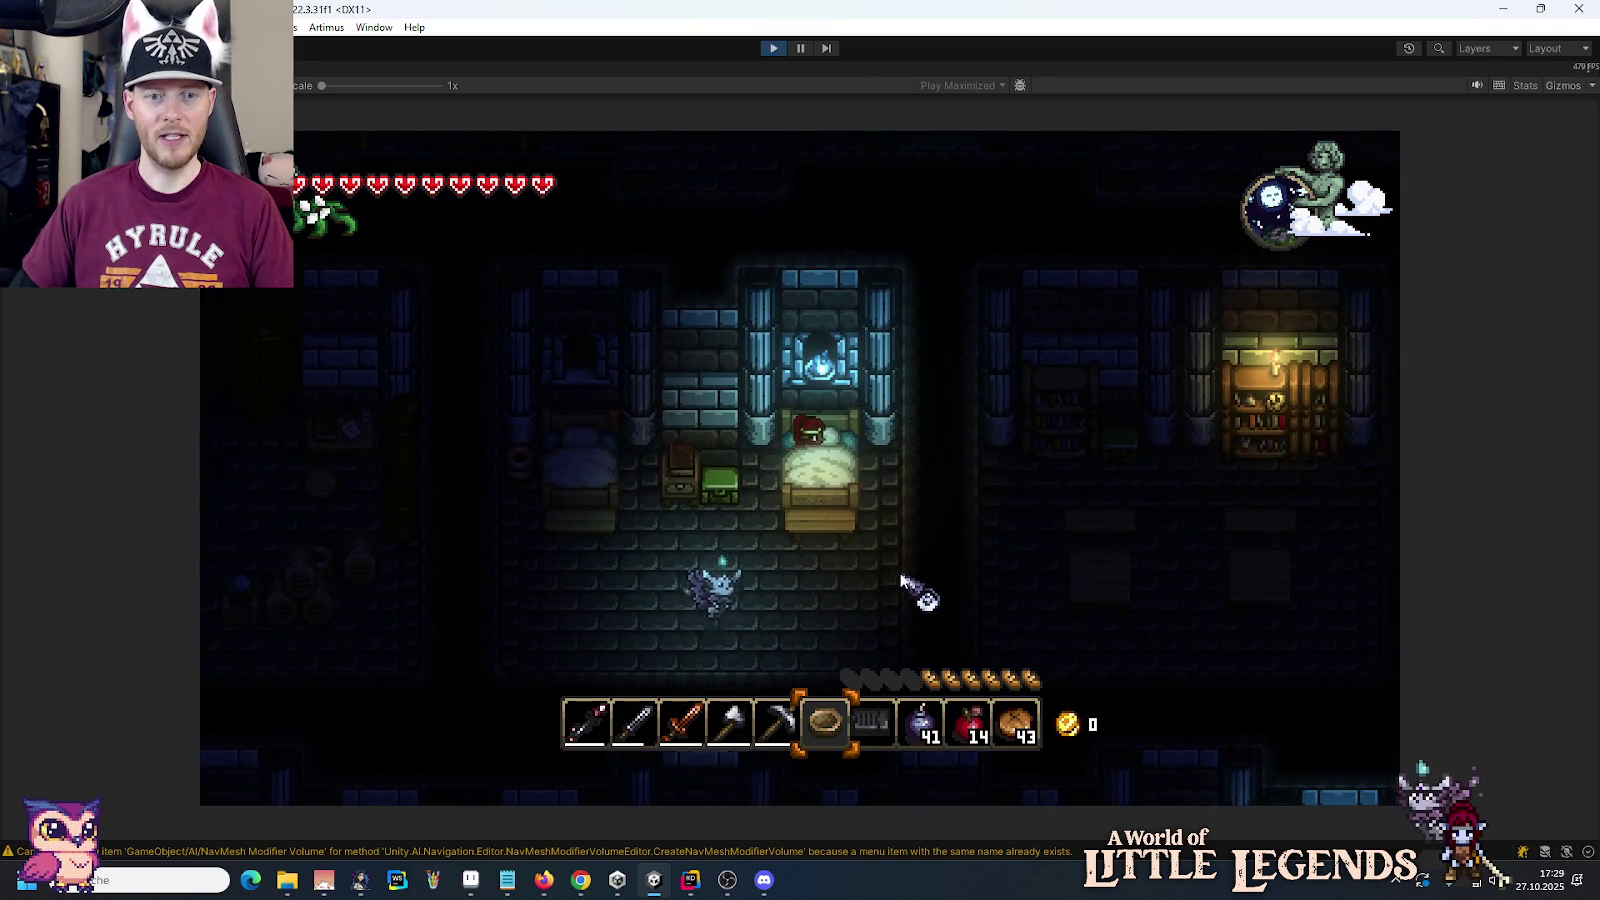
Step: Take the Paper from the green chest, then open the inventory and recipe book
key(s)
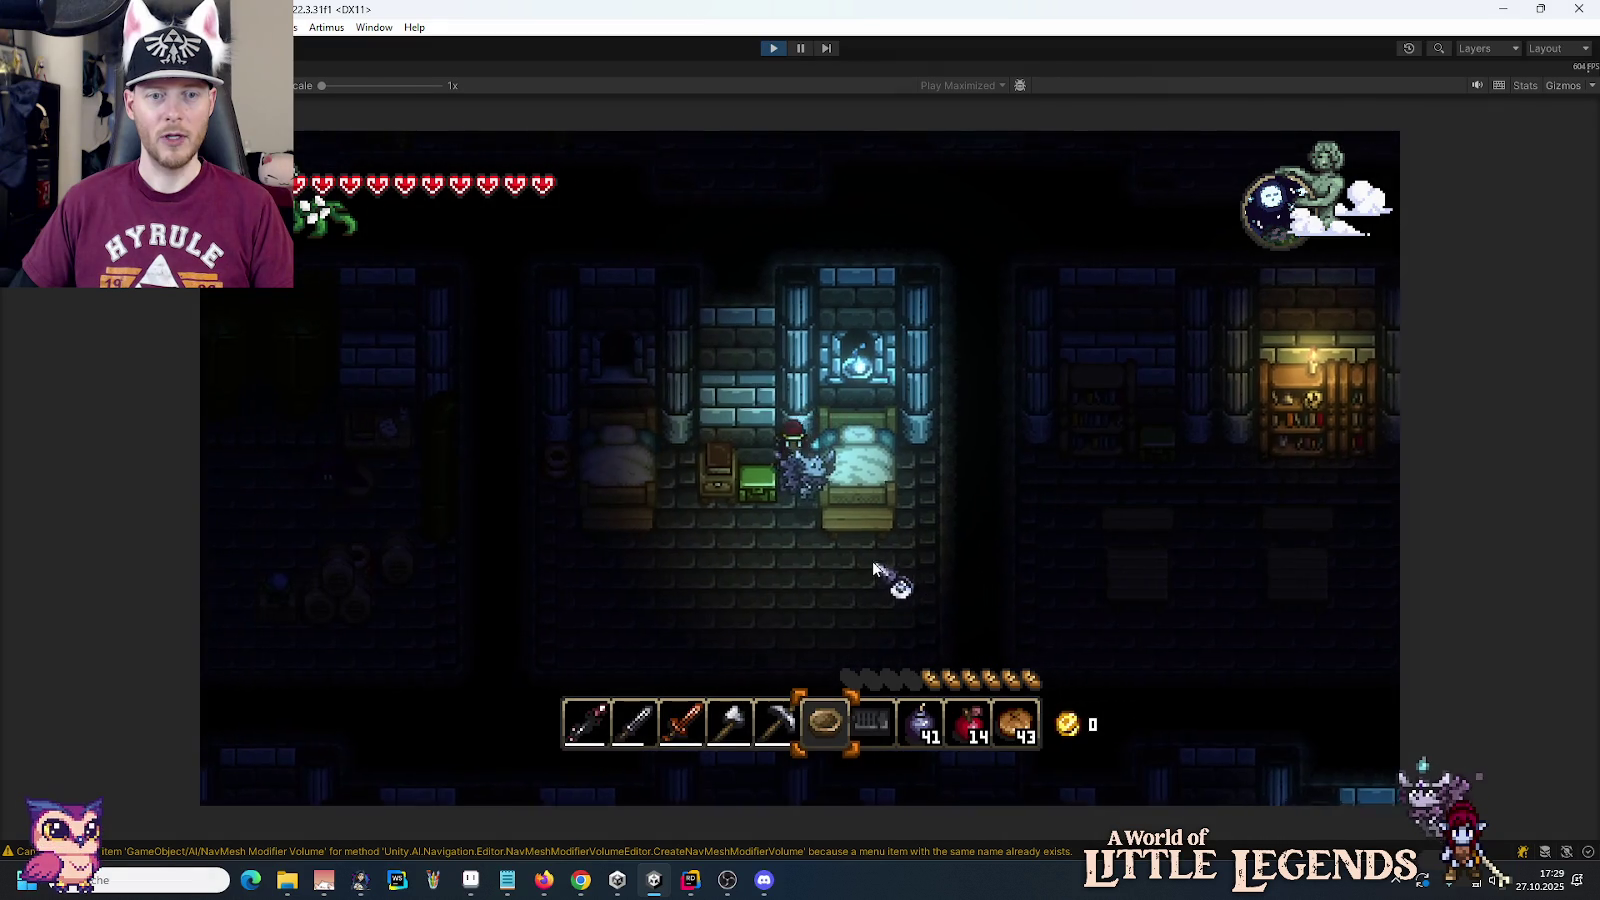
key(e)
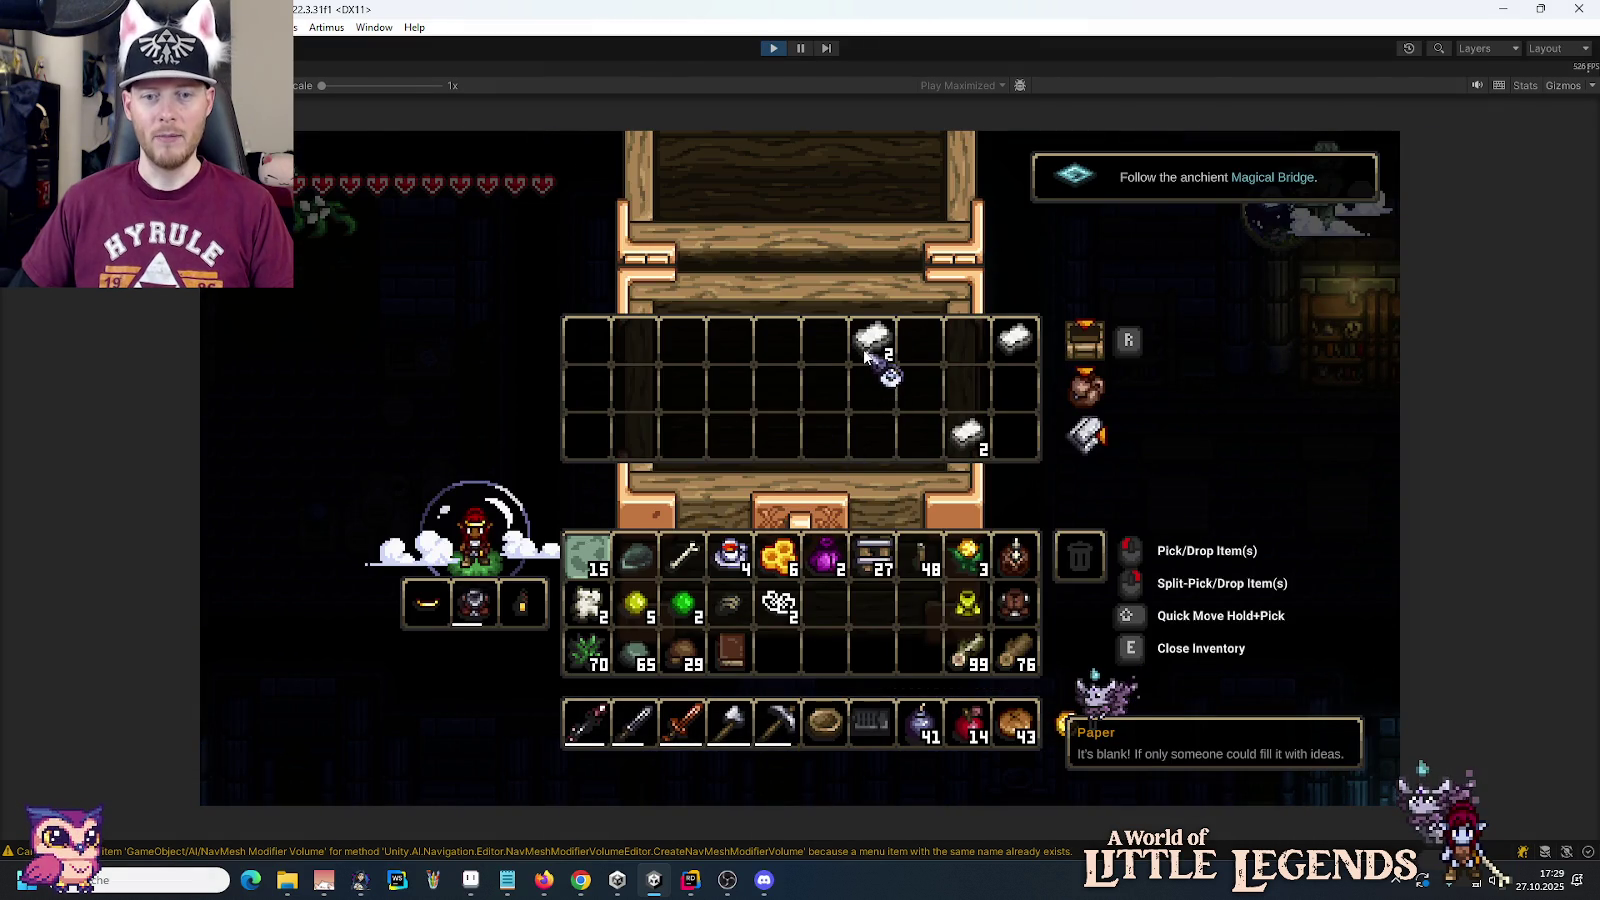
shift+click(866, 350)
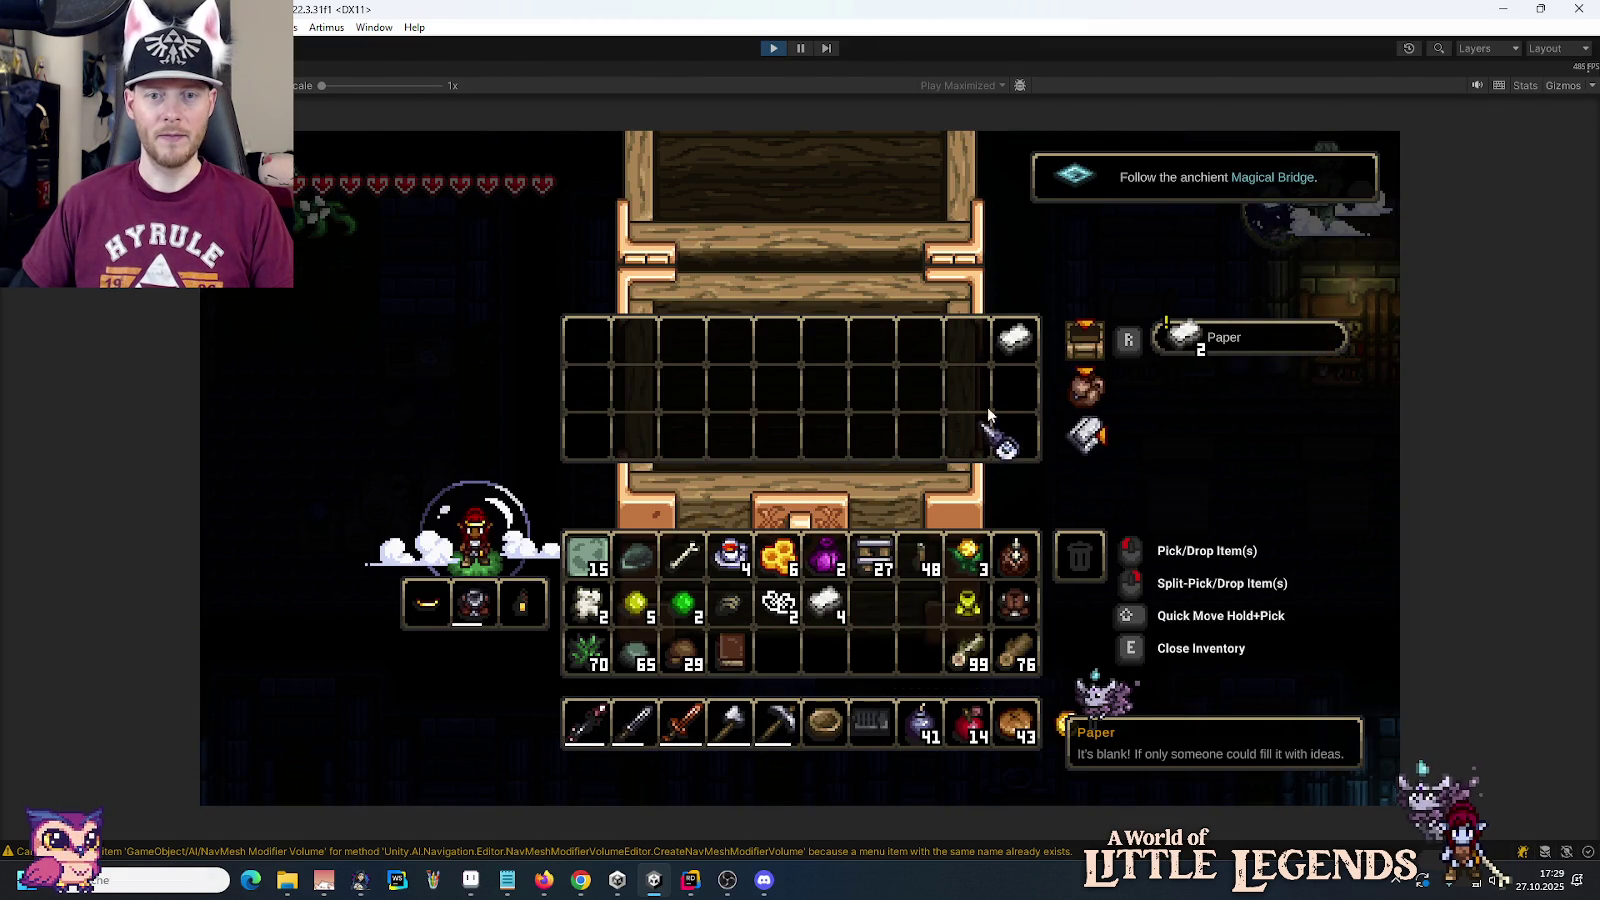
key(e)
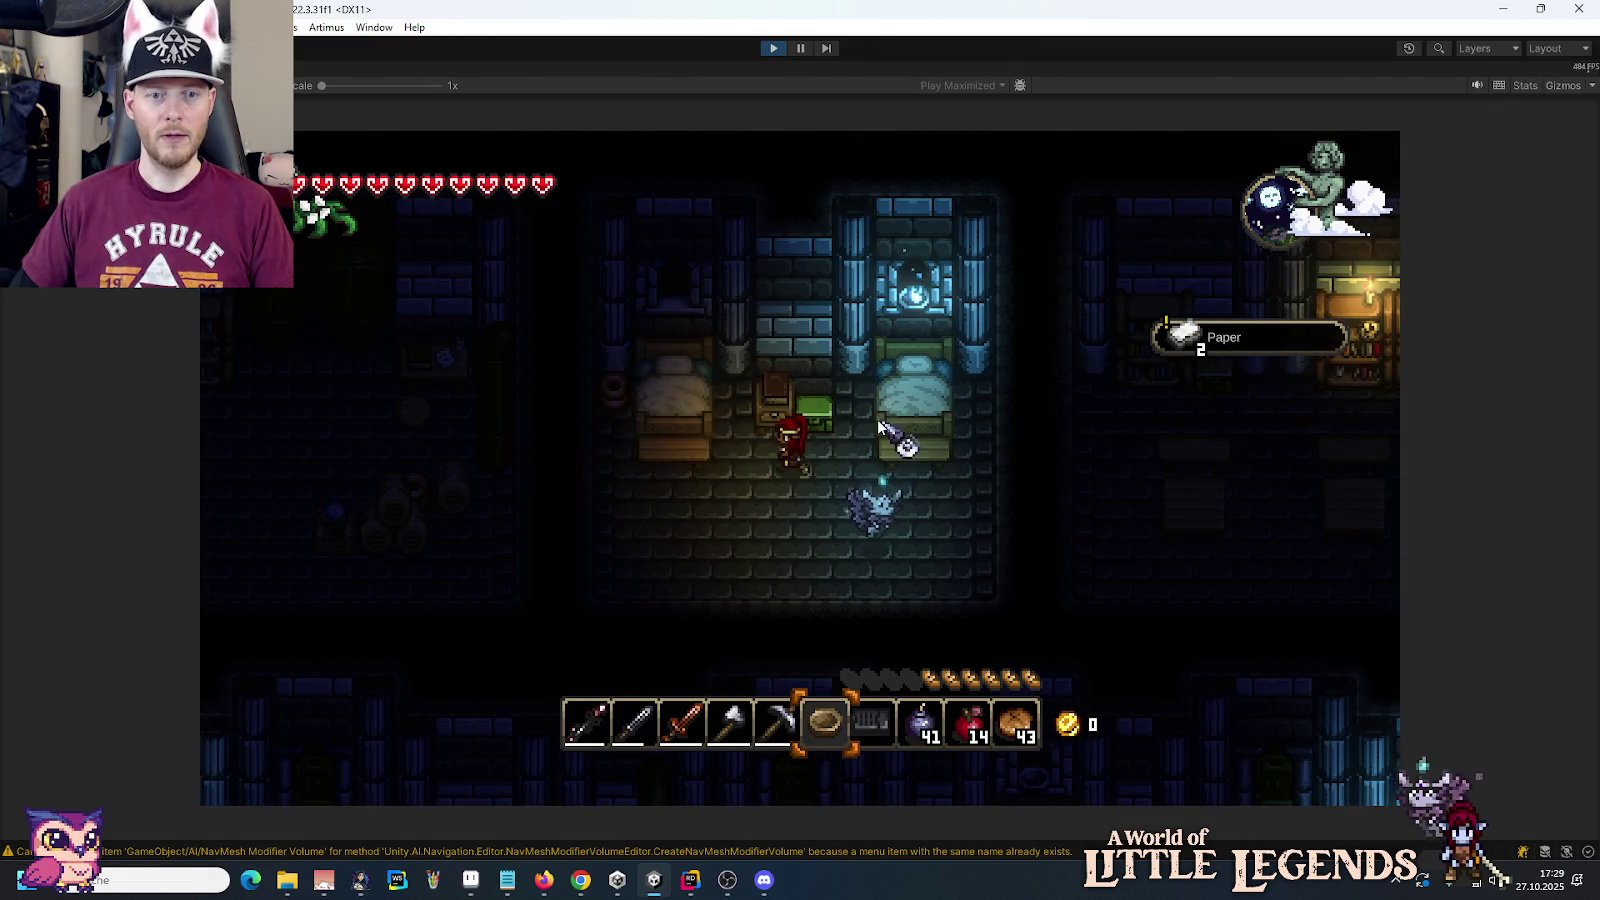
key(e)
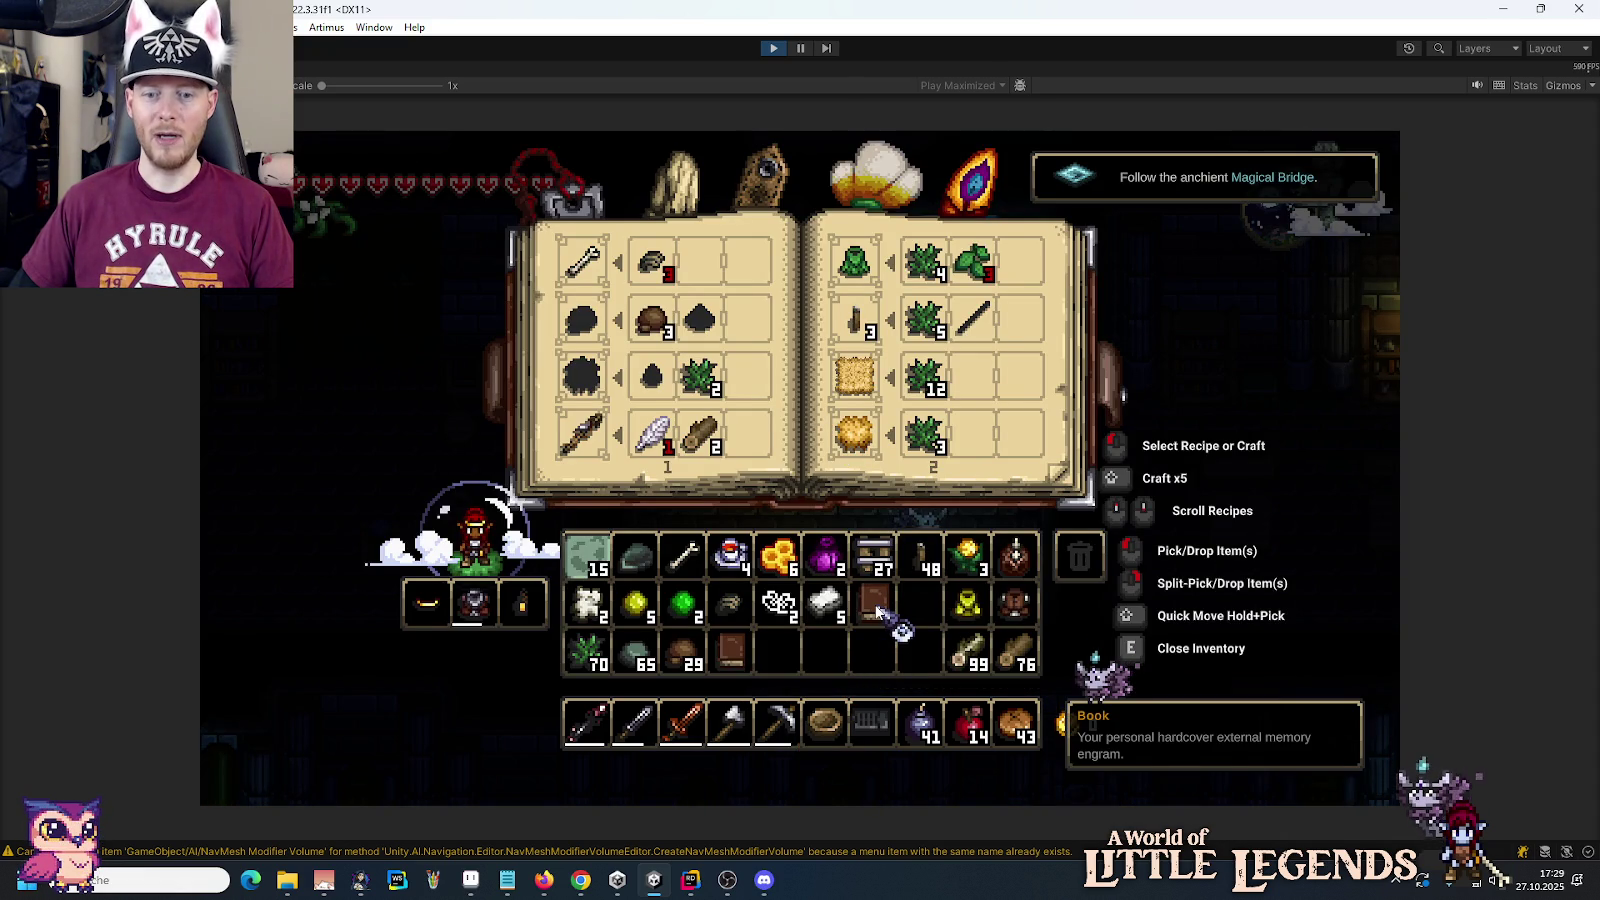
Step: Take the crafted Book, then walk past the left bed and down through the lower doorway
click(877, 607)
key(e)
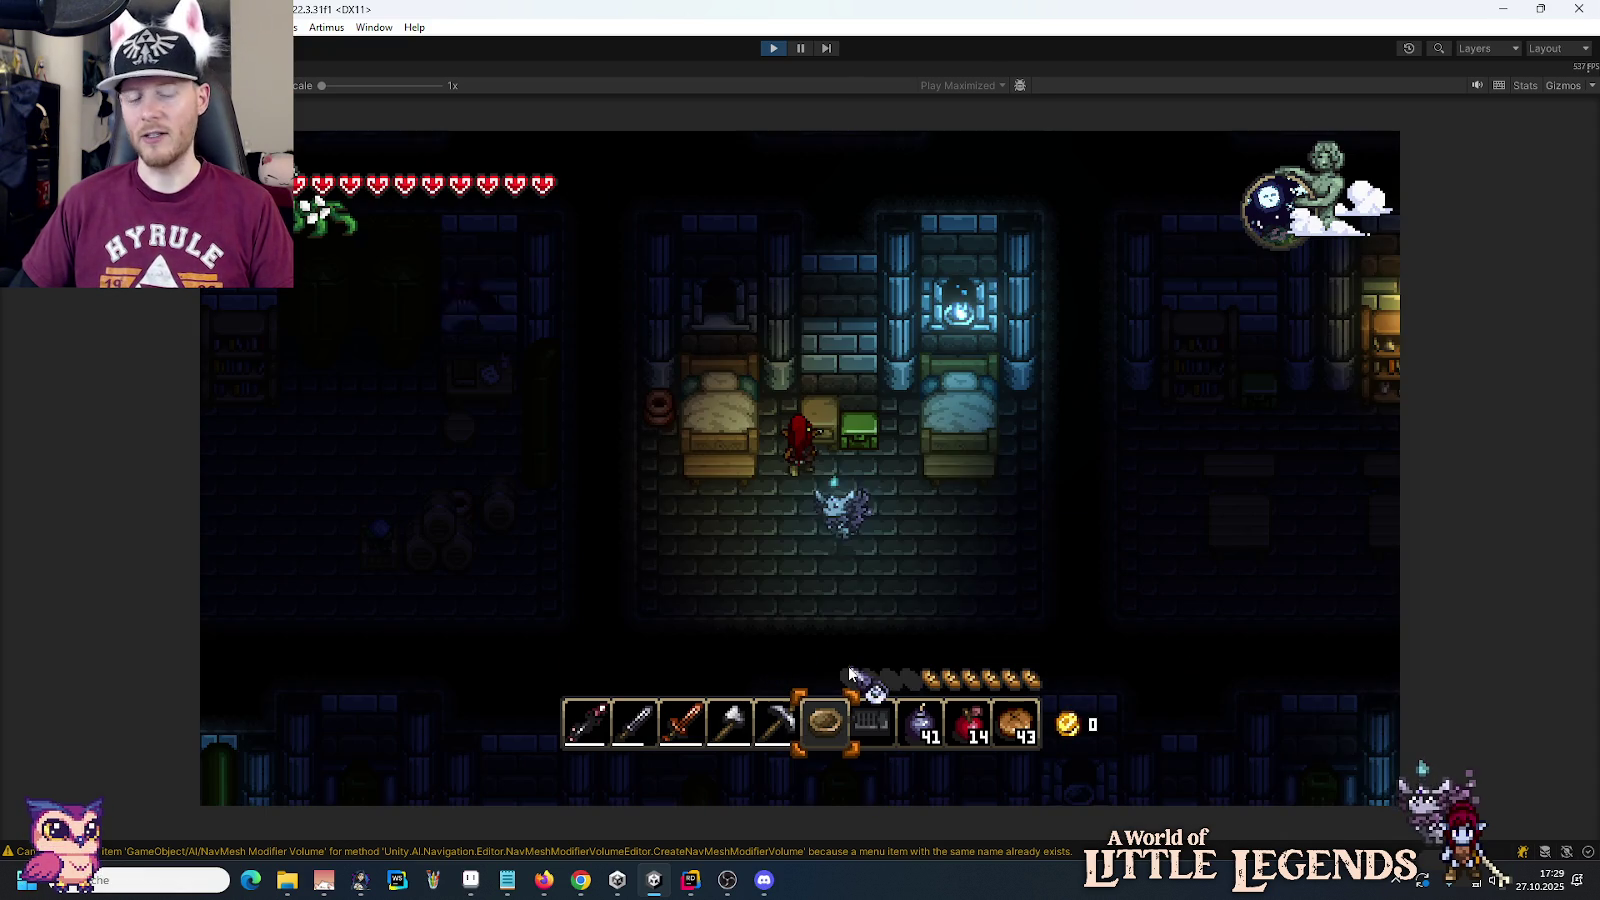
key(a)
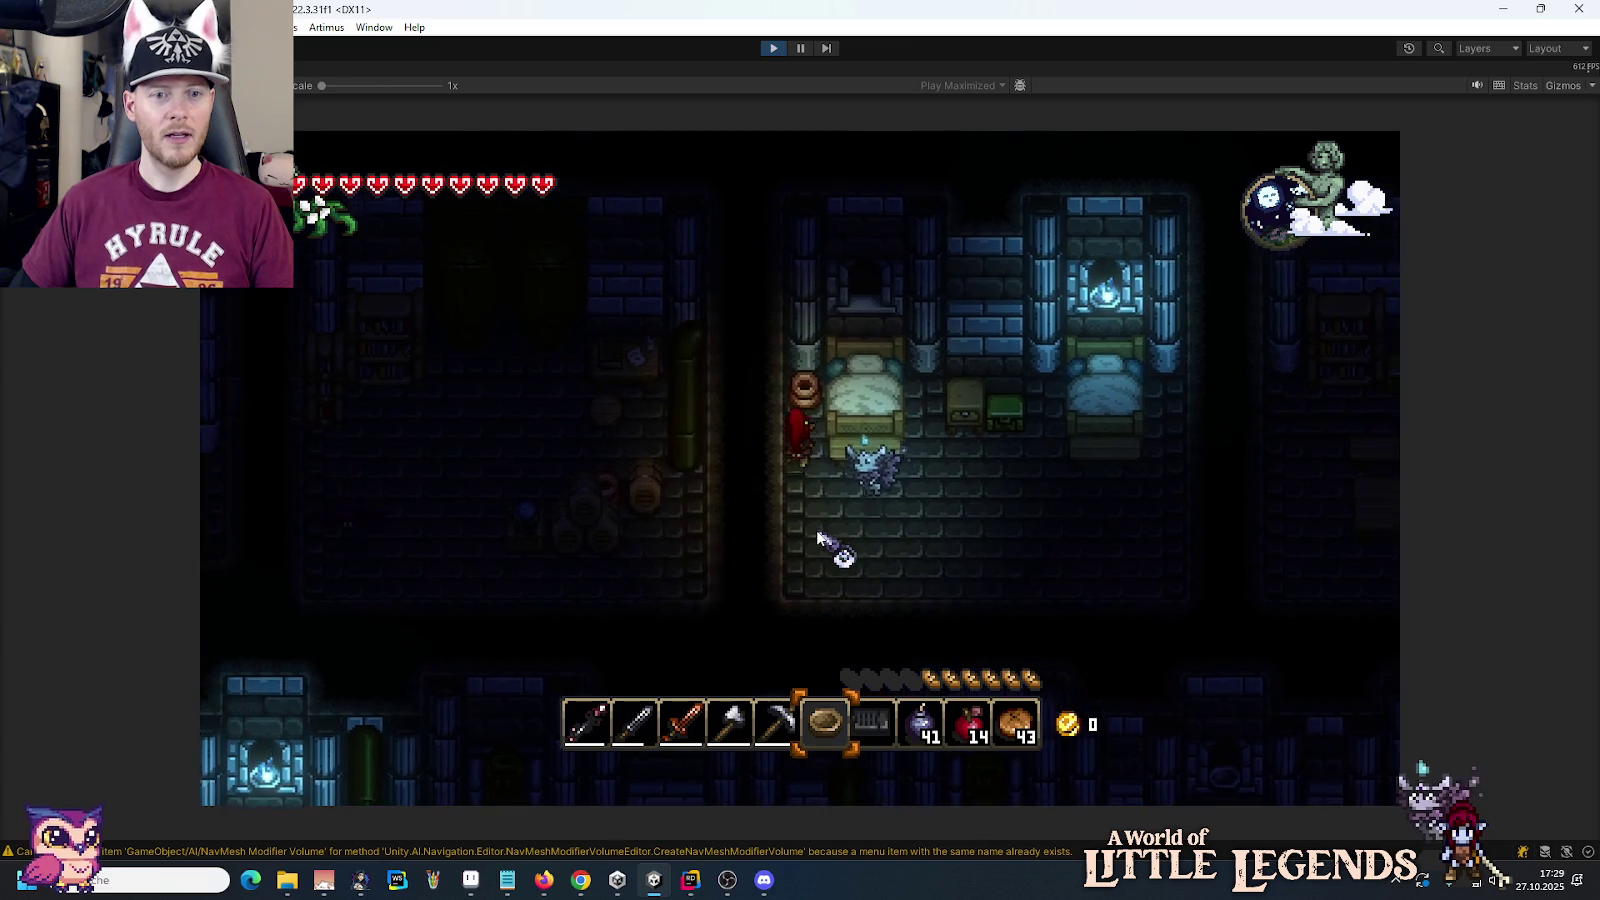
key(s)
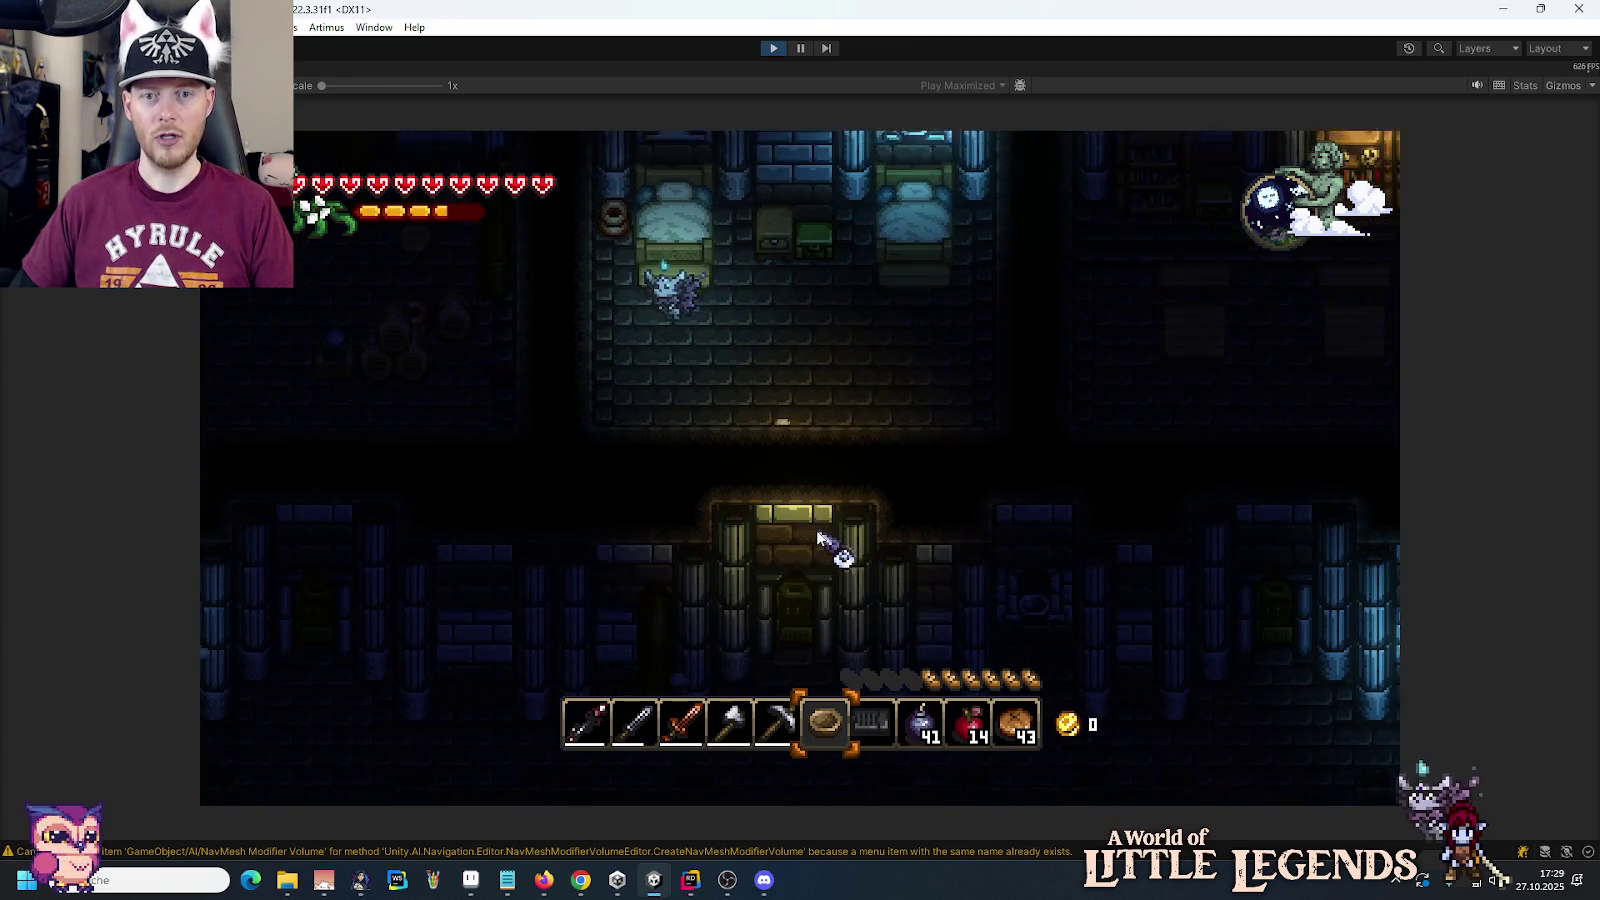
key(s)
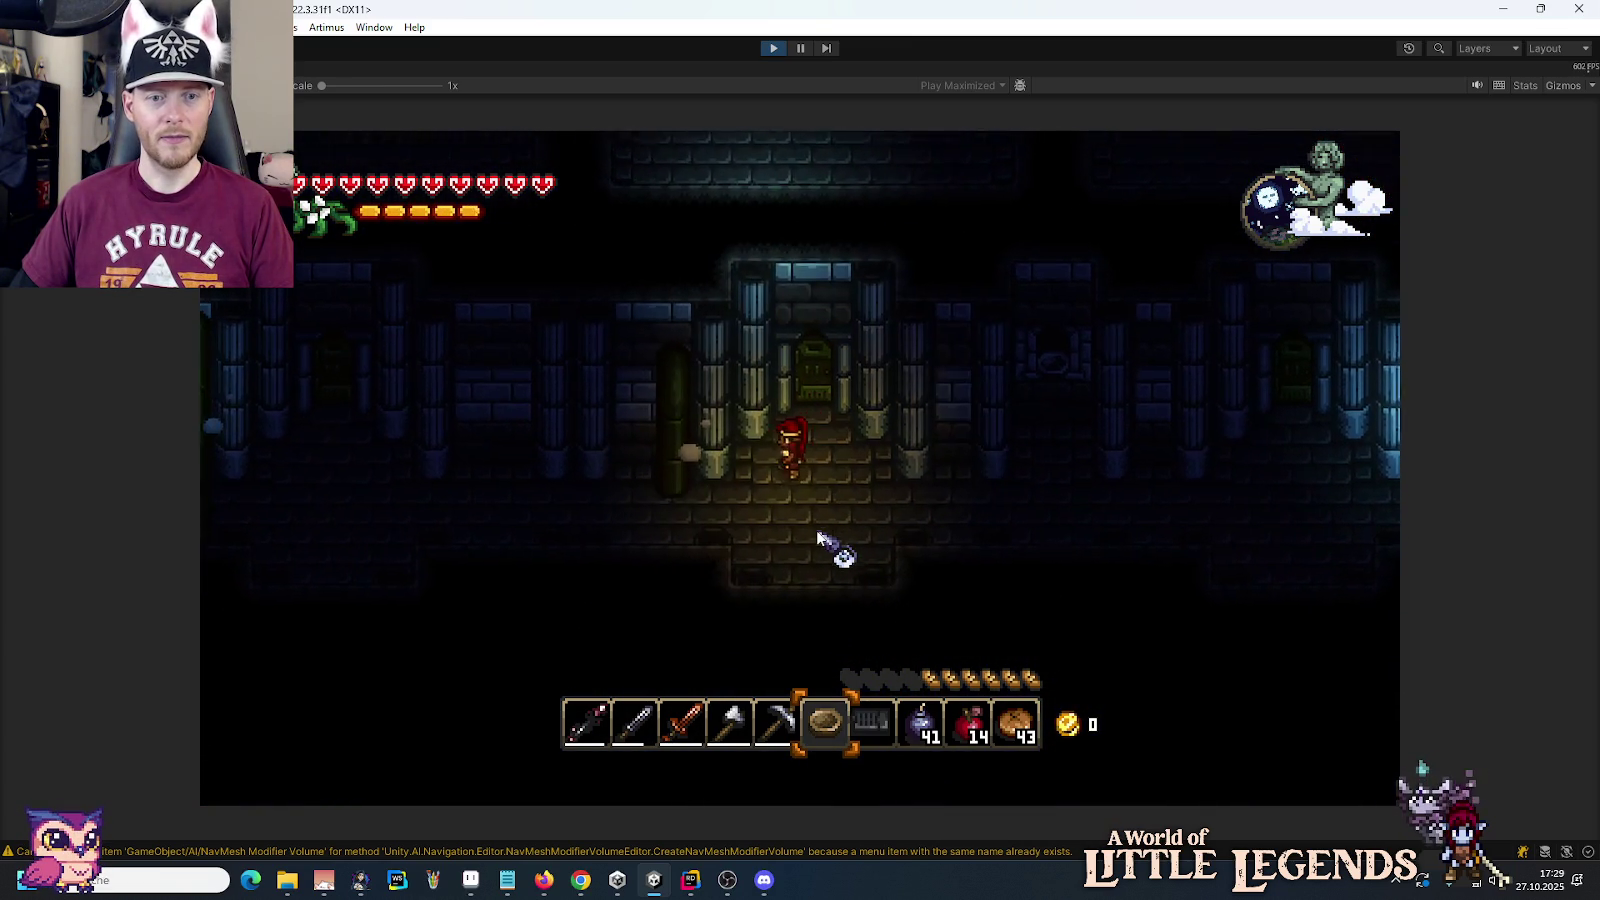
key(s)
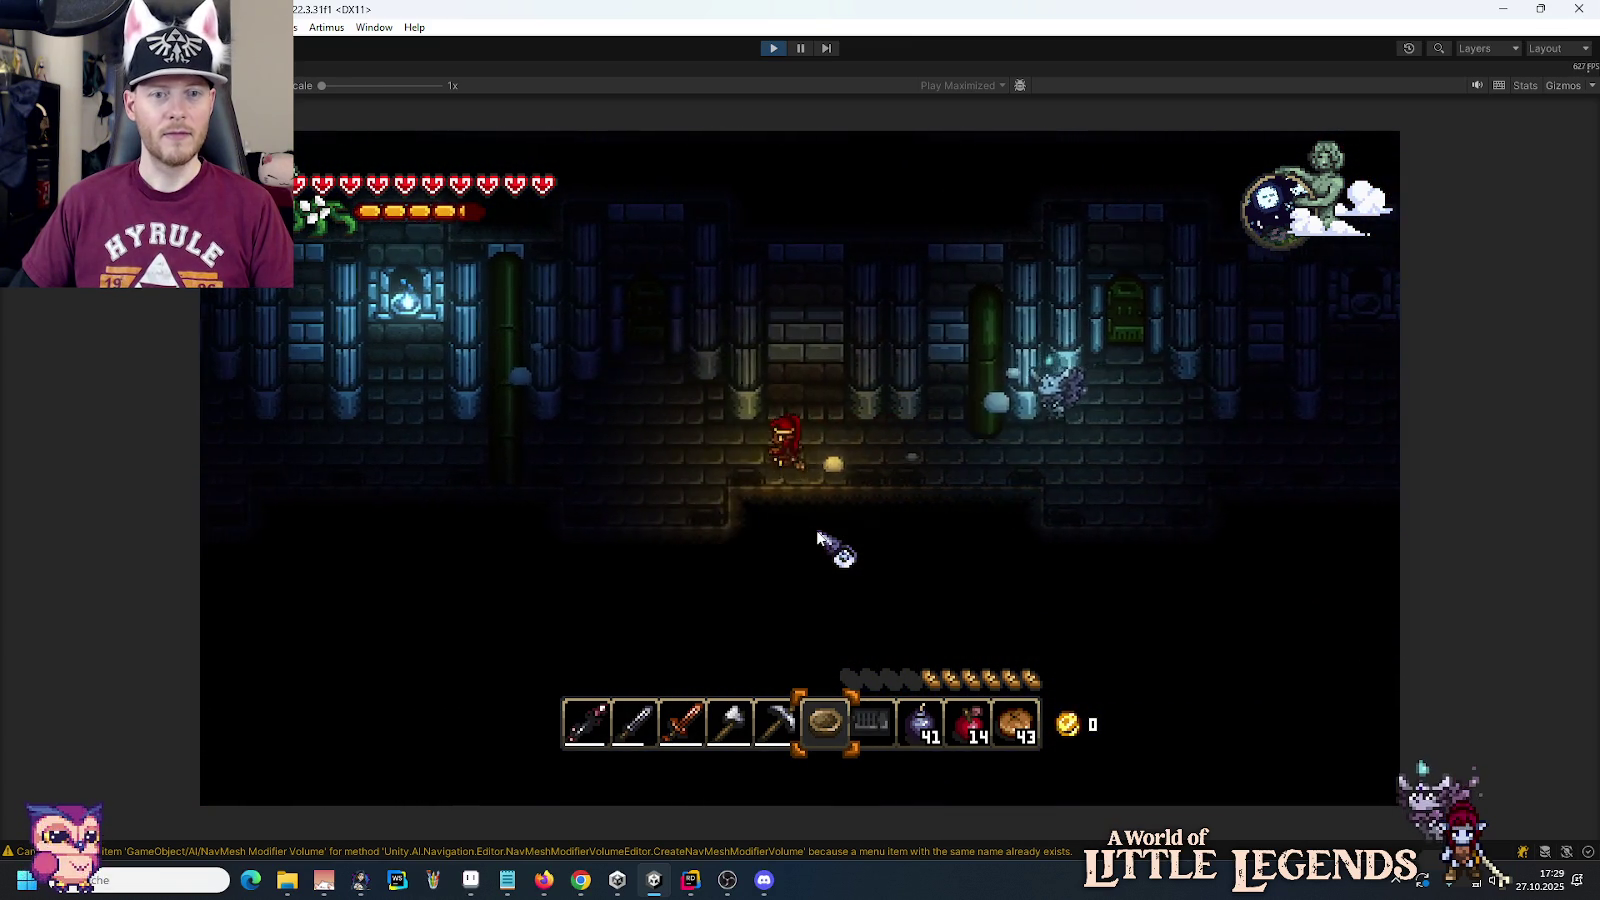
Step: Pick up the Mana Orb in the storage room and kill the bat with the sword
key(w)
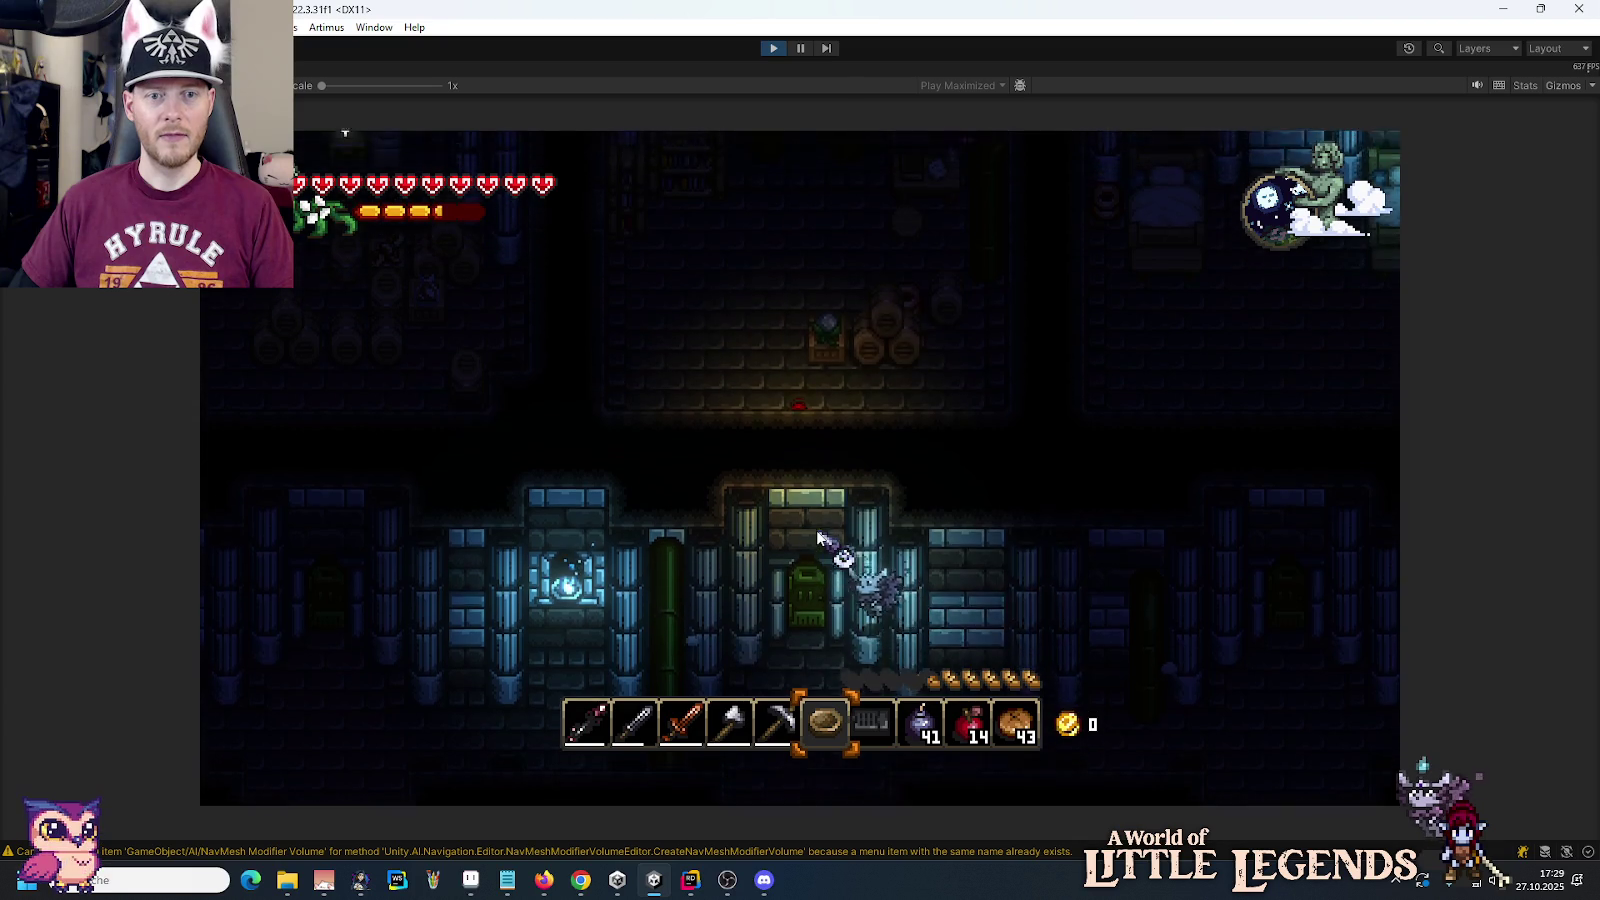
key(w)
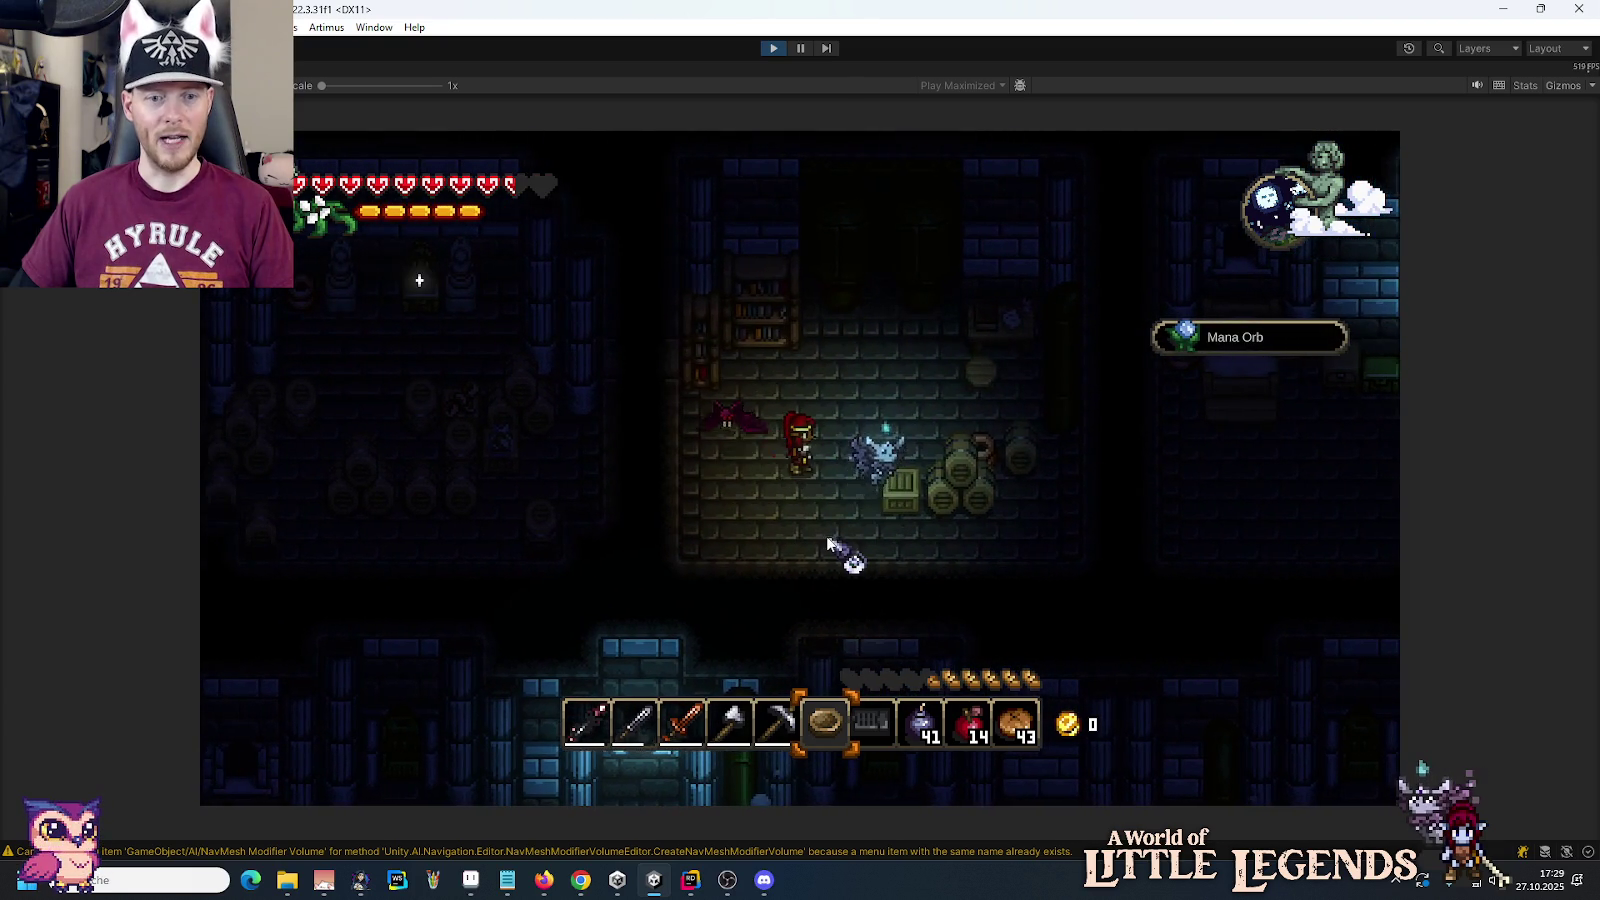
key(3)
key(w)
click(905, 505)
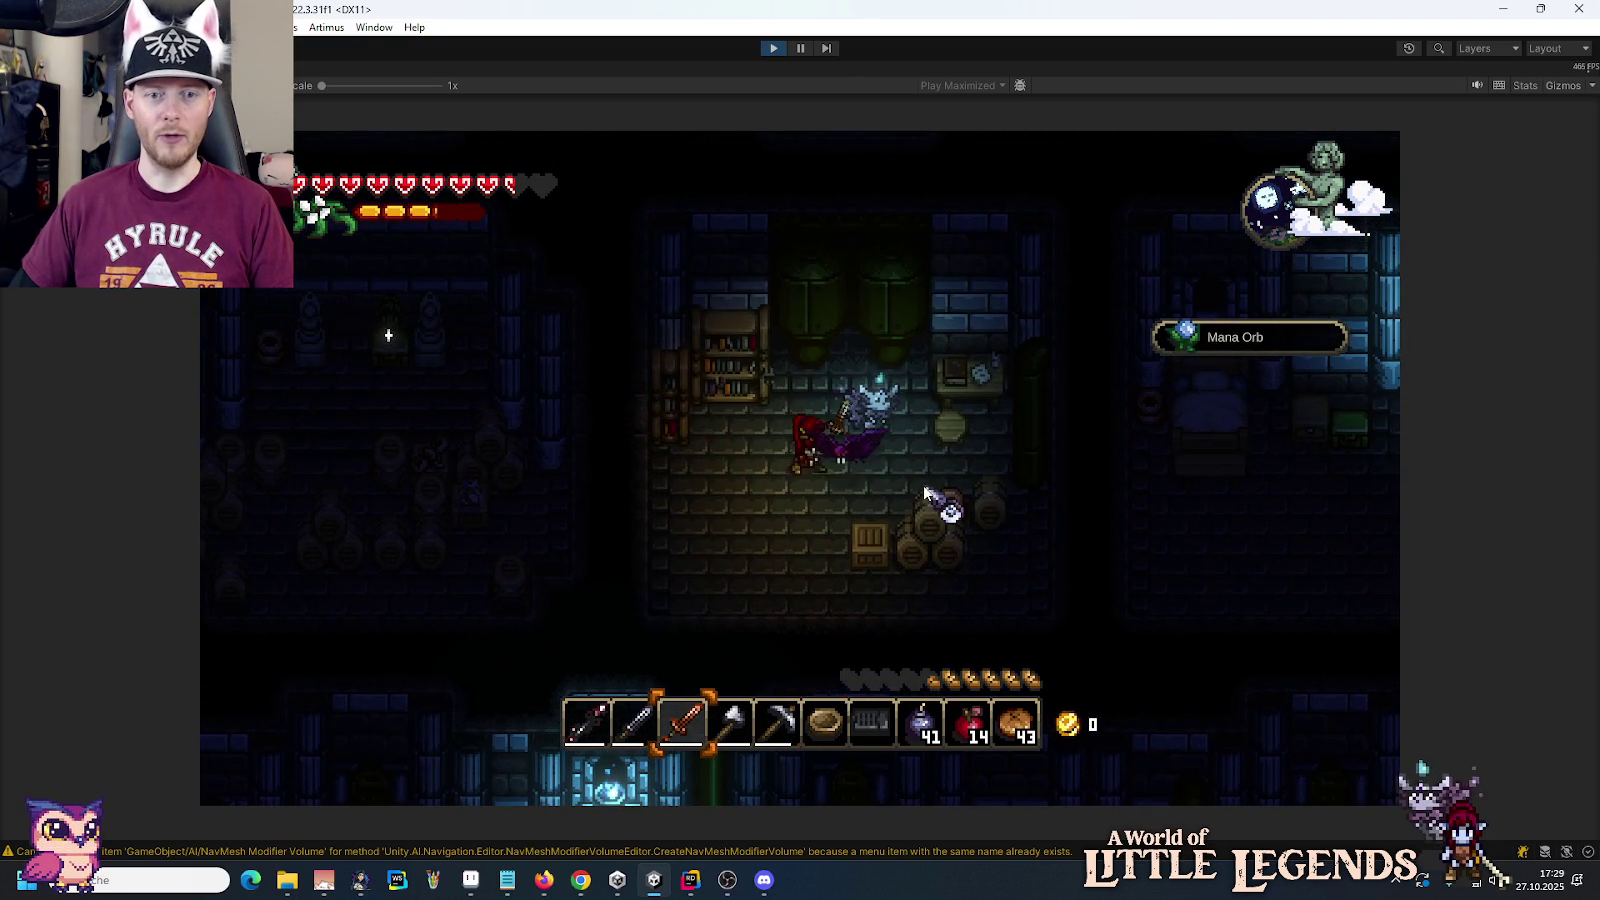
key(d)
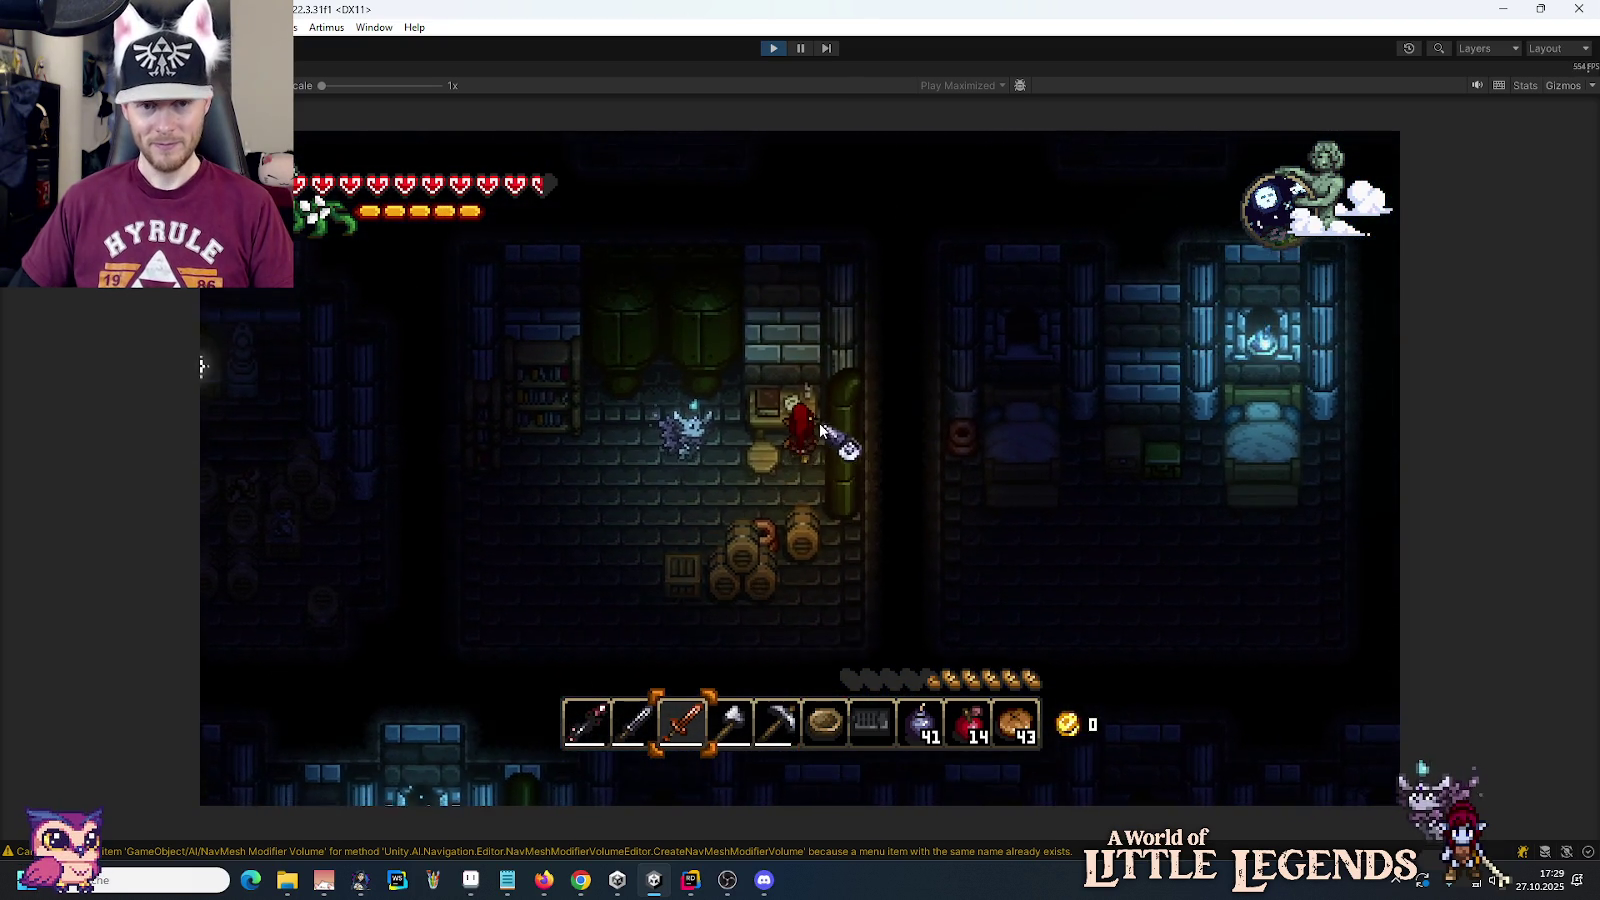
Step: Check the new items in the inventory, switch to the axe, and open the storage chest
key(e)
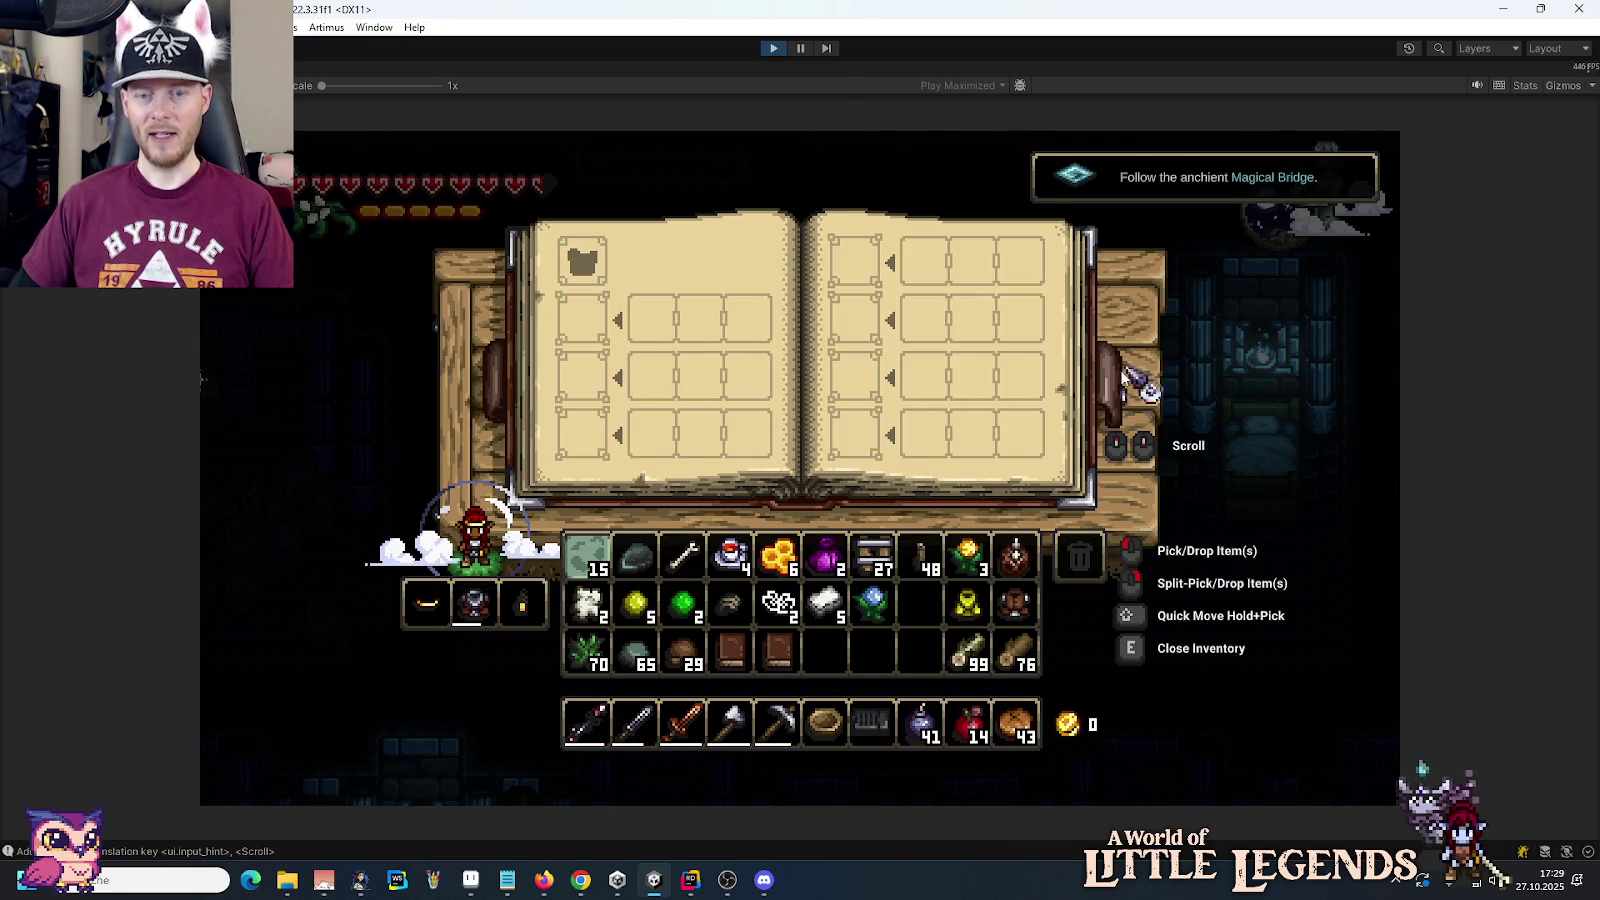
key(e)
scroll(955, 430, down, 1)
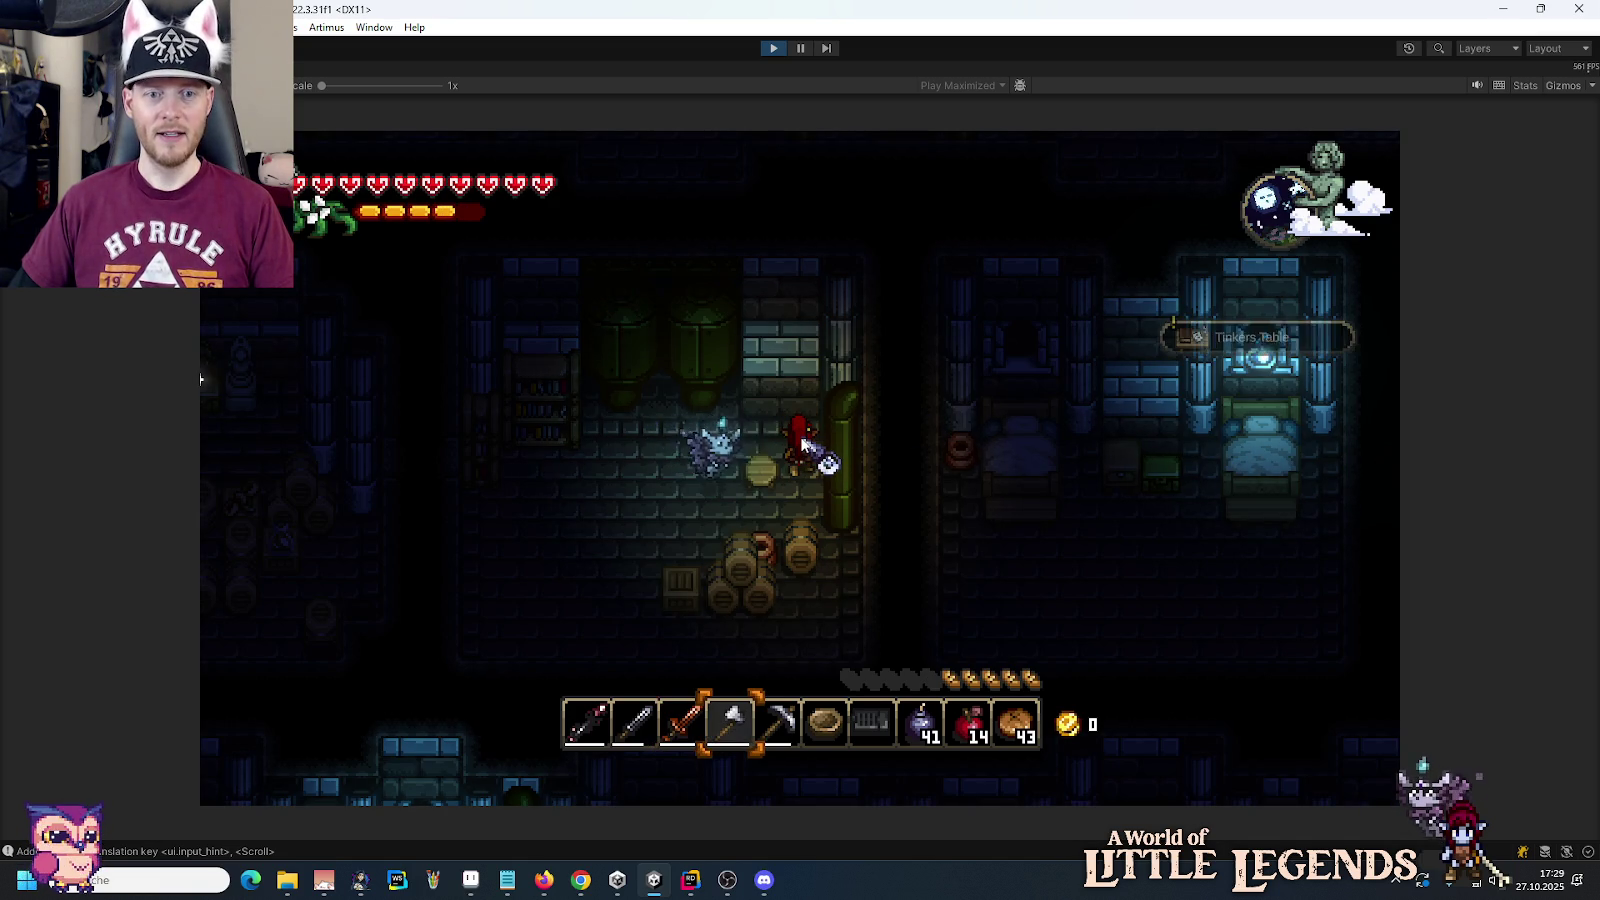
key(e)
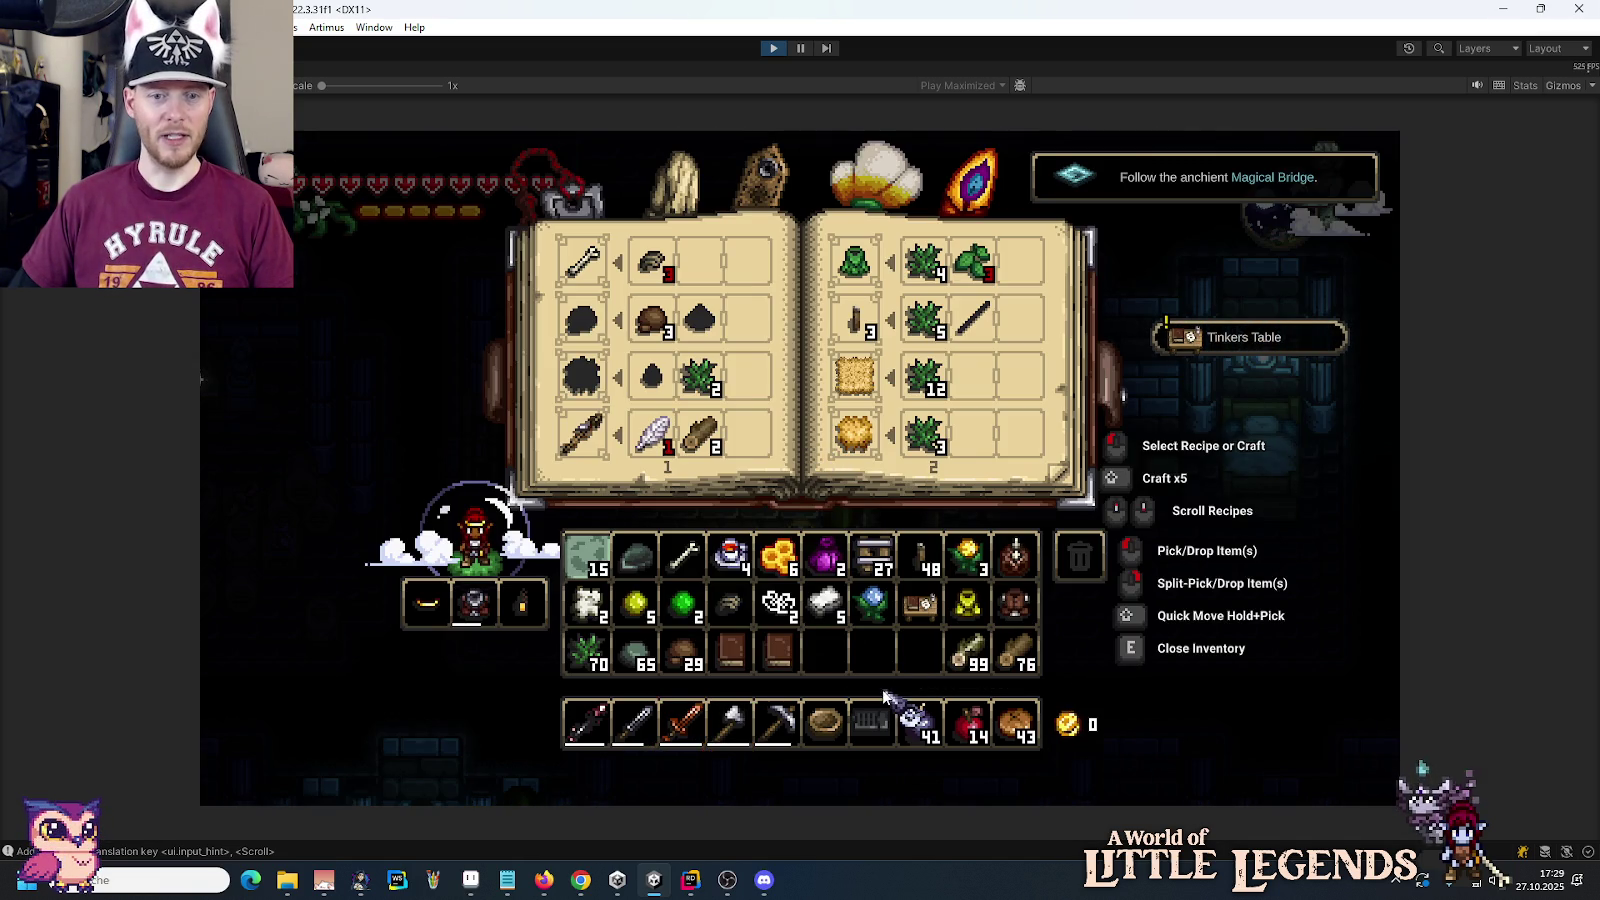
key(e)
key(a)
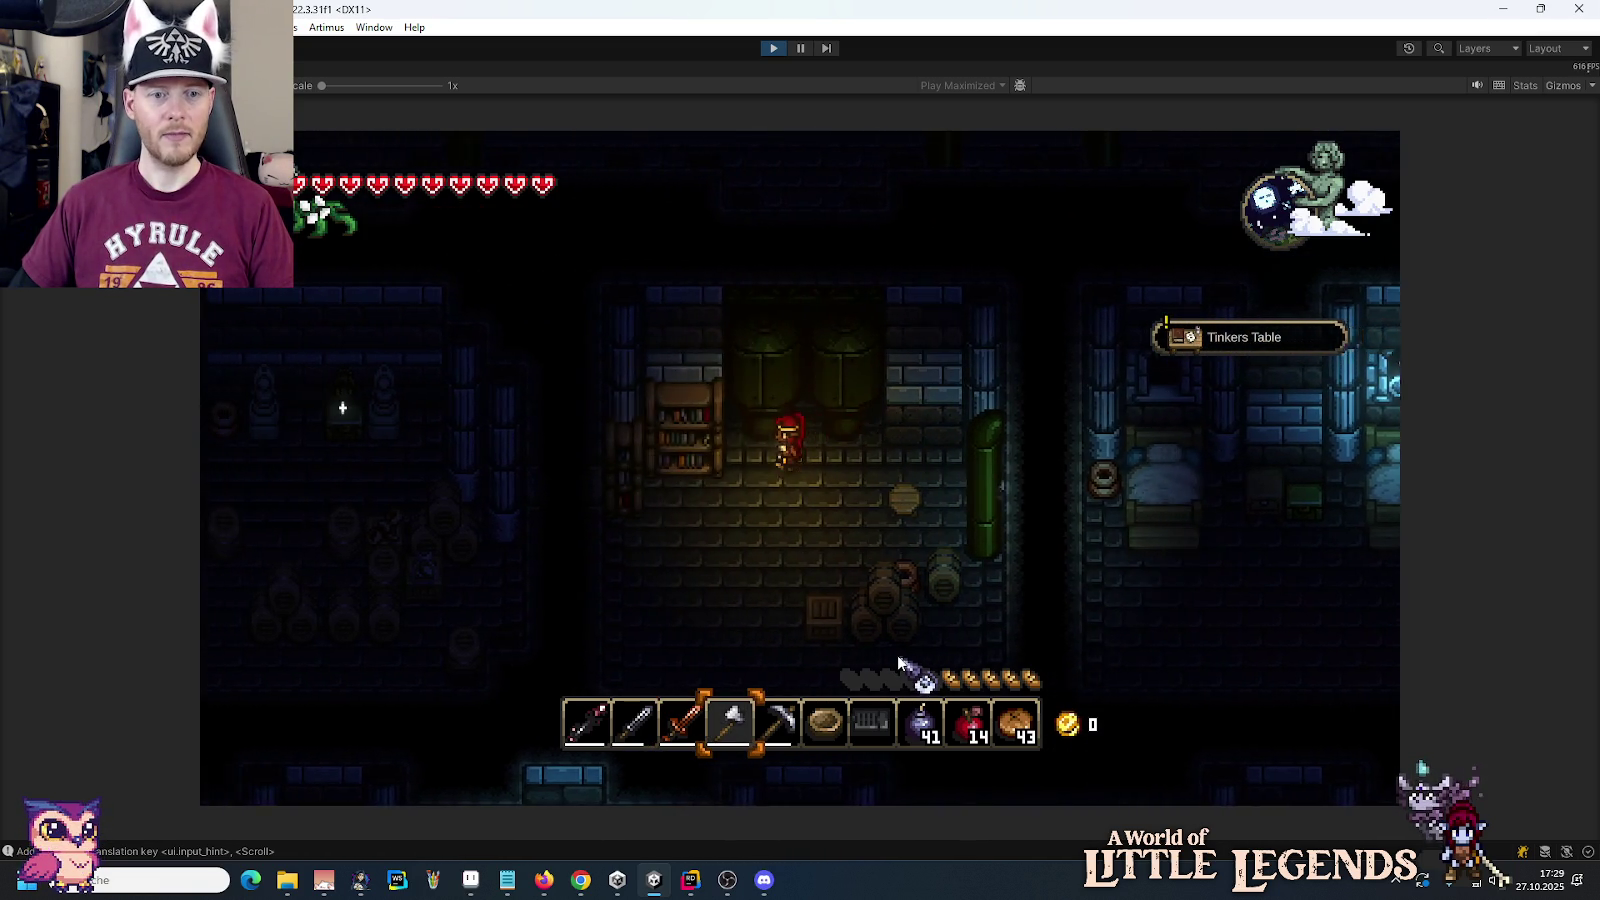
right_click(832, 453)
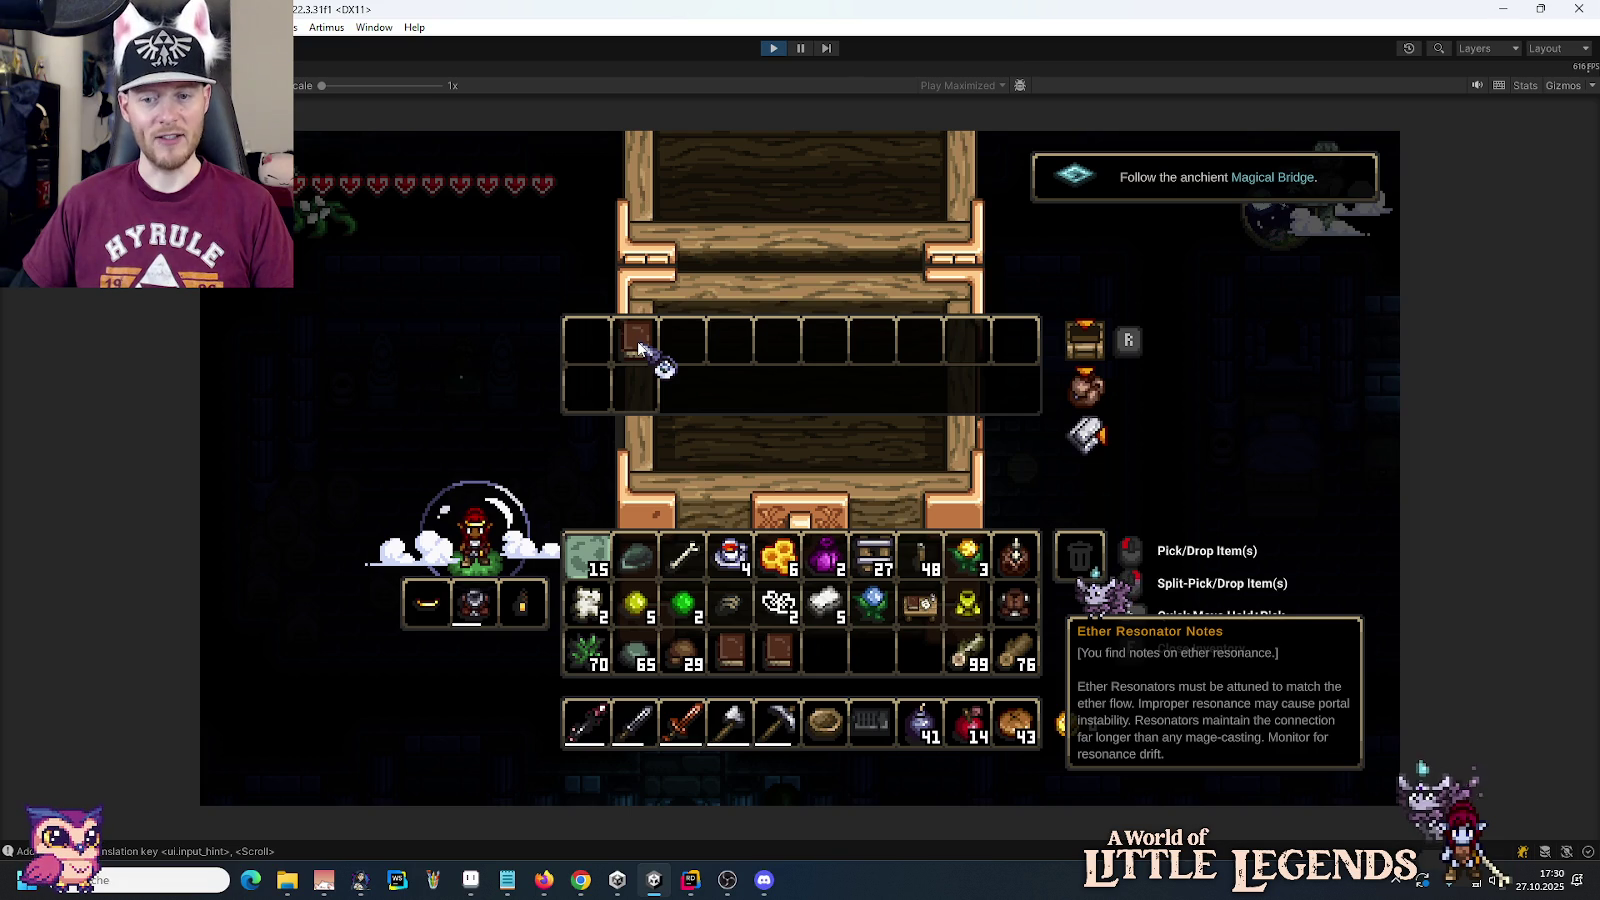
Step: Take the Ether Resonator Notes from the chest into the bag
shift+click(637, 340)
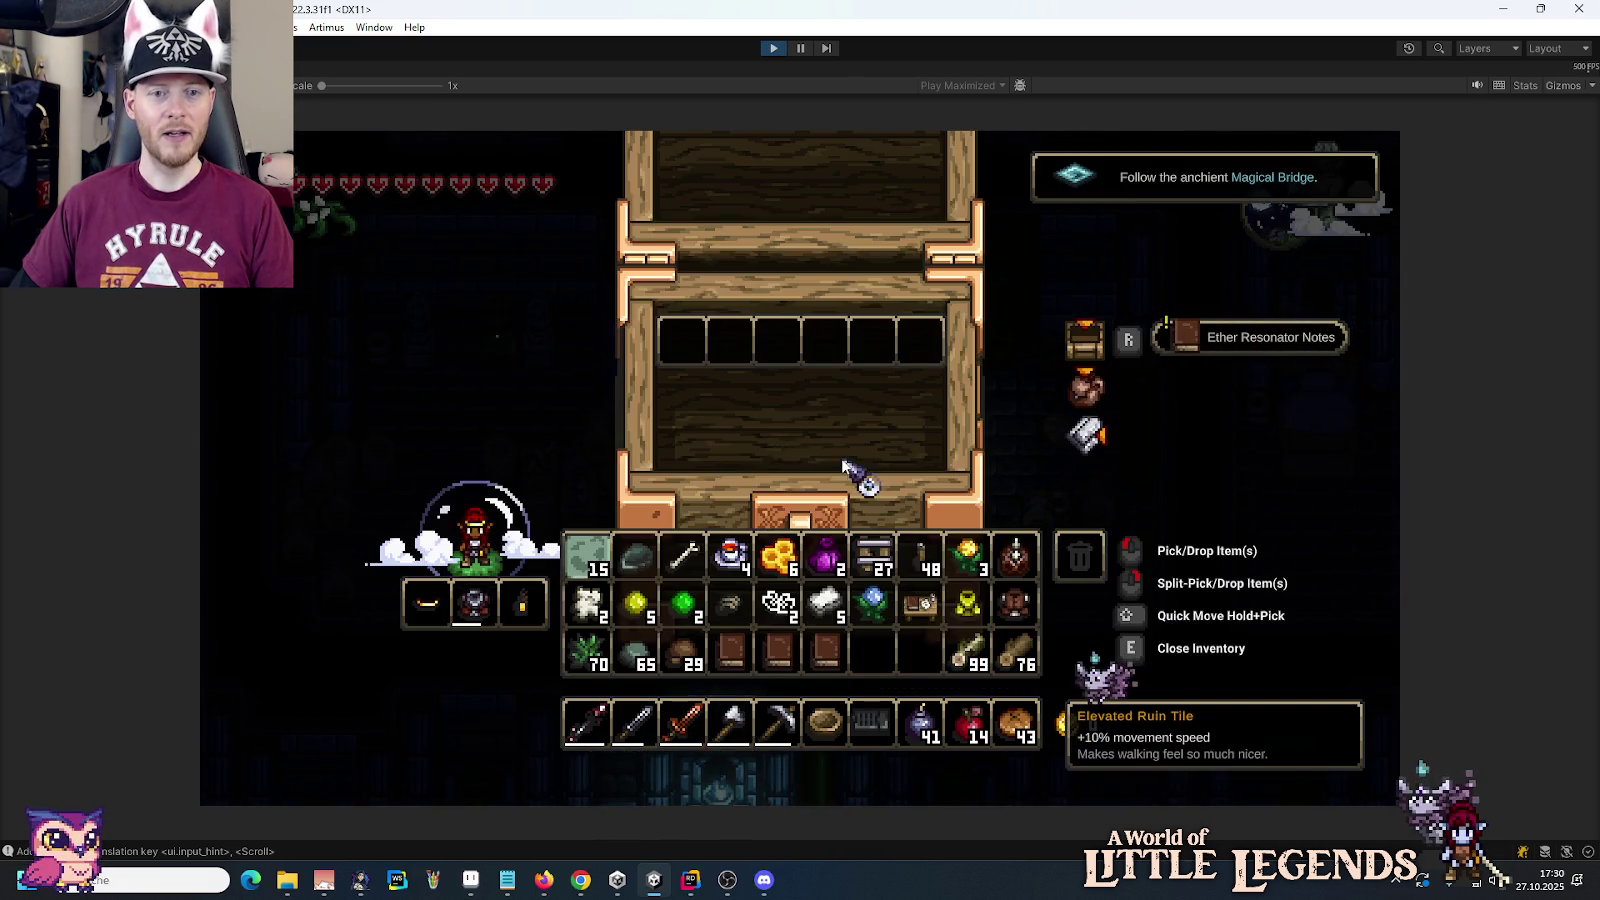
key(e)
key(a)
Step: Walk through the barrel room to the dispenser statue, picking up an Empty Bottle and Rope
key(a)
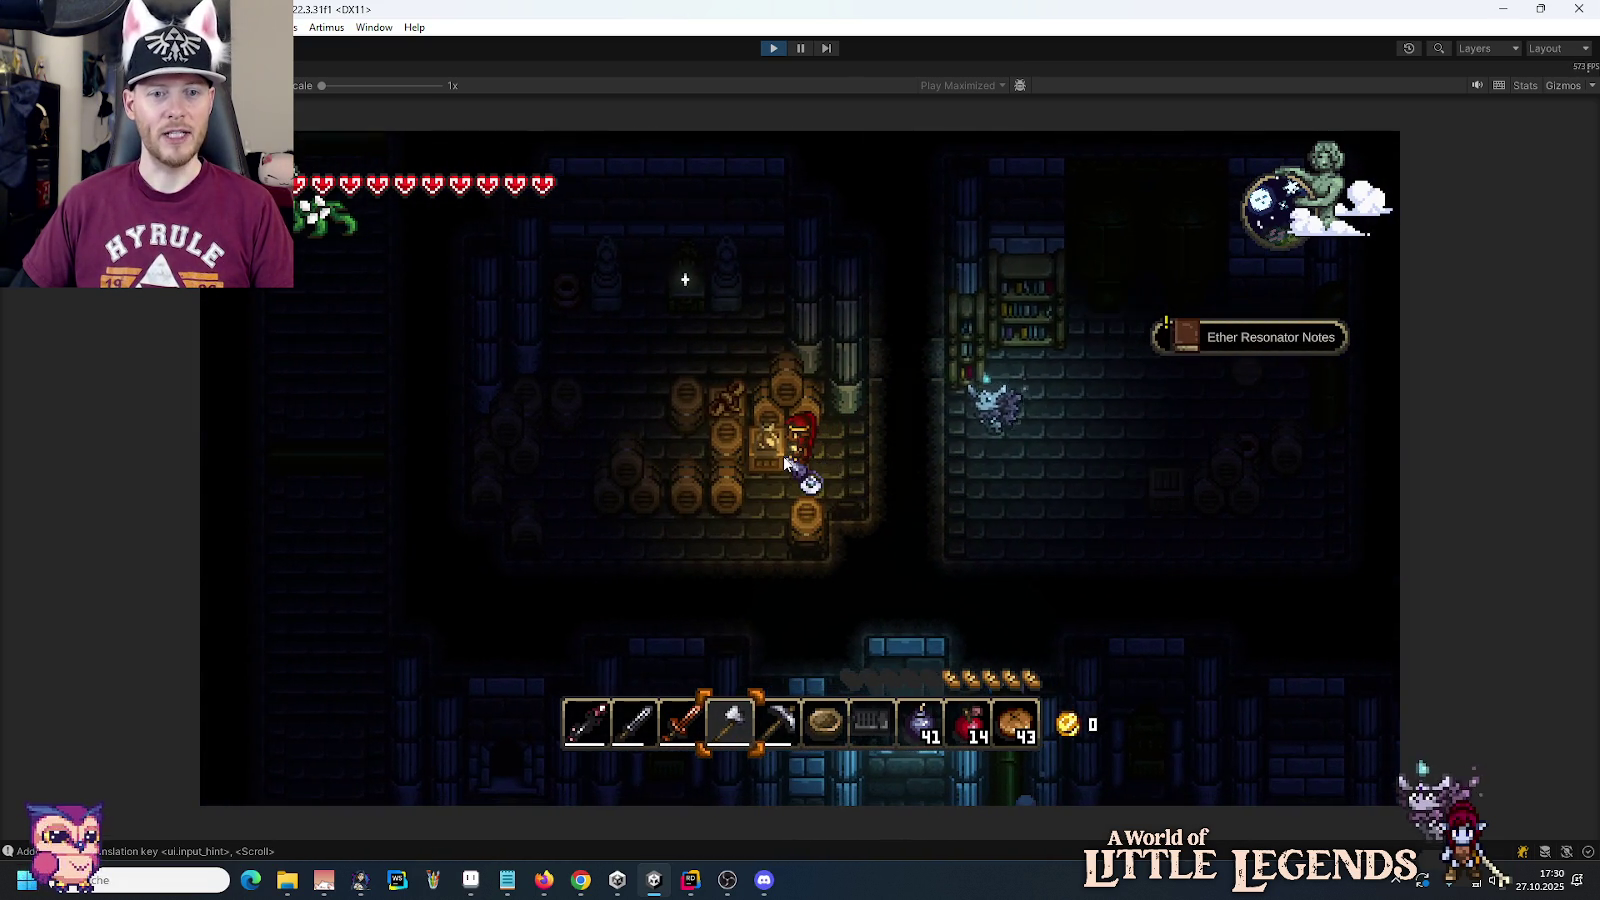
key(s)
key(w)
key(a)
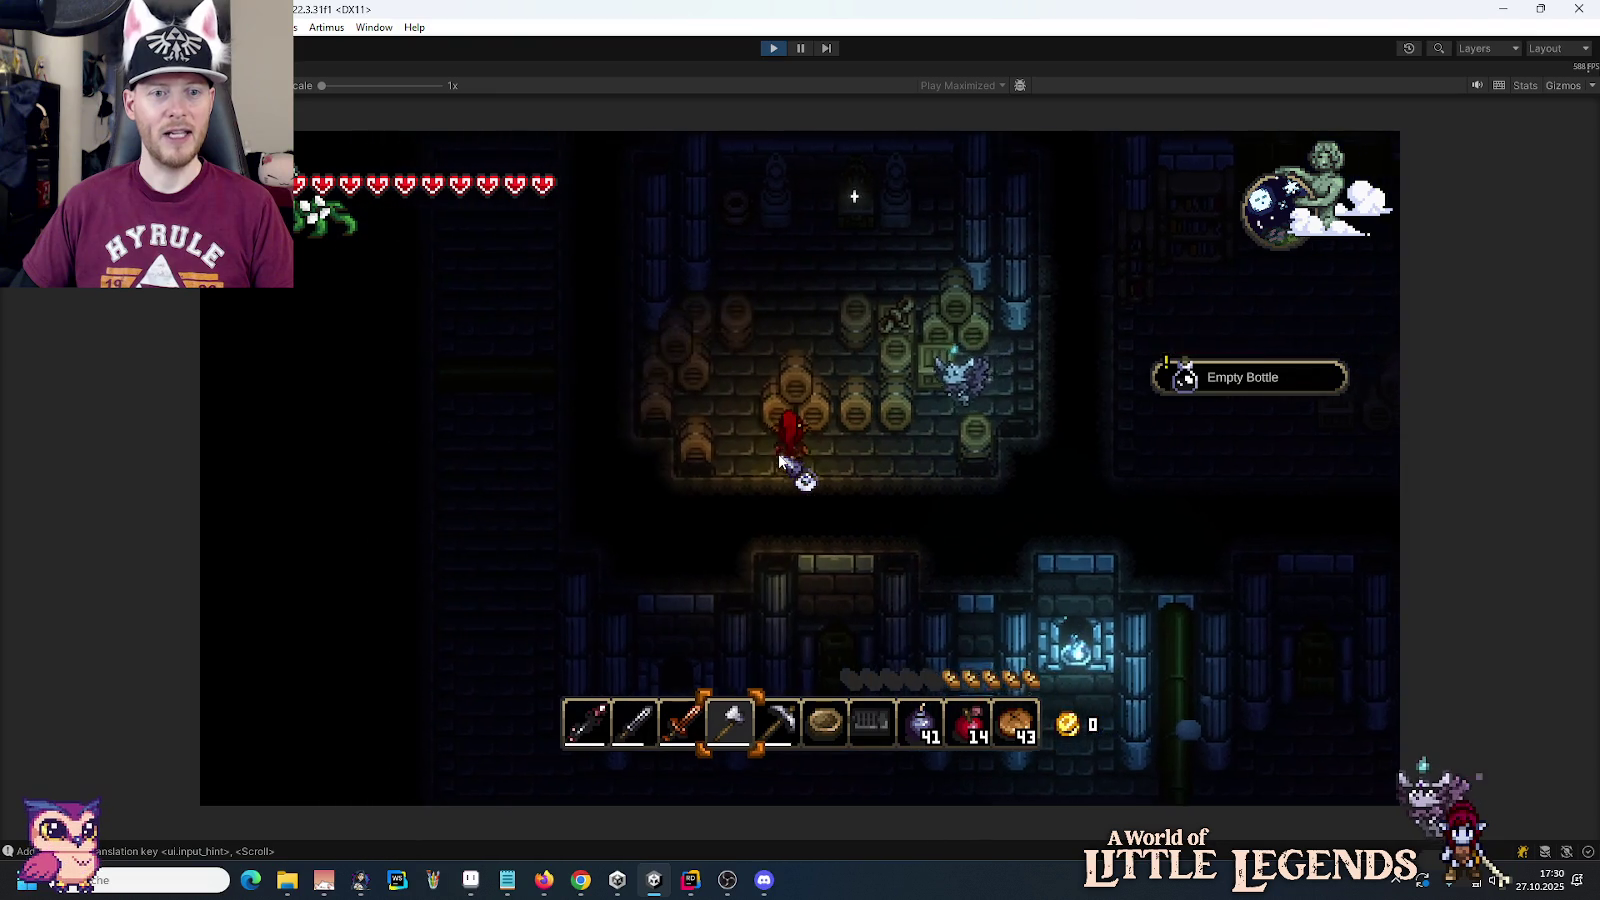
key(d)
key(w)
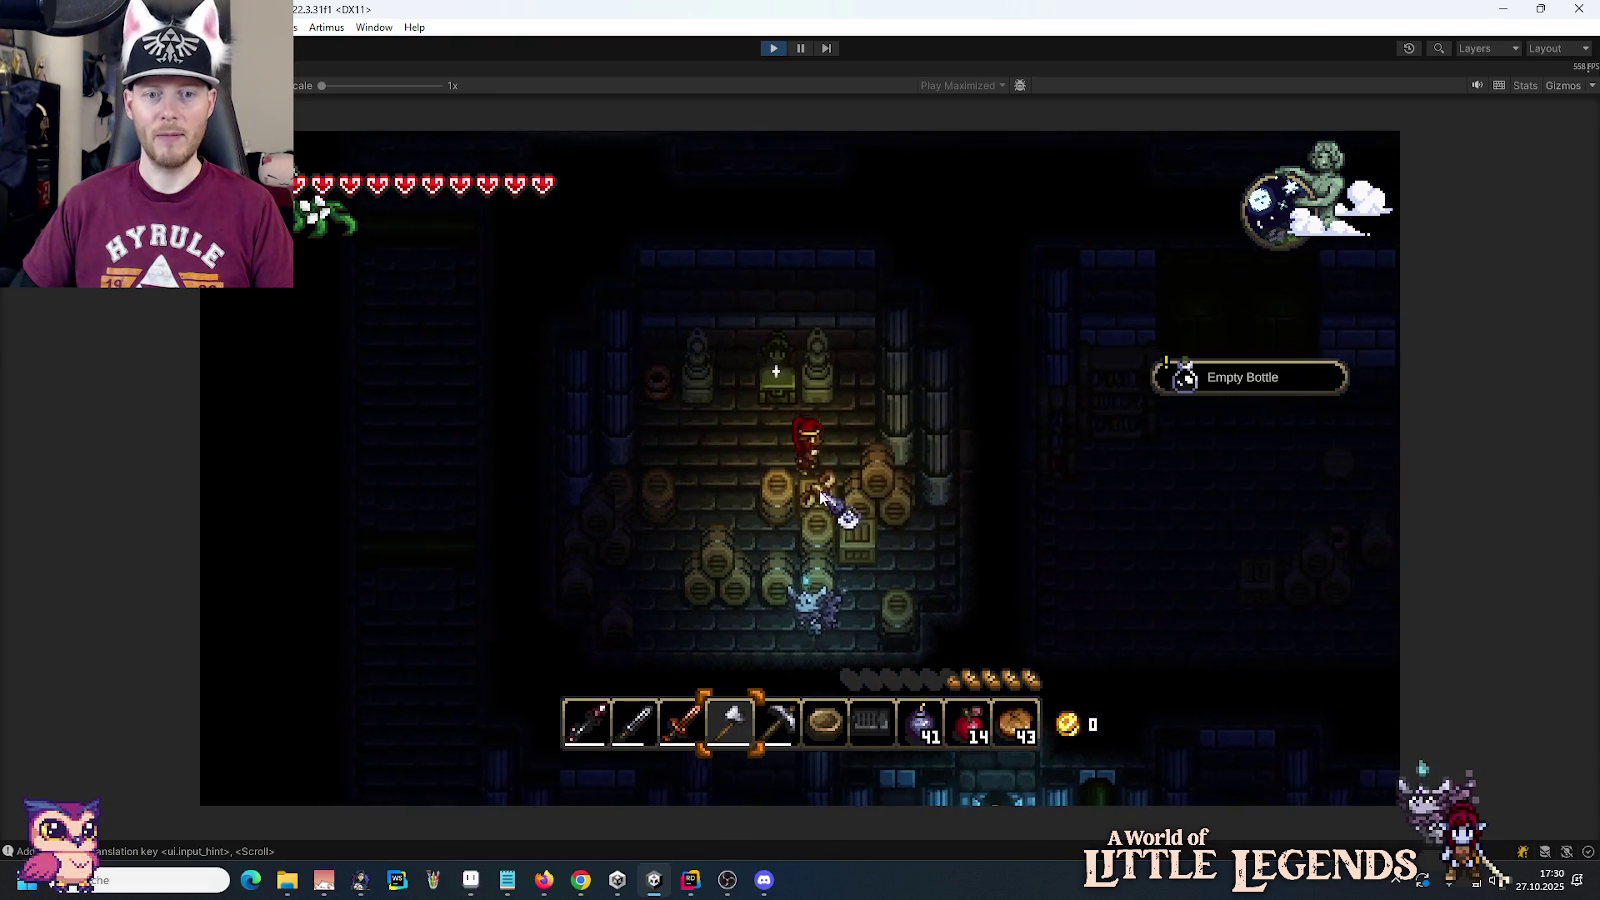
key(w)
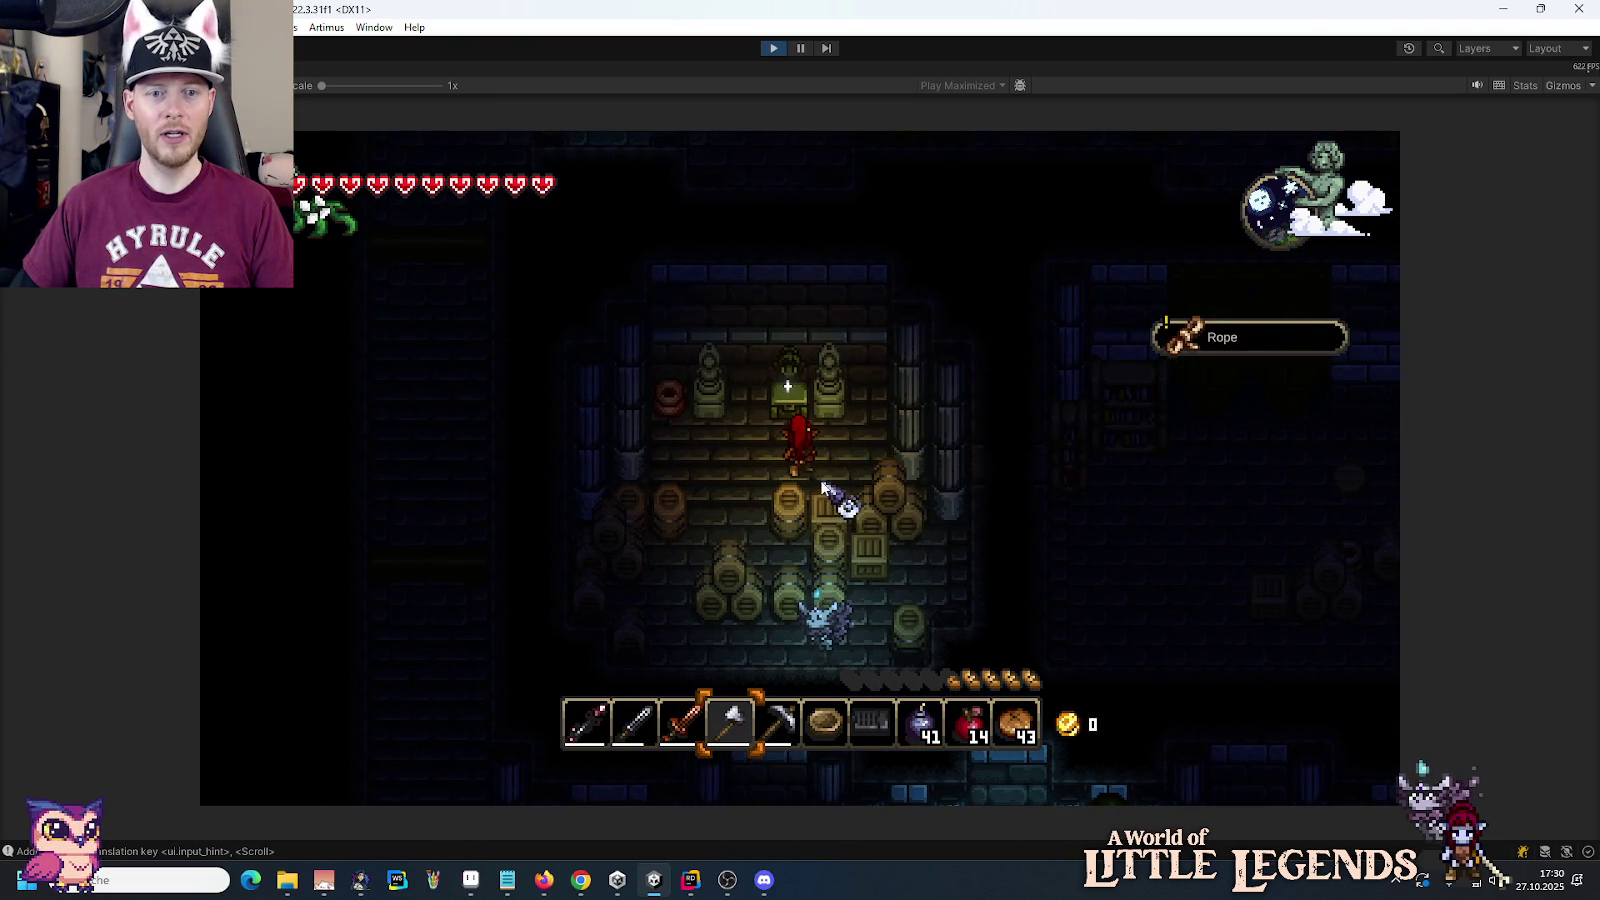
key(a)
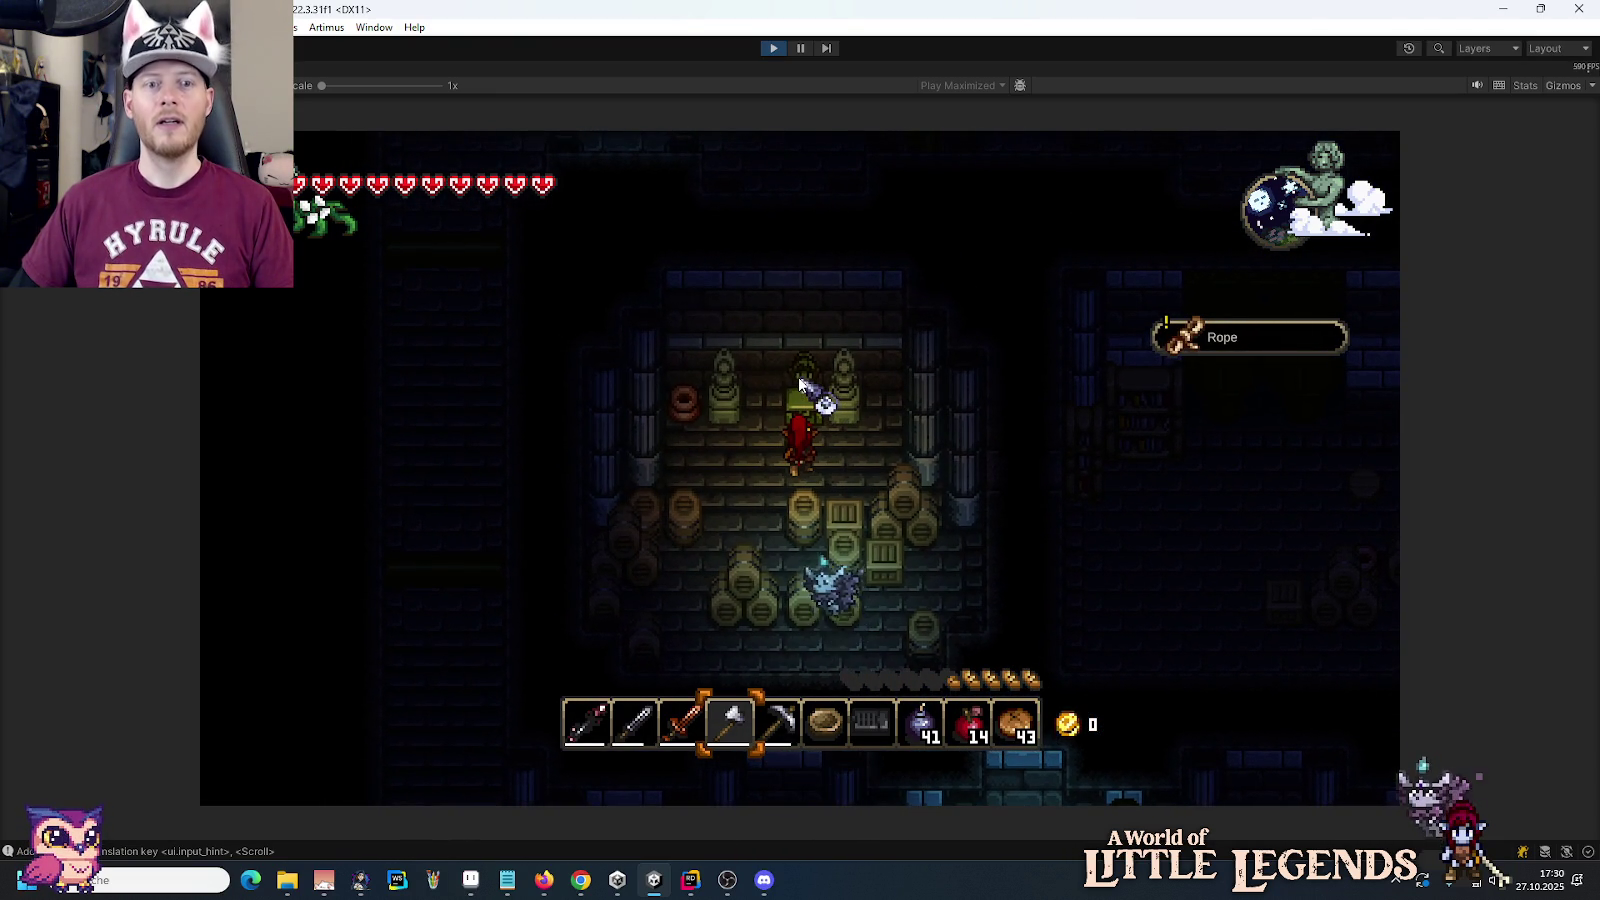
Step: Accept a keystone from the dispenser statue and open the inventory with its crafting book
right_click(818, 388)
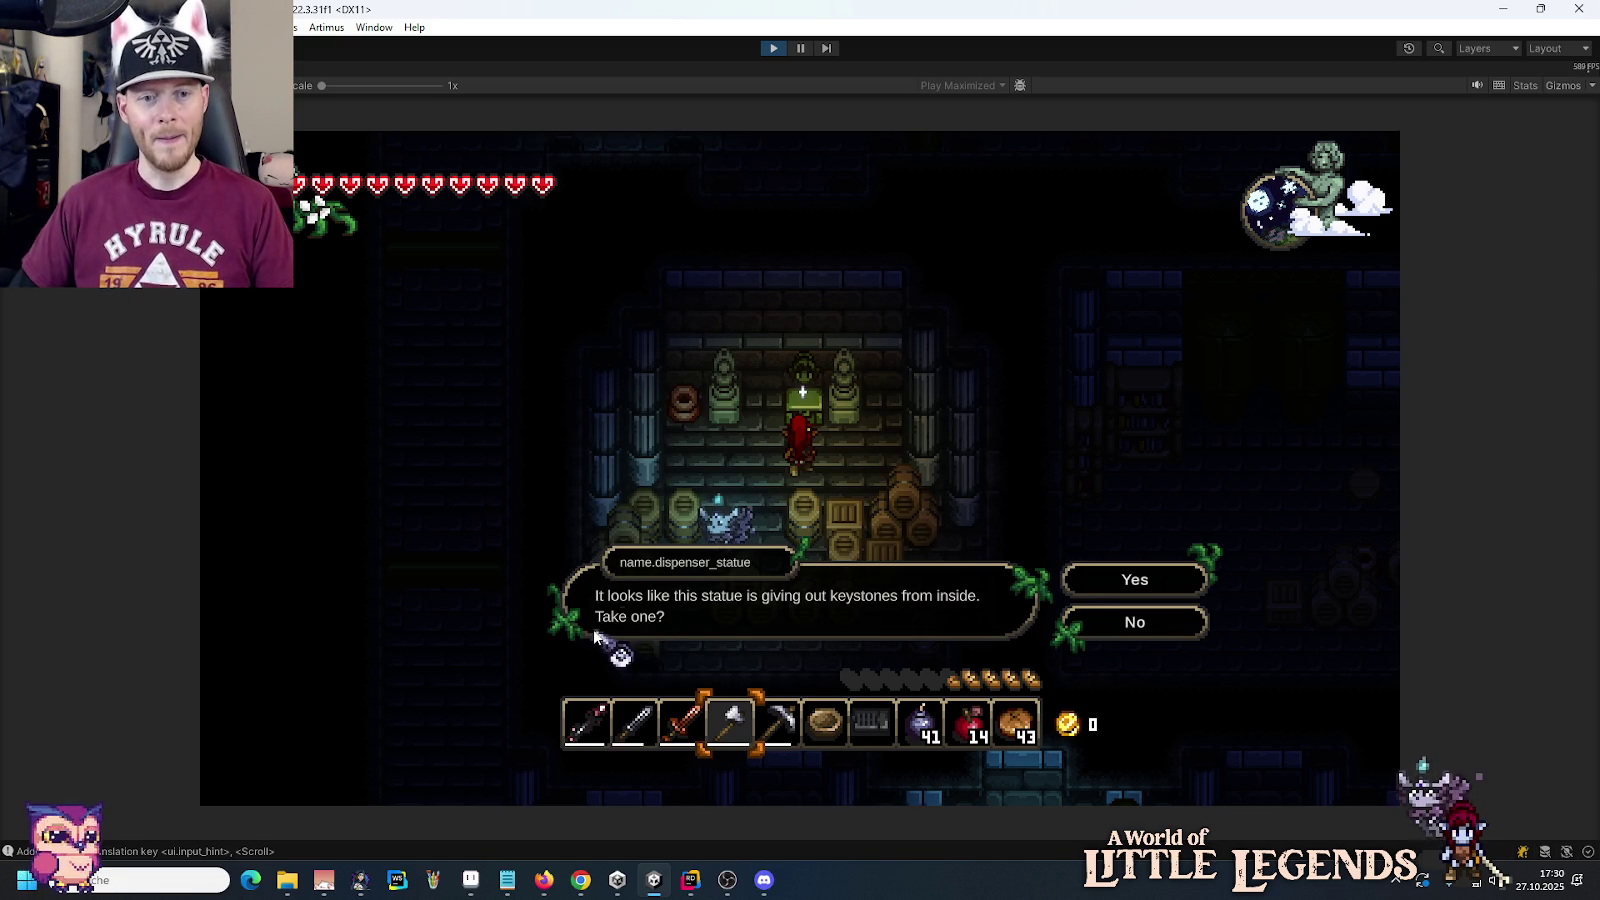
click(1155, 588)
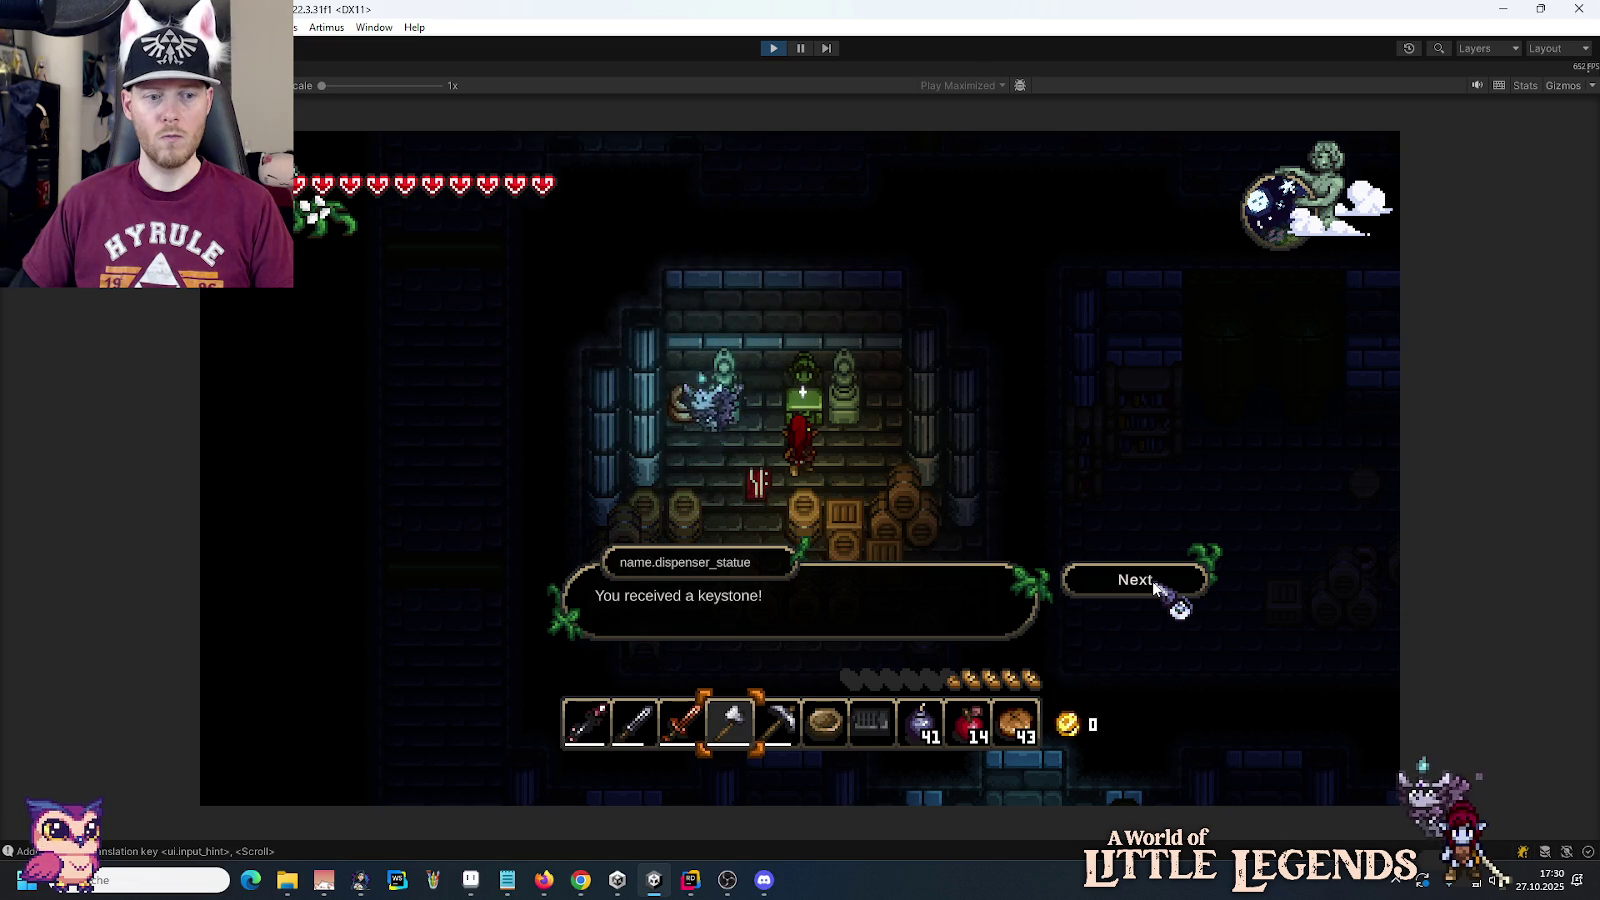
click(1155, 588)
key(e)
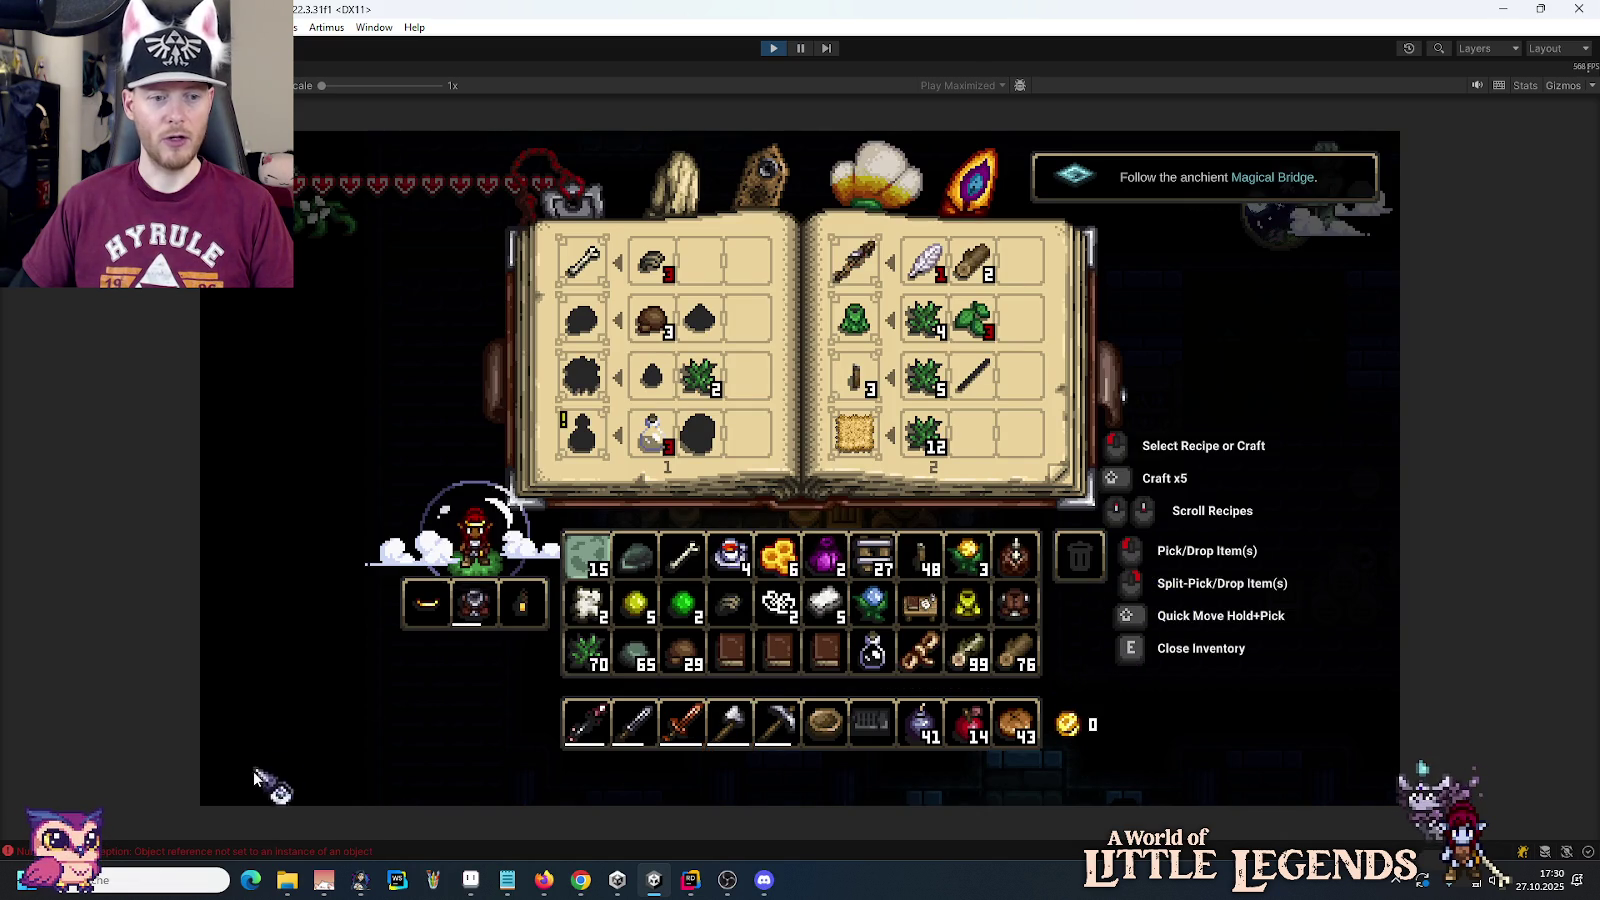
Step: Trace the Console's NullReferenceException to ActorCompDialog.cs line 32 in Rider, then return to Unity
click(224, 848)
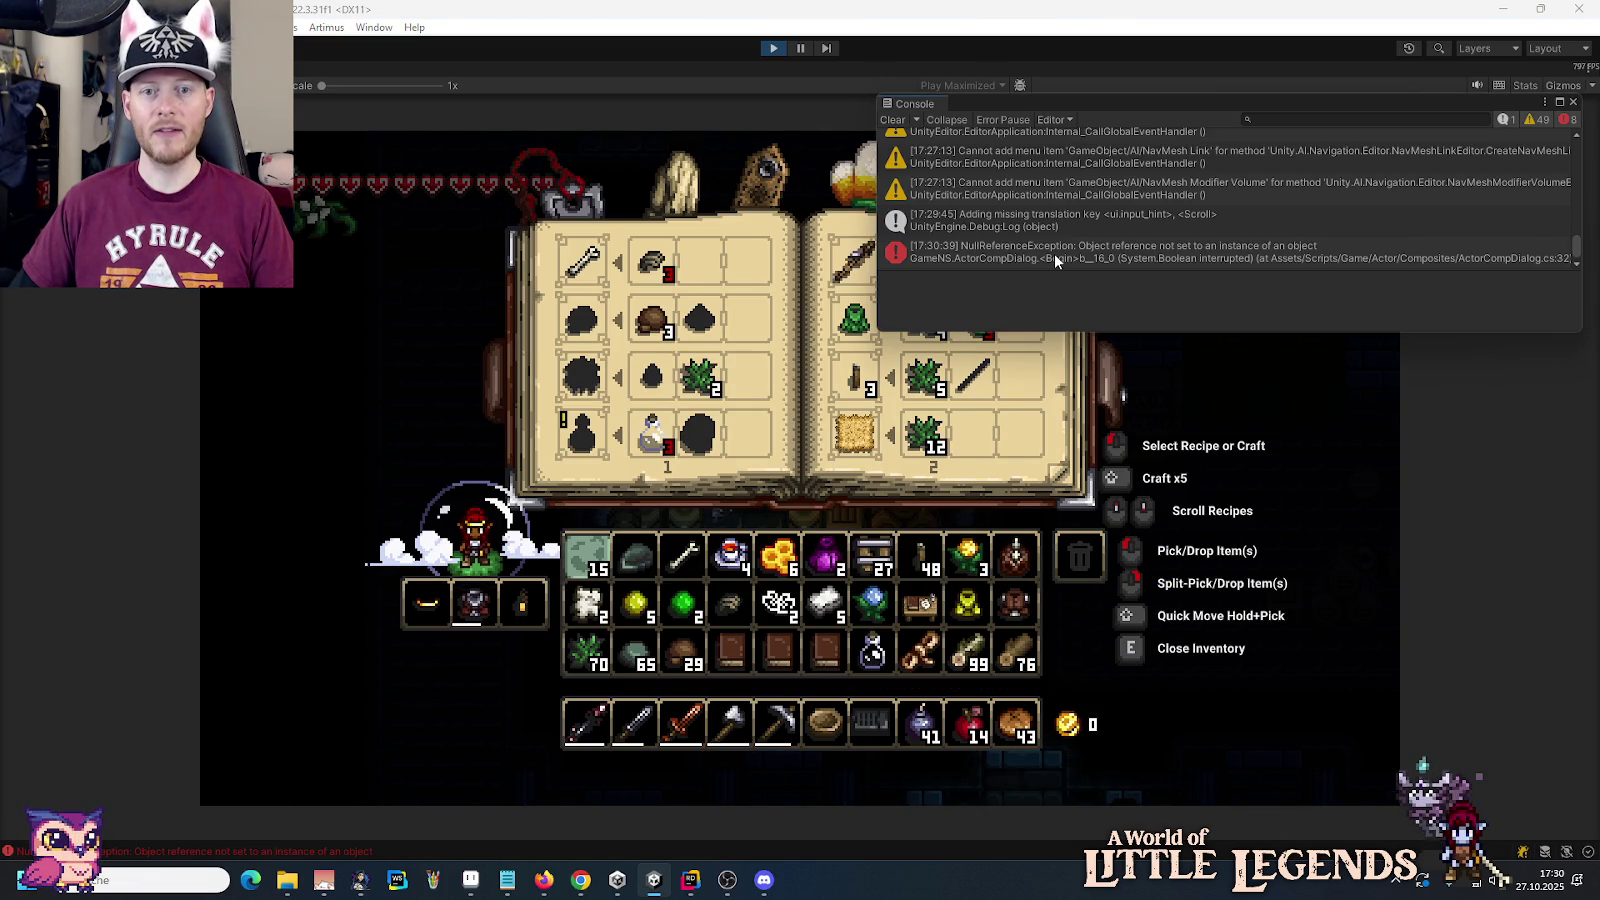
double_click(1055, 258)
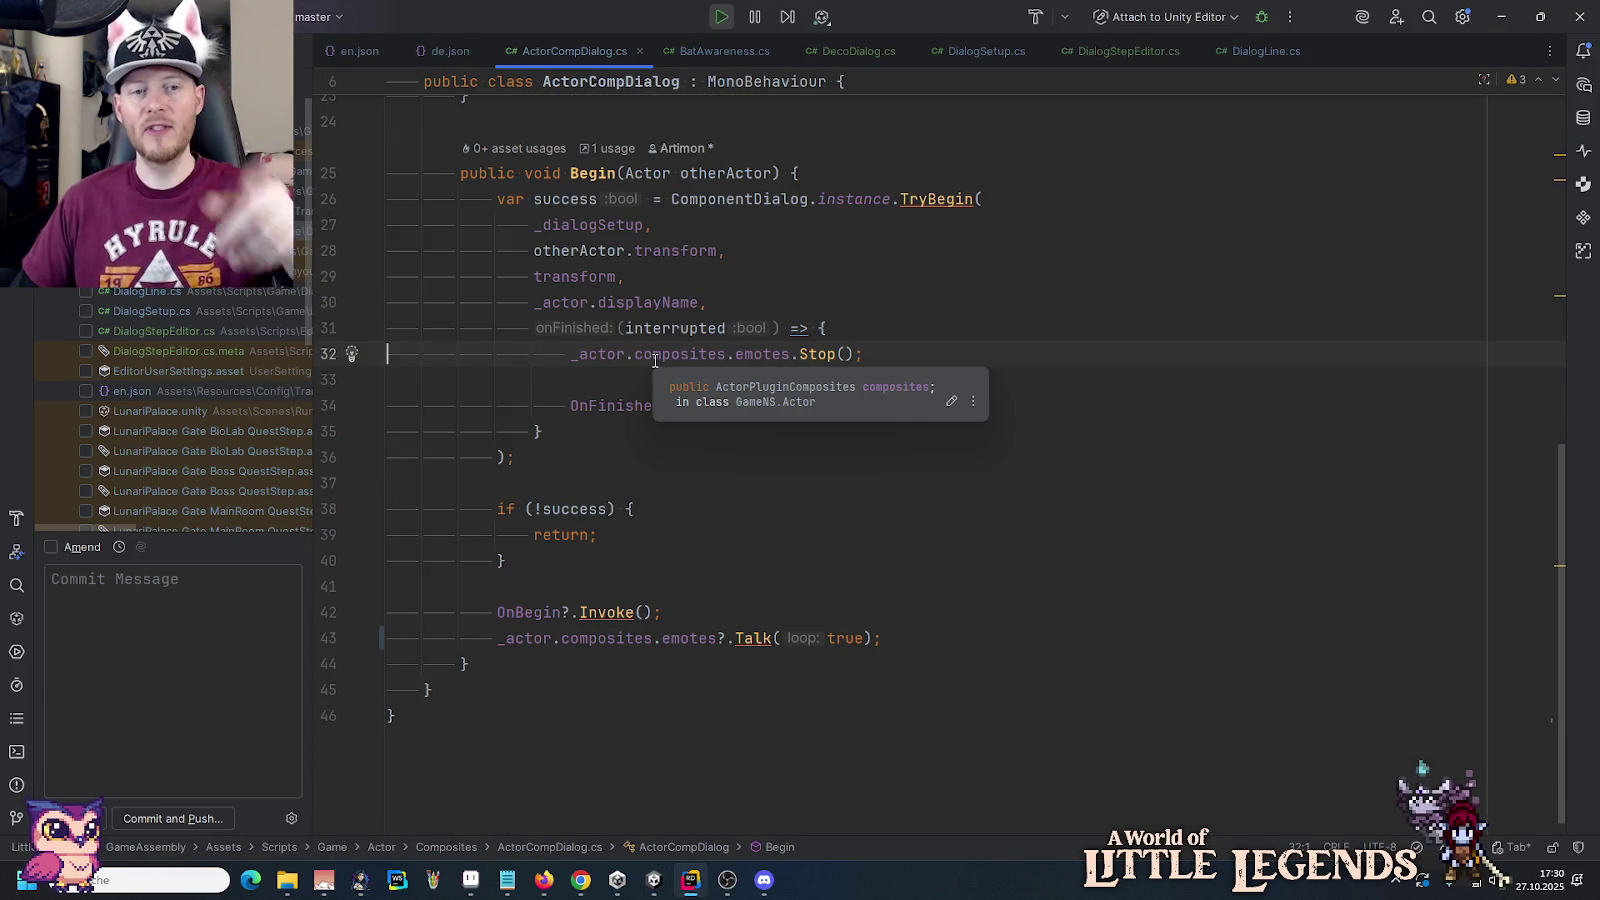
key(alt+Tab)
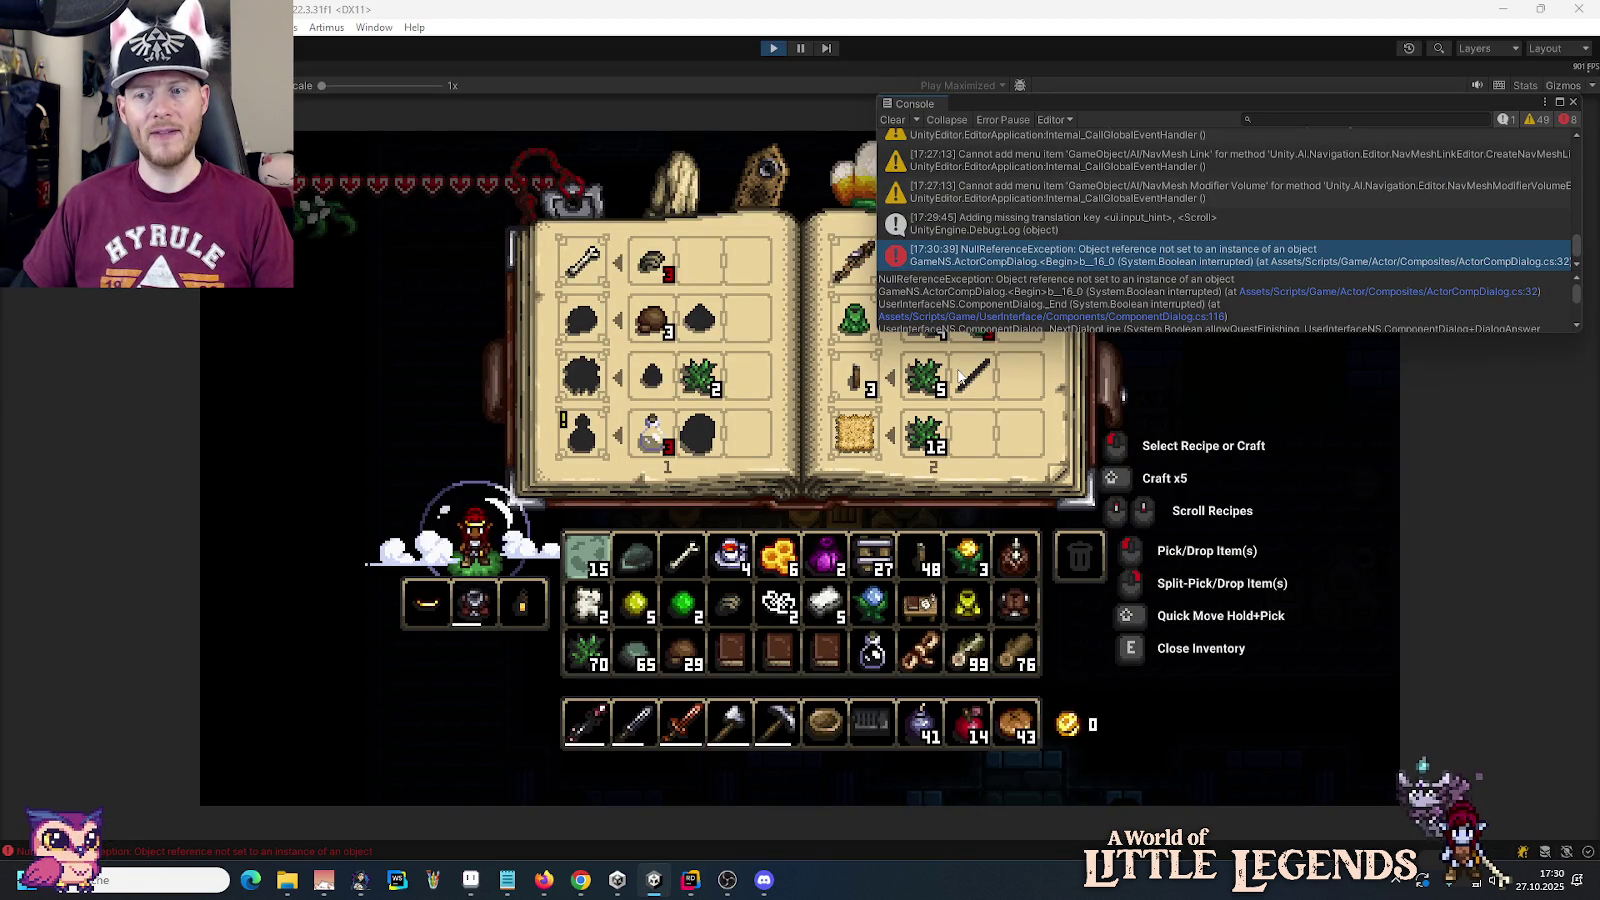
Step: Close the inventory and crafting book, then close the Console panel
key(alt+Tab)
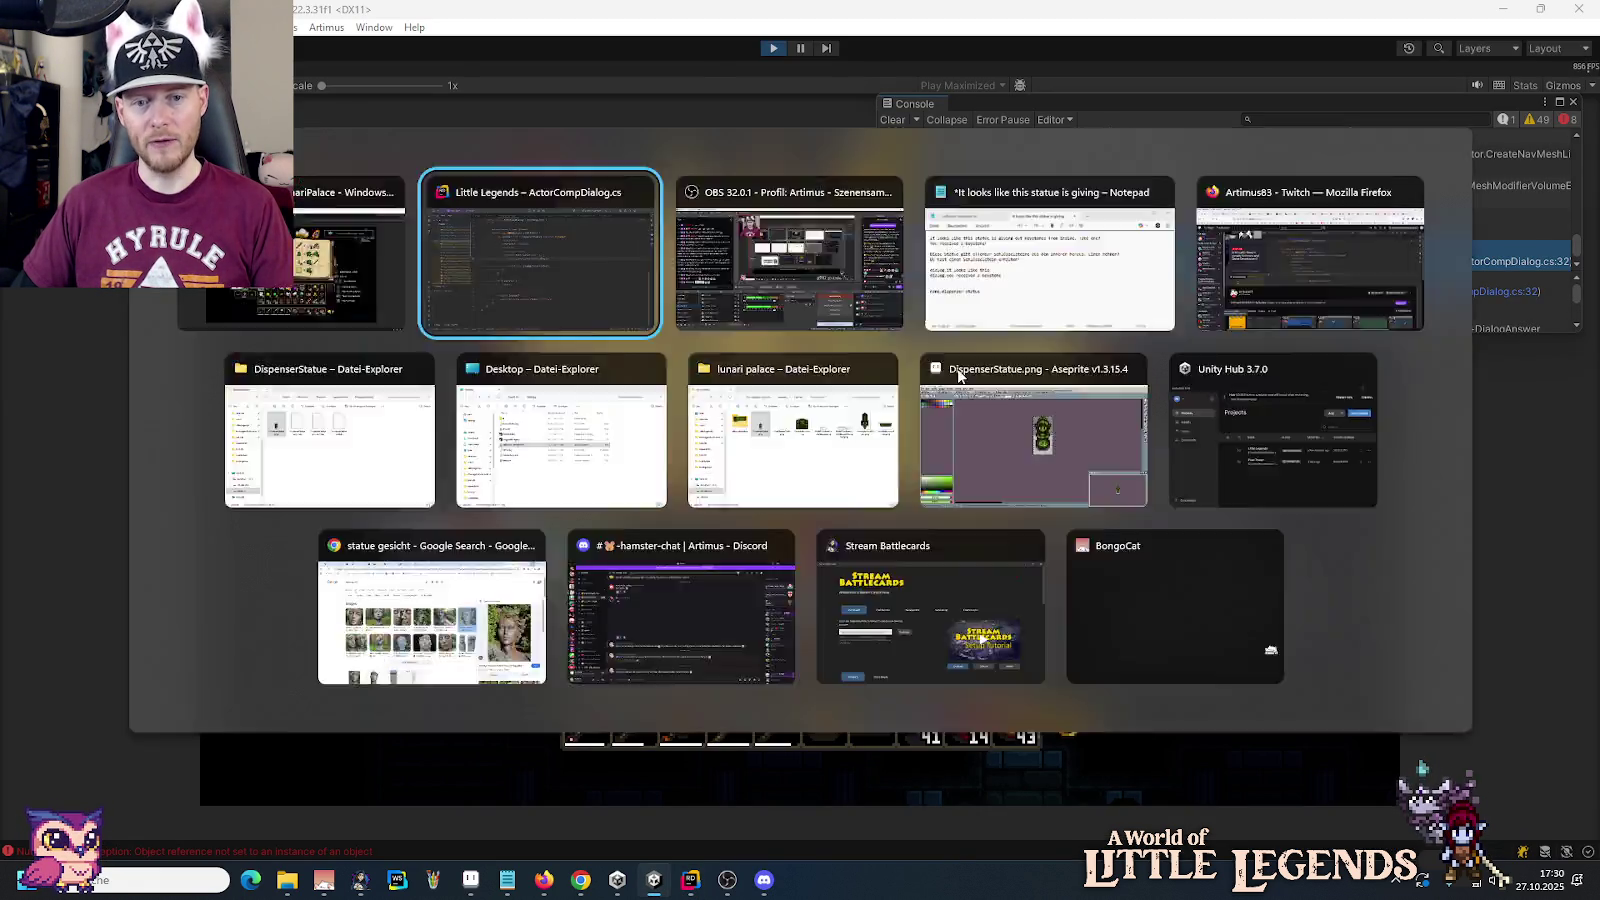
key(alt+Tab)
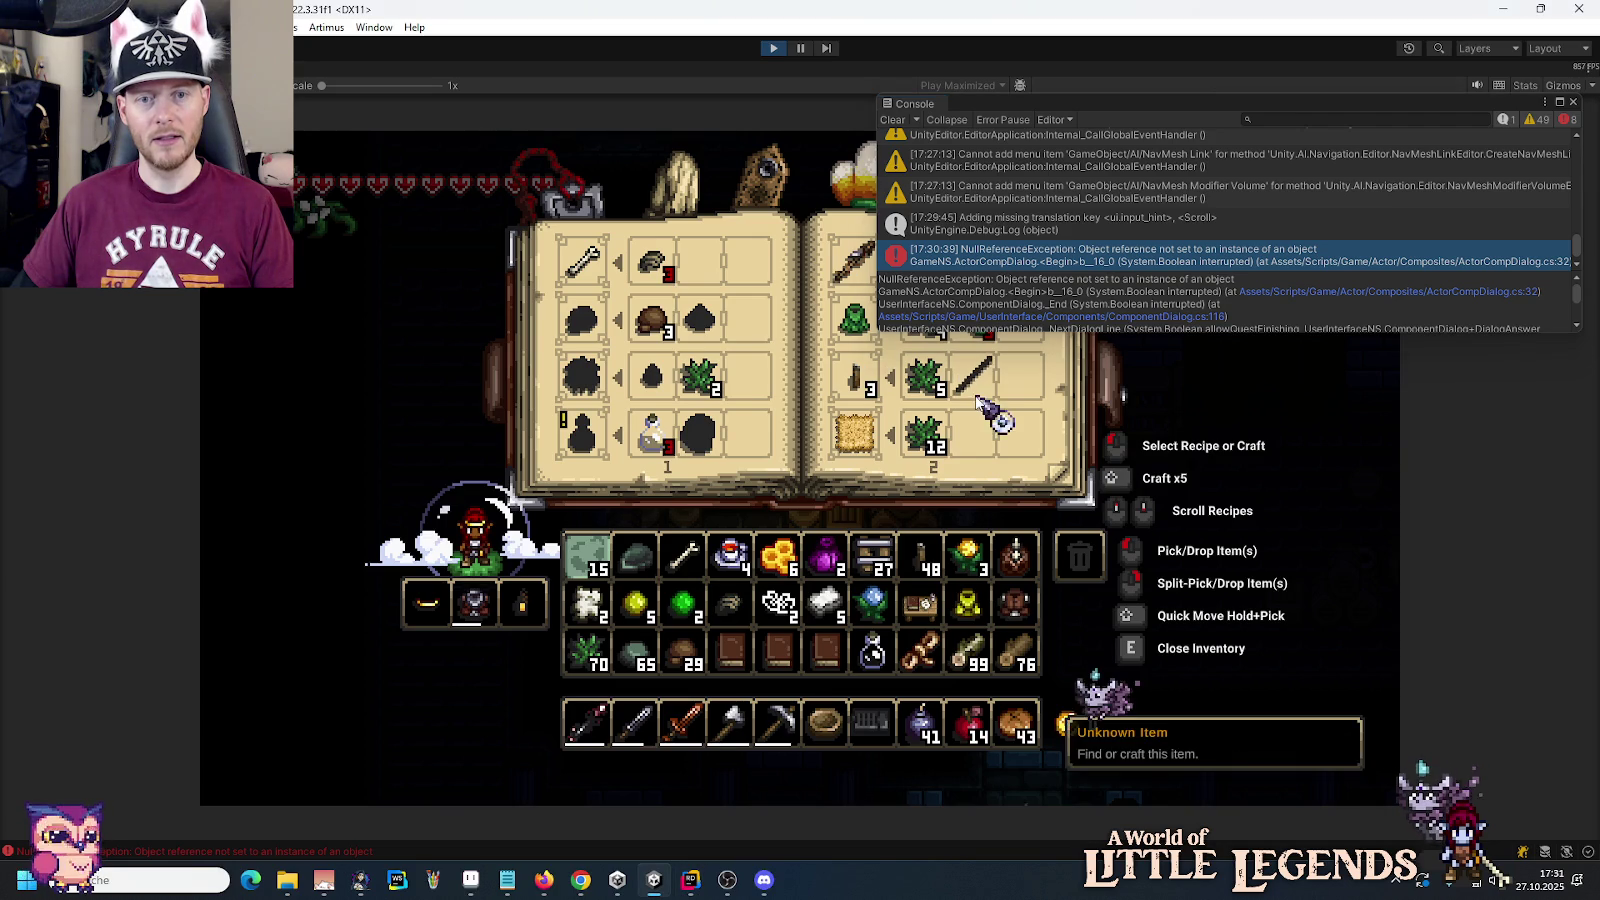
key(e)
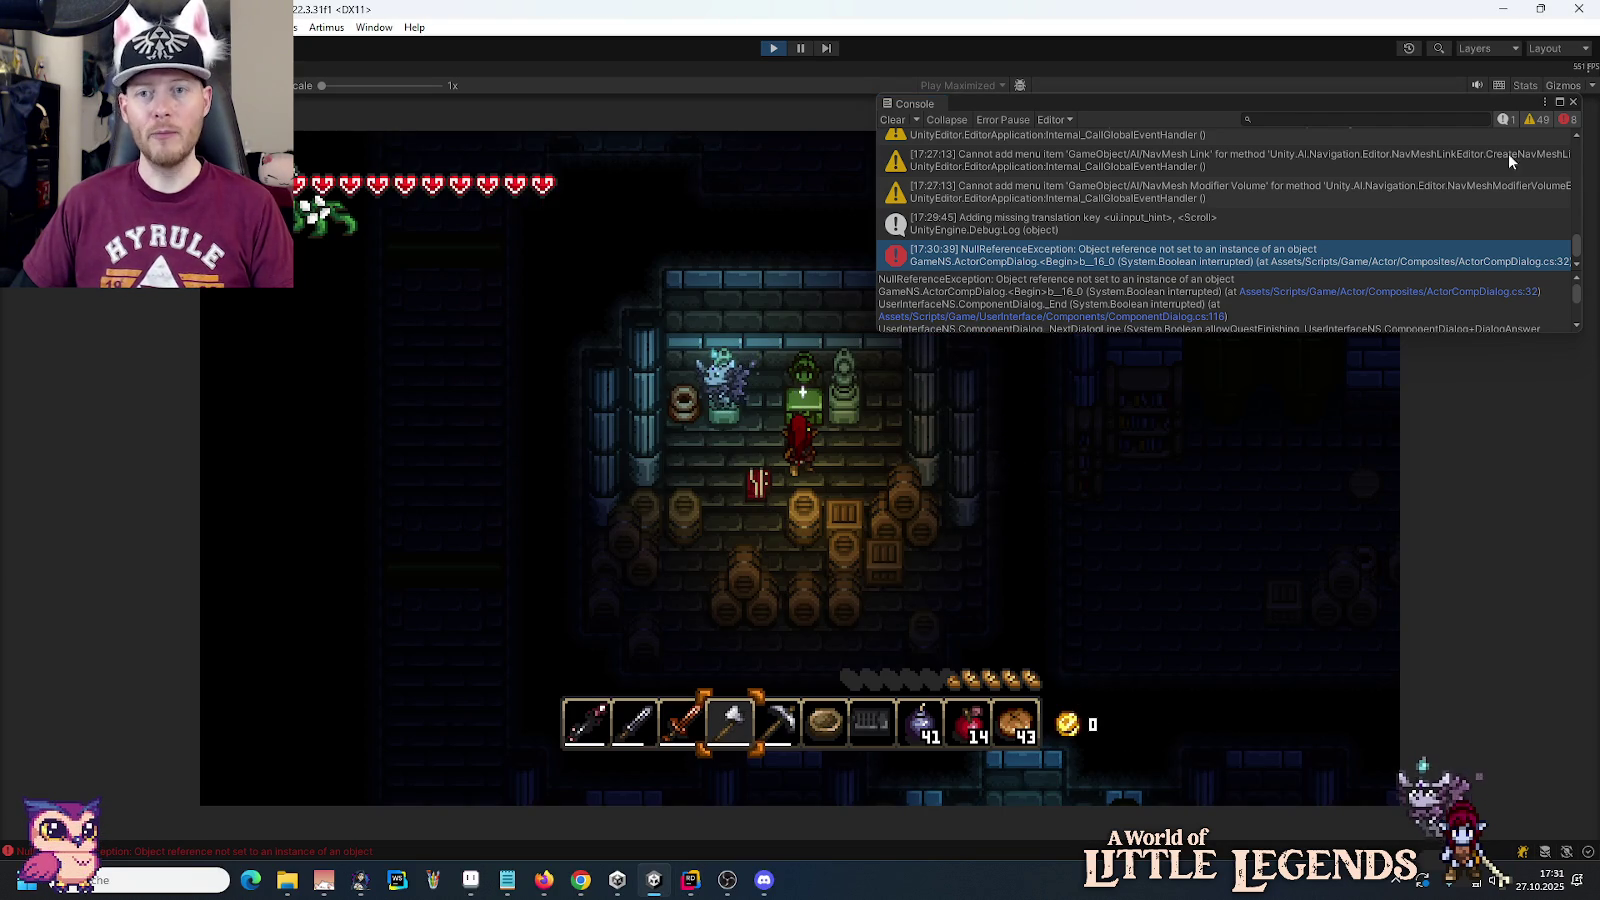
click(1572, 102)
Step: Drop the bowl and the stack of bugwings from the inventory into the Trash slot
key(e)
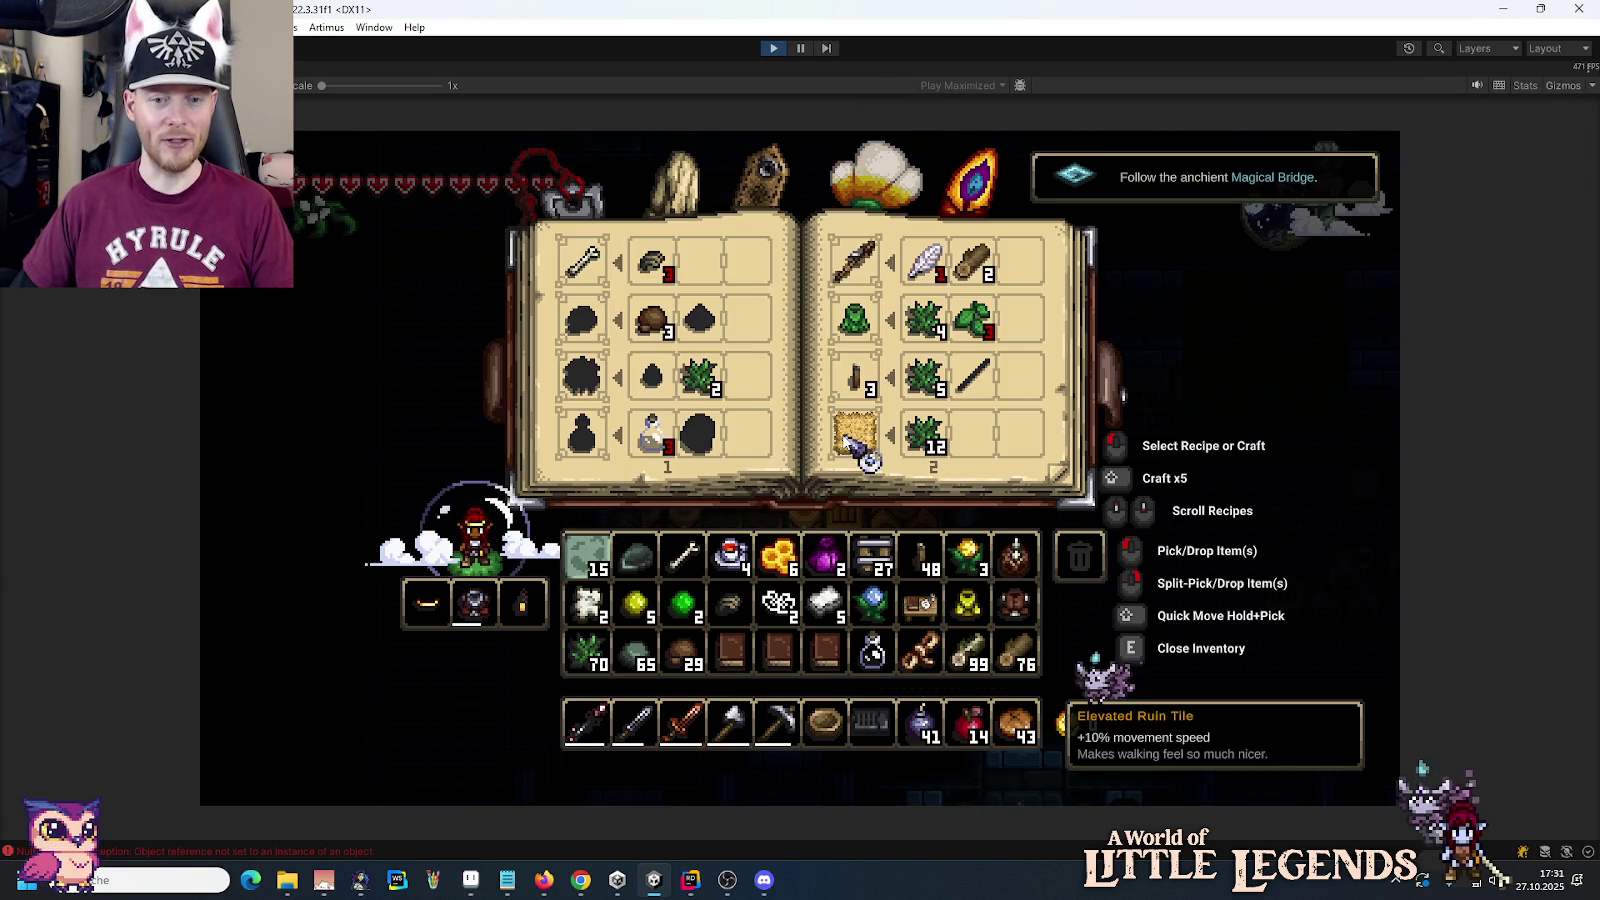
click(825, 722)
click(1075, 560)
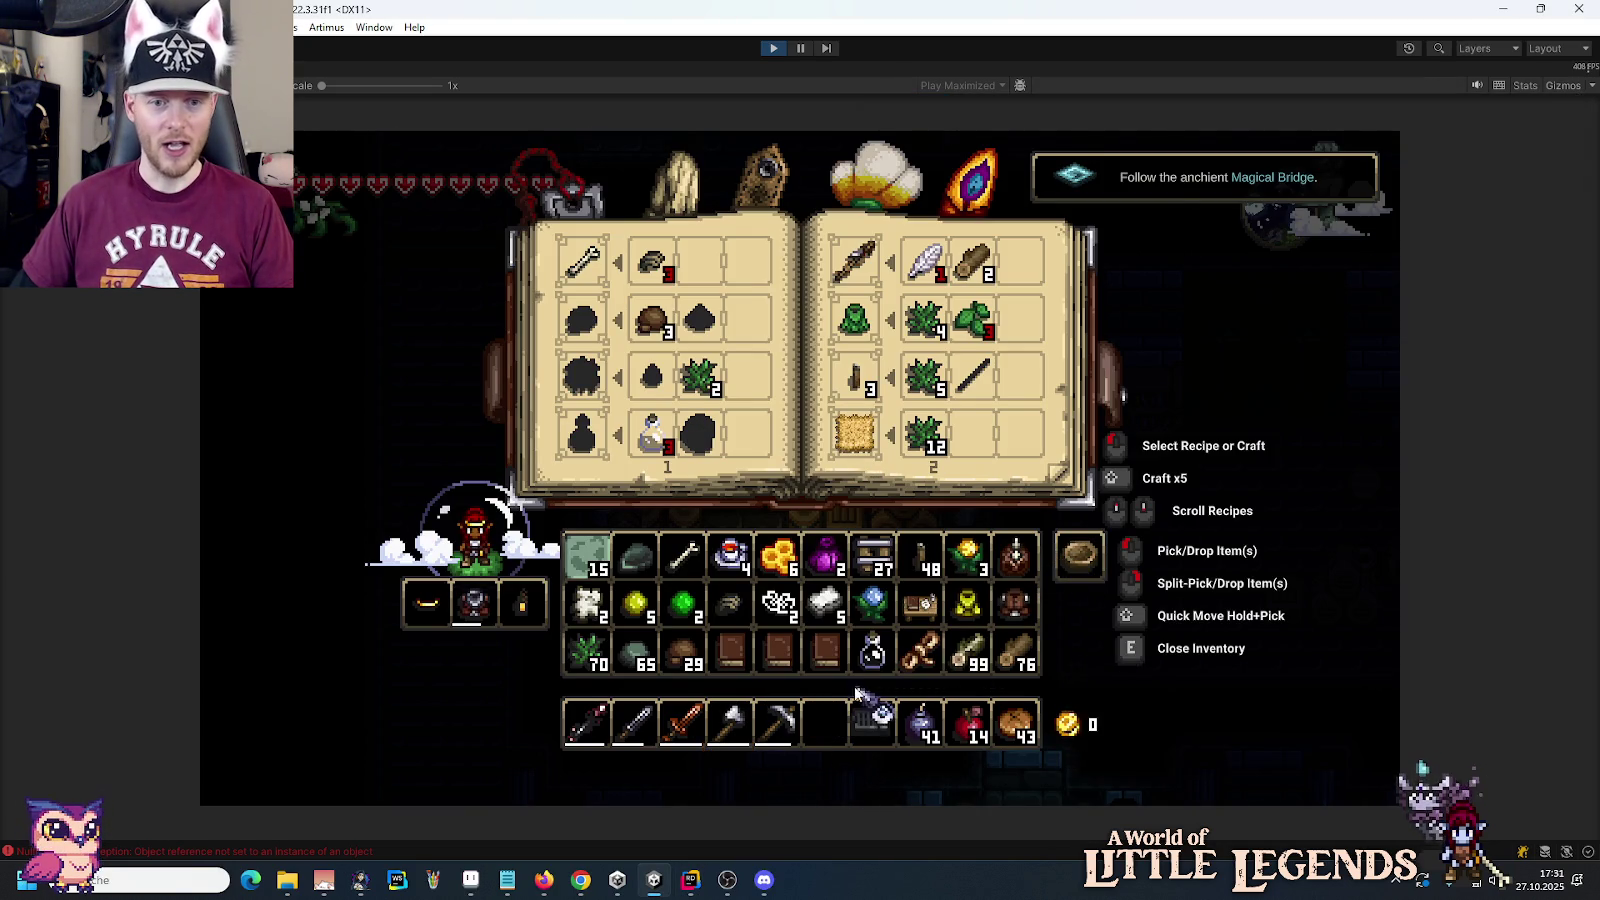
click(778, 602)
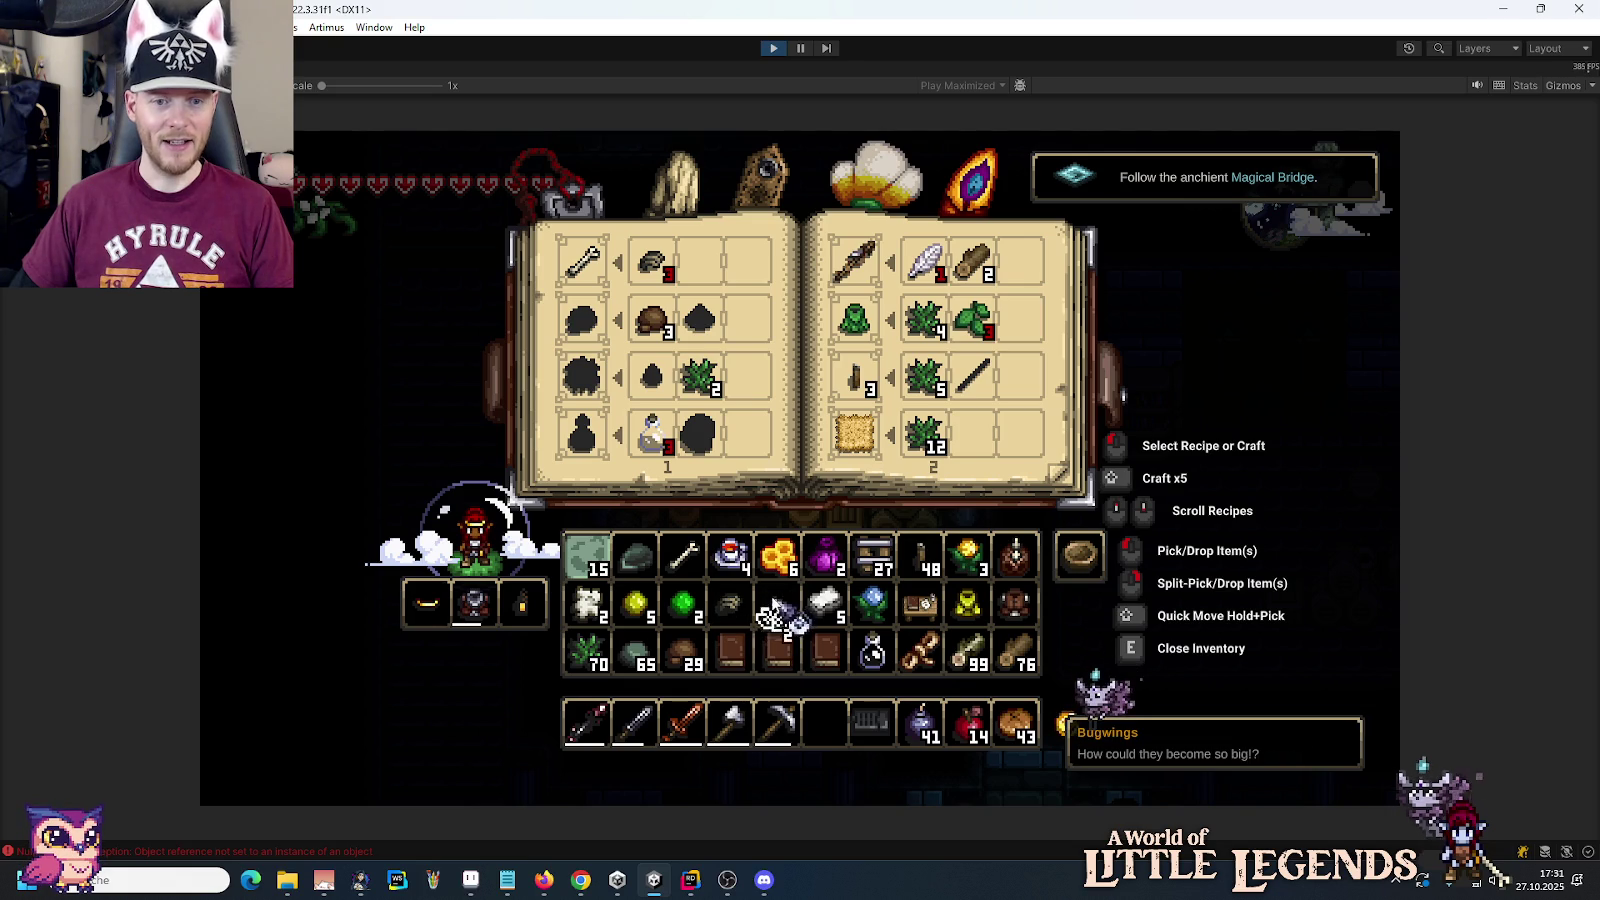
click(1075, 560)
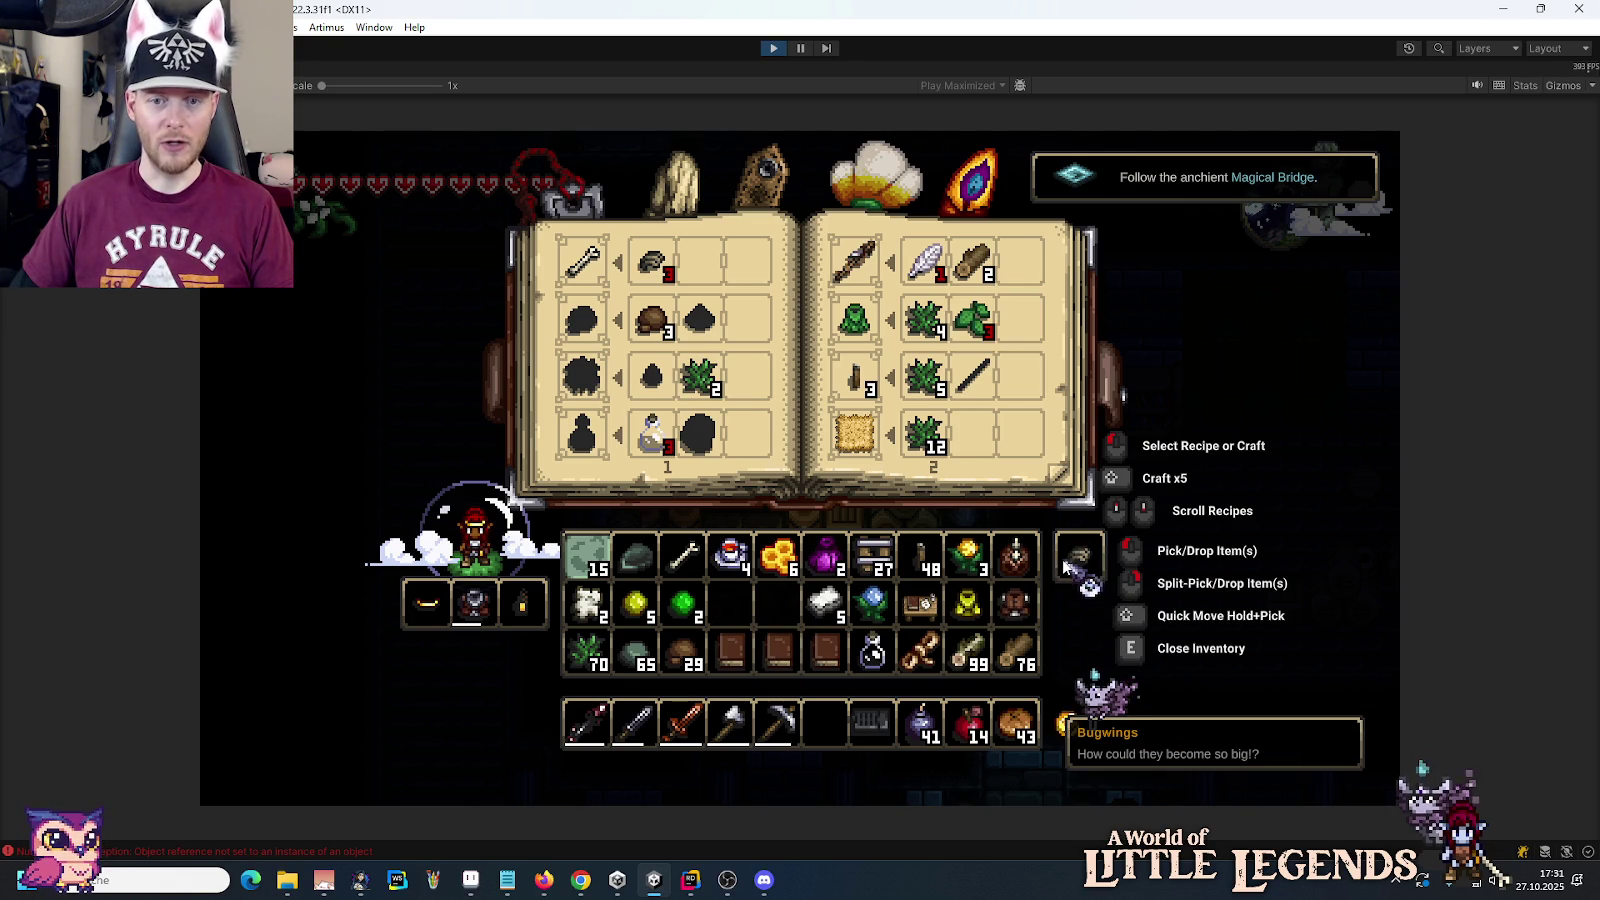
Step: Walk south over the Etheric Keystone and try the stuck Rusty Door
key(e)
key(s)
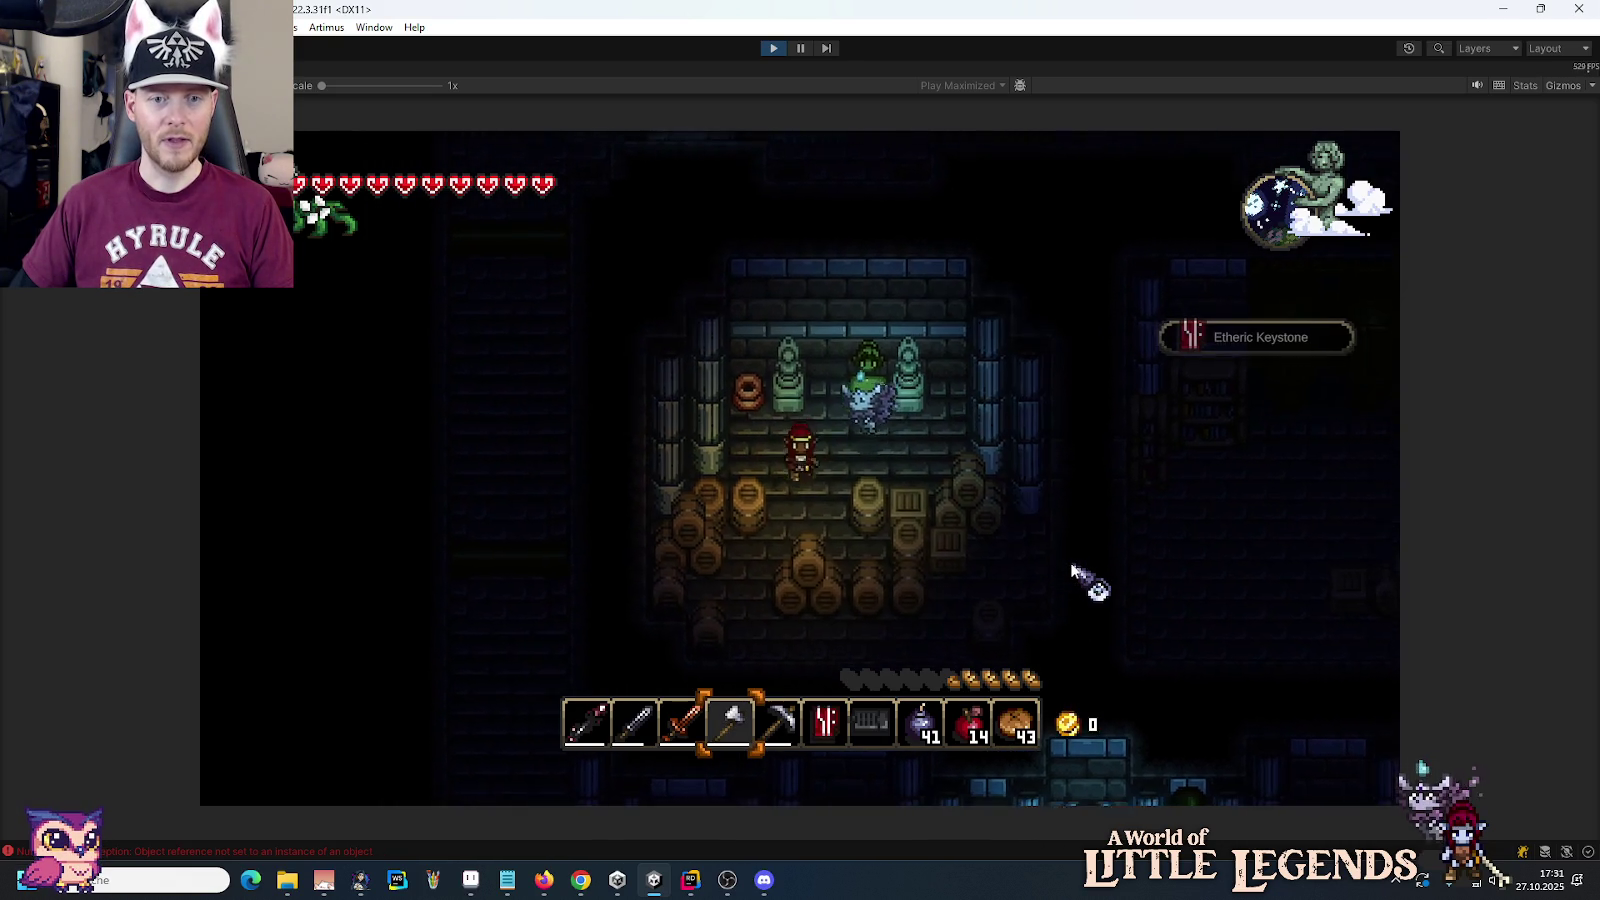
key(s)
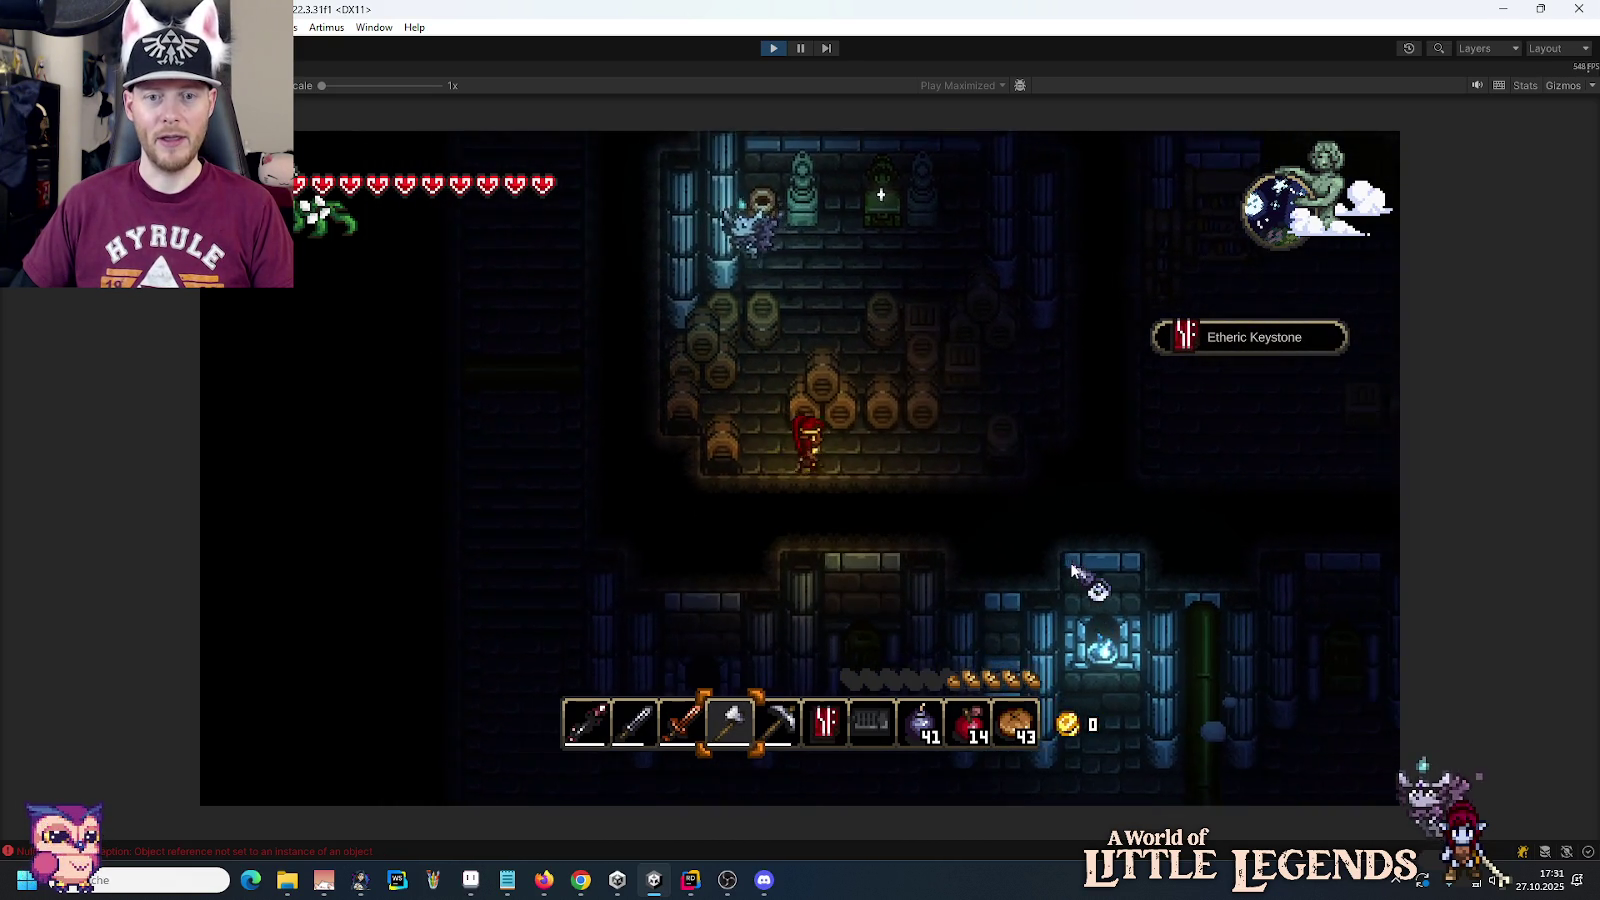
key(s)
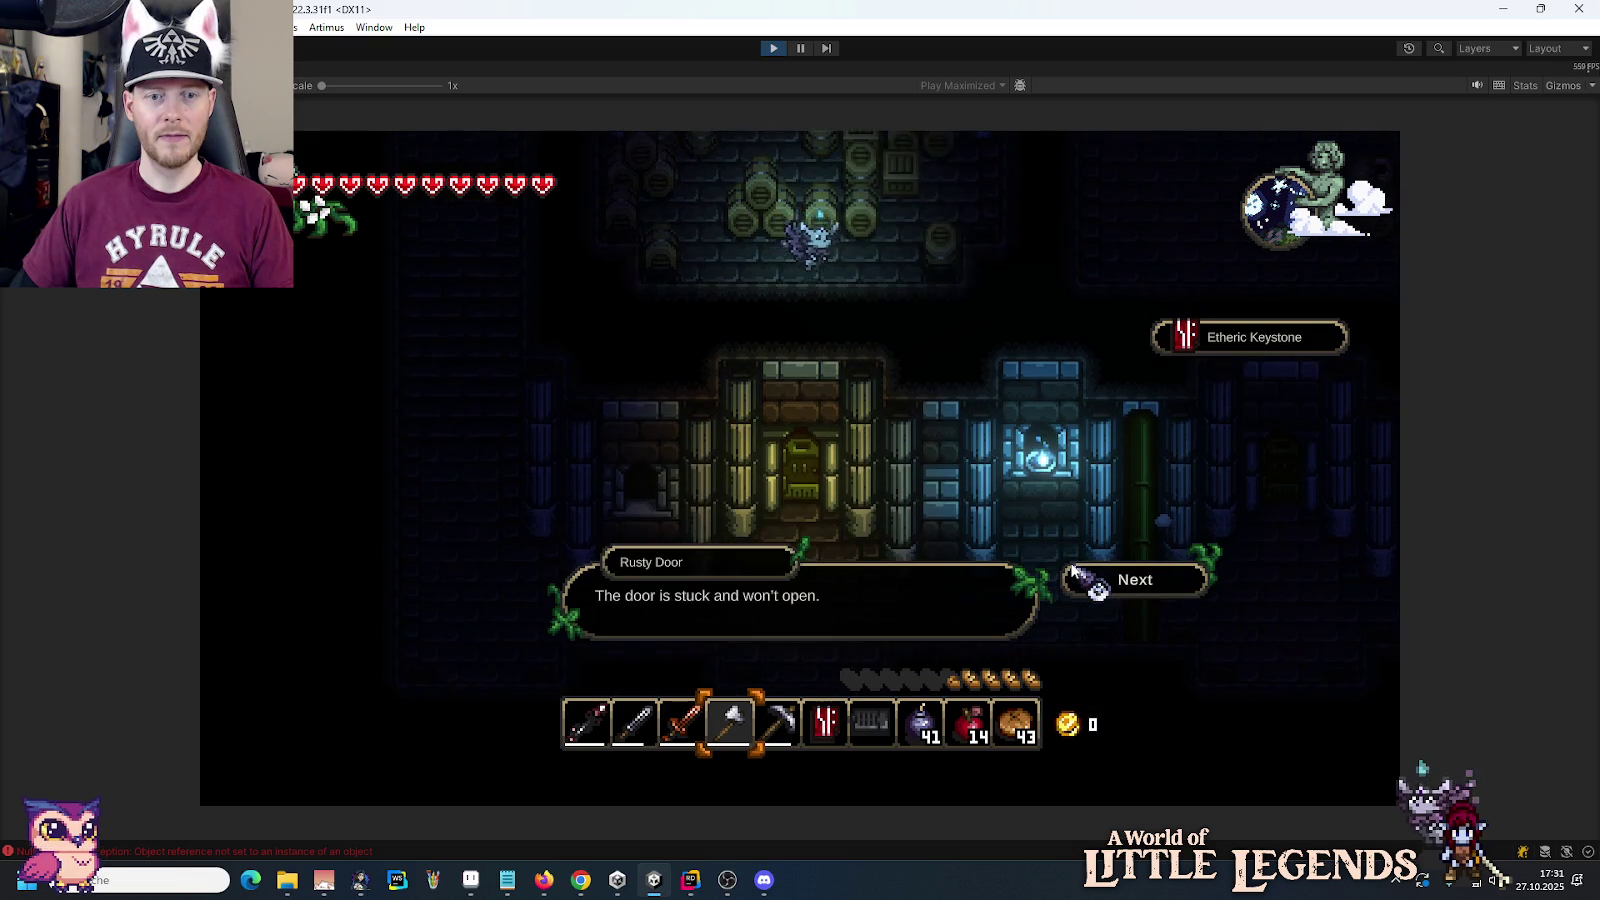
Step: Head back north, go right into the lower corridor, and scroll the hotbar to slot 7
key(w)
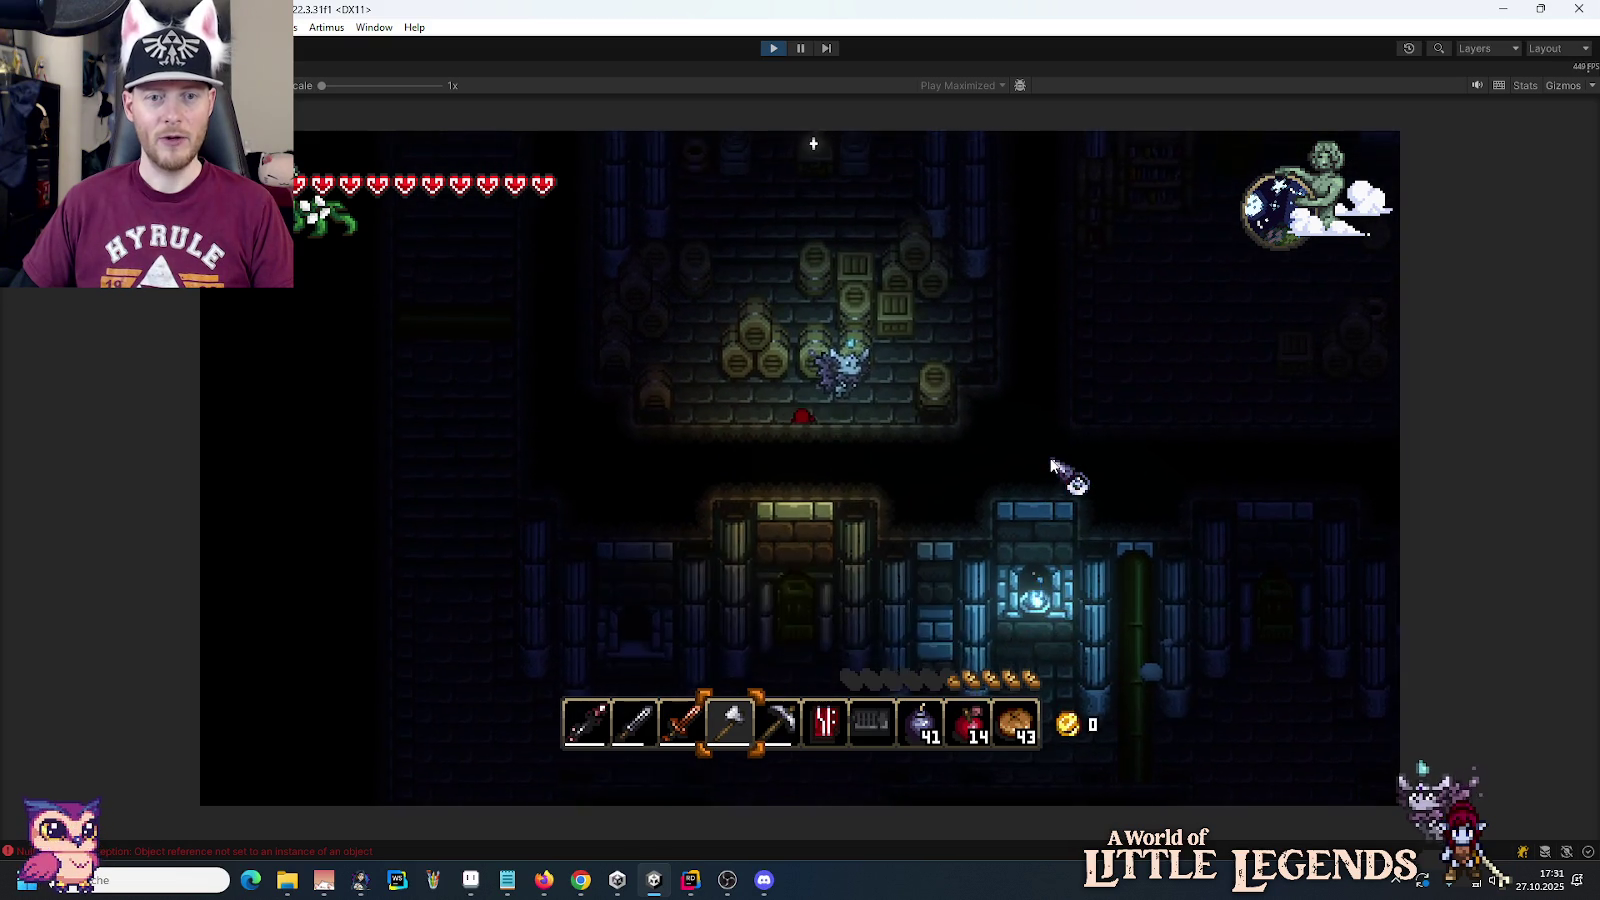
key(d)
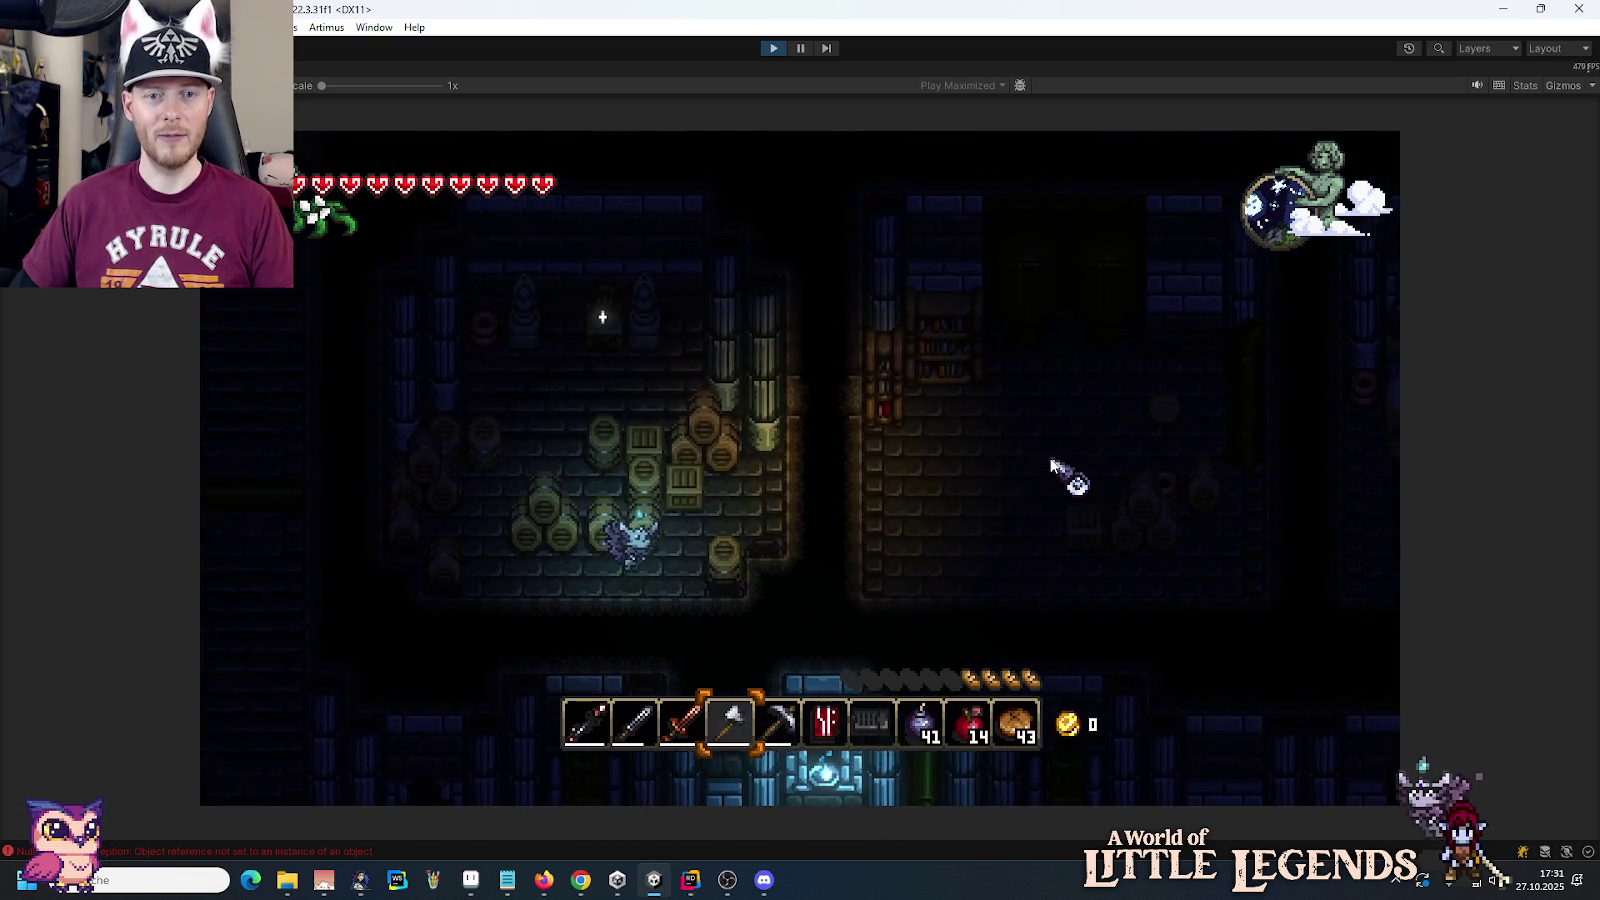
key(s)
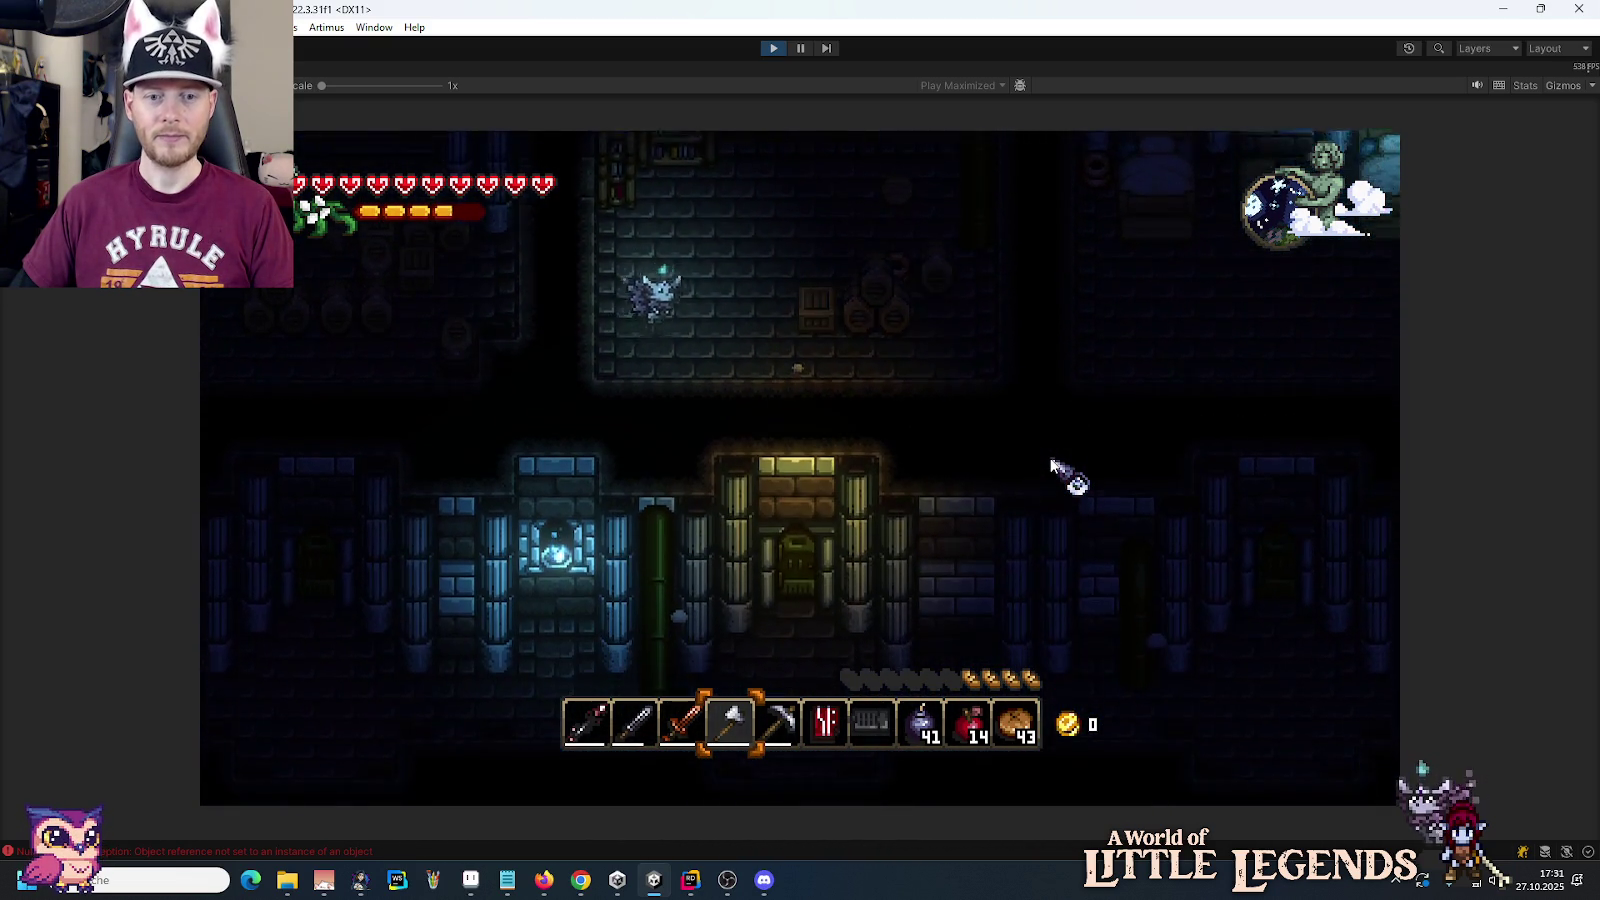
key(a)
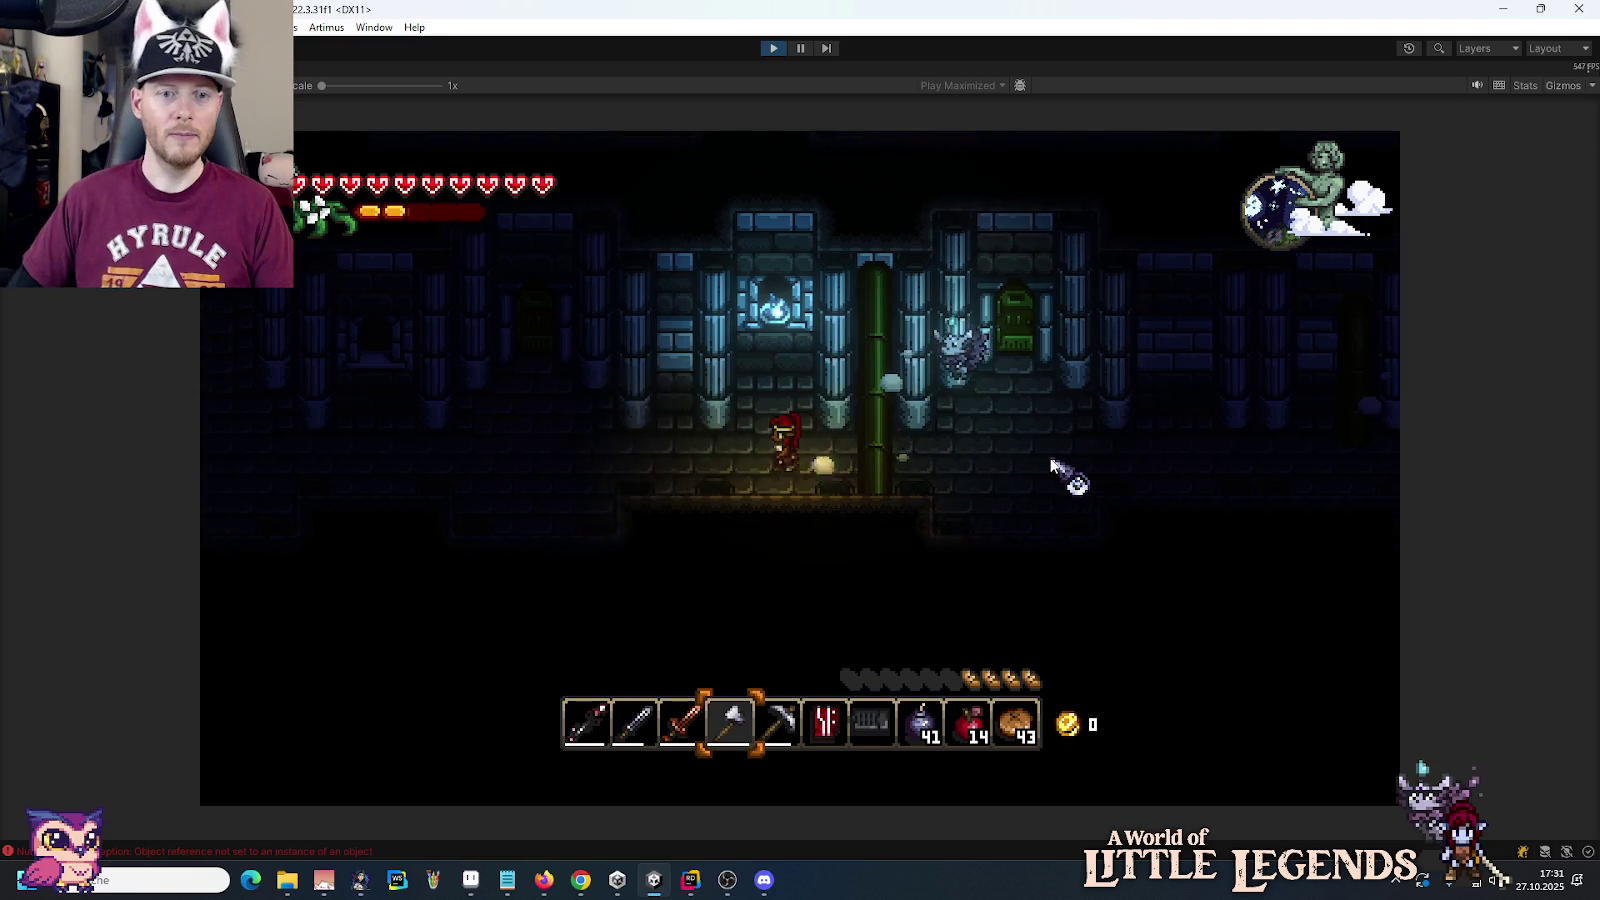
key(d)
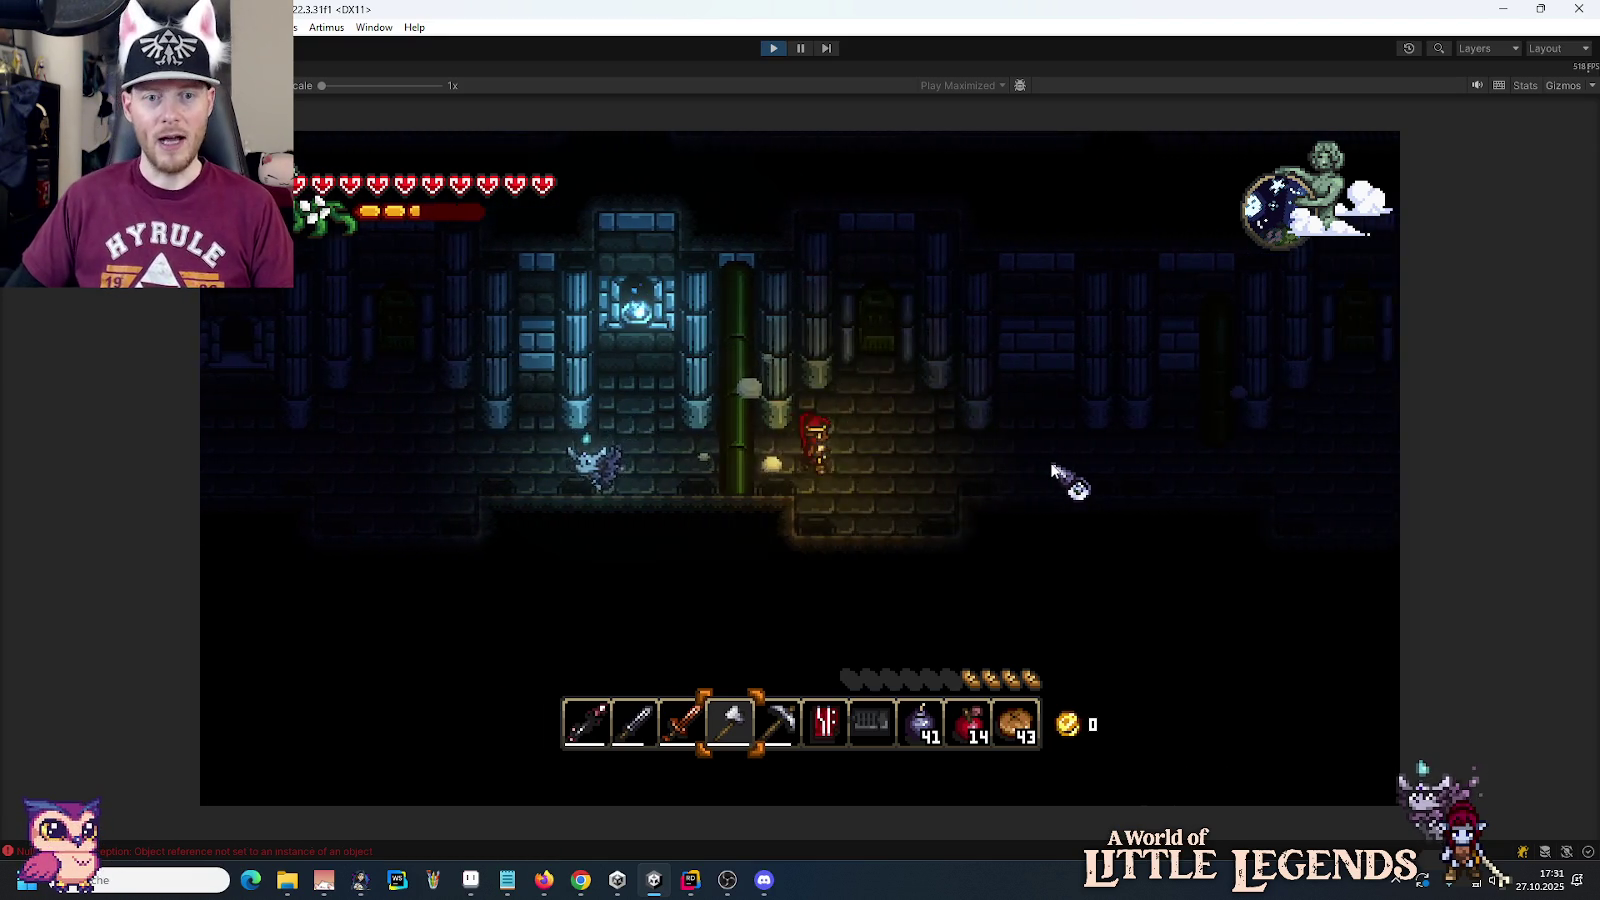
key(d)
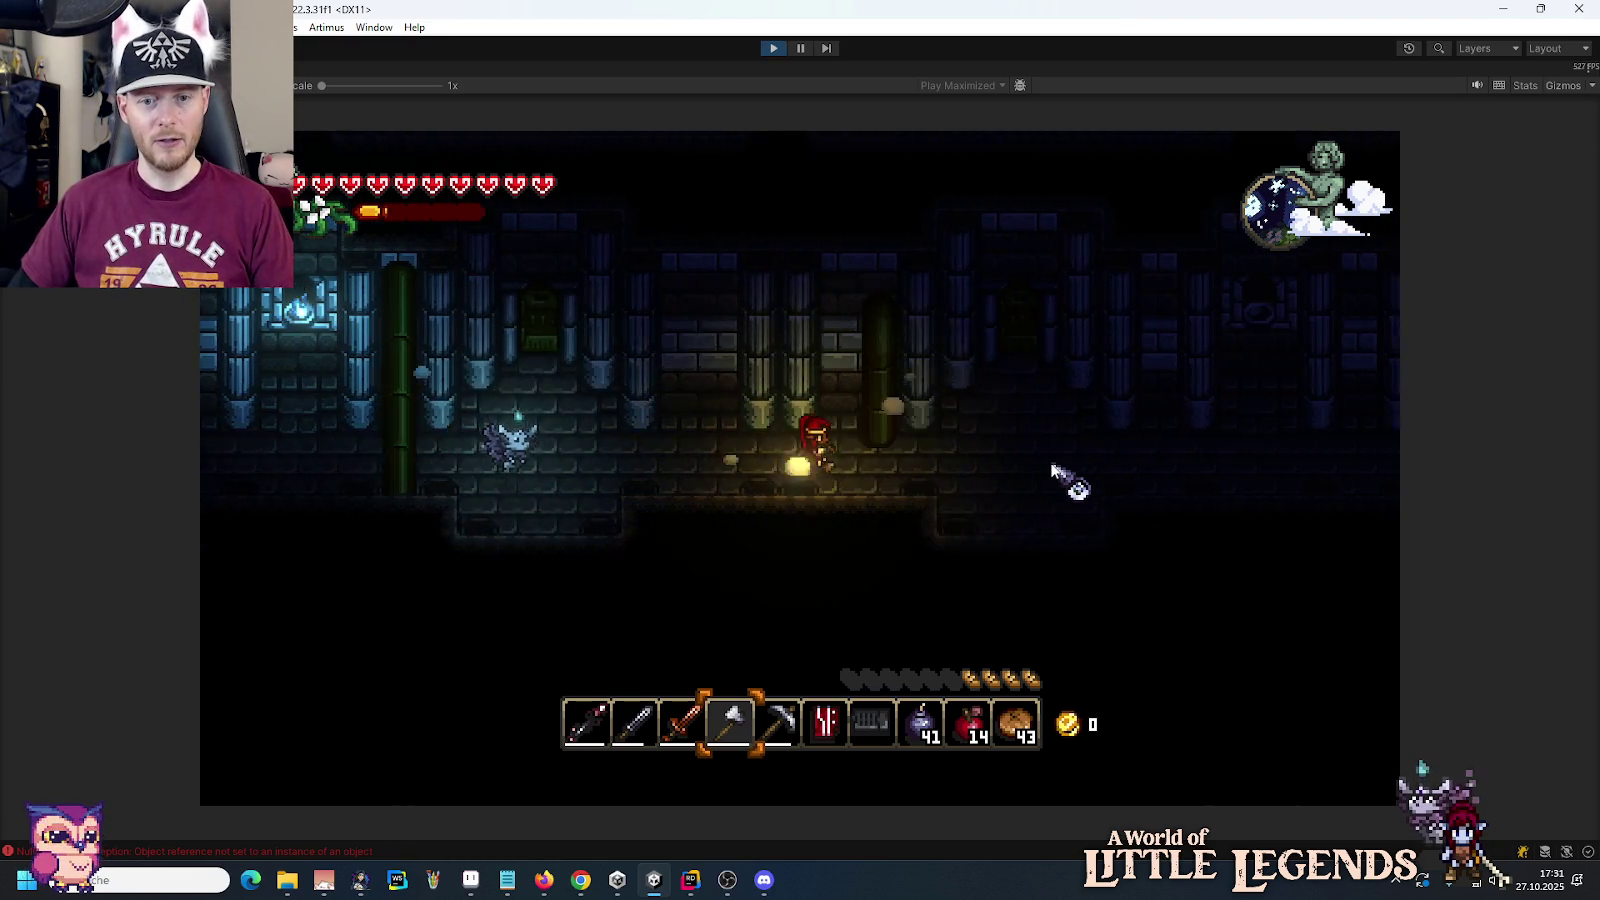
key(d)
scroll(1058, 470, down, 6)
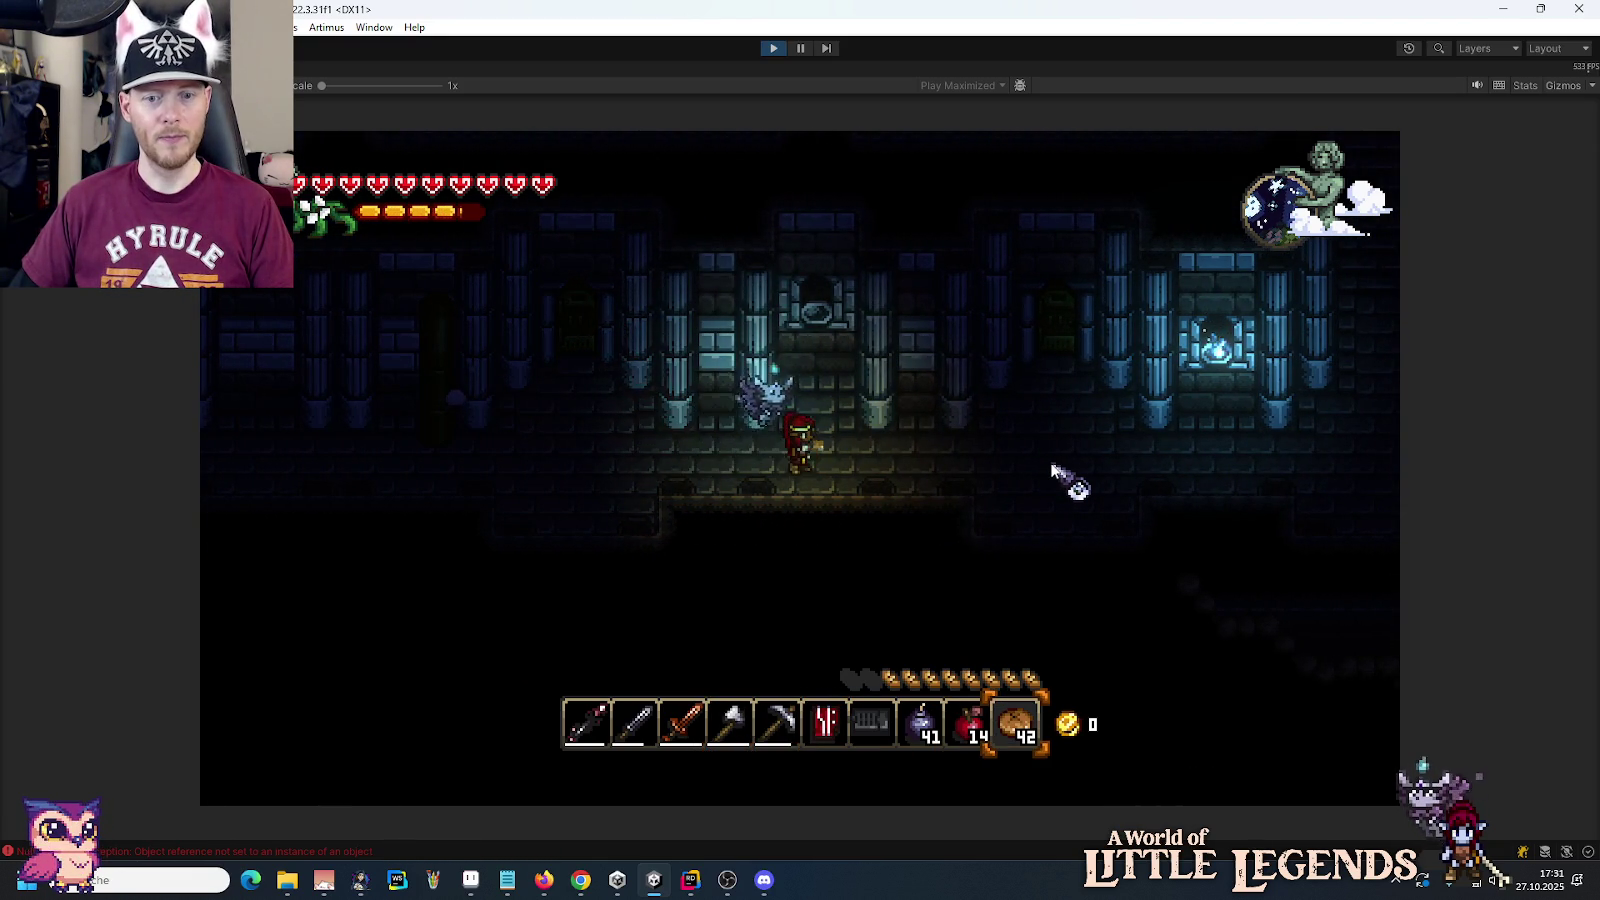
key(d)
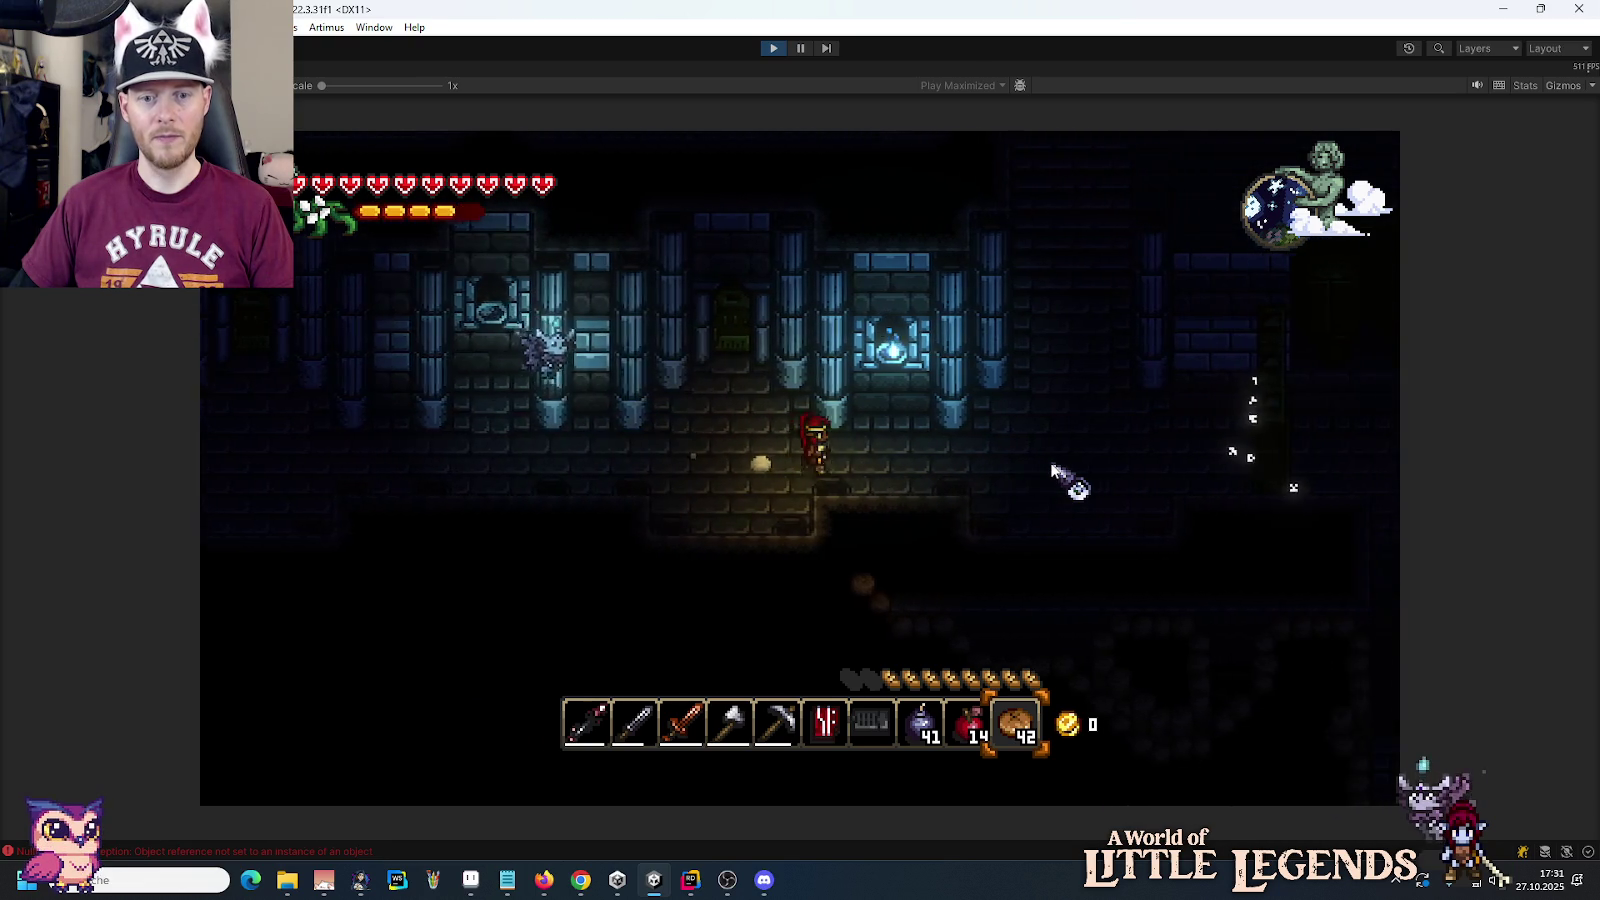
key(d)
scroll(1055, 466, up, 3)
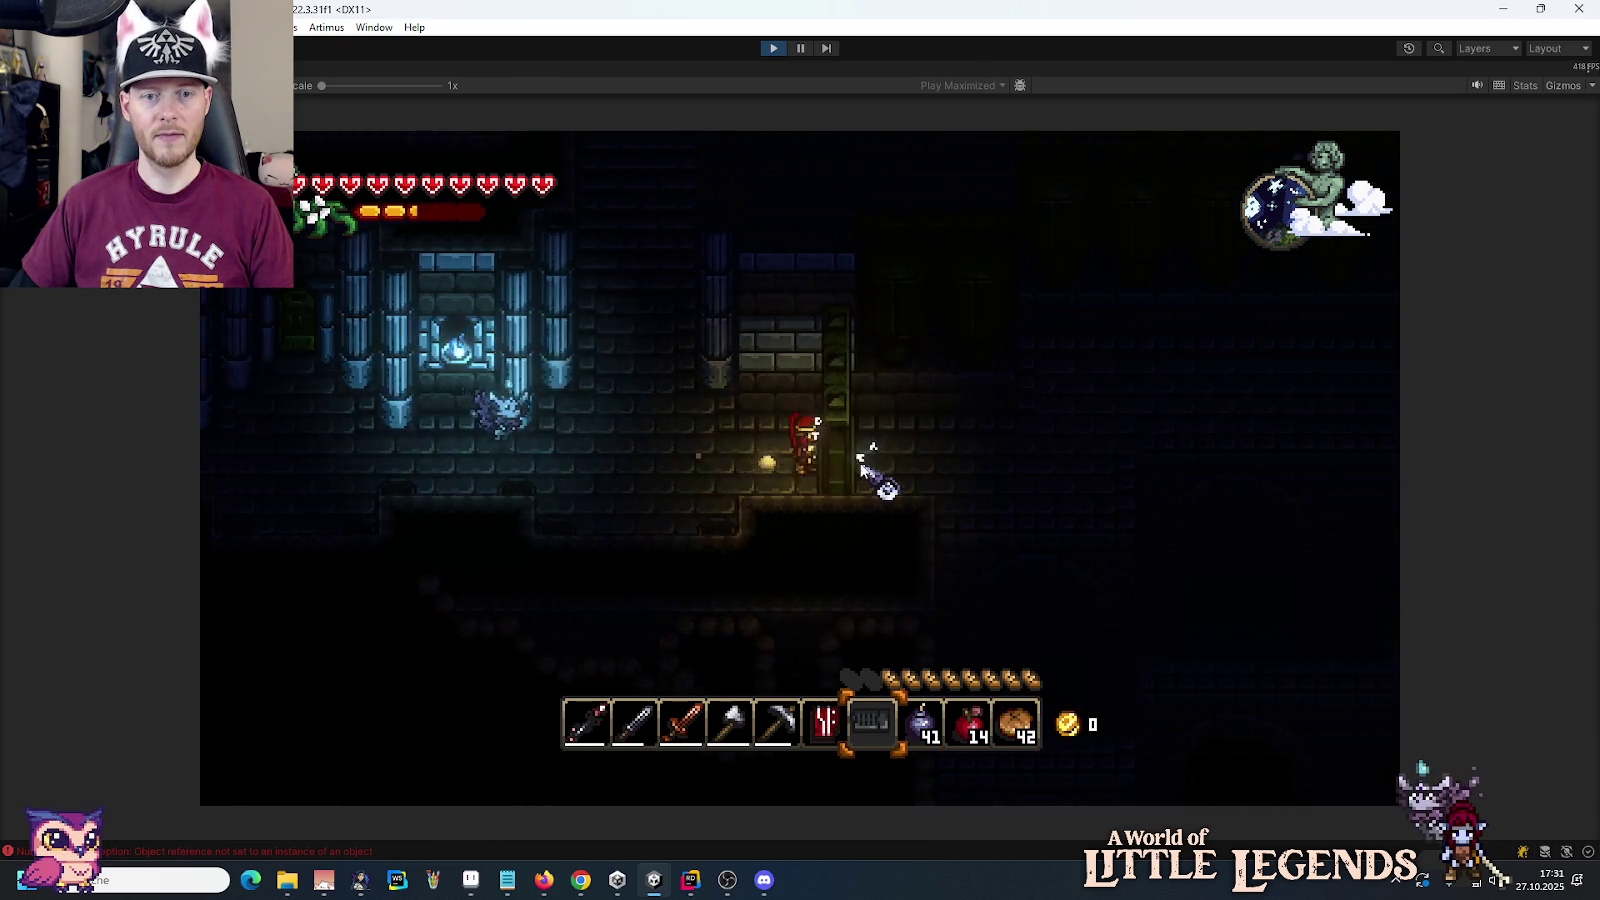
Step: Move the Etheric Keystone from the hotbar into the device's third socket
key(e)
click(840, 733)
click(778, 374)
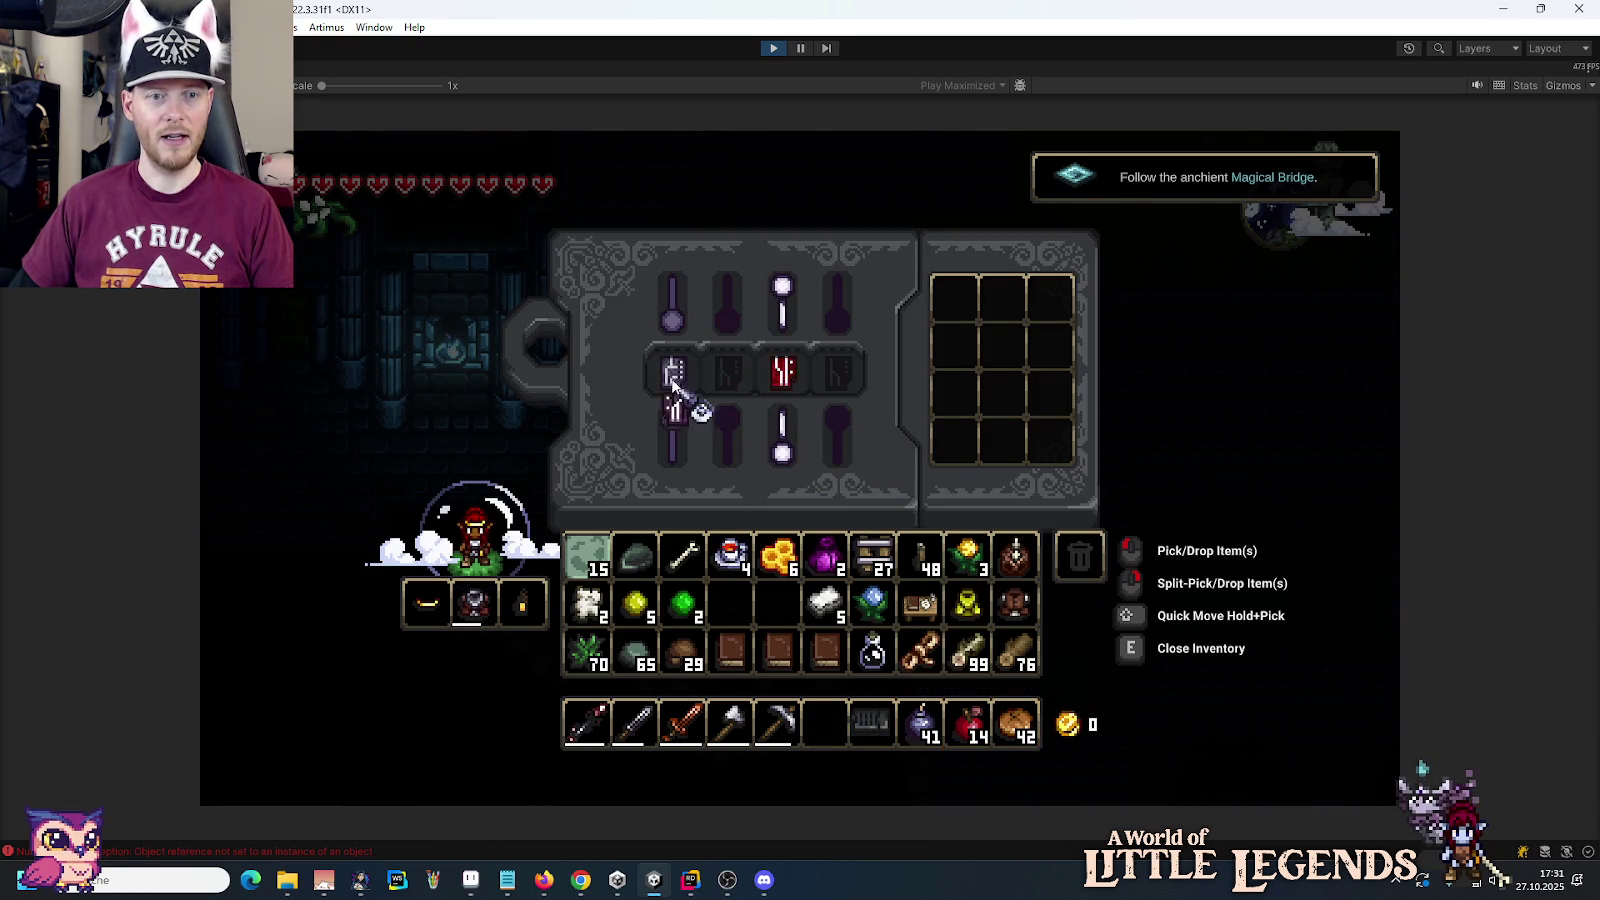
Step: Walk left through the facility hall past the pillars and up the corridor
key(e)
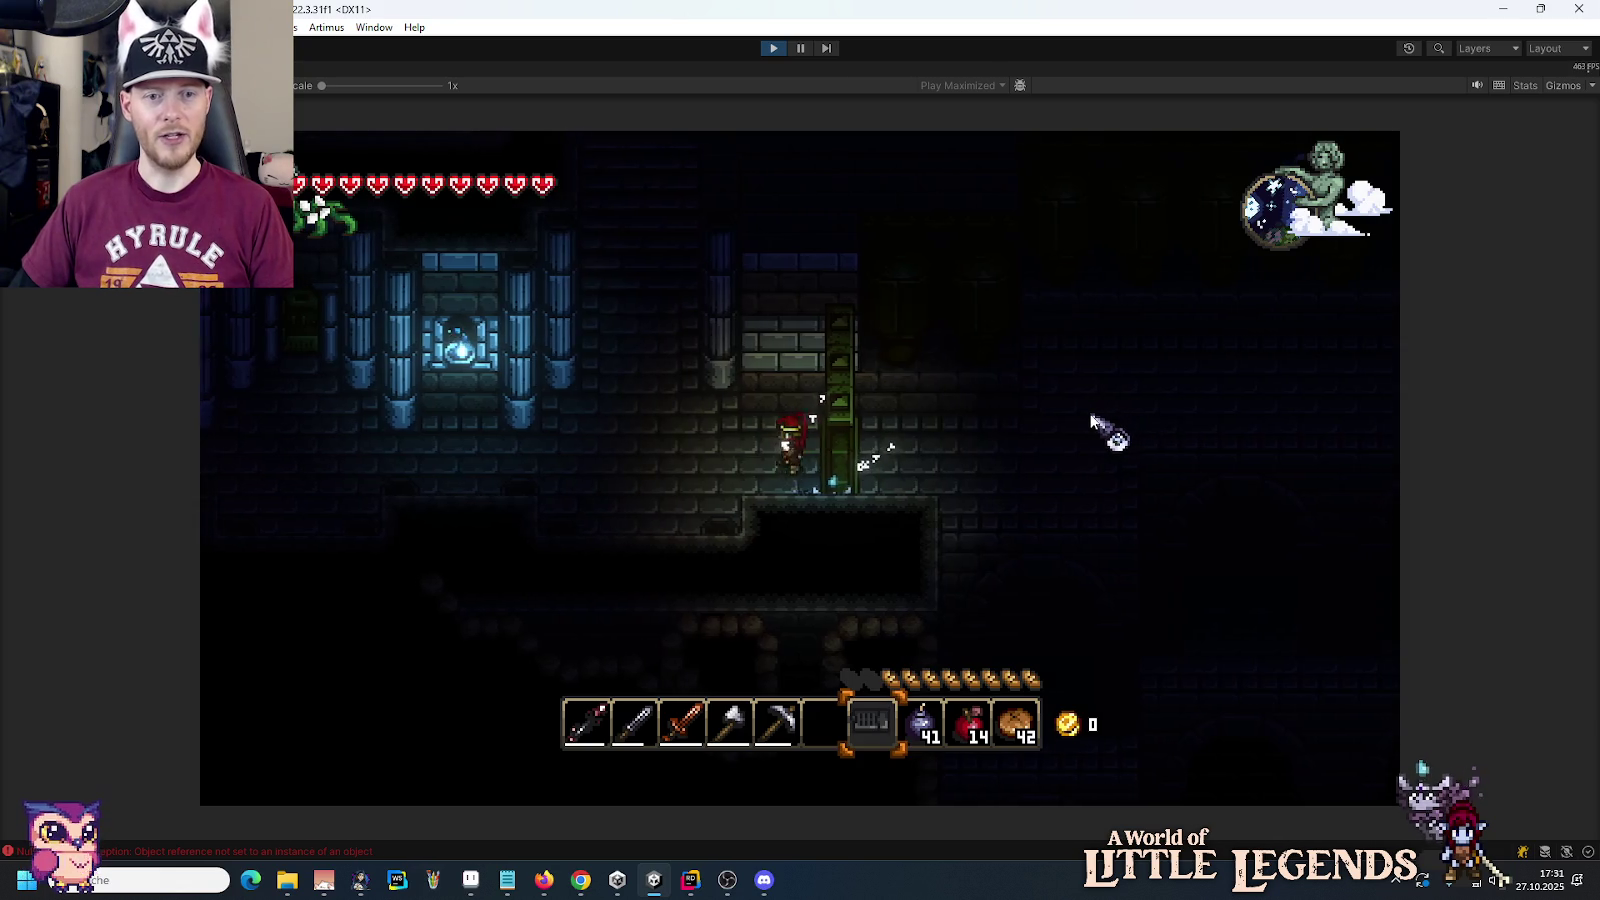
key(a)
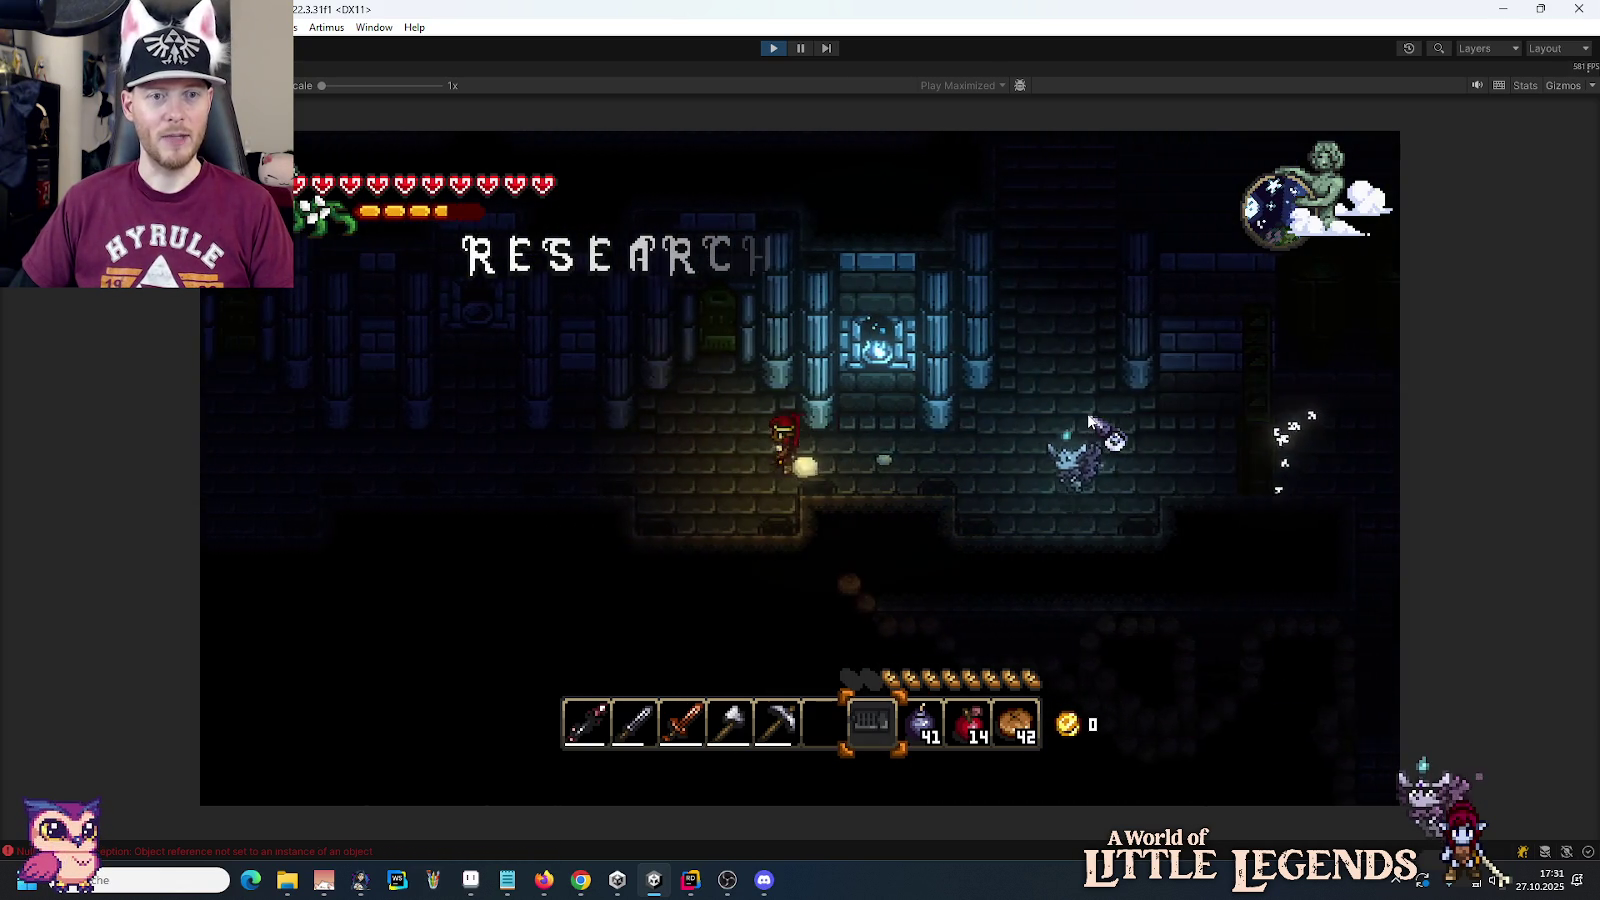
key(a)
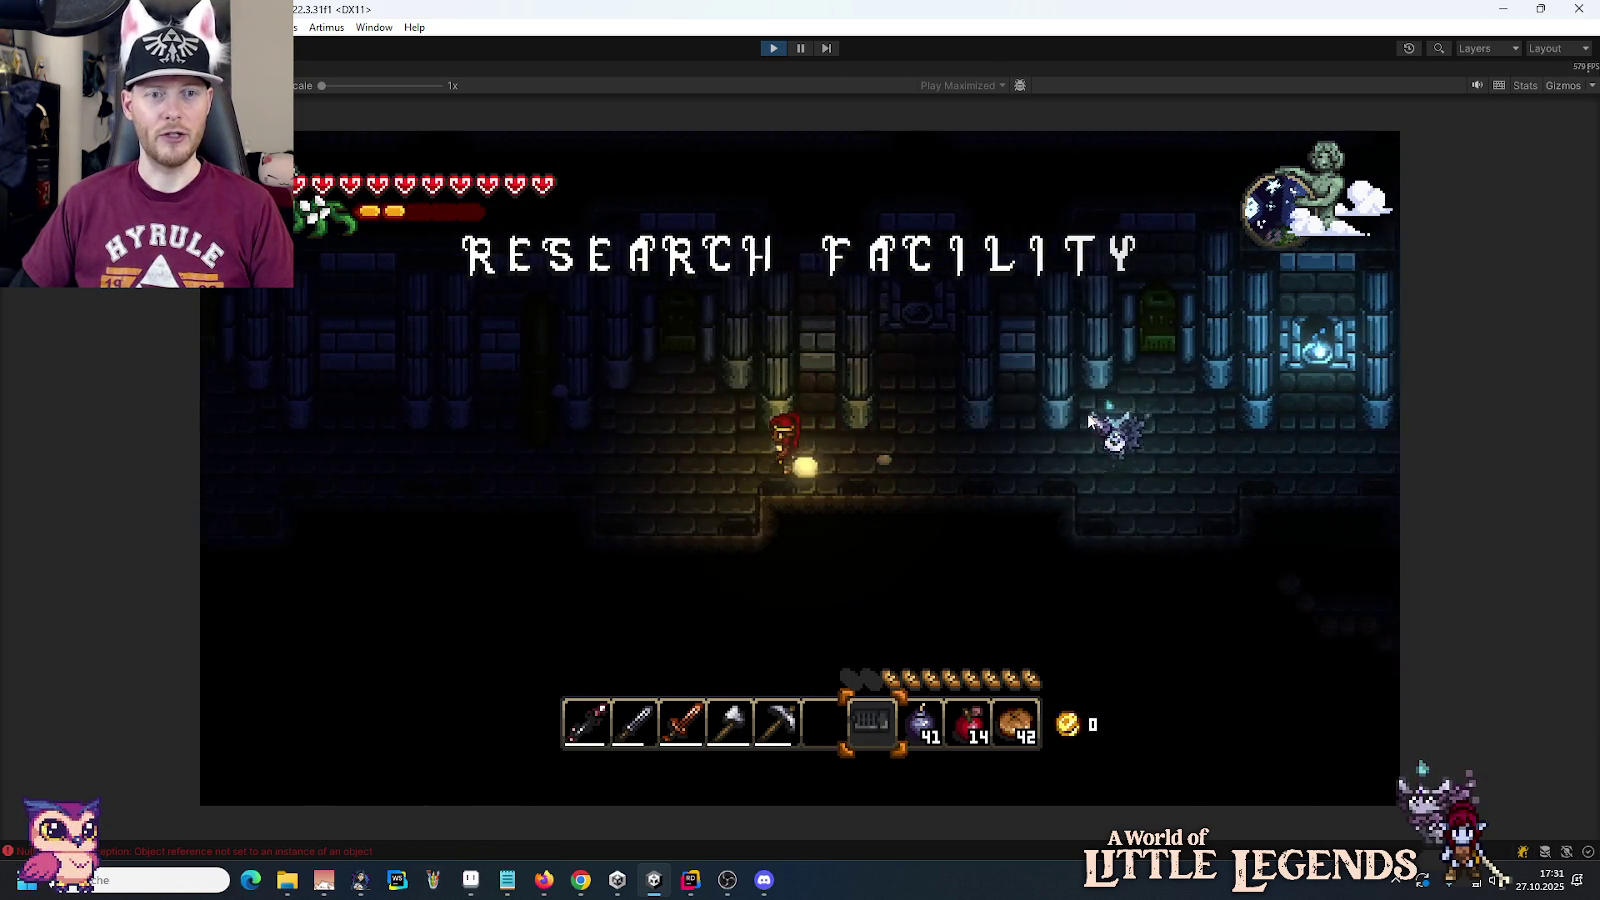
key(a)
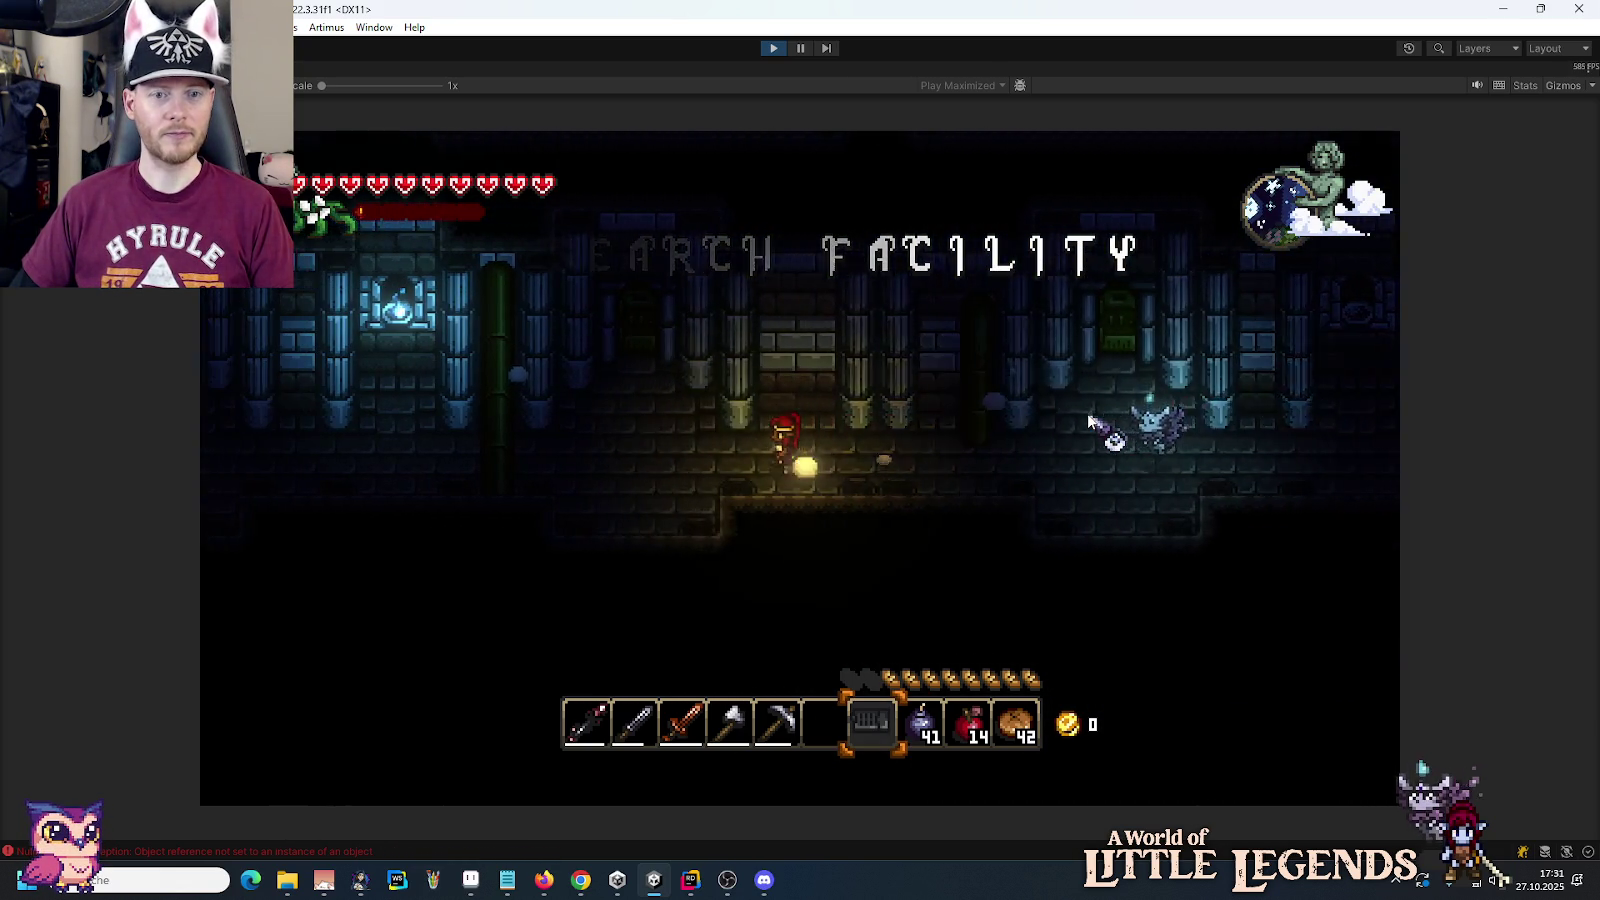
key(a)
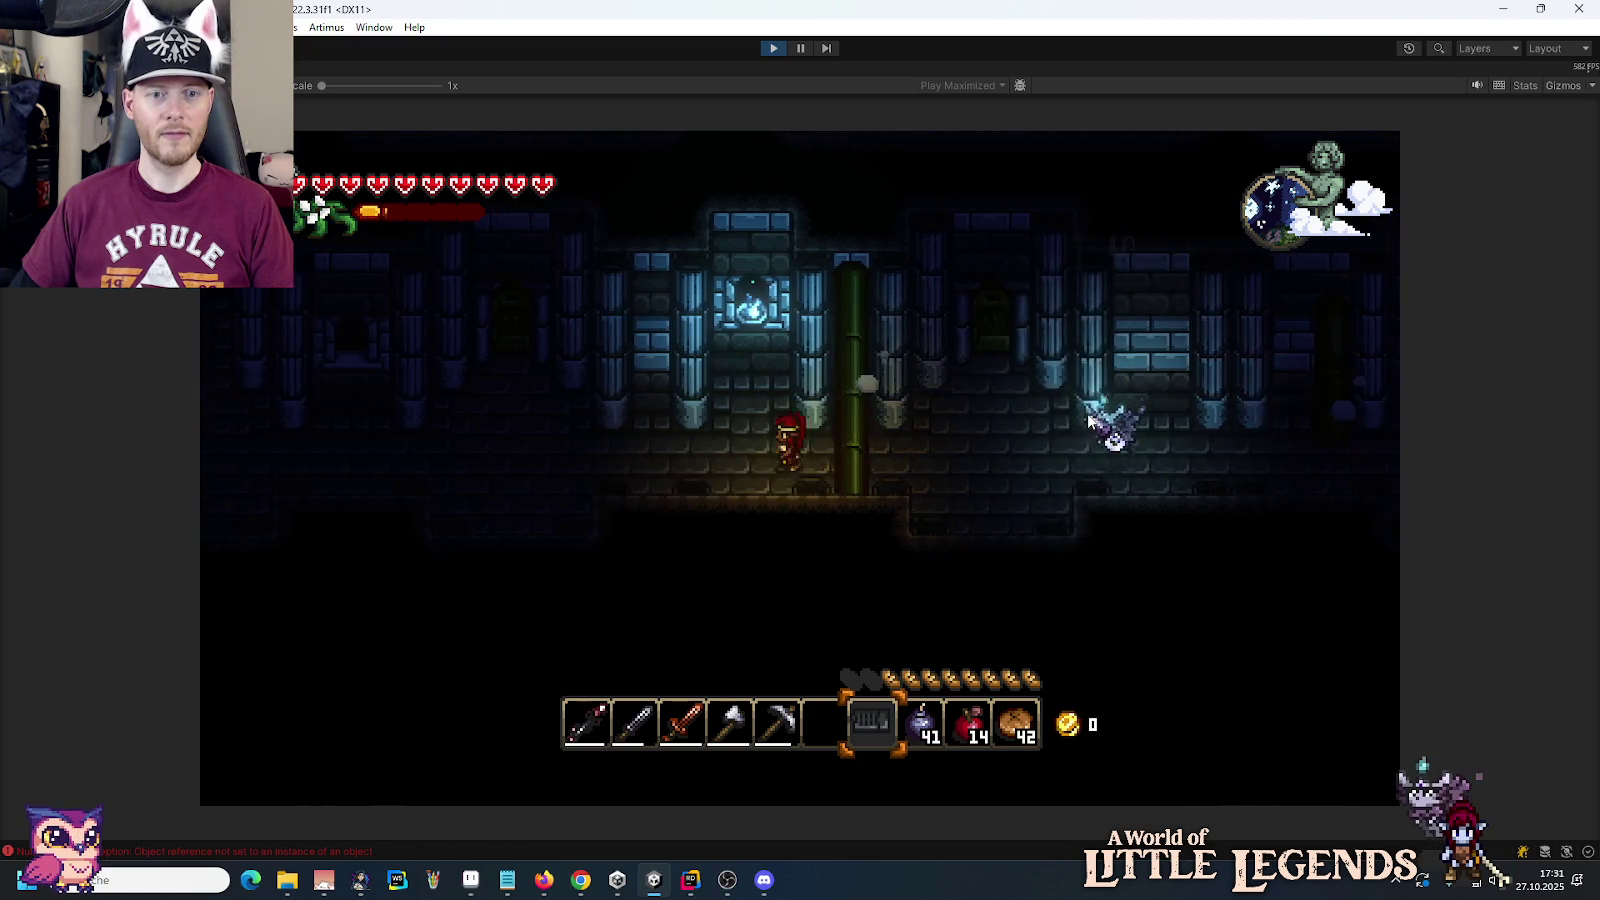
key(a)
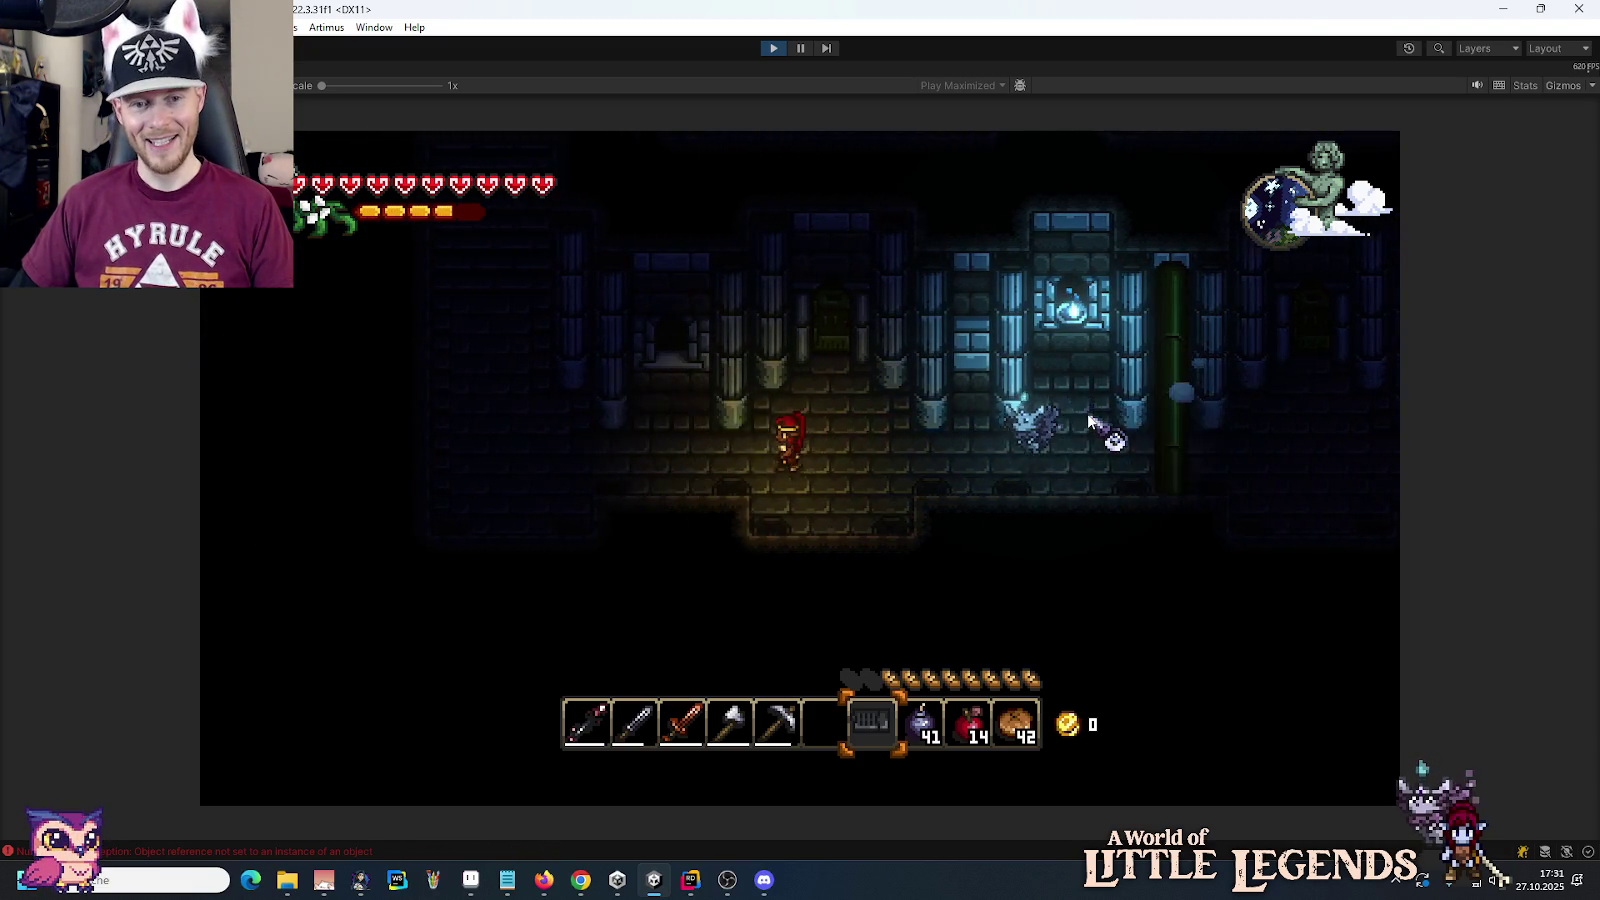
key(w)
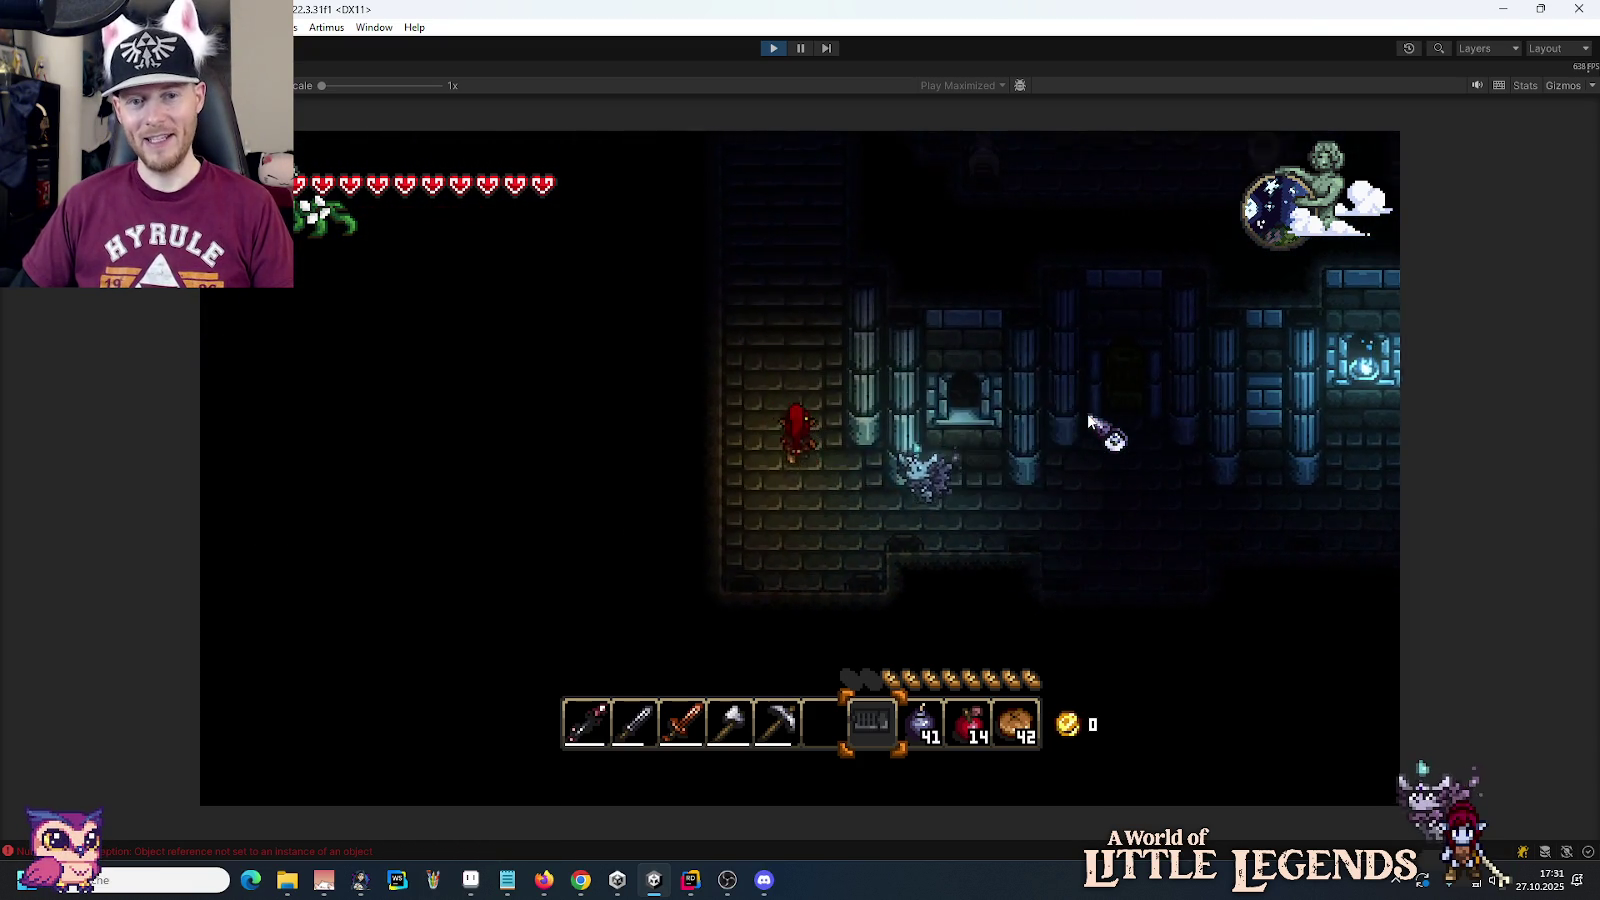
key(w)
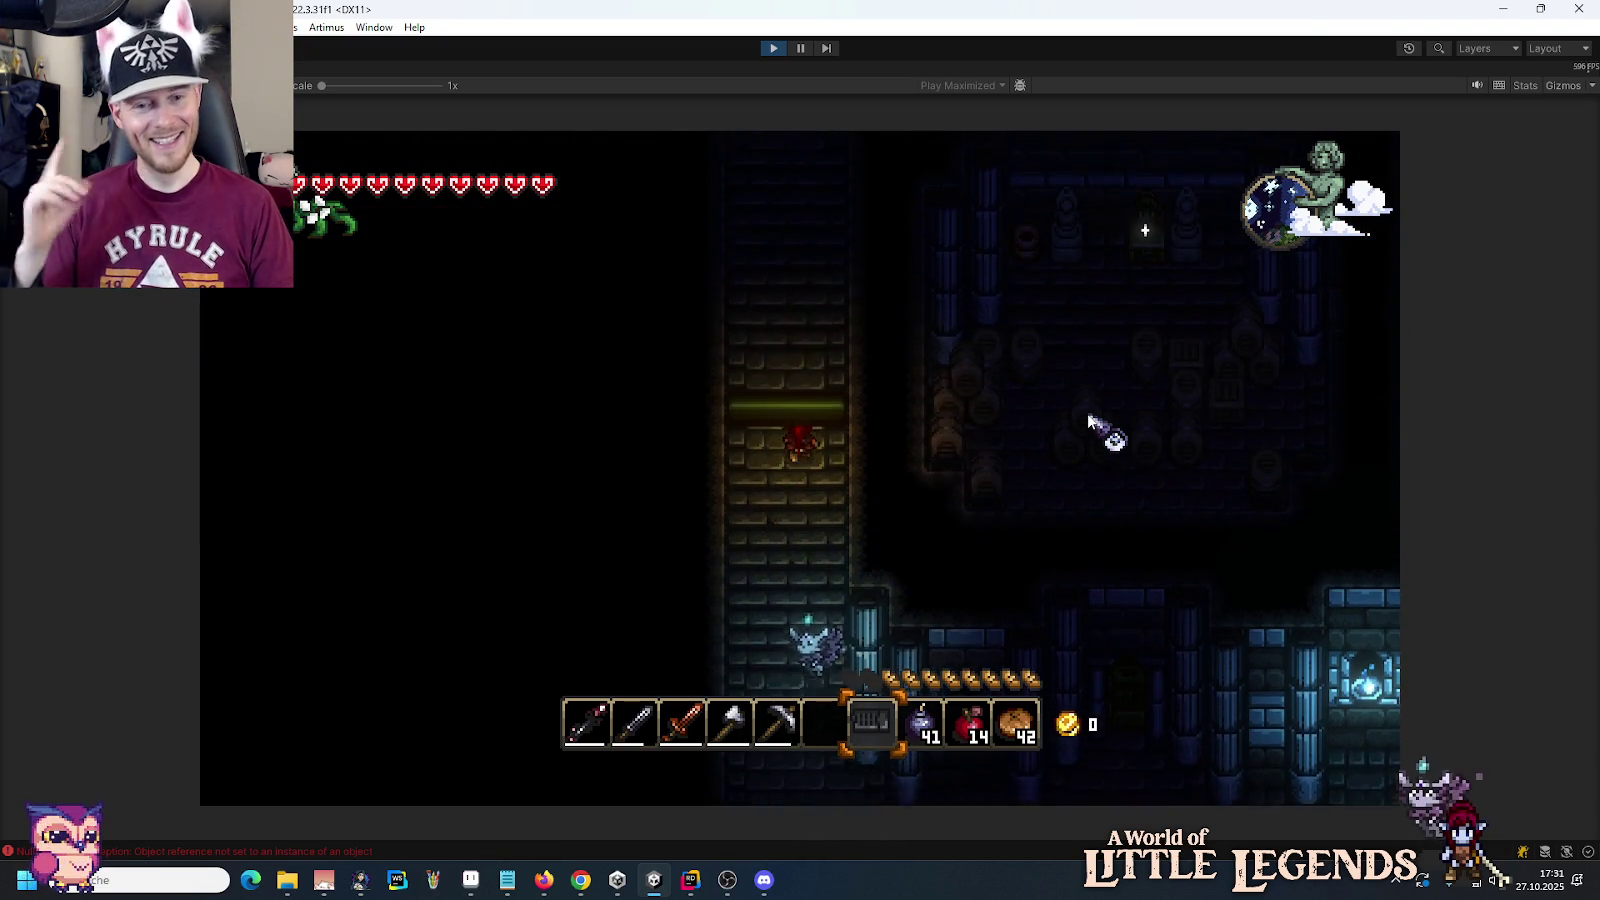
key(w)
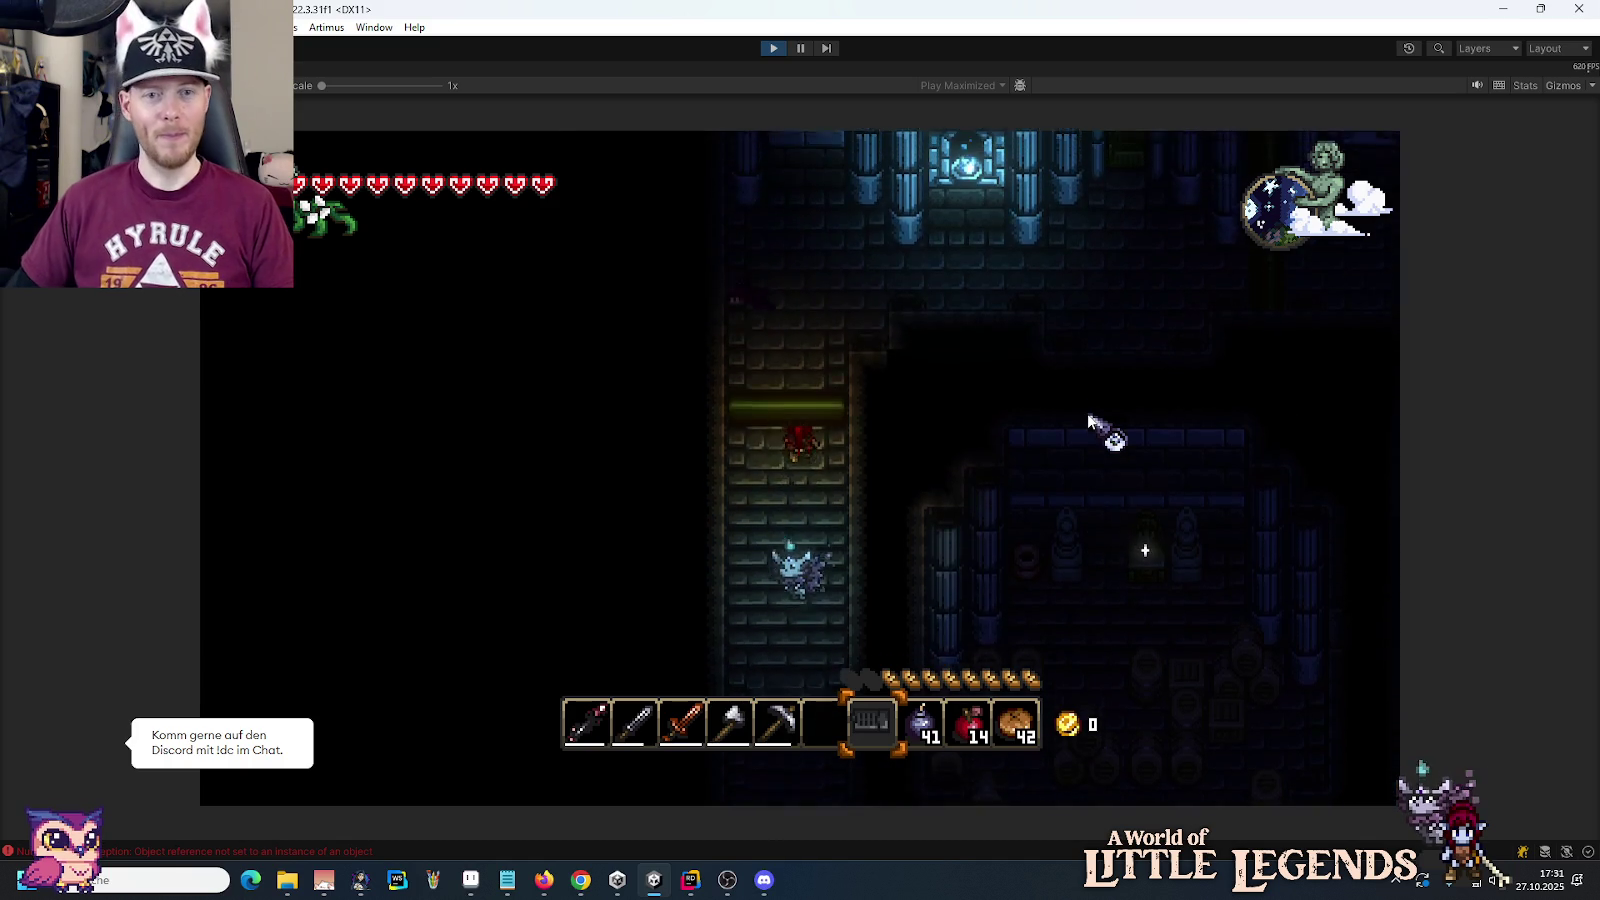
Step: Equip the sword in slot 3, enter the shrine room and glance at the minimap
key(3)
key(d)
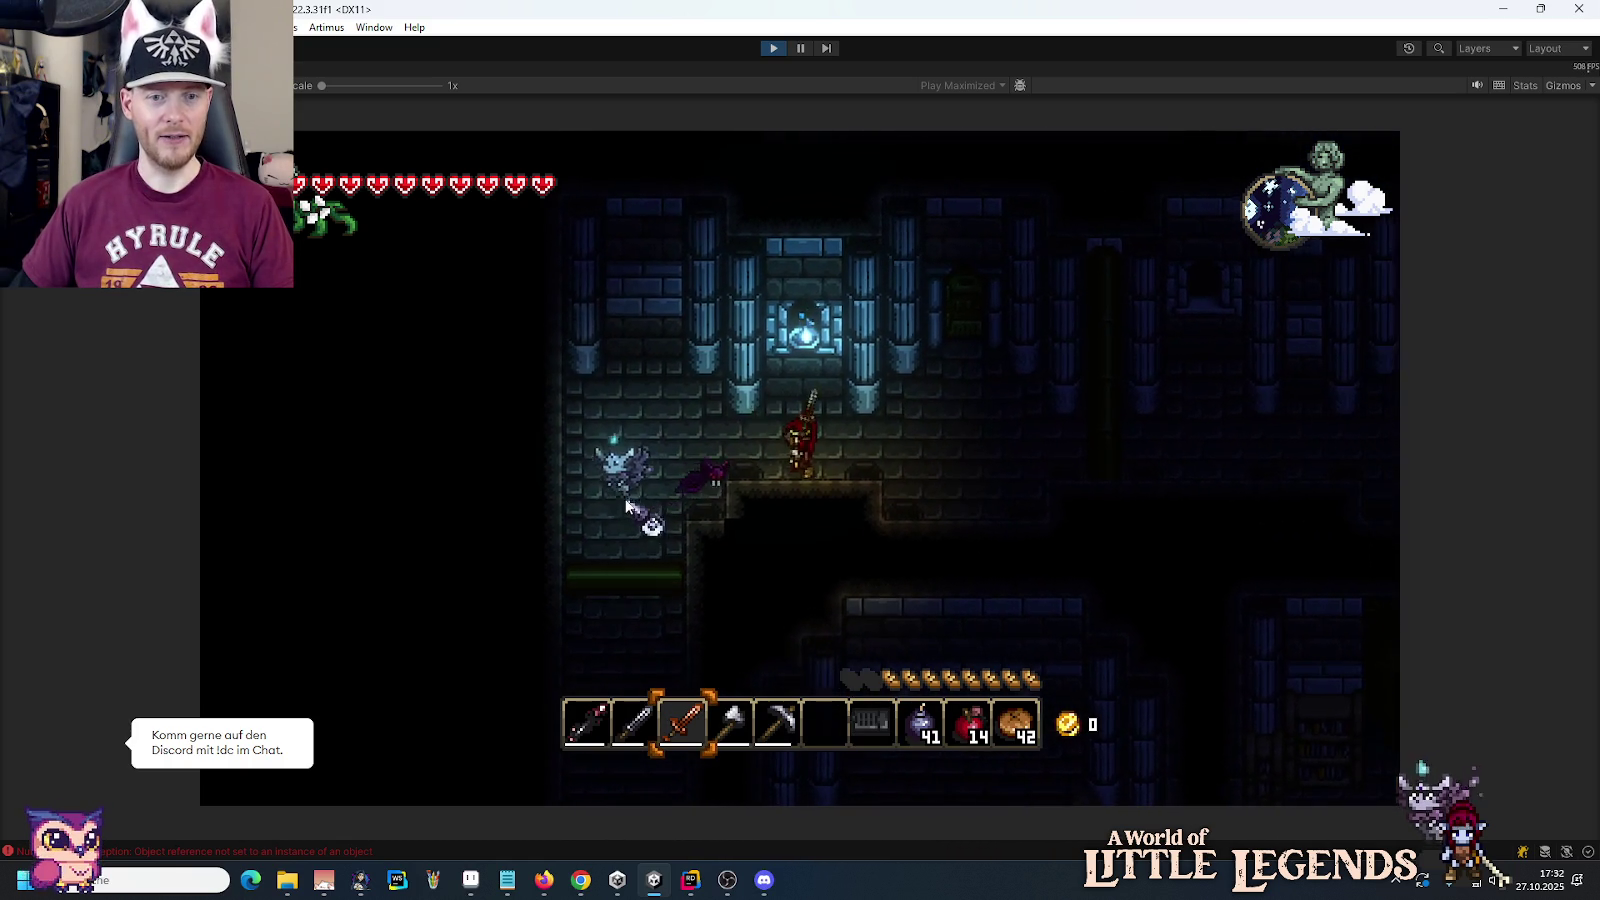
key(a)
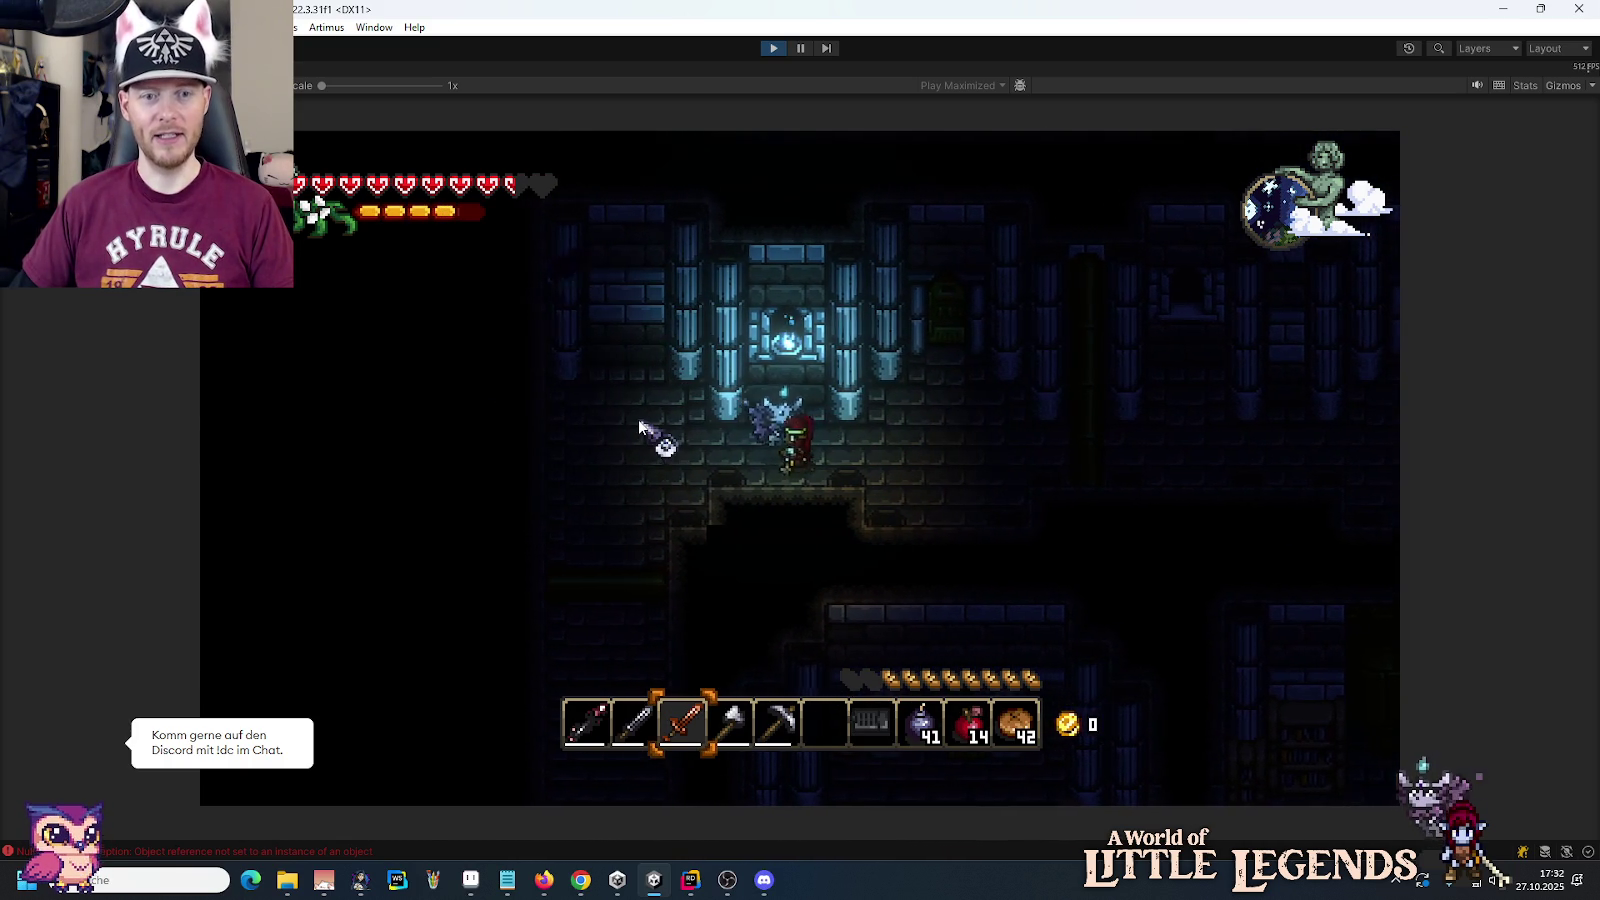
key(d)
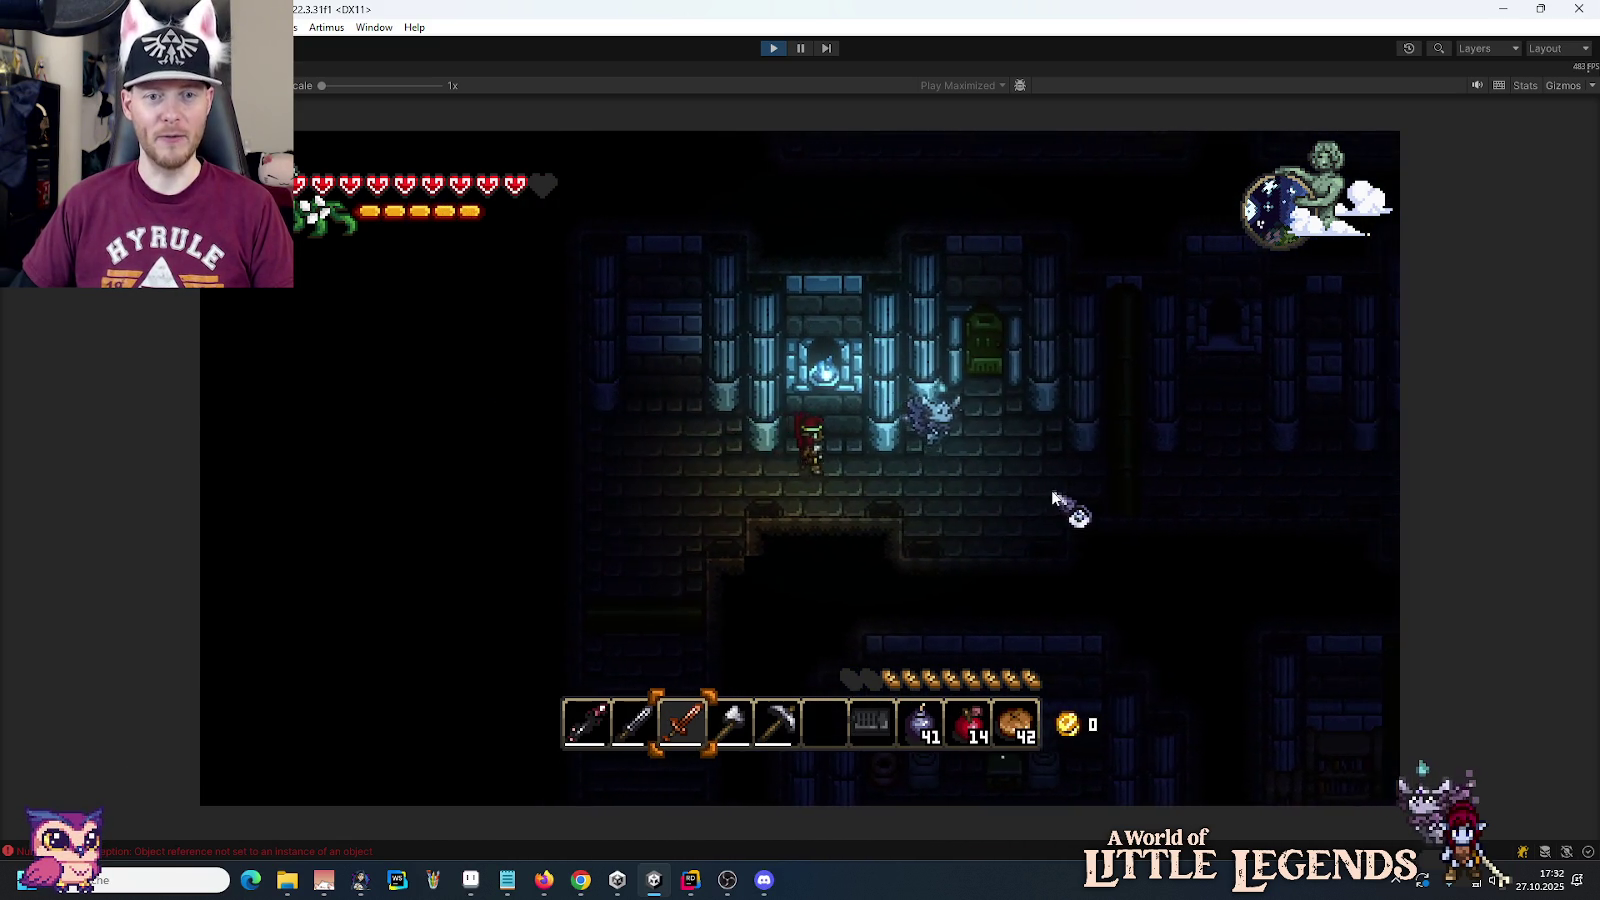
key(w)
key(m)
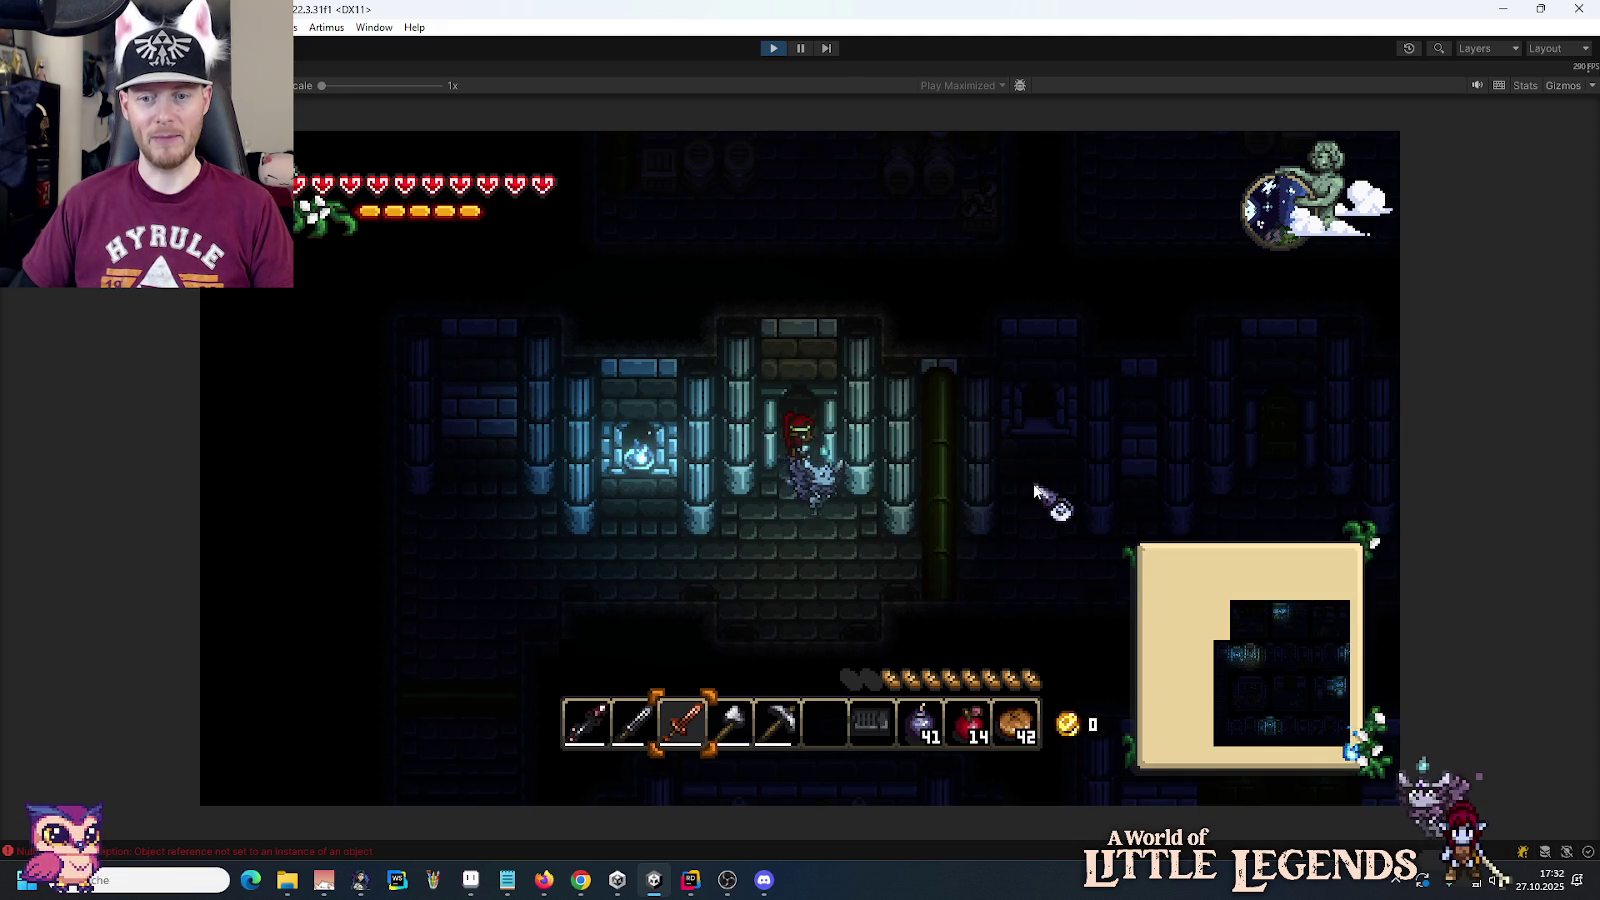
key(m)
Step: In the storage room, loot the Nail Box and Rope from crates and check the inventory
key(w)
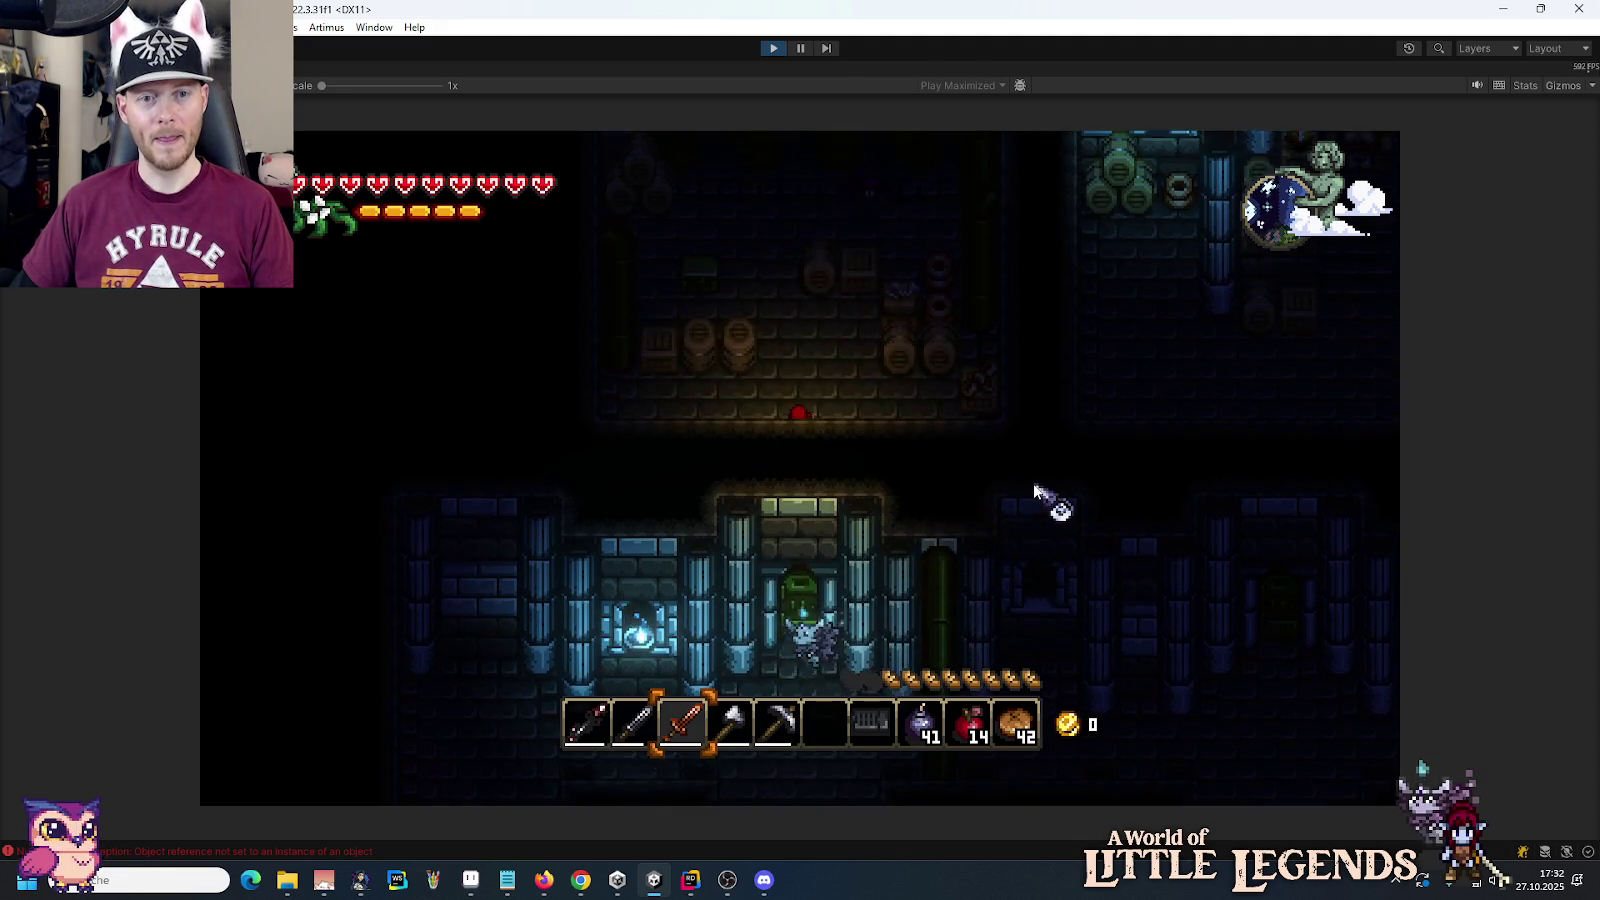
key(w)
key(d)
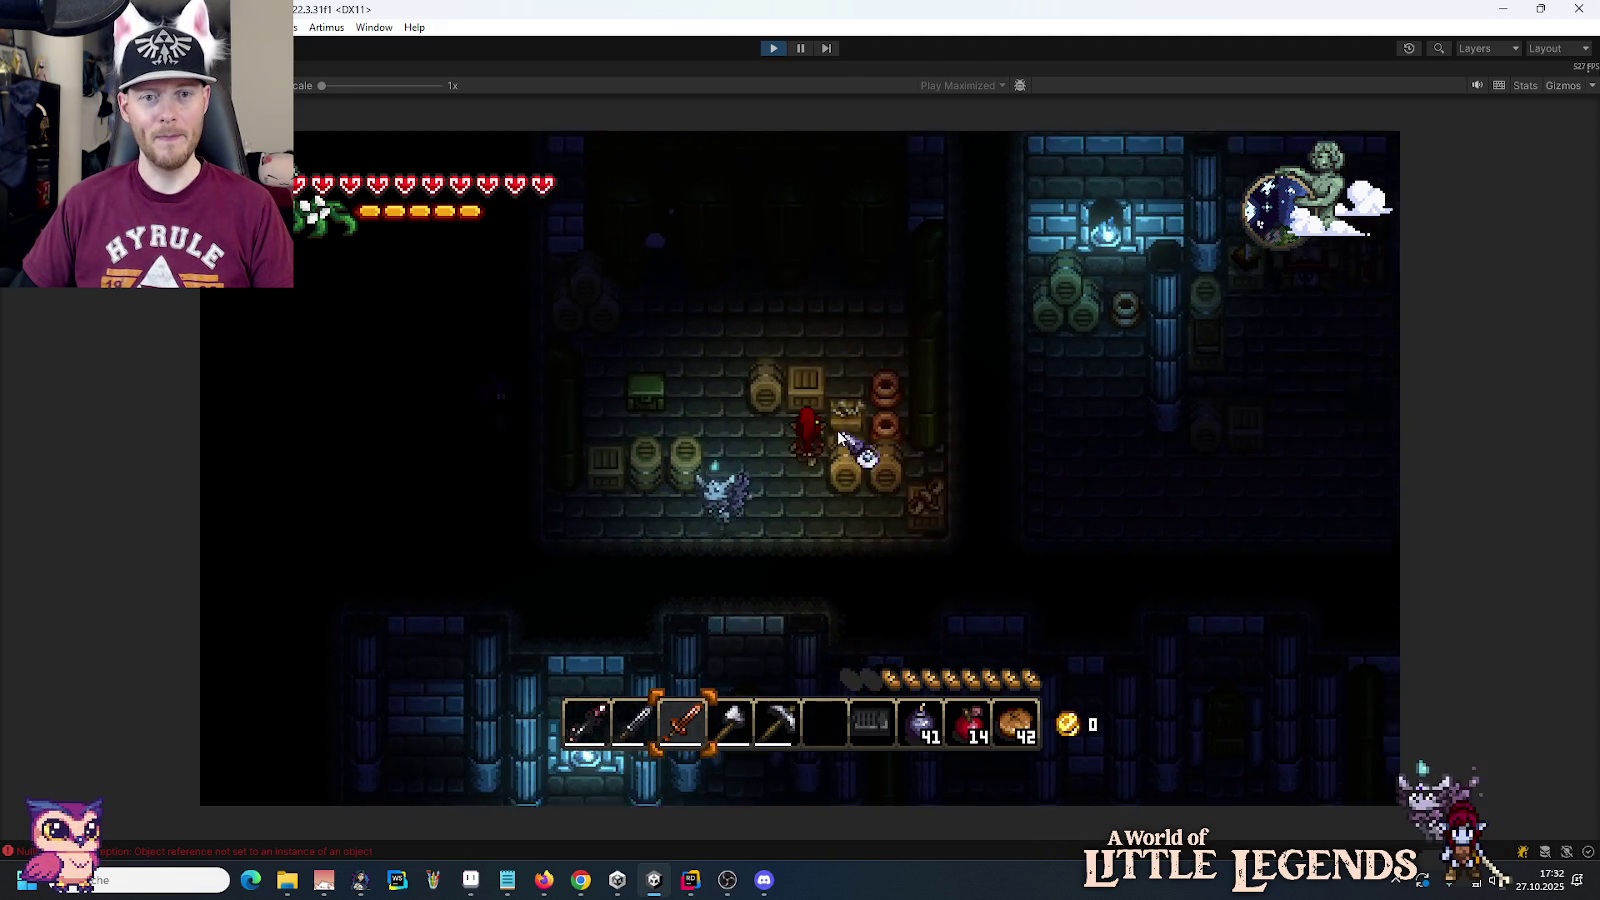
click(850, 470)
key(s)
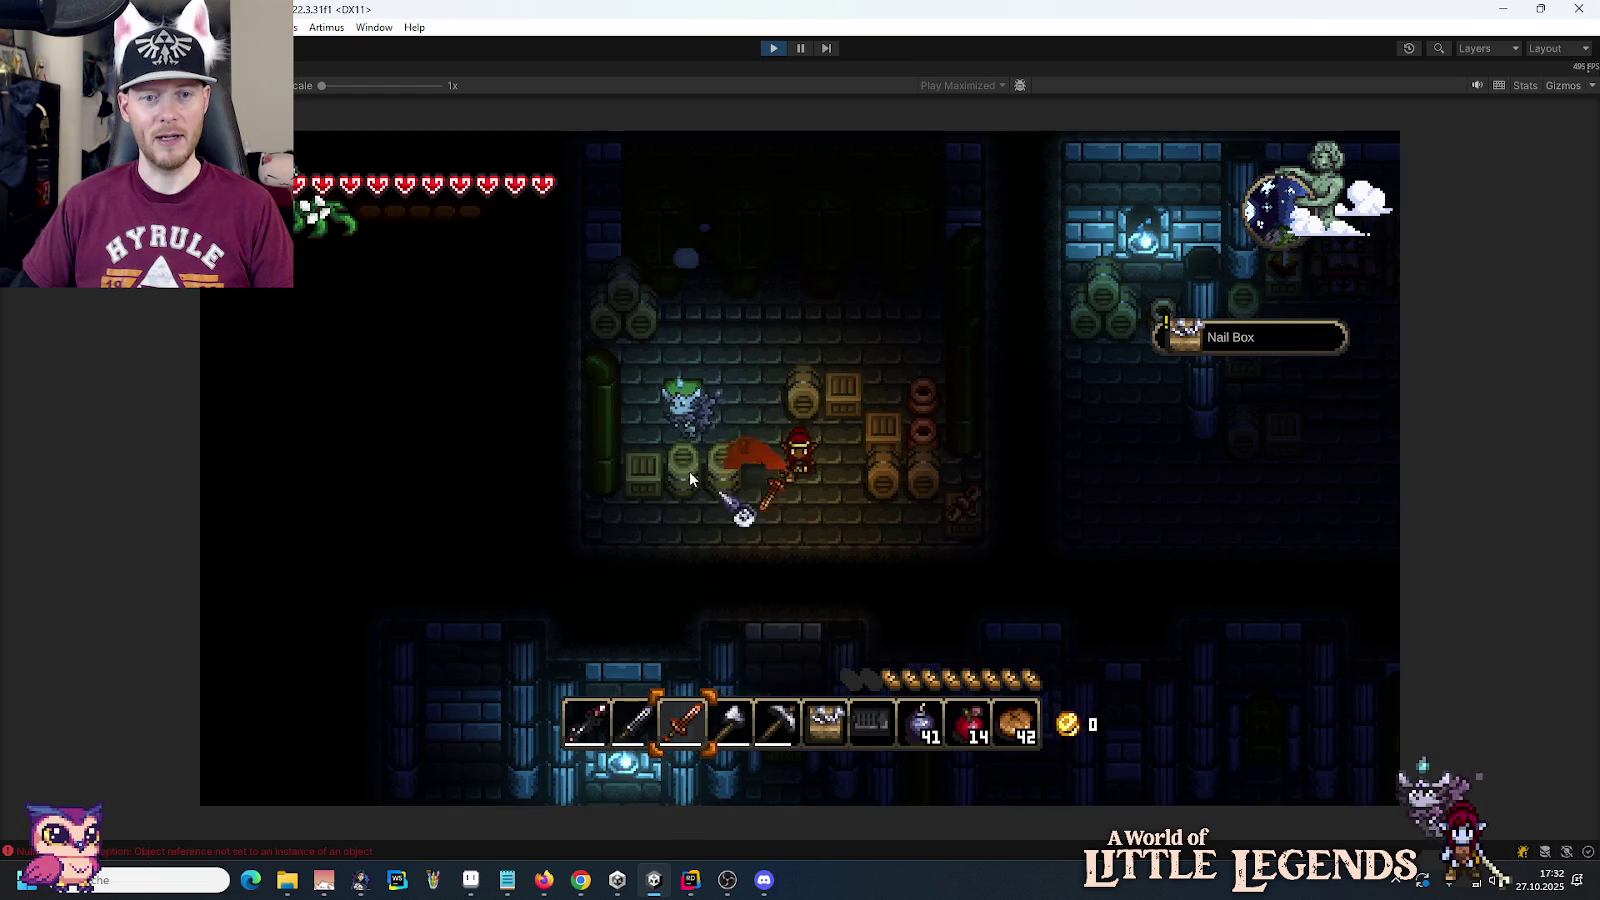
key(a)
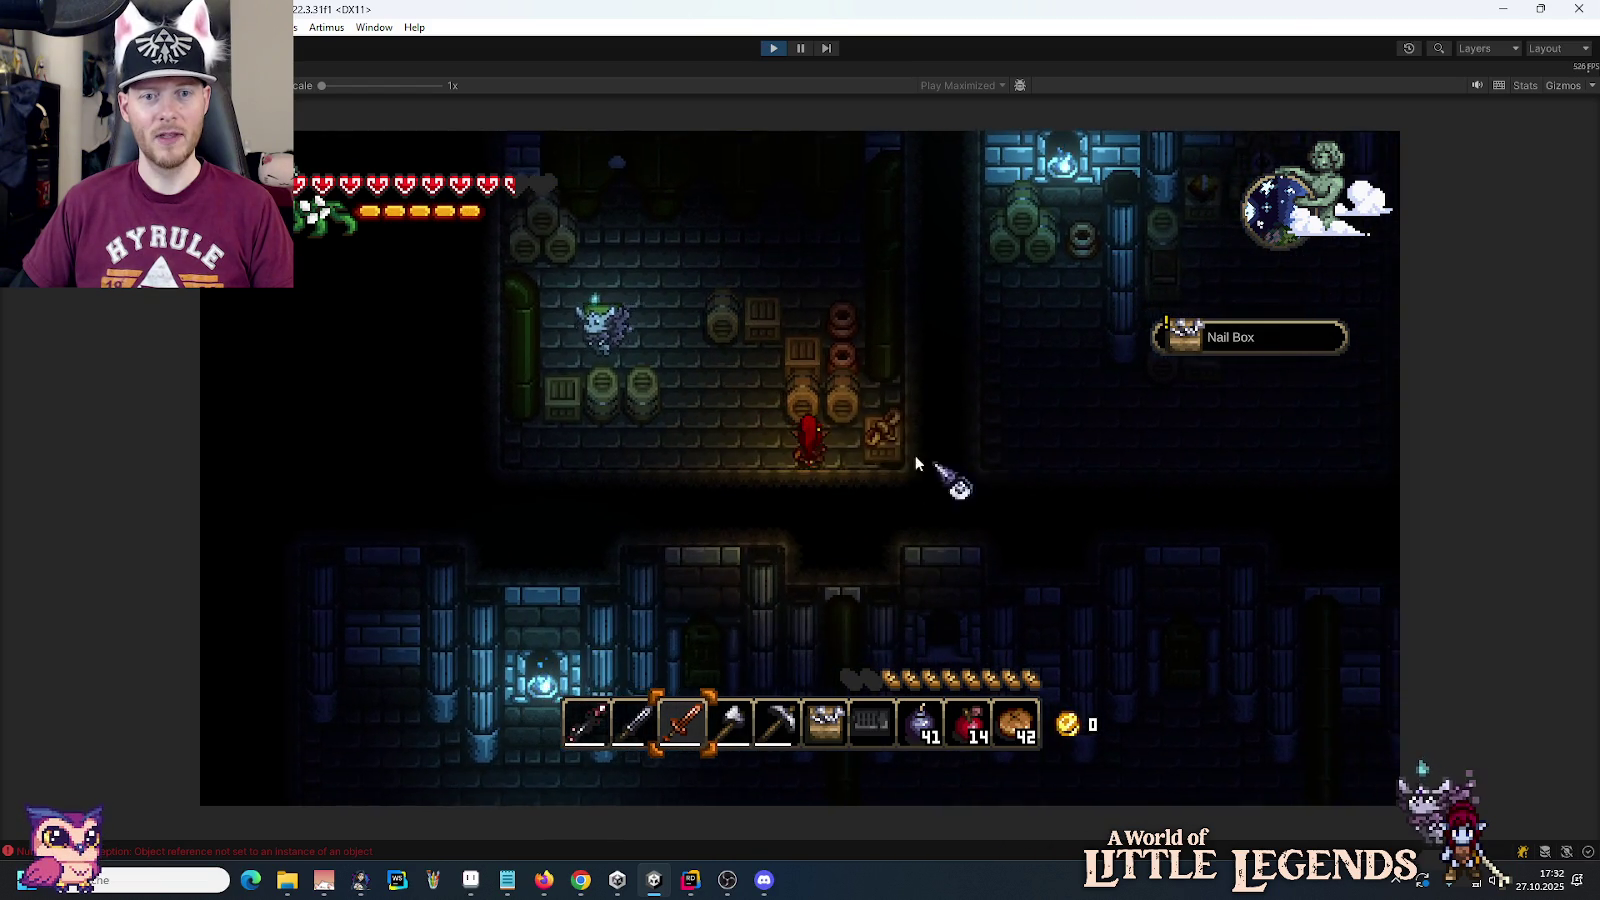
click(850, 465)
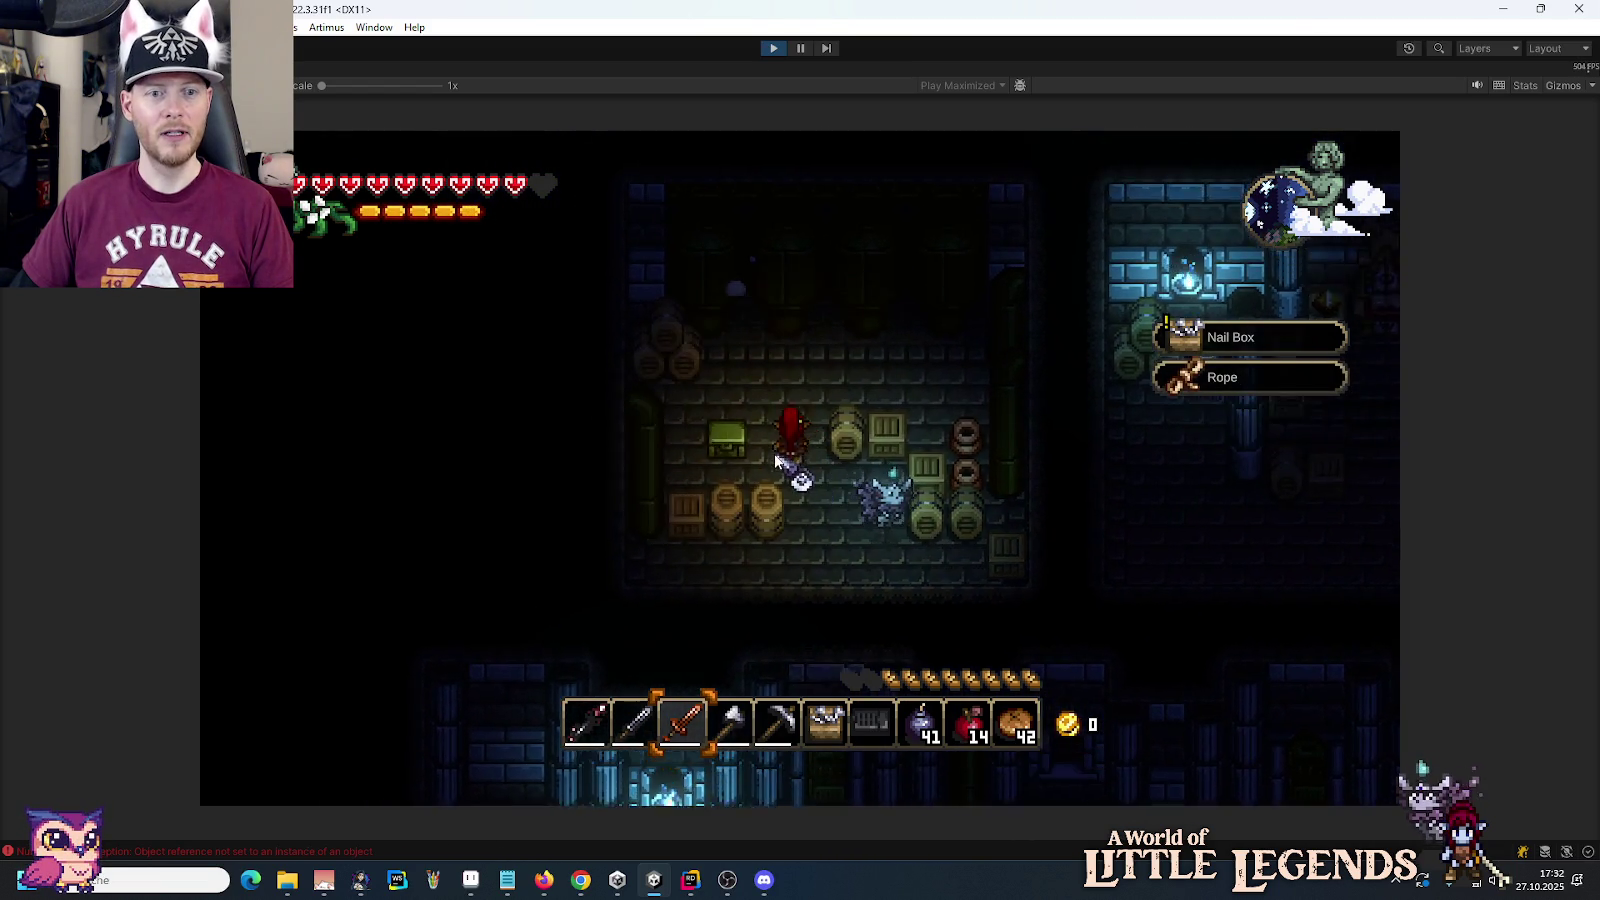
key(e)
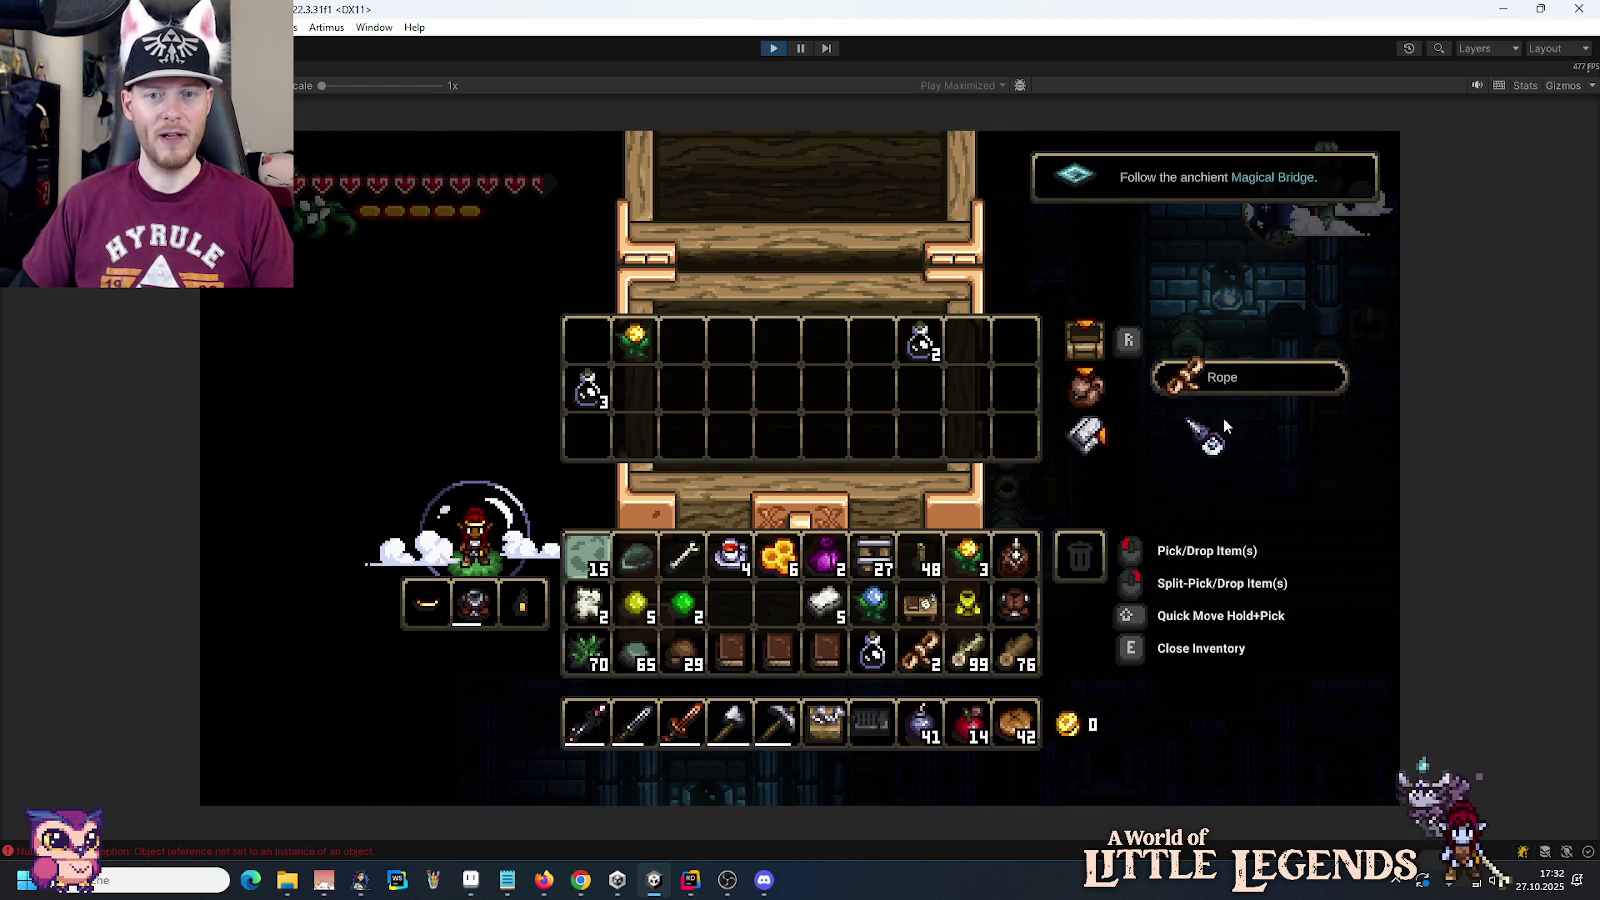
key(e)
Step: Leave the storage room, follow the lower corridor right and go up to grab the Book
key(w)
key(s)
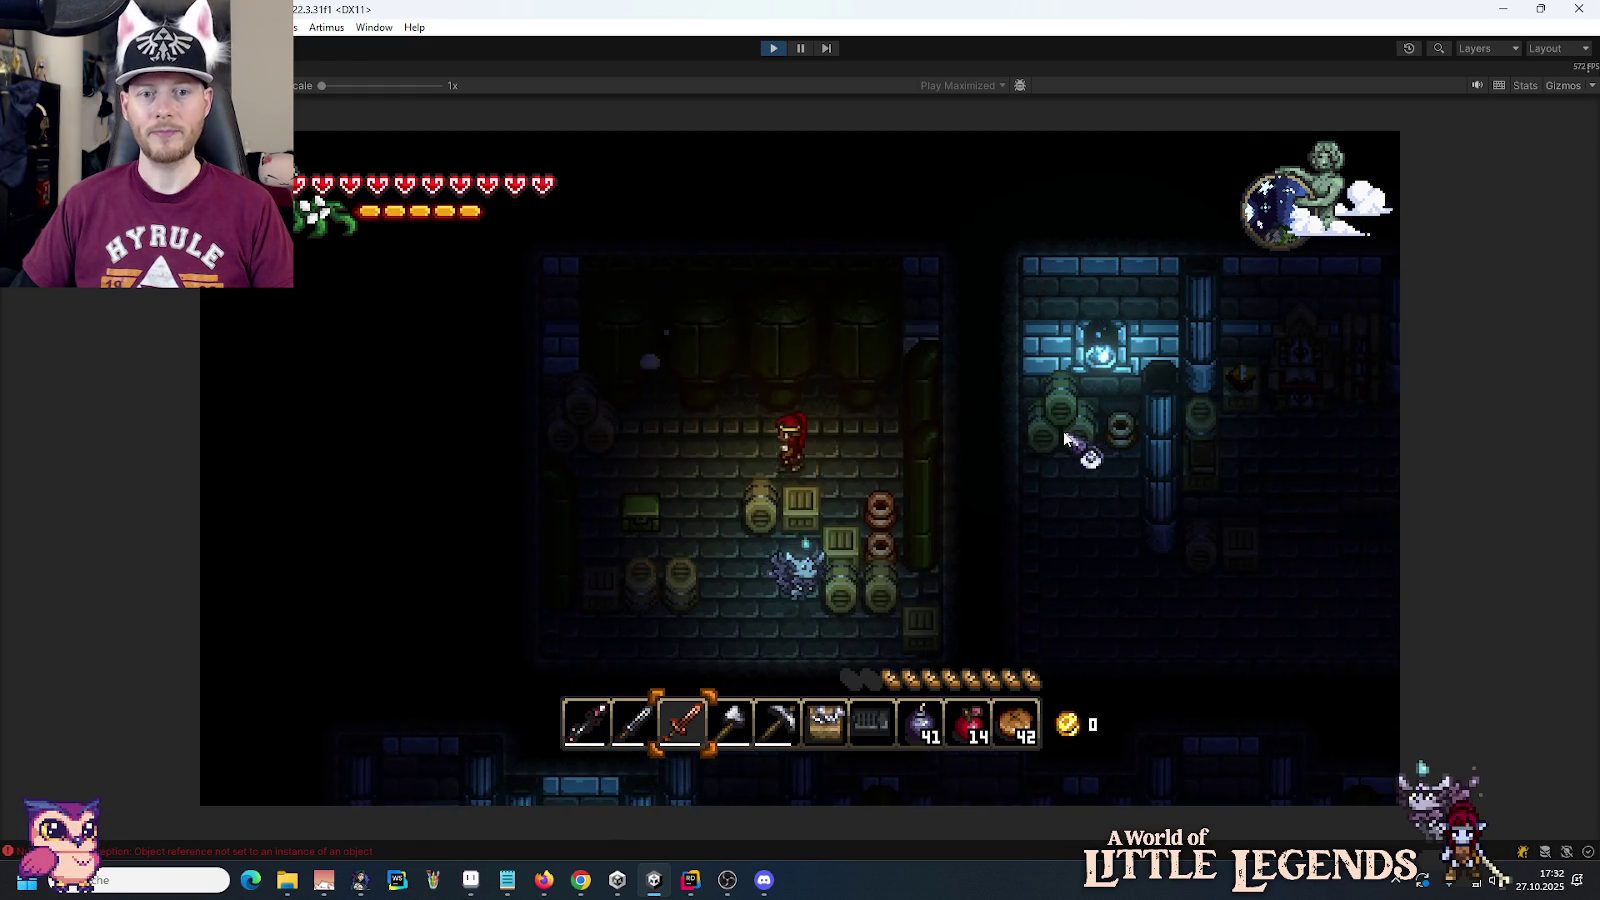
key(s)
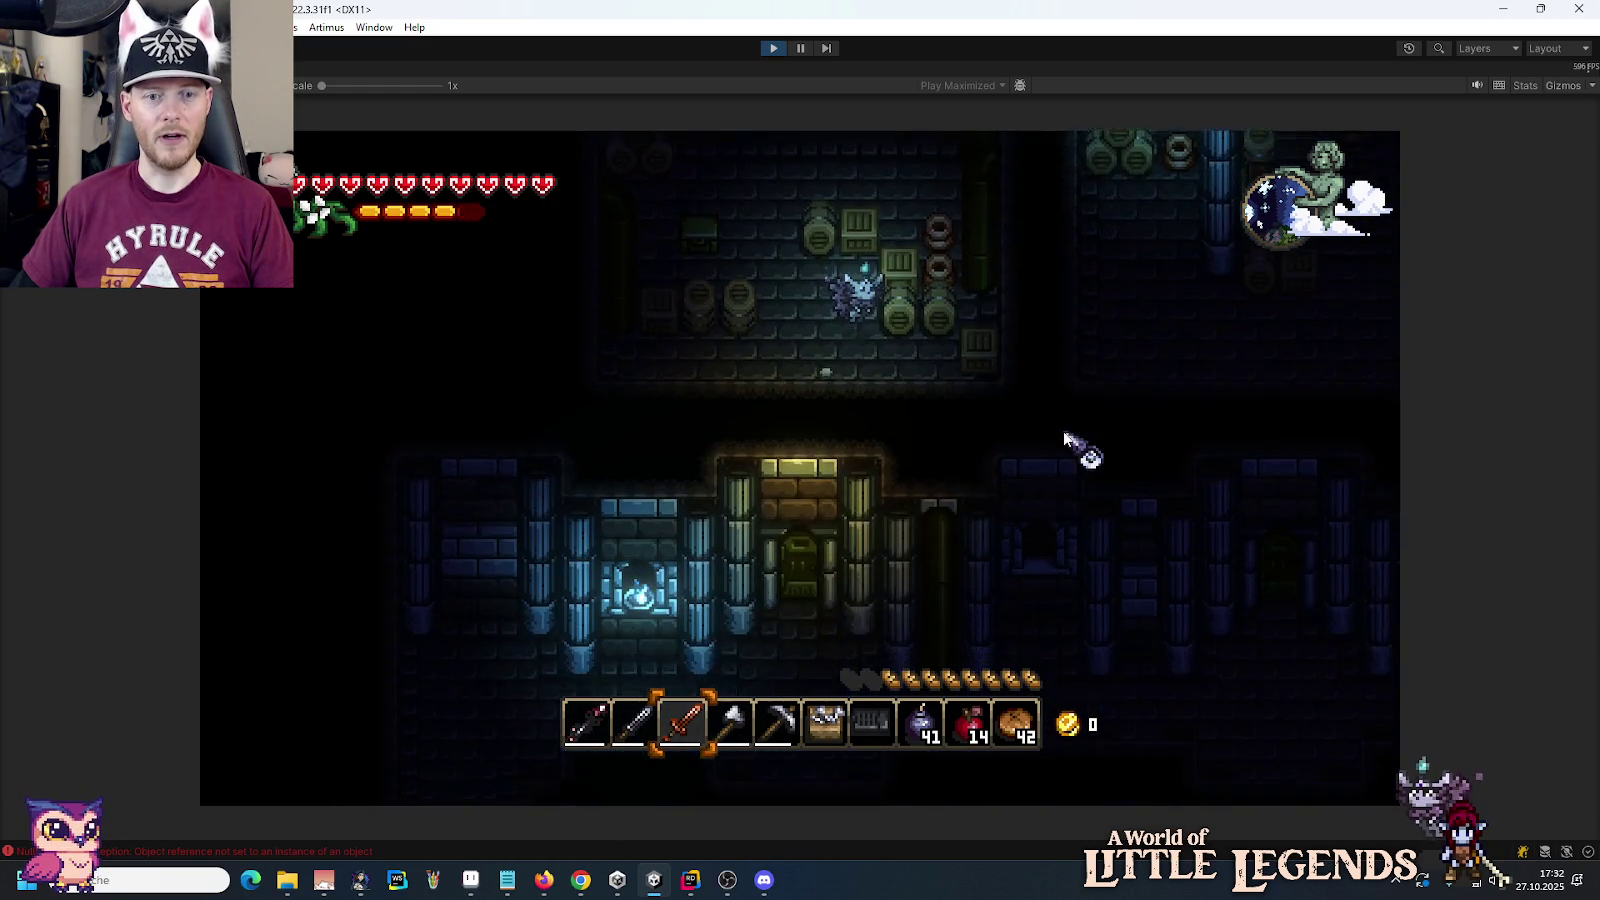
key(d)
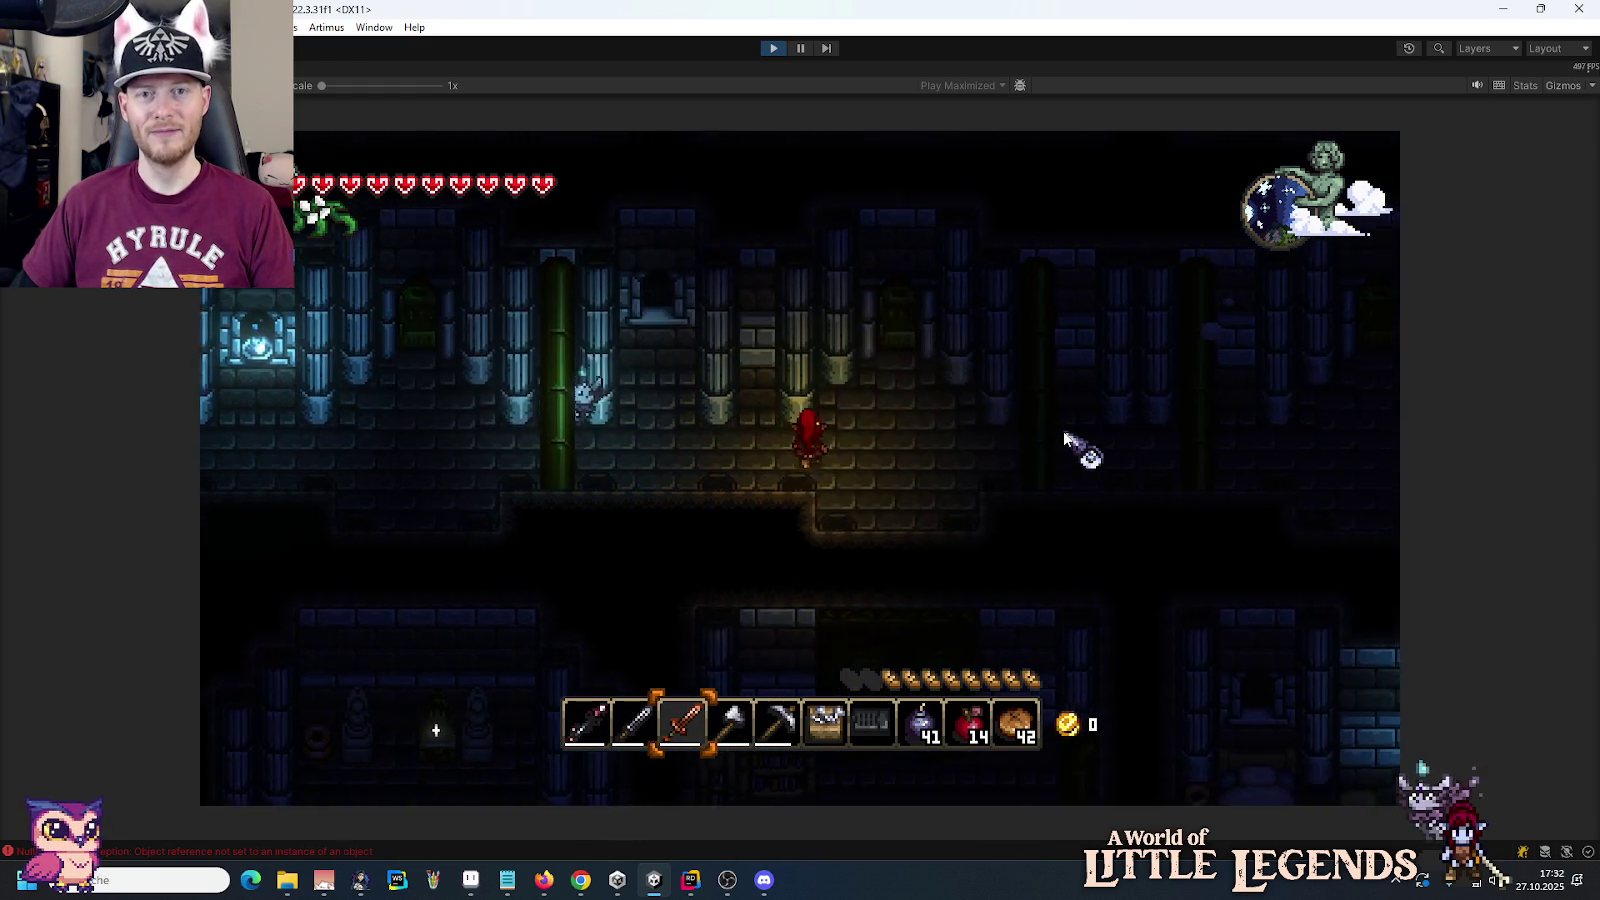
key(w)
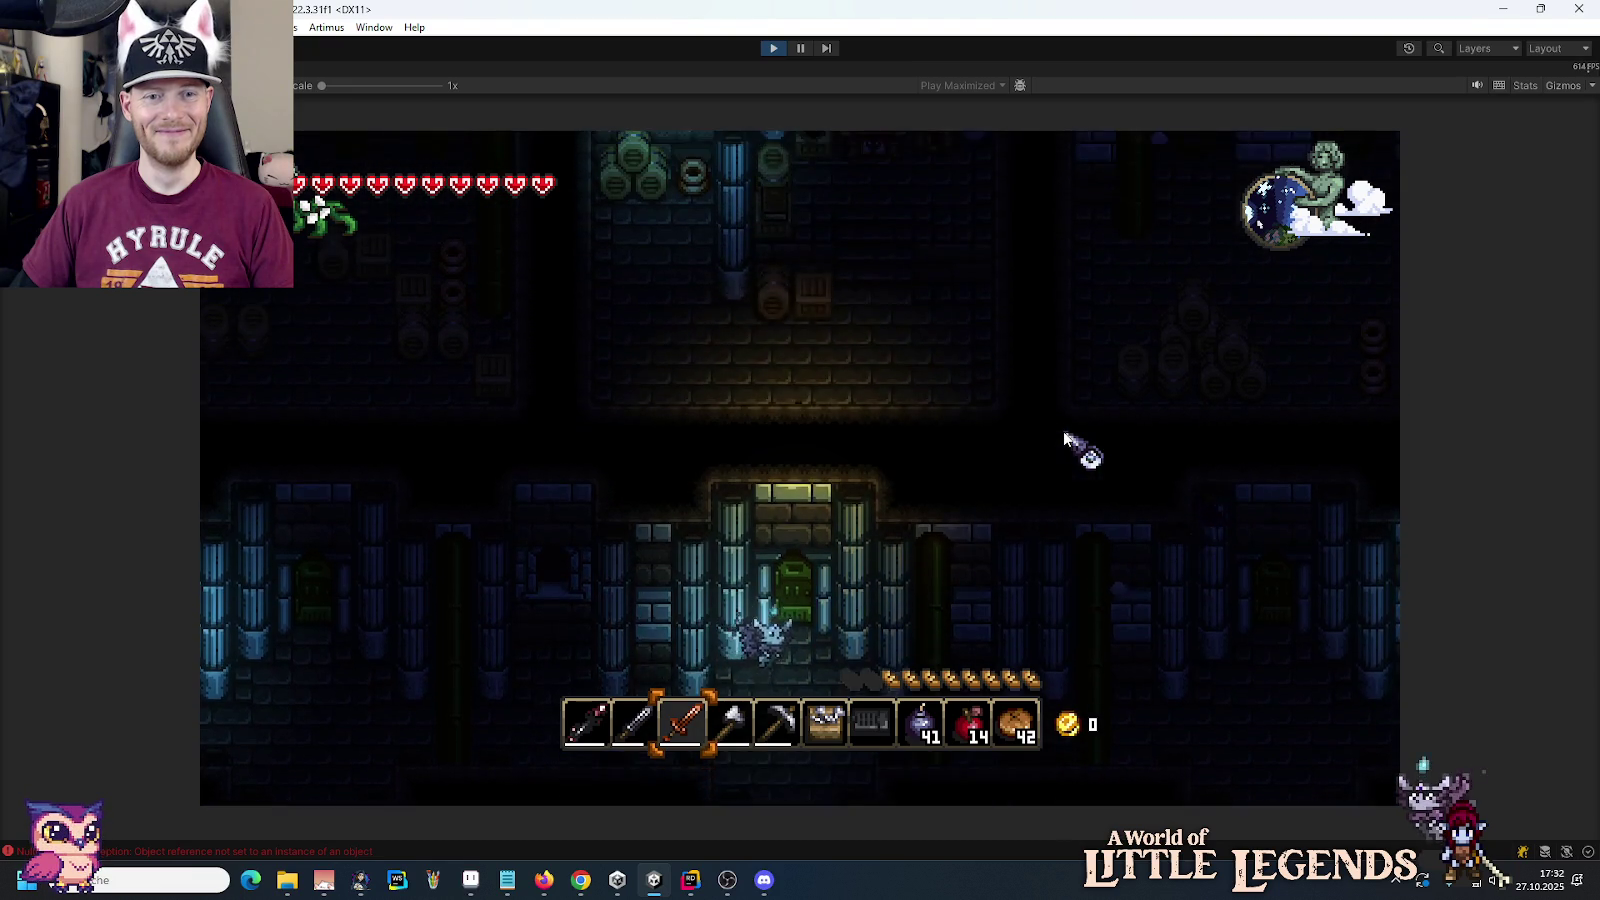
key(w)
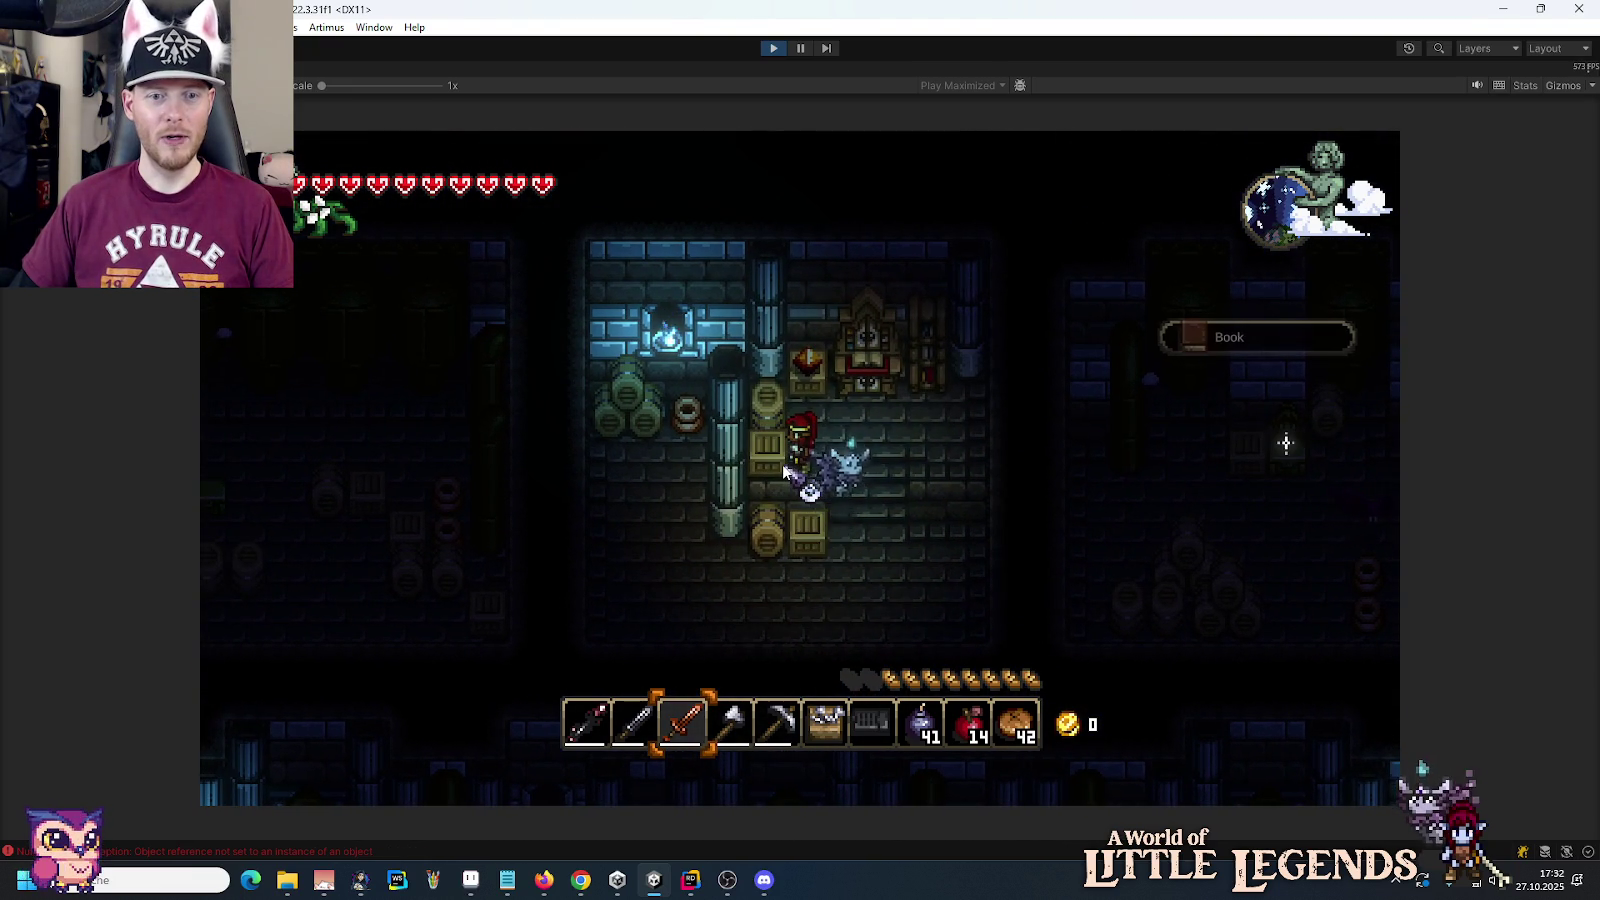
key(w)
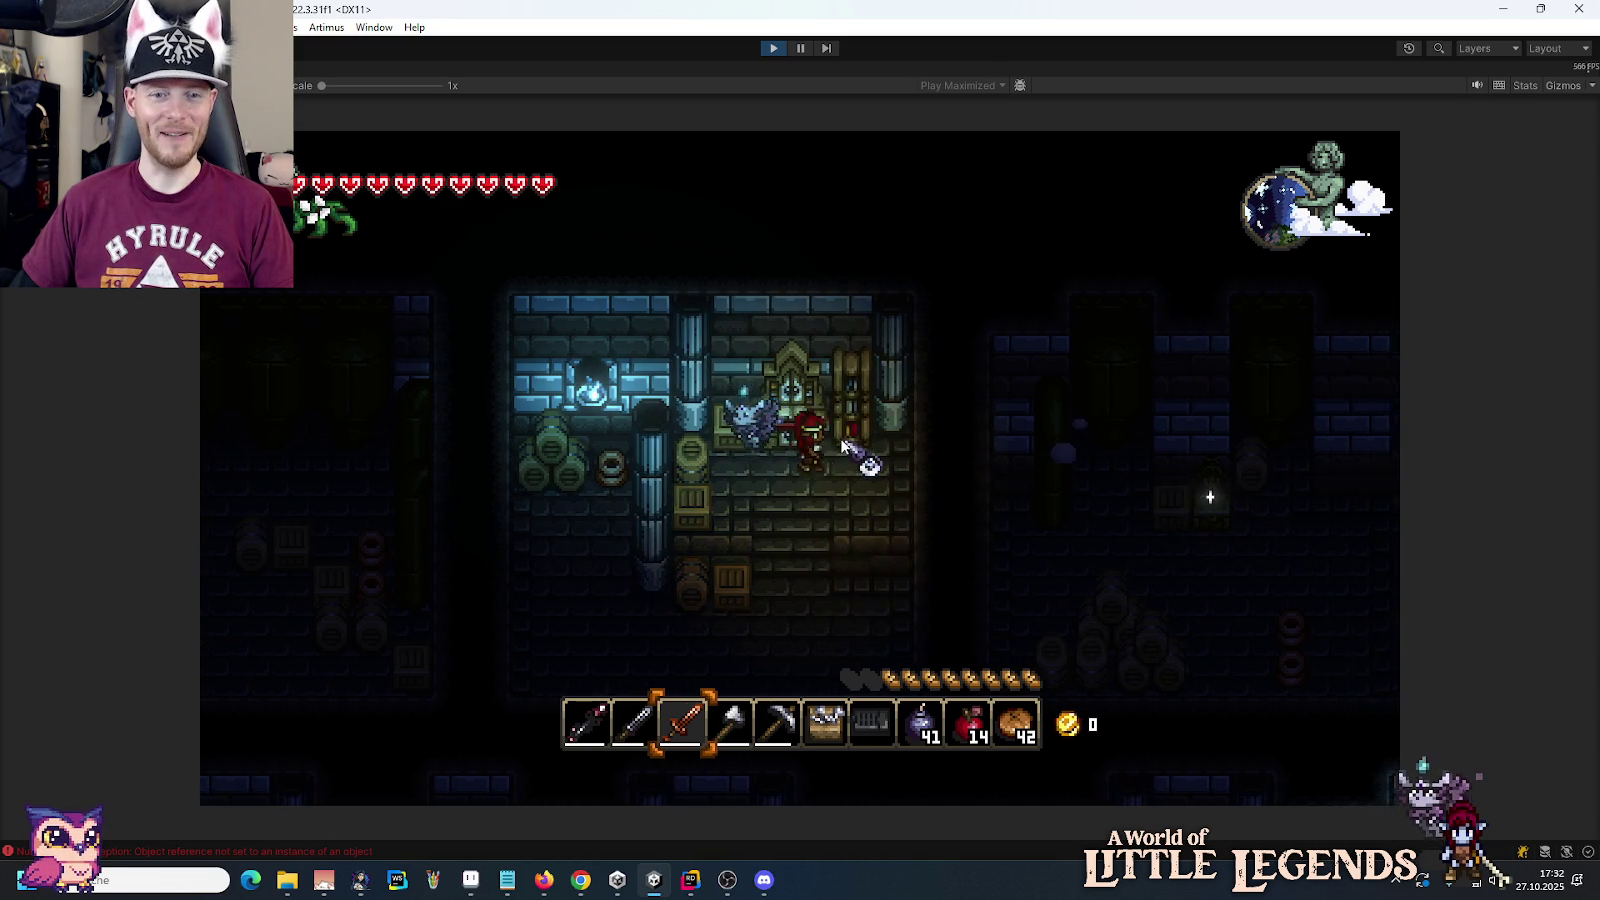
Step: Check the storage grid and rune book in the inventory, then close it
key(e)
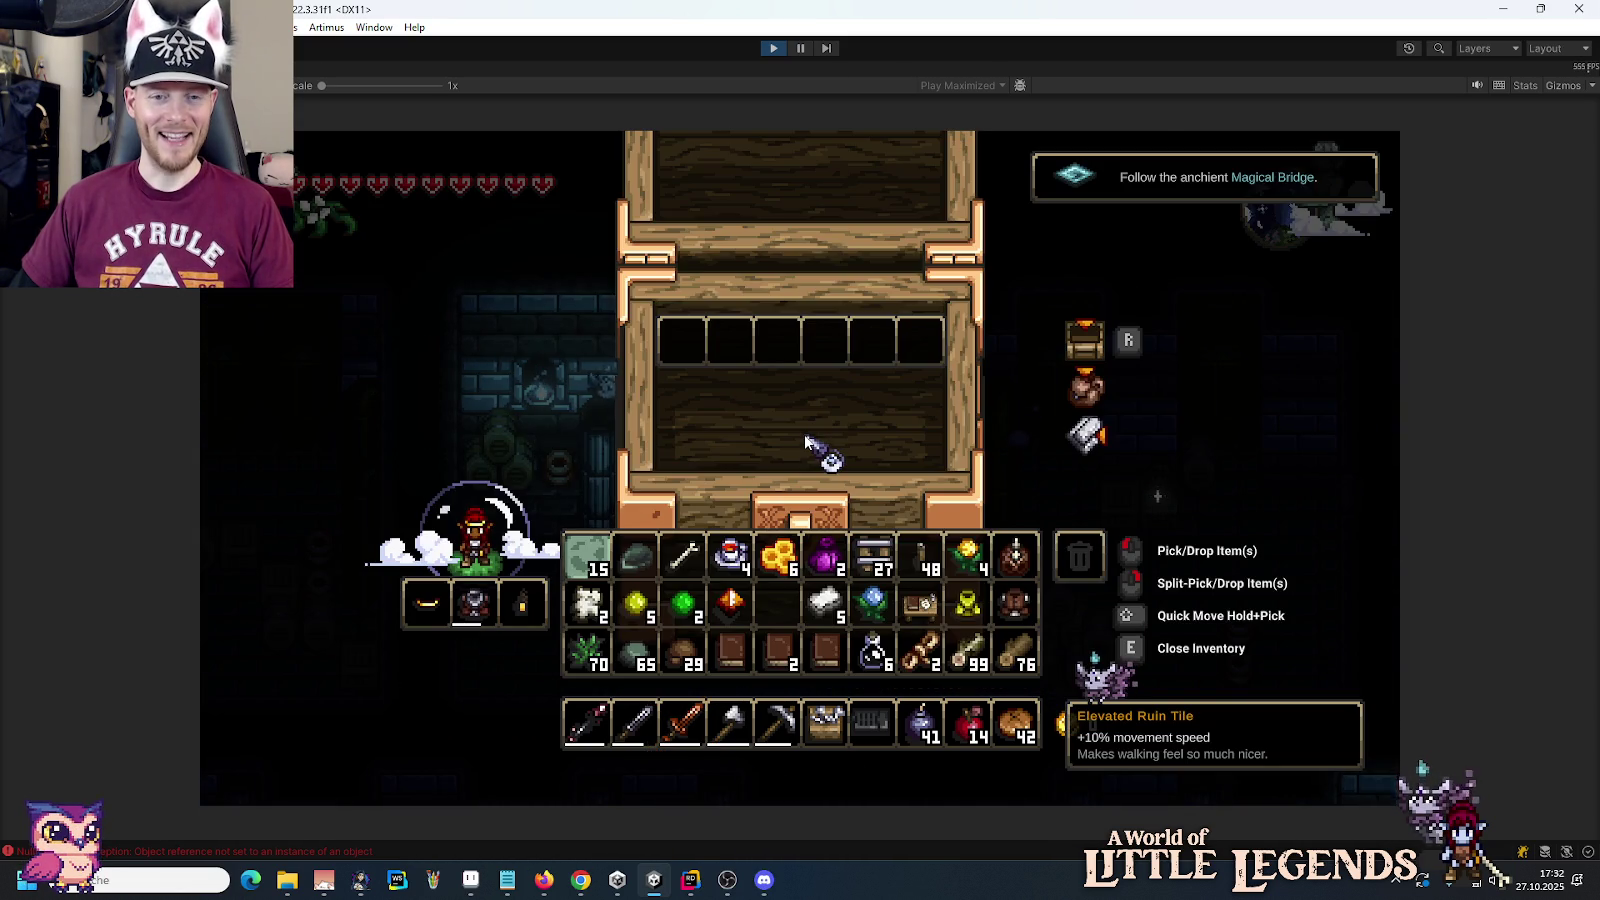
key(e)
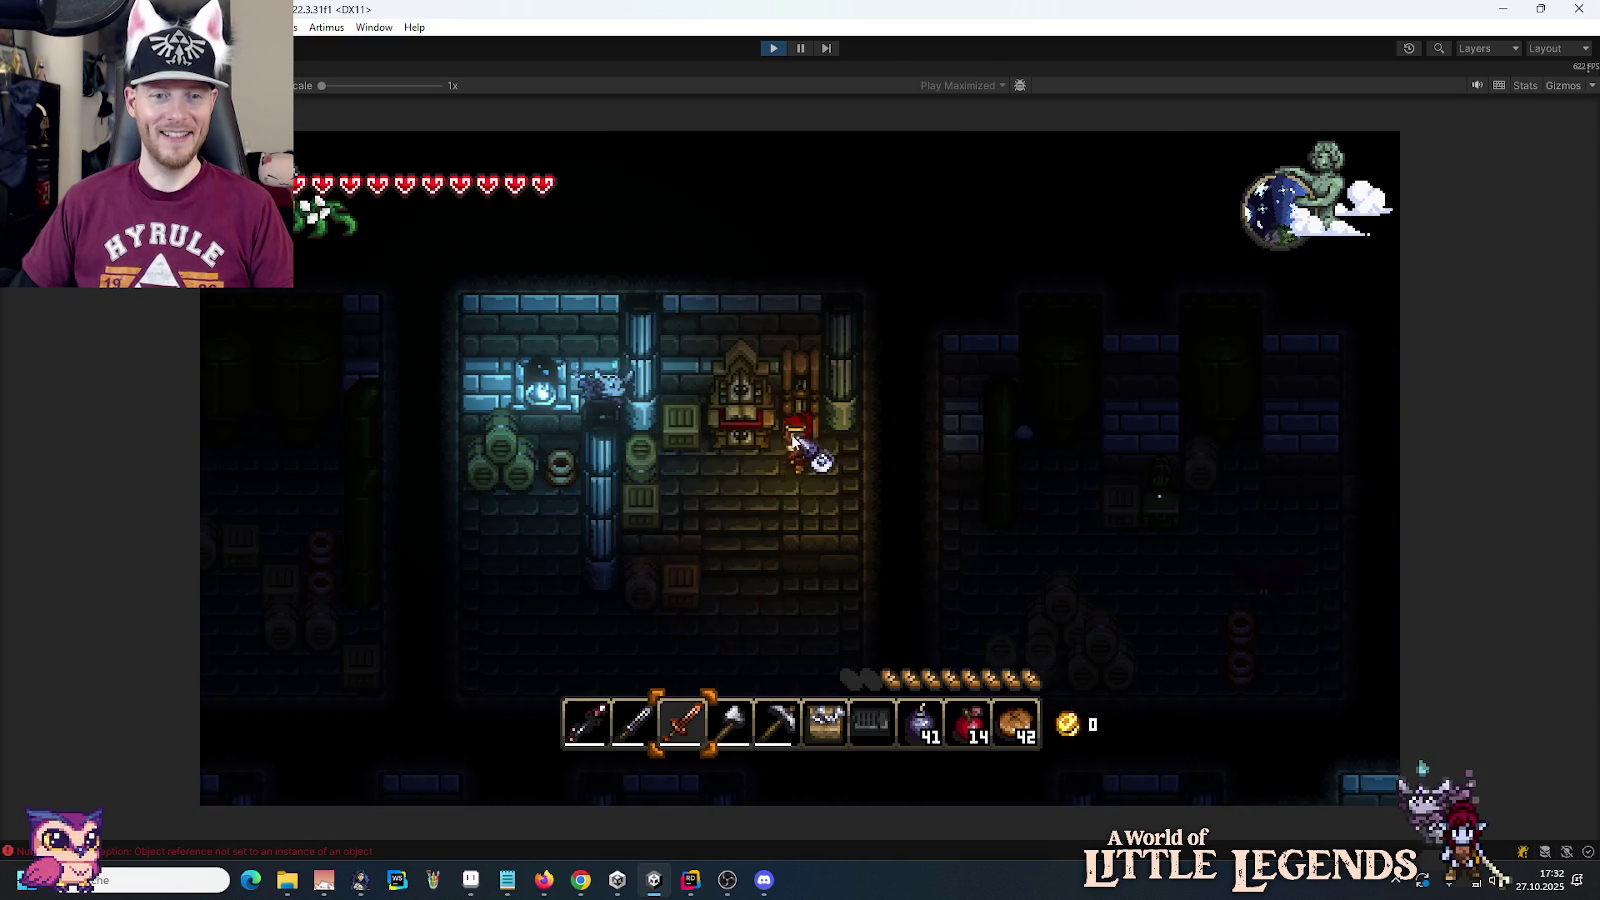
key(e)
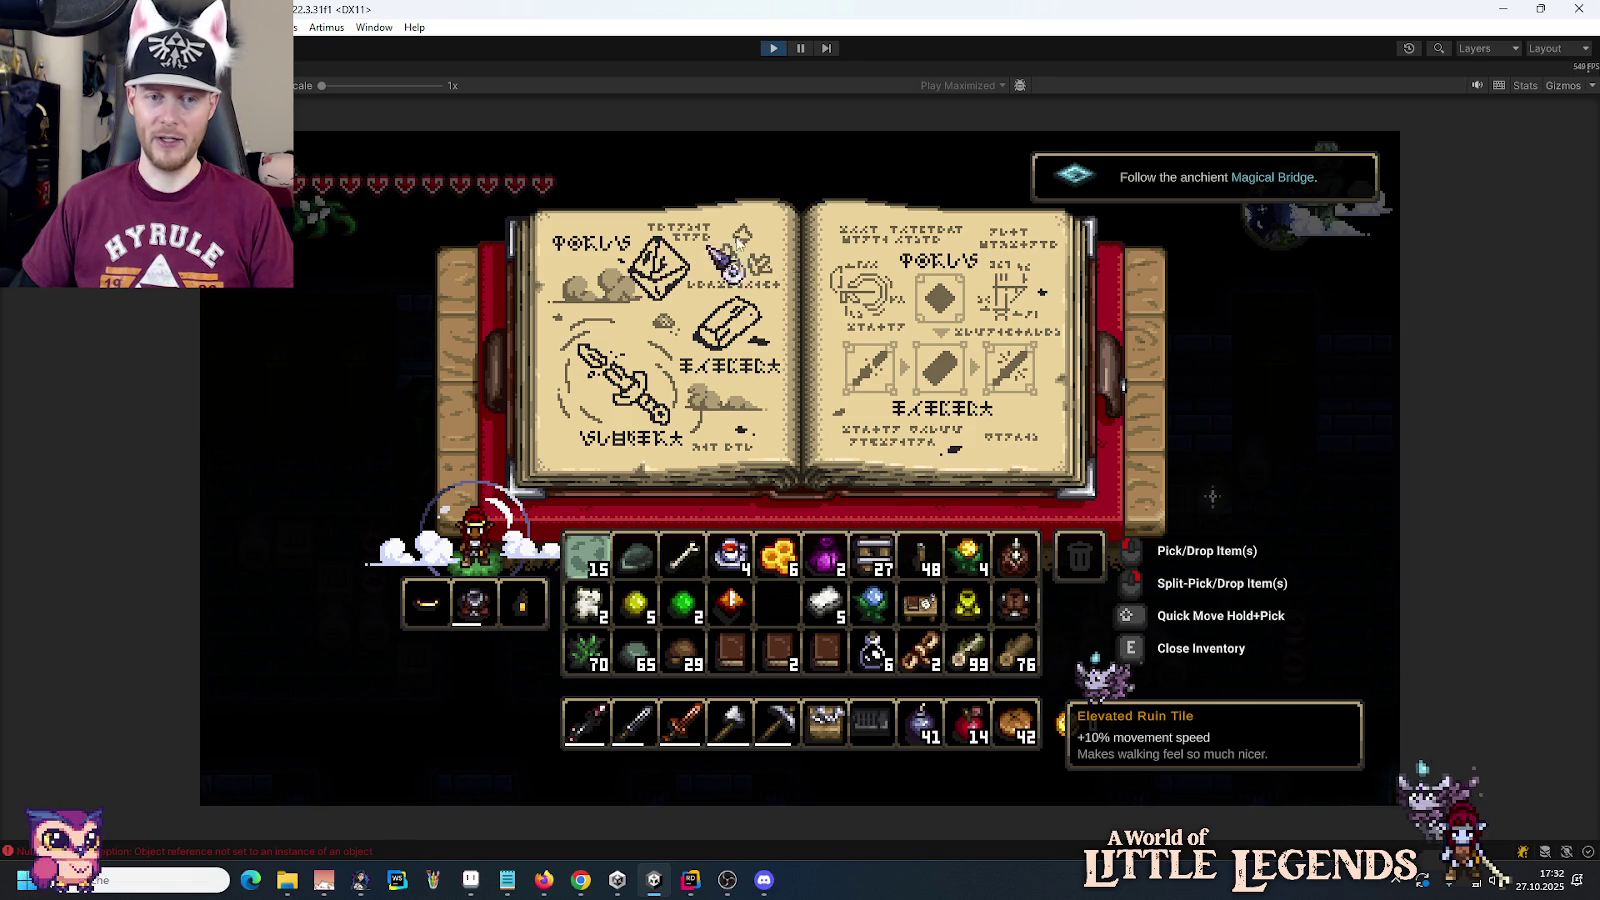
key(e)
Step: Walk down to the blue shrine, try the Rusty Door, then go up and open the bookshelf chest
key(s)
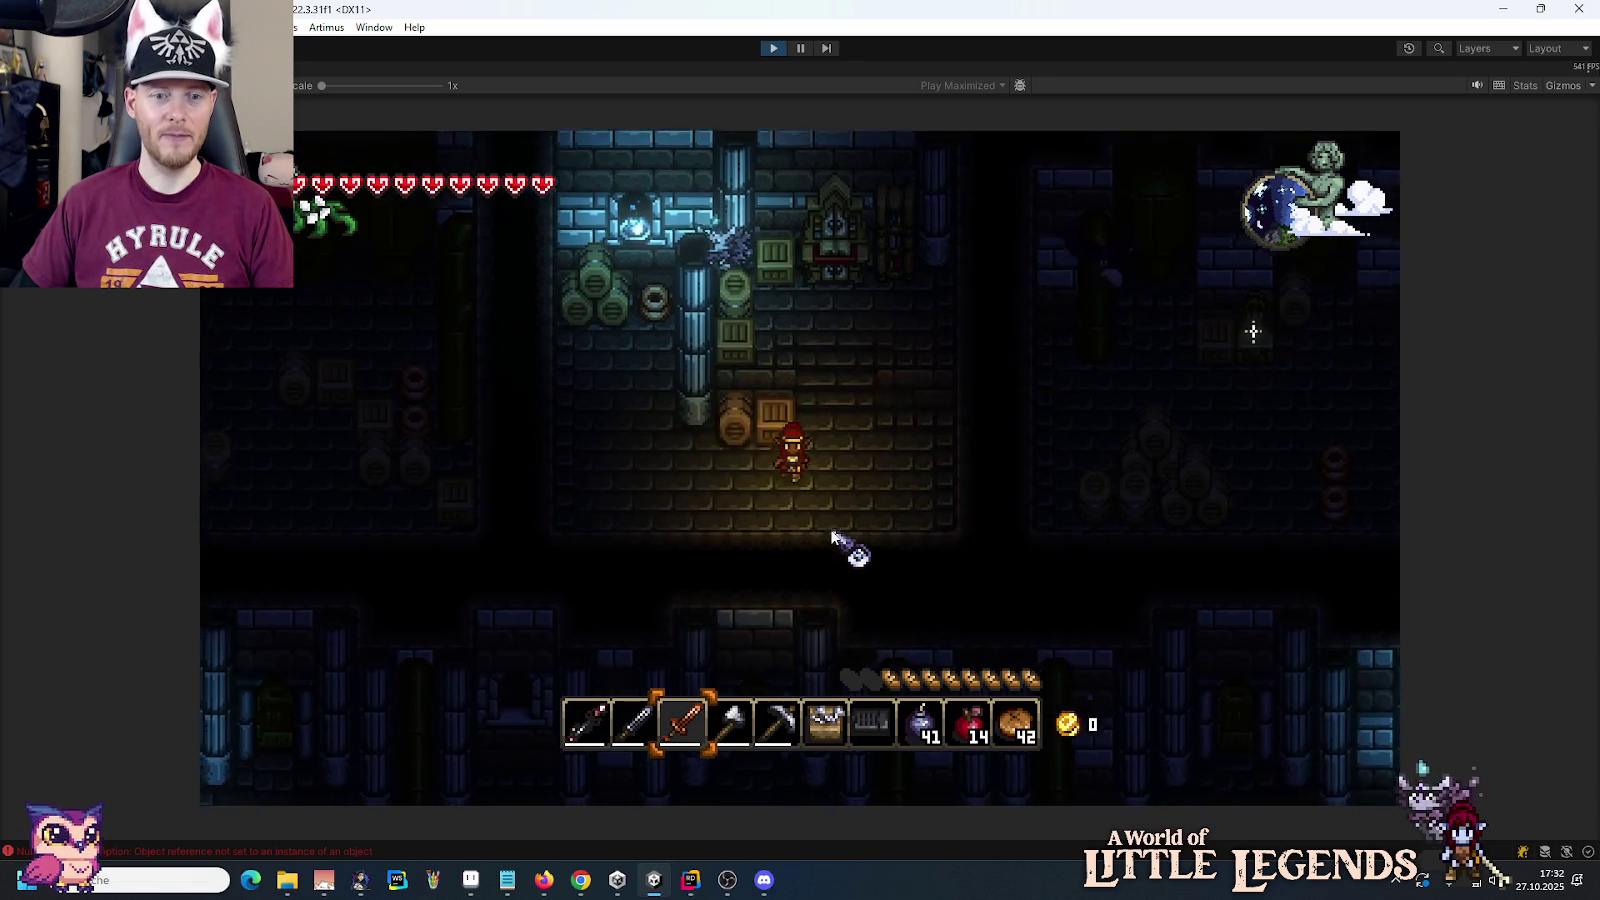
key(s)
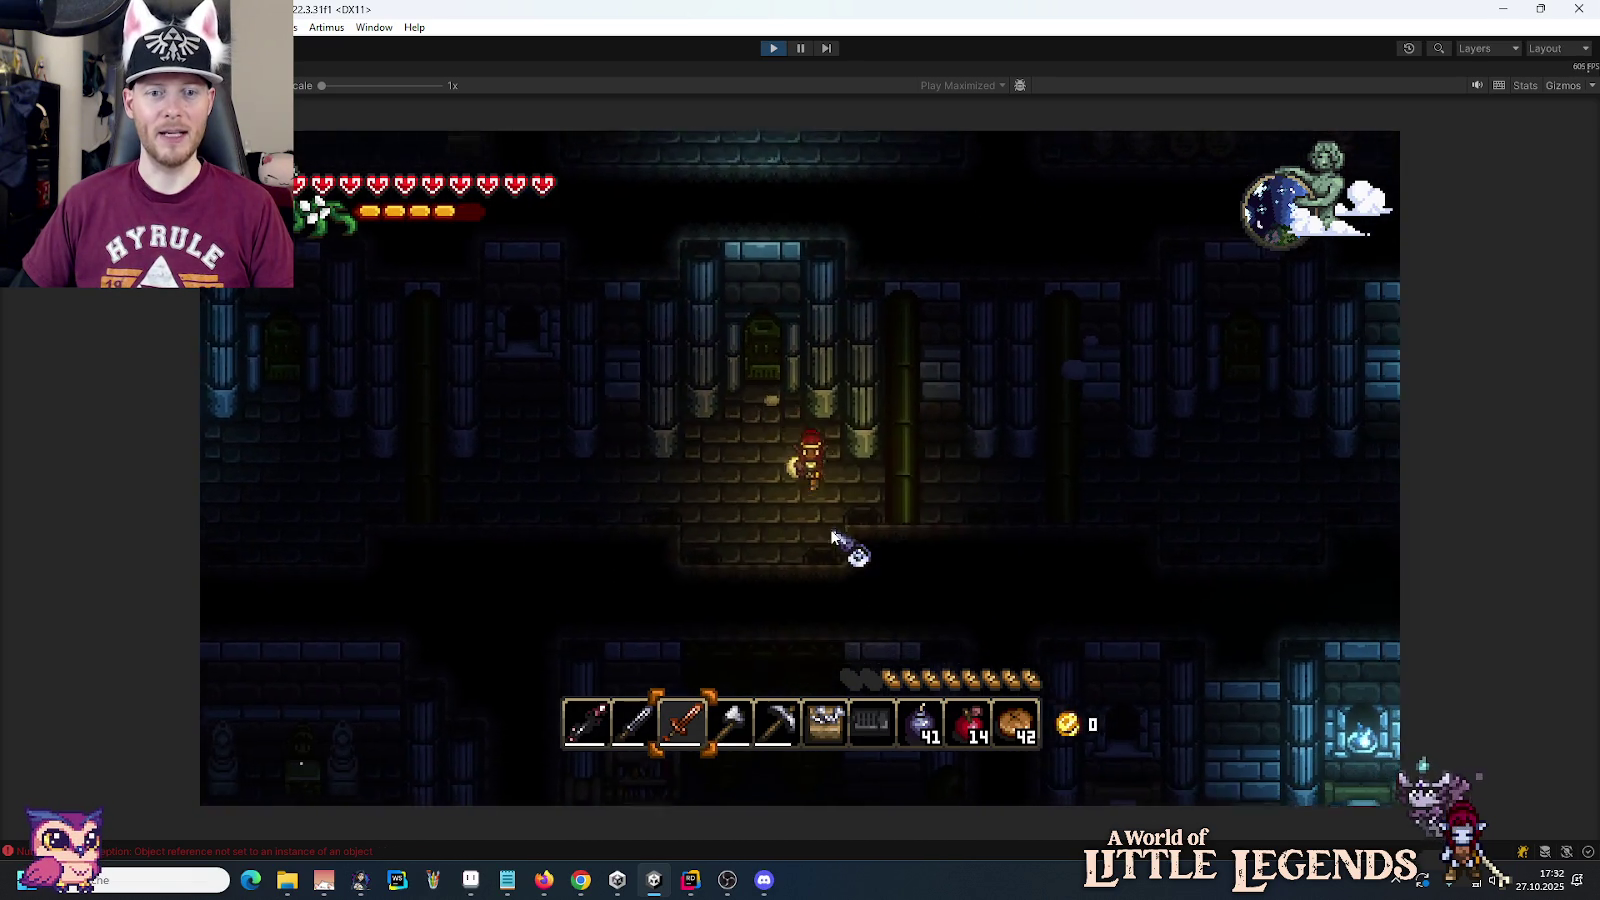
key(d)
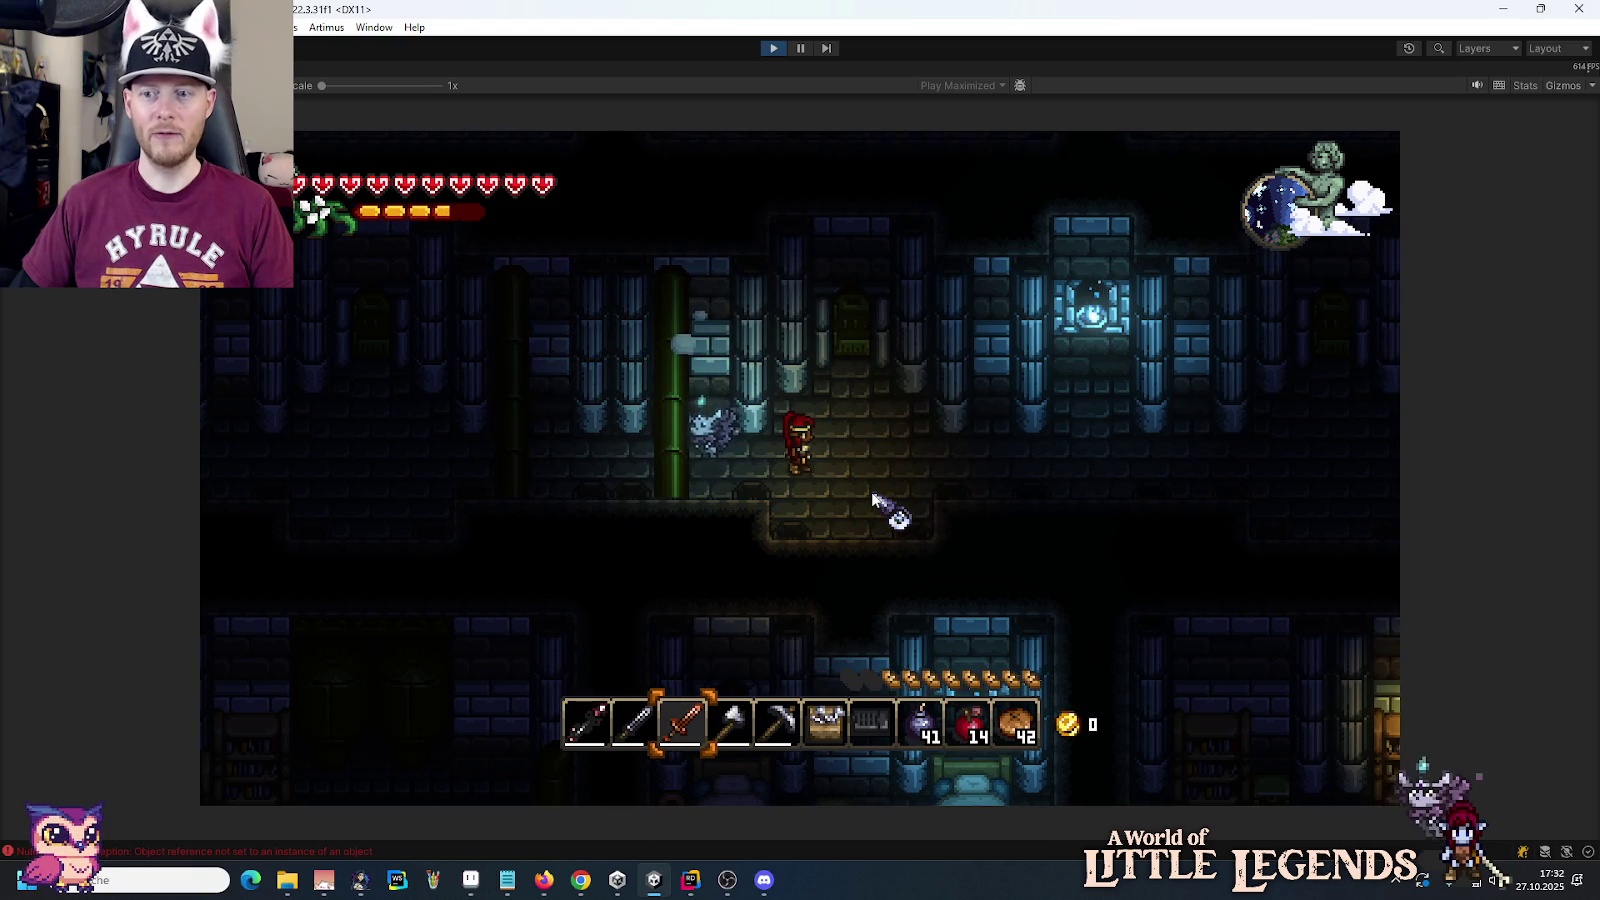
key(w)
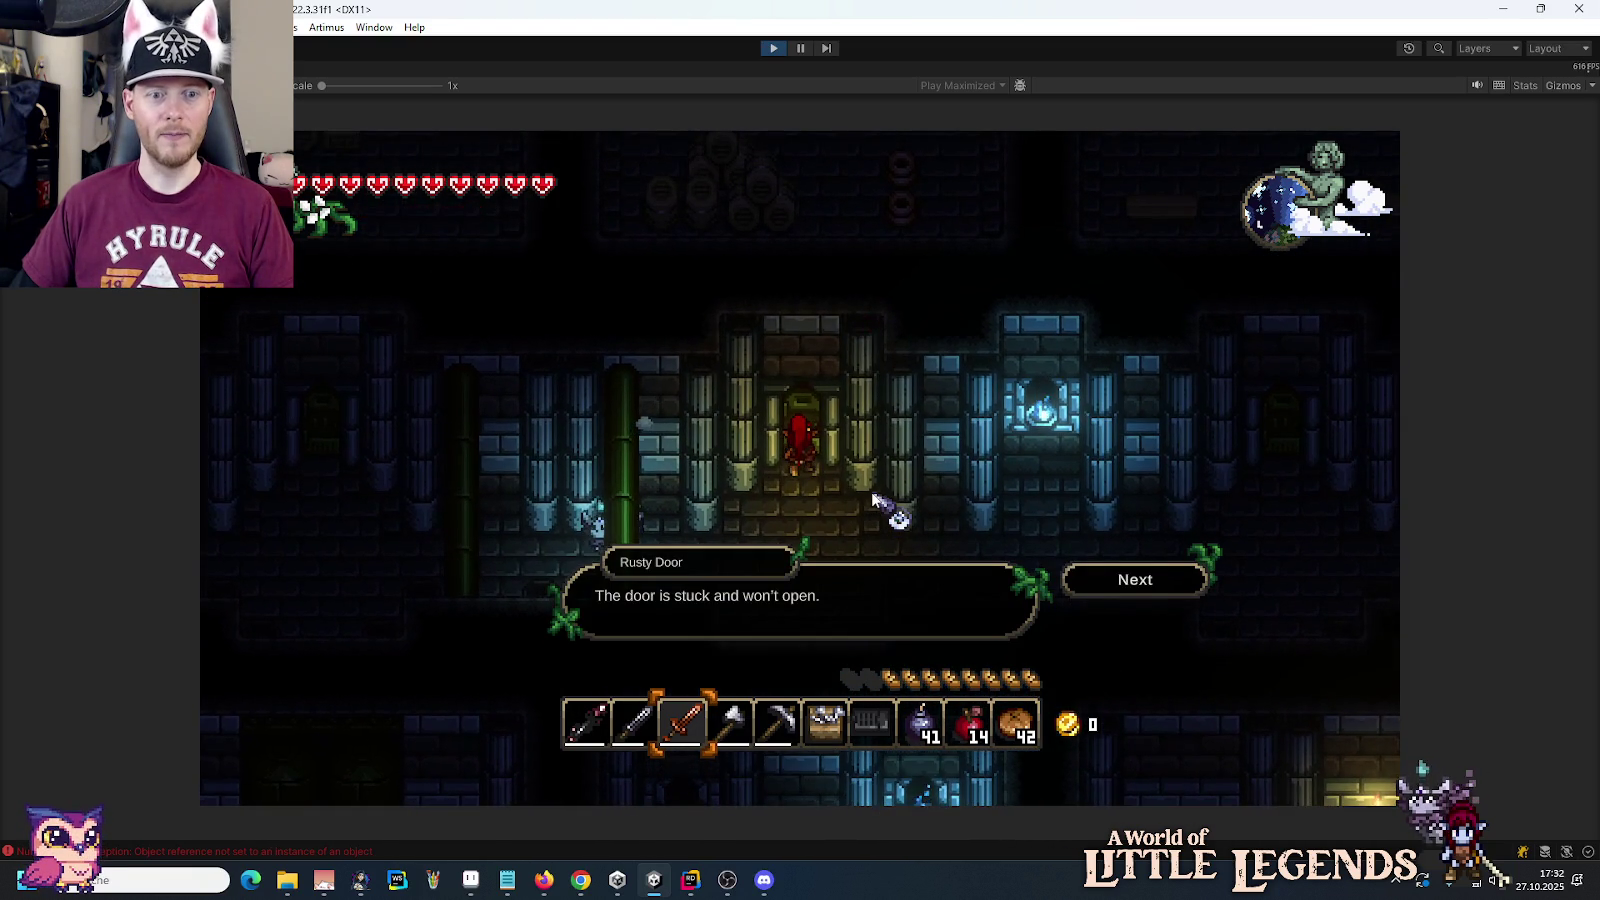
key(s)
key(d)
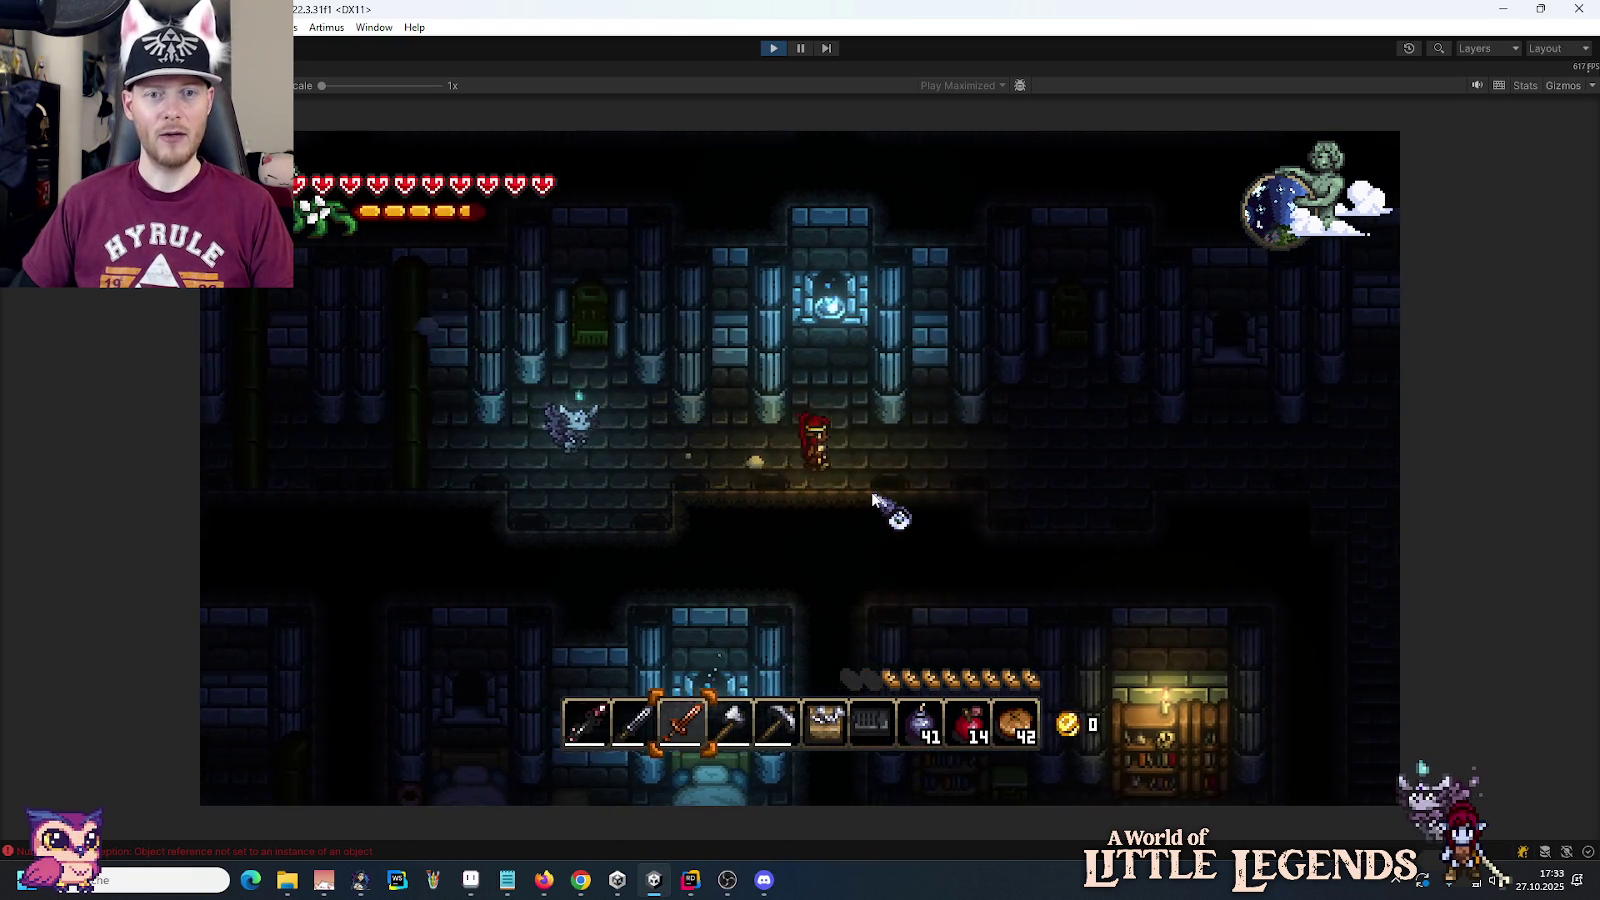
key(d)
key(w)
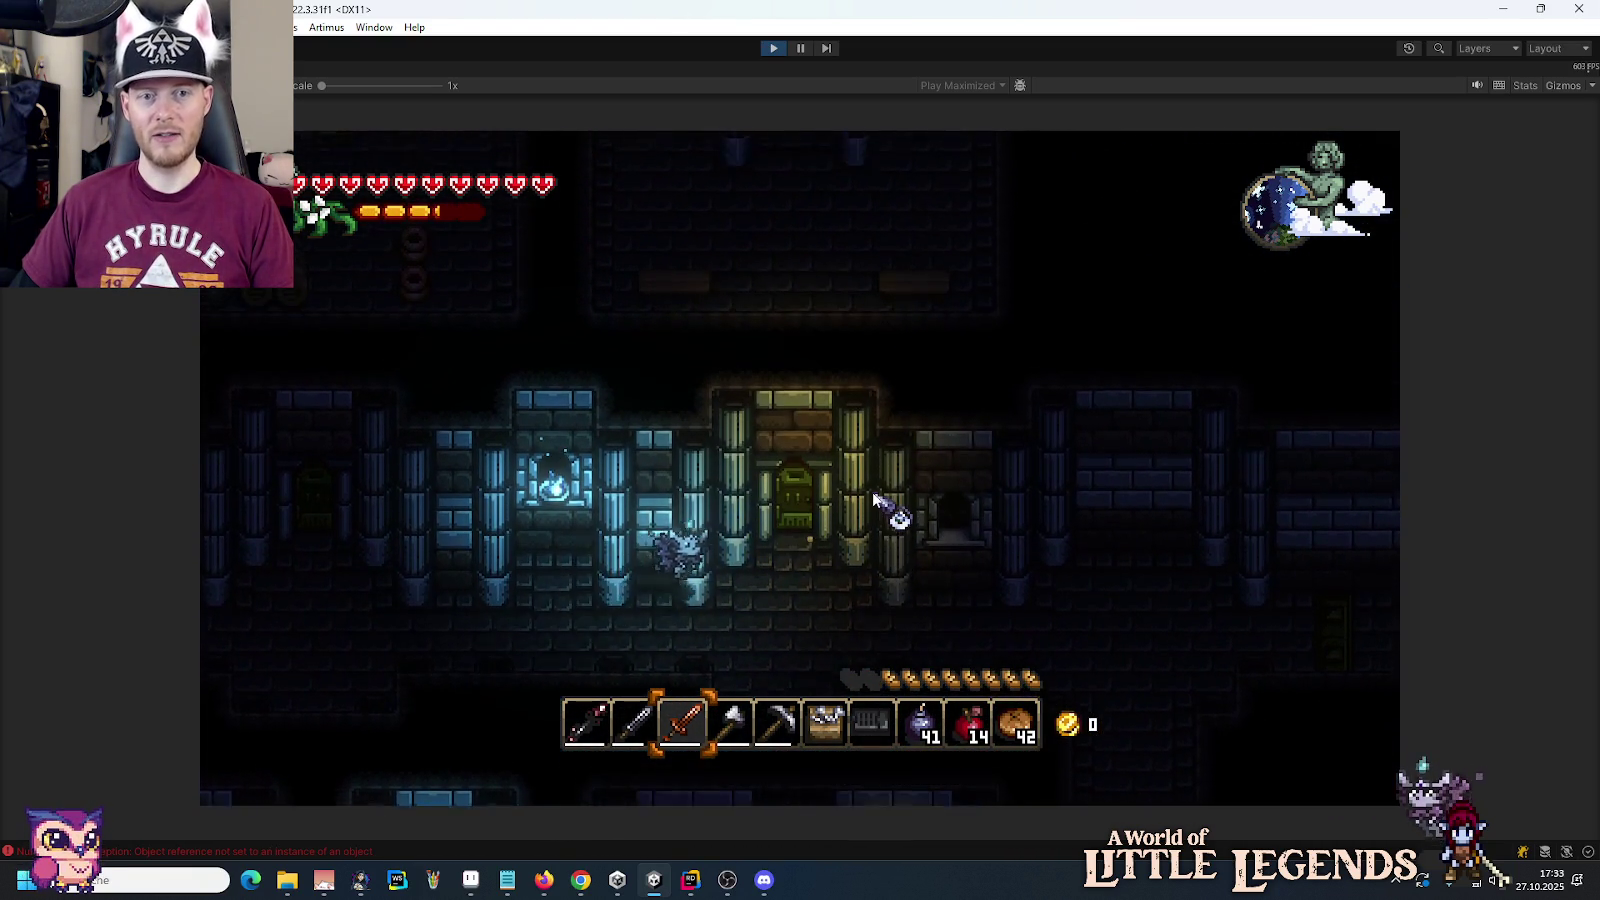
key(w)
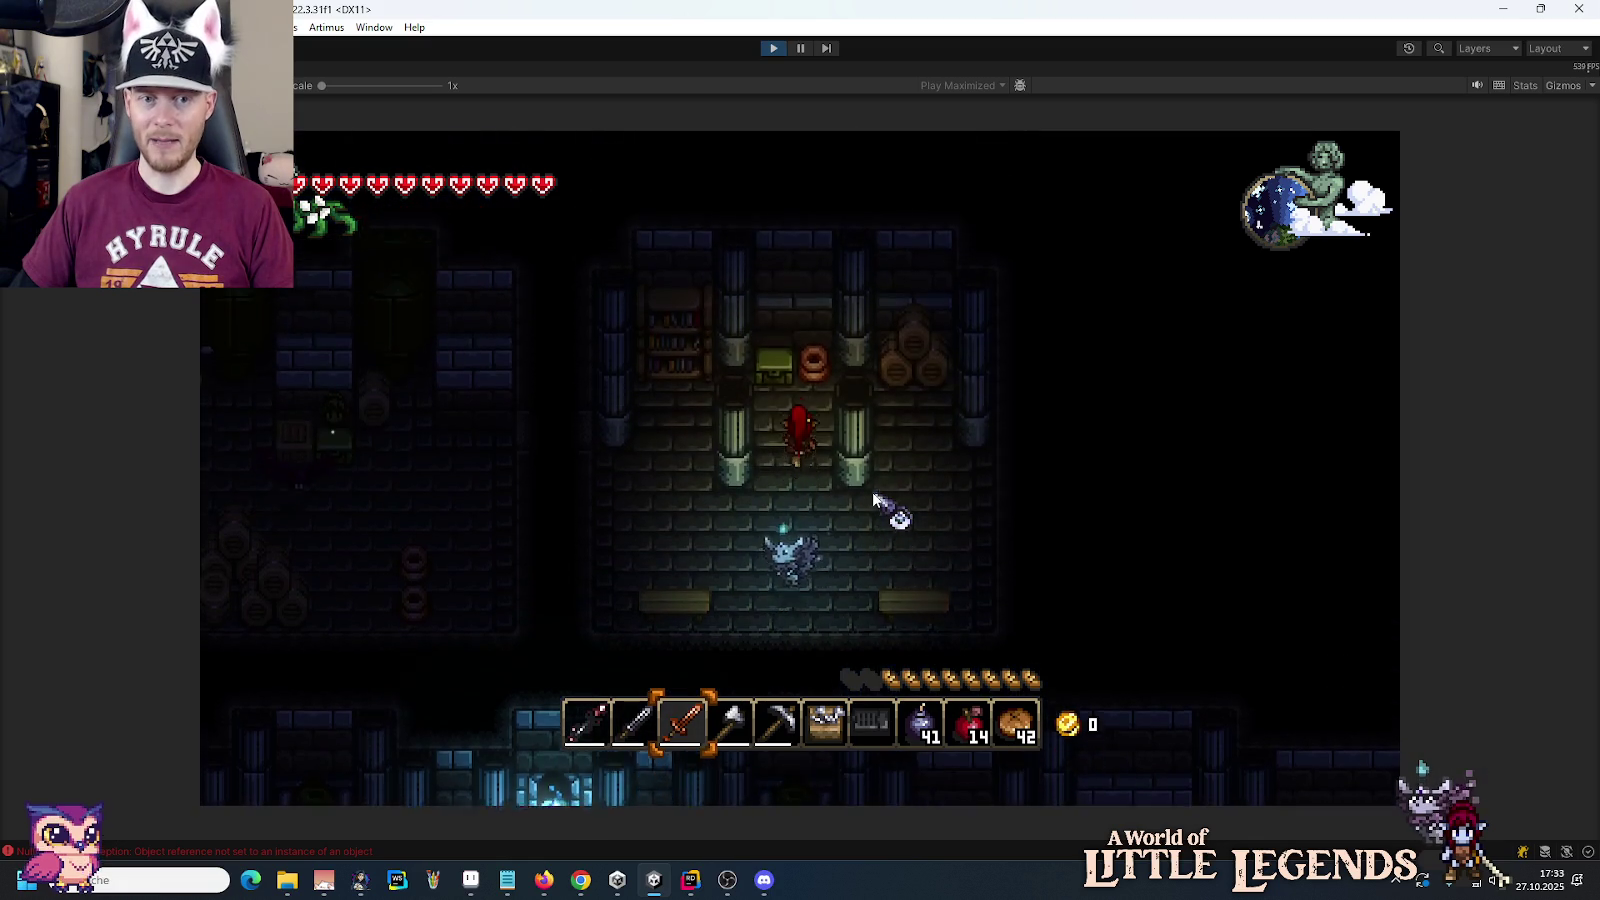
key(e)
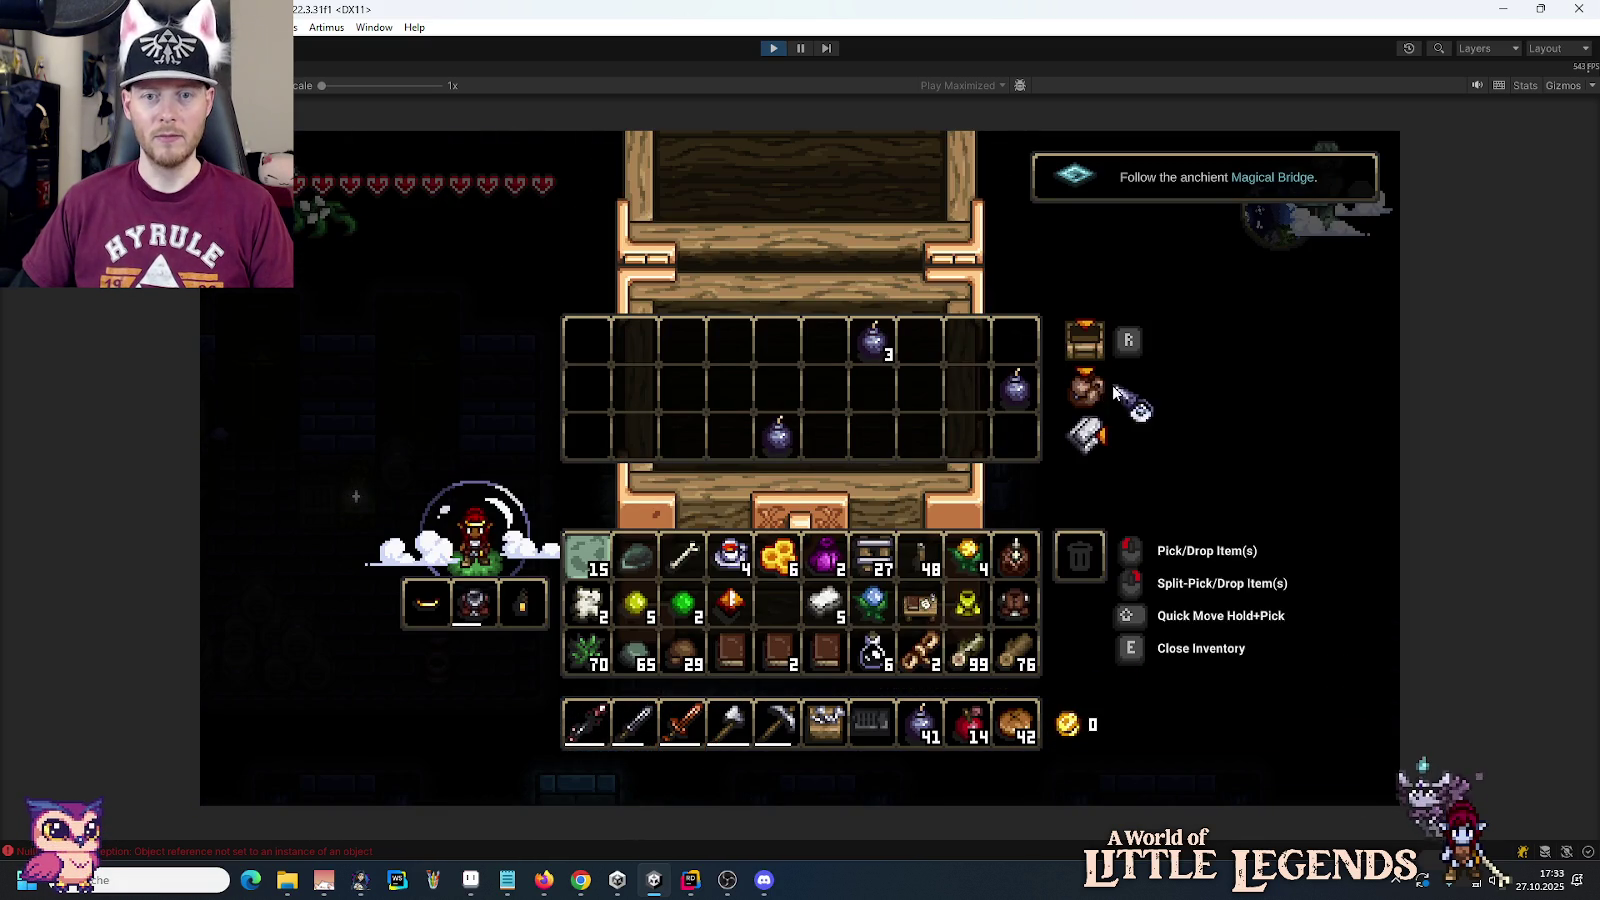
Step: Take all the bombs from the chest, then move the Bio Lab Notes into the inventory
key(e)
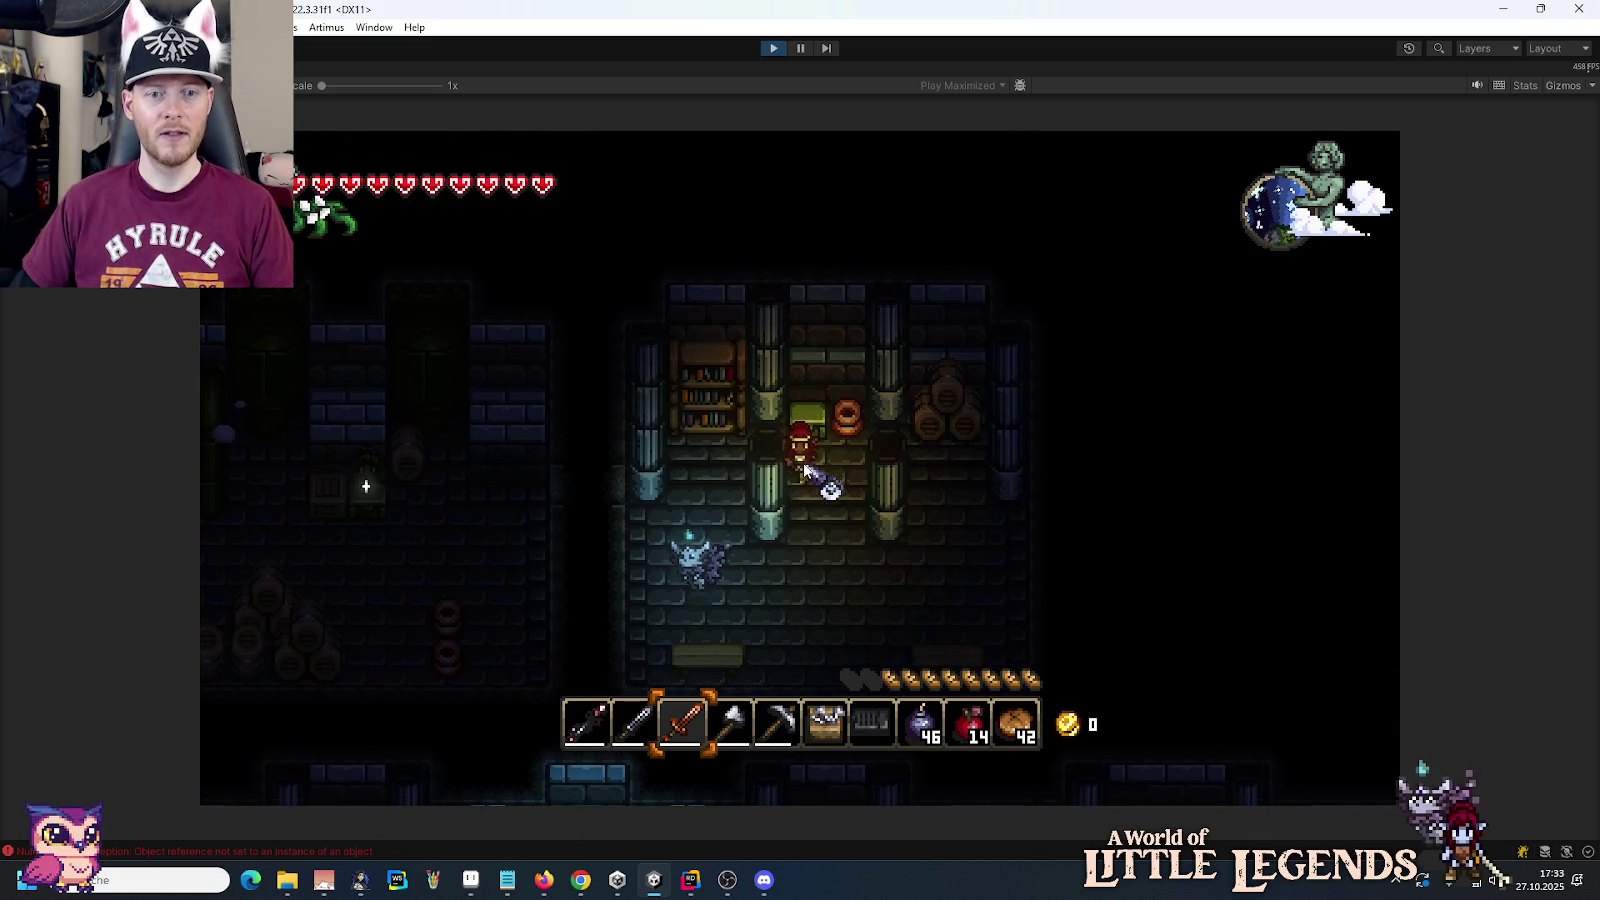
key(3)
key(e)
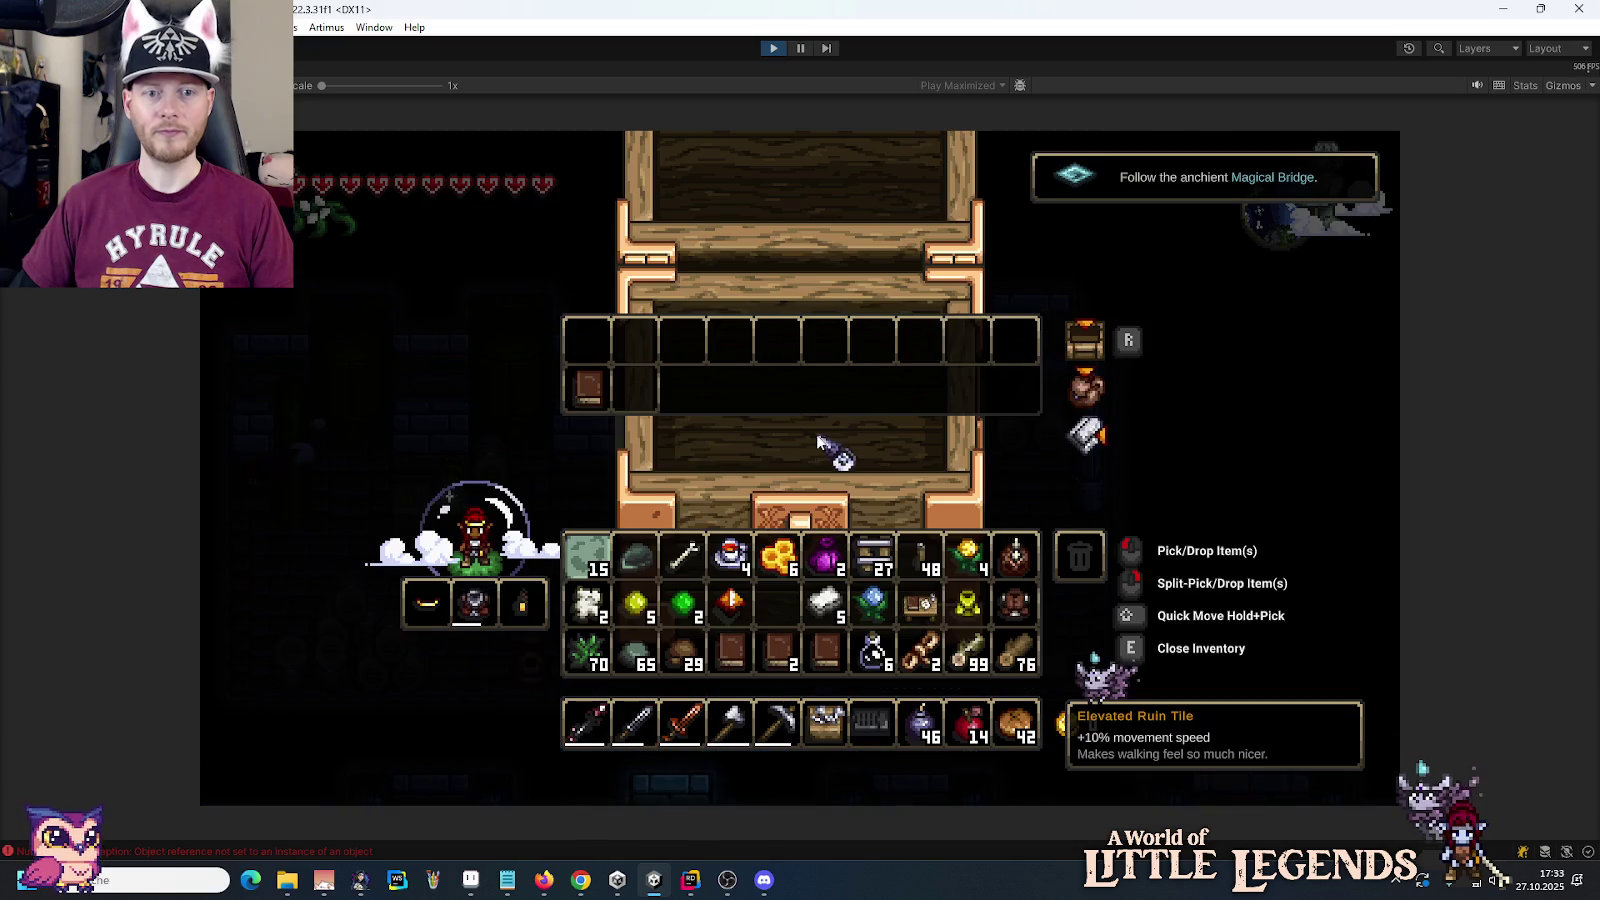
mouse_move(580, 386)
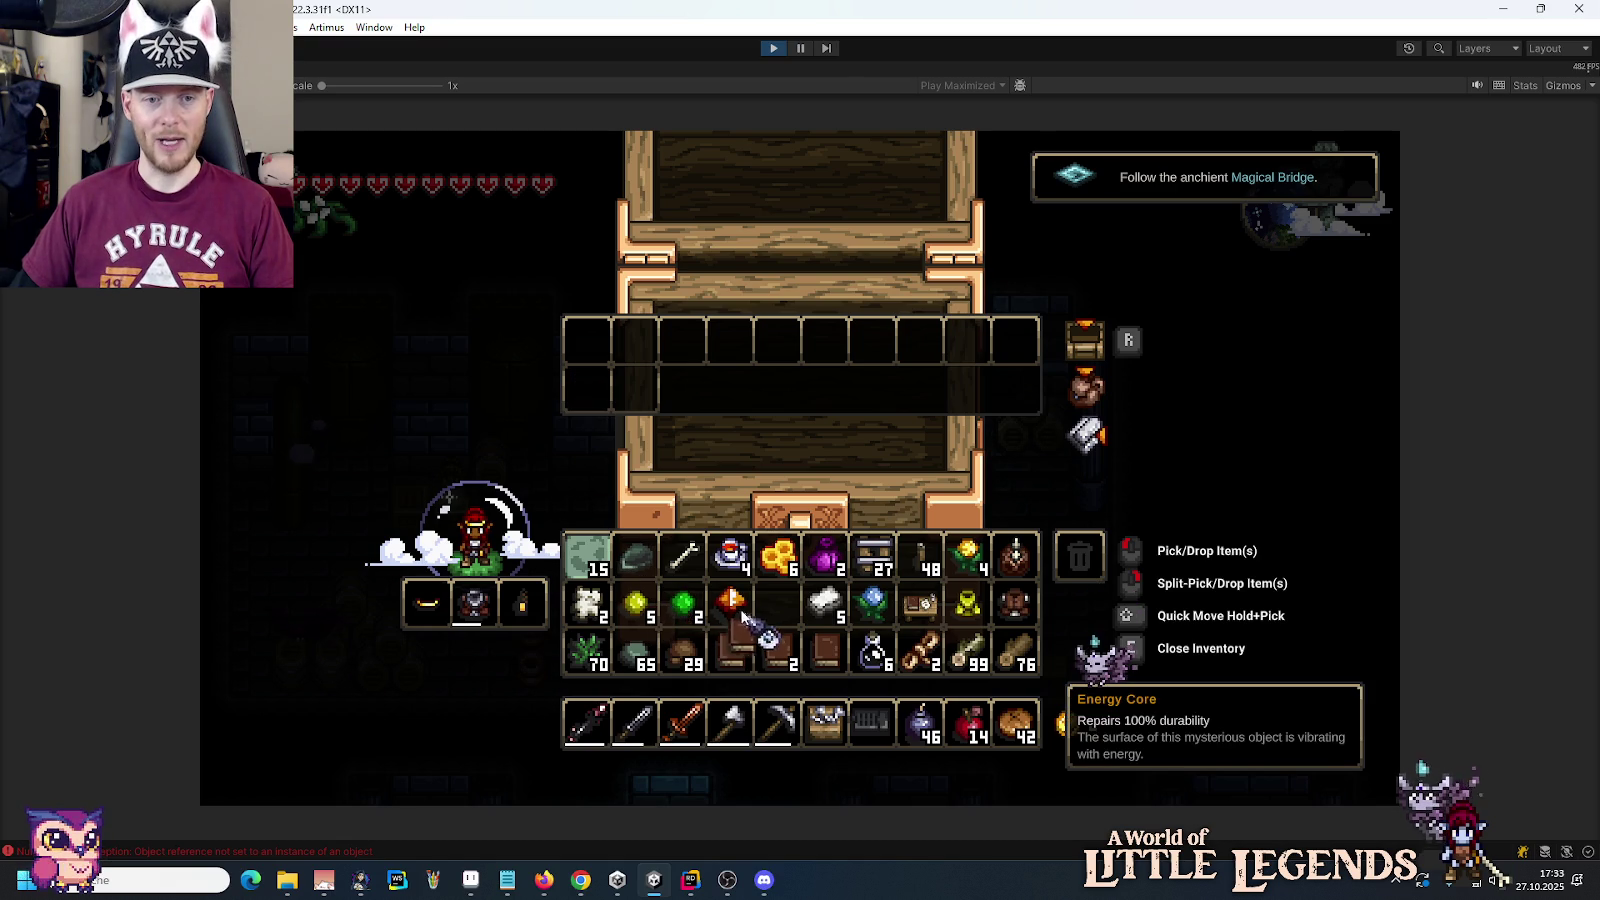
click(645, 558)
click(1080, 556)
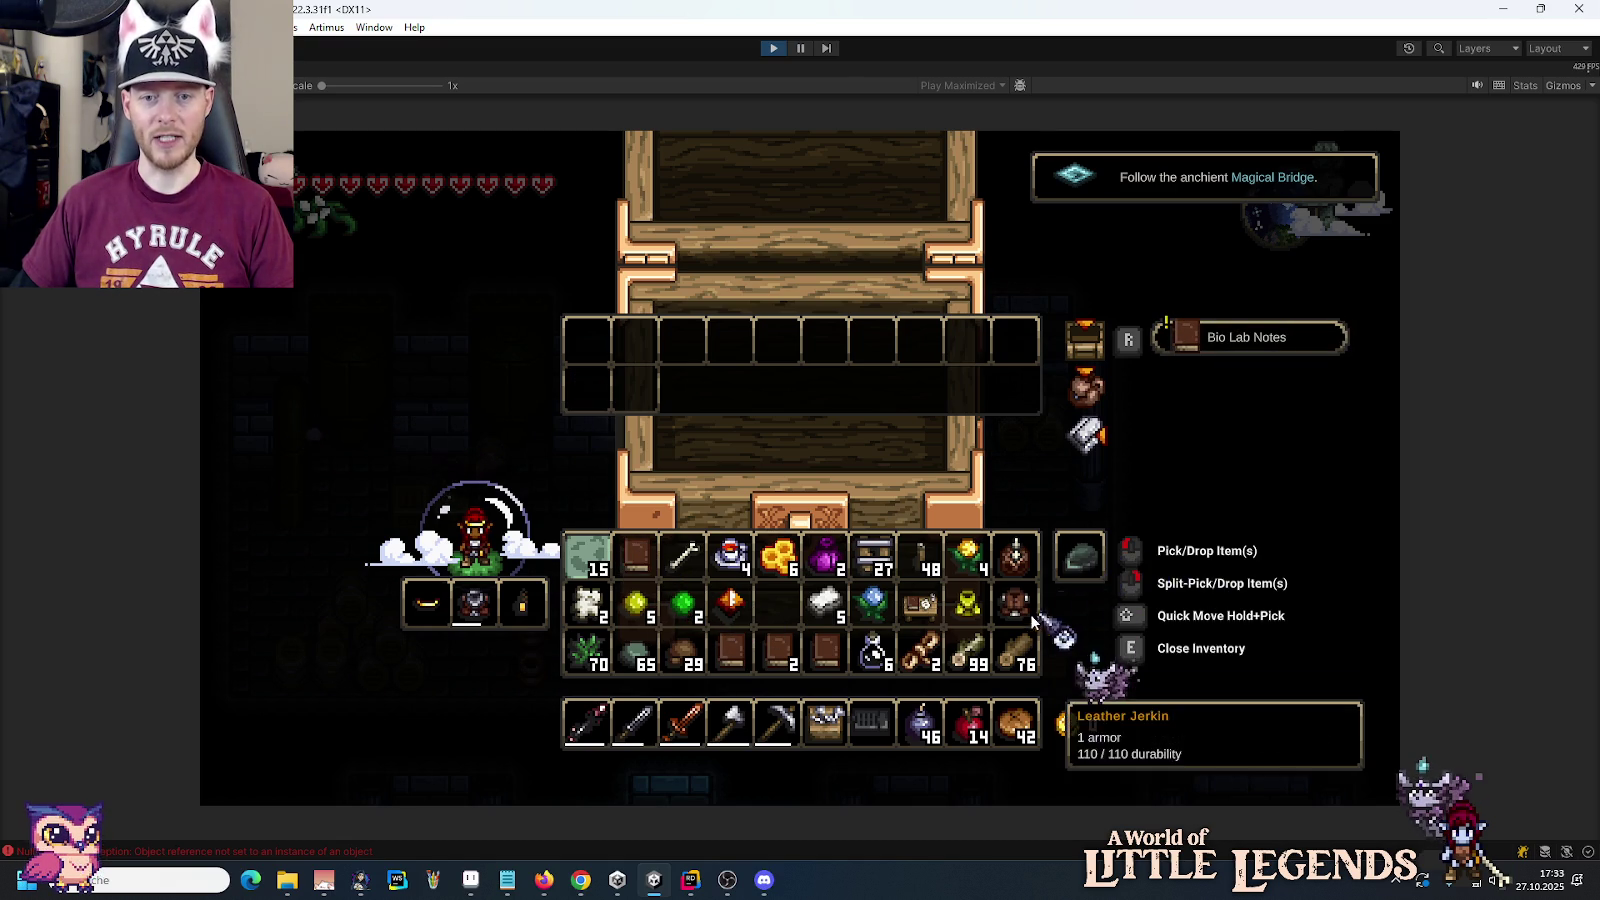
key(e)
Step: Walk into the western room down to the green dispenser statue and talk to it
key(s)
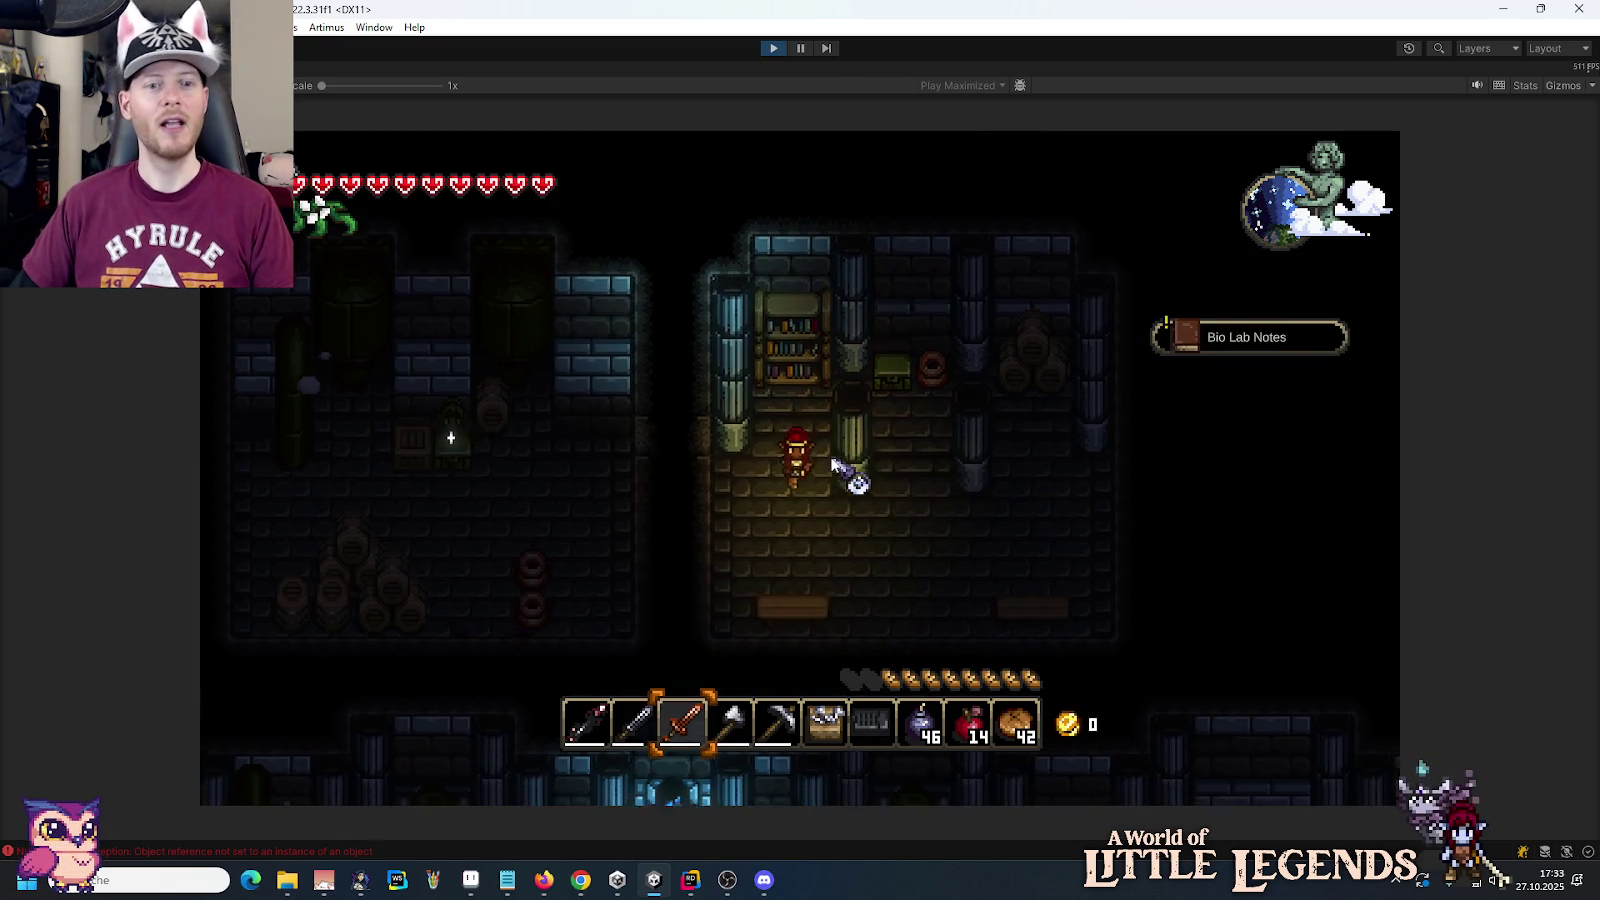
key(a)
key(a)
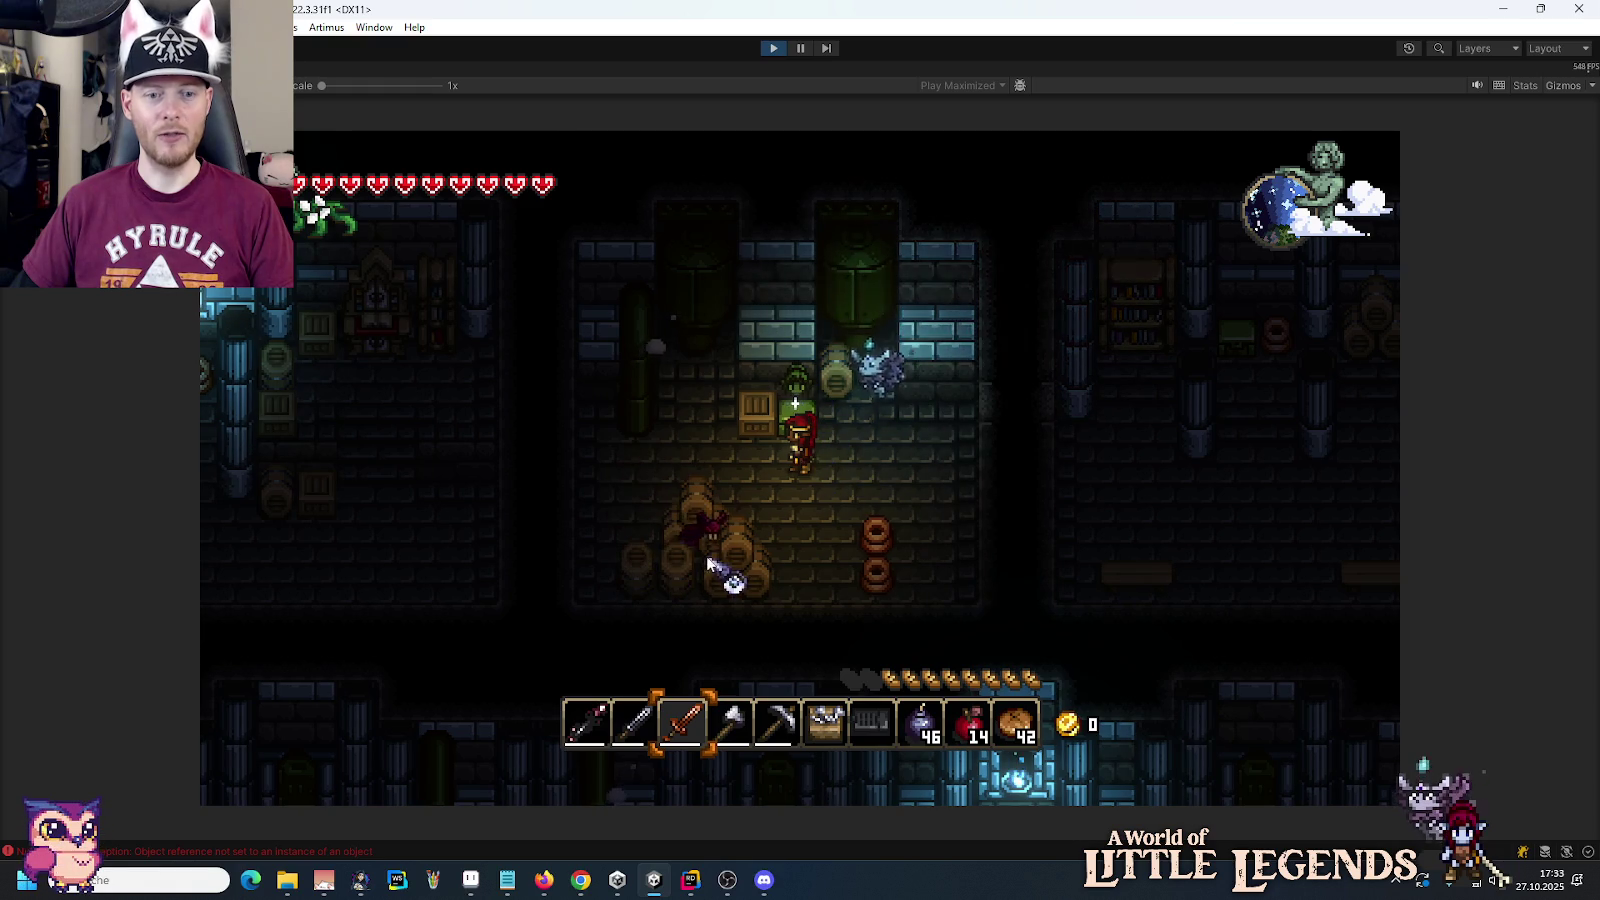
key(s)
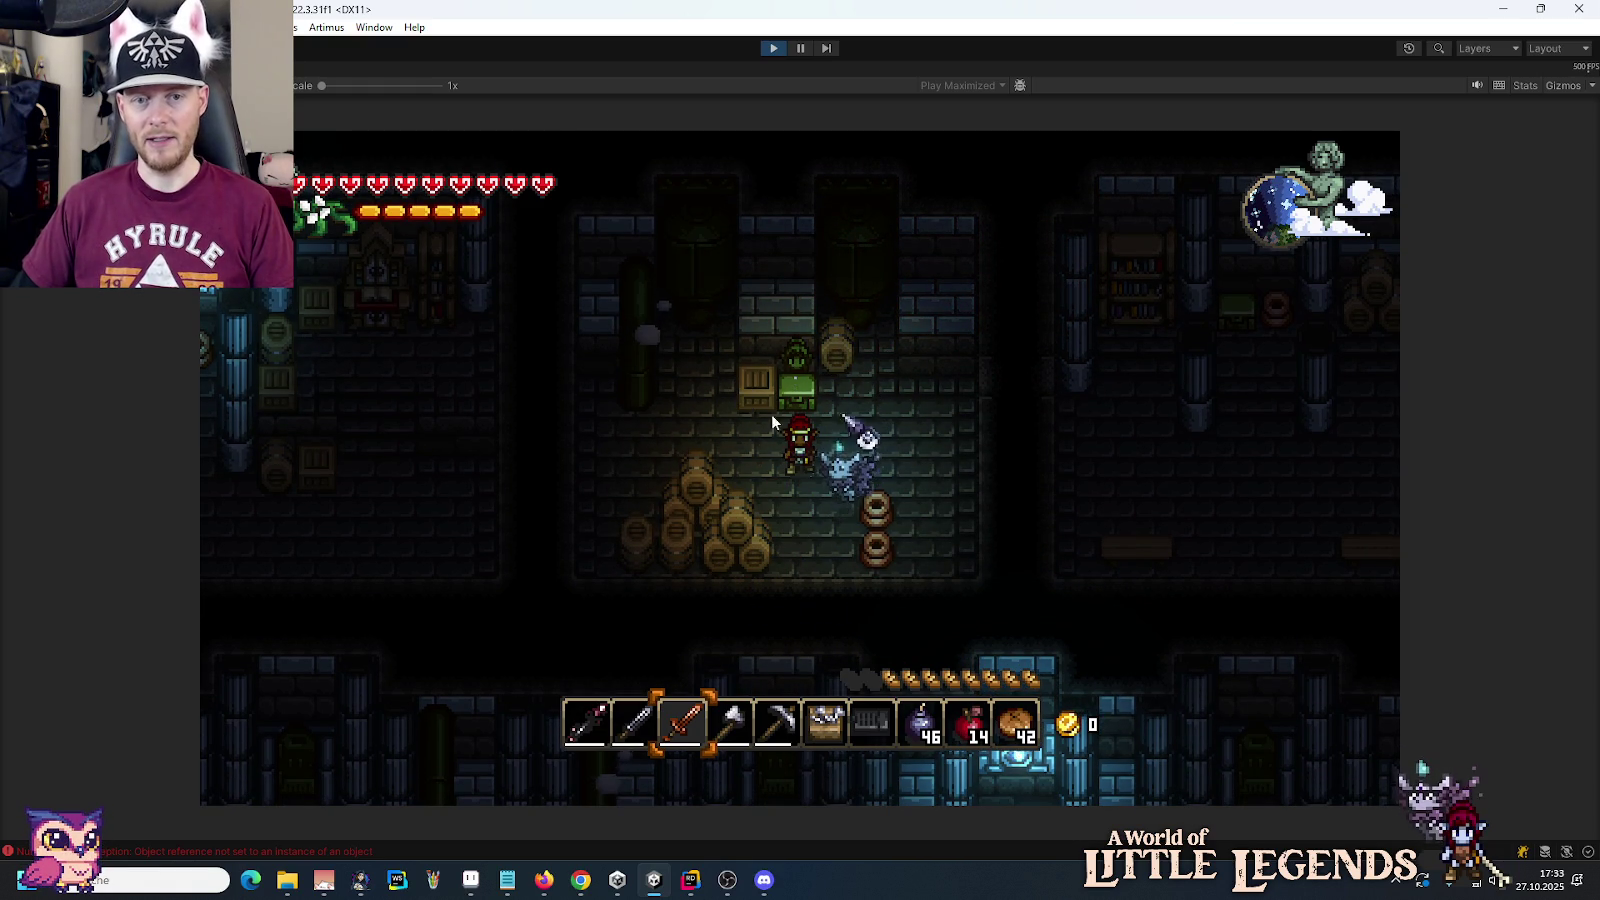
key(w)
right_click(803, 400)
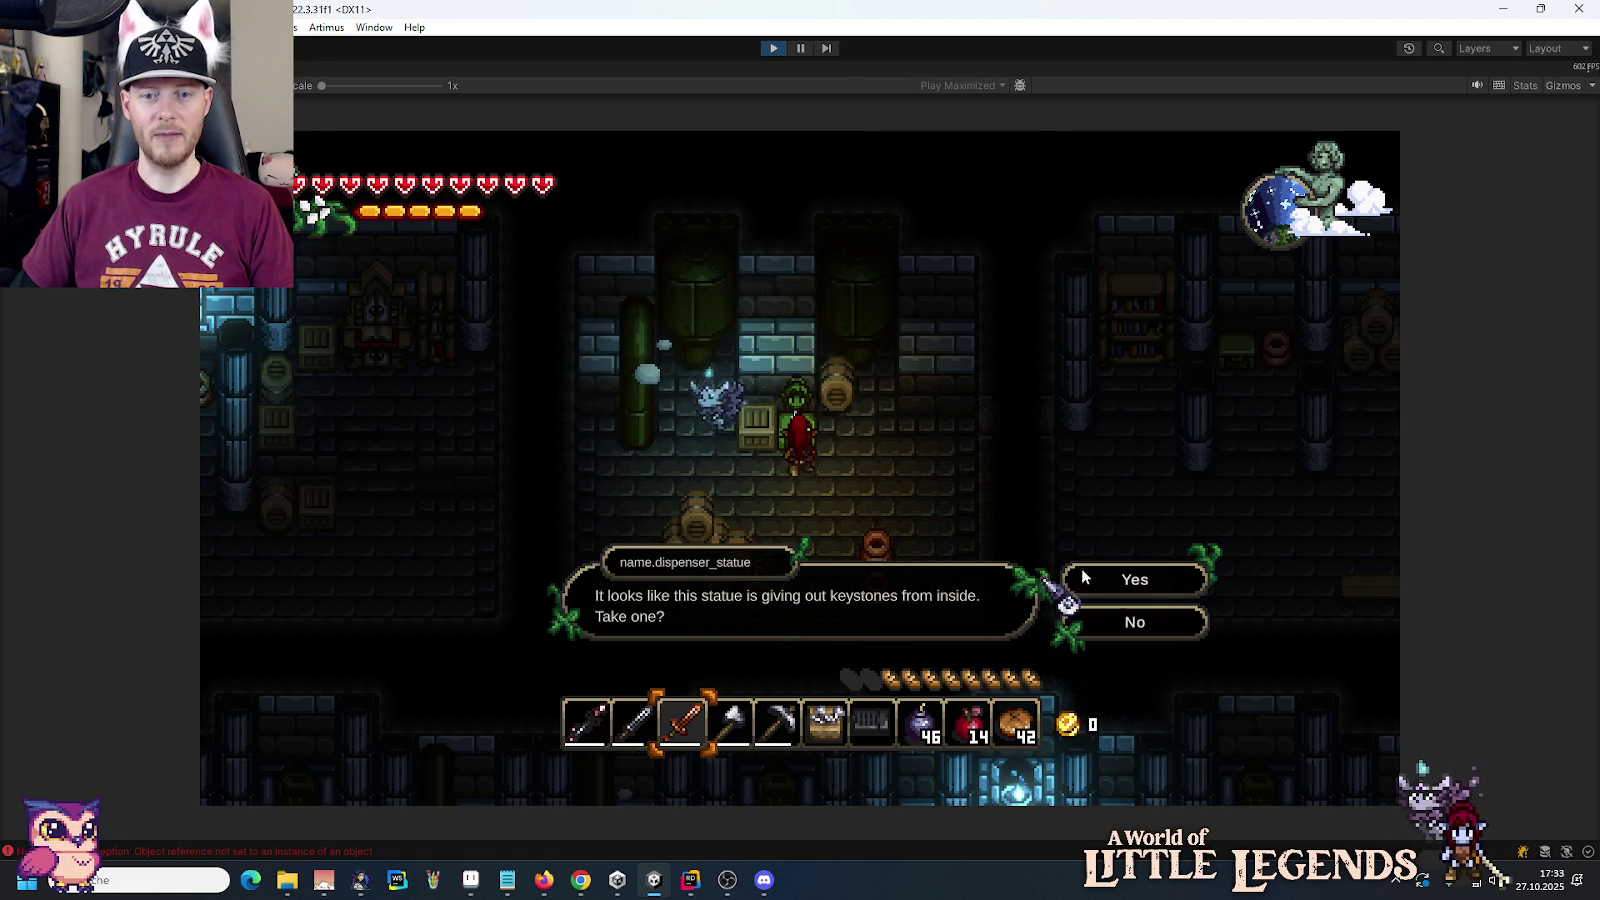
Step: Accept the statue's Etheric Keystone offer and dismiss the received message
click(1120, 583)
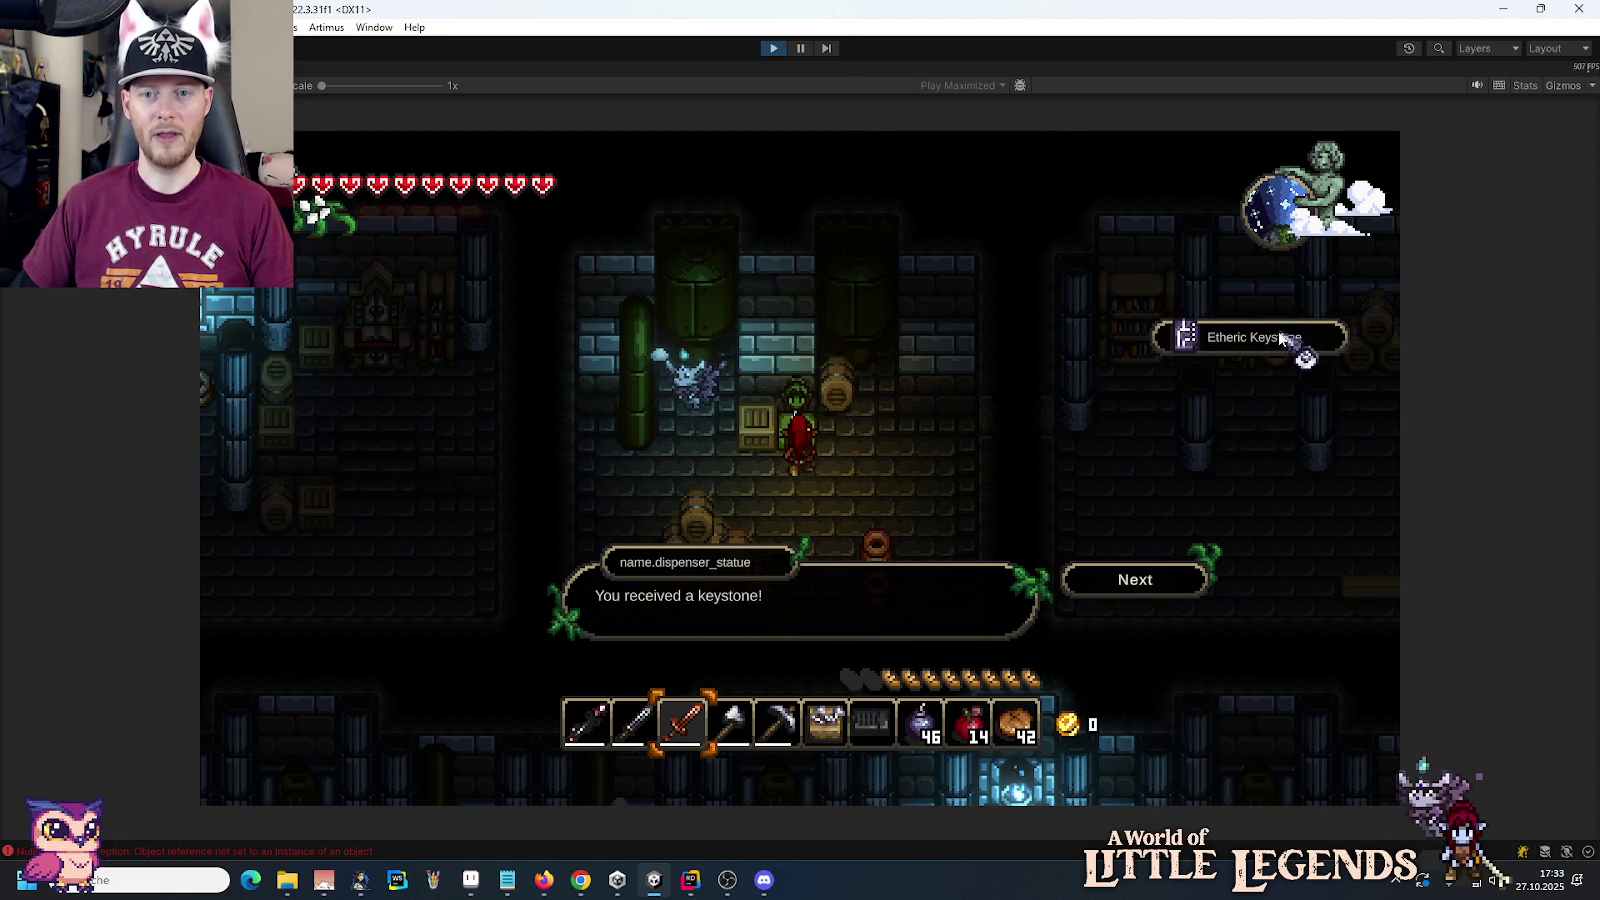
click(1122, 585)
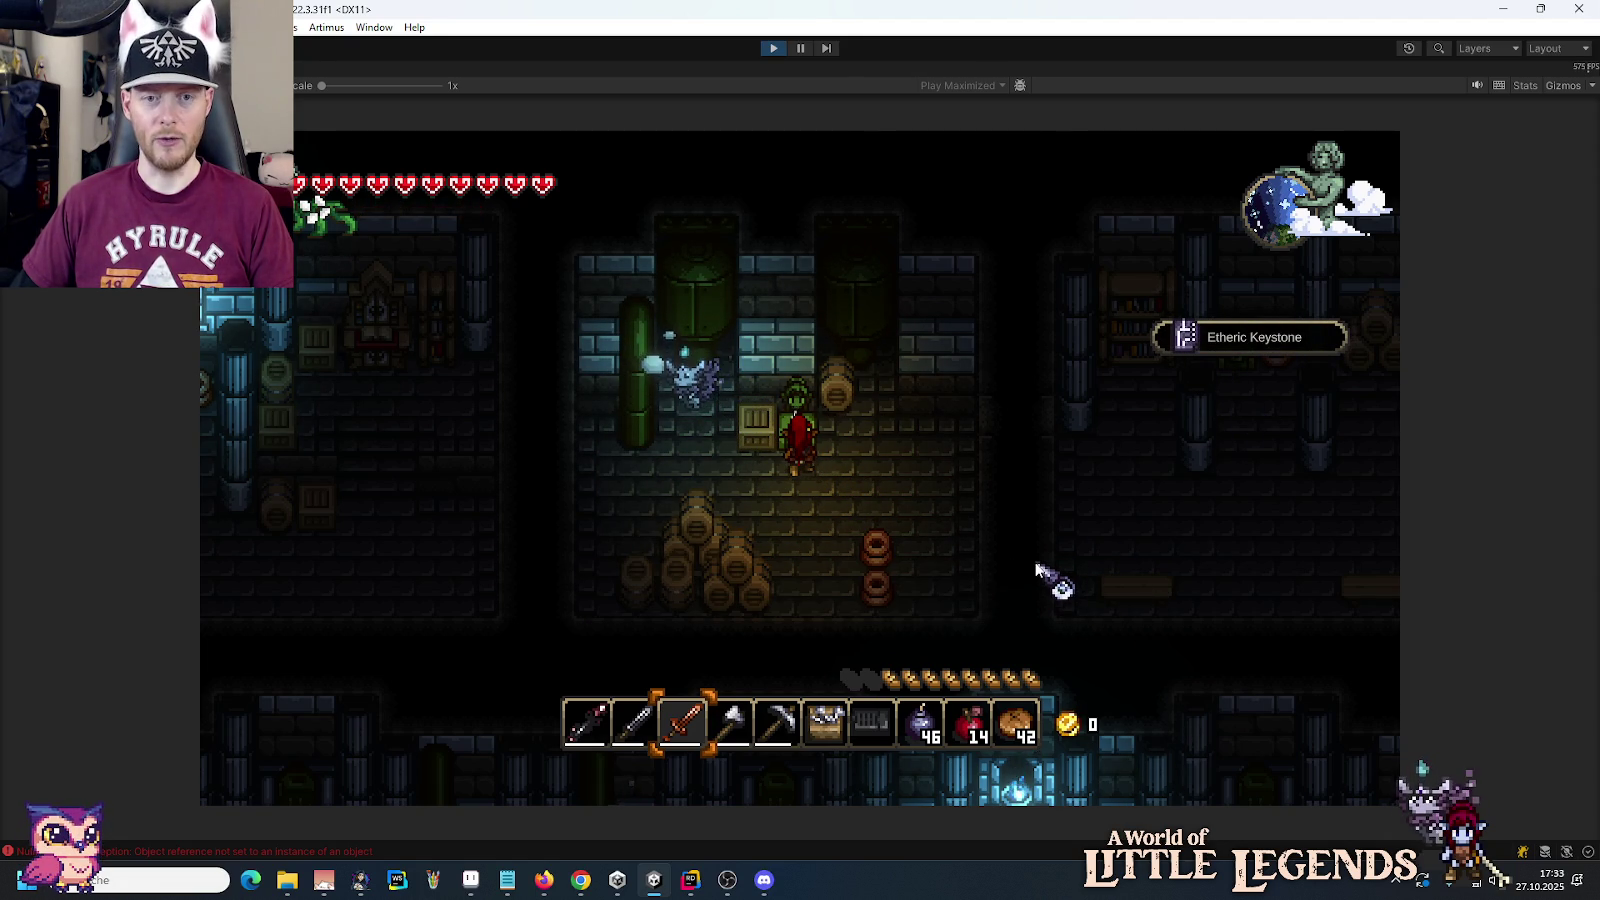
Step: Walk down the corridor, select hotbar item 6 and check the inventory and equipment
key(d)
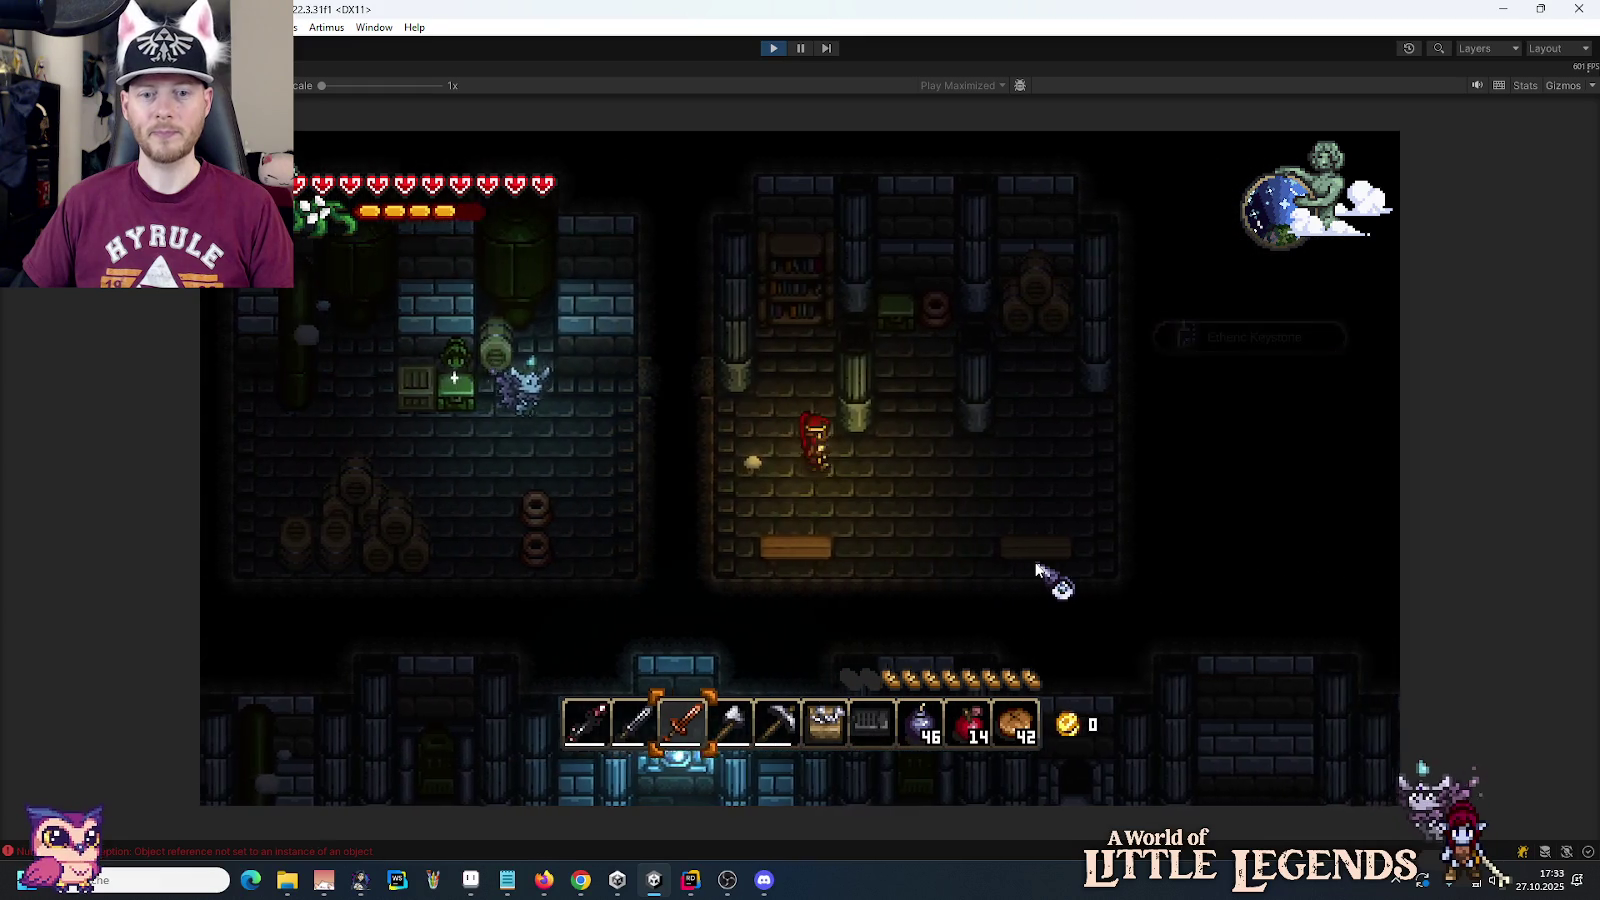
key(s)
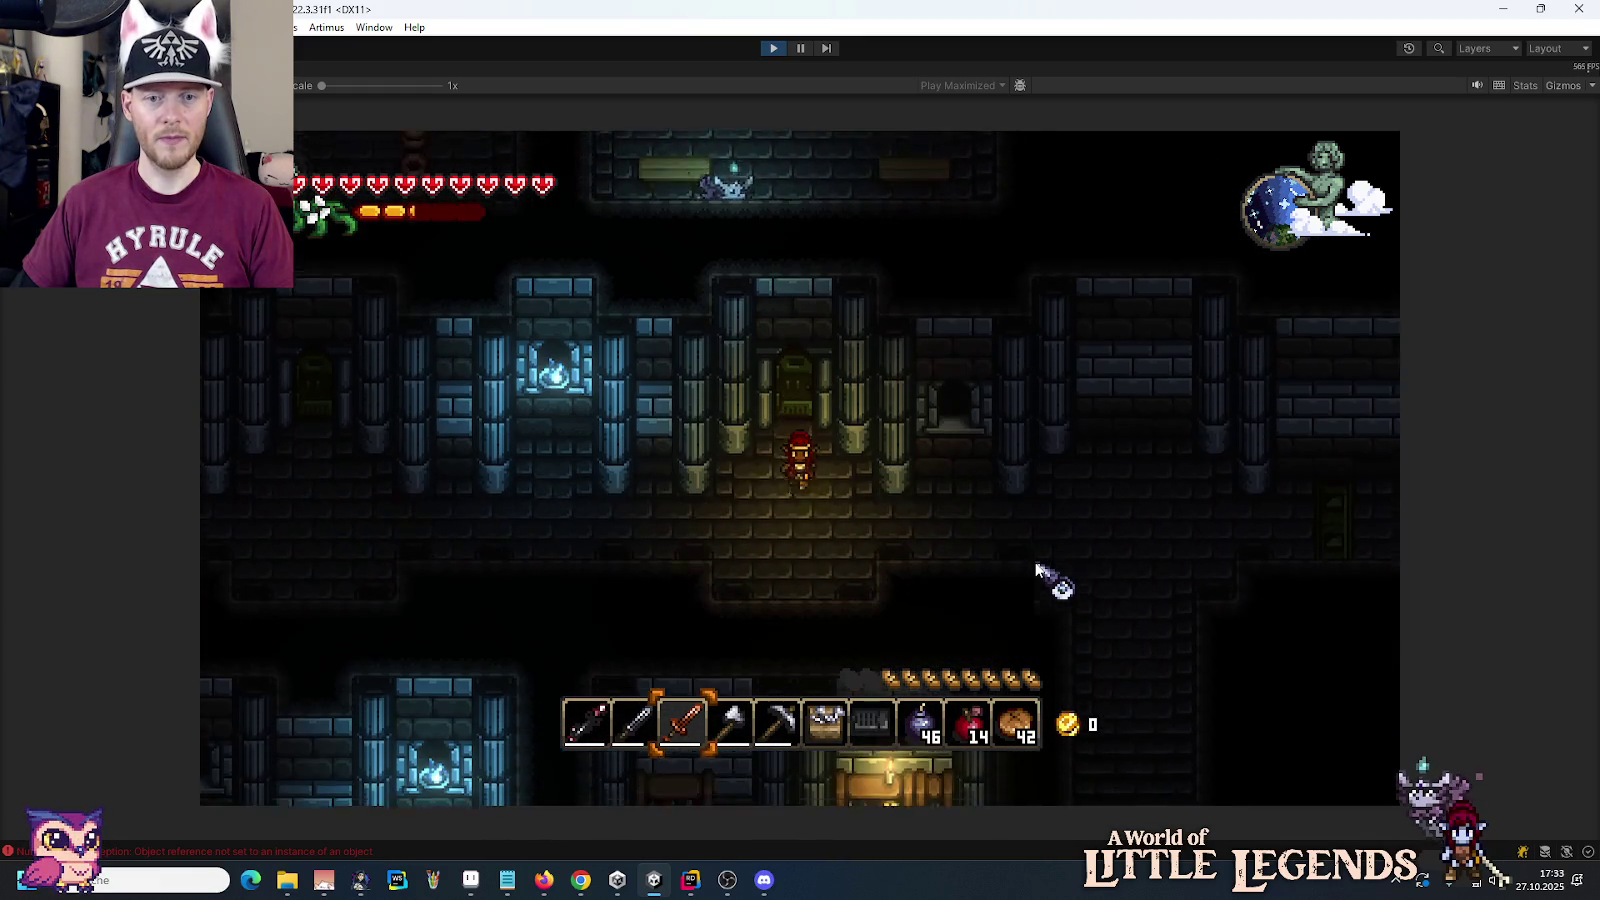
key(s)
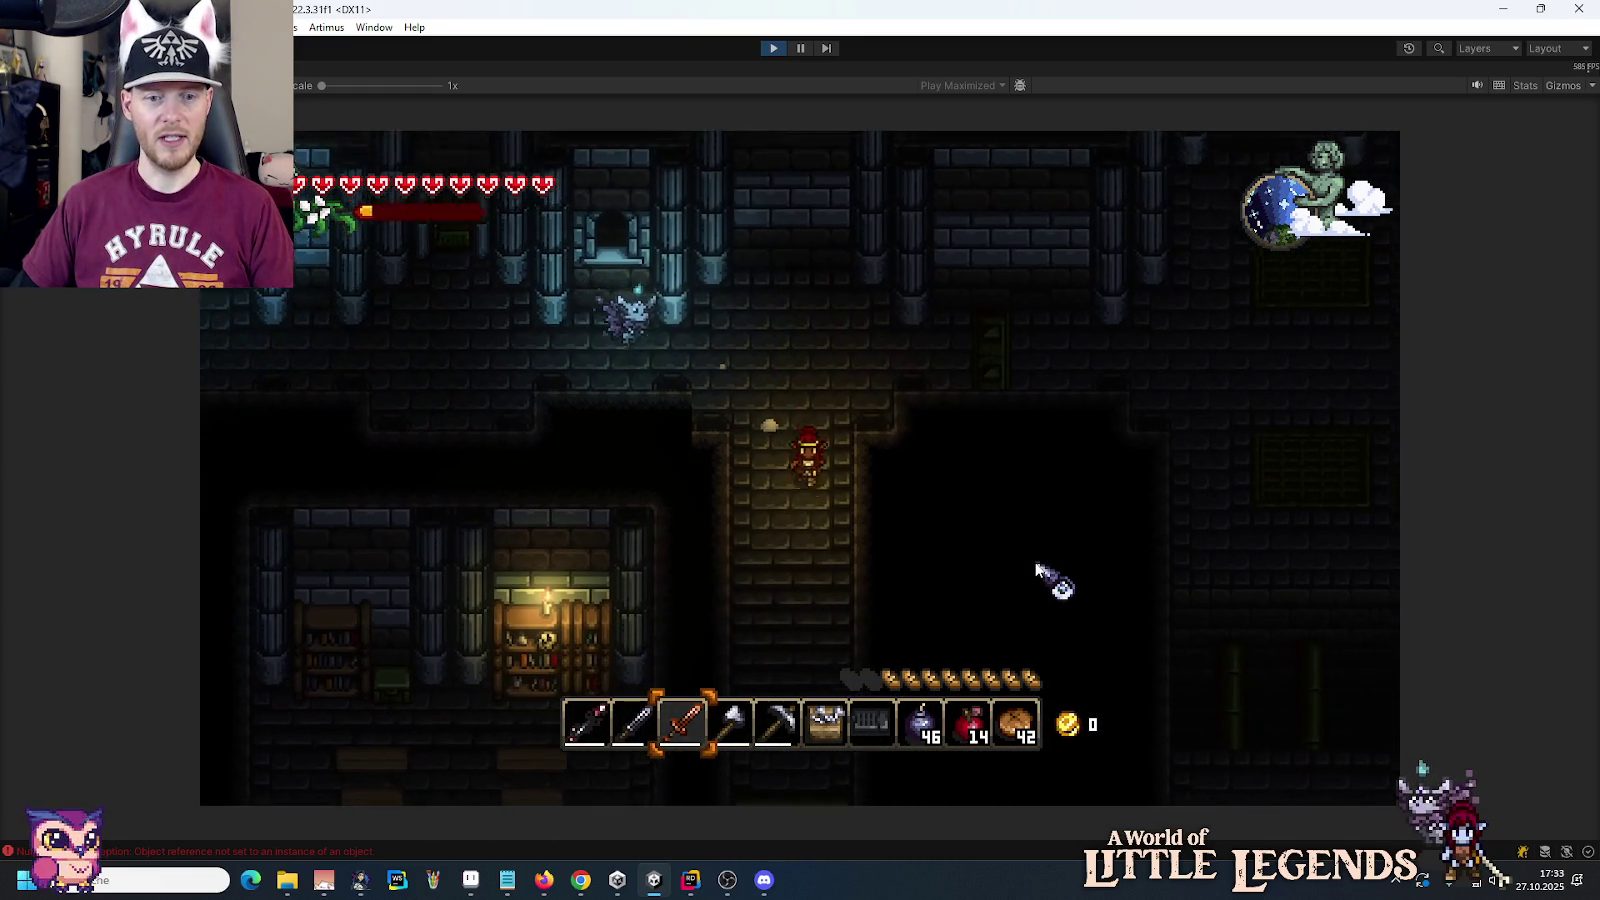
key(s)
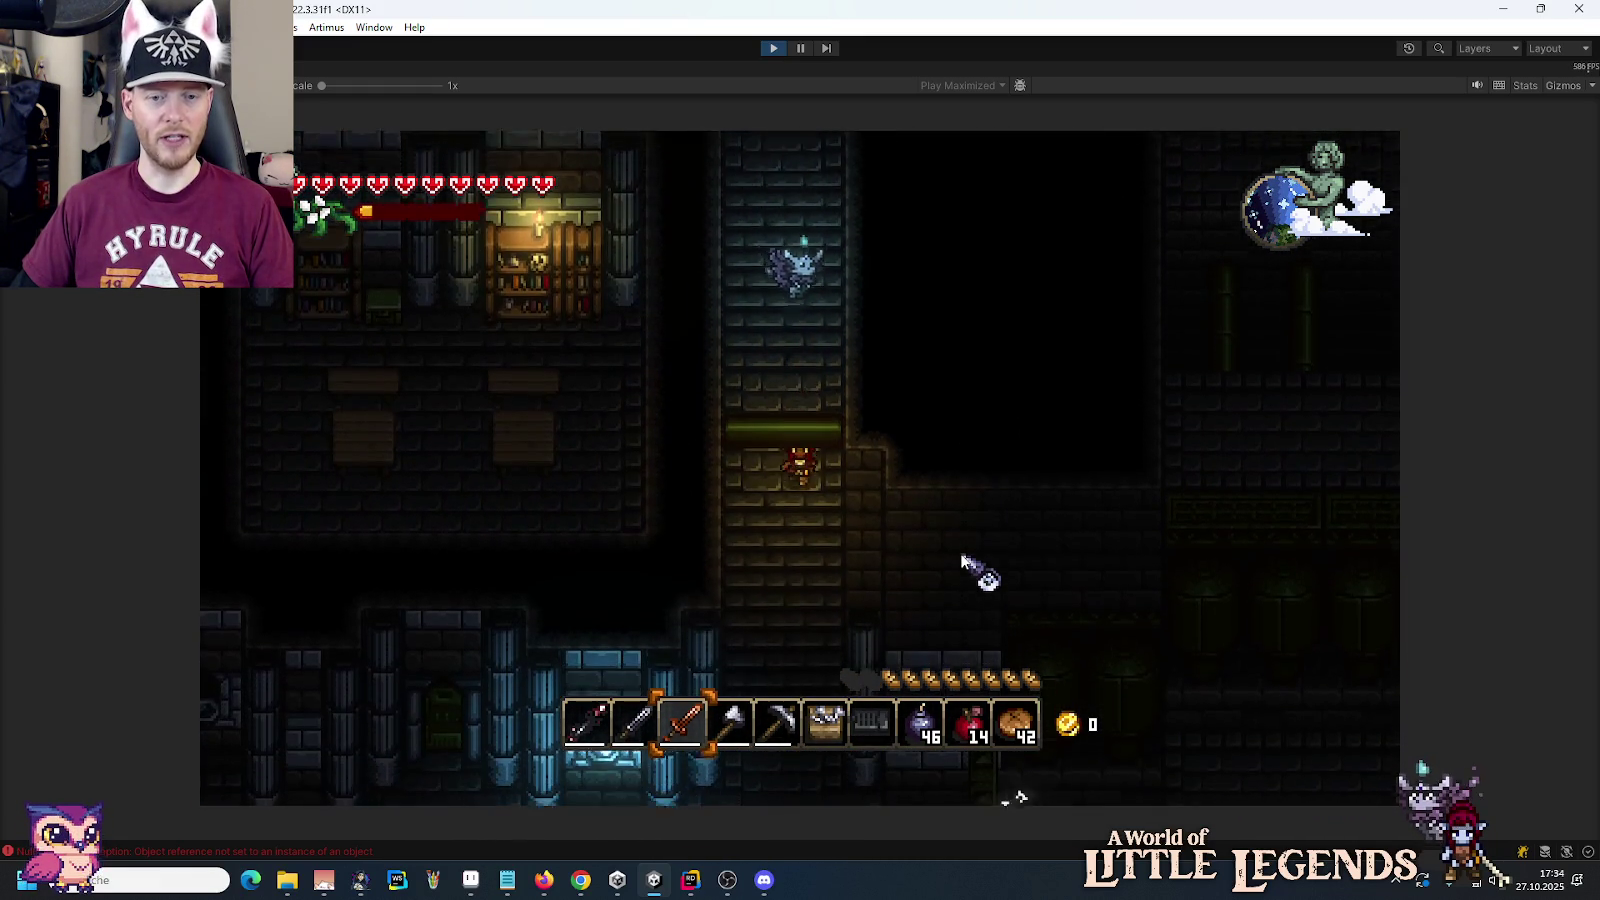
key(s)
key(6)
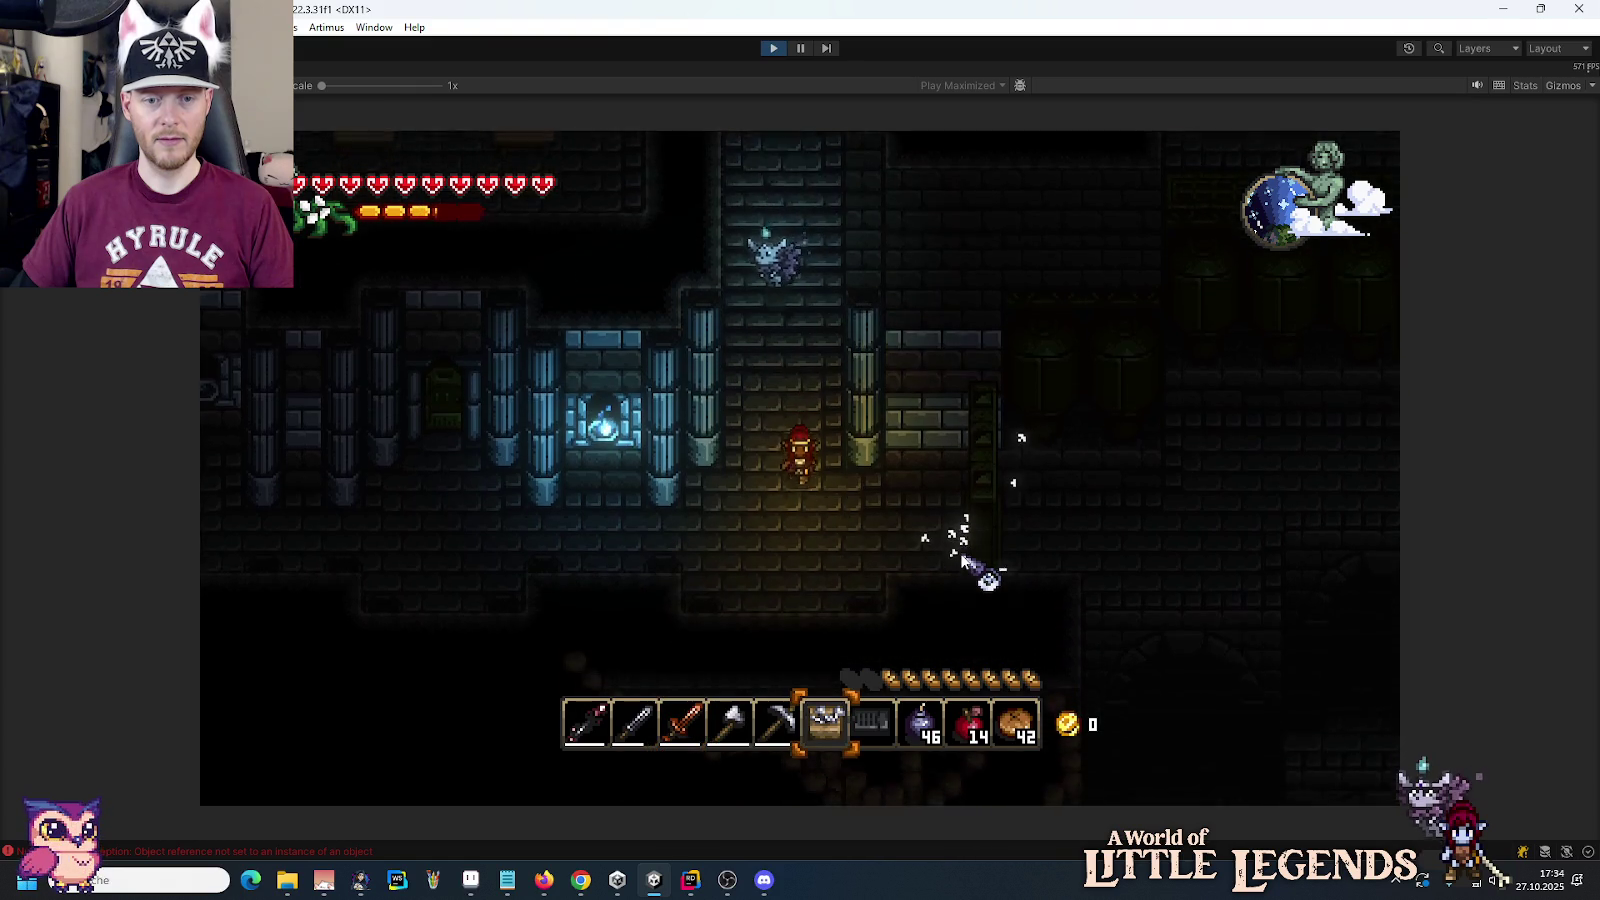
key(e)
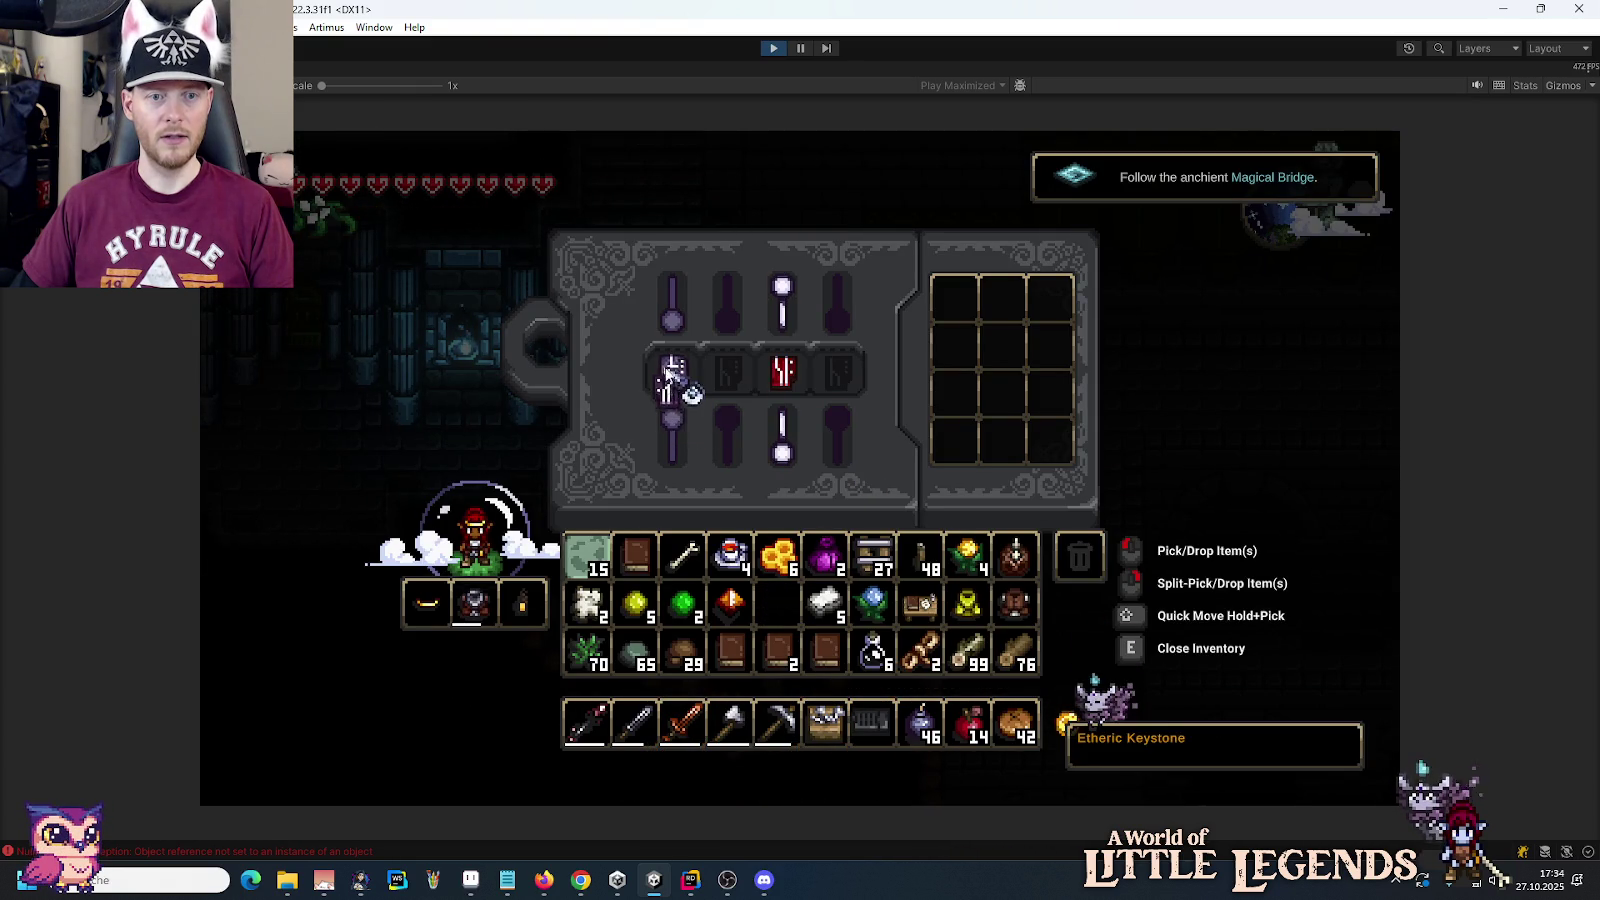
key(e)
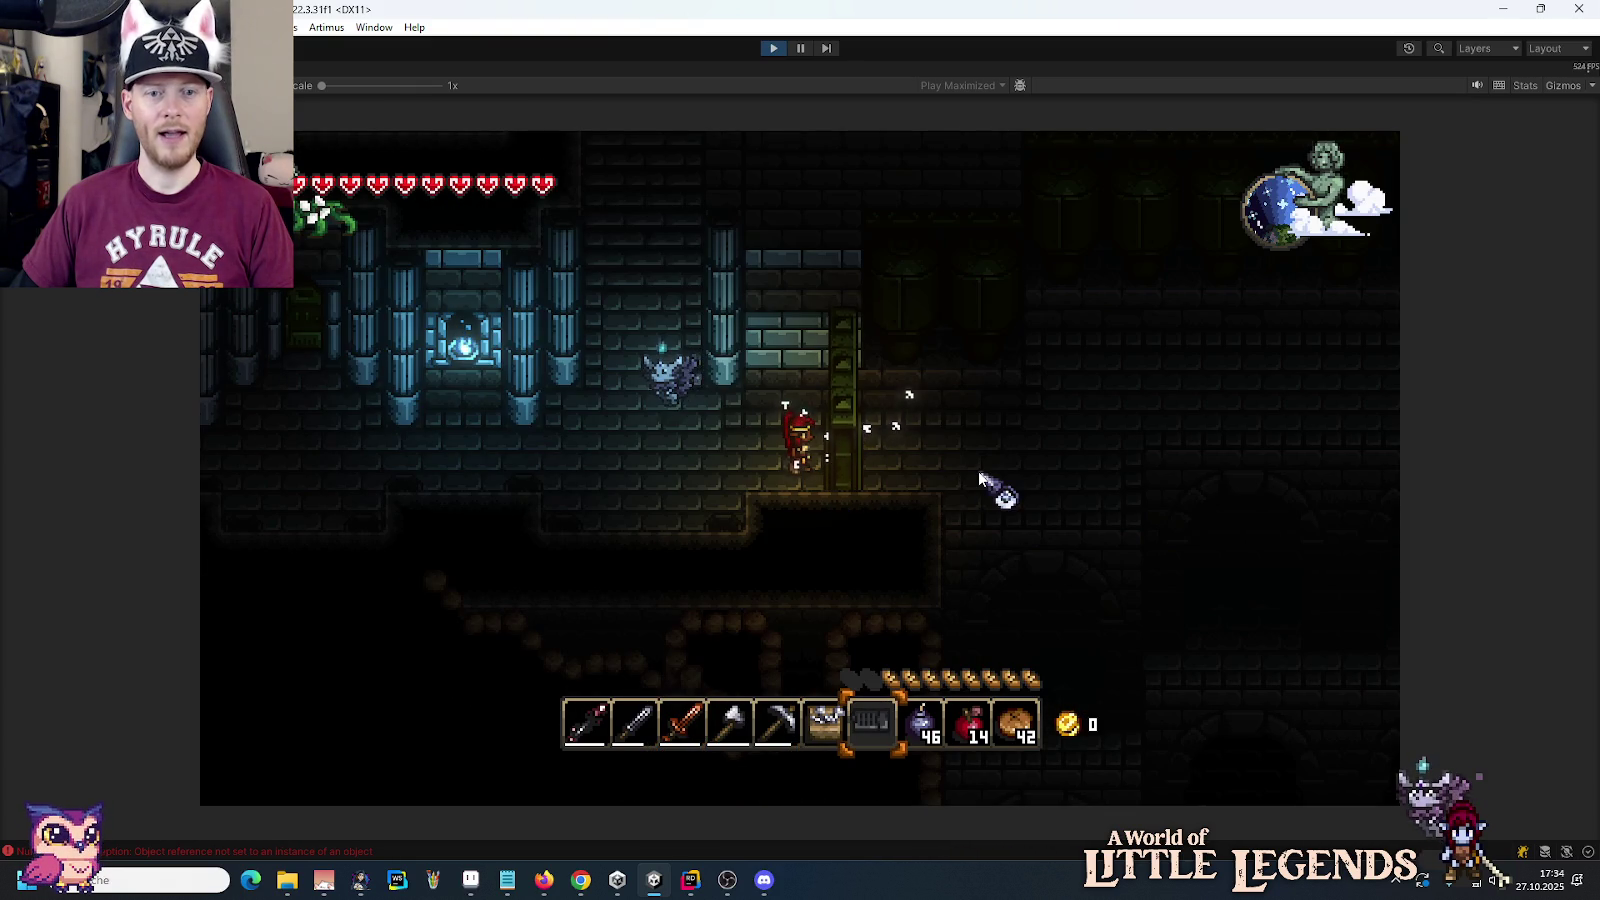
Step: Climb the vertical shaft back into the Research Facility and walk right along the ledge
key(d)
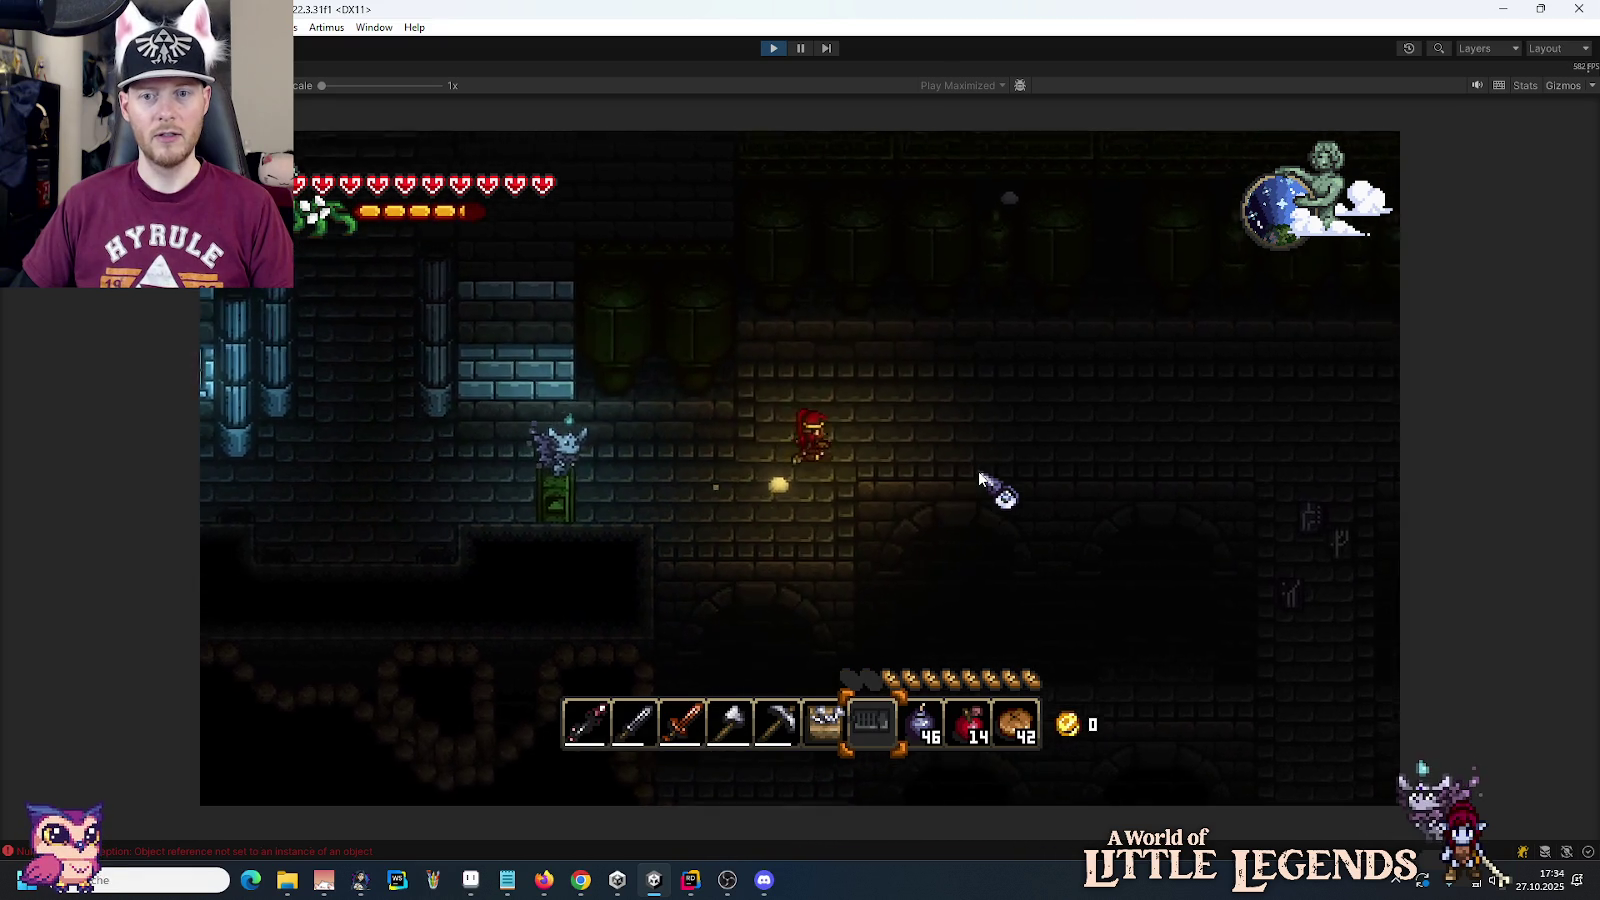
key(d)
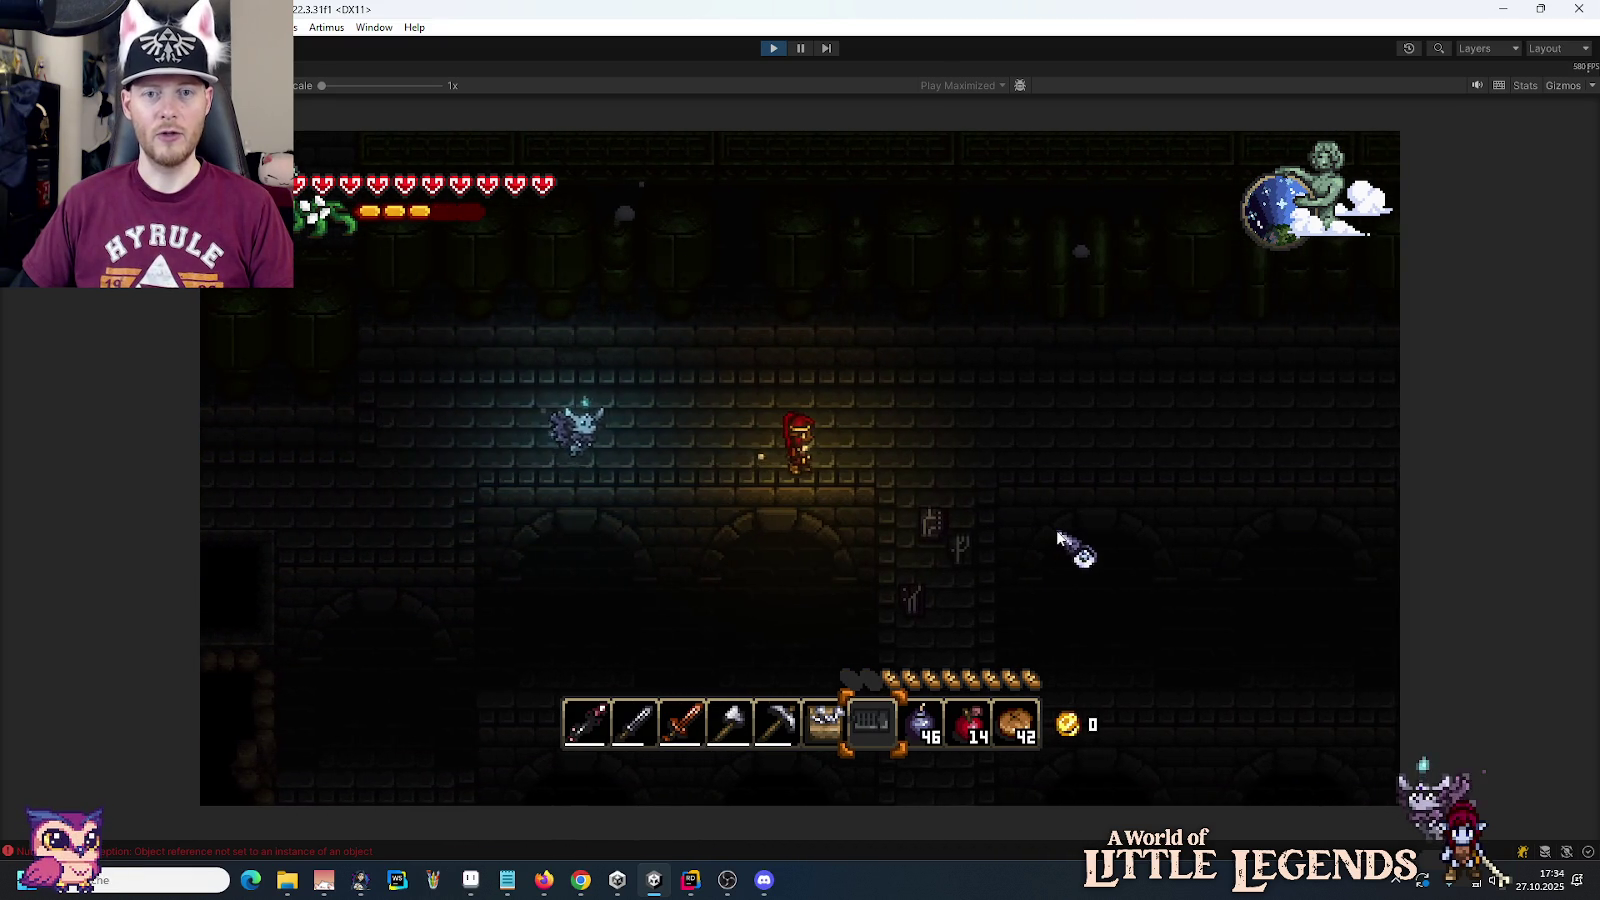
key(a)
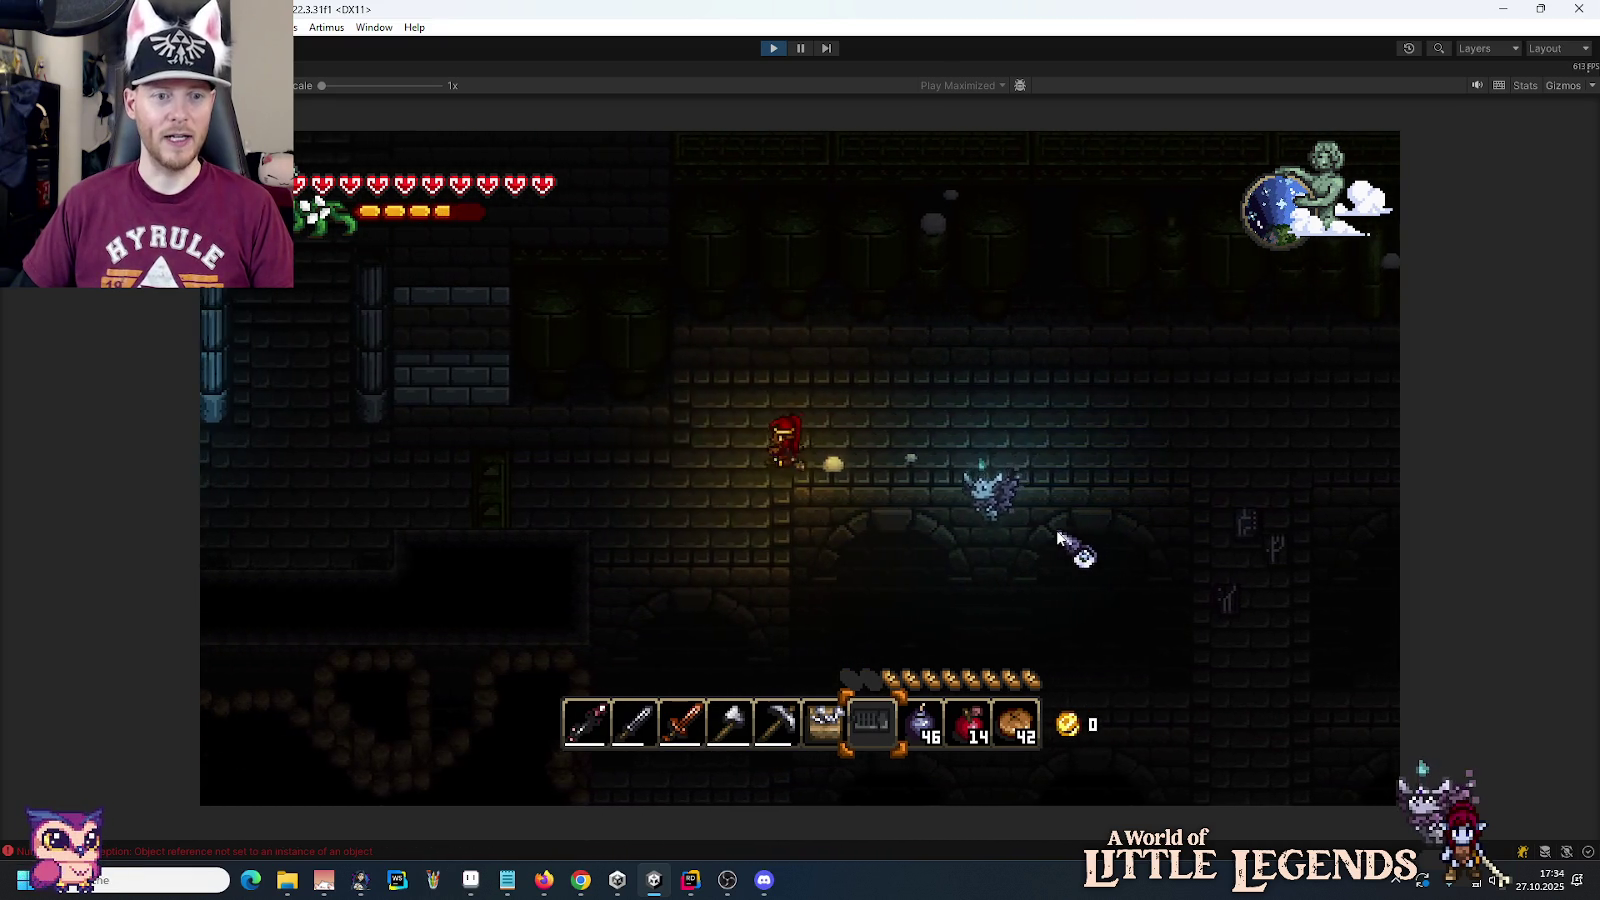
key(a)
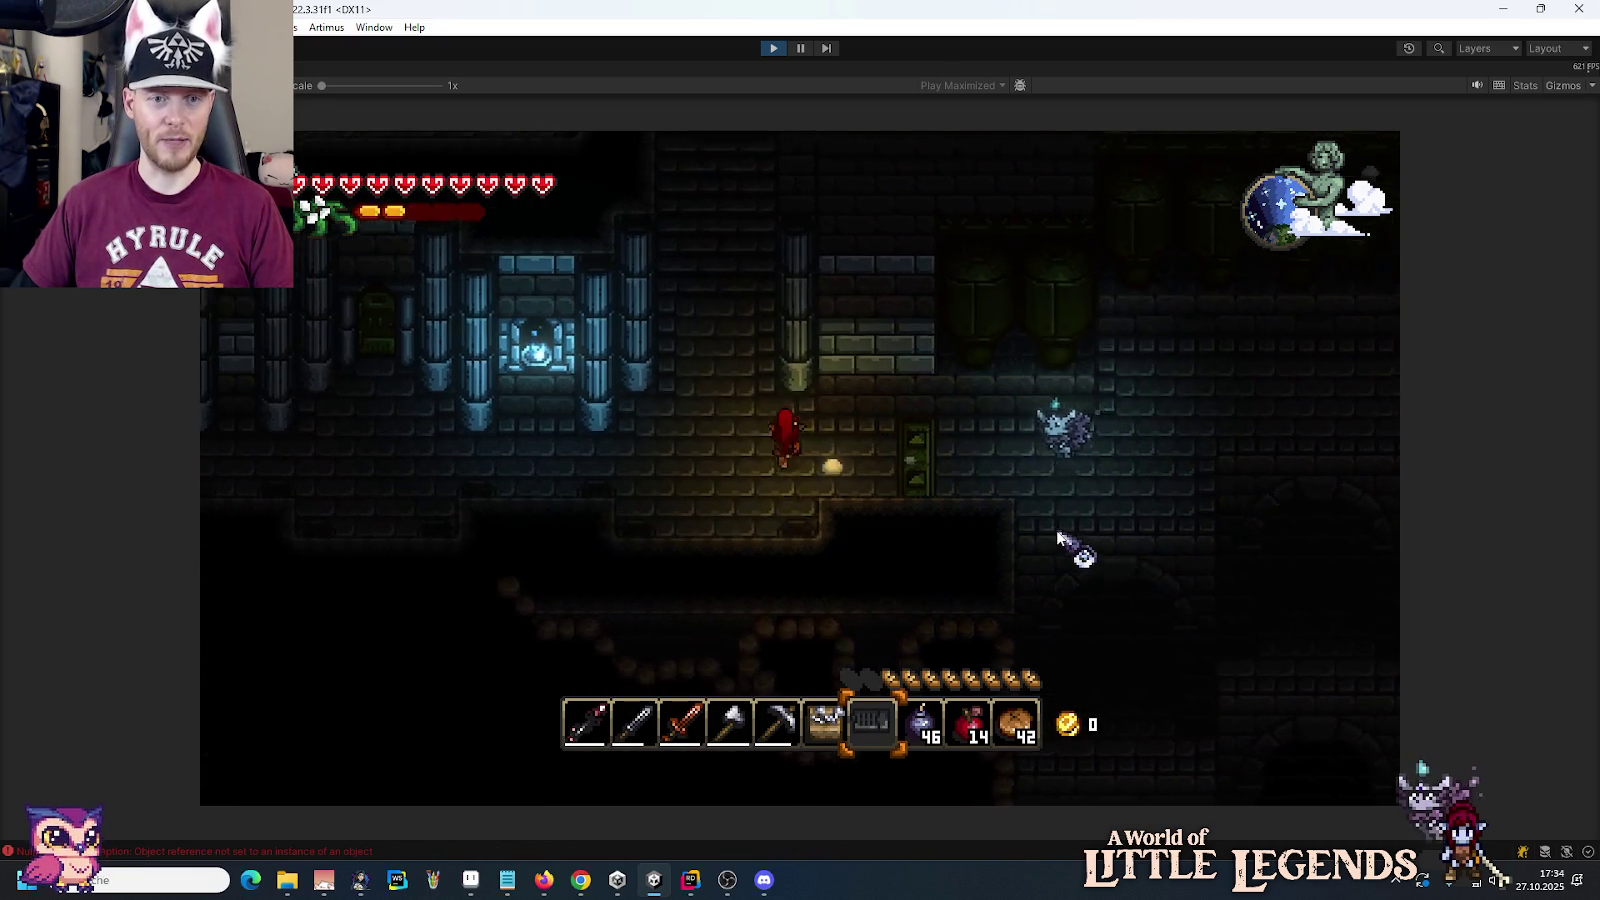
key(w)
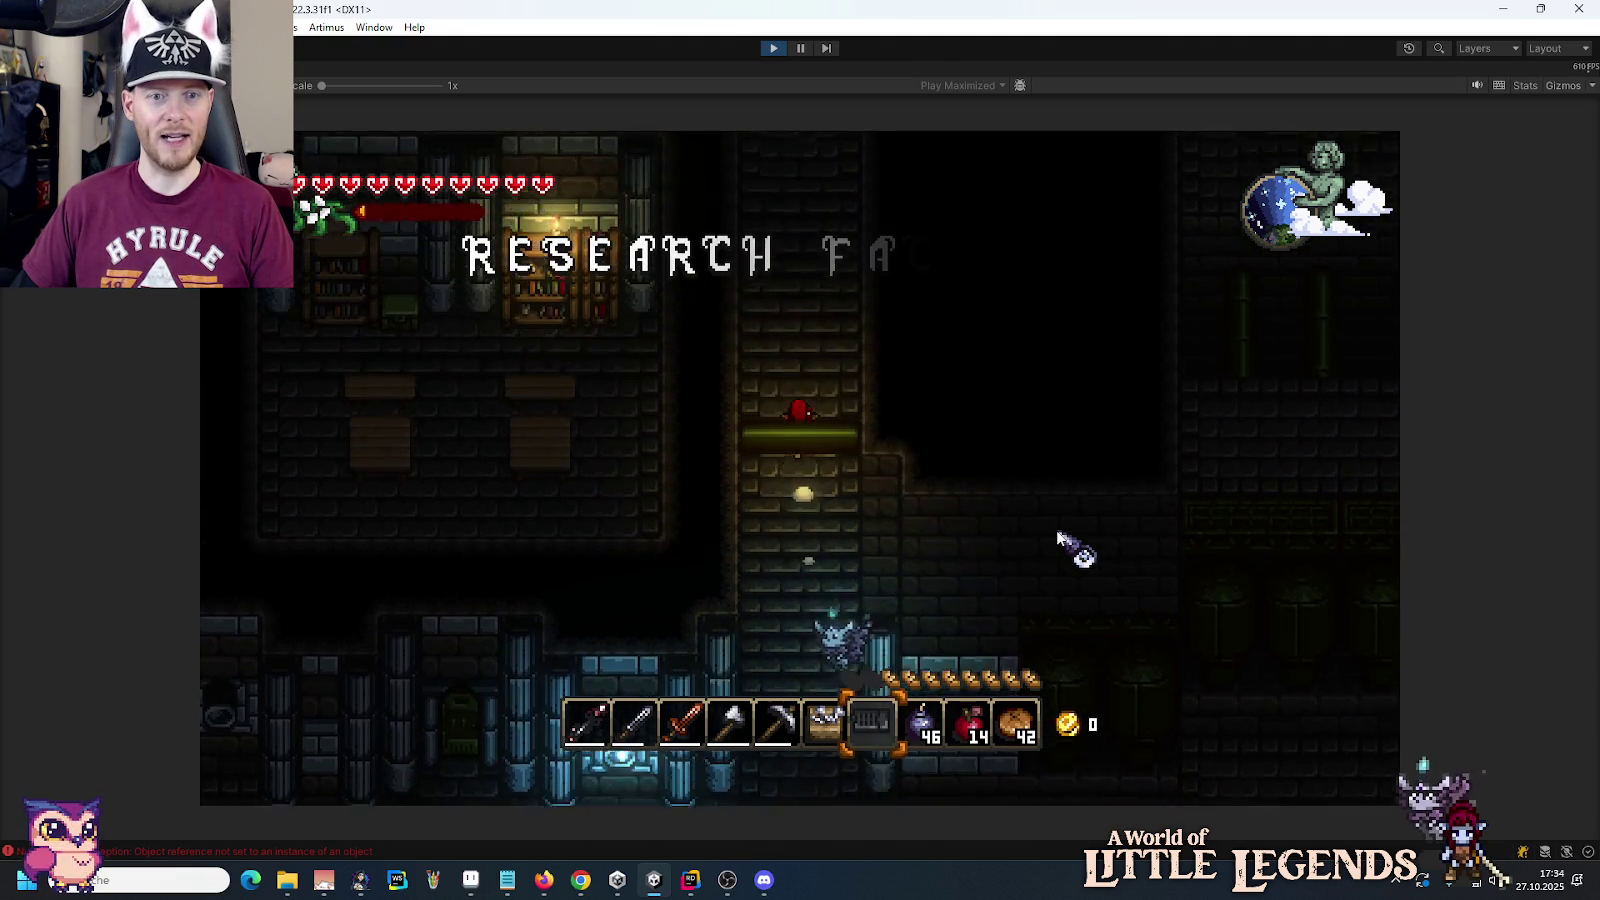
key(w)
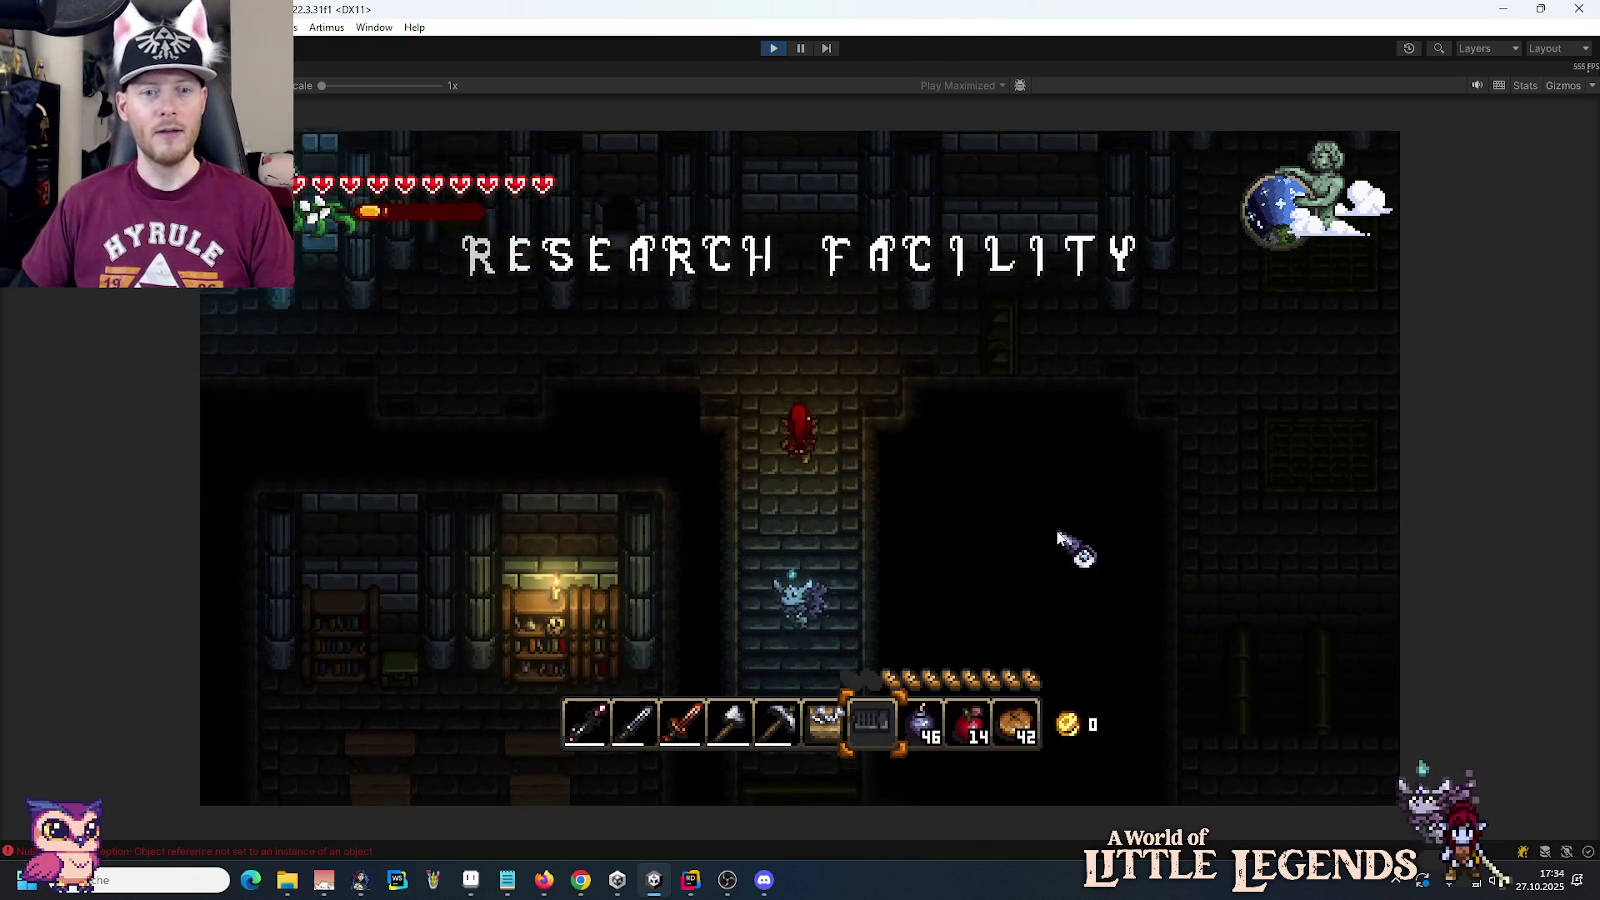
key(w)
key(d)
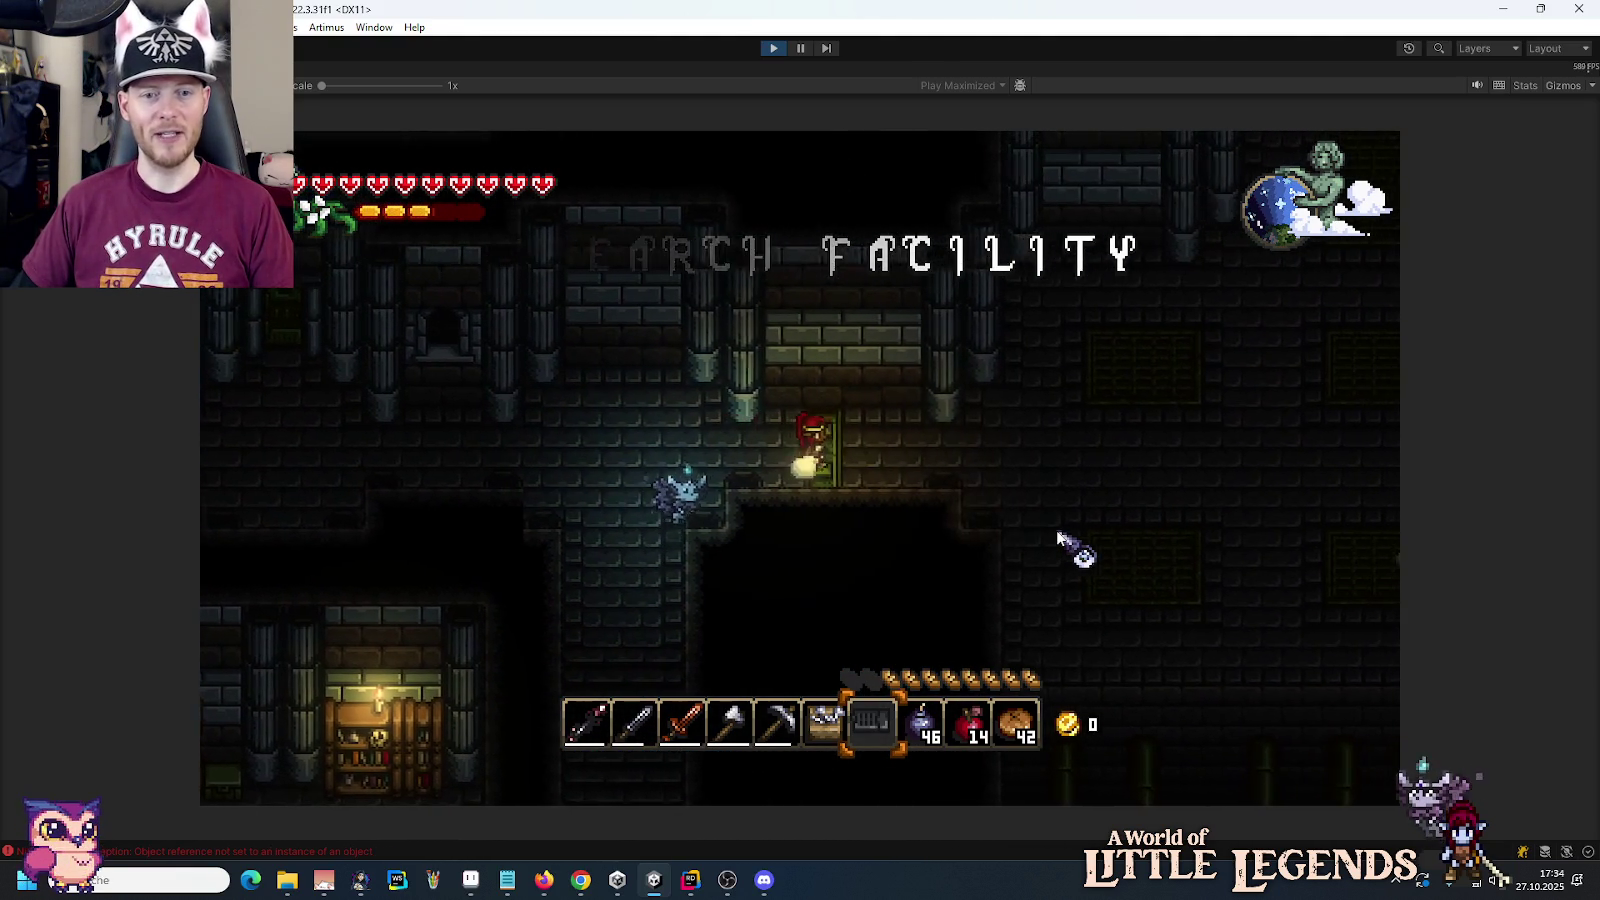
key(d)
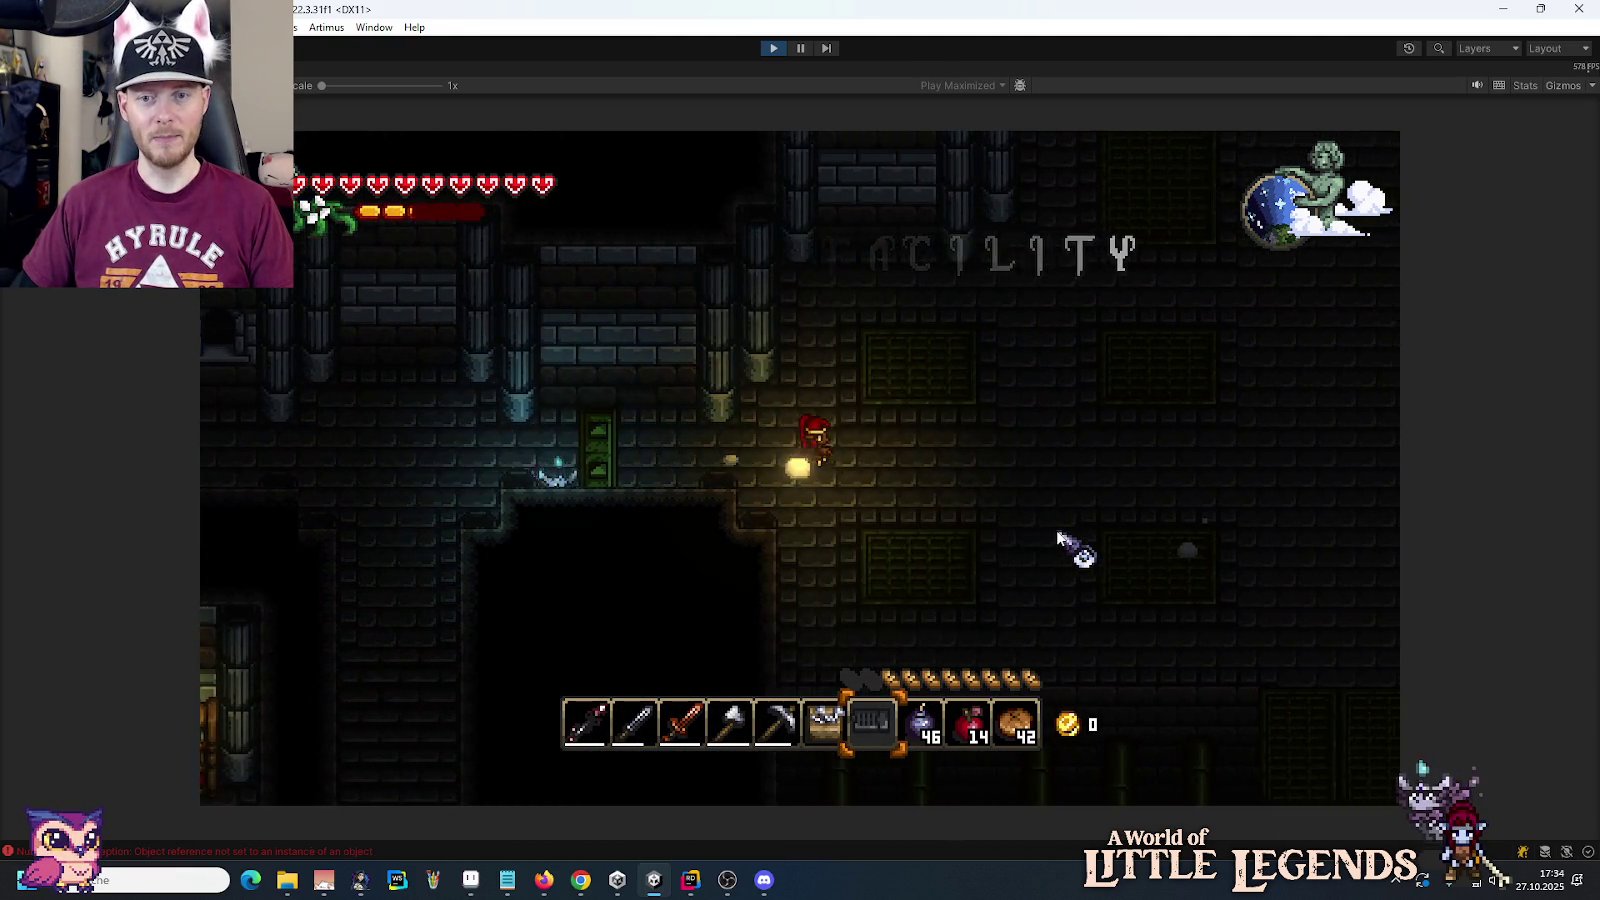
key(d)
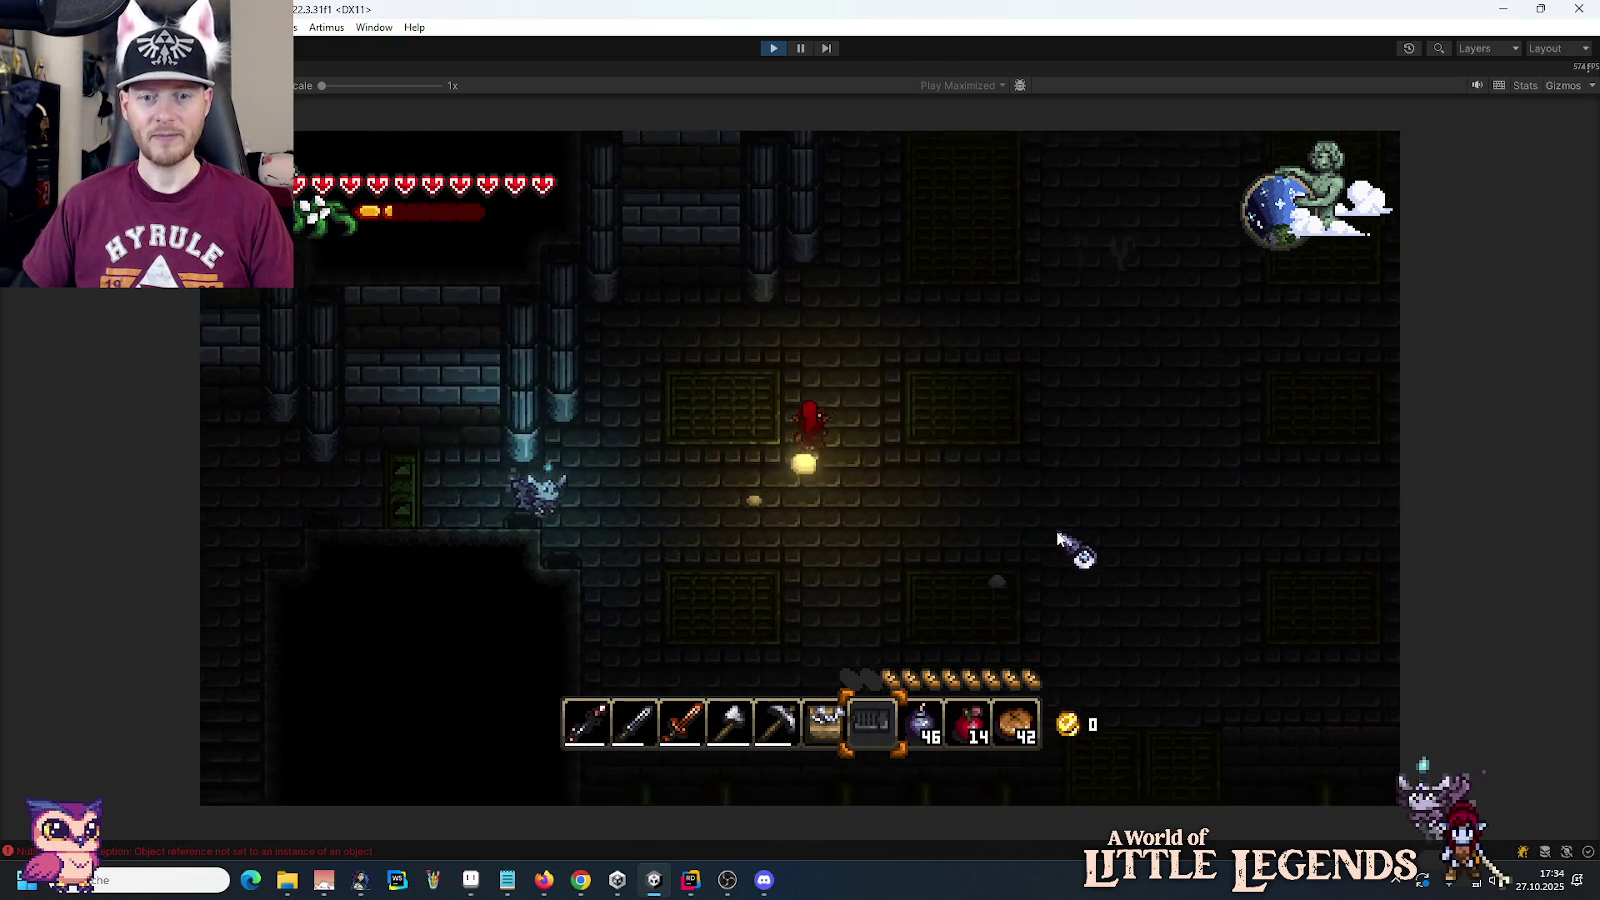
Step: Go up into the next room, check the keystone sockets, and walk north into the Day 7 chamber
key(w)
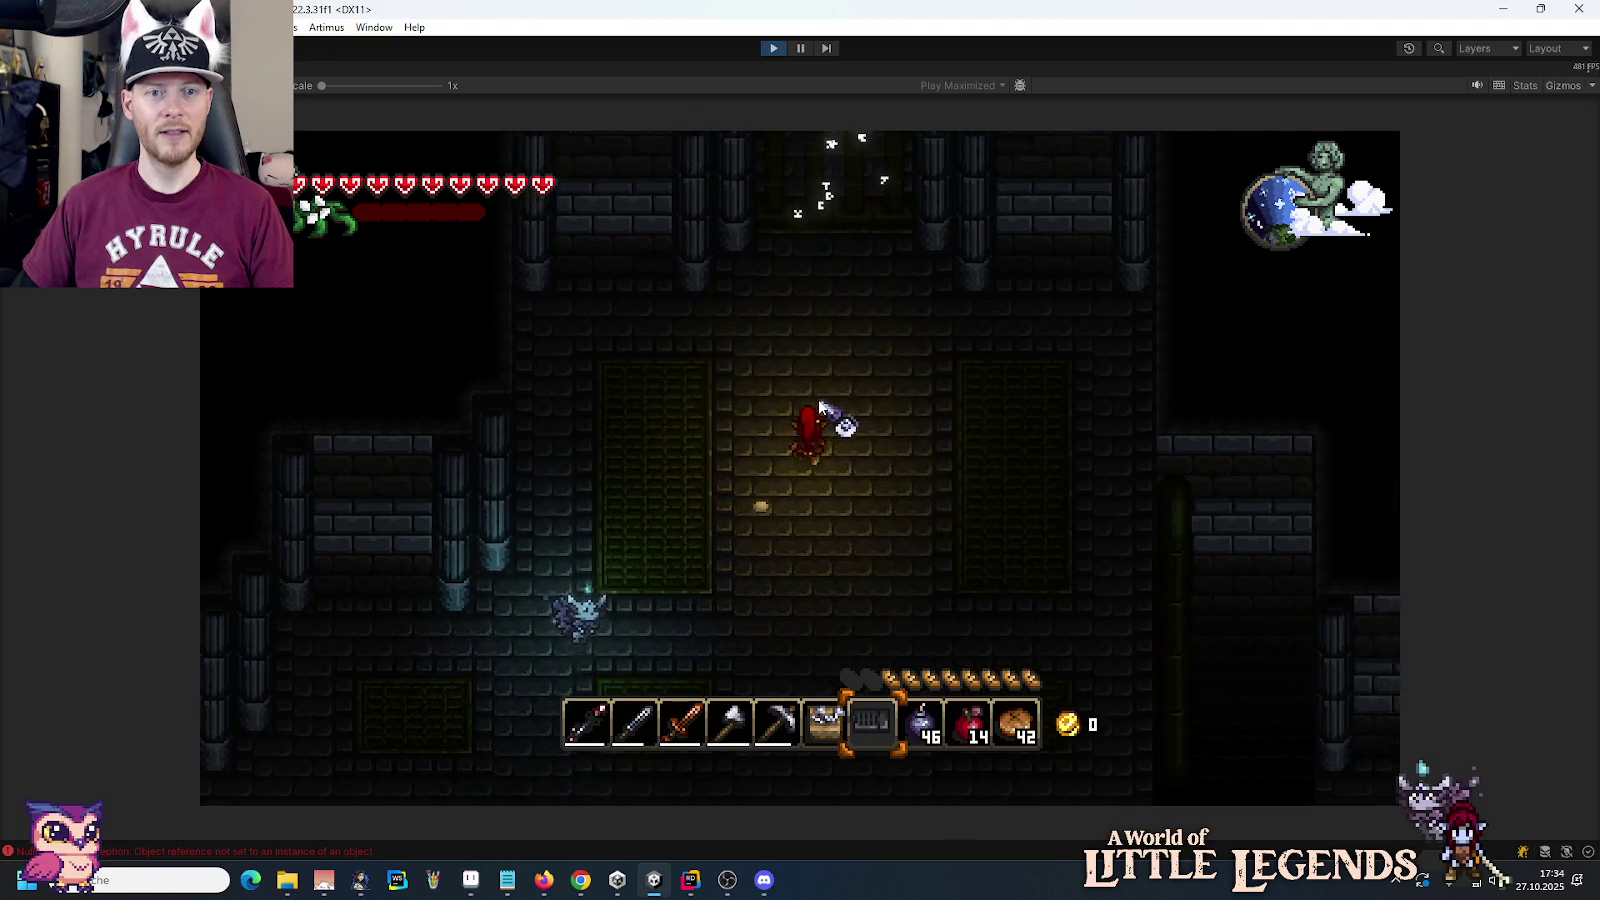
key(w)
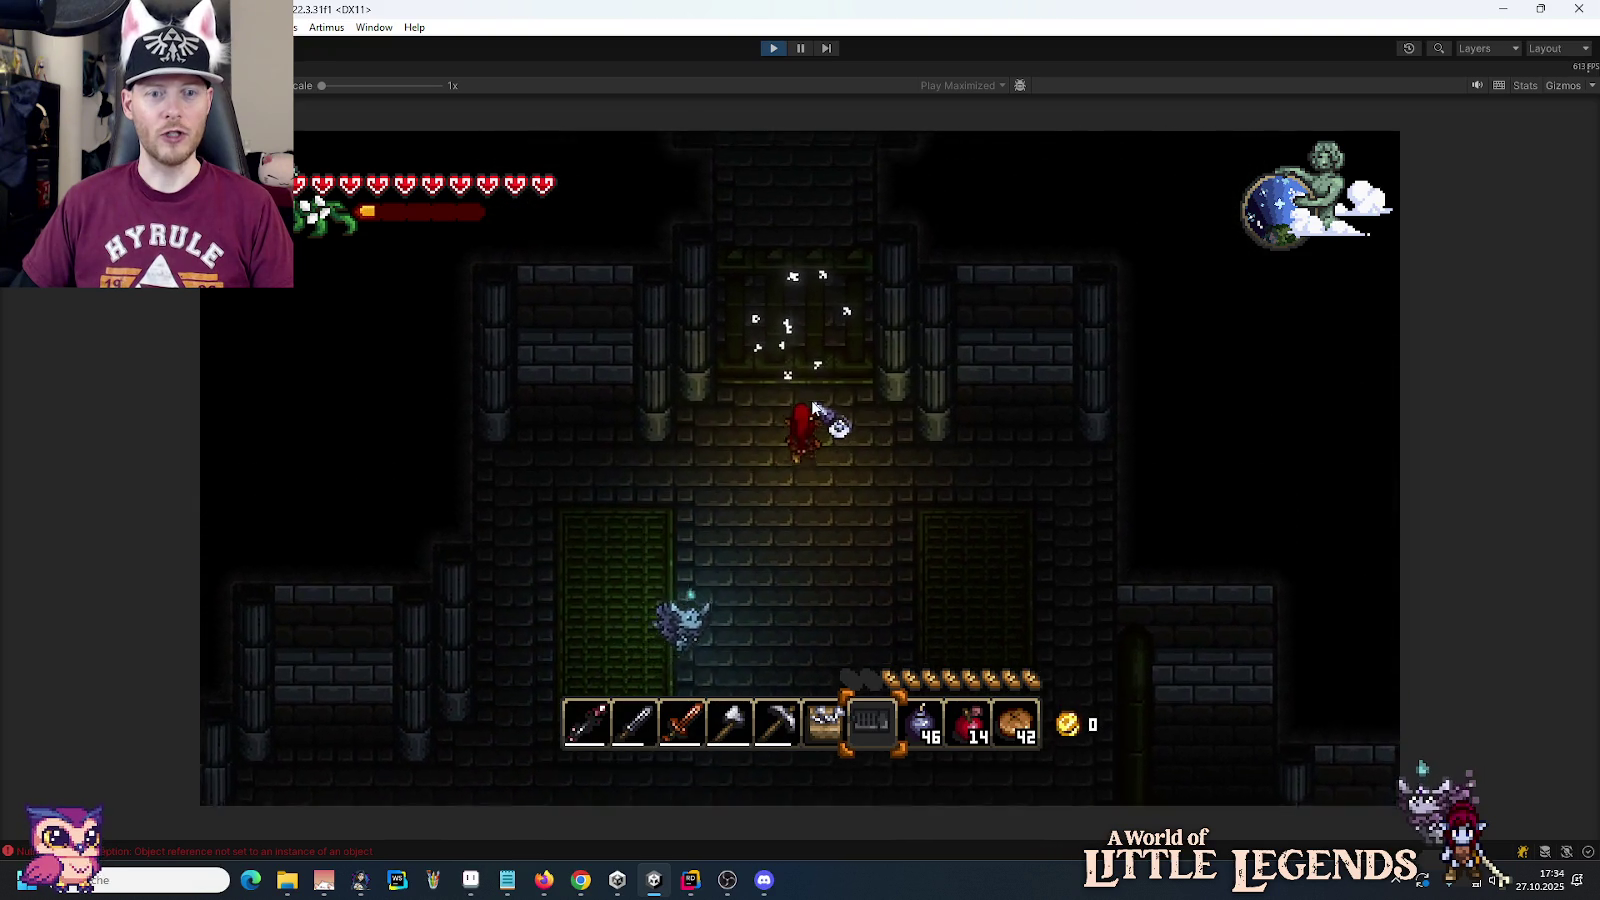
key(e)
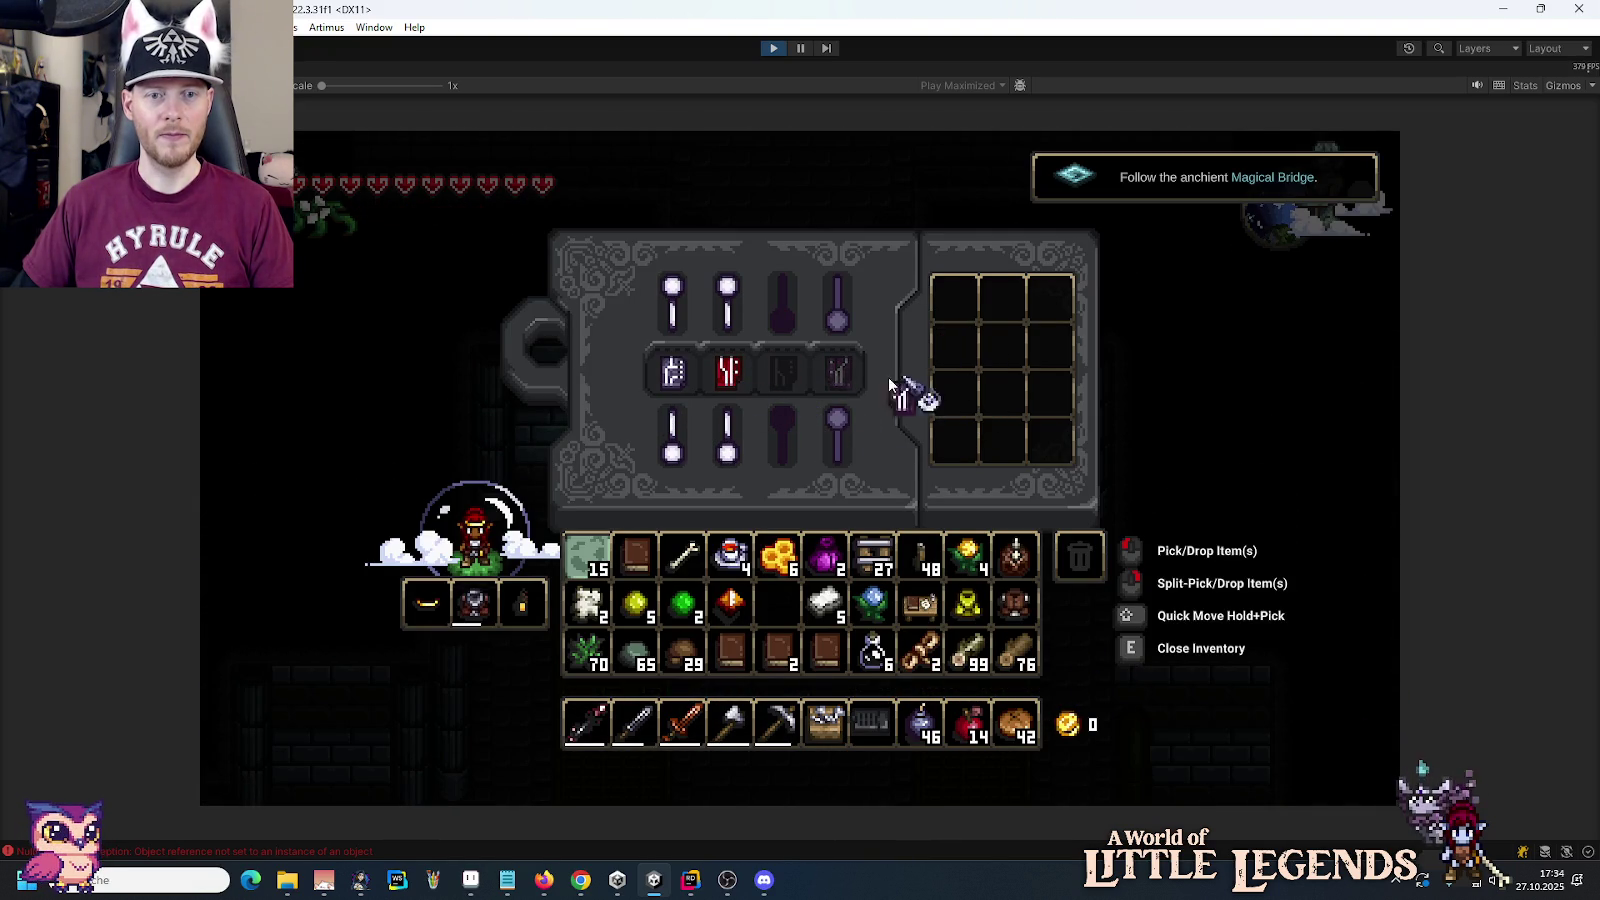
key(e)
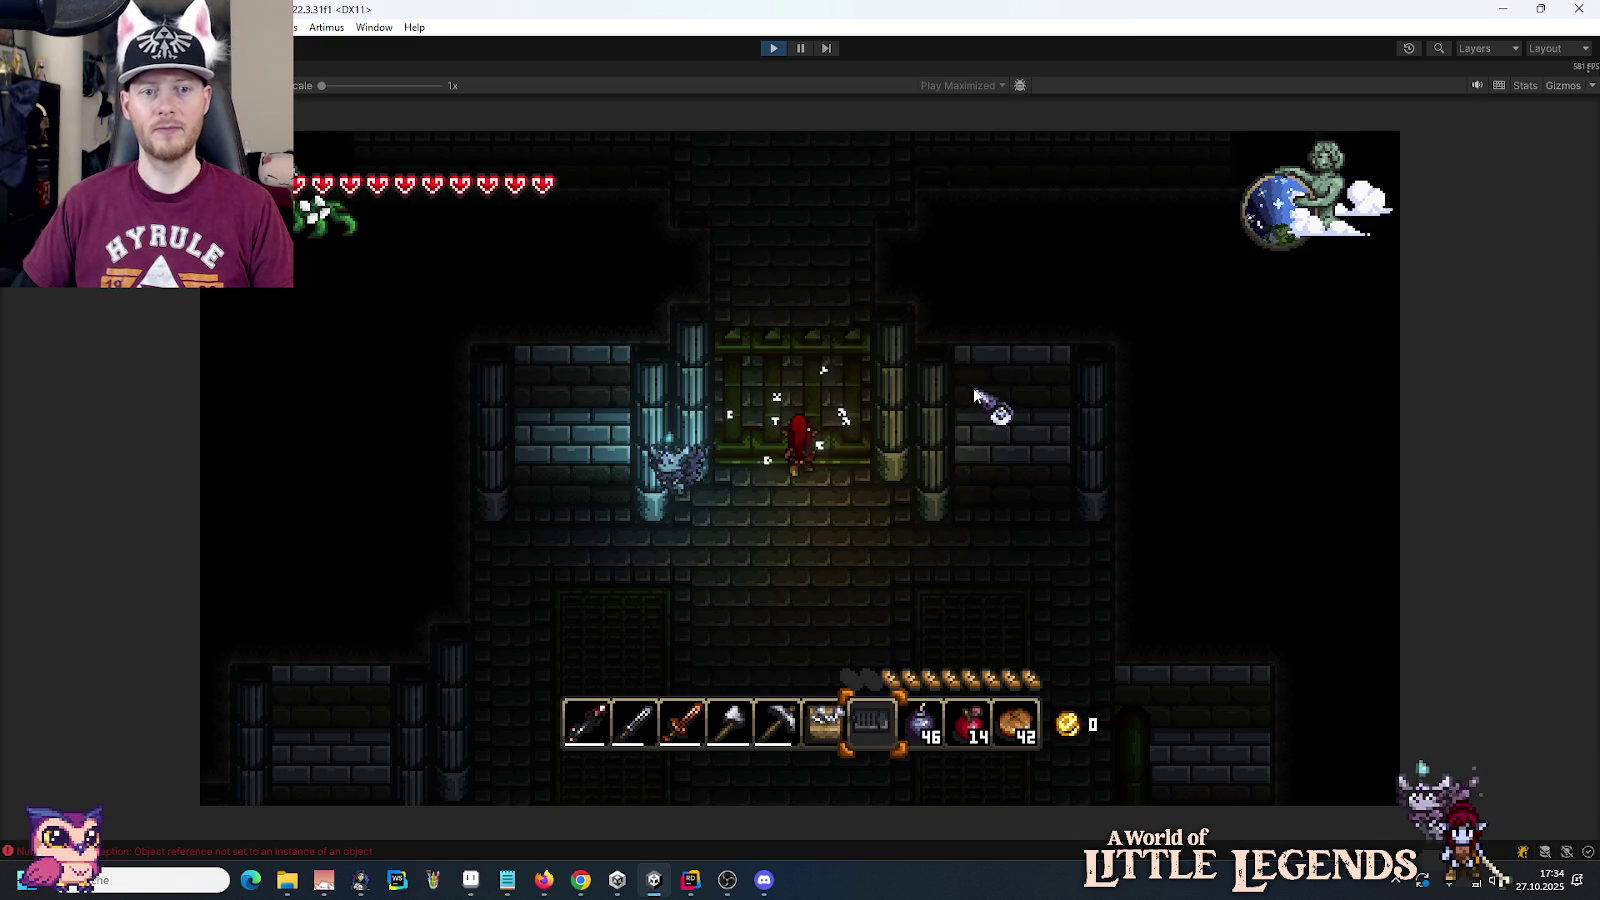
key(w)
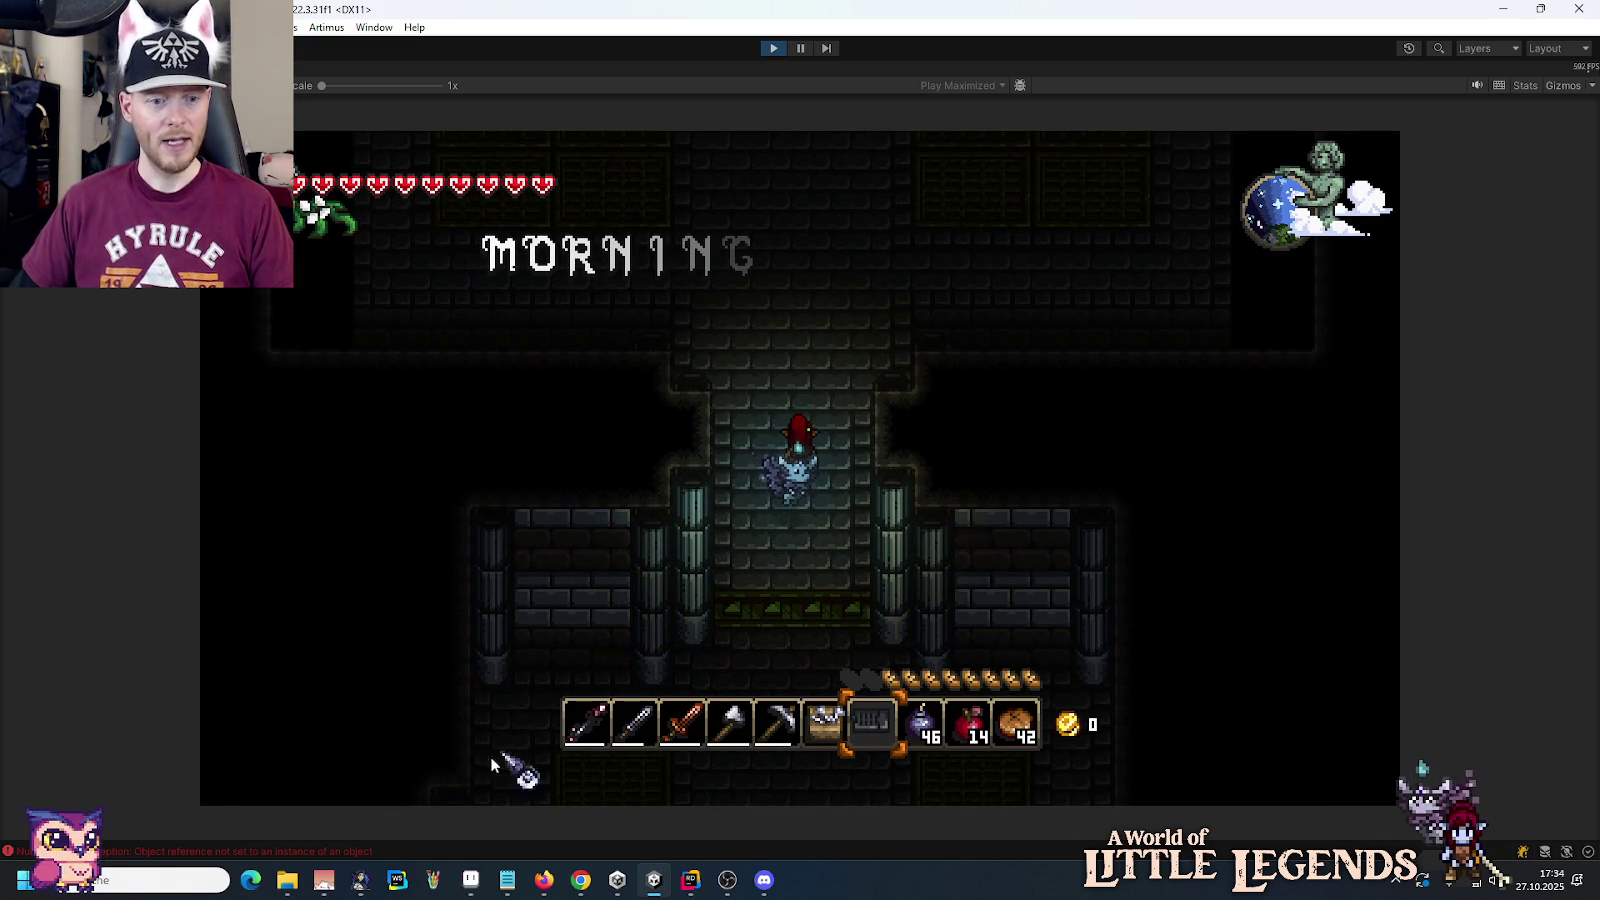
mouse_move(293, 884)
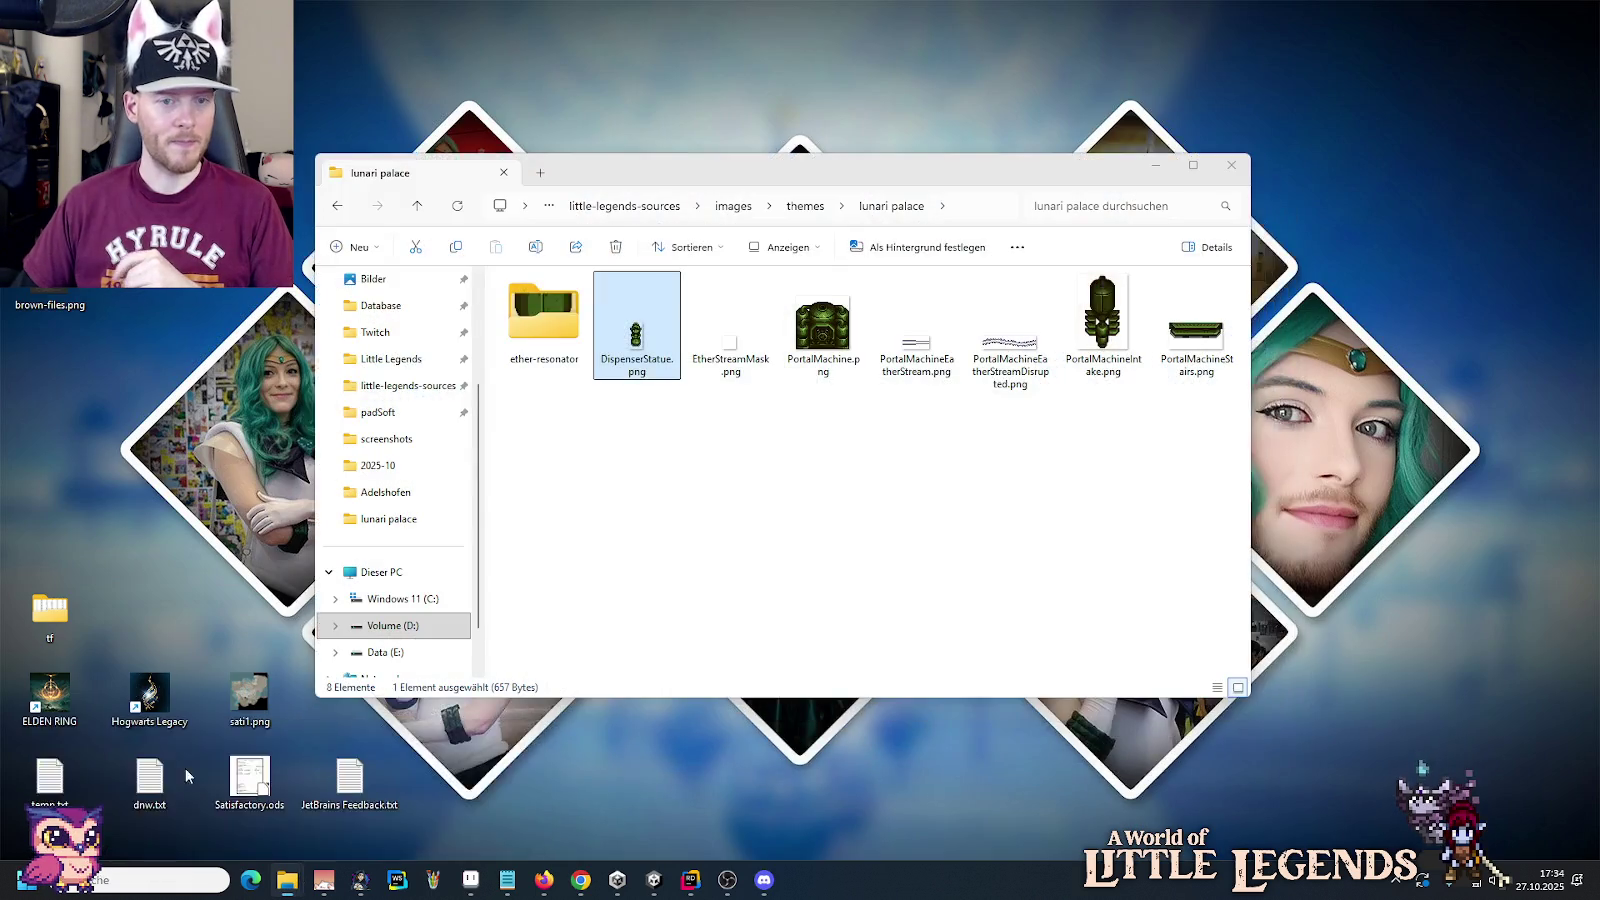
Step: Open todo.txt from the little-legends-sources folder in Notepad
click(185, 768)
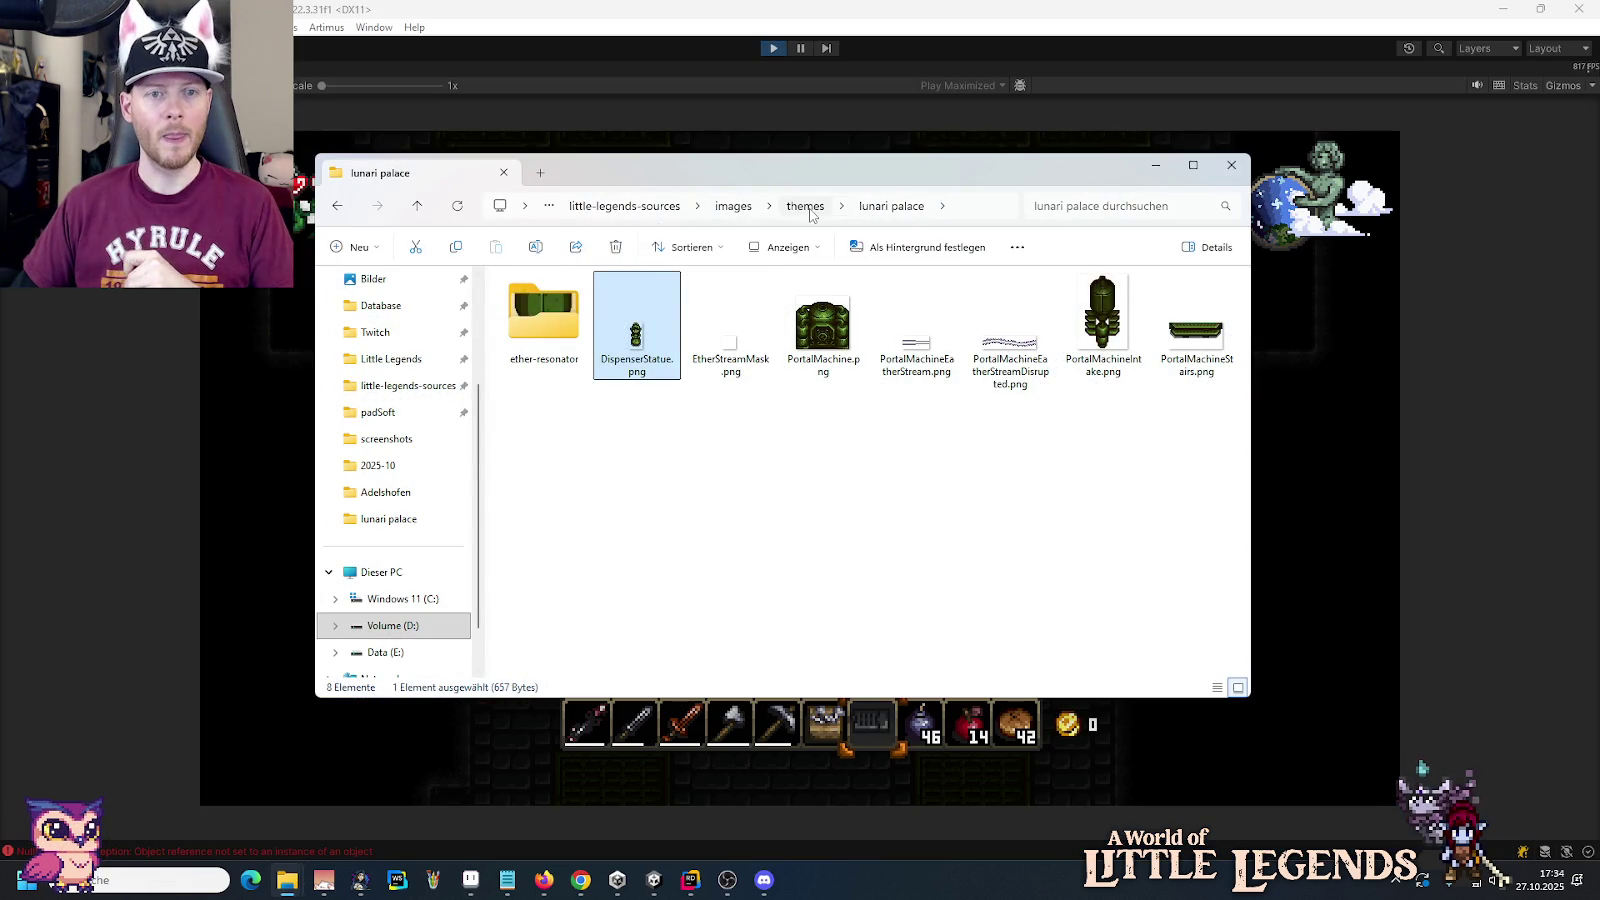
click(621, 206)
scroll(835, 459, down, 5)
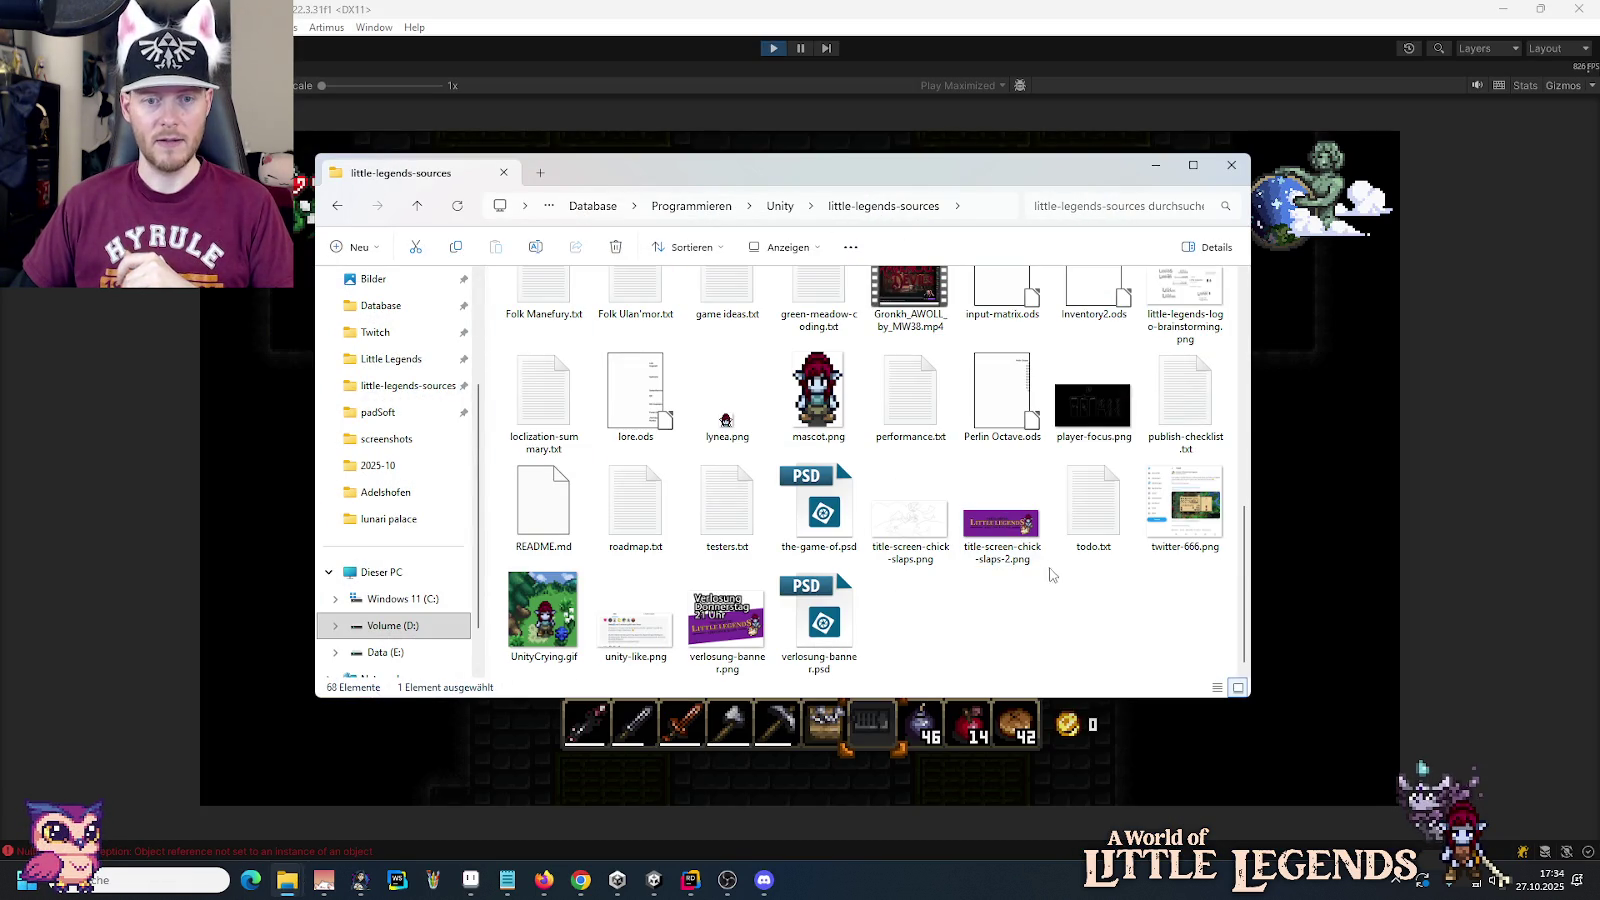
click(1100, 519)
double_click(1100, 519)
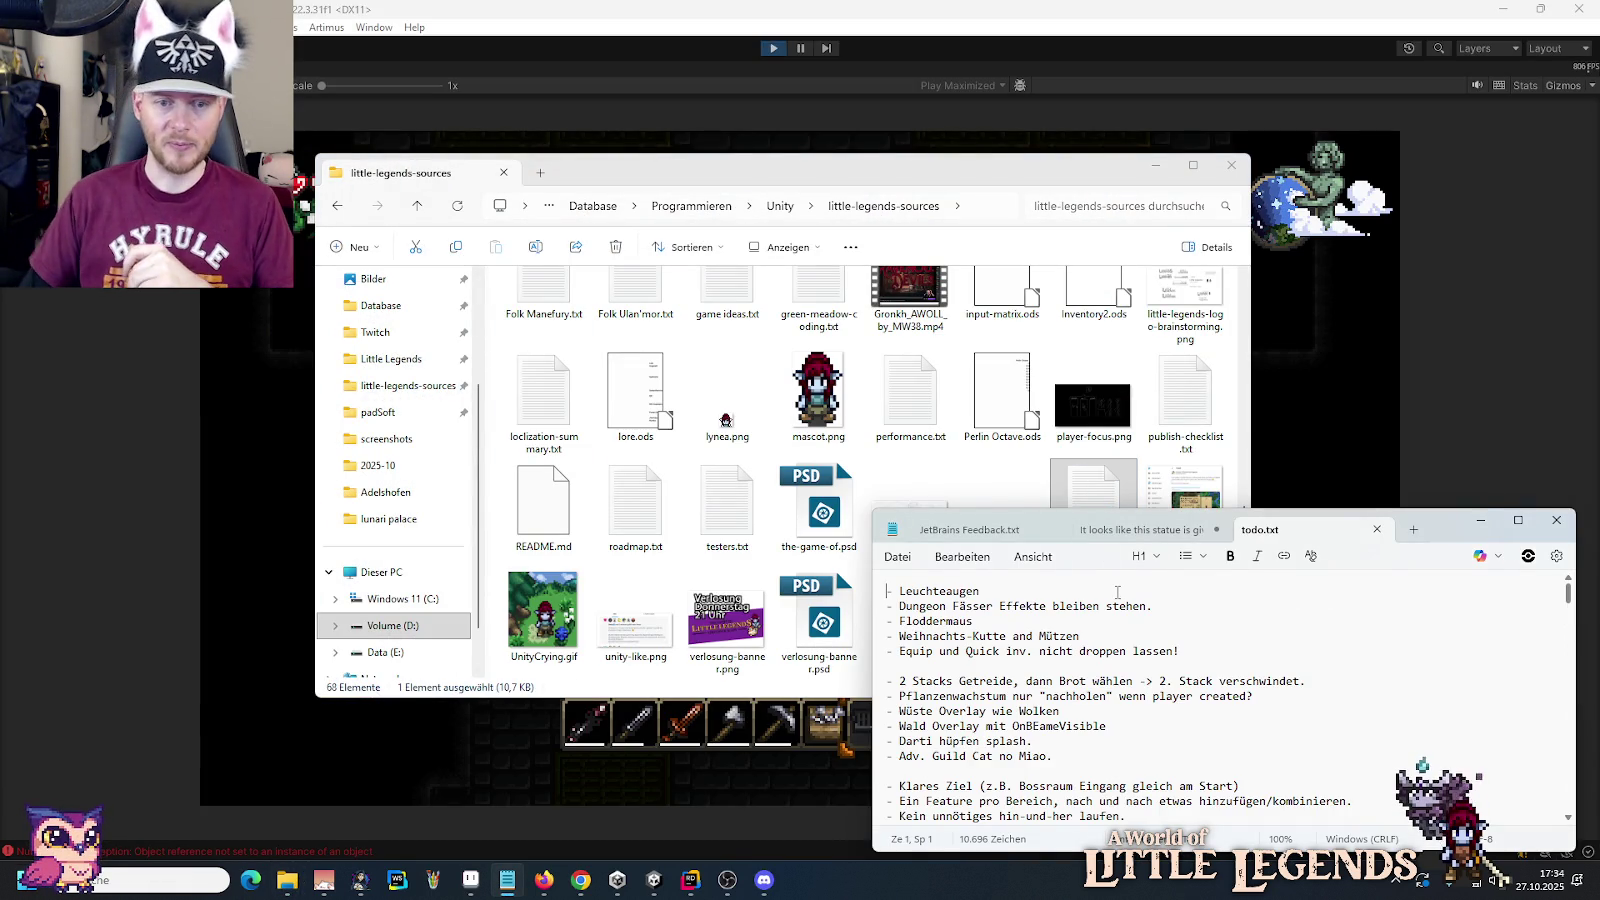
Step: Insert '- Boss blaancing' at the top of the list and start a new '-' line
key(Return)
key(Up)
key(Return)
key(Up)
text(- Boss blaanc)
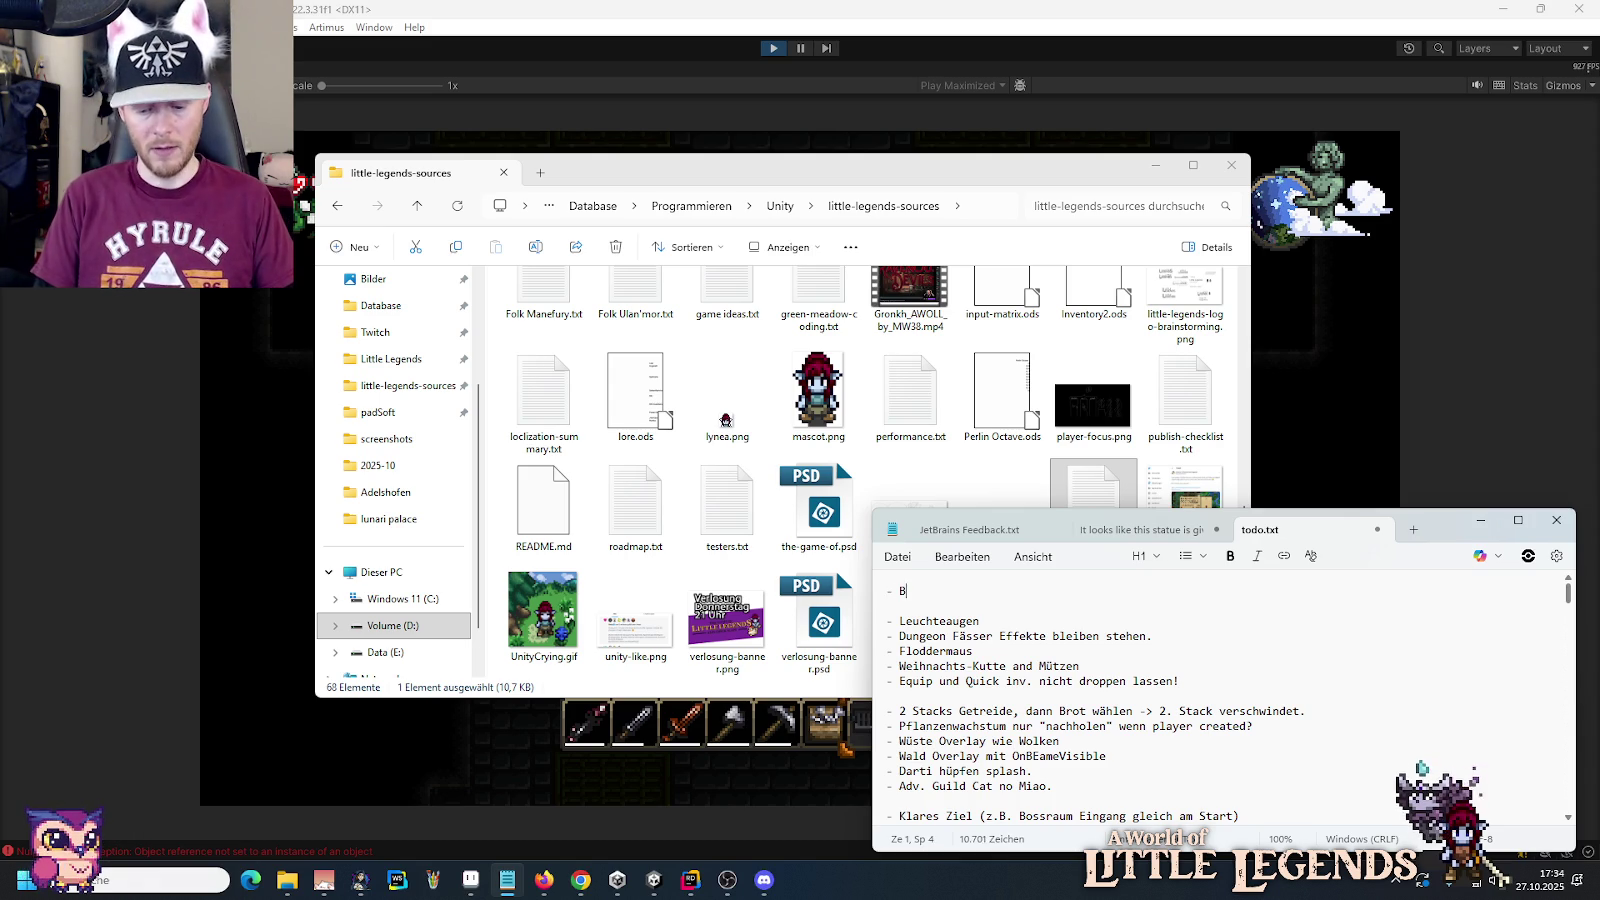
text(ing)
key(Return)
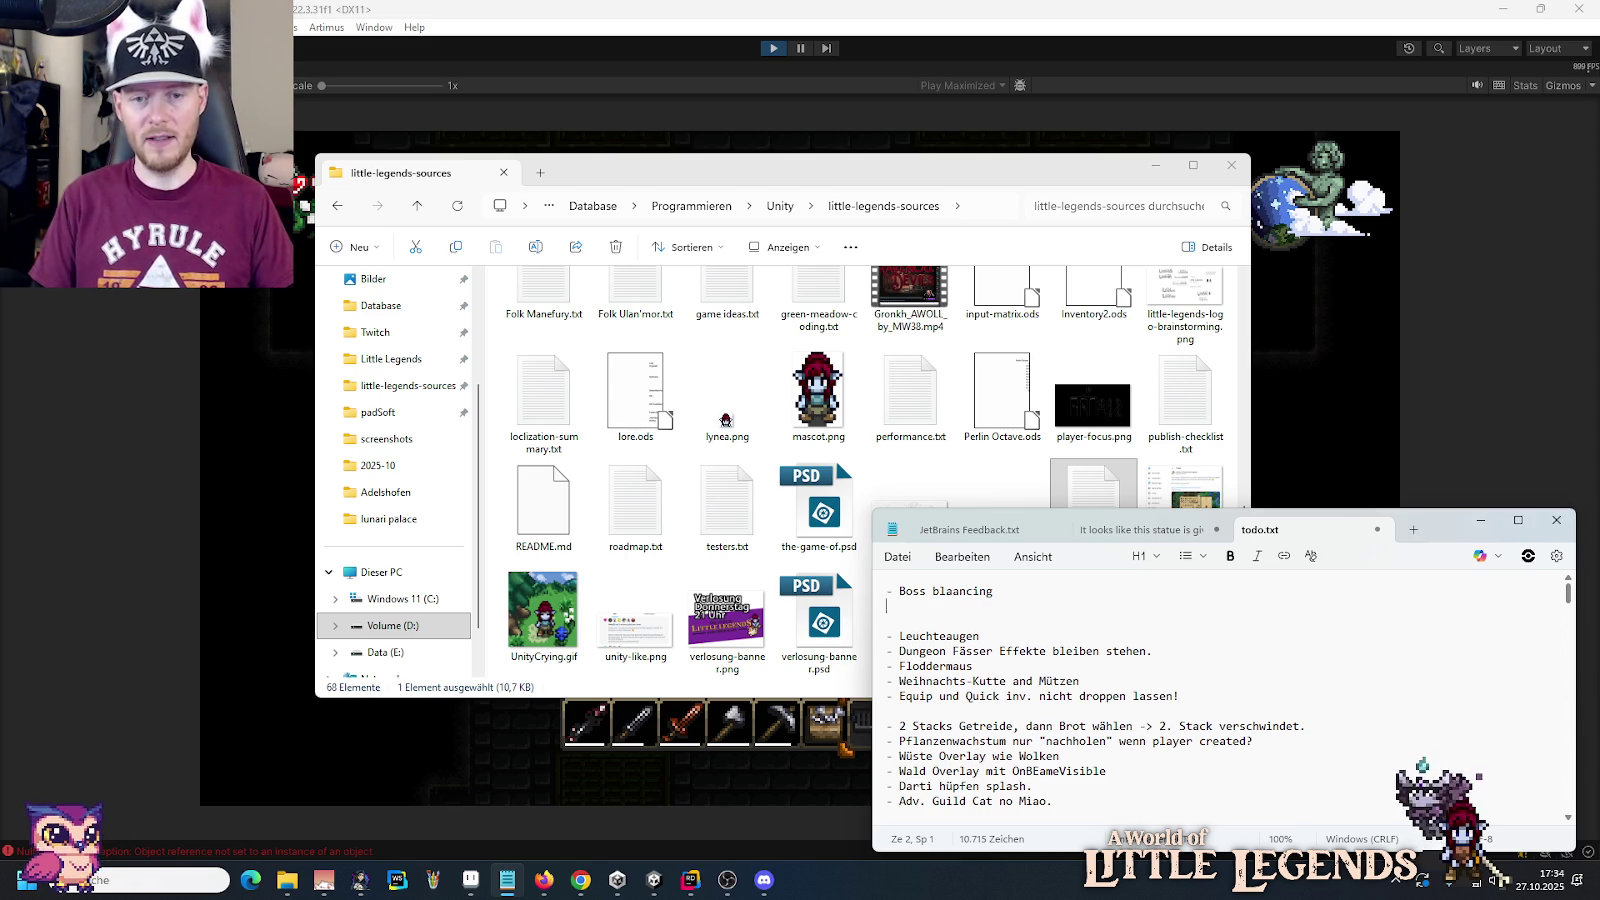
text(-)
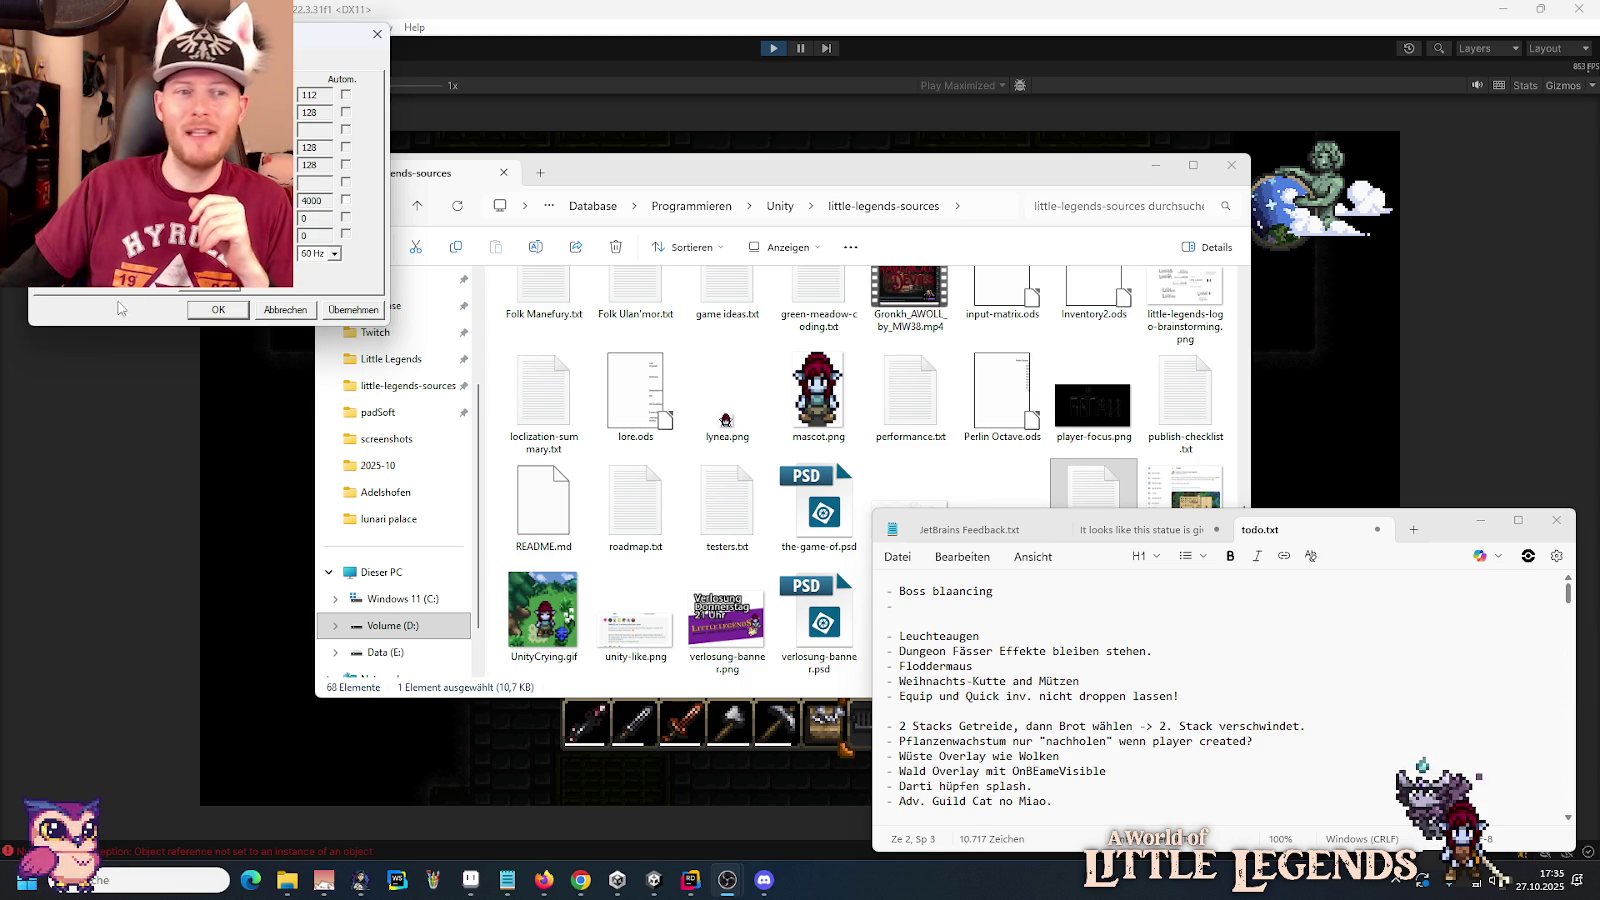
Step: Dismiss the dialog, write 'minimap aus' and 'glowshrooms (shroom-oaks?)' into todo.txt, then return to Unity
click(201, 311)
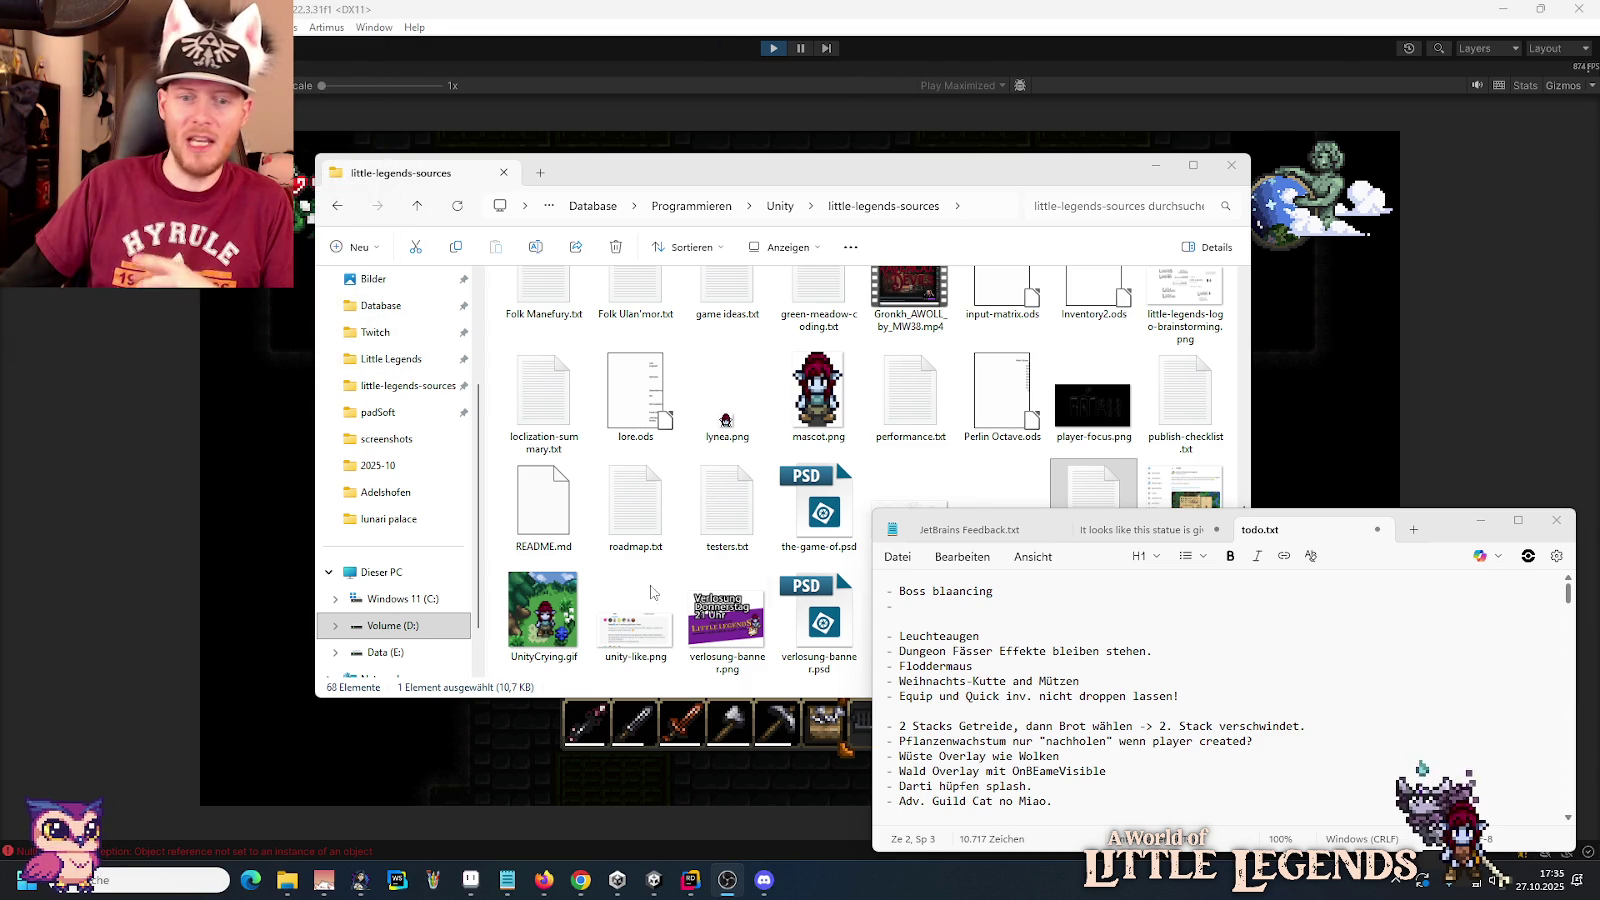
click(1000, 603)
text(minimap aus)
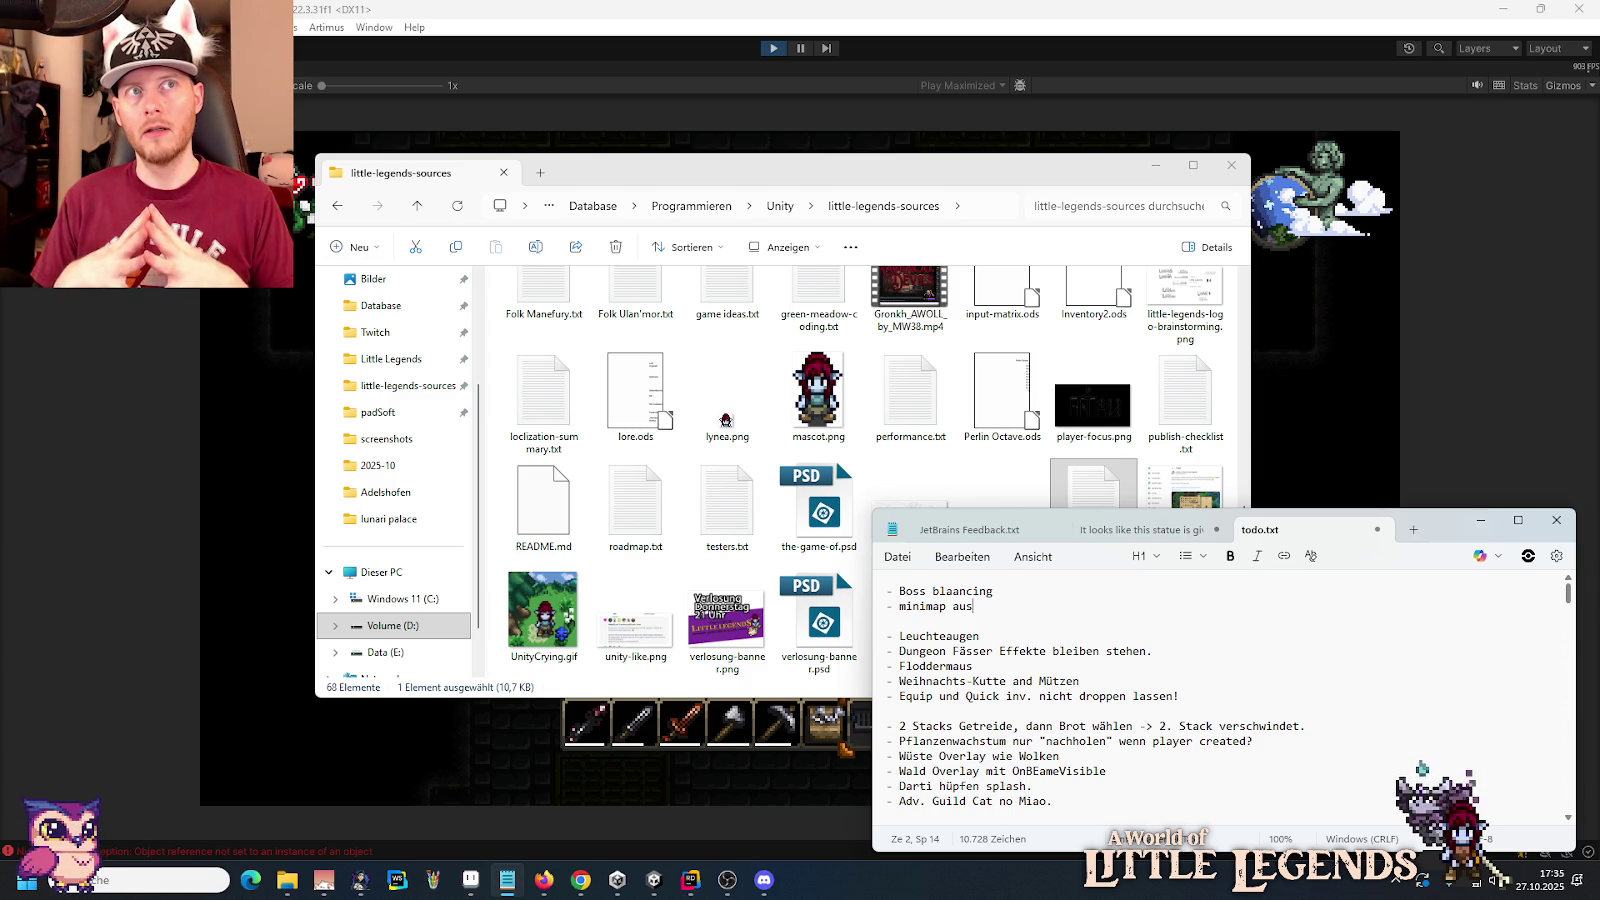
key(Return)
text(glowshrooms (shroom-oaks?))
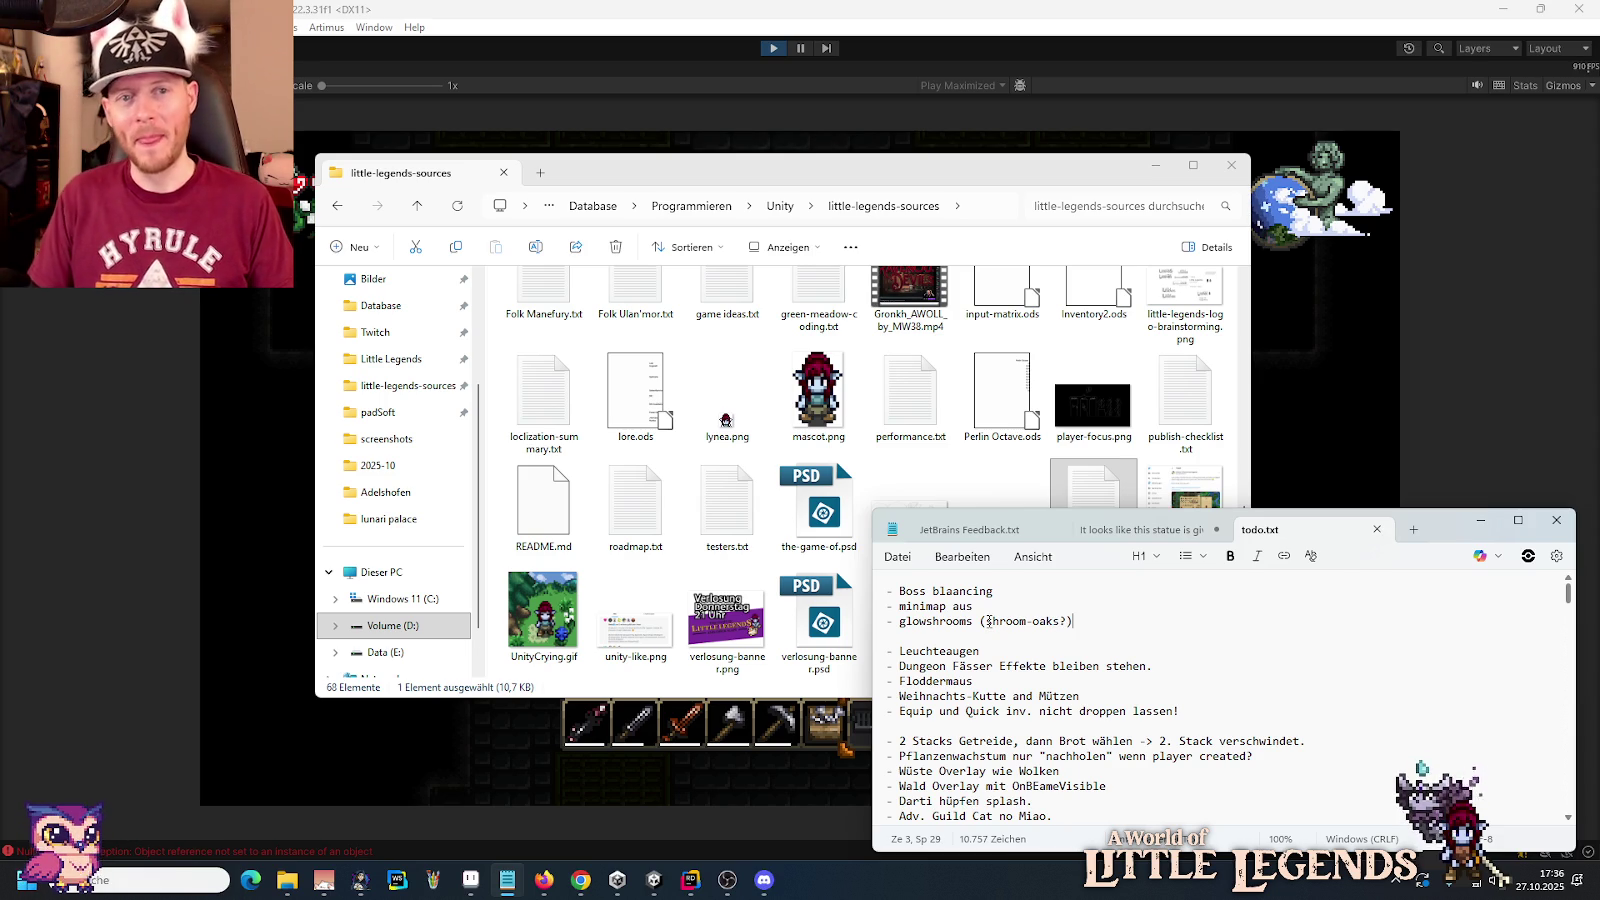
click(1350, 425)
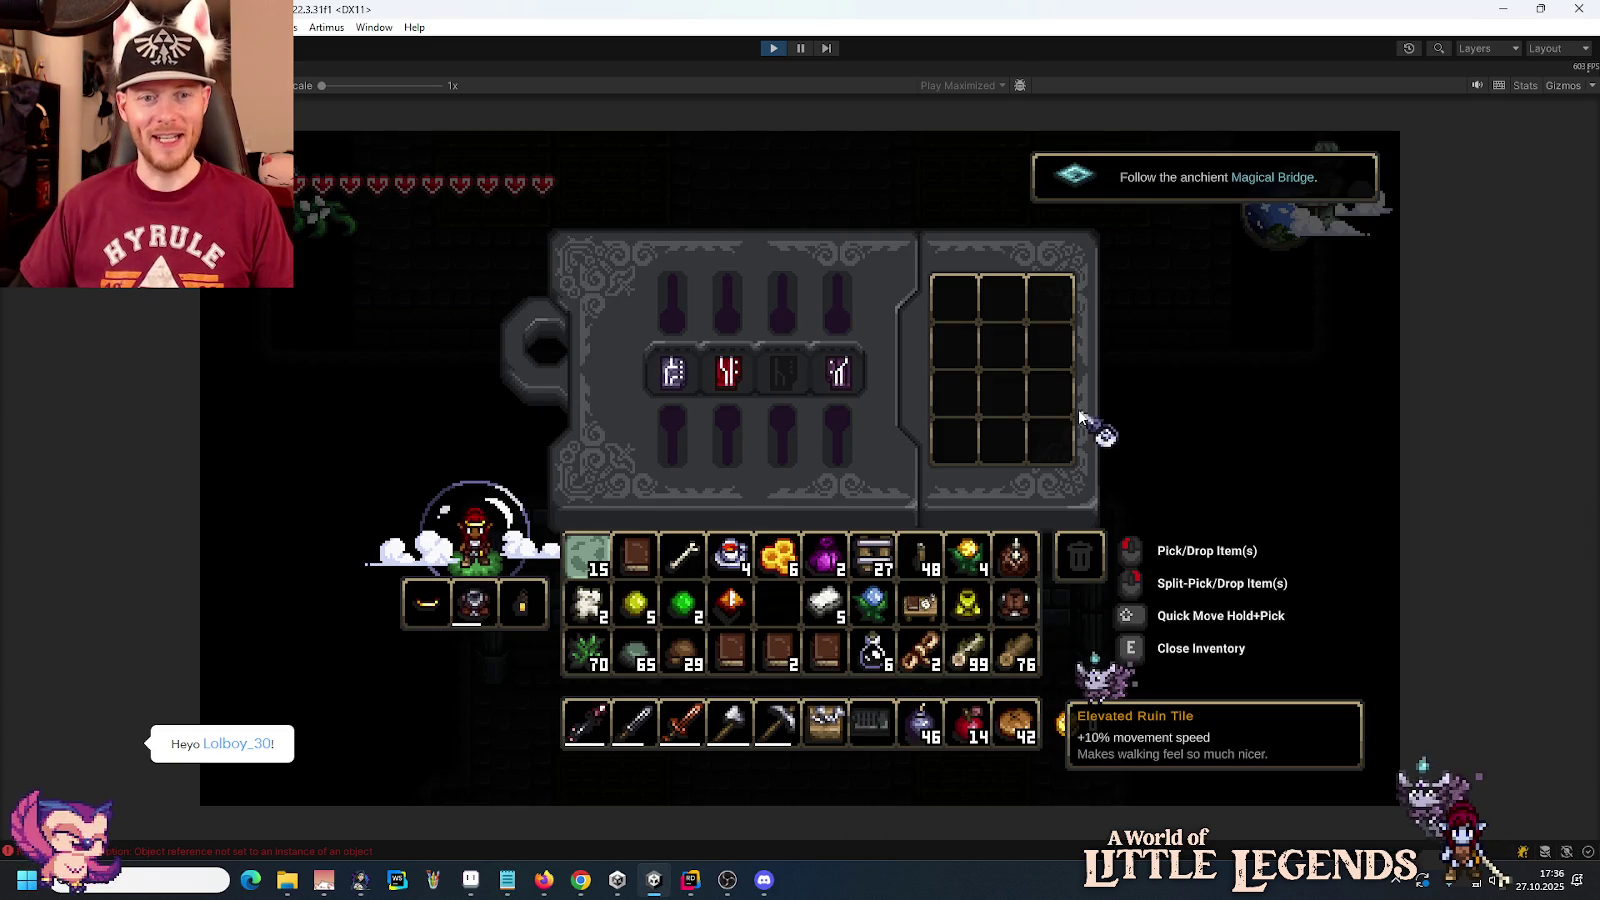
Step: Close the inventory and walk up and left into the corridor above the statue
key(e)
key(w)
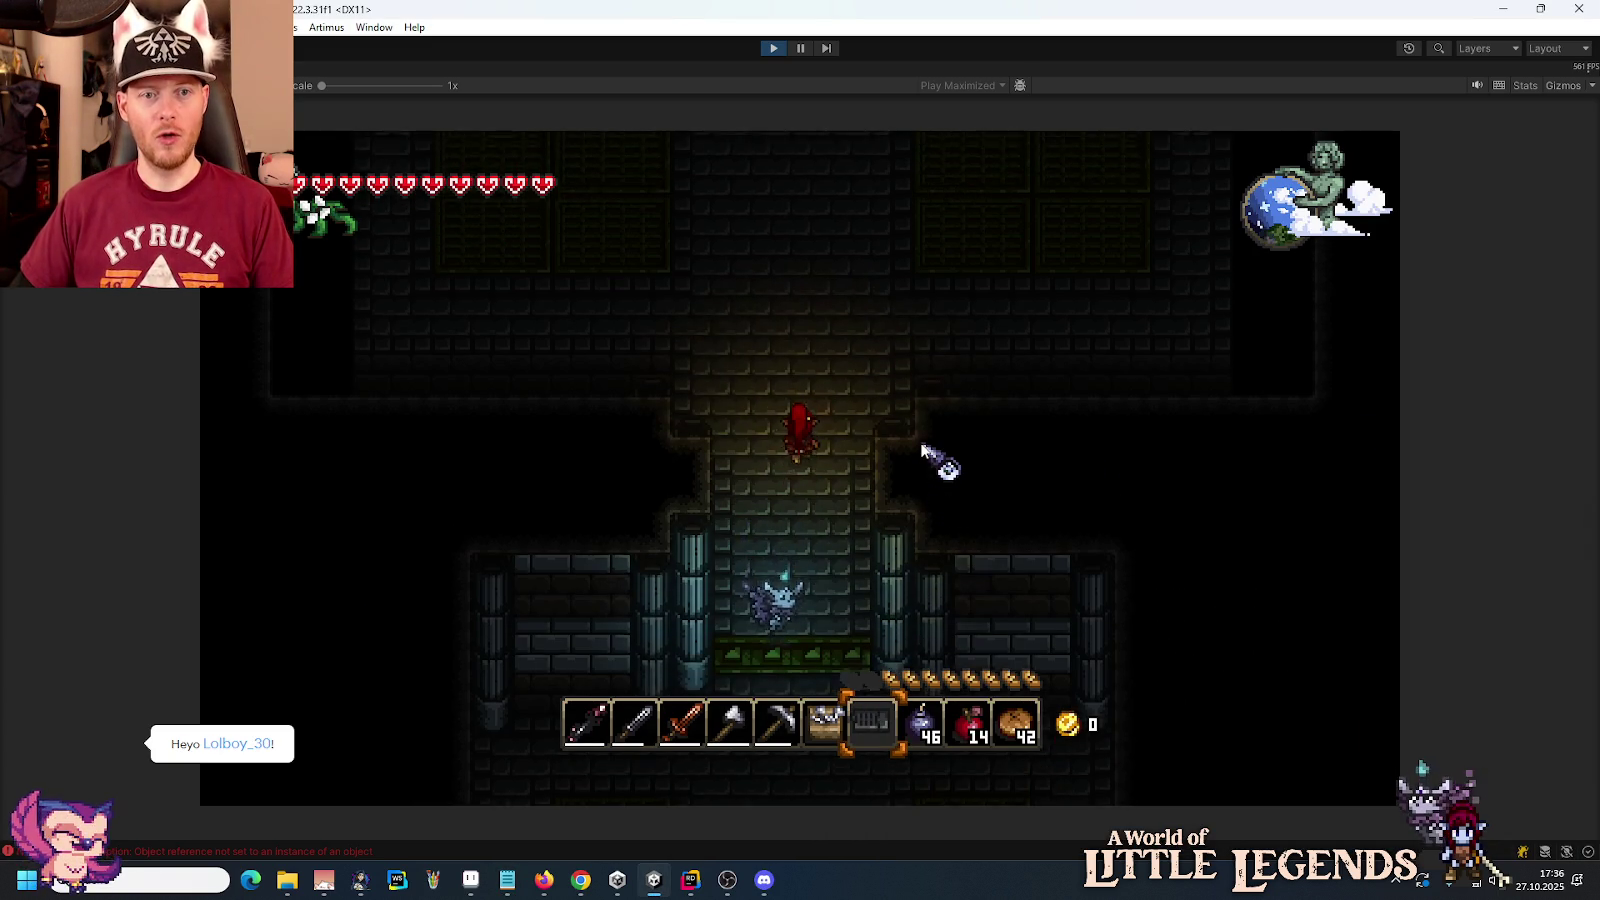
key(w)
key(a)
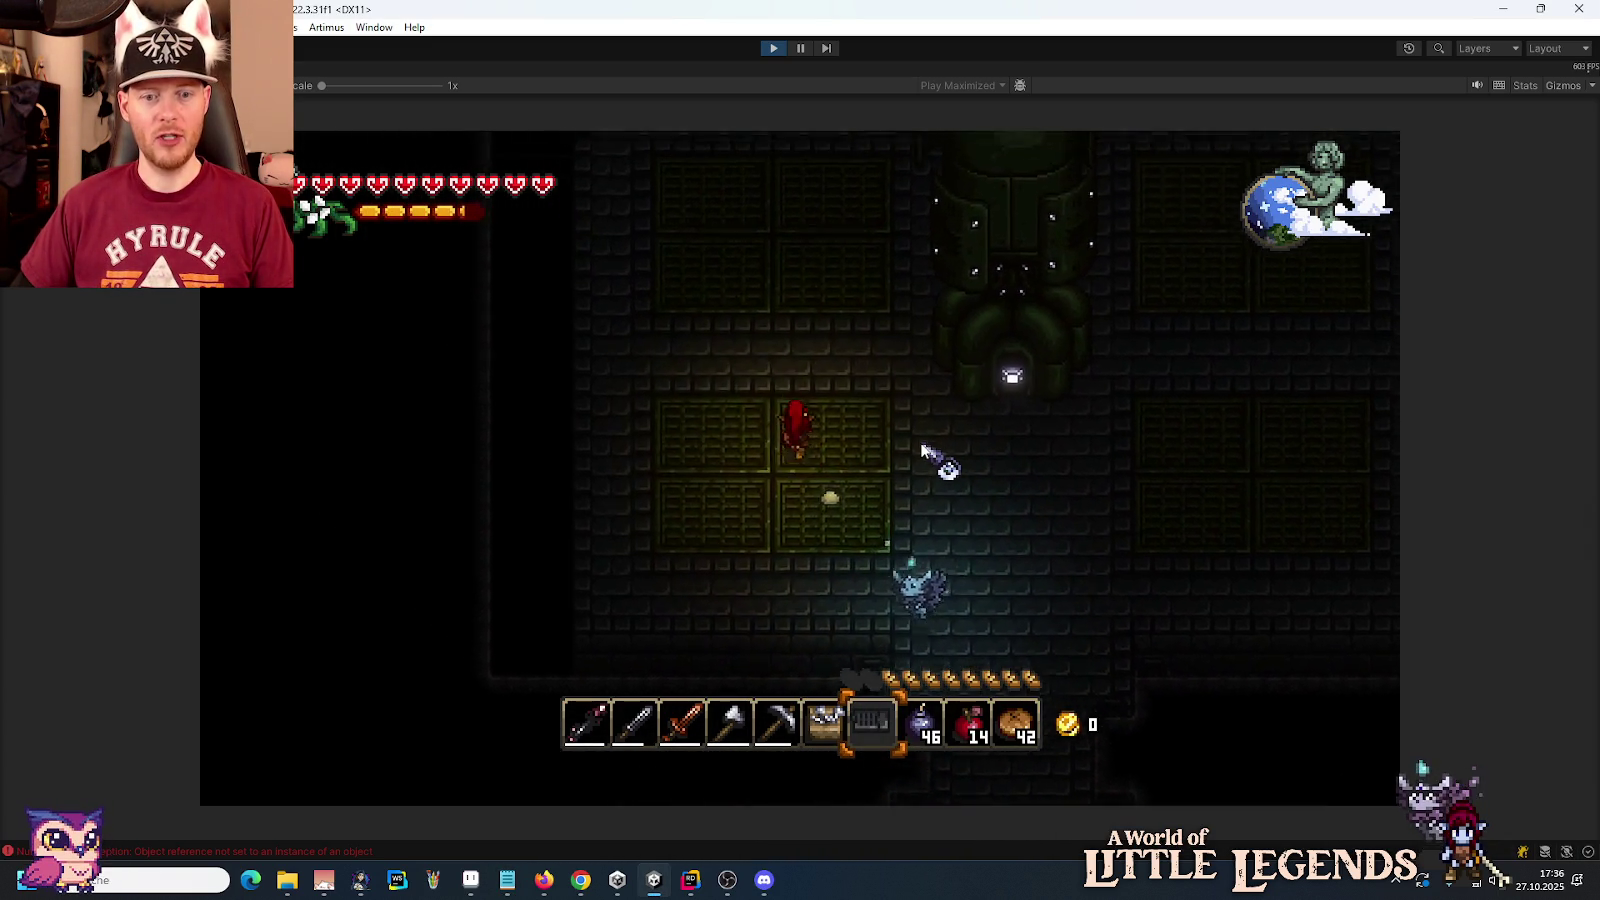
key(w)
key(d)
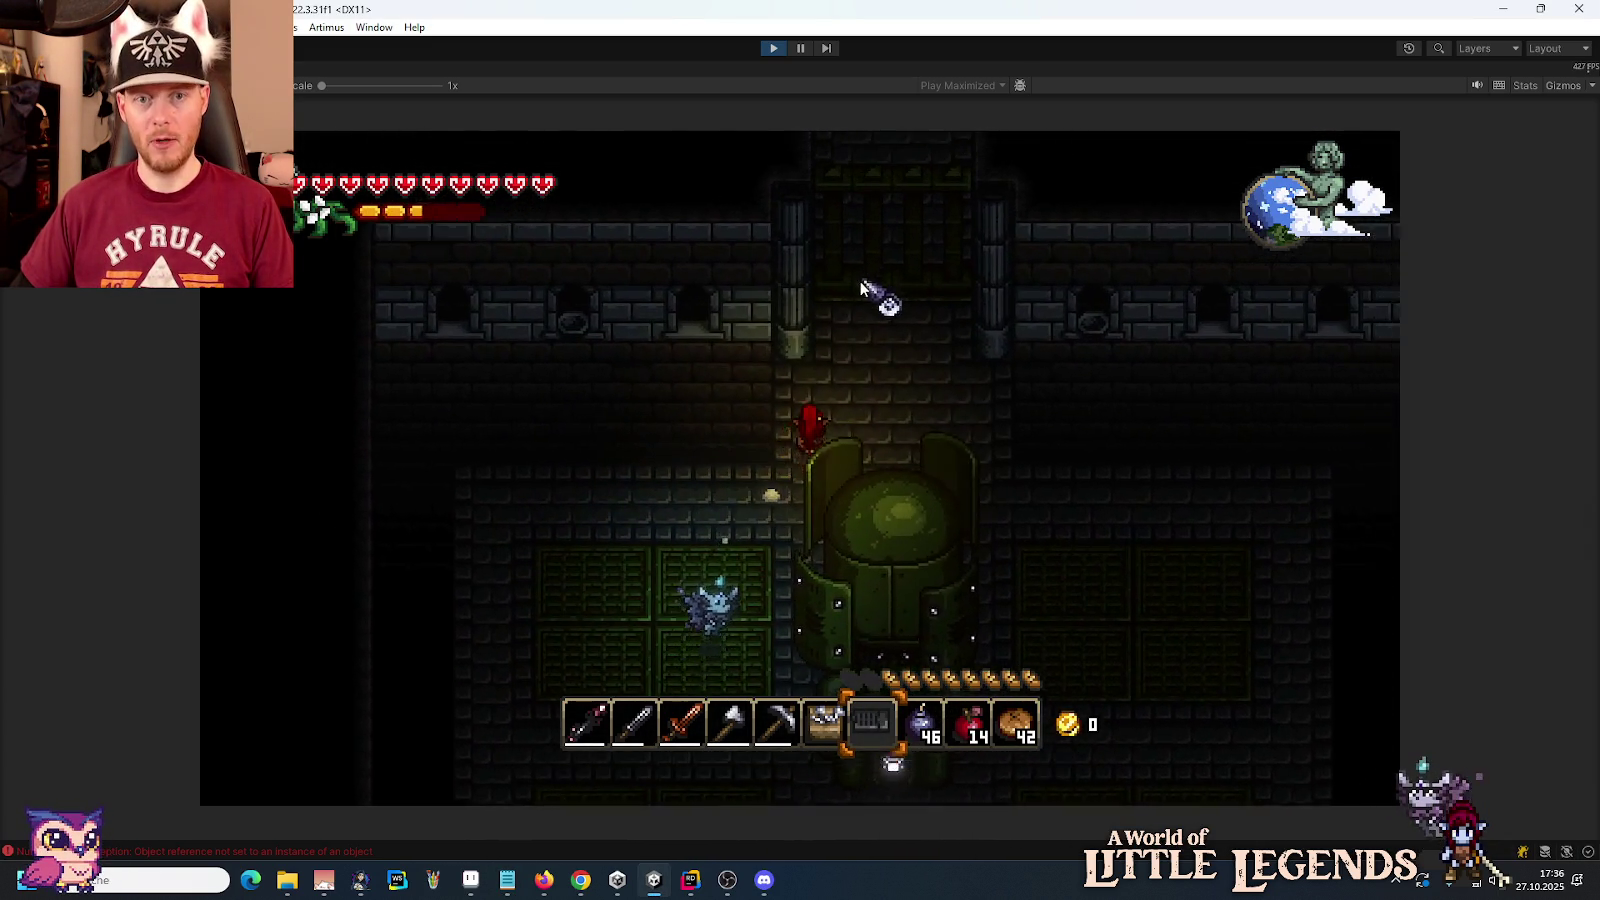
Step: Move the white, red and purple keystones from sockets 4, 2 and 1 into storage
key(e)
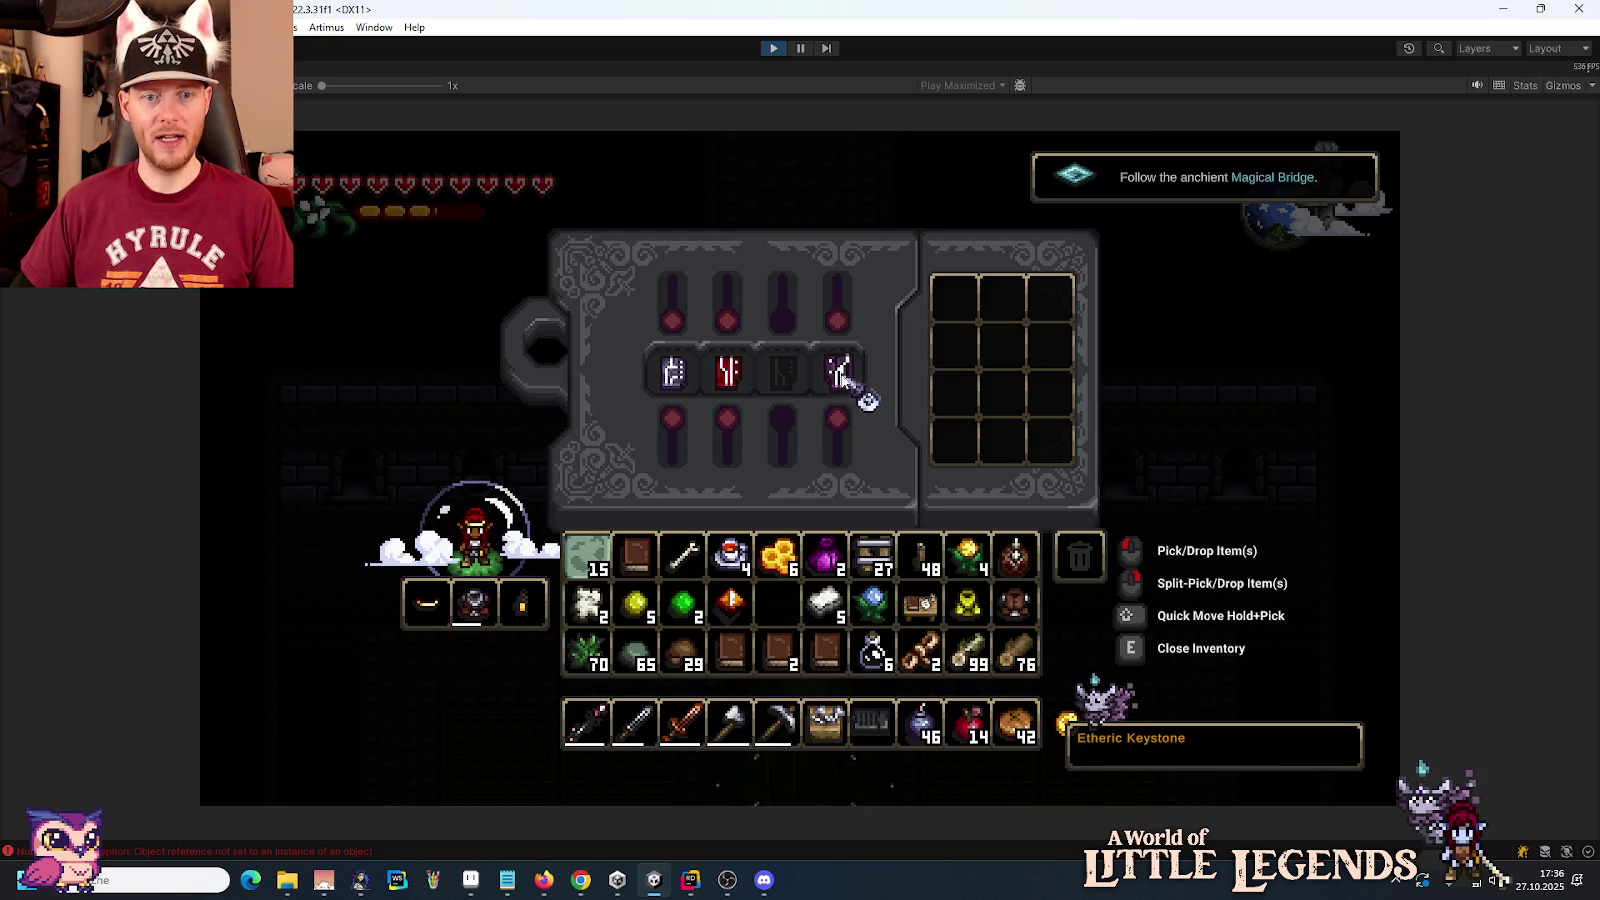
click(841, 375)
click(955, 345)
click(728, 372)
click(955, 390)
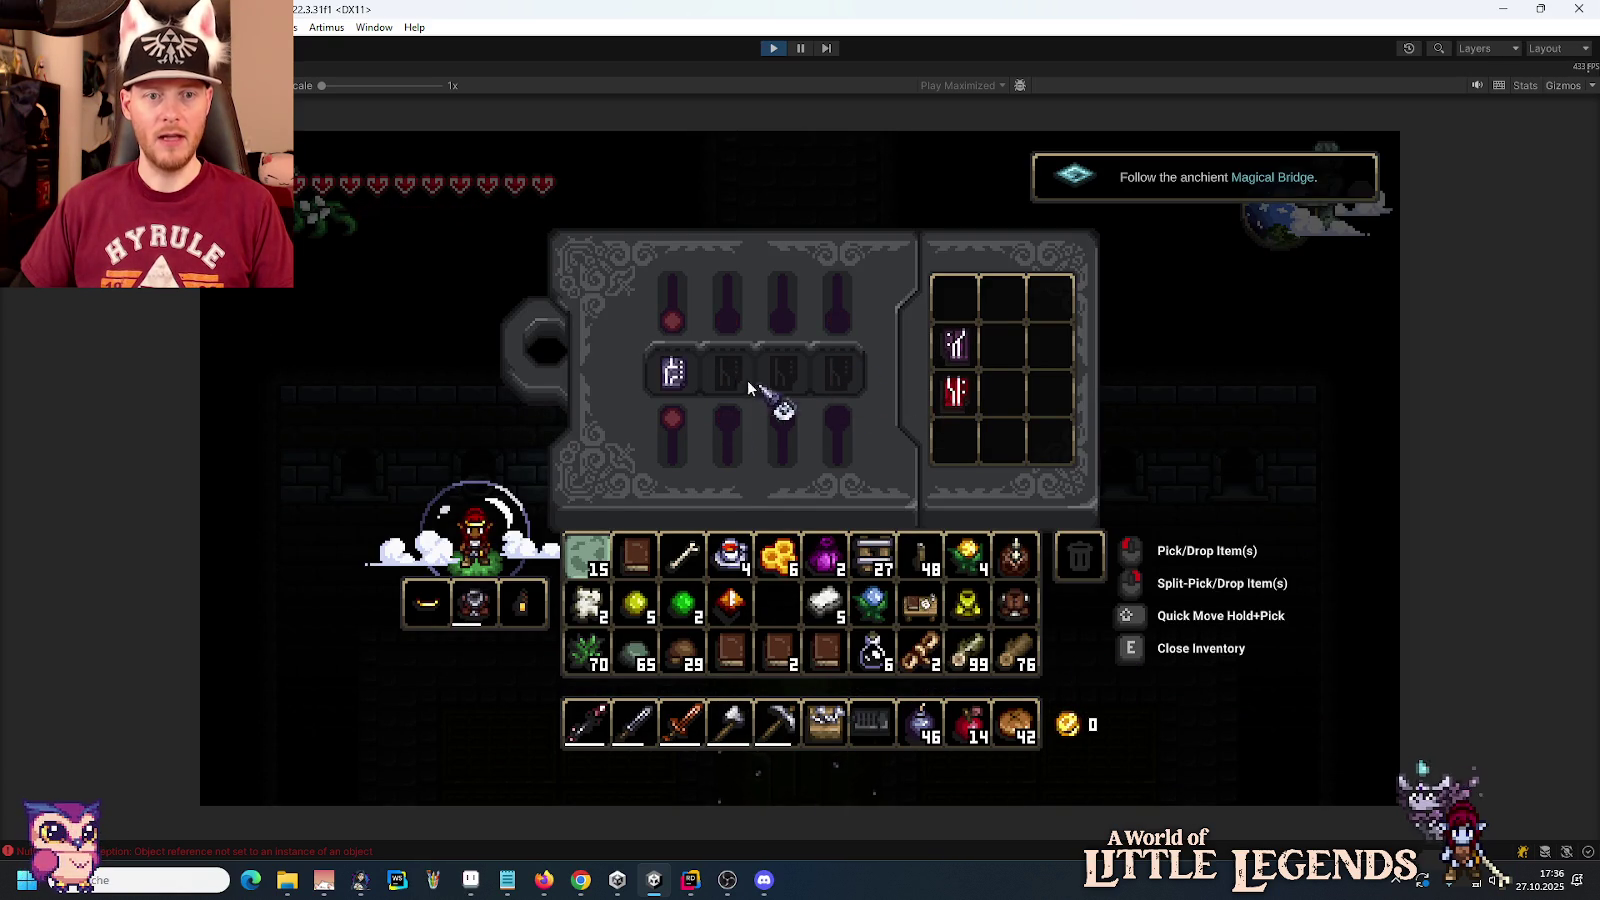
click(673, 372)
click(1002, 392)
Step: Close the inventory and walk north through the opened gate into the room above
key(e)
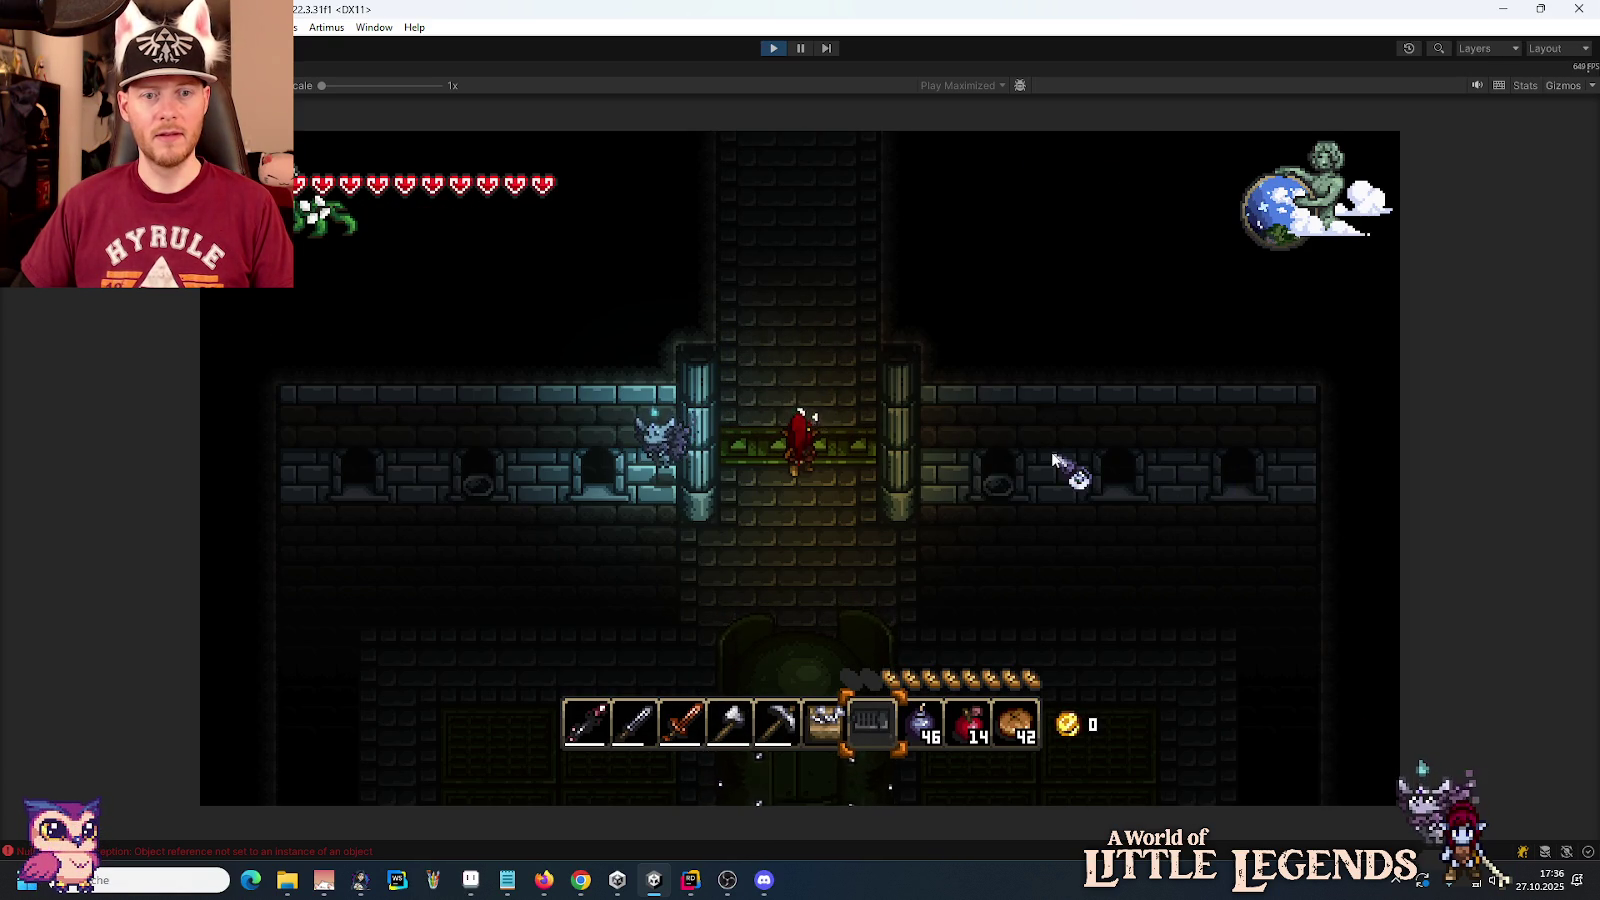
key(w)
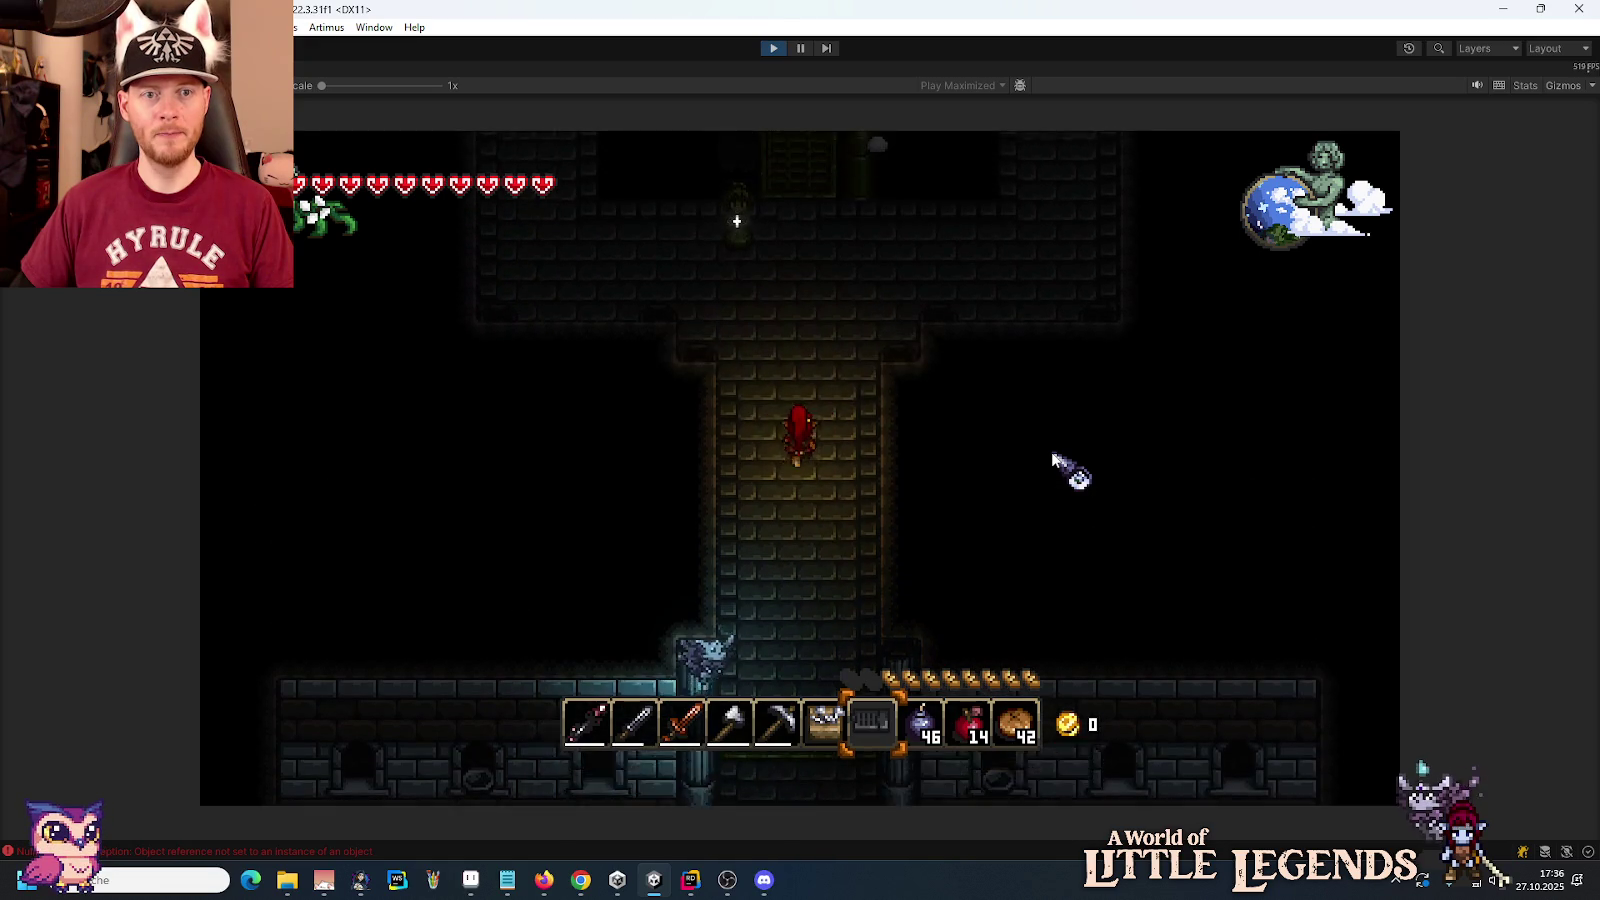
key(w)
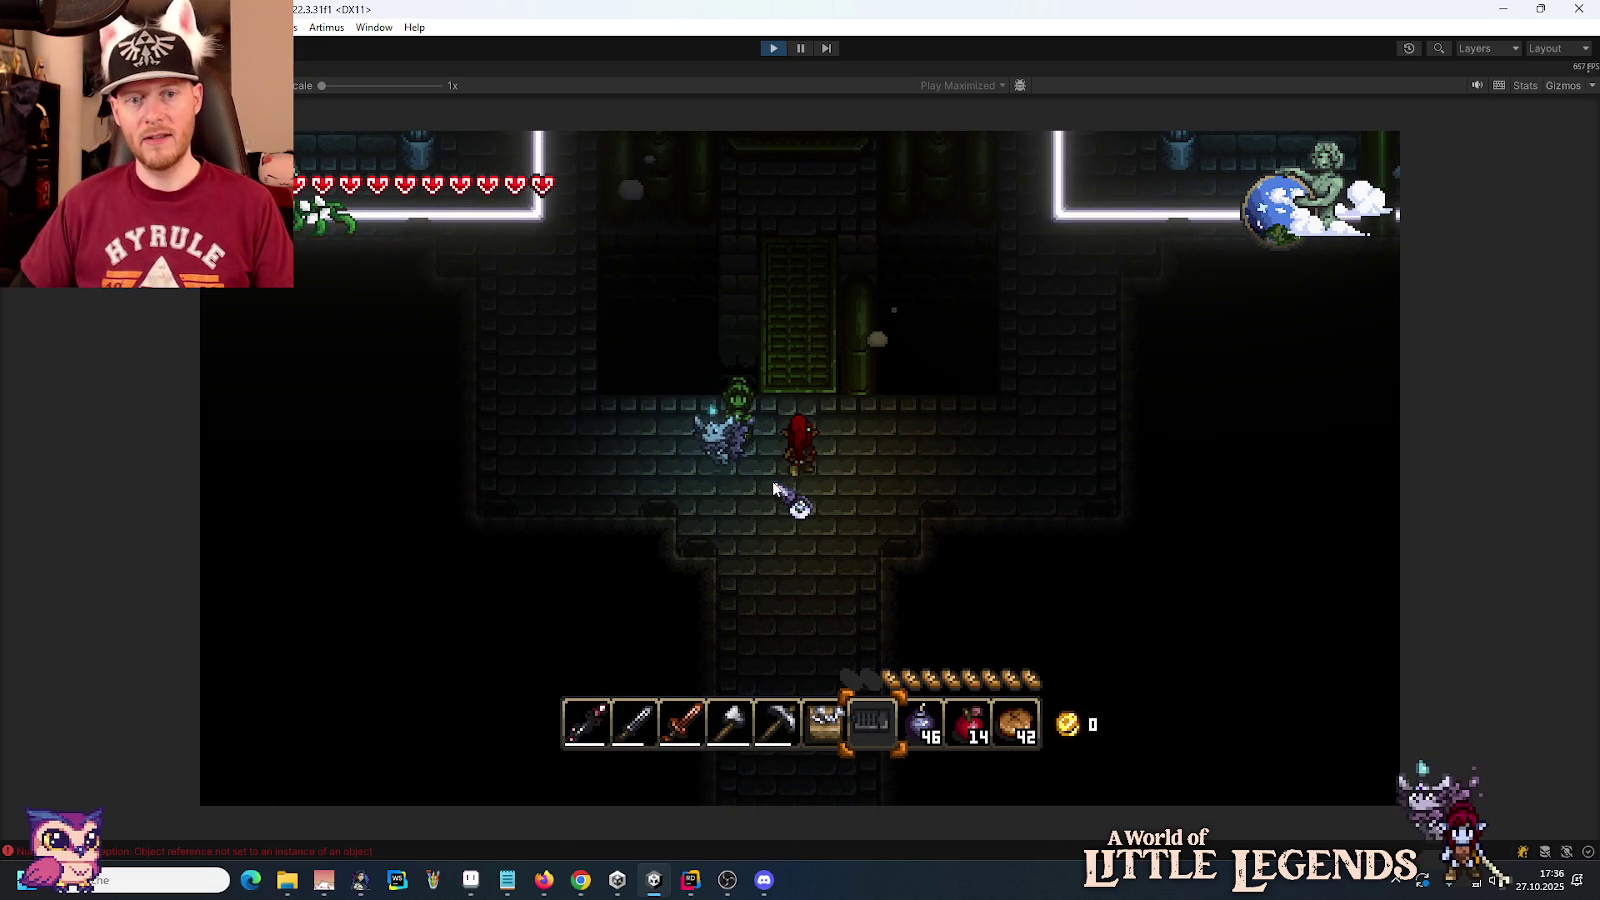
Step: Place a rune from the storage grid into a socket so the beams appear
key(e)
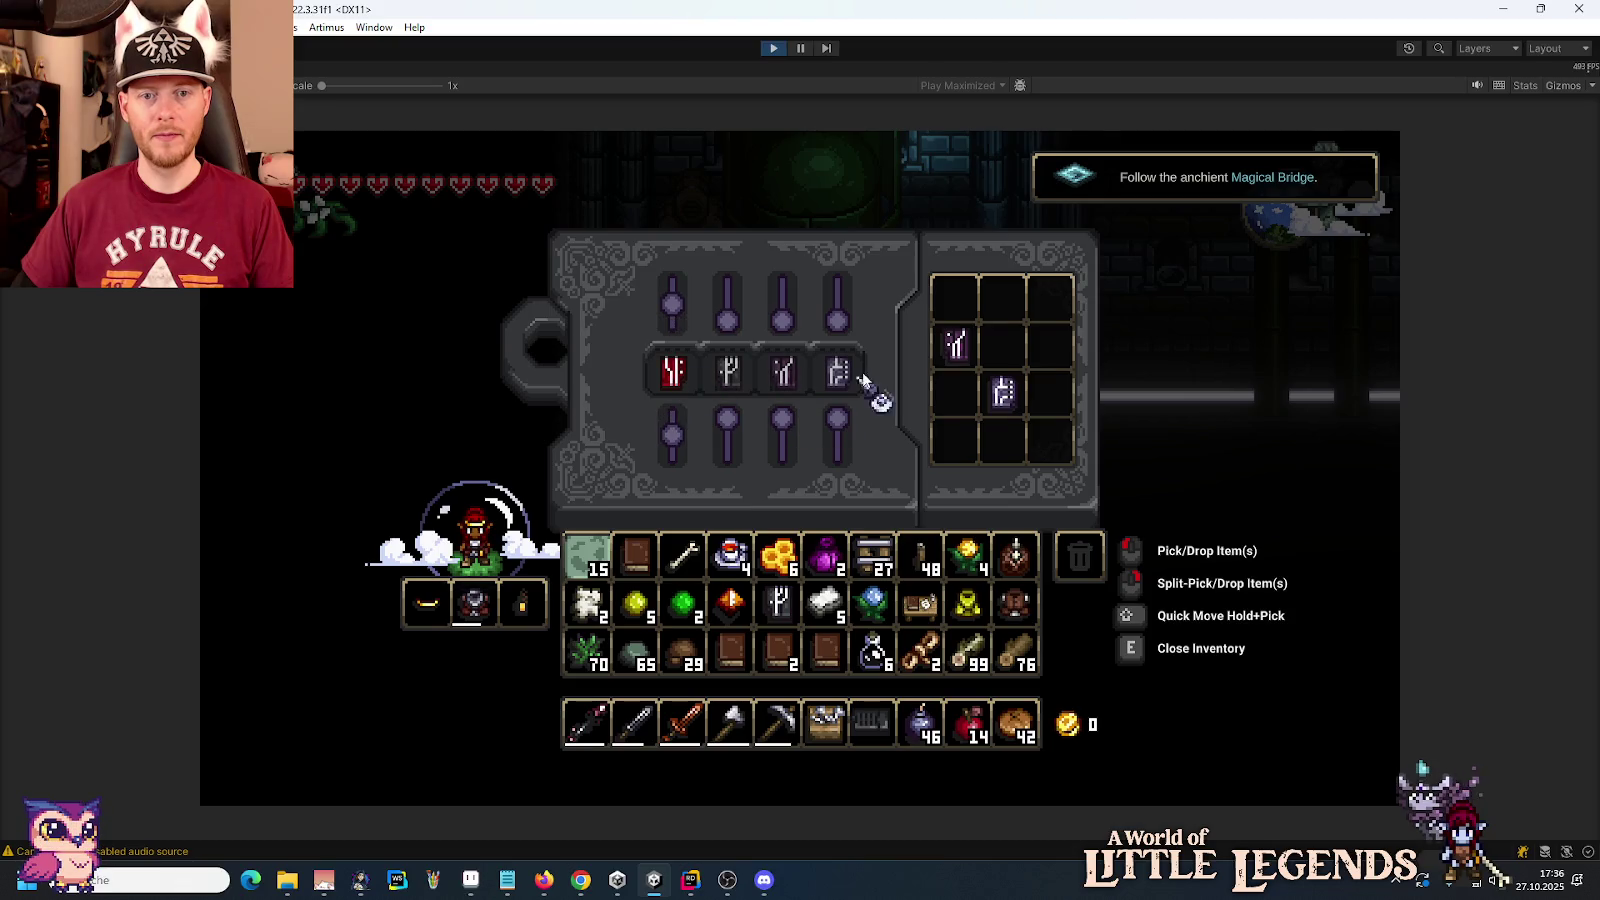
click(778, 603)
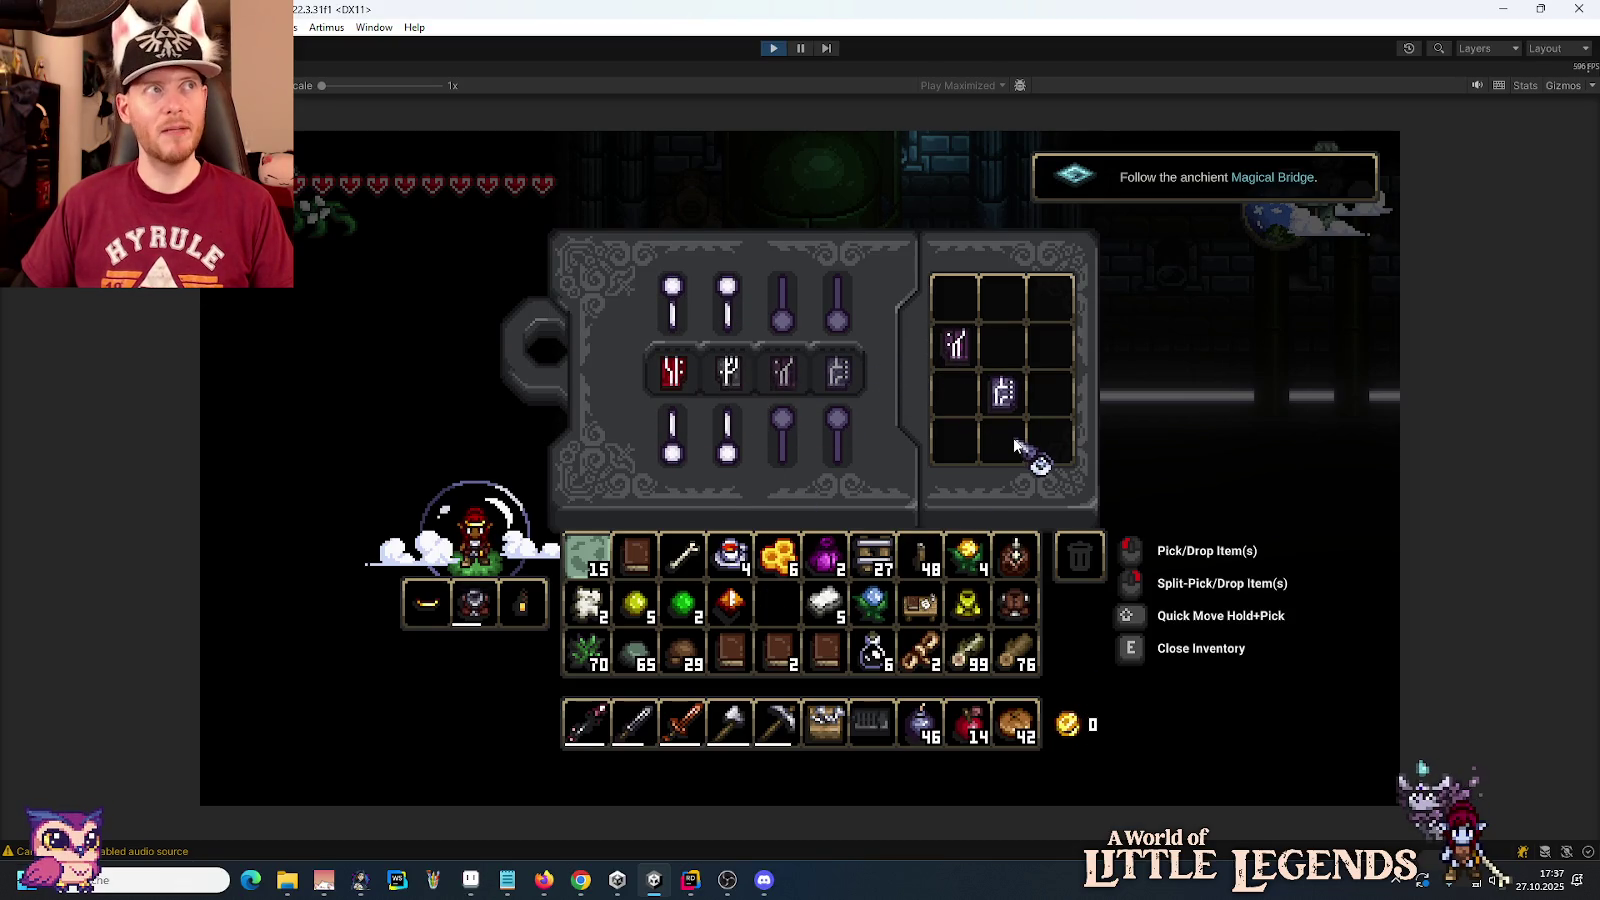
click(1003, 392)
key(e)
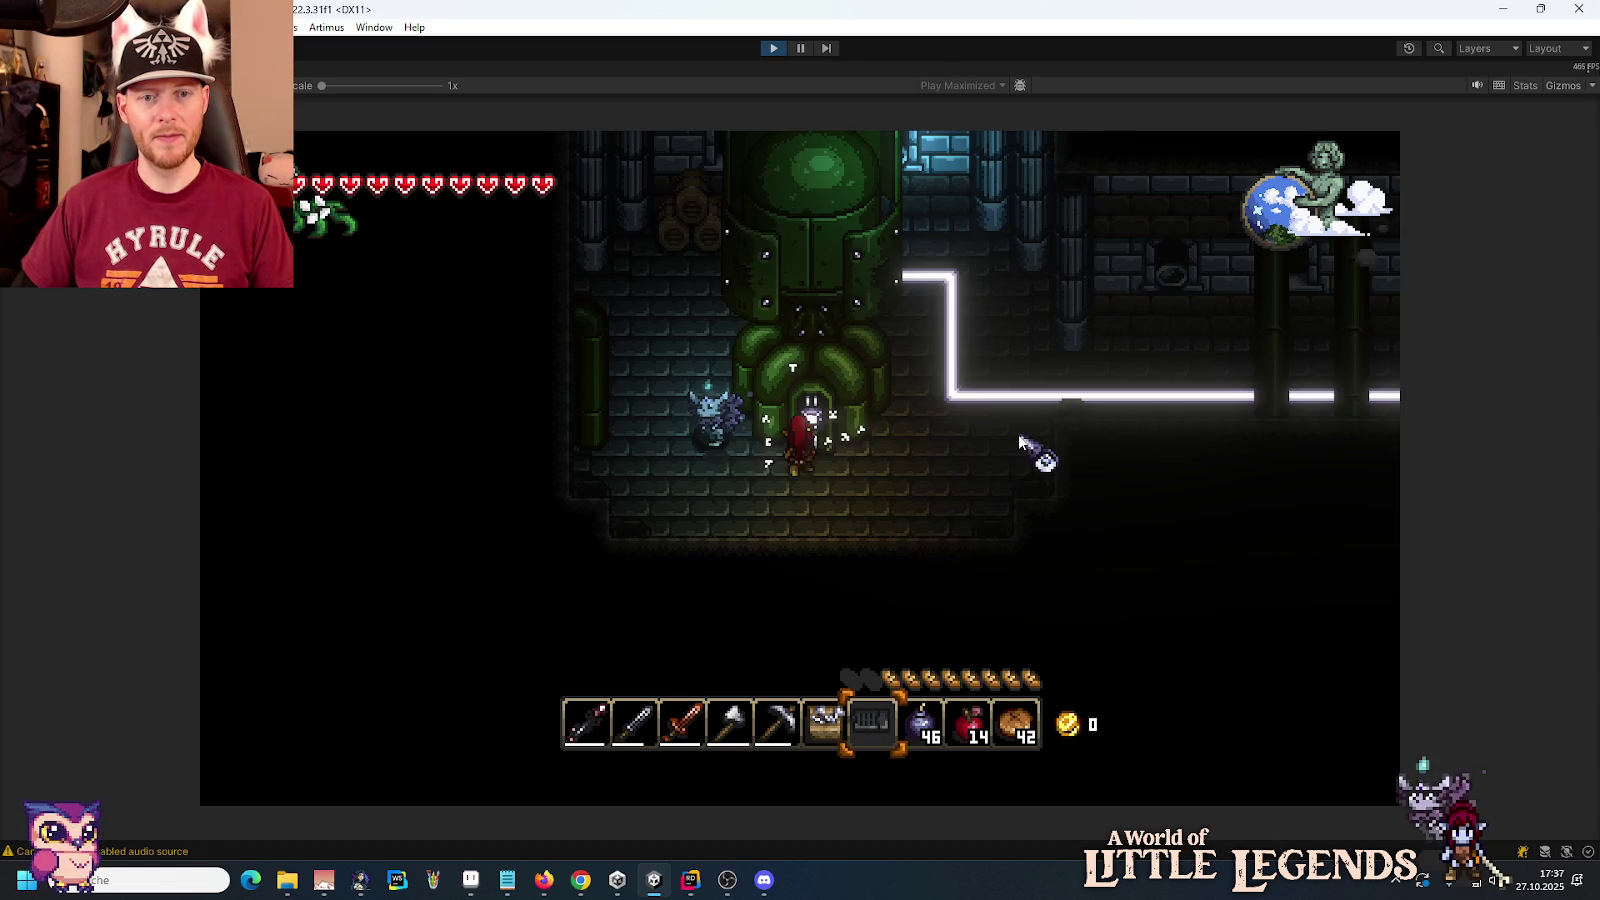
Step: Follow the beam right, down and up past the glowing gate into the lit room
key(d)
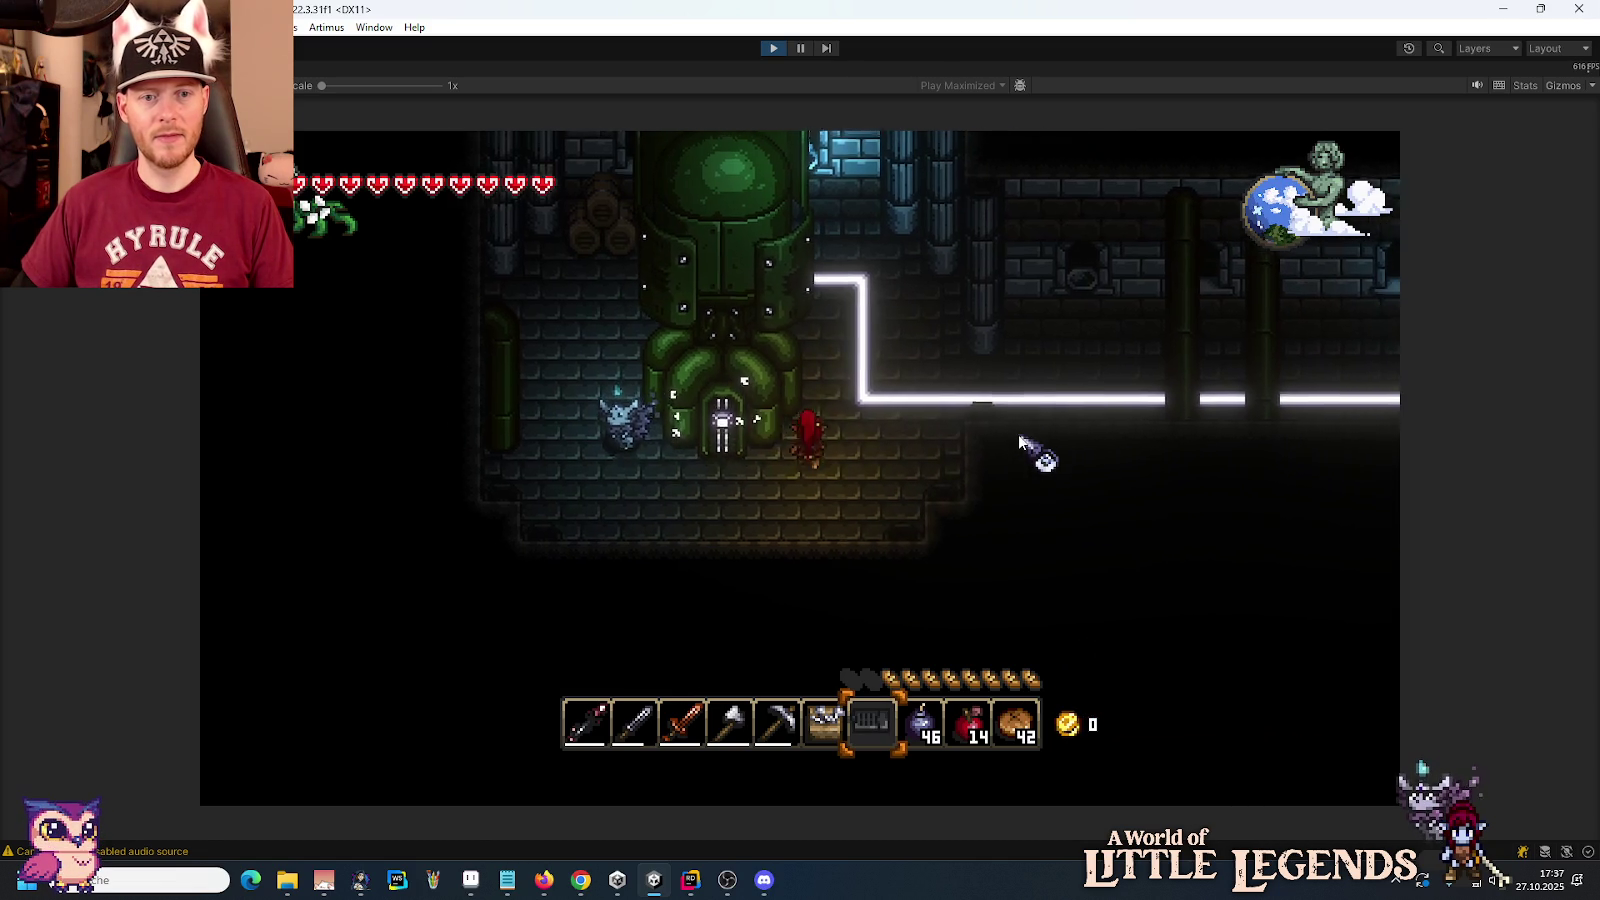
key(s)
key(d)
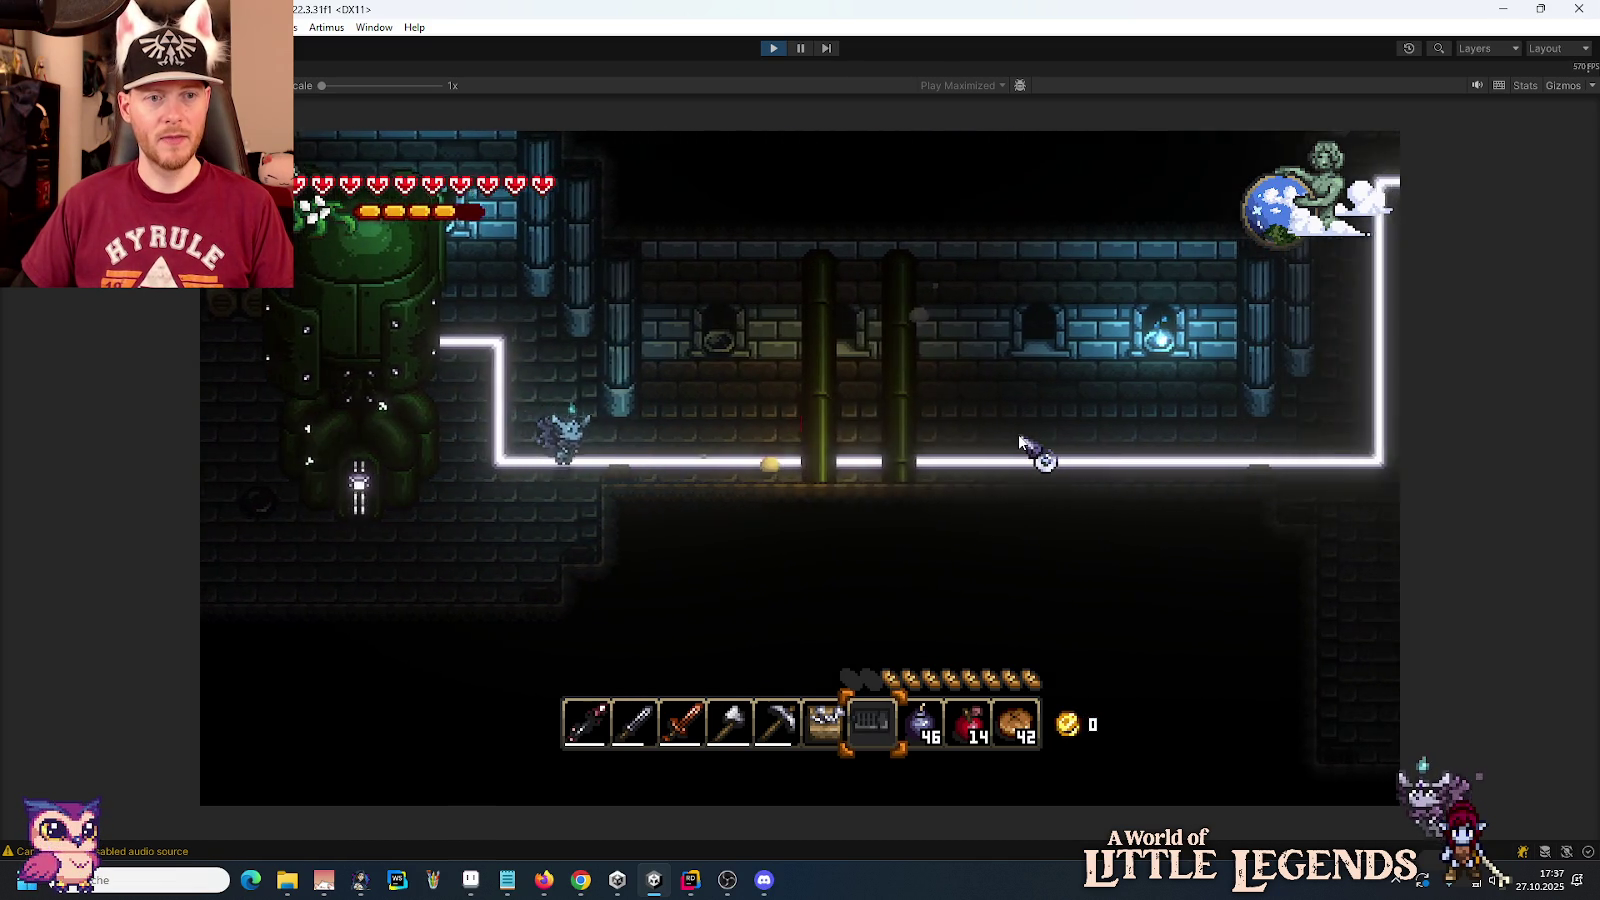
key(d)
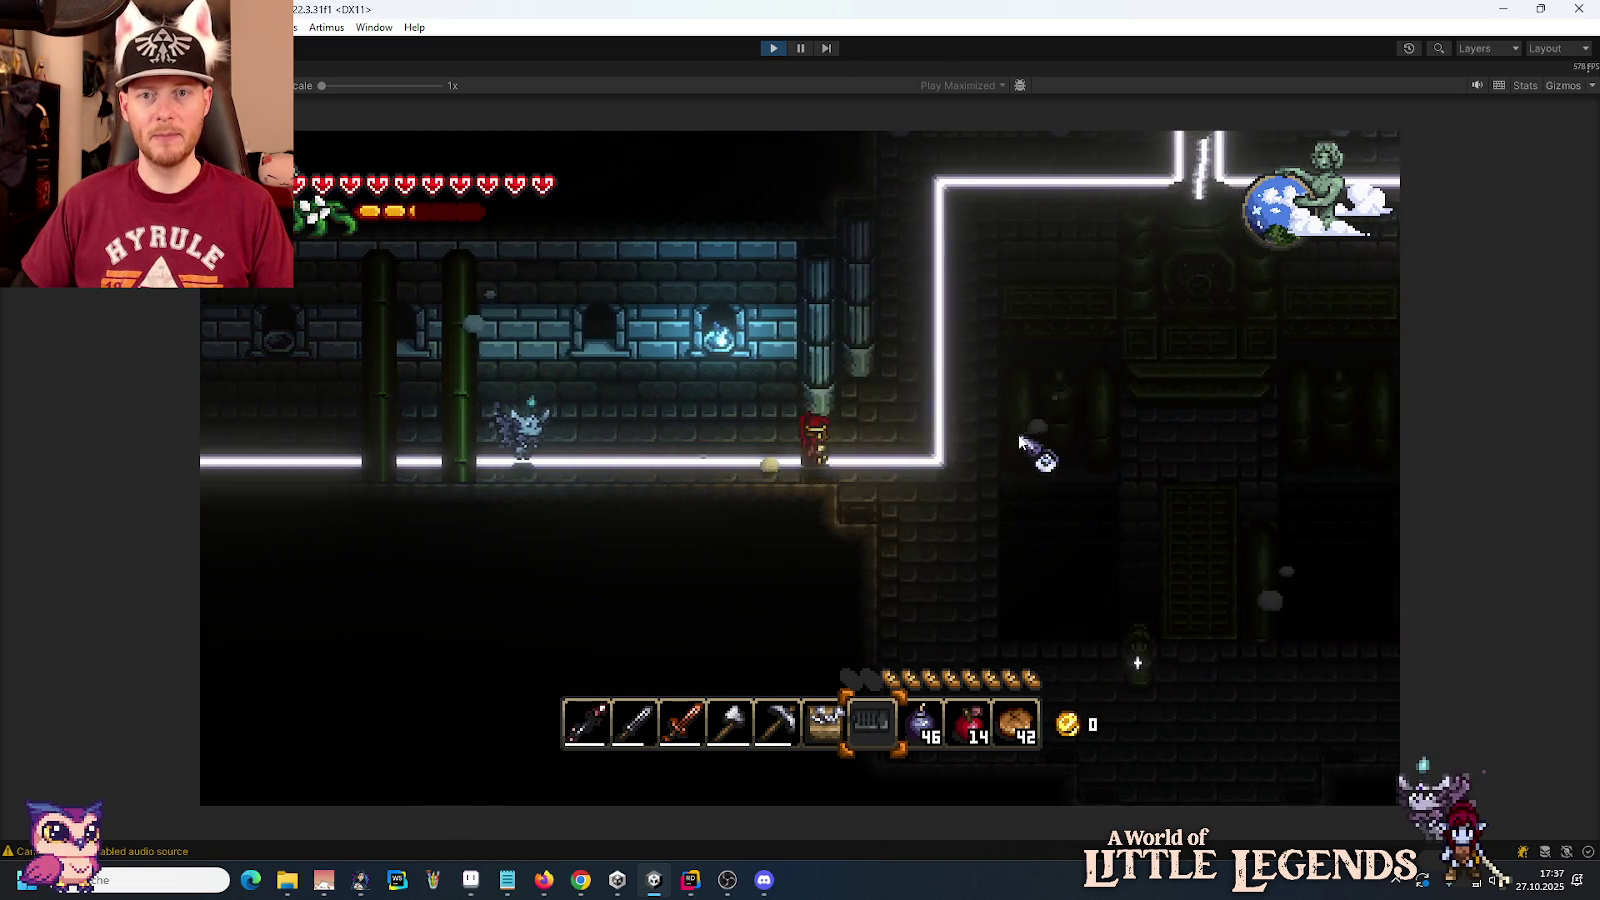
key(w)
key(w)
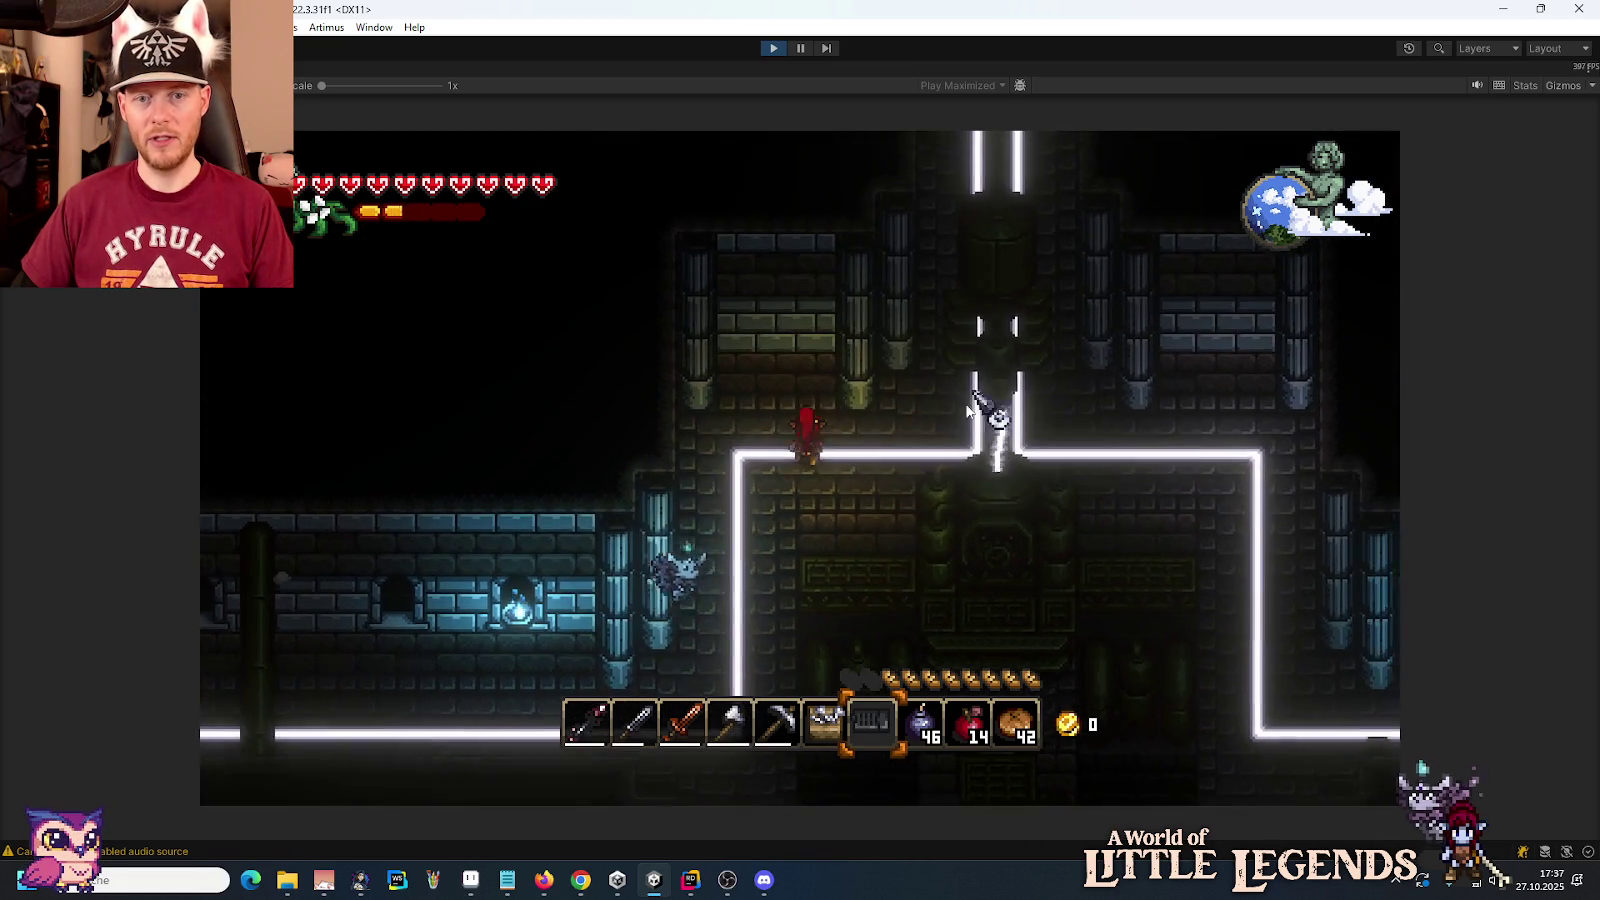
key(d)
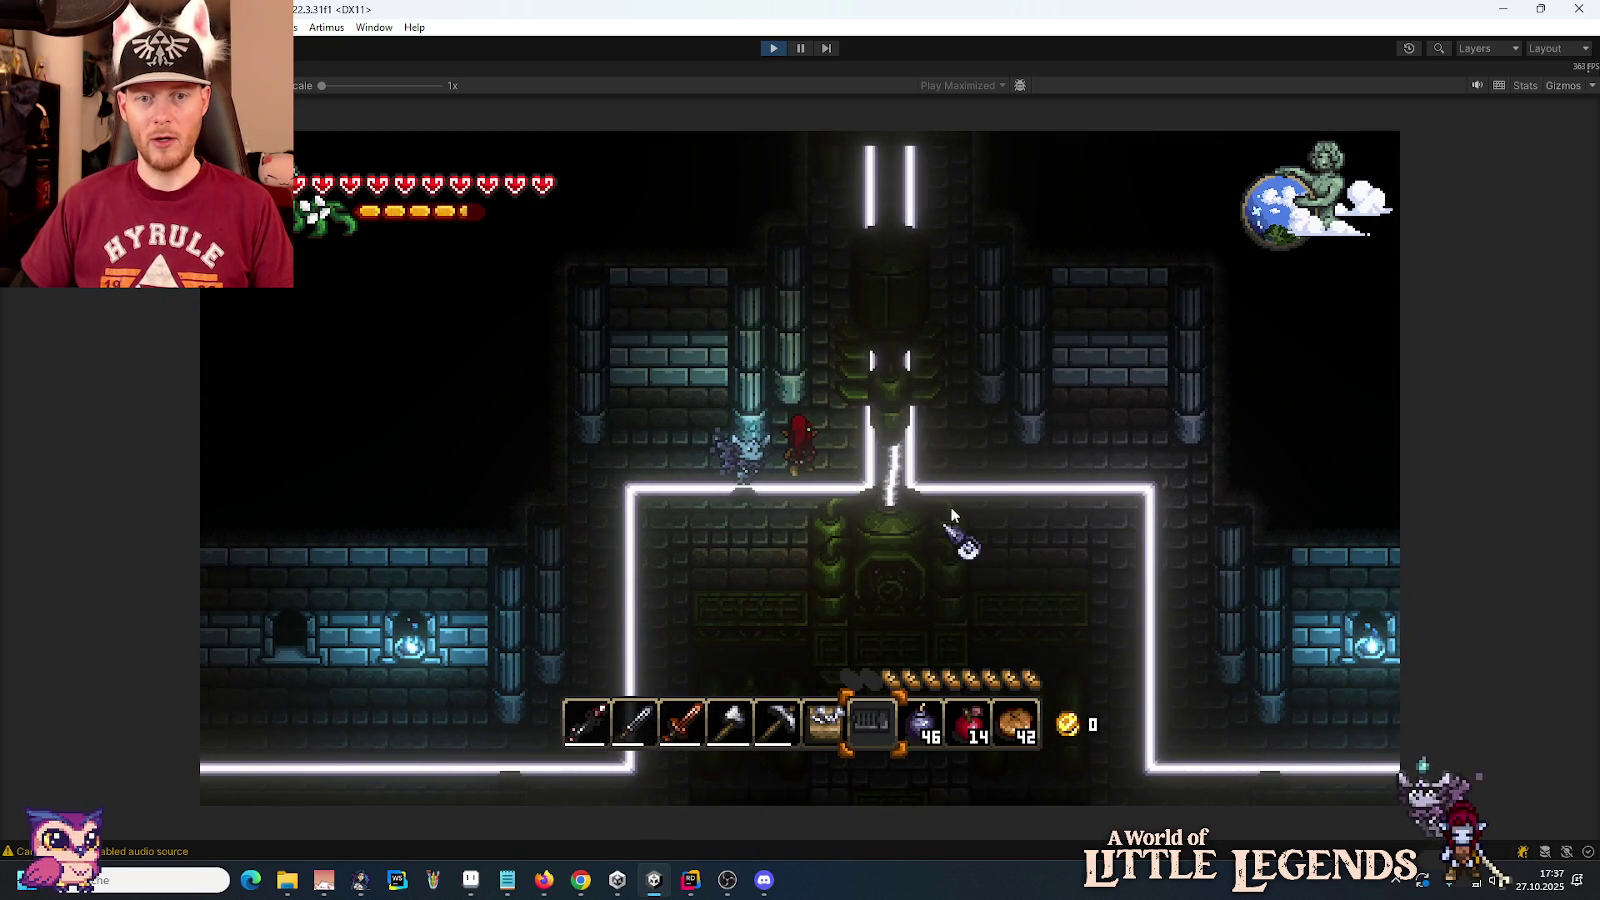
key(d)
key(w)
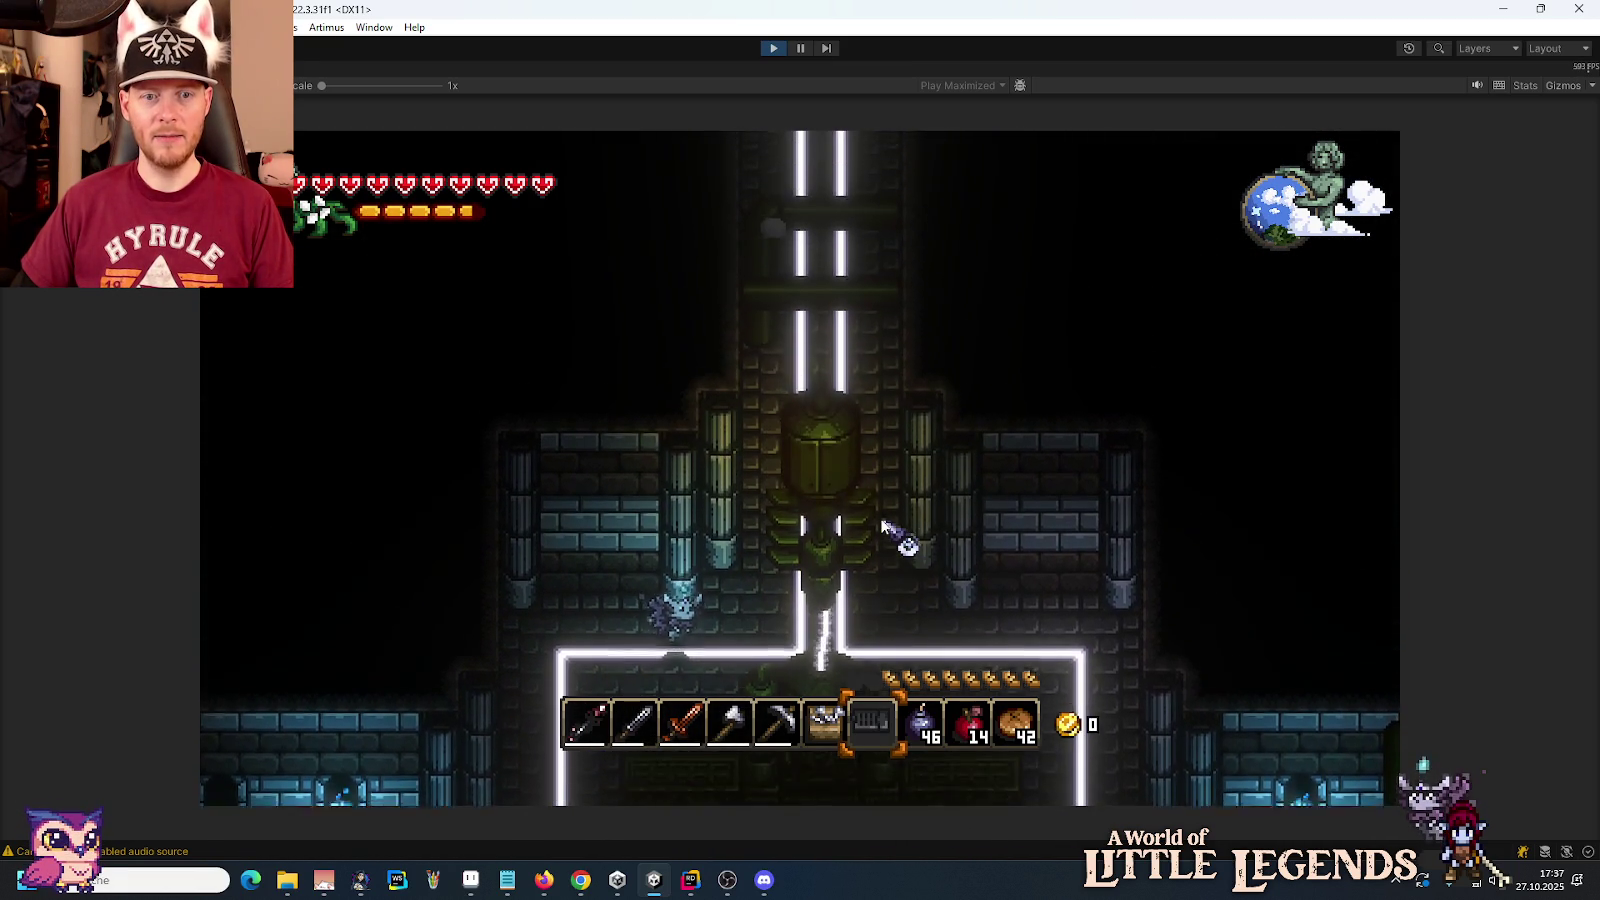
key(w)
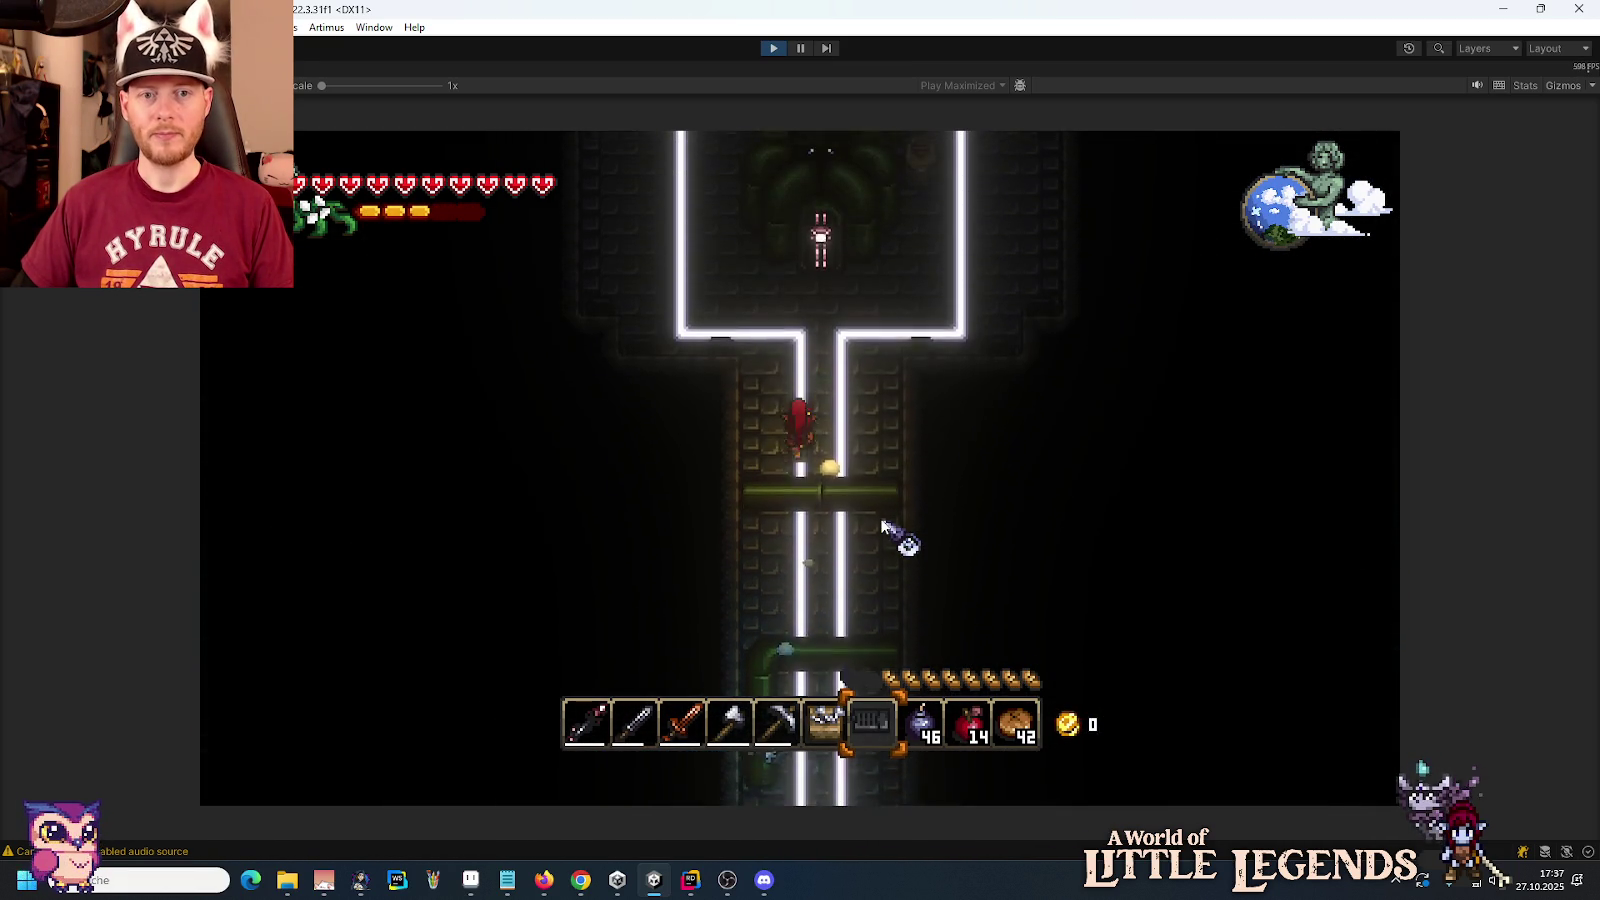
key(w)
key(e)
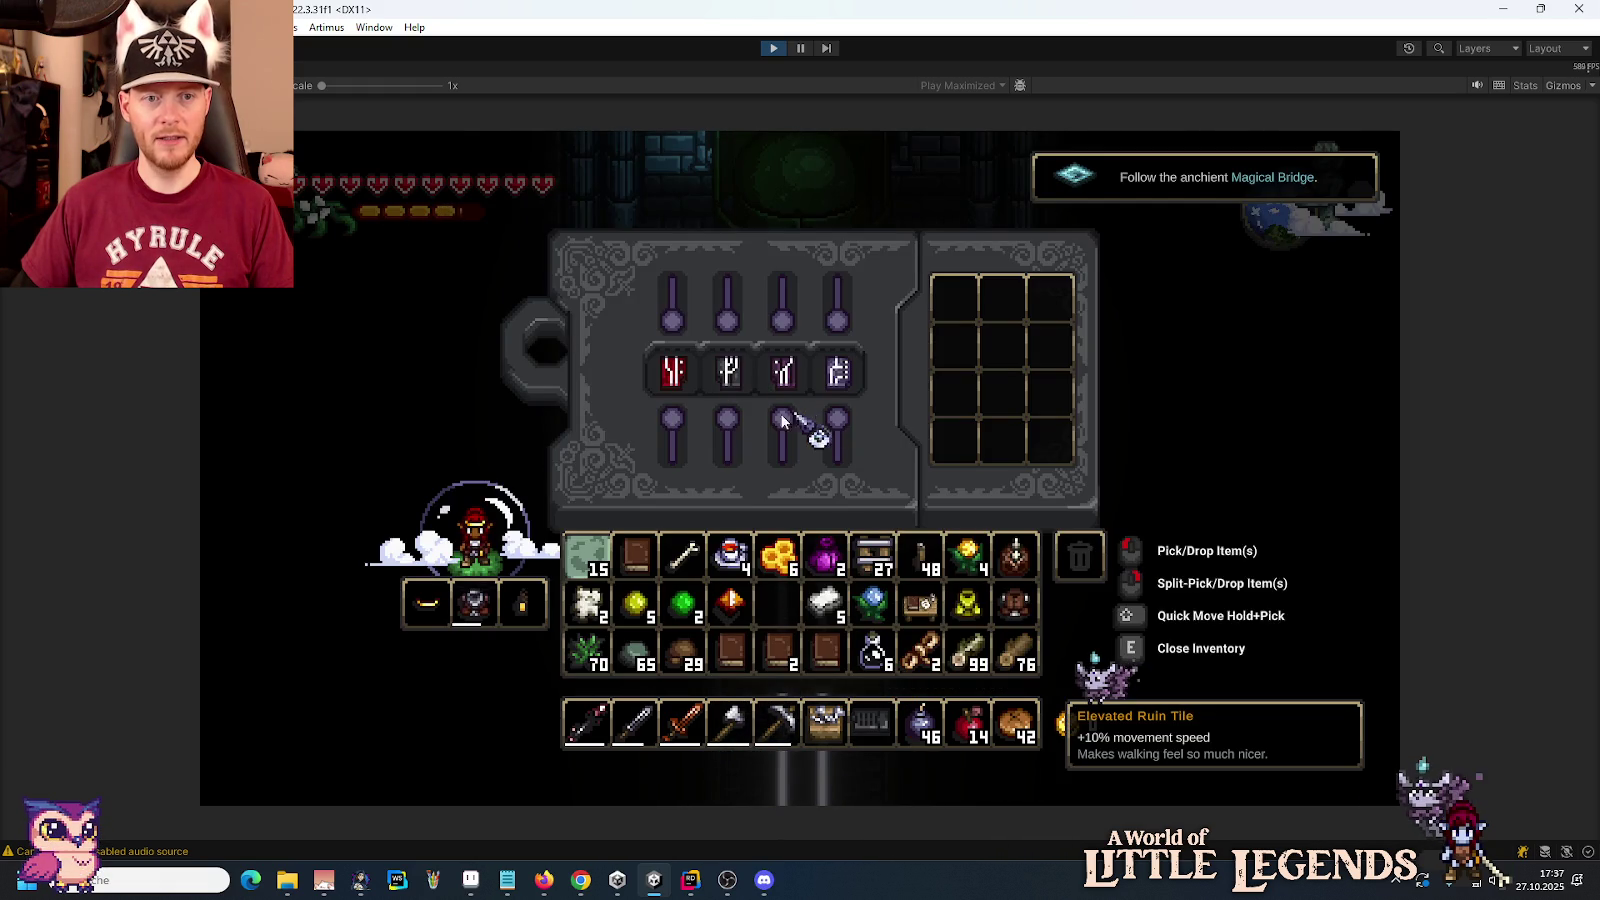
Step: Rearrange the red, white, fork-shaped and square runes among the machine's socket slots
click(840, 375)
click(785, 375)
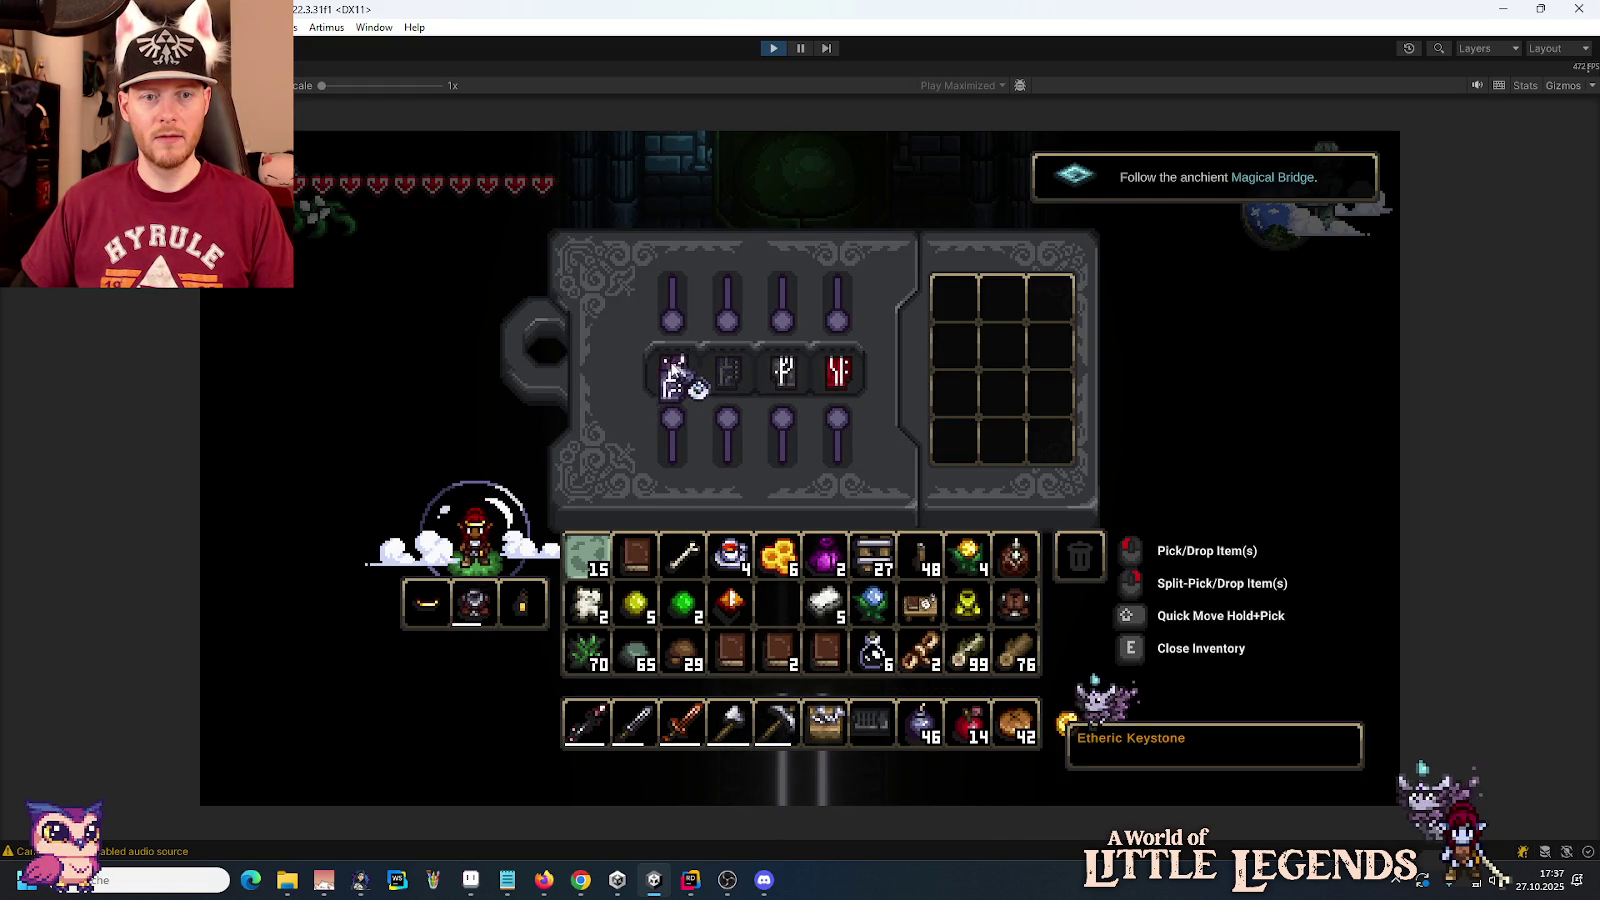
click(785, 372)
click(728, 372)
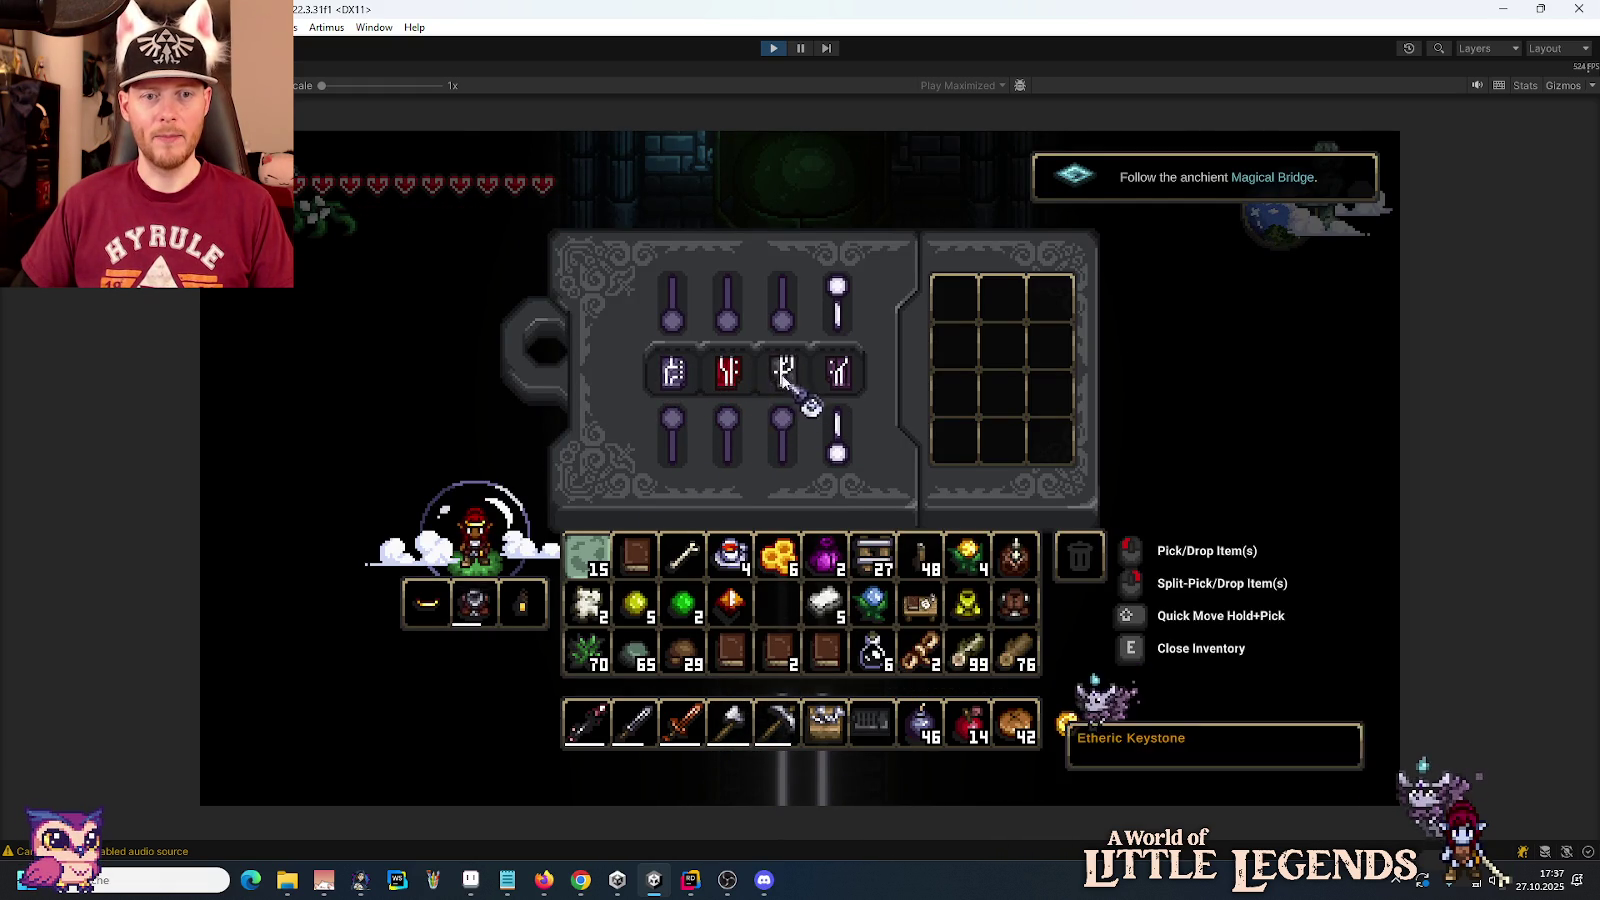
click(728, 372)
click(673, 372)
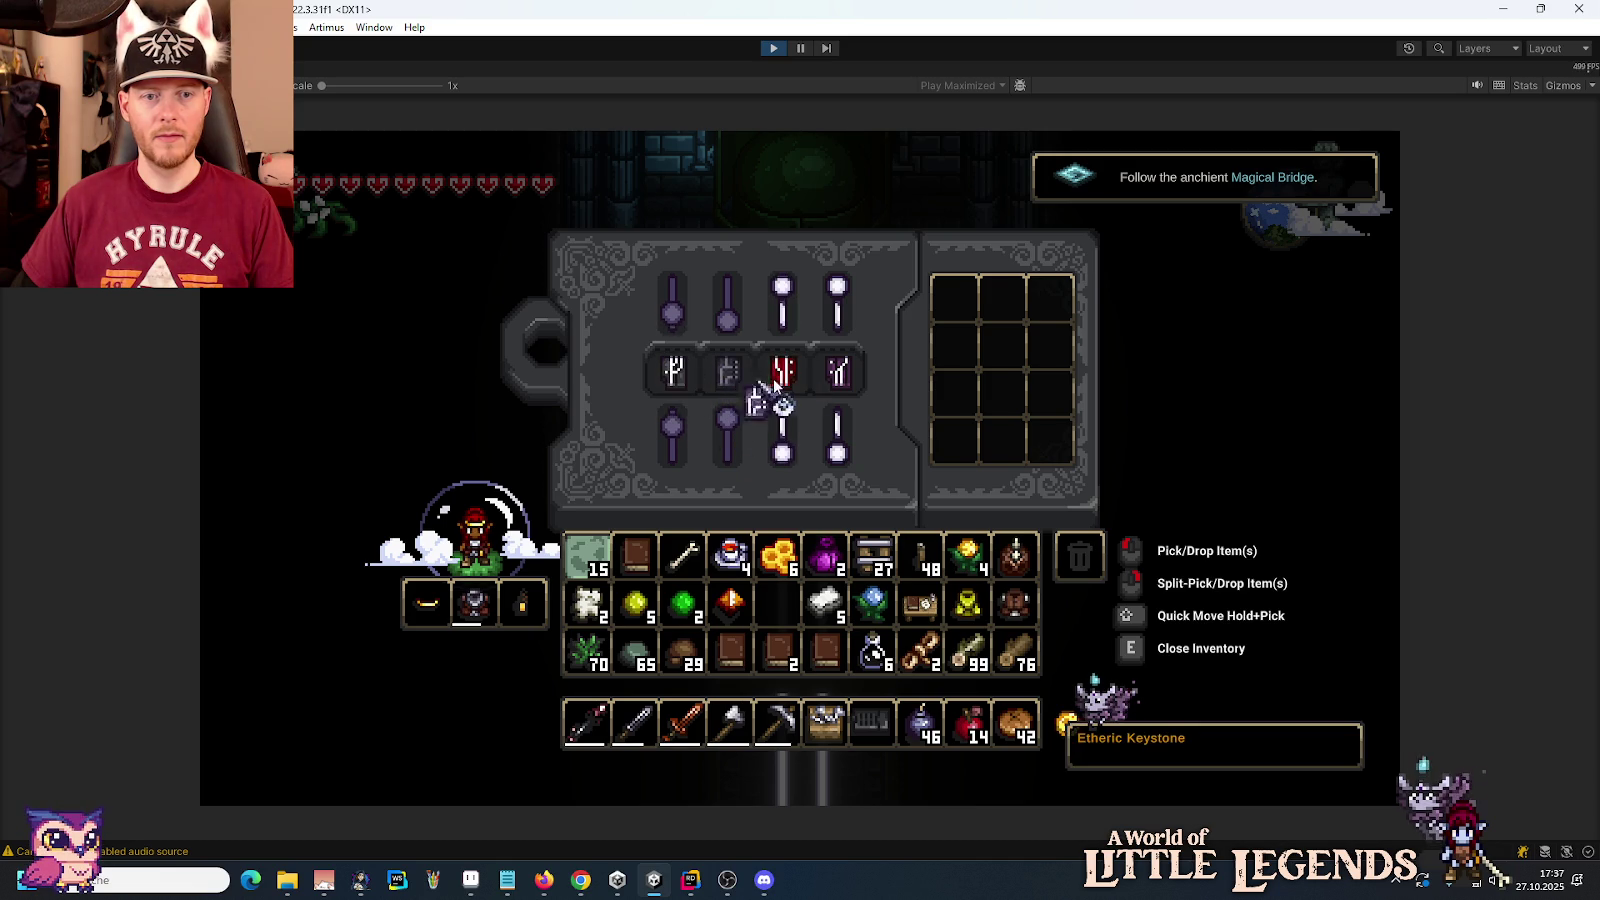
key(e)
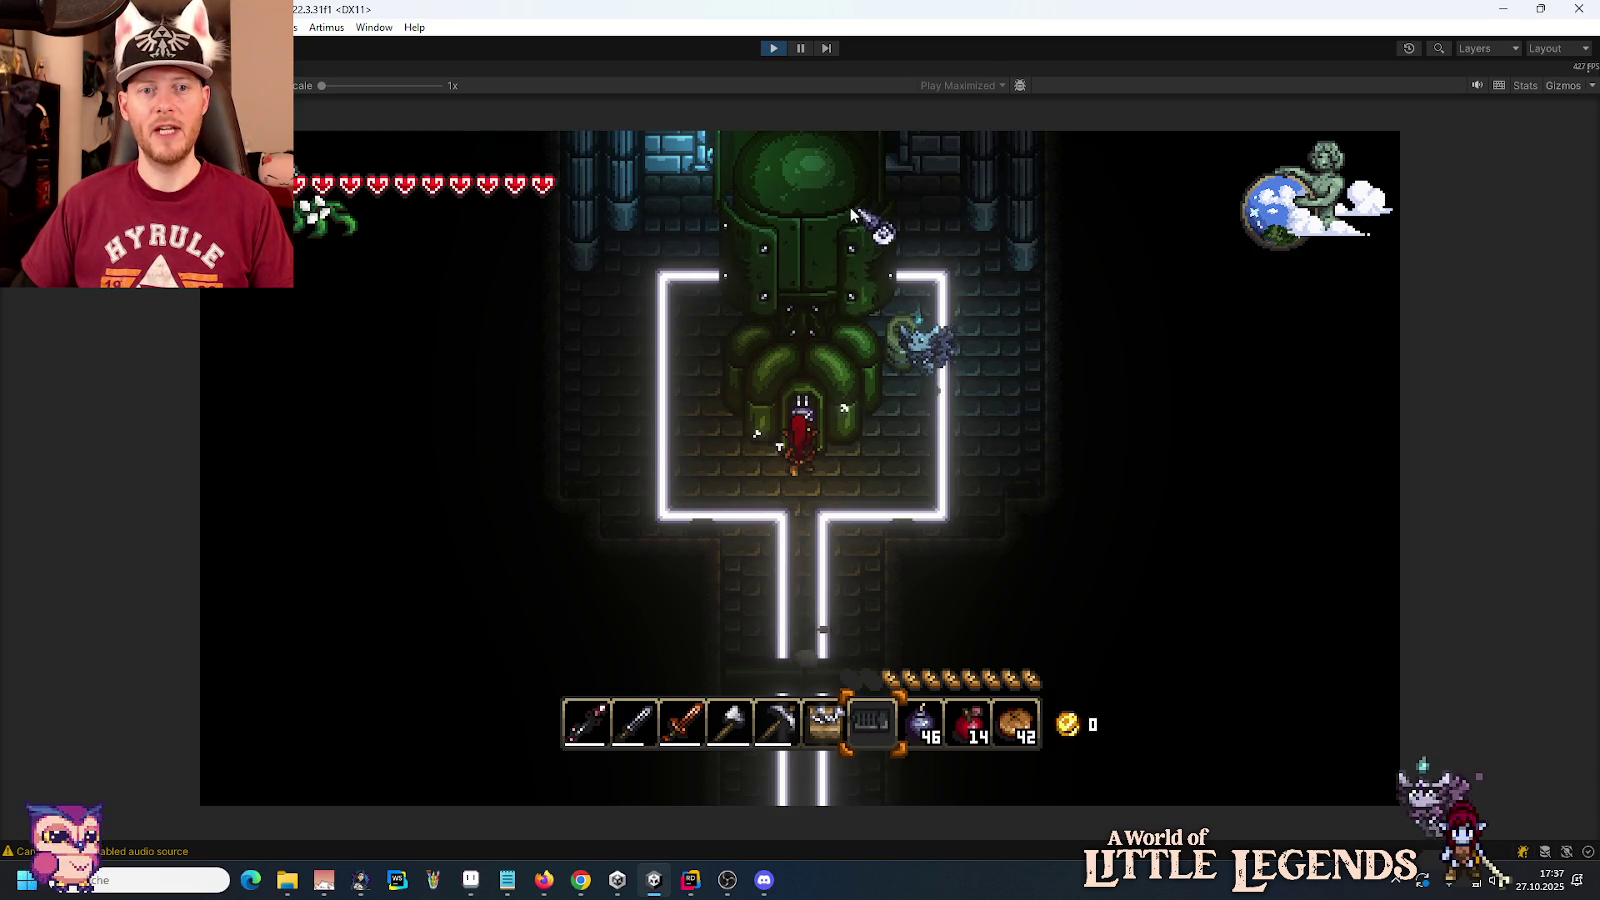
Step: Walk the hero past the green statue, down the lit corridor and into the lower corridor
key(a)
key(a)
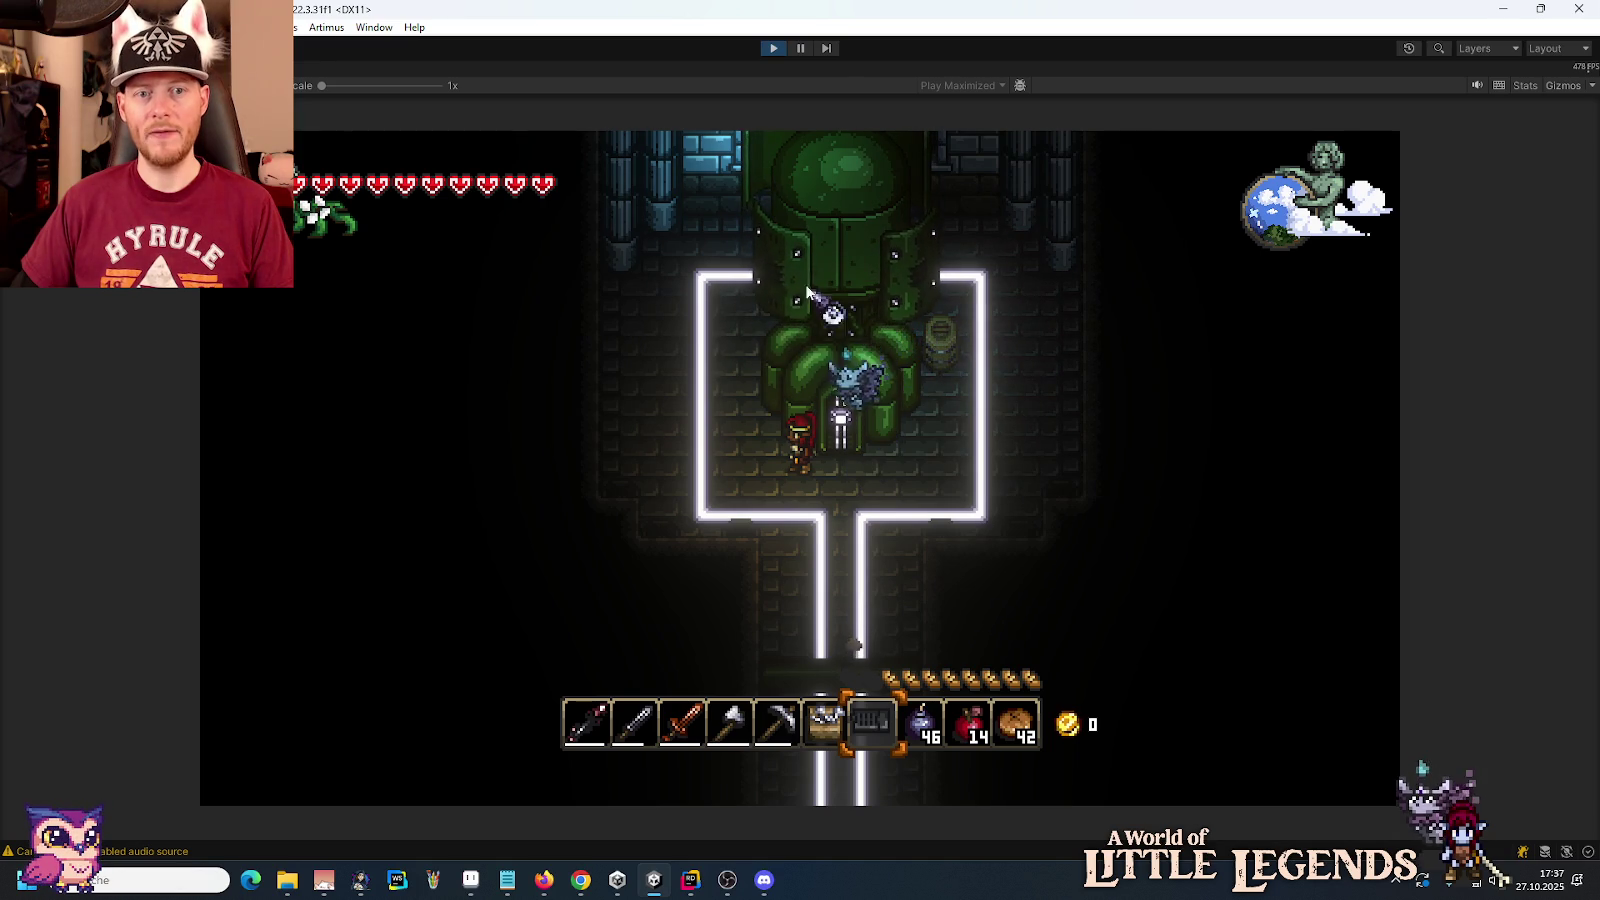
key(a)
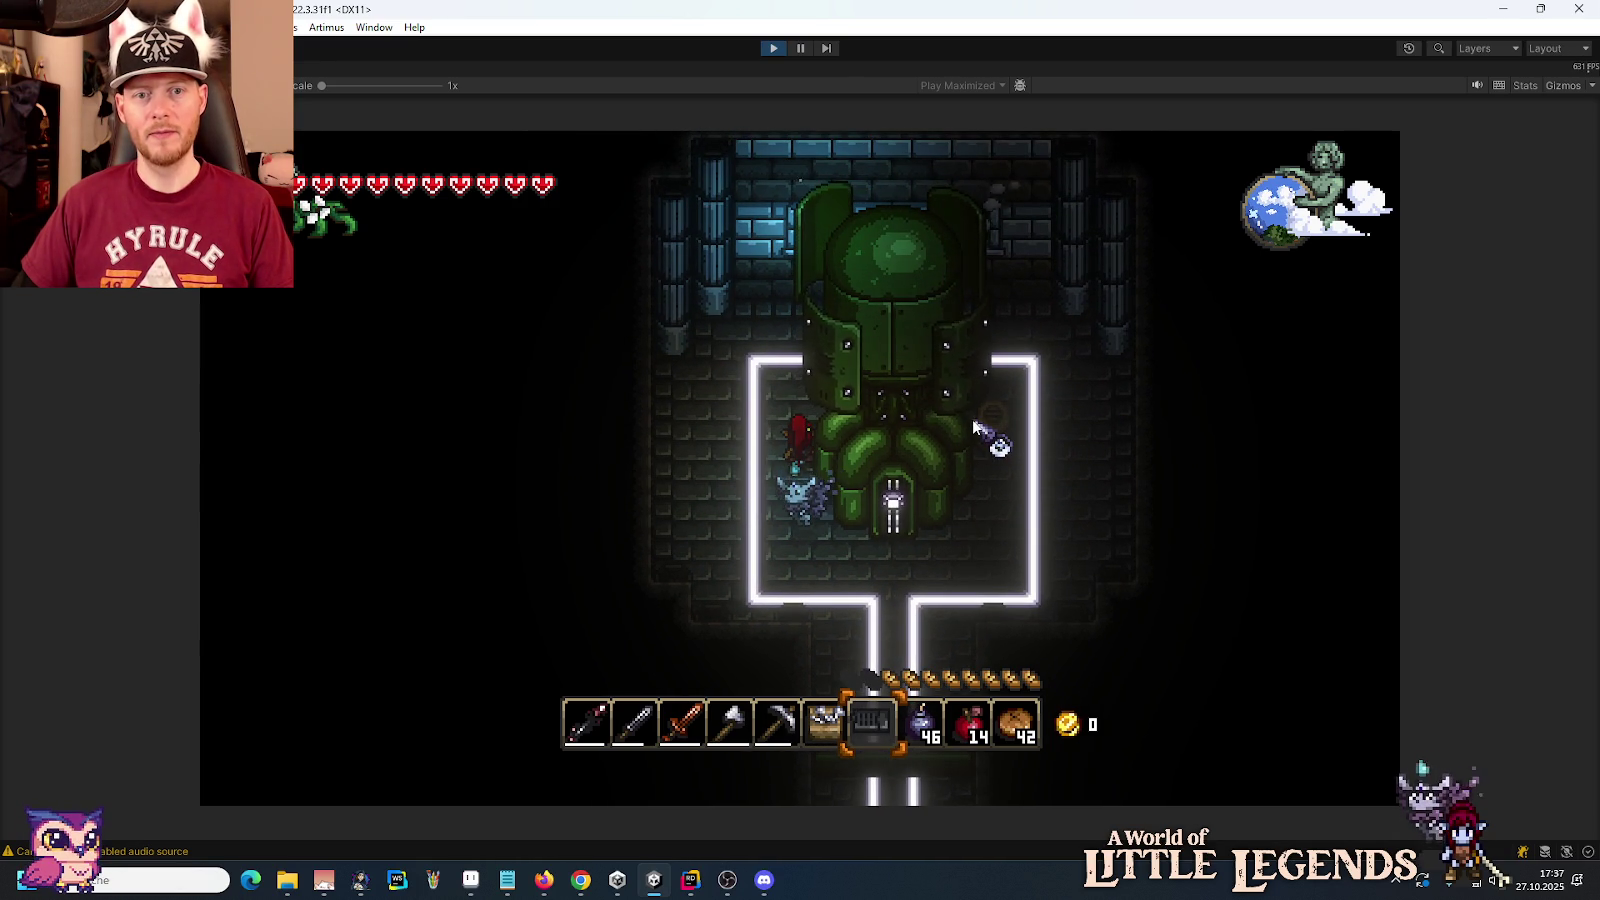
key(s)
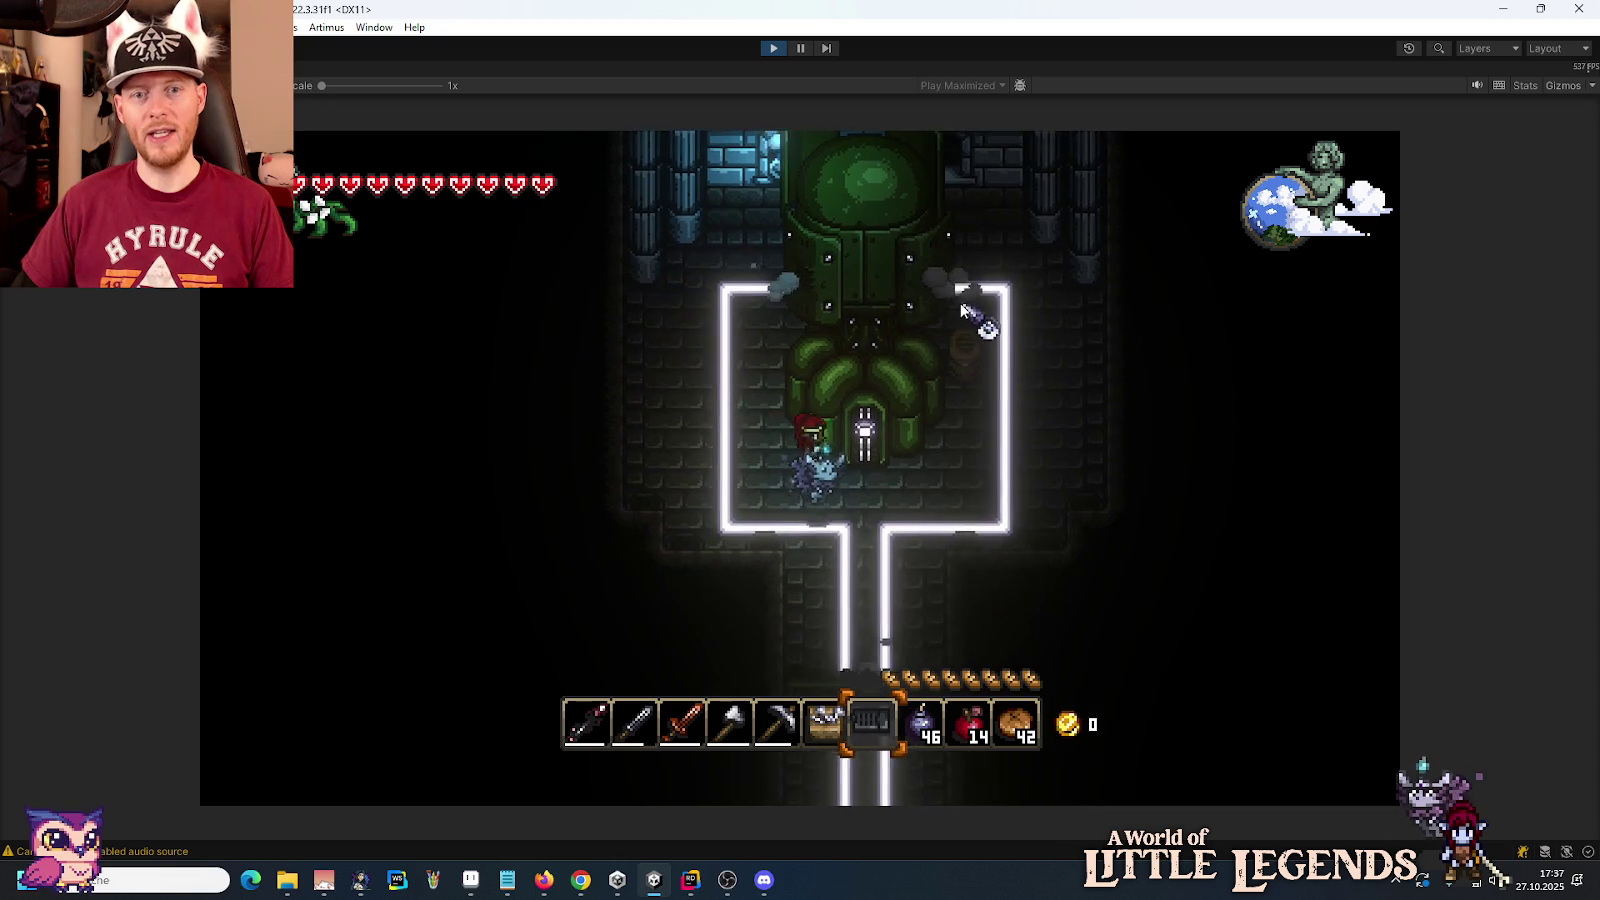
key(s)
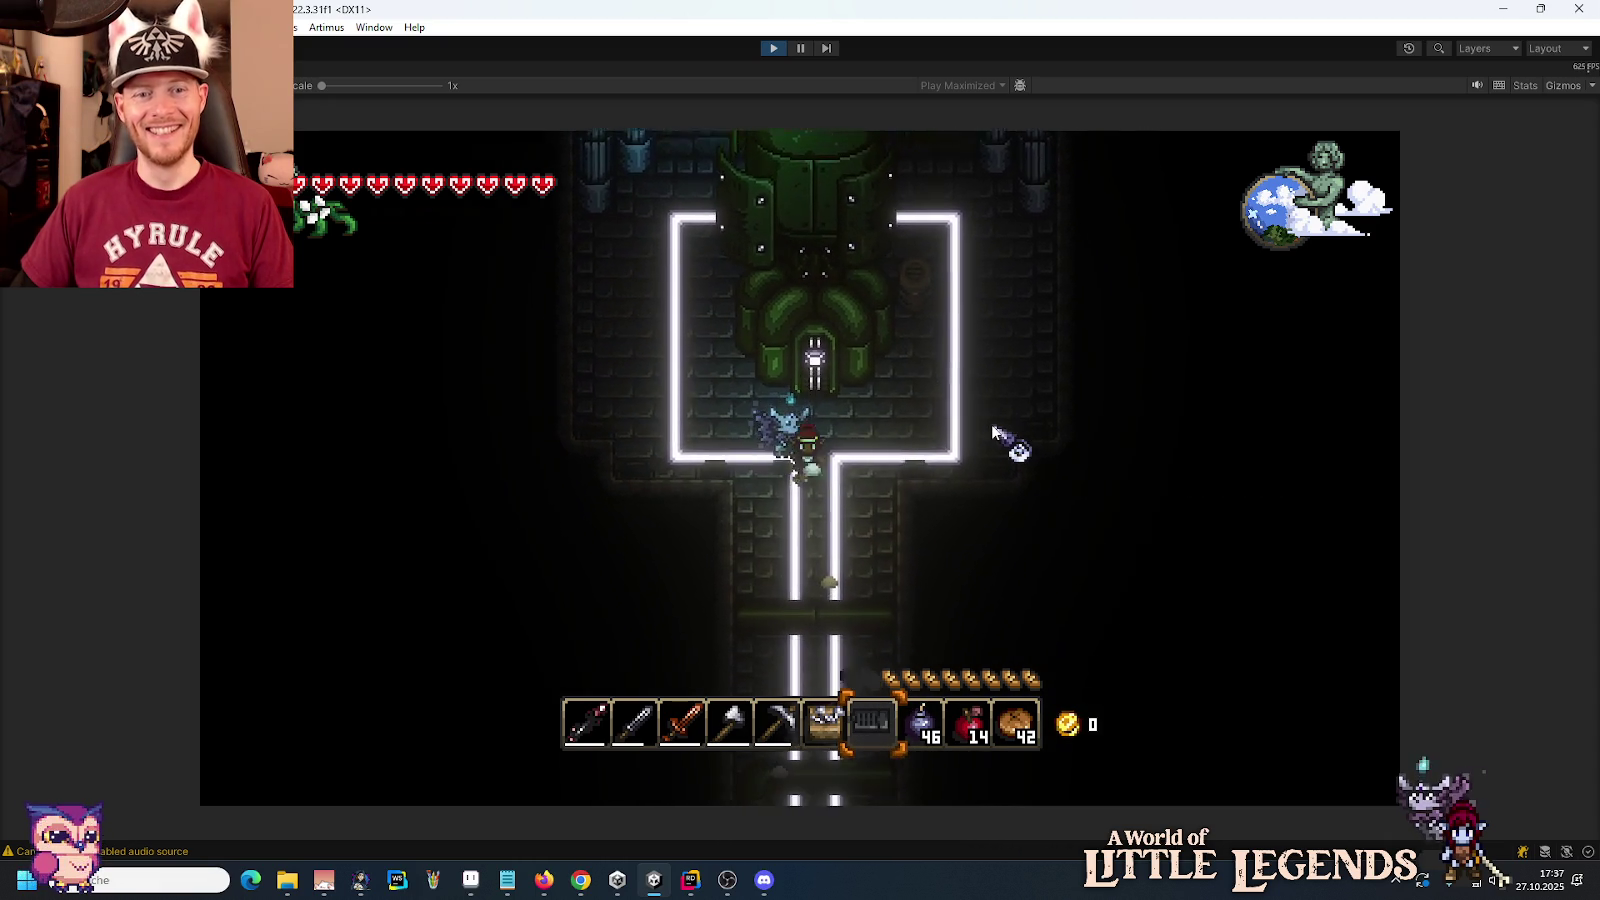
key(s)
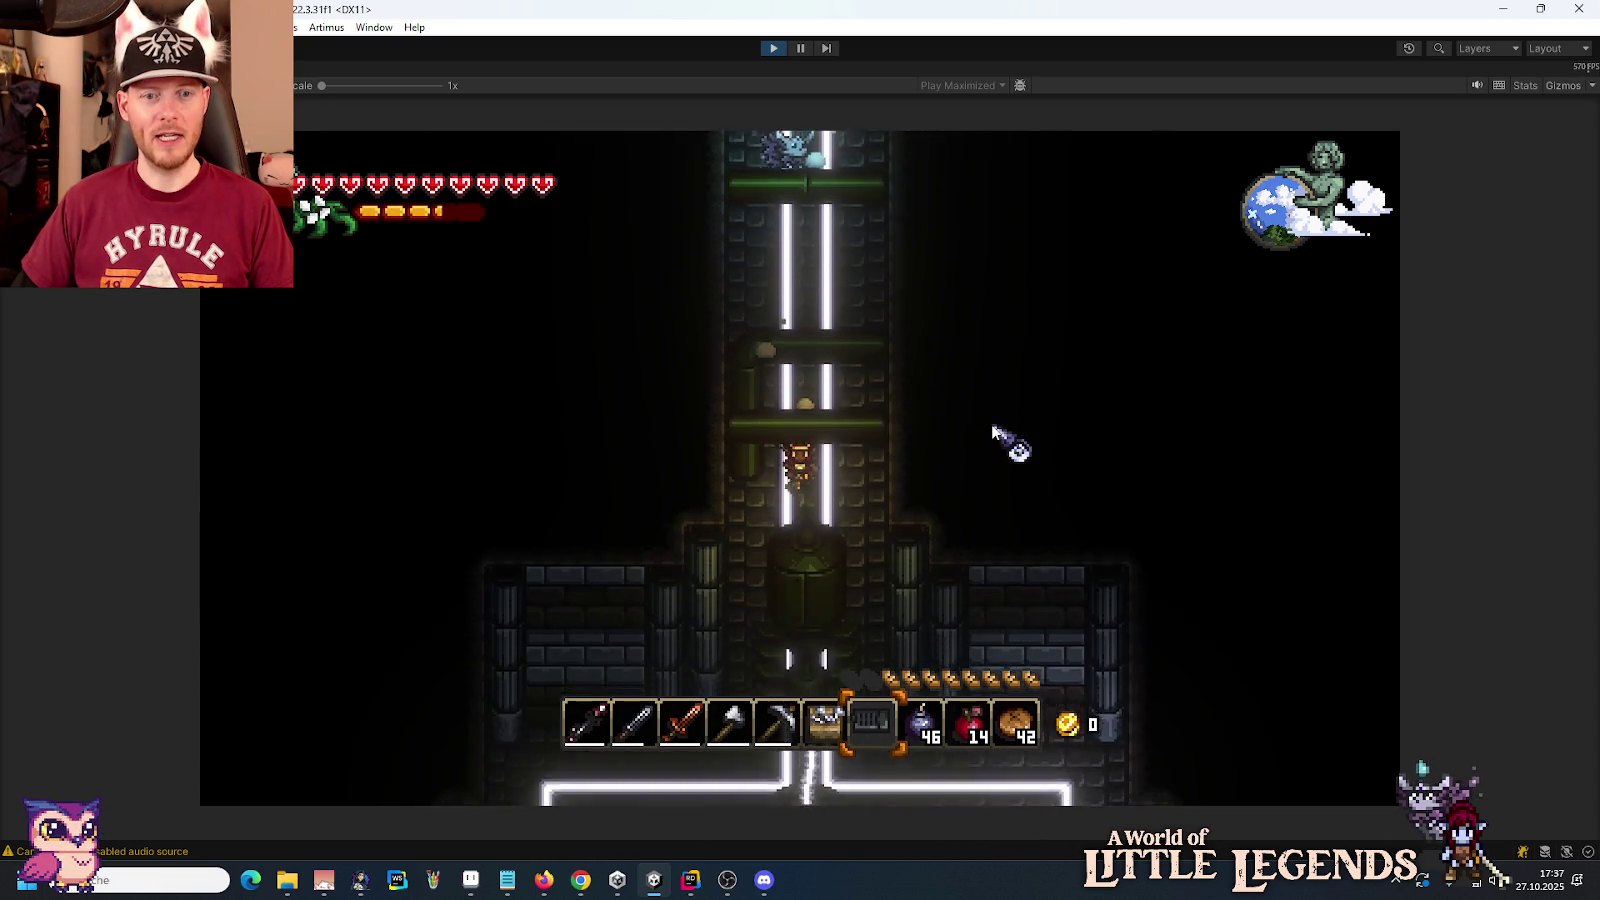
key(s)
key(d)
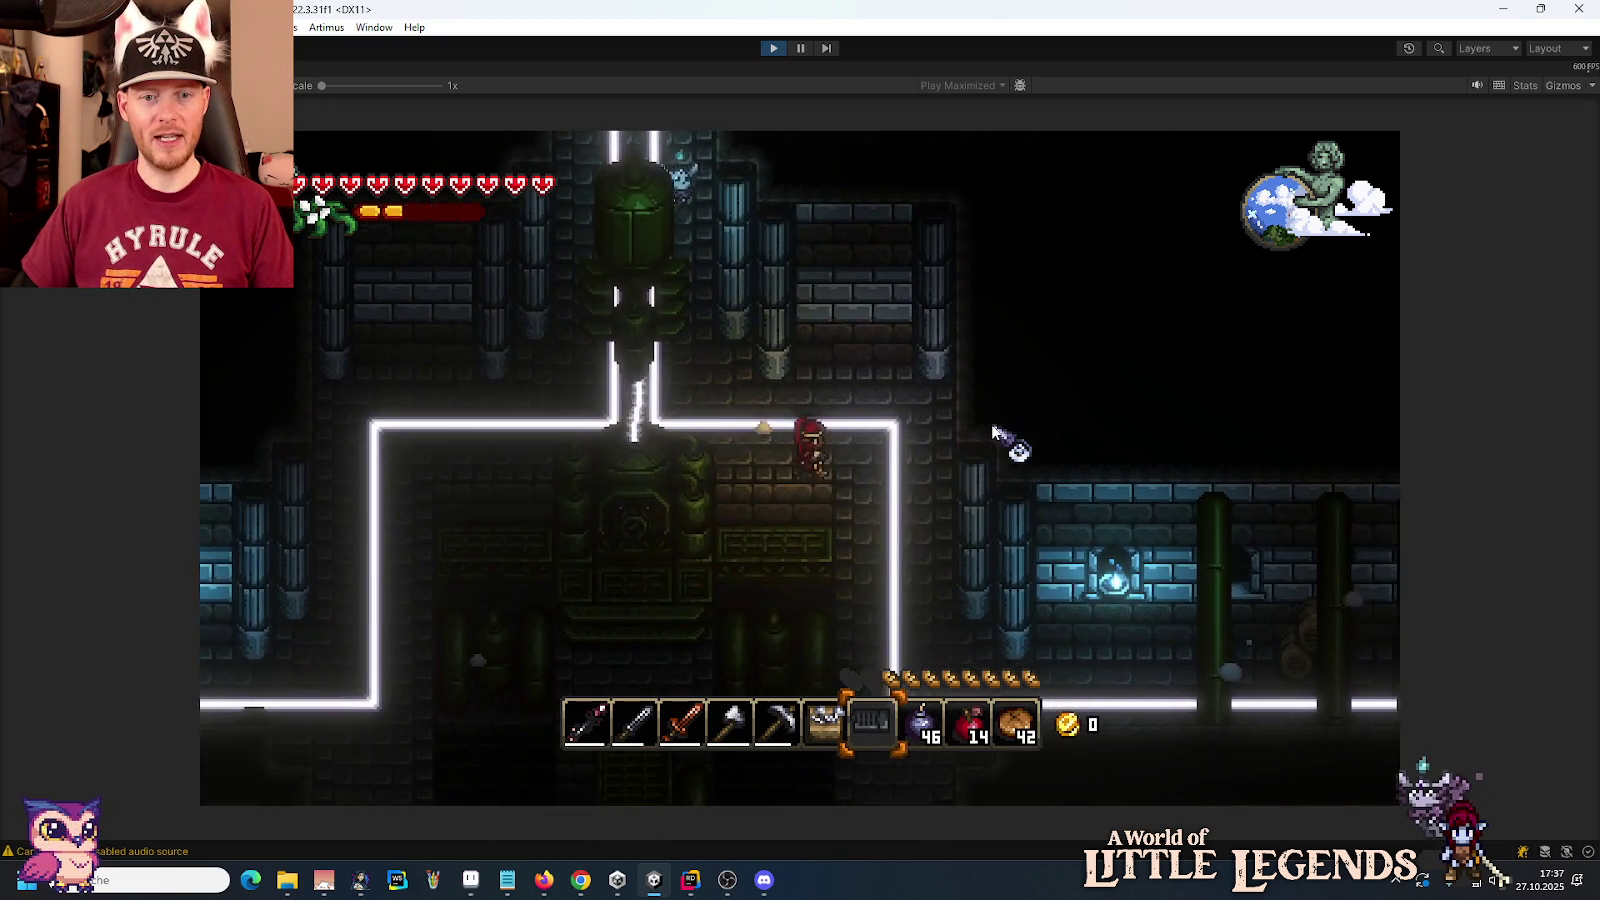
key(d)
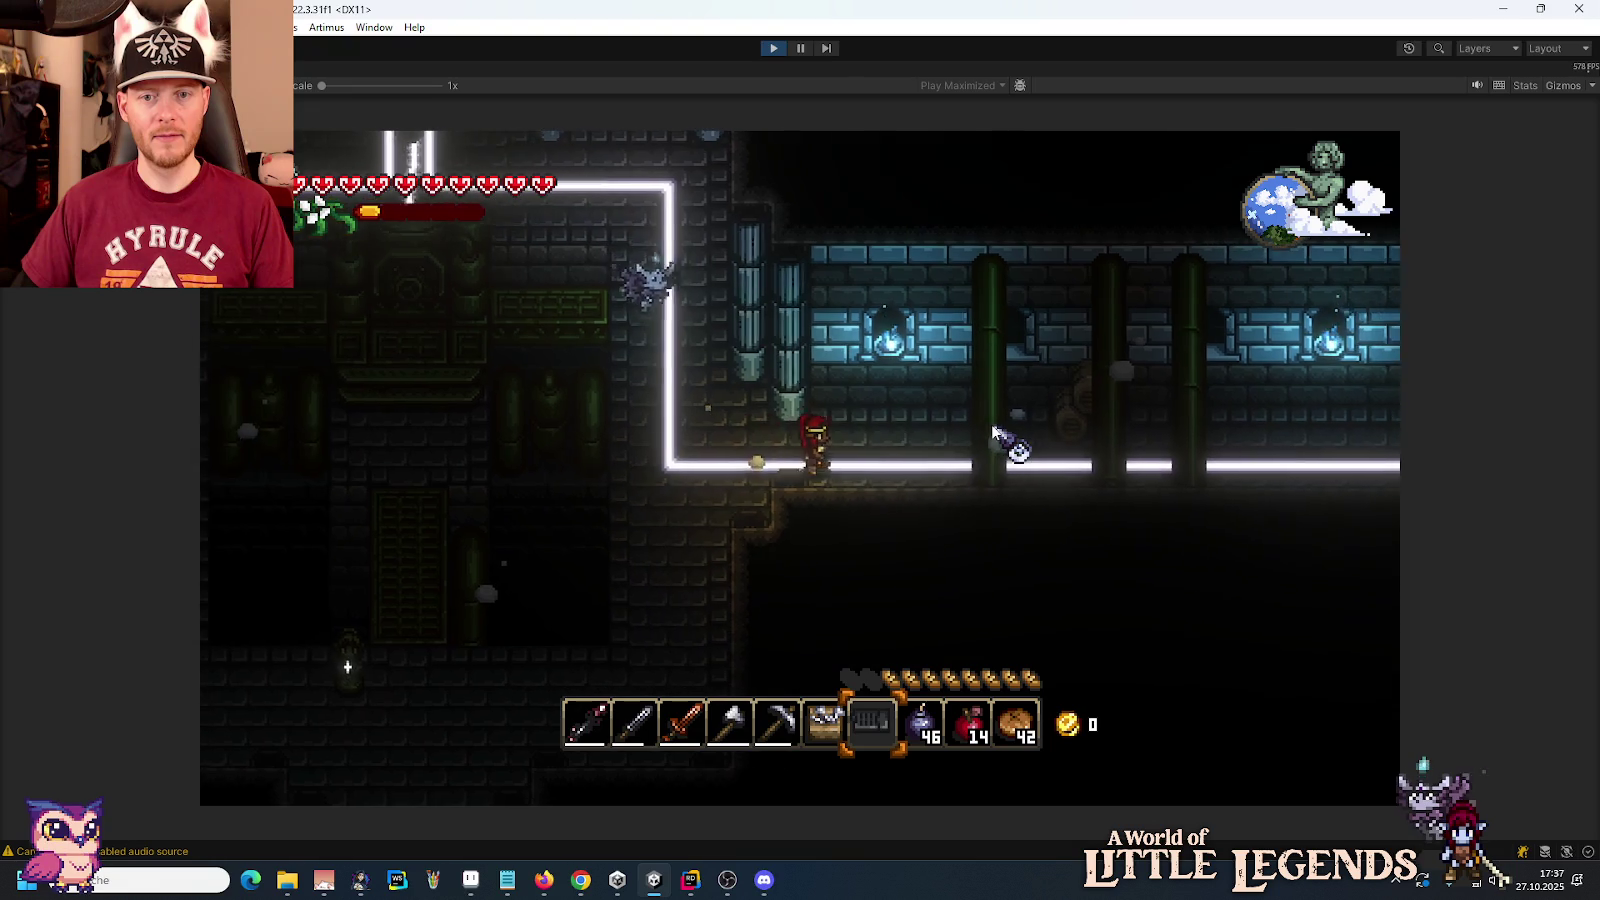
key(d)
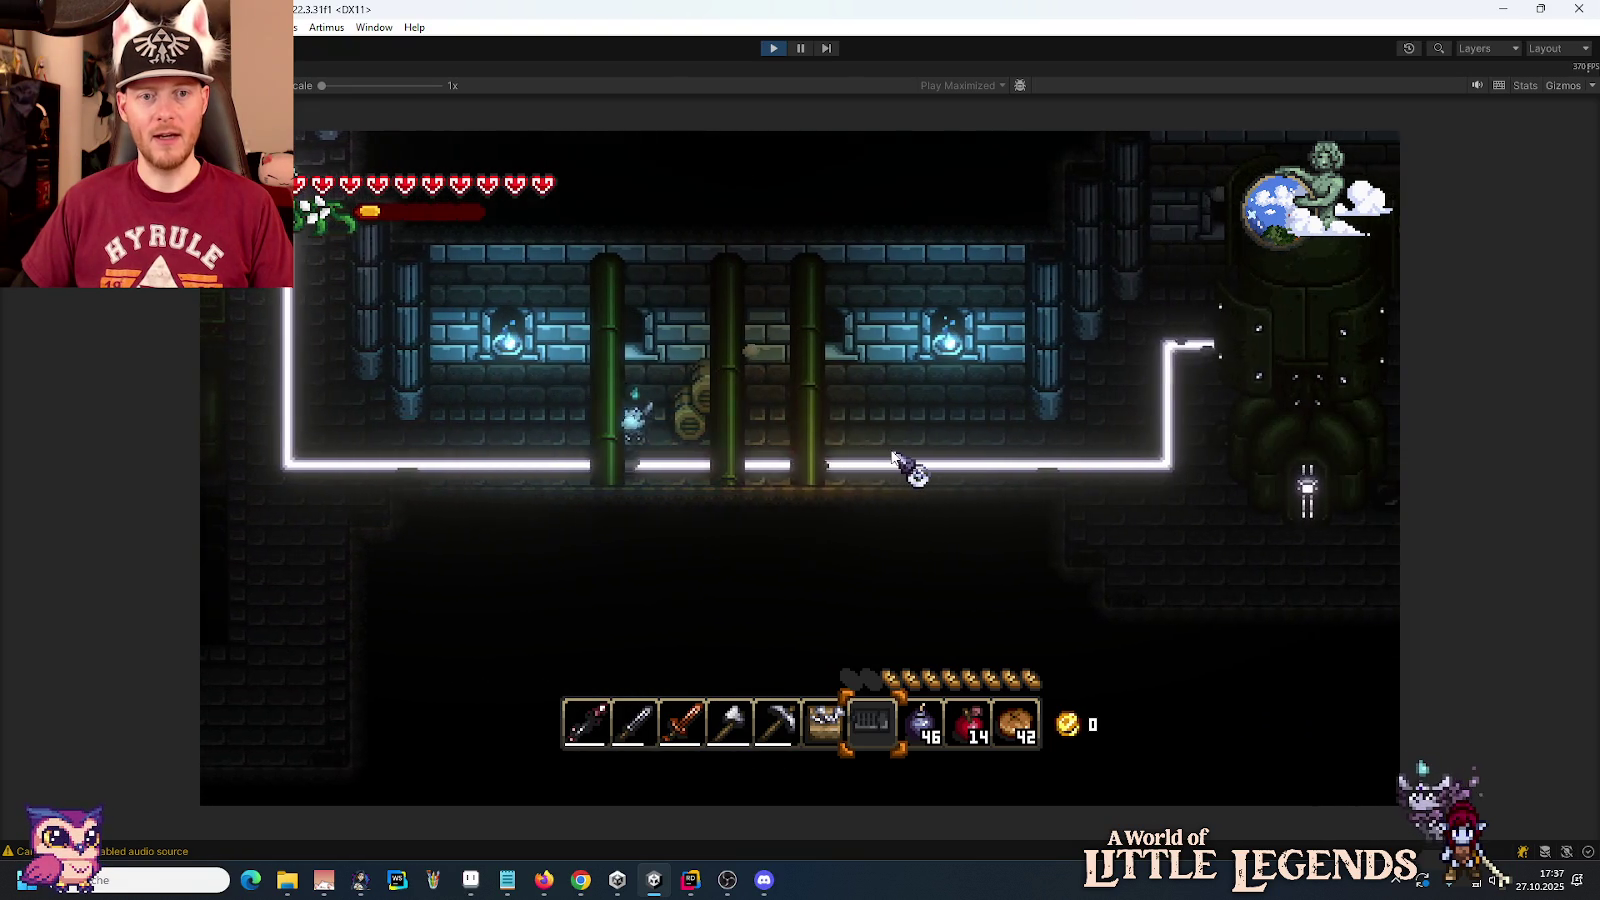
Step: Walk left past the pillars to the enemy, equip hotbar slot 7, then head right
key(a)
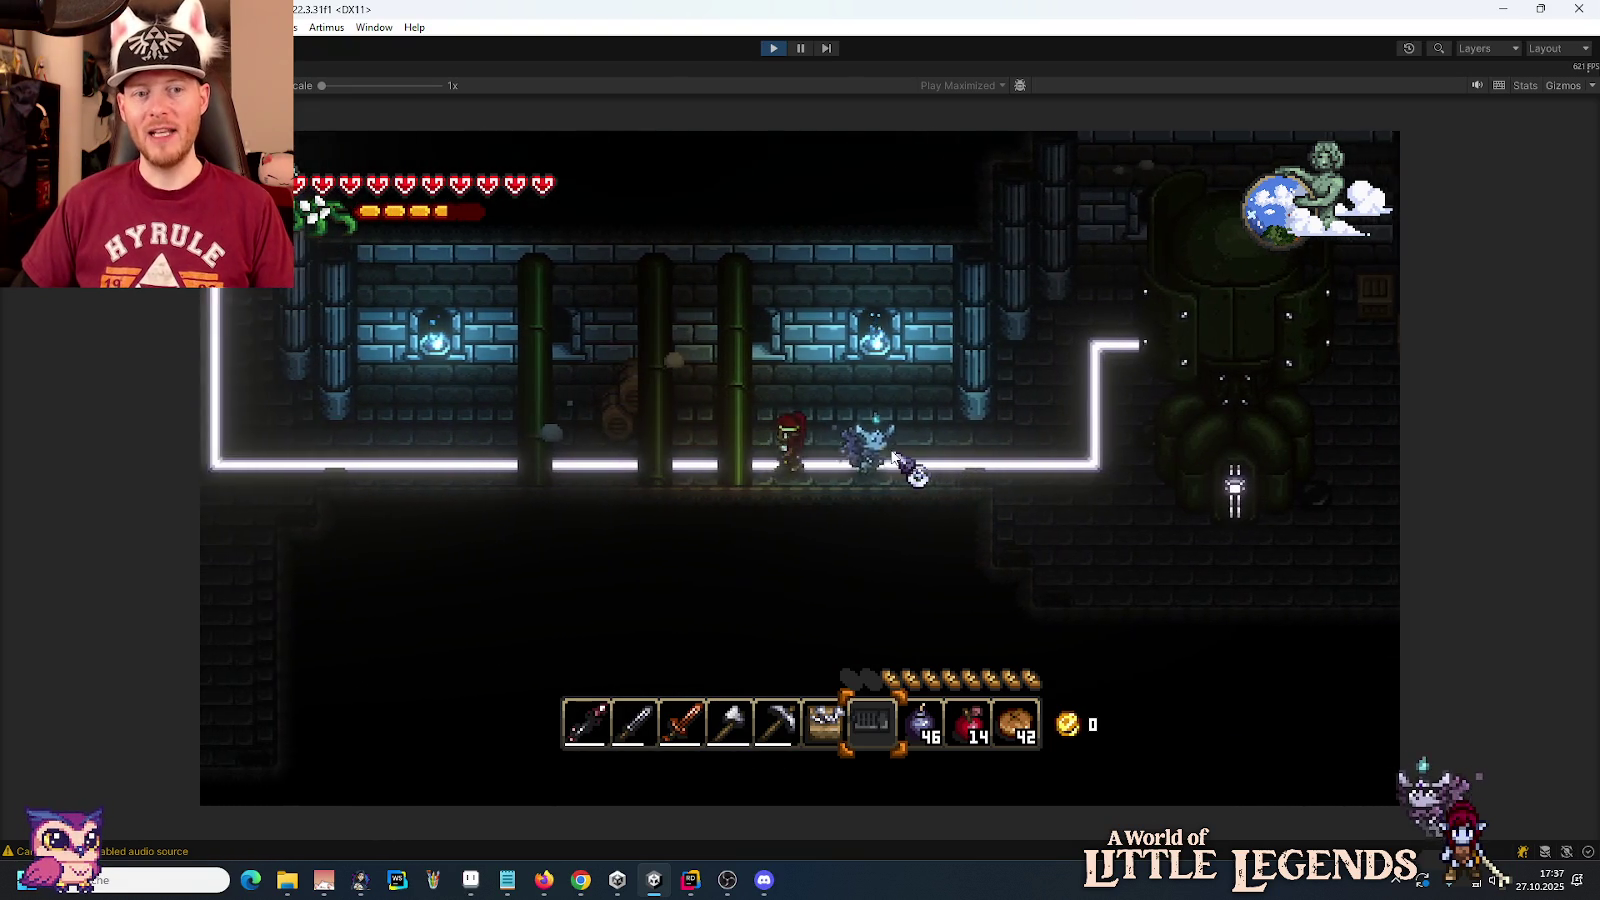
key(a)
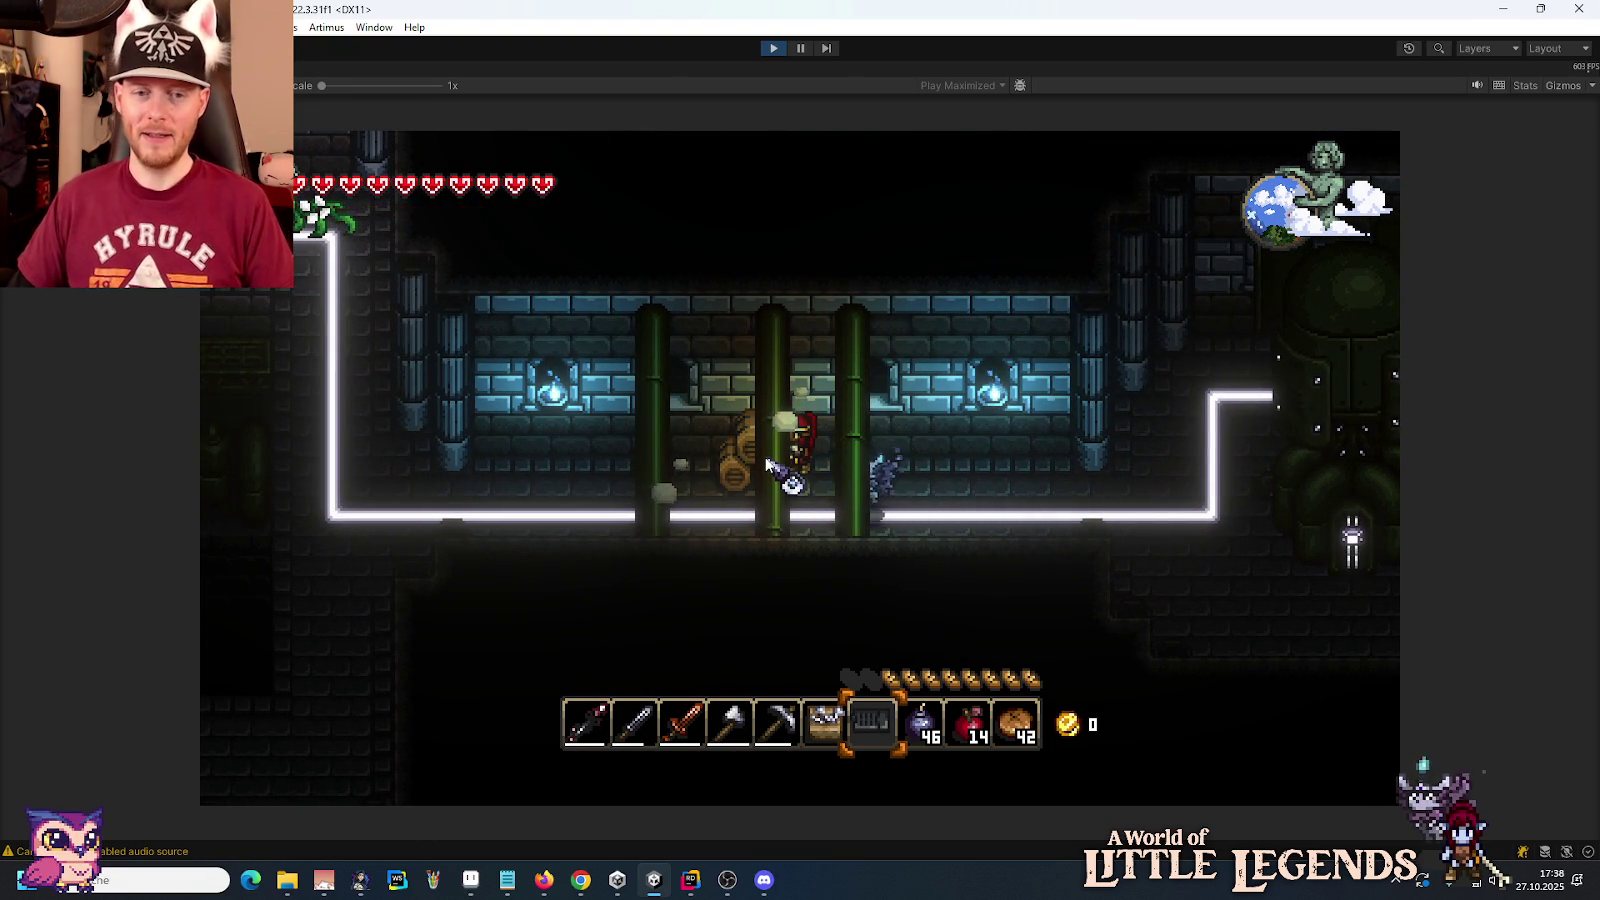
scroll(775, 473, up, 1)
scroll(775, 473, up, 3)
scroll(775, 473, down, 1)
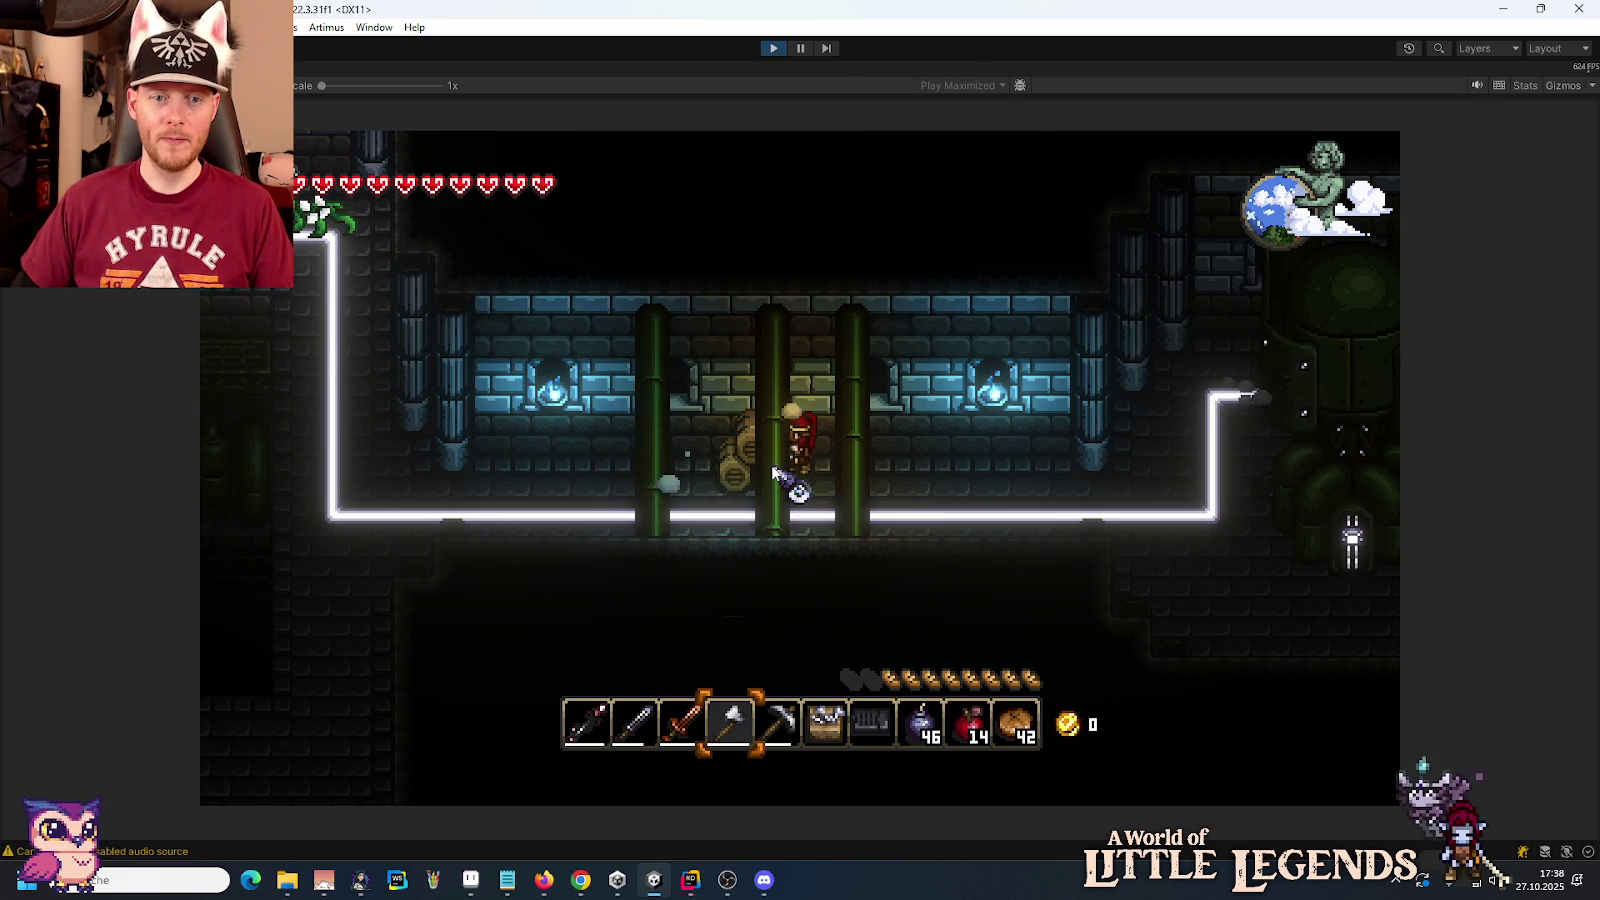
key(a)
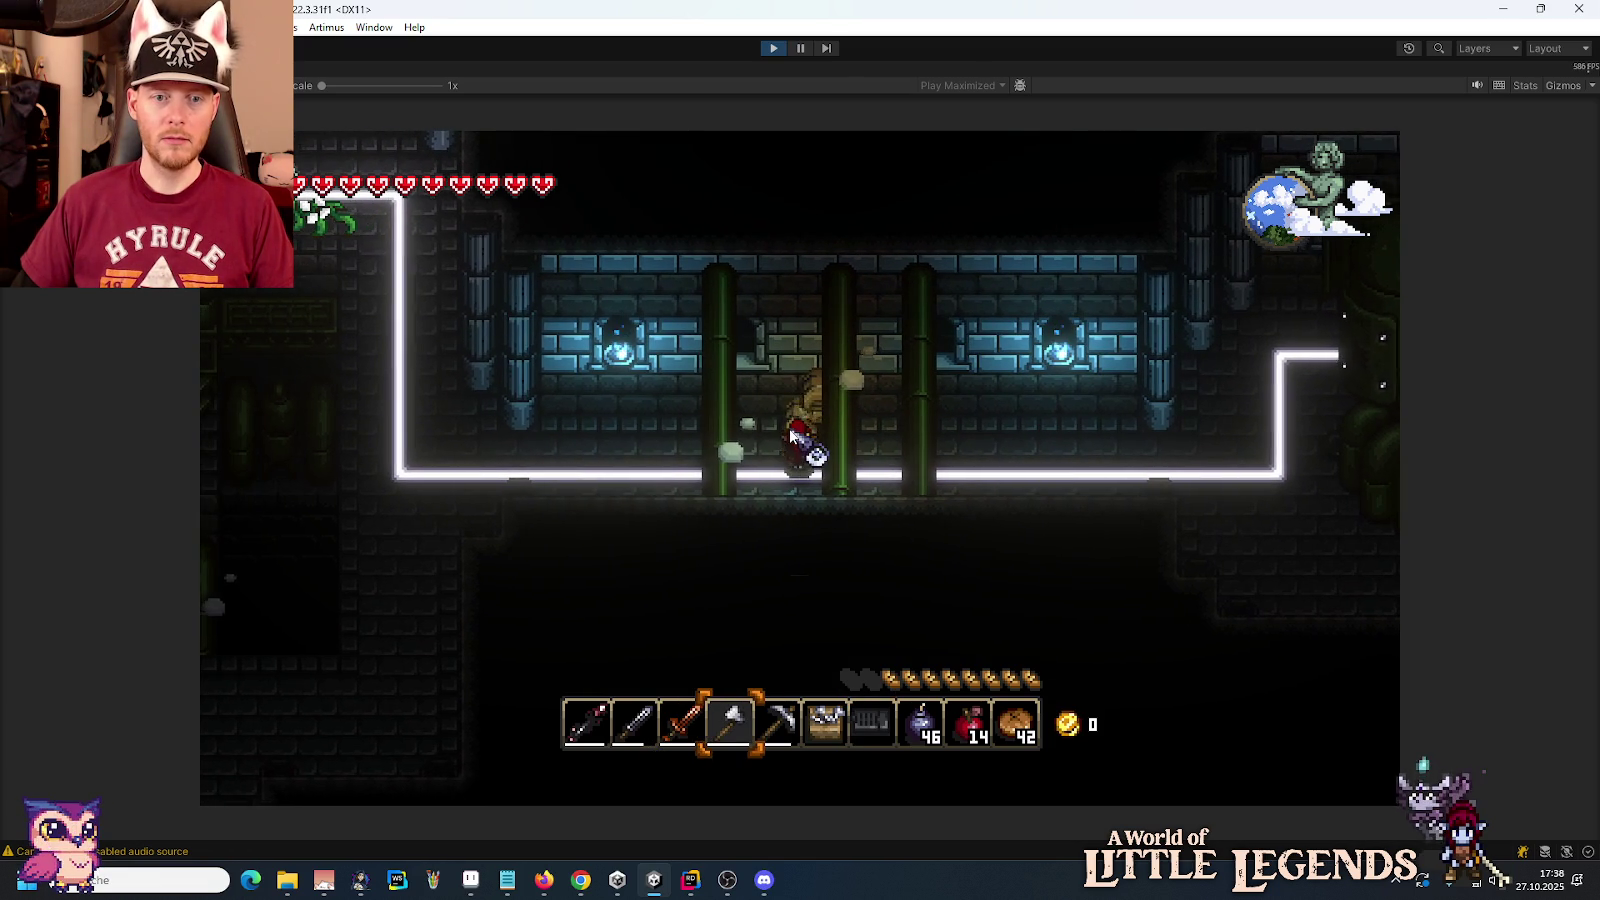
key(d)
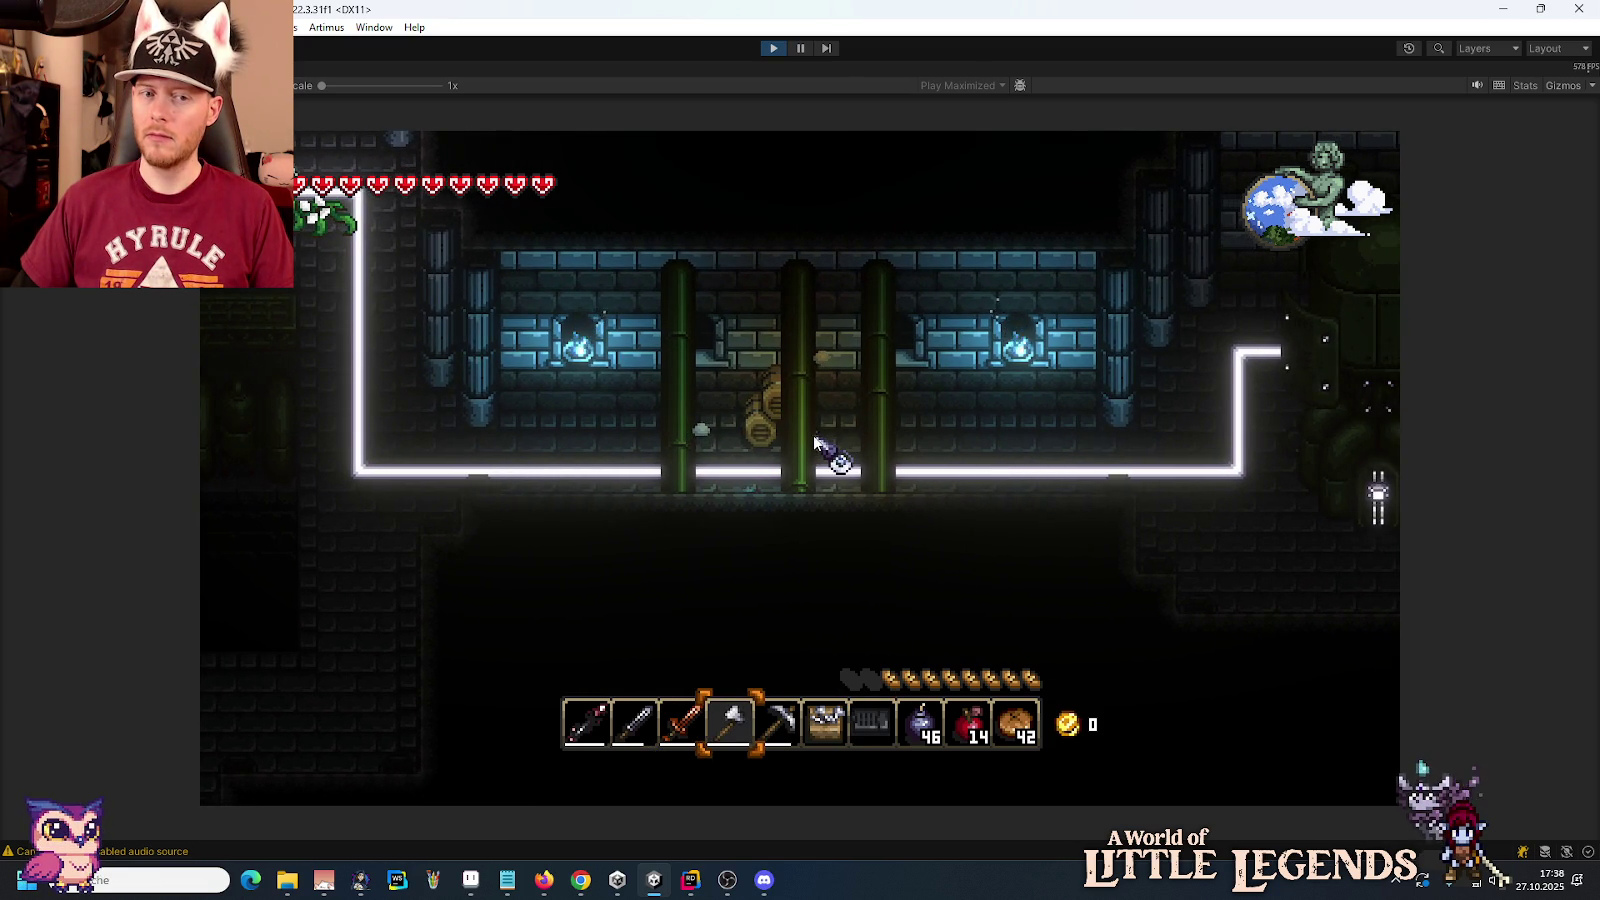
key(a)
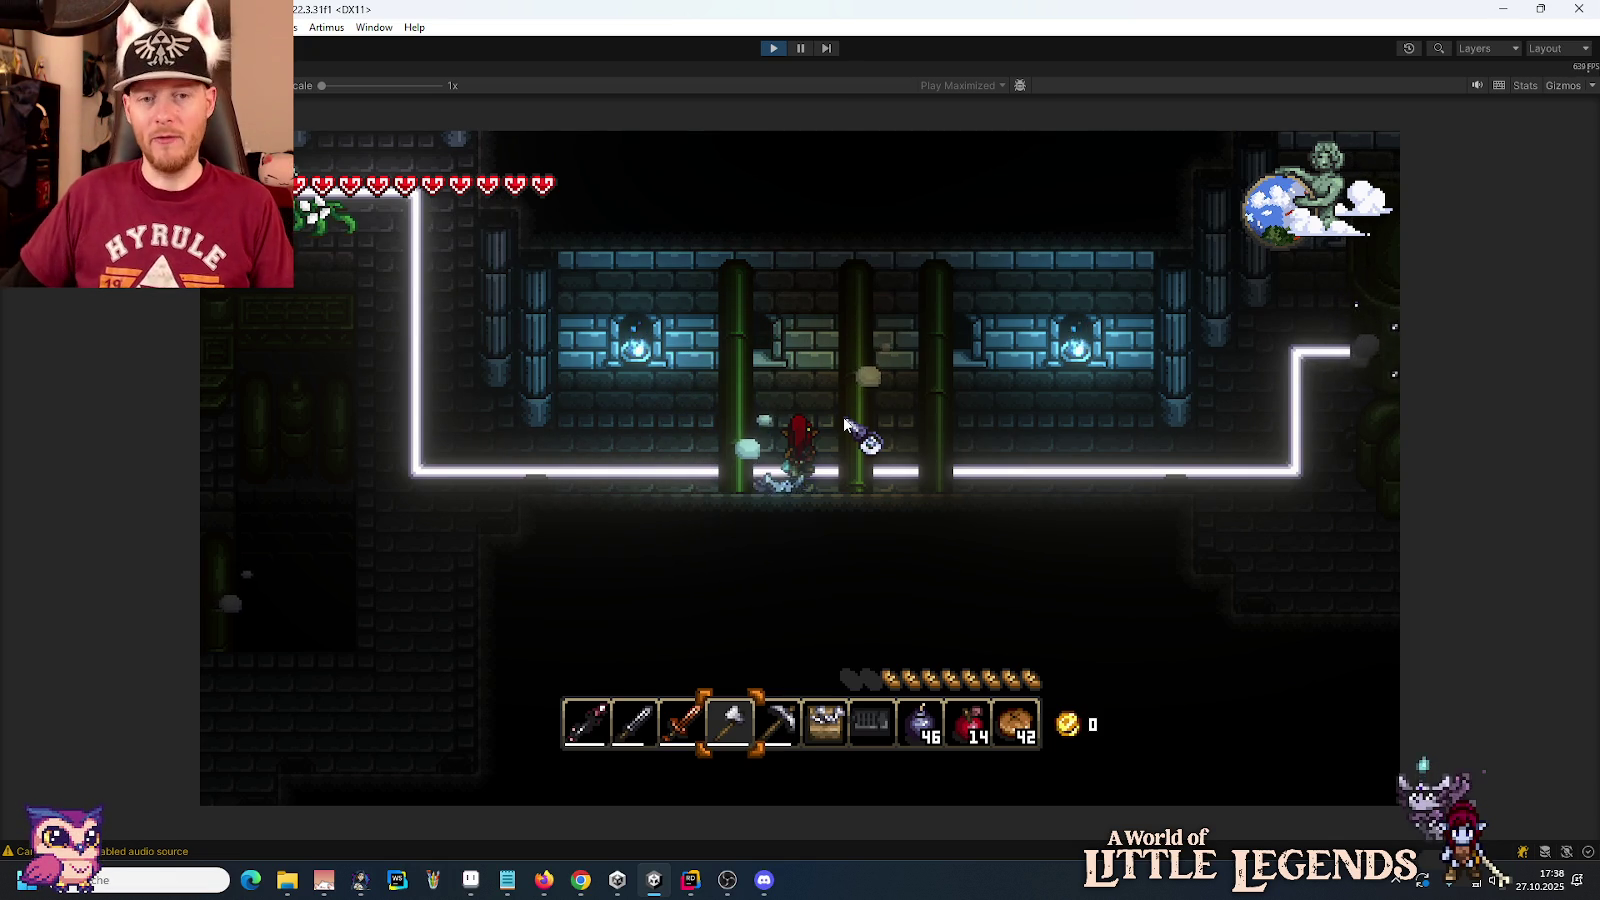
key(d)
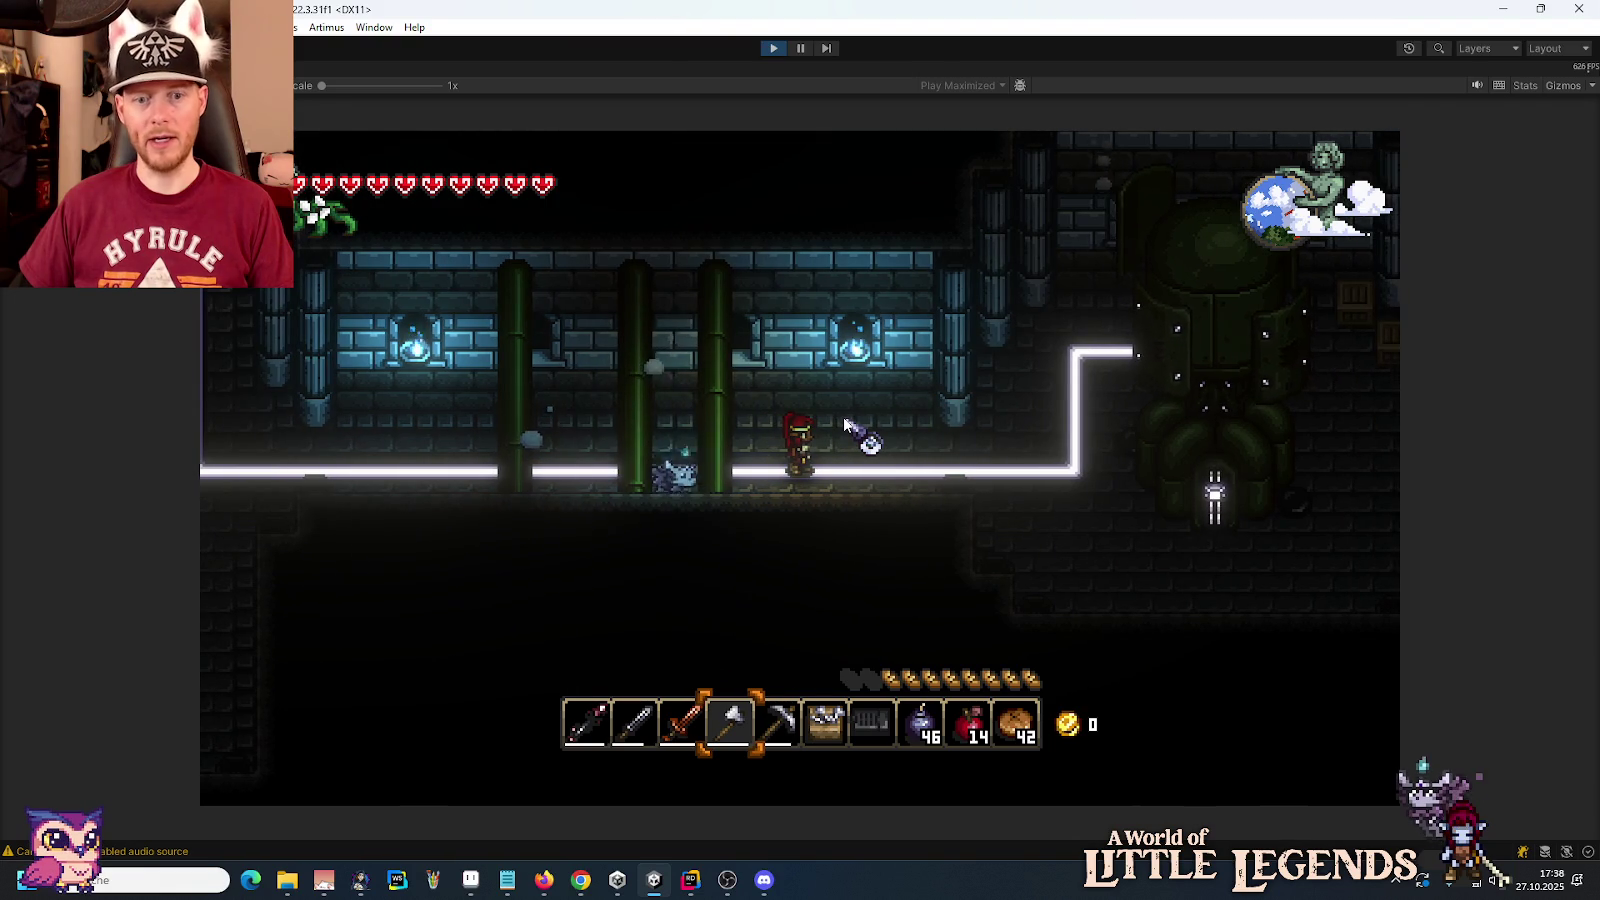
key(7)
key(d)
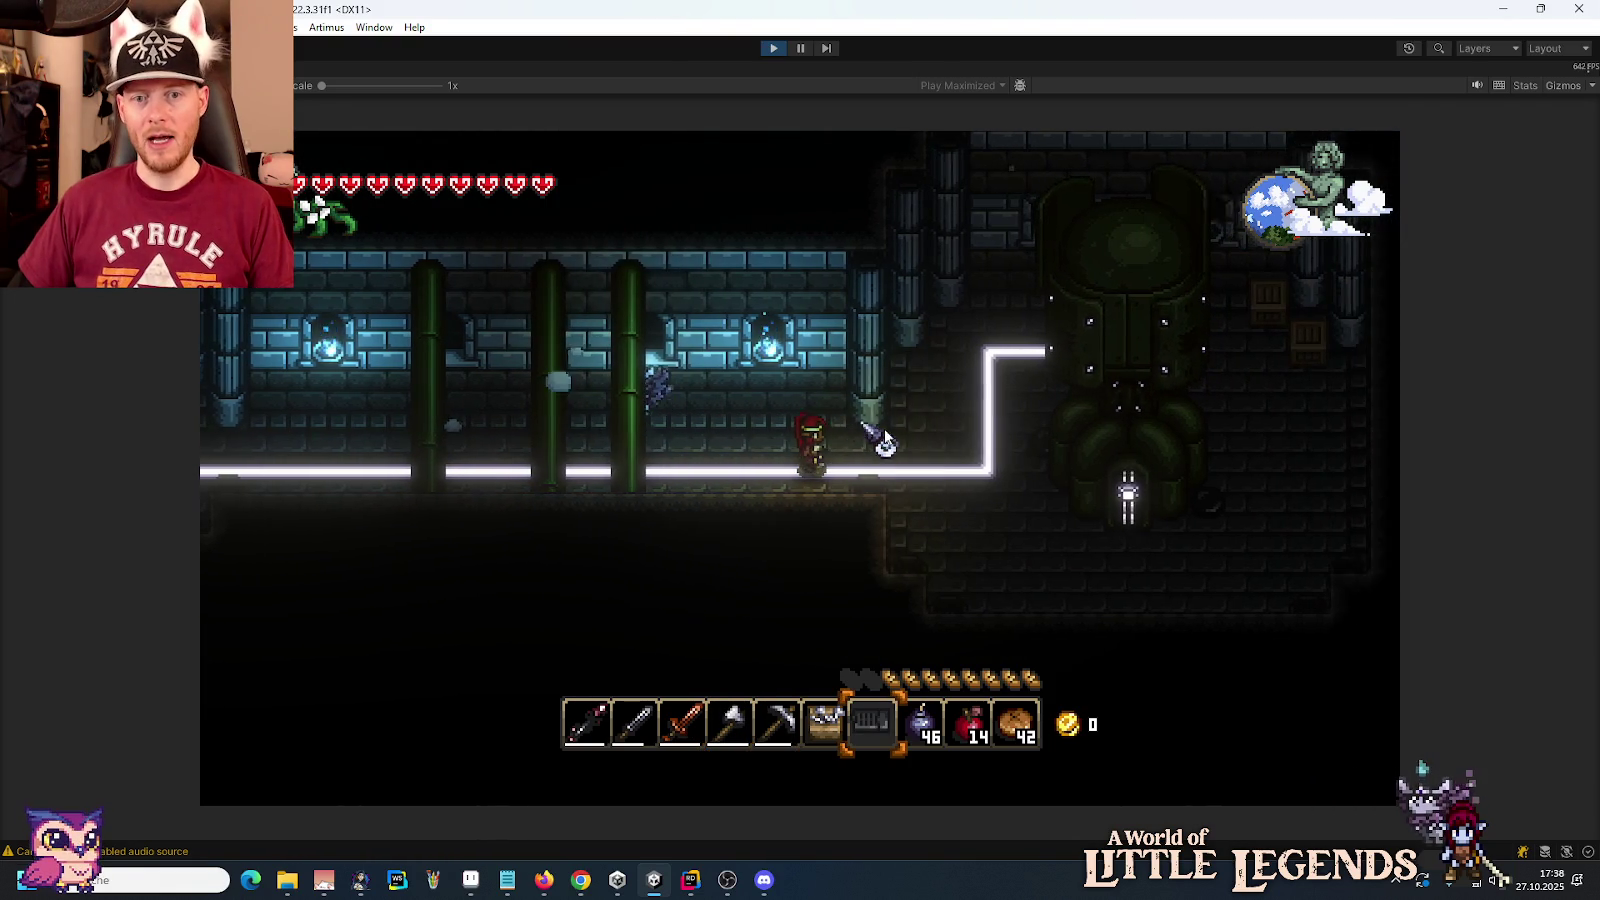
key(d)
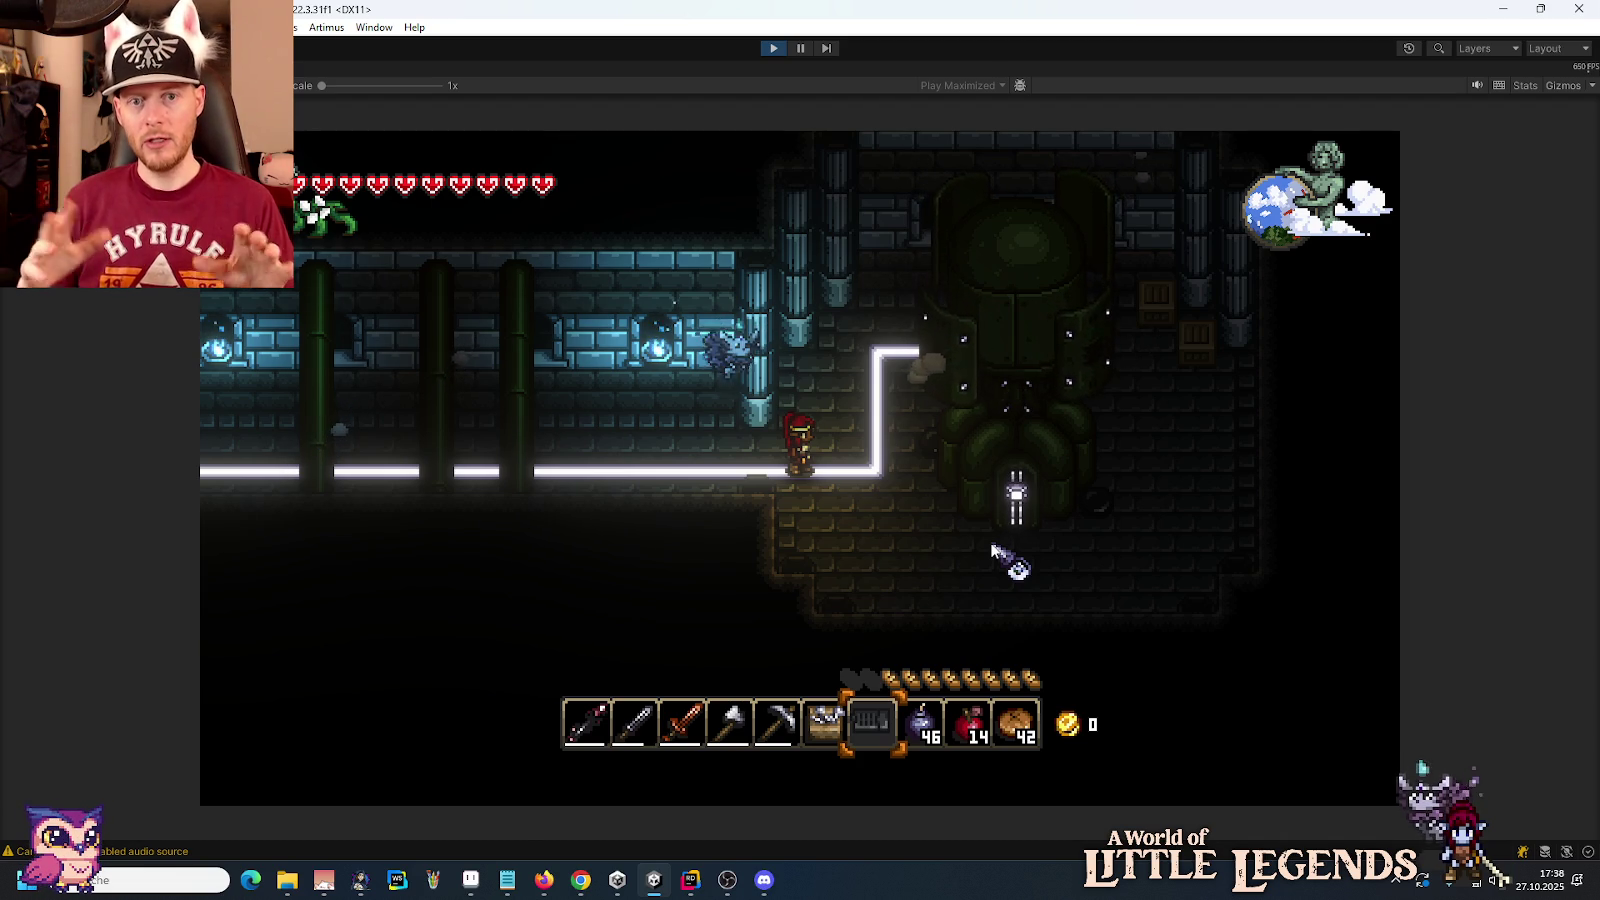
Step: Switch to Pro Motion NG and look around the portal.png tileset document
click(470, 880)
scroll(867, 313, down, 2)
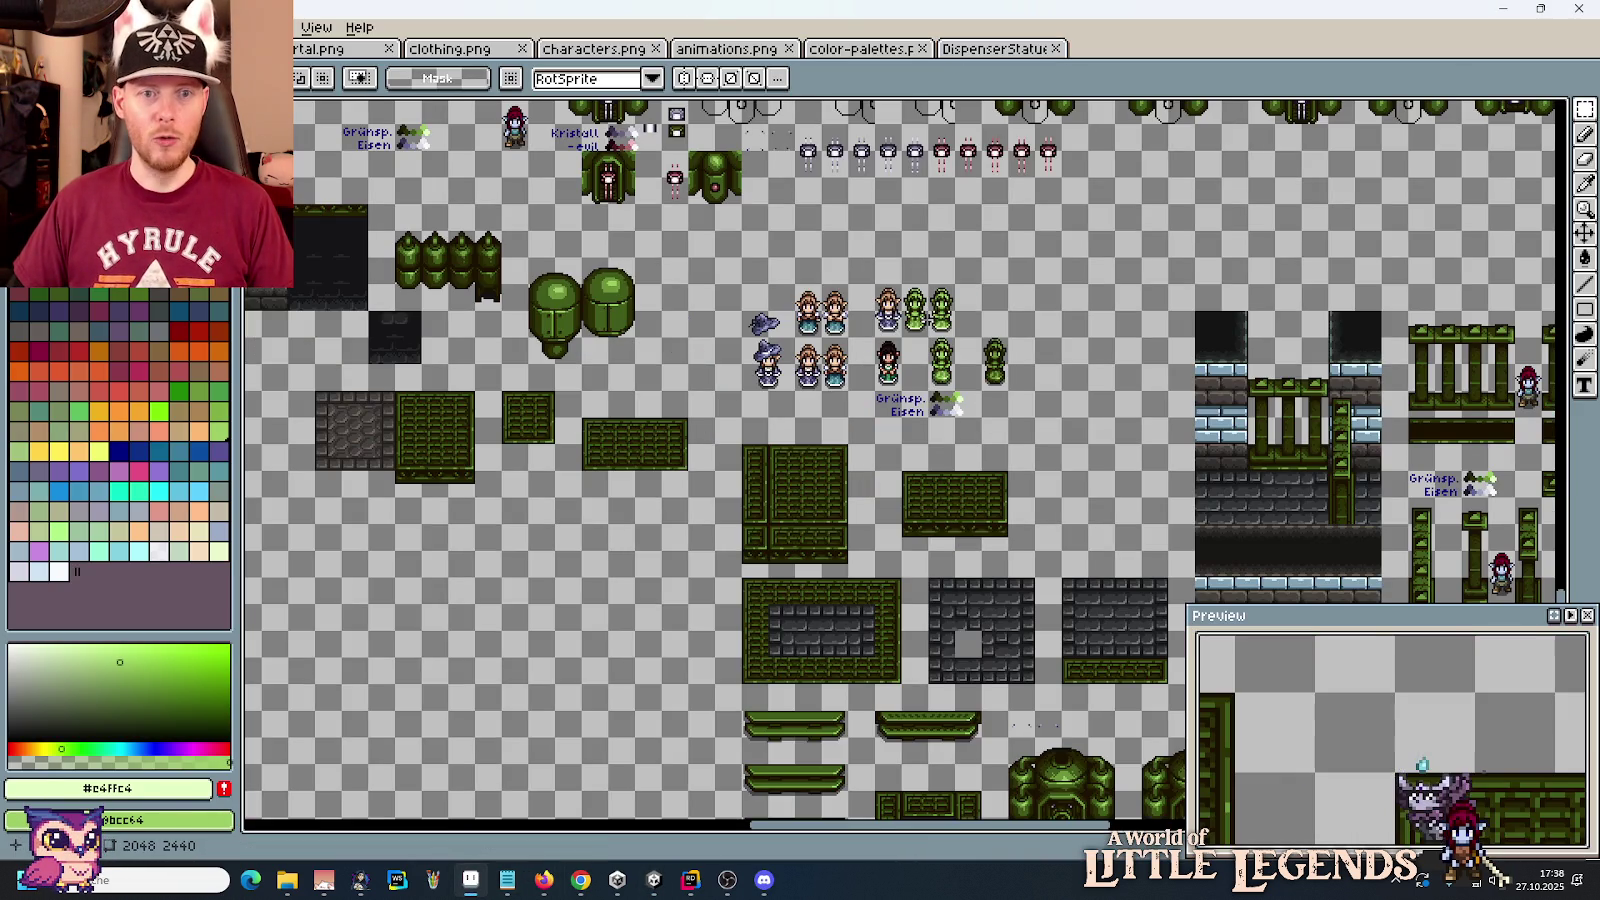
click(350, 48)
scroll(850, 320, down, 1)
scroll(848, 320, down, 1)
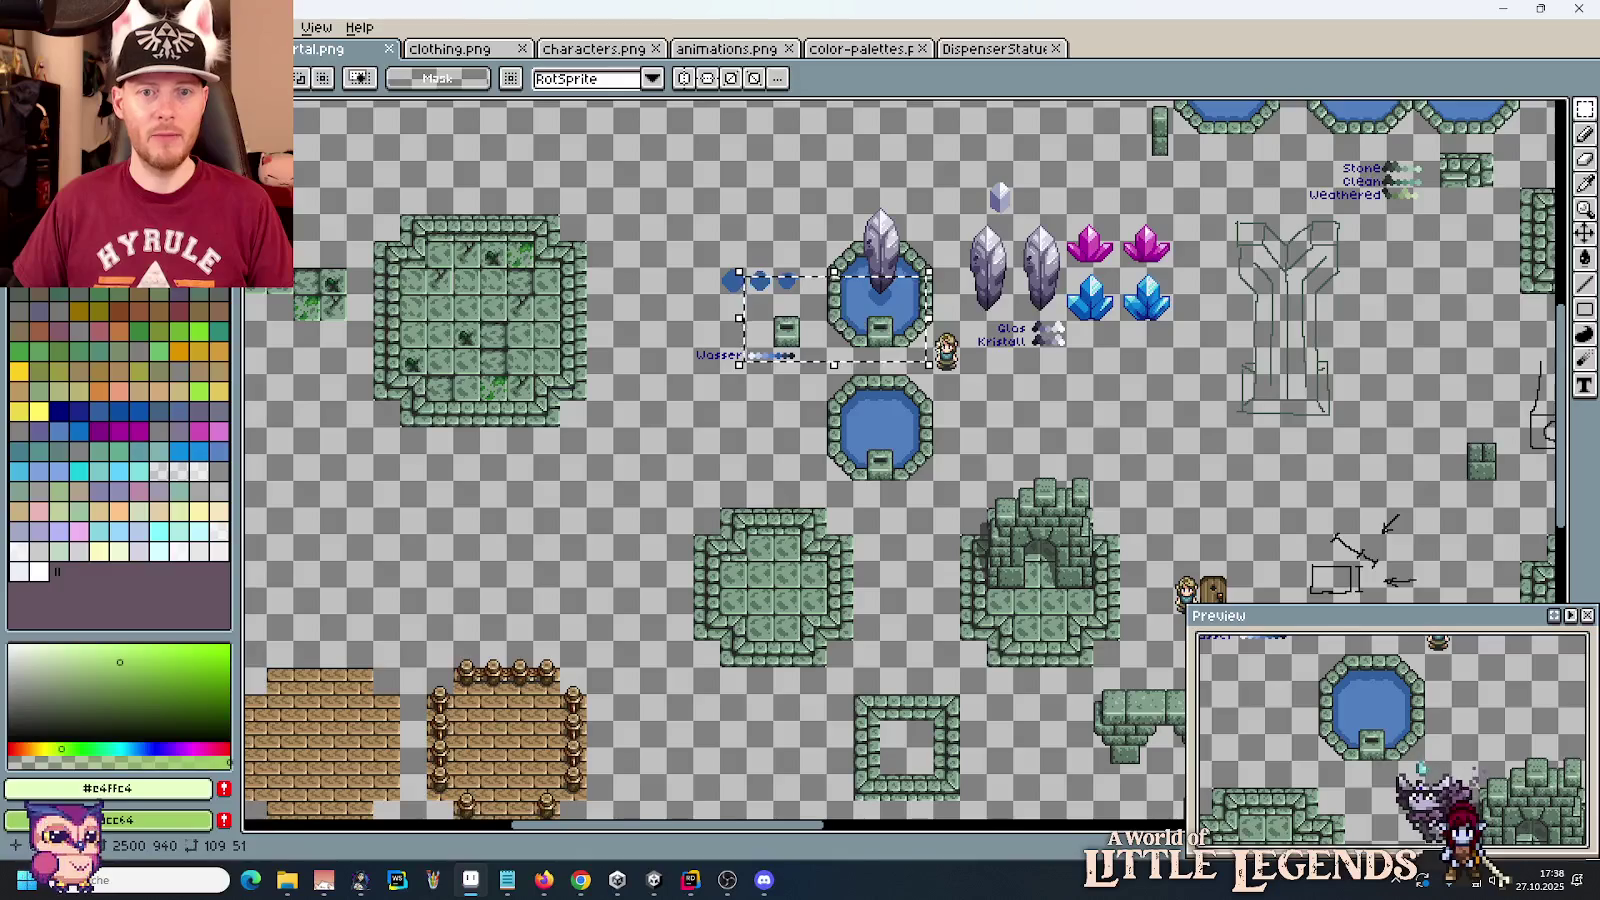
scroll(848, 320, down, 1)
scroll(591, 394, up, 1)
scroll(591, 394, right, 5)
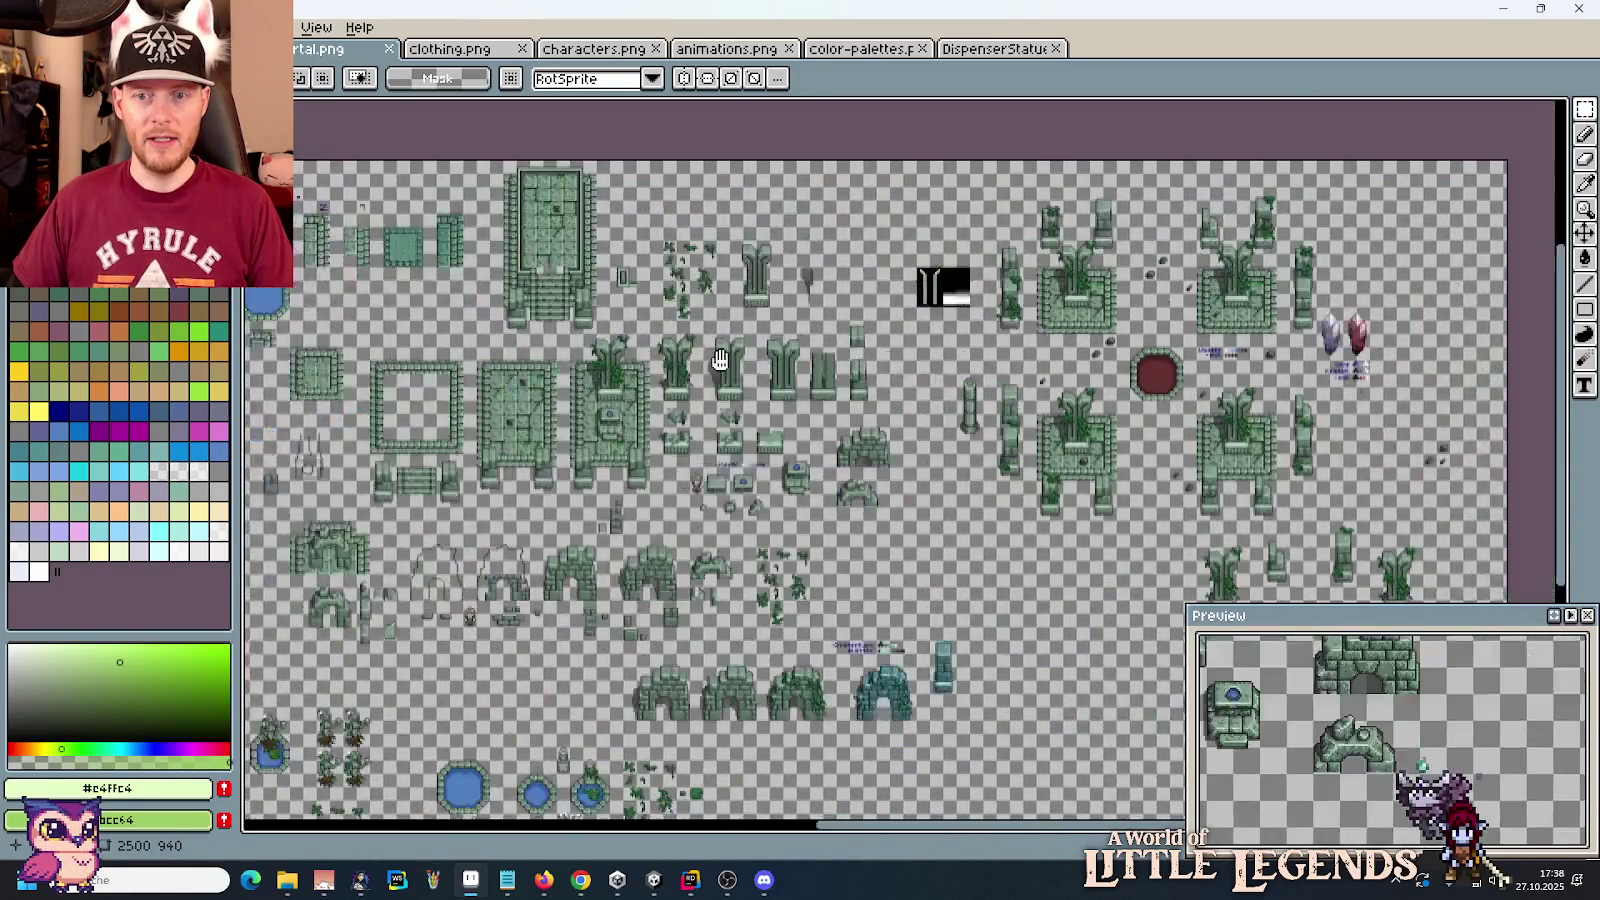
scroll(700, 395, down, 5)
scroll(767, 395, left, 8)
scroll(767, 395, up, 3)
scroll(767, 395, right, 3)
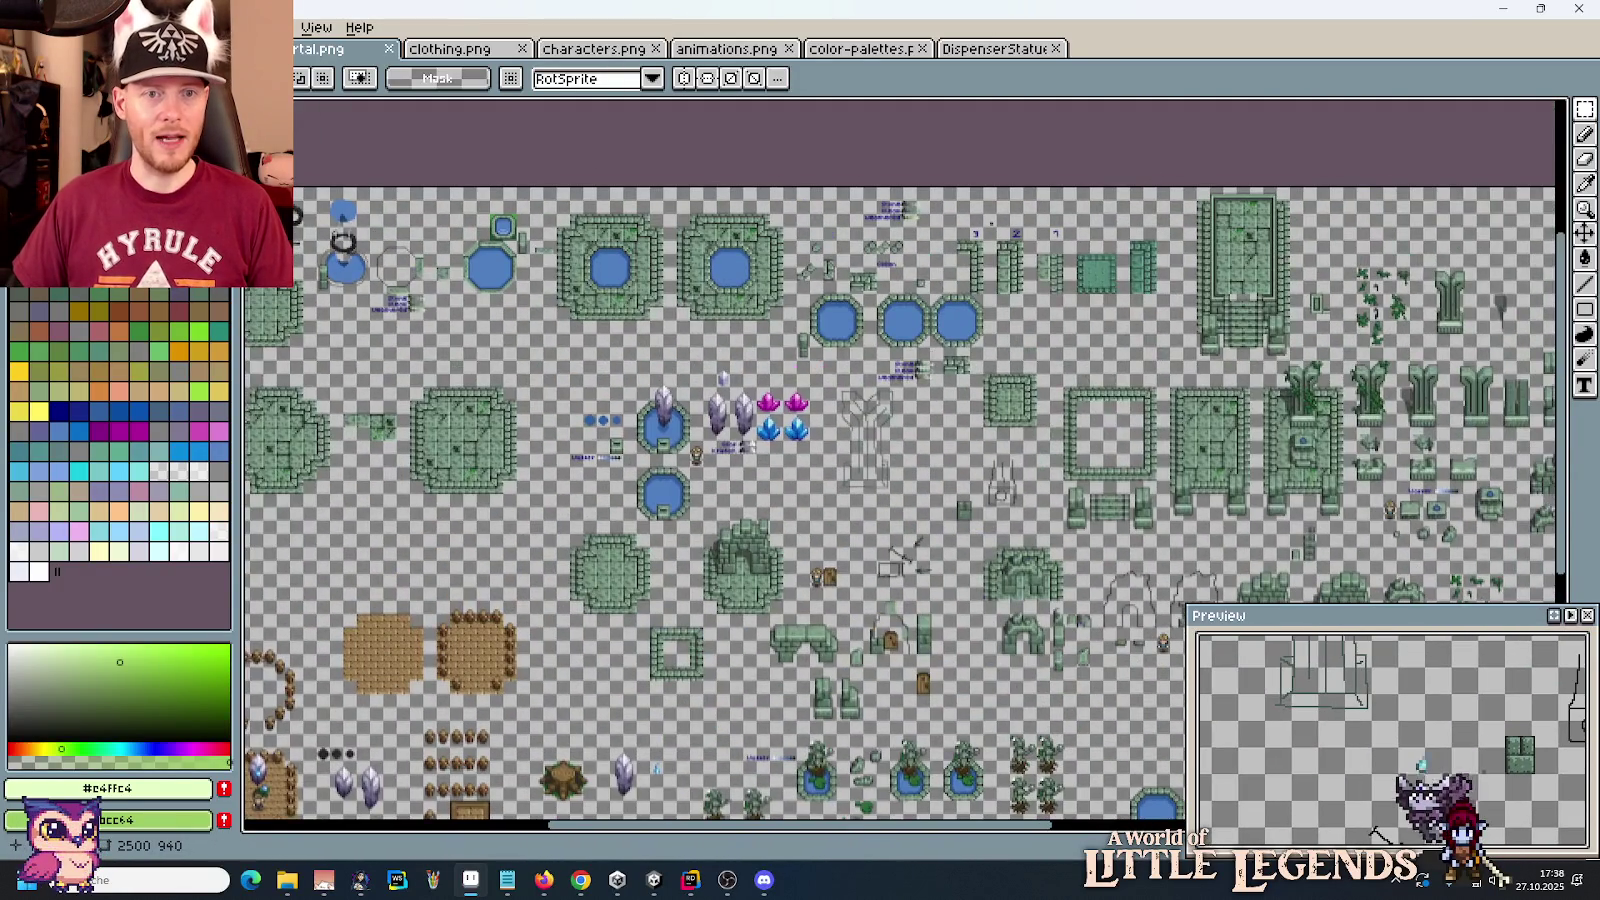
scroll(1055, 460, right, 3)
Step: Drag ruins.png from artwork > theme ancients in Explorer into the pixel editor
key(alt+Tab)
key(alt+Tab)
key(alt+Tab)
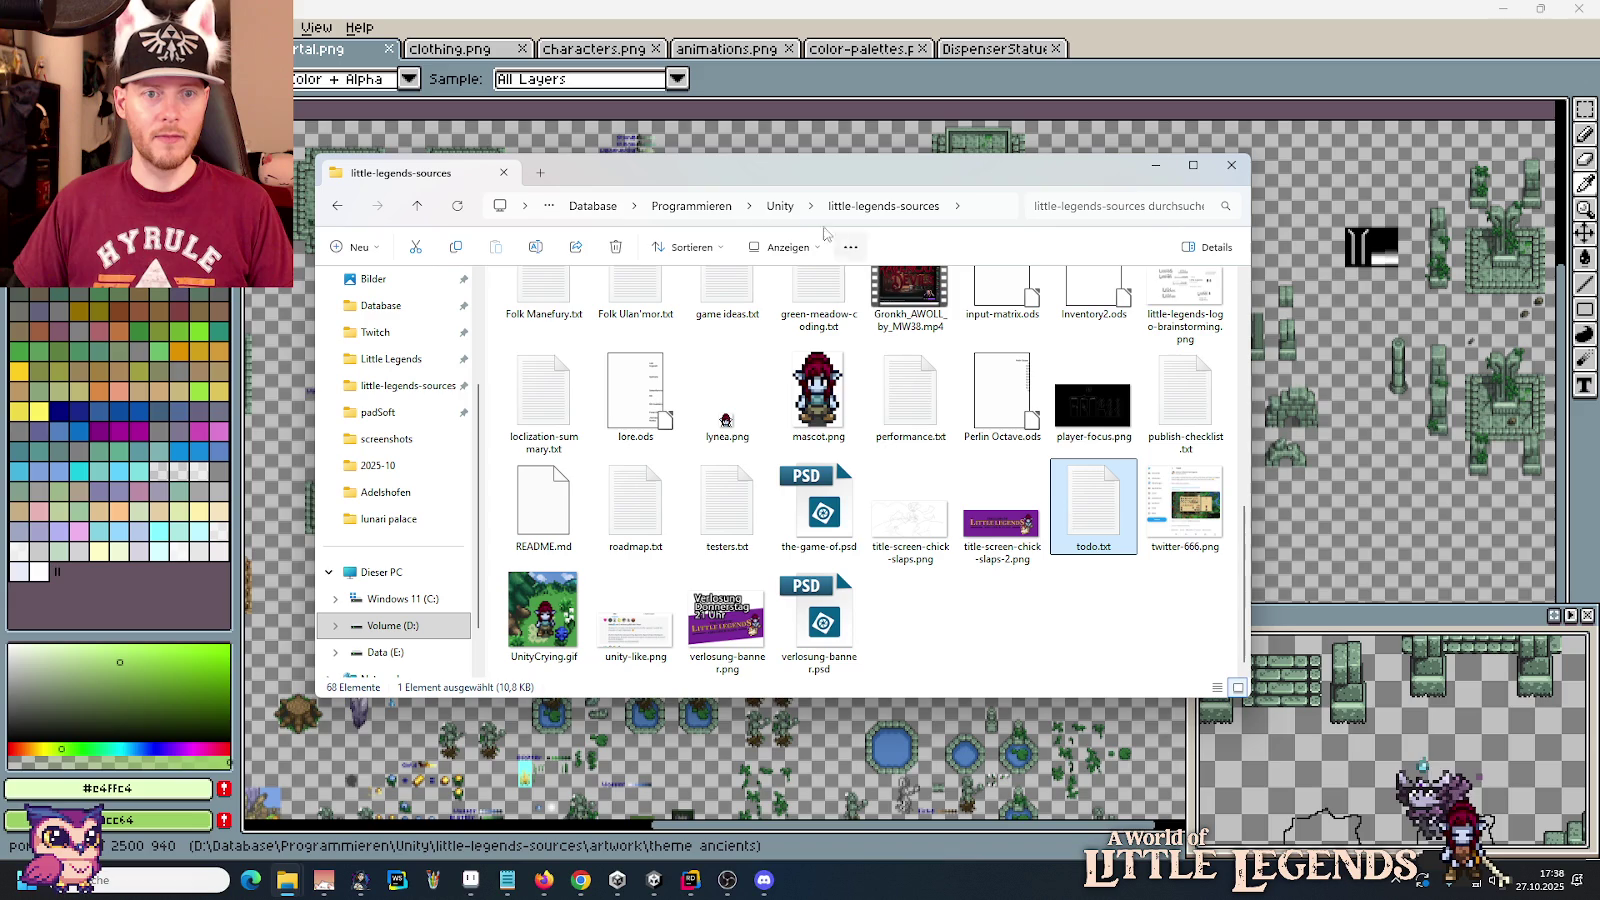
scroll(948, 370, up, 1)
scroll(948, 370, up, 5)
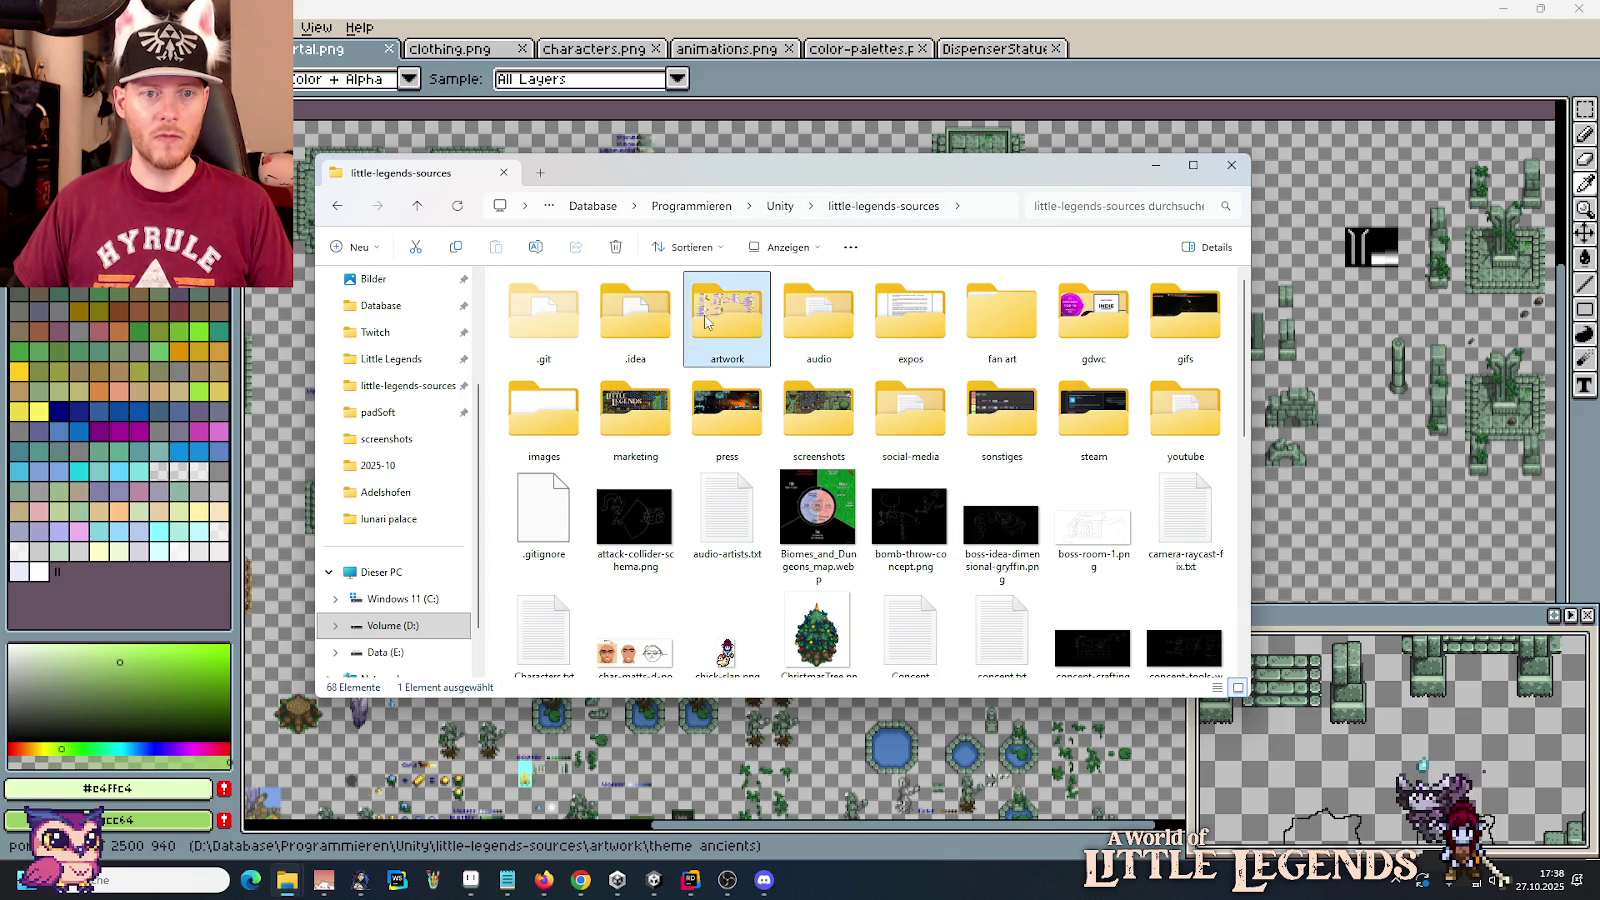
double_click(727, 312)
double_click(668, 626)
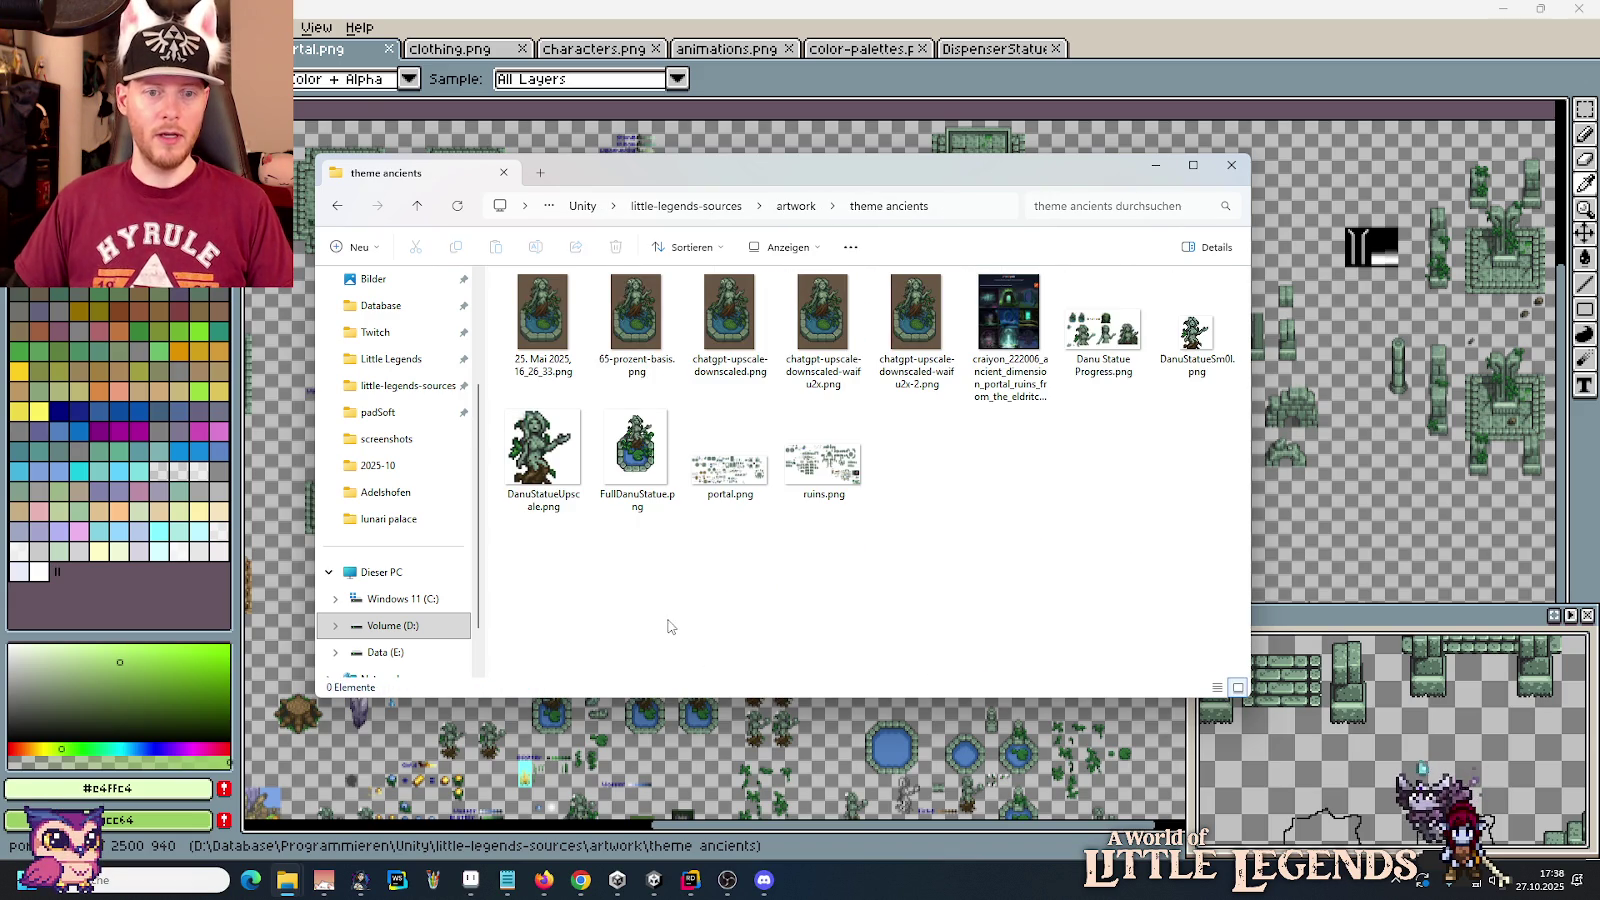
mouse_move(823, 462)
mouse_down()
mouse_move(1070, 470)
mouse_move(1300, 330)
mouse_up()
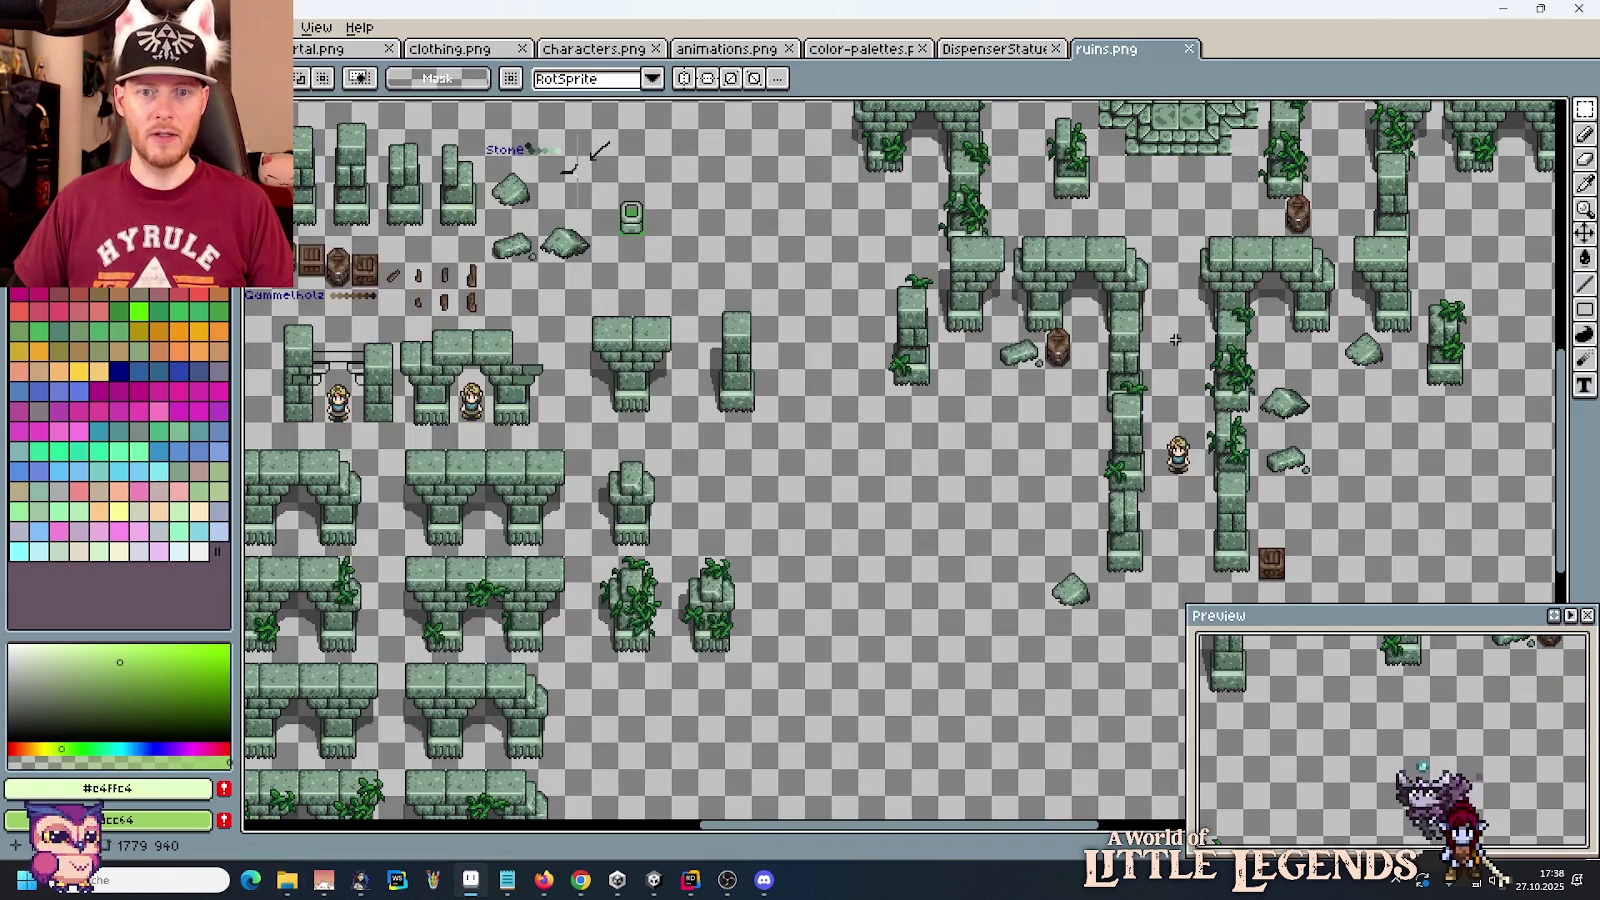
Step: Mark the round central ruin tile and the circular plaza group, then return to Unity
scroll(900, 455, down, 2)
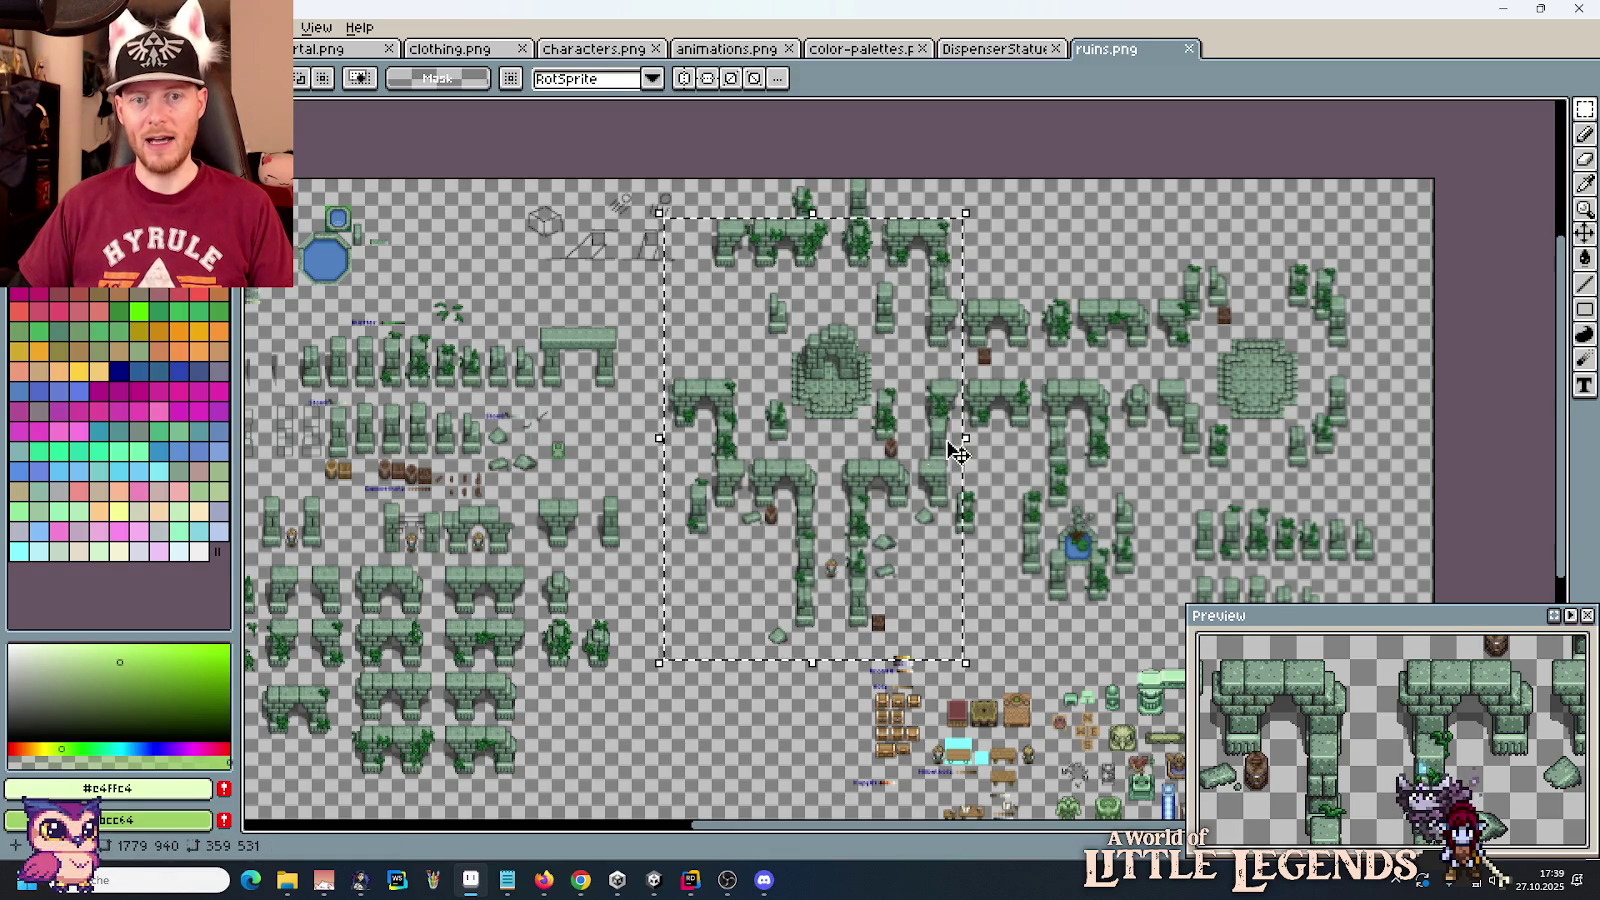
drag(800, 318, 880, 434)
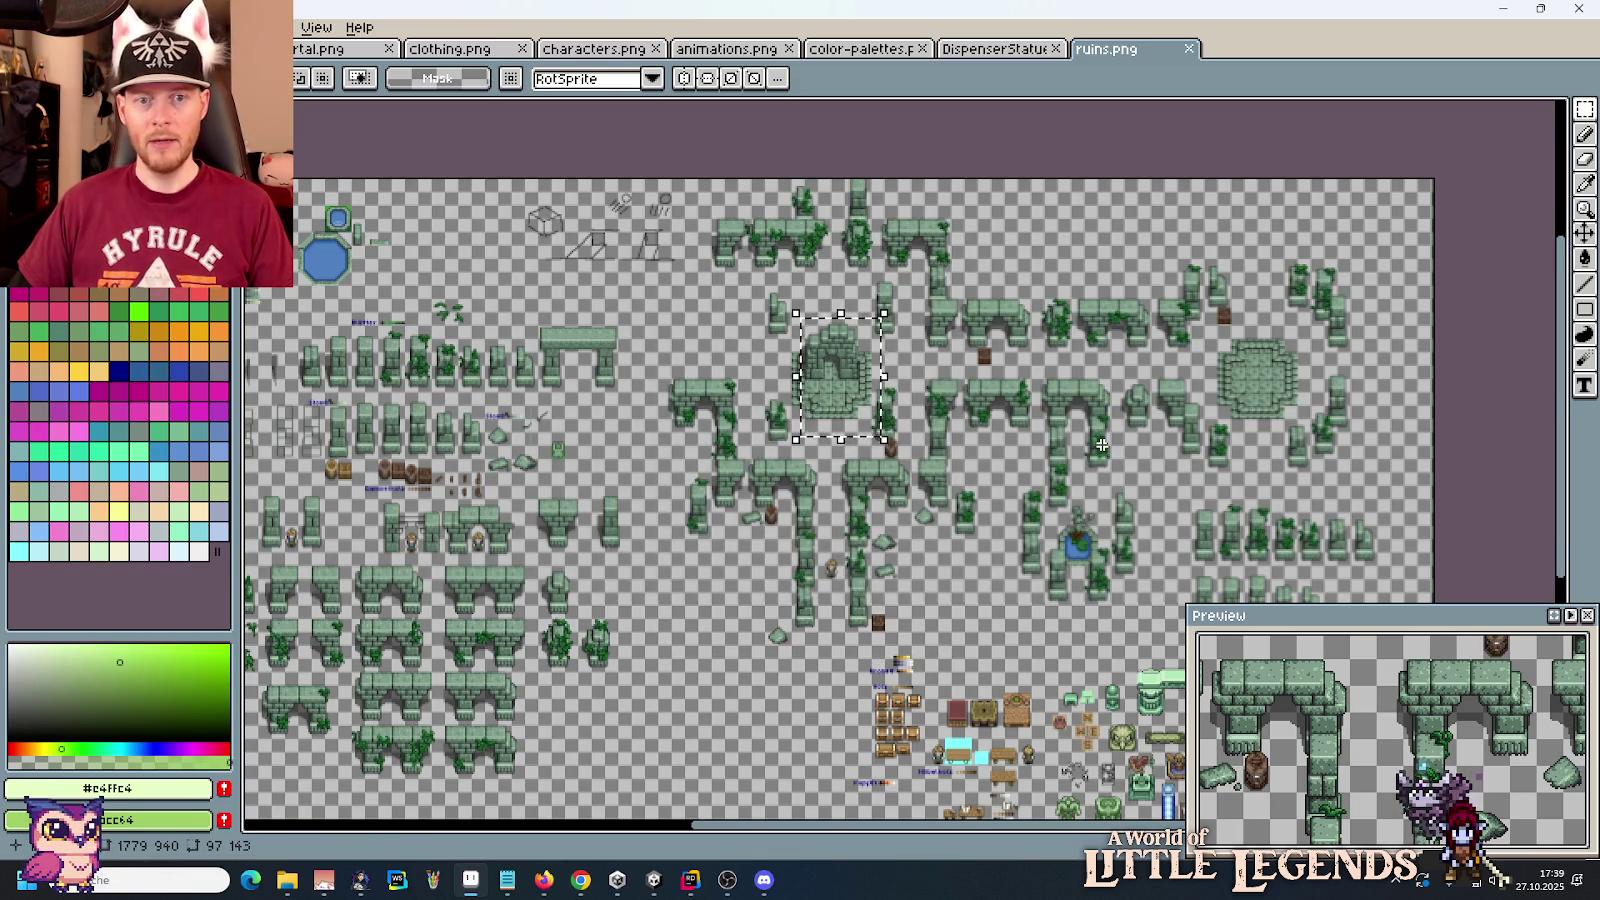
drag(1160, 262, 1380, 466)
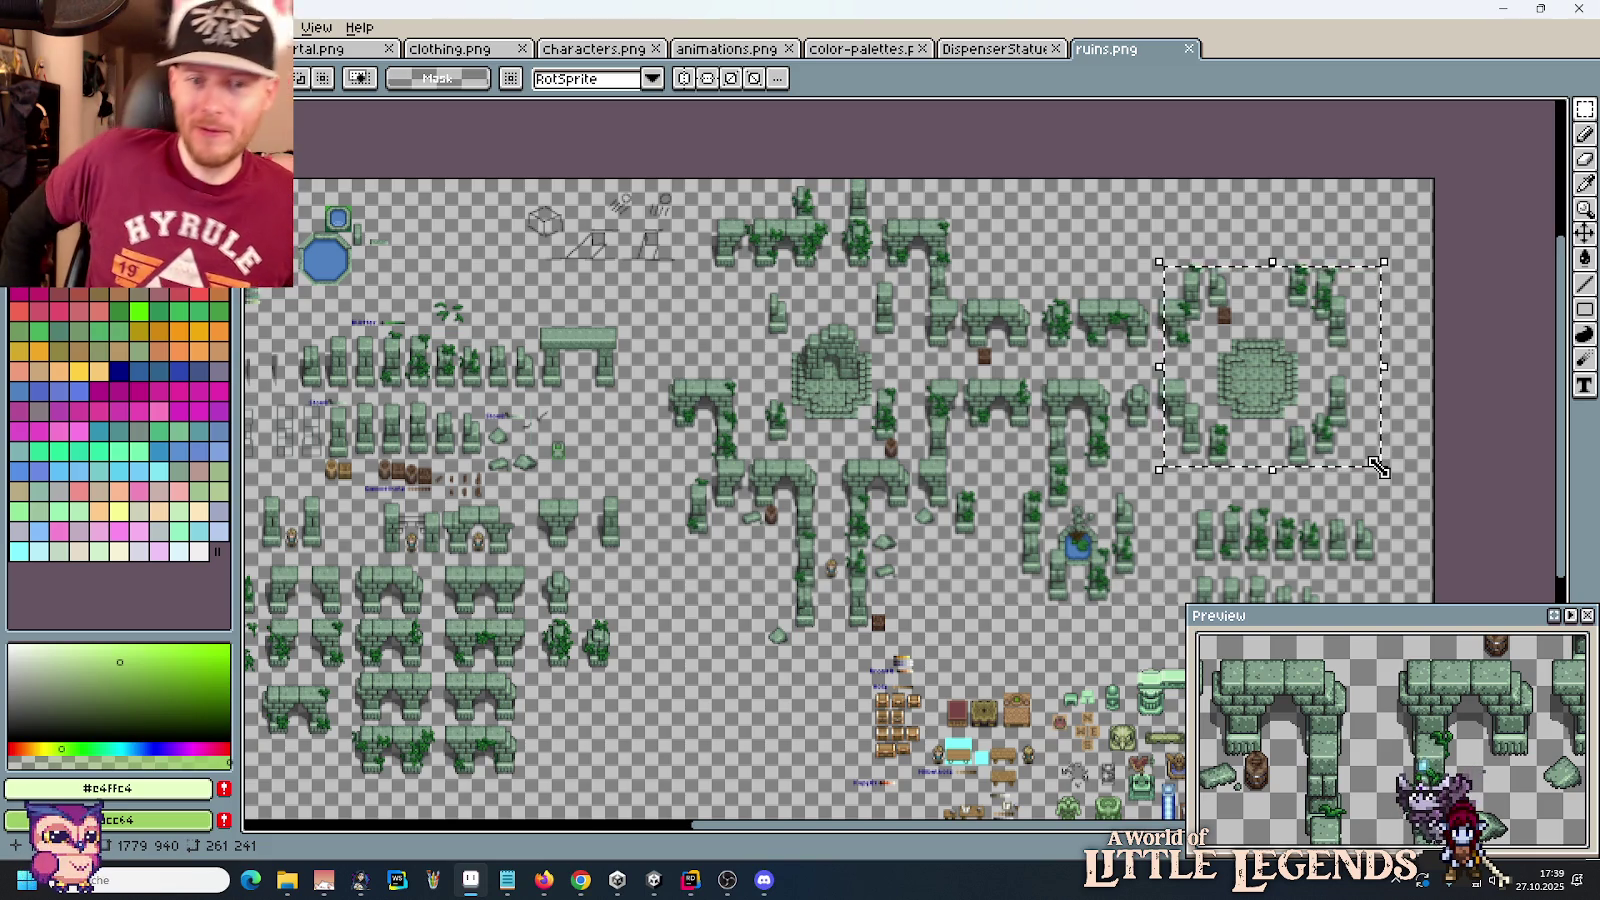
click(617, 880)
click(654, 880)
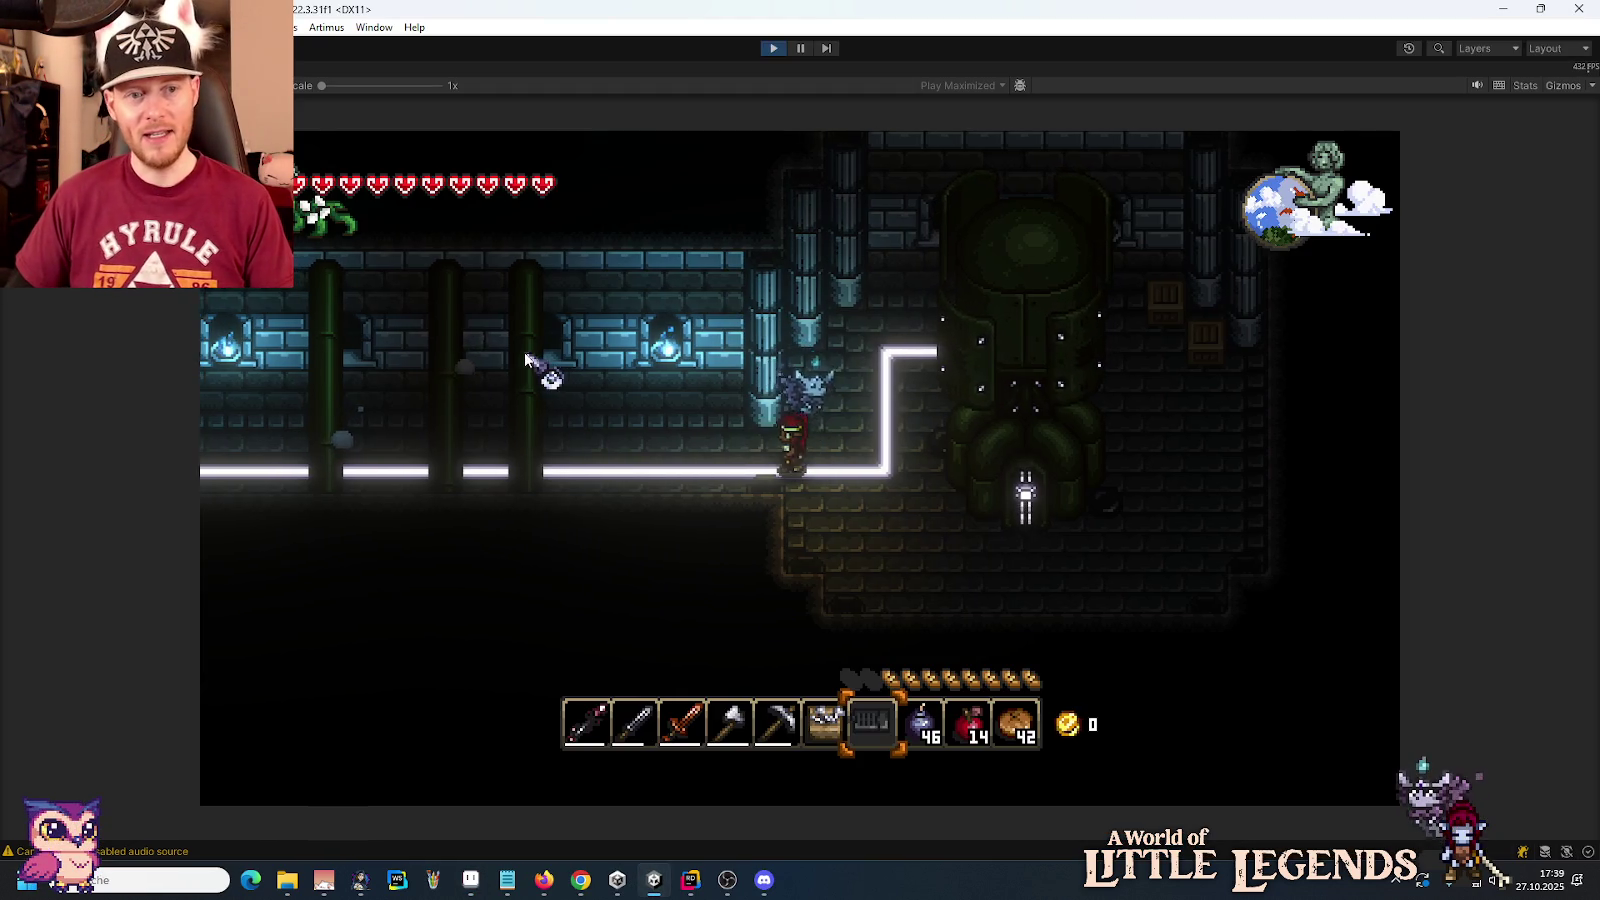
Step: Walk the hero briefly left and right, then switch to the ruins.png artwork
key(a)
key(d)
key(a)
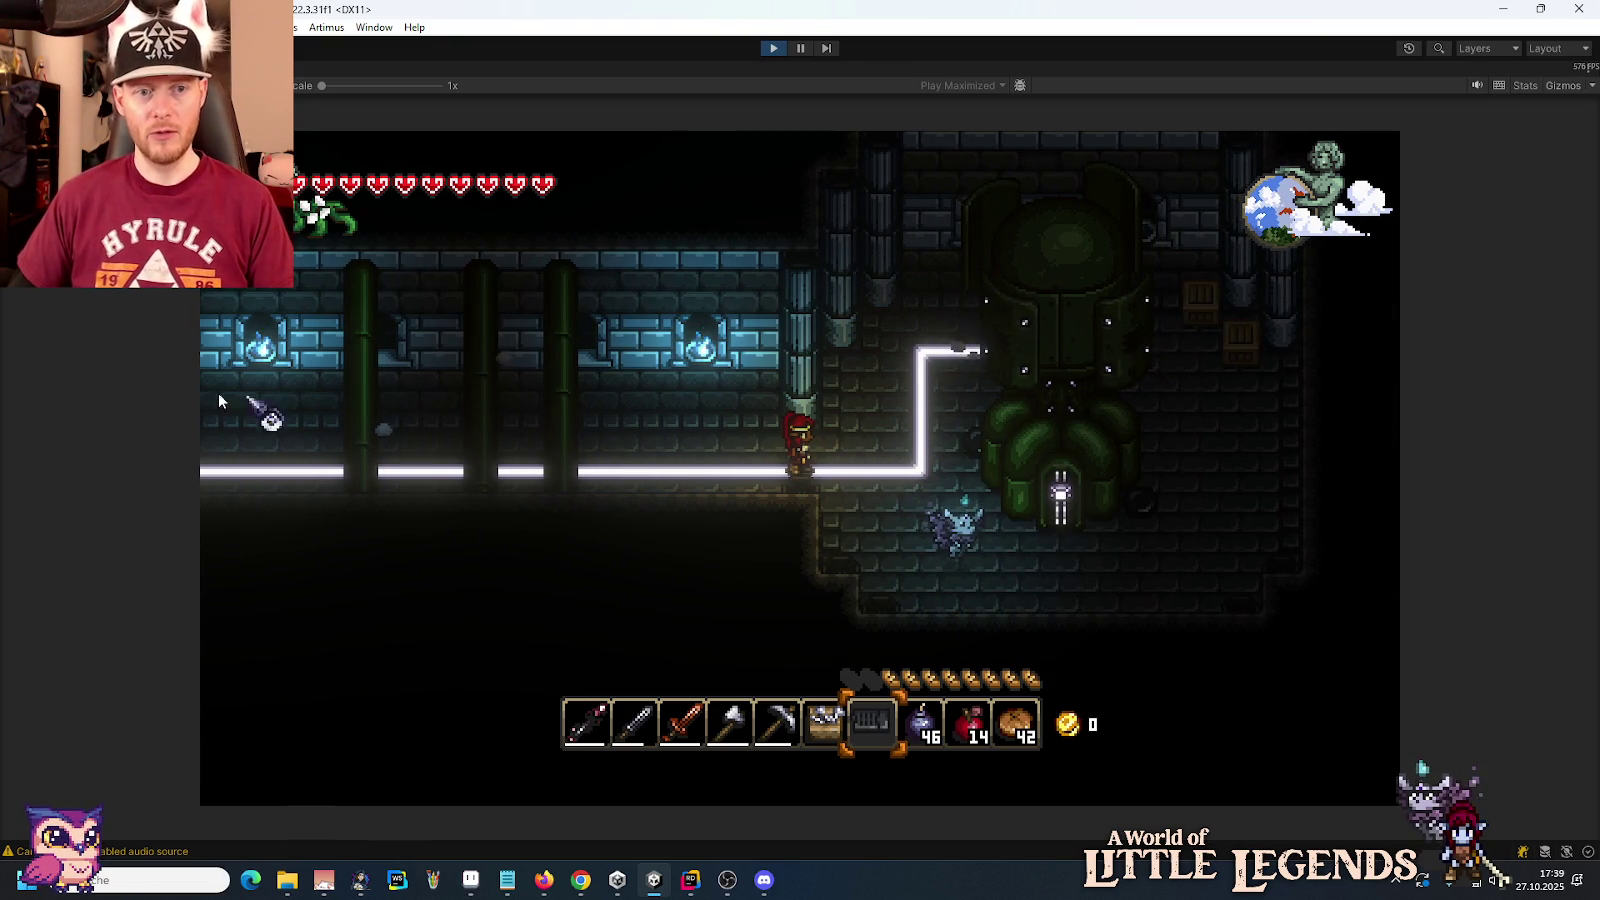
key(alt+Tab)
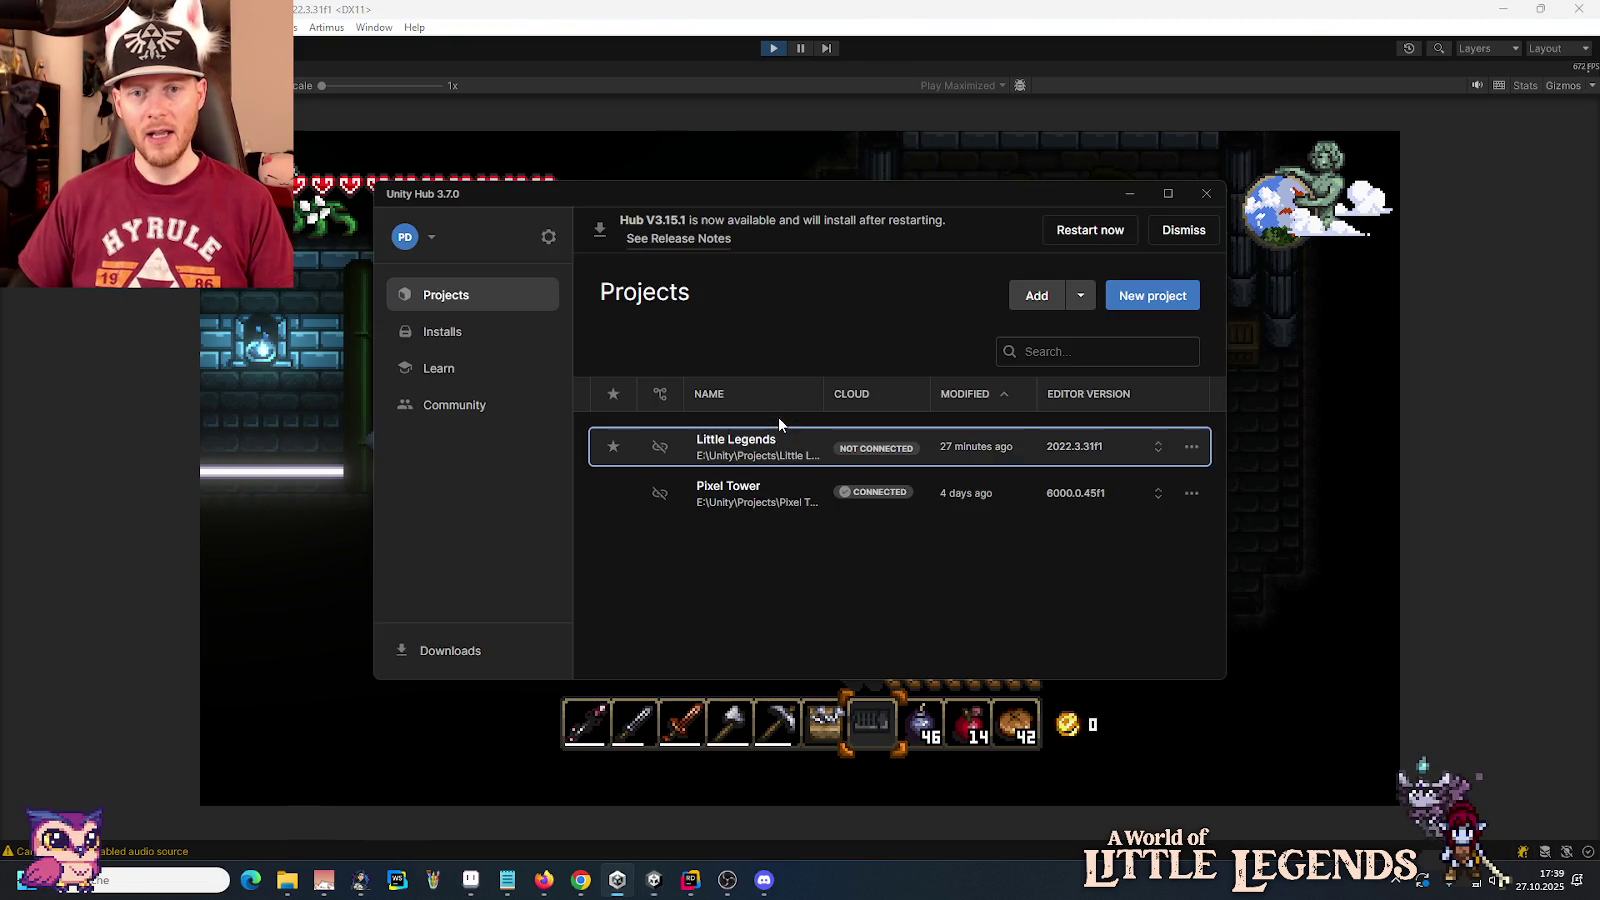
key(alt+Tab)
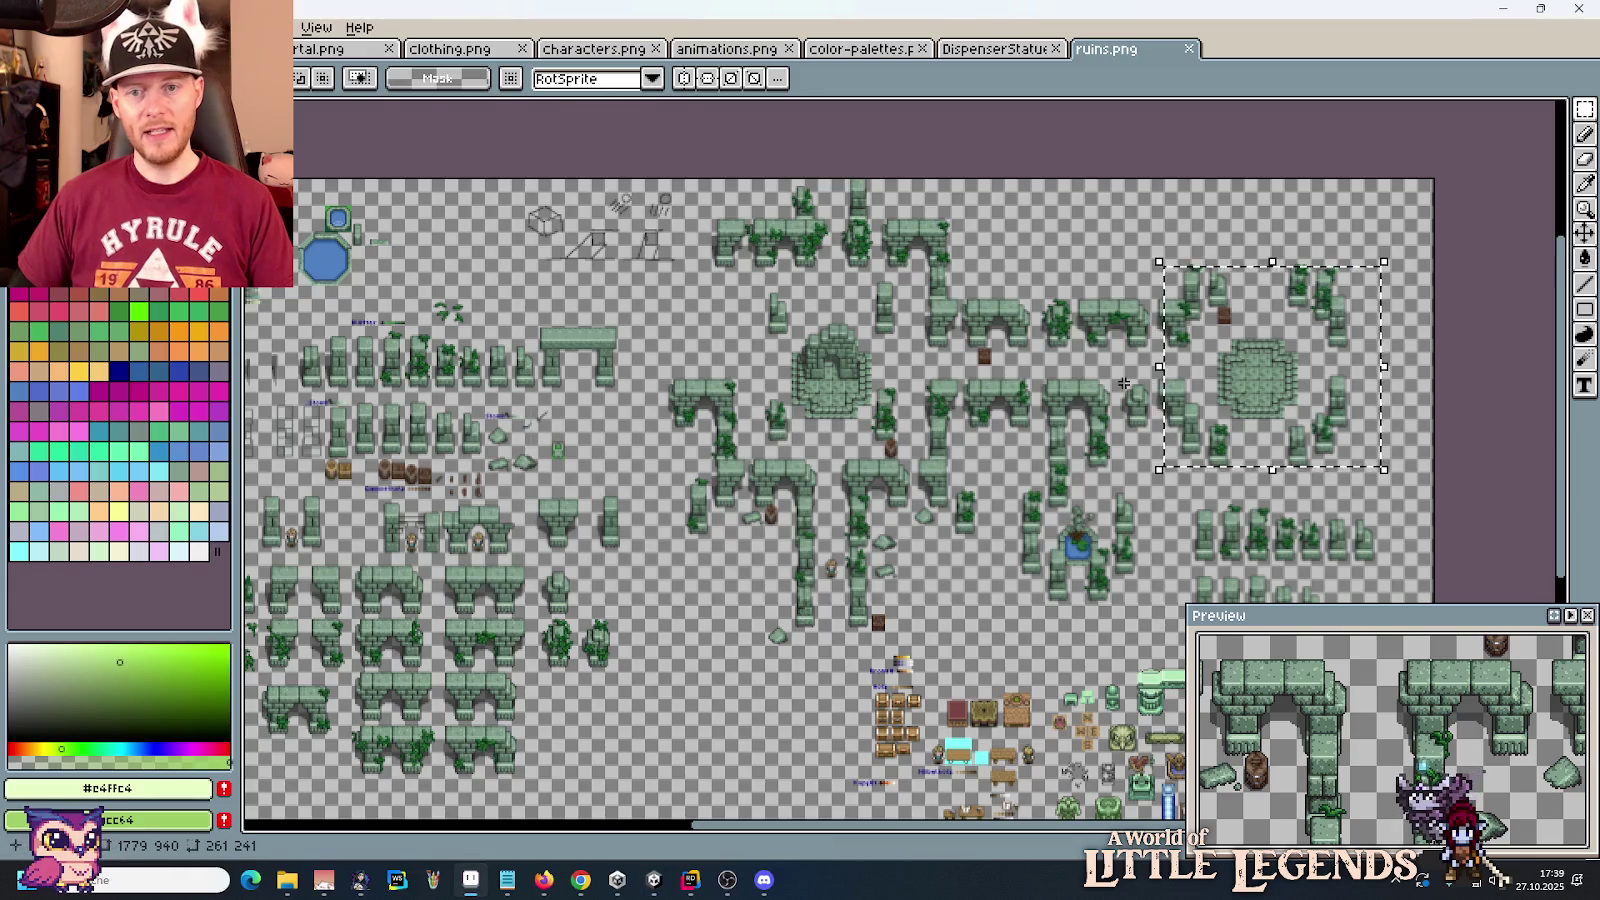
Step: Pan across the round floor tile, temple, and upper and left tiles, then return to Unity
scroll(1132, 401, up, 1)
drag(1378, 357, 1084, 374)
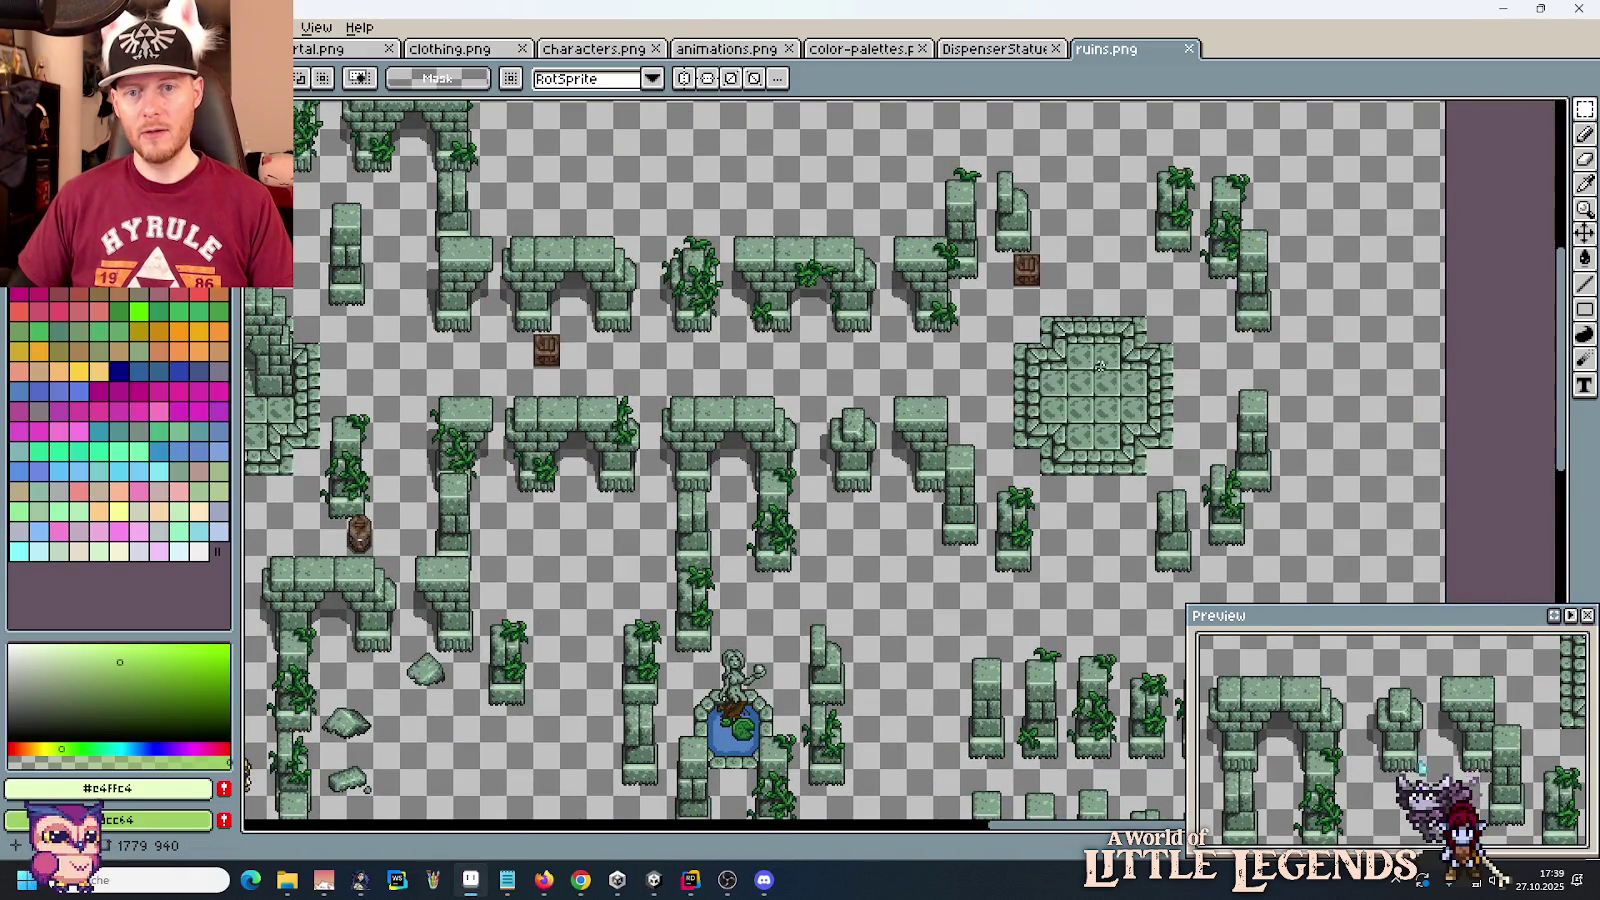
mouse_move(668, 442)
mouse_down()
mouse_move(820, 451)
mouse_move(1164, 425)
mouse_move(950, 550)
mouse_up()
drag(602, 558, 912, 443)
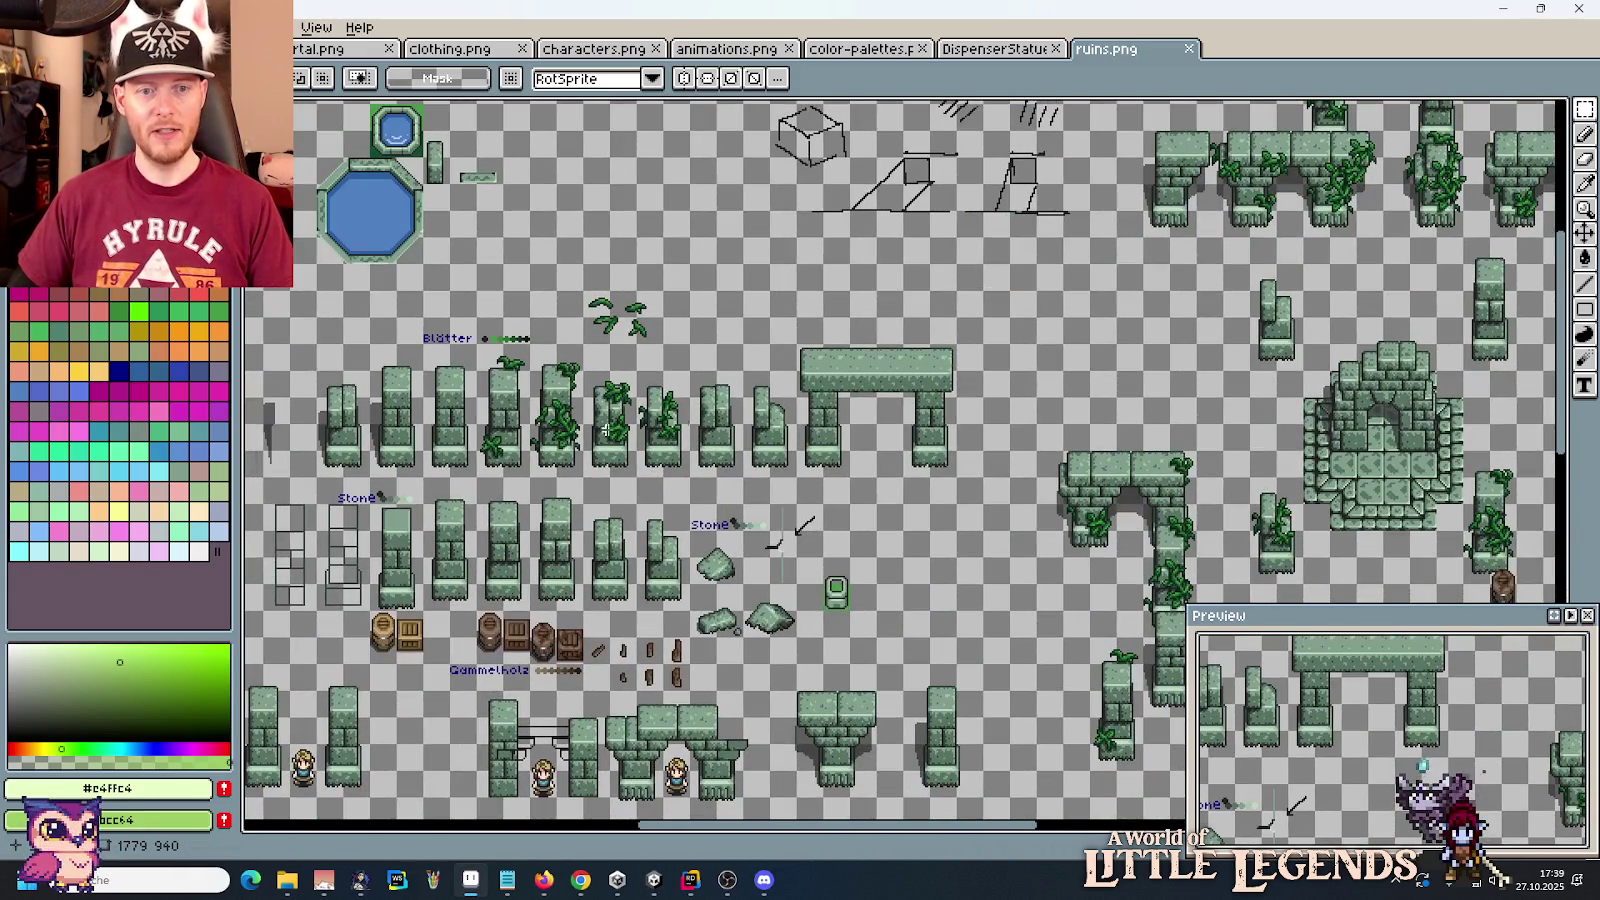
mouse_move(1426, 192)
mouse_down()
mouse_move(1110, 432)
mouse_move(945, 316)
mouse_up()
drag(1014, 430, 654, 273)
drag(1167, 408, 833, 378)
scroll(750, 365, left, 6)
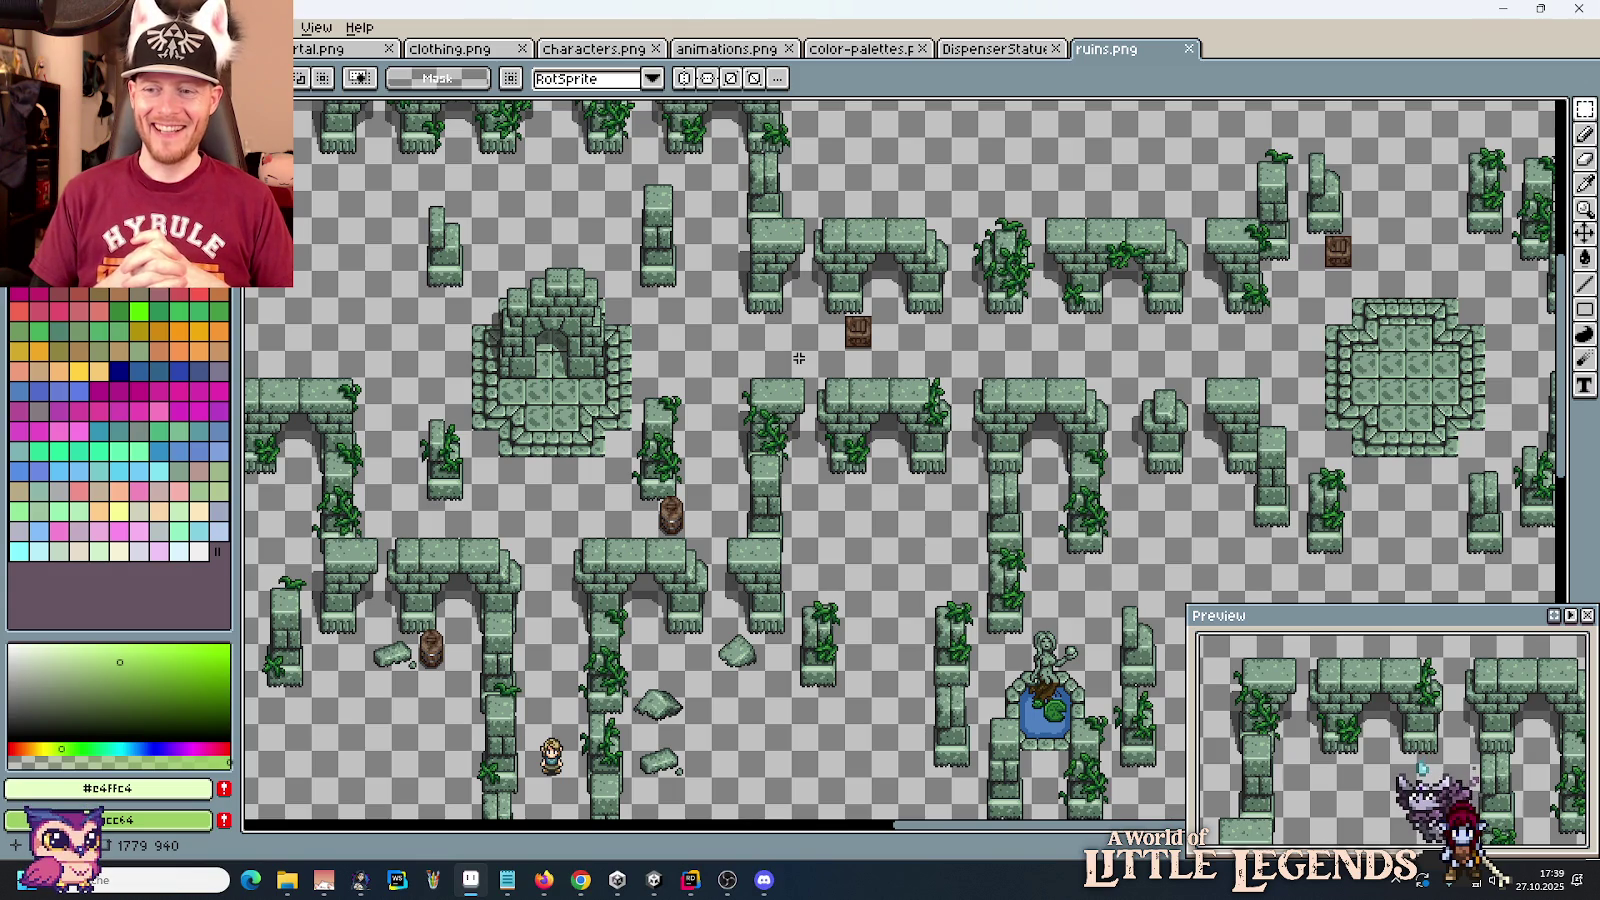
click(654, 880)
Step: Walk into the machine's doorway, then back left along the beam corridor to the lower floor
key(d)
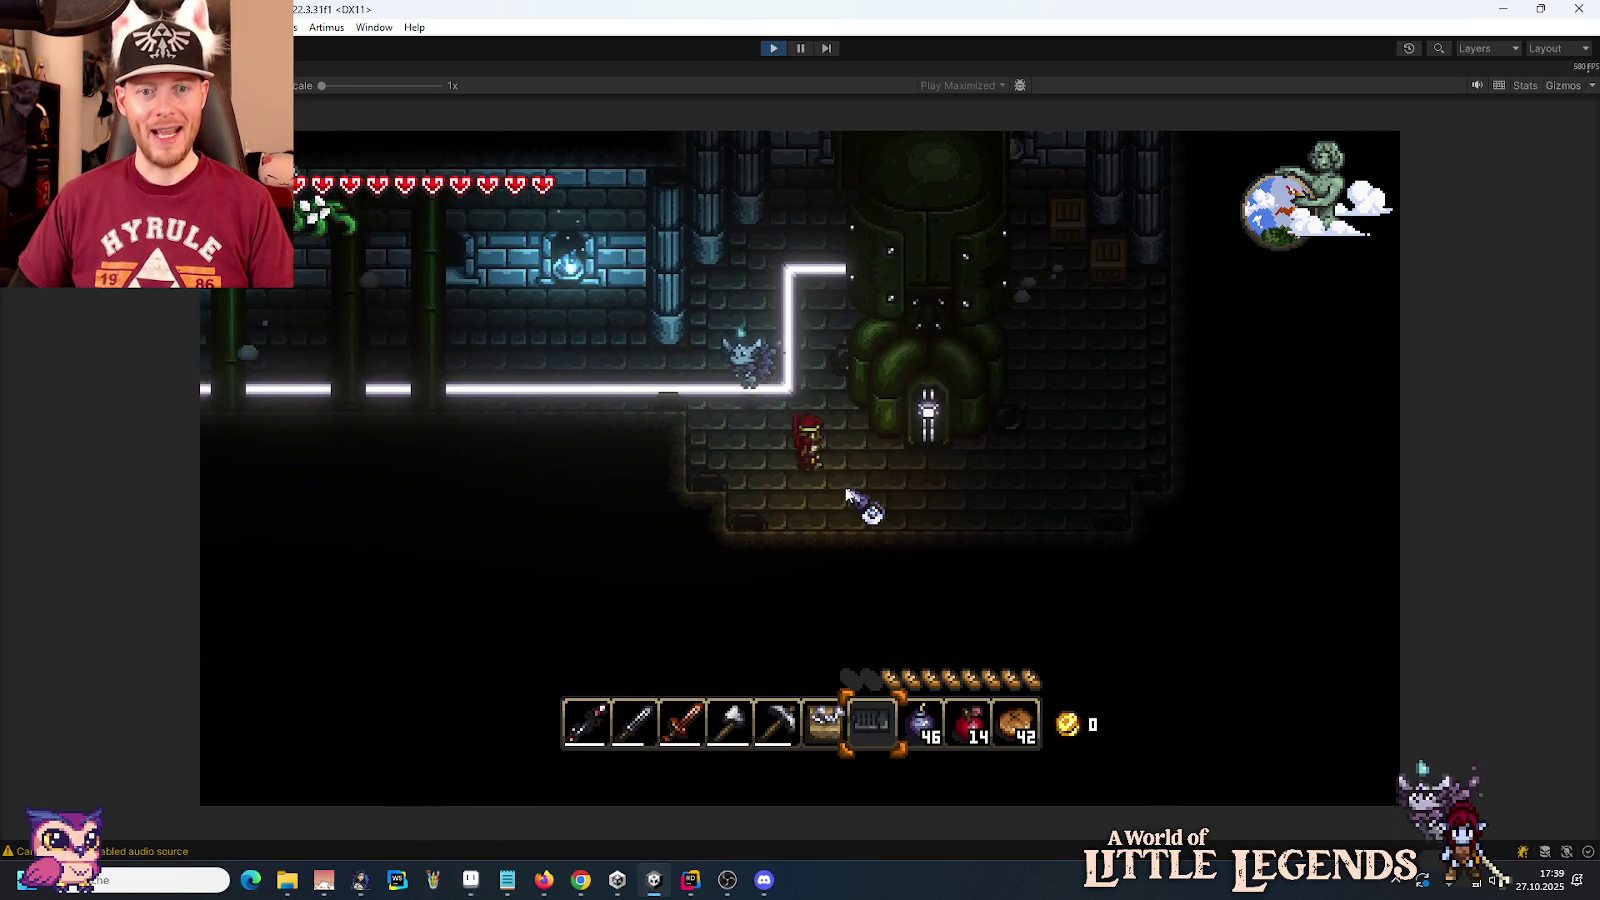
key(d)
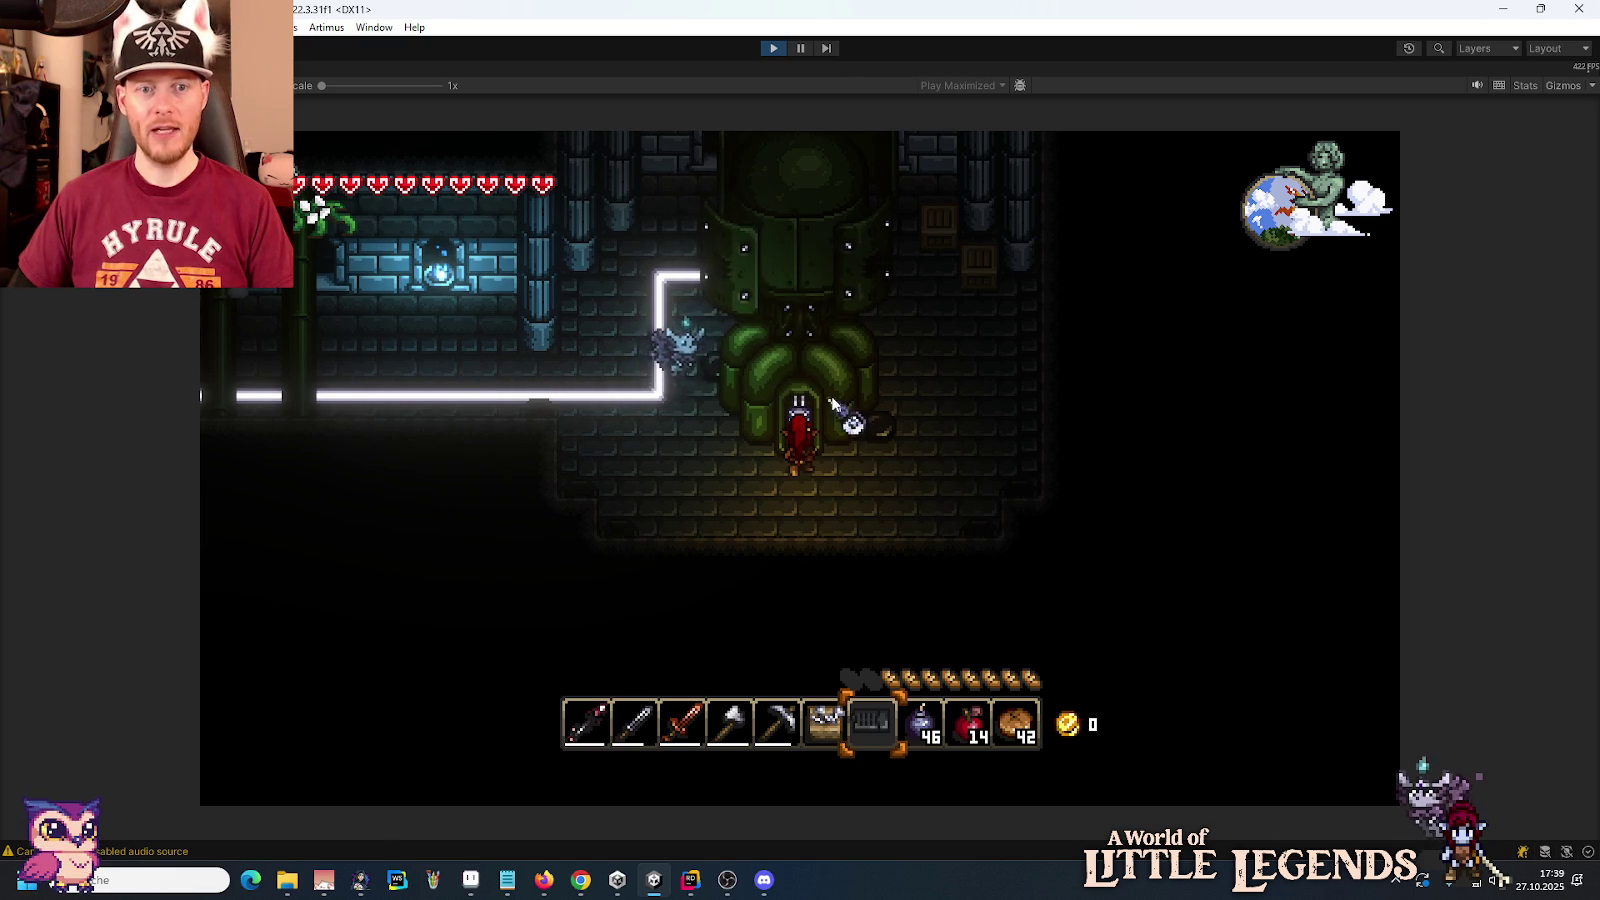
key(a)
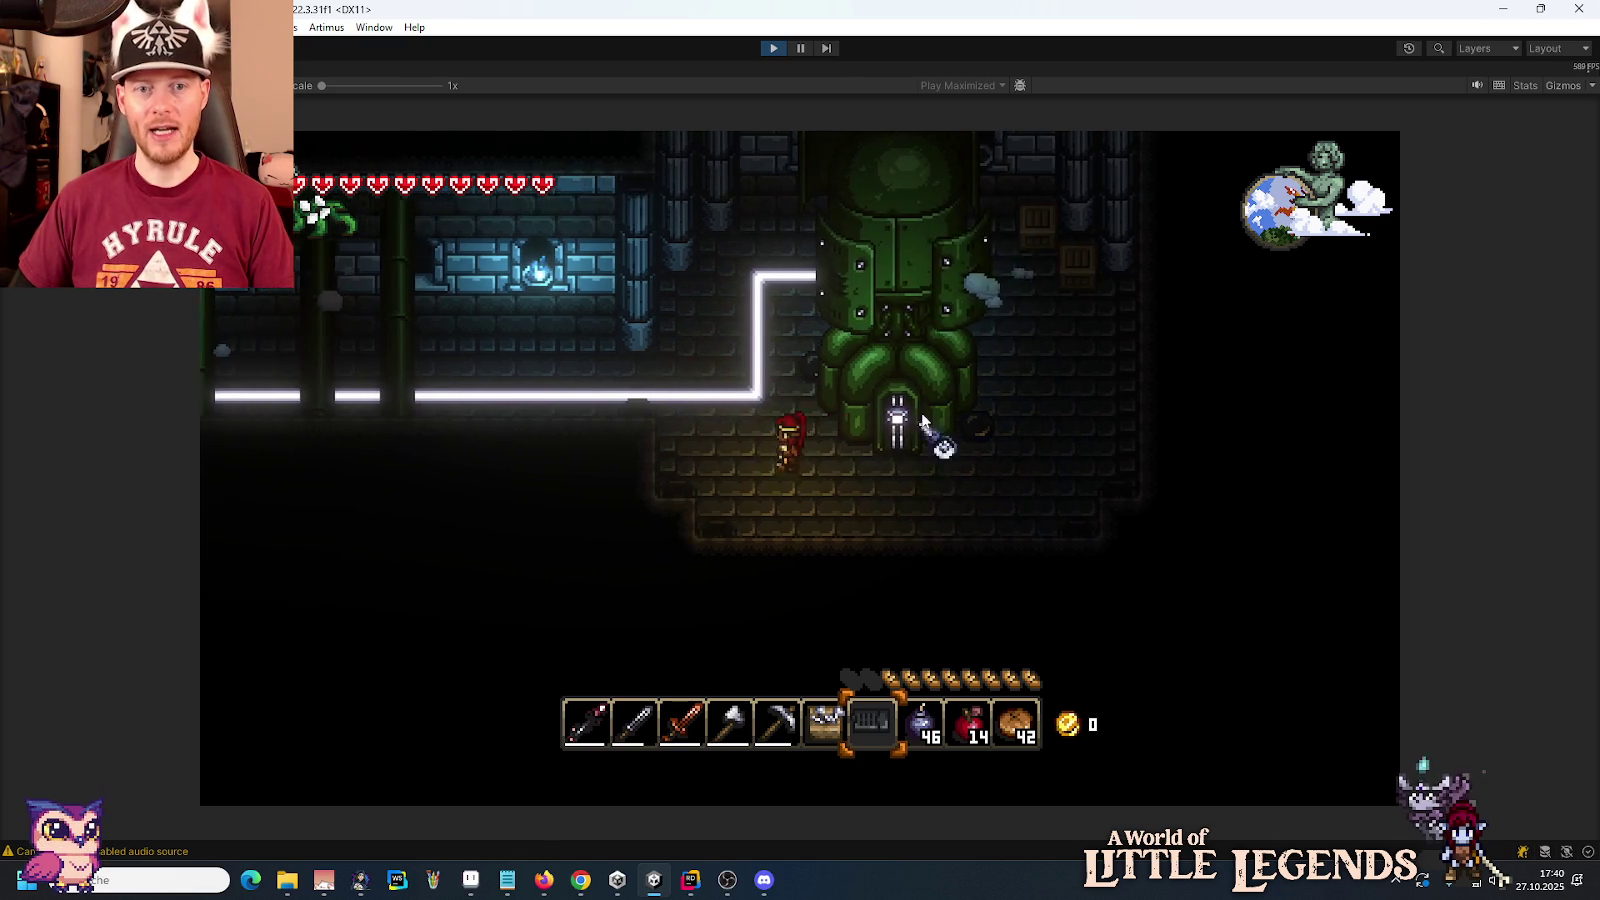
key(w)
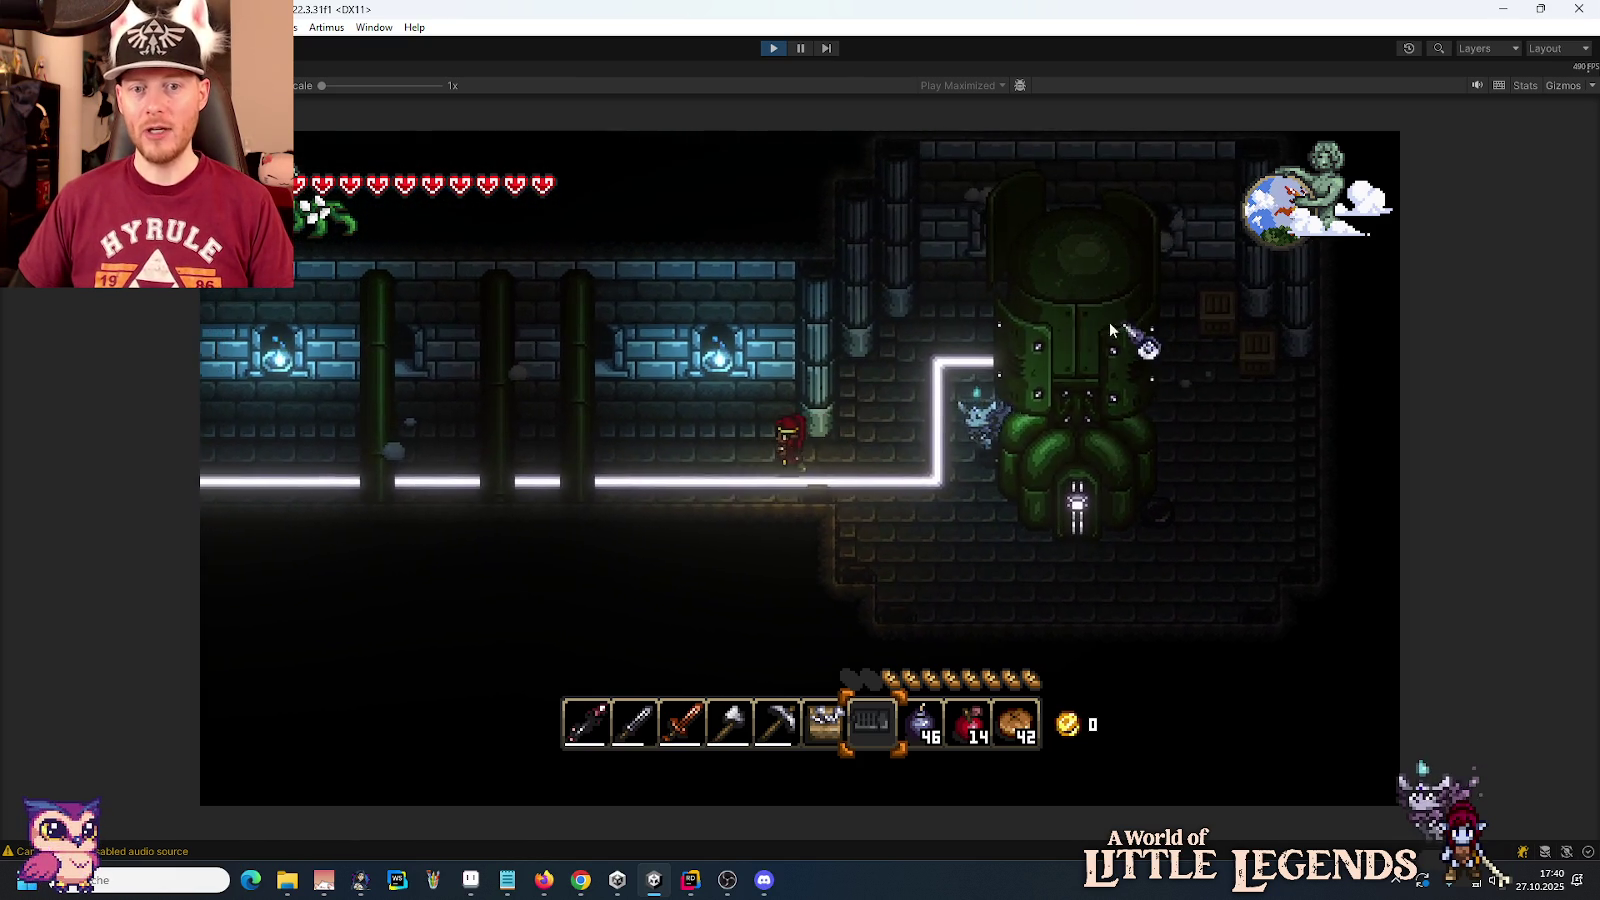
key(a)
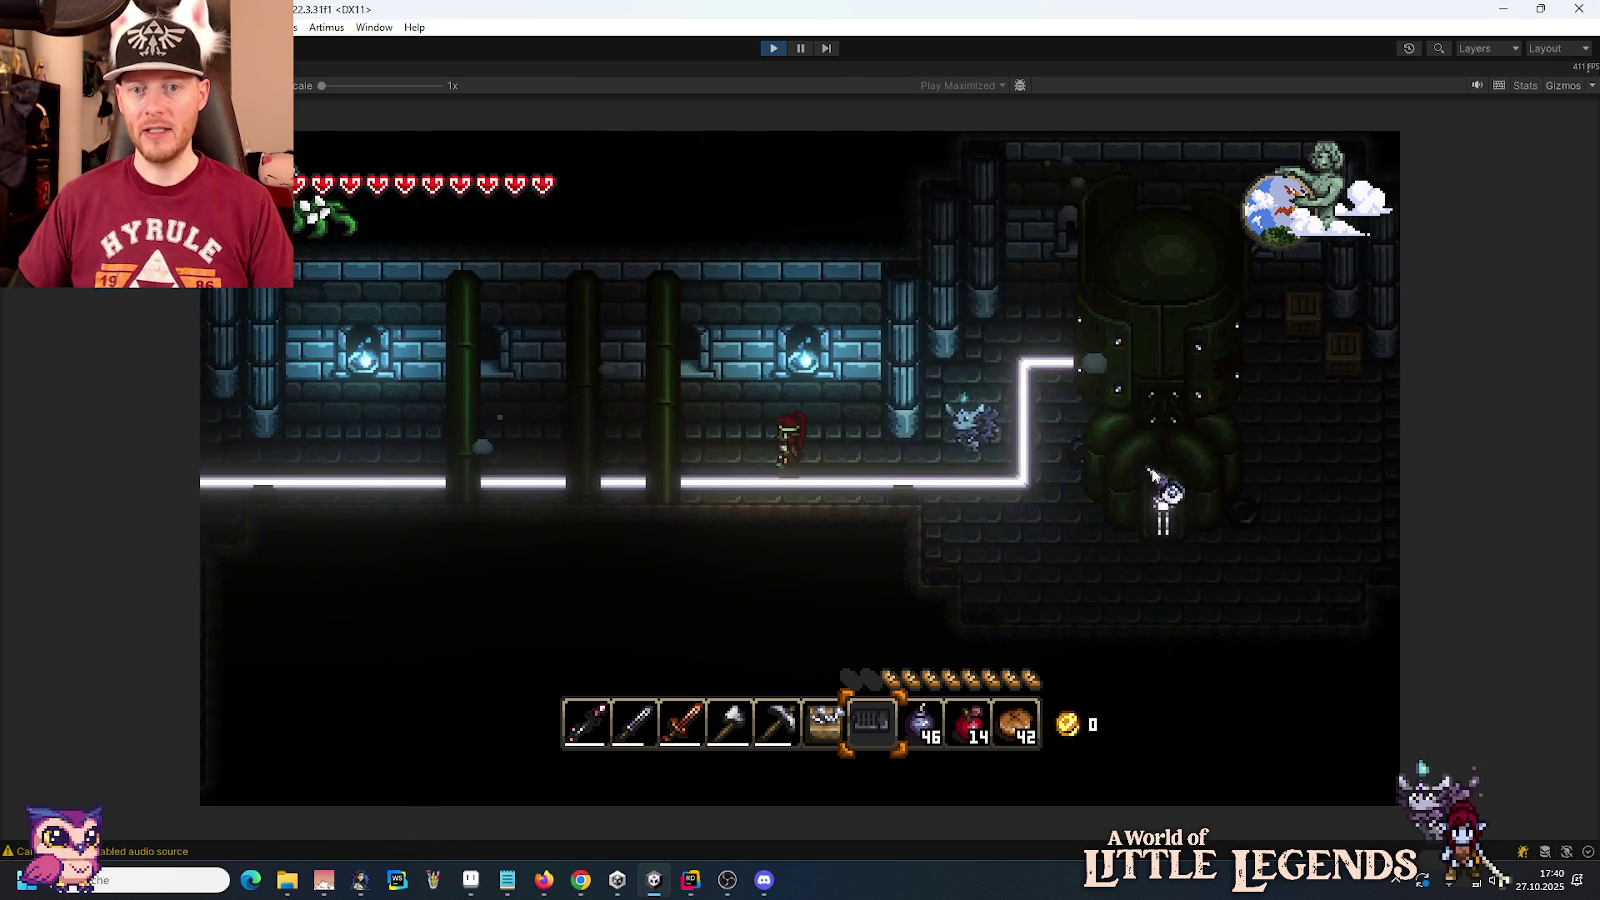
key(a)
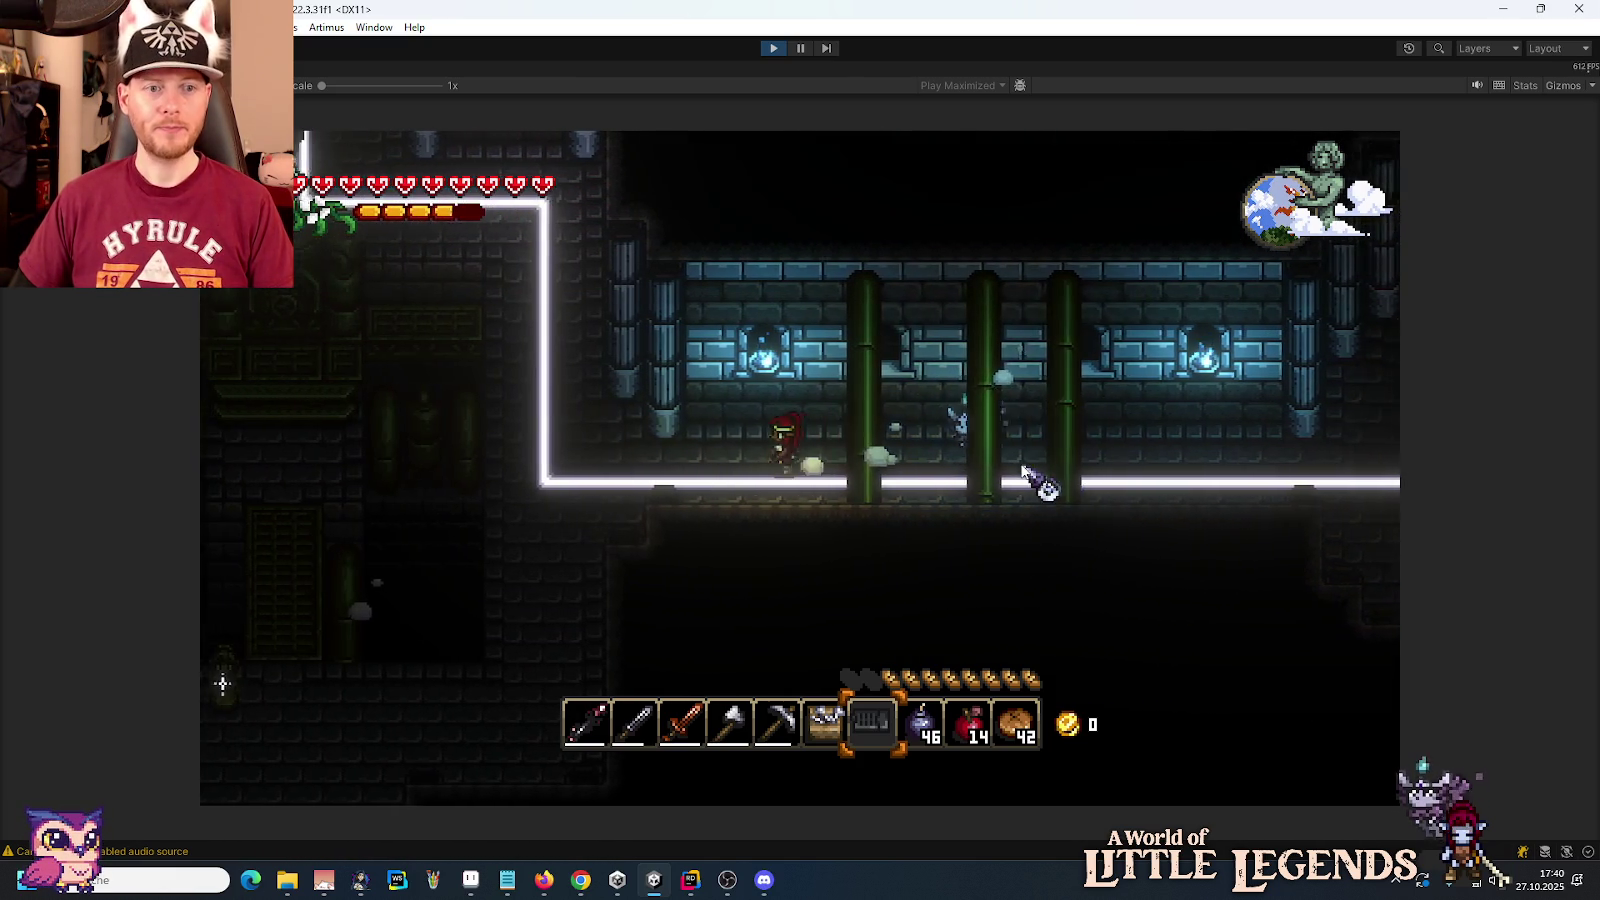
key(s)
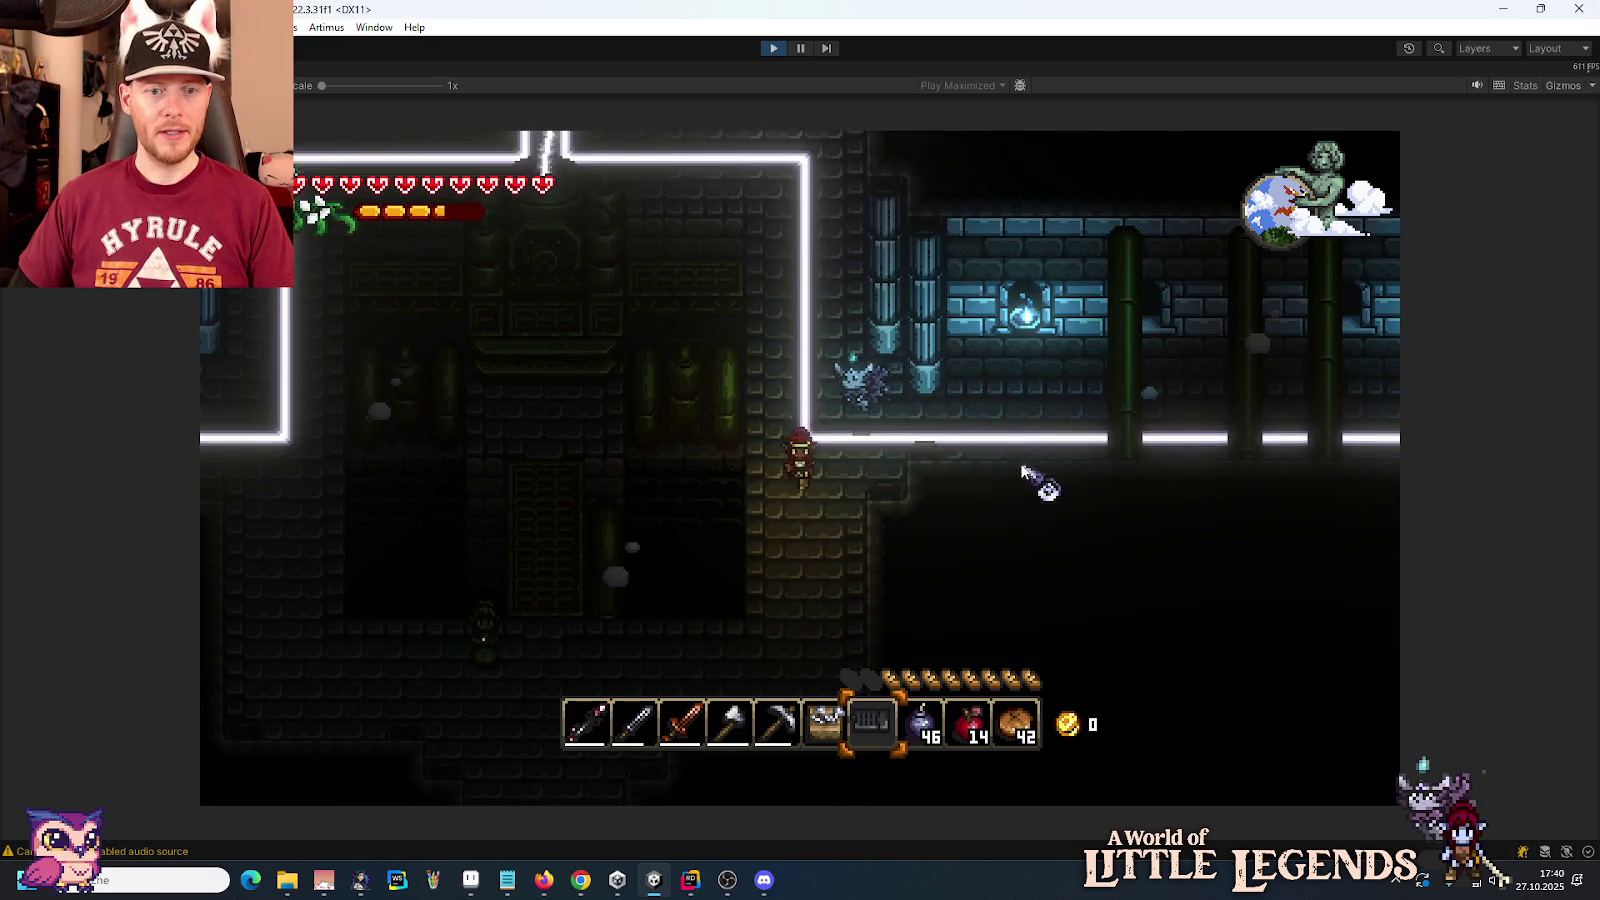
key(a)
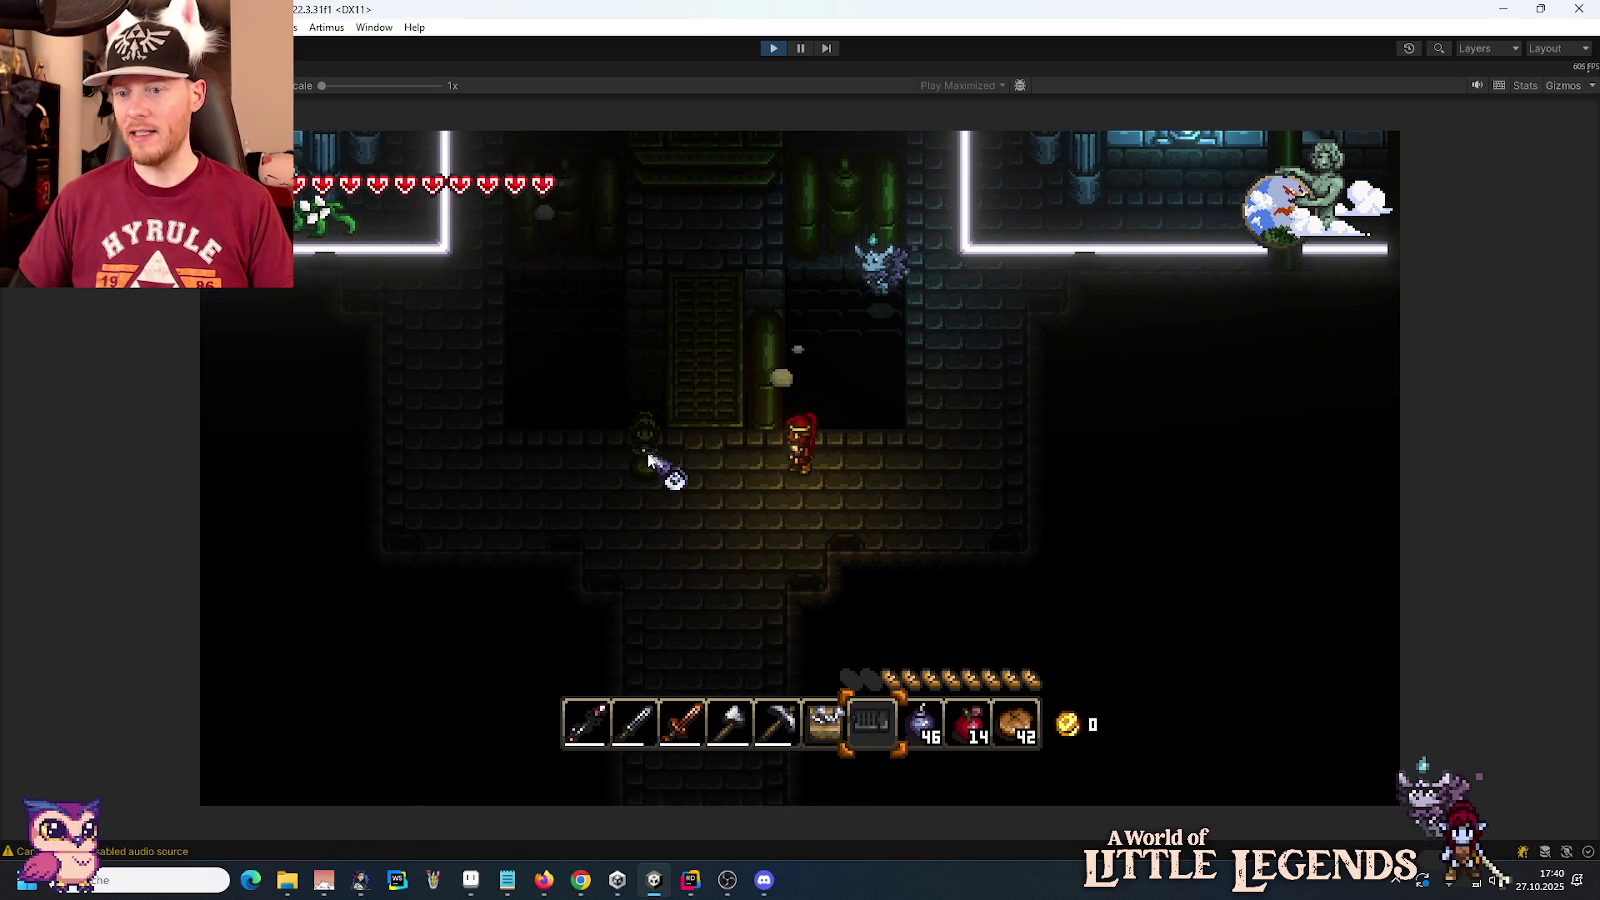
Step: Climb the ladder onto the altar platform, walk across it, then pause the game
key(a)
key(w)
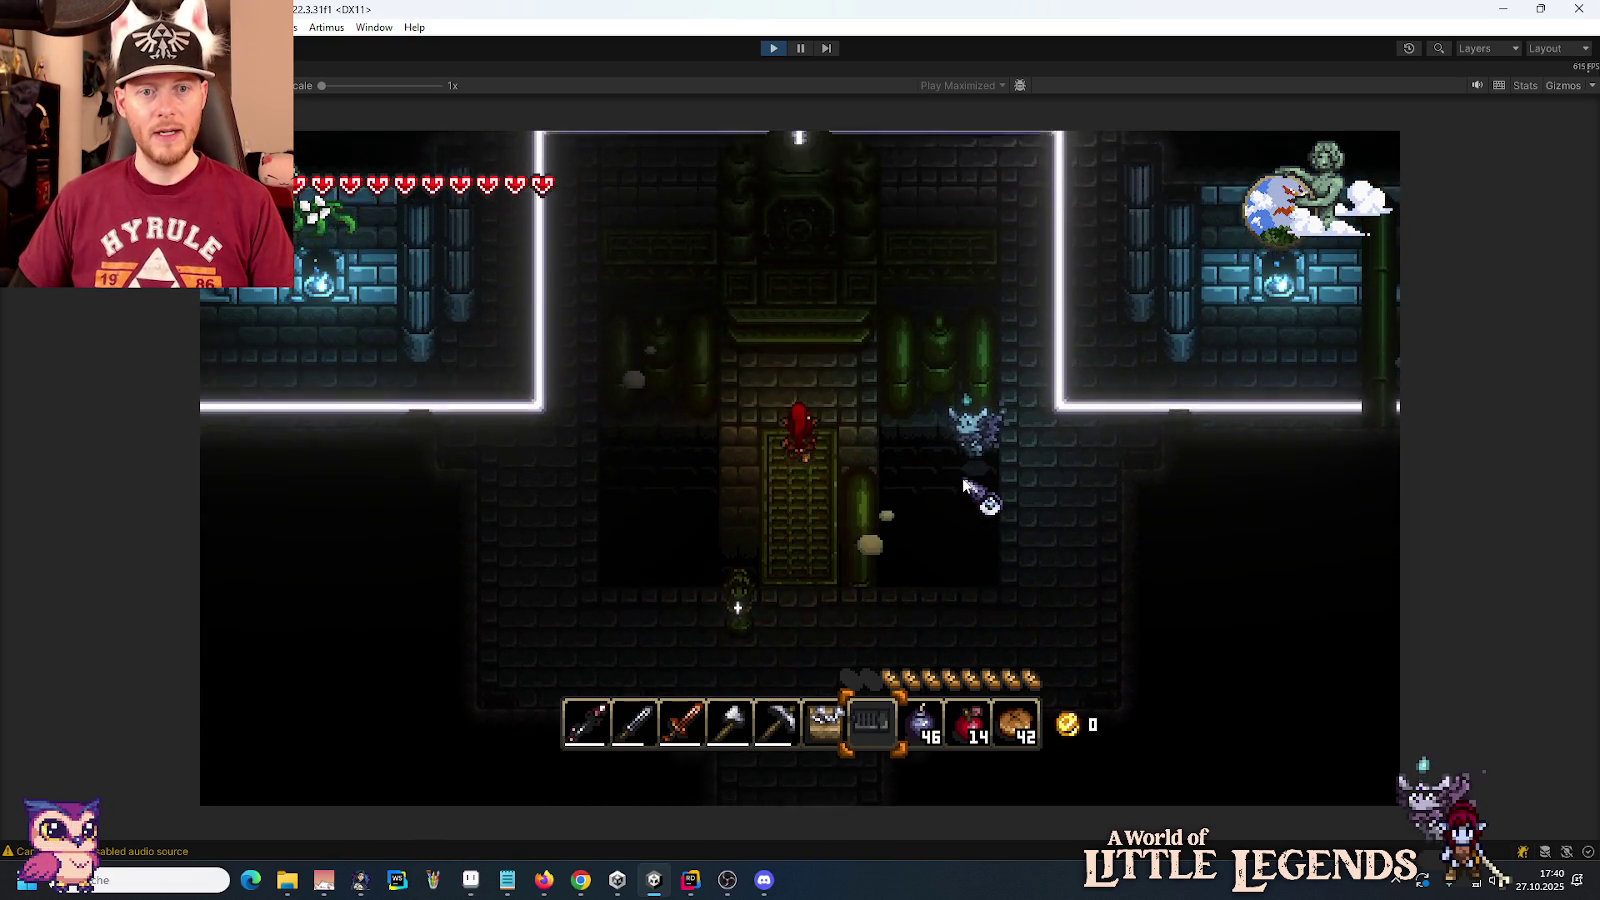
key(w)
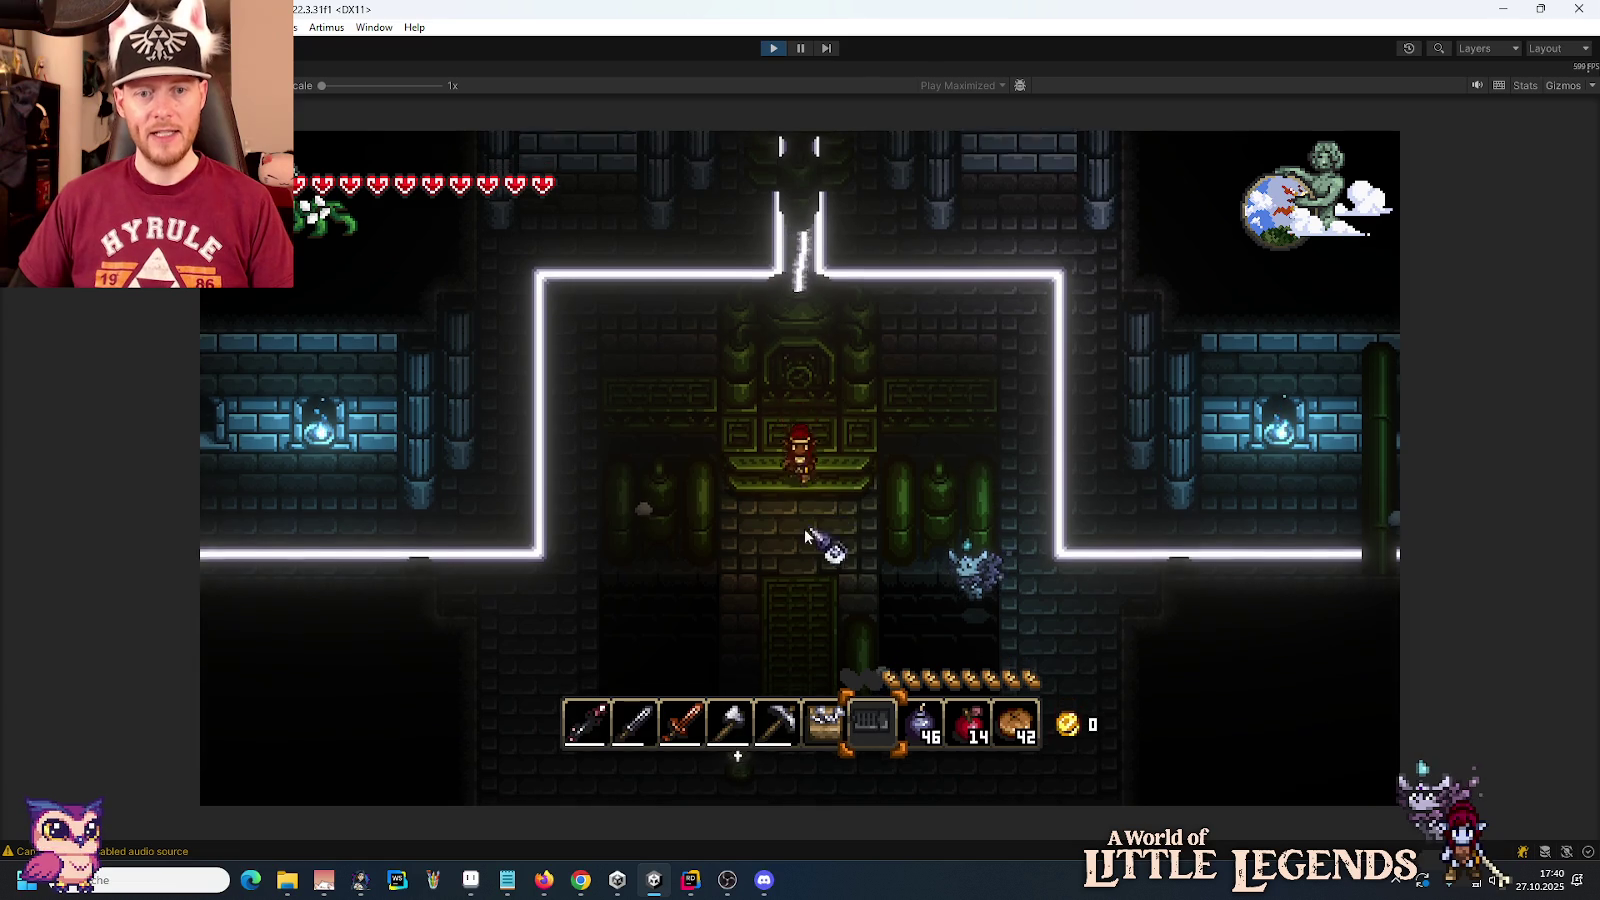
key(s)
key(w)
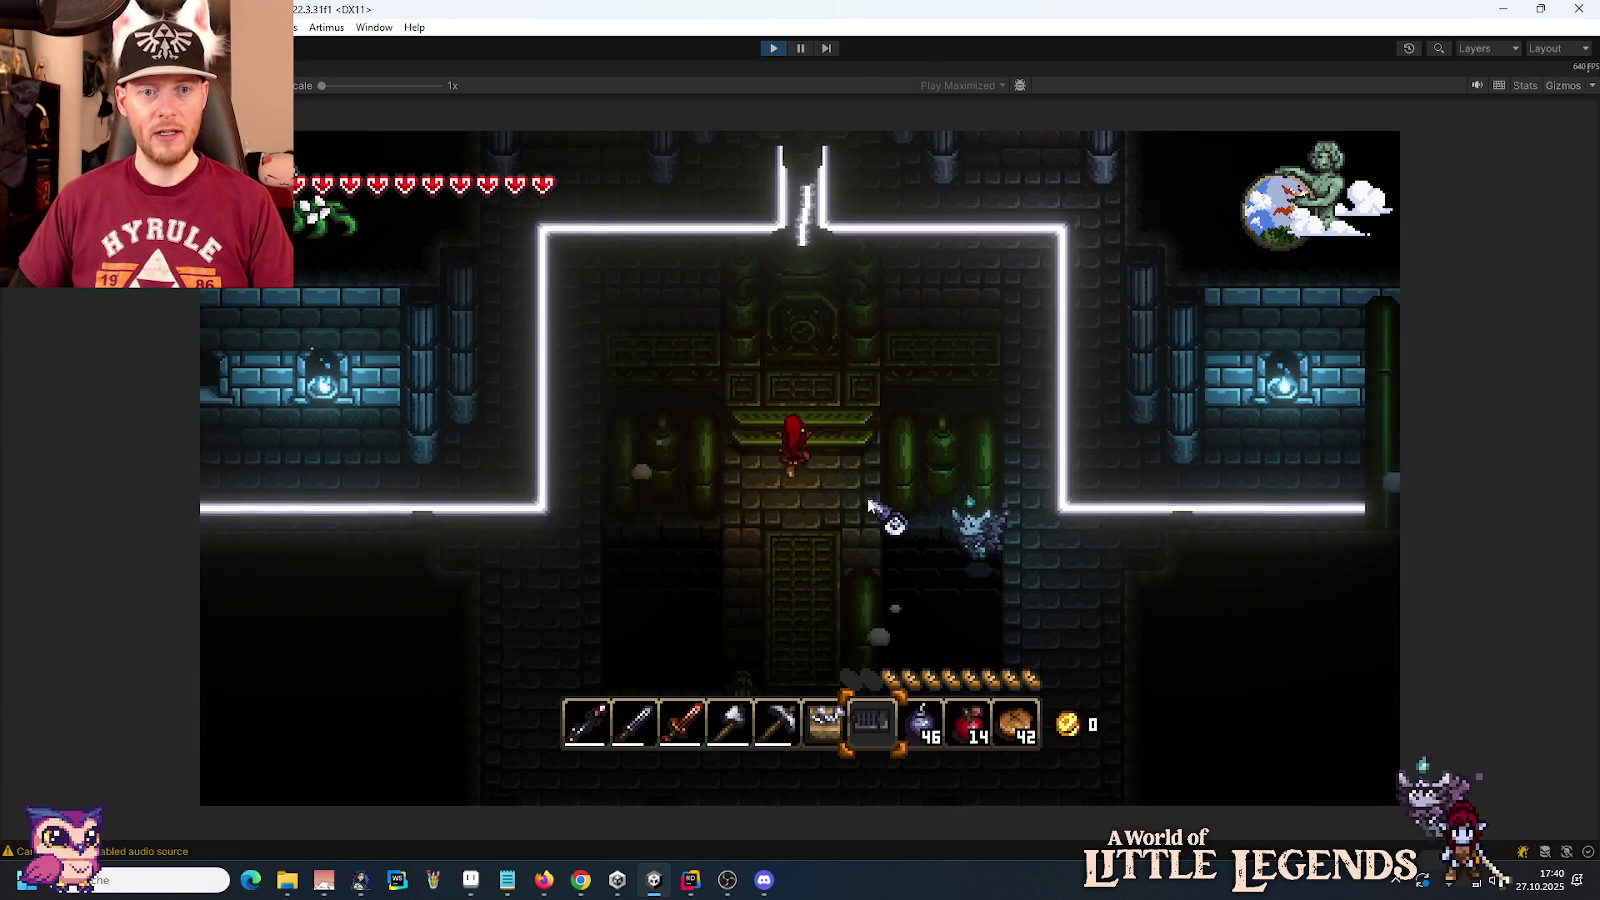
key(d)
key(a)
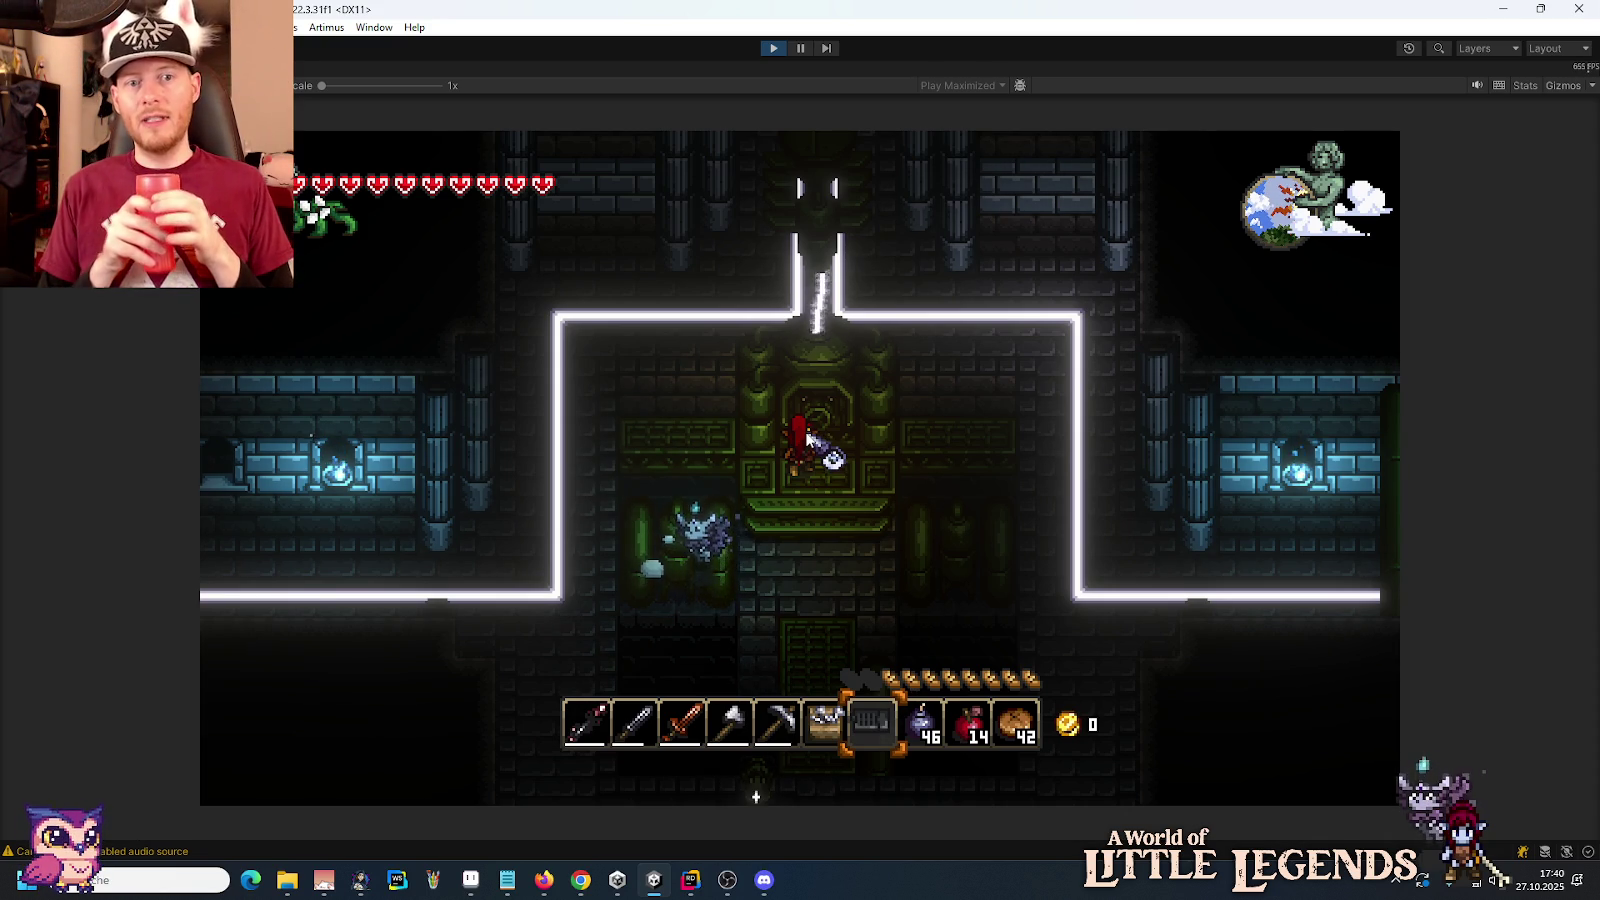
click(802, 48)
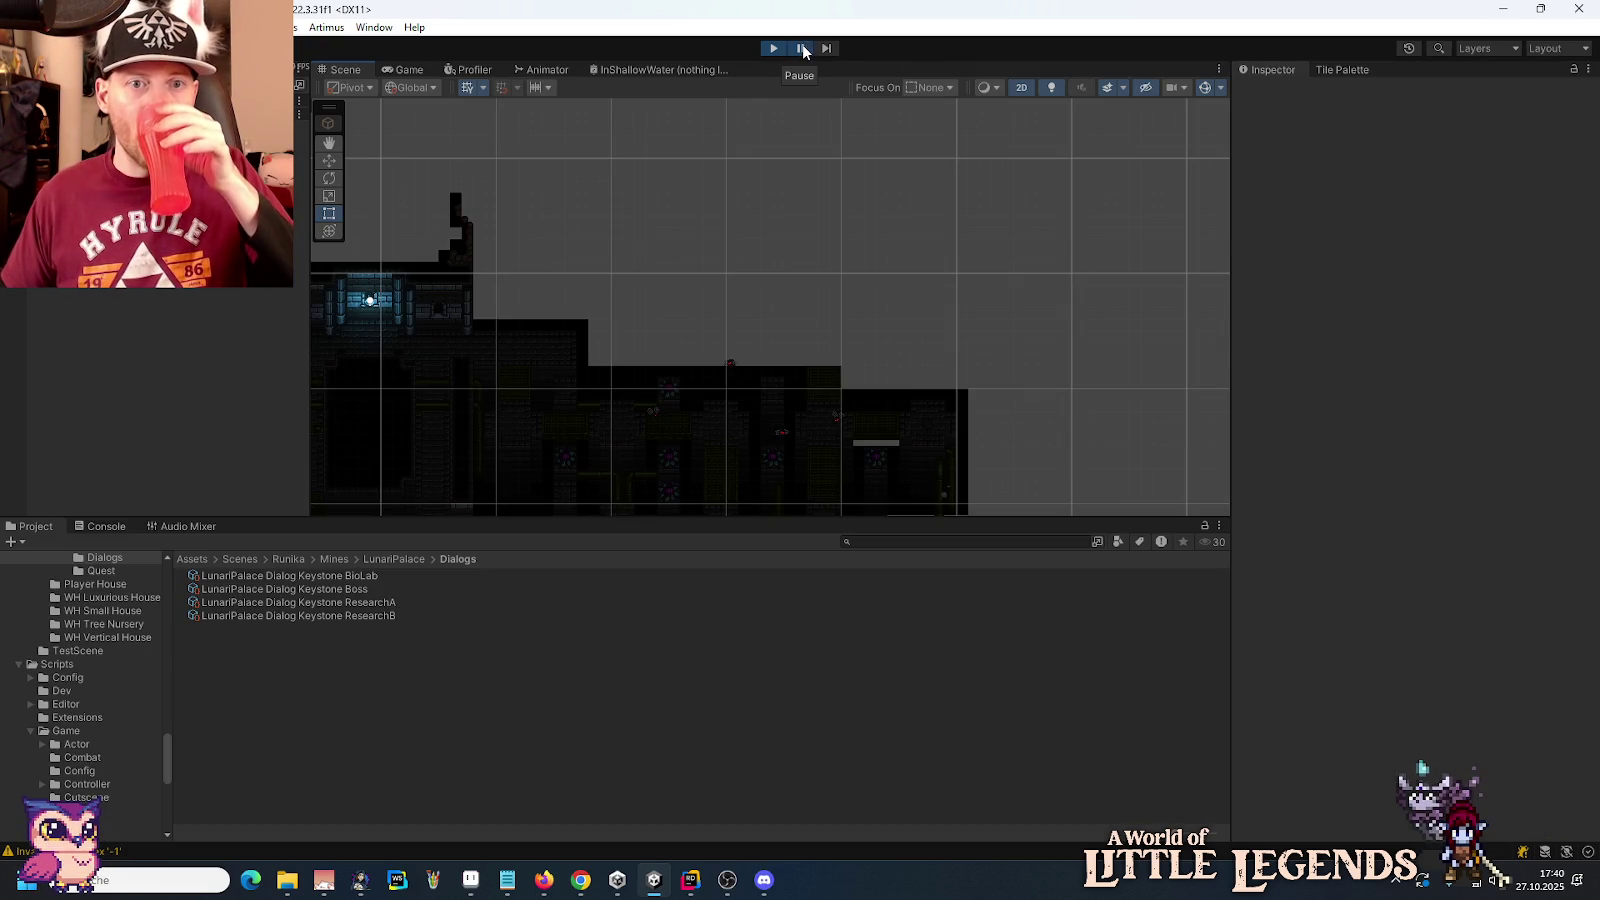
Step: Select PortalMachine Sprite, then inspect the EtherStream Disrupted Animation and EtherStream Animation objects
mouse_move(571, 336)
mouse_down()
mouse_move(986, 246)
mouse_move(1160, 488)
mouse_up()
mouse_move(800, 179)
mouse_down()
mouse_move(868, 143)
mouse_move(995, 310)
mouse_move(990, 450)
mouse_move(900, 400)
mouse_move(870, 360)
mouse_up()
scroll(858, 358, up, 1)
scroll(858, 351, up, 1)
click(844, 358)
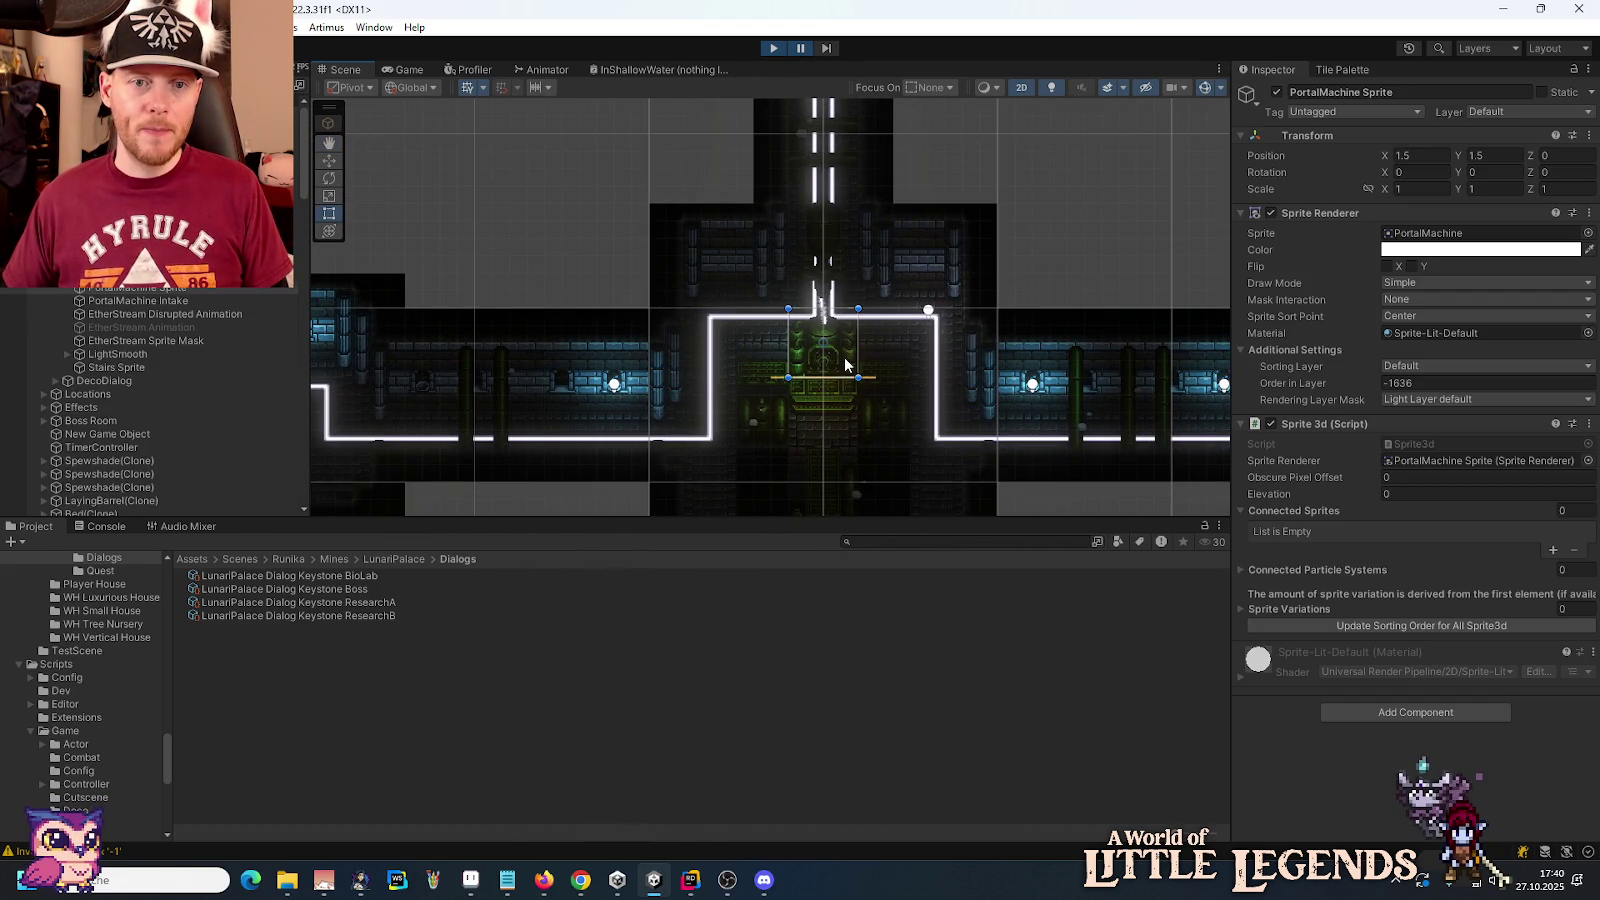
click(161, 316)
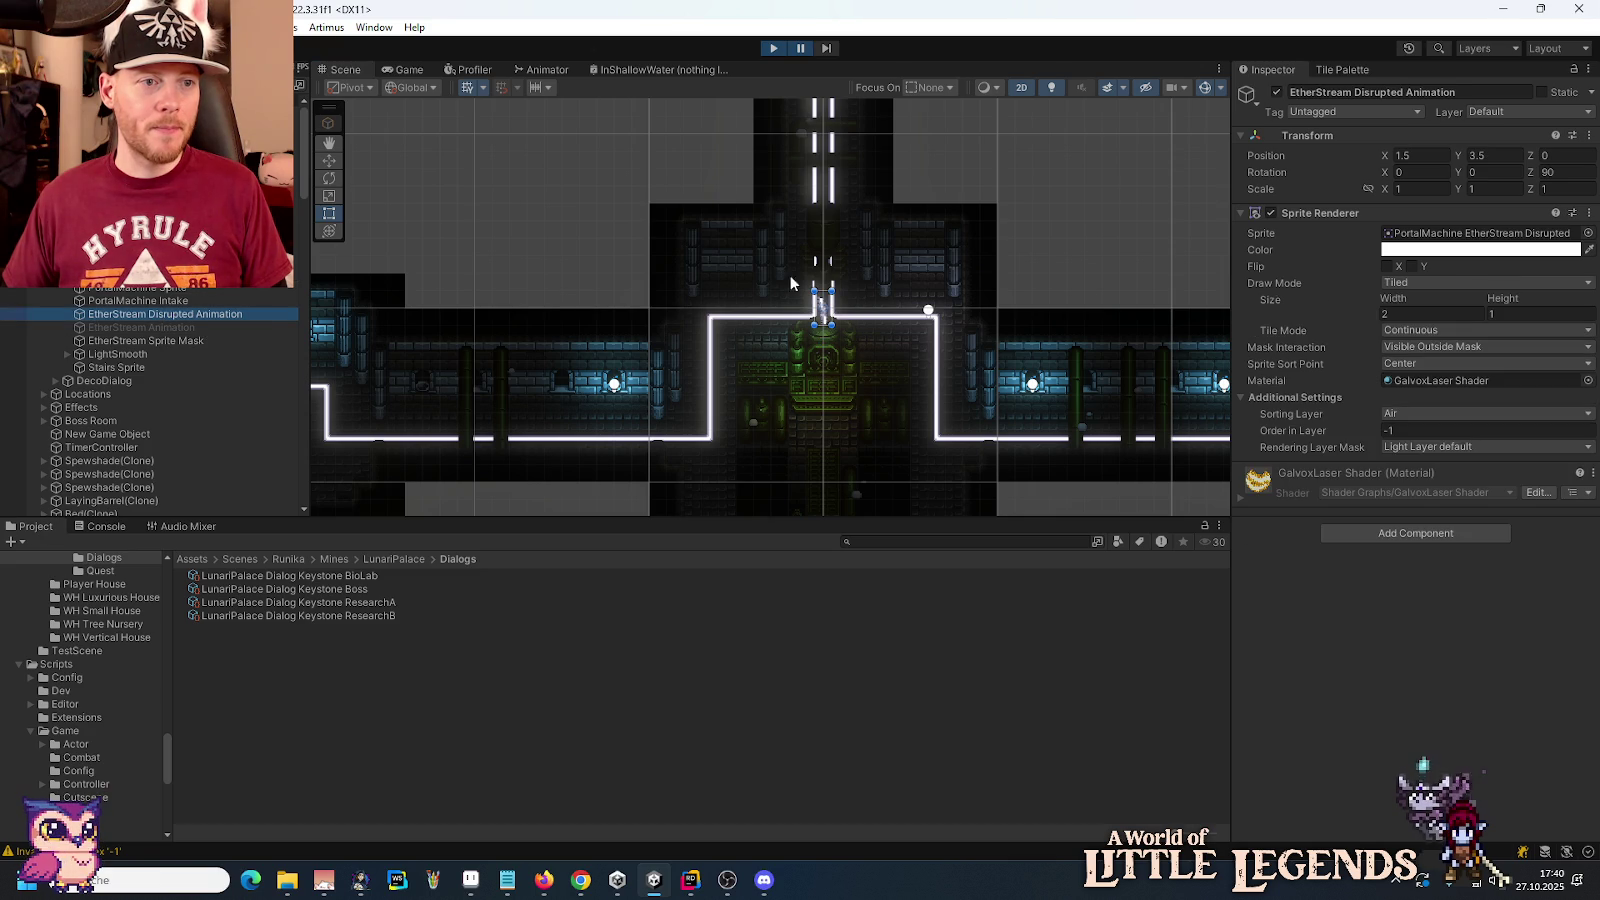
click(190, 327)
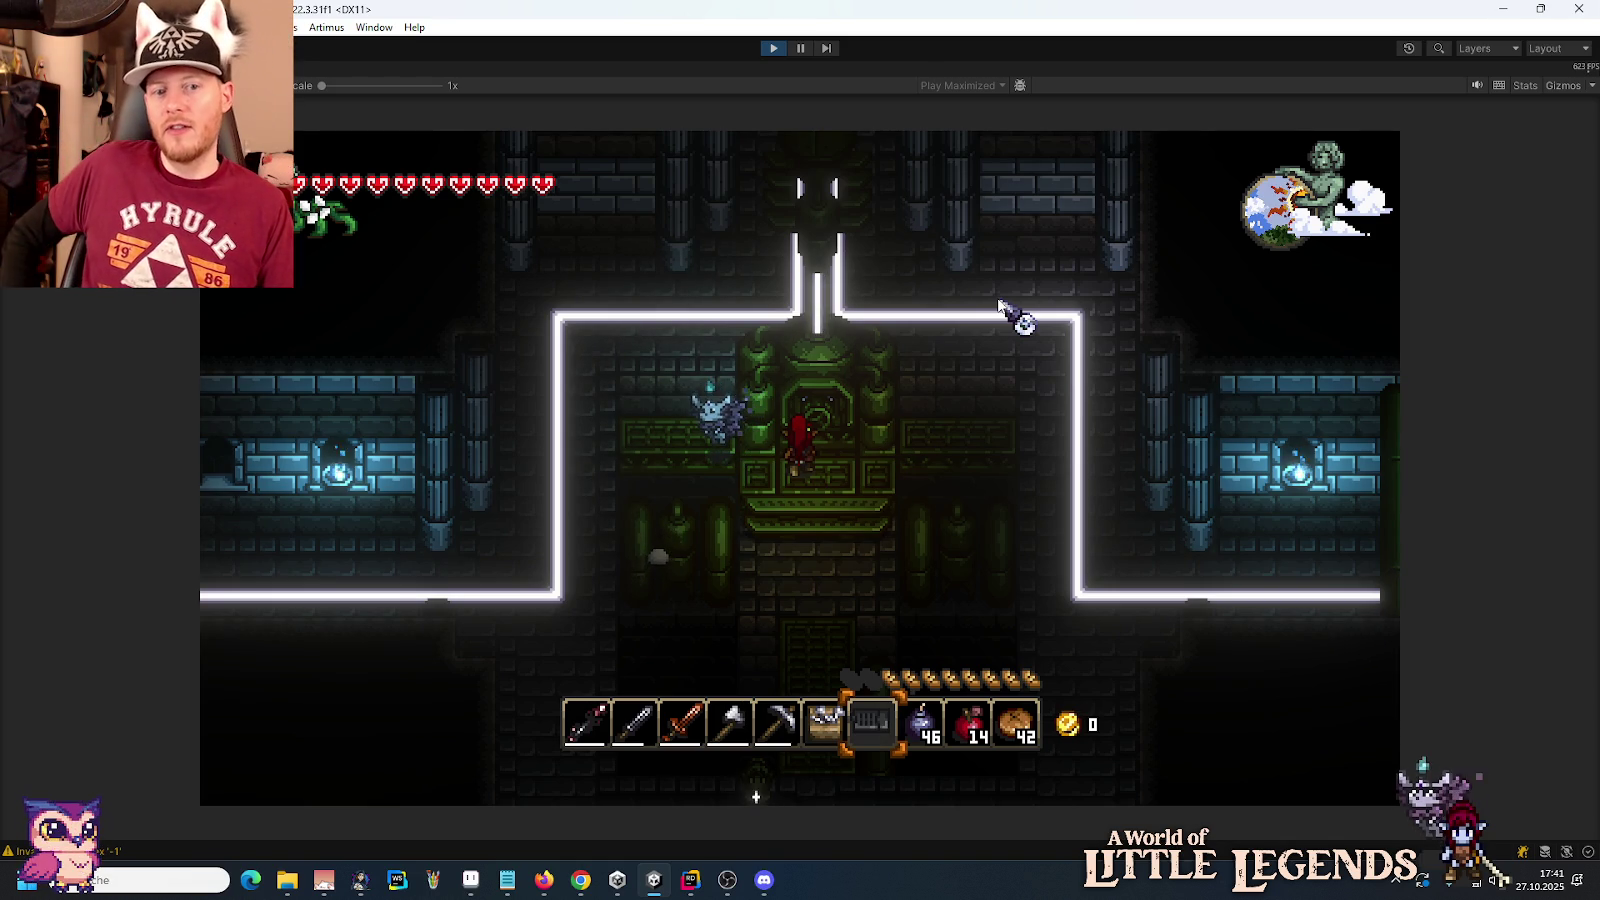
Step: Walk the hero south off the altar and down the corridor below
key(s)
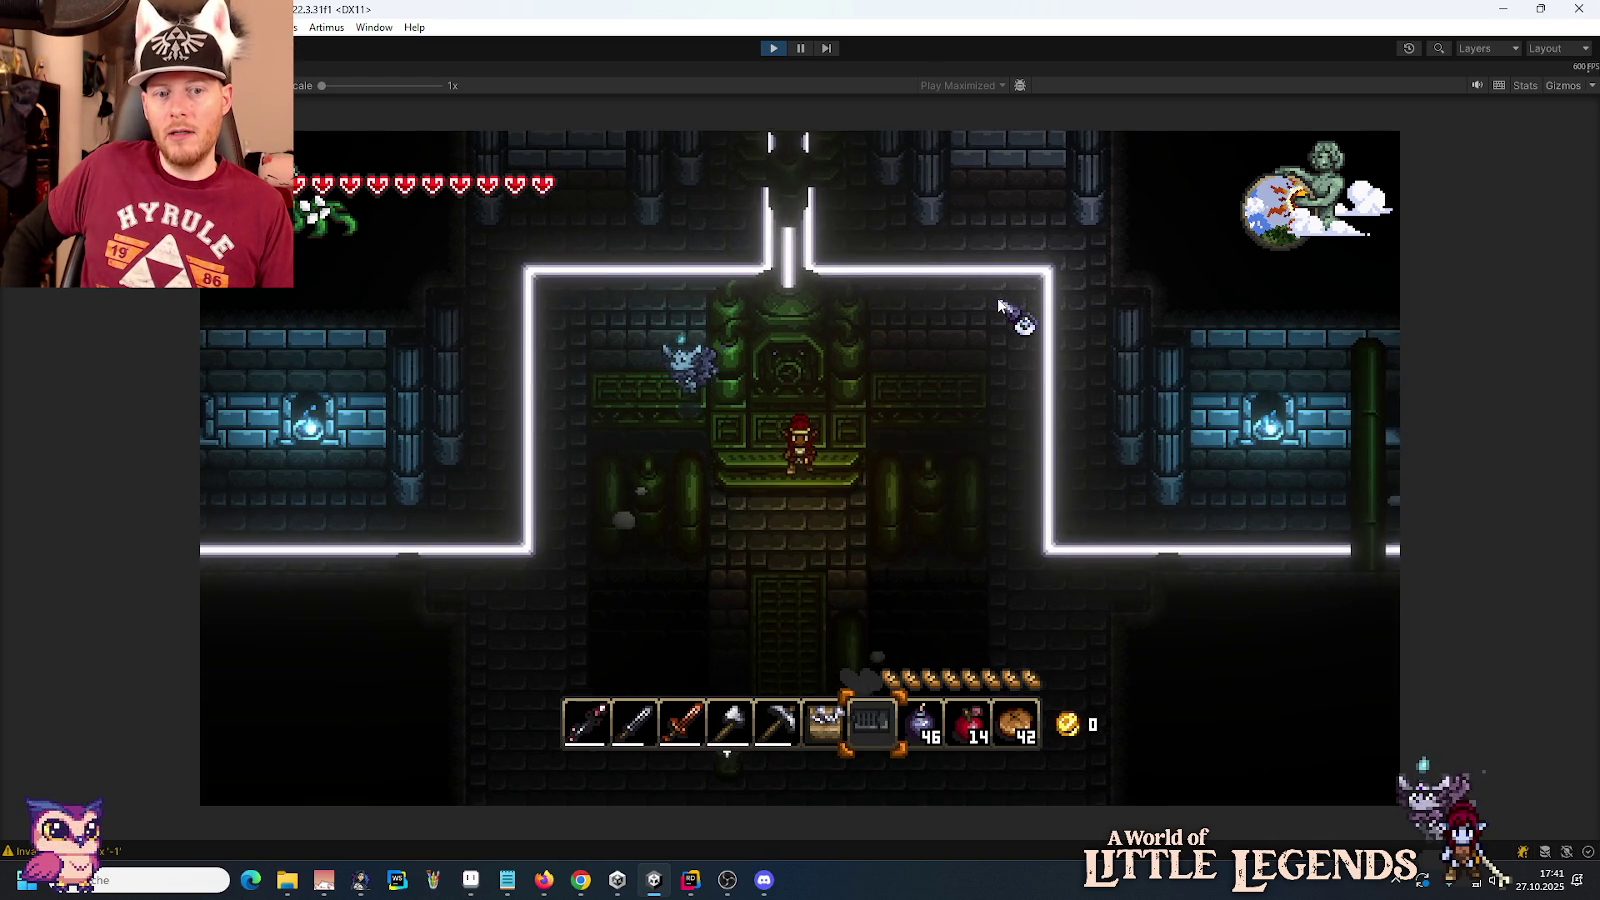
key(s)
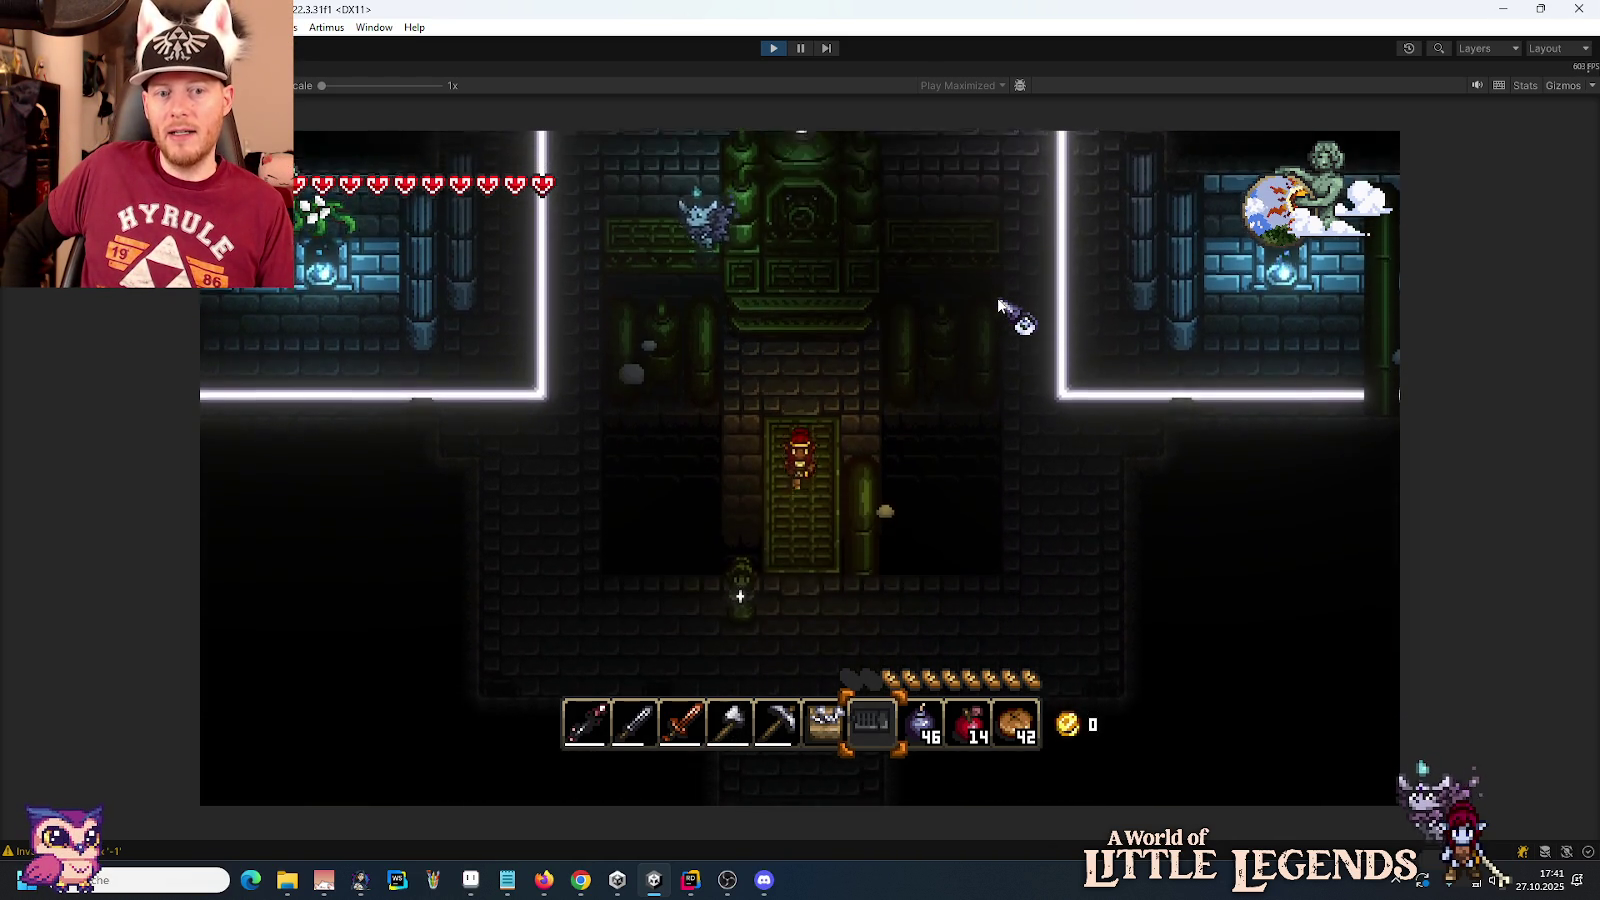
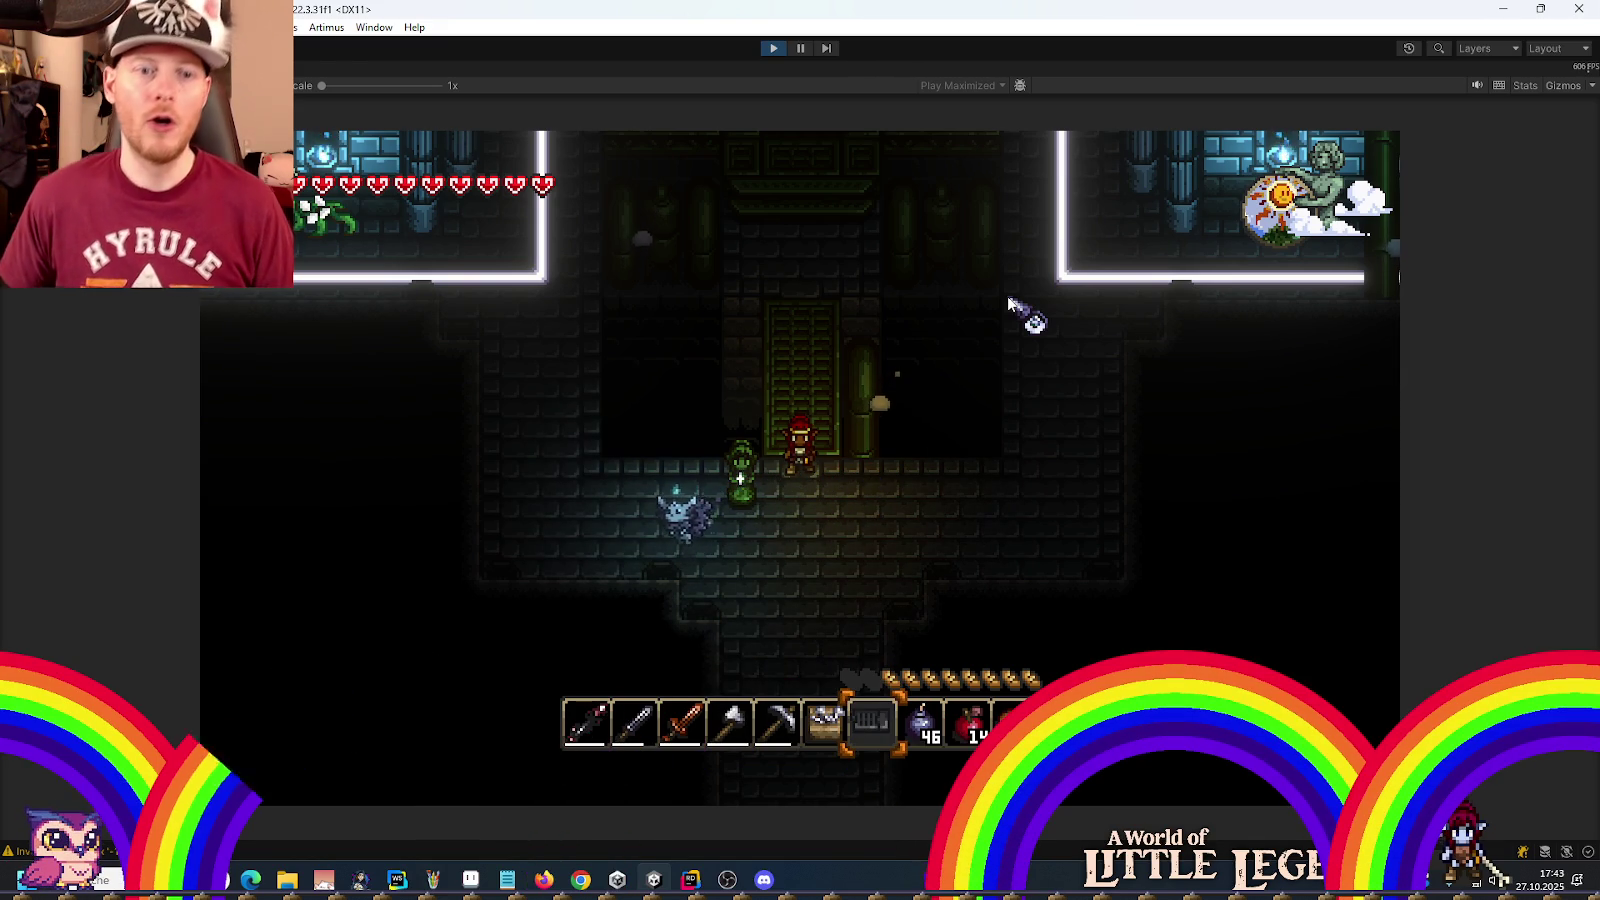
Step: Check the inventory, then talk to the dispenser statue and accept its Etheric Keystone
key(e)
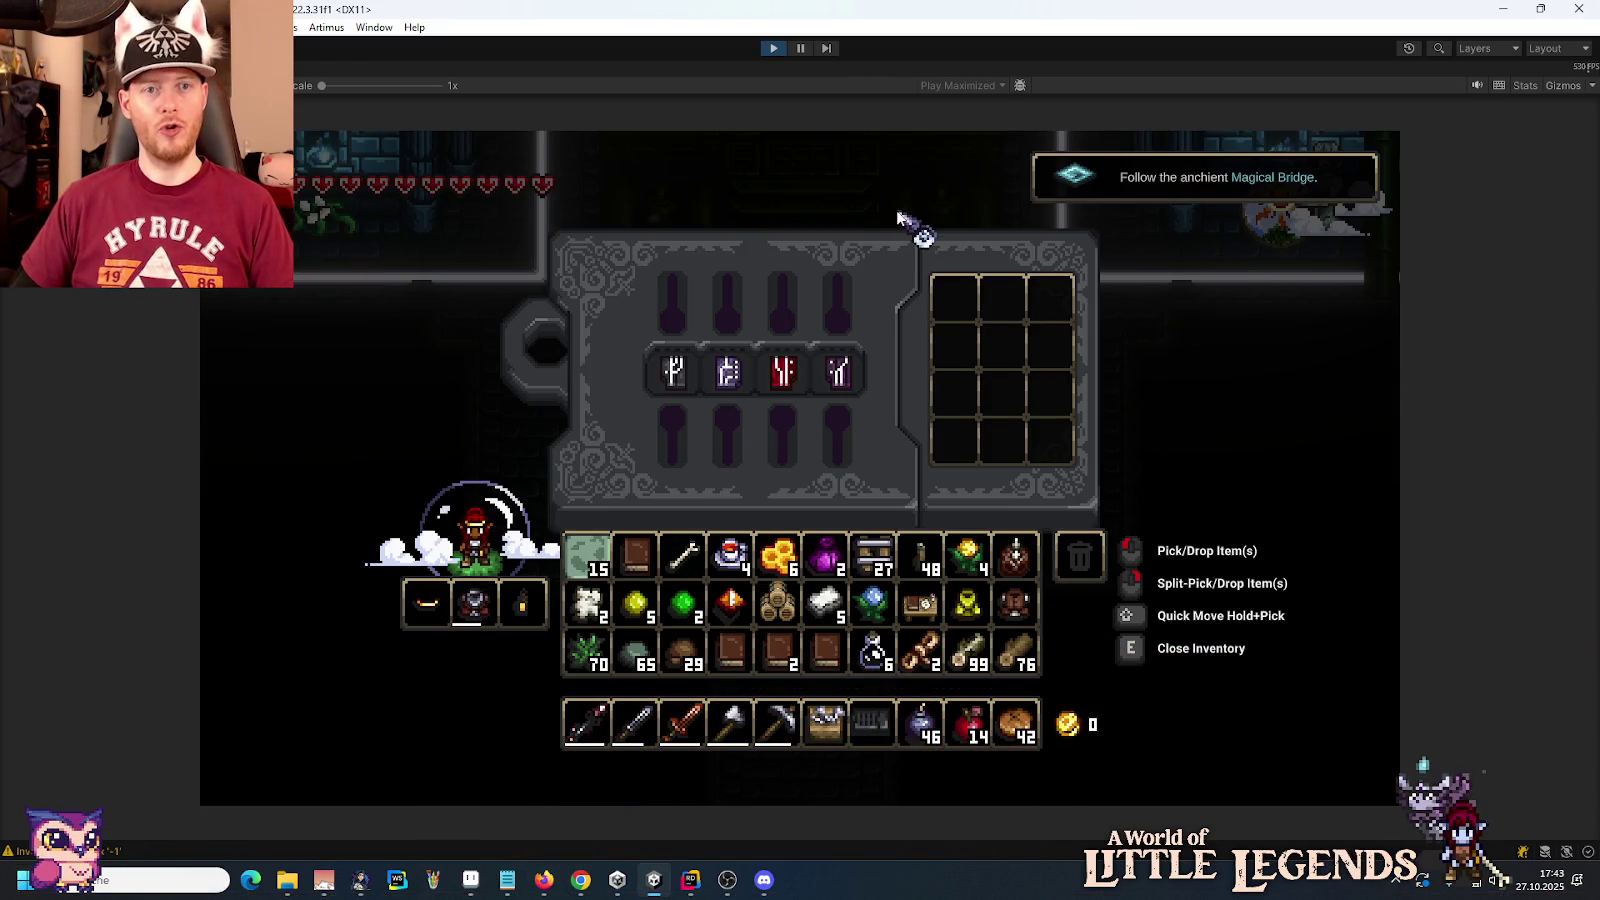
key(e)
key(e)
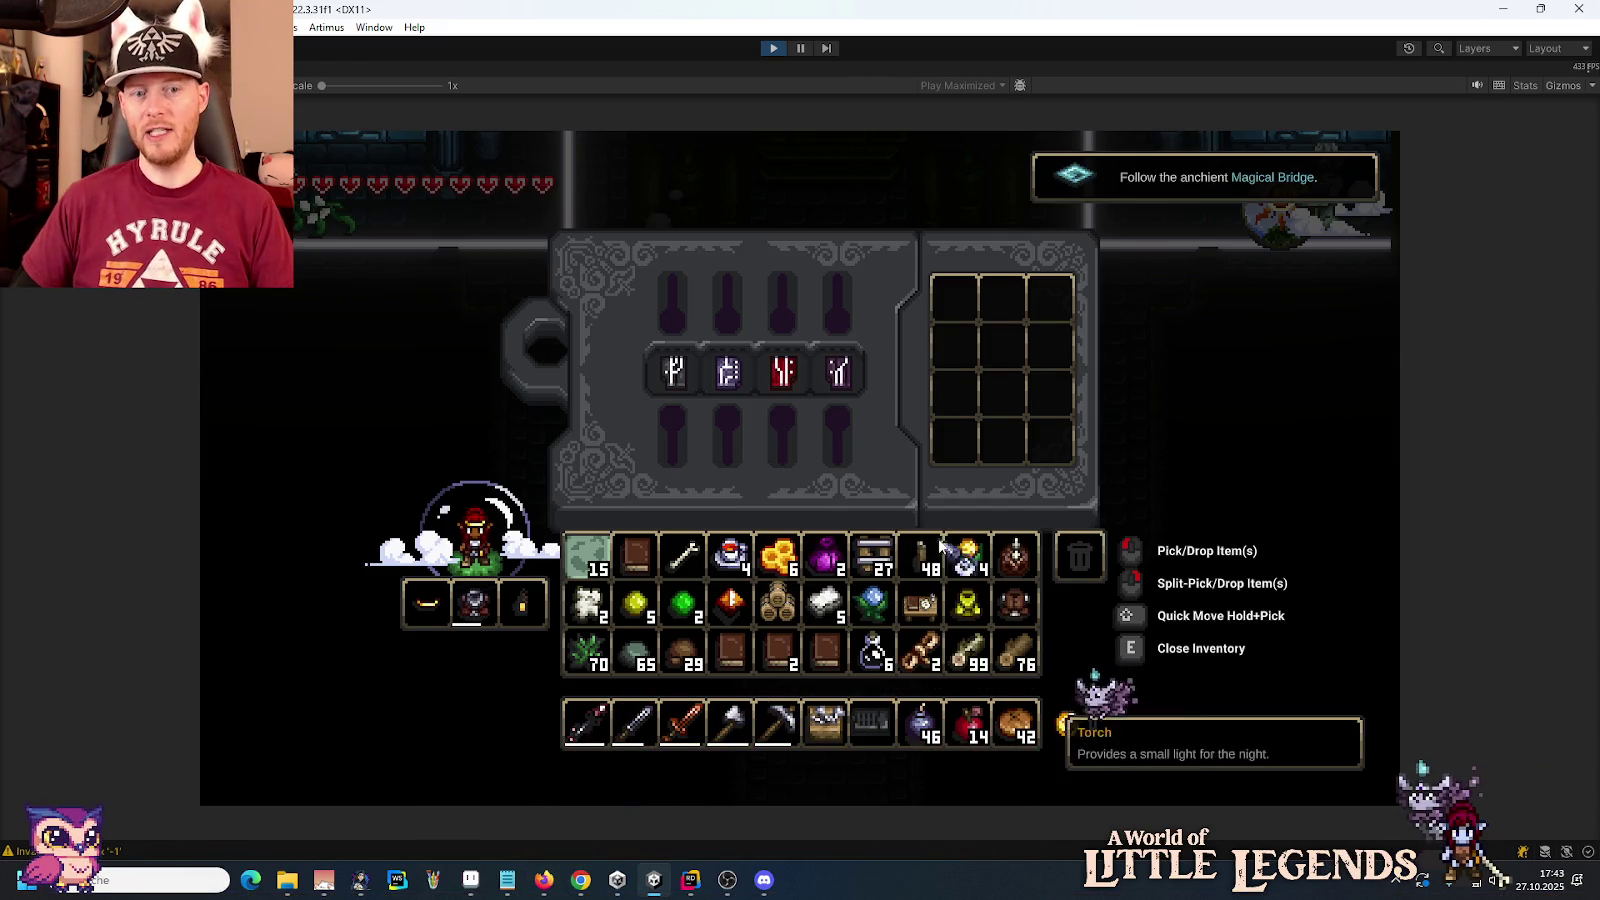
key(e)
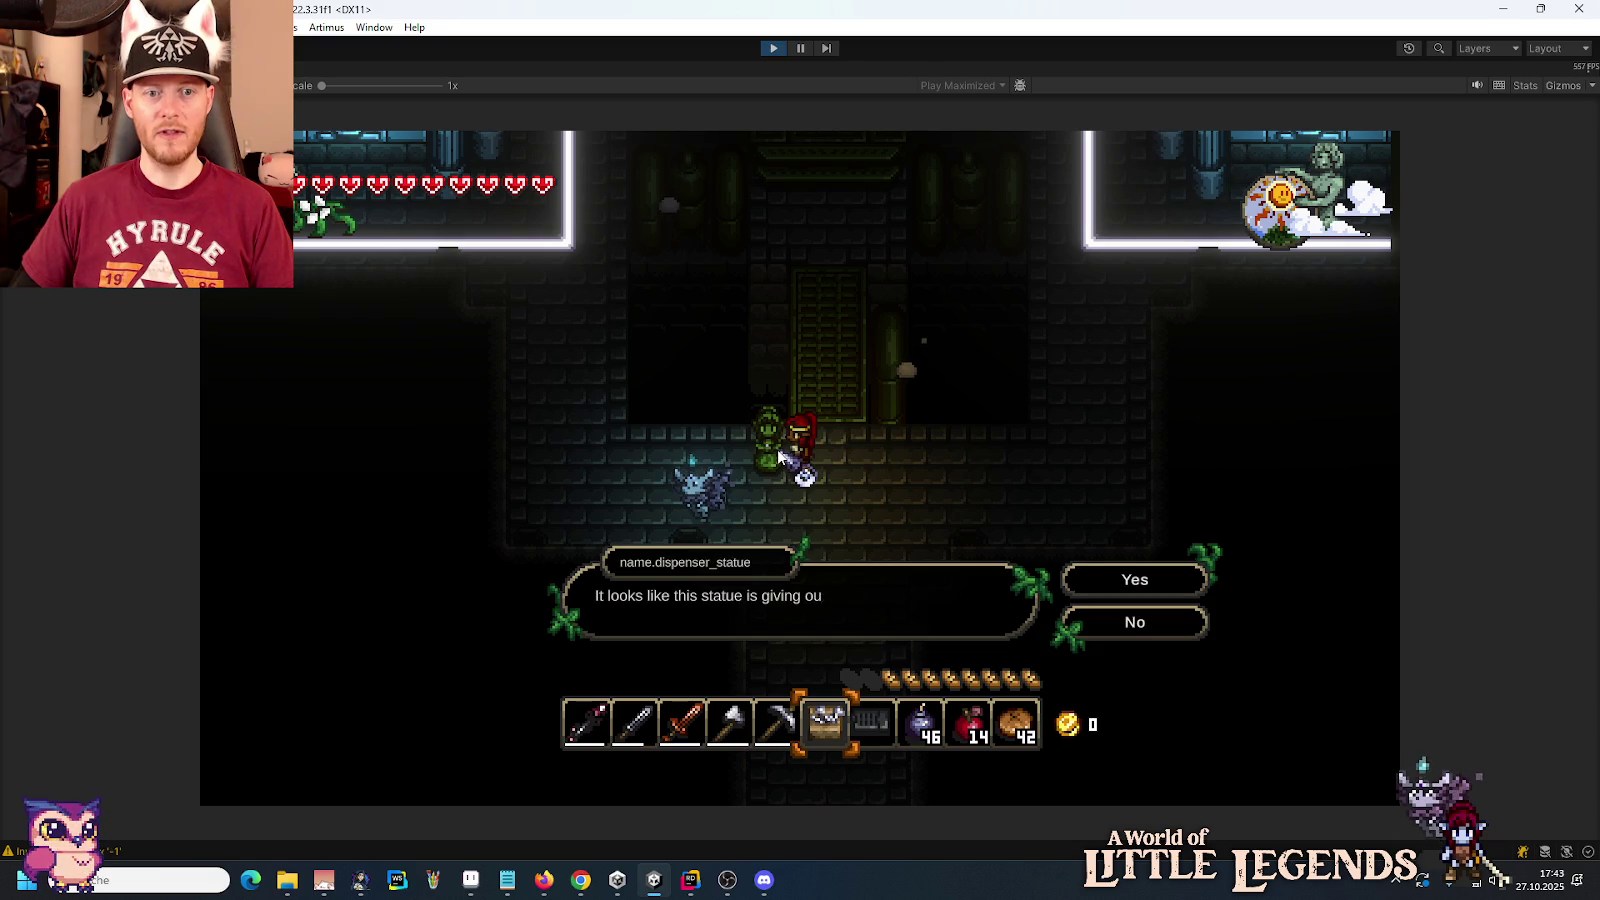
right_click(785, 455)
click(1128, 628)
right_click(782, 460)
click(1136, 581)
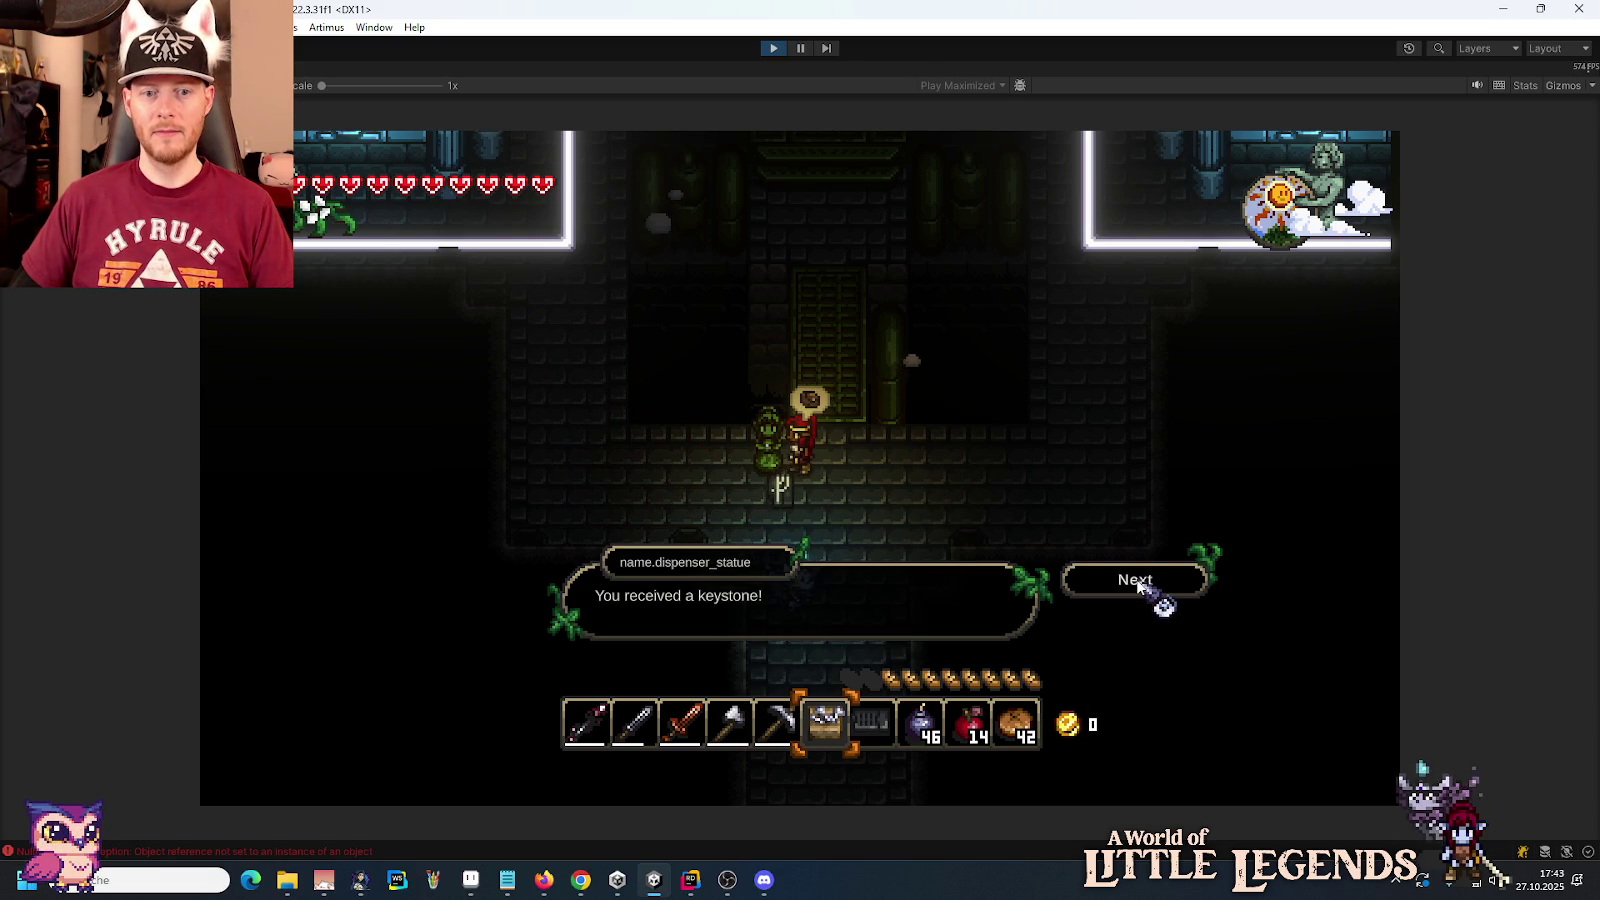
click(1136, 581)
Step: Find the Etheric Keystone in the inventory and place it into the socket grid
key(e)
key(e)
key(e)
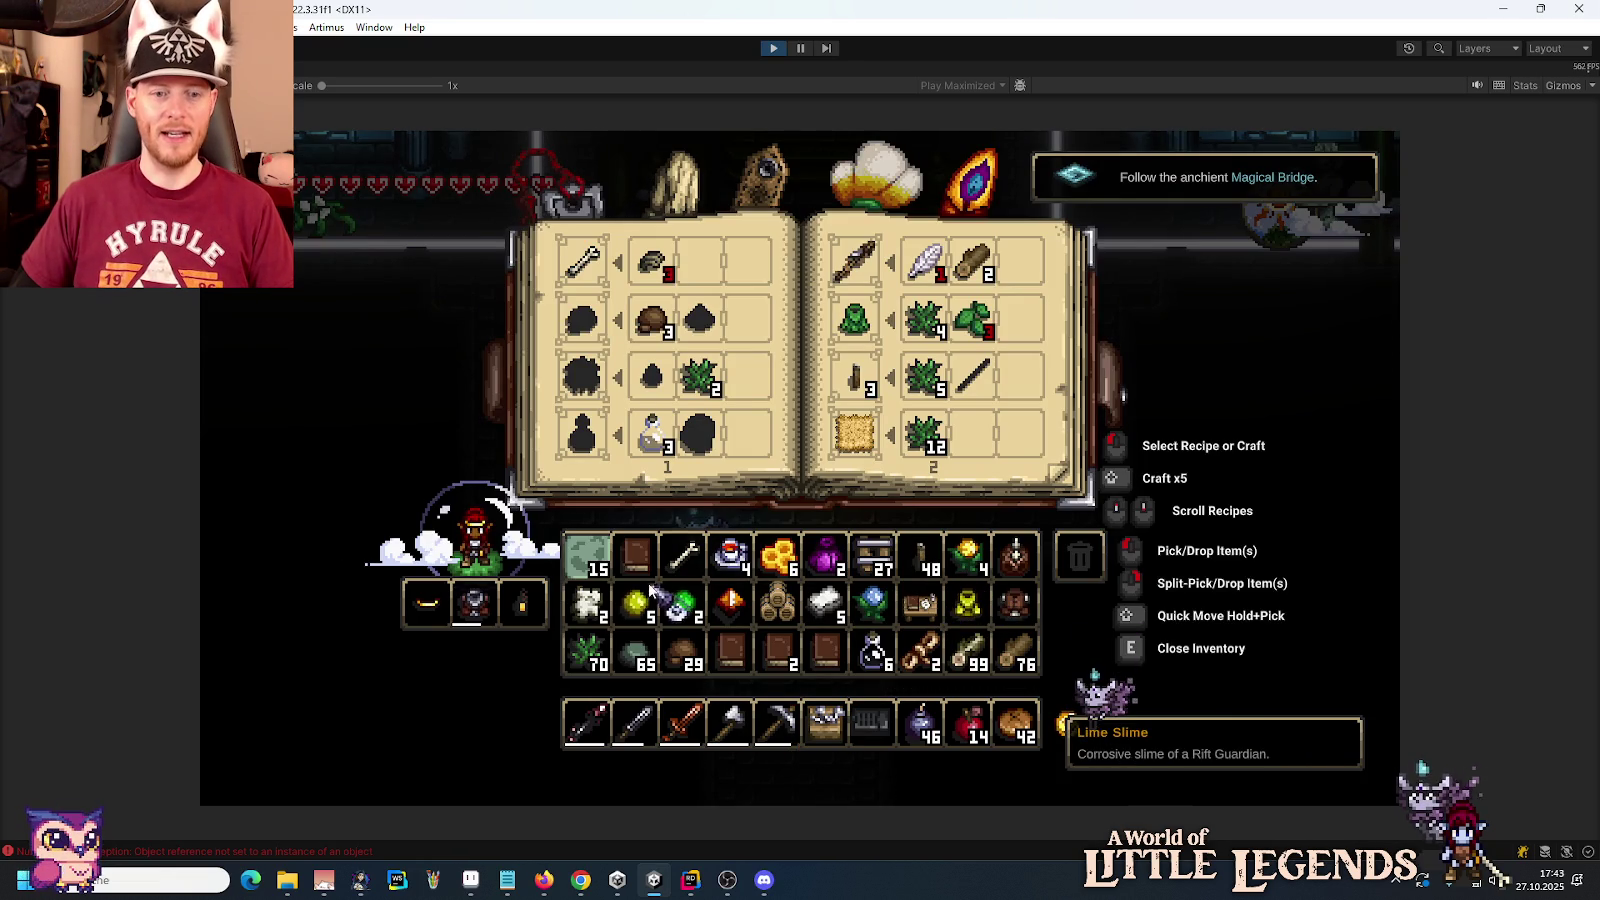
key(e)
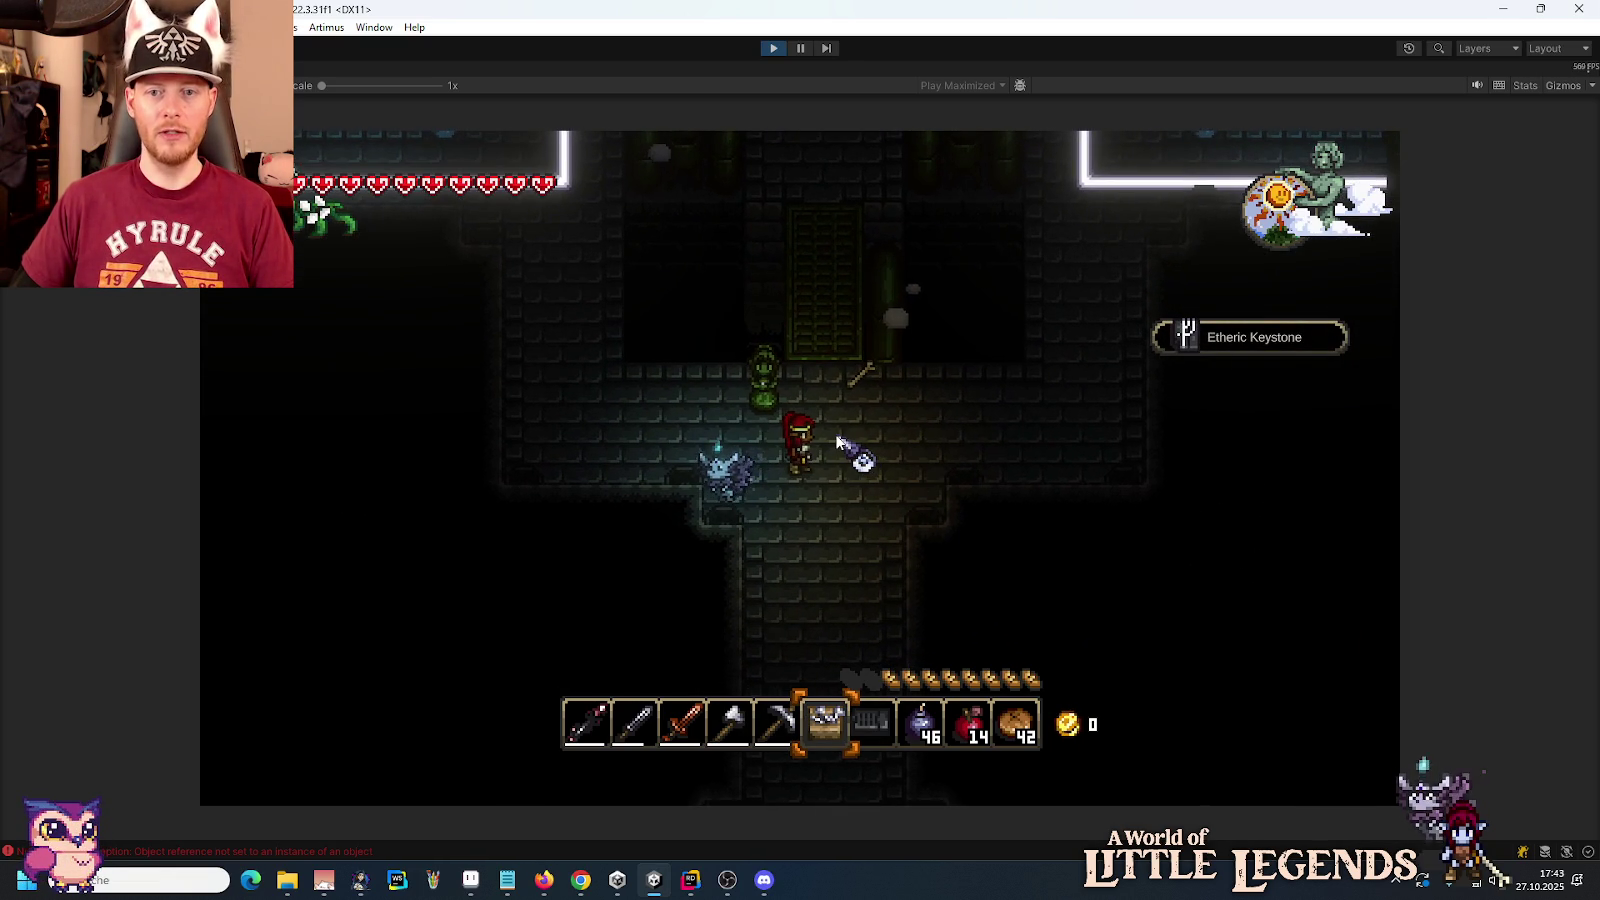
key(e)
key(e)
key(e)
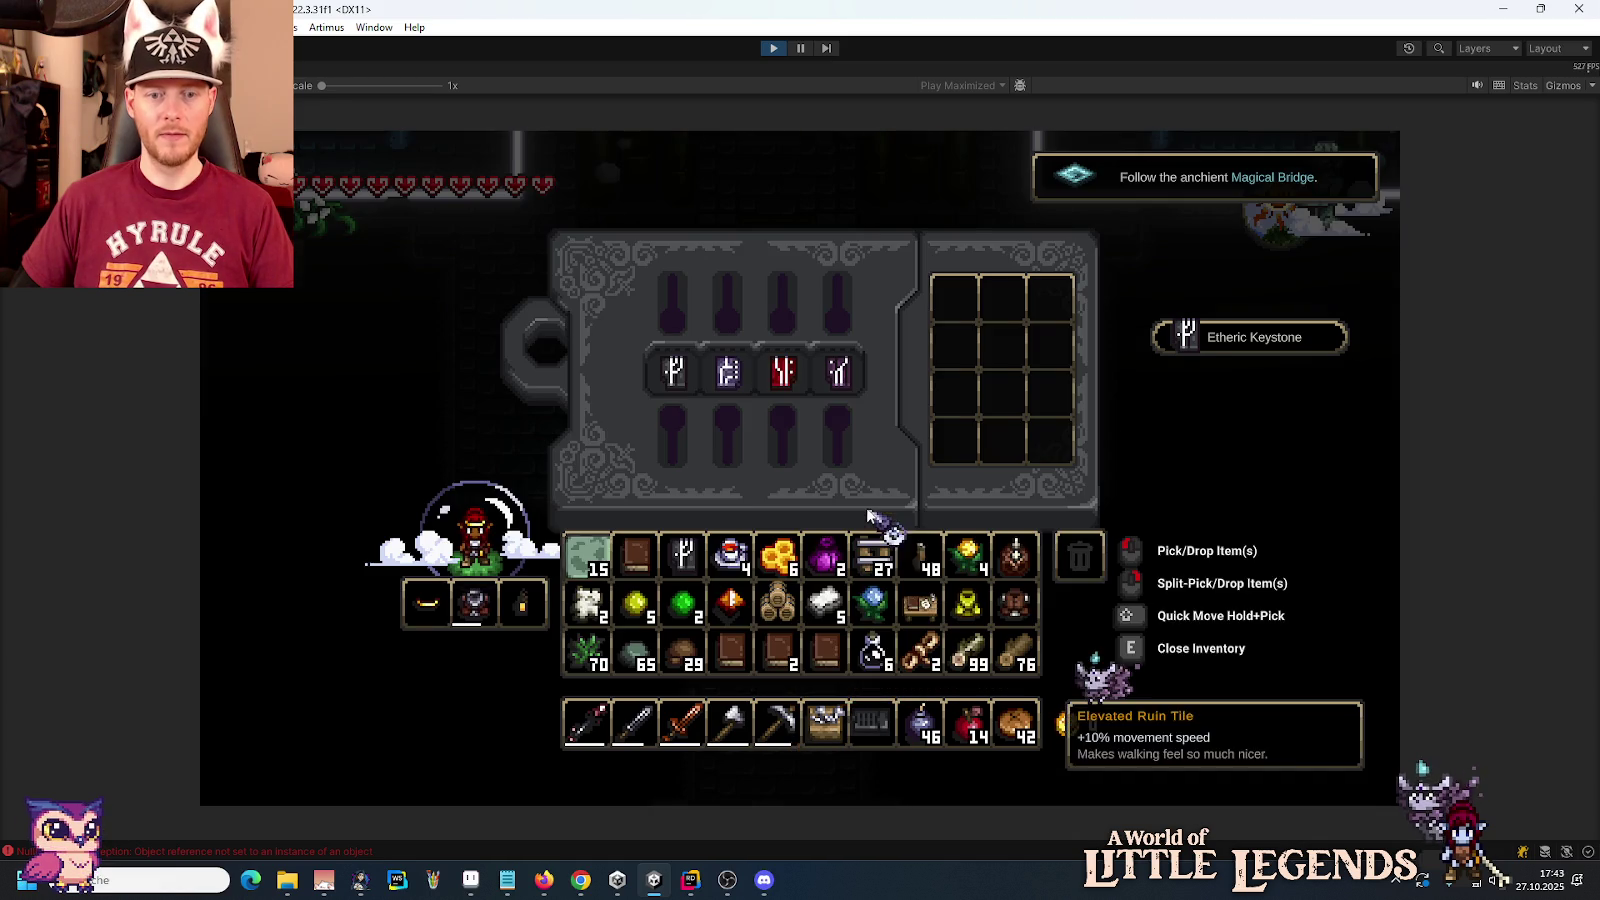
click(683, 553)
click(1005, 298)
key(e)
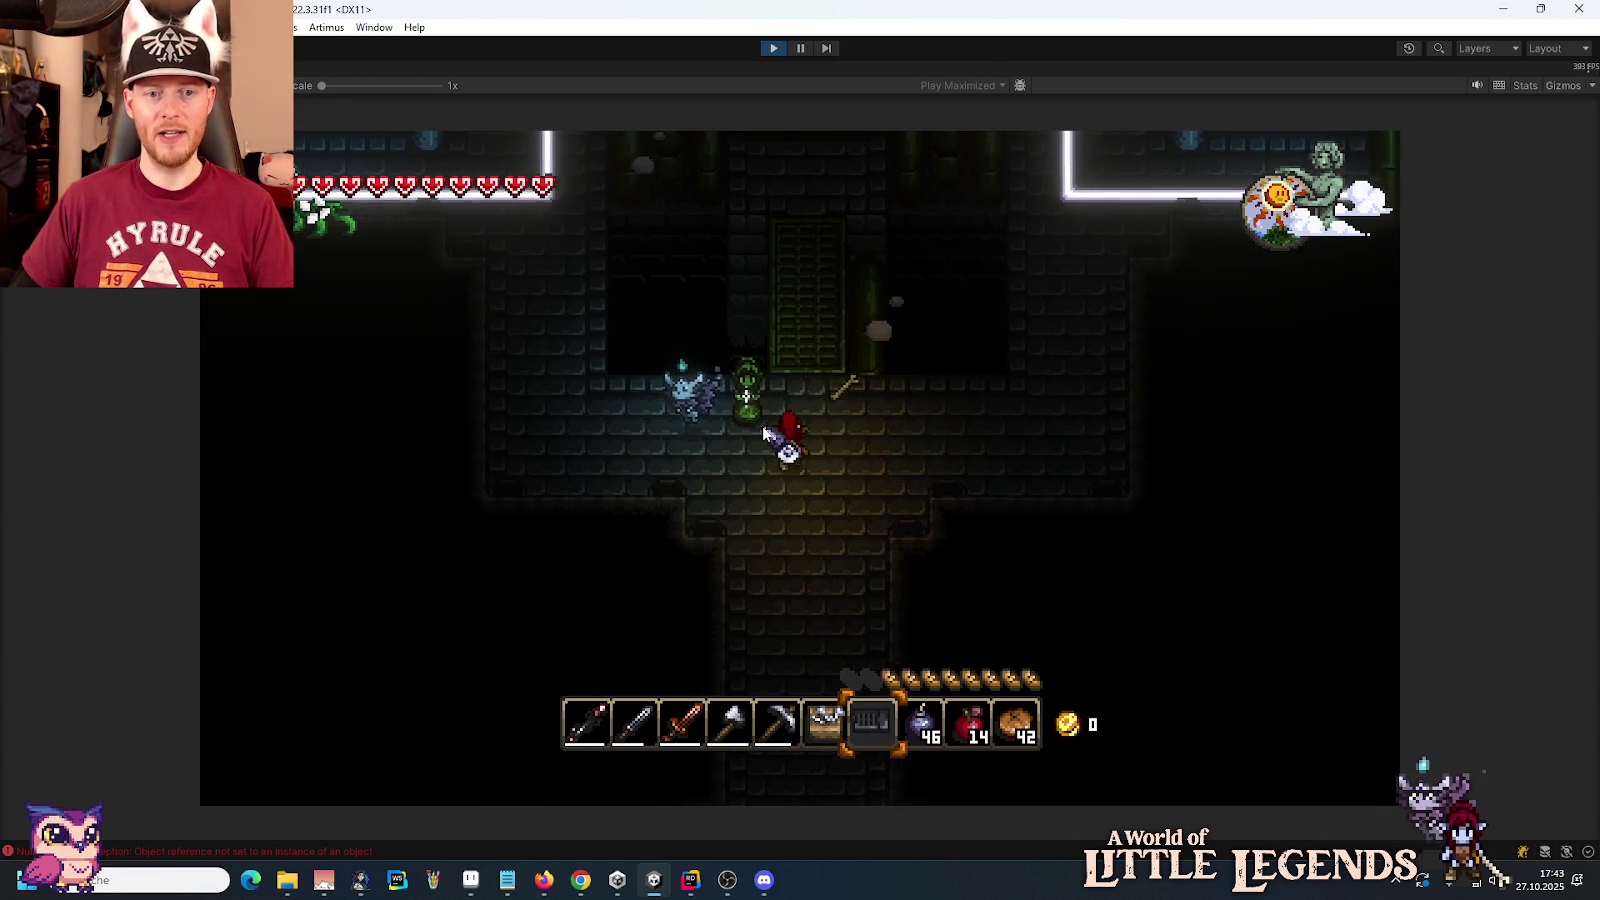
key(e)
key(e)
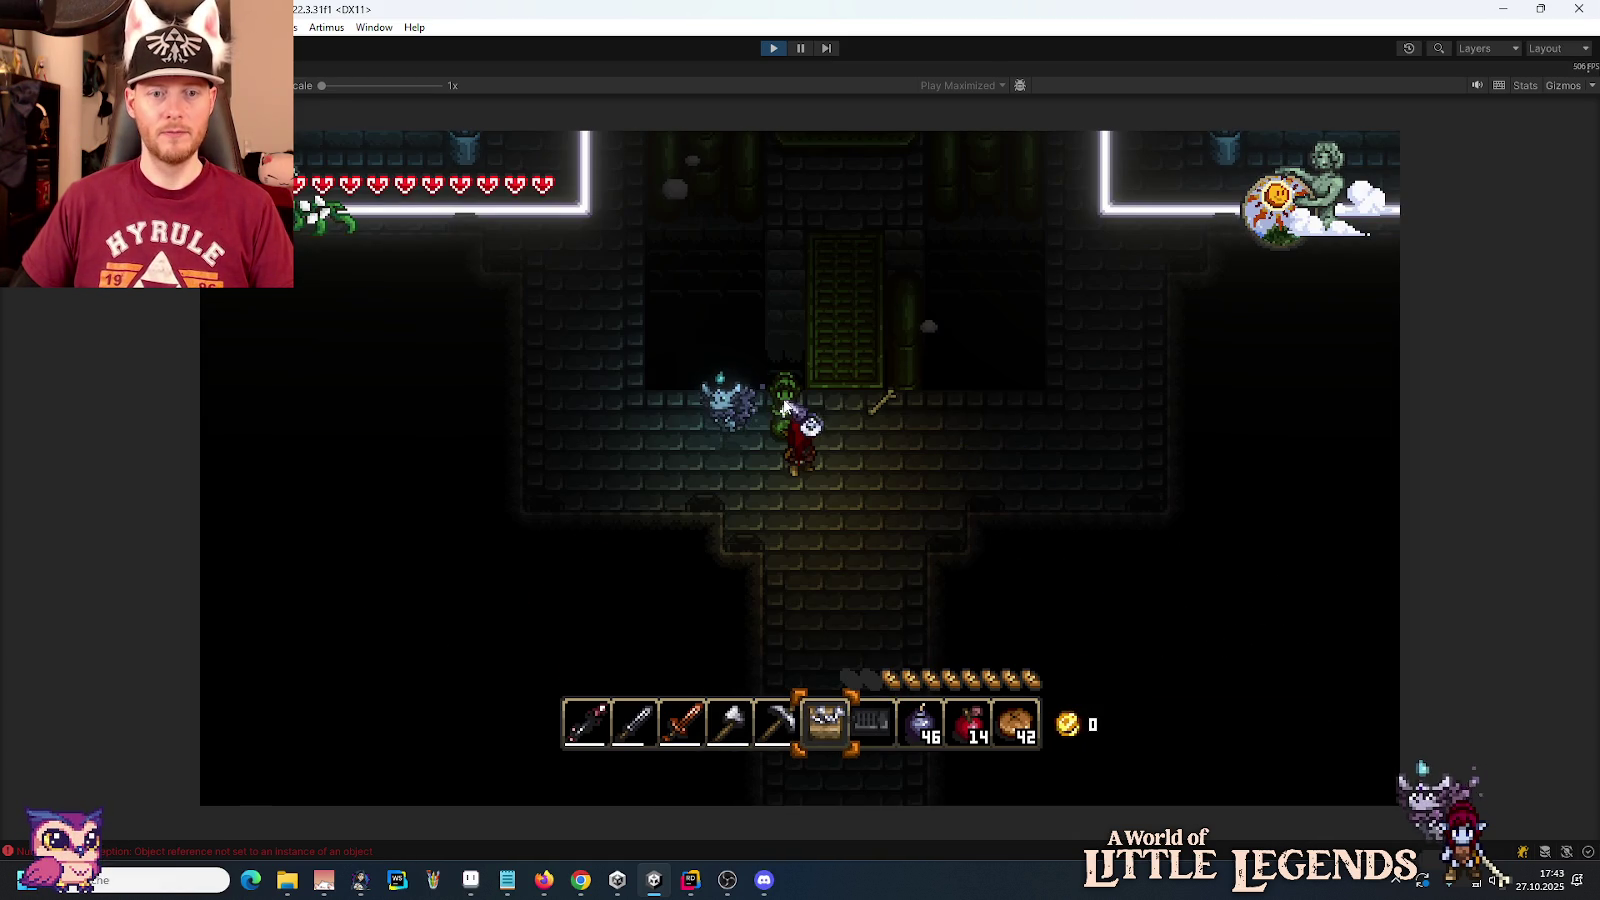
Step: Take a second keystone from the statue, walk right, and stop the game
click(1108, 579)
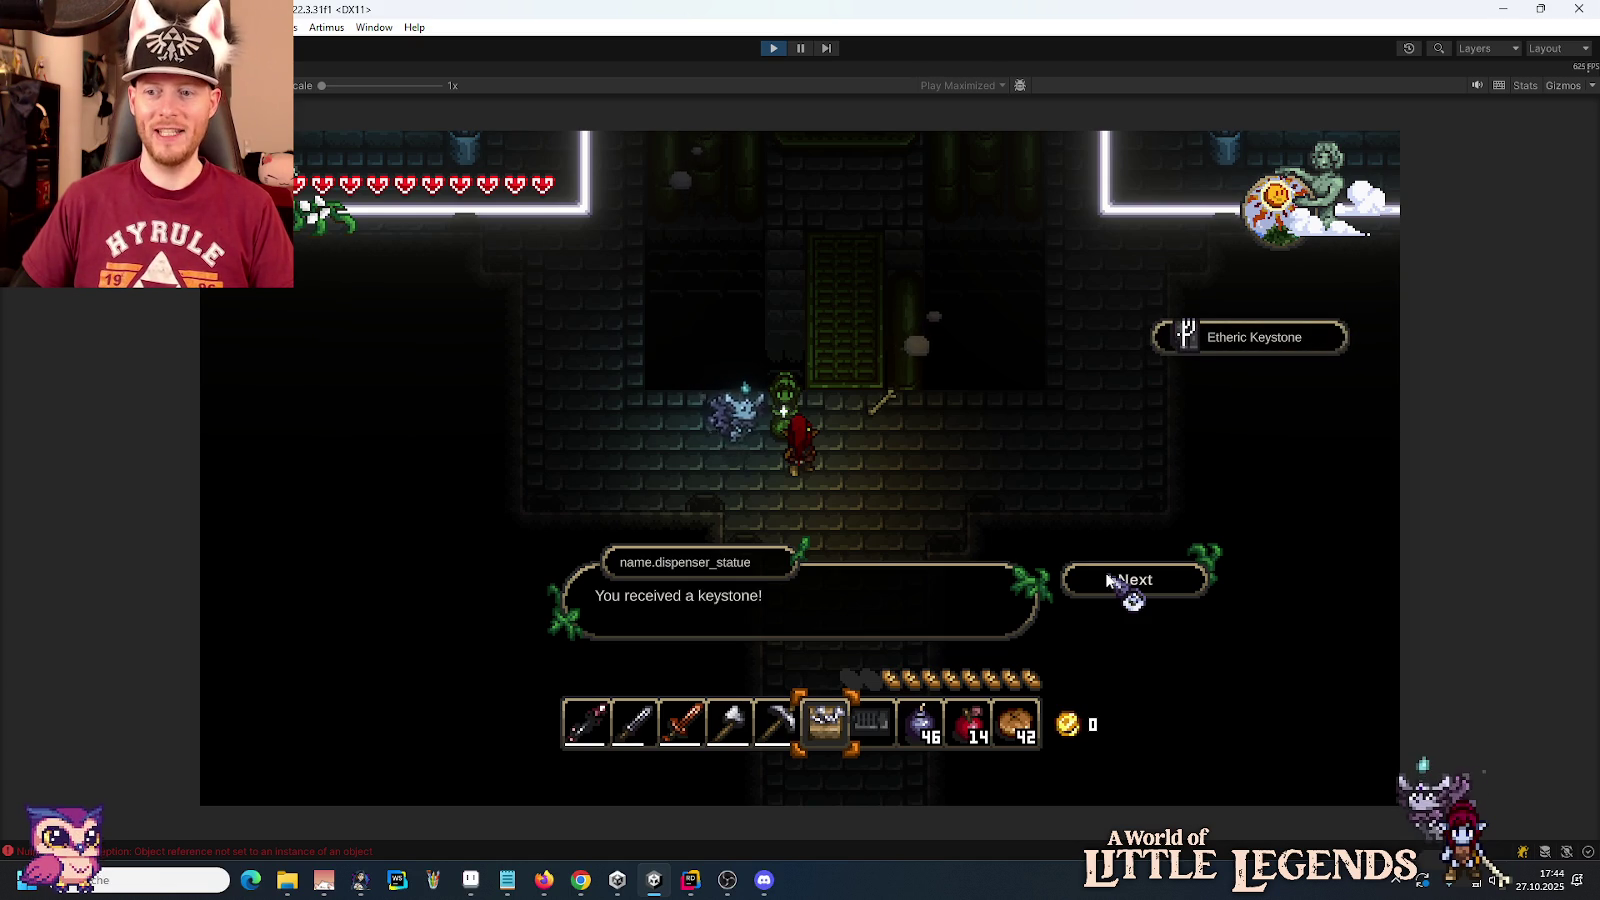
click(1110, 580)
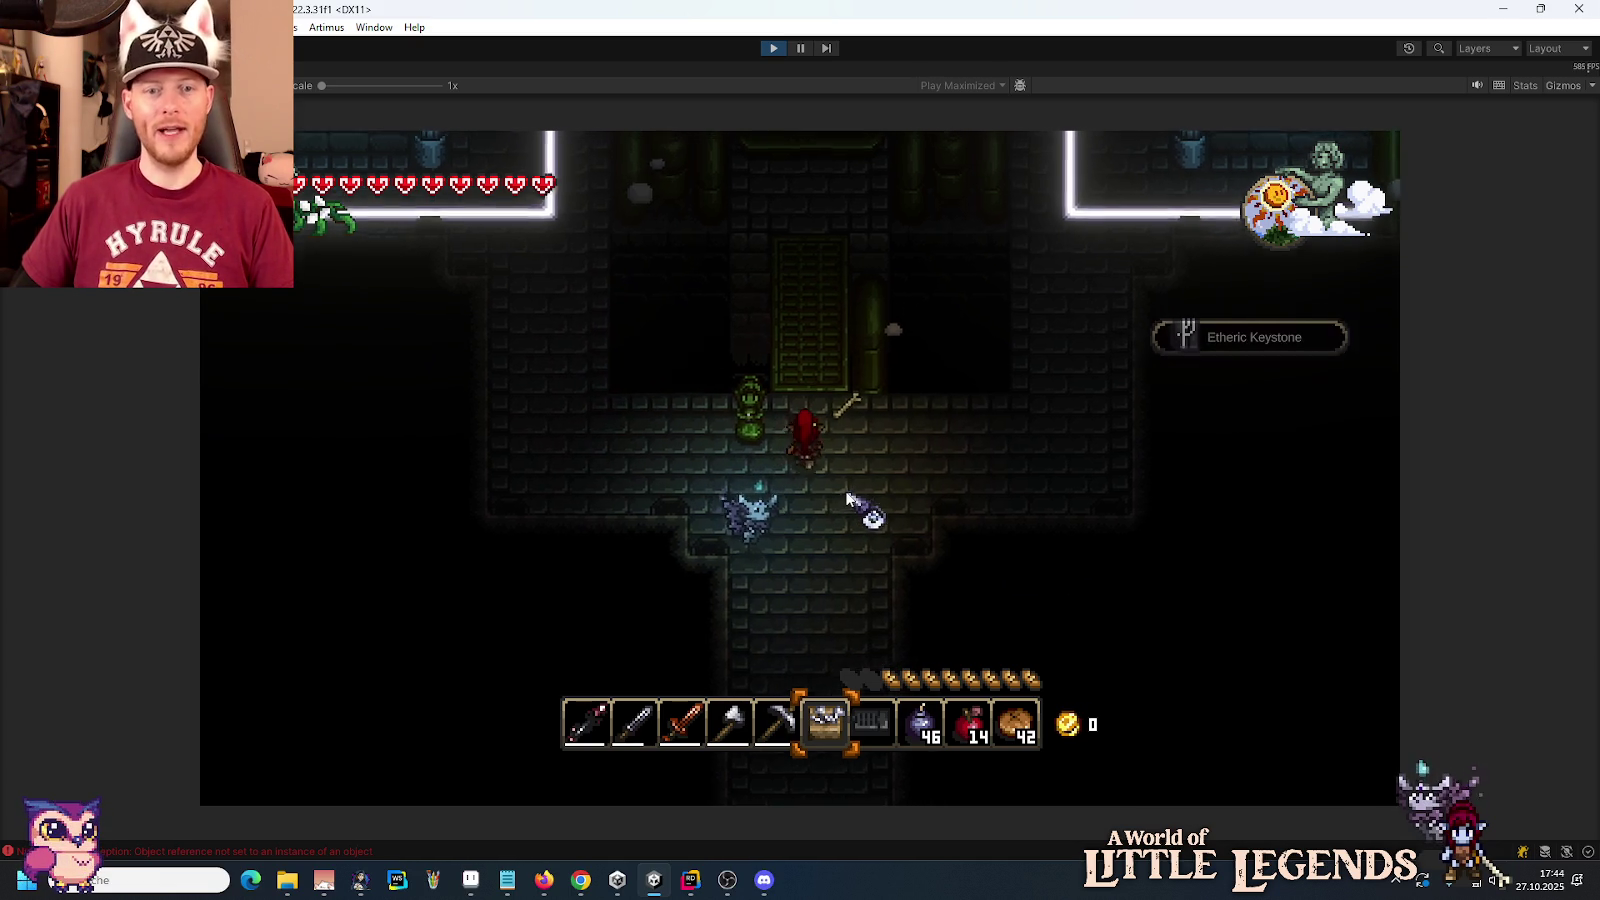
key(d)
click(770, 47)
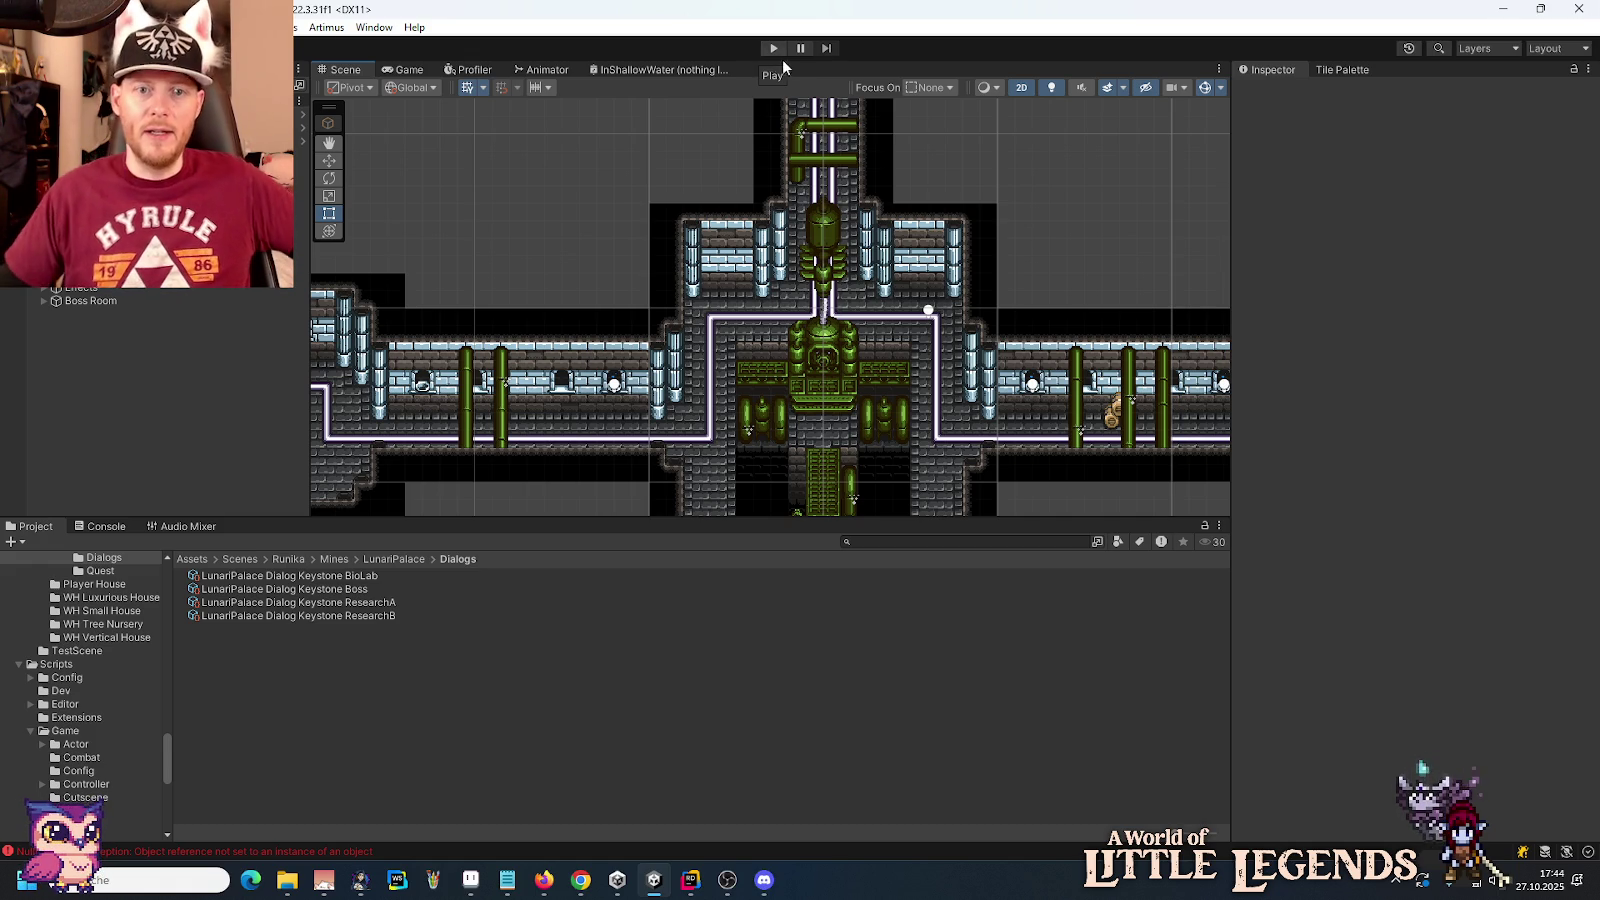
scroll(790, 320, down, 4)
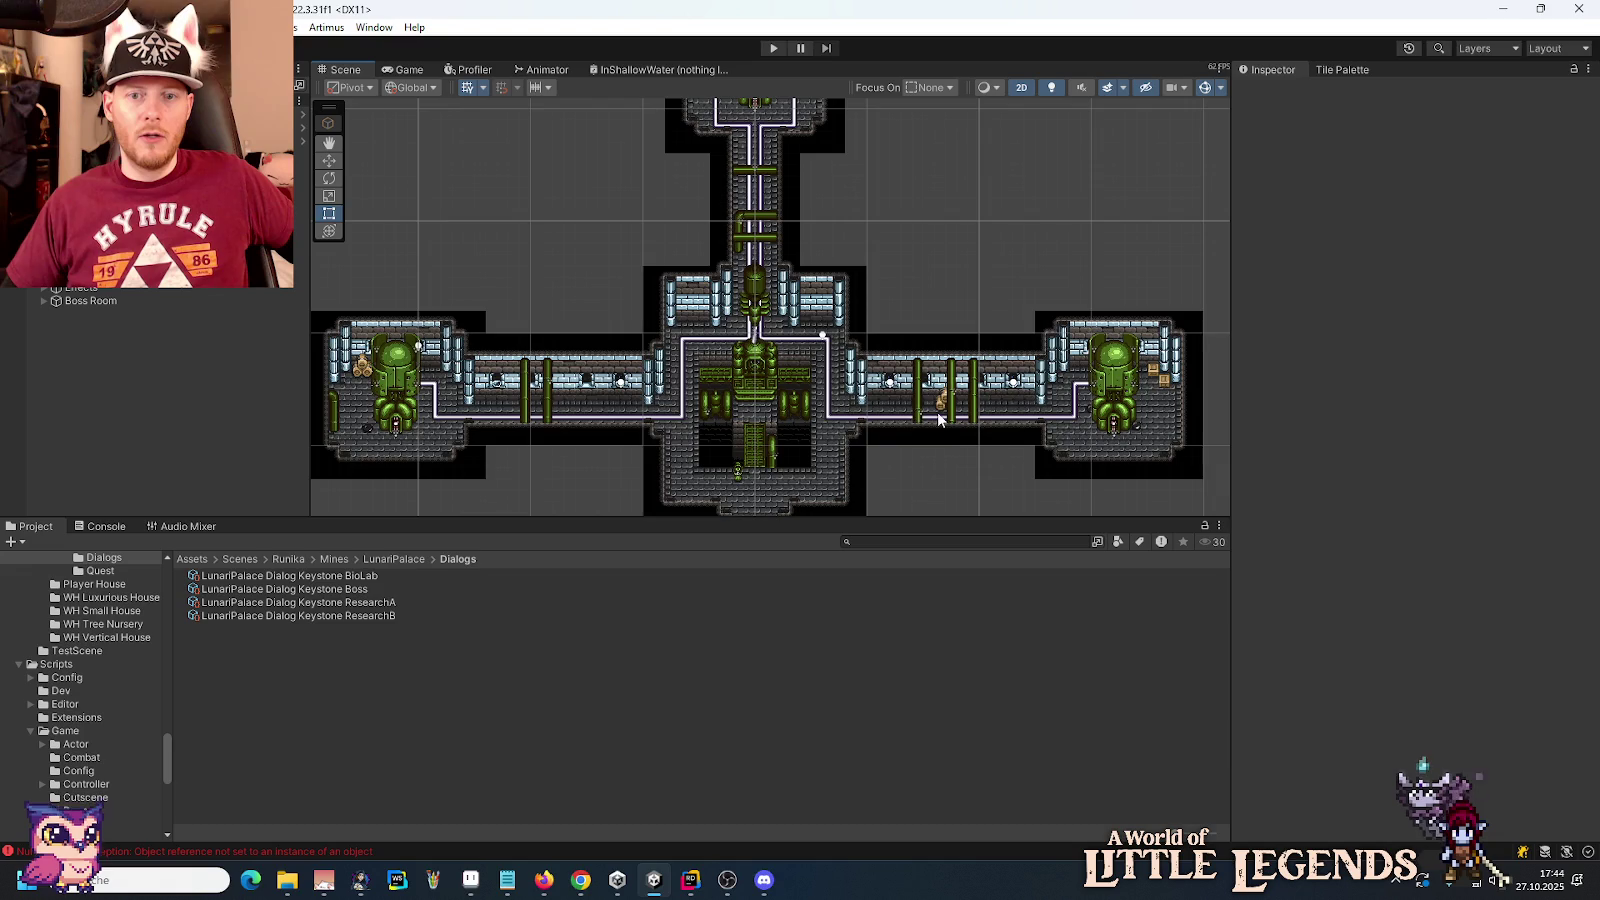
drag(940, 420, 672, 292)
drag(1203, 487, 975, 393)
drag(850, 480, 850, 200)
drag(807, 300, 807, 193)
mouse_move(818, 380)
mouse_down()
mouse_move(818, 232)
mouse_move(871, 332)
mouse_move(726, 514)
mouse_up()
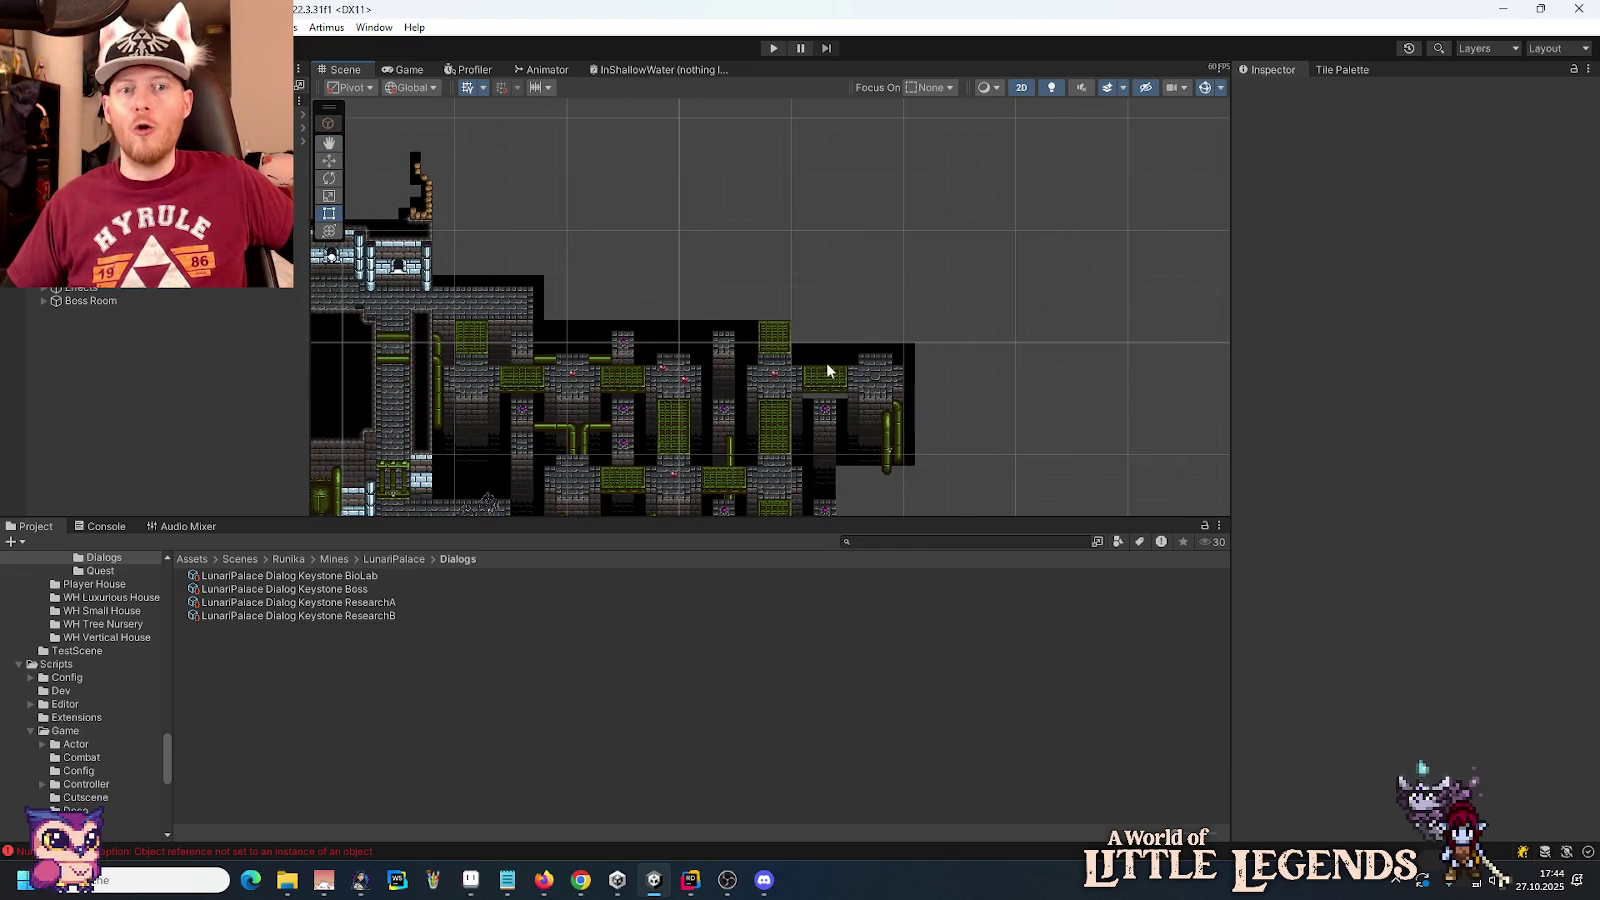
scroll(786, 340, up, 5)
drag(783, 342, 799, 379)
click(580, 879)
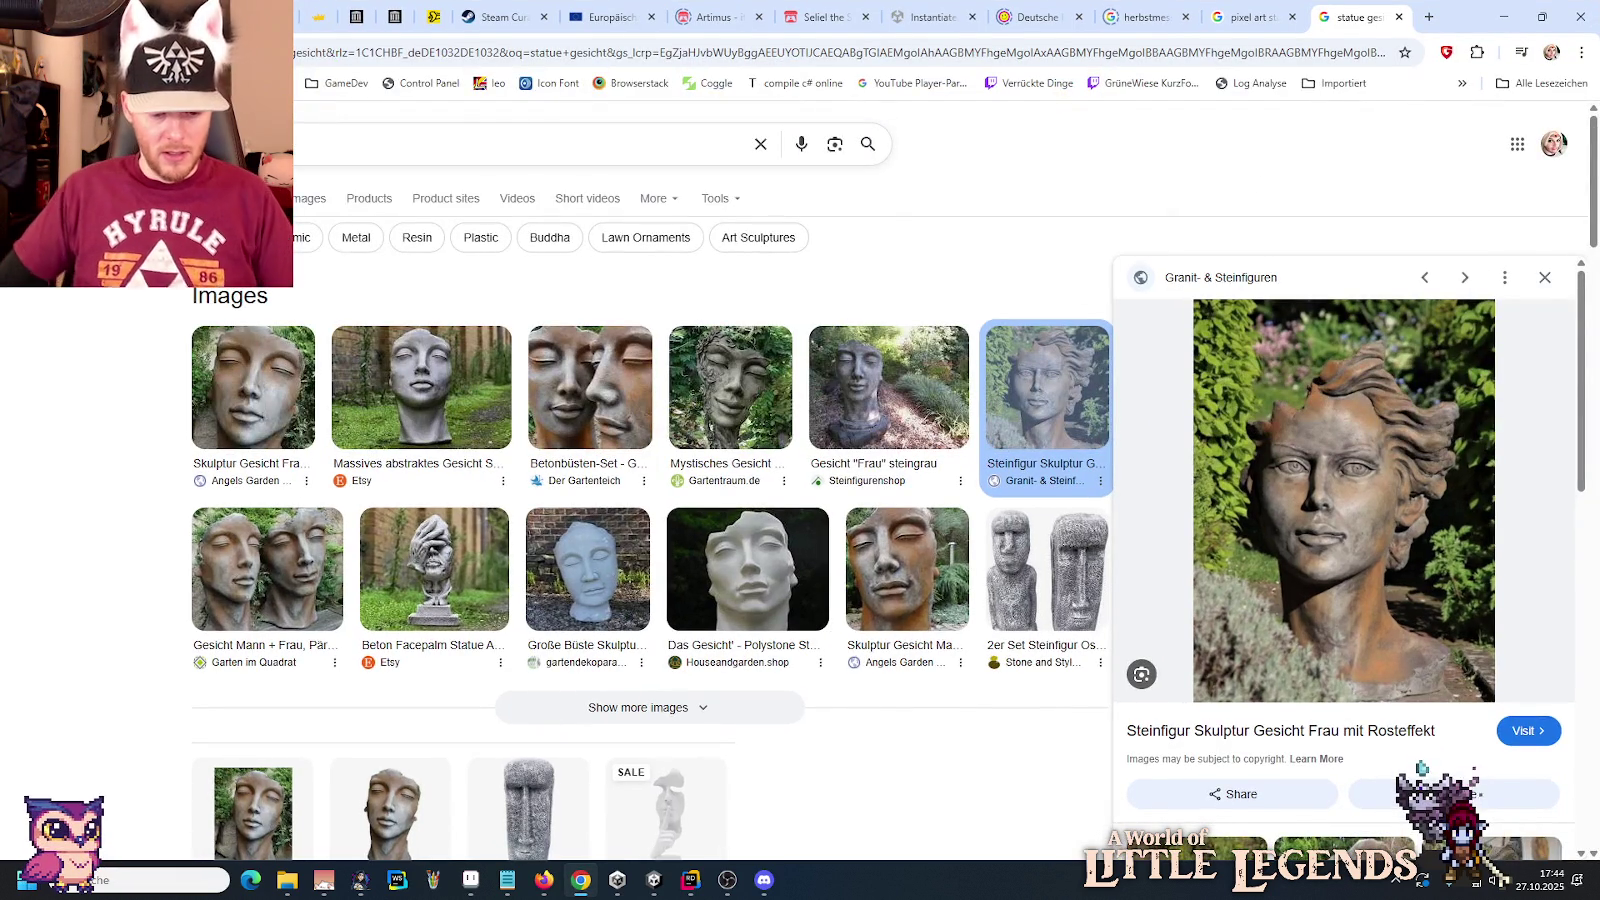
Step: Search Google for 'secret of evermore assitopia' and show the image results
text(secret of)
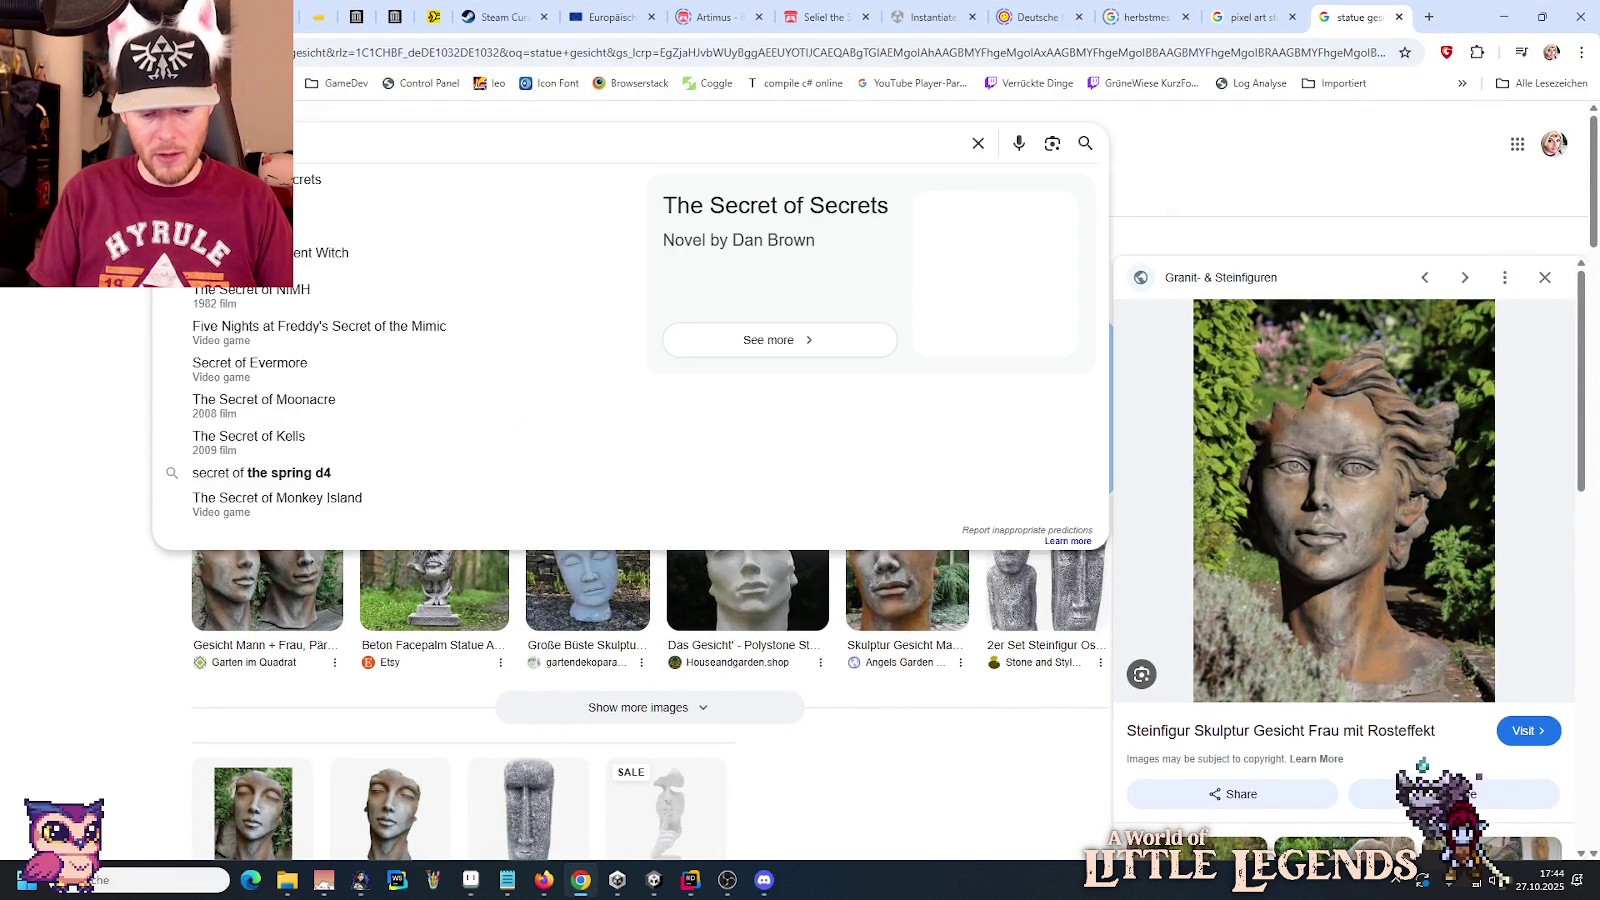
text(evermore)
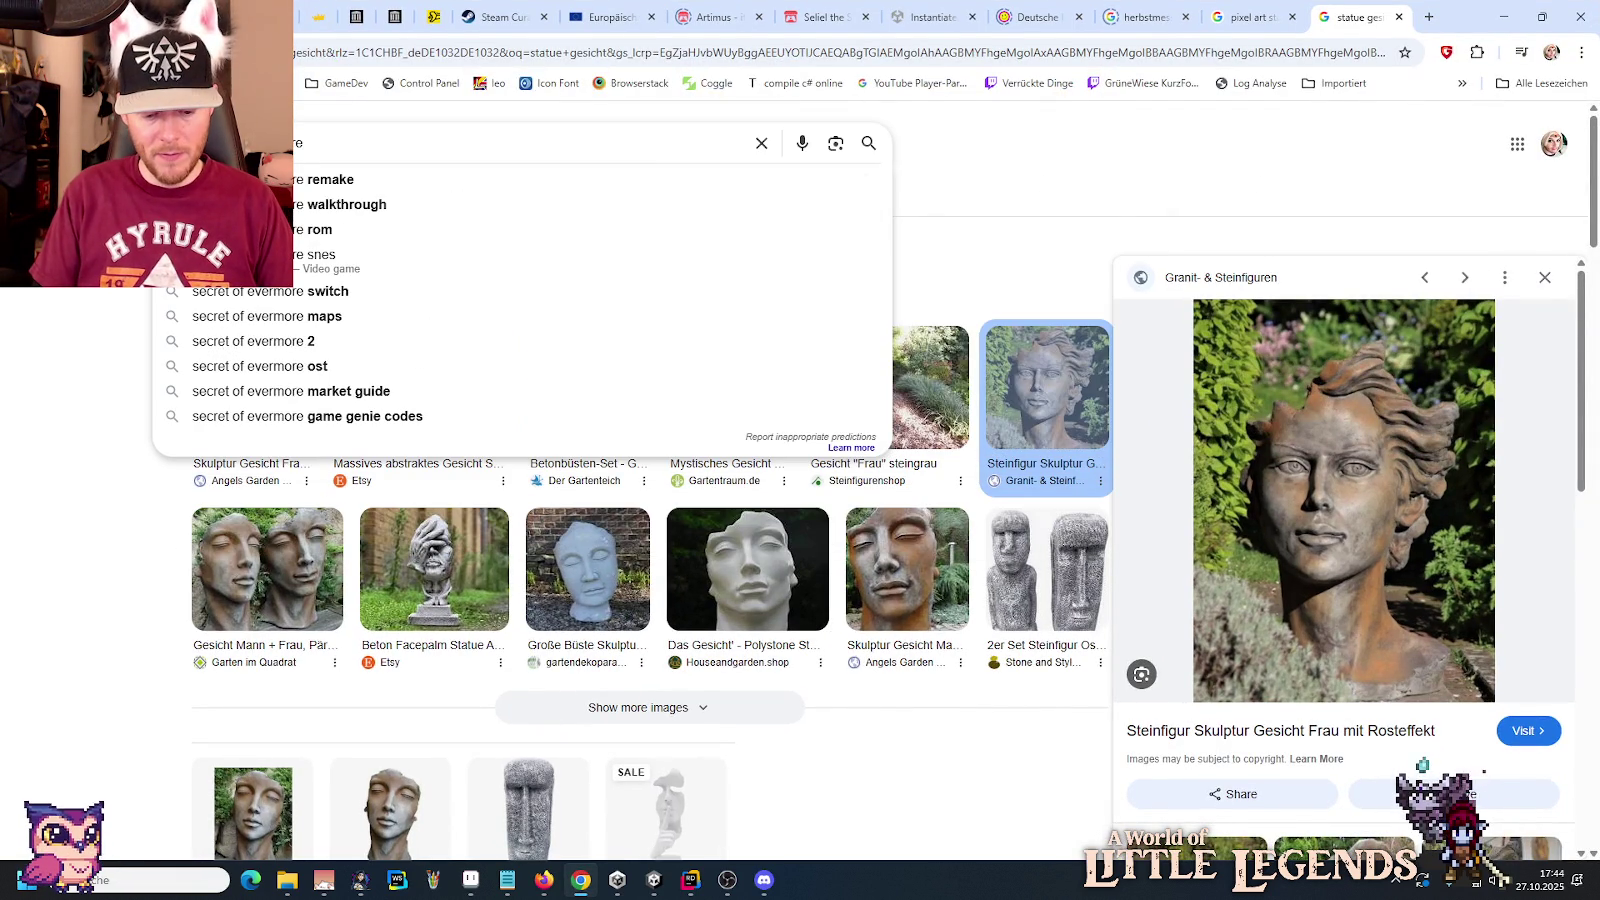
text(assito)
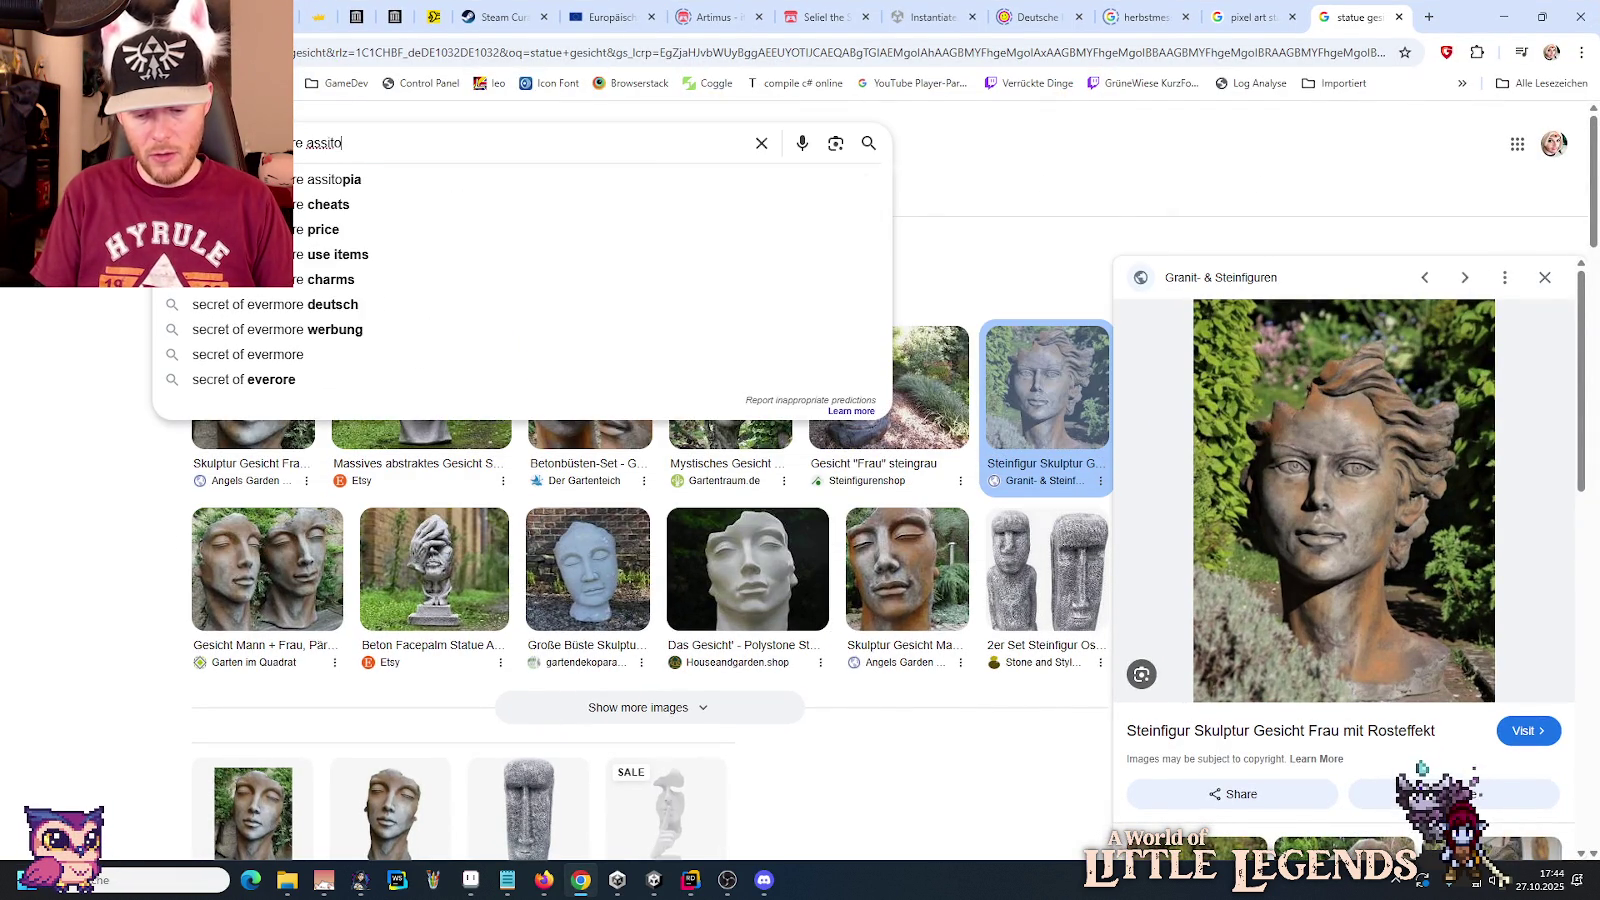
text(pia)
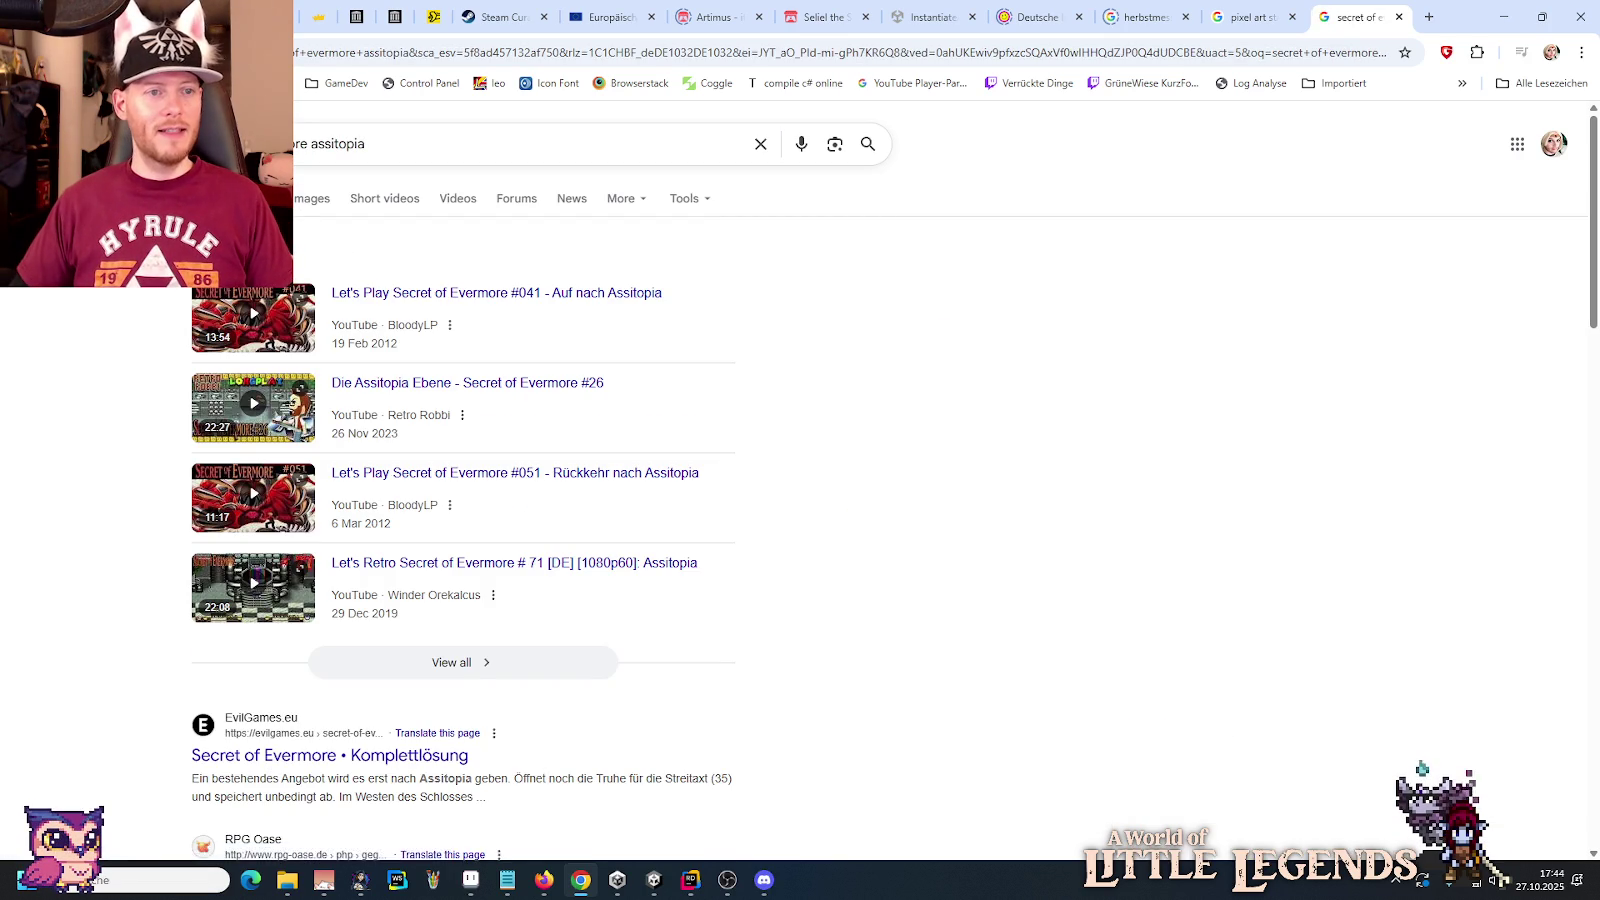
click(305, 198)
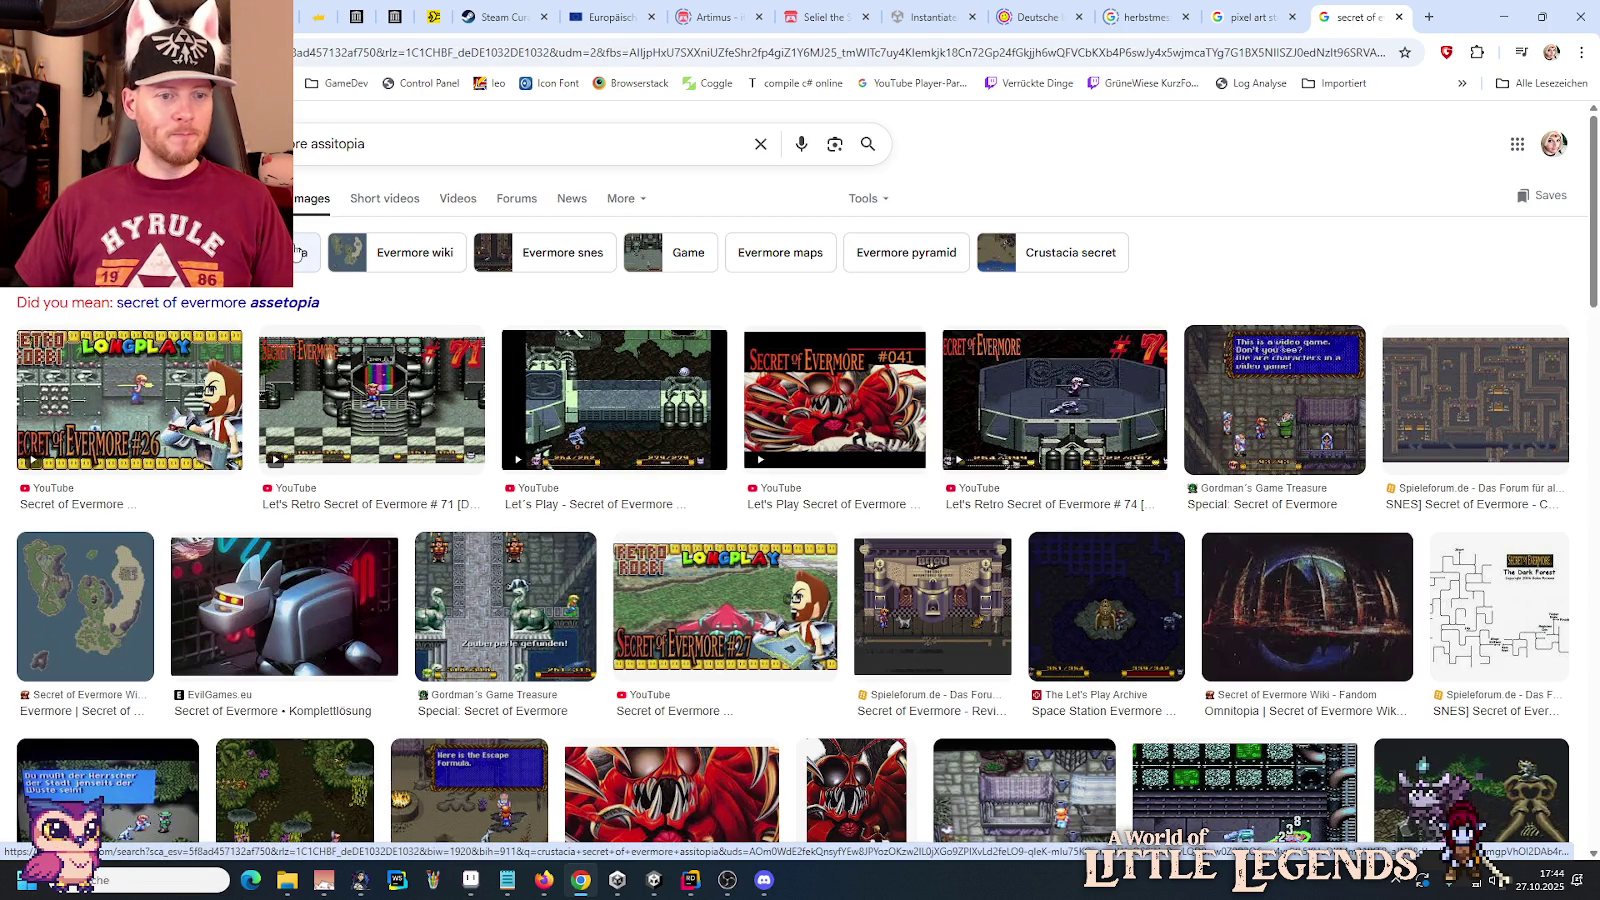
Step: Preview several Secret of Evermore screenshots, settling on the PrinceWatercress Blog pipe-maze map
click(372, 400)
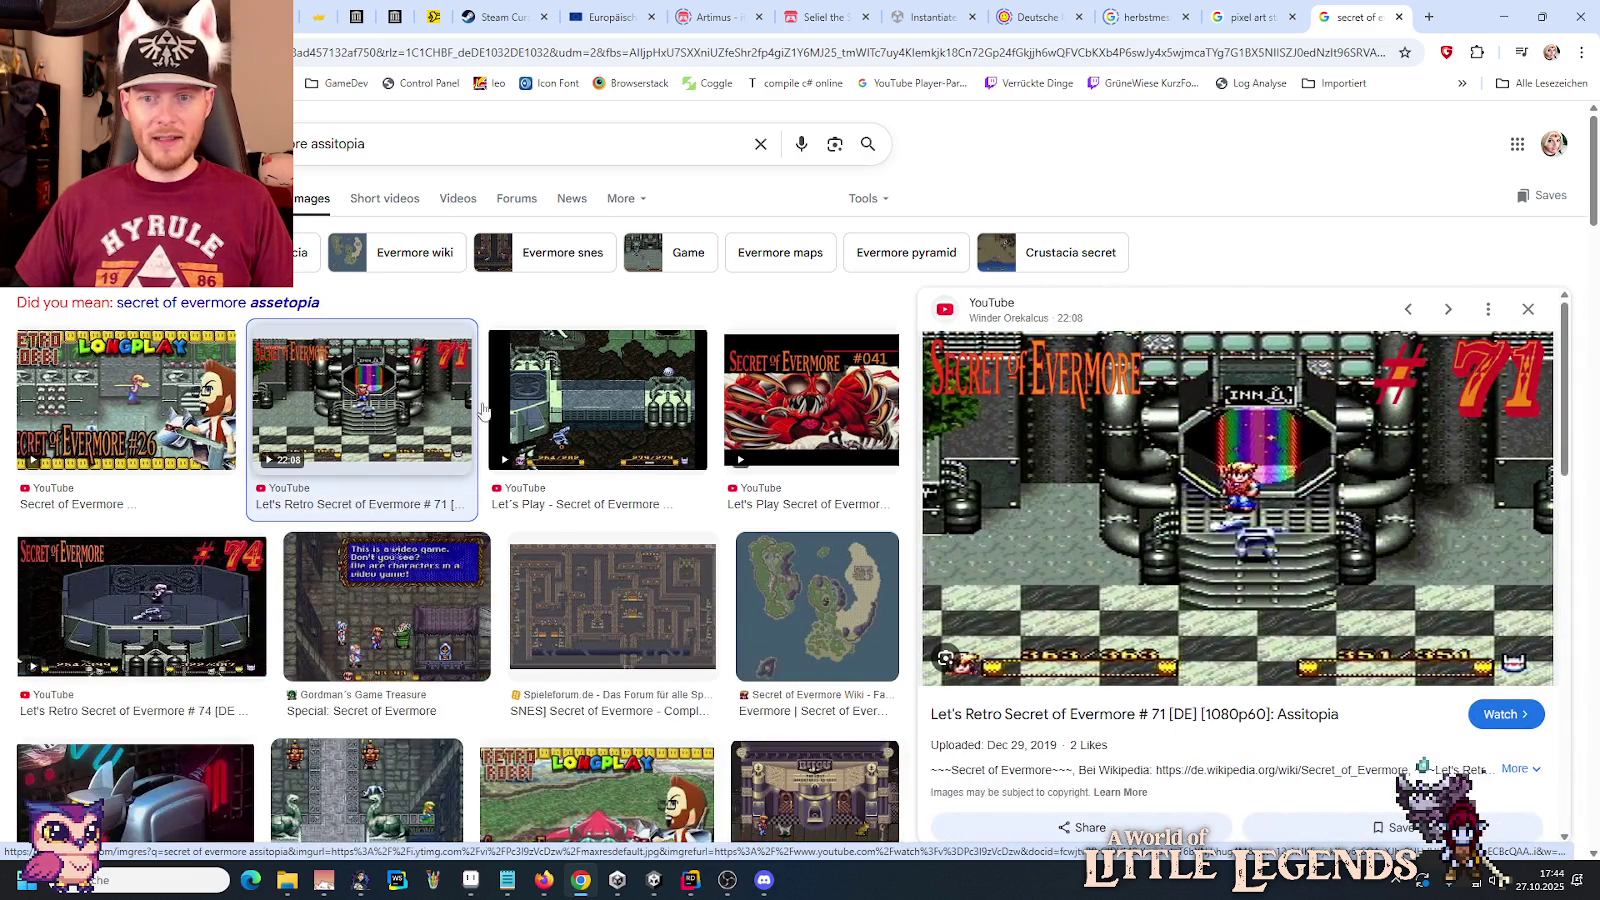
scroll(1195, 555, down, 10)
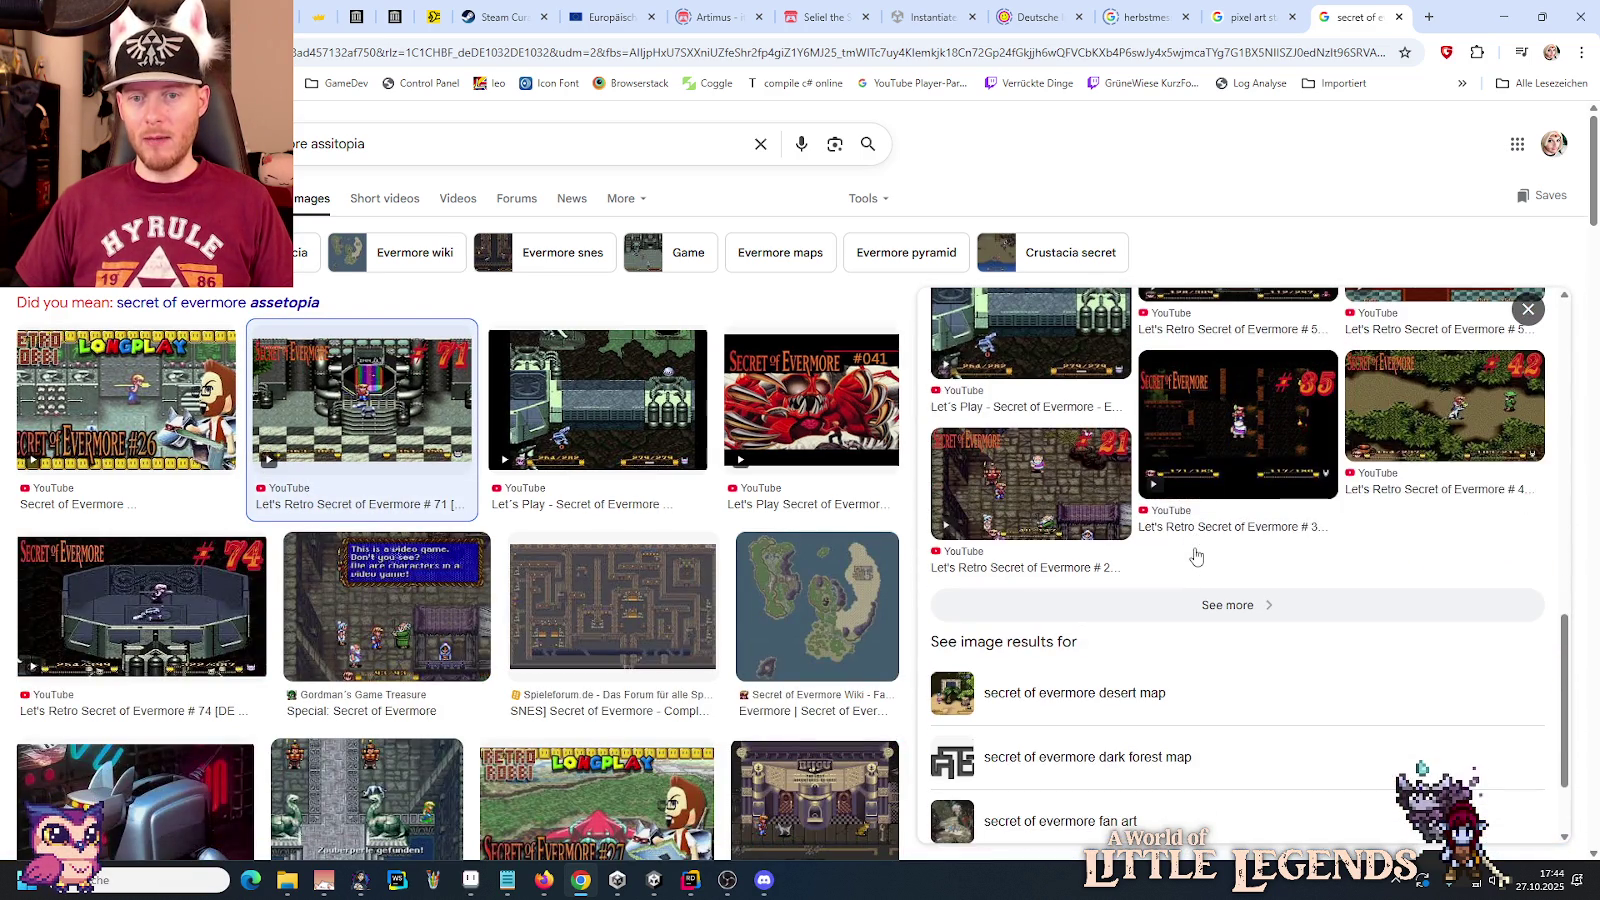
scroll(607, 512, down, 10)
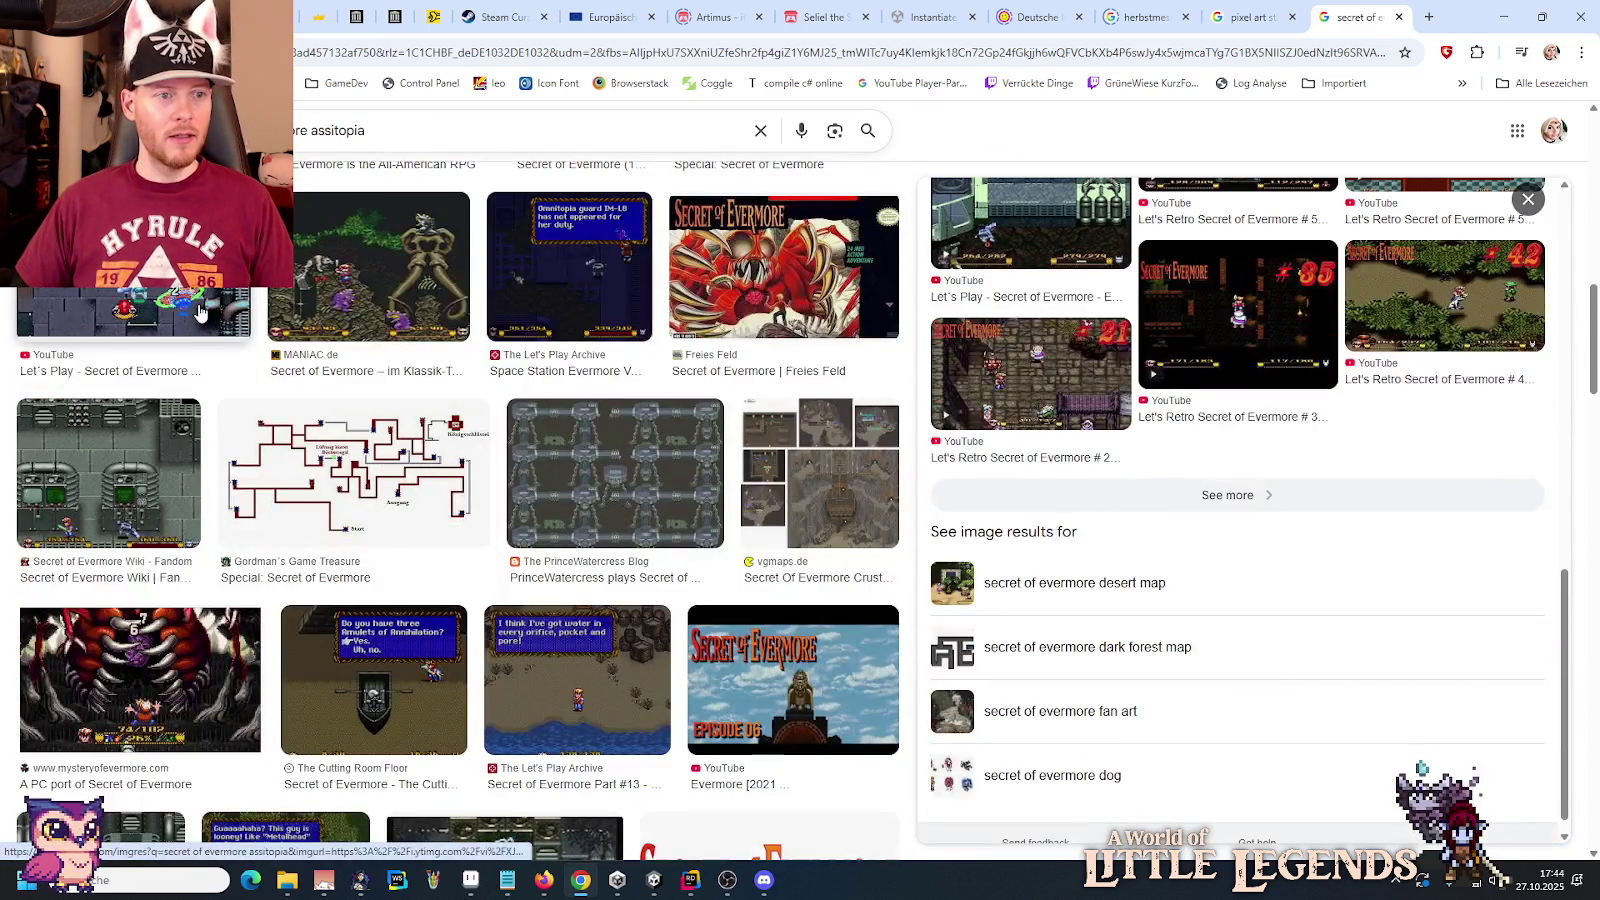
click(133, 318)
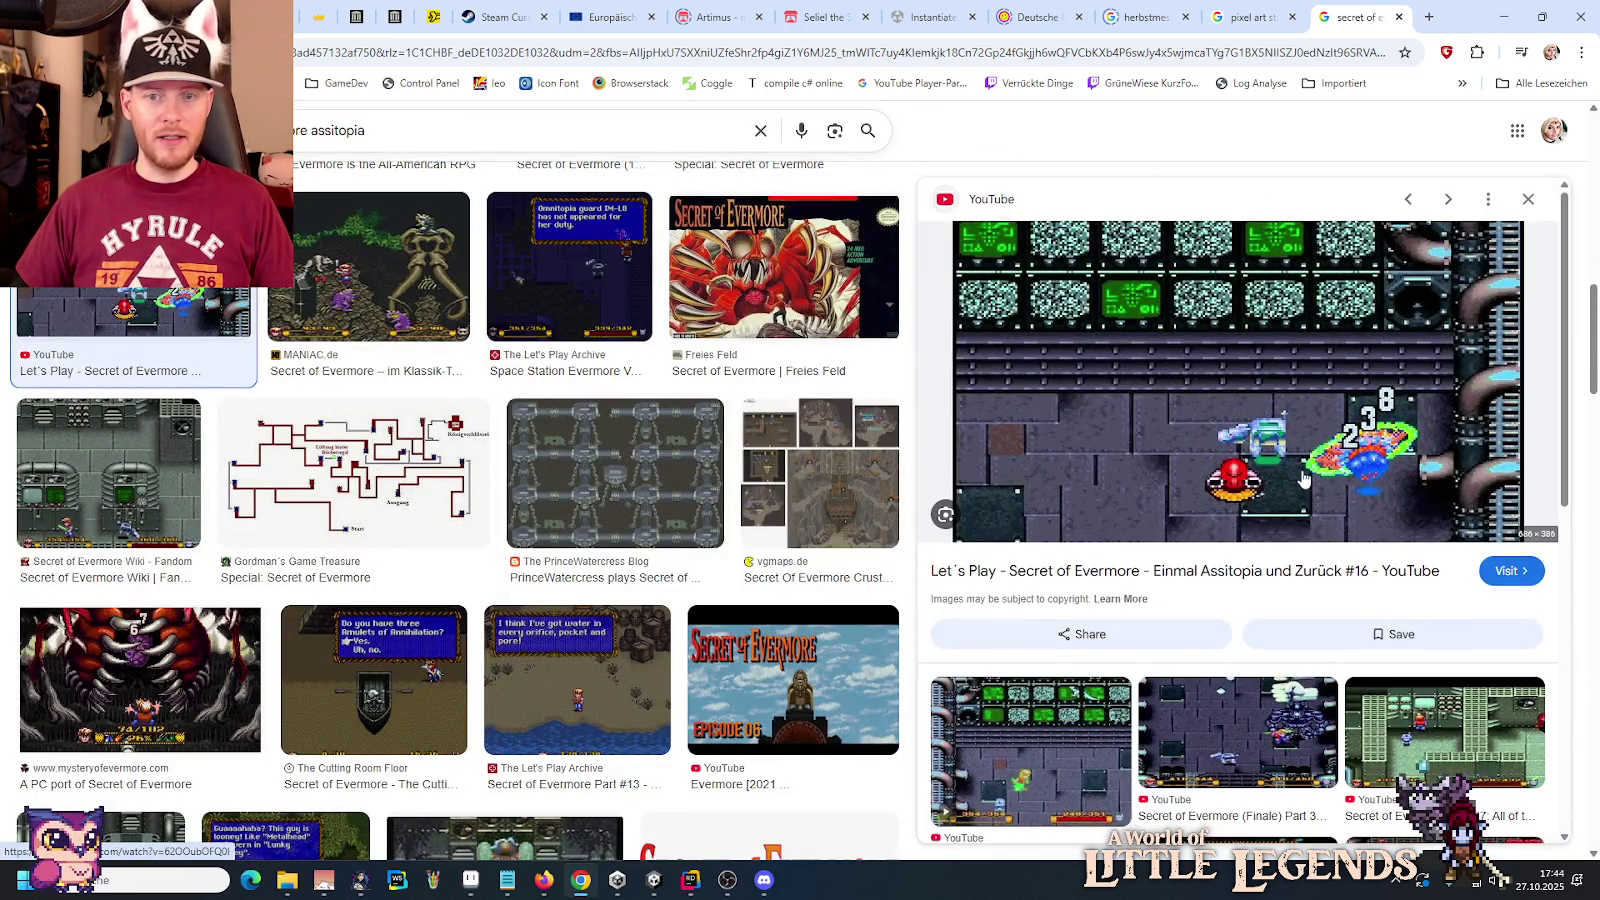
scroll(1303, 480, down, 5)
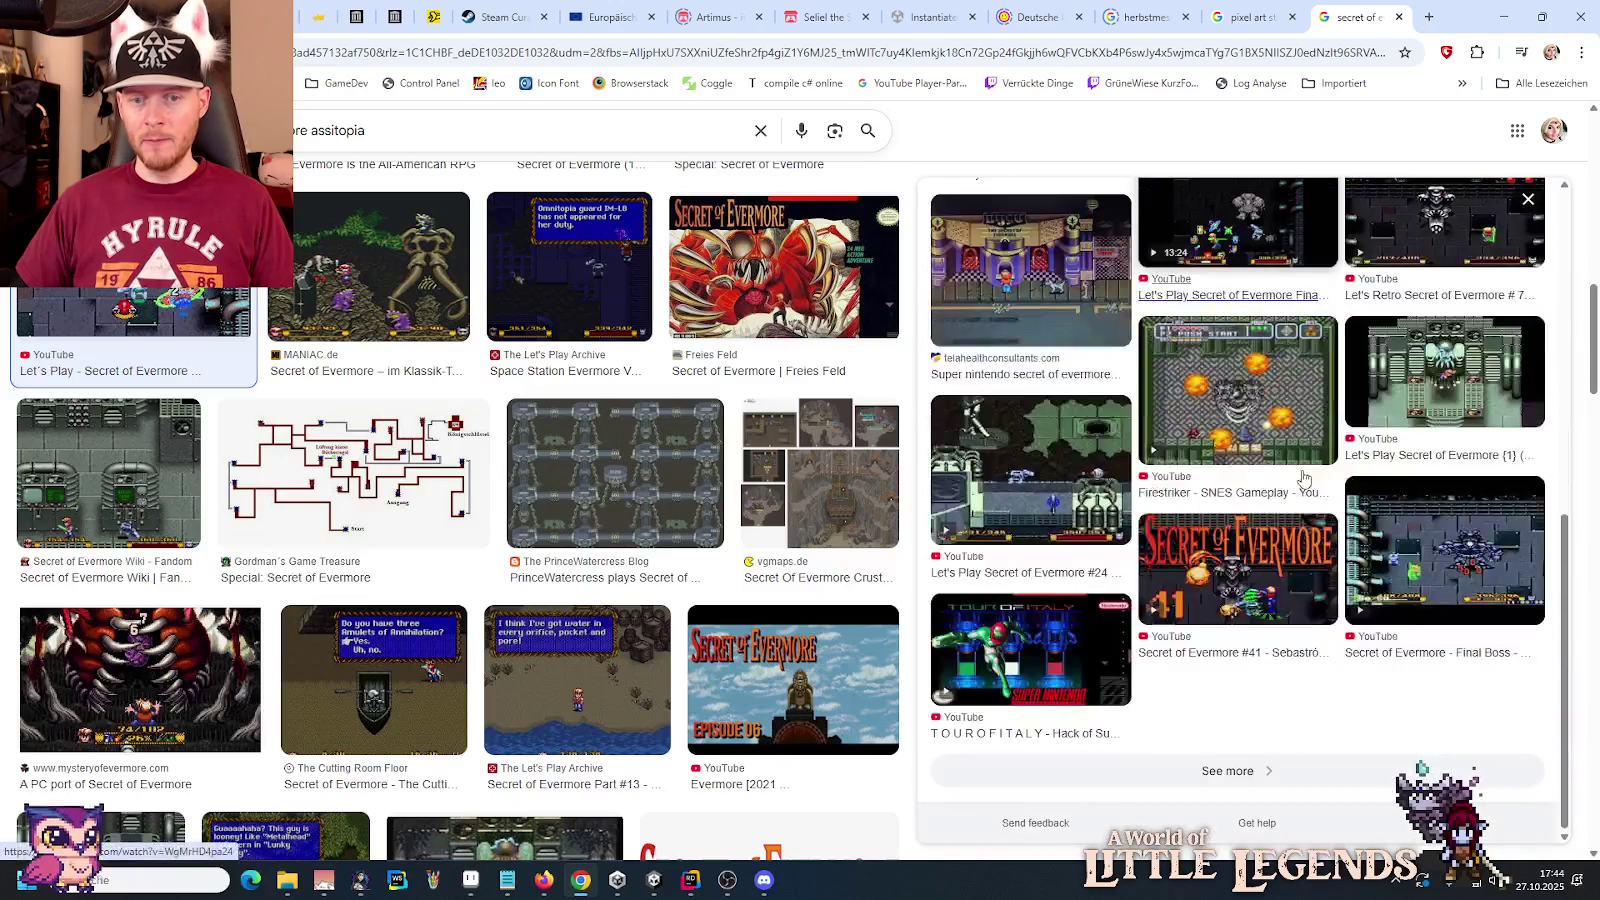
click(108, 470)
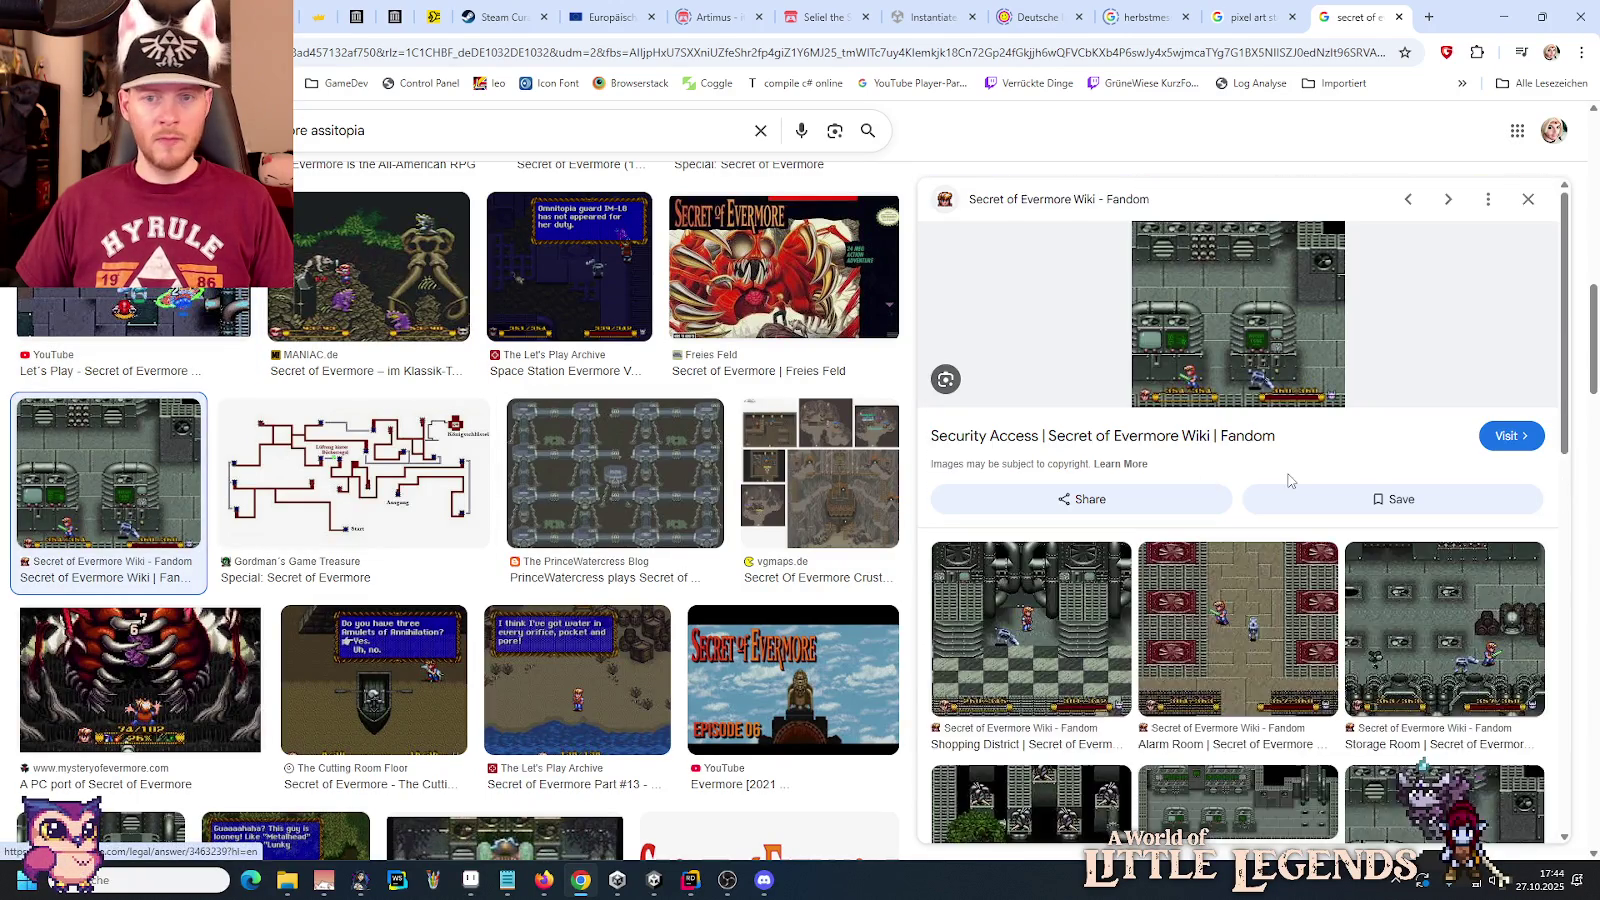
scroll(1288, 481, down, 5)
click(1075, 518)
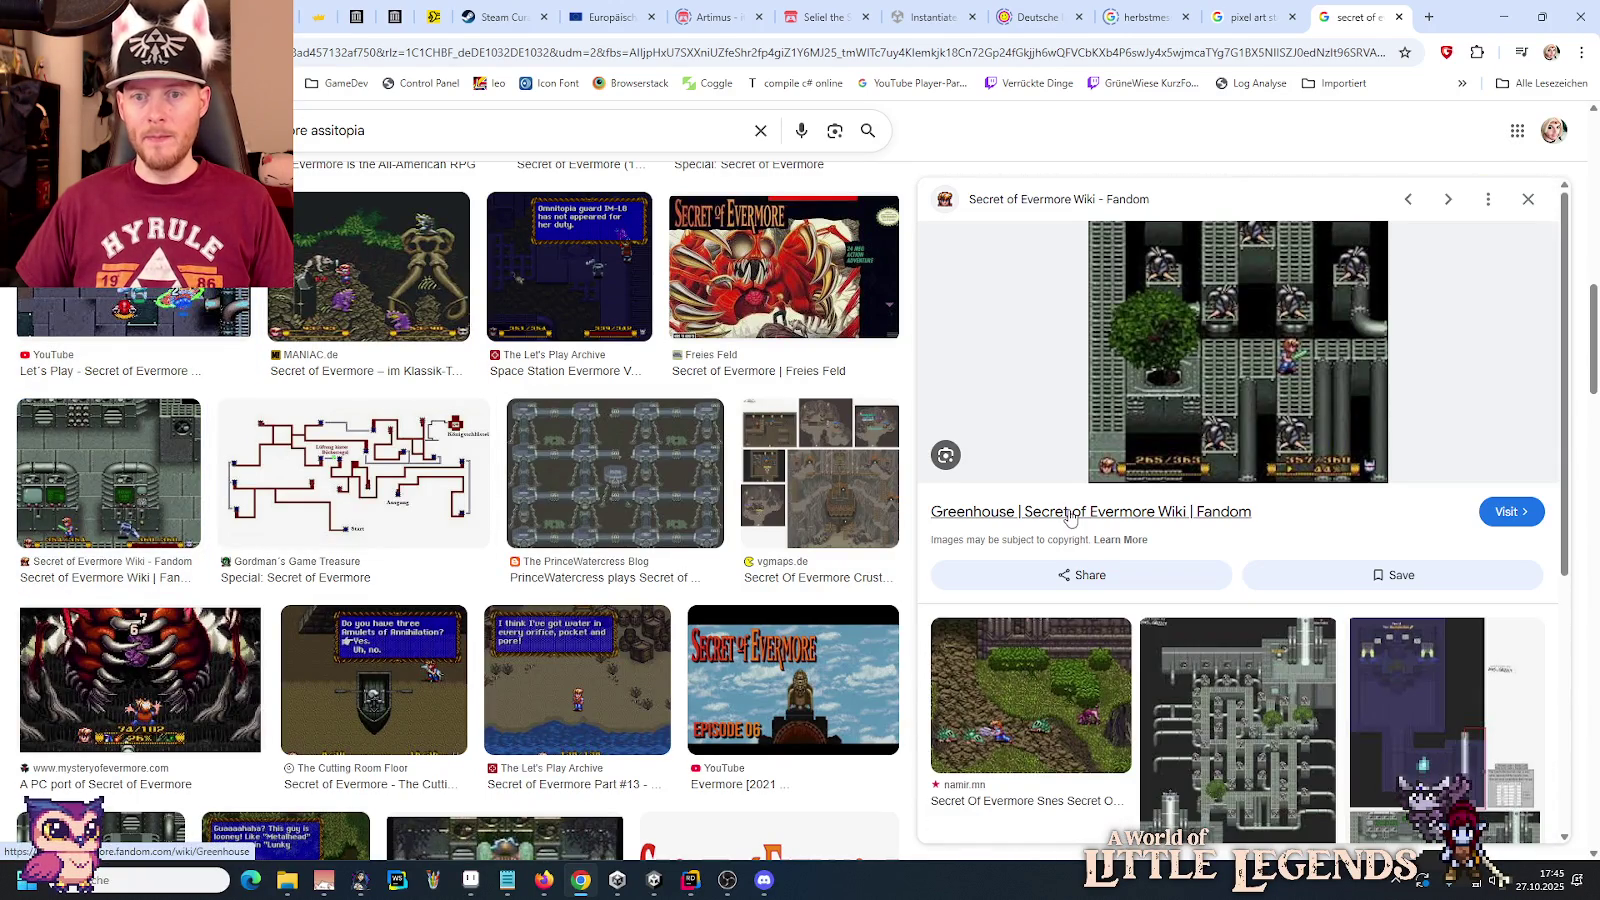
click(1276, 669)
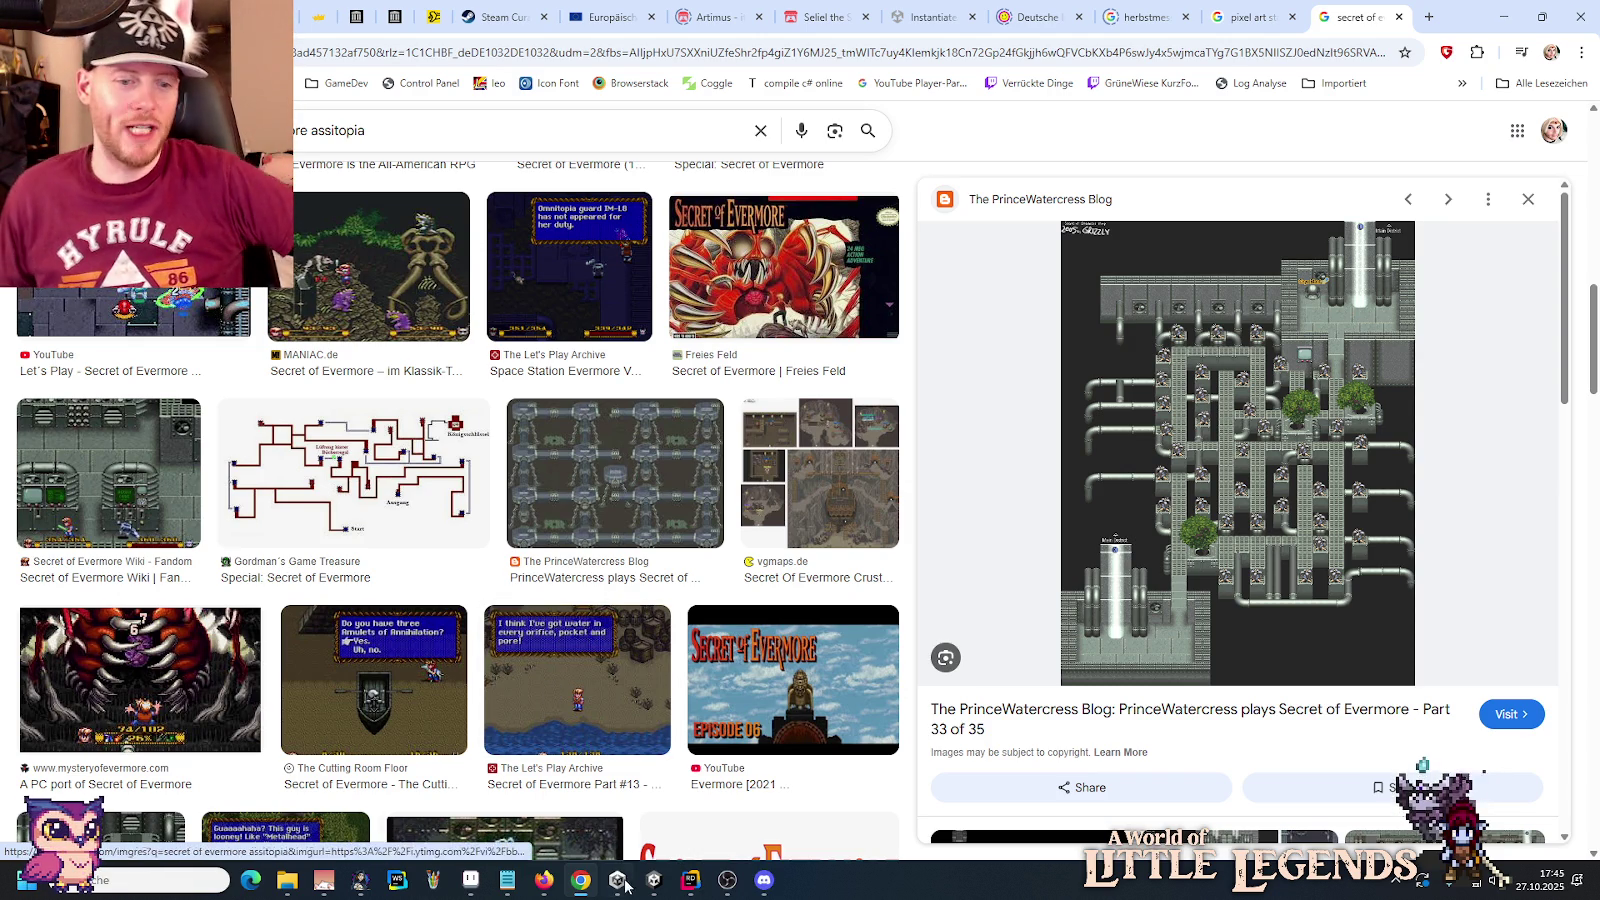
mouse_move(654, 884)
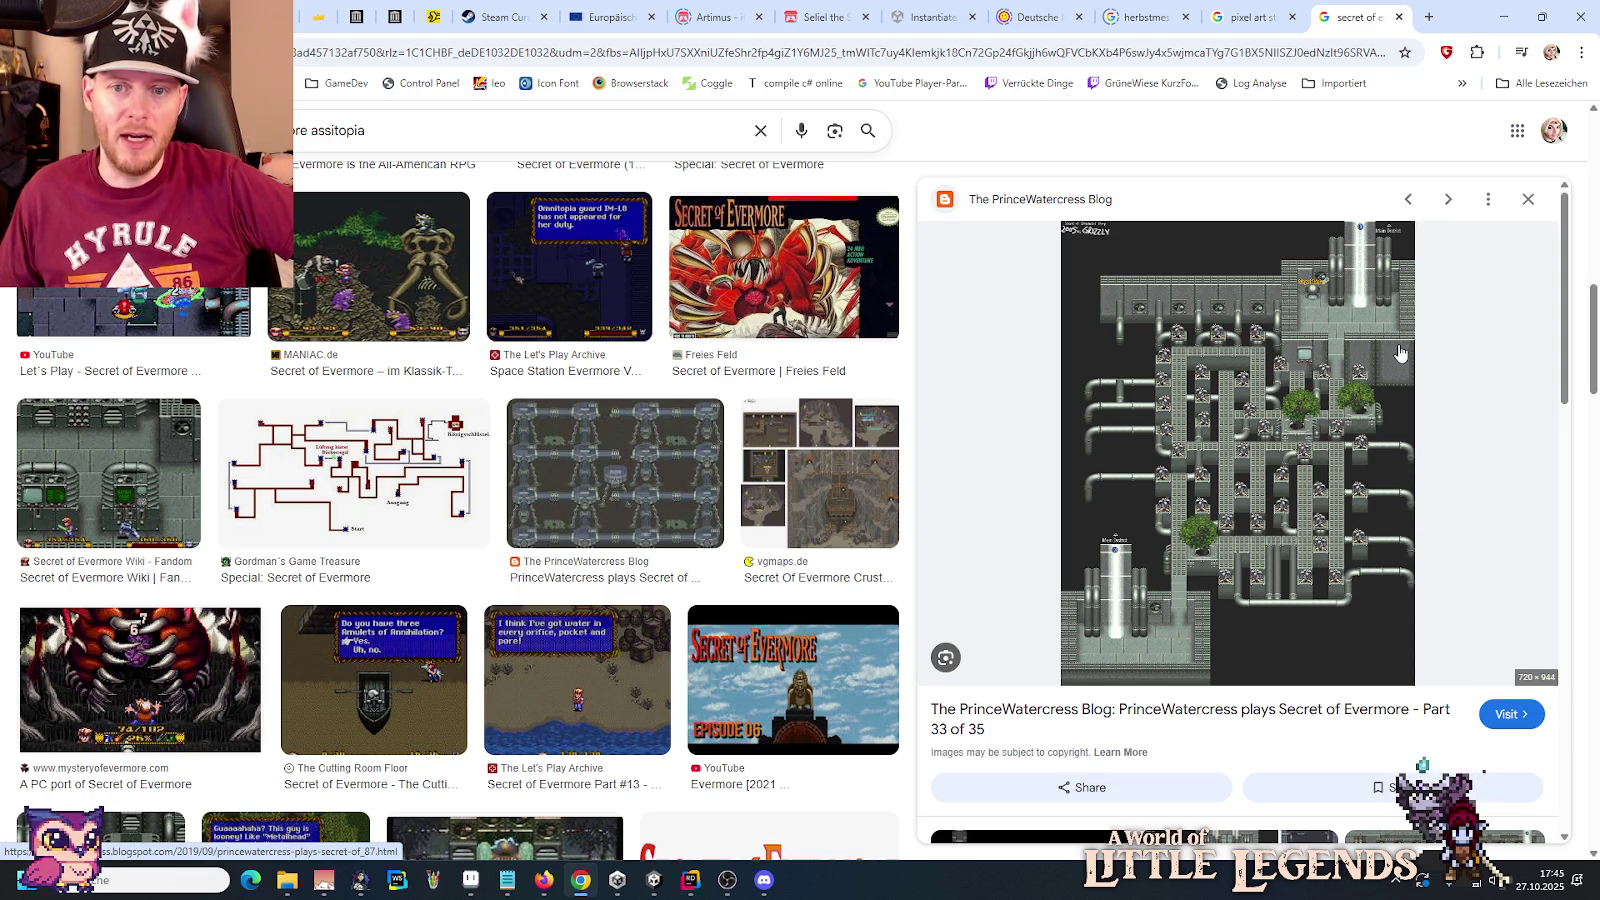
click(657, 885)
Step: Pan and zoom the Scene view to the lower Bio Lab rooms with the dispenser statue
click(655, 882)
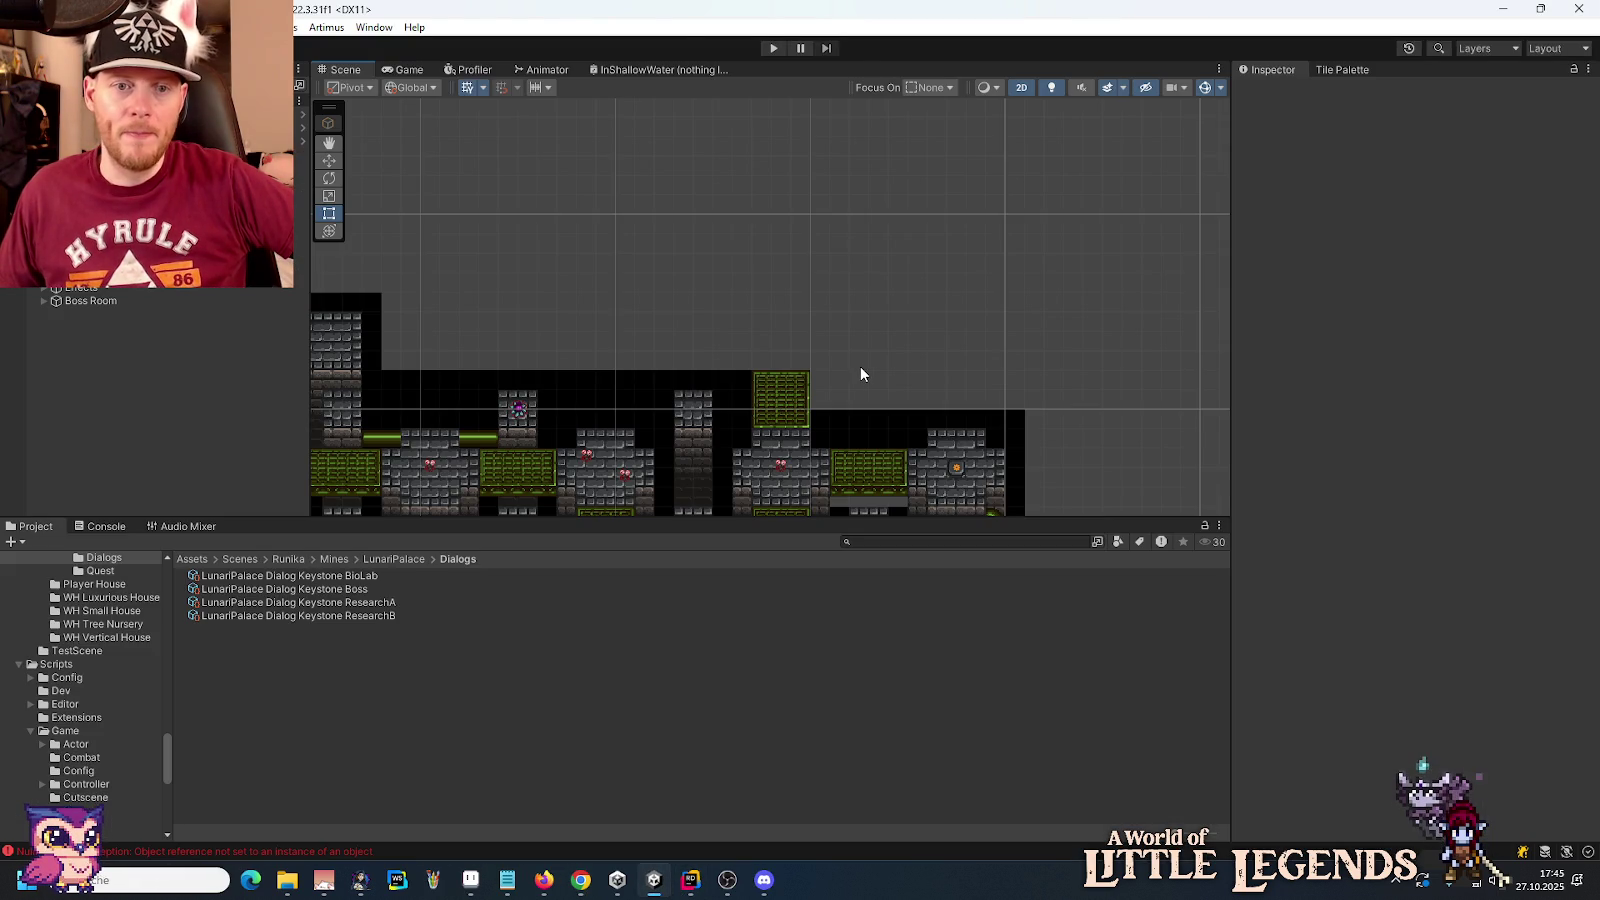
scroll(849, 364, down, 5)
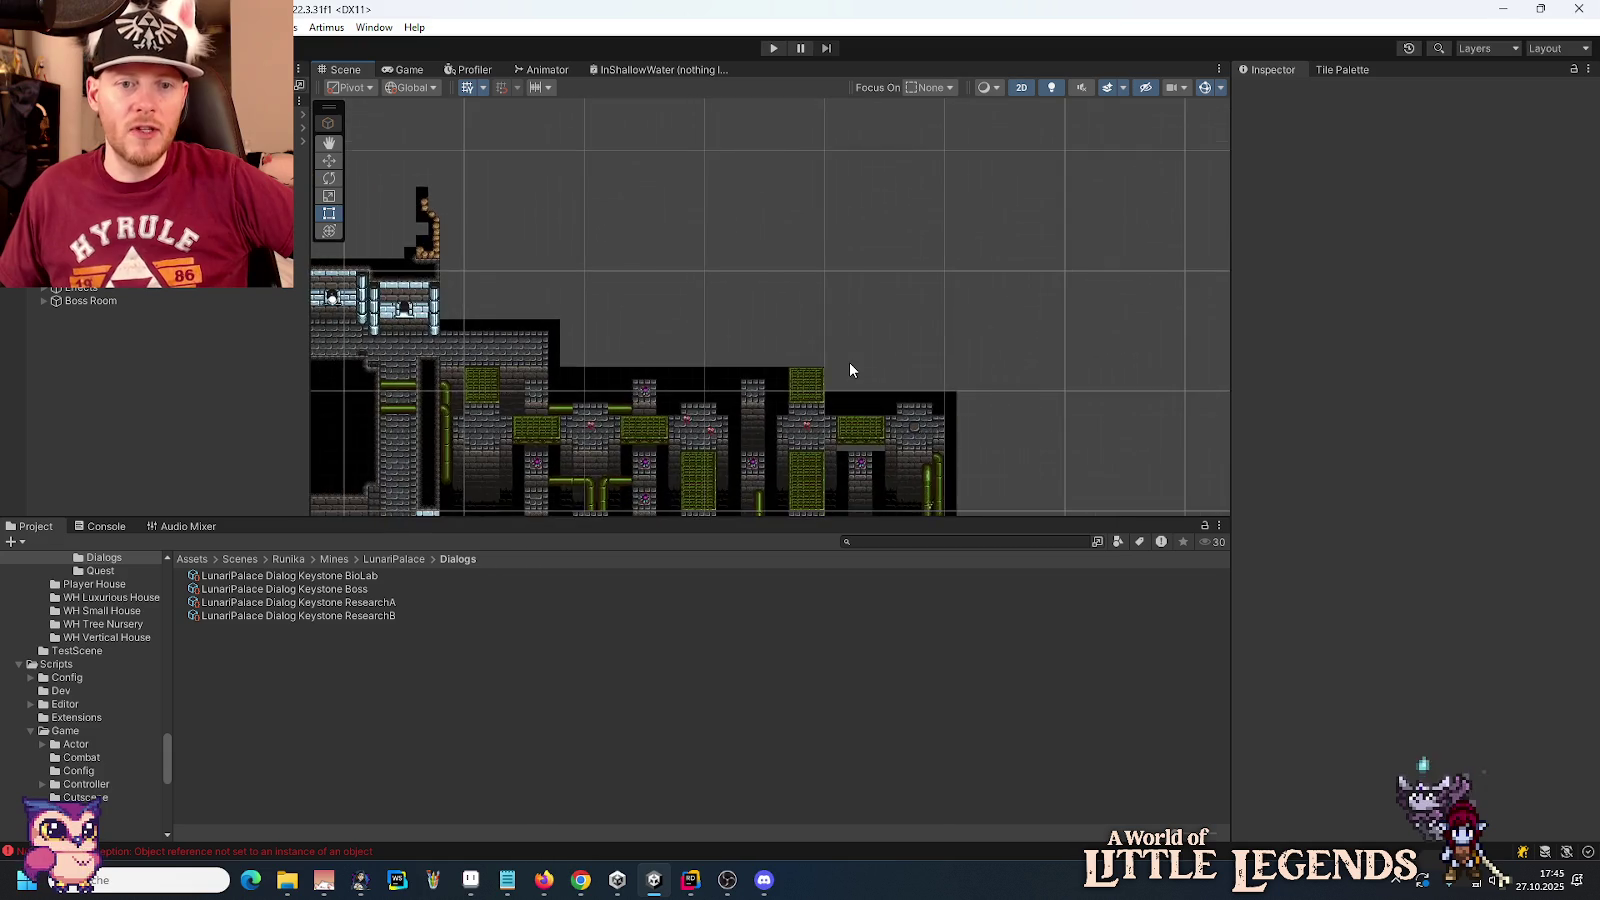
scroll(849, 364, down, 1)
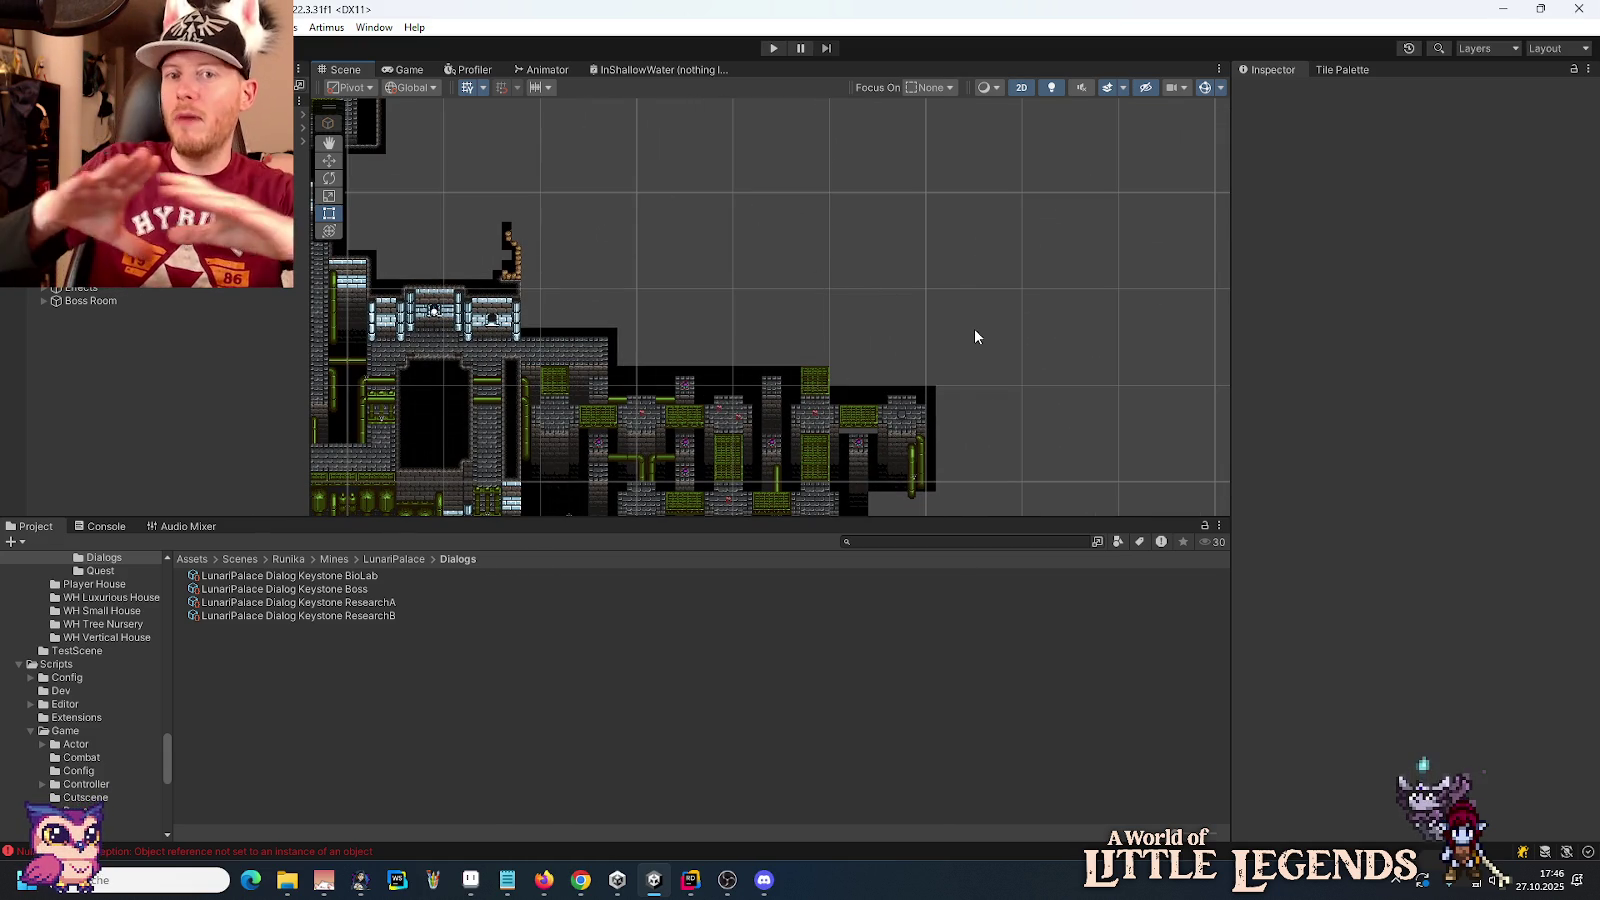
mouse_move(990, 364)
mouse_down()
mouse_move(989, 400)
mouse_move(1017, 196)
mouse_move(1017, 404)
mouse_up()
drag(996, 280, 1002, 356)
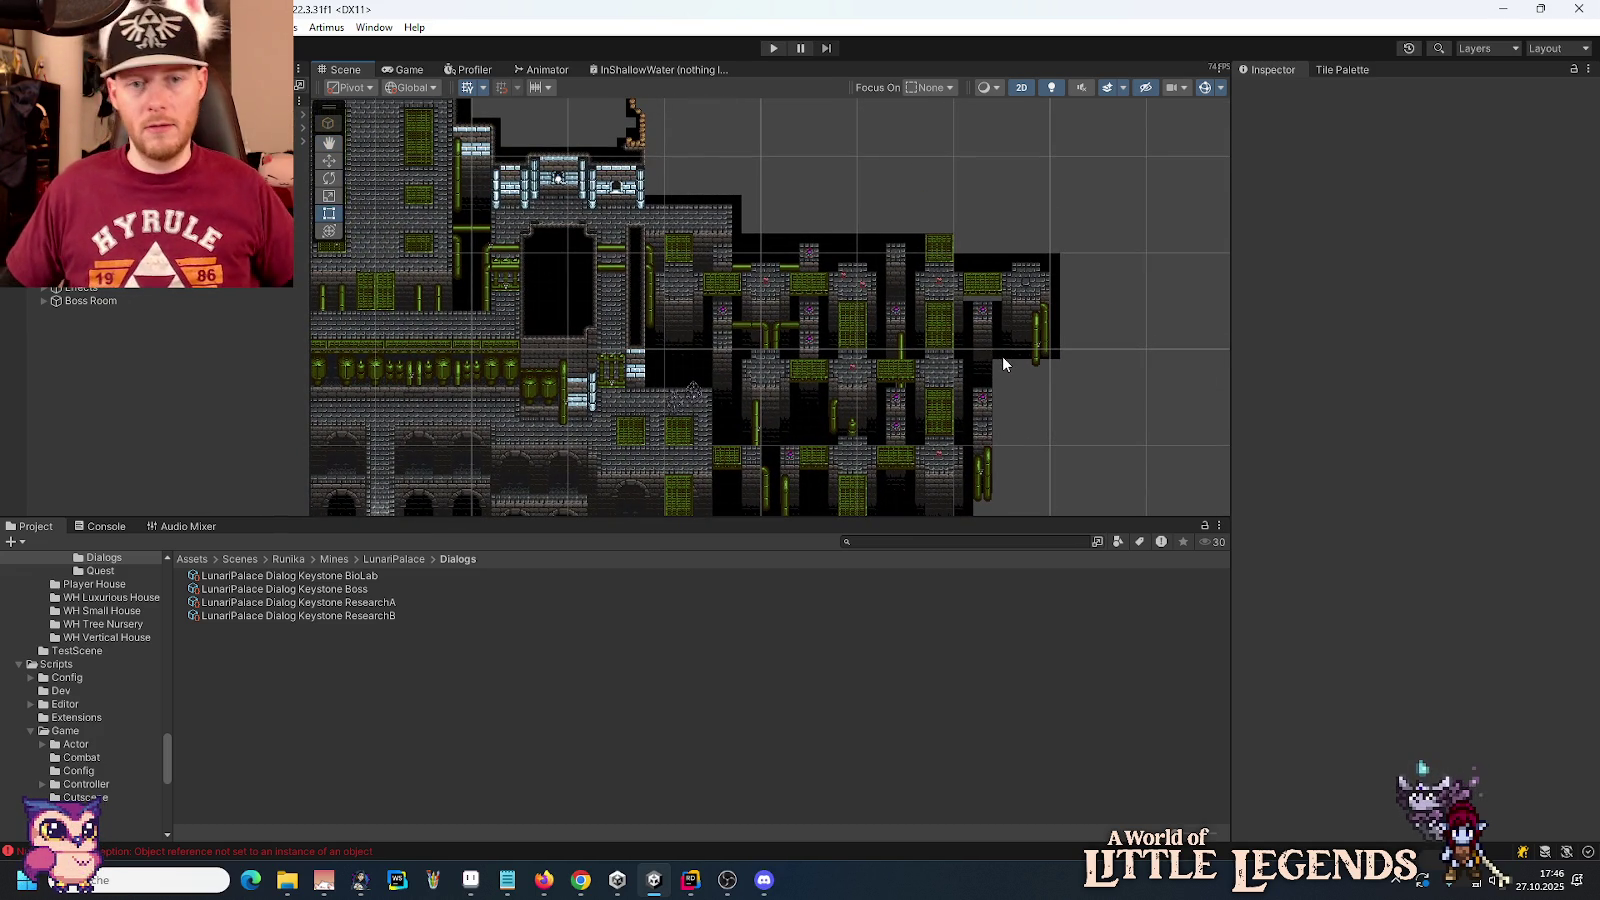
scroll(972, 191, up, 3)
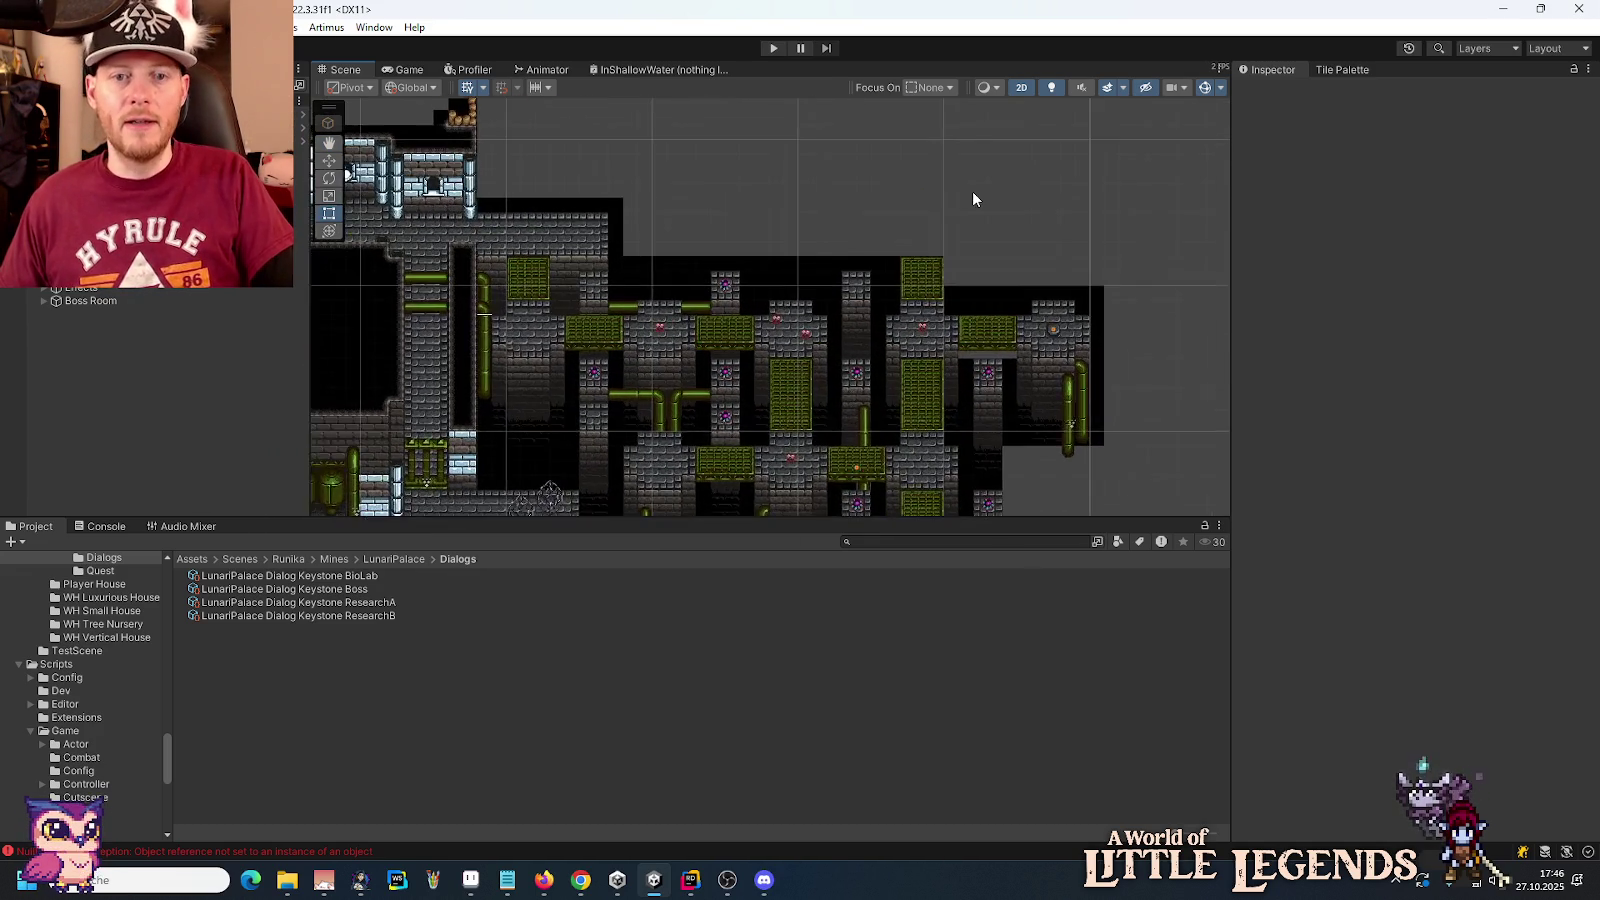
scroll(974, 199, up, 4)
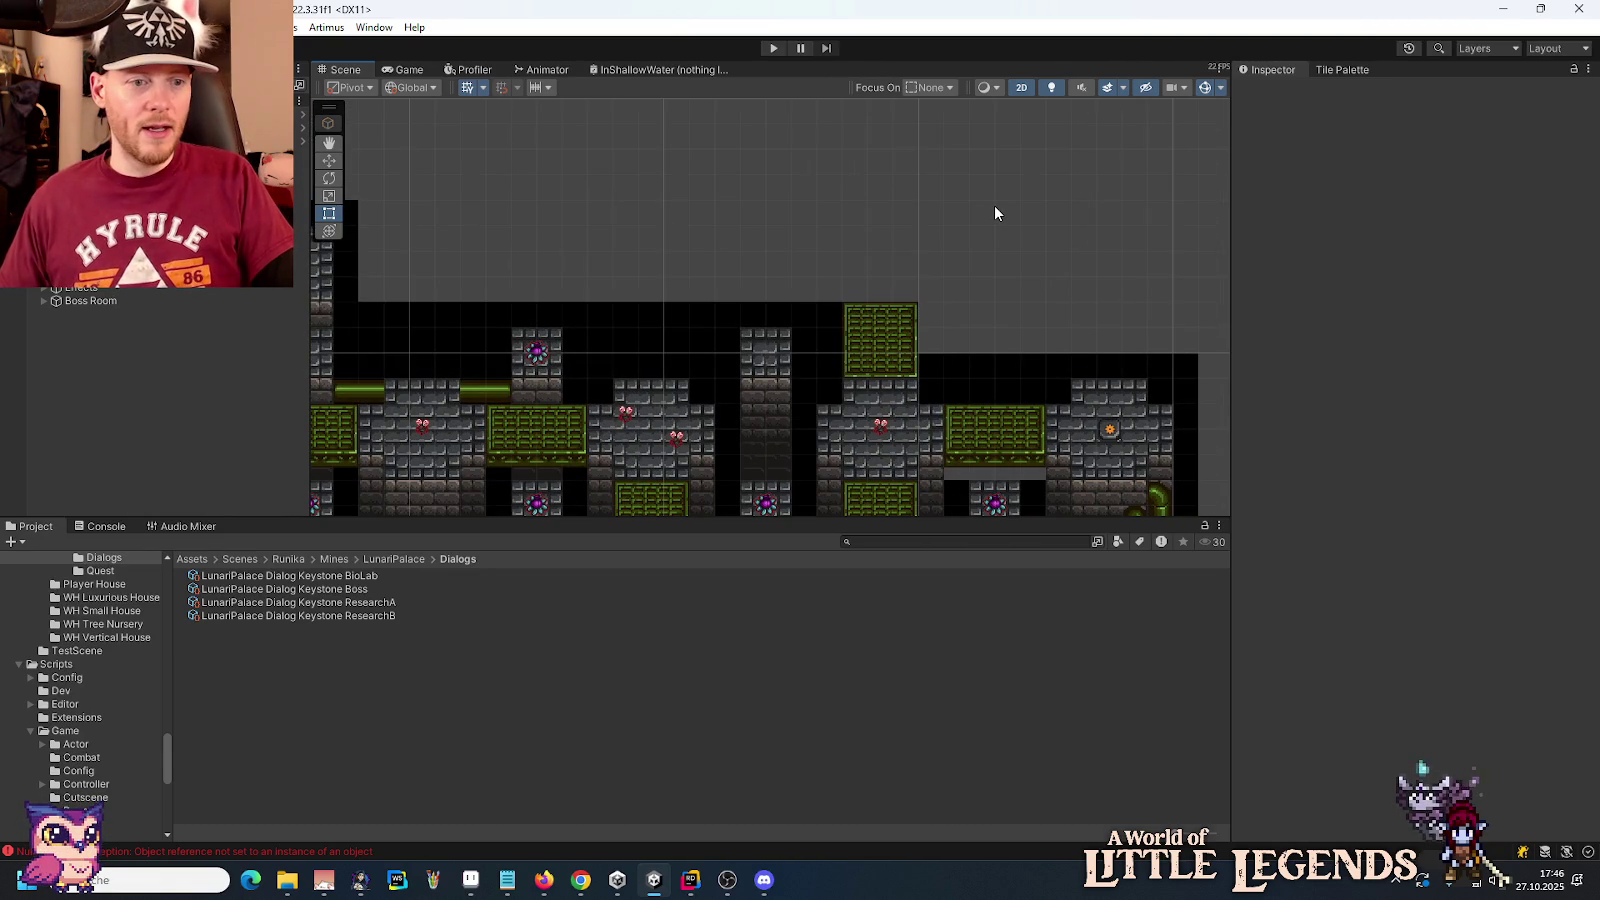
scroll(922, 352, down, 5)
mouse_move(908, 360)
mouse_down()
mouse_move(921, 396)
mouse_move(943, 200)
mouse_move(911, 227)
mouse_move(962, 213)
mouse_up()
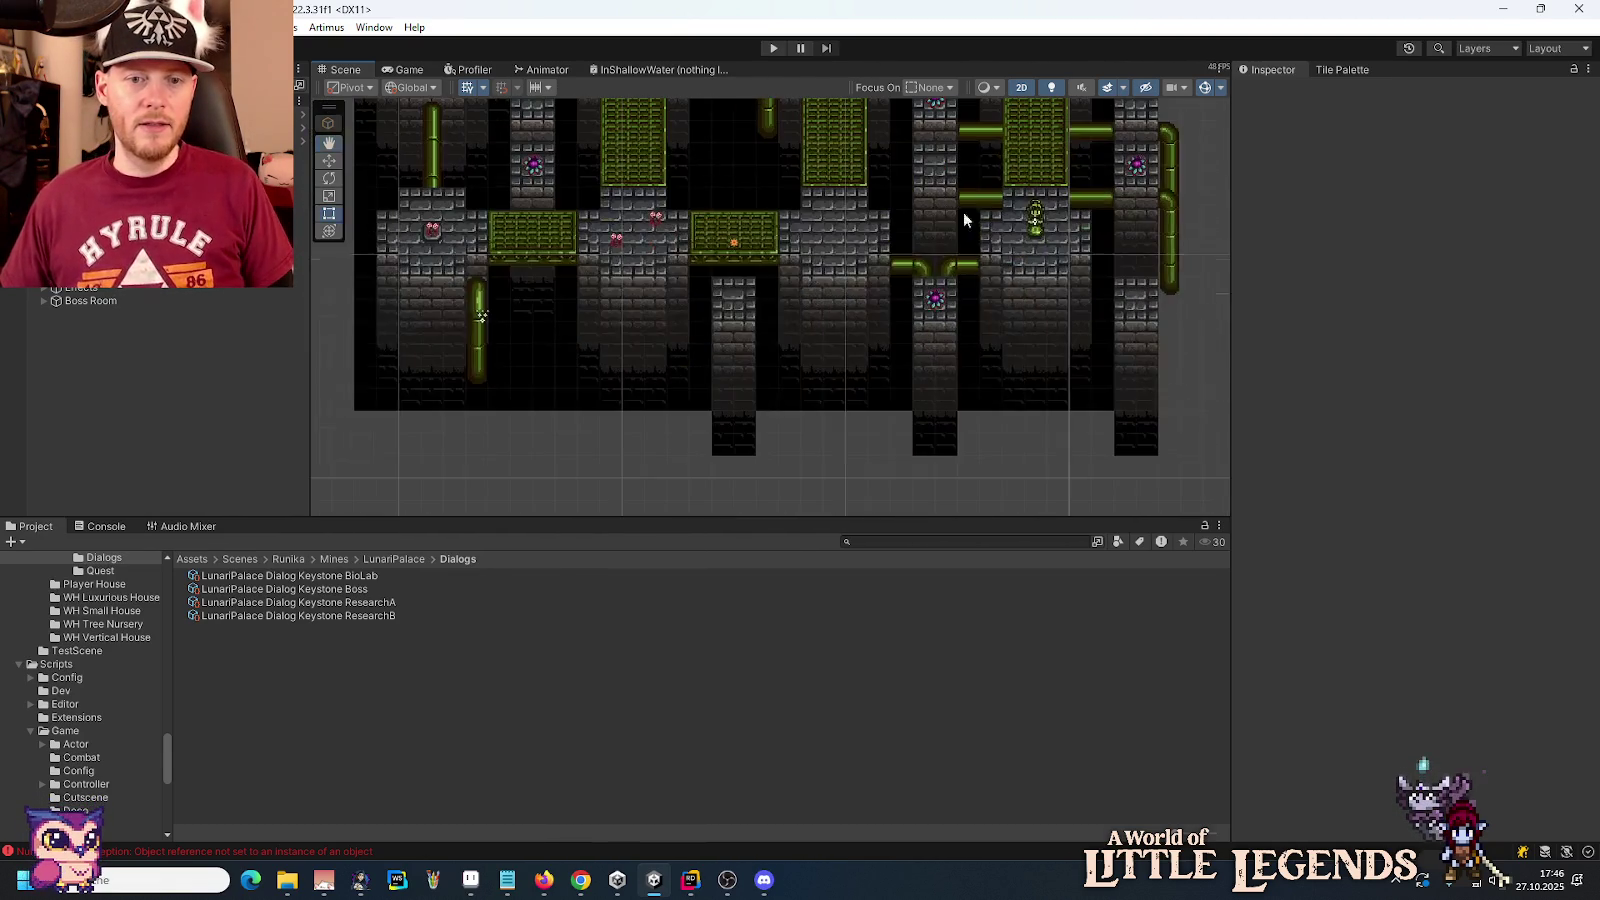
Step: Open the DispenserStatue prefab and browse to the Resources/Light folder
click(1036, 212)
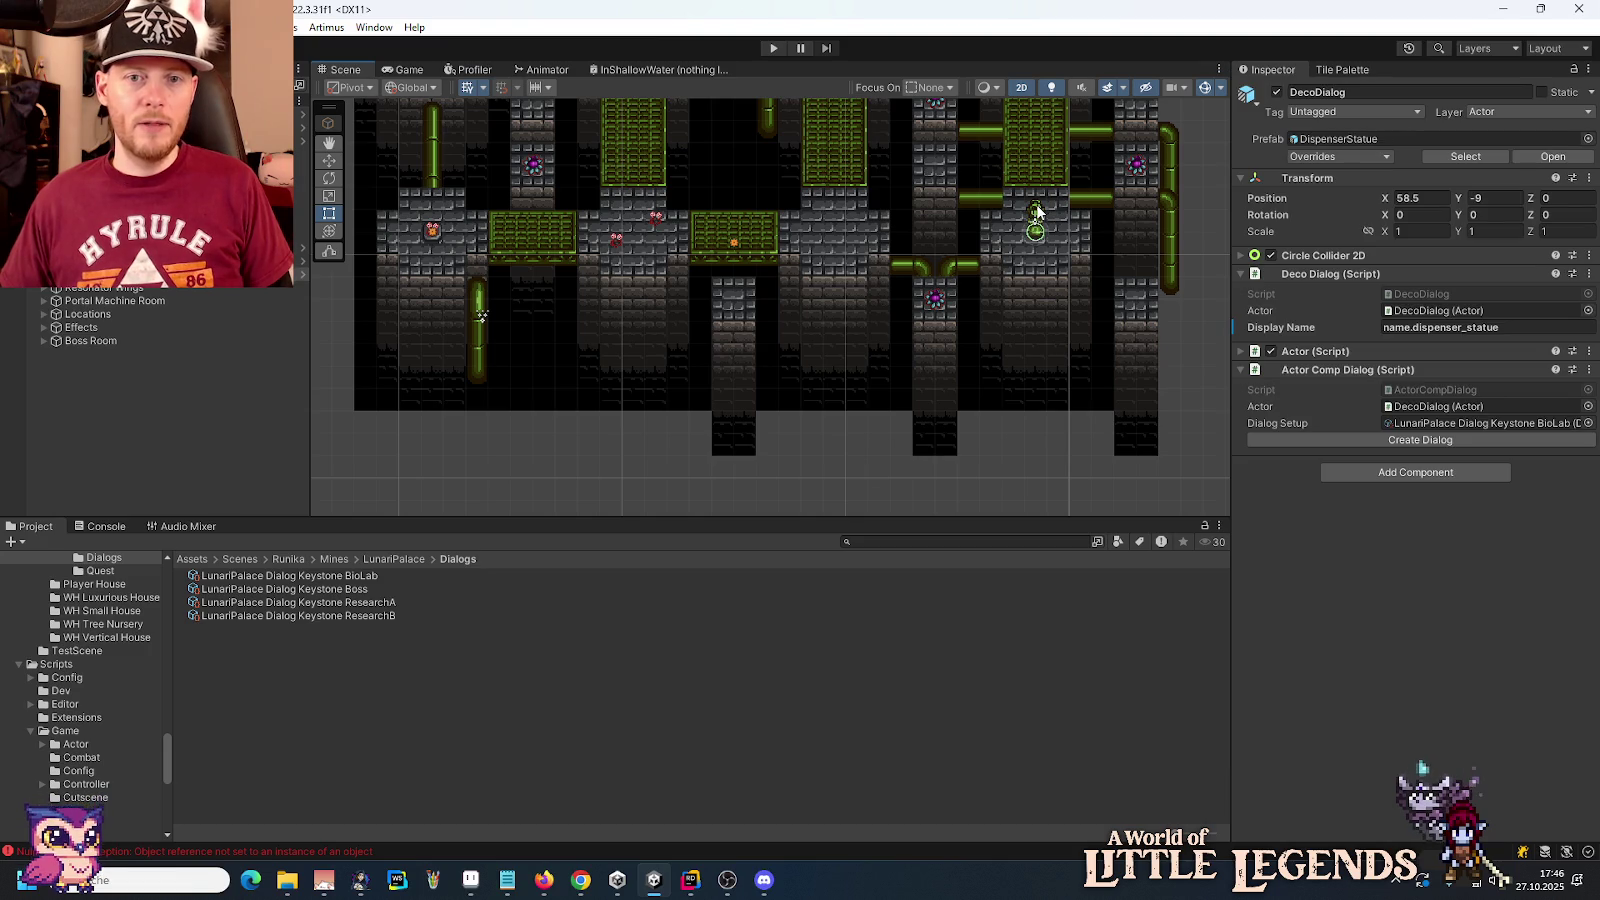
click(303, 275)
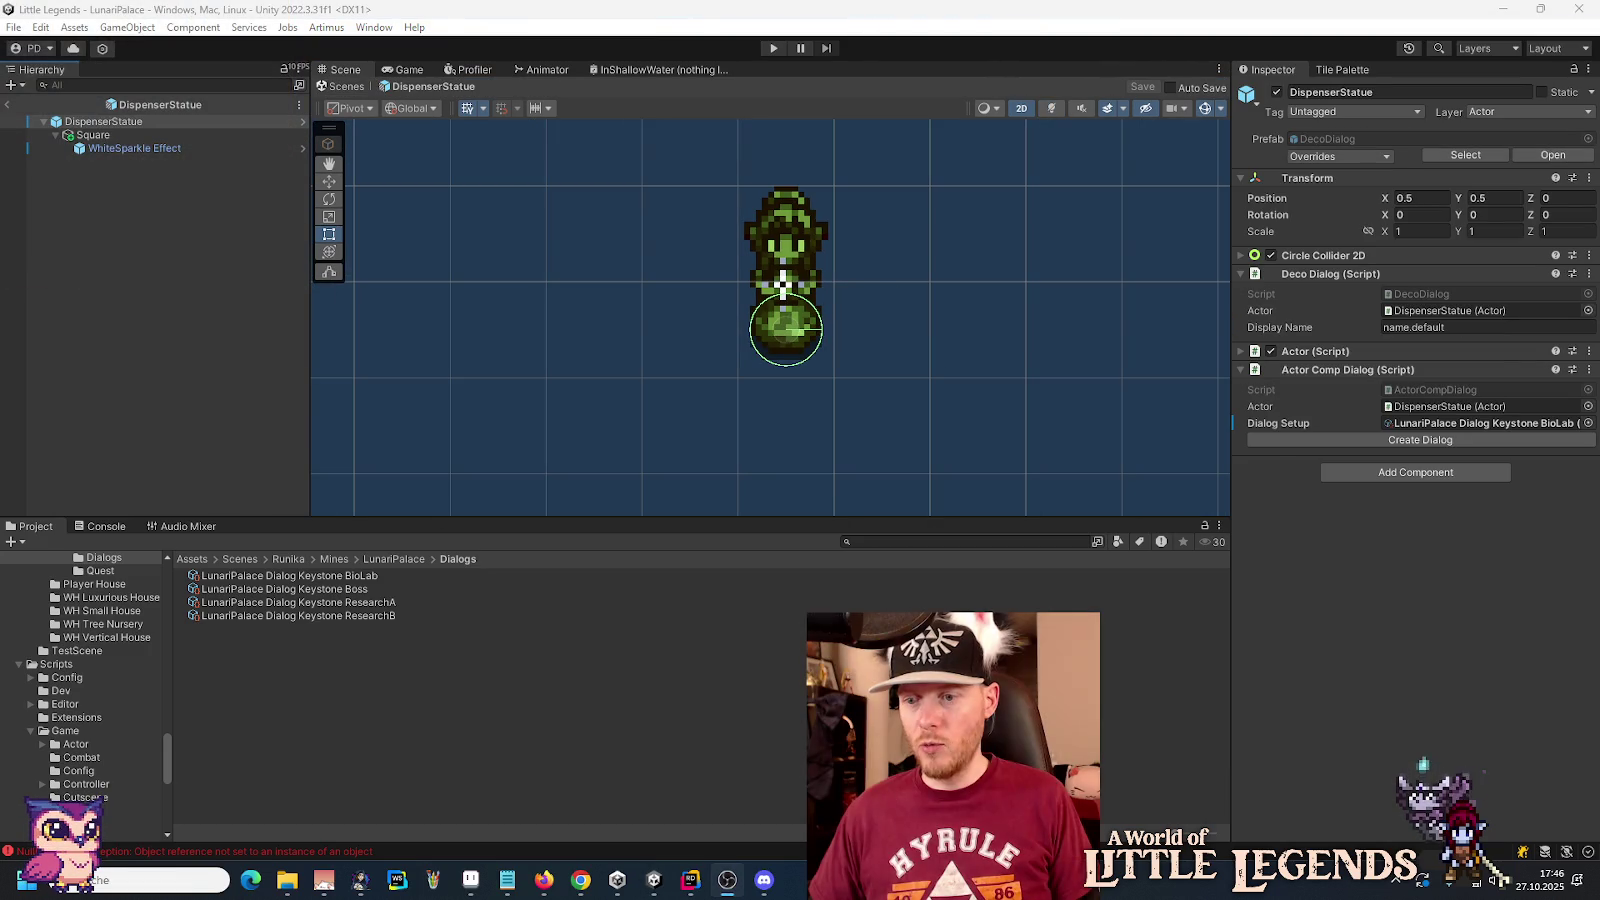
click(99, 140)
right_click(99, 140)
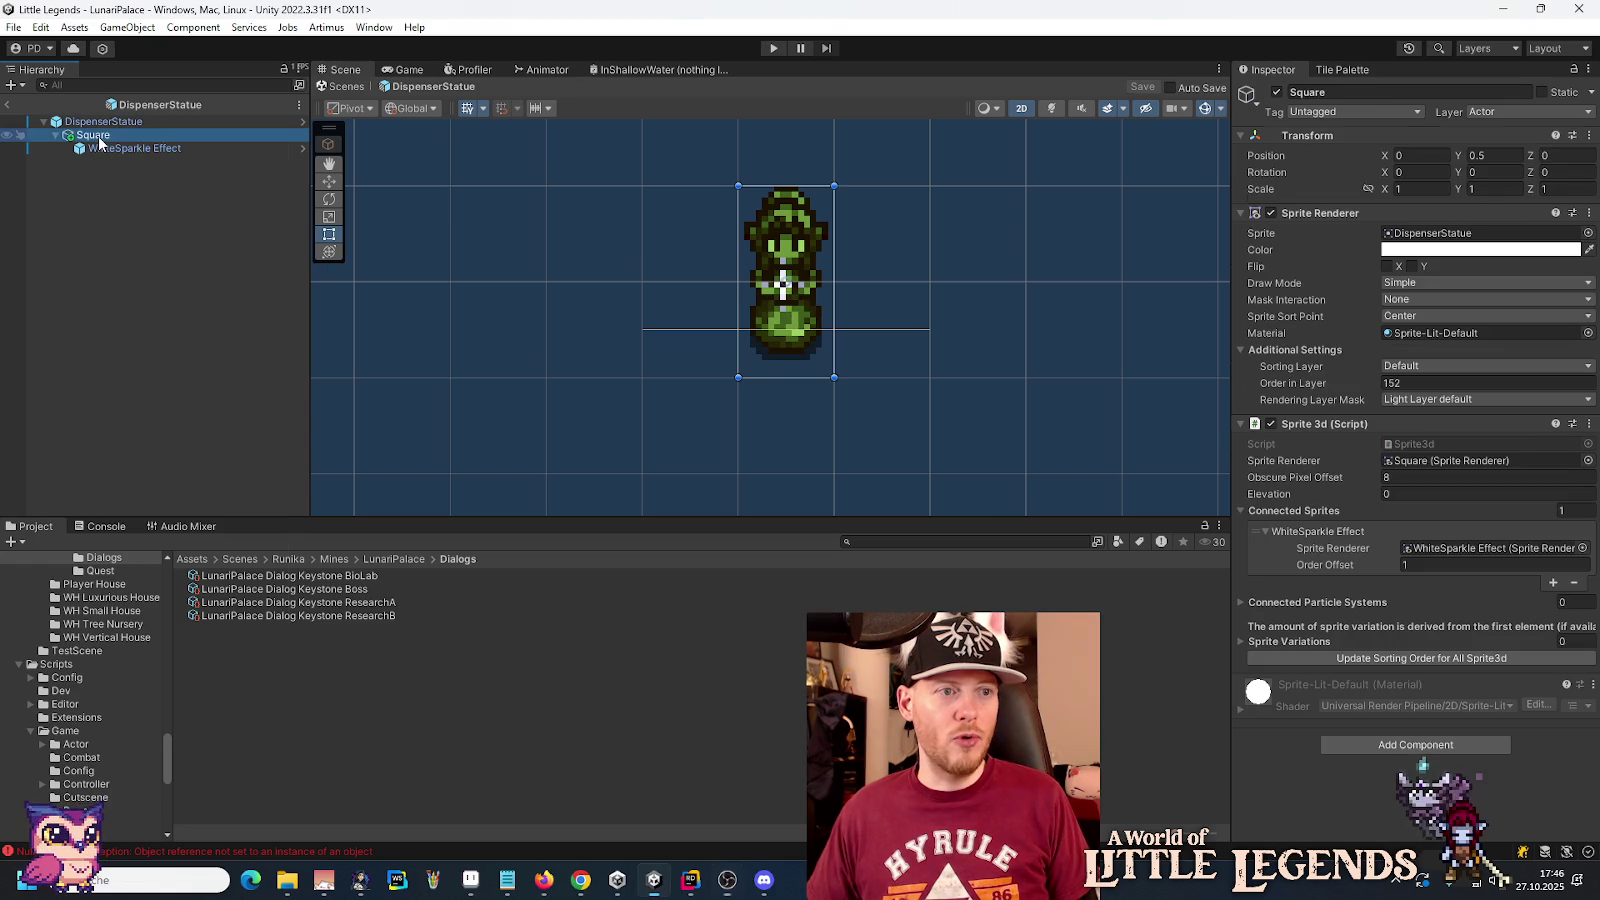
click(54, 328)
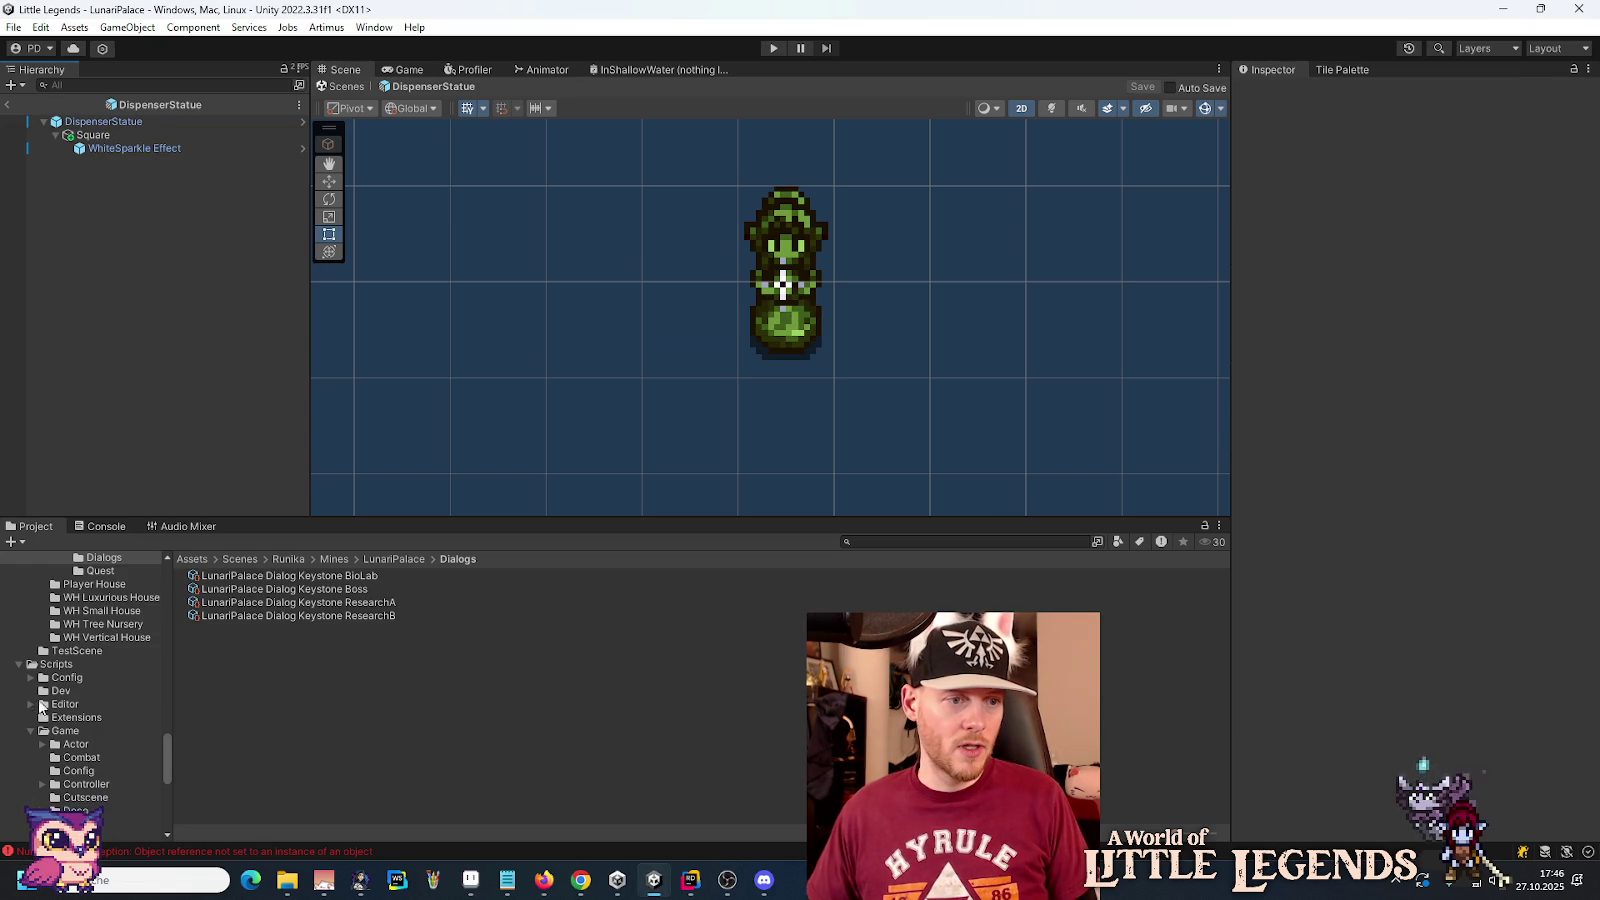
click(18, 665)
scroll(30, 715, up, 8)
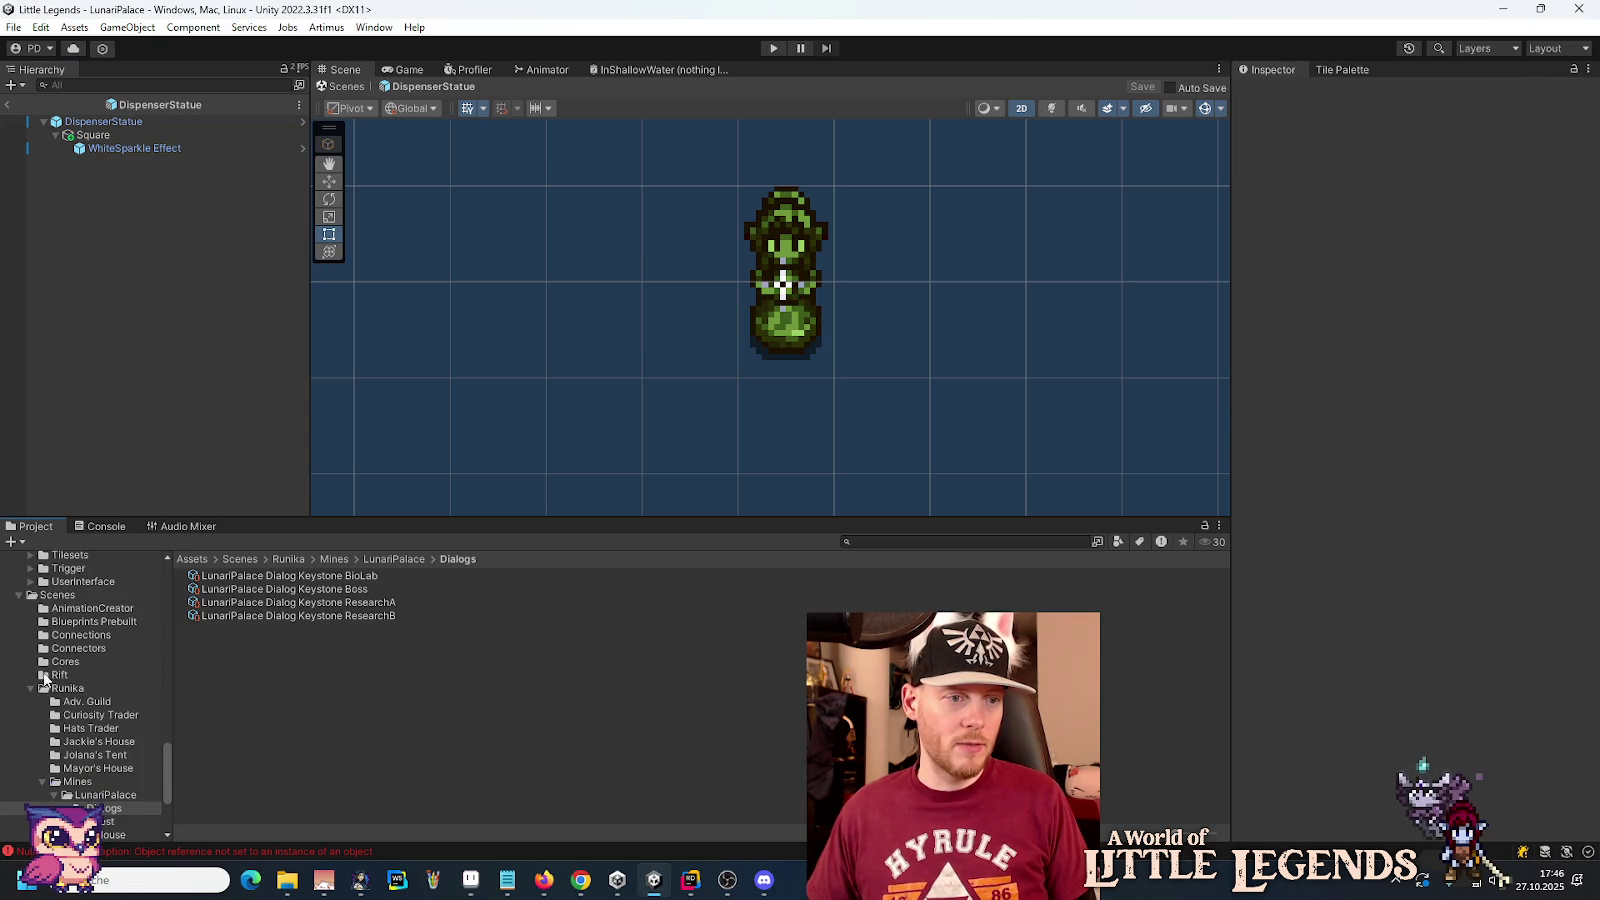
scroll(50, 630, up, 3)
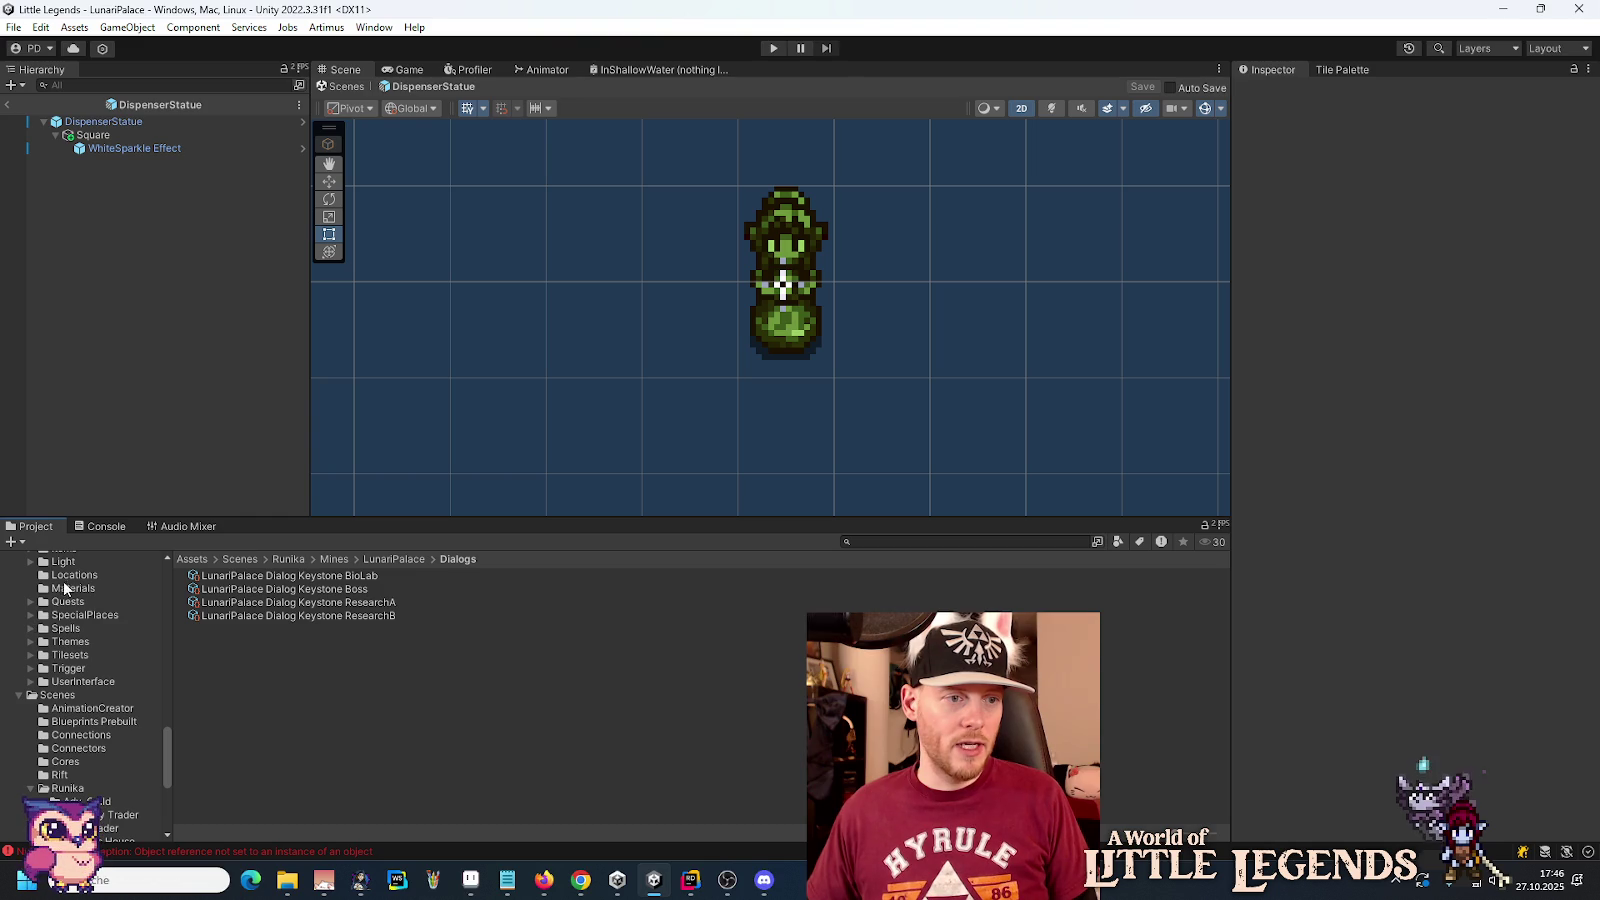
click(63, 562)
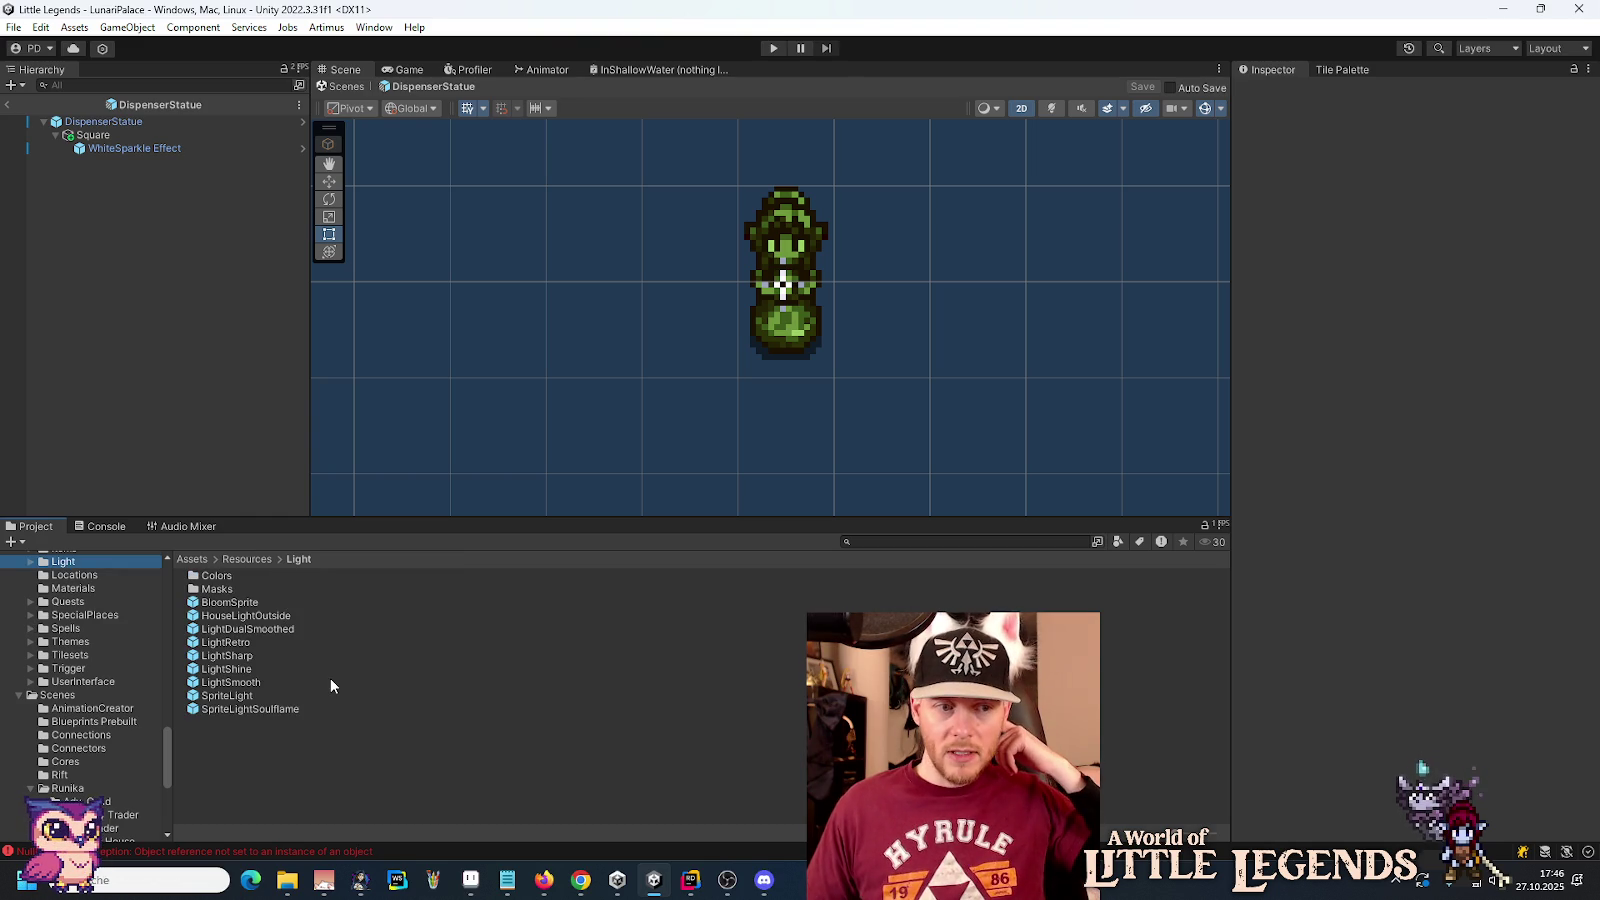
Step: Add BloomSprite to the prefab using the BloomSprite White material and LightCircle2 sprite
mouse_move(225, 615)
mouse_down()
mouse_move(262, 357)
mouse_move(118, 138)
mouse_move(98, 148)
mouse_up()
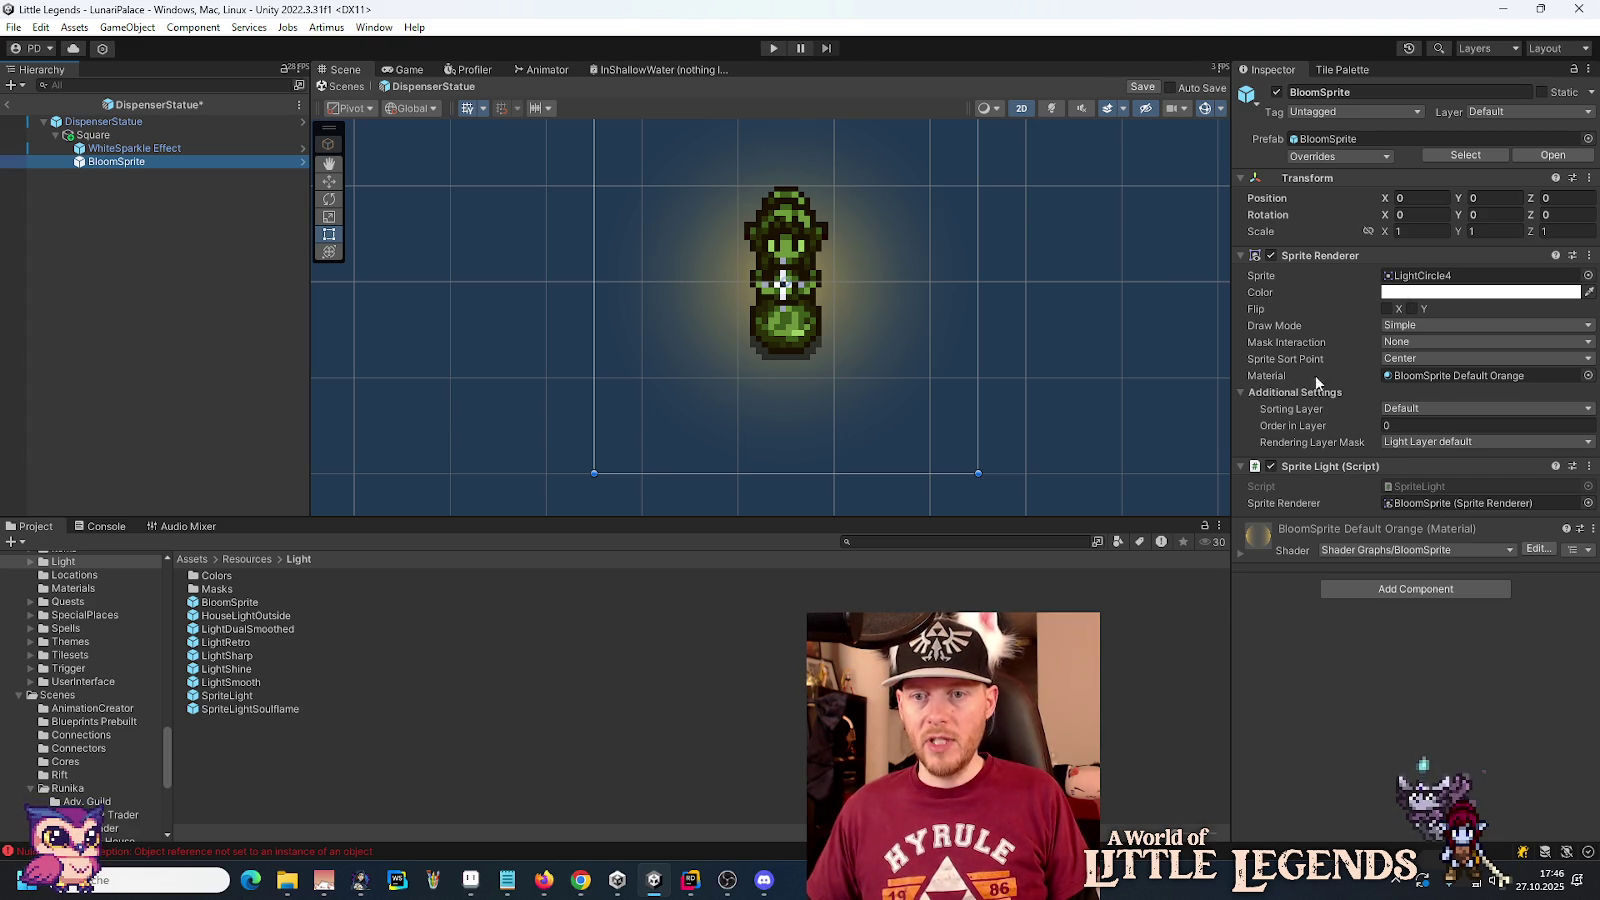
click(1588, 376)
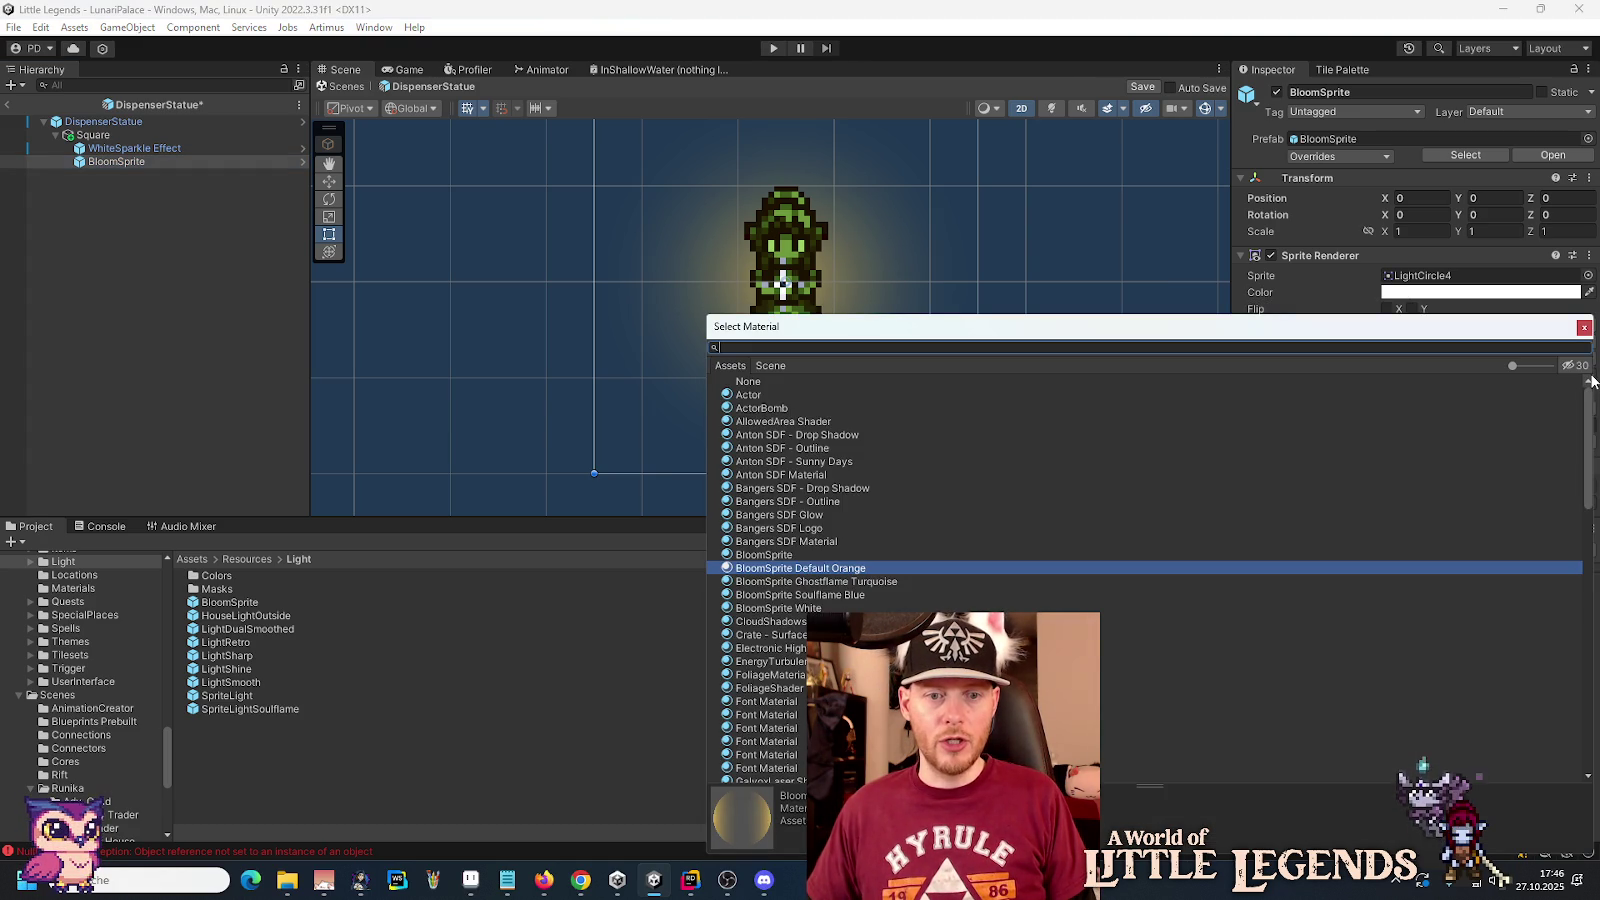
double_click(780, 608)
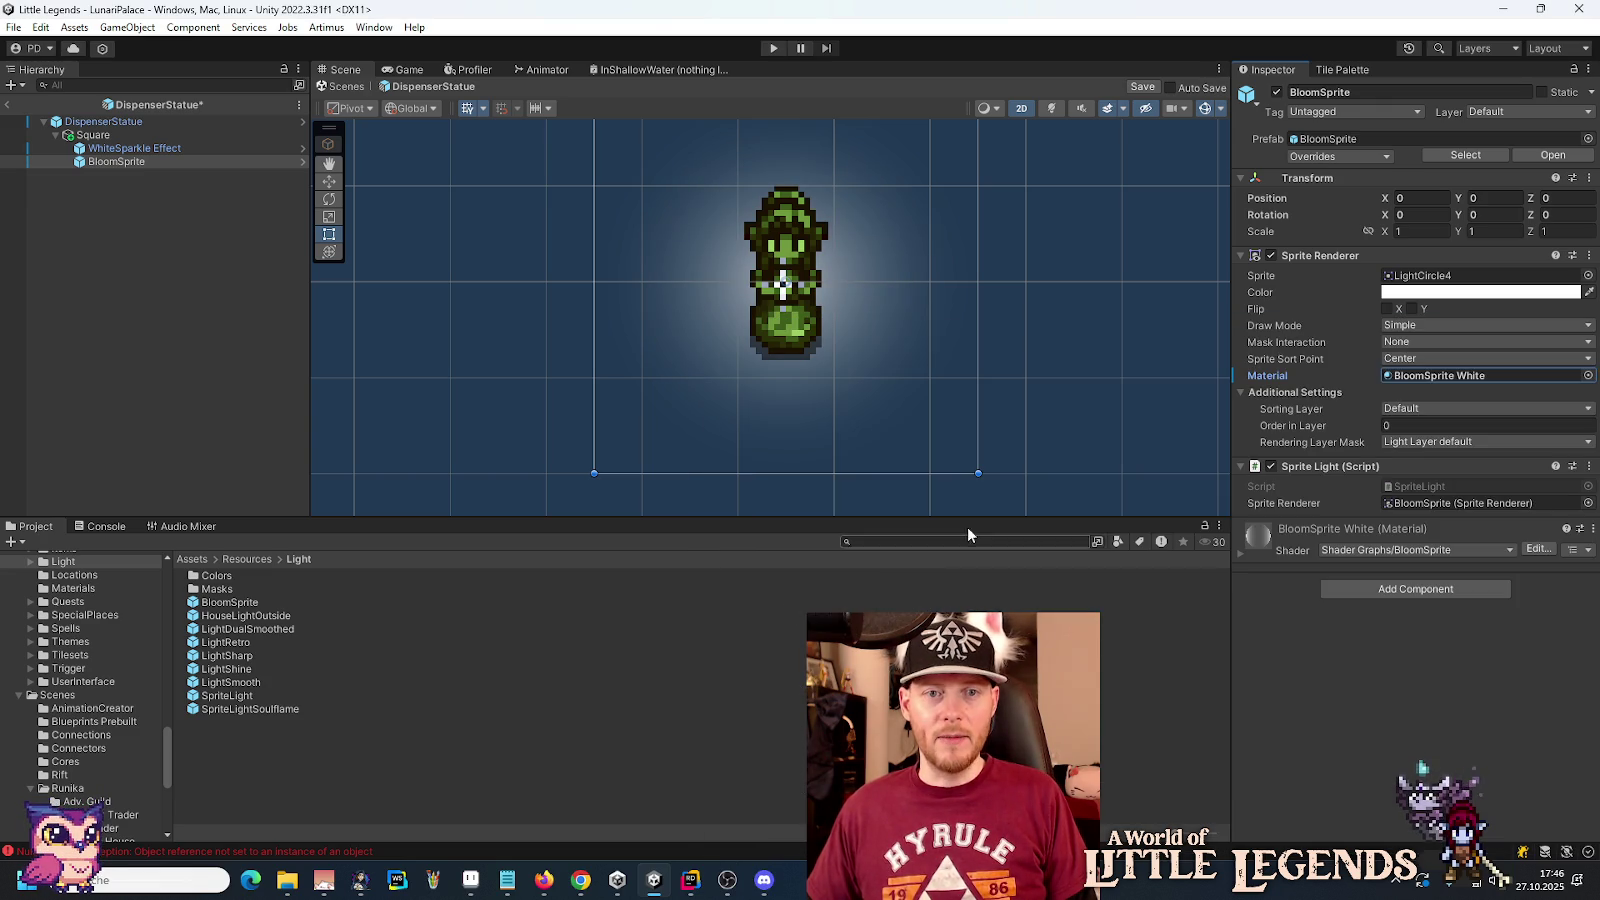
click(1588, 275)
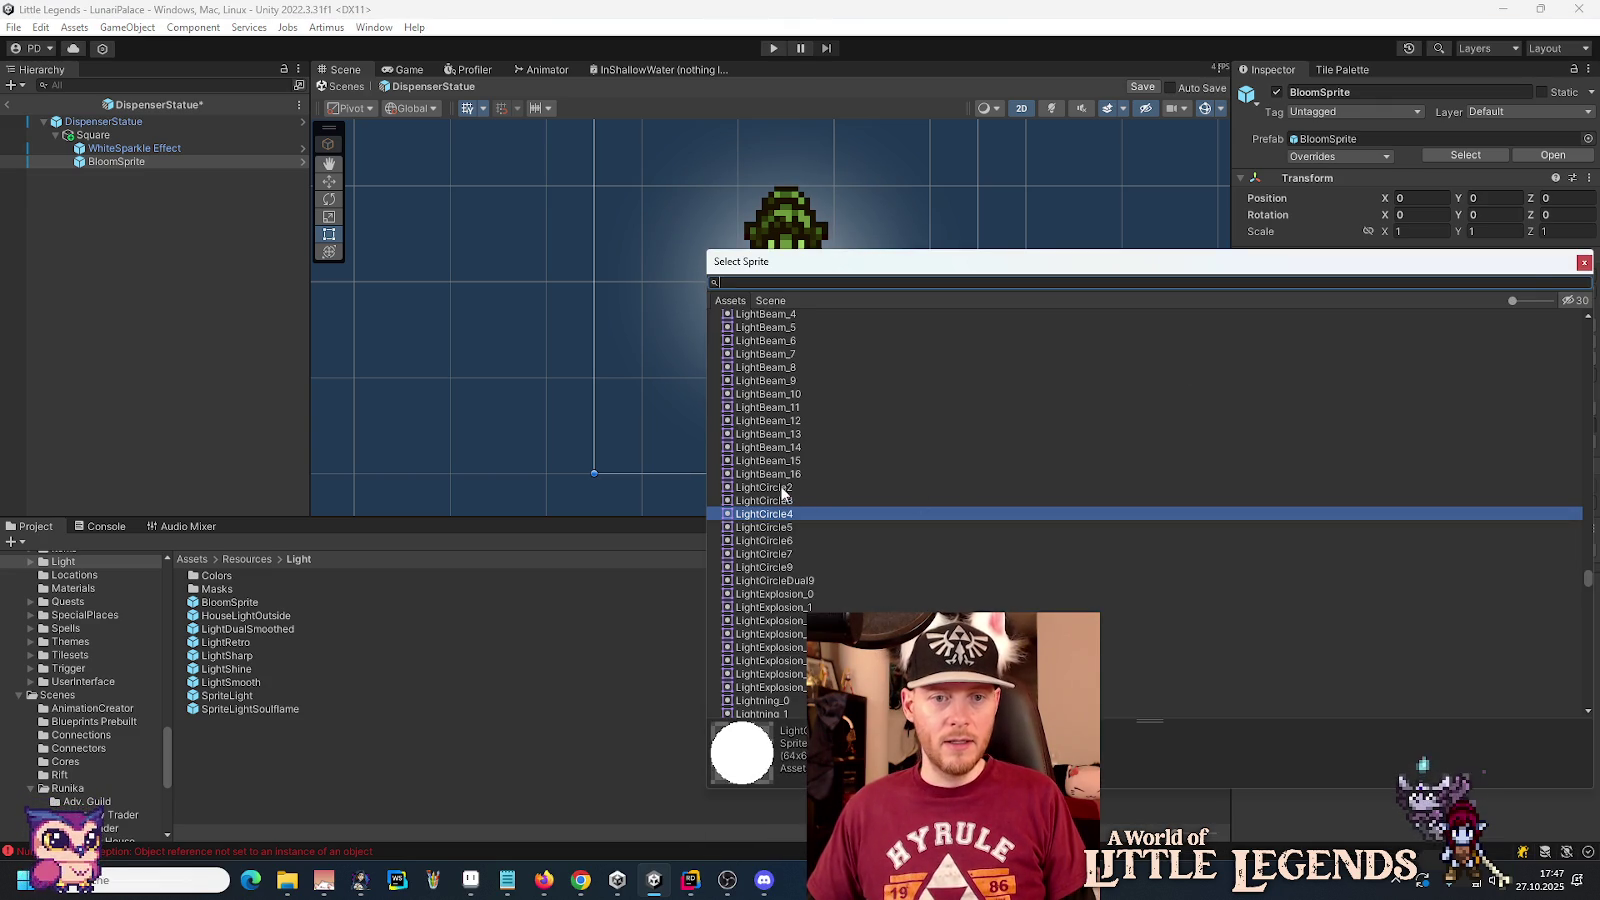
double_click(783, 489)
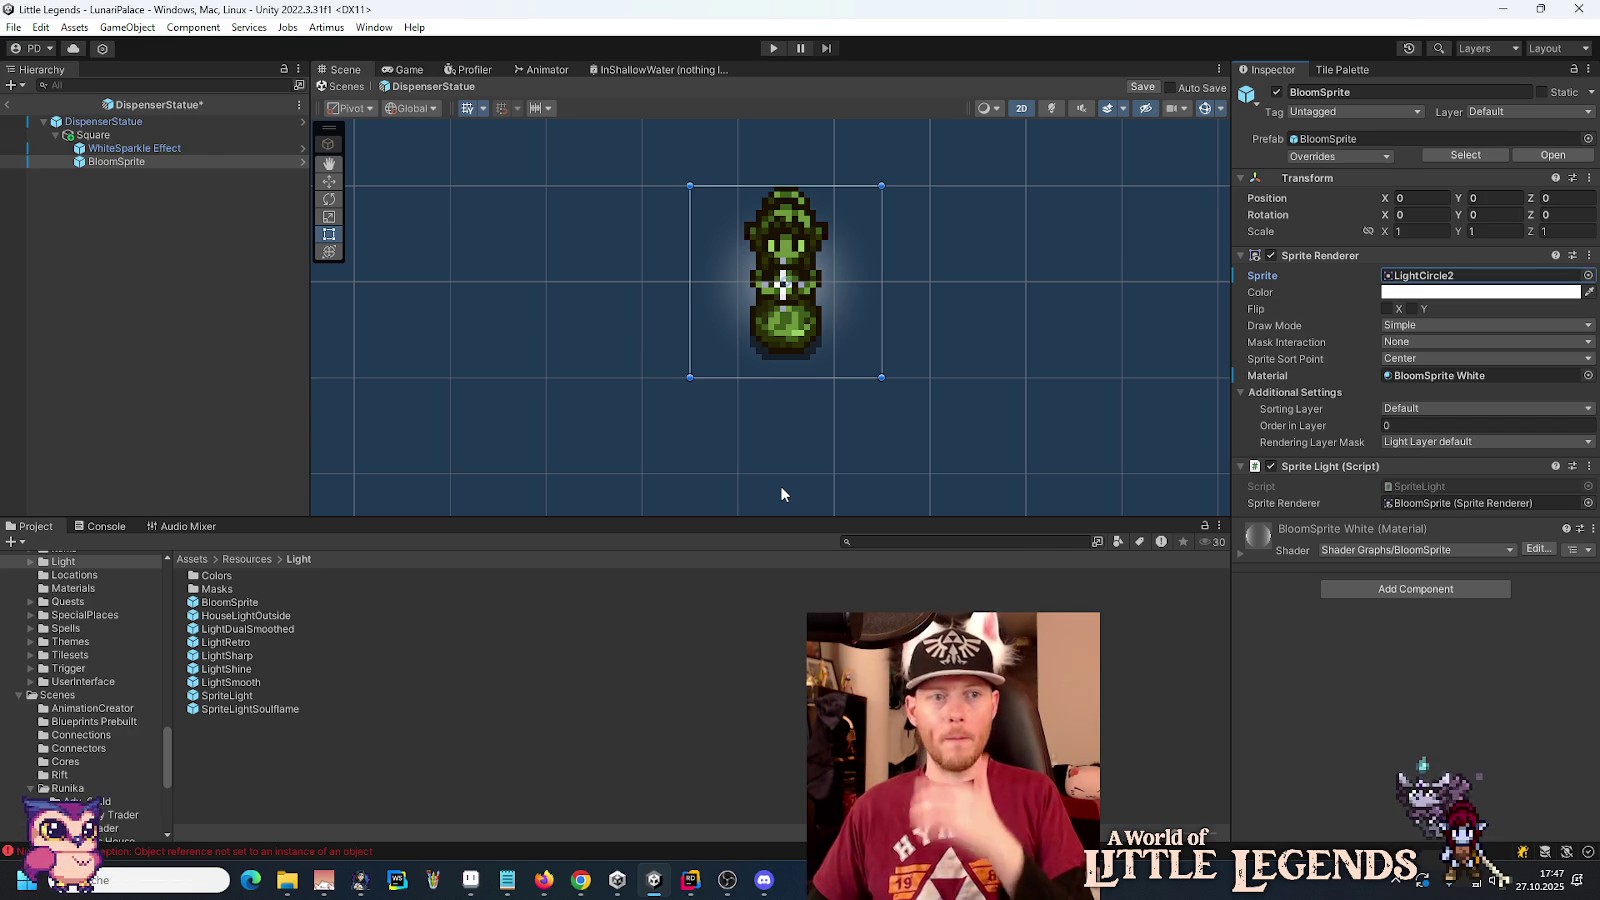
click(123, 139)
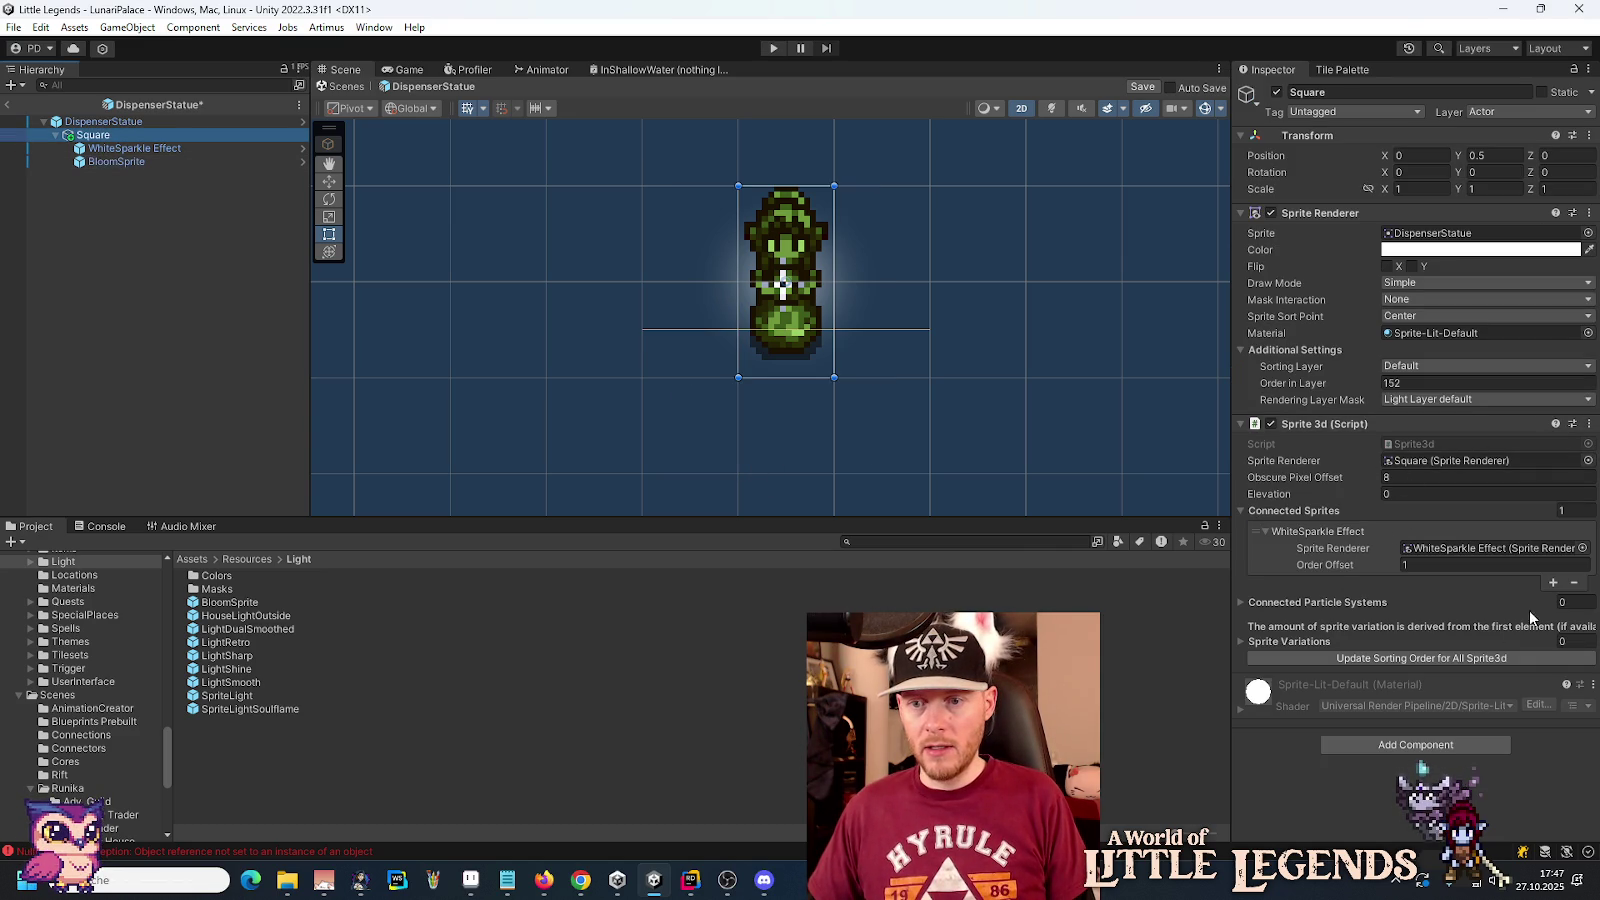
Step: Add BloomSprite as a second Connected Sprite with Order Offset 2, update sorting, and save
click(1553, 582)
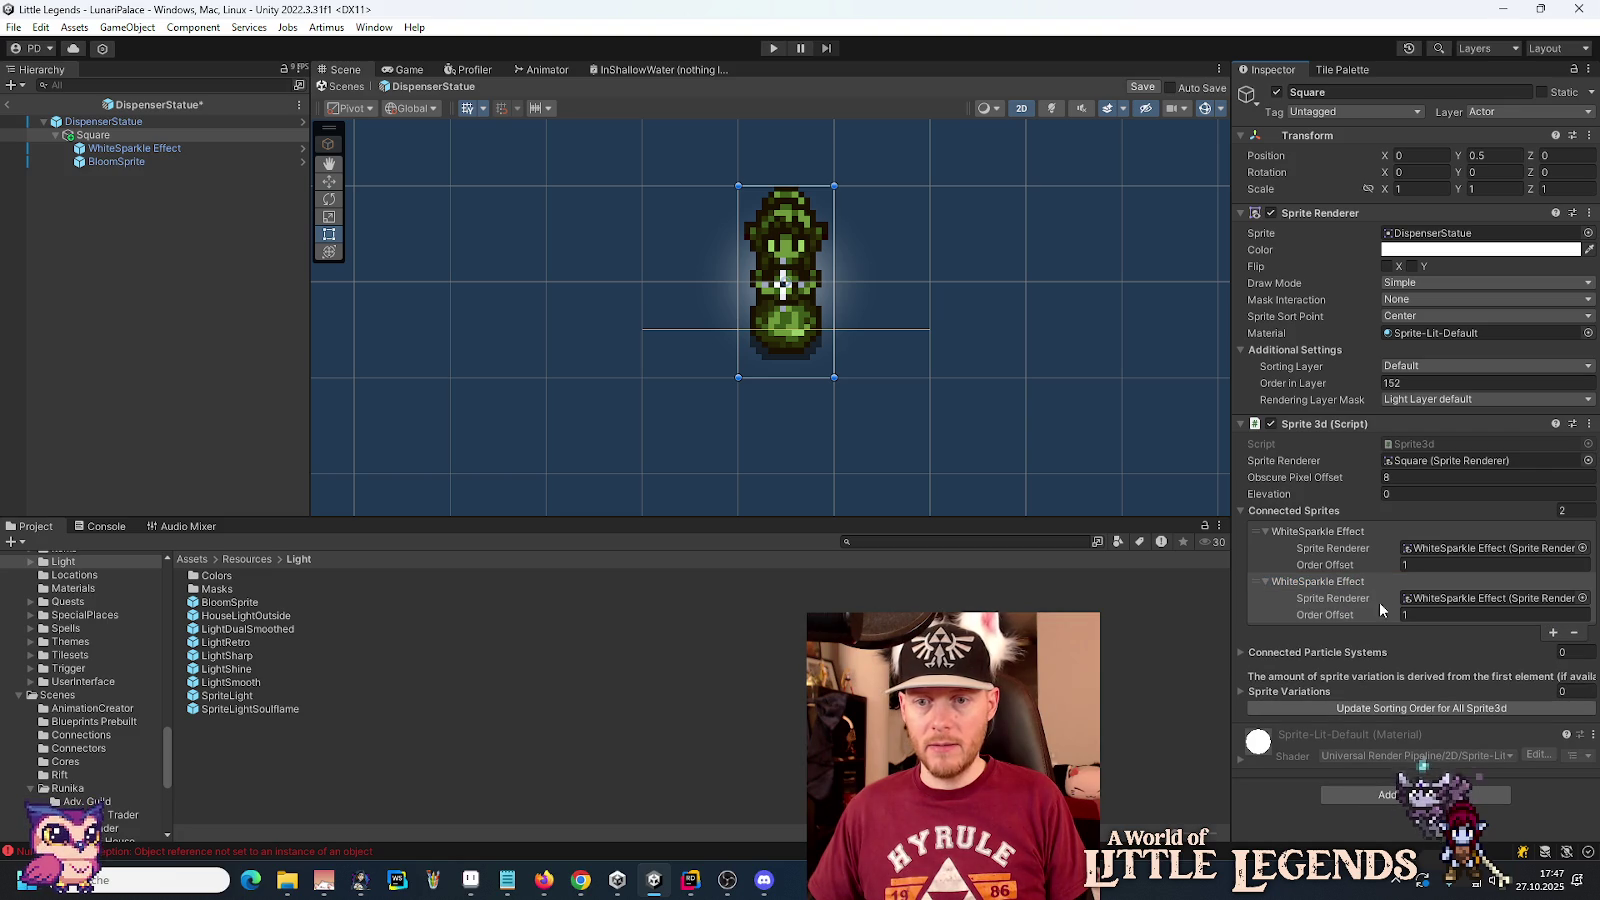
click(136, 149)
drag(138, 160, 1430, 600)
click(1430, 612)
text(2)
click(1354, 712)
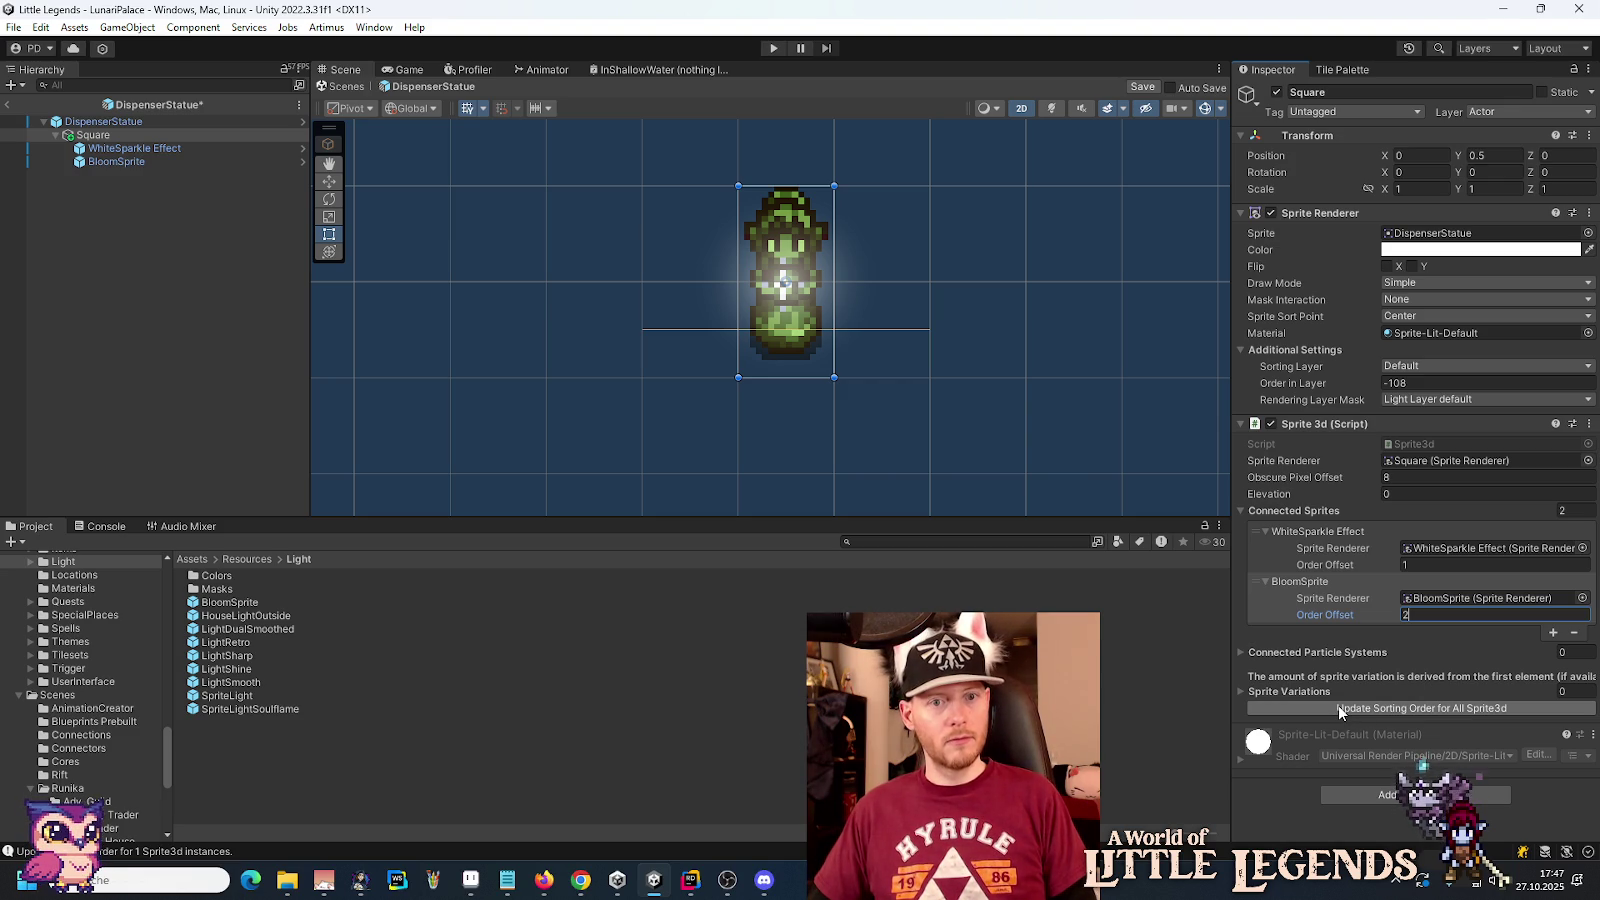
key(ctrl+s)
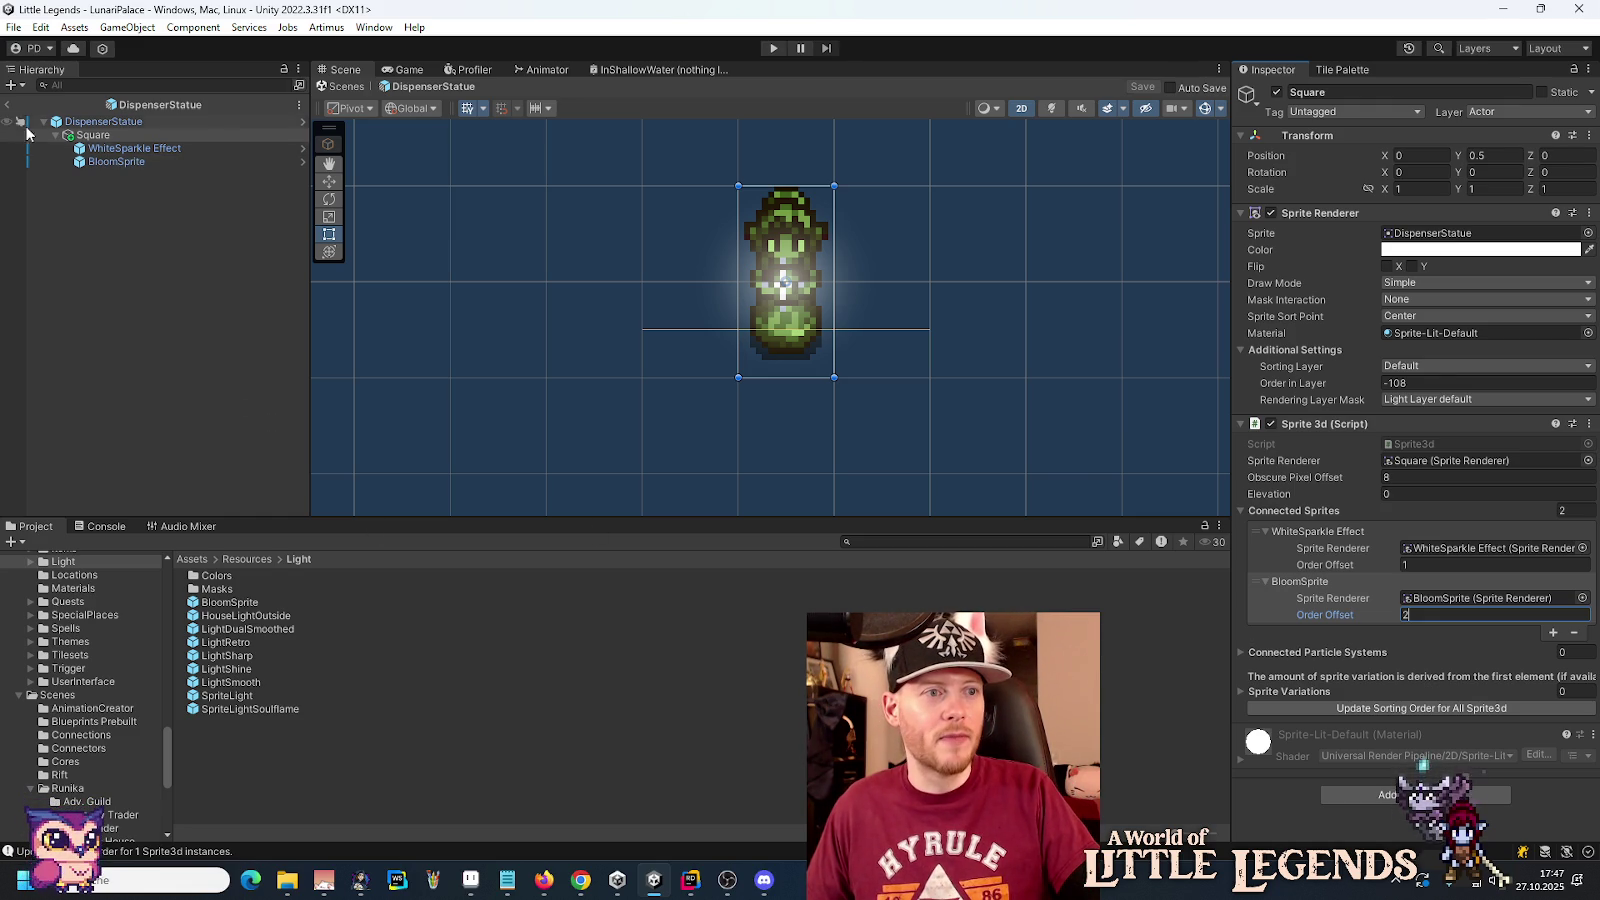
click(87, 140)
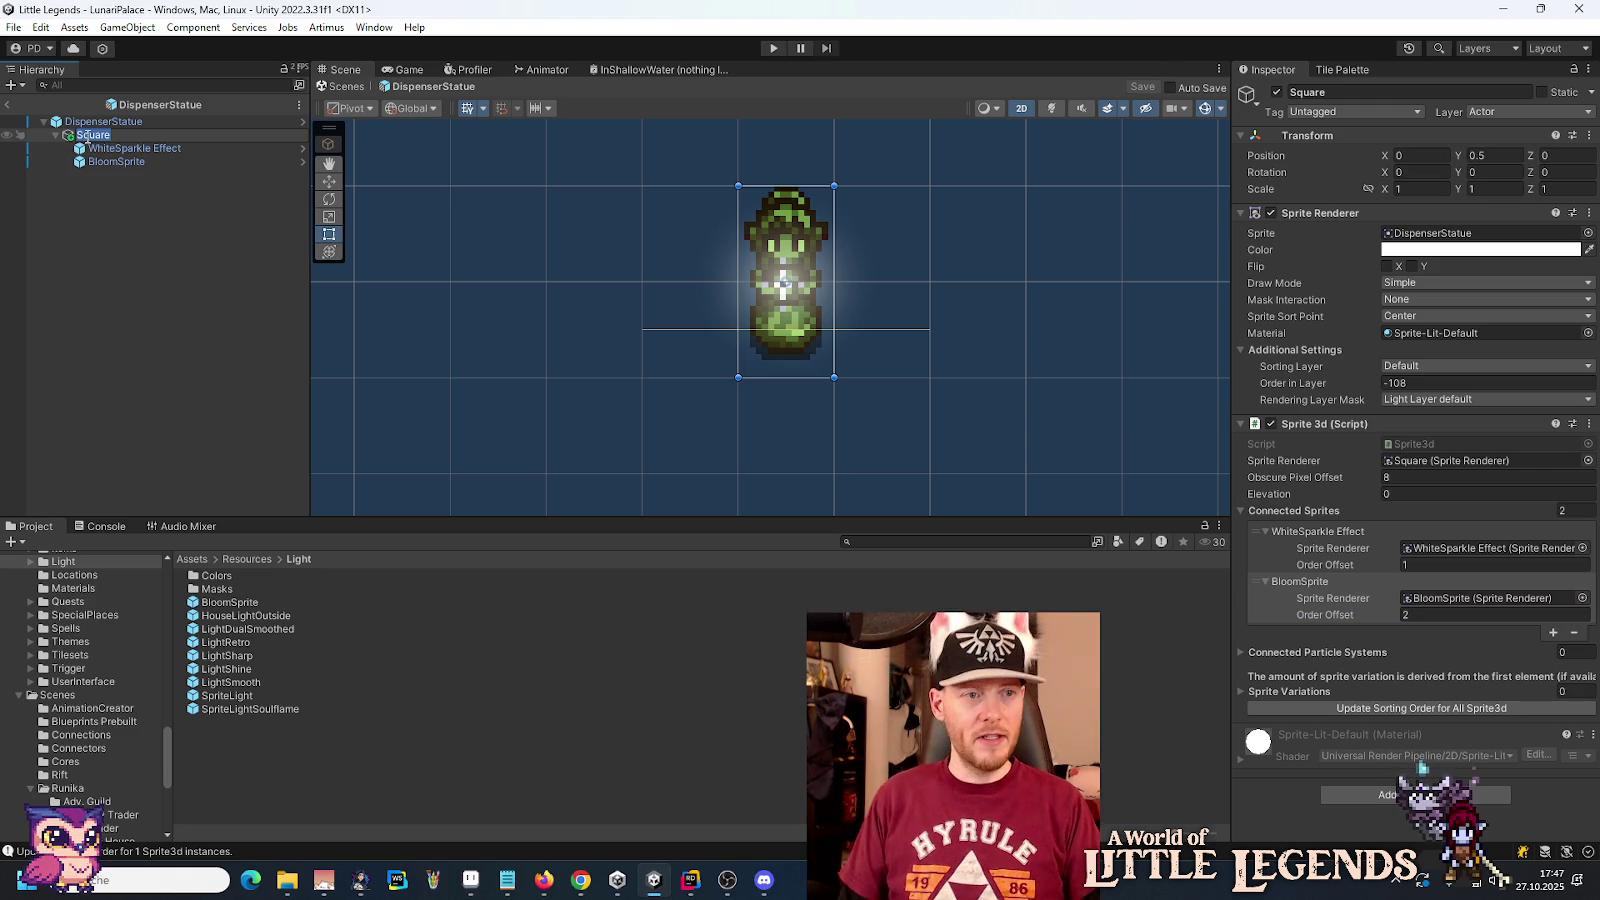
Step: Rename Square to 'Dispenser Sprite' and exit Prefab Mode back to LunariPalace
text(Dispenser Spr)
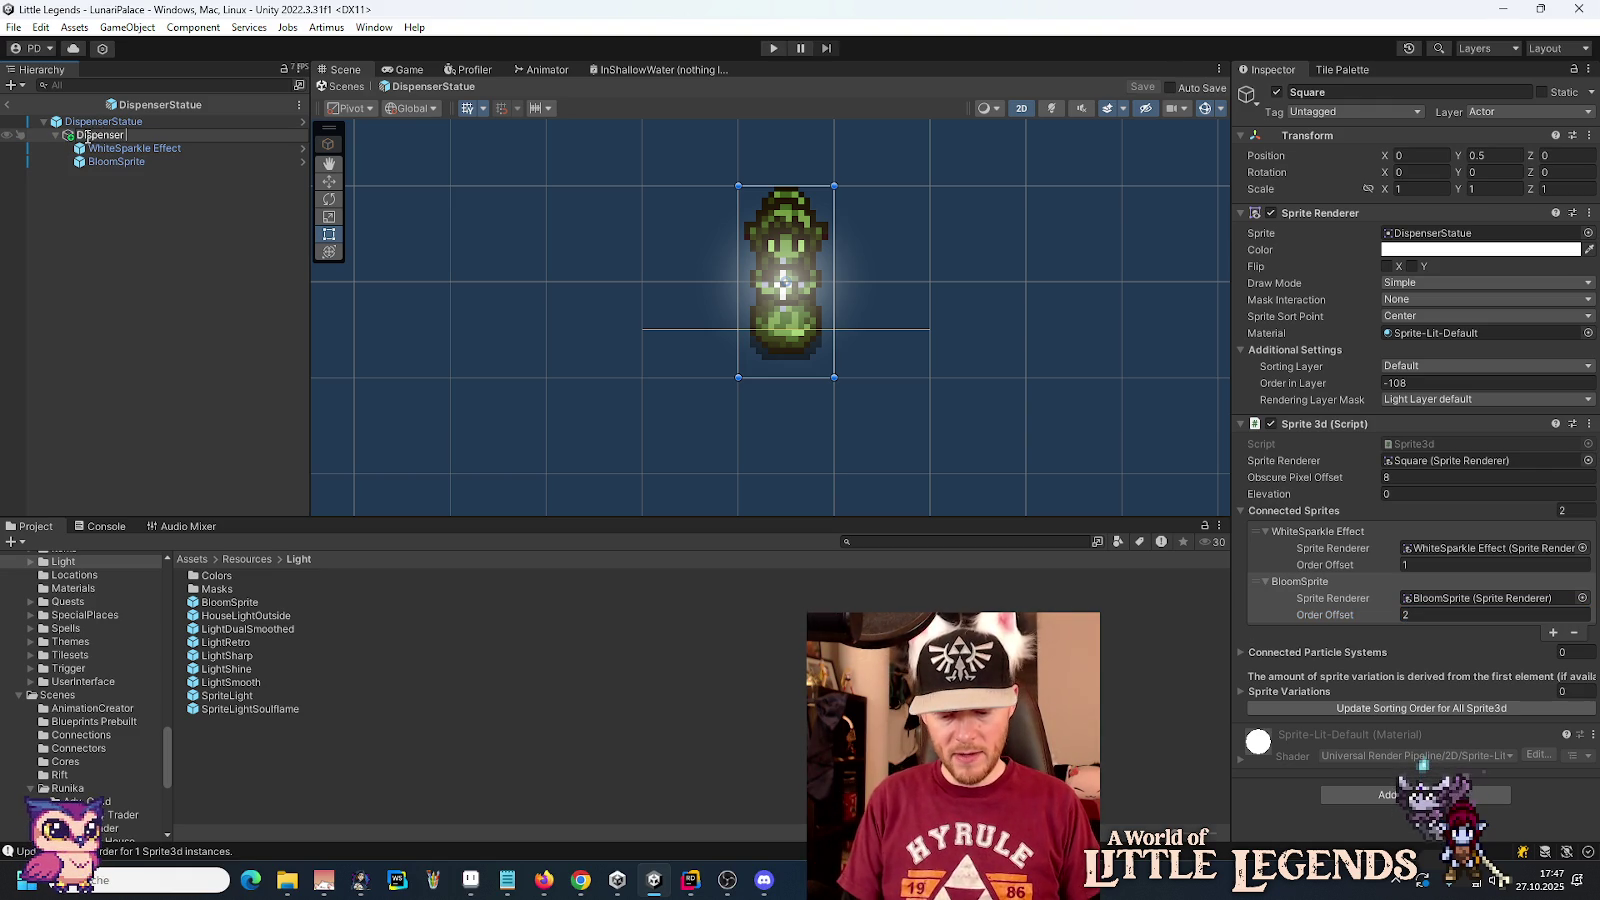
text(ite)
key(Return)
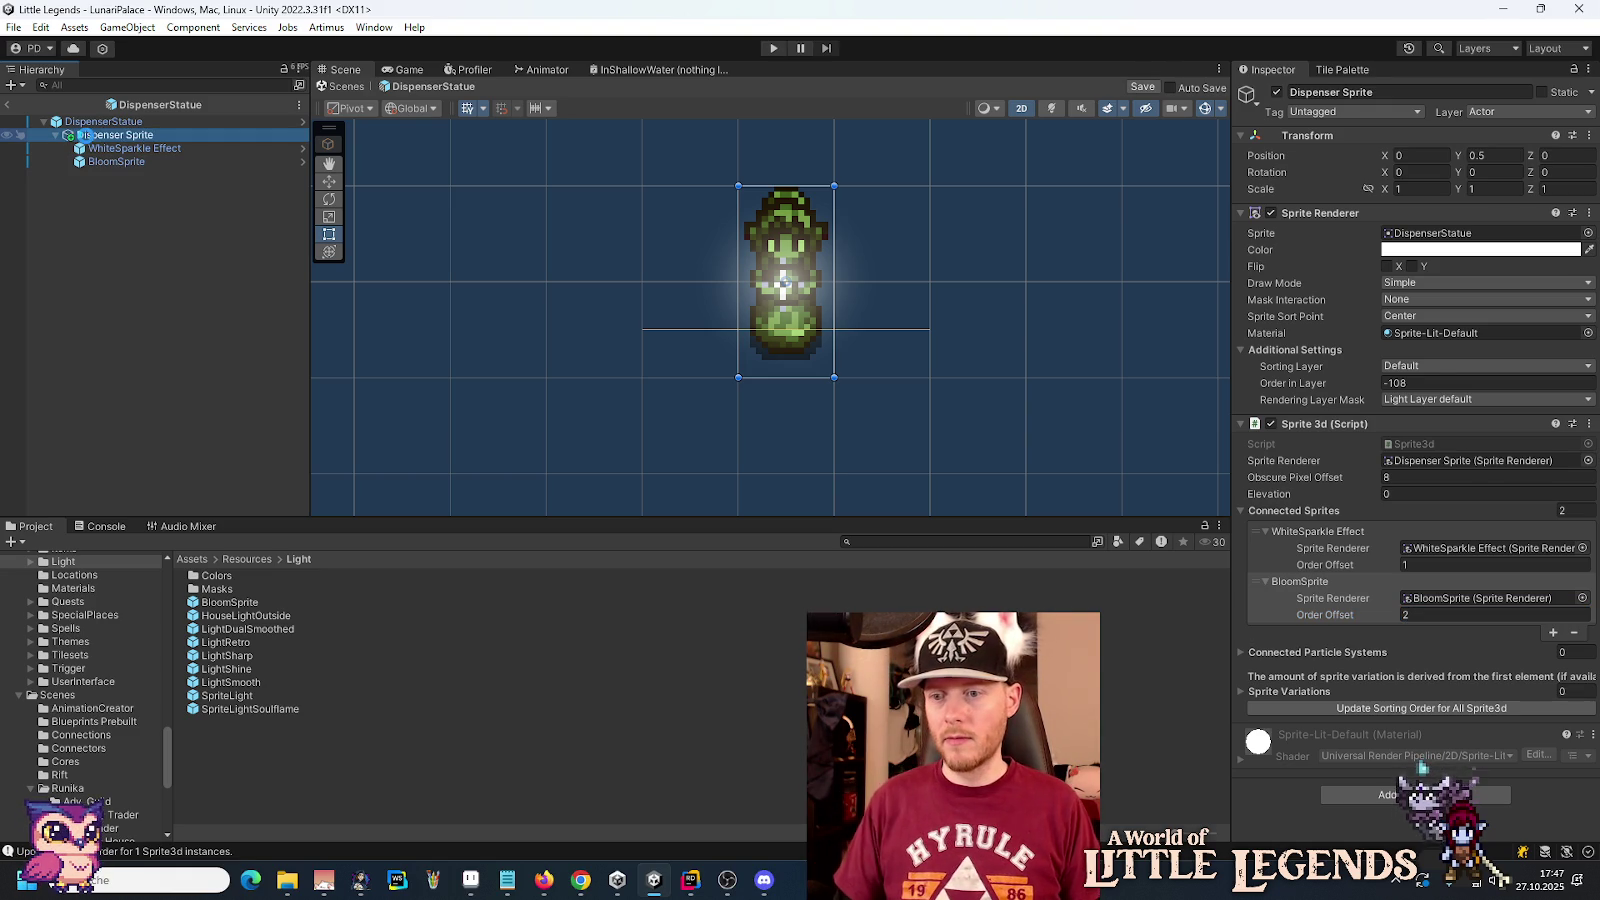
click(7, 104)
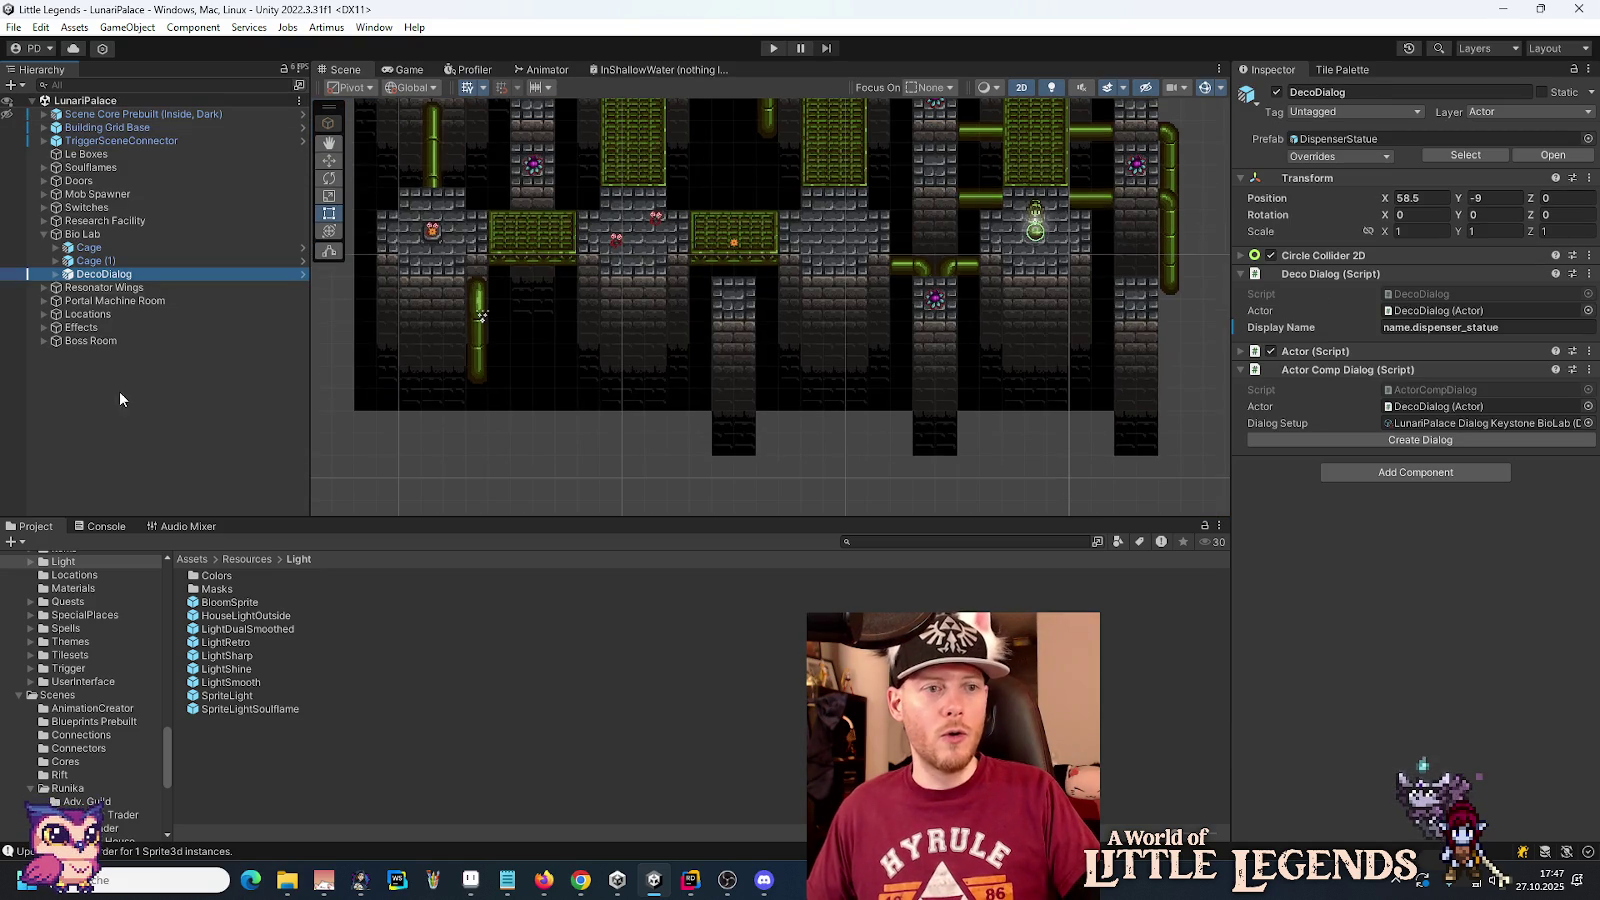
Step: Rename the Bio Lab DecoDialog object to 'Dispenser Statue'
click(56, 275)
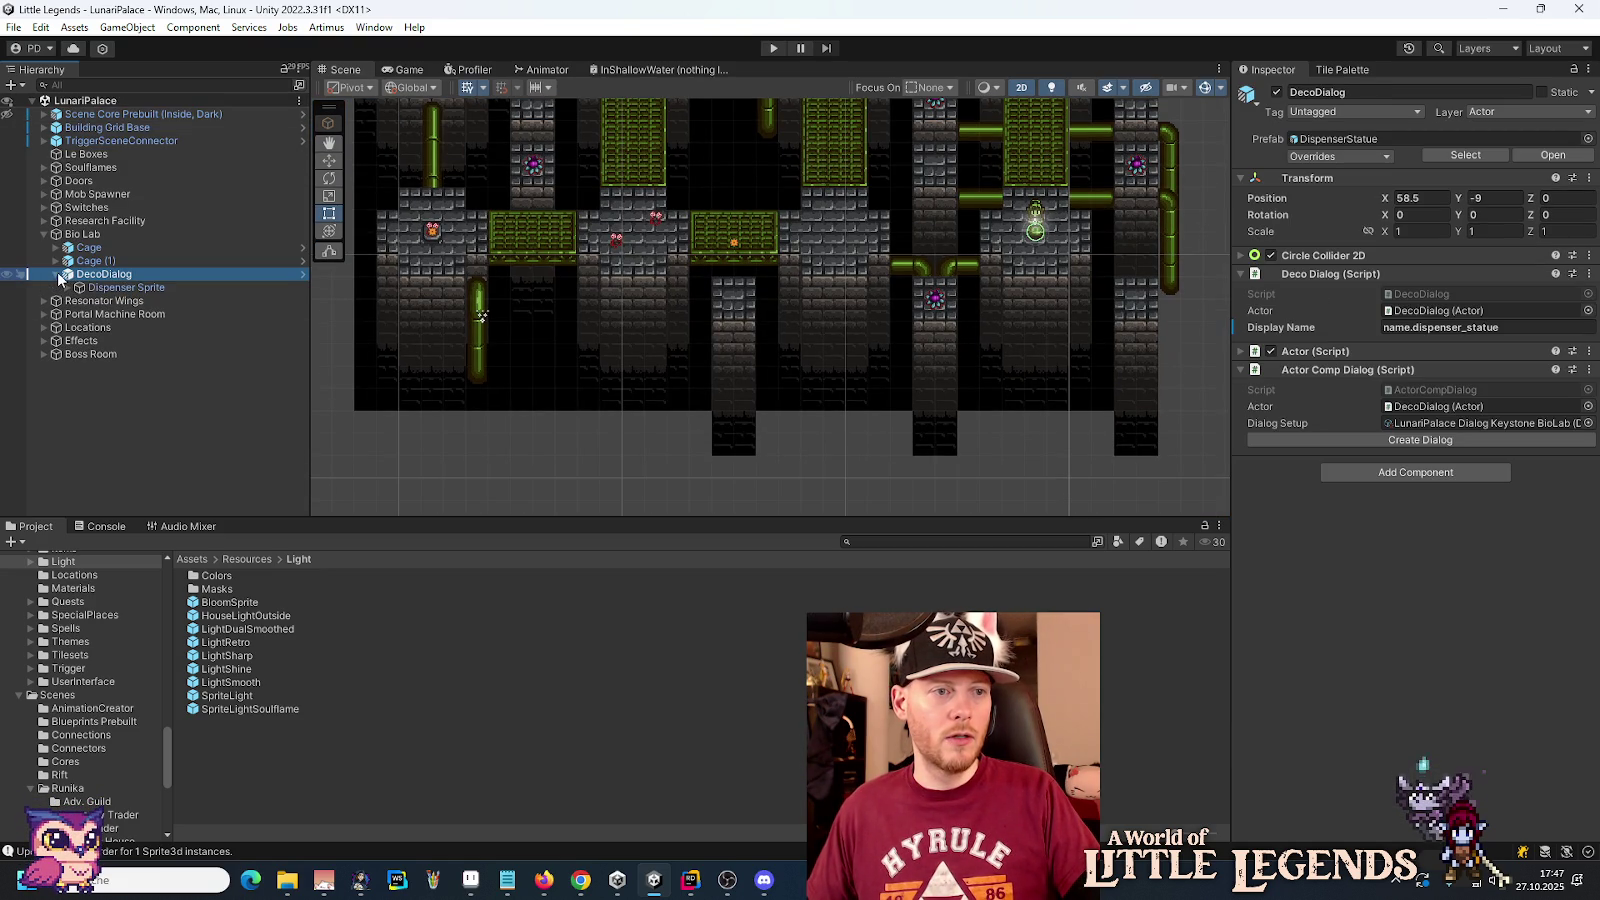
click(56, 275)
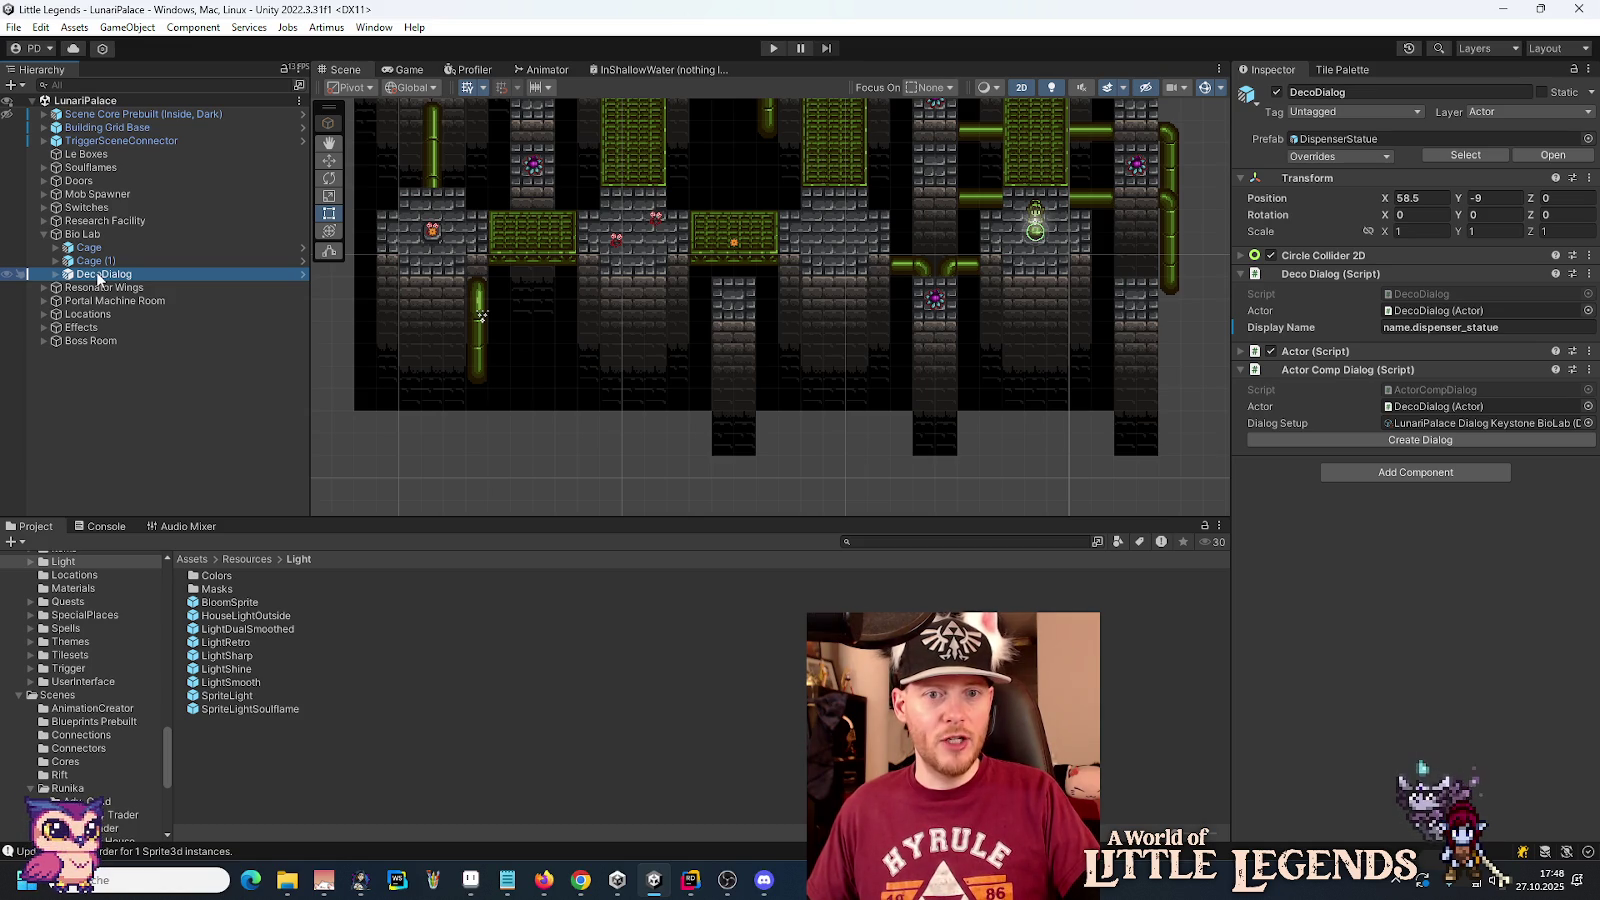
click(100, 274)
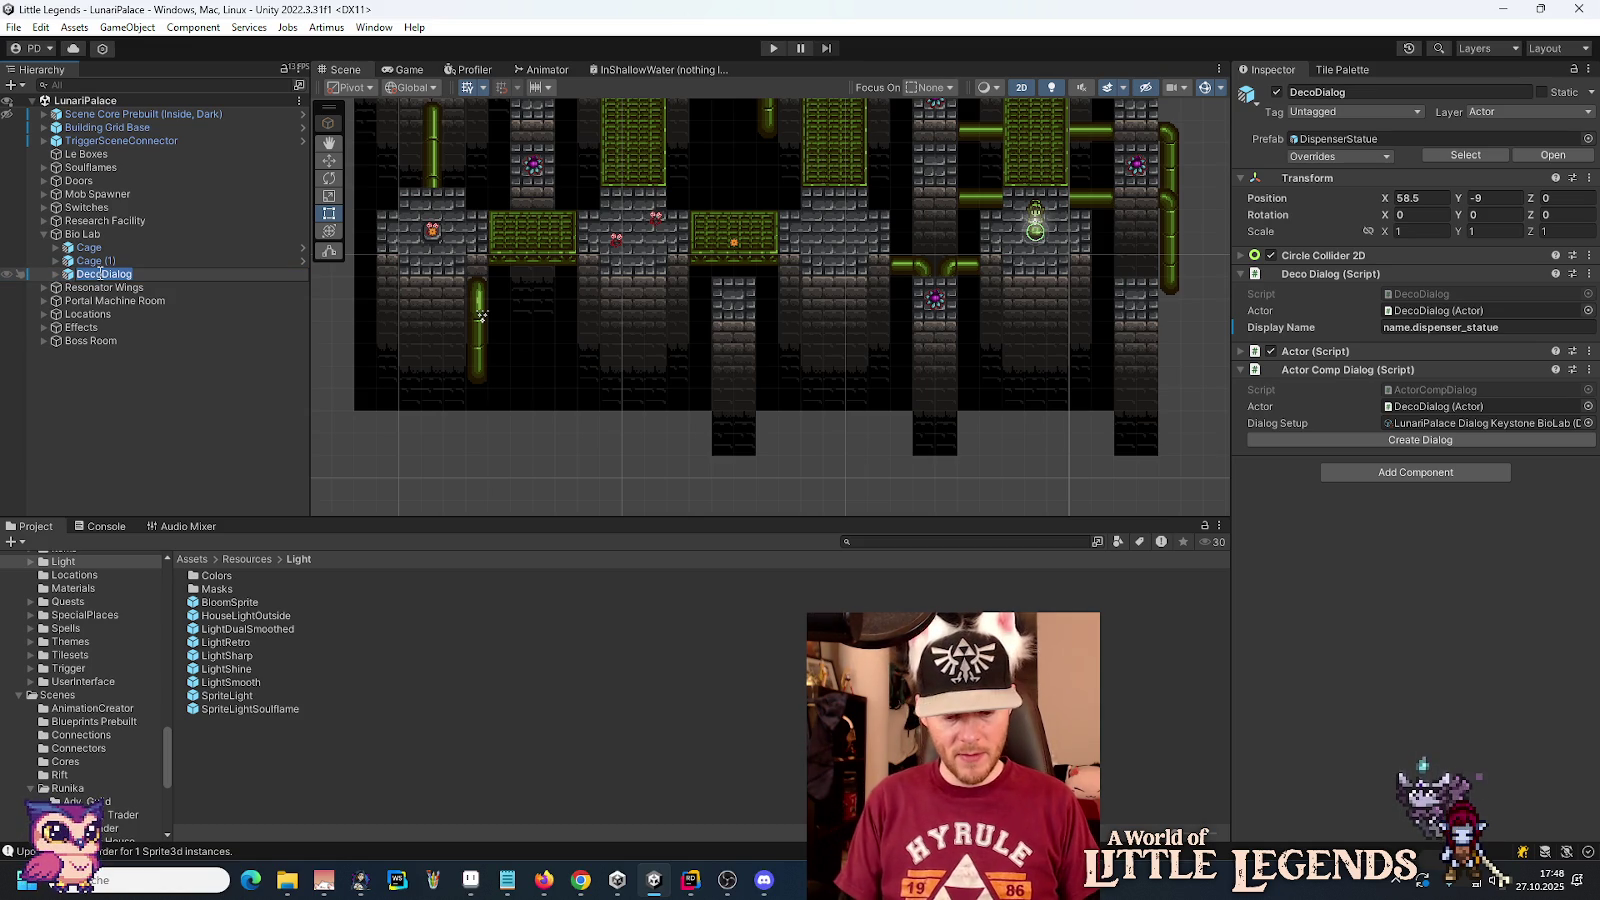
text(Dispenser Statue)
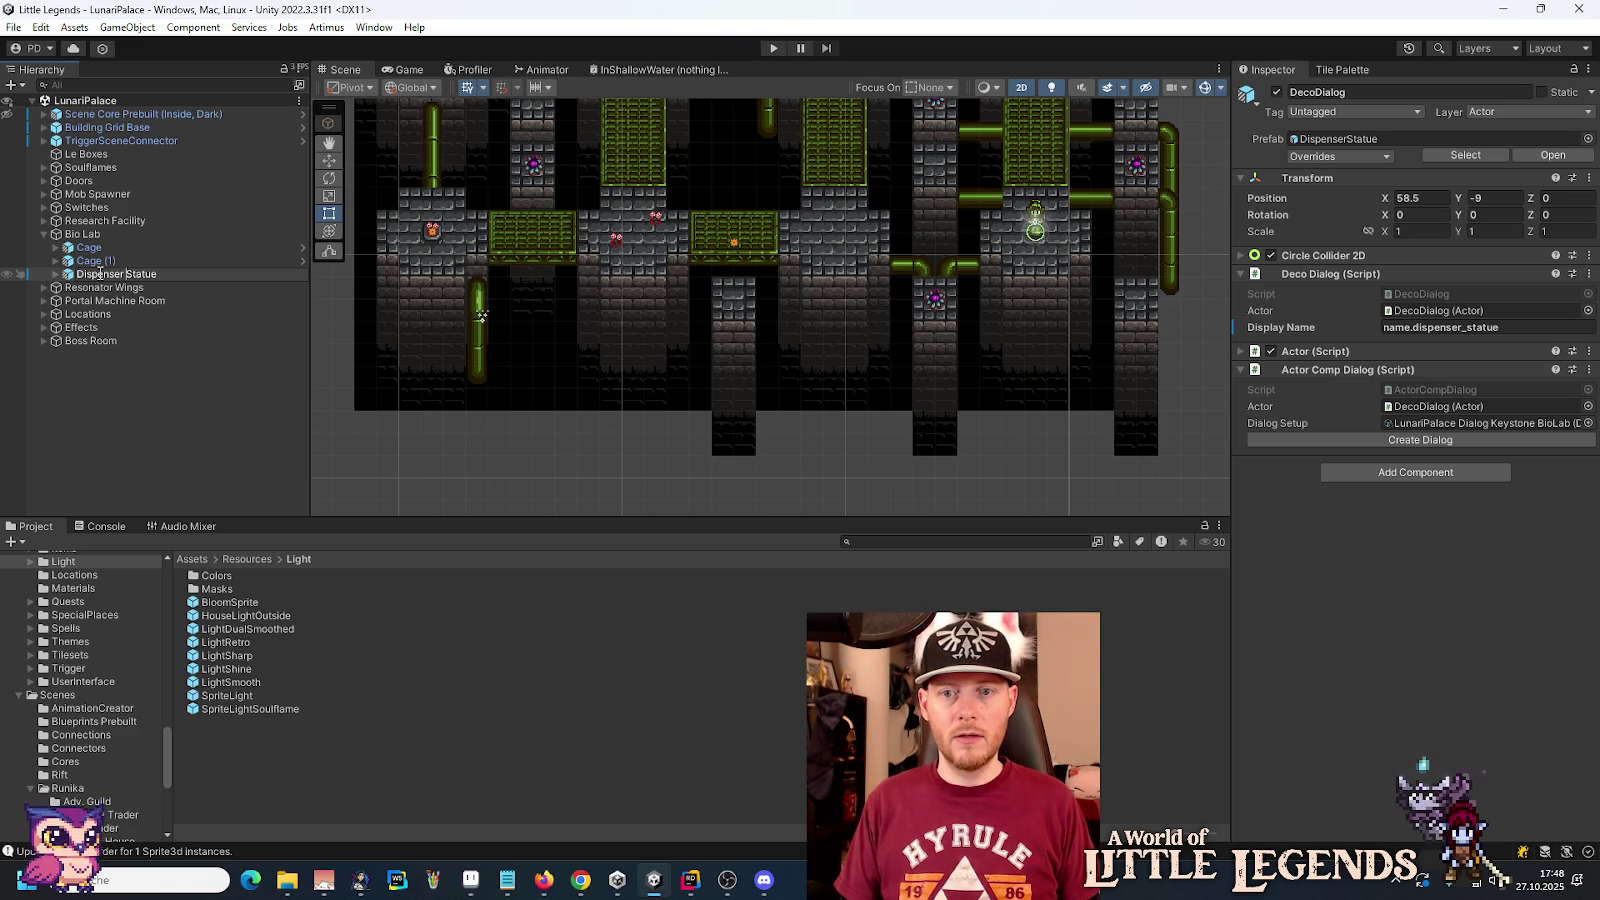
key(Return)
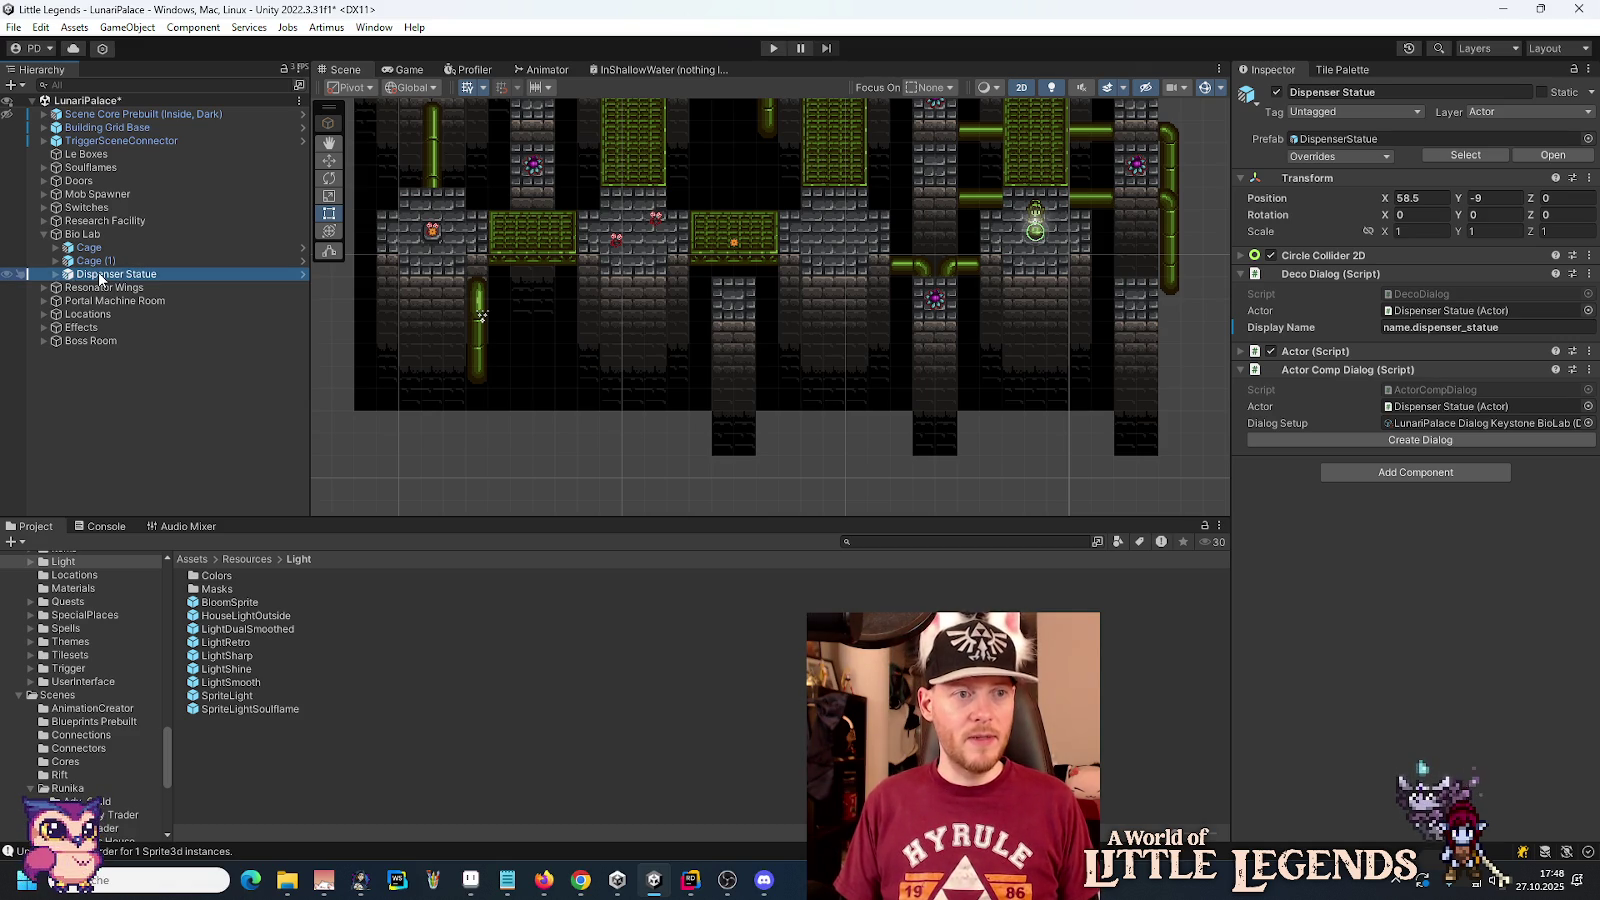
click(100, 274)
key(Escape)
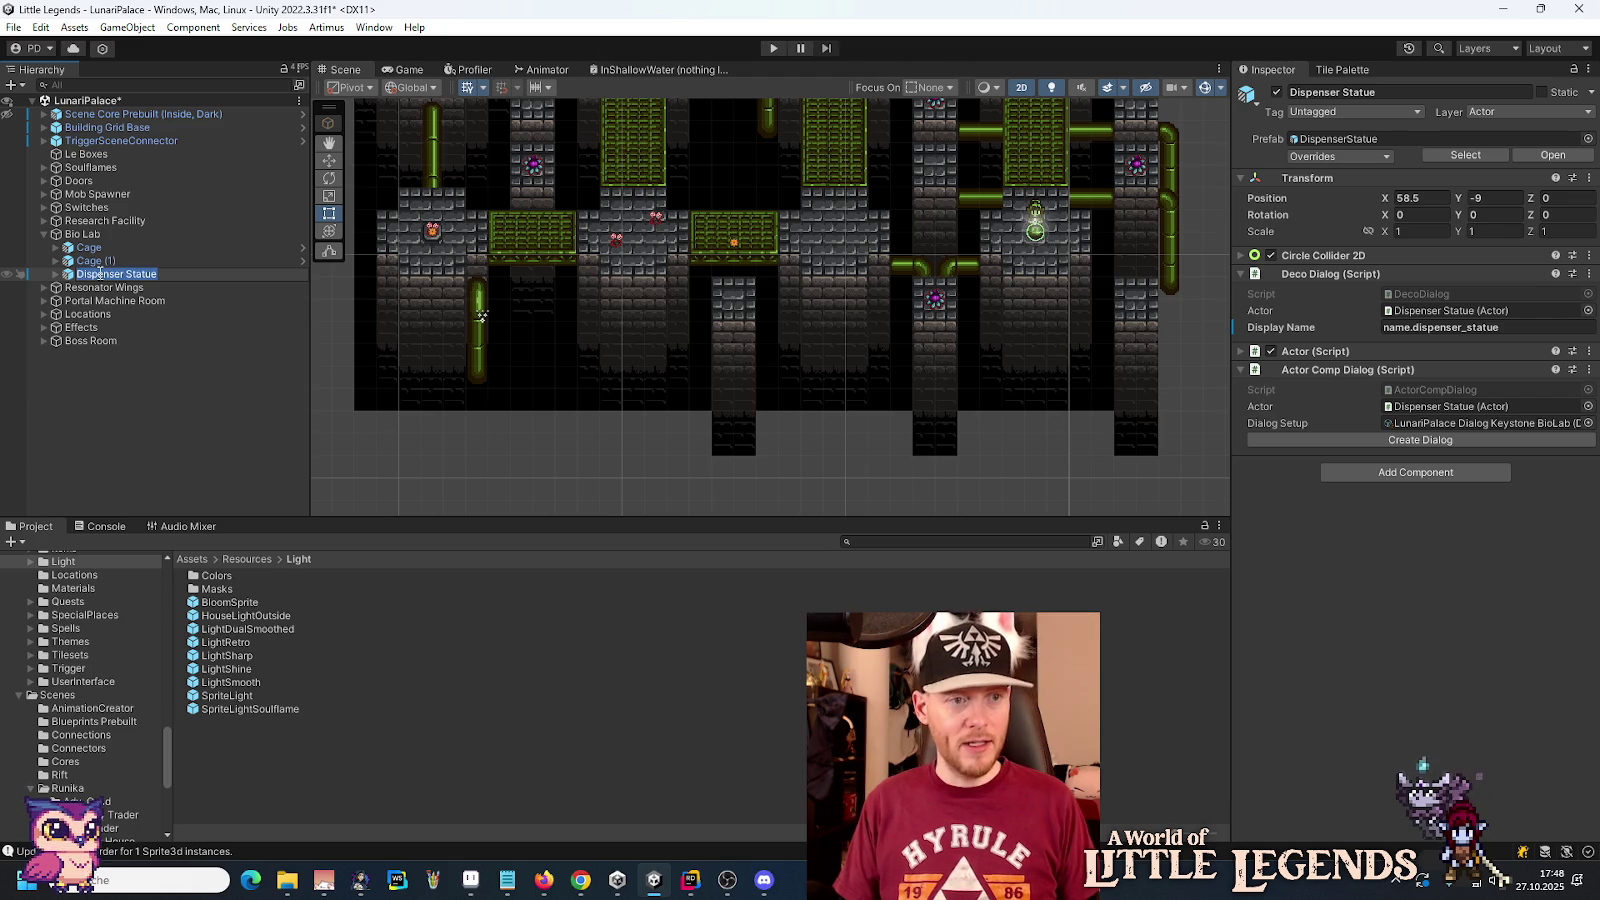
key(Return)
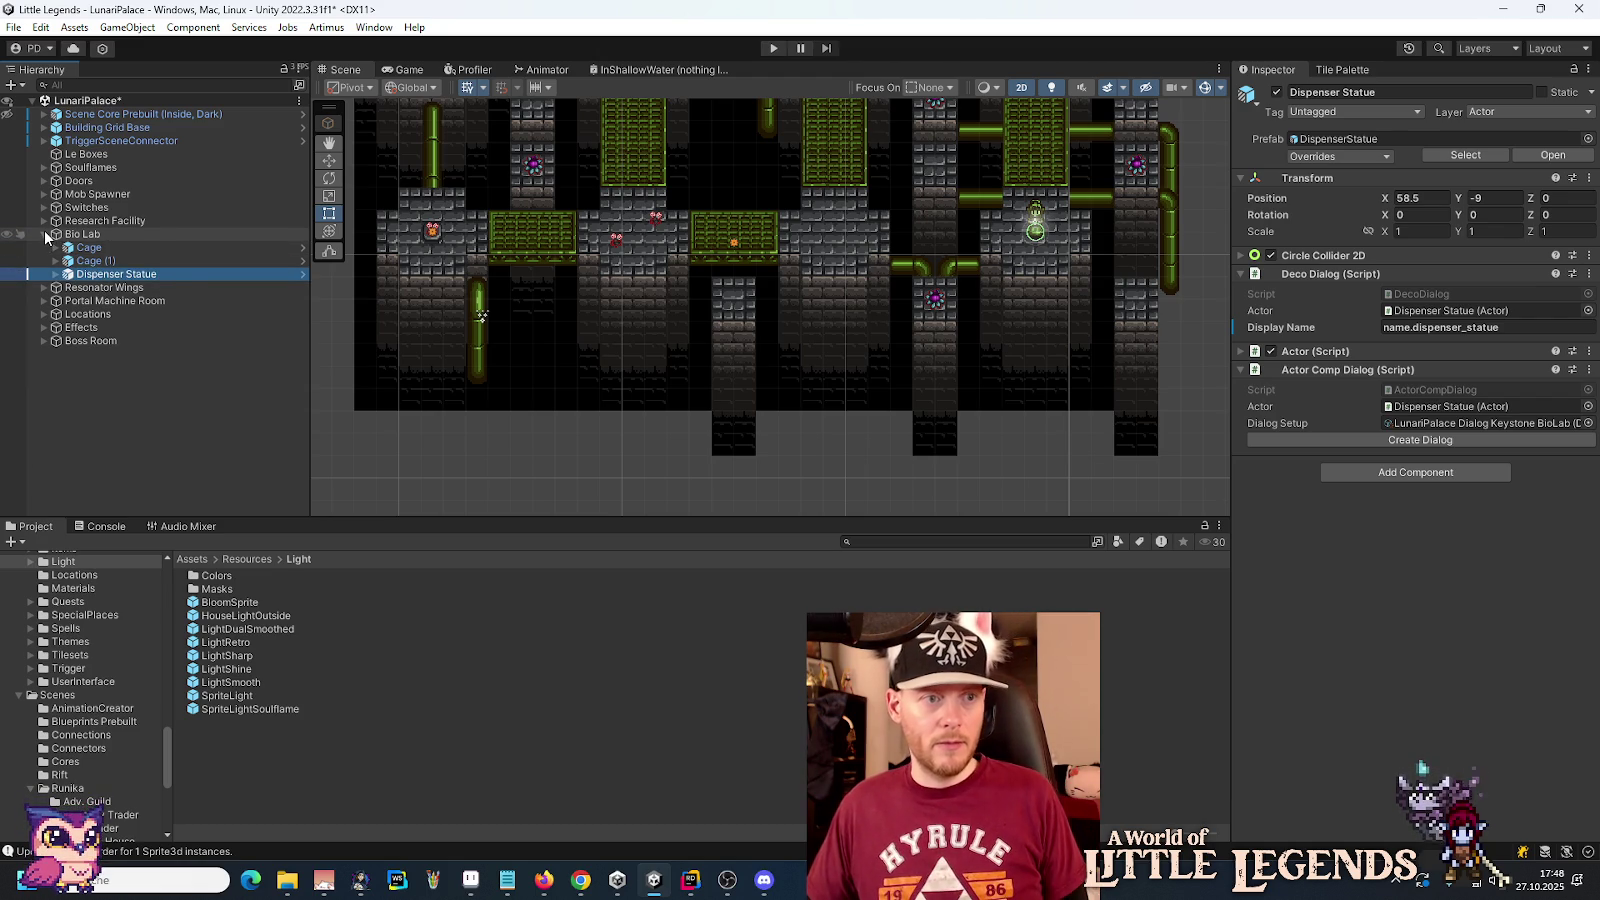
click(45, 234)
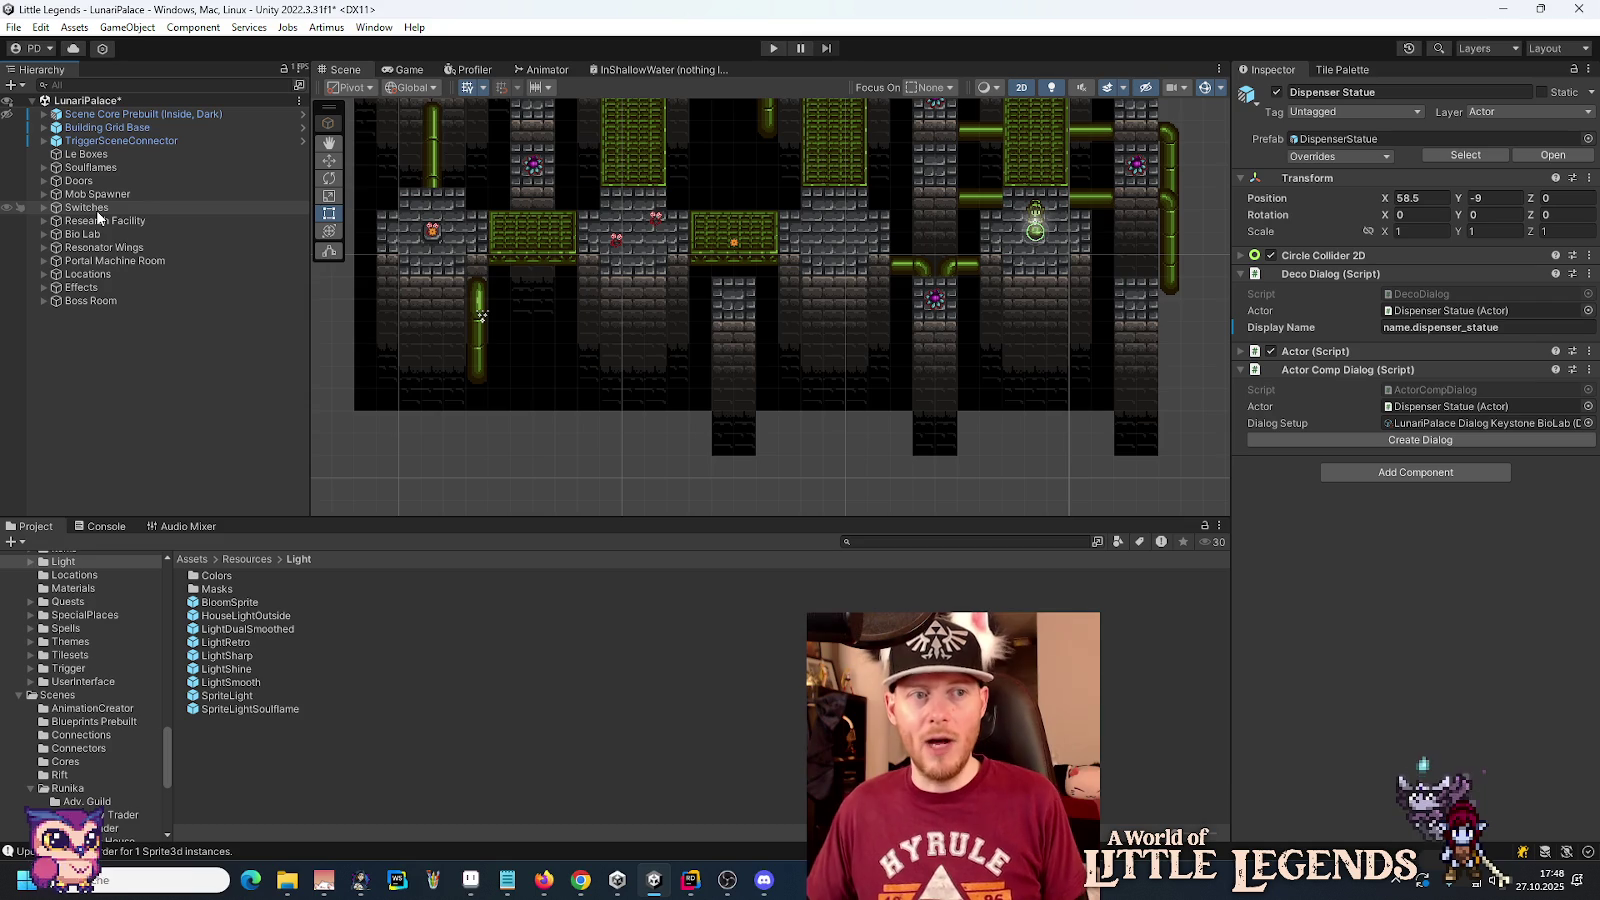
Step: Rename the Portal Machine Room DecoDialog to 'Dispenser Statue'
click(44, 262)
click(92, 288)
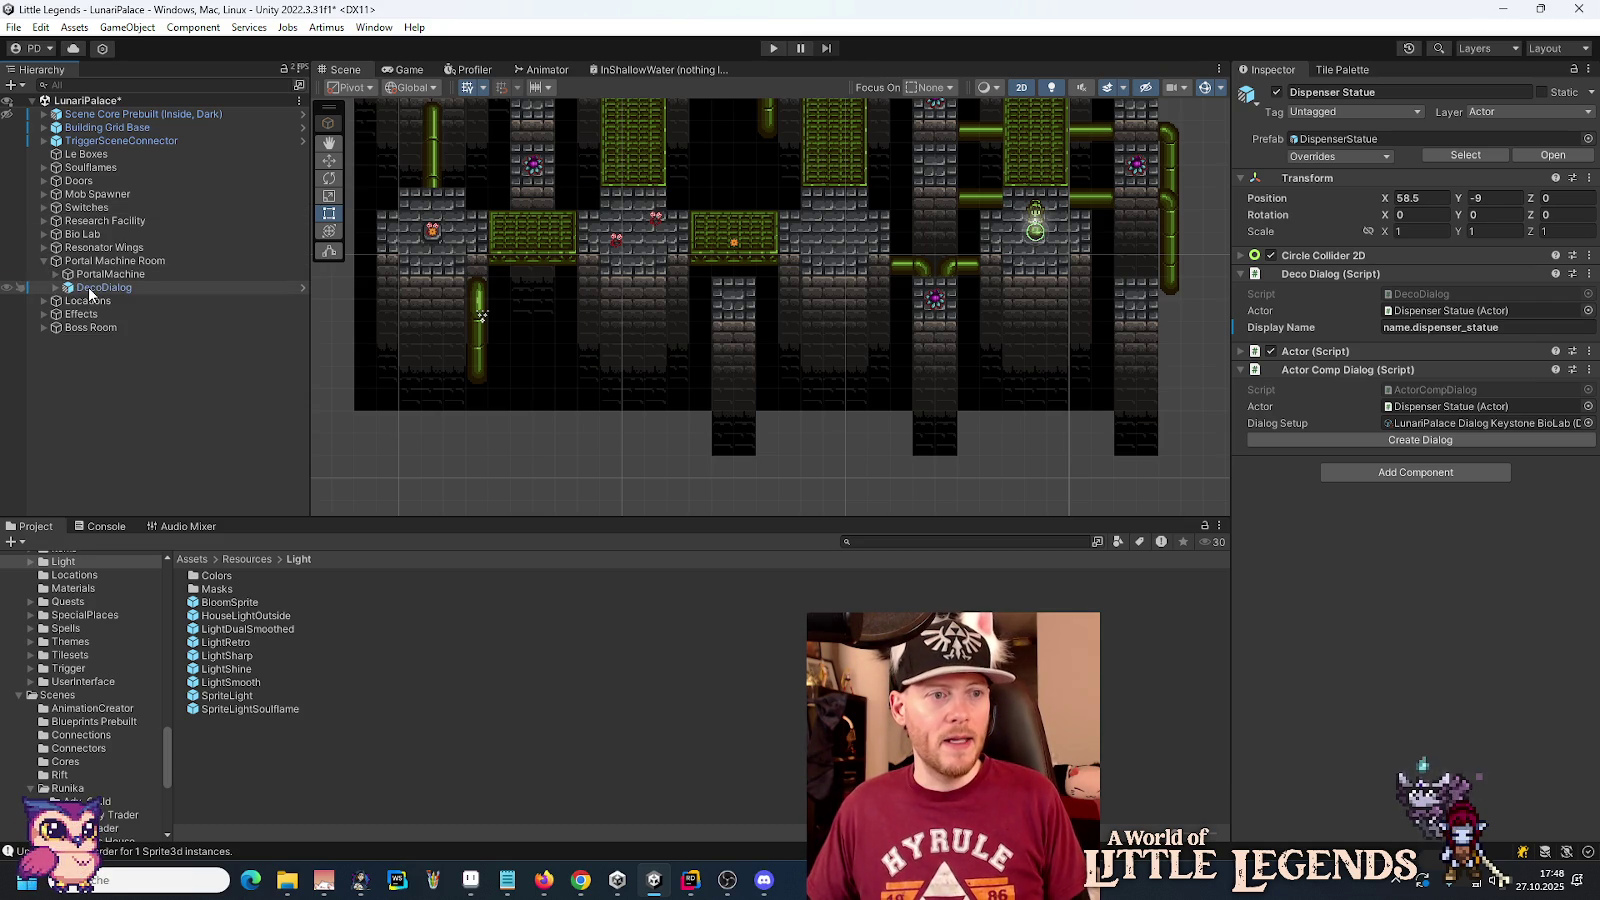
key(F2)
text(Dispenser Statue)
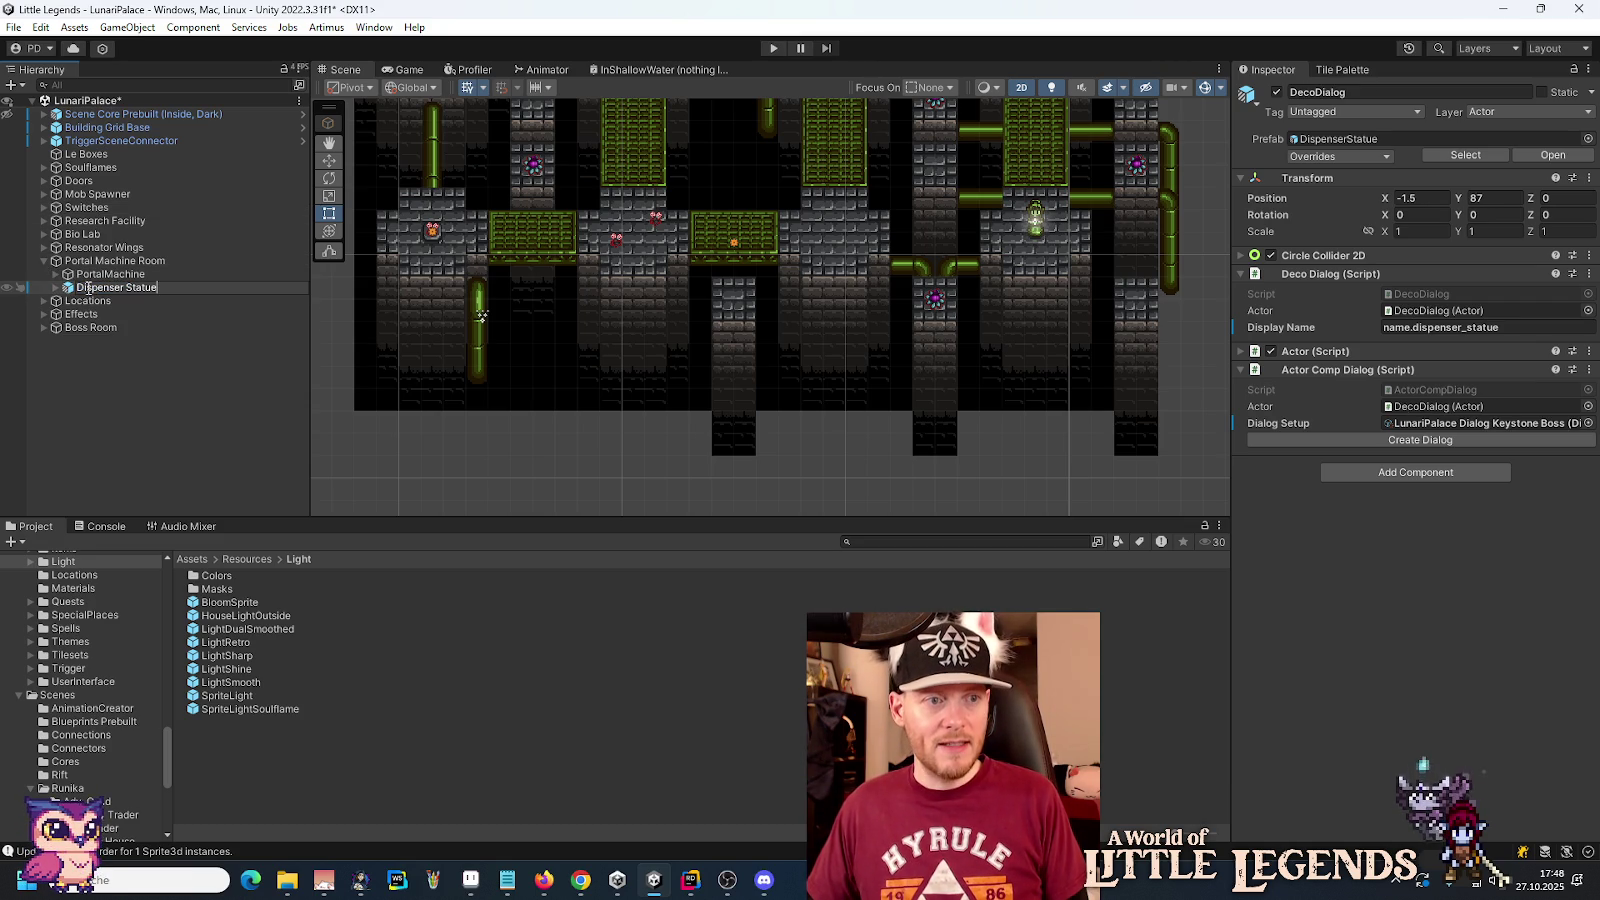
key(Return)
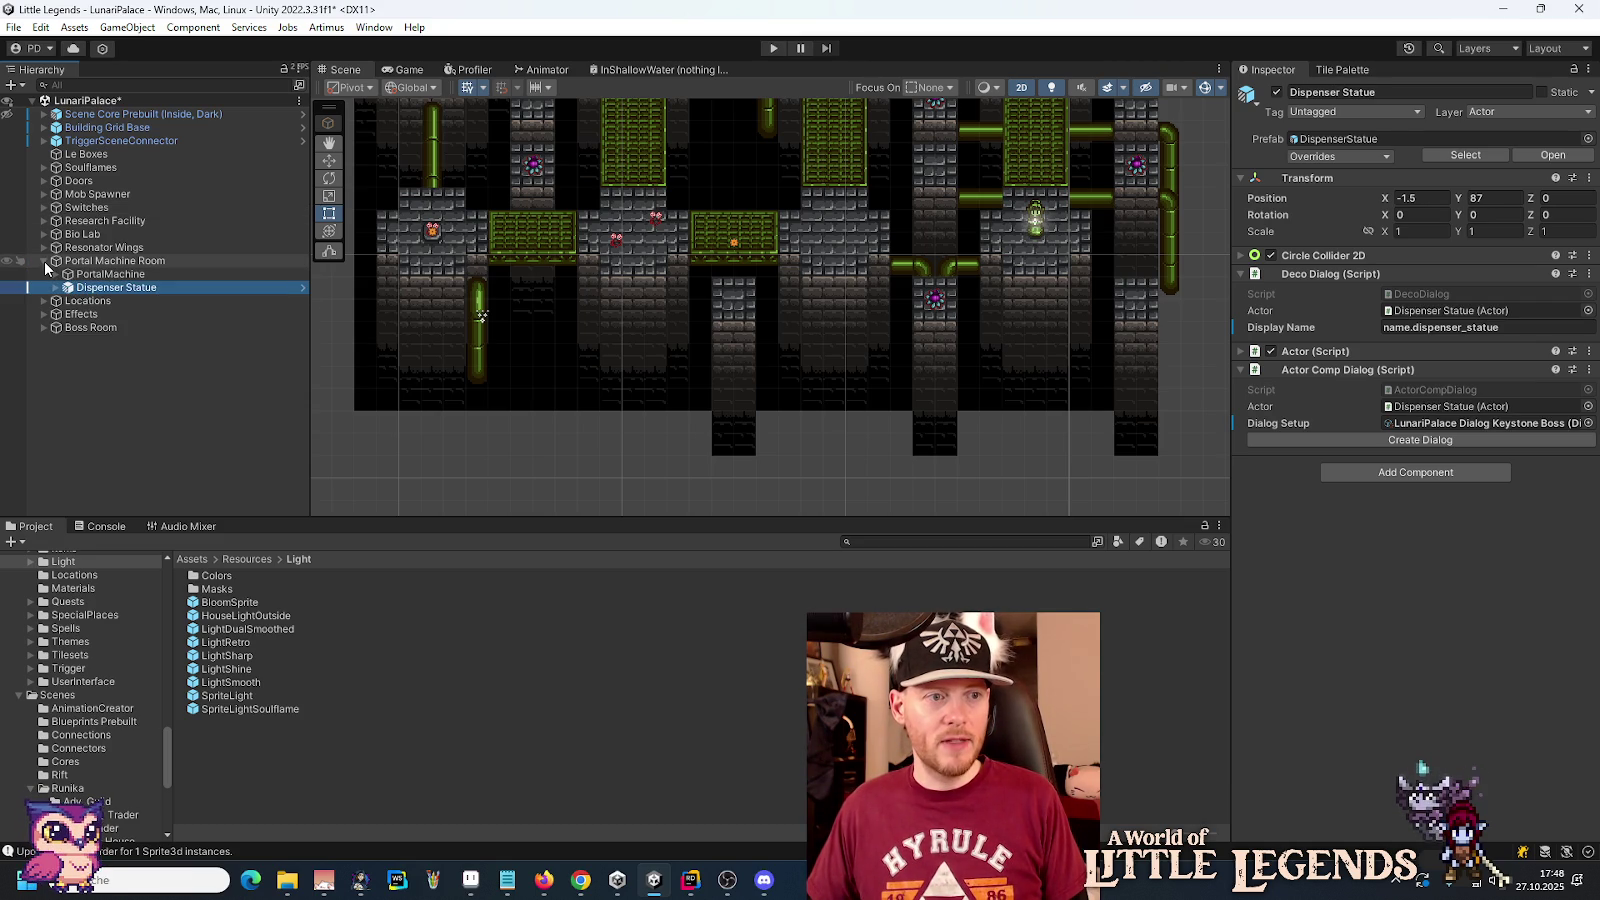
click(44, 262)
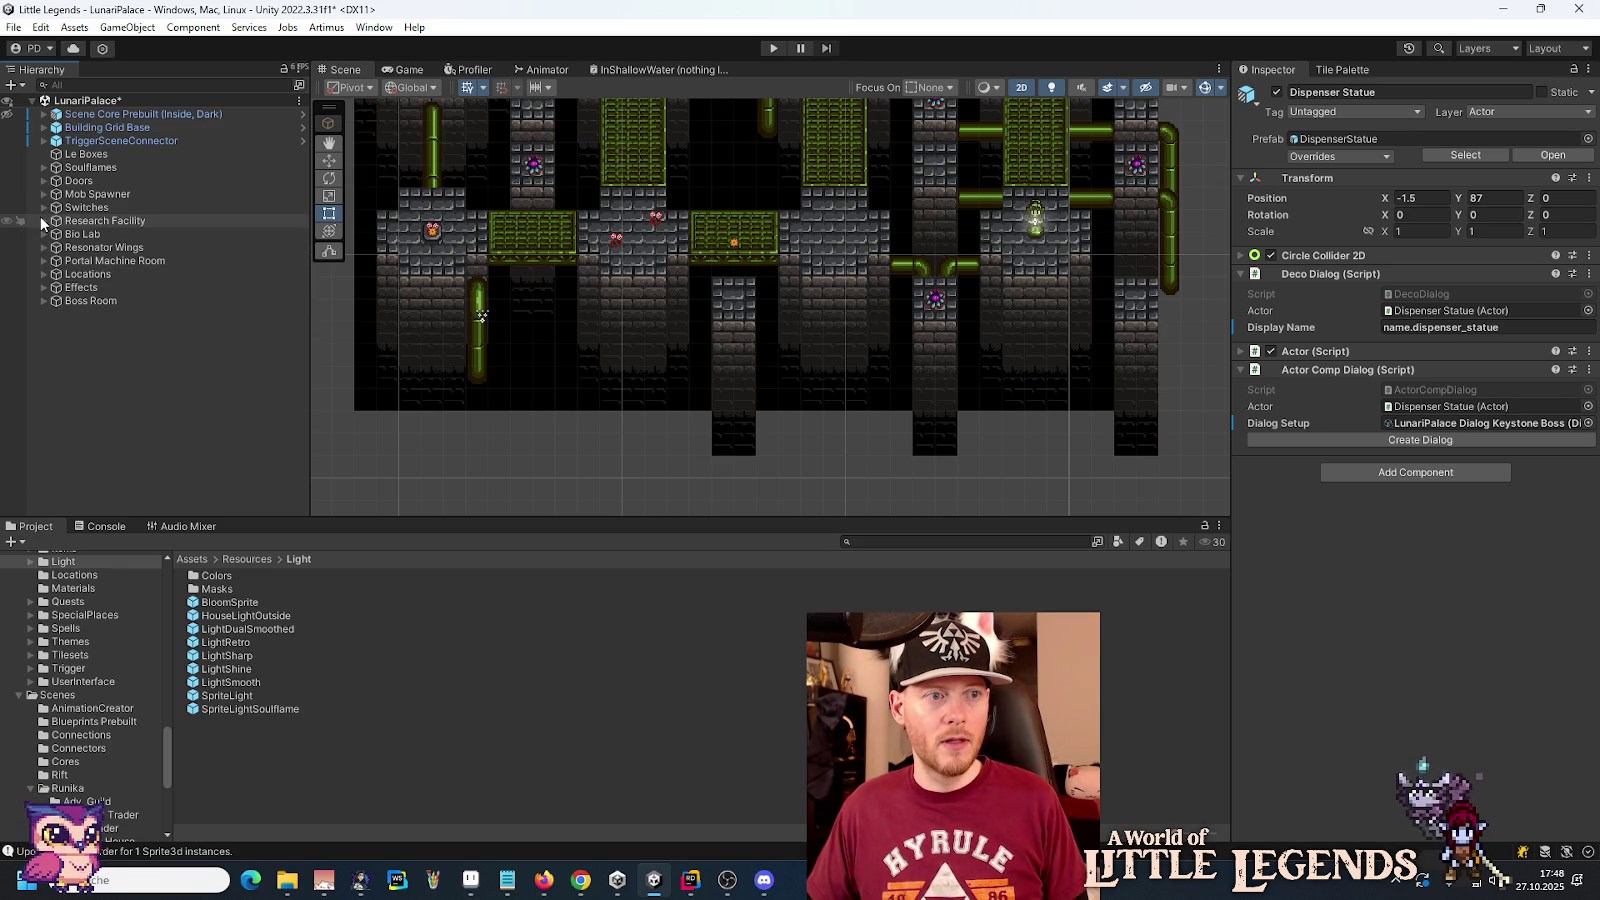
Step: Rename Research Facility's DecoDialogs to 'Dispenser Statue (A)' and '(B)', then save the scene
click(43, 221)
click(90, 237)
text(Dispenser Statue (A))
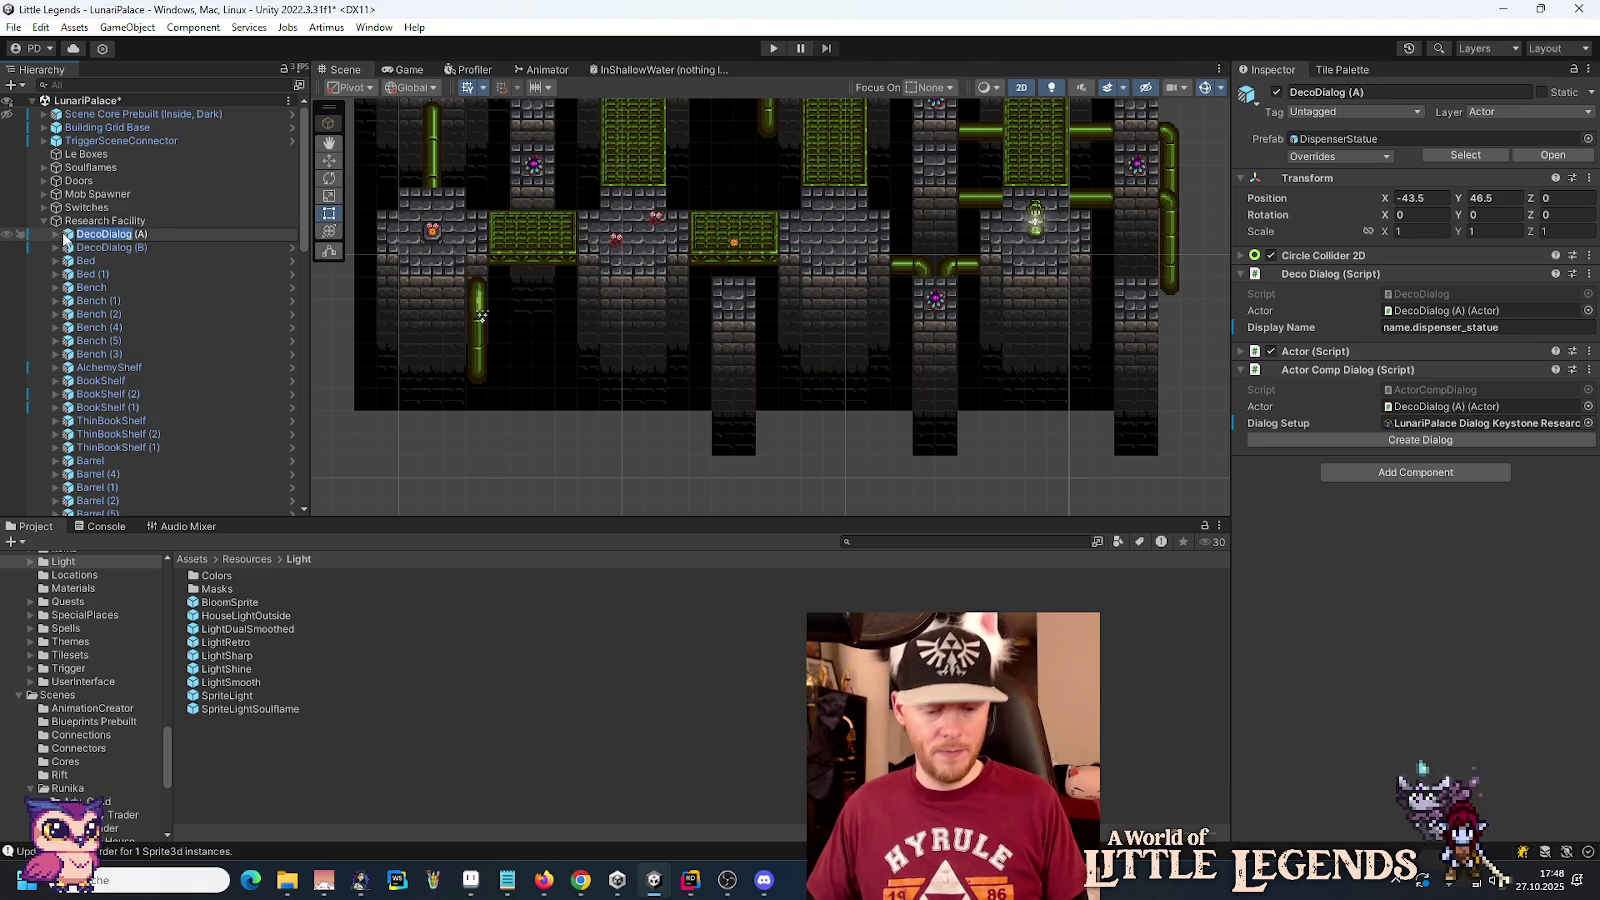
click(96, 249)
click(96, 250)
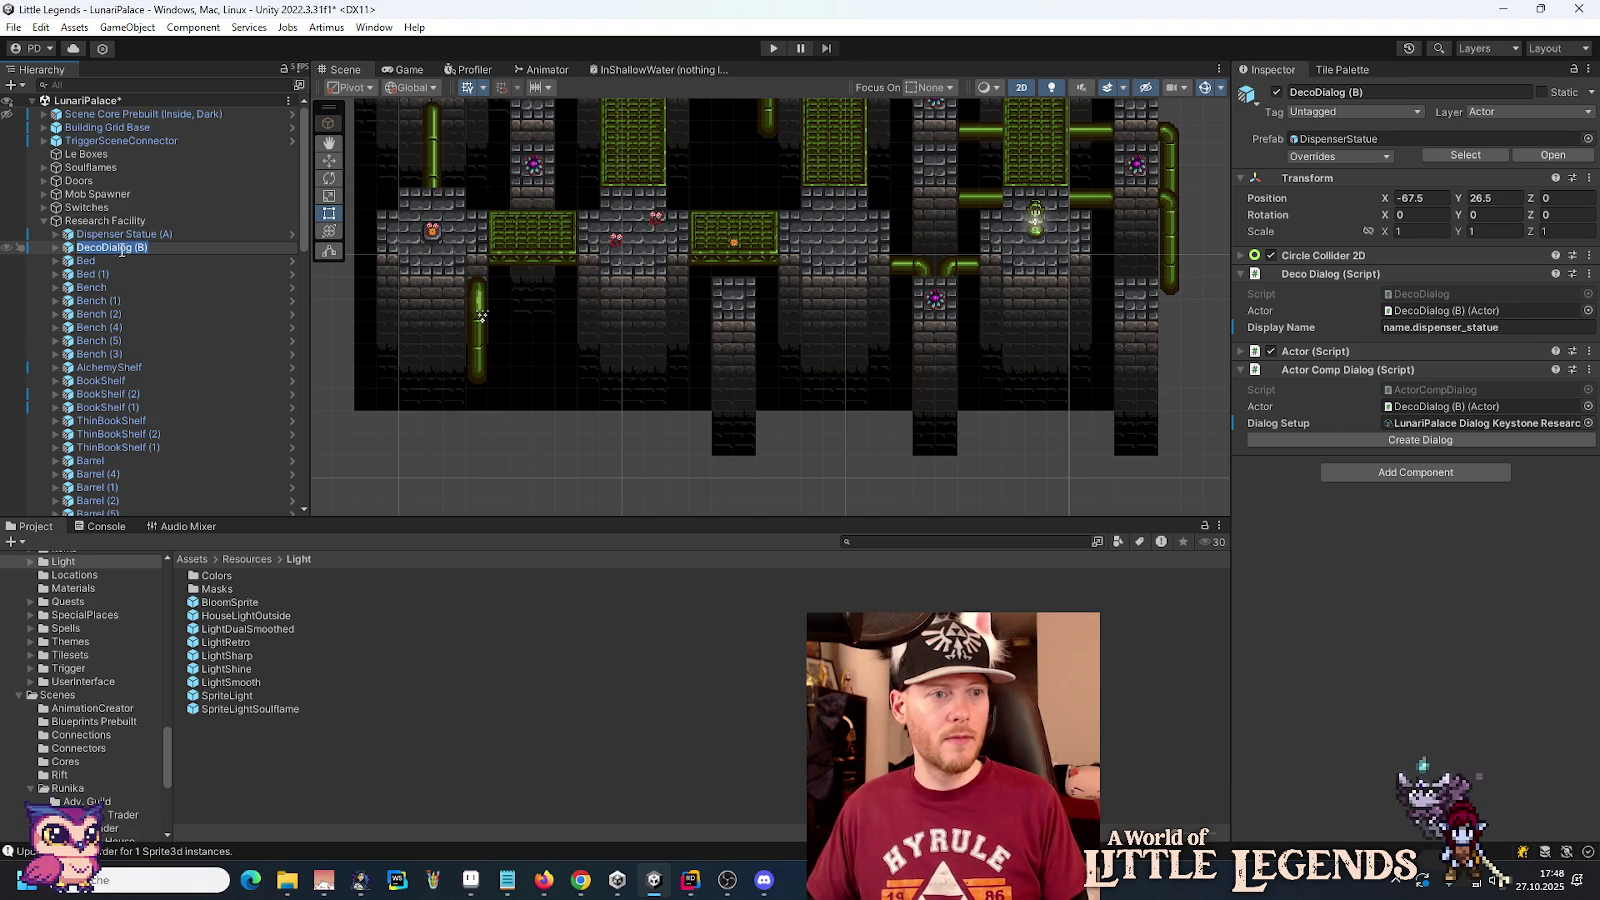
drag(132, 249, 68, 255)
text(Dispenser Statue)
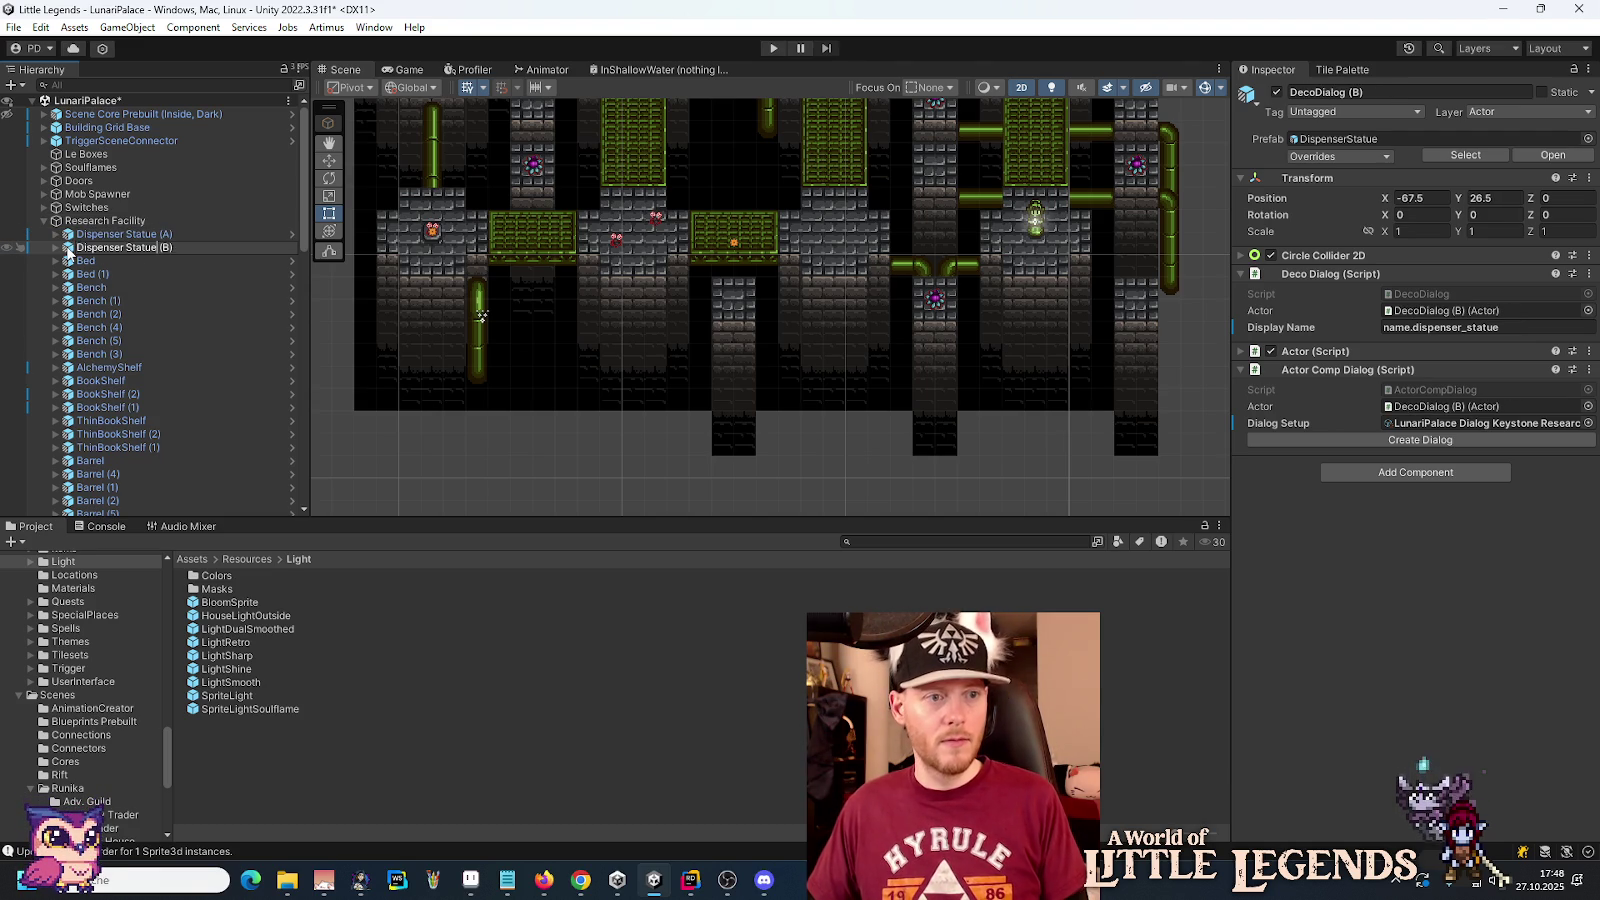
key(Return)
click(44, 221)
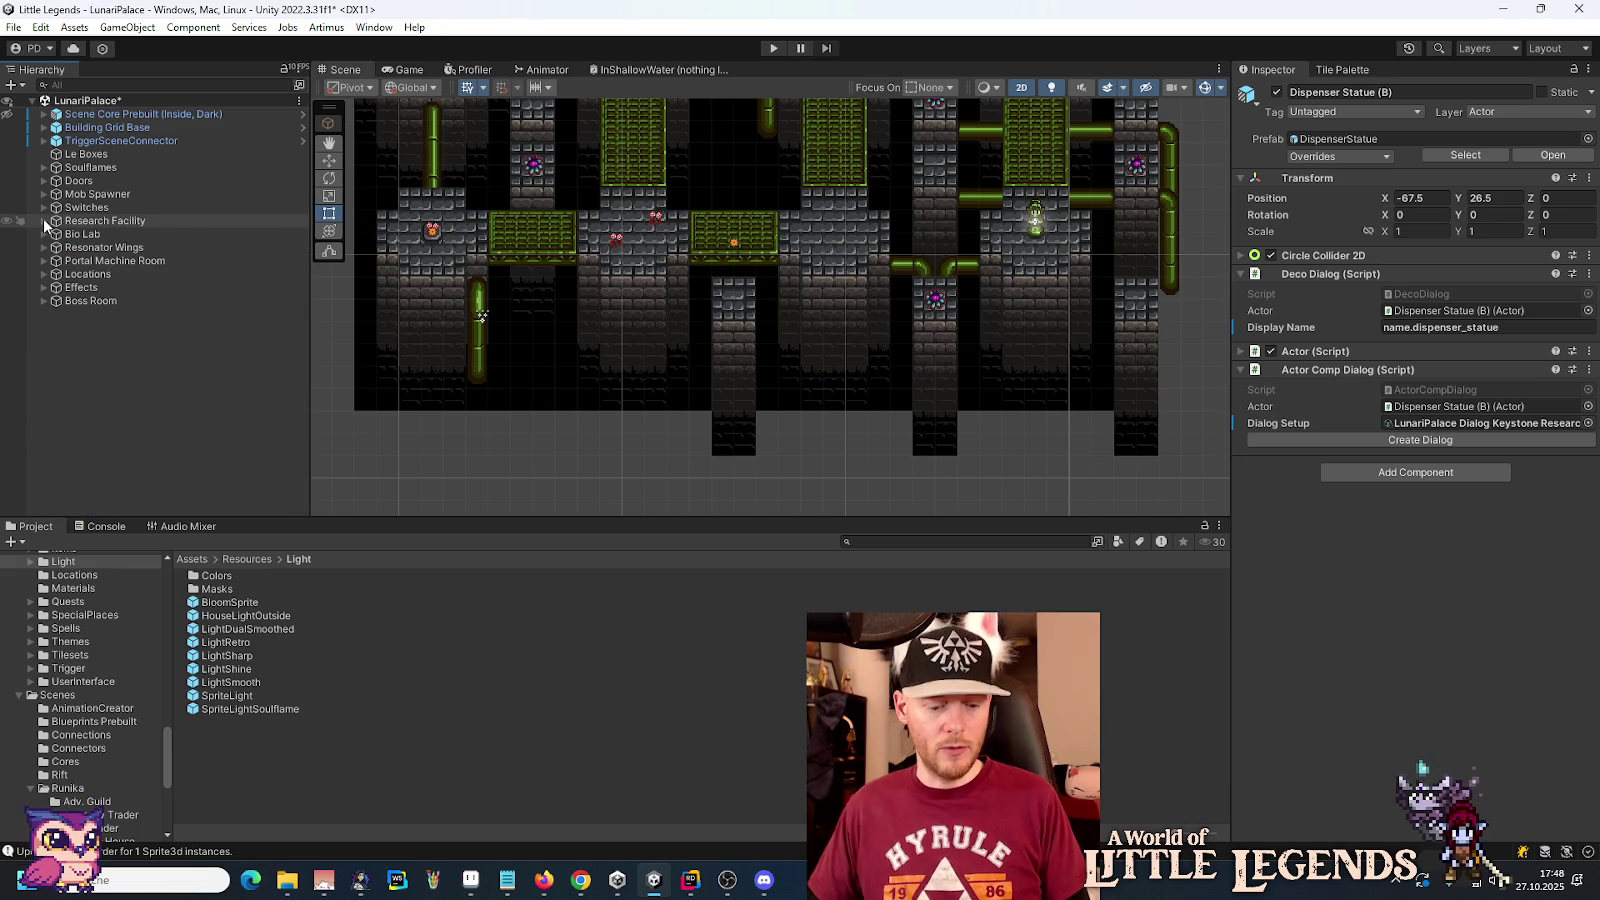
key(ctrl+s)
drag(726, 250, 677, 446)
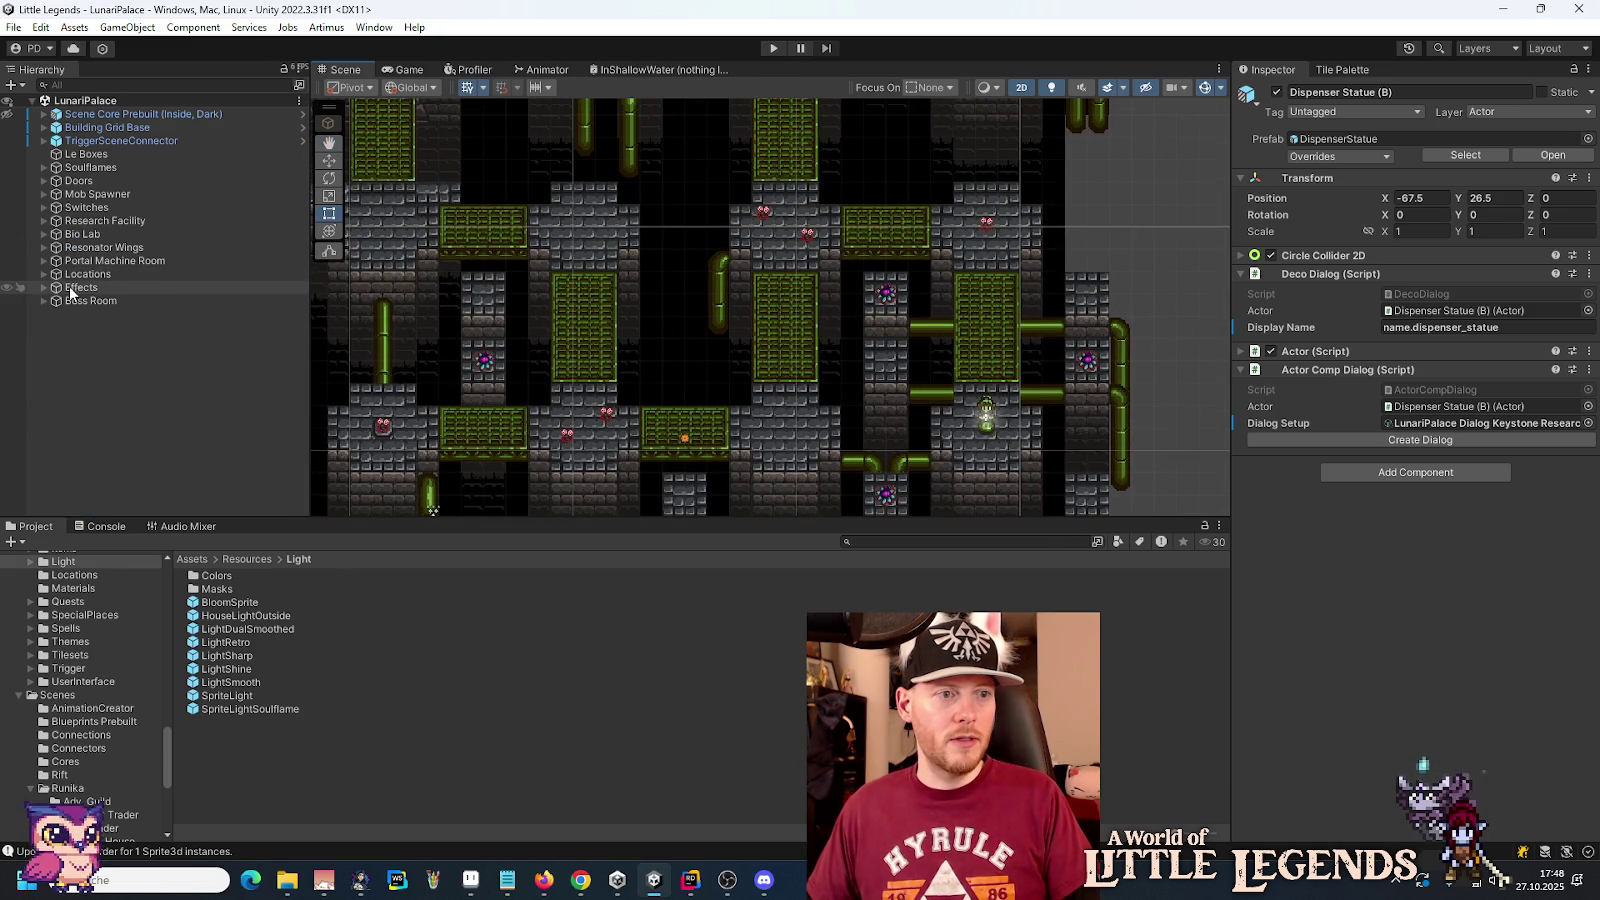
Step: Duplicate the Bio Lab Dispenser Statue and name the copy 'Dispenser Statue (Tablet)'
click(44, 234)
click(127, 274)
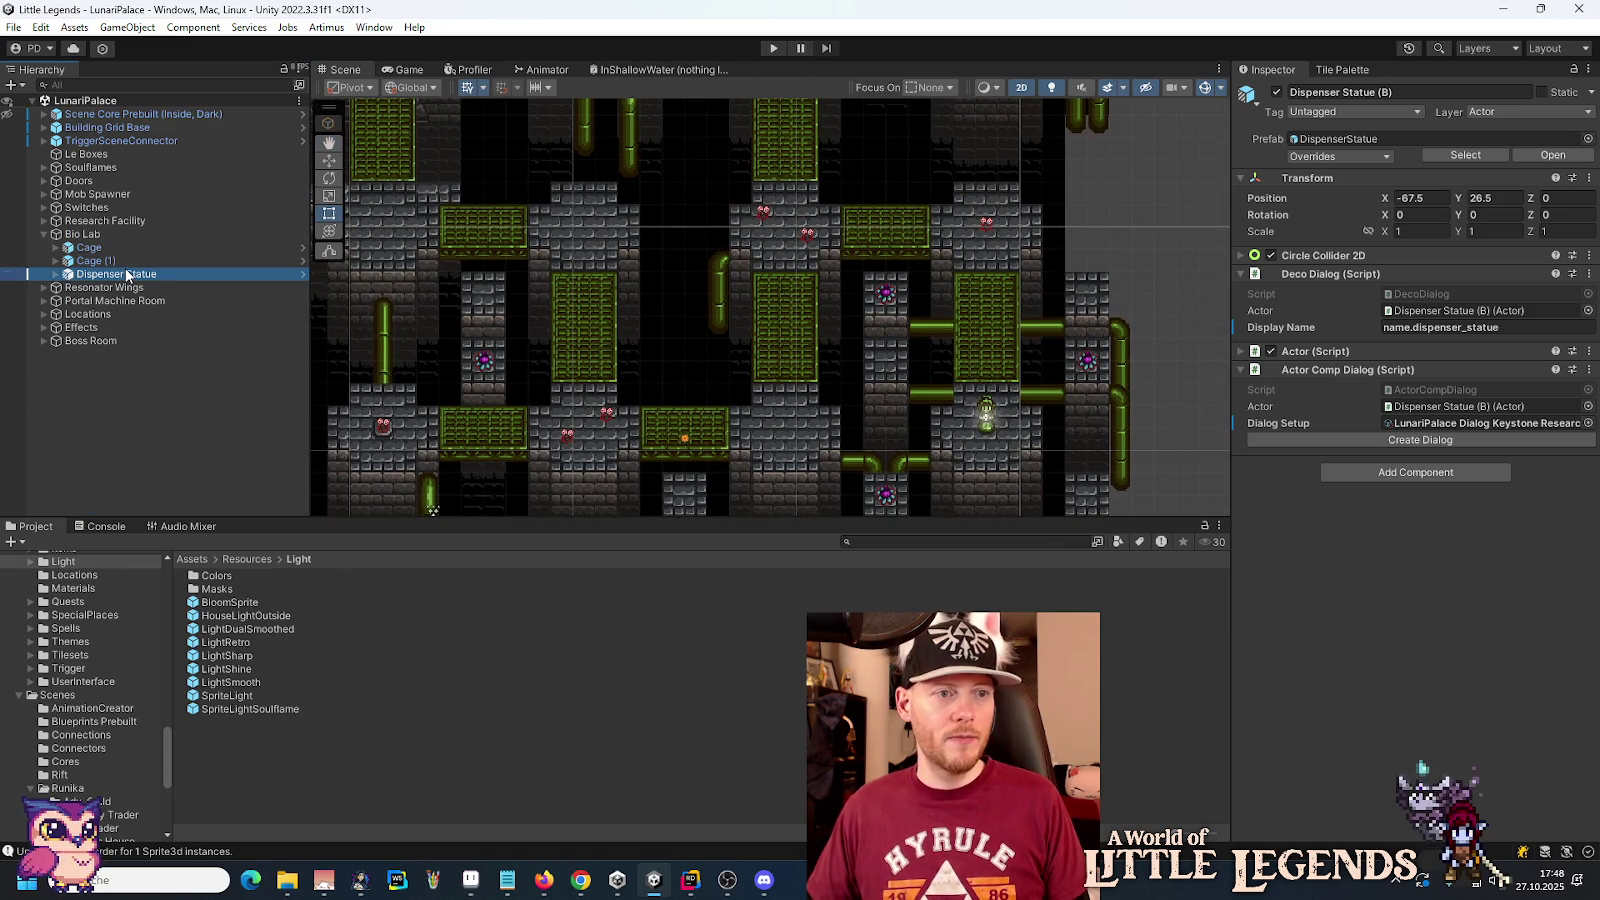
key(ctrl+d)
click(174, 283)
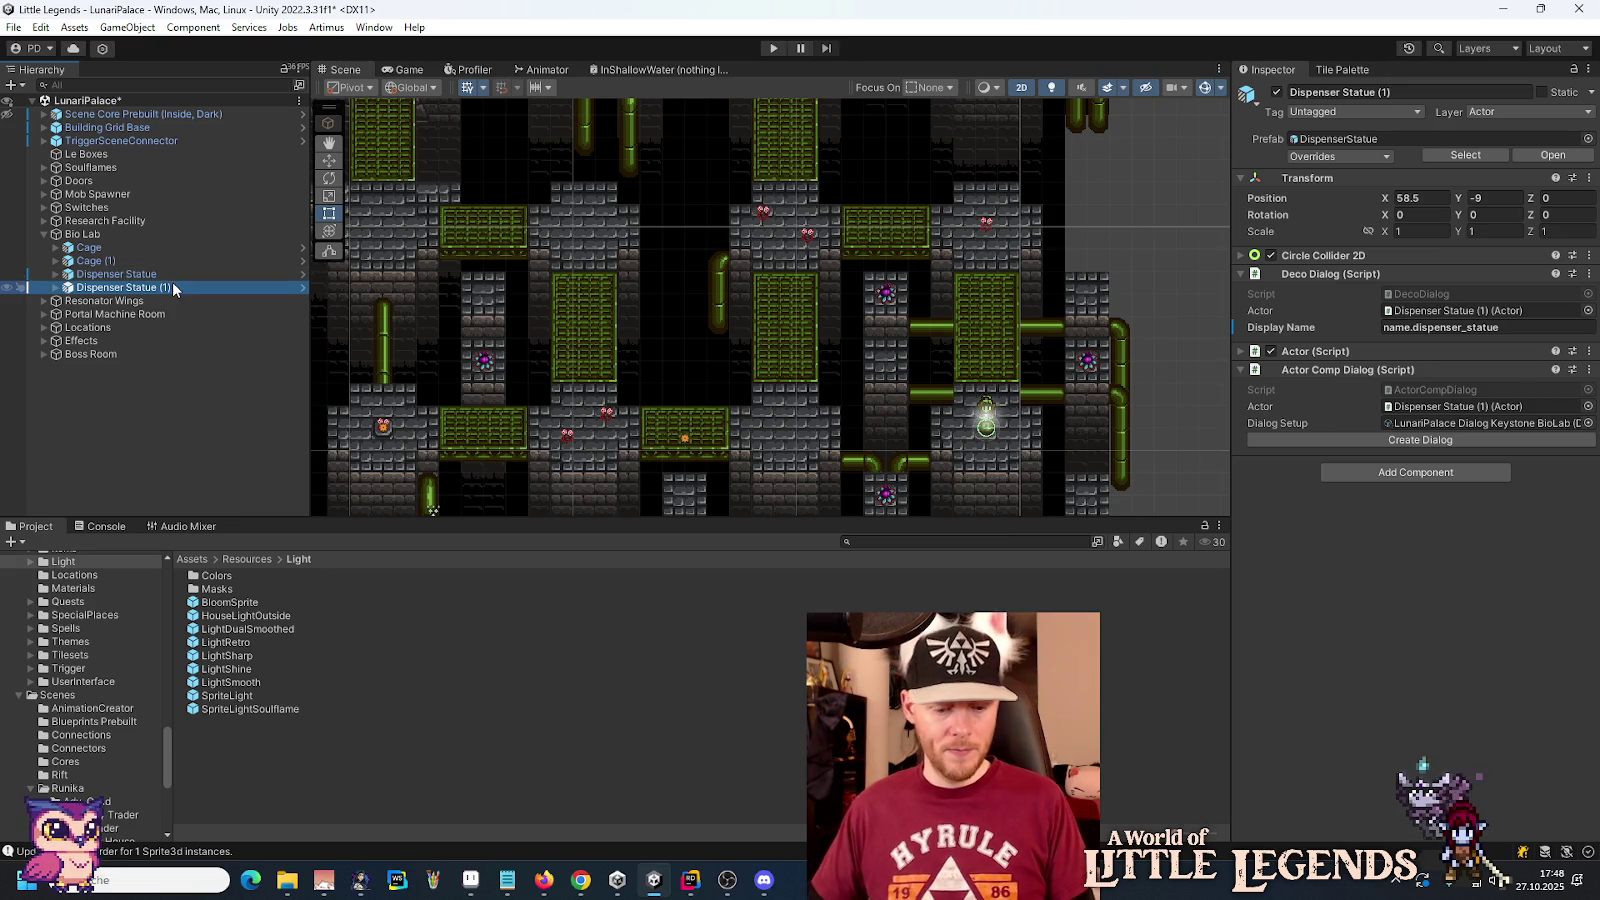
key(BackSpace)
key(BackSpace)
text(Tablet))
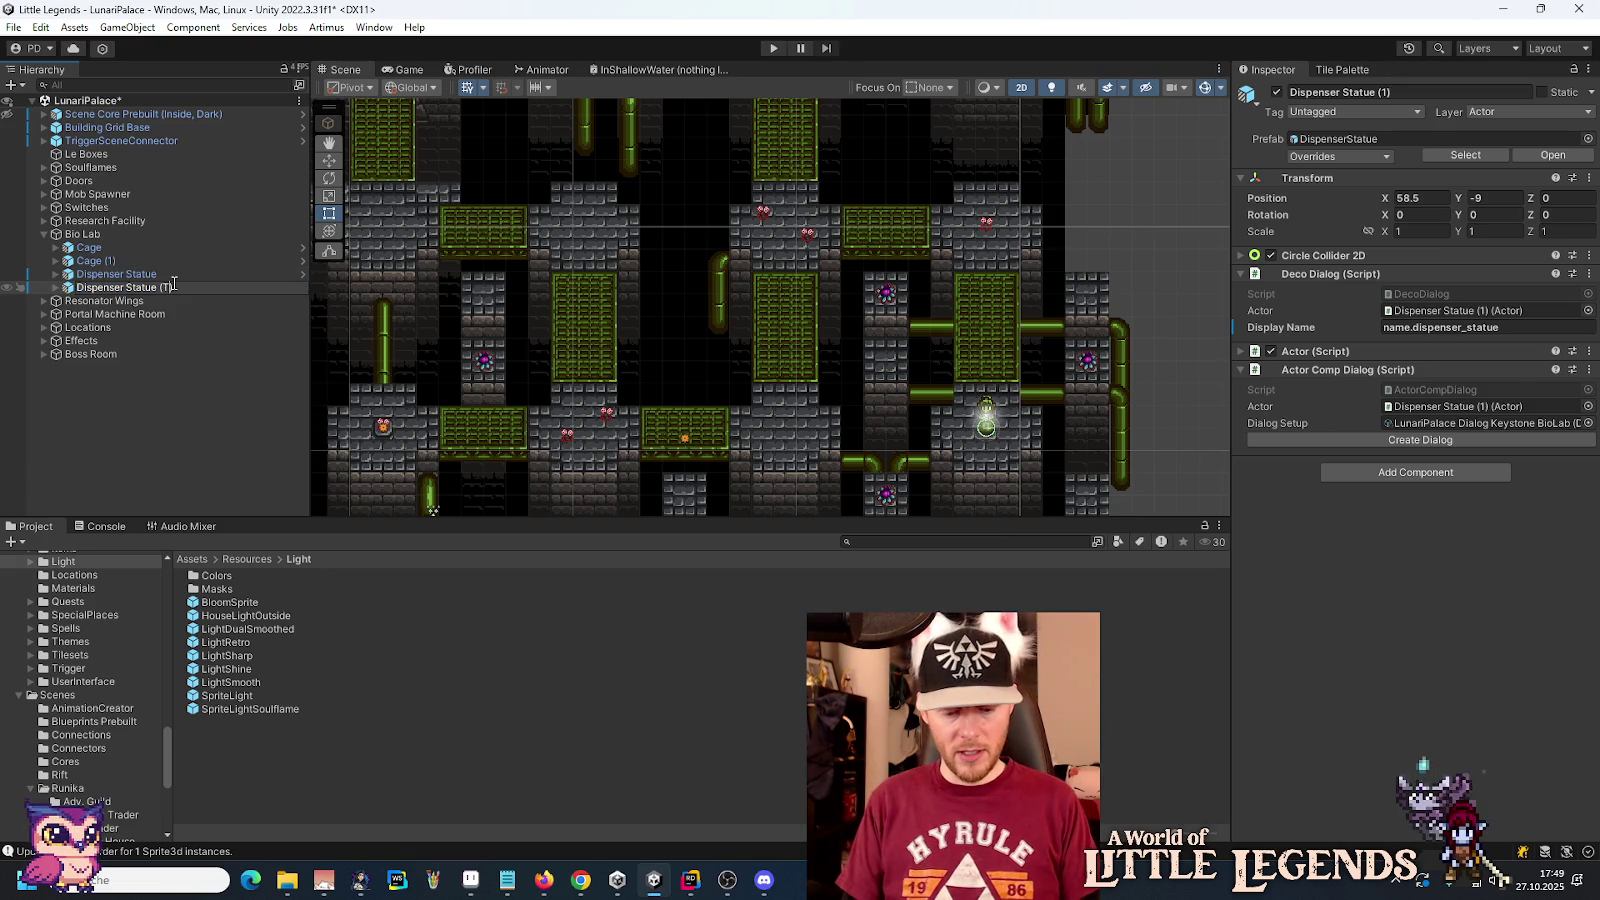
key(Return)
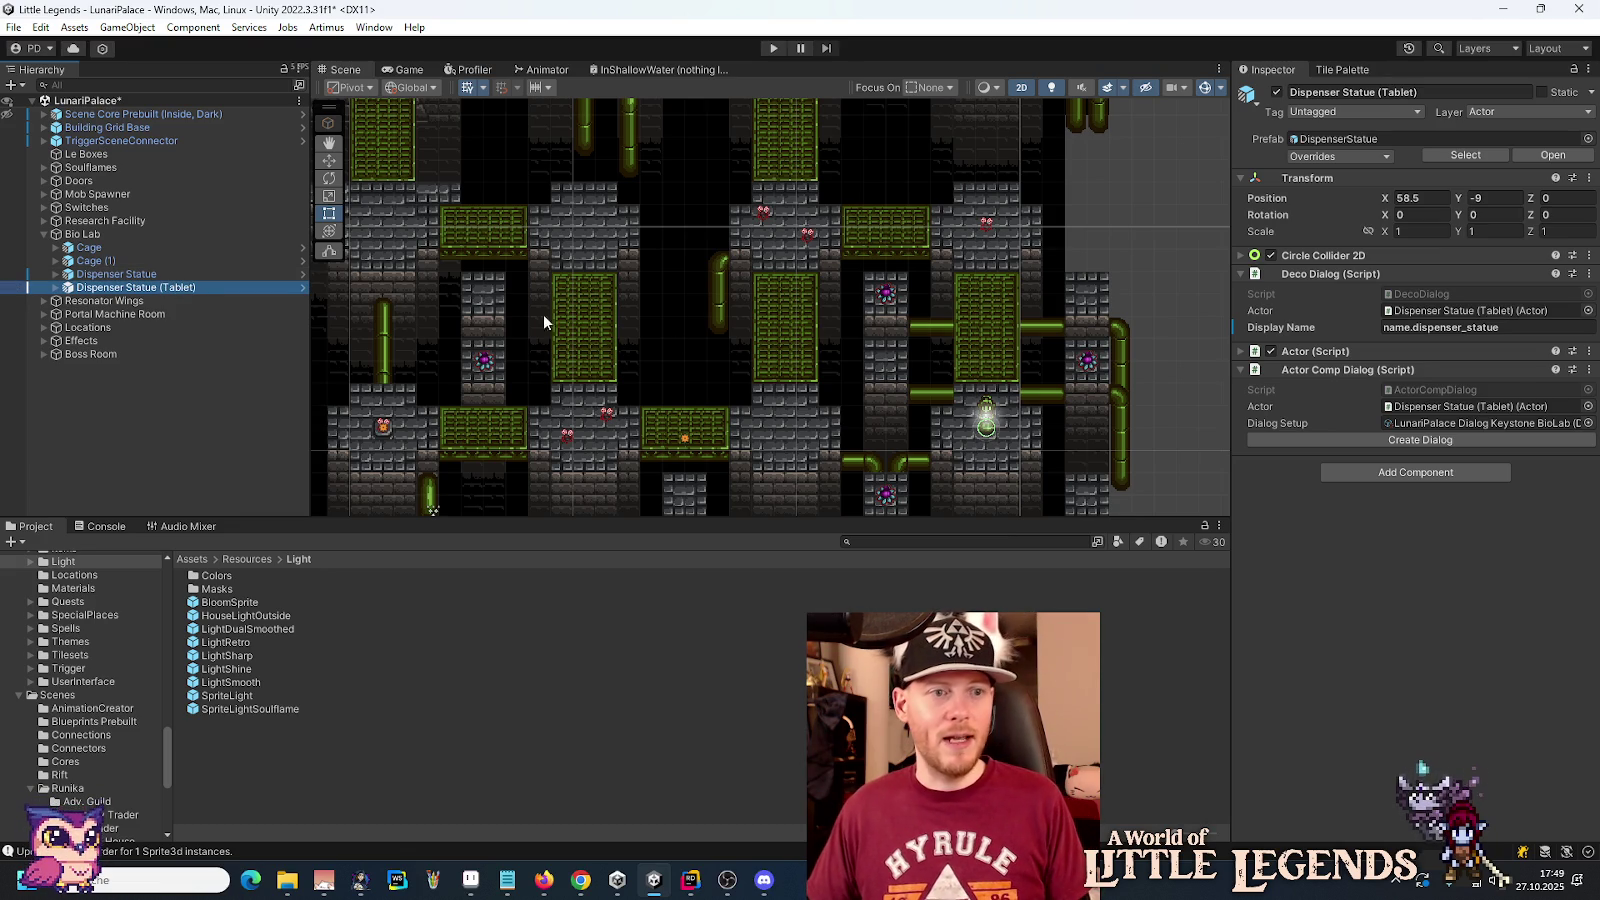
Step: Move the tablet statue up above the level to X 70.5, Y 33.5
click(329, 160)
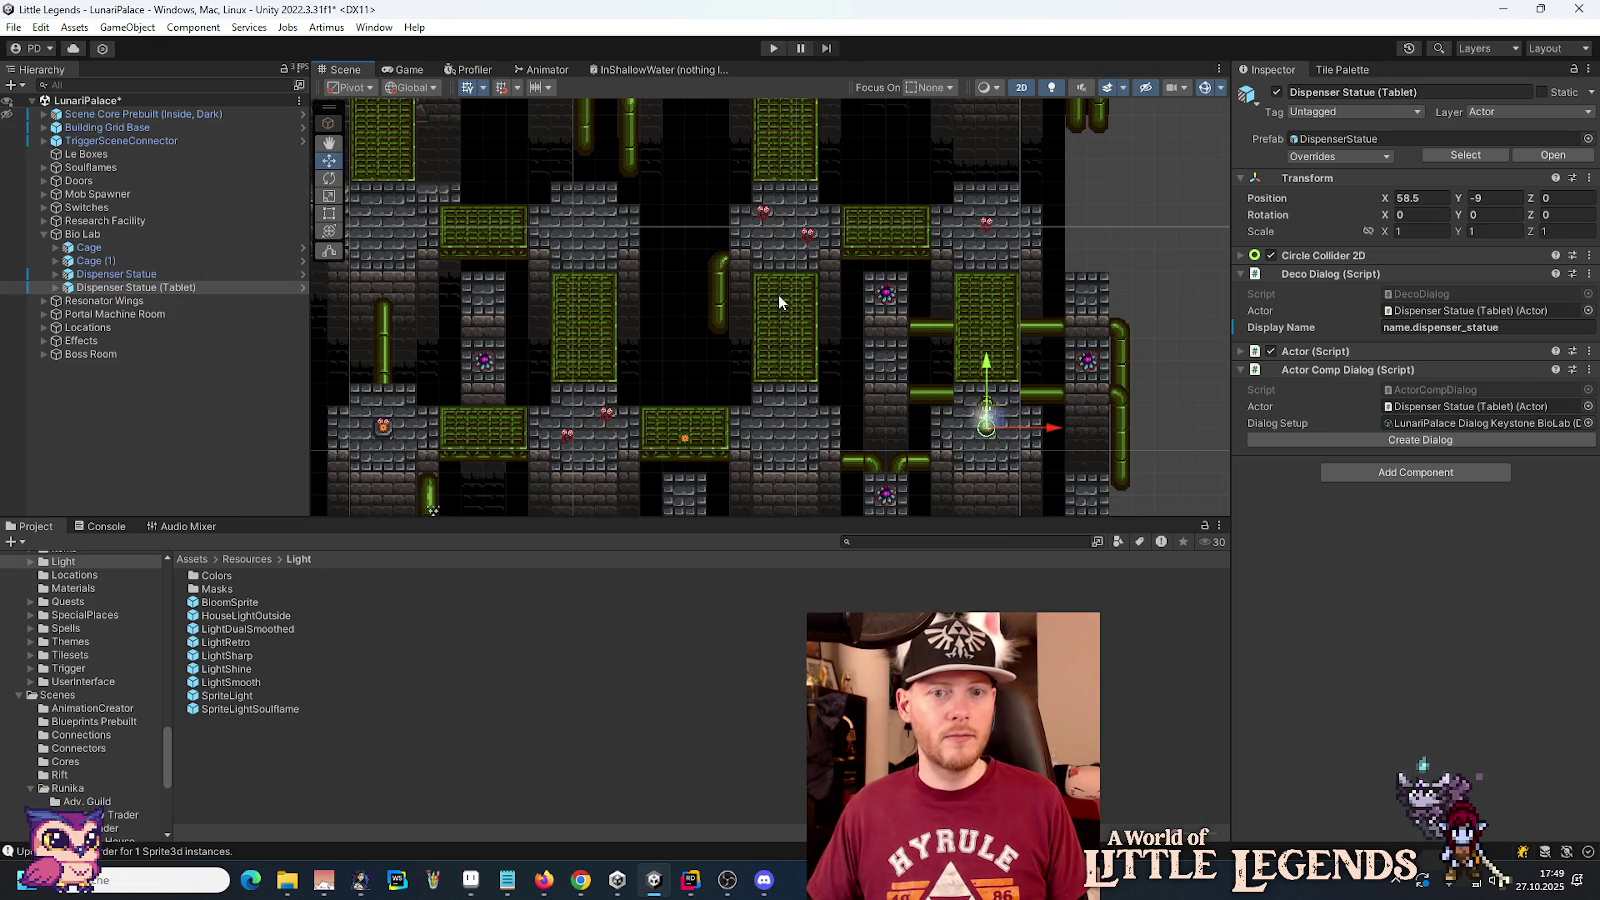
drag(986, 418, 986, 200)
drag(842, 163, 885, 410)
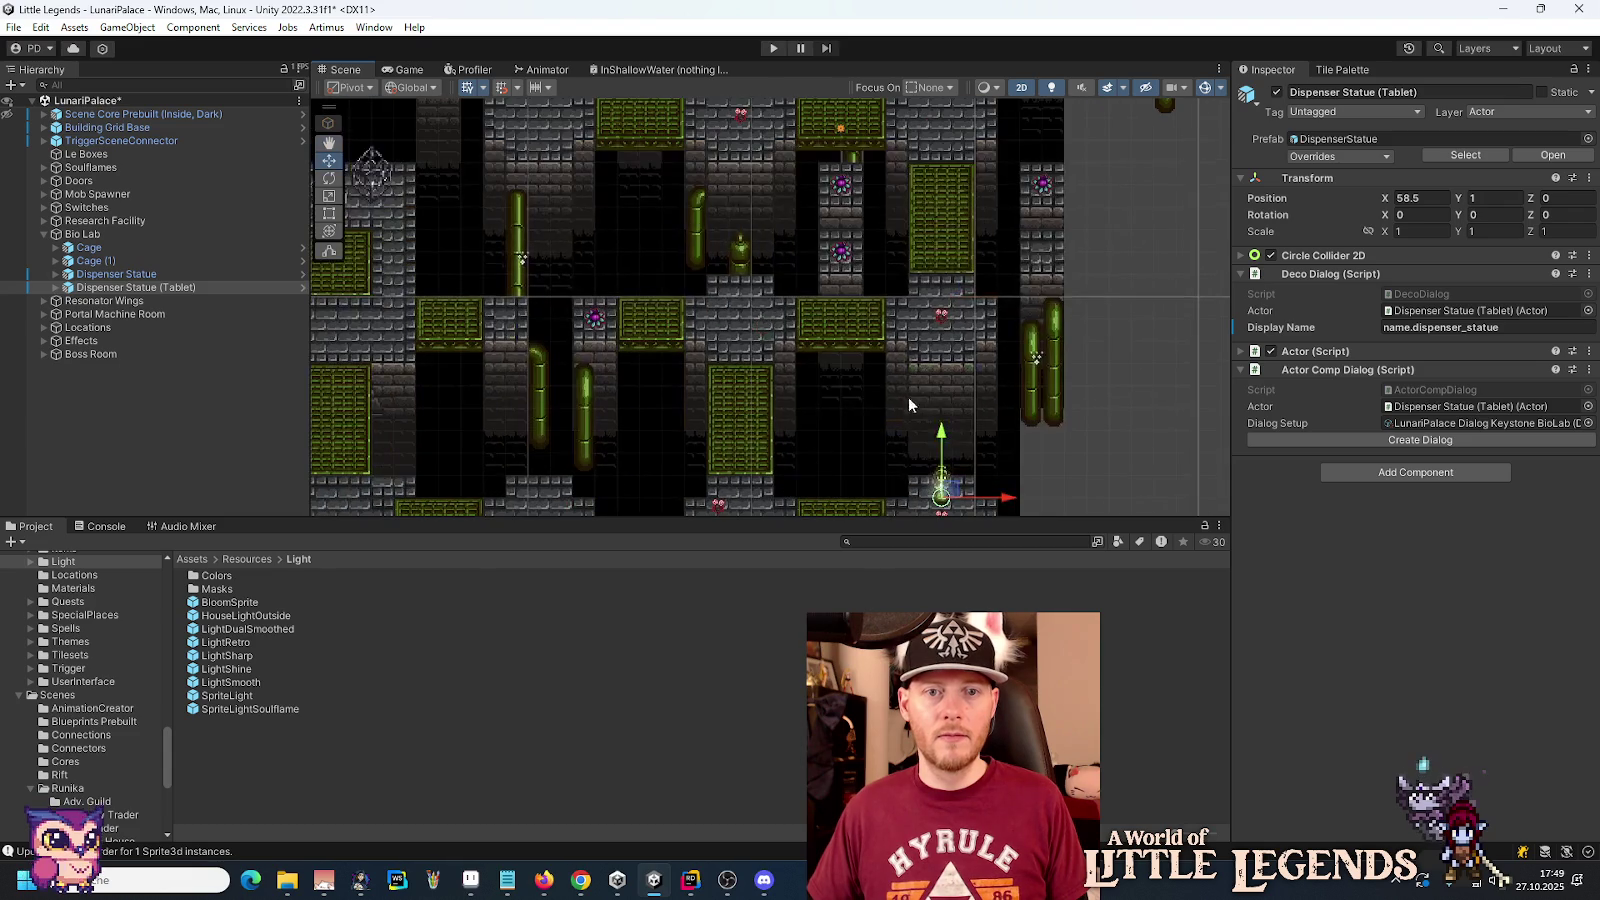
drag(938, 462, 938, 132)
drag(821, 205, 778, 568)
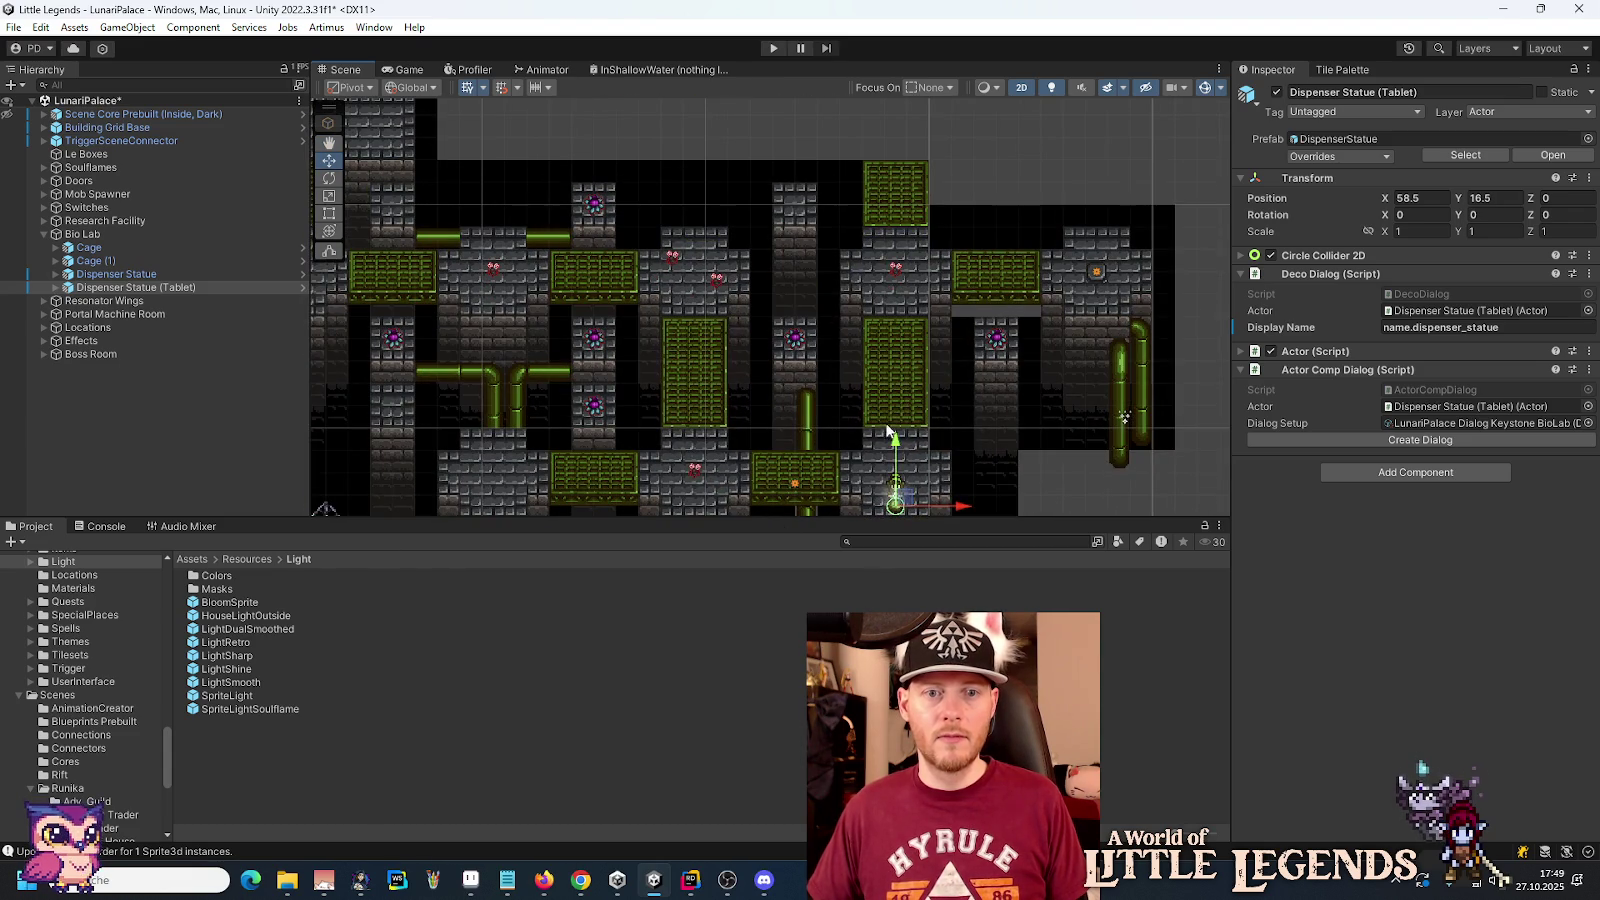
drag(896, 465, 896, 208)
drag(982, 177, 934, 373)
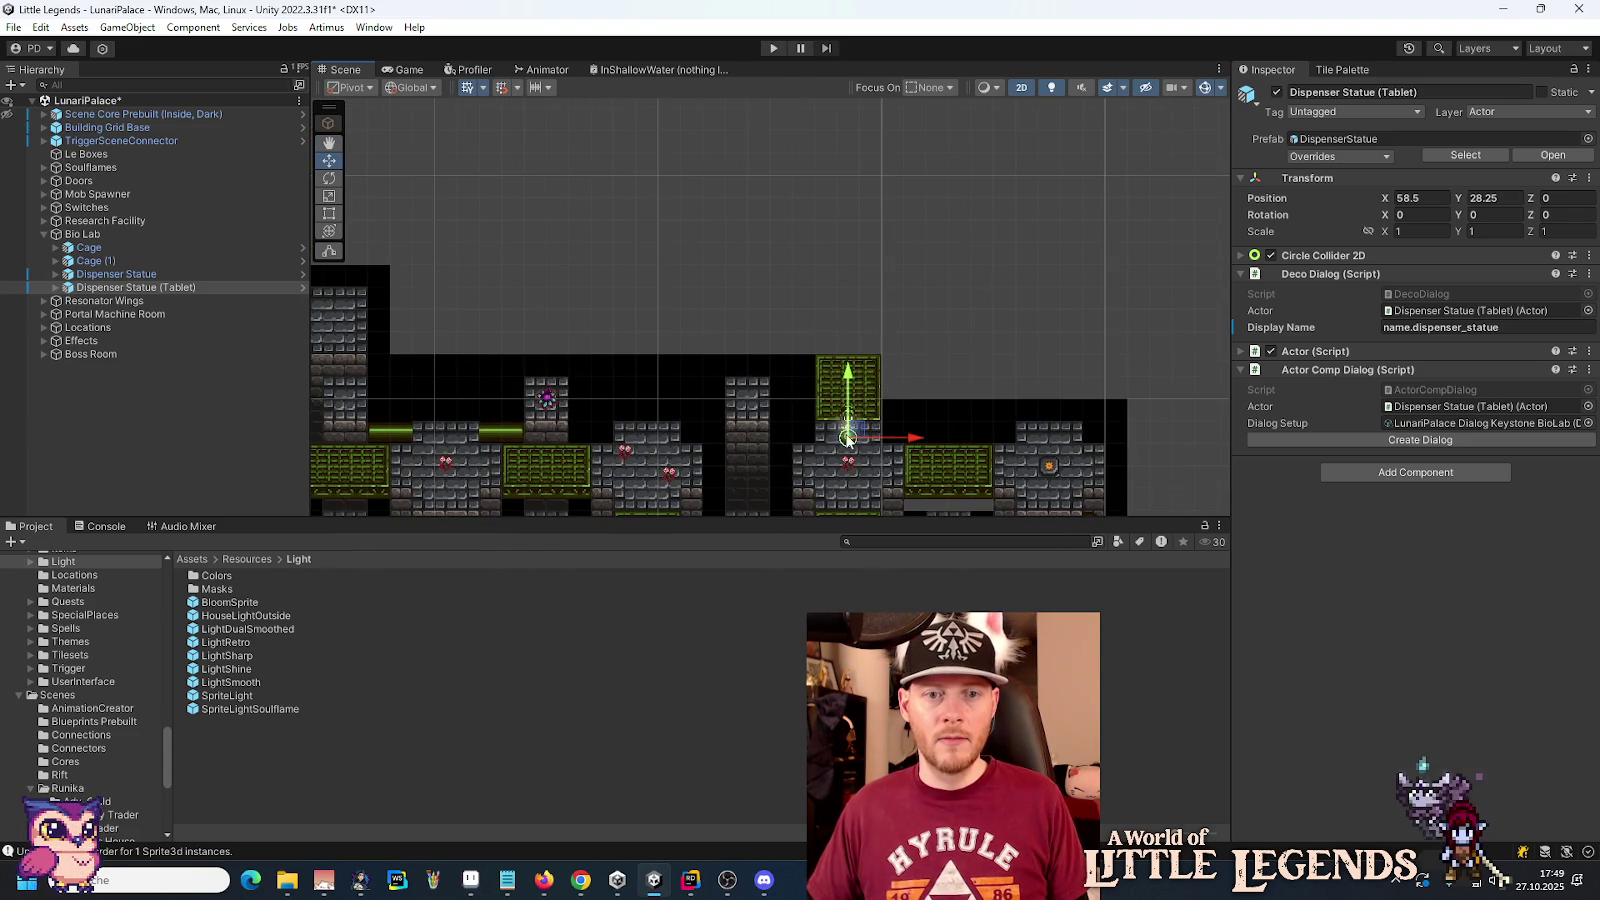
mouse_move(855, 436)
mouse_down()
mouse_move(1124, 375)
mouse_move(1124, 310)
mouse_up()
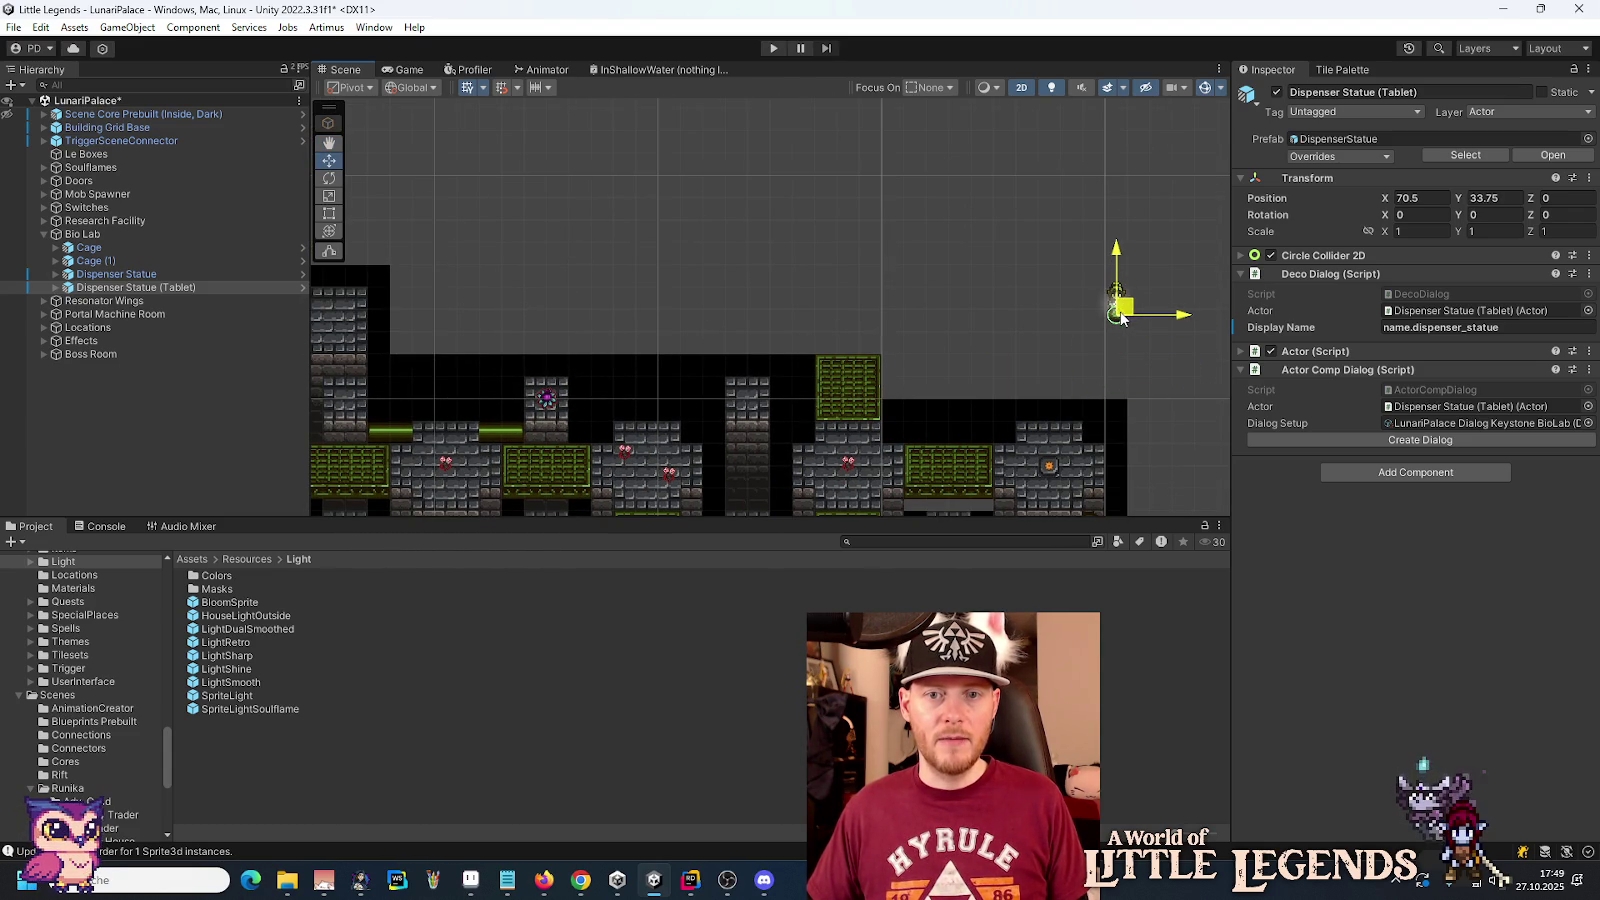
drag(875, 392, 888, 248)
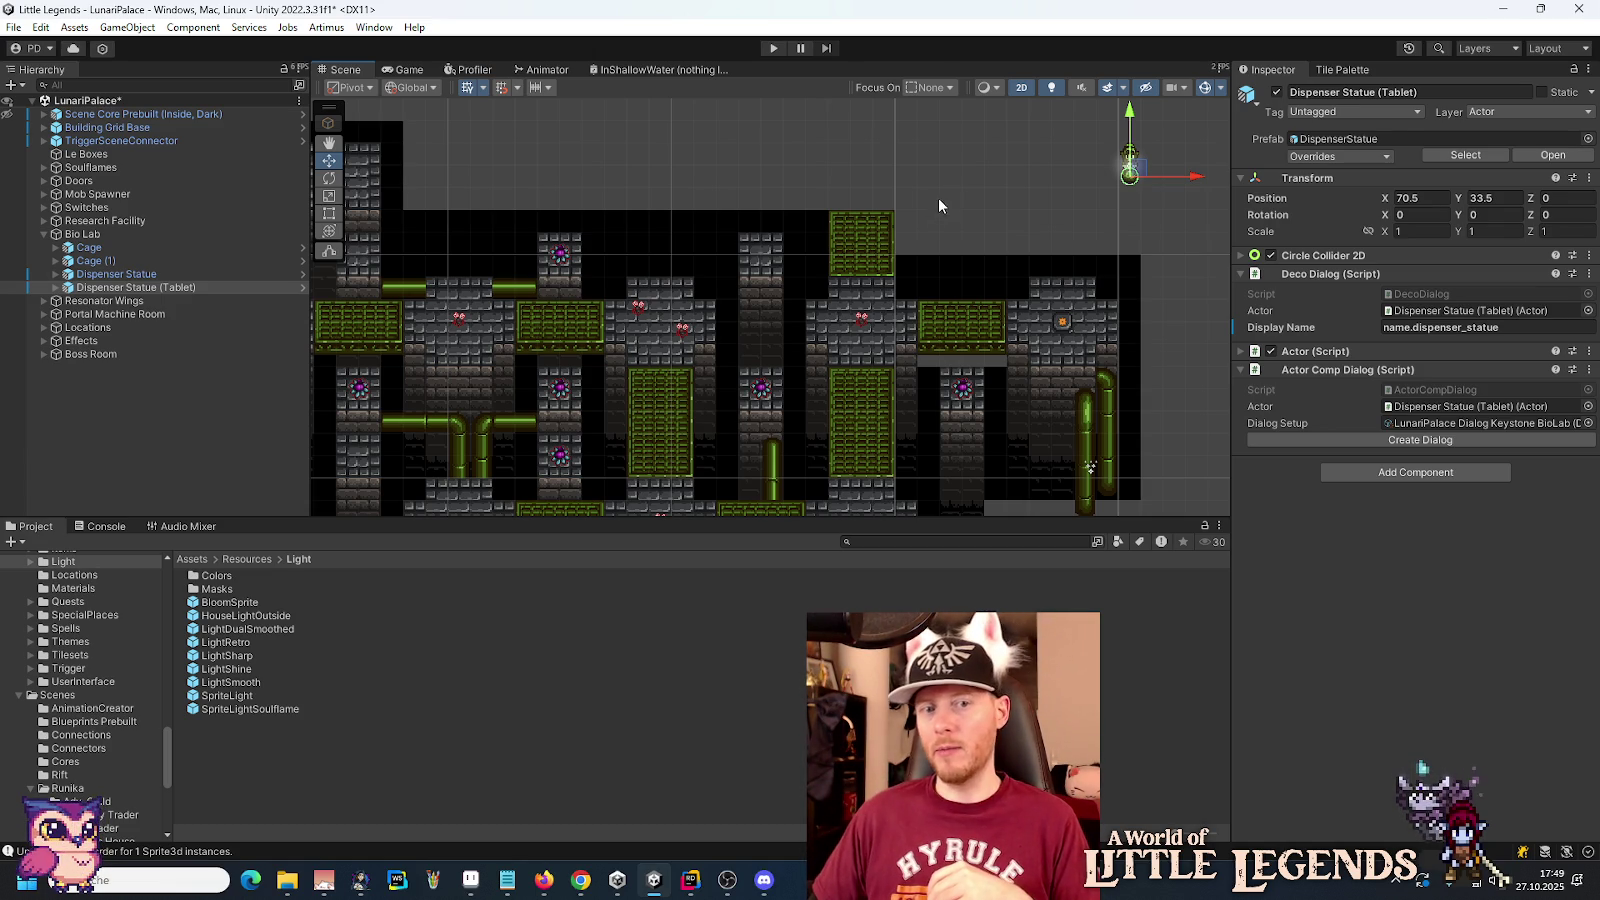
Step: Pan and zoom around the level to check the tablet statue's placement
drag(918, 172, 917, 238)
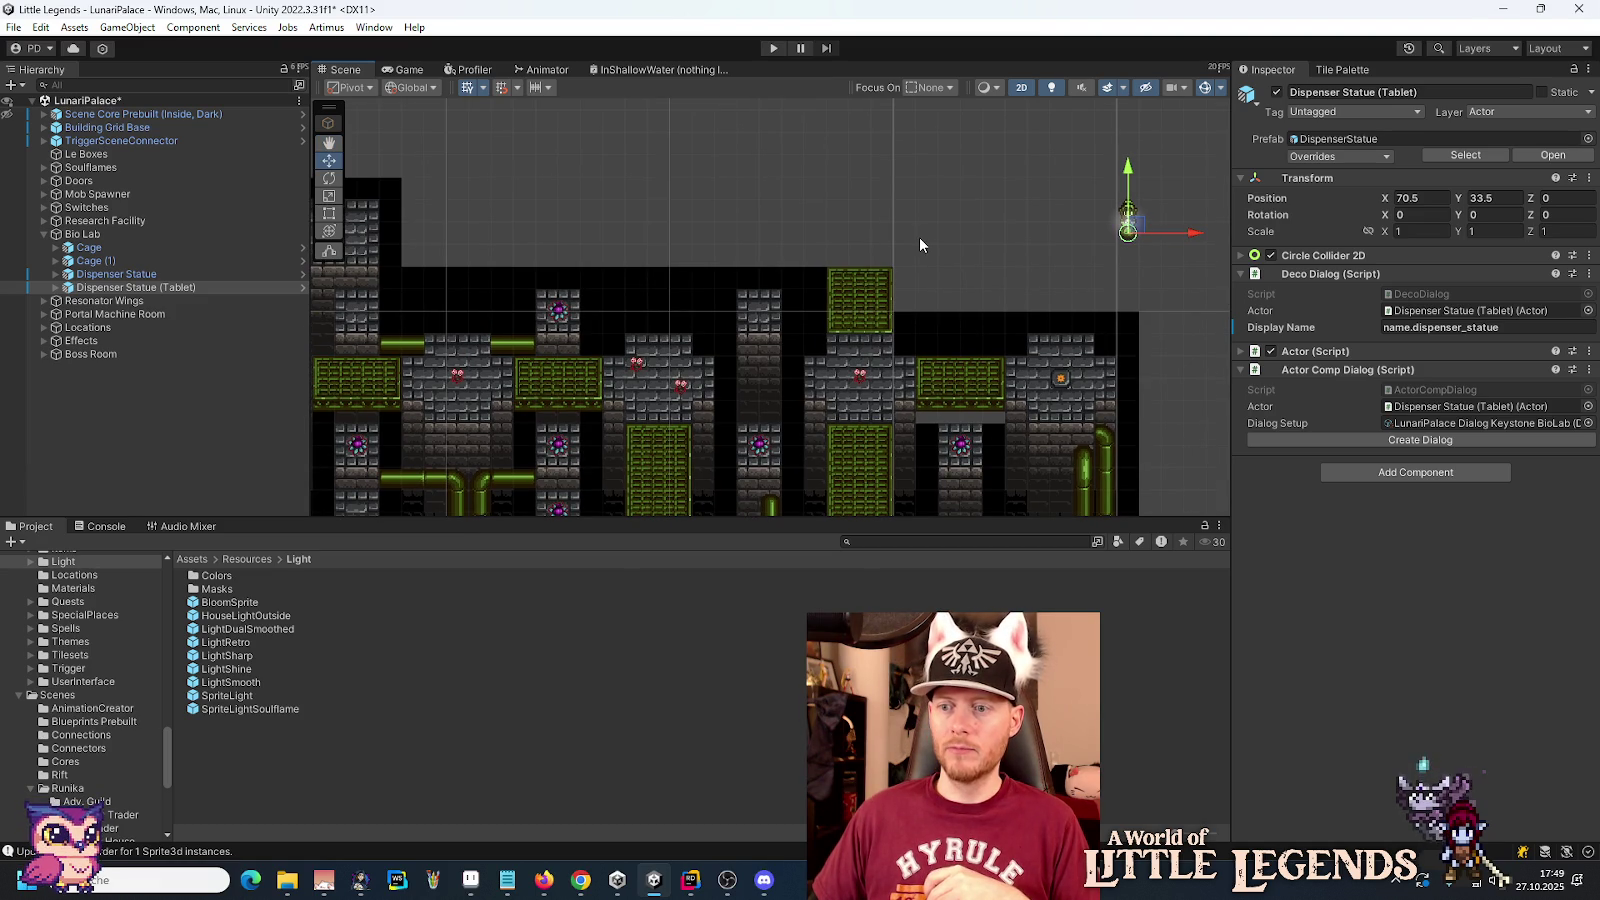
scroll(919, 238, down, 1)
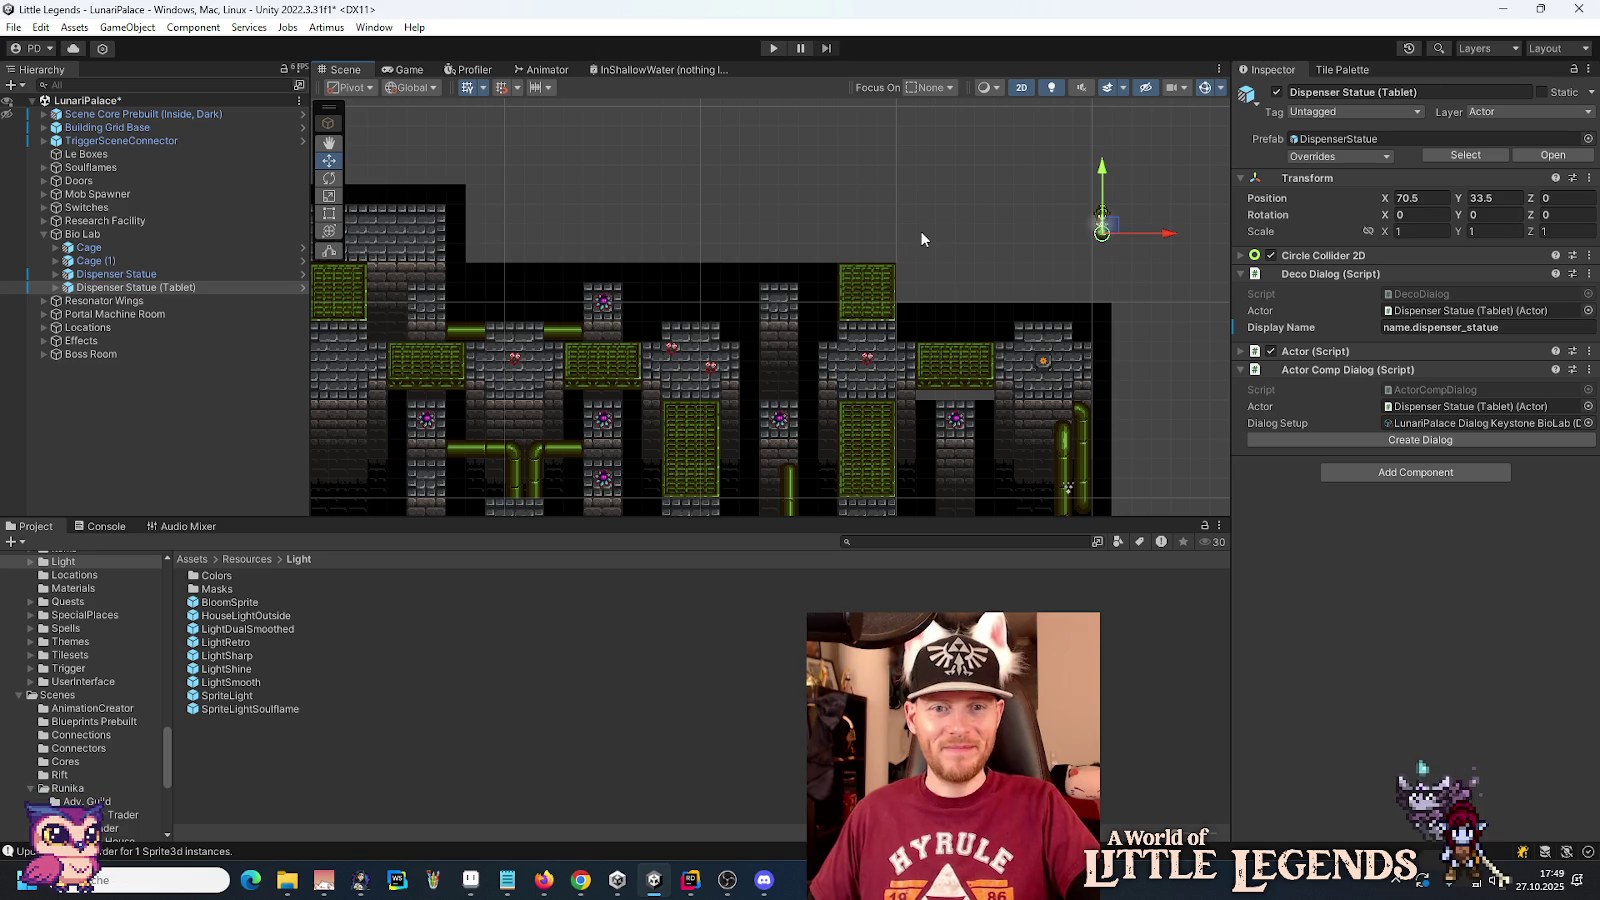
mouse_move(918, 232)
mouse_down()
mouse_move(1125, 257)
mouse_move(973, 260)
mouse_up()
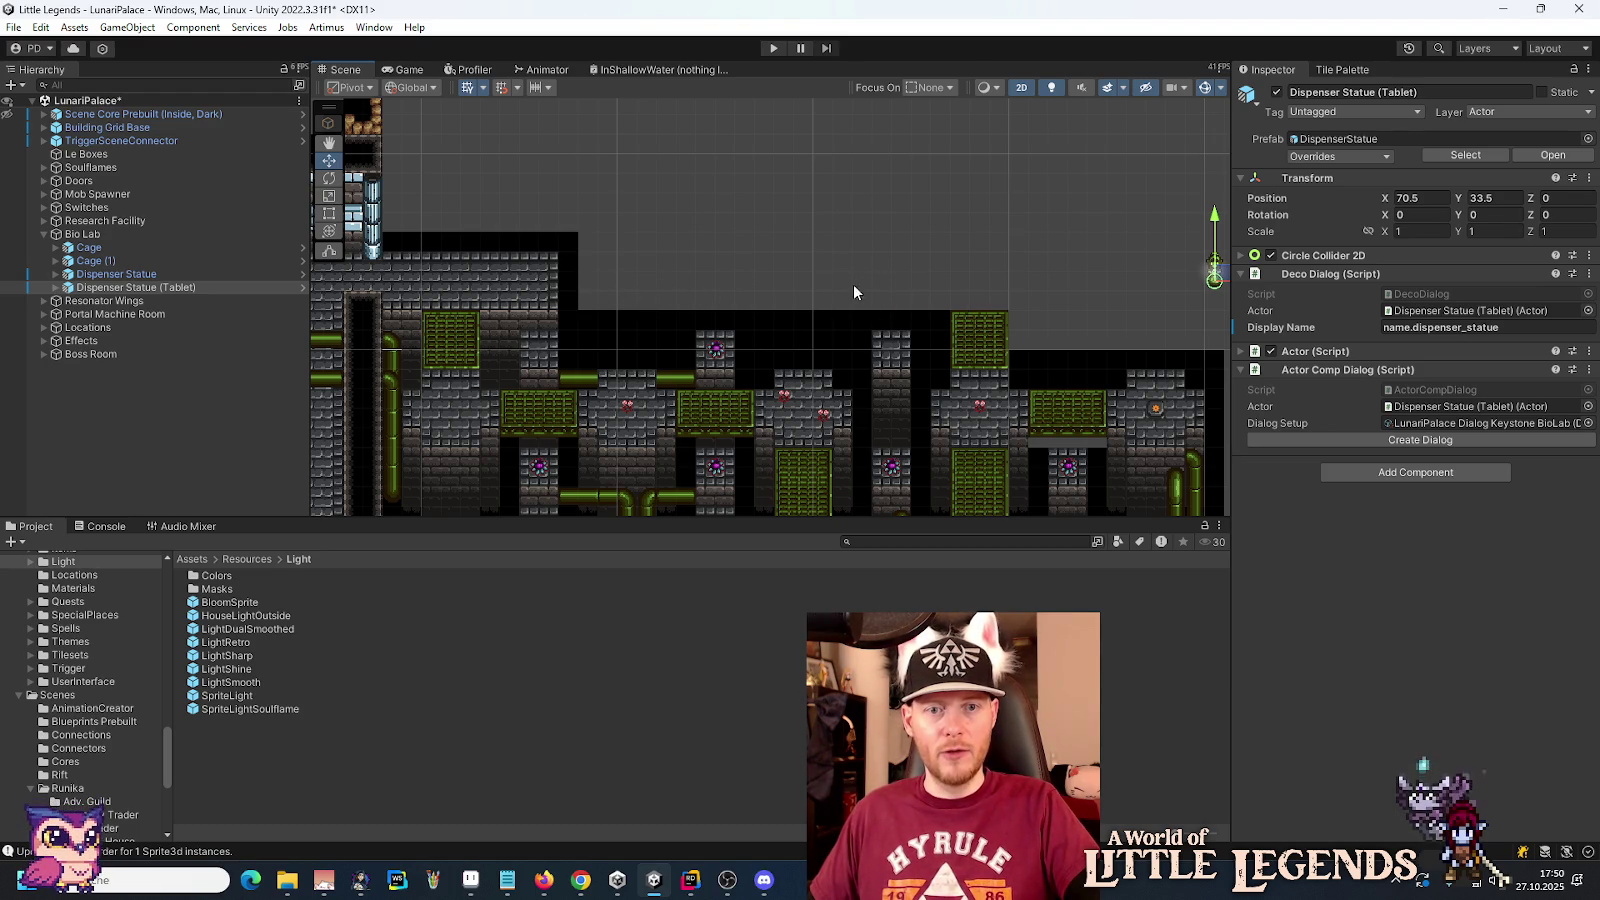
drag(1057, 302, 862, 285)
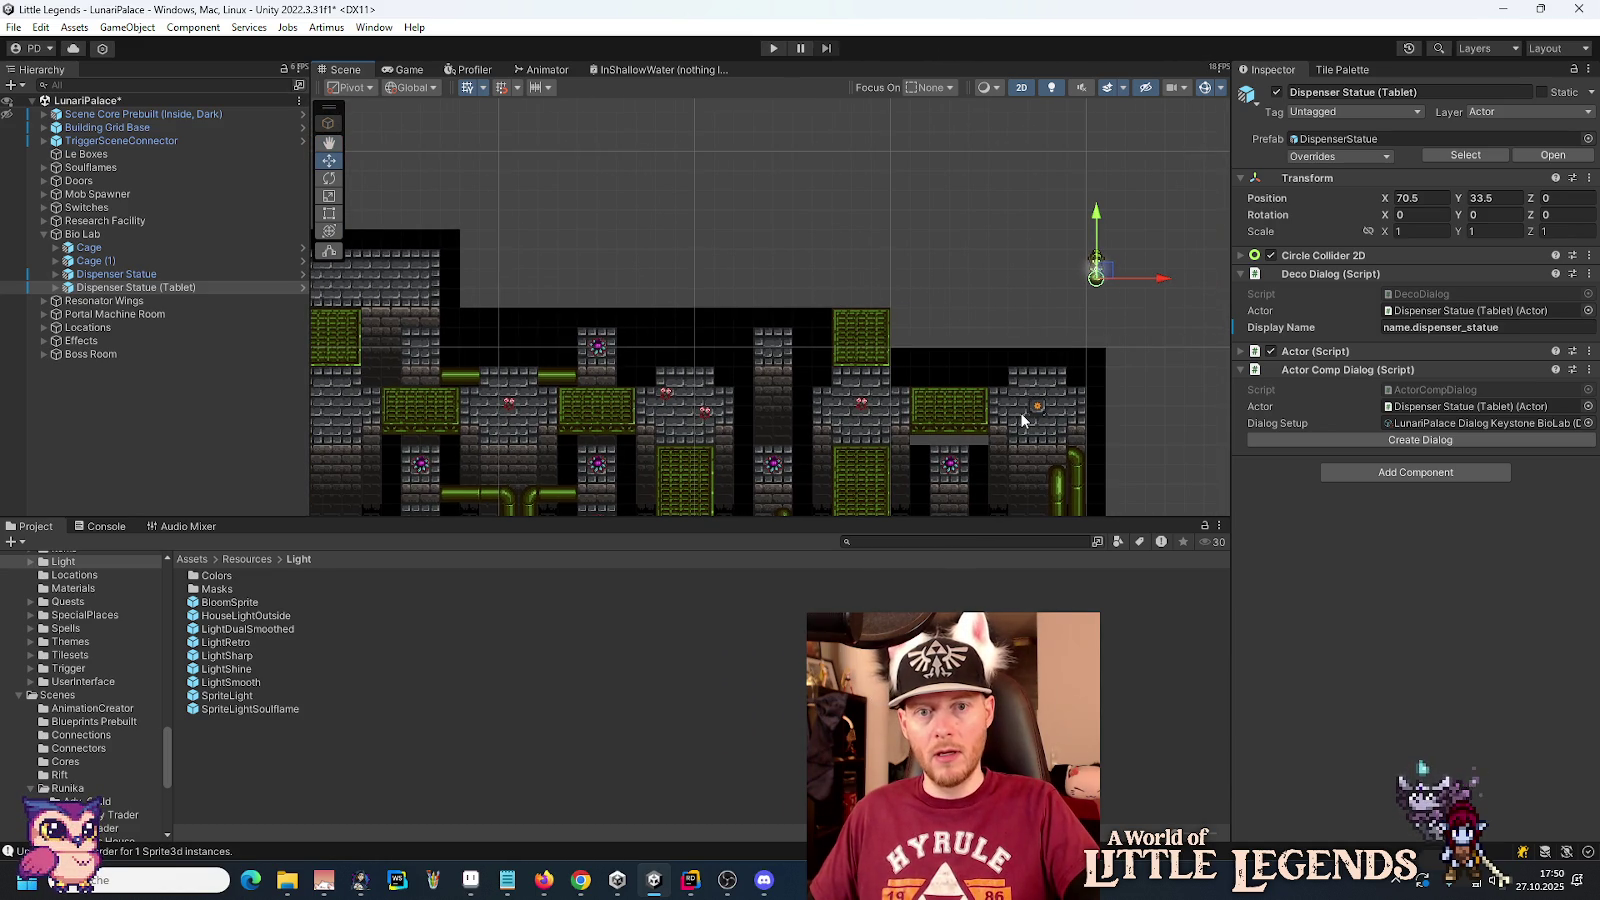
scroll(946, 264, up, 2)
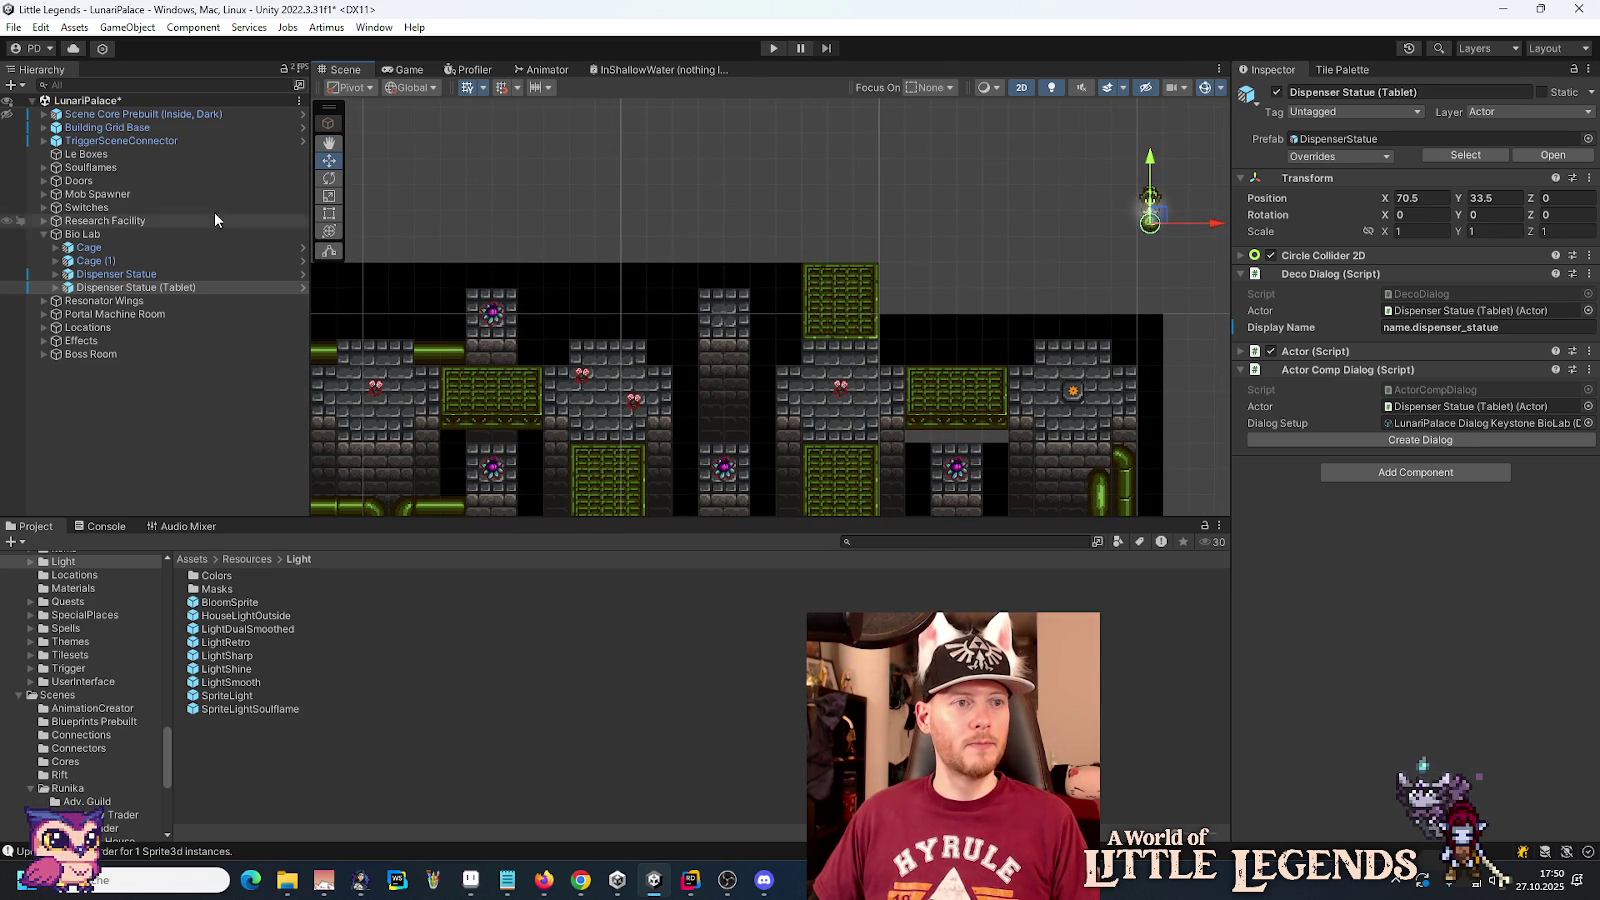
click(44, 127)
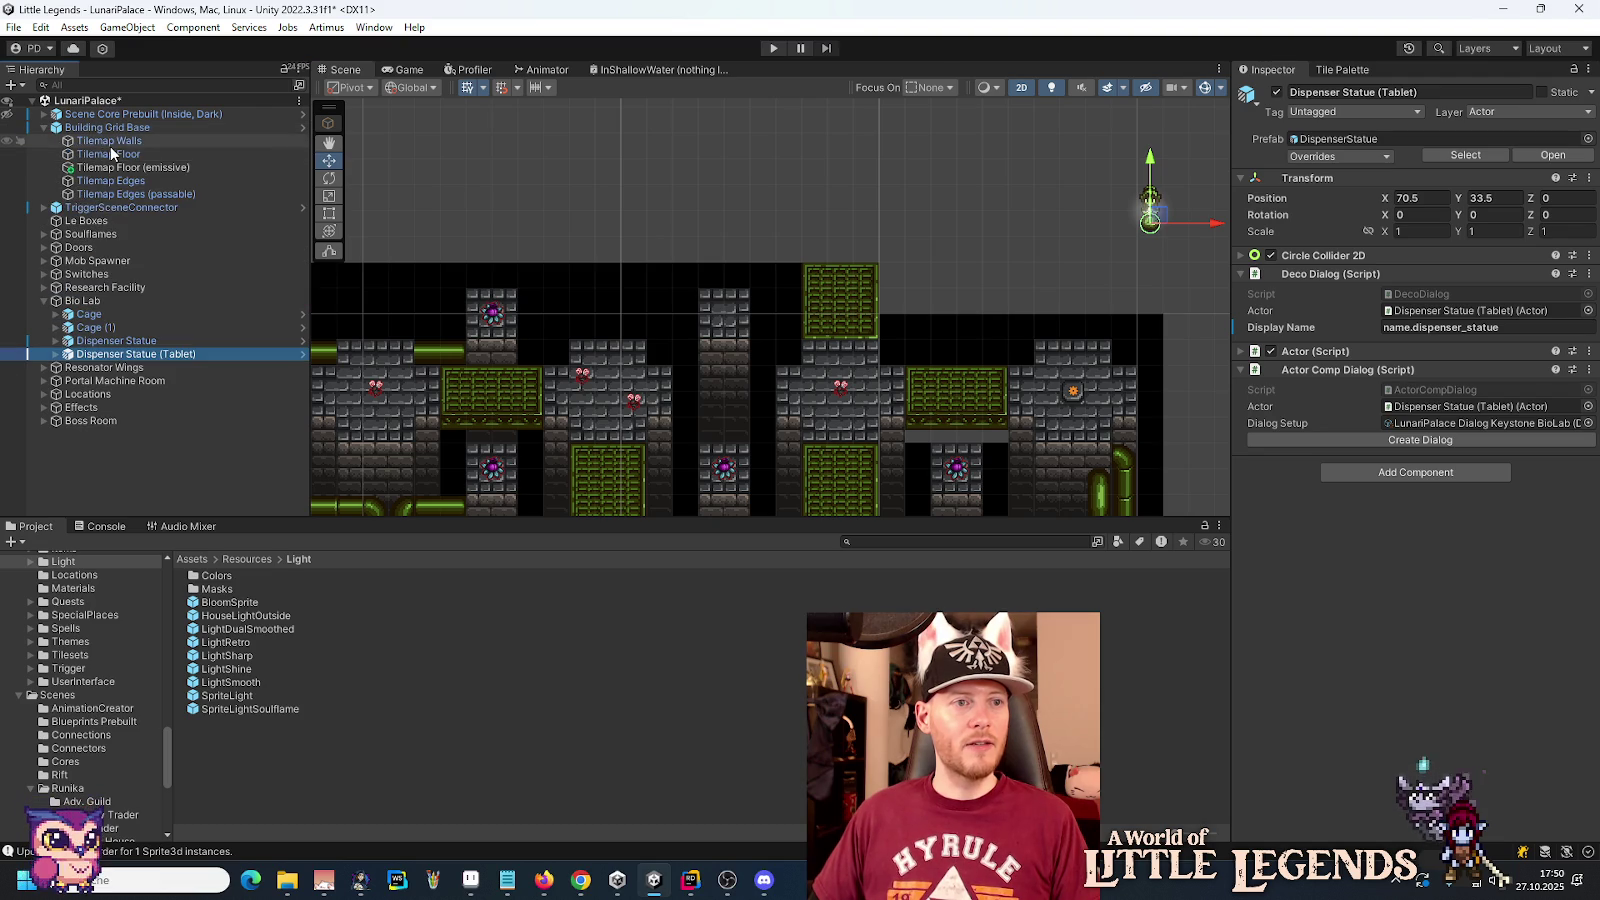
Step: Target Tilemap Floor and bring up the Floors tile palette's stone floor tiles
click(108, 155)
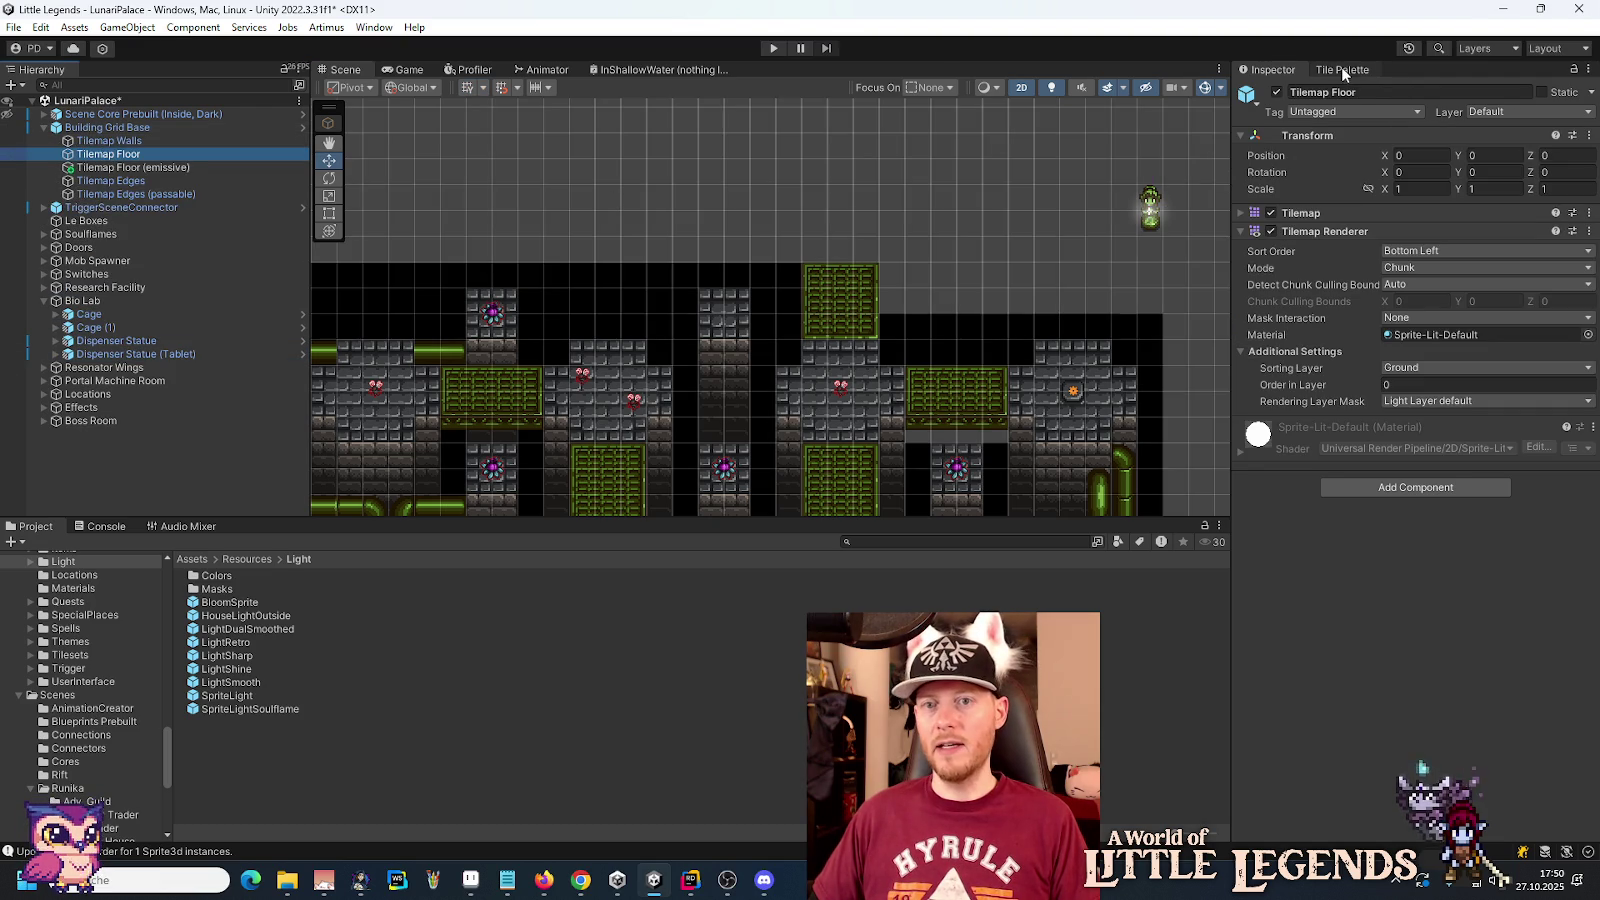
click(1342, 70)
click(1345, 134)
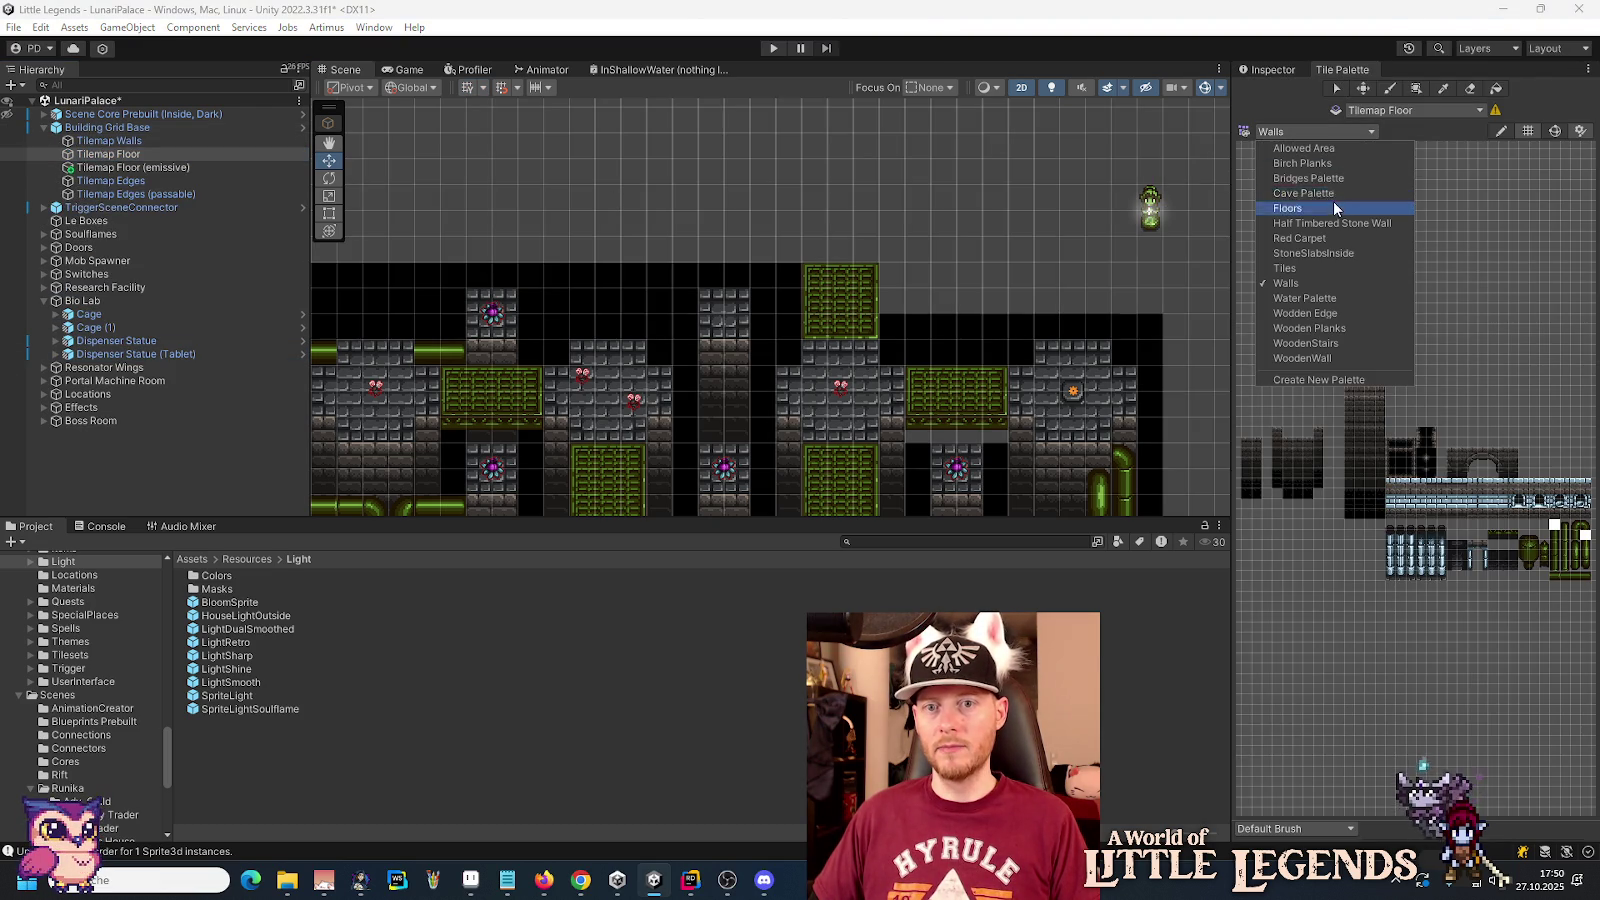
click(1332, 201)
scroll(1281, 492, up, 5)
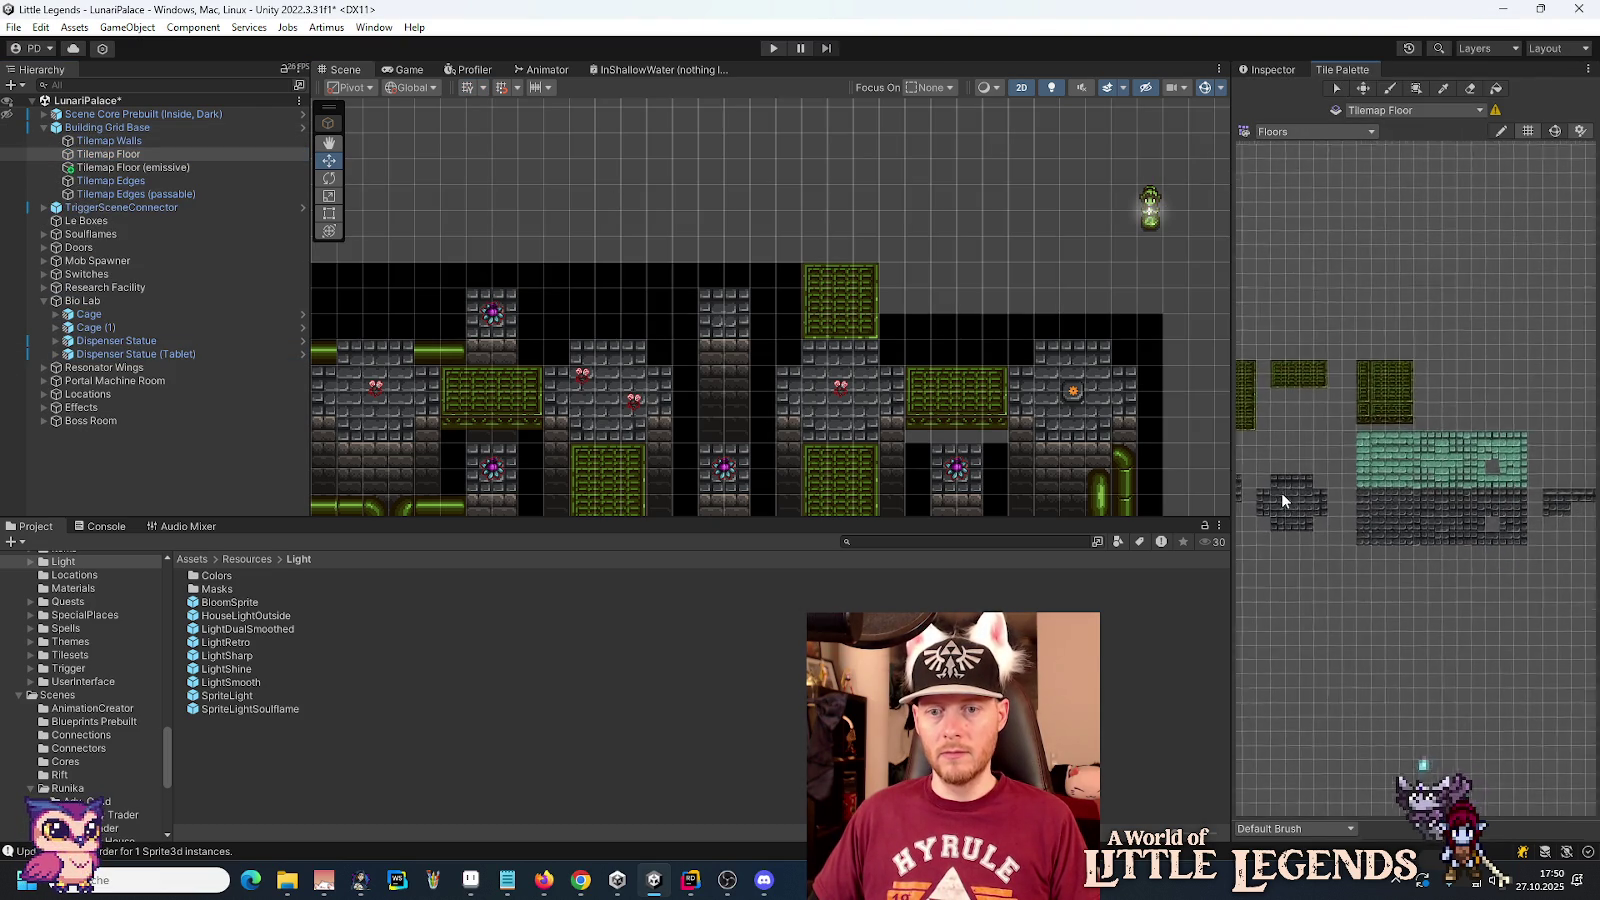
mouse_move(1304, 491)
mouse_down()
mouse_move(1406, 501)
mouse_move(1368, 489)
mouse_up()
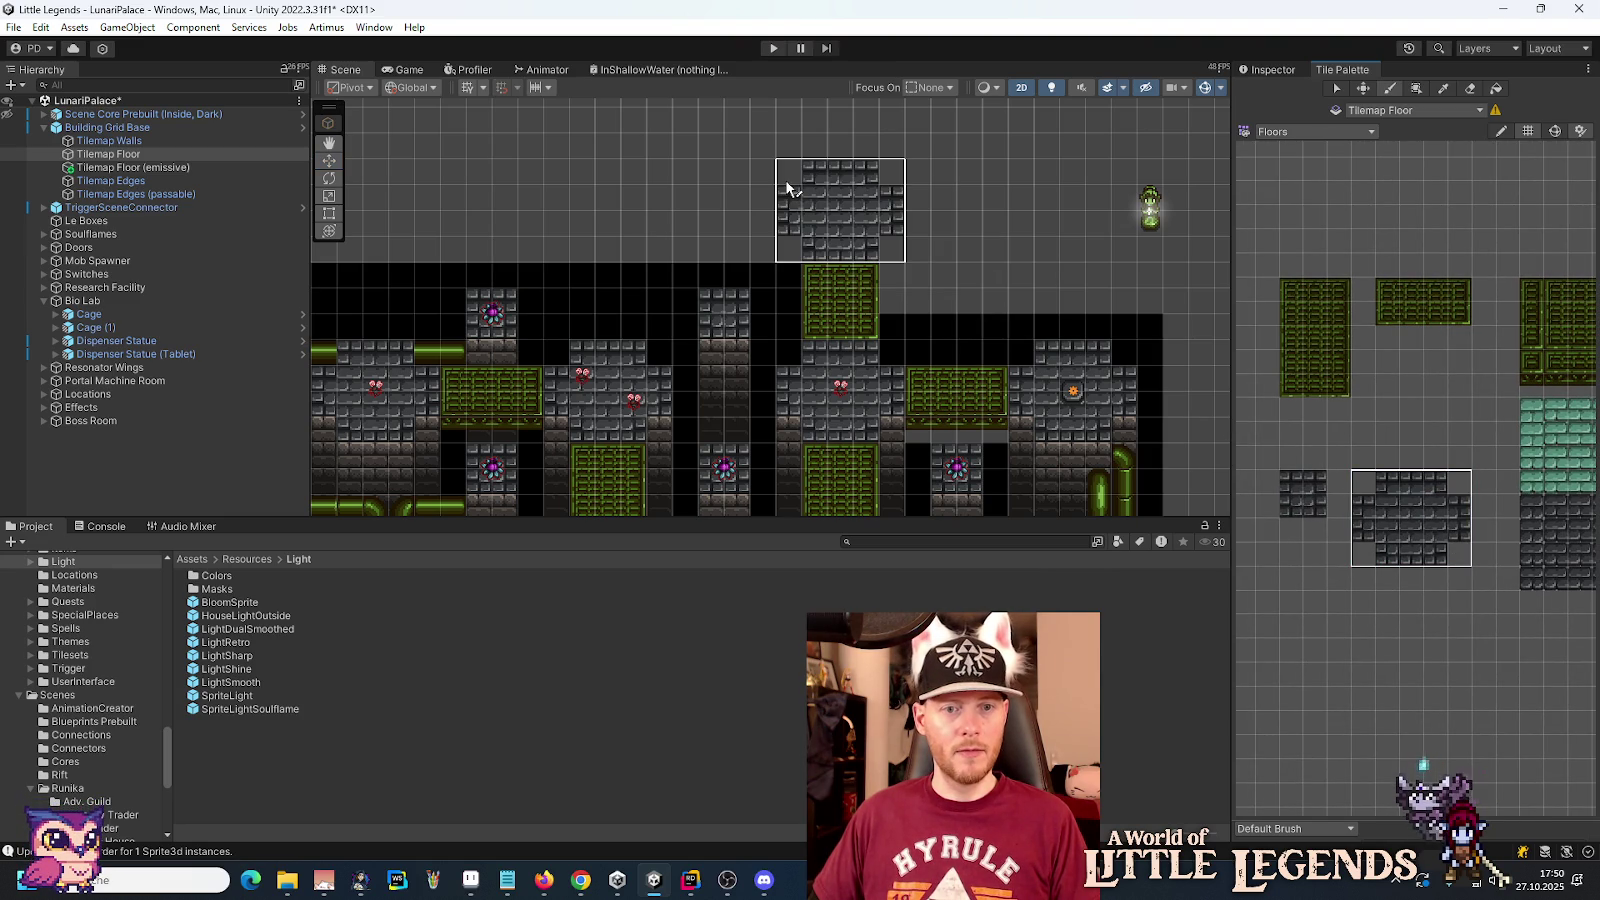
Step: Pan to the empty area by the statue and pick cross-shaped and 4x2 floor tile groups
key(Down)
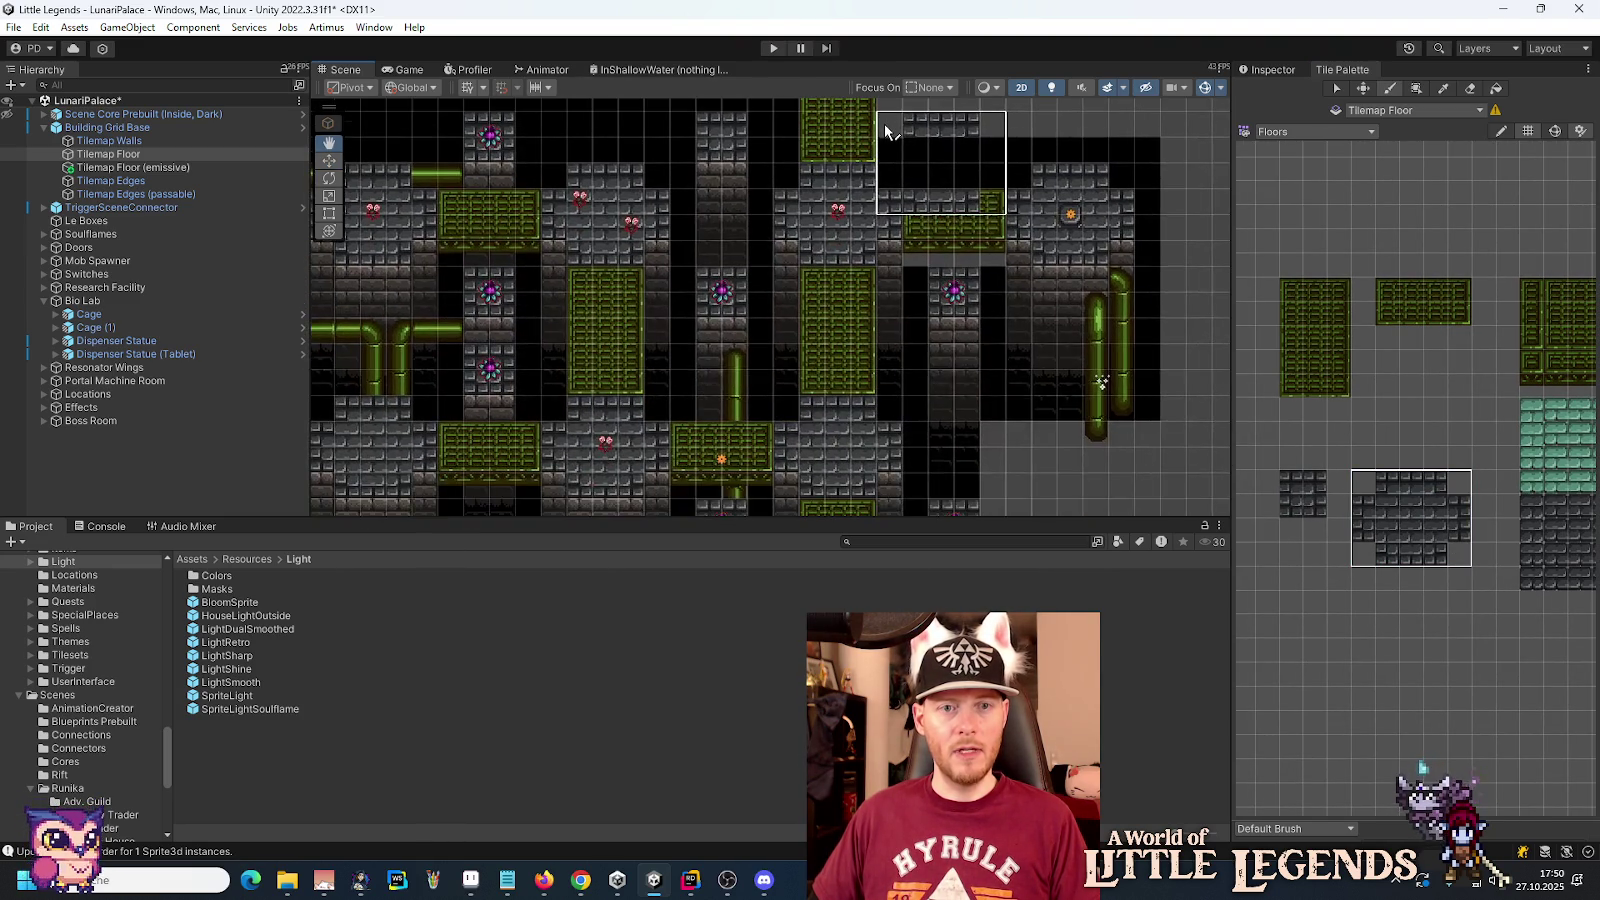
drag(885, 130, 877, 305)
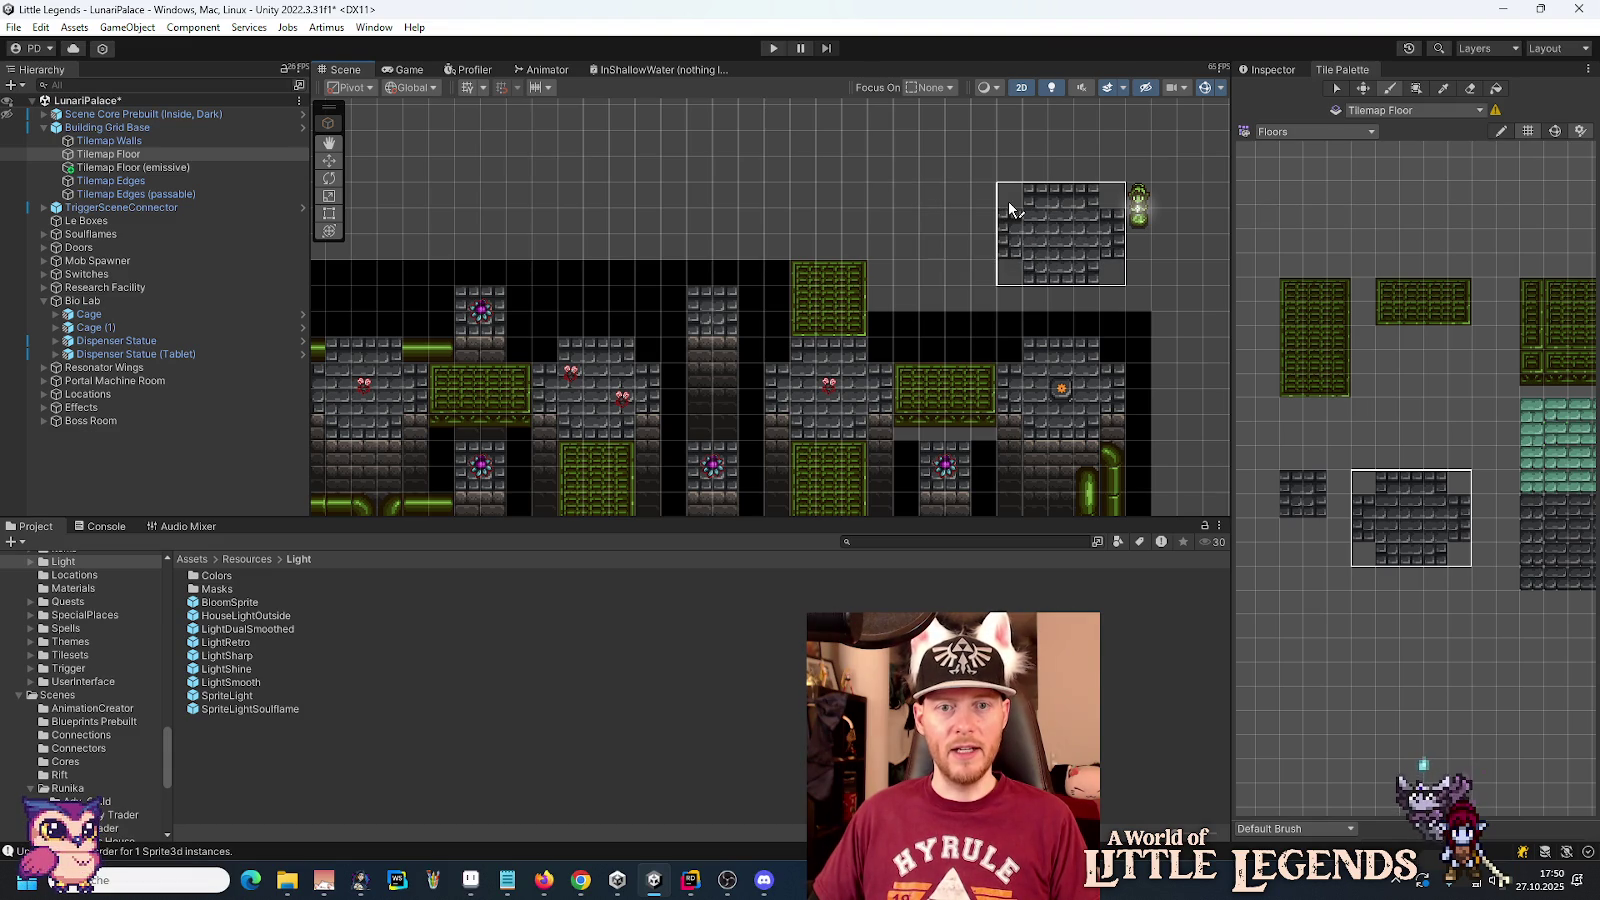
key(Left)
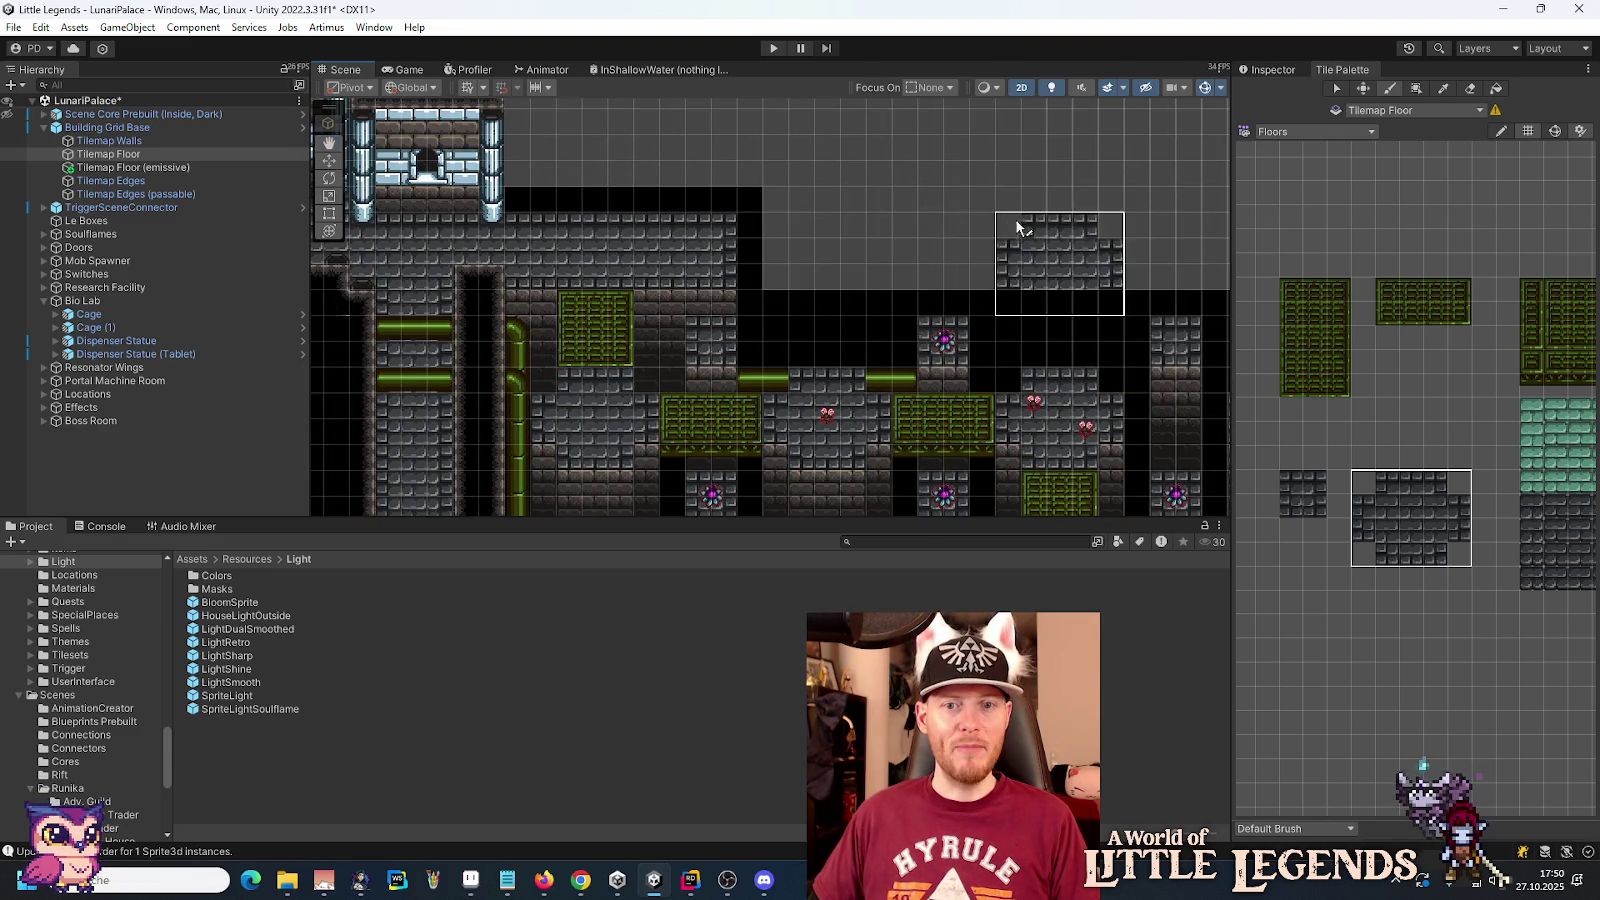
key(Left)
key(Right)
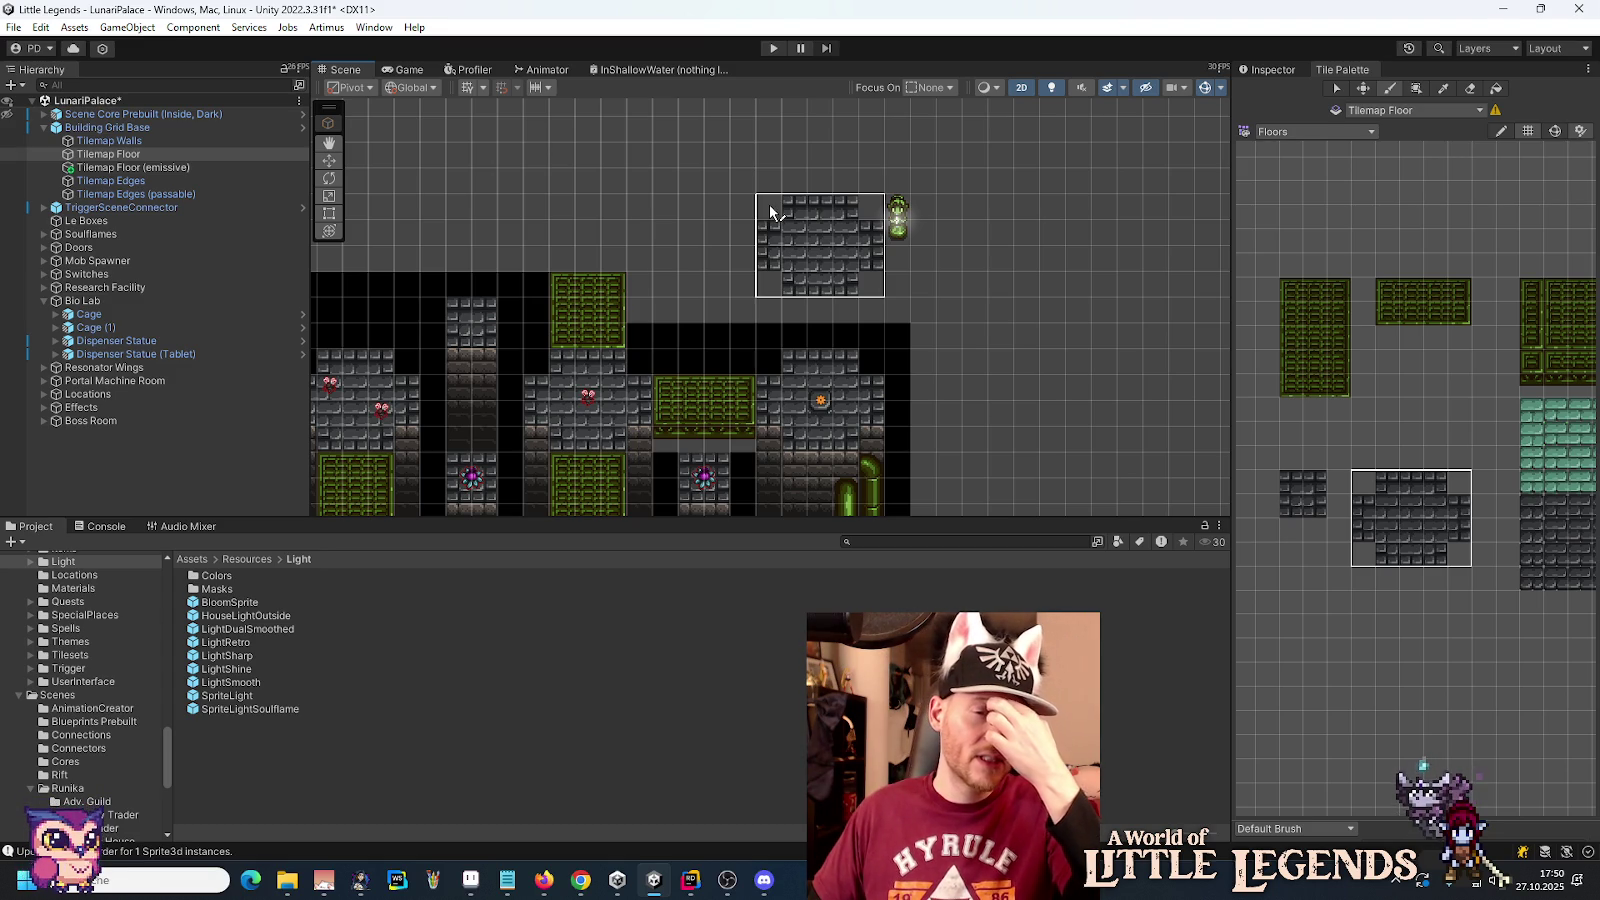
scroll(769, 202, down, 5)
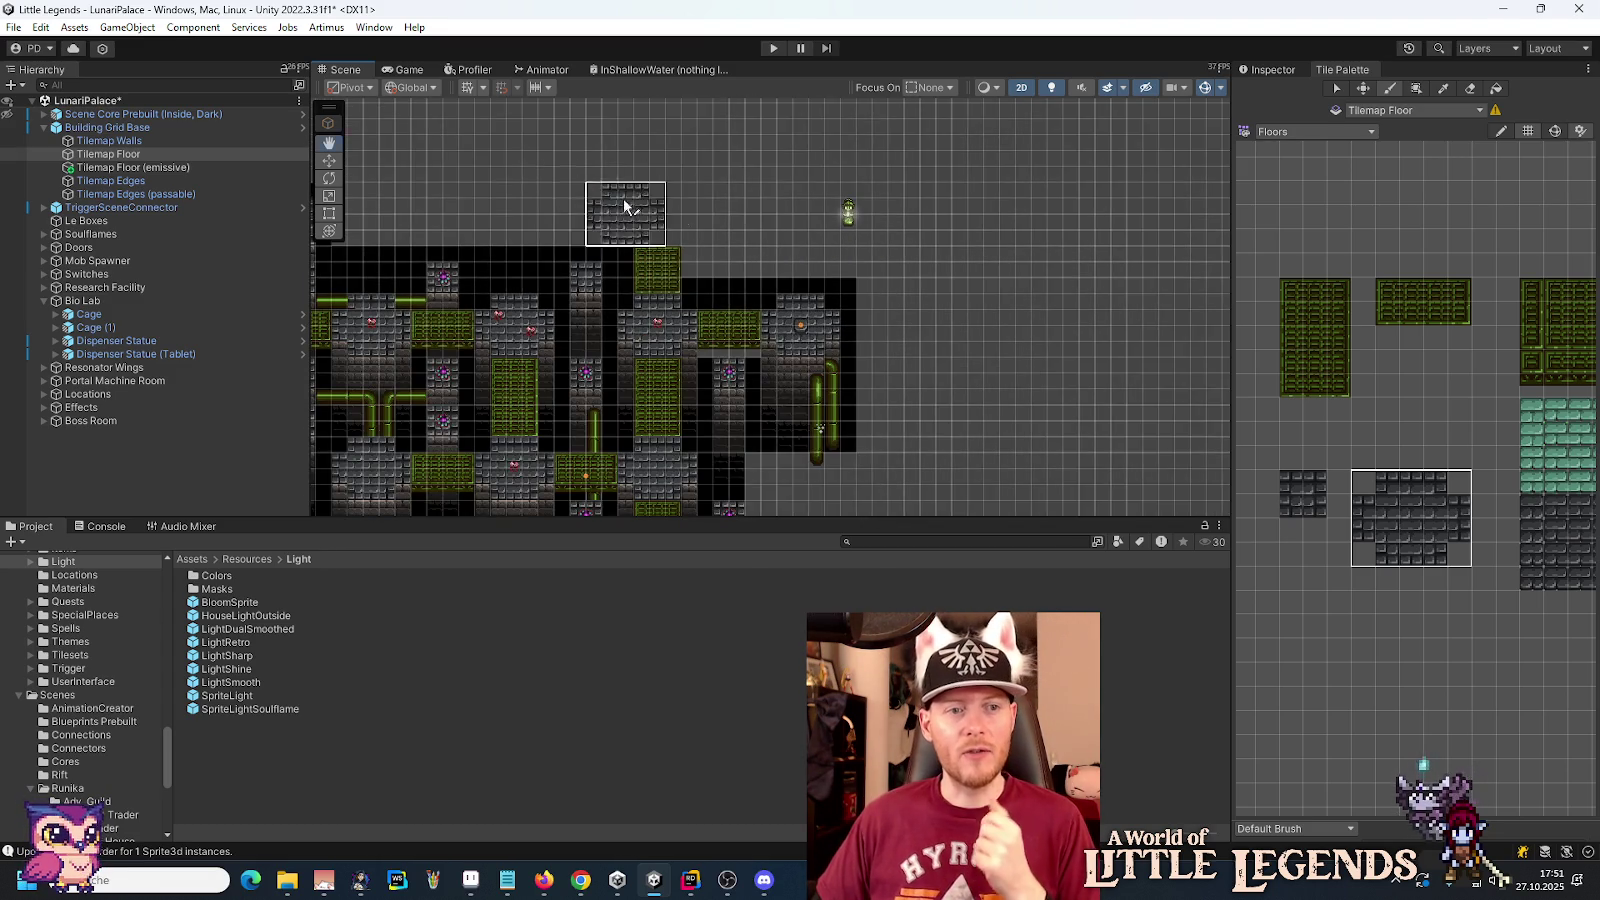
drag(585, 197, 798, 242)
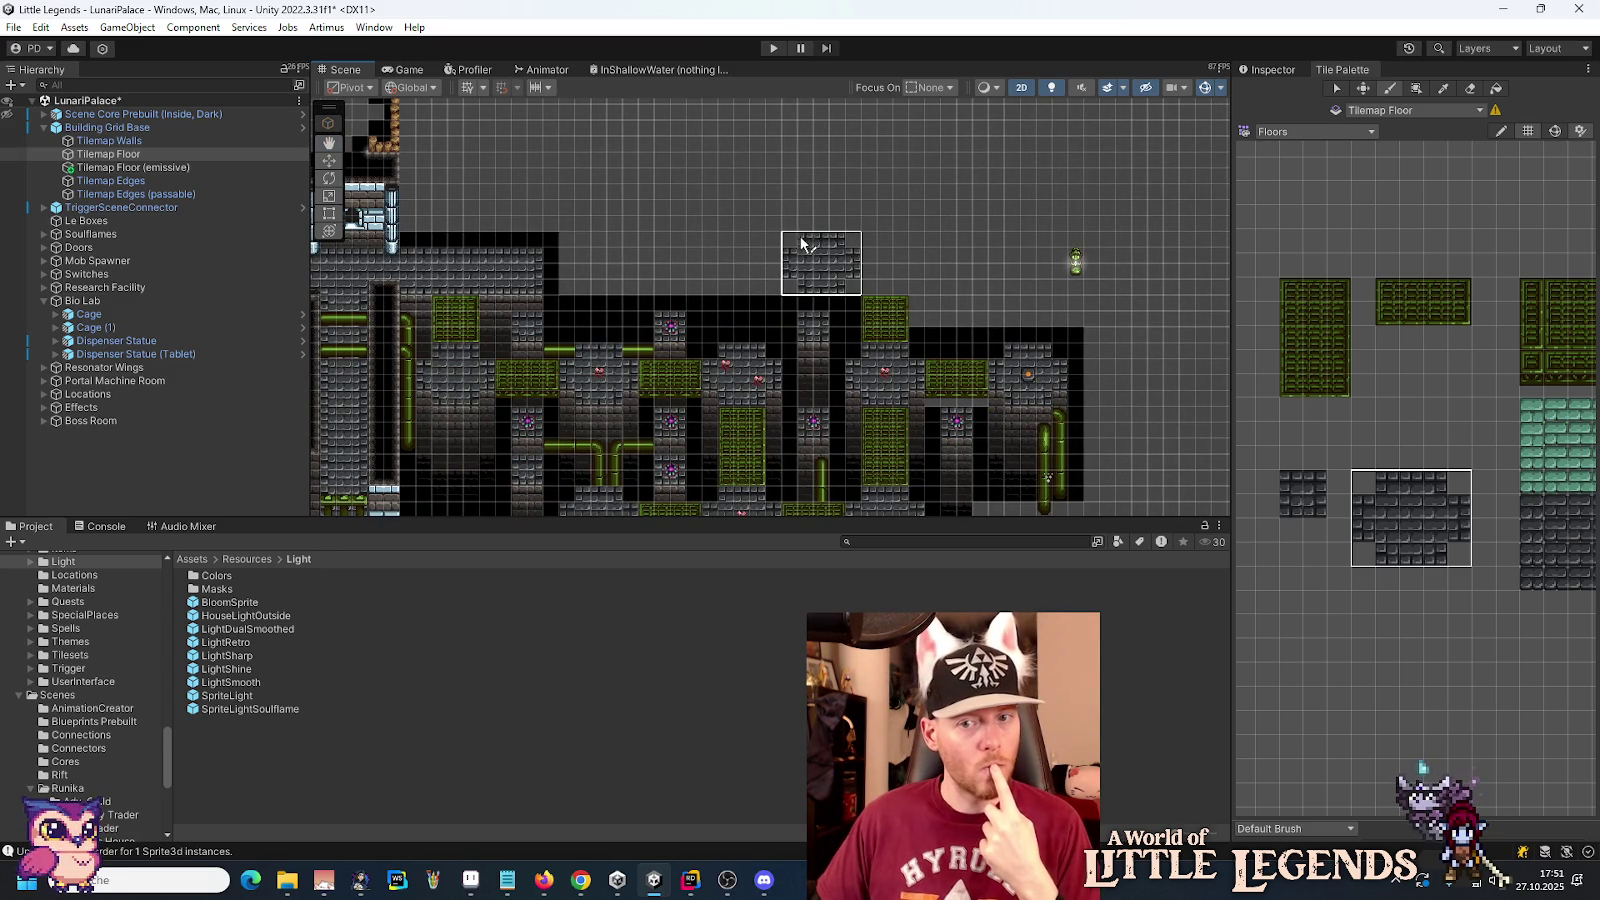
drag(1292, 489, 1290, 513)
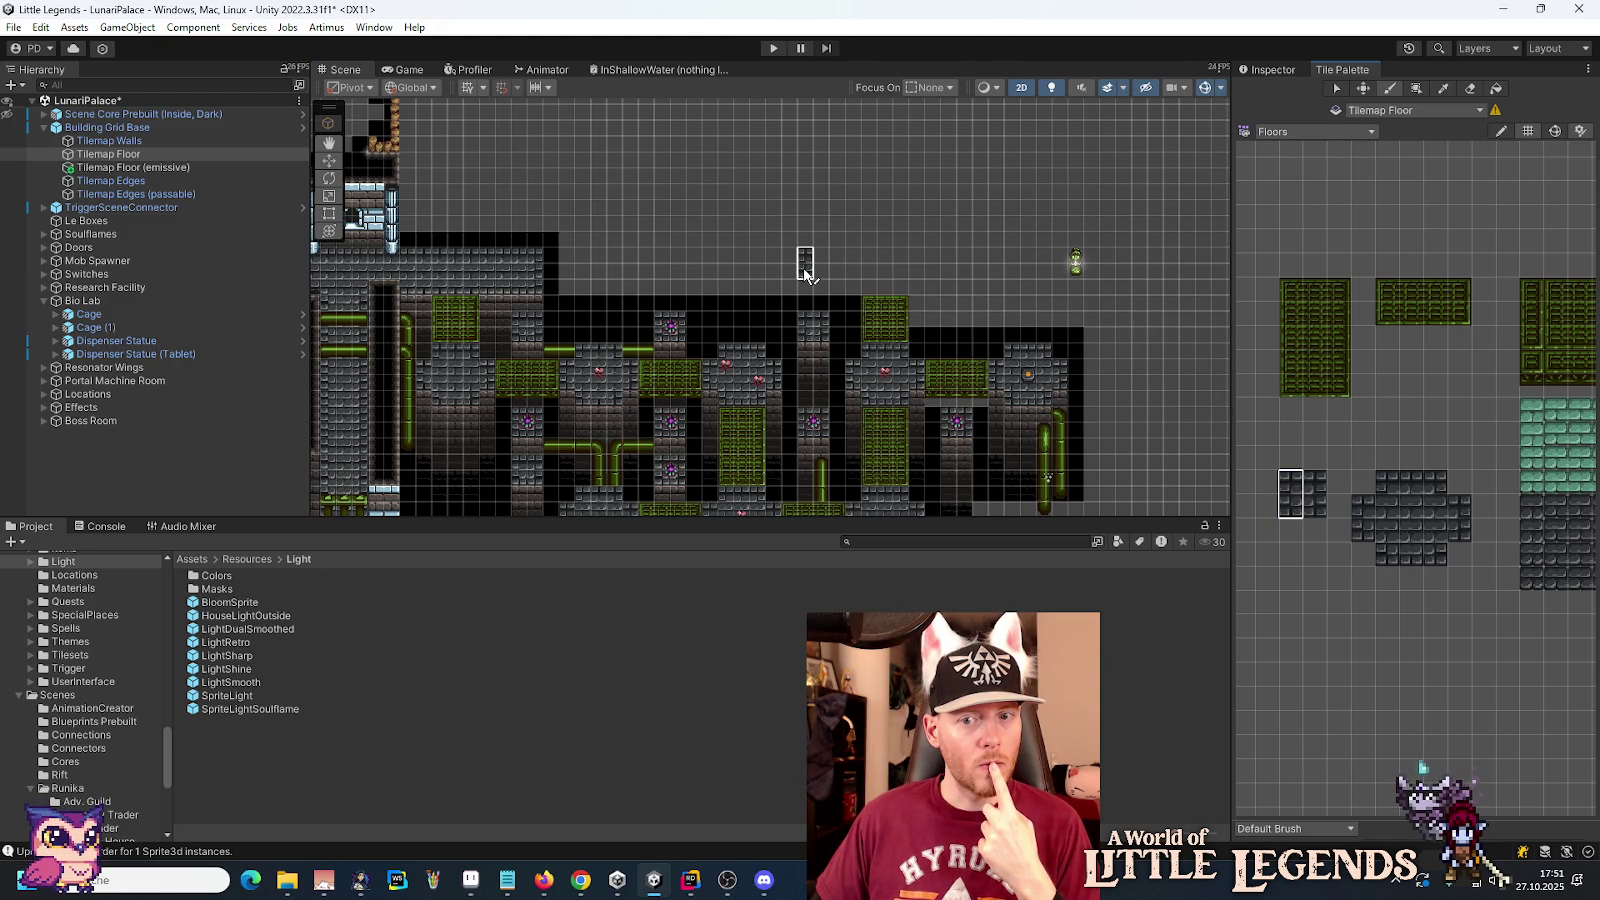
drag(1437, 550, 1358, 490)
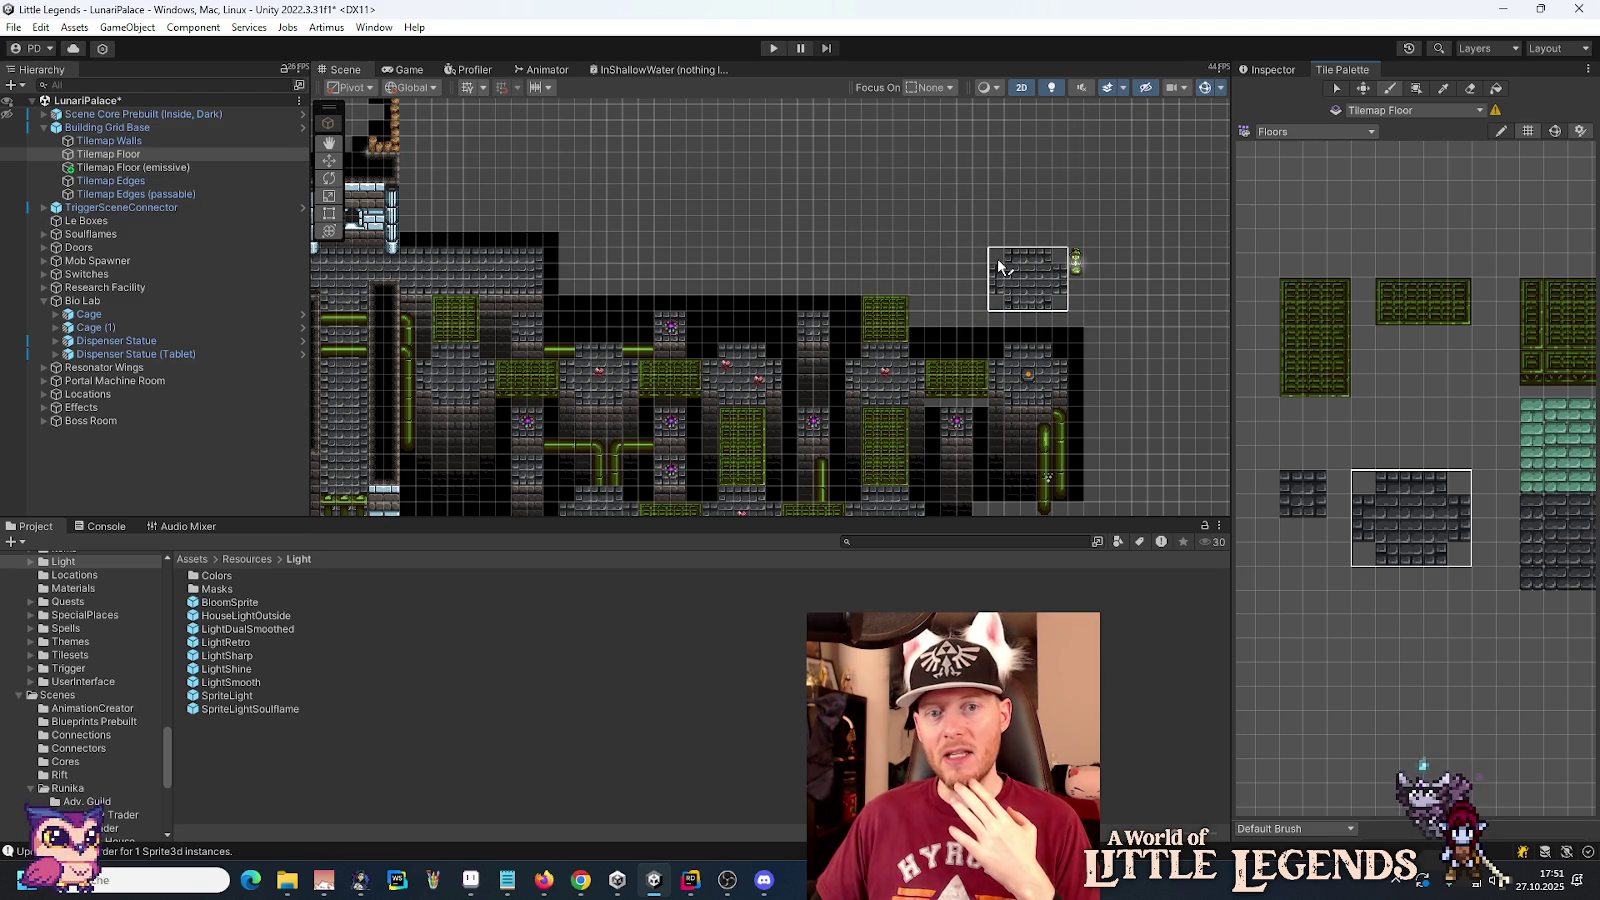
drag(1366, 512, 1469, 495)
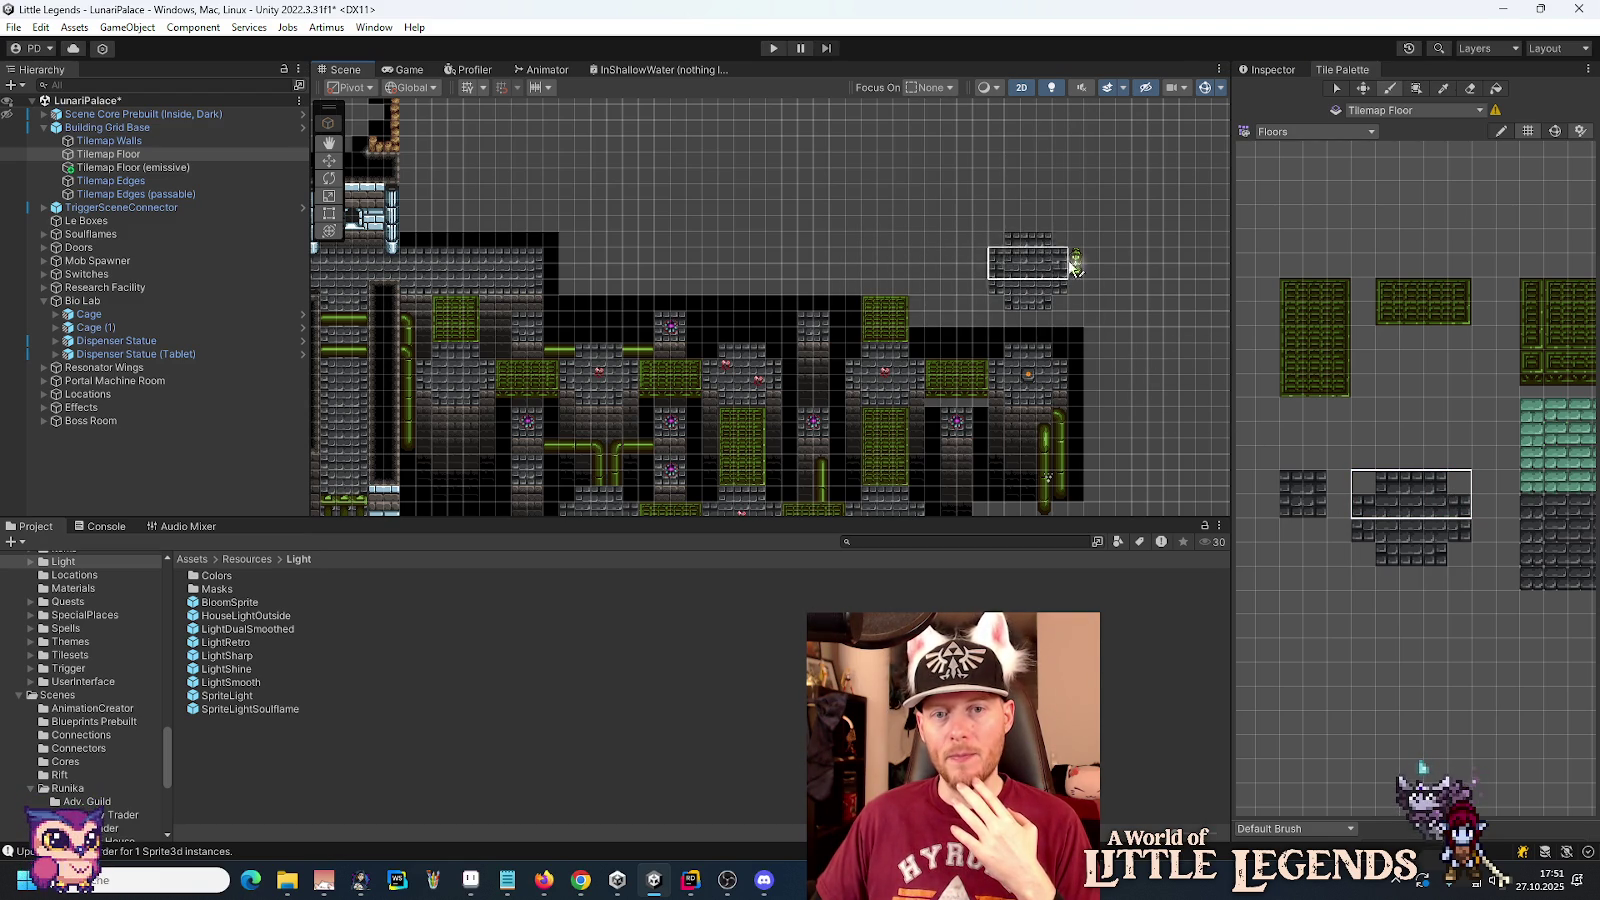
scroll(1063, 257, up, 2)
scroll(1338, 455, up, 2)
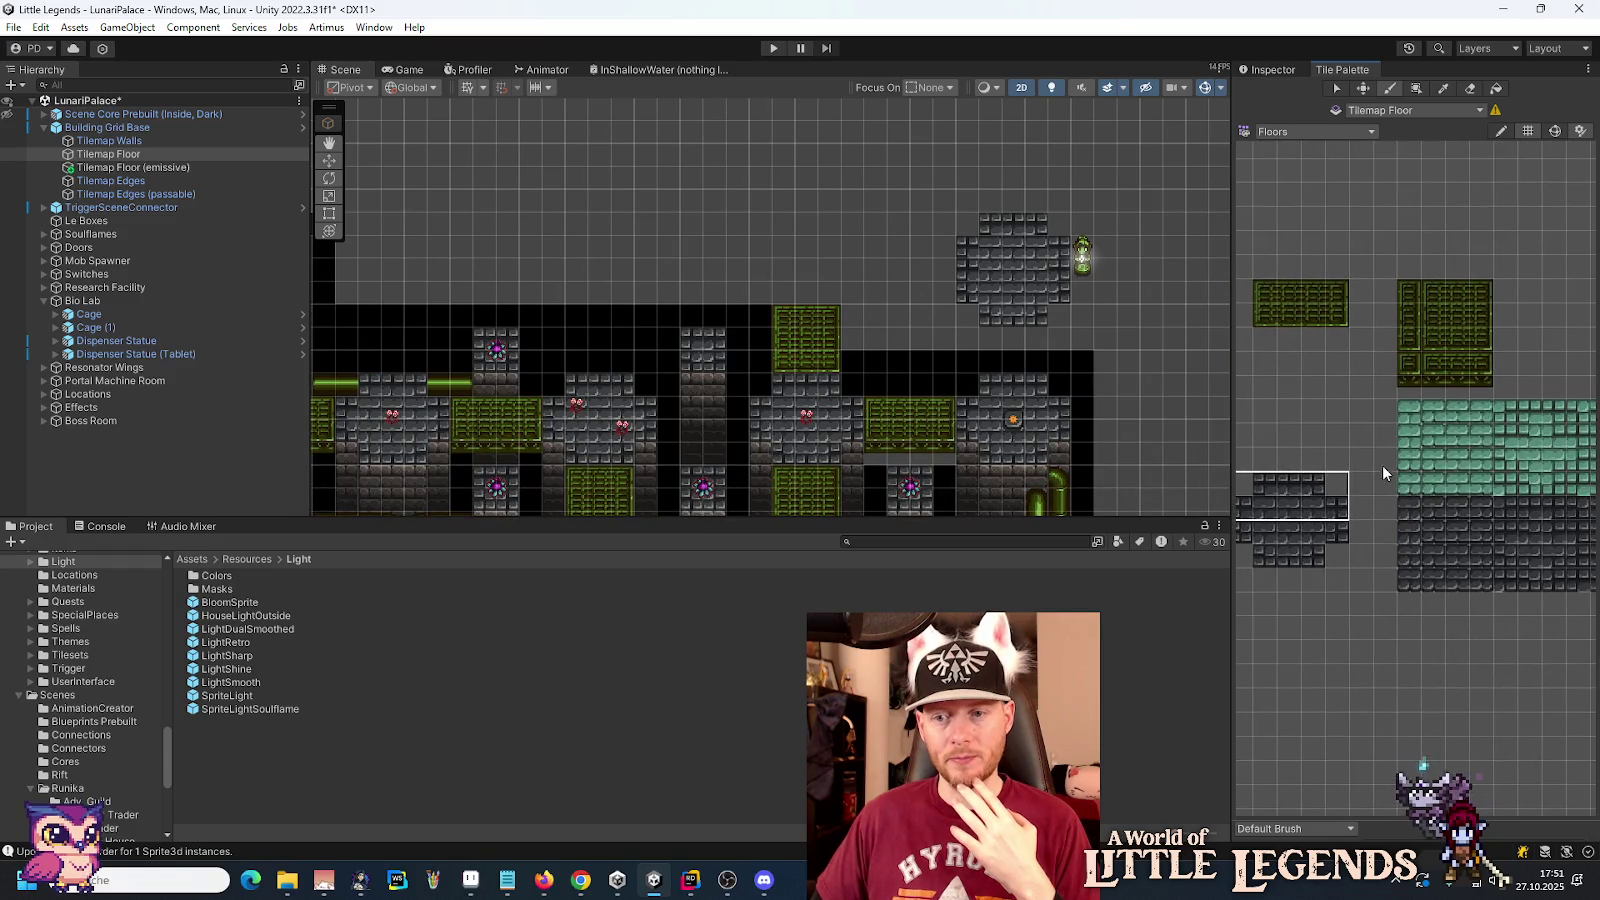
Step: Box-fill two grey stone floor rows leftward from the existing floor patch
scroll(1448, 488, up, 2)
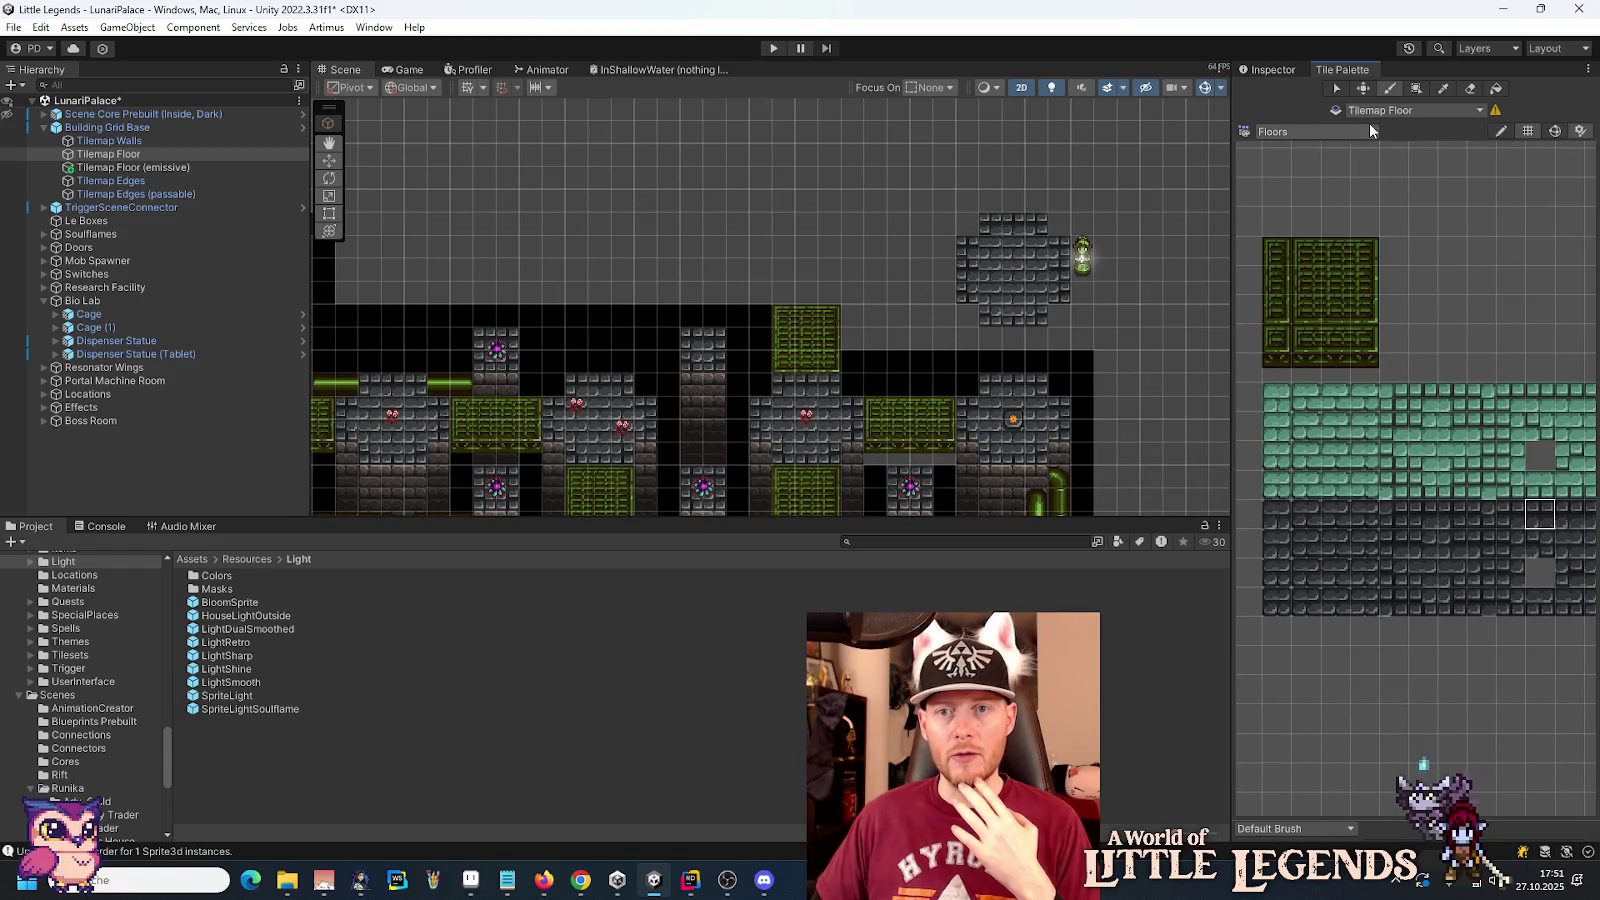
click(1416, 88)
drag(968, 252, 719, 252)
click(1545, 603)
drag(970, 293, 708, 296)
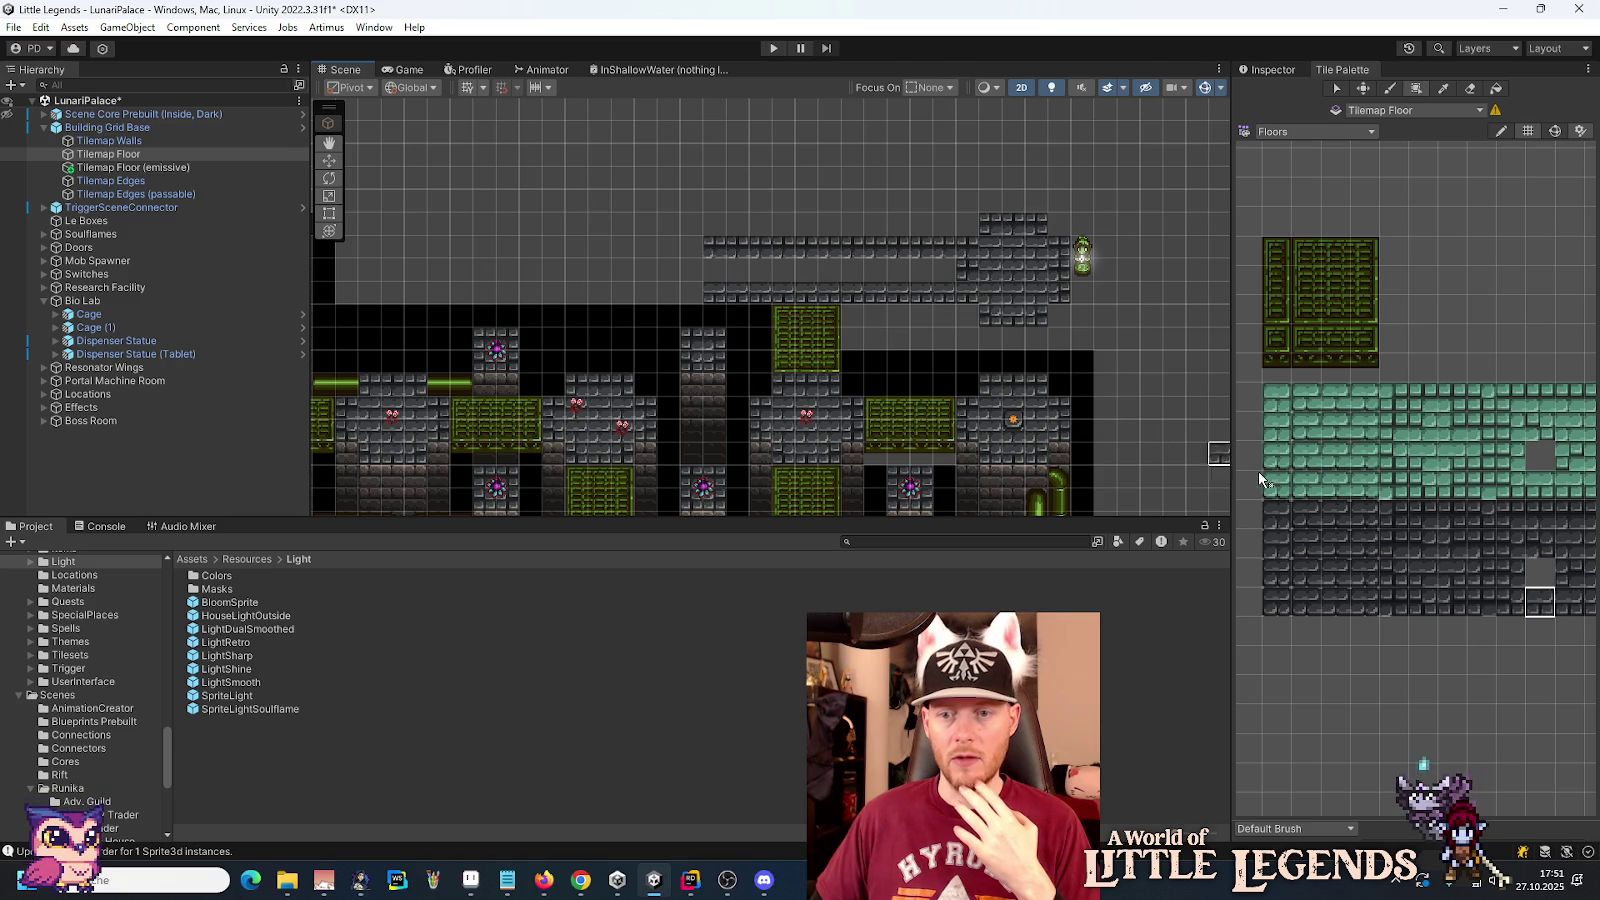
scroll(1289, 508, left, 5)
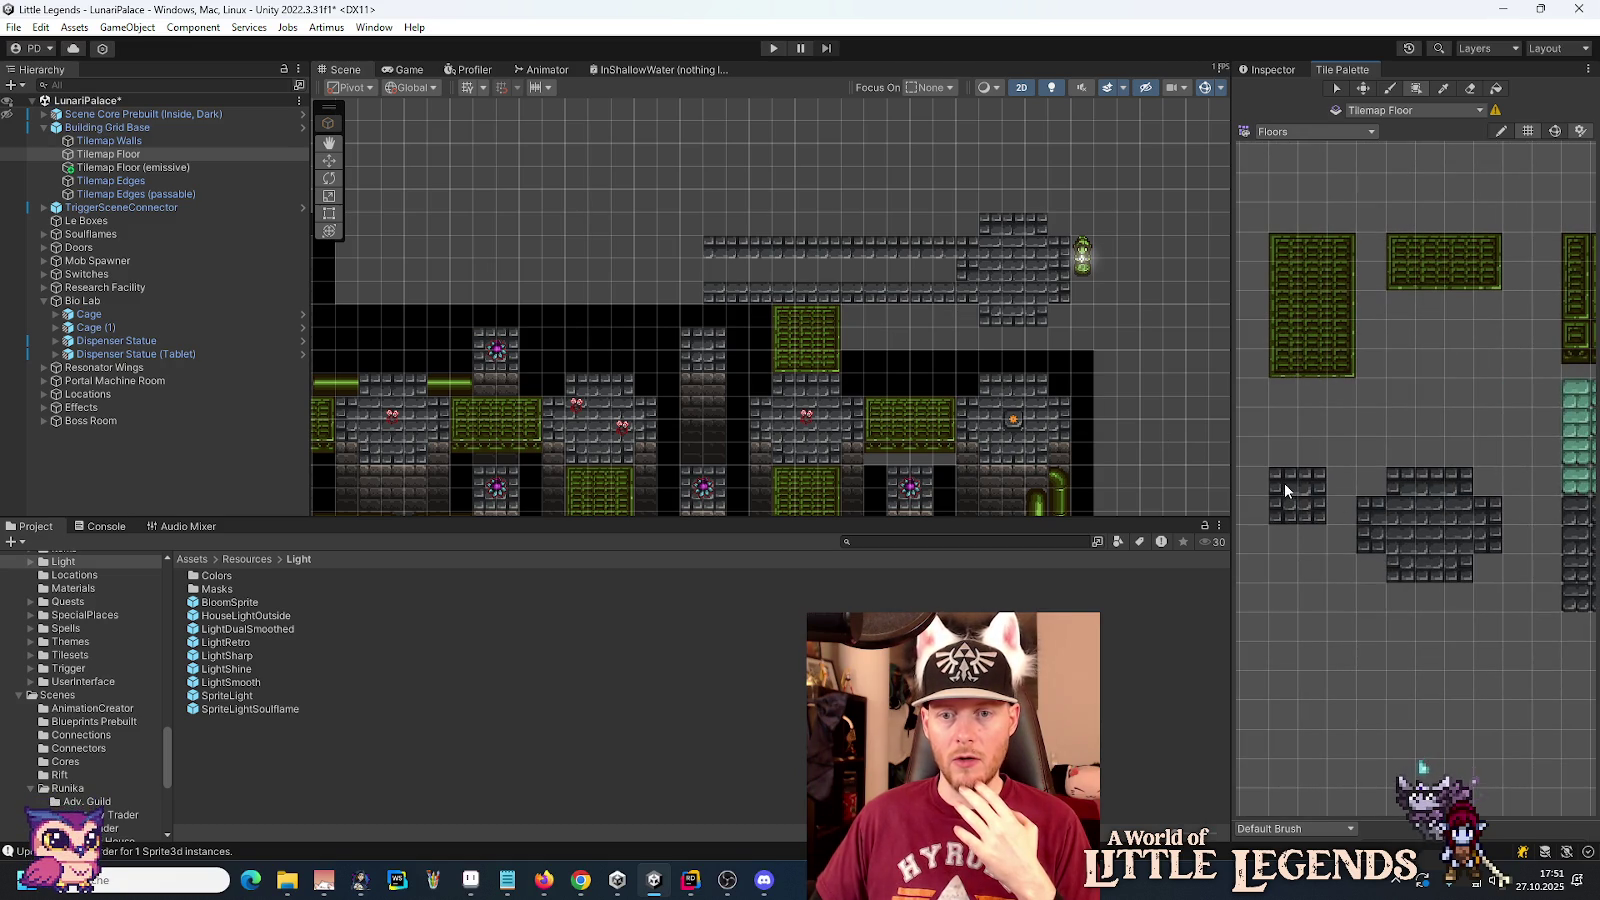
click(1286, 490)
click(706, 259)
Step: Fill the top corridor row with grey floor, then make Tilemap Walls the painting target
click(1282, 510)
scroll(1430, 475, right, 5)
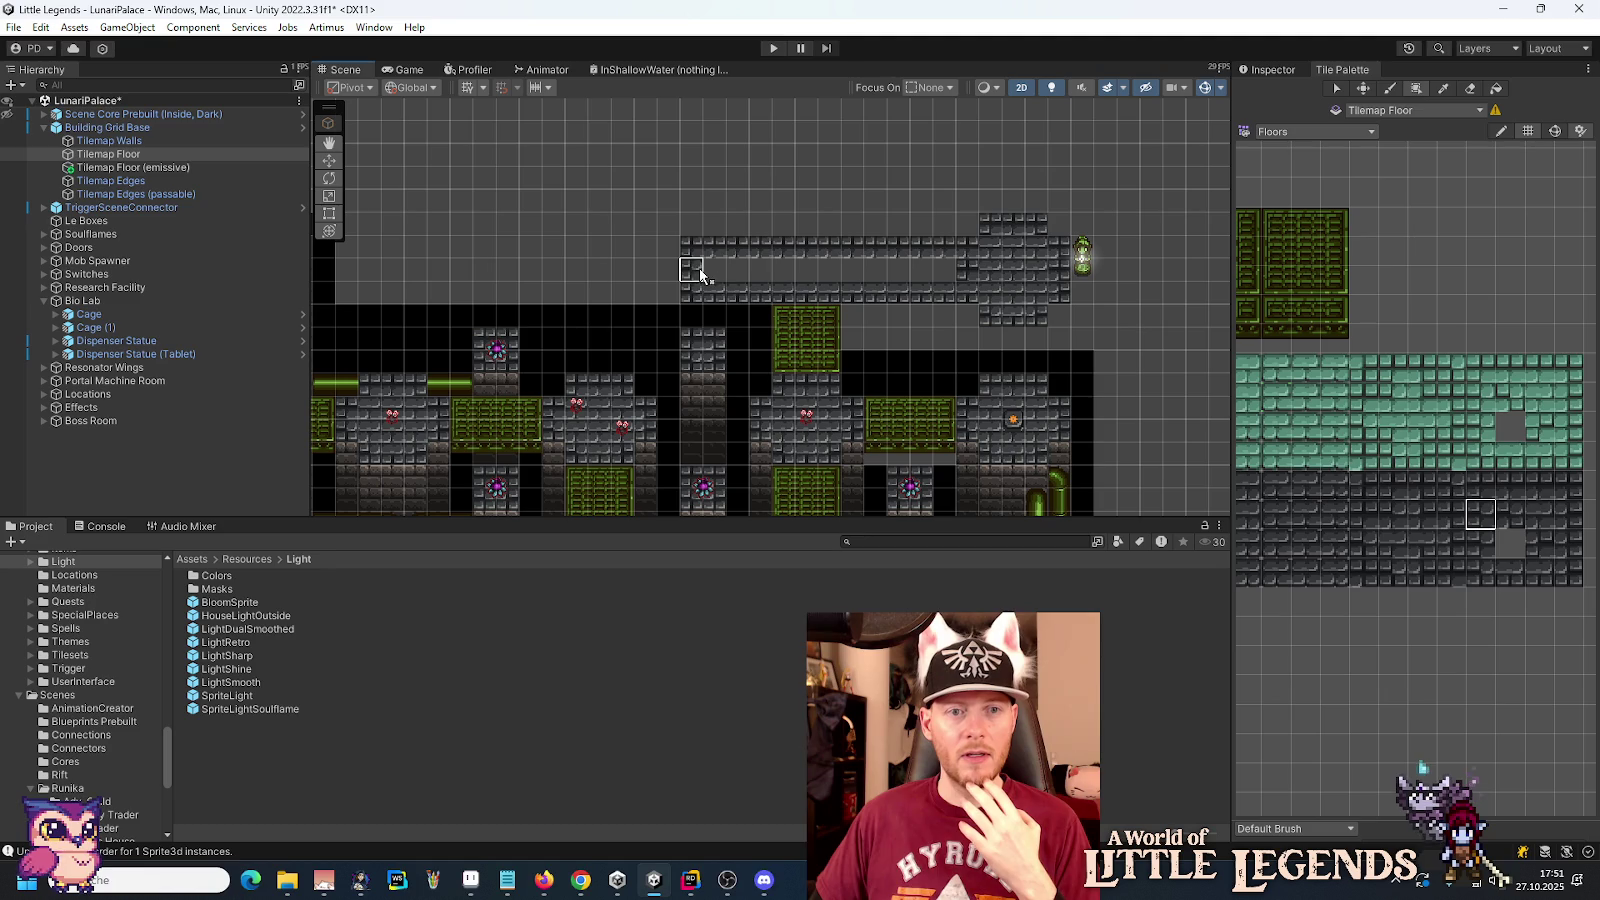
click(1535, 513)
drag(706, 262, 959, 282)
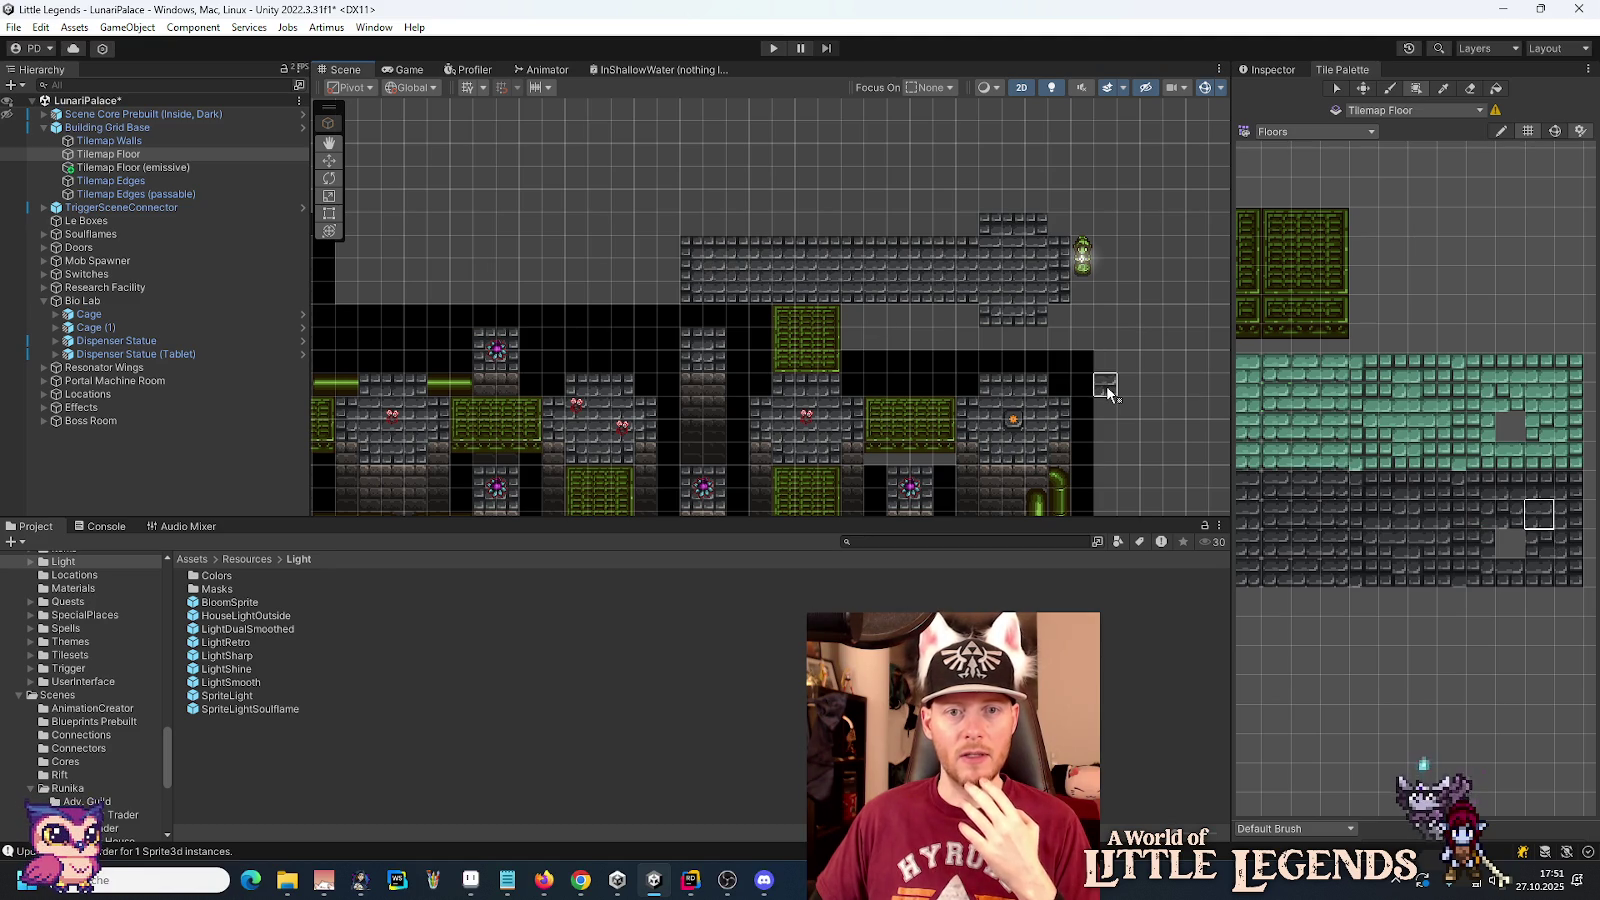
scroll(1106, 385, down, 3)
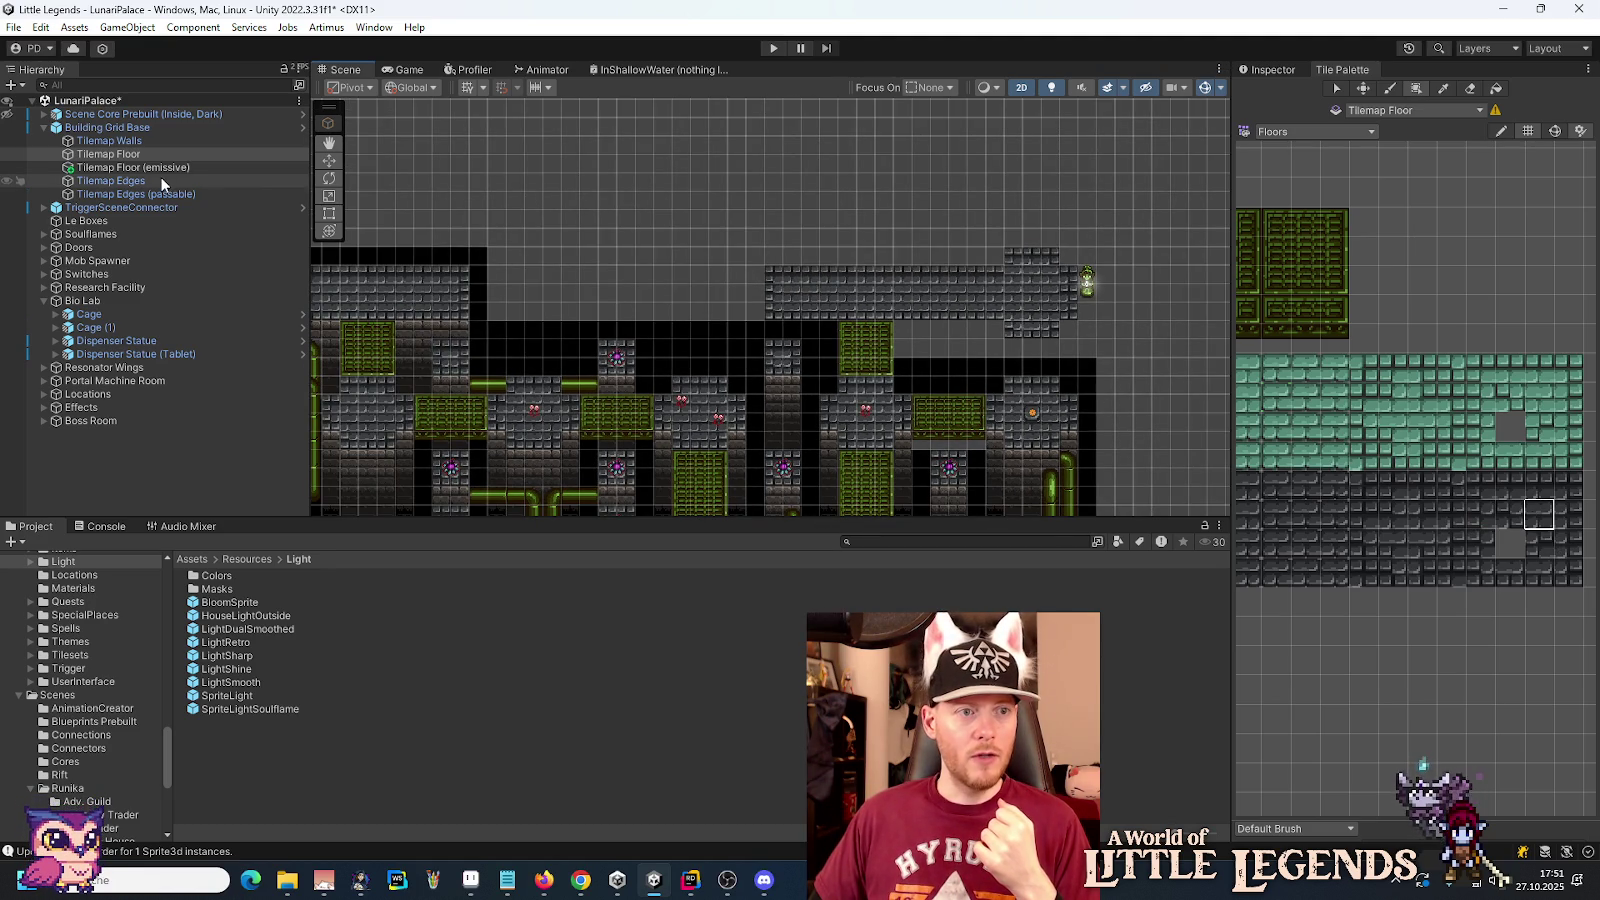
scroll(1040, 380, up, 2)
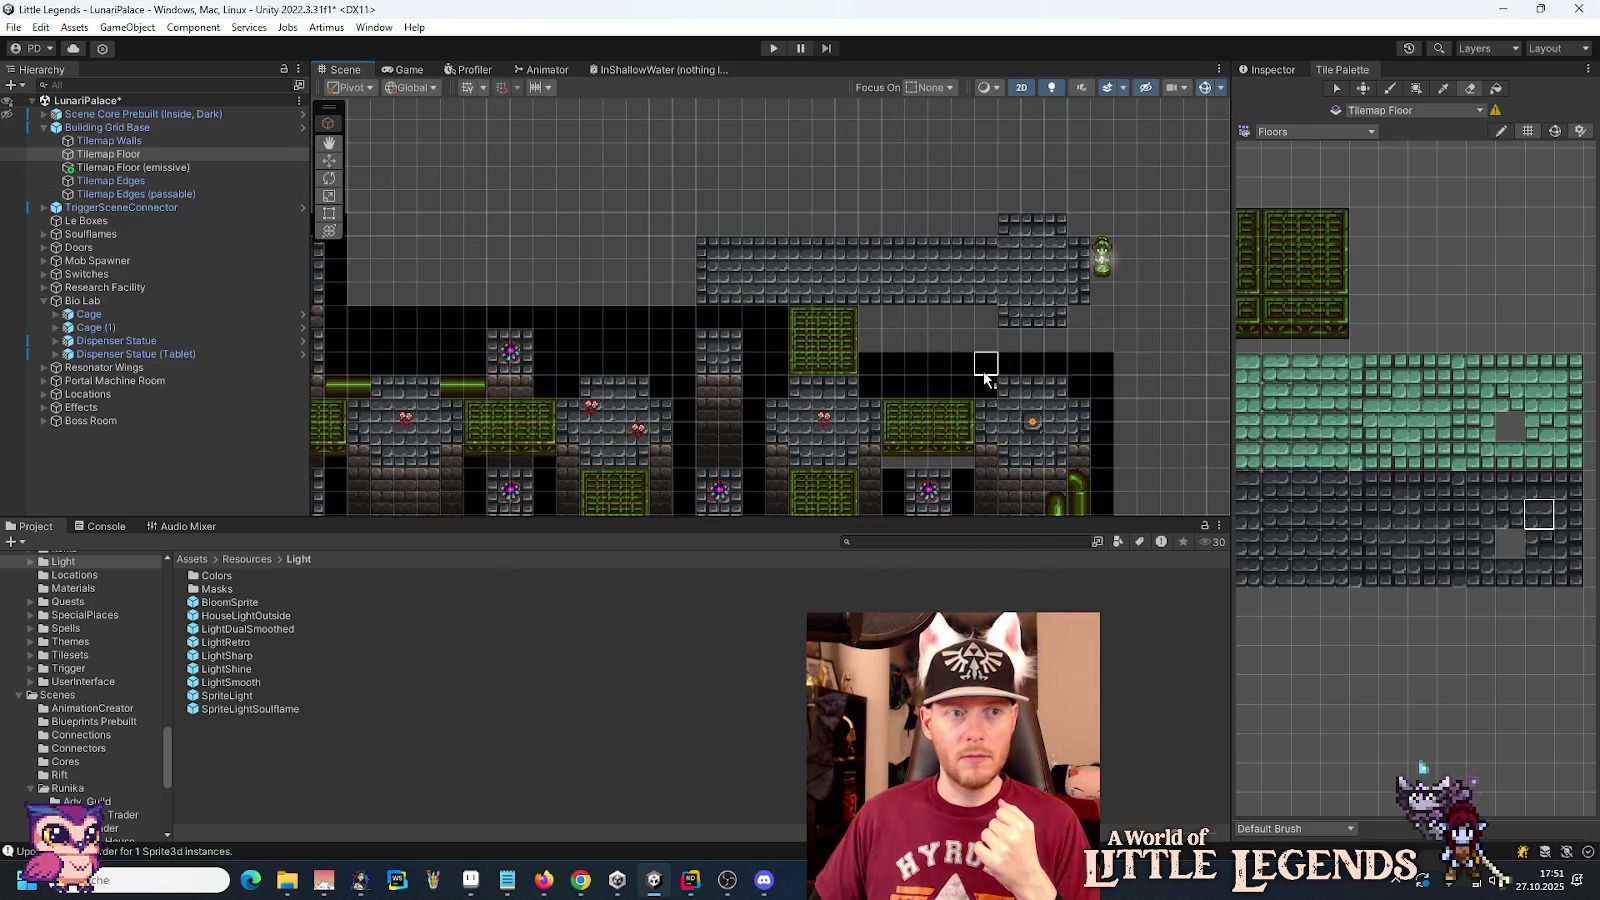
click(131, 142)
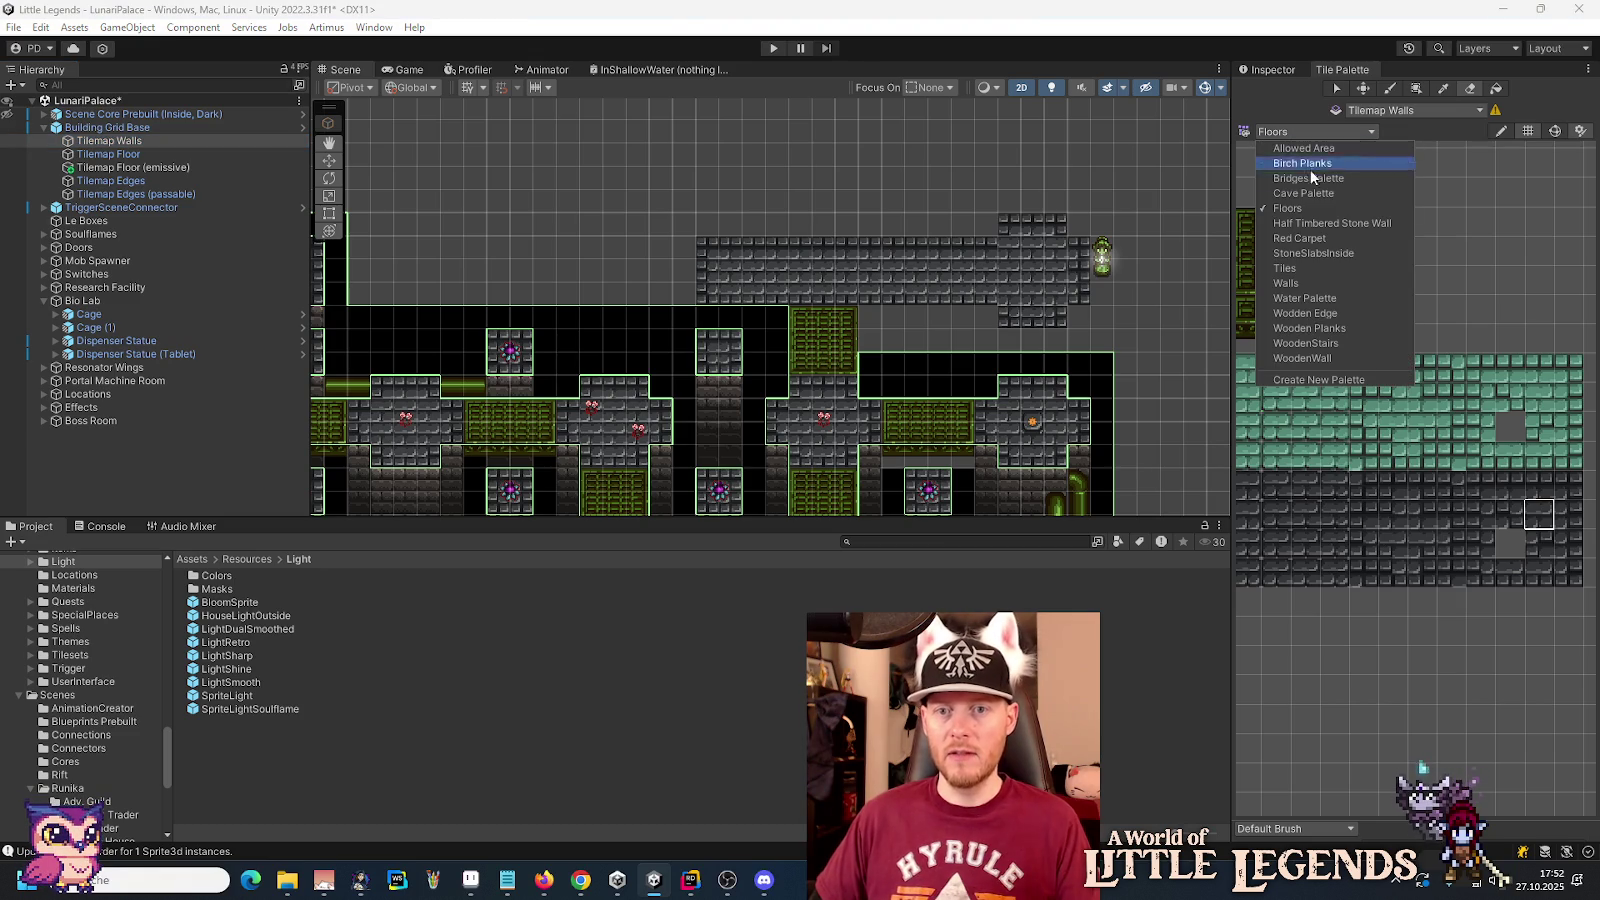
Step: Load the Walls palette and paint a first wall tile into the level
click(1323, 289)
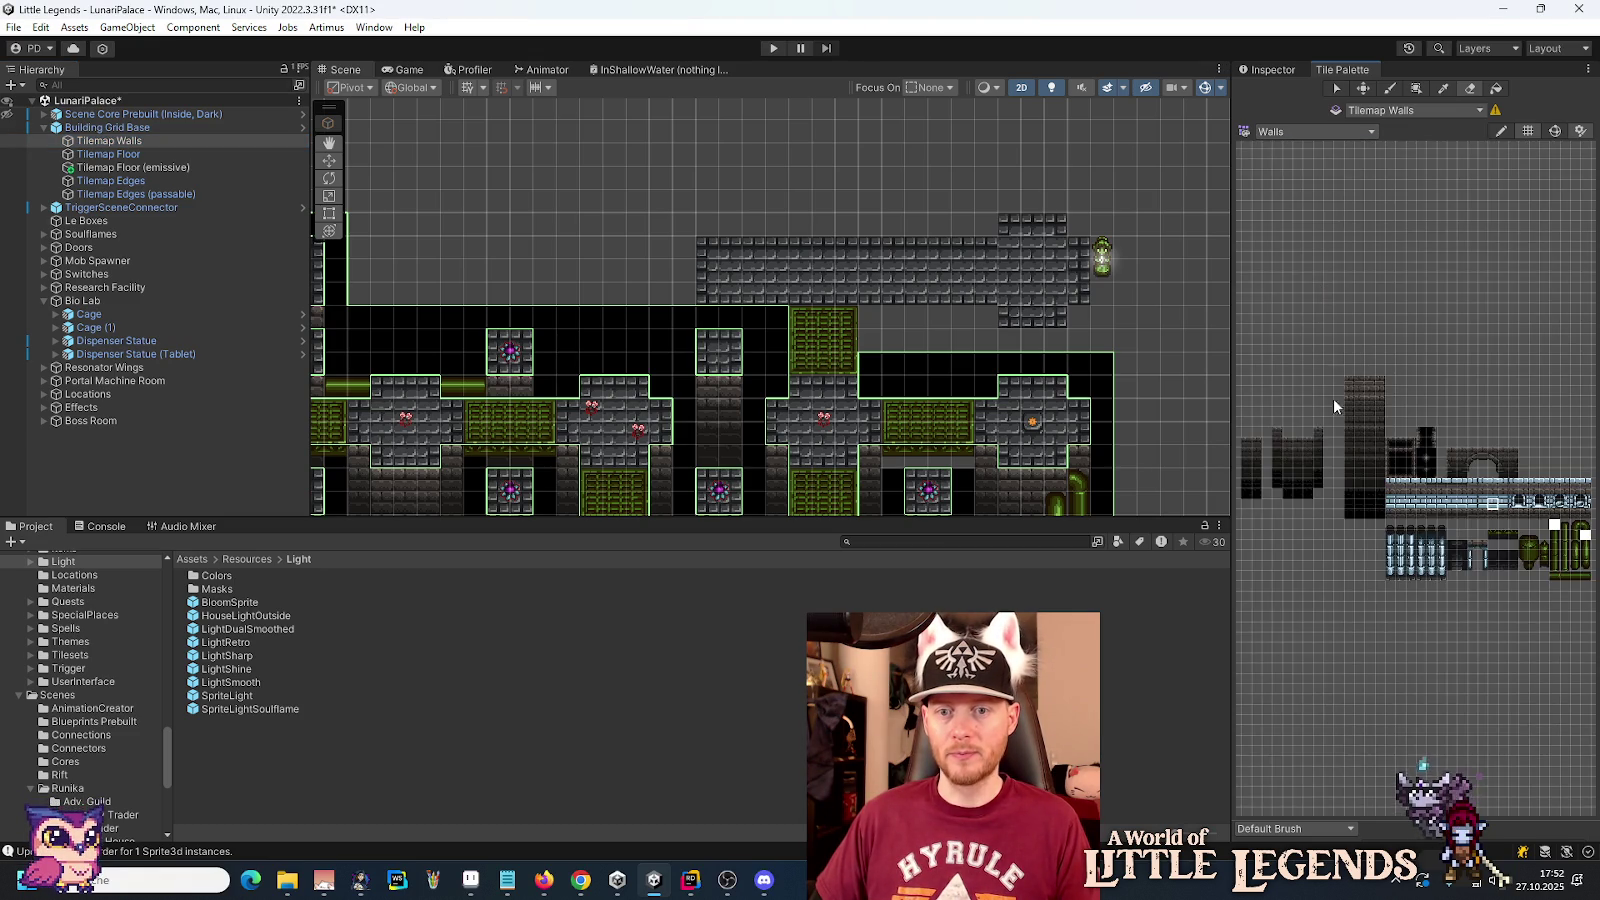
scroll(1384, 460, up, 5)
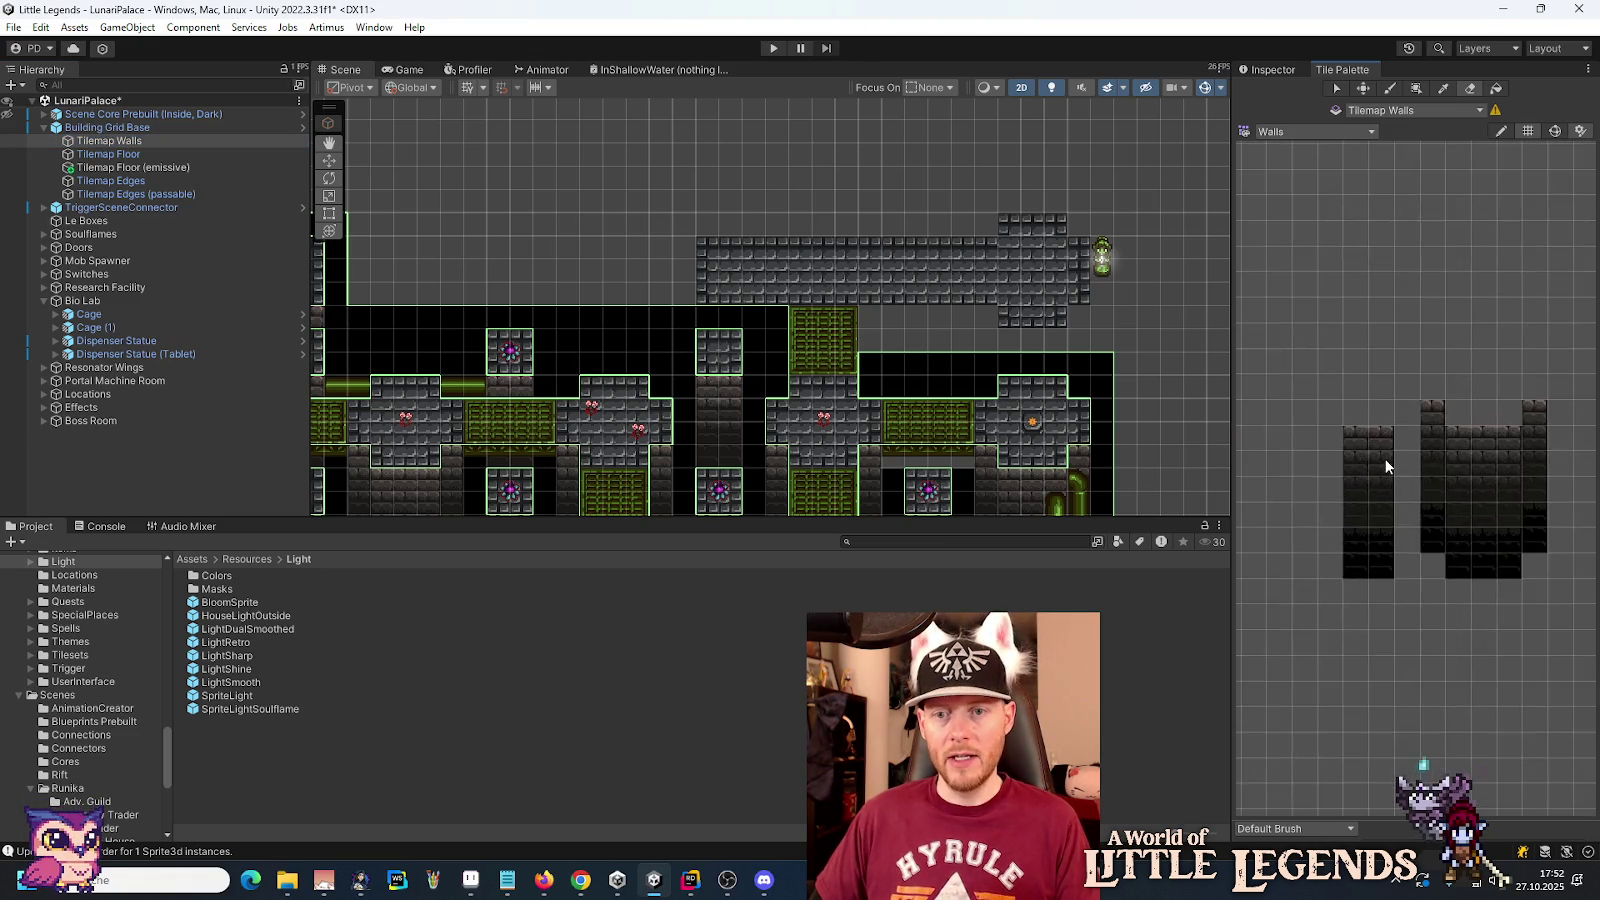
drag(1342, 428, 1380, 432)
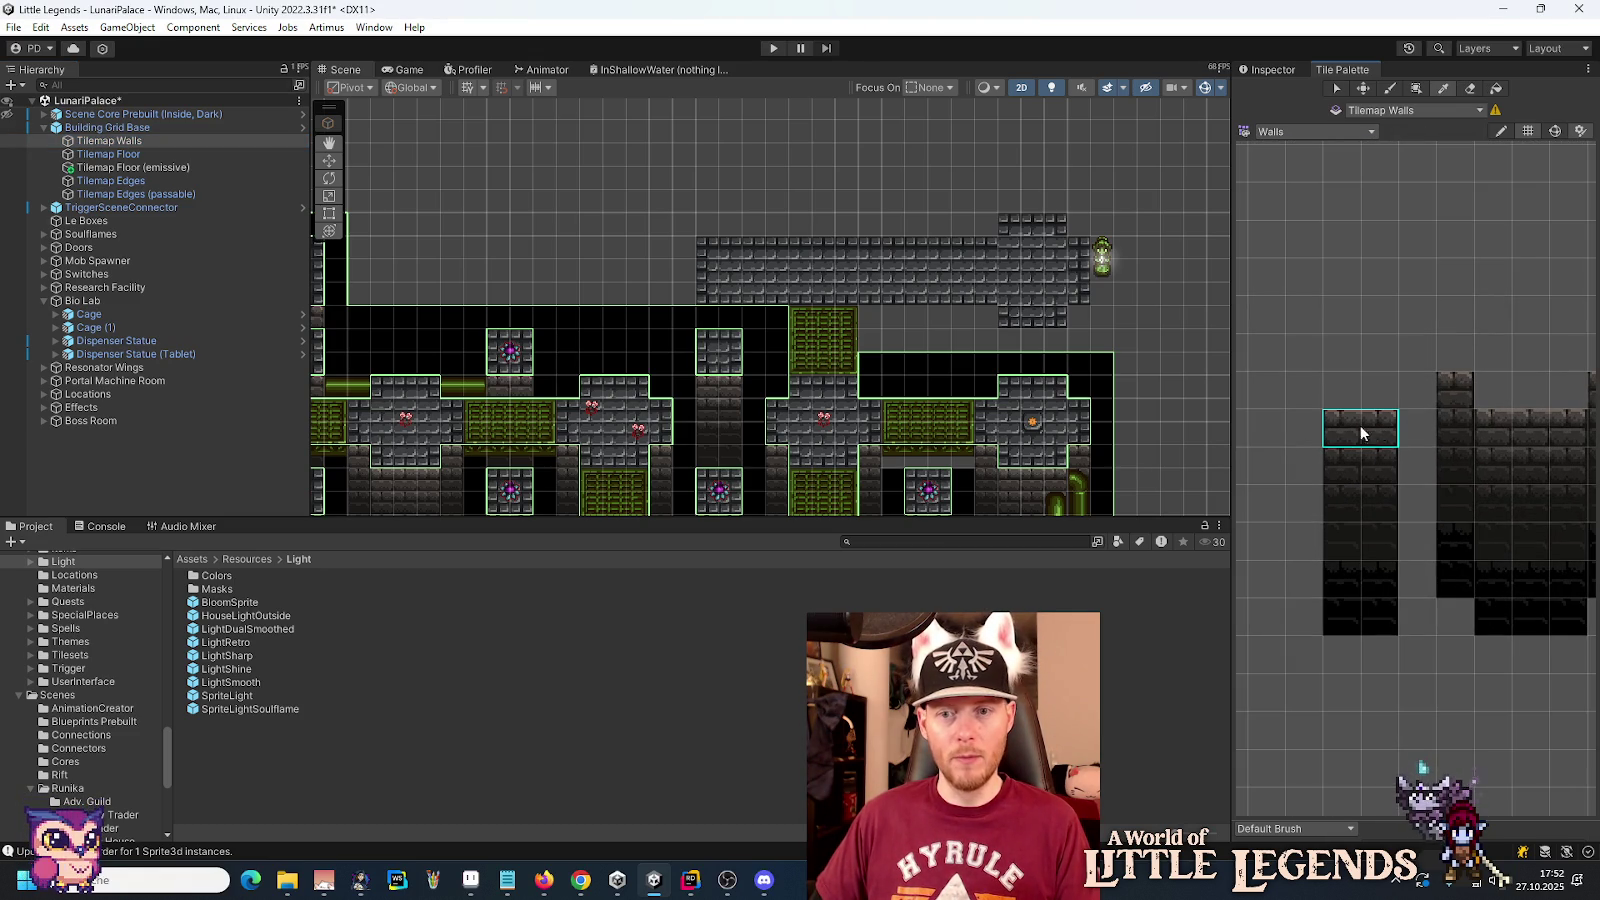
scroll(1350, 454, right, 3)
key(i)
drag(1492, 277, 1455, 278)
click(707, 316)
Step: Paint a 2x4 wall piece into the black column beside the green panel
click(1492, 275)
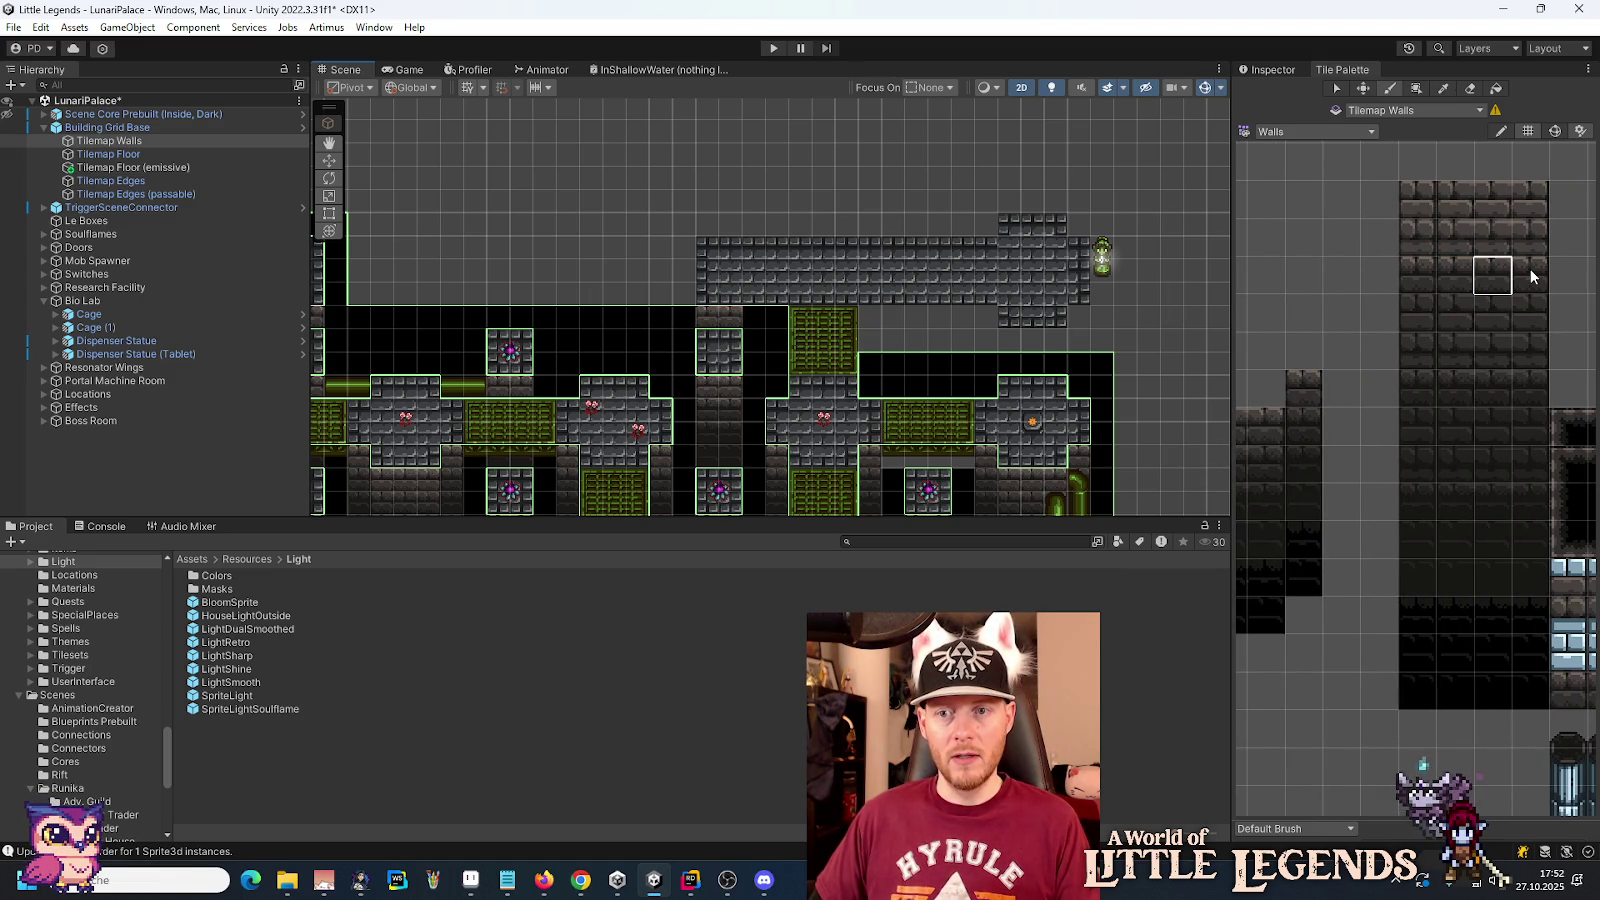
mouse_move(1422, 409)
mouse_down()
mouse_move(1543, 366)
mouse_move(1471, 400)
mouse_move(1466, 482)
mouse_up()
click(748, 388)
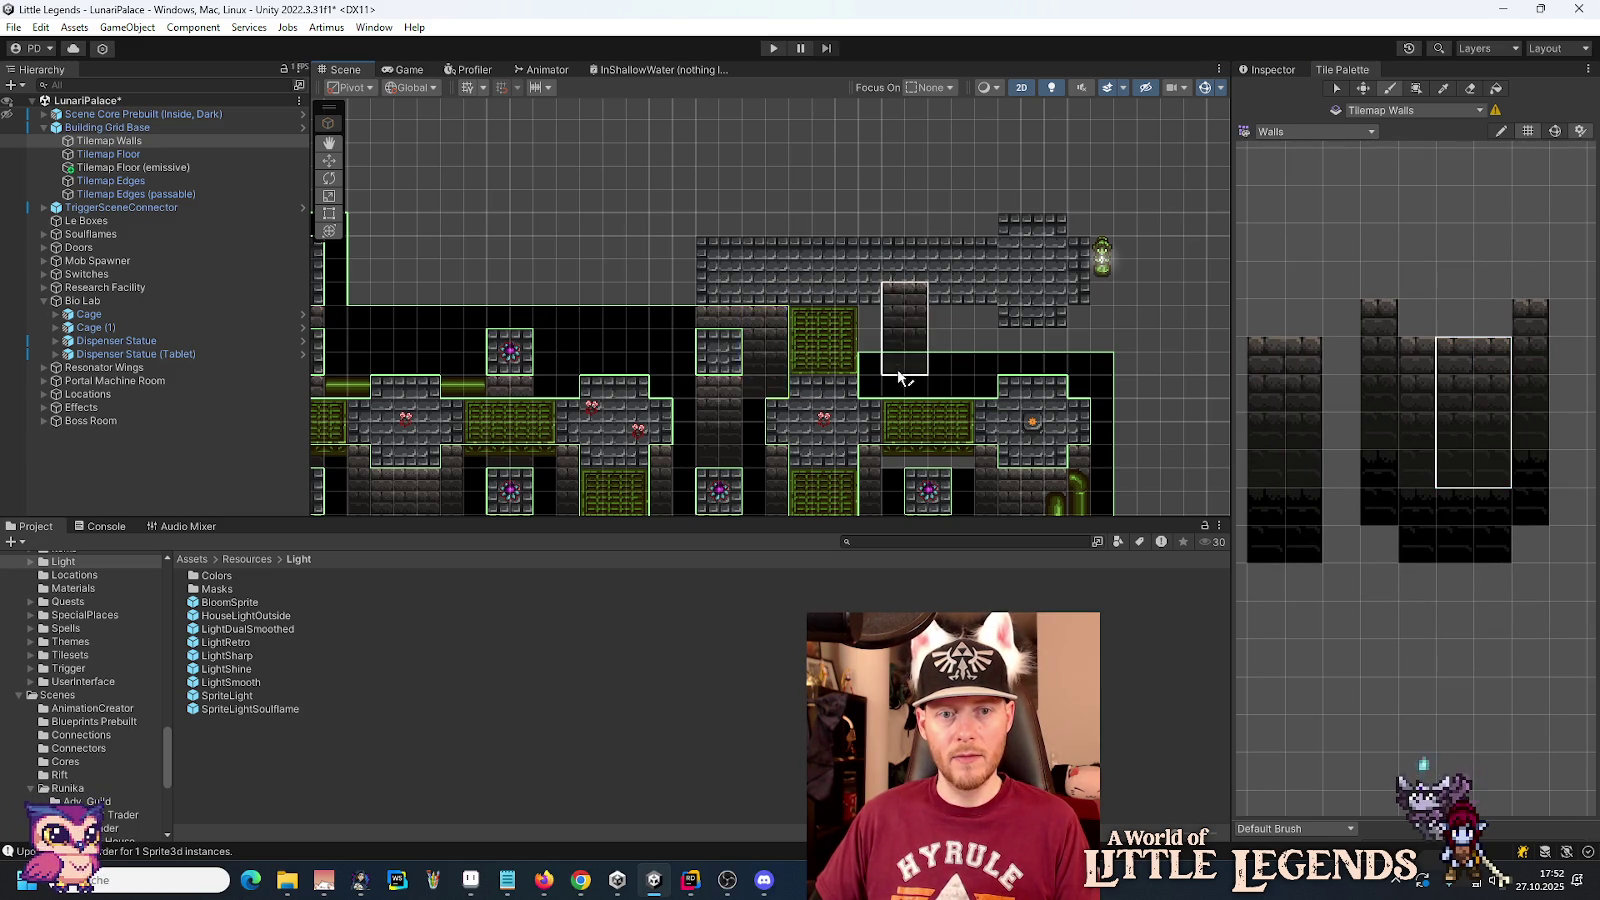
drag(933, 347, 1090, 210)
scroll(1060, 200, up, 4)
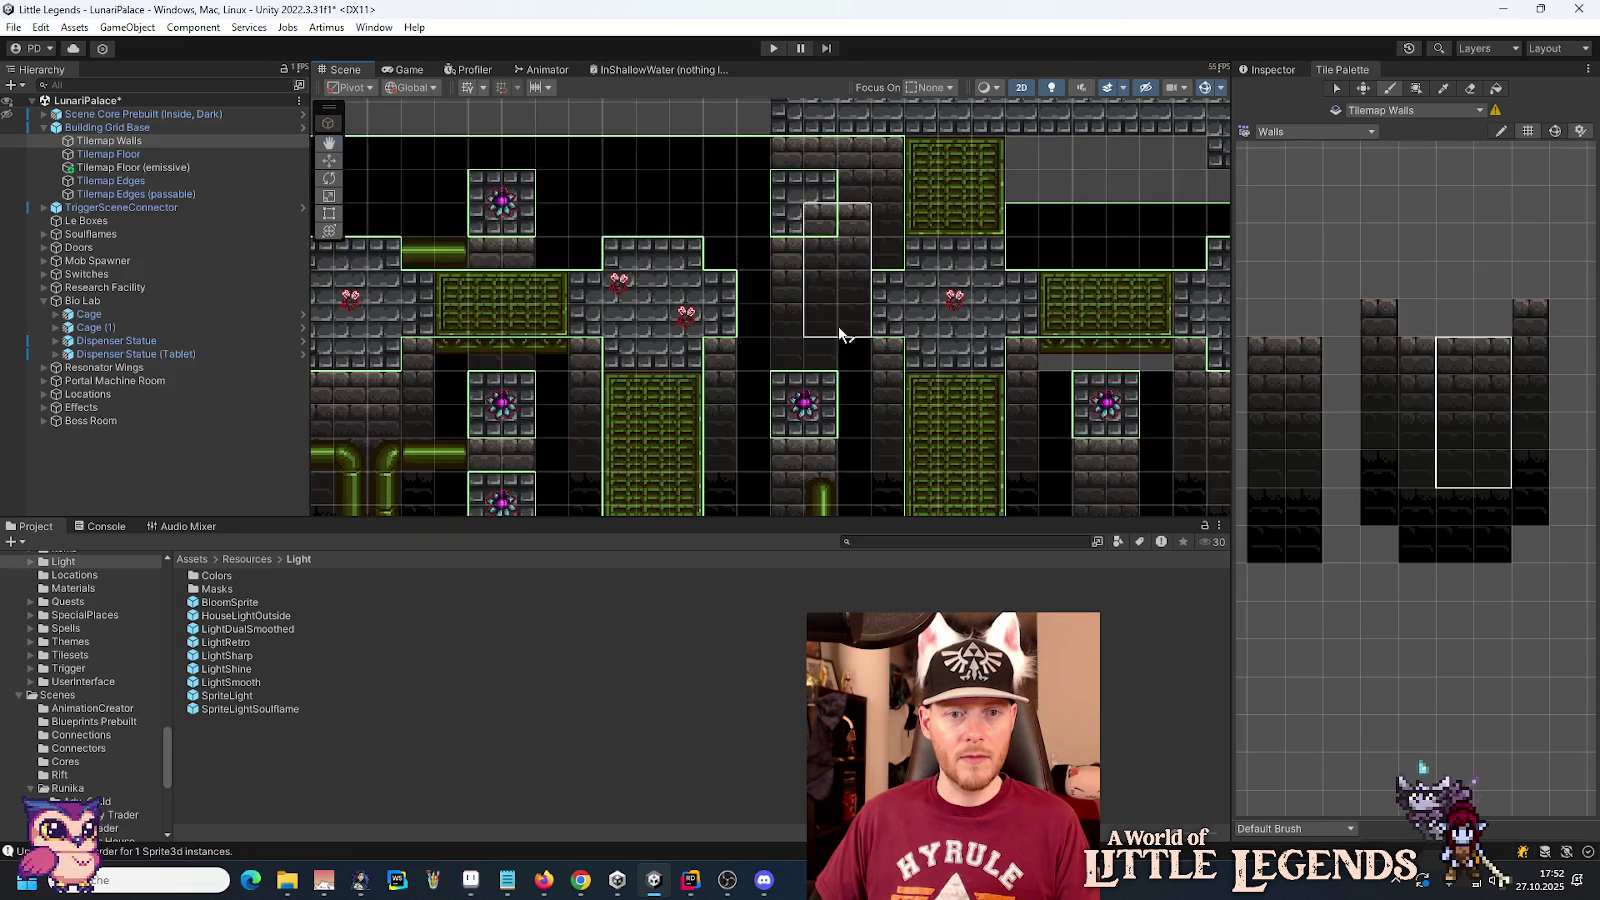
scroll(1037, 183, up, 1)
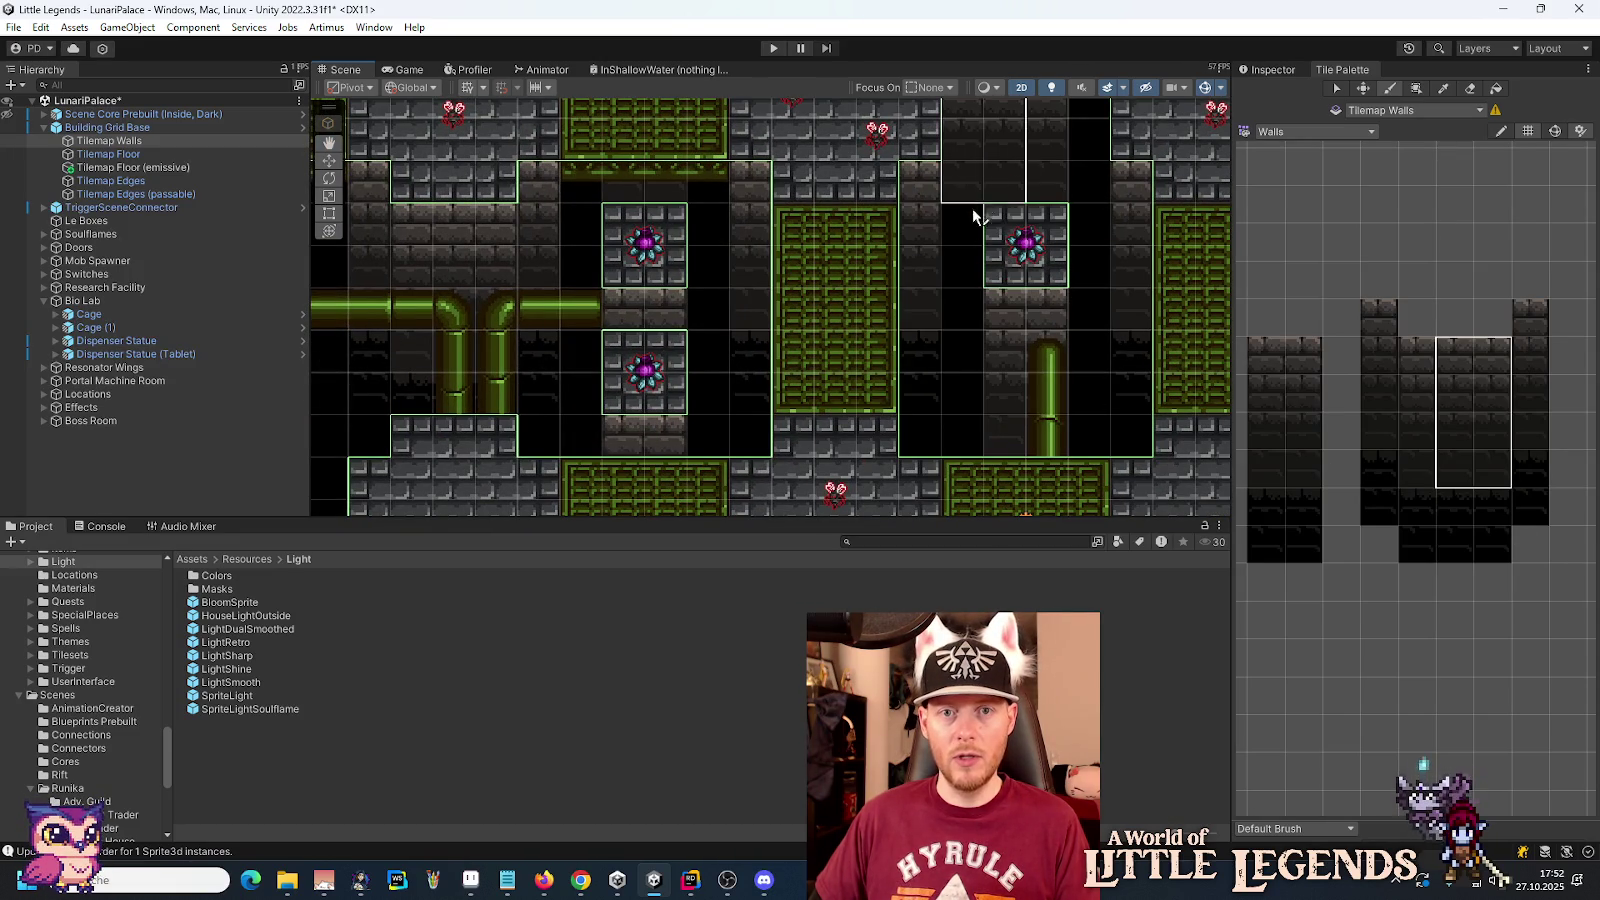
drag(982, 204, 1000, 321)
Step: Select a lower wall block and a four-tile wall column for the next empty gap
drag(1450, 512, 1450, 545)
mouse_move(1053, 236)
mouse_down()
mouse_move(1071, 268)
mouse_move(980, 320)
mouse_move(801, 343)
mouse_up()
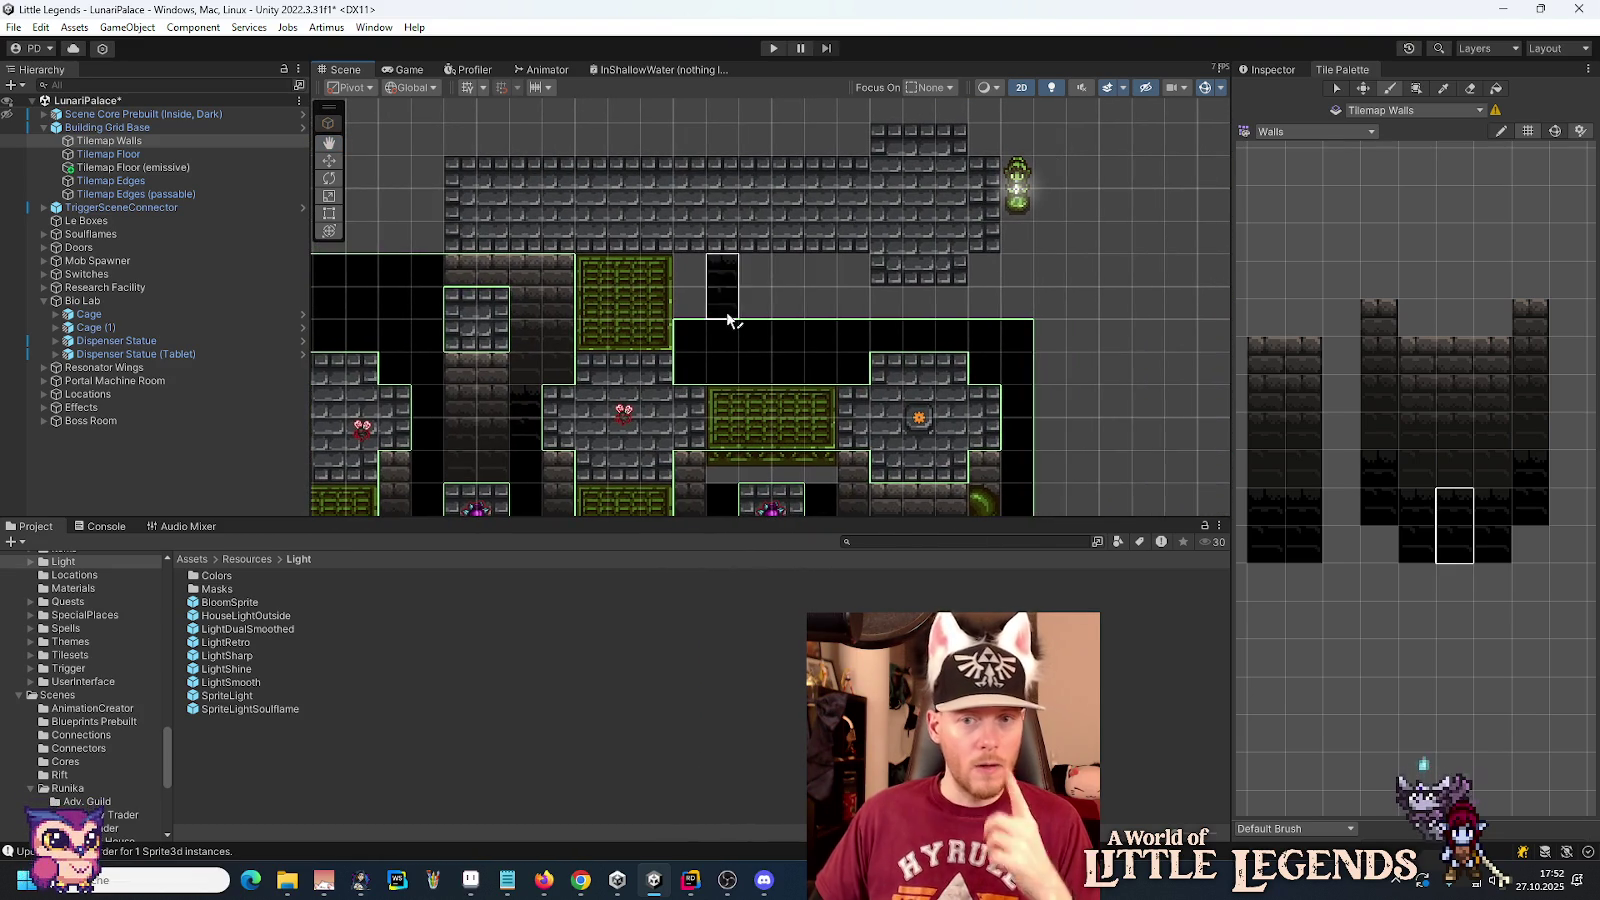
click(1416, 352)
mouse_move(1423, 372)
mouse_down()
mouse_move(1443, 464)
mouse_move(1393, 457)
mouse_up()
Step: Paint four-tile wall columns and a 3x2 wall block across the remaining gap
click(697, 368)
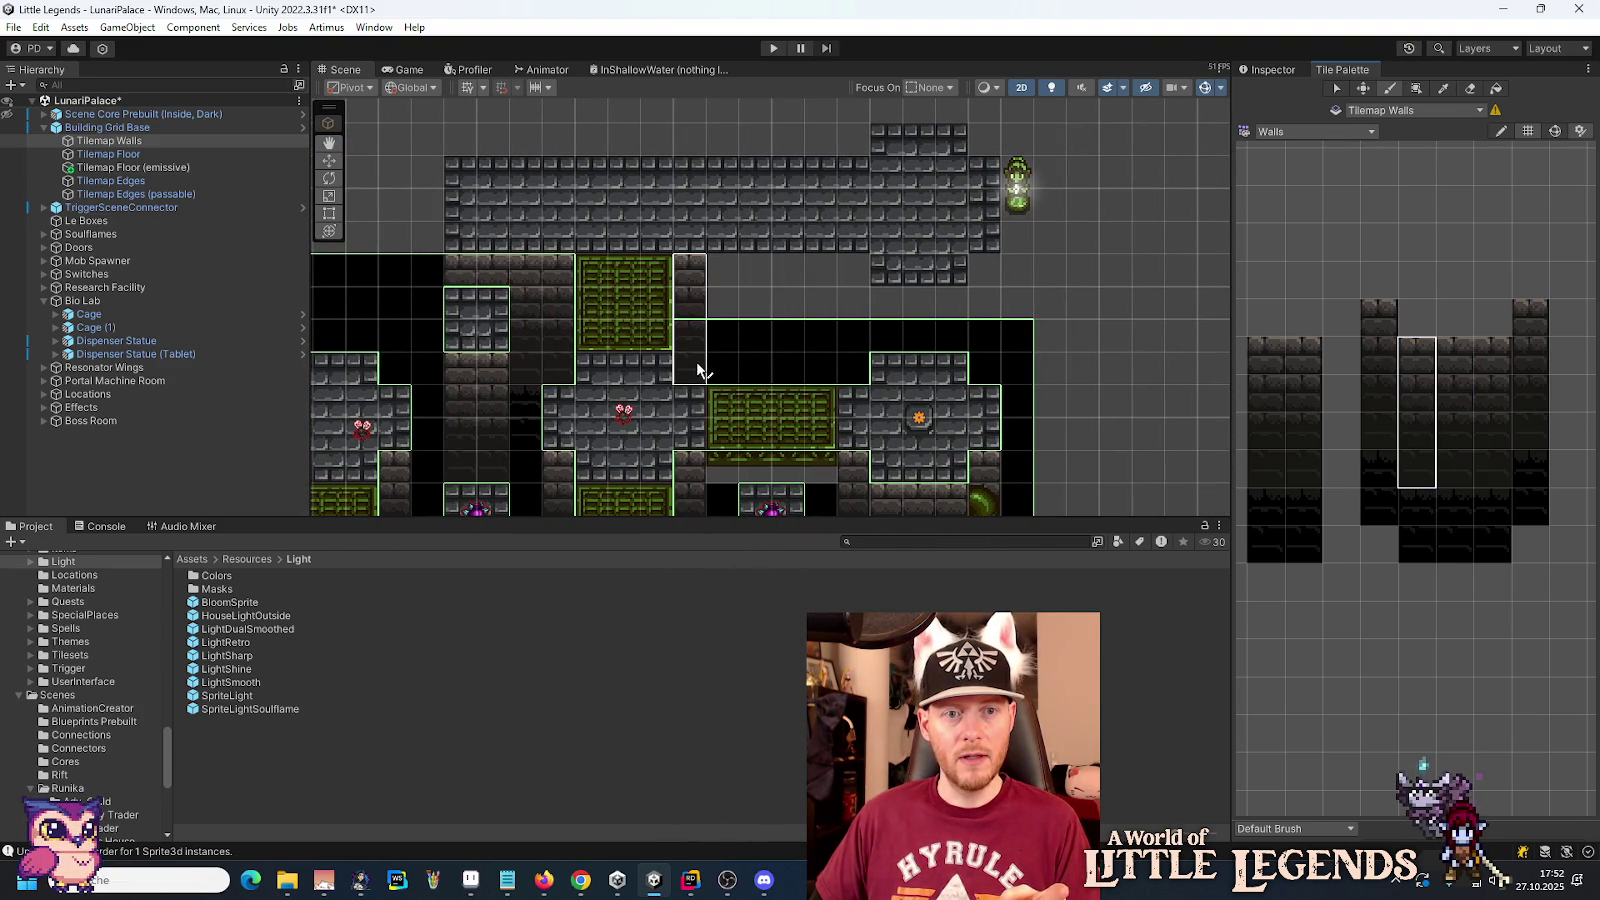
drag(1487, 363, 1493, 470)
click(848, 365)
drag(1455, 360, 1455, 470)
drag(737, 368, 822, 368)
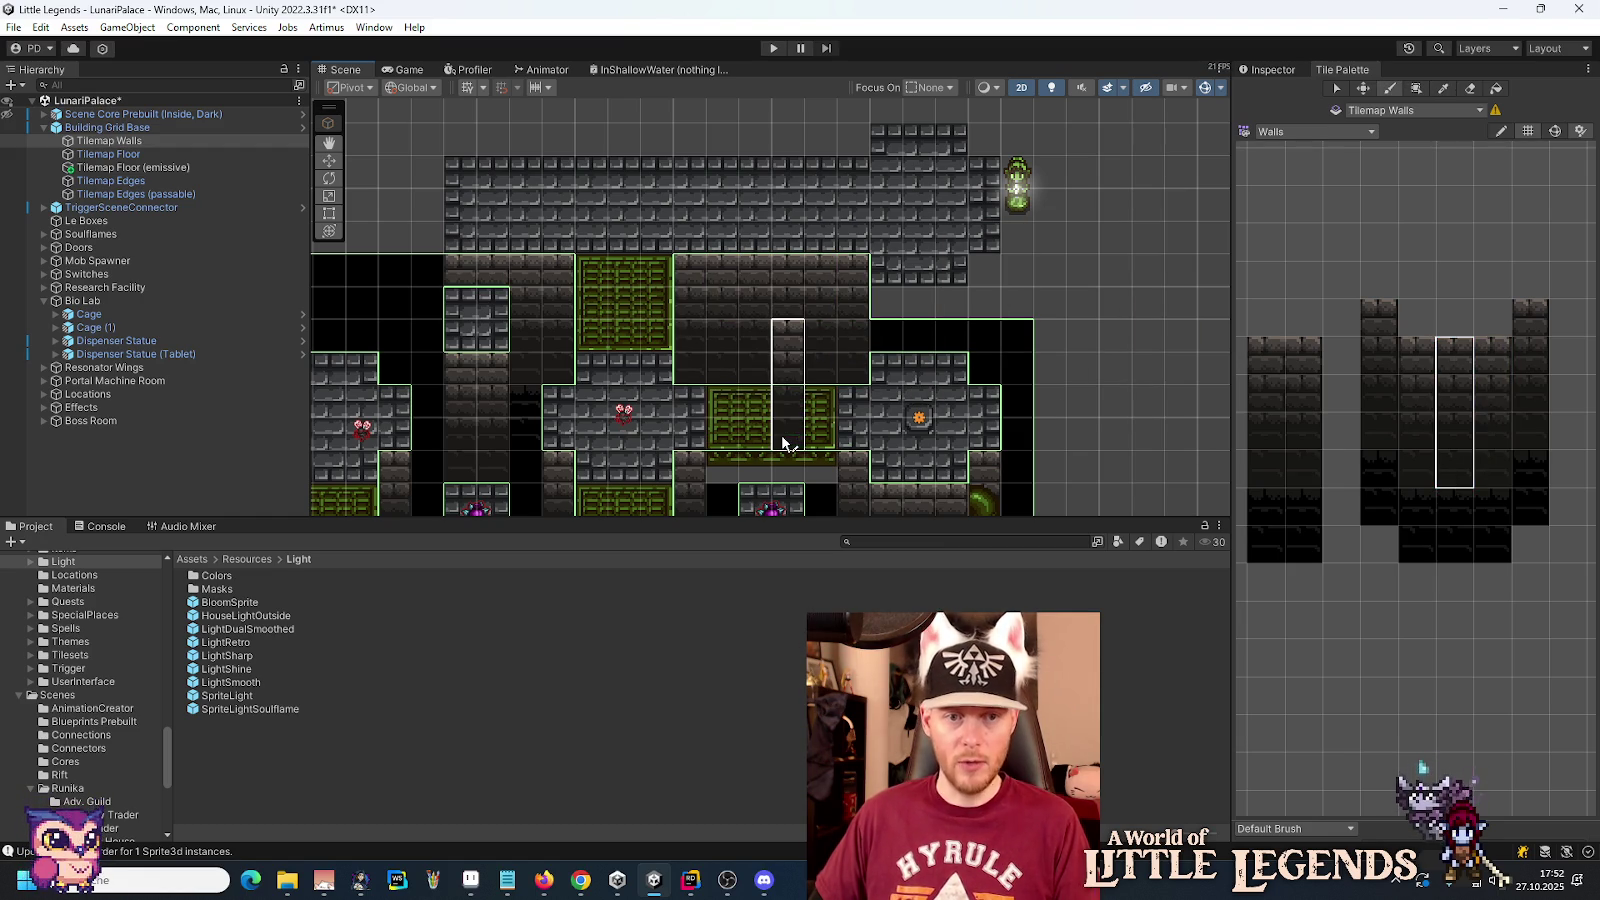
drag(1537, 327, 1532, 440)
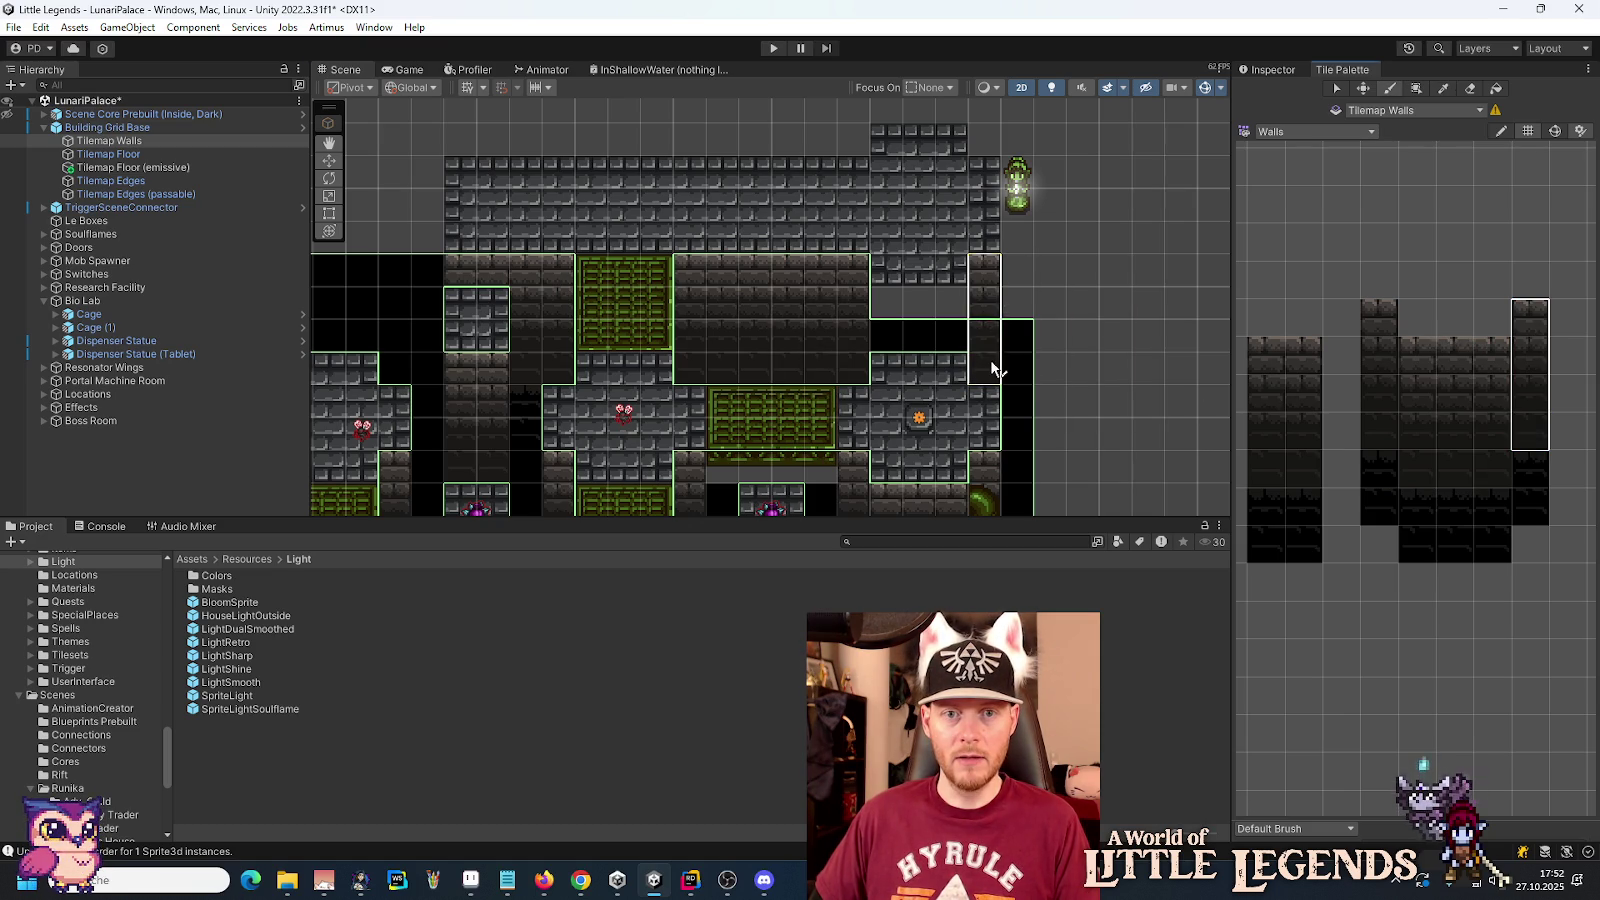
mouse_move(1411, 350)
mouse_down()
mouse_move(1468, 400)
mouse_move(1495, 400)
mouse_up()
click(944, 332)
Step: Select the stone arch tiles in the Walls palette and look over the lower rooms
scroll(1128, 290, down, 2)
scroll(1130, 292, down, 3)
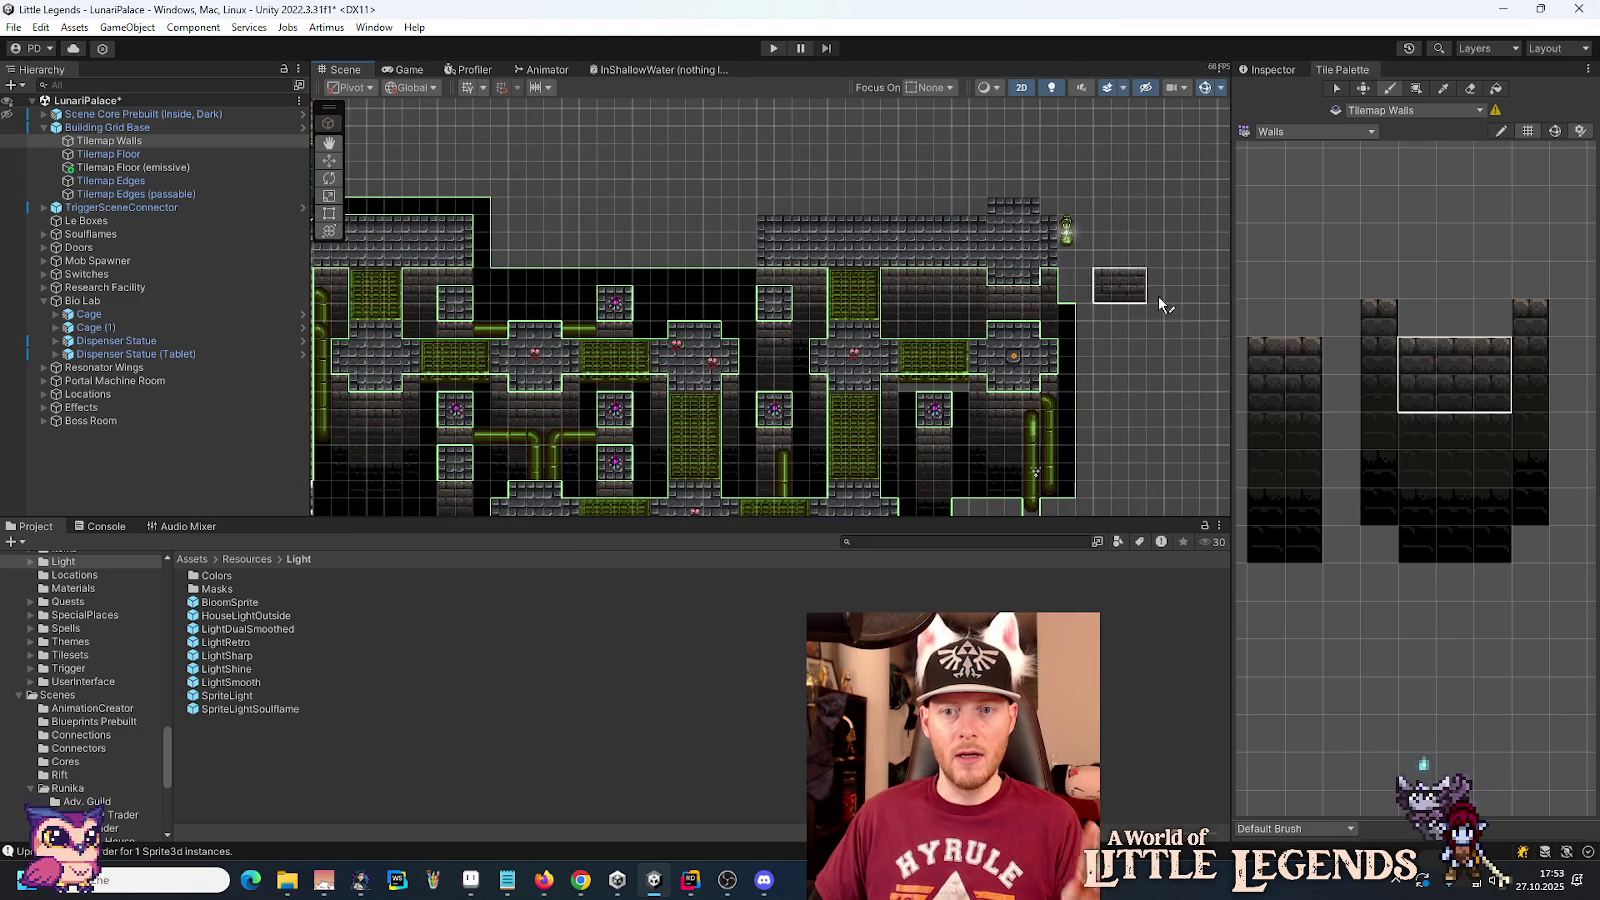
scroll(1440, 388, down, 5)
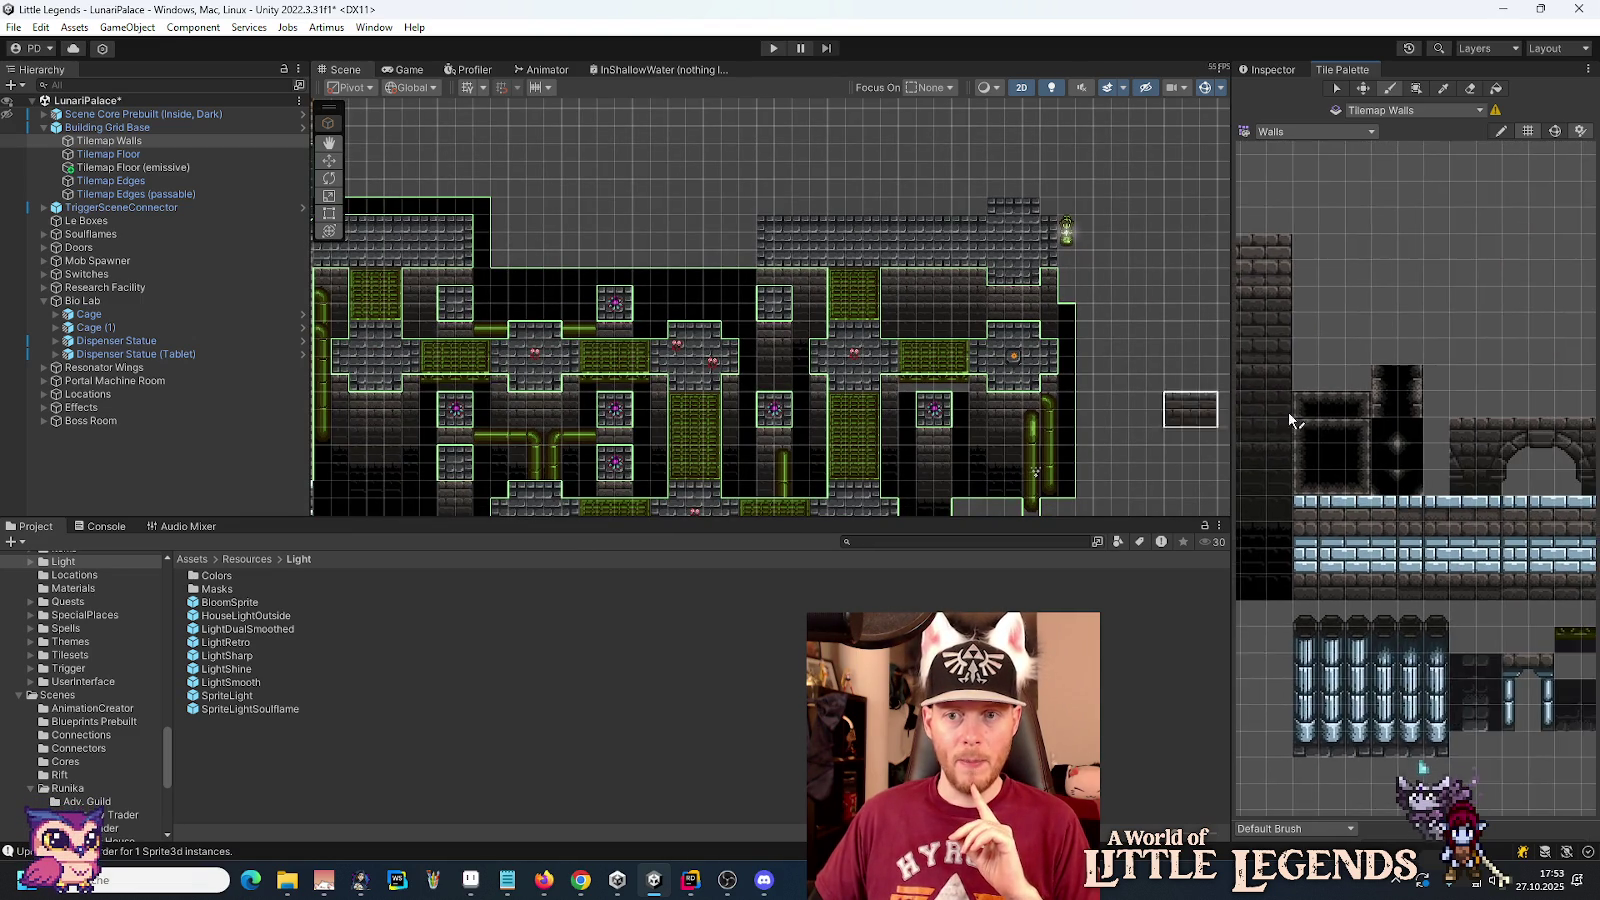
scroll(1394, 422, up, 4)
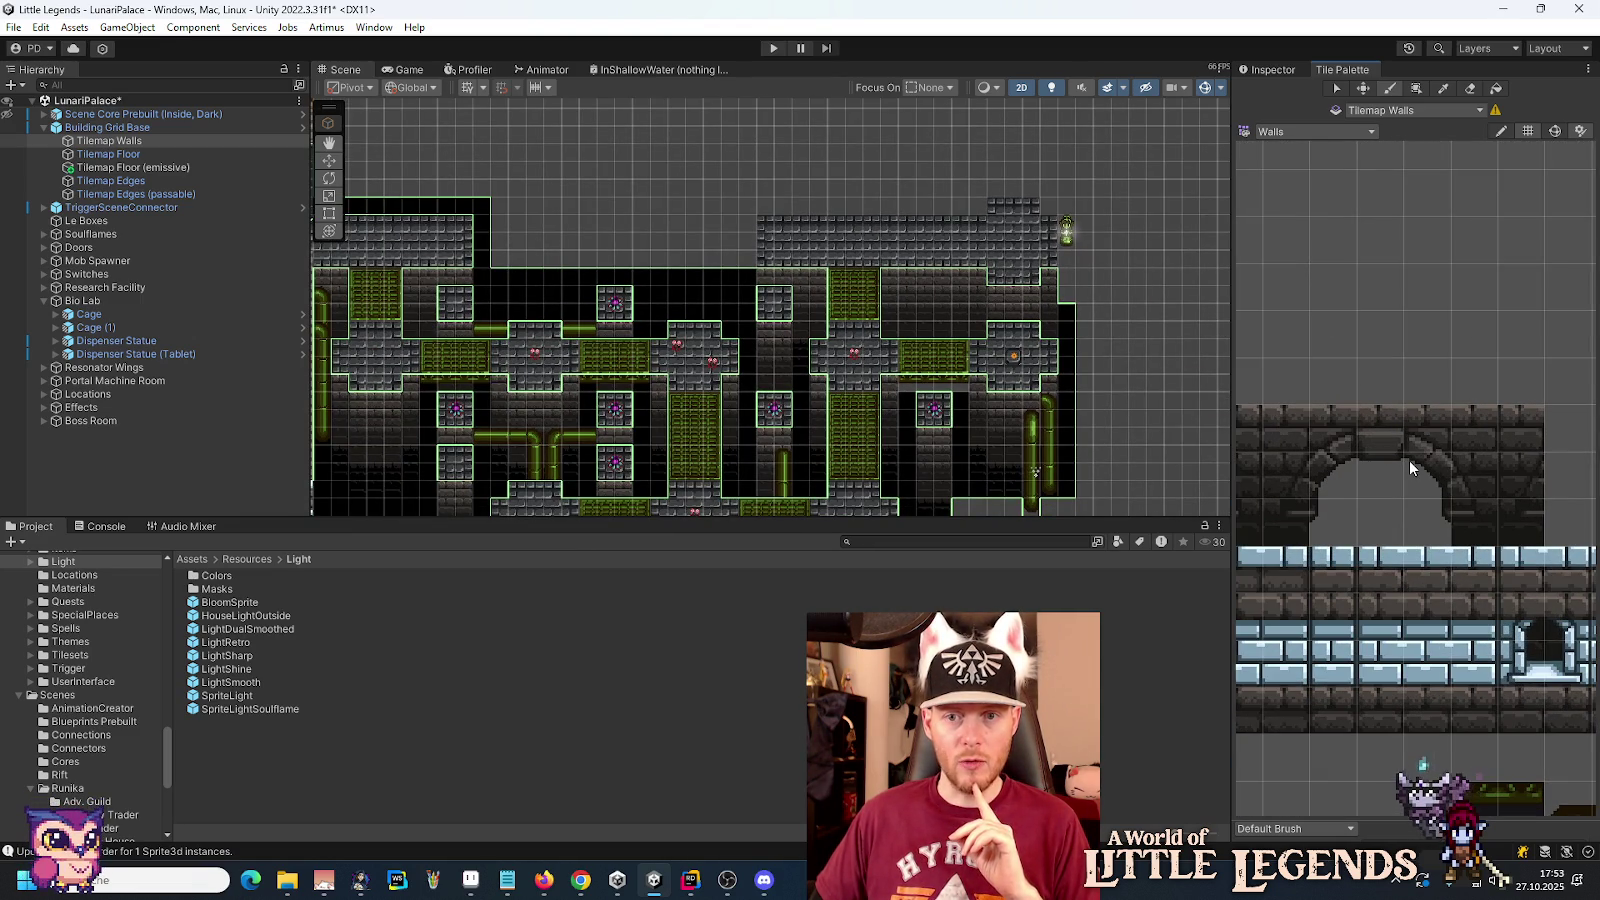
mouse_move(1460, 521)
mouse_down()
mouse_move(1395, 452)
mouse_move(1265, 410)
mouse_up()
scroll(900, 310, up, 2)
scroll(917, 310, up, 2)
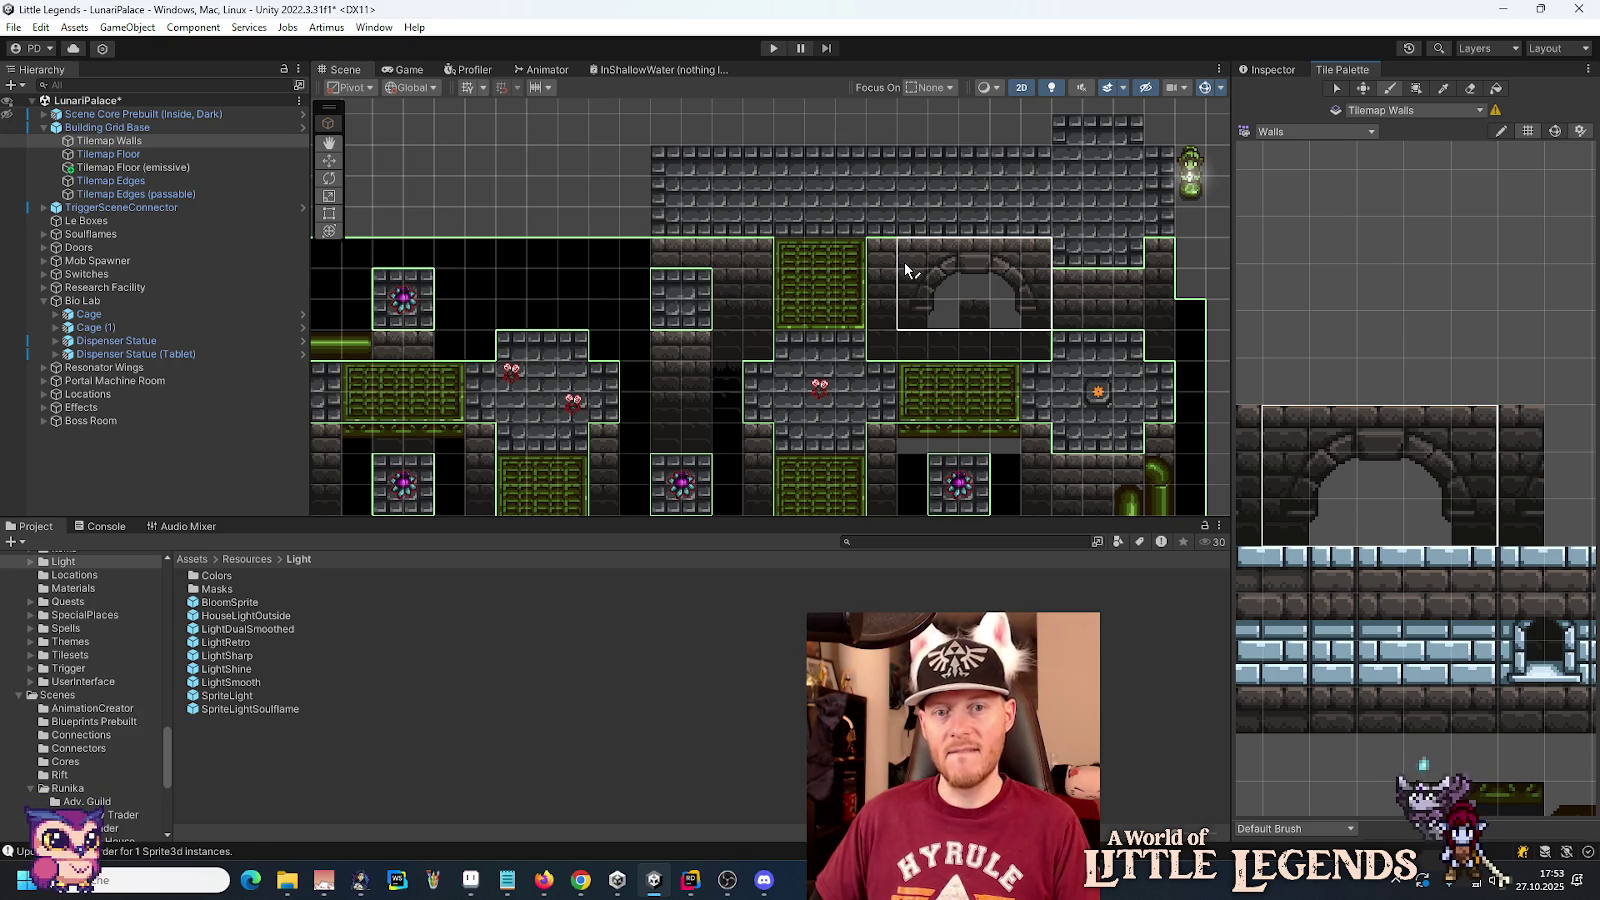
scroll(904, 261, down, 5)
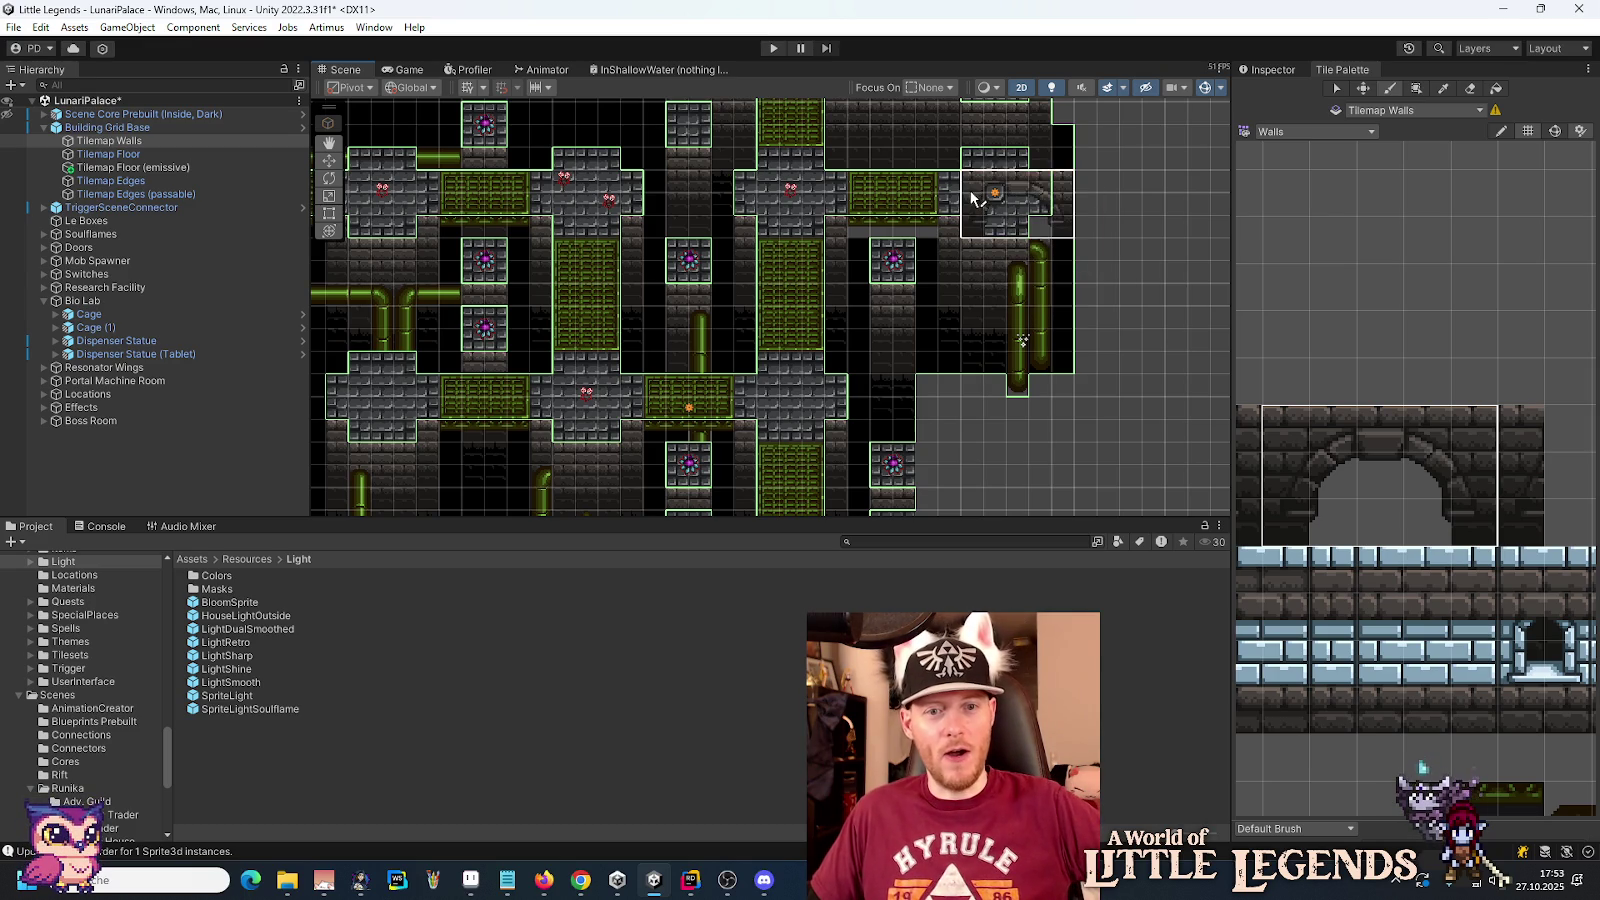
drag(966, 155, 950, 257)
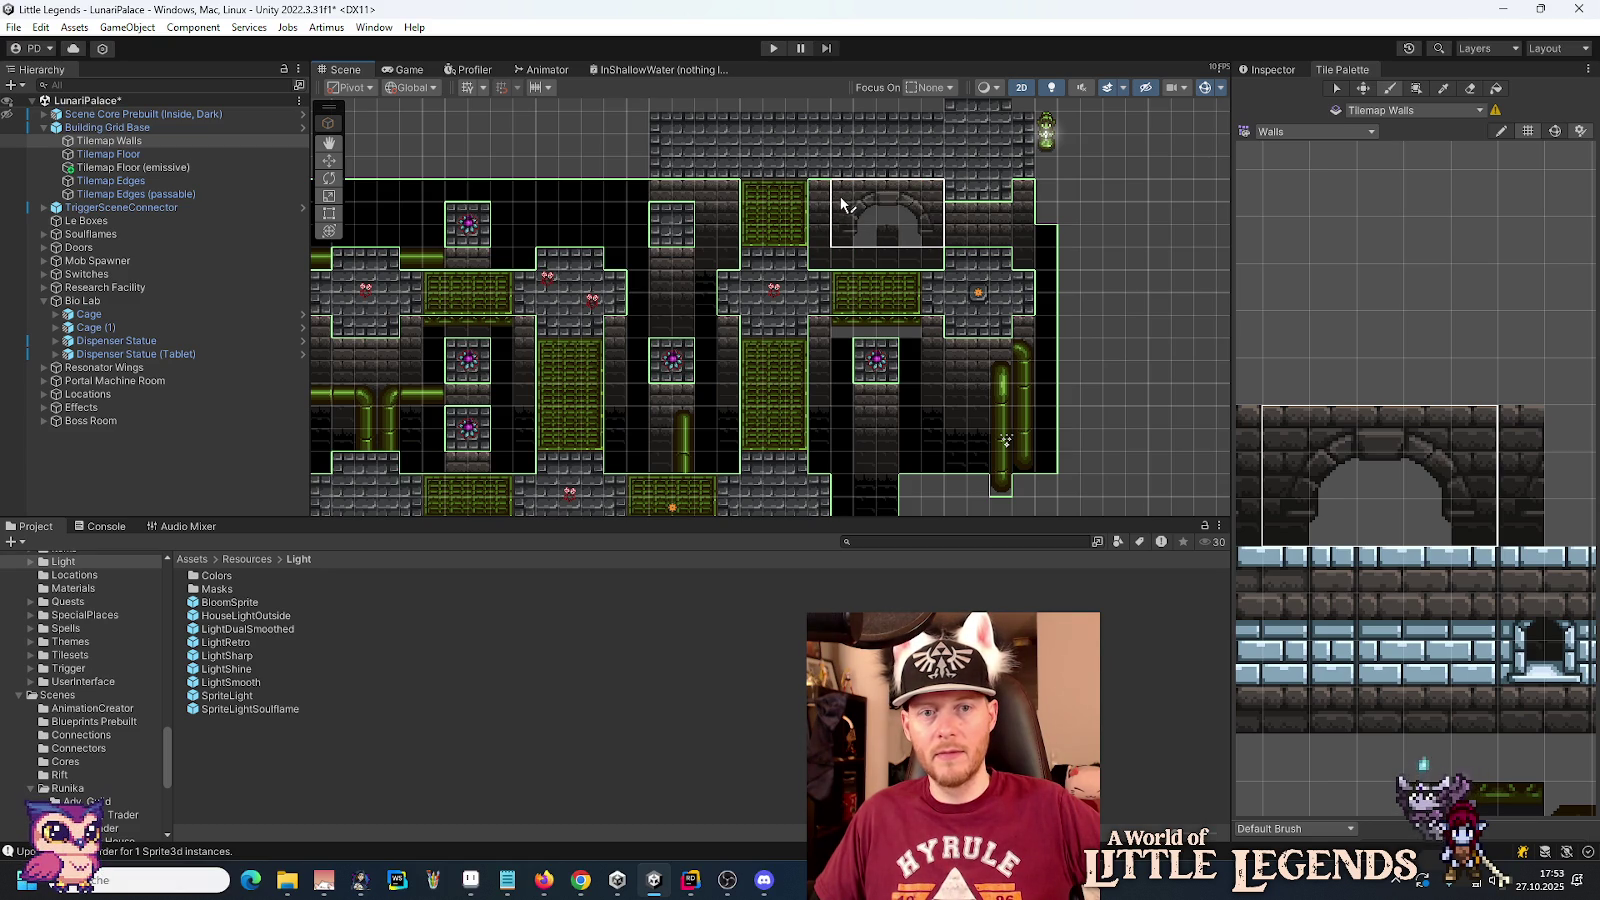
scroll(950, 200, up, 5)
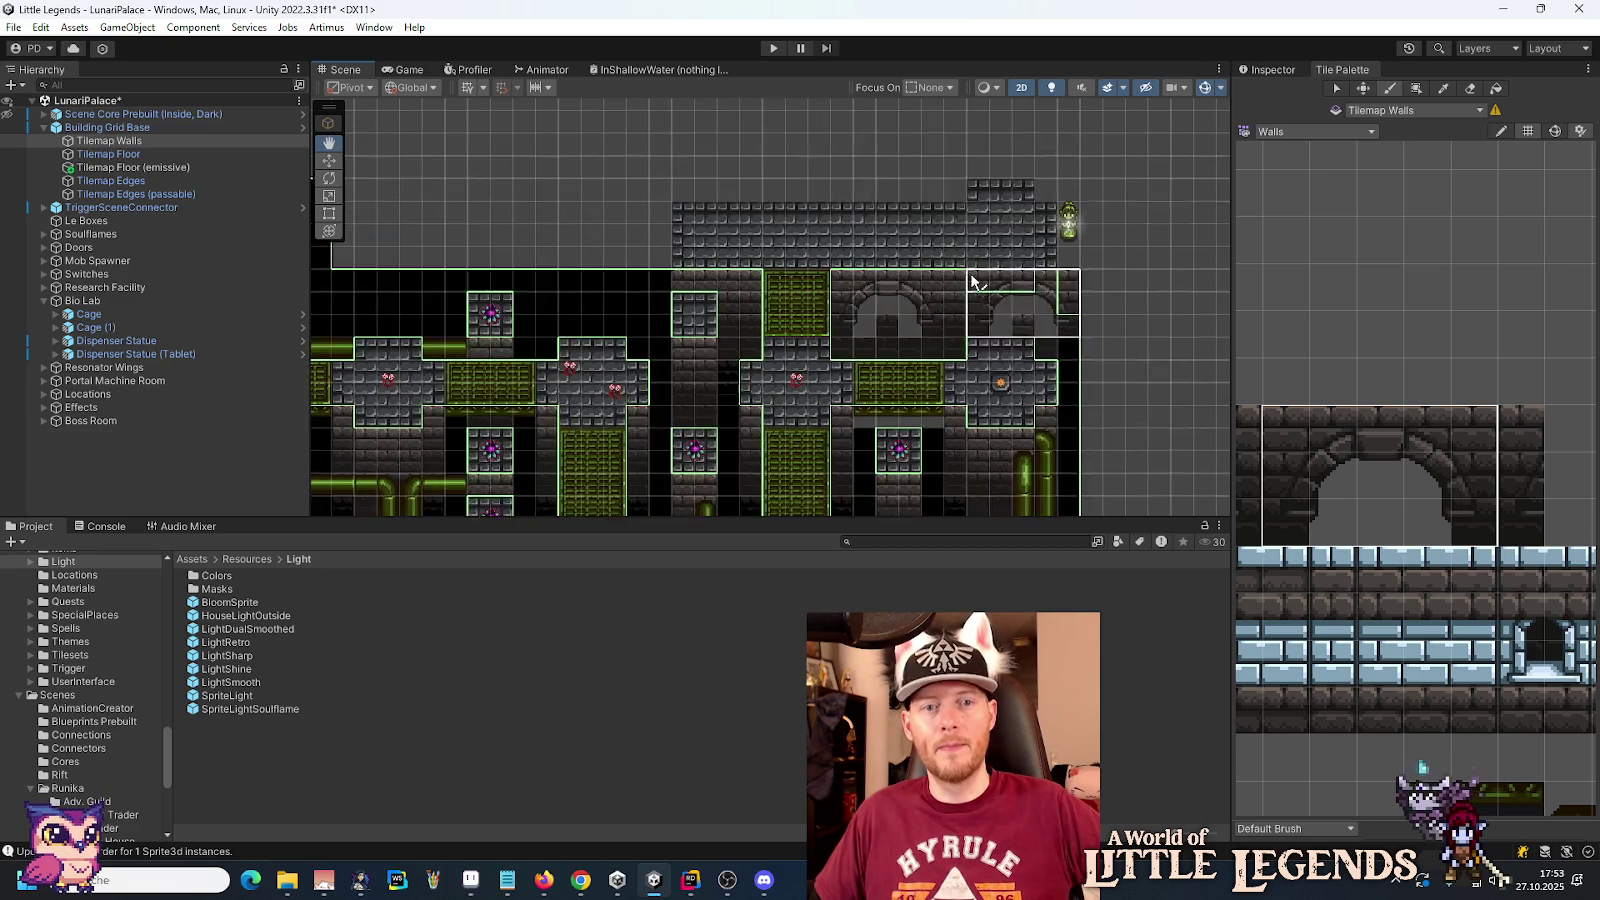
scroll(858, 270, up, 2)
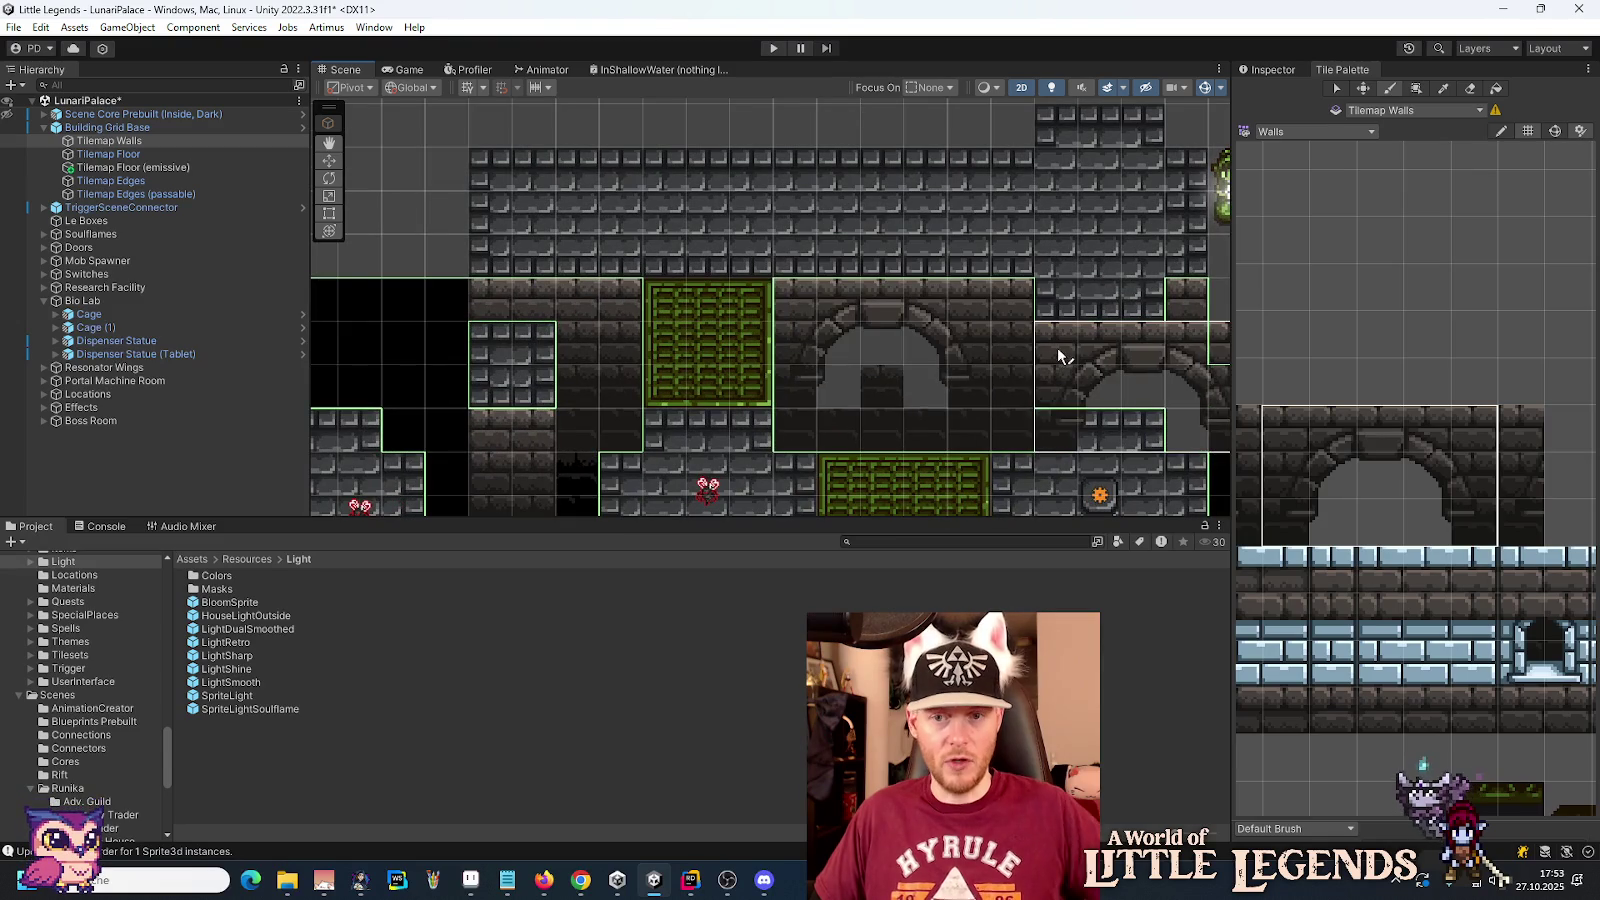
scroll(1344, 471, down, 2)
scroll(1325, 520, up, 3)
scroll(1549, 448, down, 3)
scroll(1464, 434, up, 3)
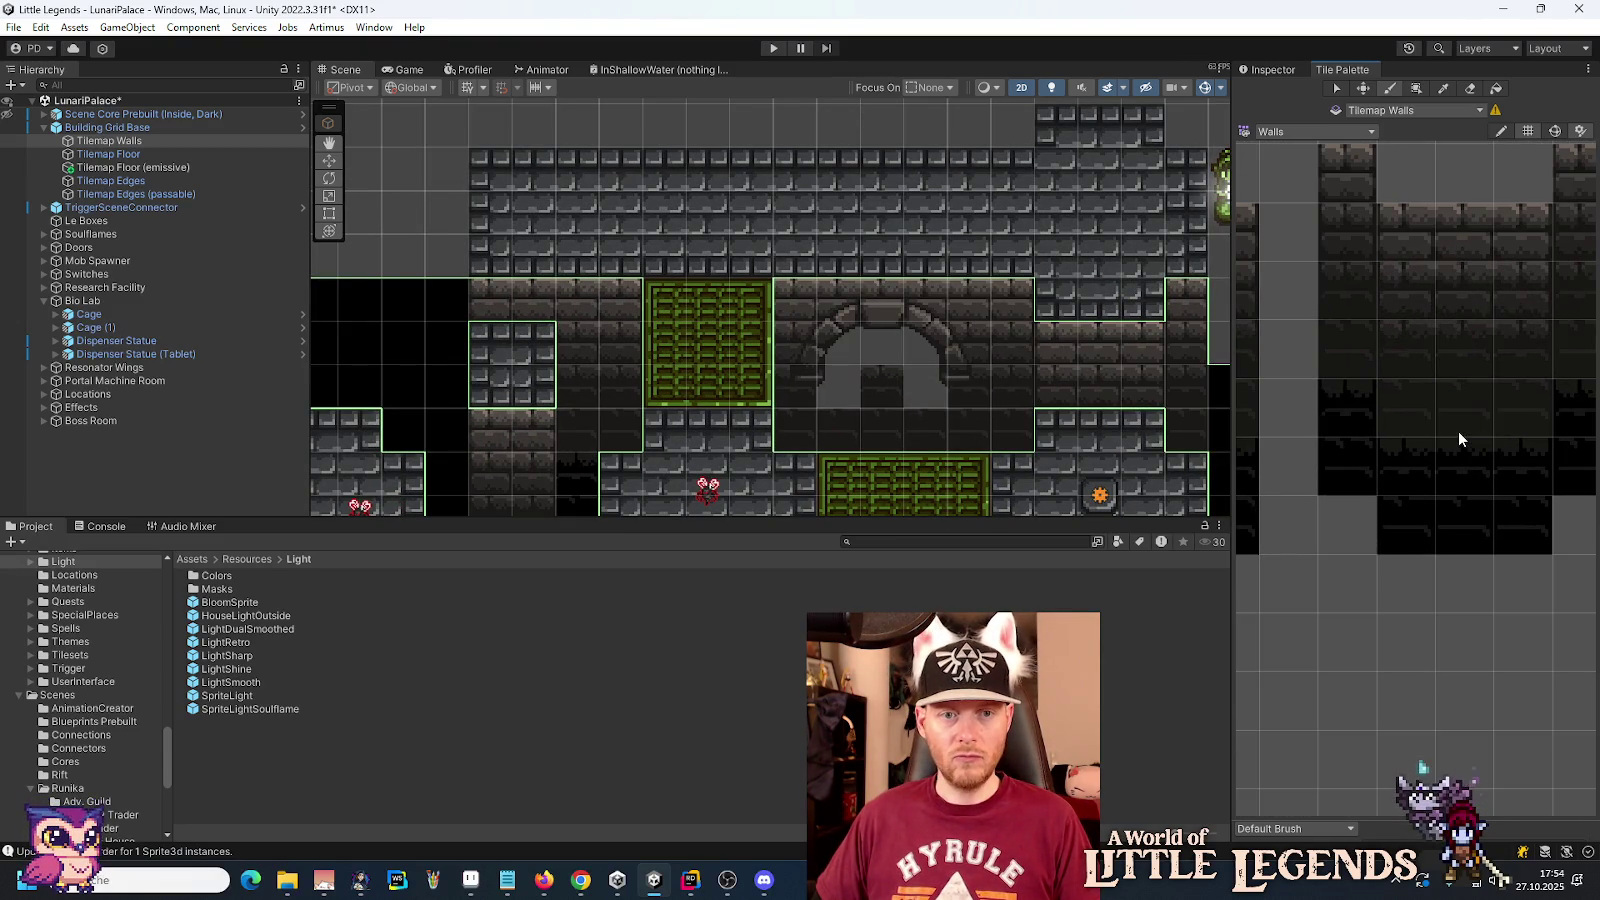
Step: Choose a single dark wall tile and paint the first cells of the arch gap
mouse_move(1420, 262)
mouse_down()
mouse_move(1323, 338)
mouse_move(1417, 303)
mouse_move(1439, 346)
mouse_move(1310, 353)
mouse_move(1439, 300)
mouse_up()
scroll(1420, 305, down, 2)
scroll(1436, 300, up, 2)
scroll(1436, 300, up, 2)
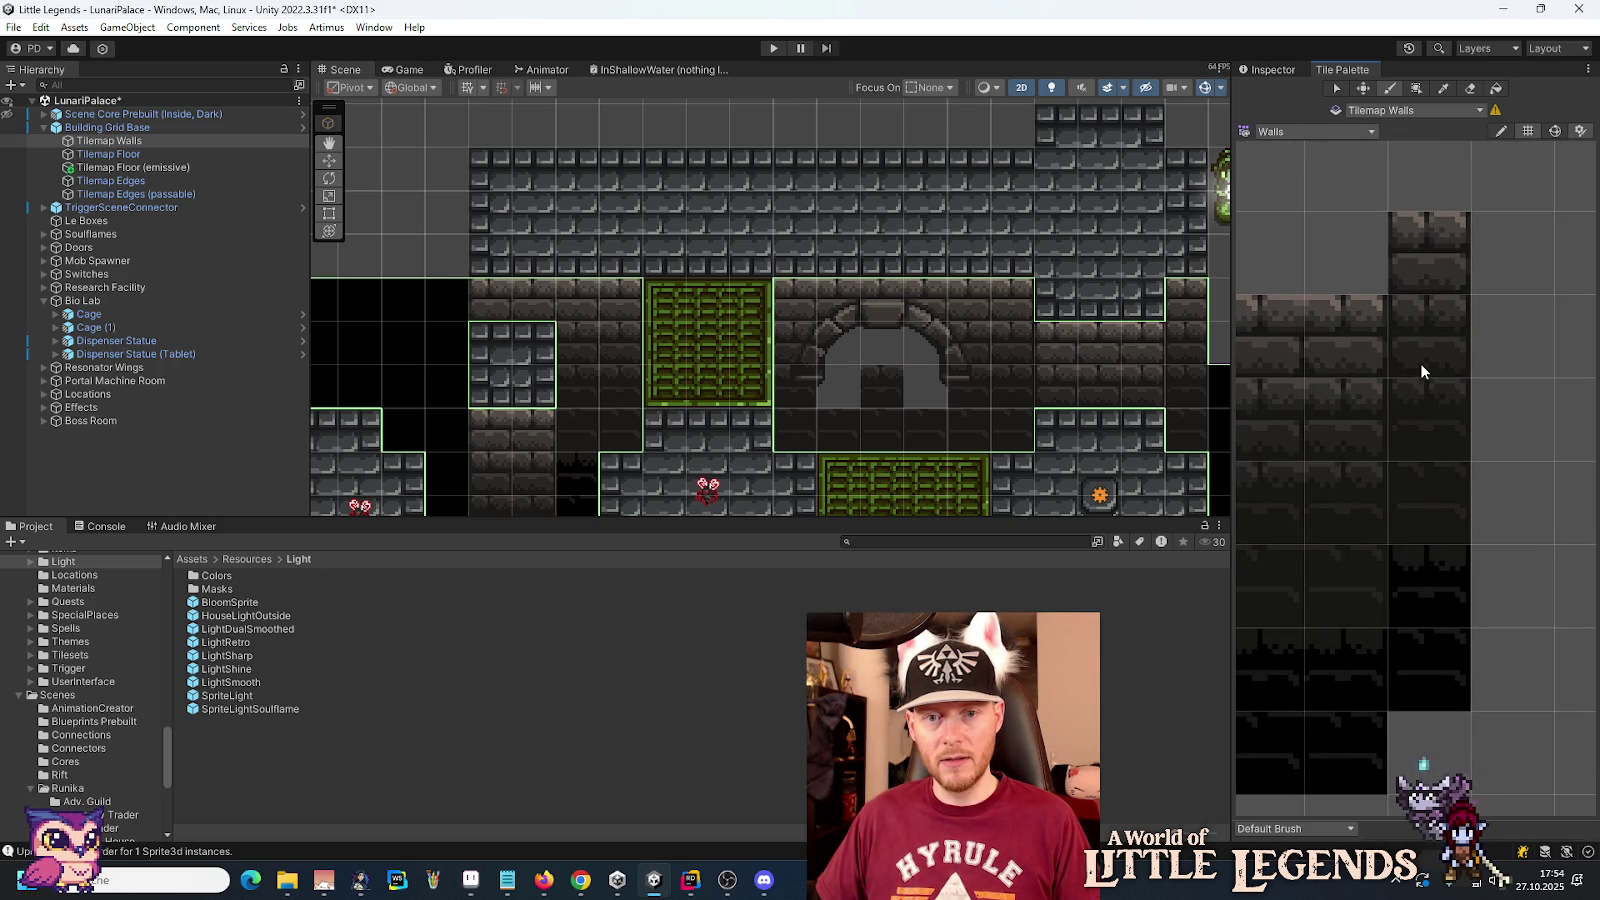
click(1428, 503)
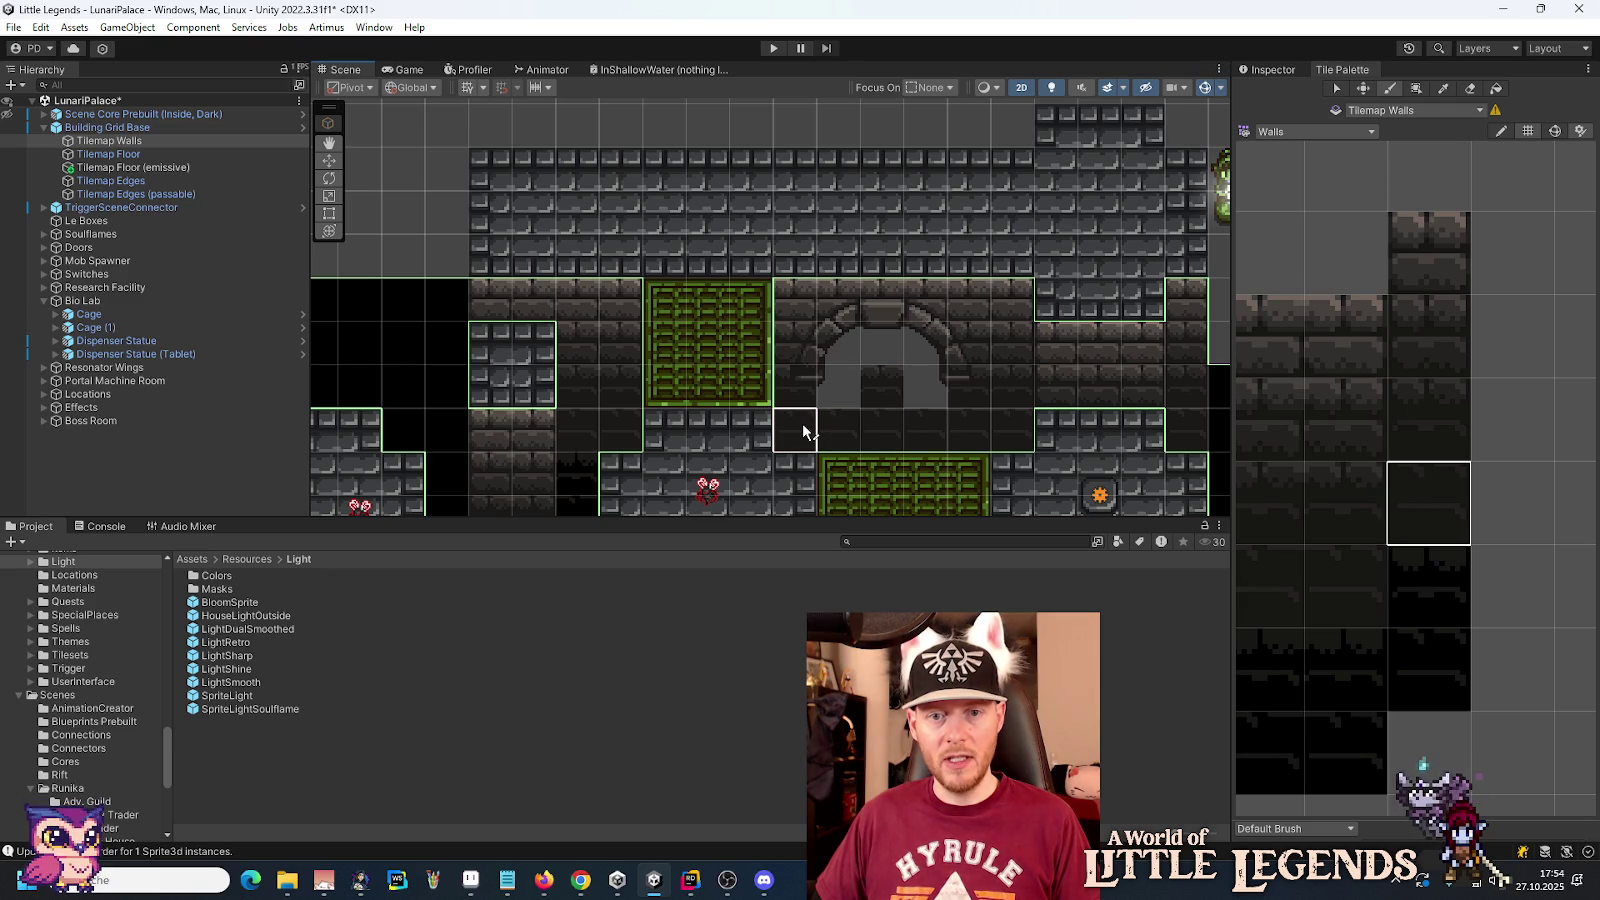
mouse_move(1350, 464)
mouse_down()
mouse_move(1505, 413)
mouse_move(1529, 388)
mouse_up()
drag(1335, 528, 1440, 512)
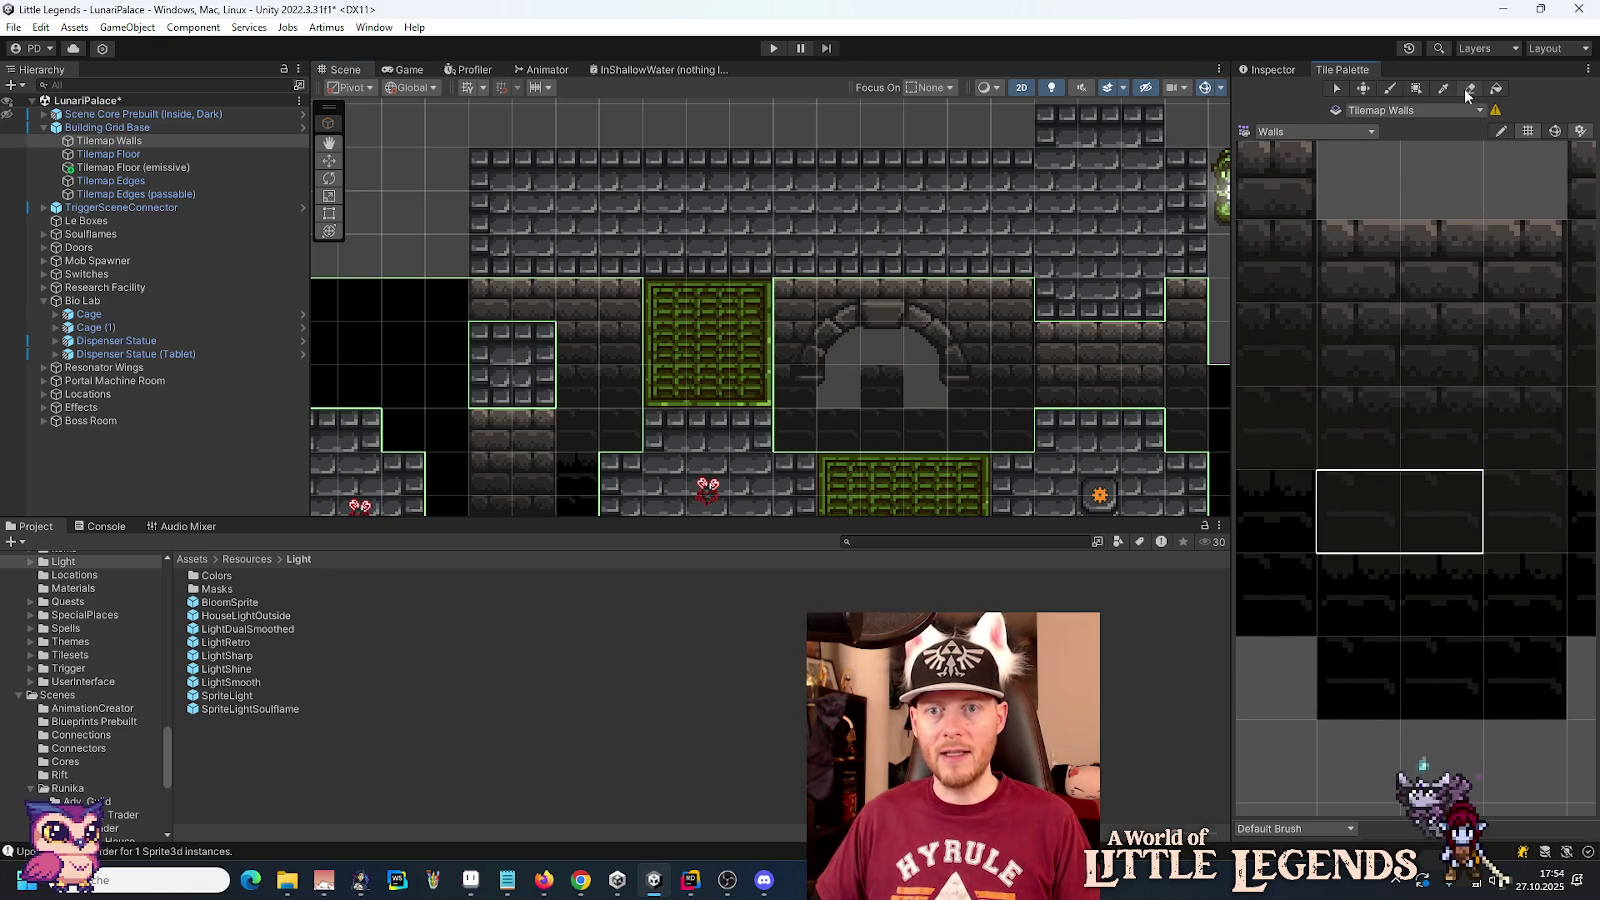
key(i)
click(1425, 182)
mouse_move(892, 409)
mouse_down()
mouse_move(850, 428)
mouse_move(921, 429)
mouse_move(912, 415)
mouse_up()
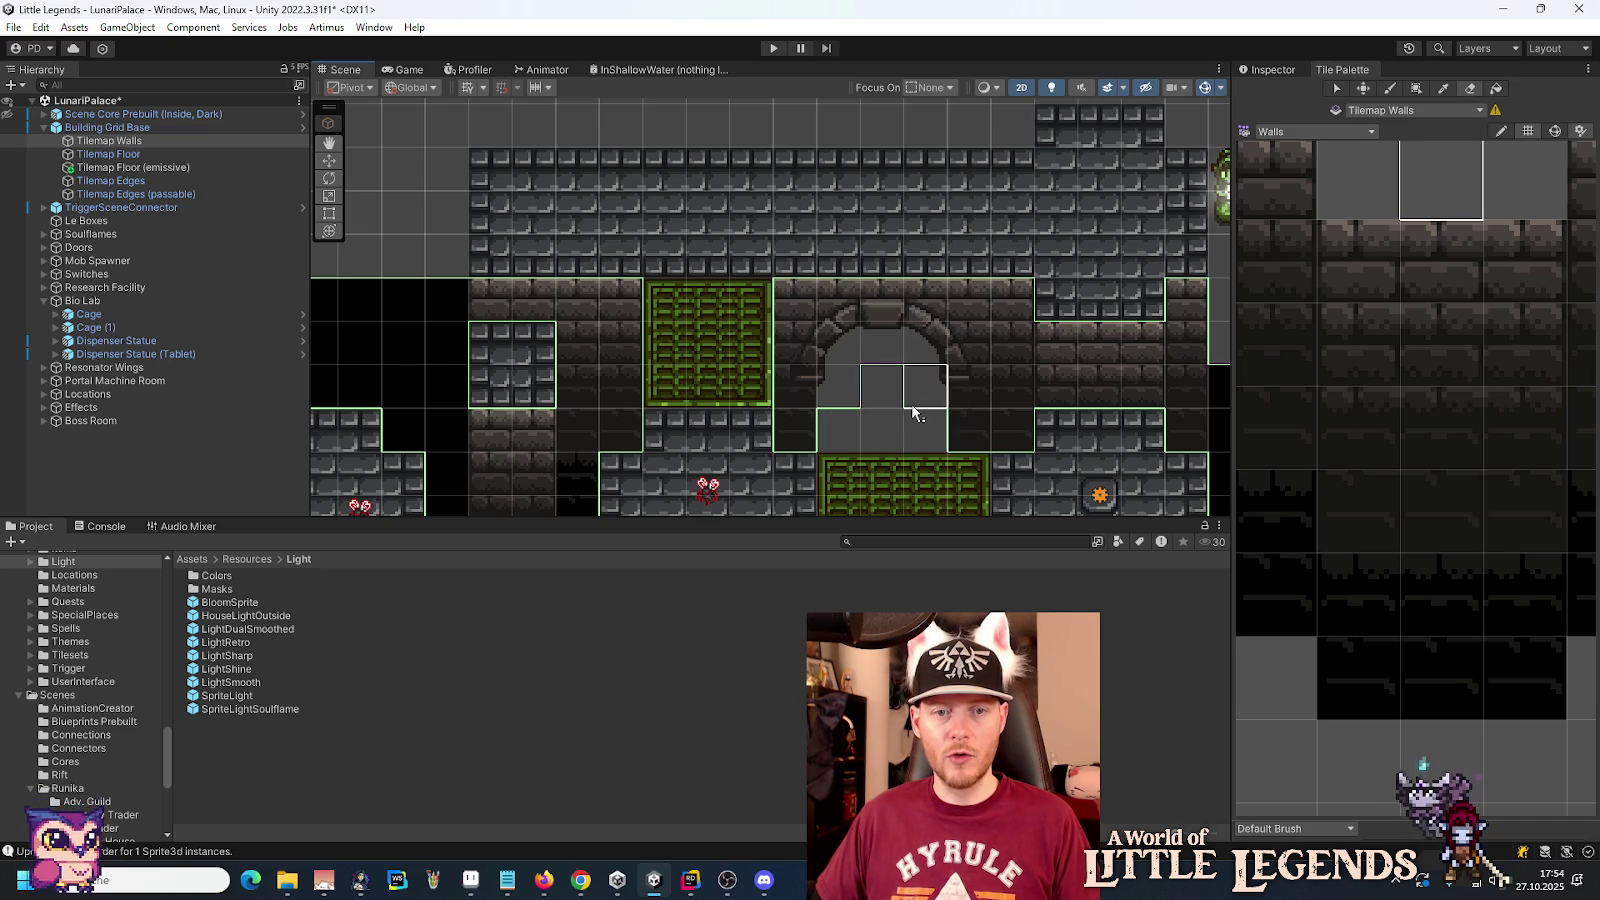
Step: Finish the arch cells in dark wall and run a black wall column up the right edge
scroll(912, 415, down, 5)
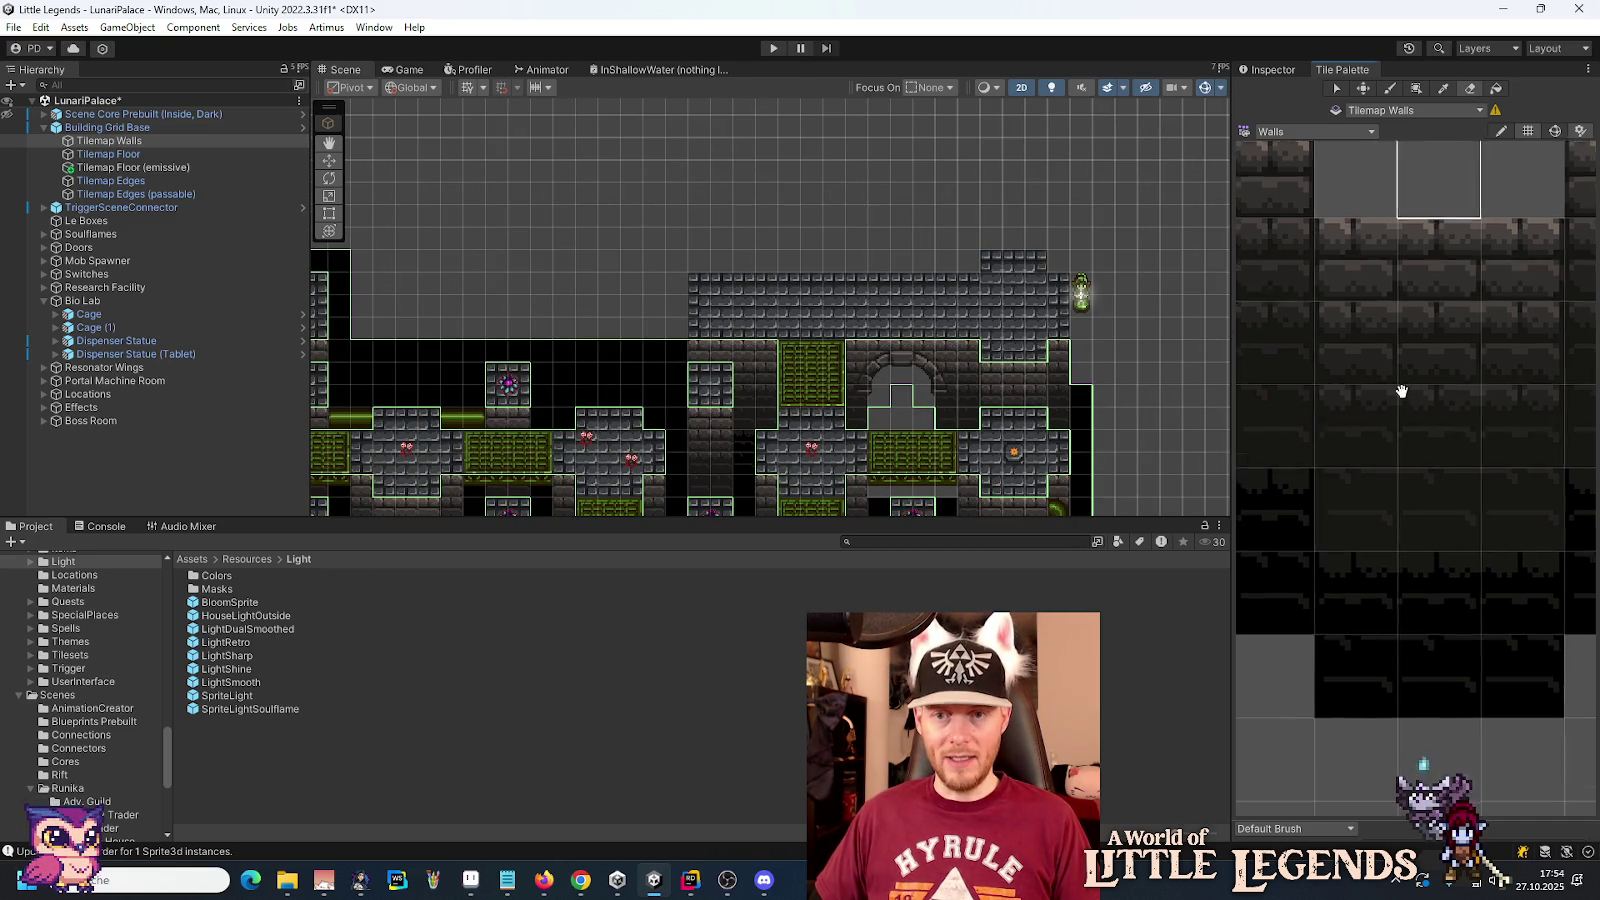
scroll(1410, 396, down, 6)
drag(1416, 387, 1285, 398)
click(1537, 370)
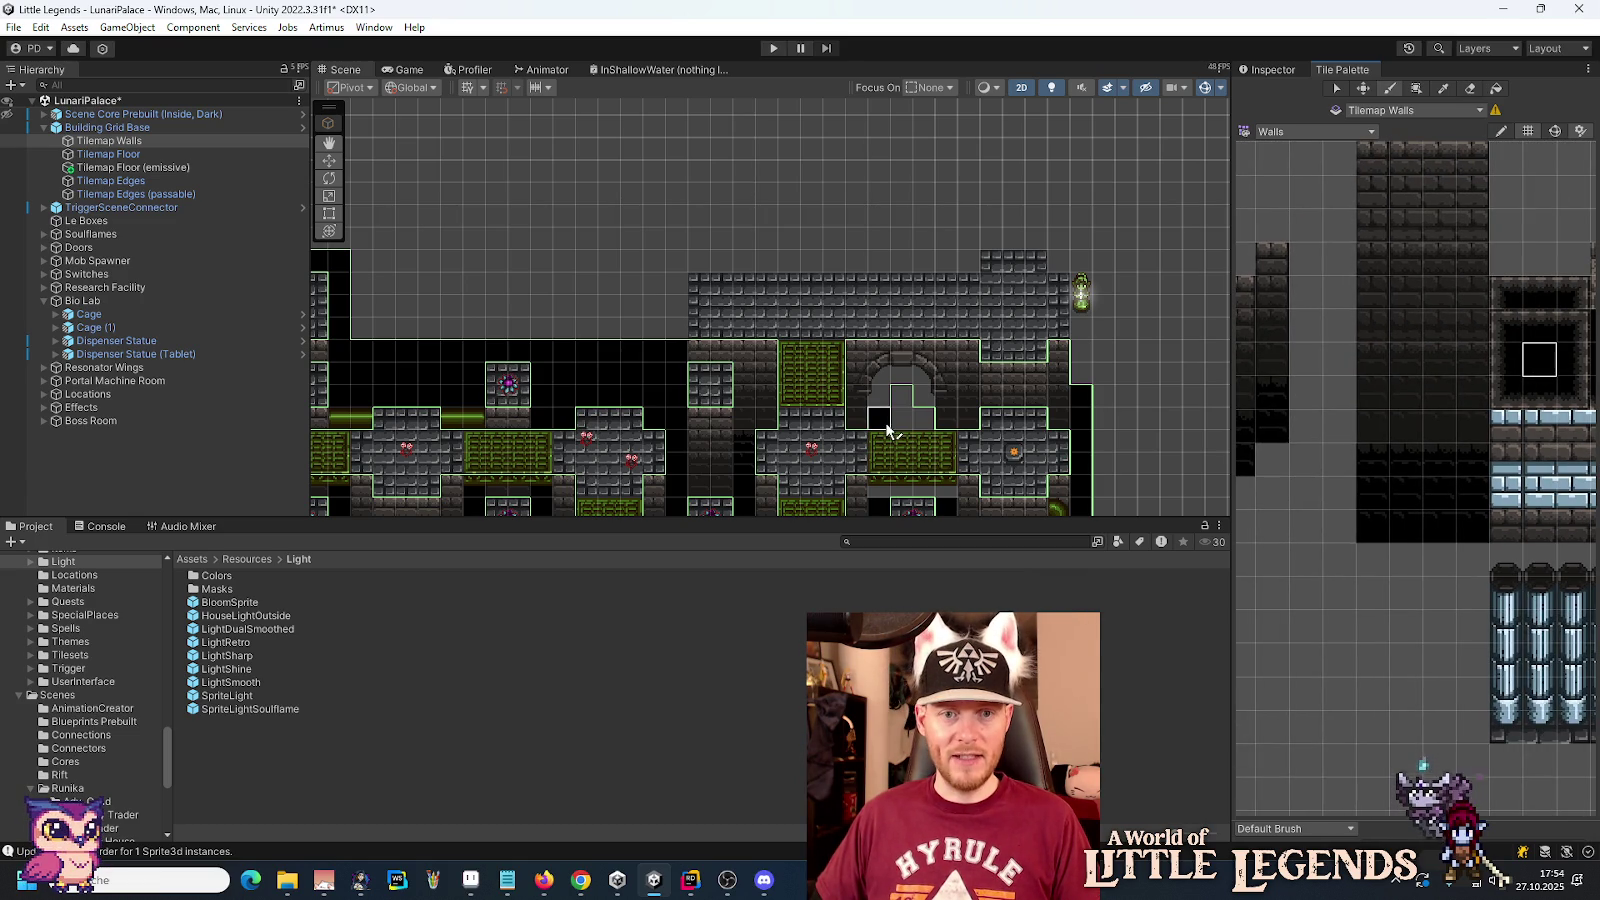
drag(918, 428, 904, 404)
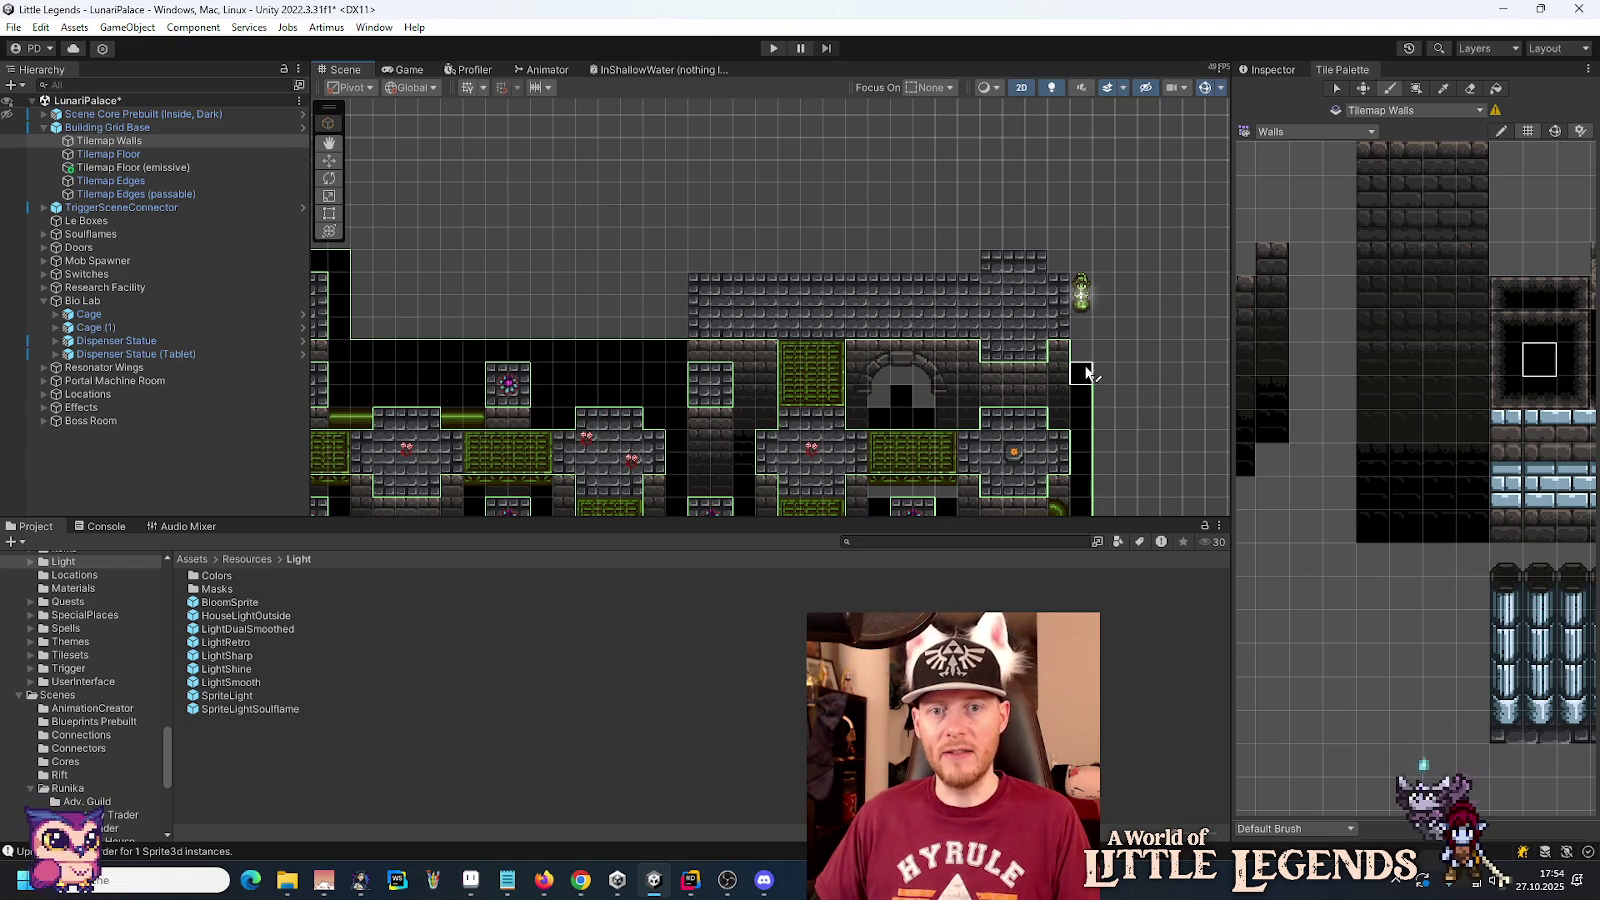
mouse_move(1087, 373)
mouse_down()
mouse_move(1075, 240)
mouse_move(685, 243)
mouse_move(674, 302)
mouse_move(696, 261)
mouse_move(970, 262)
mouse_up()
click(1058, 261)
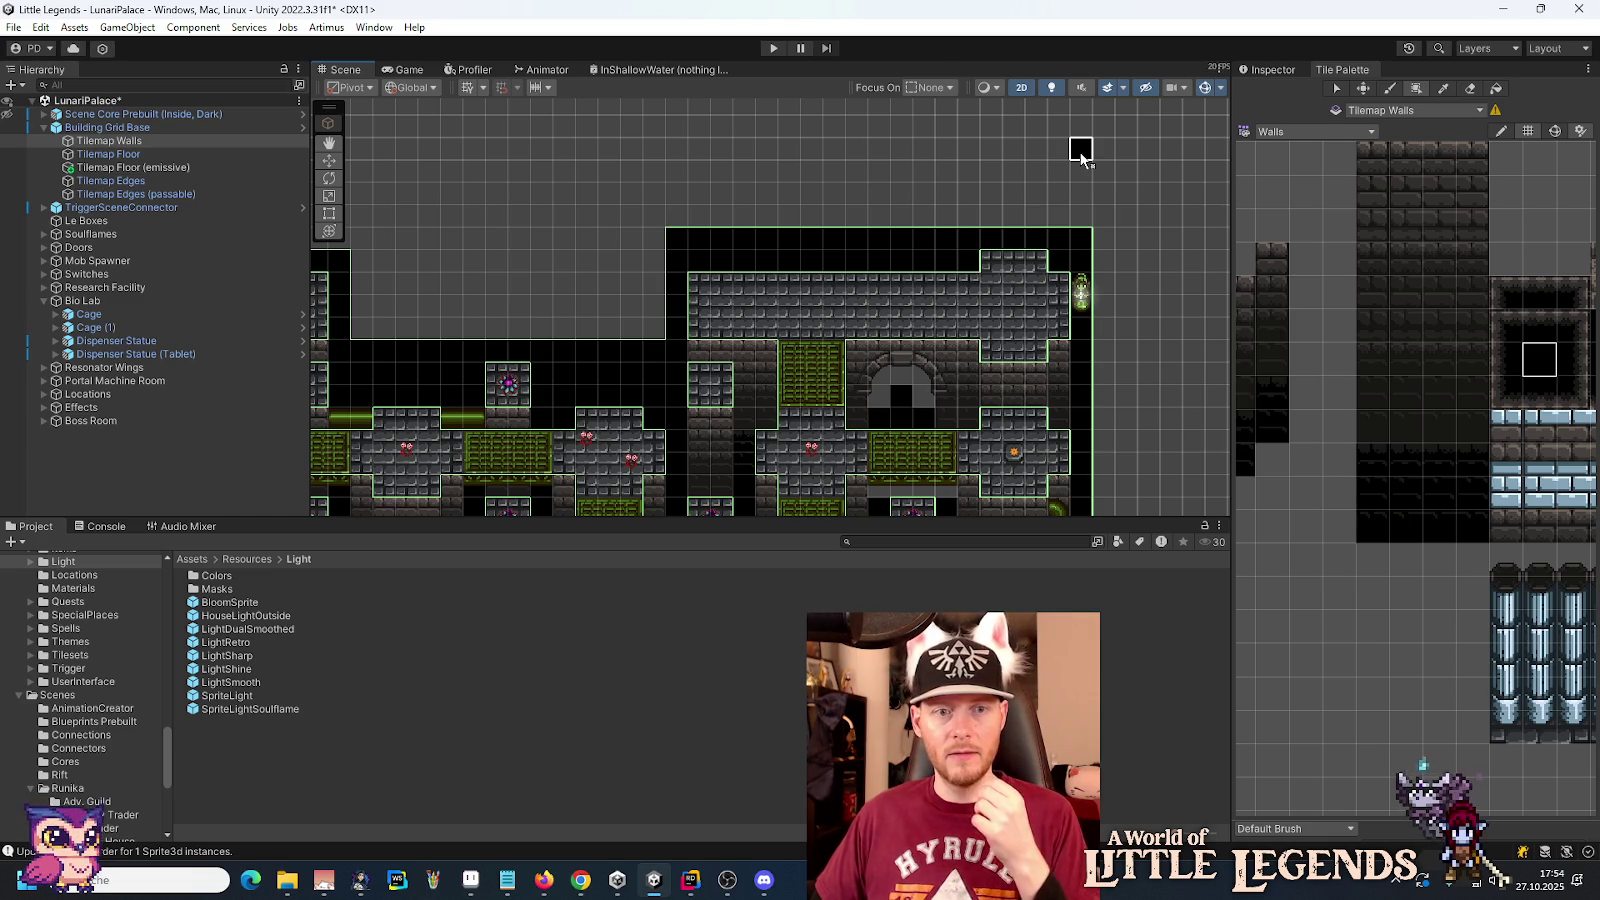
mouse_move(585, 196)
mouse_down()
mouse_move(797, 200)
mouse_move(504, 177)
mouse_move(681, 188)
mouse_up()
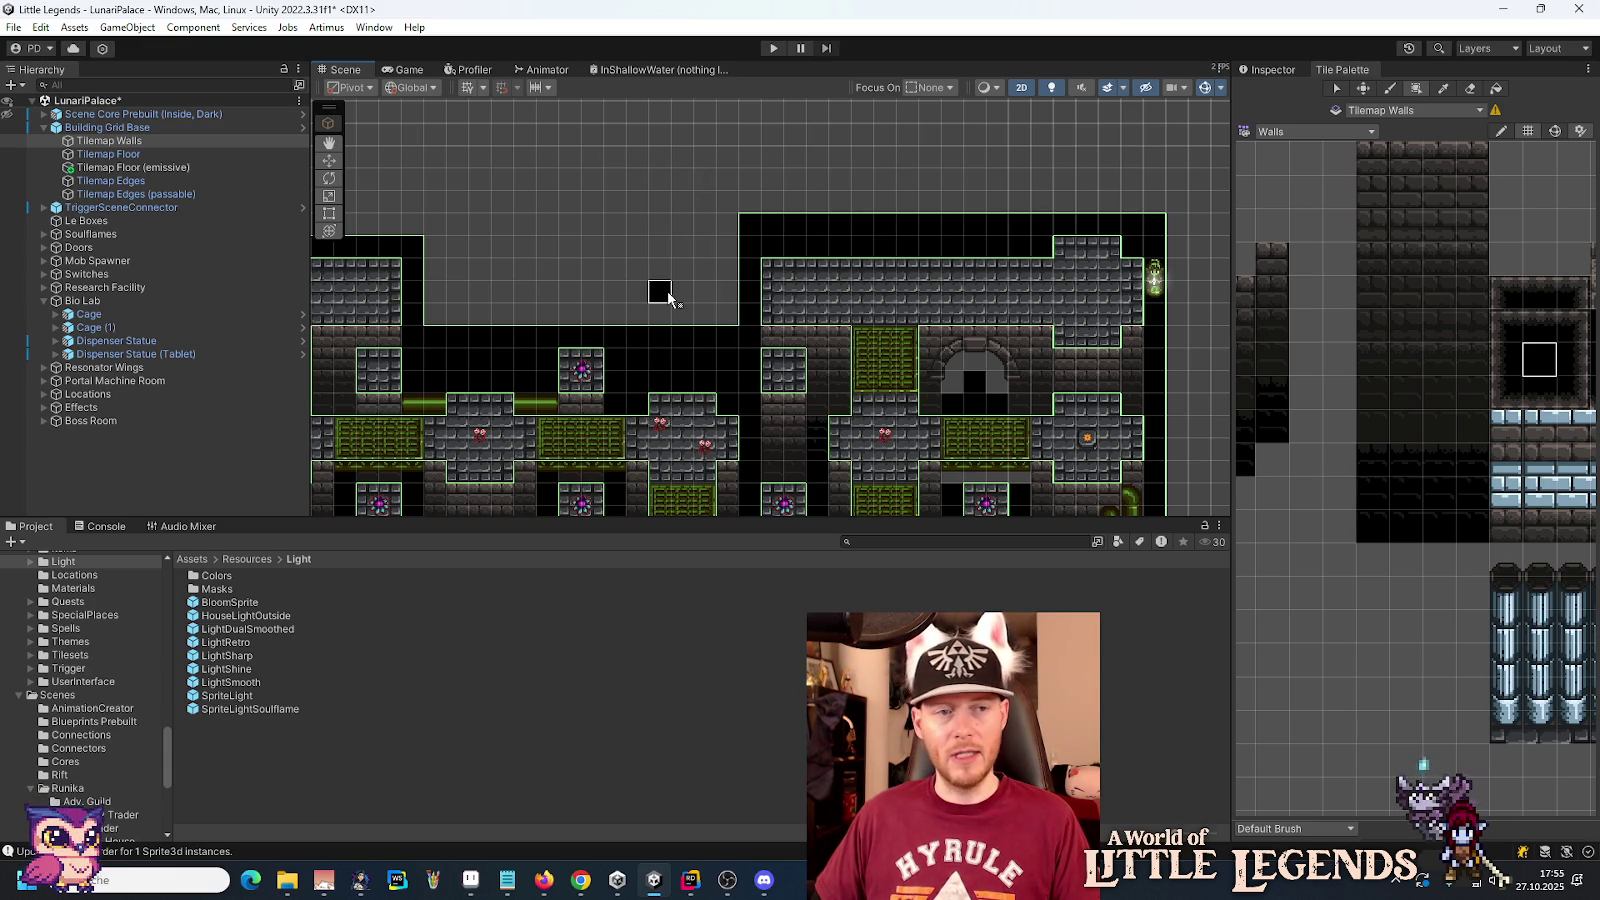
click(108, 355)
Step: Nudge the Dispenser Statue (Tablet) left and frame the view on the Cage
click(329, 160)
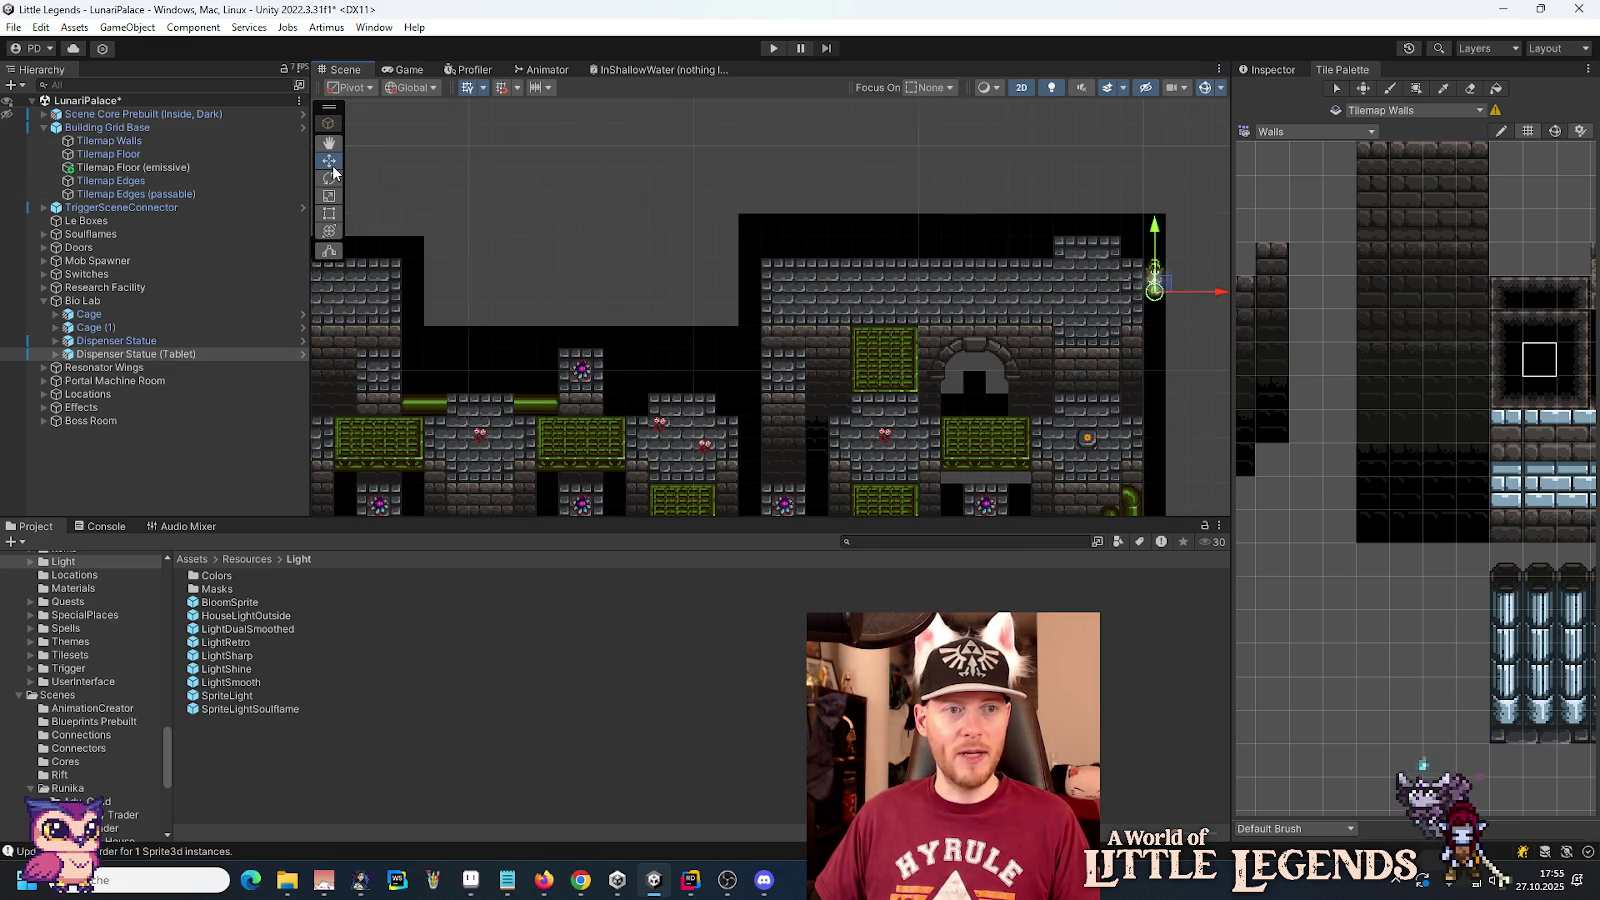
drag(1166, 291, 1097, 294)
scroll(1218, 279, up, 2)
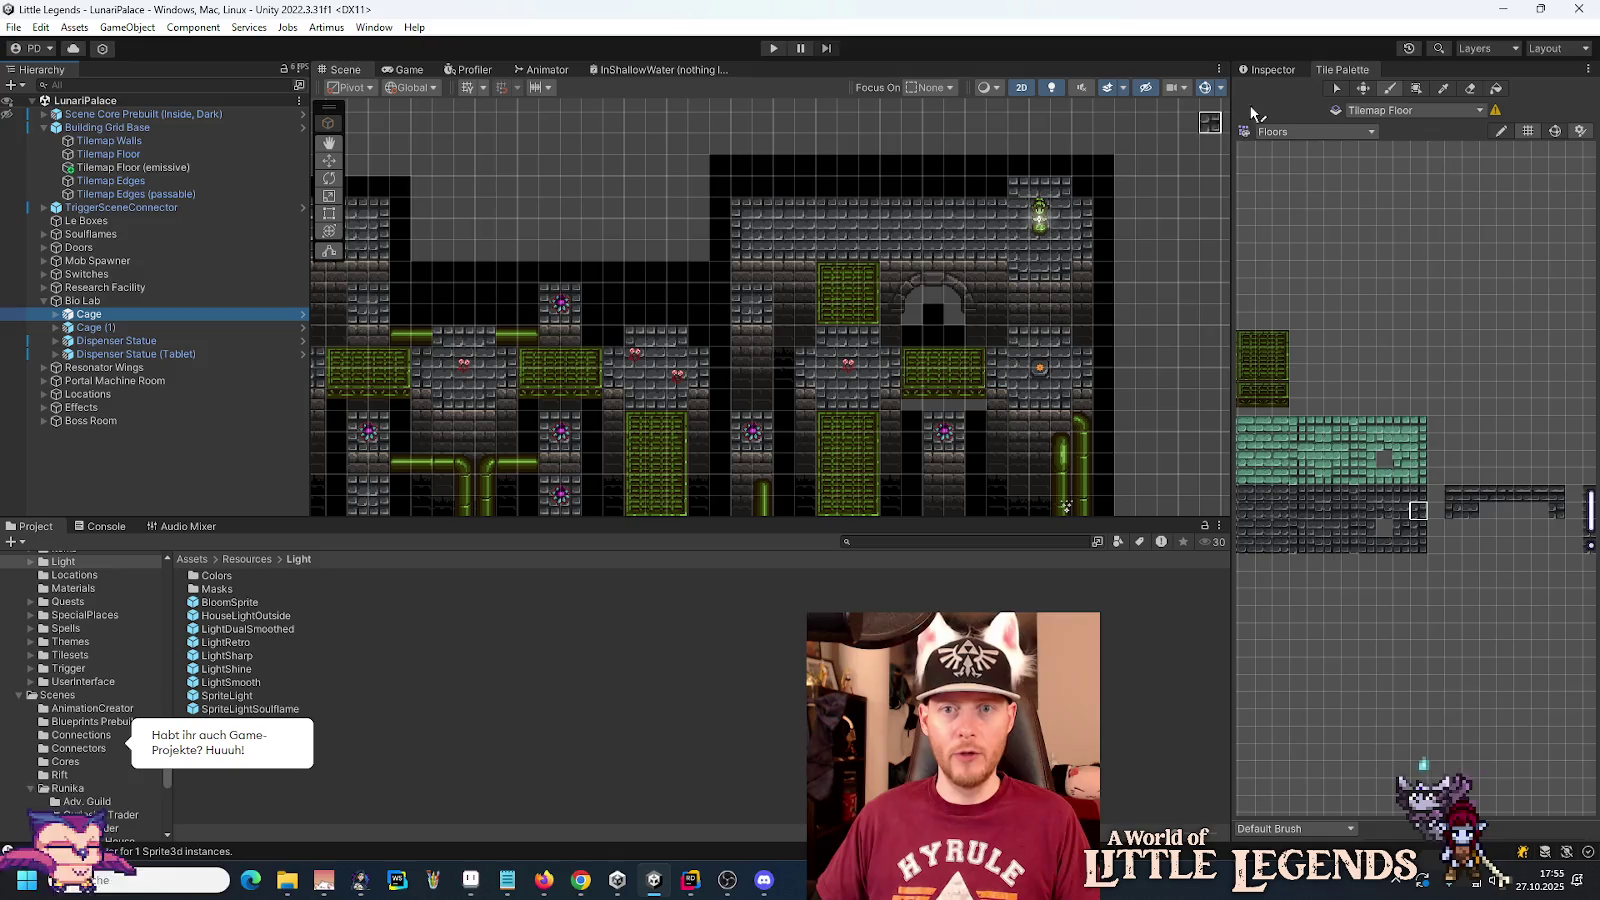
key(f)
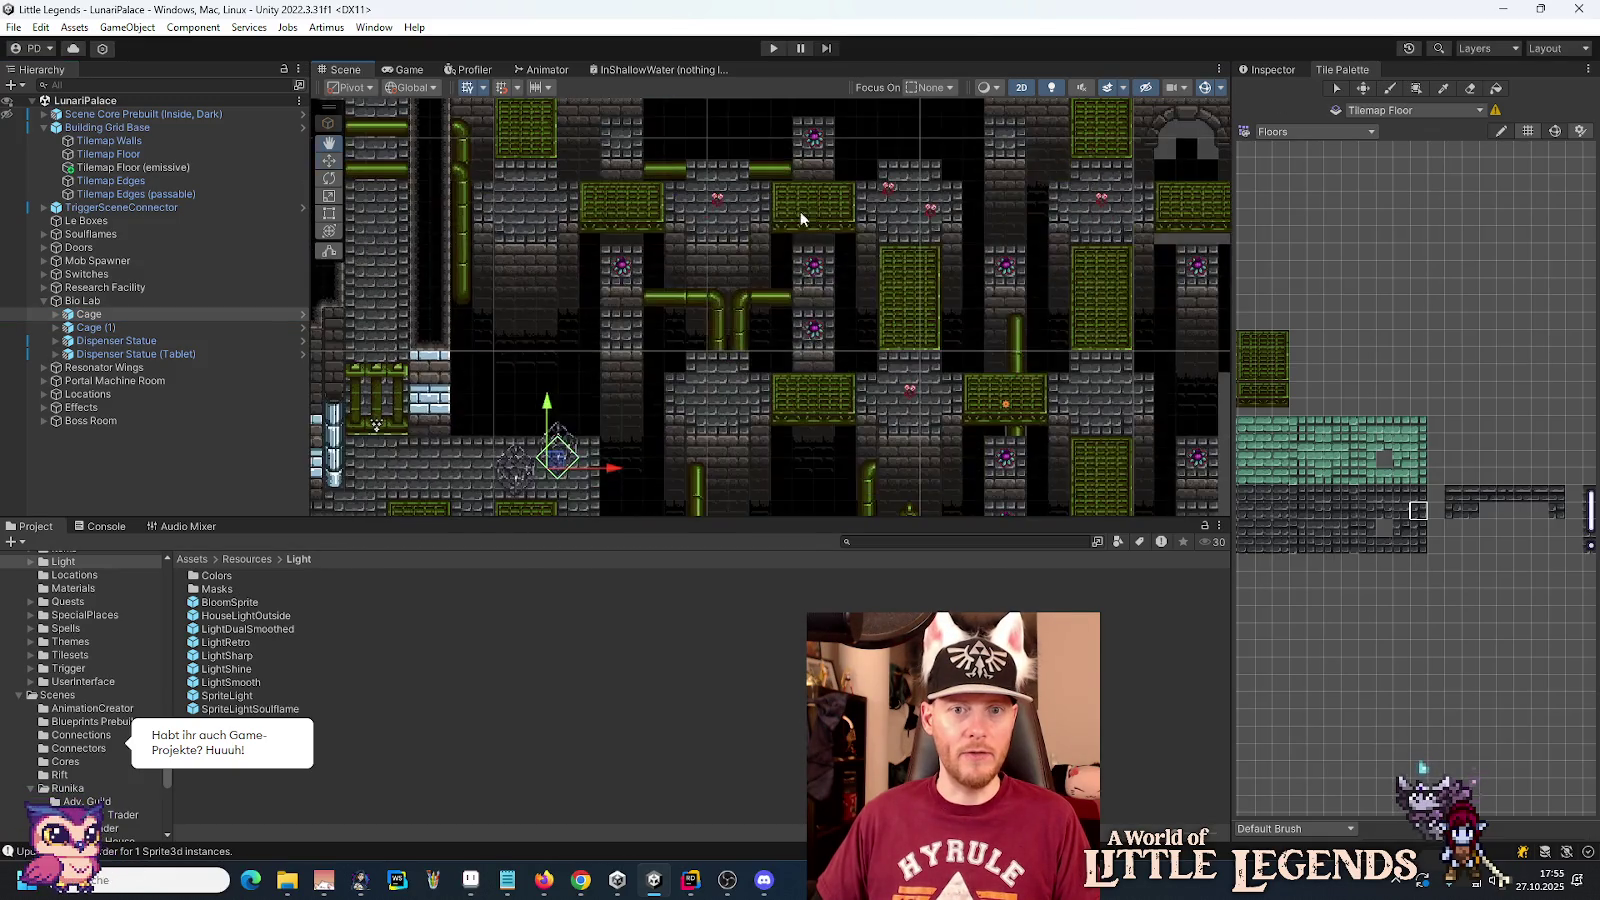
mouse_move(848, 242)
mouse_down()
mouse_move(571, 399)
mouse_move(975, 137)
mouse_move(701, 398)
mouse_up()
Step: Duplicate the Cage and place Cage (2) in the upper wall at 53.5, 32.5
key(ctrl+d)
scroll(701, 398, up, 4)
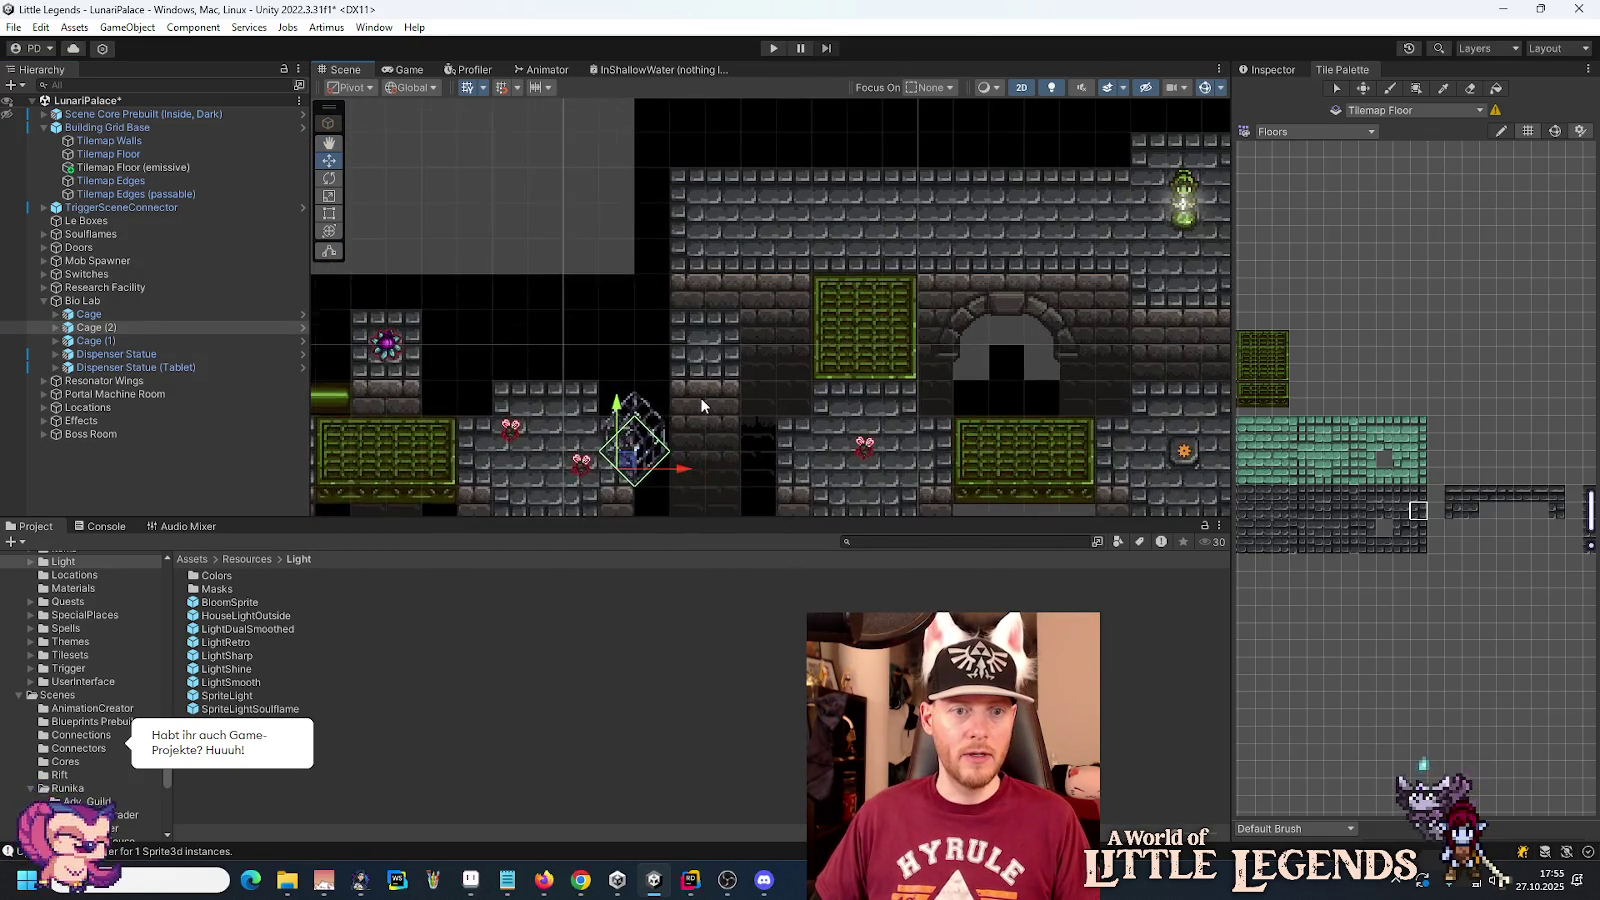
mouse_move(609, 475)
mouse_down()
mouse_move(704, 250)
mouse_move(704, 210)
mouse_up()
click(1283, 70)
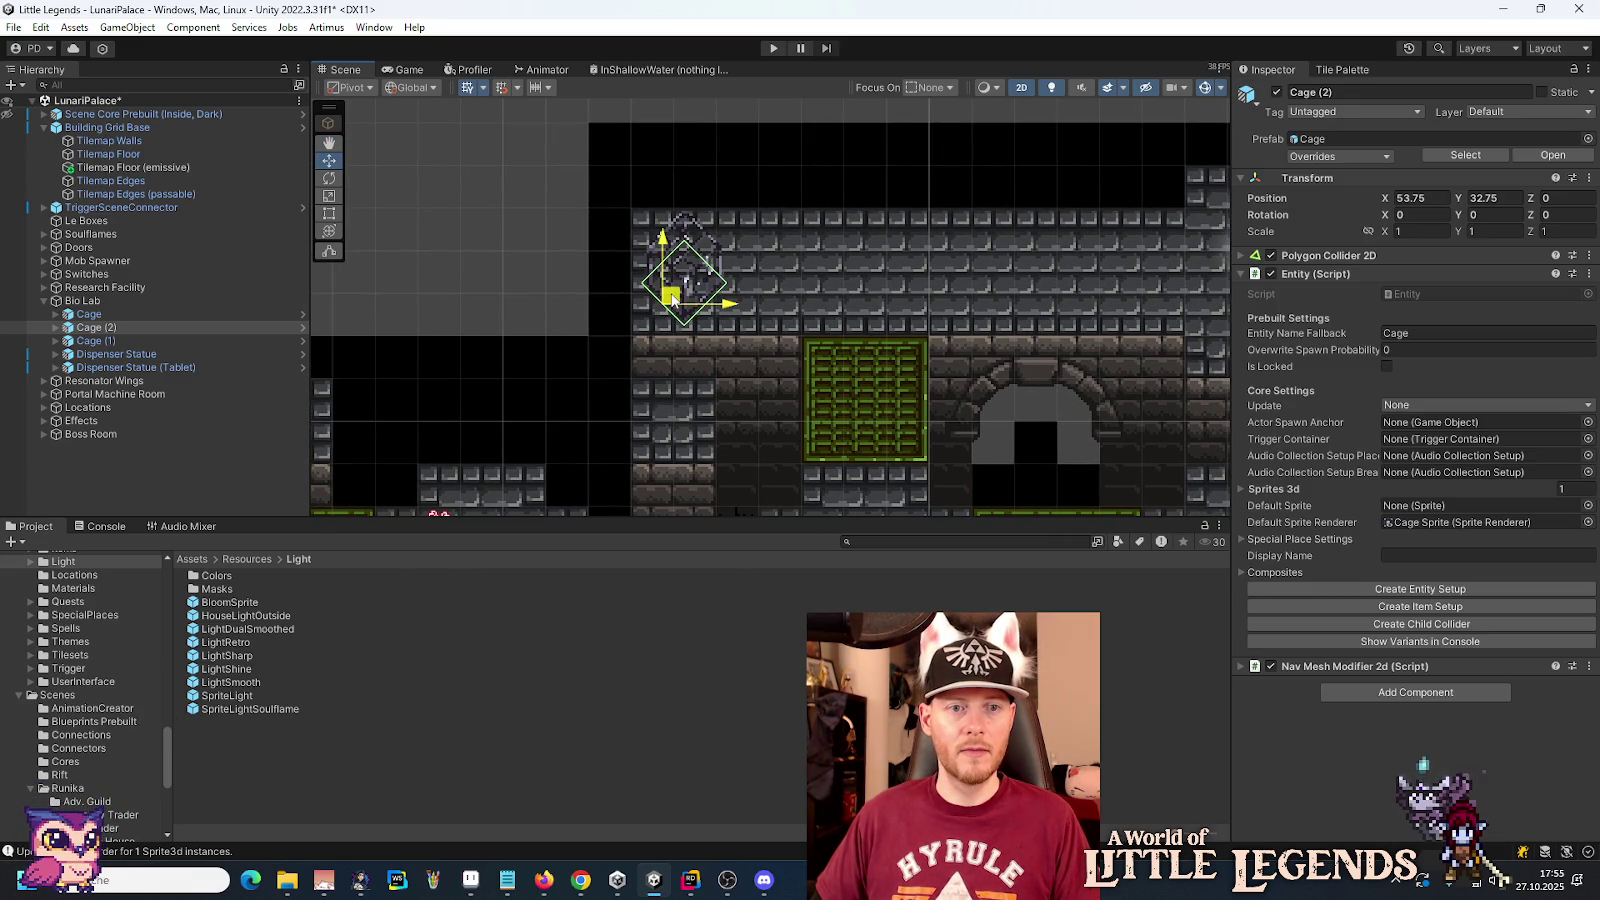
drag(670, 305, 684, 289)
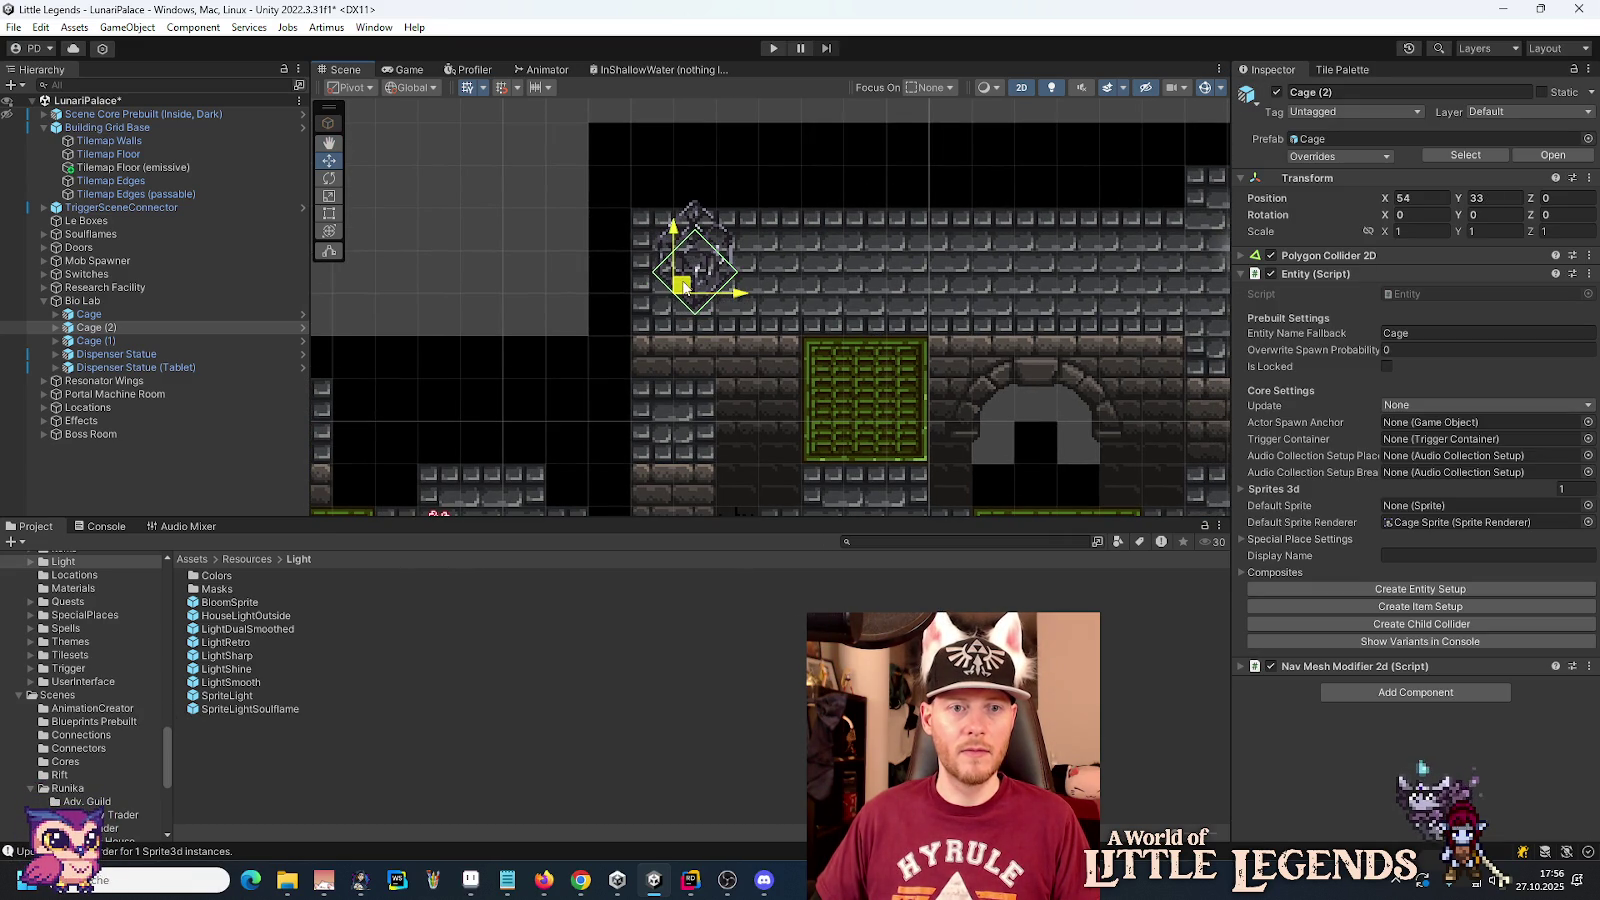
scroll(690, 290, up, 3)
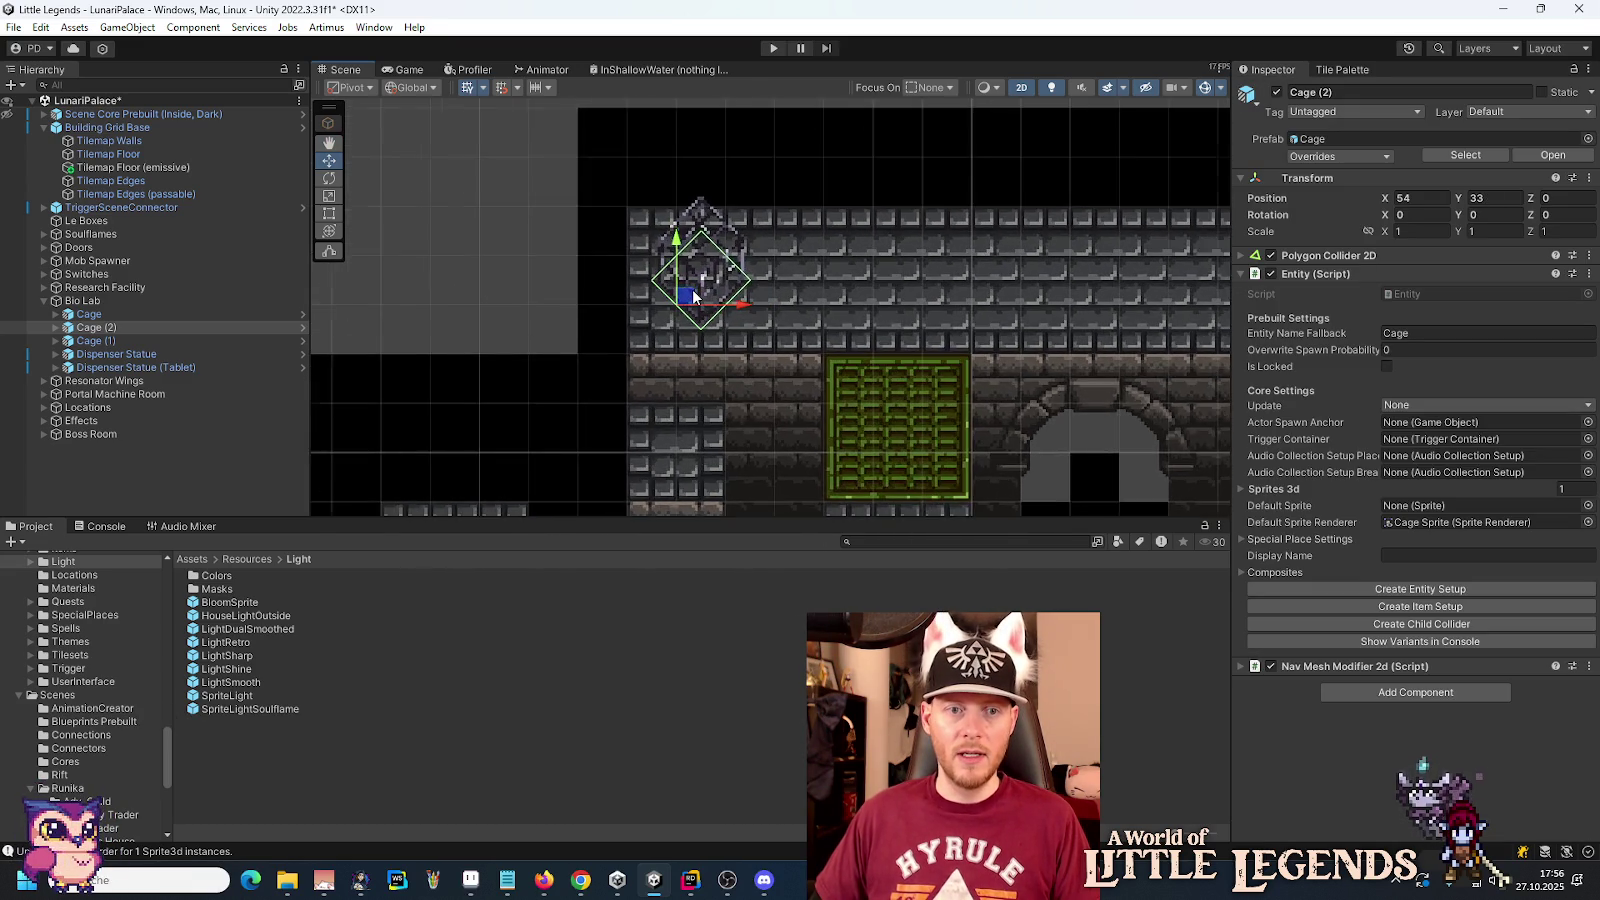
drag(684, 305, 653, 330)
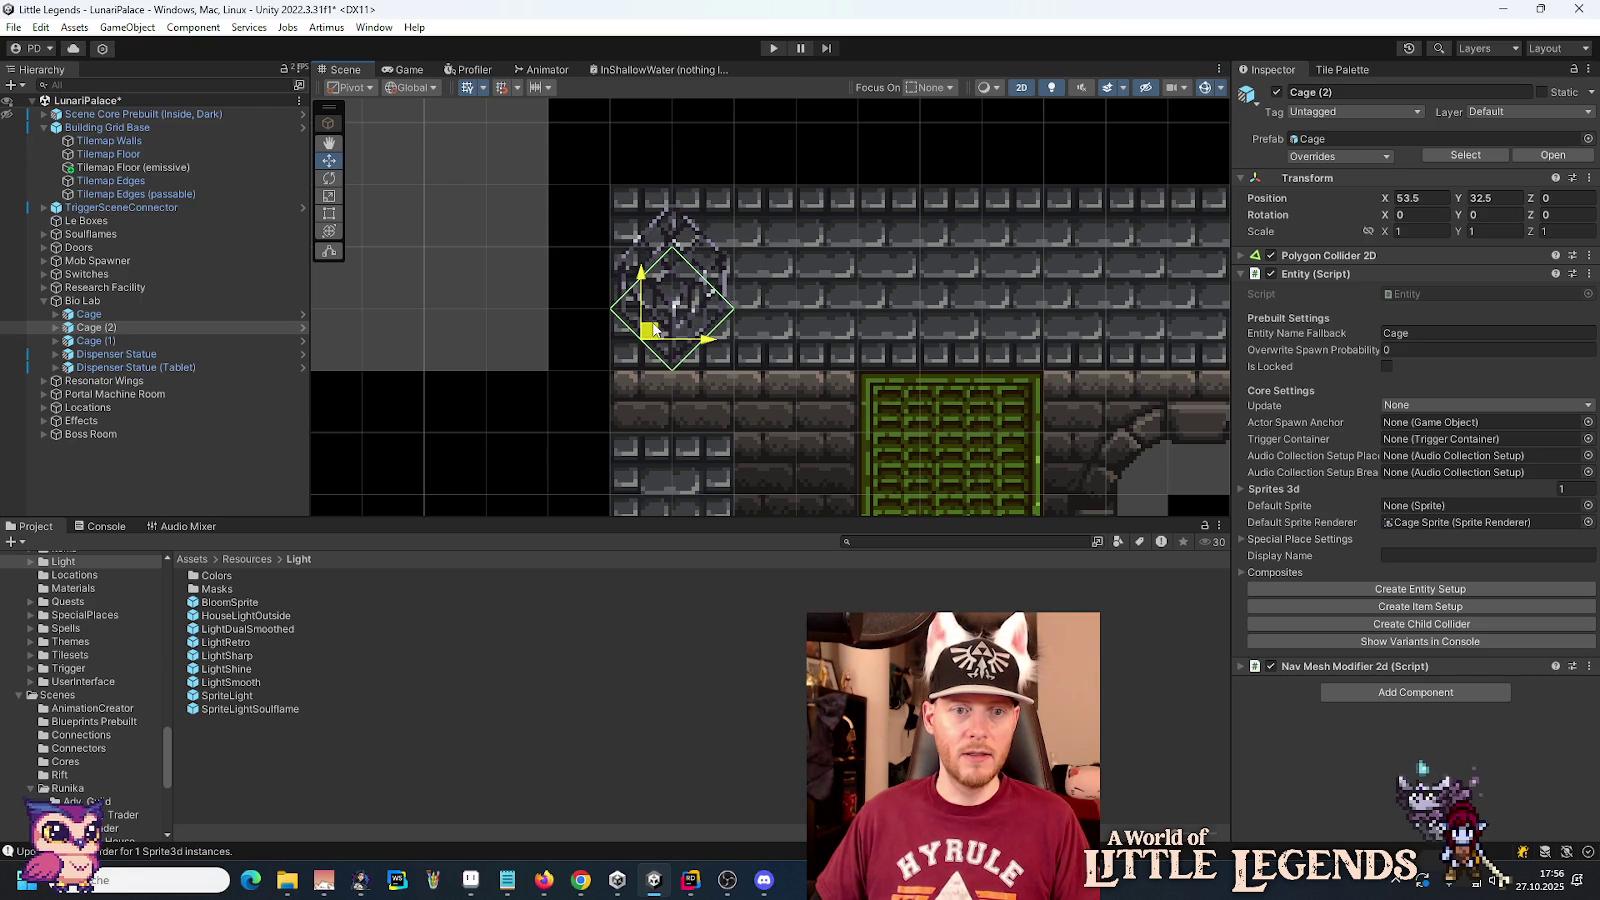
drag(652, 330, 652, 330)
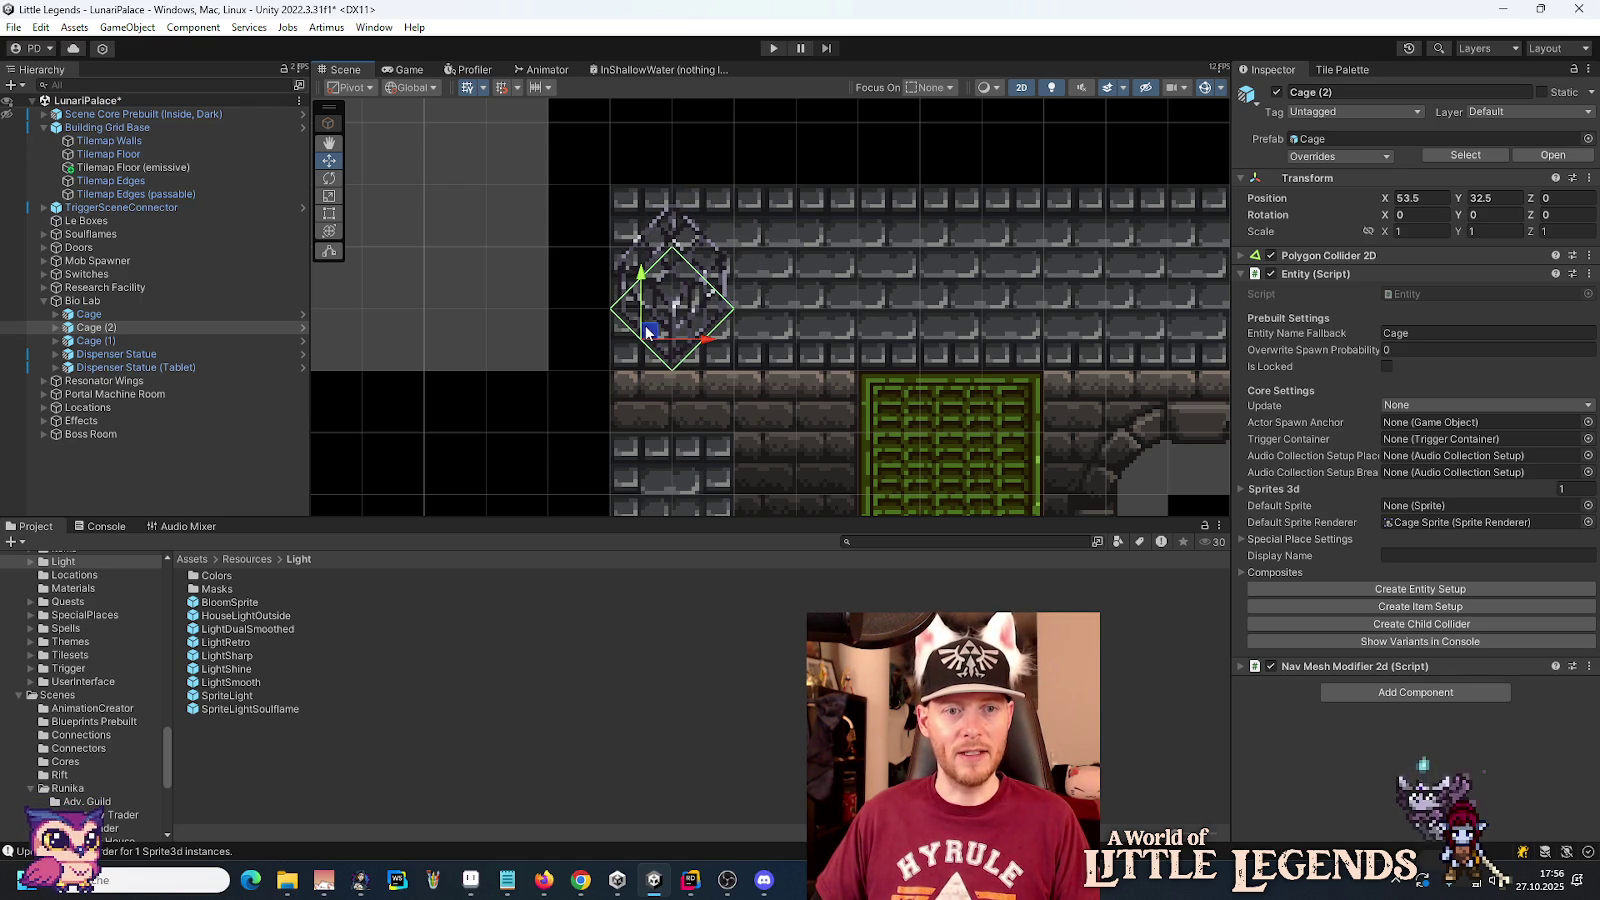
Step: Duplicate Cage (2) and place Cage (3) beside it at 55.5, 33.5
key(ctrl+d)
mouse_move(647, 333)
mouse_down()
mouse_move(756, 332)
mouse_move(773, 268)
mouse_up()
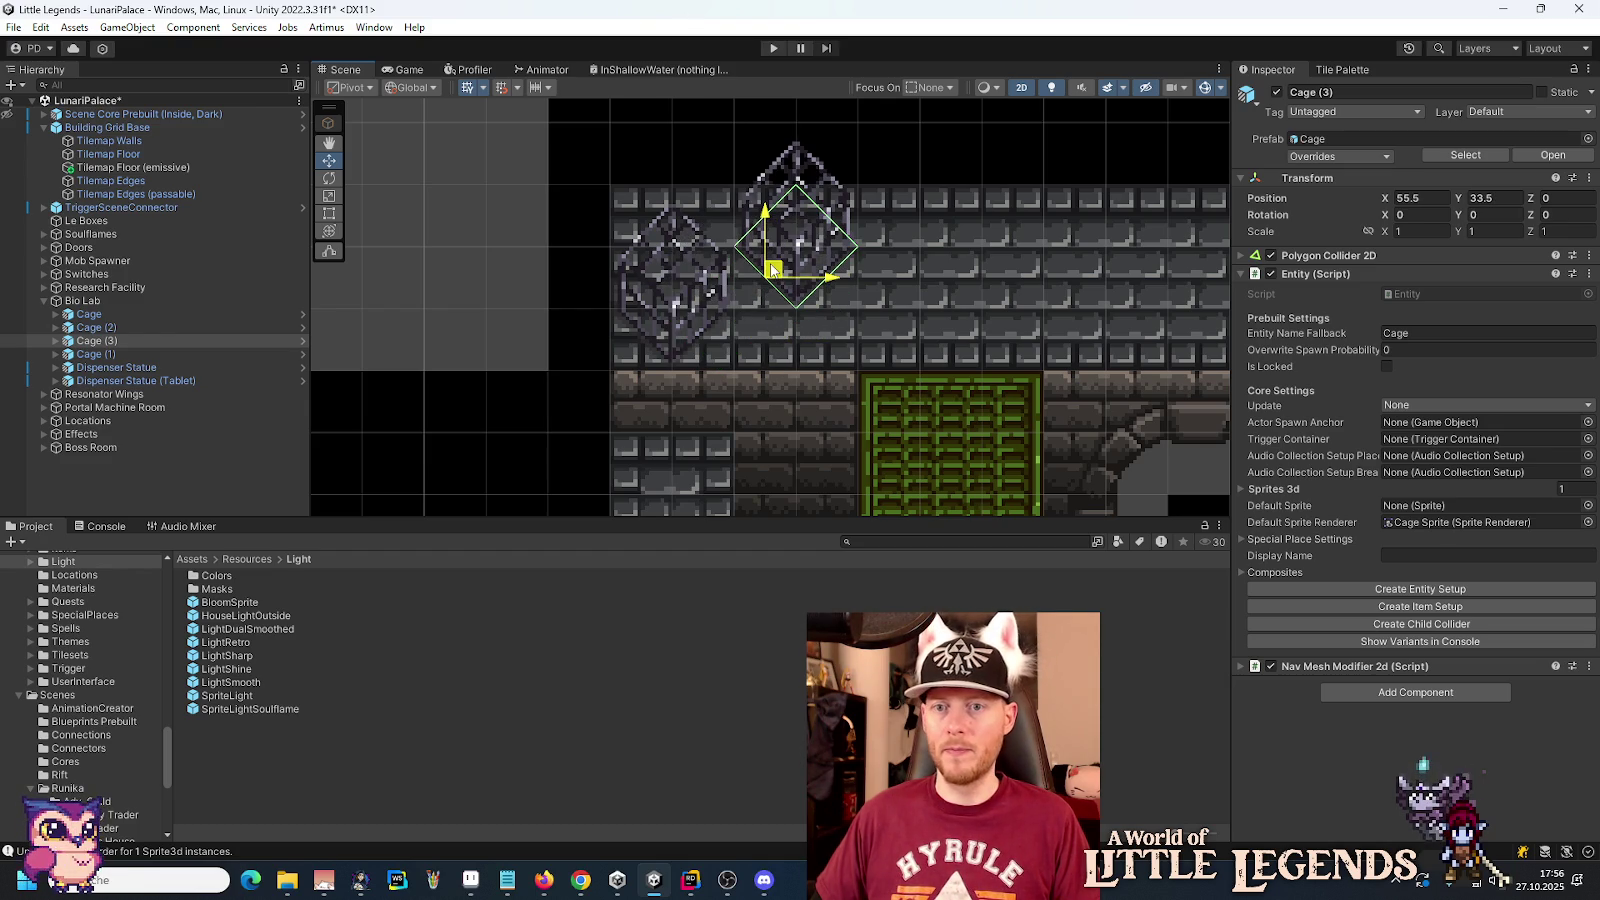
drag(773, 268, 773, 268)
drag(982, 346, 652, 345)
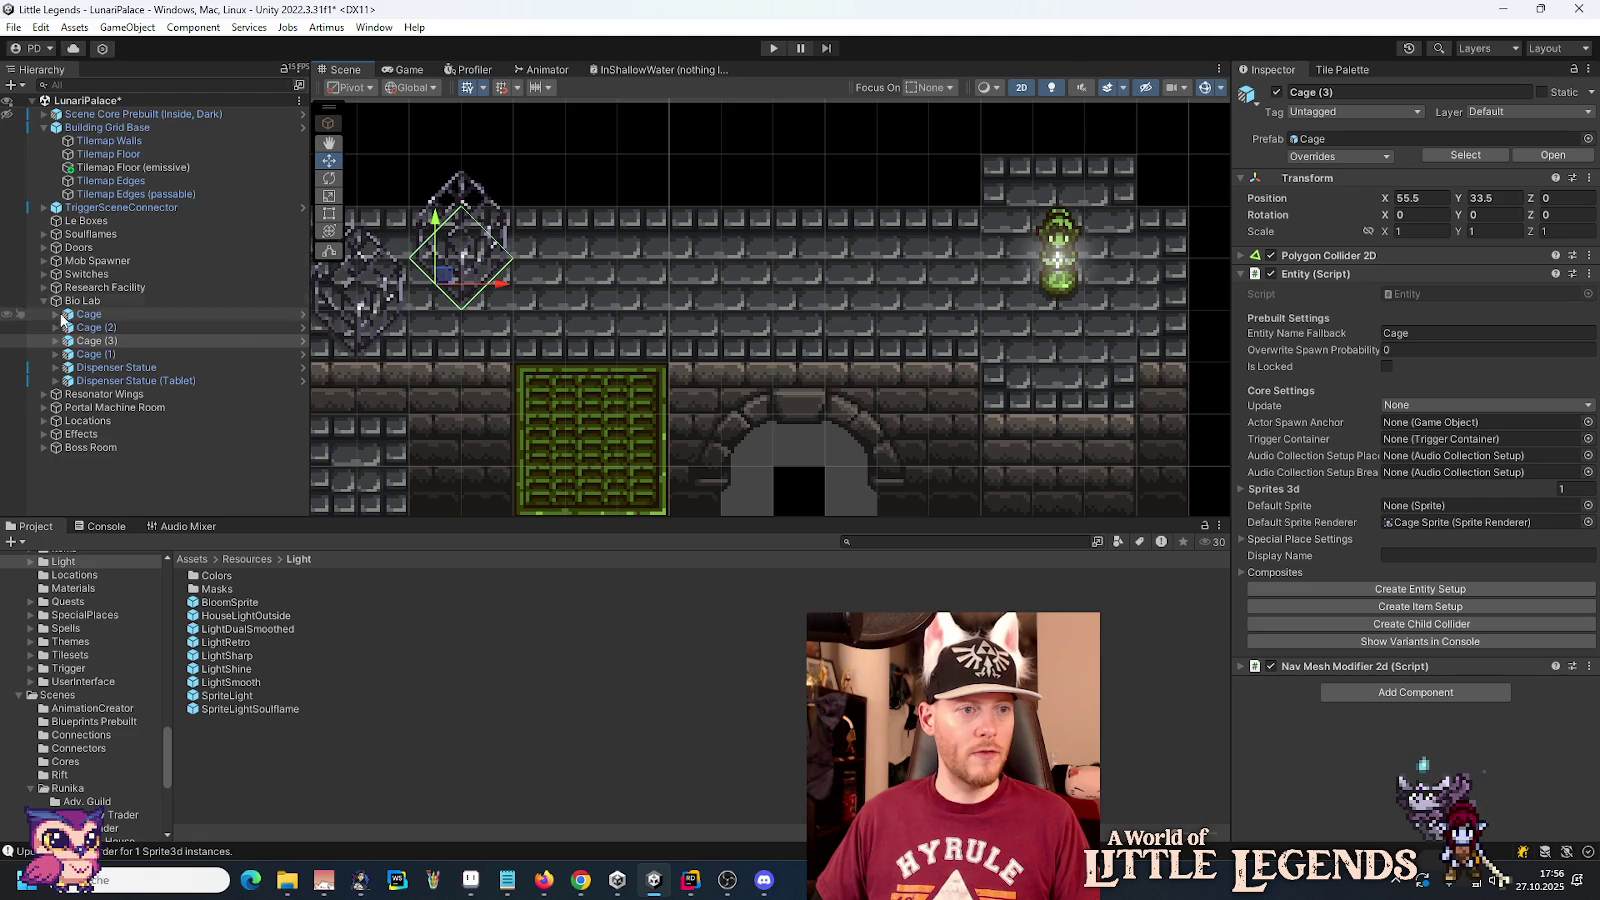
click(44, 398)
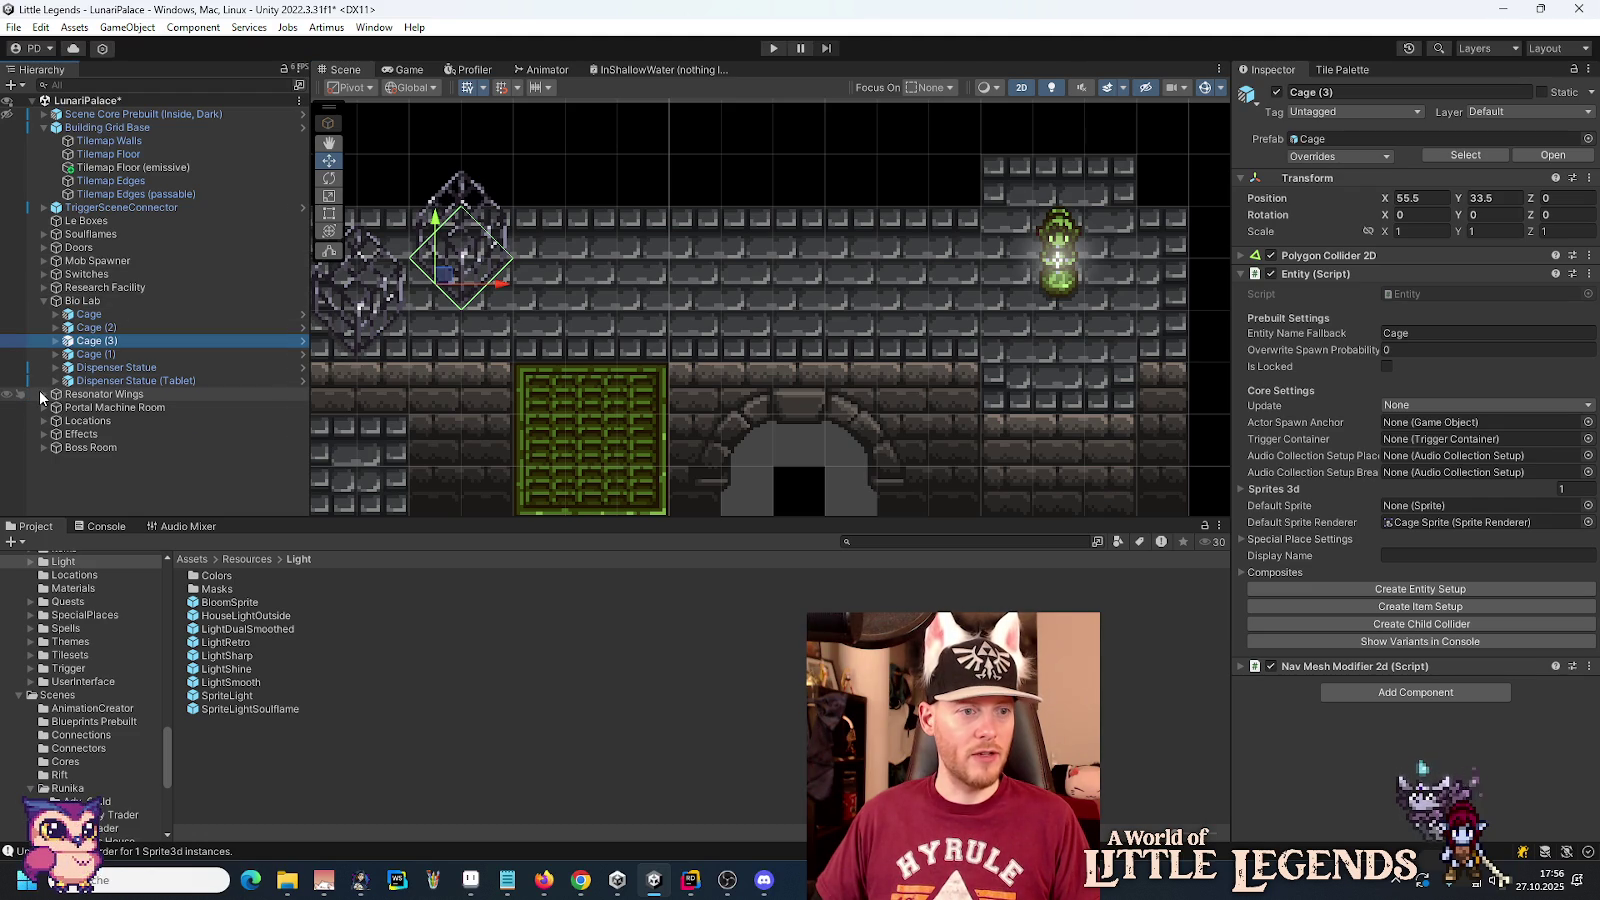
Step: Copy the BarrelStack and paste it as a child of the Bio Lab group
scroll(93, 404, down, 2)
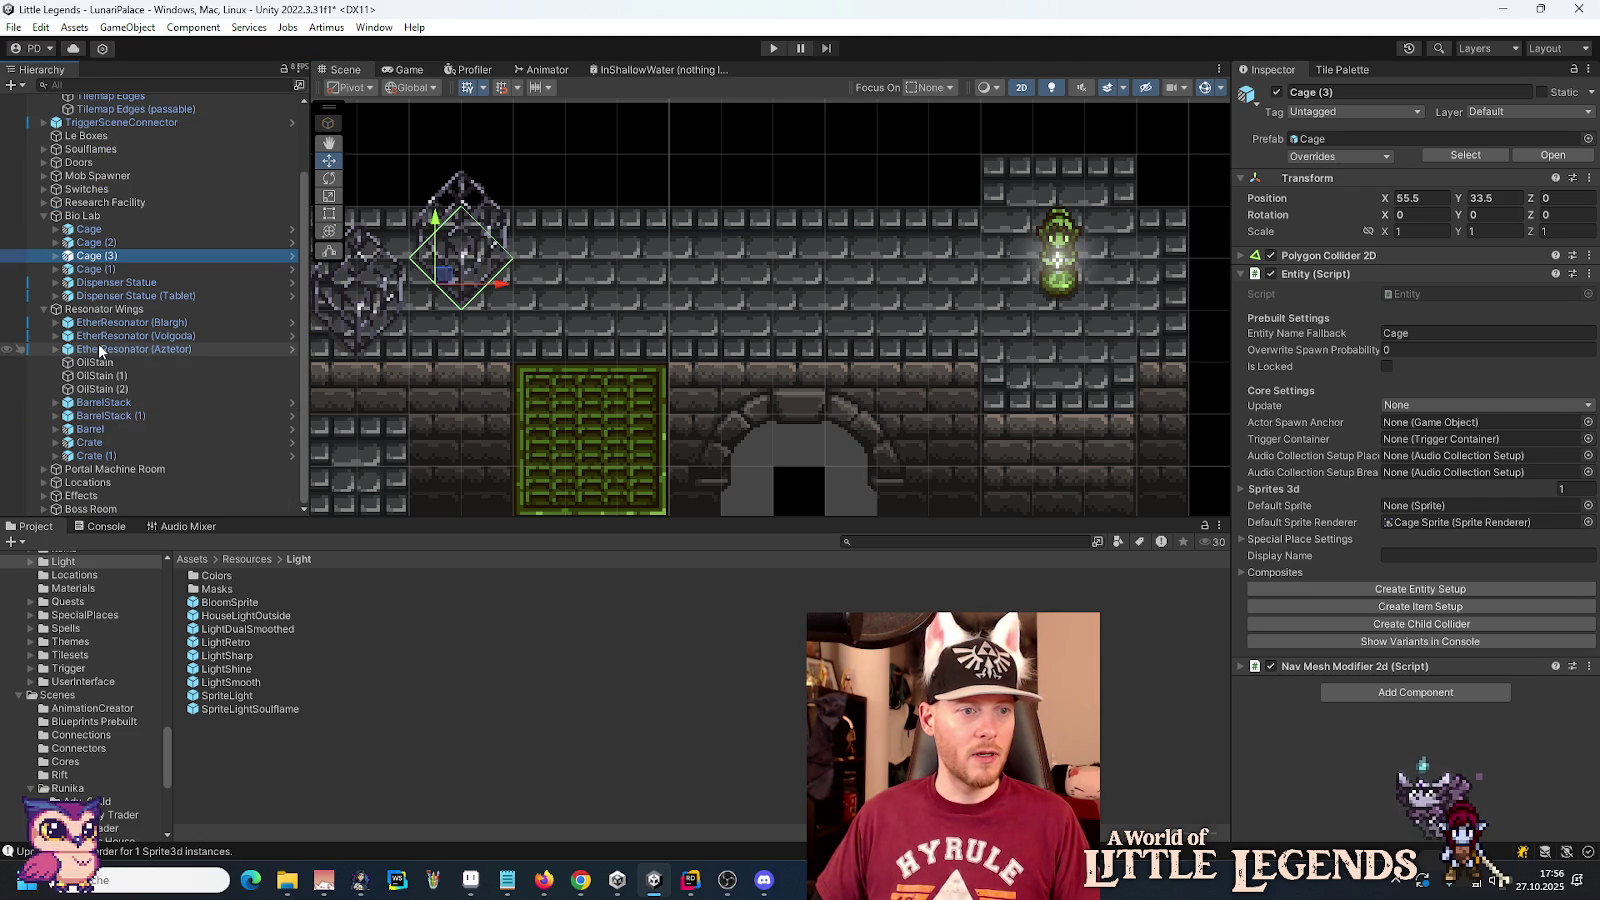
click(100, 402)
right_click(106, 402)
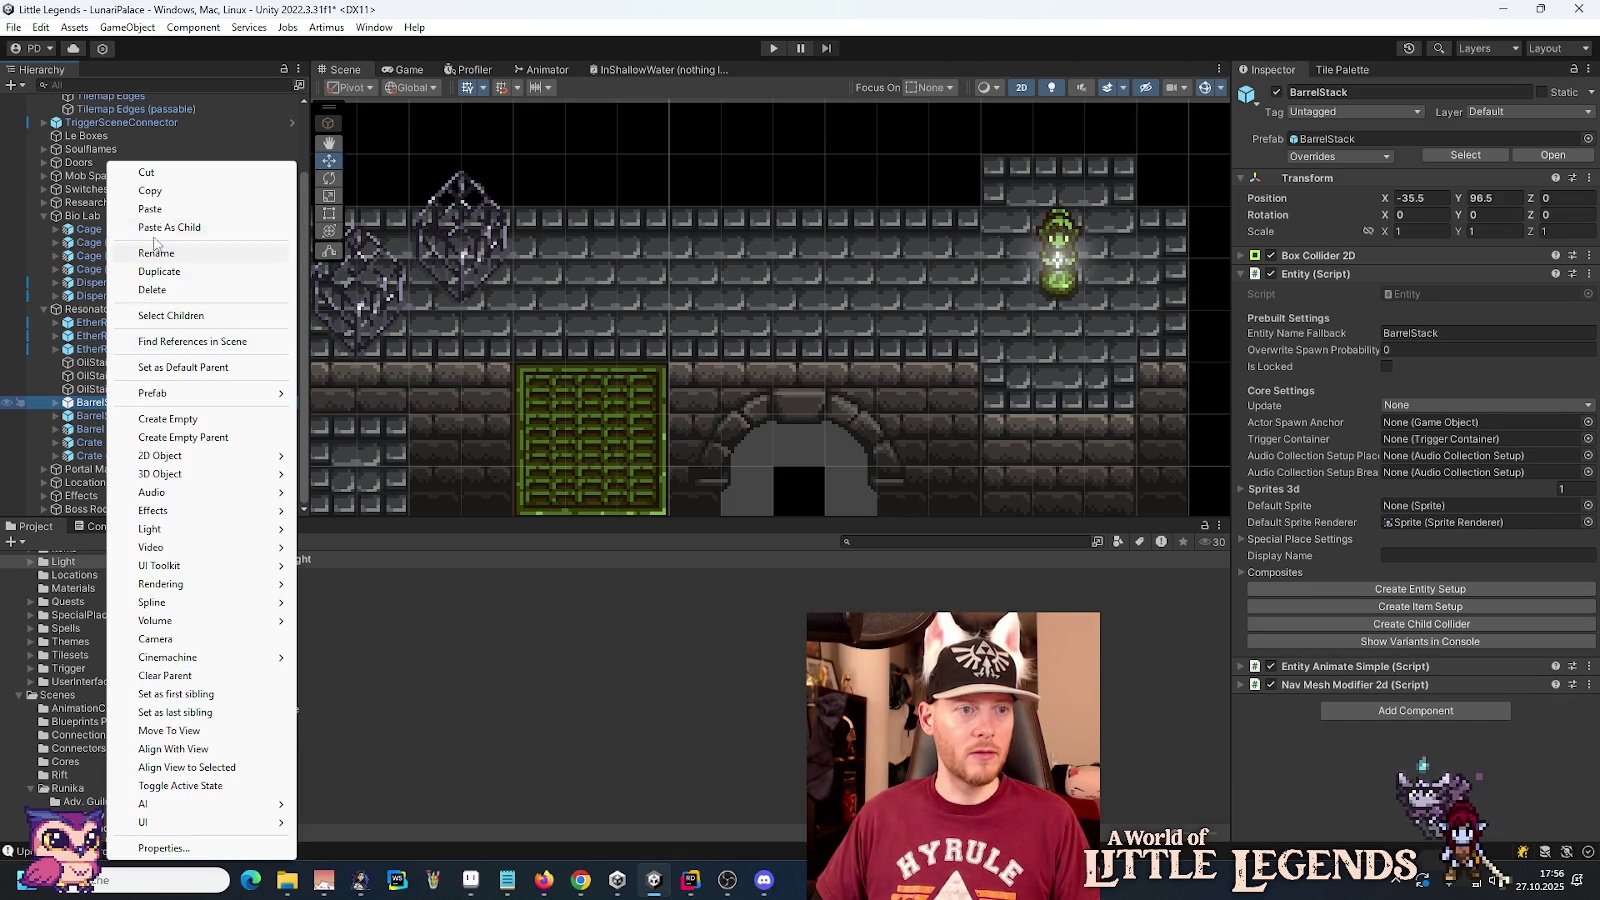
click(158, 191)
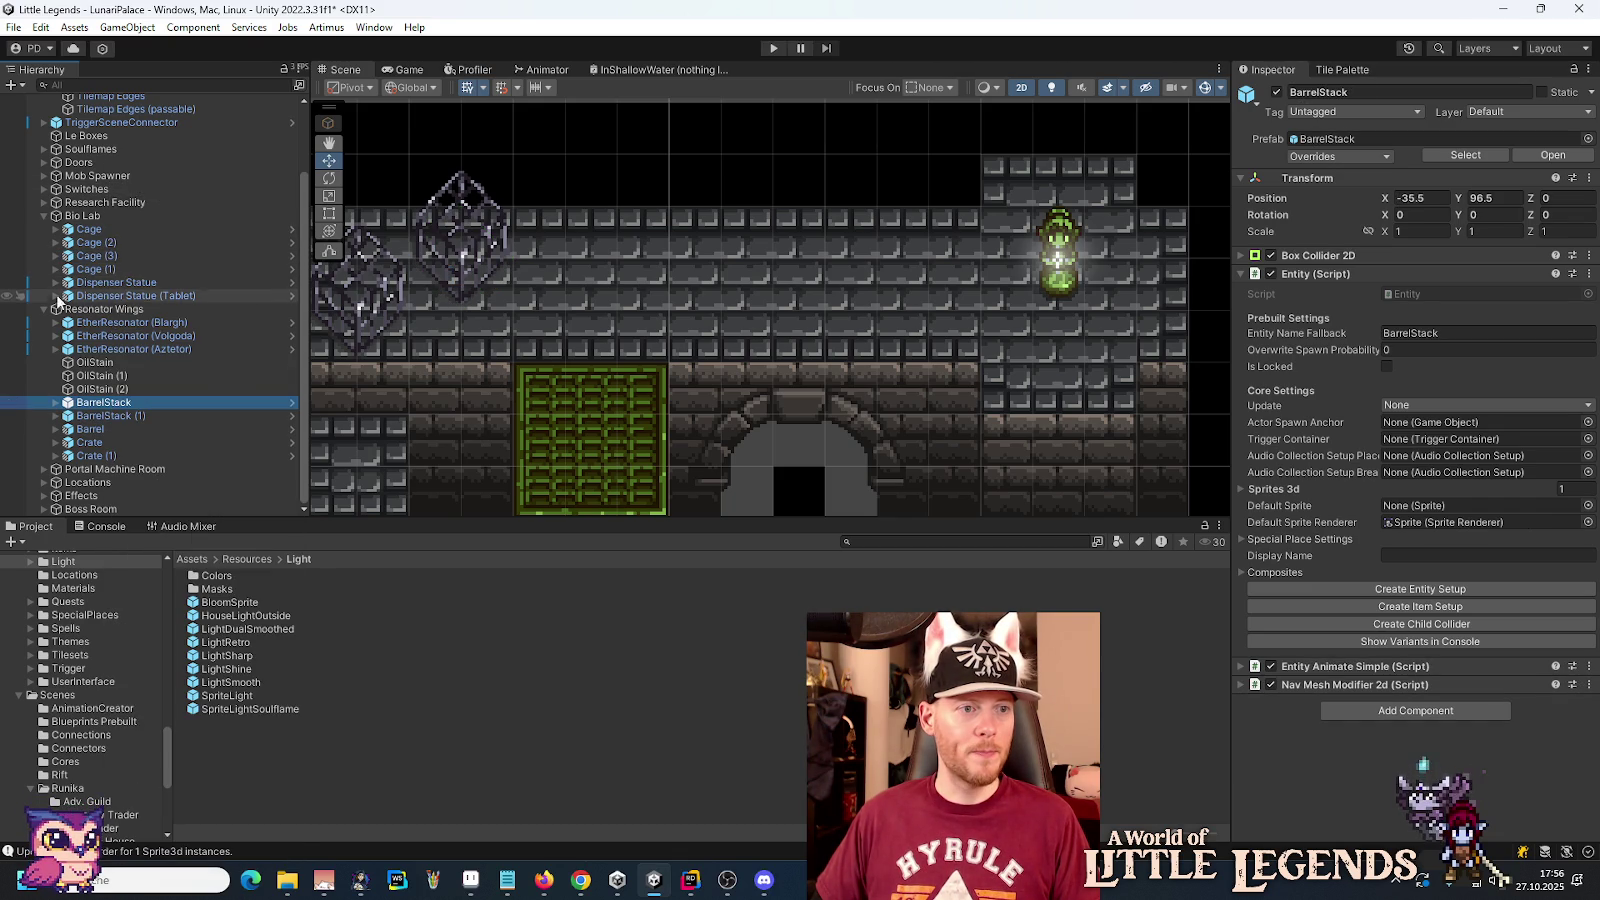
click(42, 311)
right_click(87, 302)
click(145, 282)
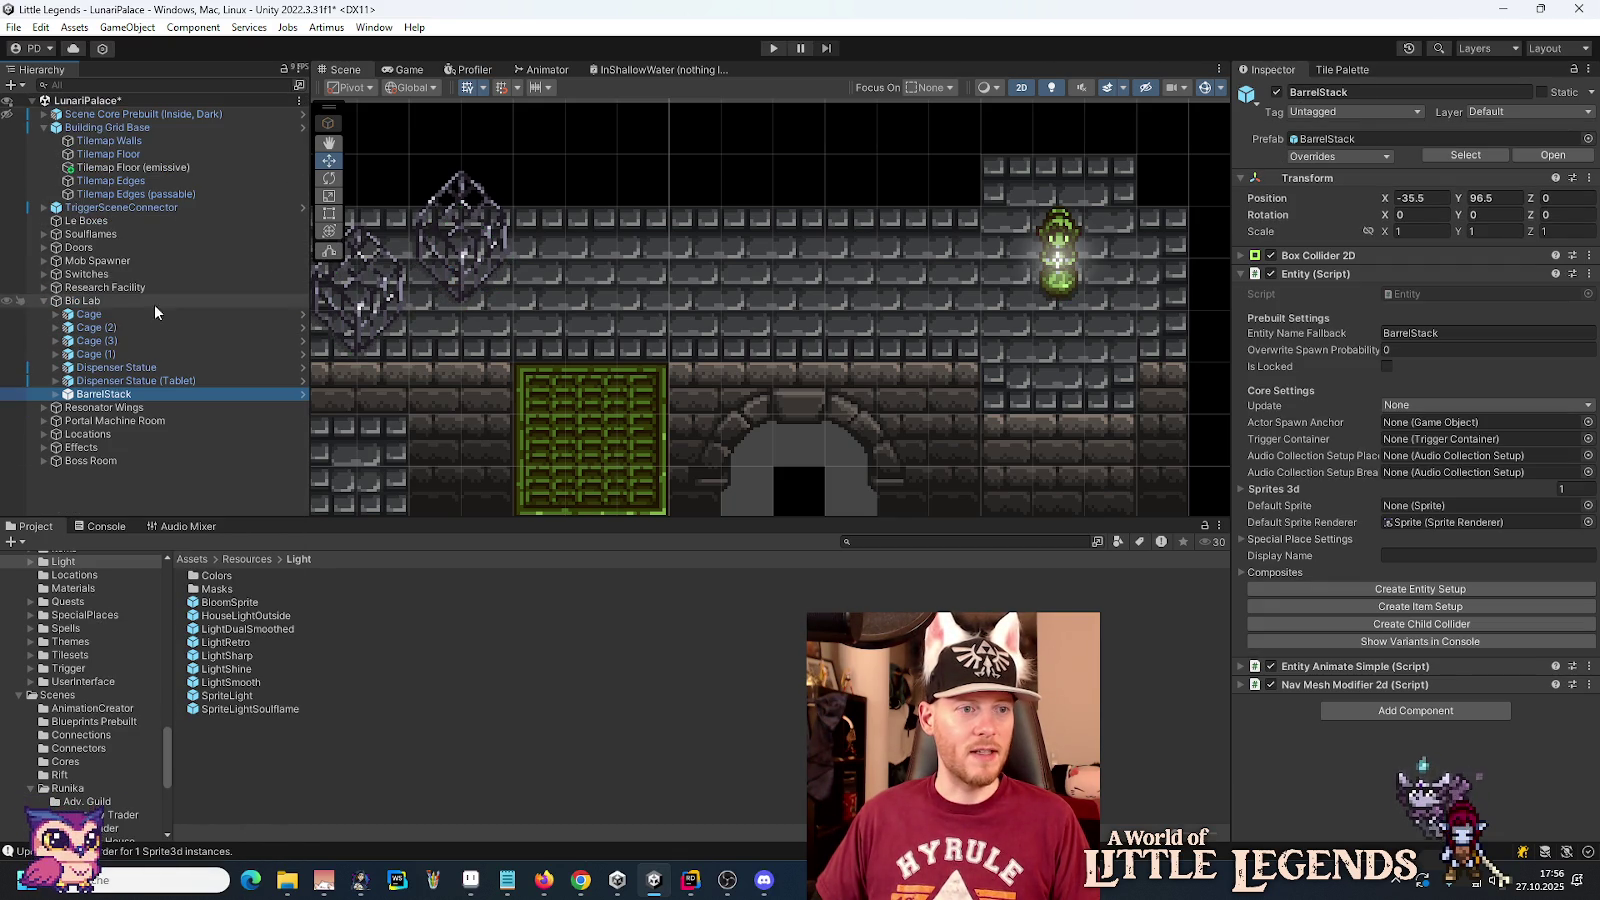
Step: Move Dispenser Statue and Dispenser Statue (Tablet) to the top of Bio Lab
click(96, 371)
drag(96, 371, 100, 310)
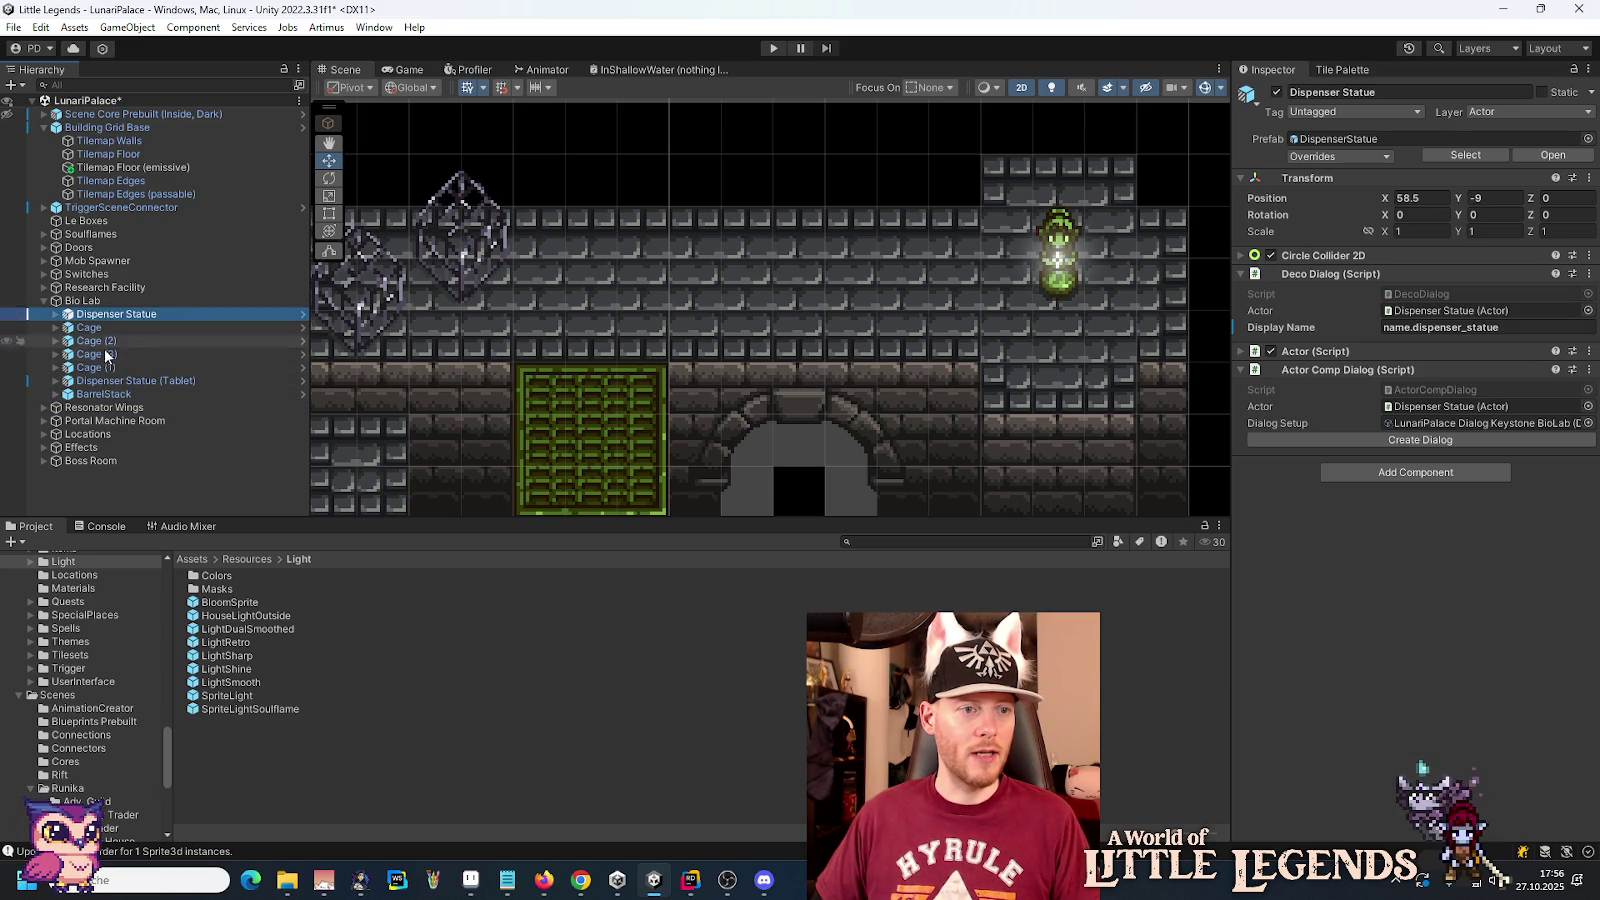
click(111, 386)
mouse_move(111, 386)
mouse_down()
mouse_move(115, 314)
mouse_move(115, 393)
mouse_move(118, 327)
mouse_up()
click(56, 341)
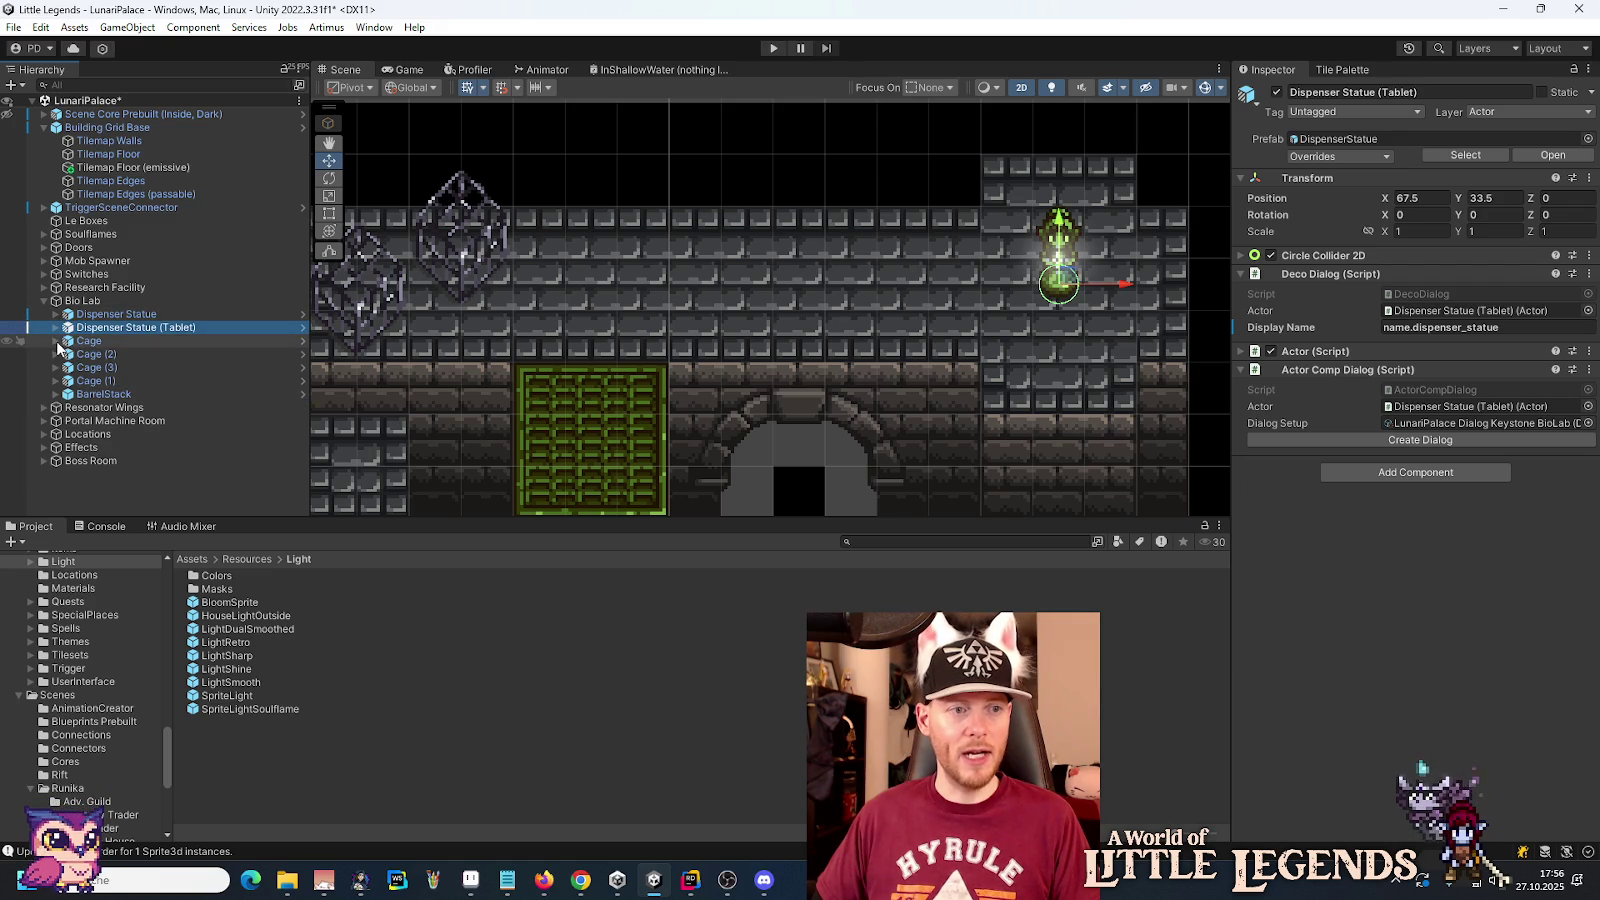
click(94, 382)
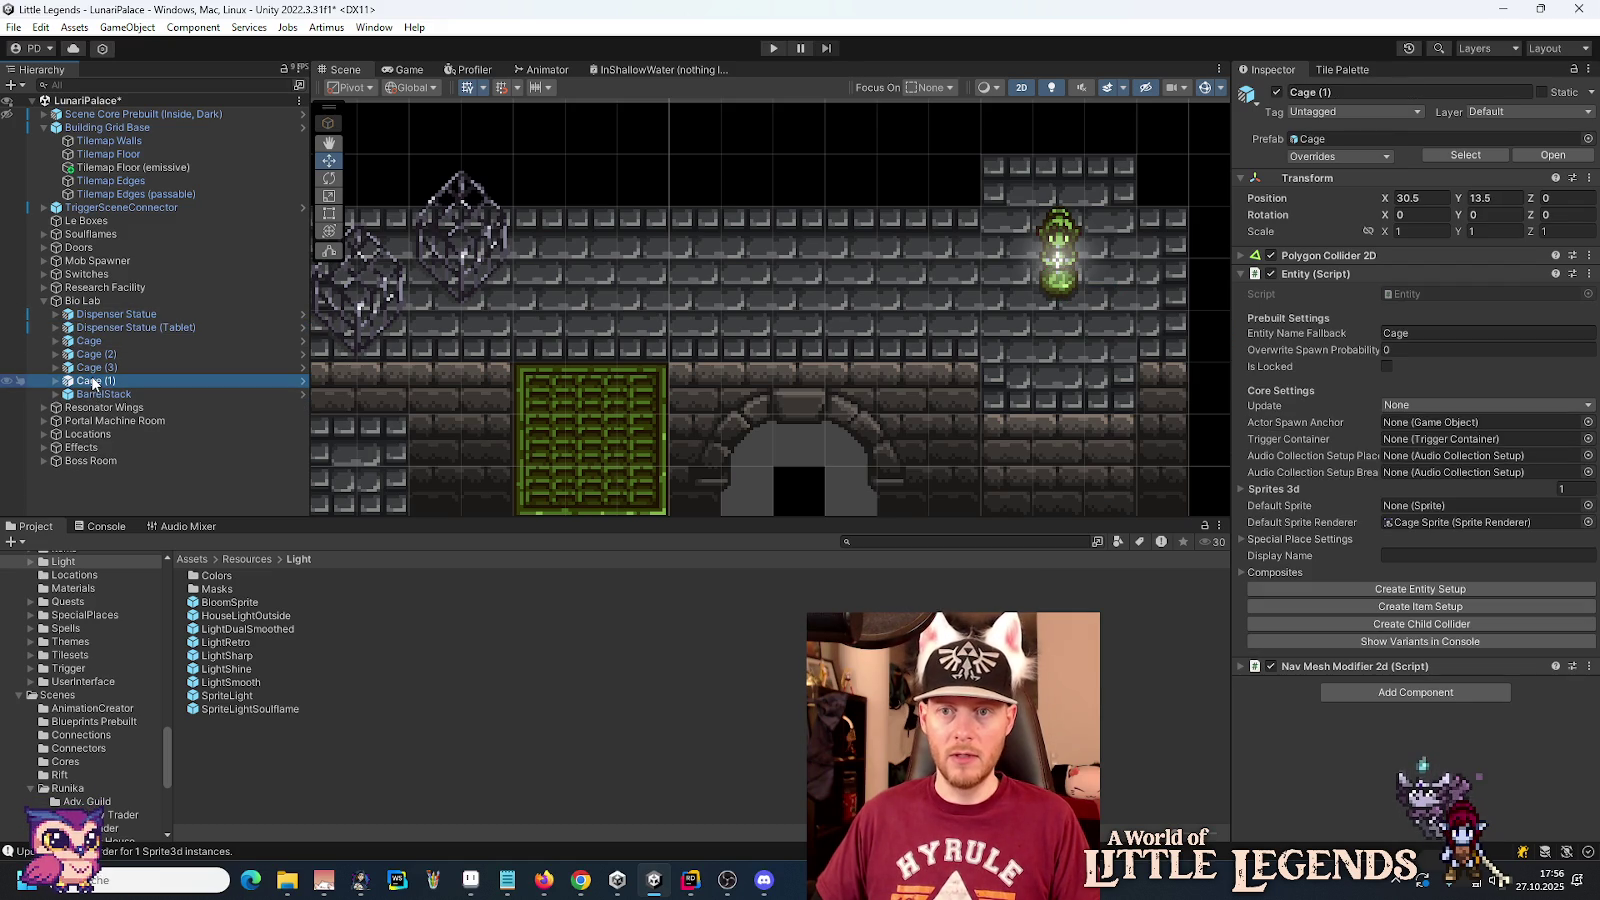
Step: Set the pasted BarrelStack's position to X 35.5, Y 13
click(95, 395)
click(1410, 198)
text(35.5)
click(1488, 200)
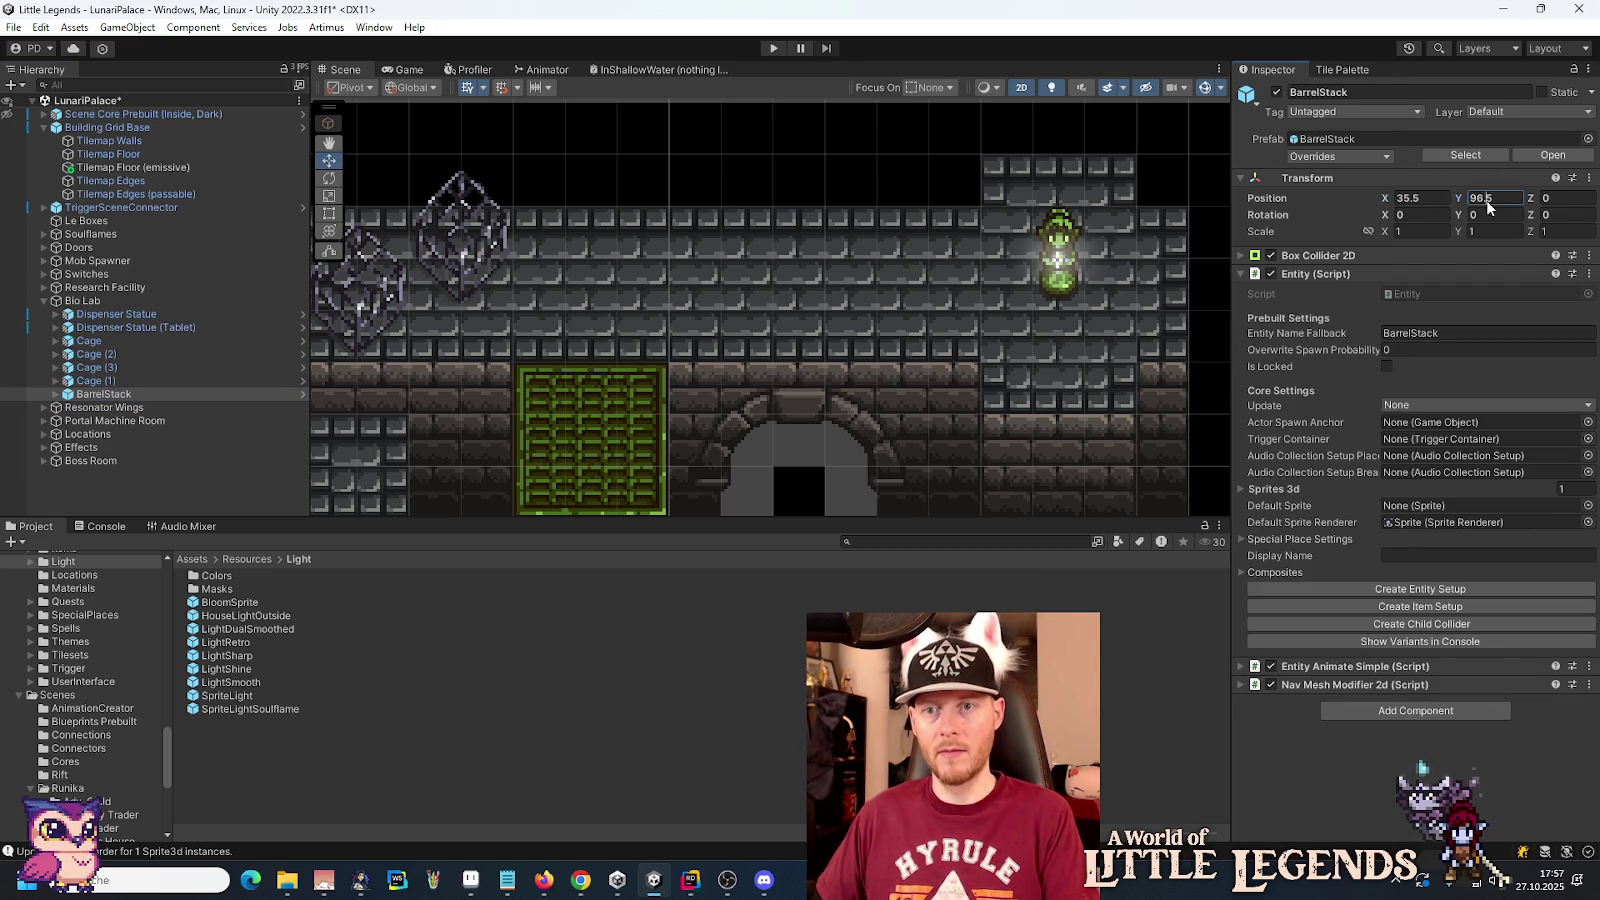
text(2)
key(BackSpace)
text(13)
key(Return)
drag(645, 265, 851, 310)
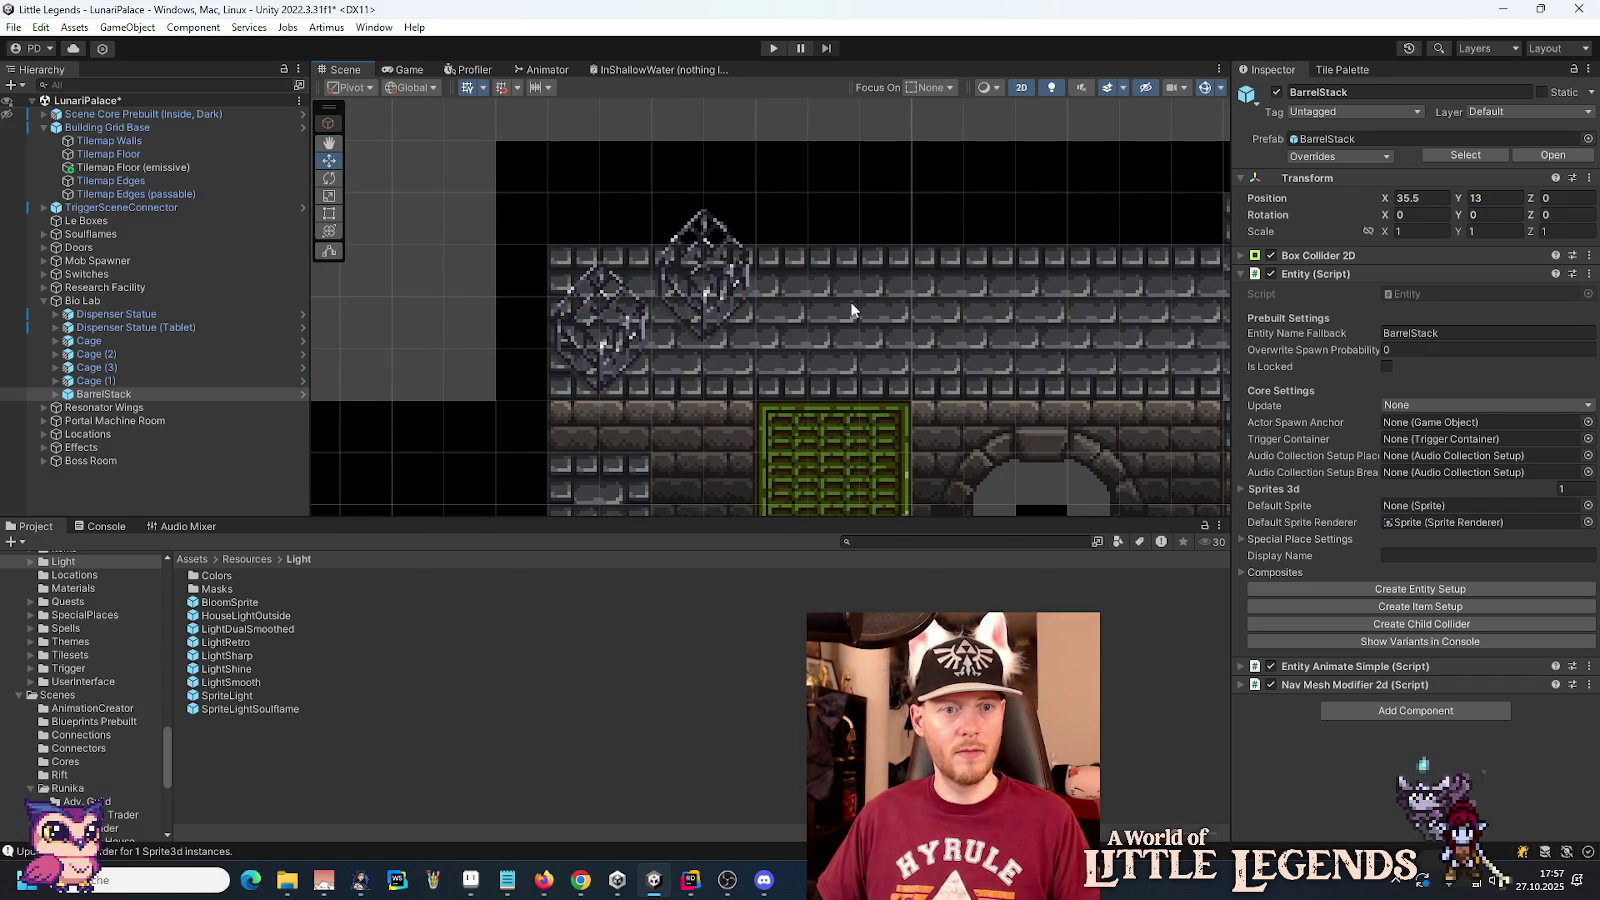
Step: Compare Cage (1)'s position with the BarrelStack and frame the BarrelStack in view
click(97, 382)
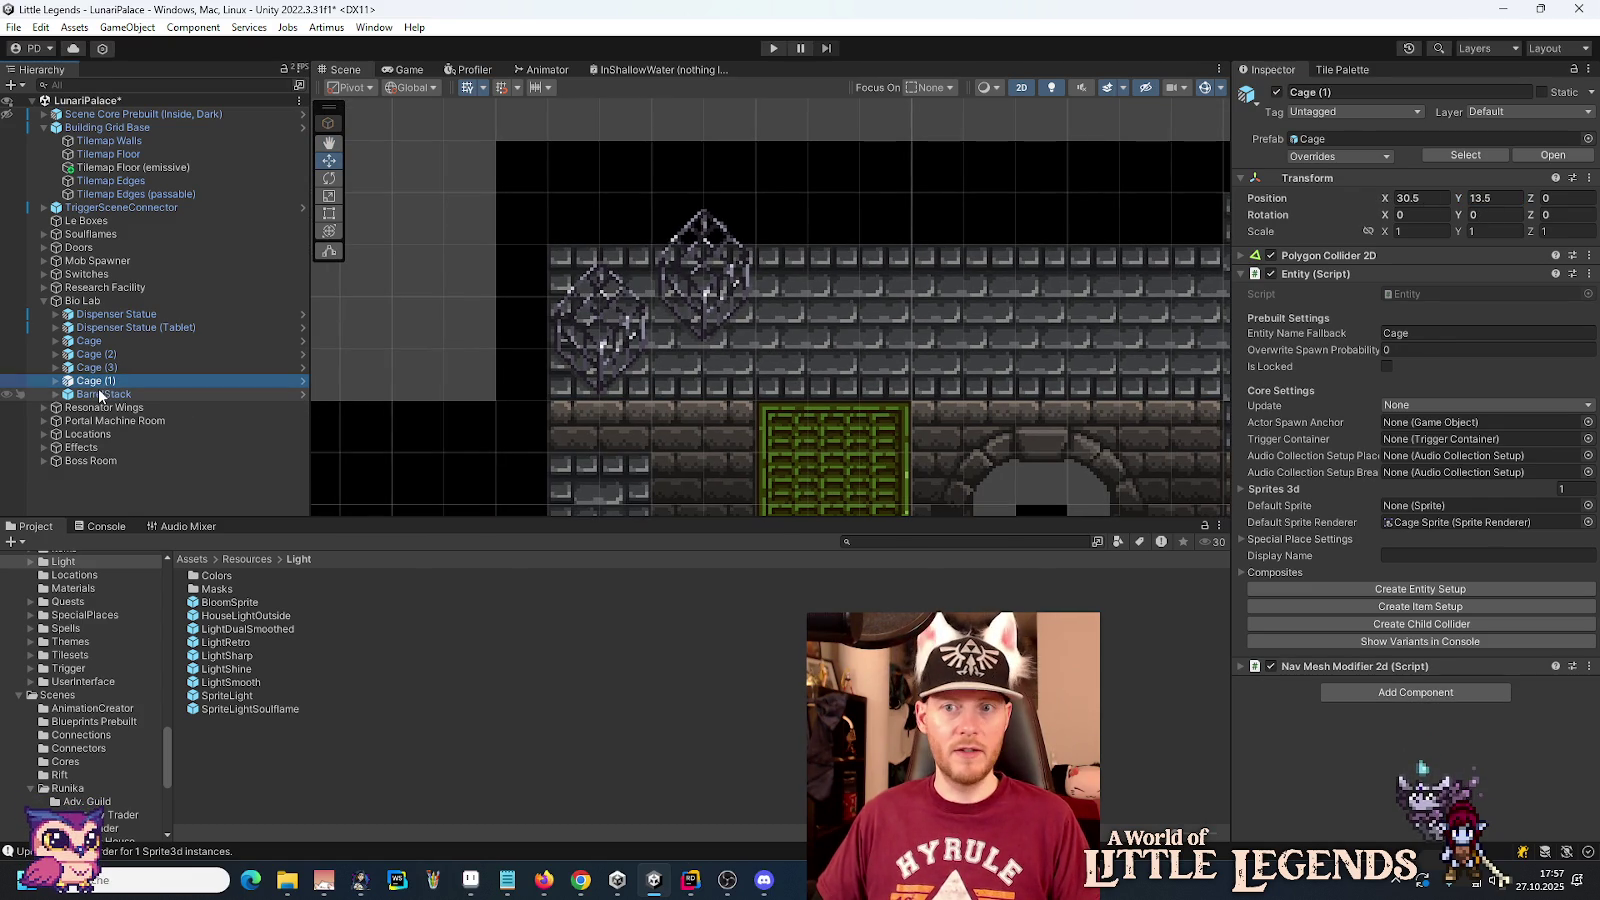
click(100, 395)
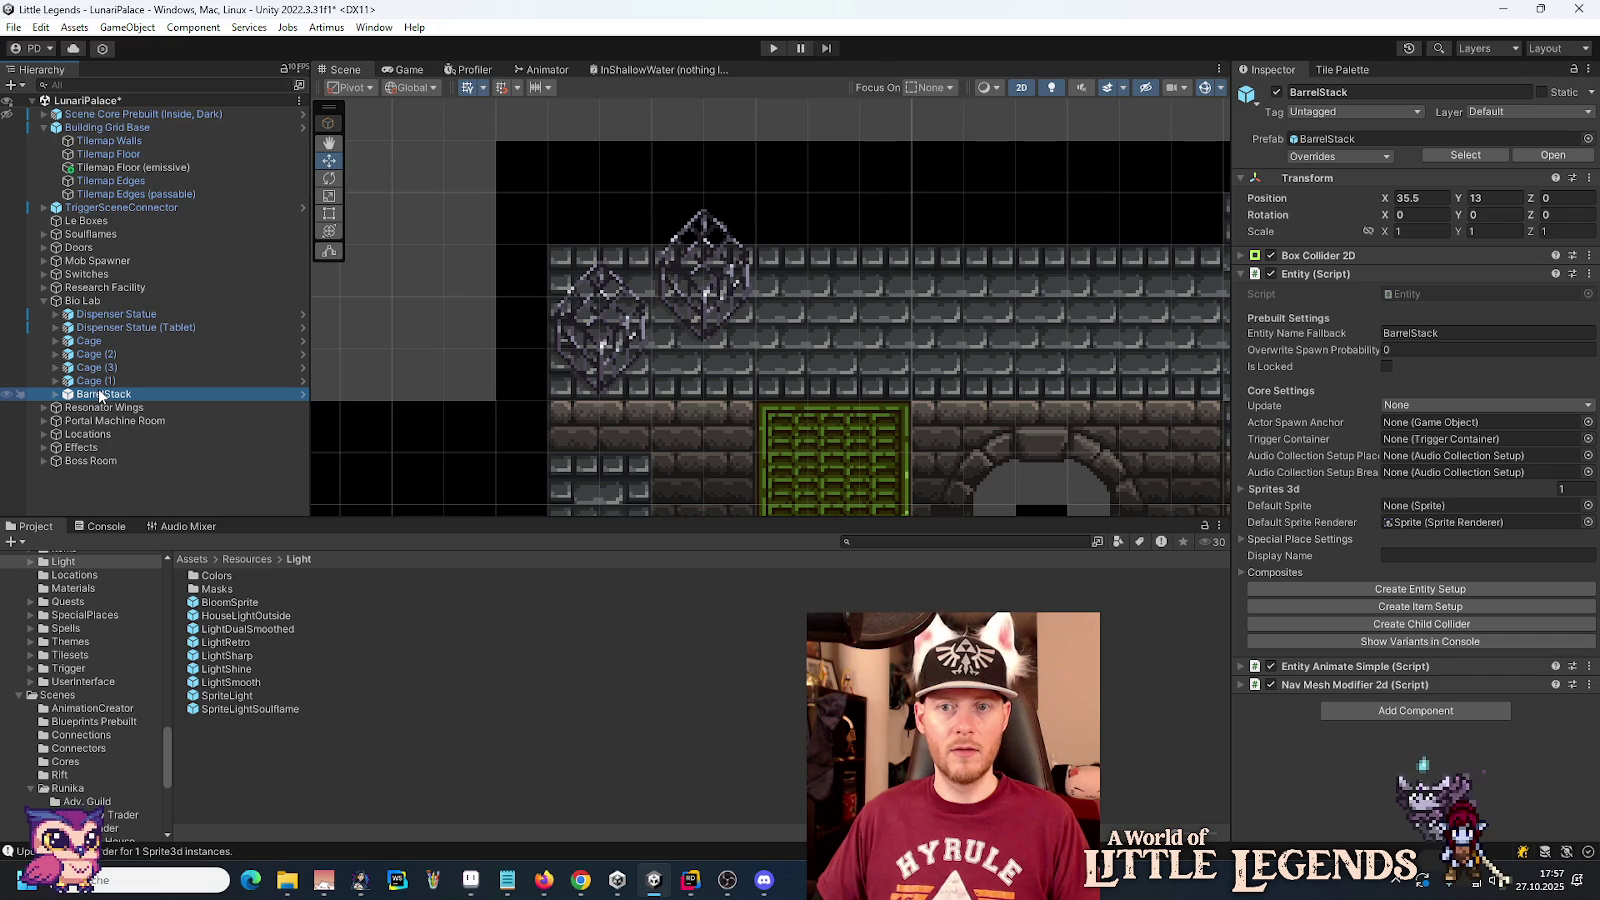
scroll(734, 311, down, 2)
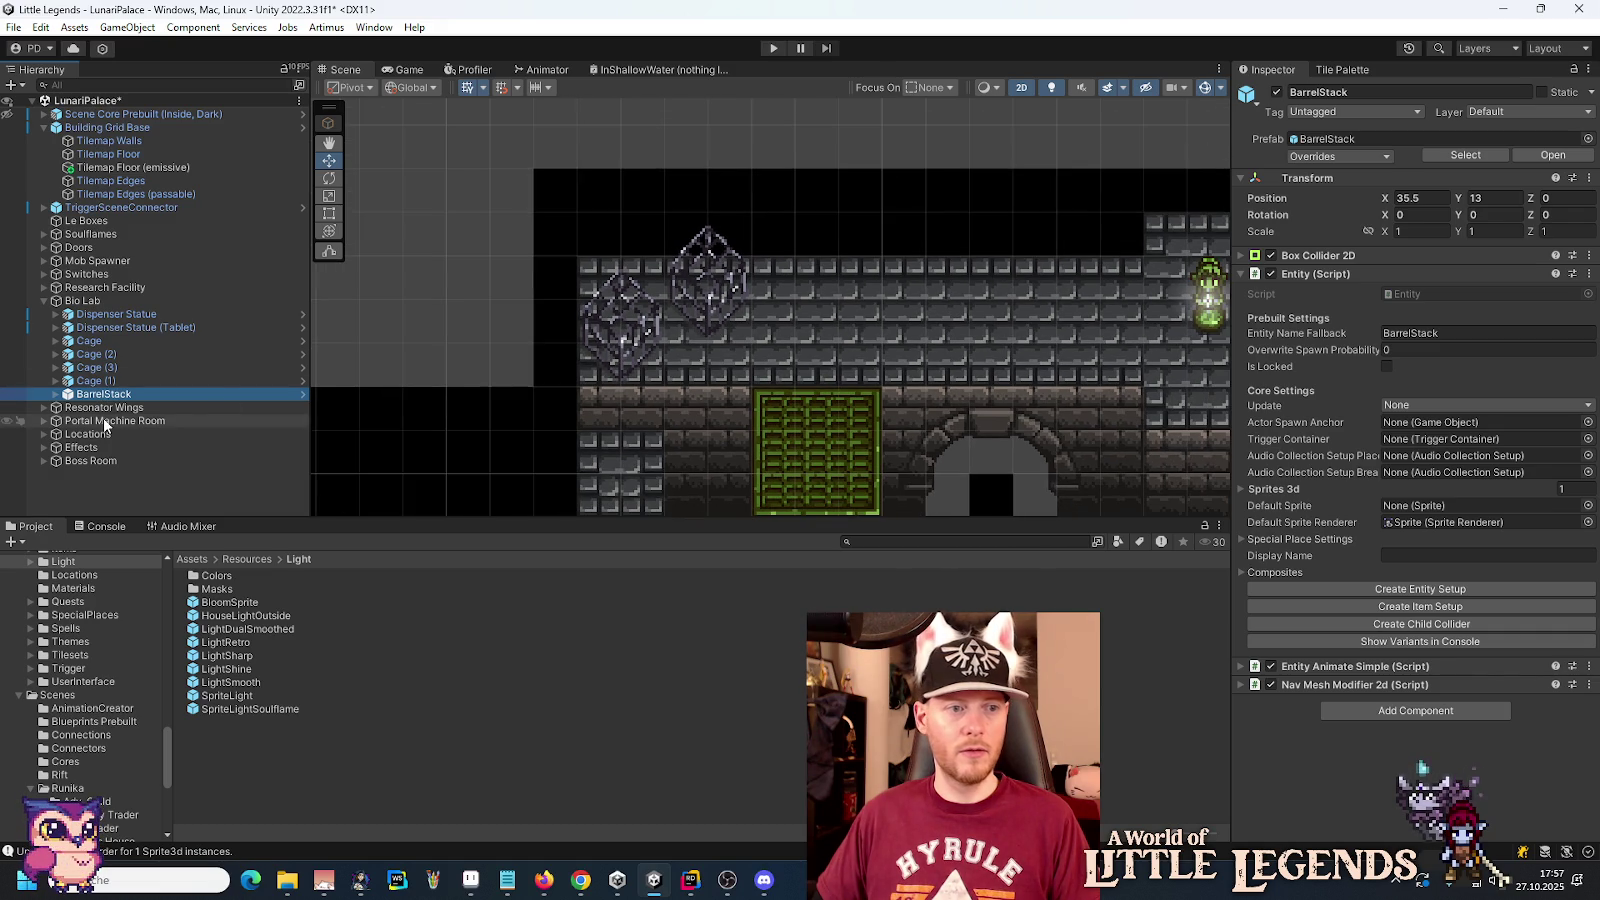
click(97, 381)
click(100, 396)
scroll(638, 356, down, 3)
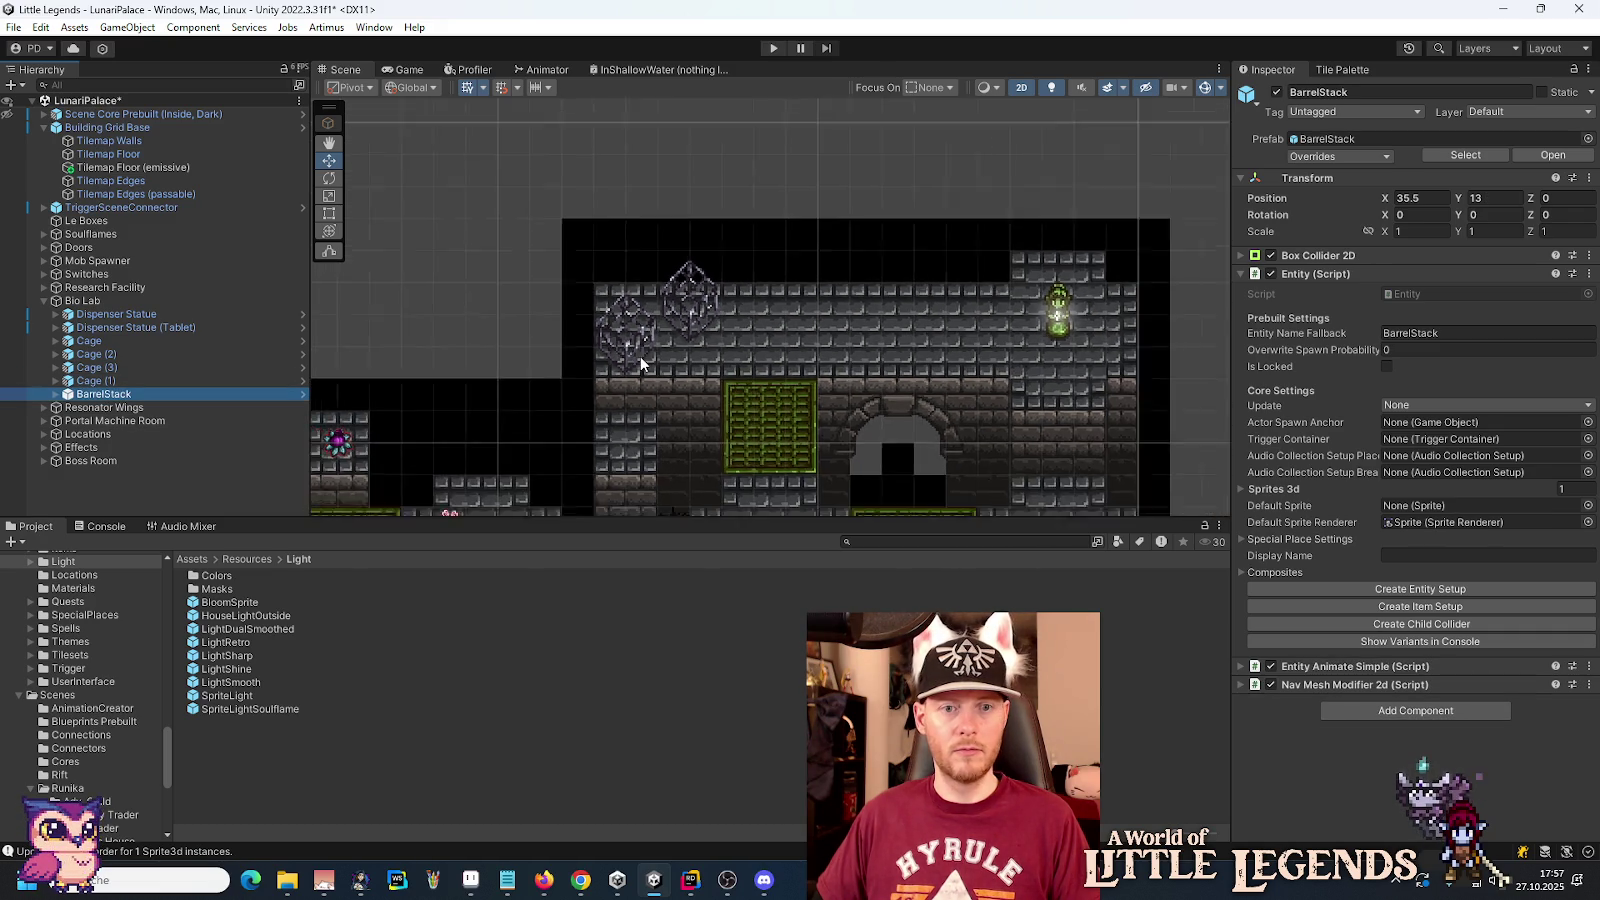
double_click(115, 394)
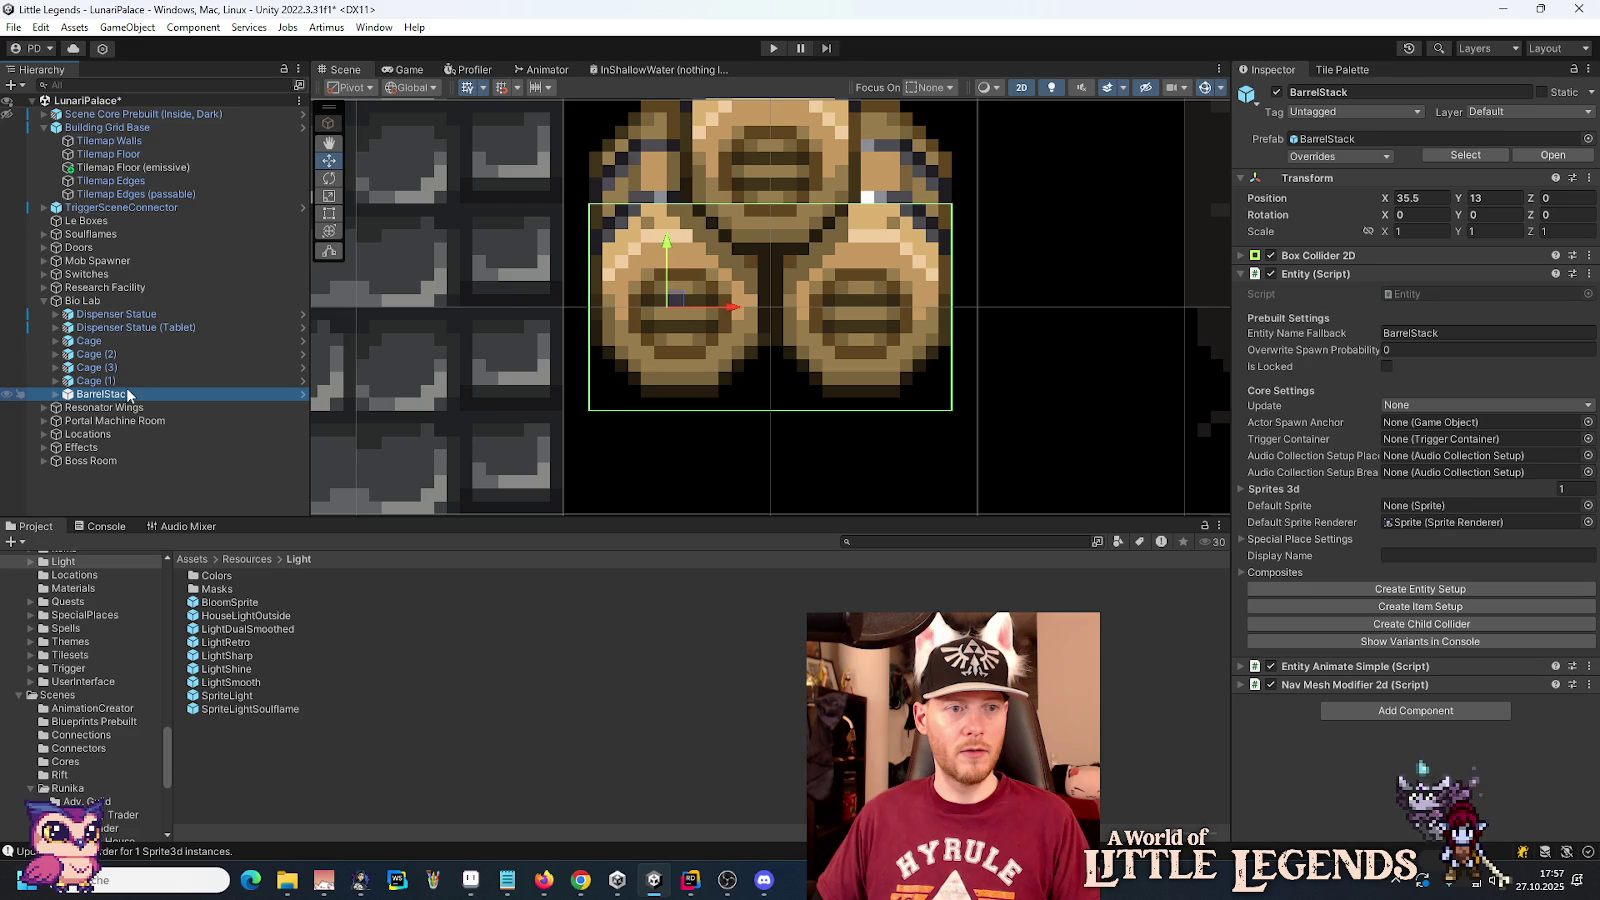
scroll(484, 395, down, 2)
Step: Reorder the cages numerically by dragging Cage (3) below Cage (2)
click(80, 301)
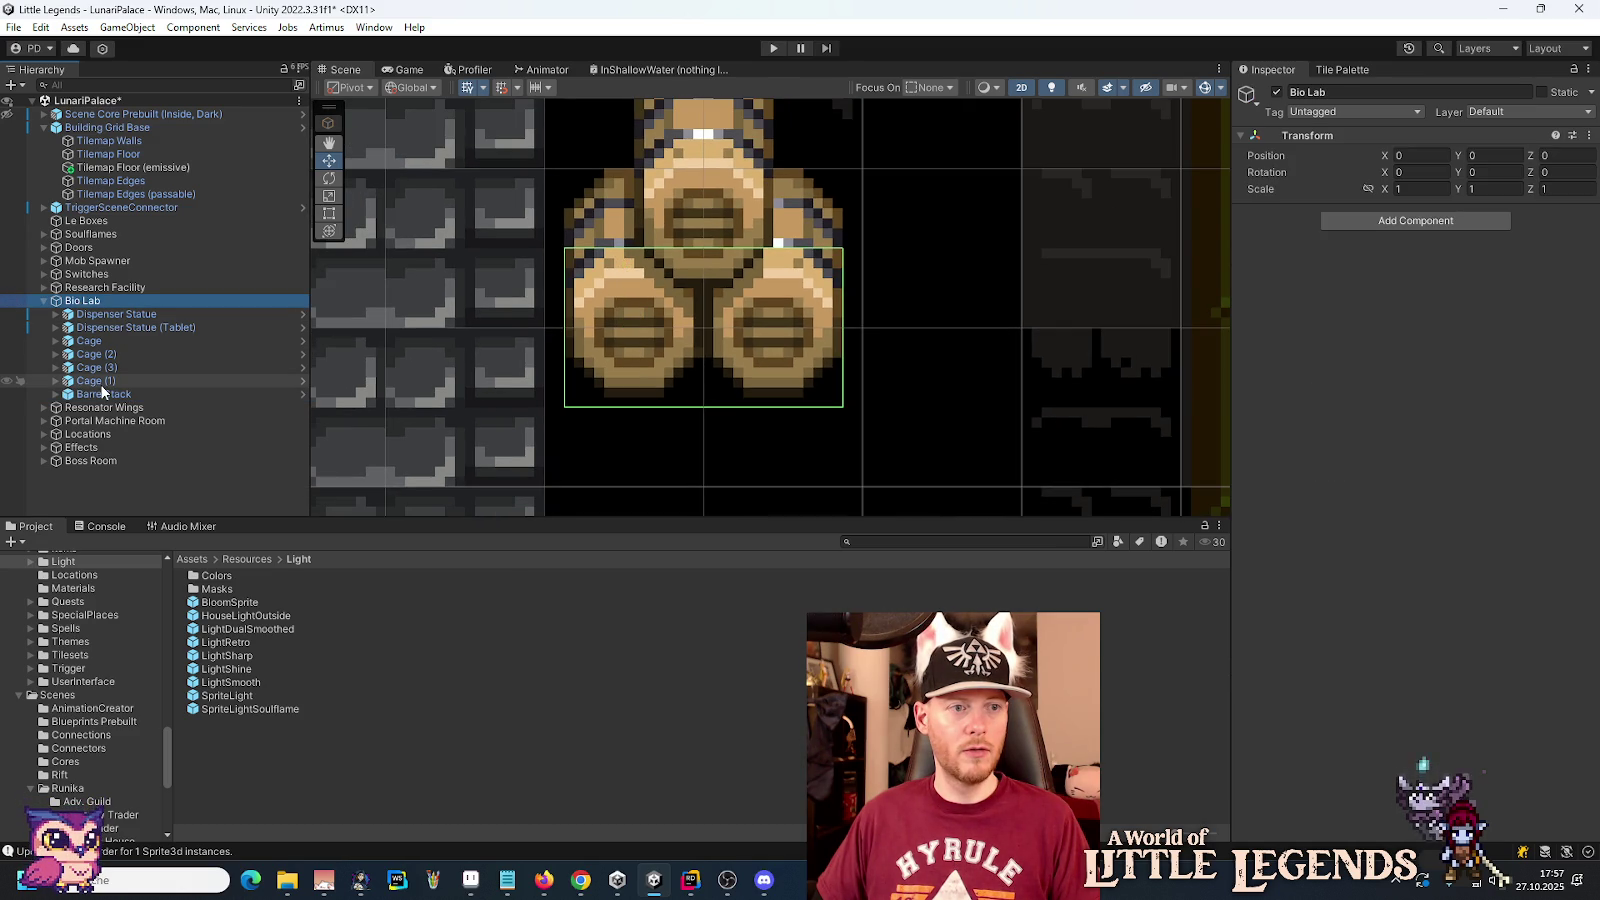
click(96, 381)
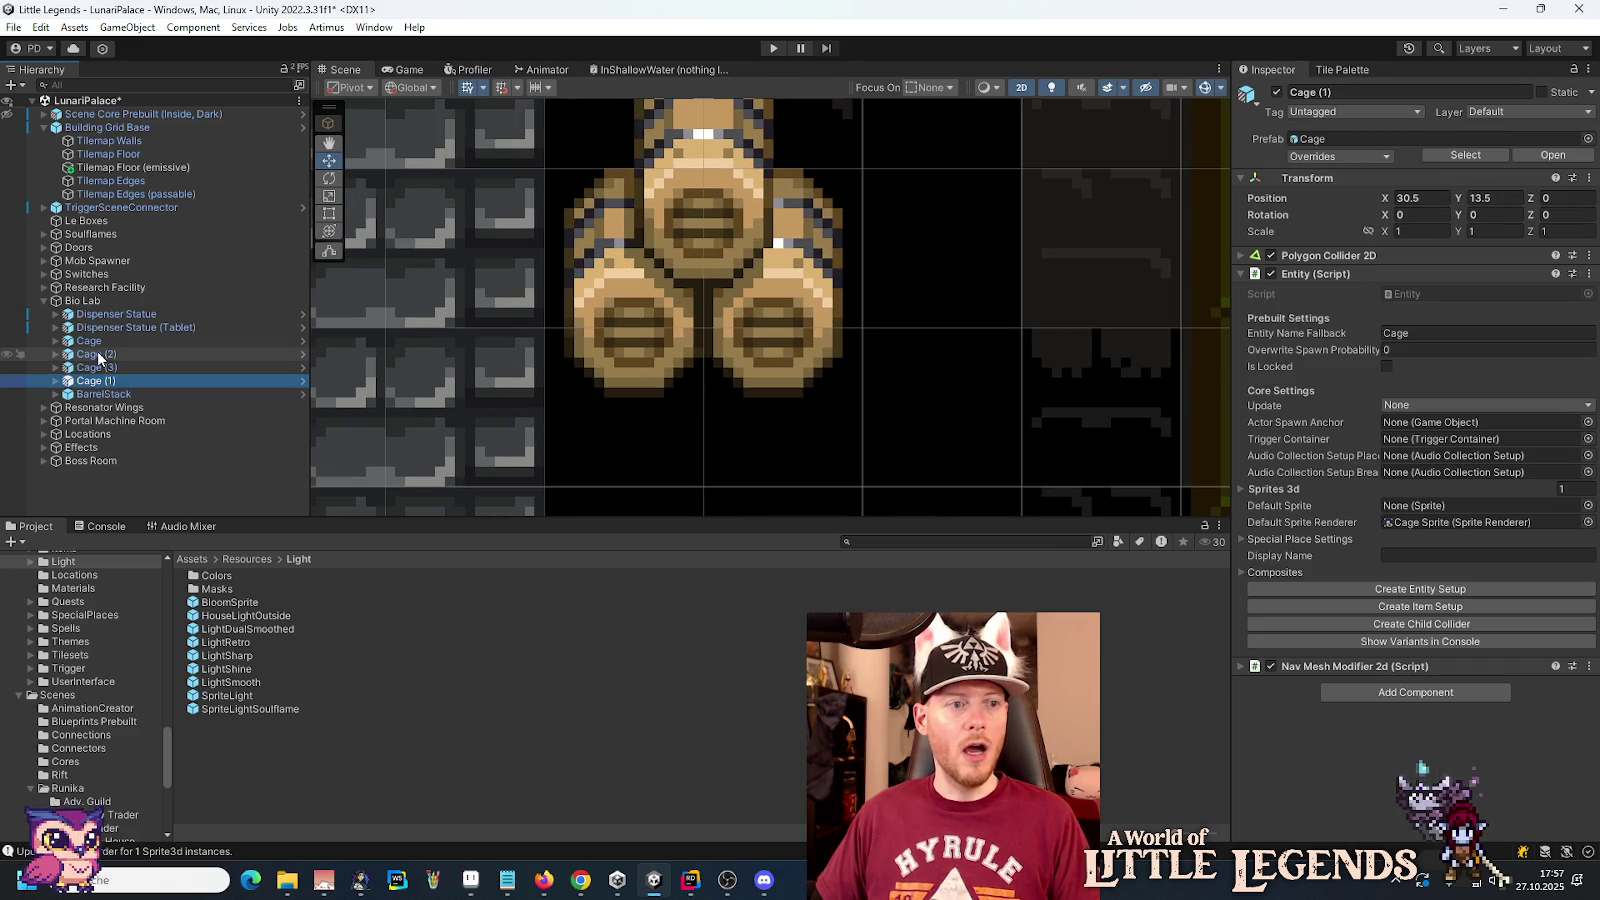
click(90, 341)
click(96, 367)
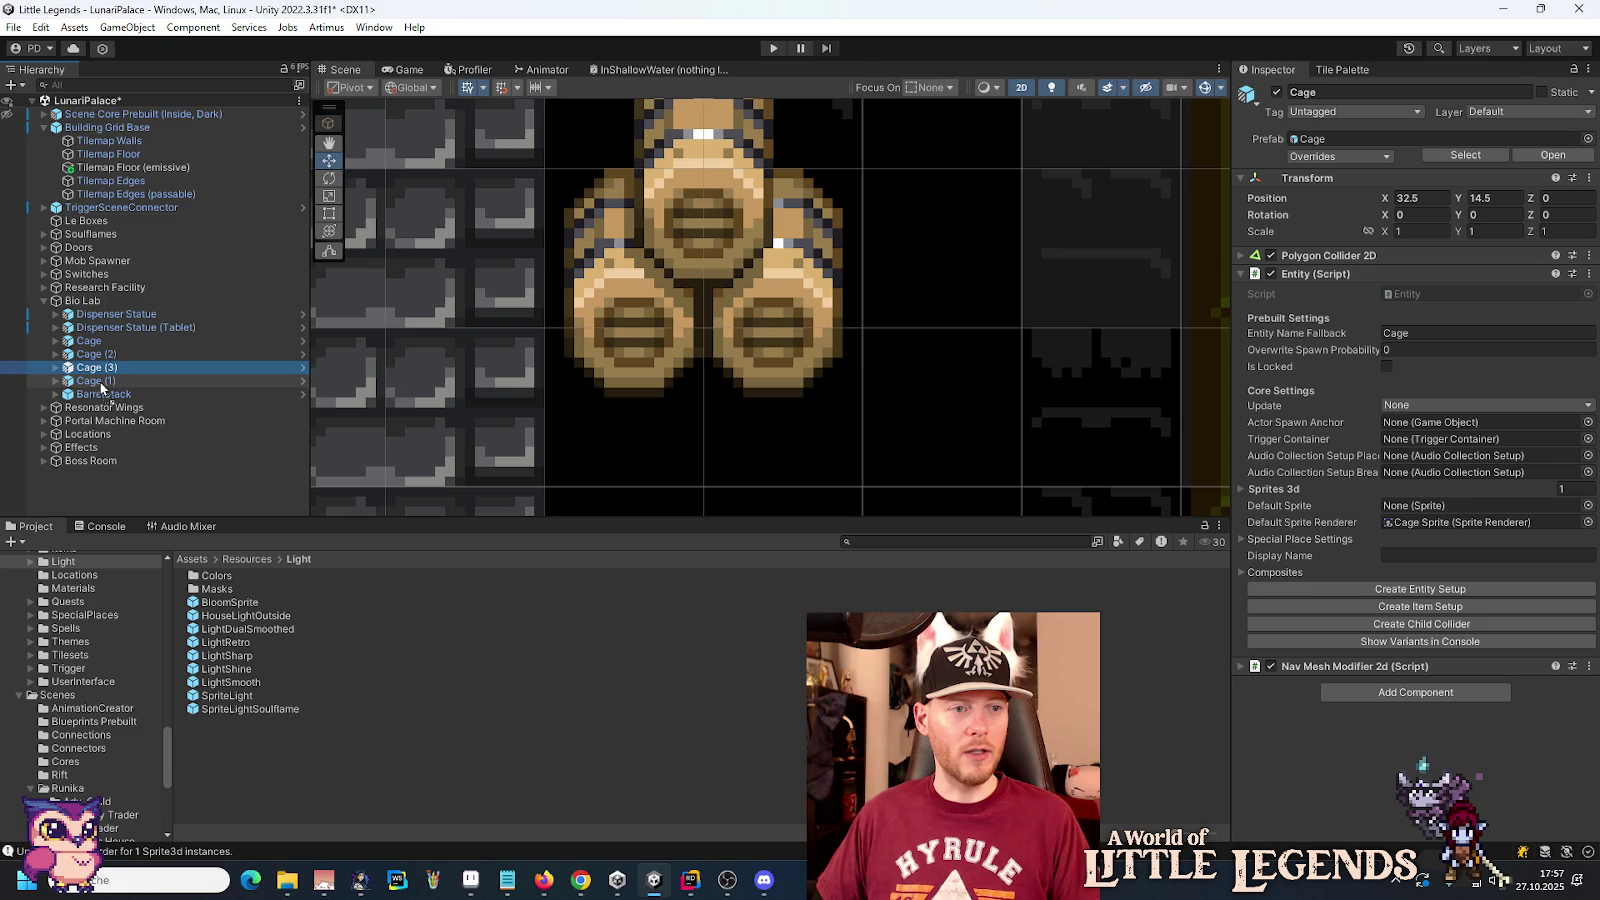
drag(100, 367, 105, 390)
Step: Set BarrelStack to X 55, Y 33, then drag it into the room's upper right
click(105, 393)
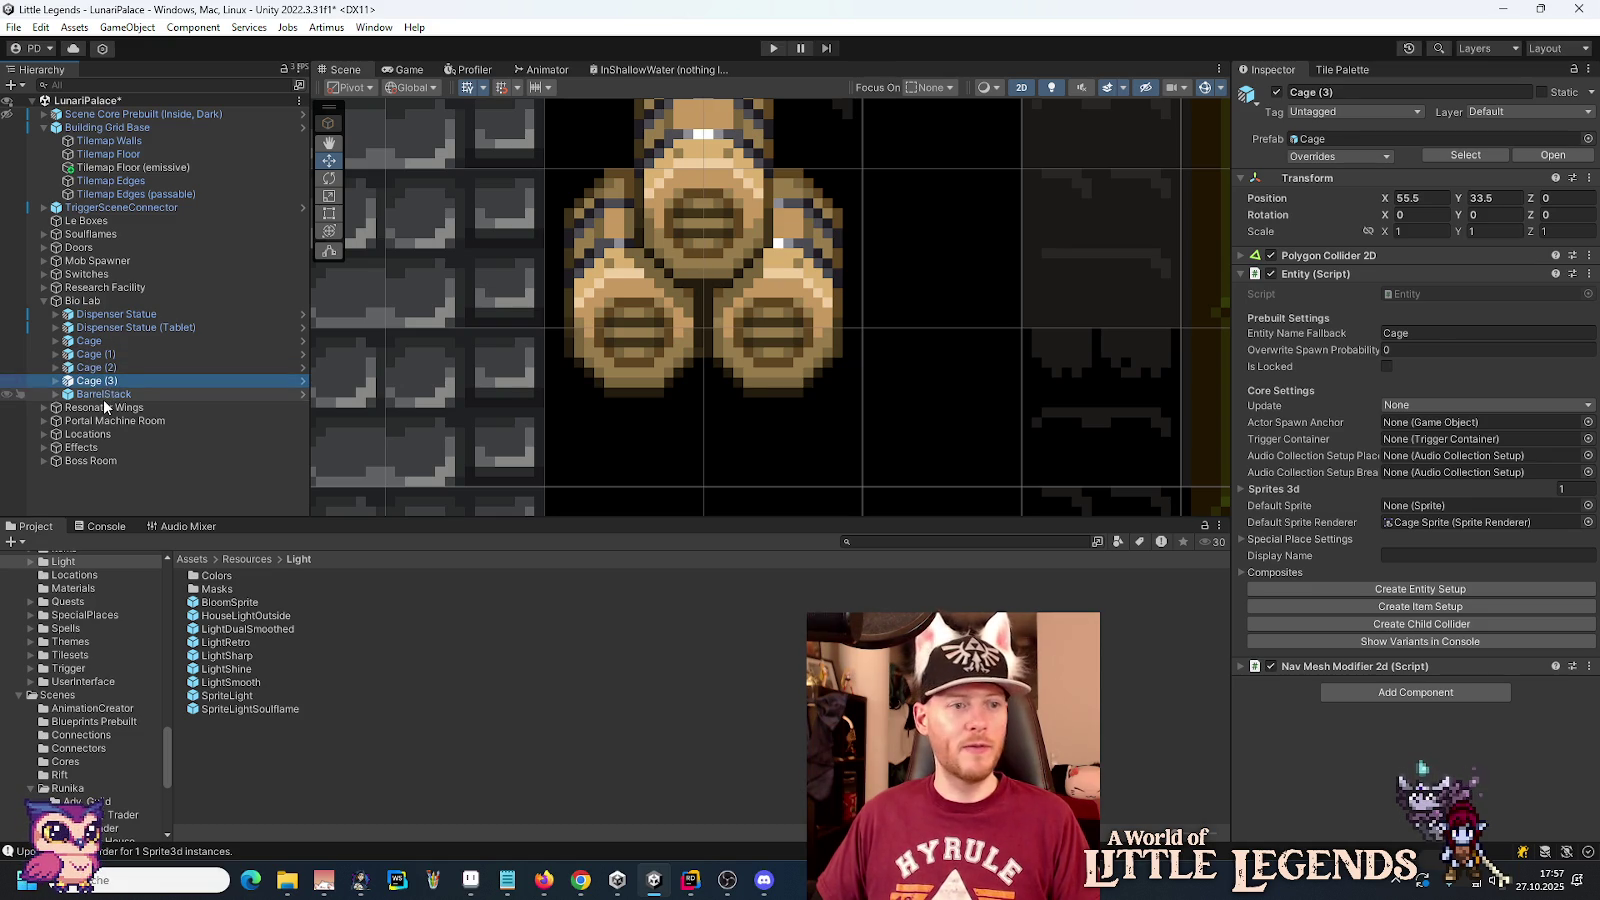
click(1419, 197)
text(55)
click(1498, 203)
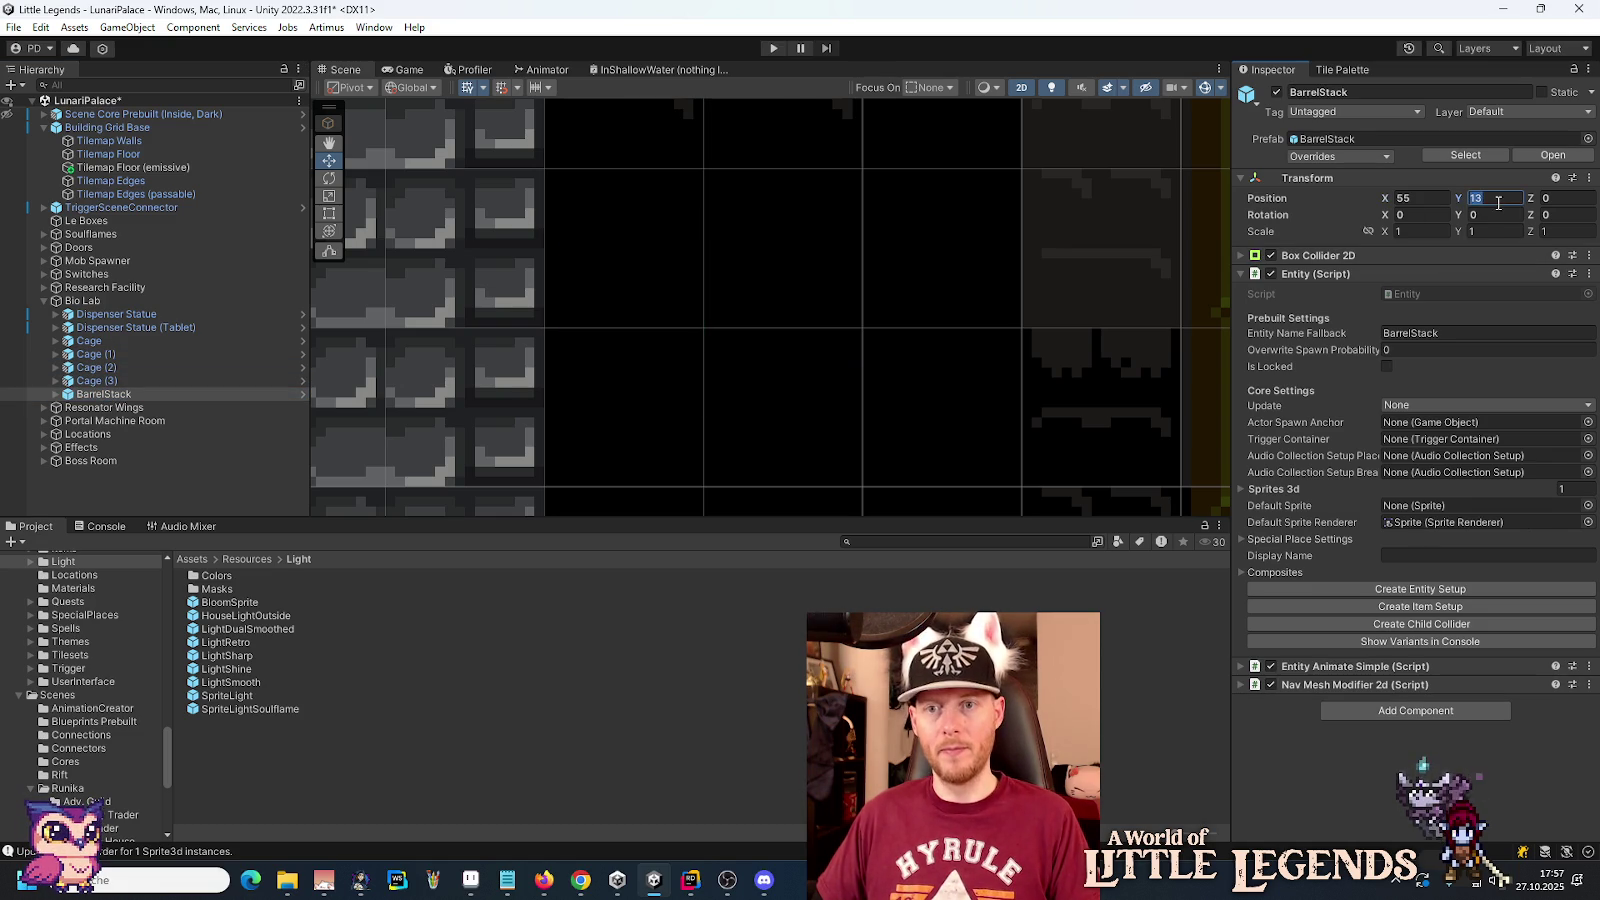
text(33)
double_click(129, 393)
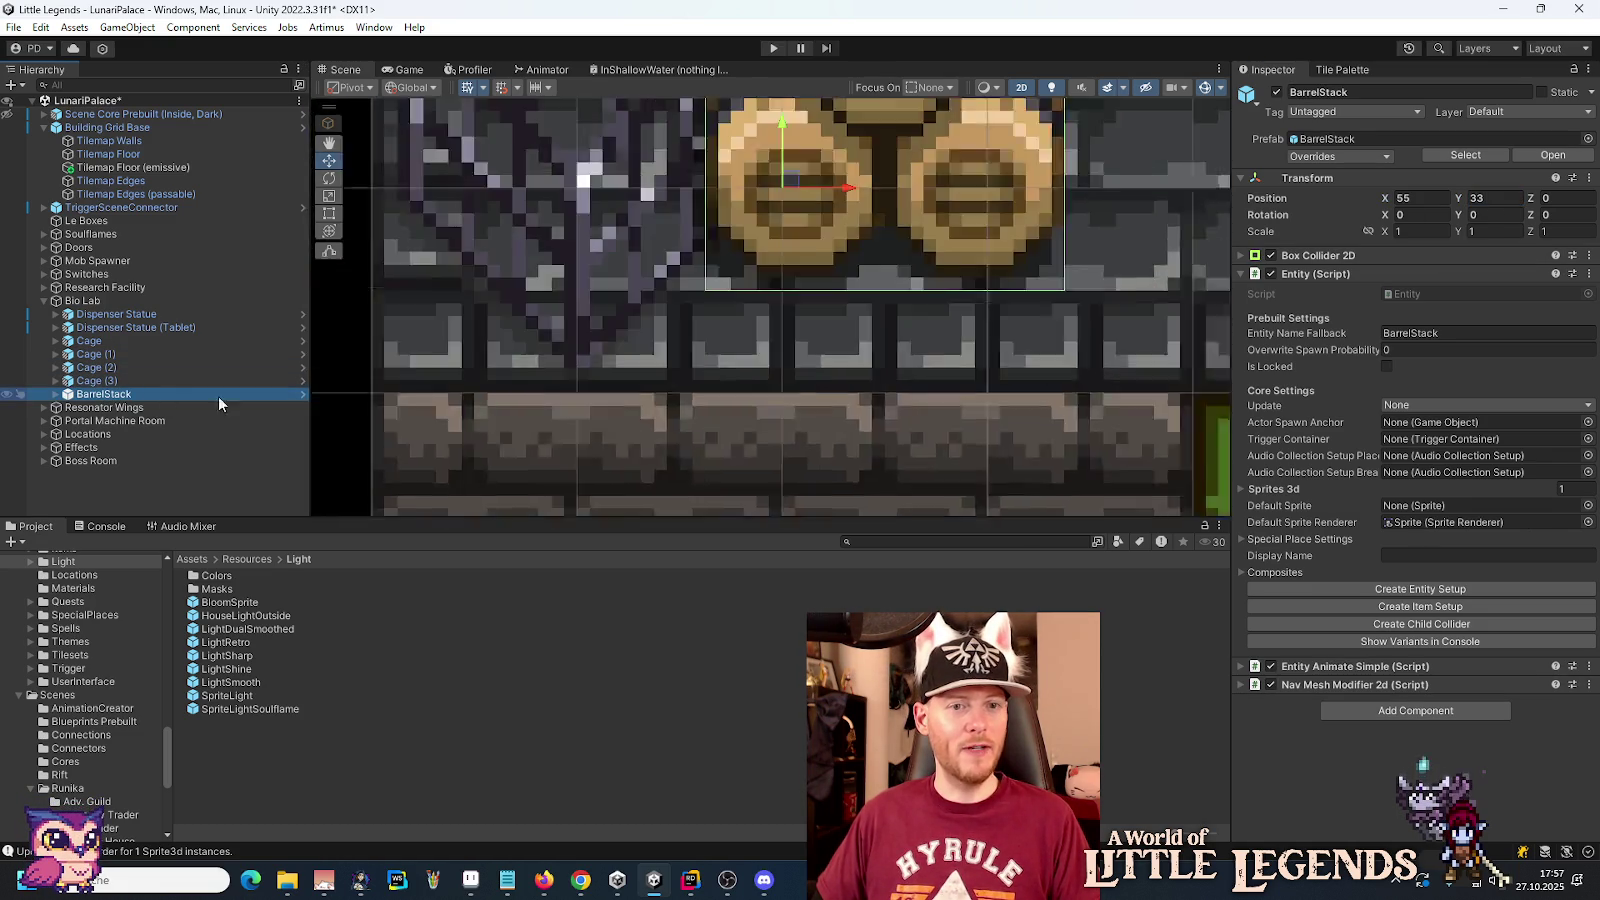
scroll(561, 386, down, 5)
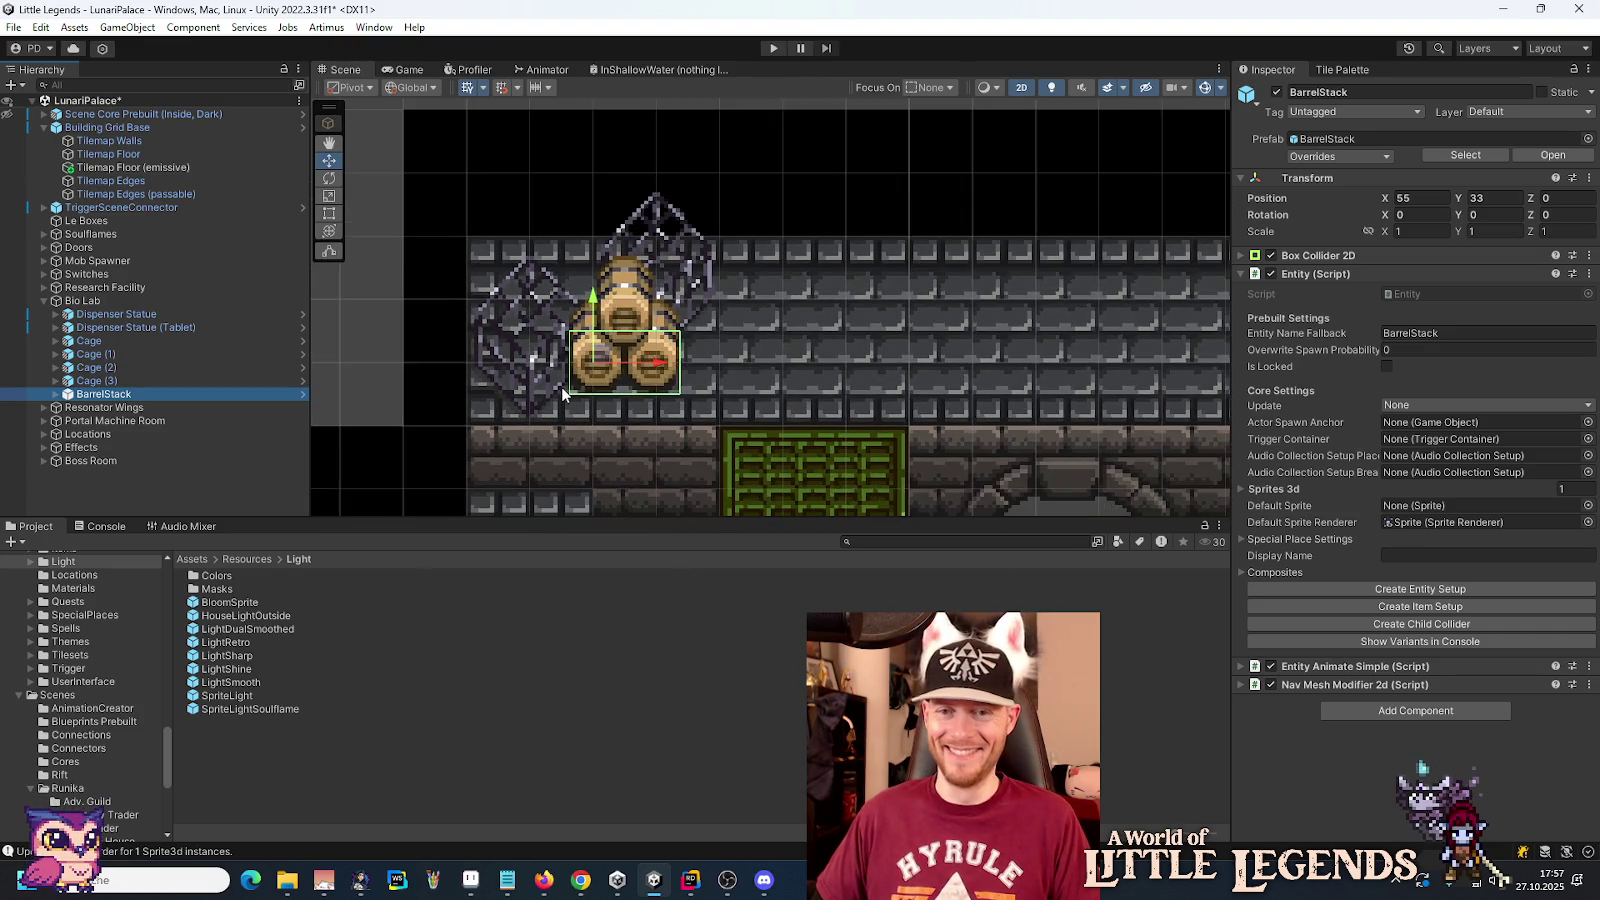
drag(607, 367, 1001, 314)
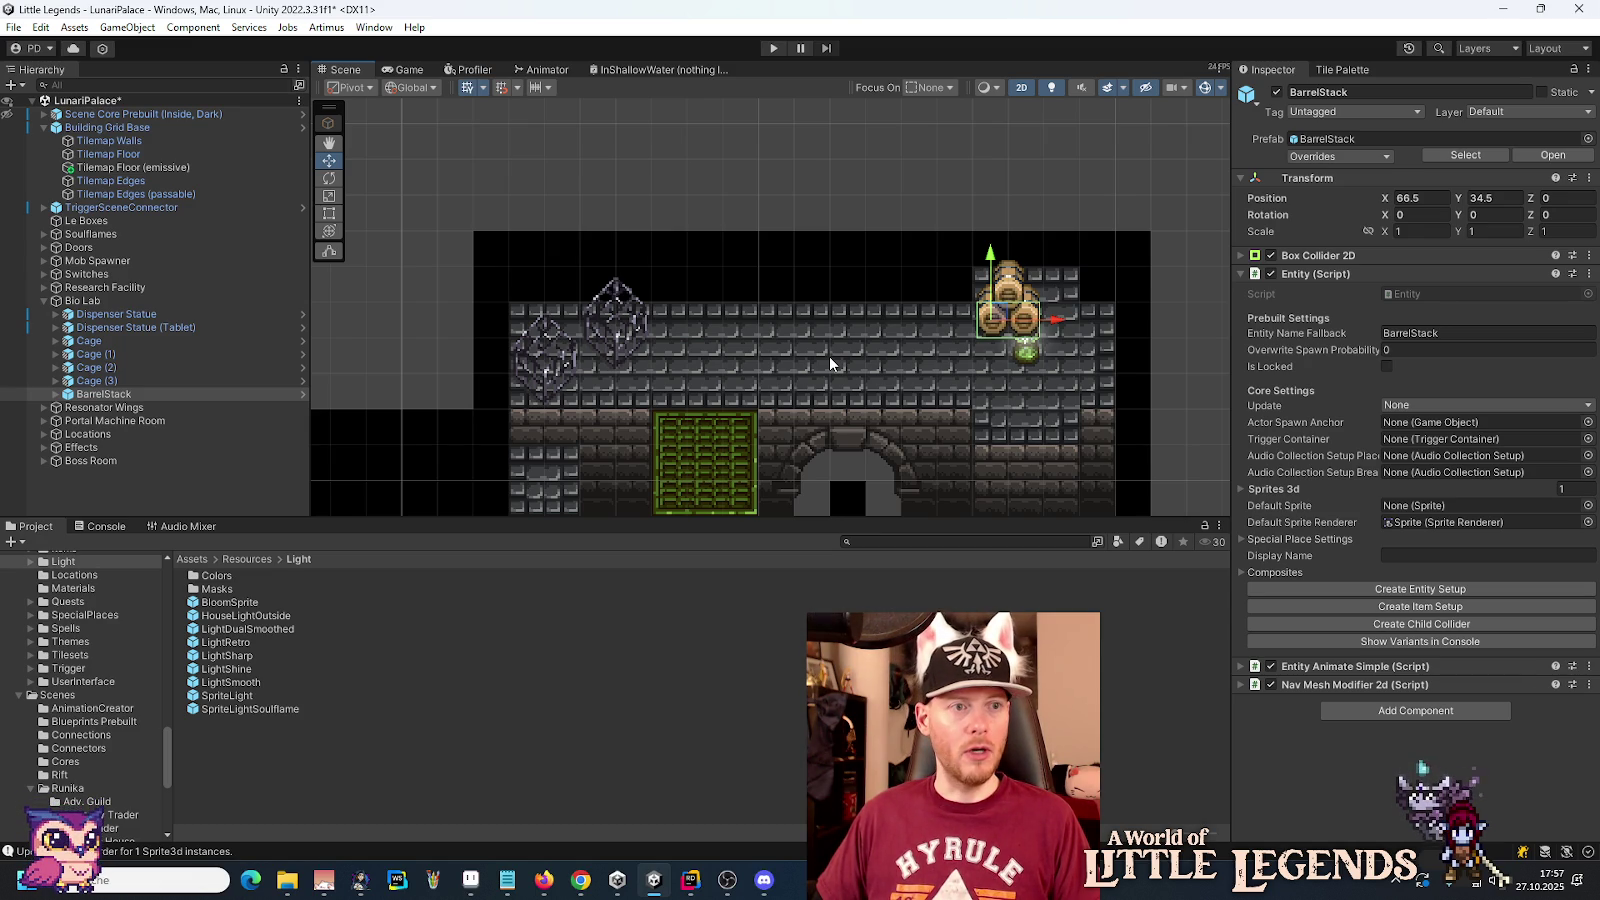
Step: Pan to the level's left section and select Cage (2)
scroll(829, 356, down, 3)
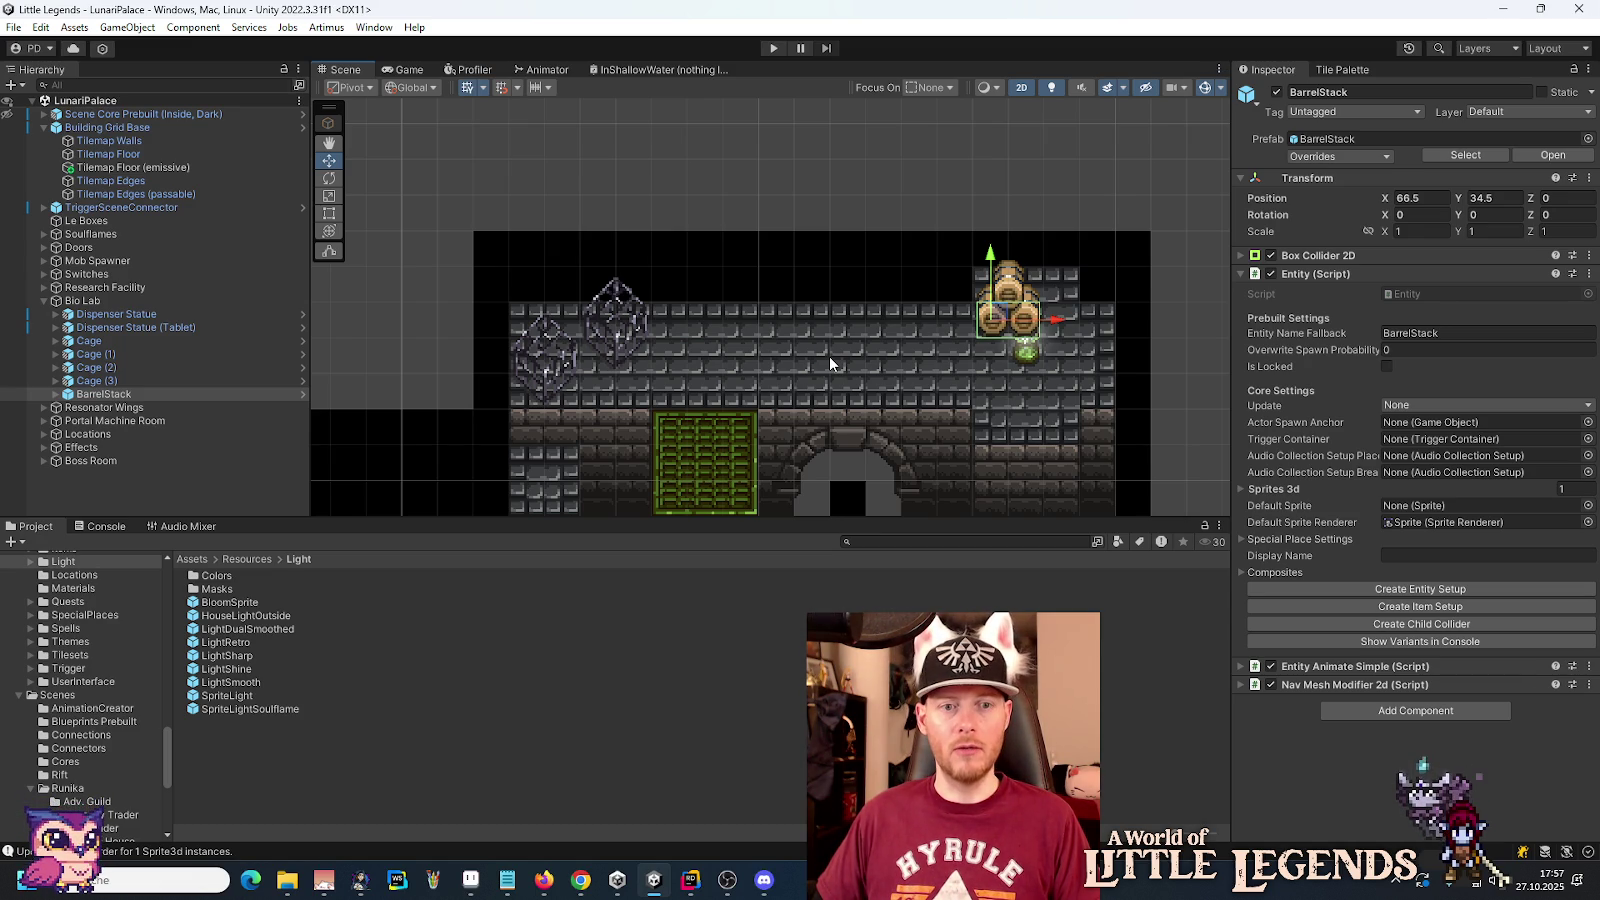
scroll(782, 349, down, 2)
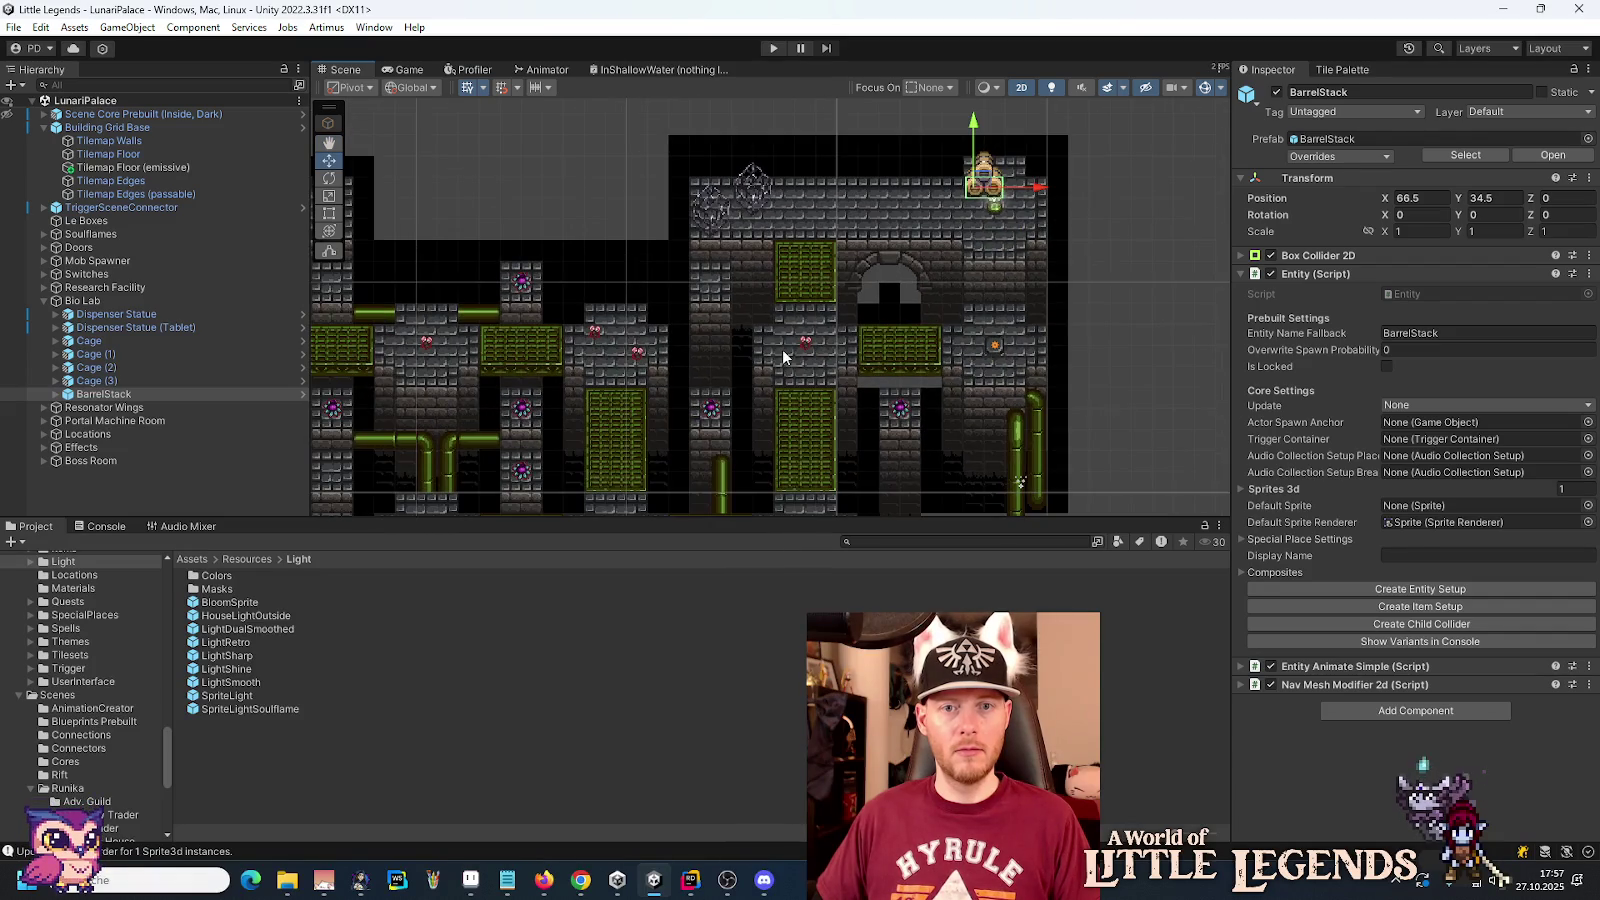
scroll(810, 325, down, 3)
scroll(820, 321, down, 2)
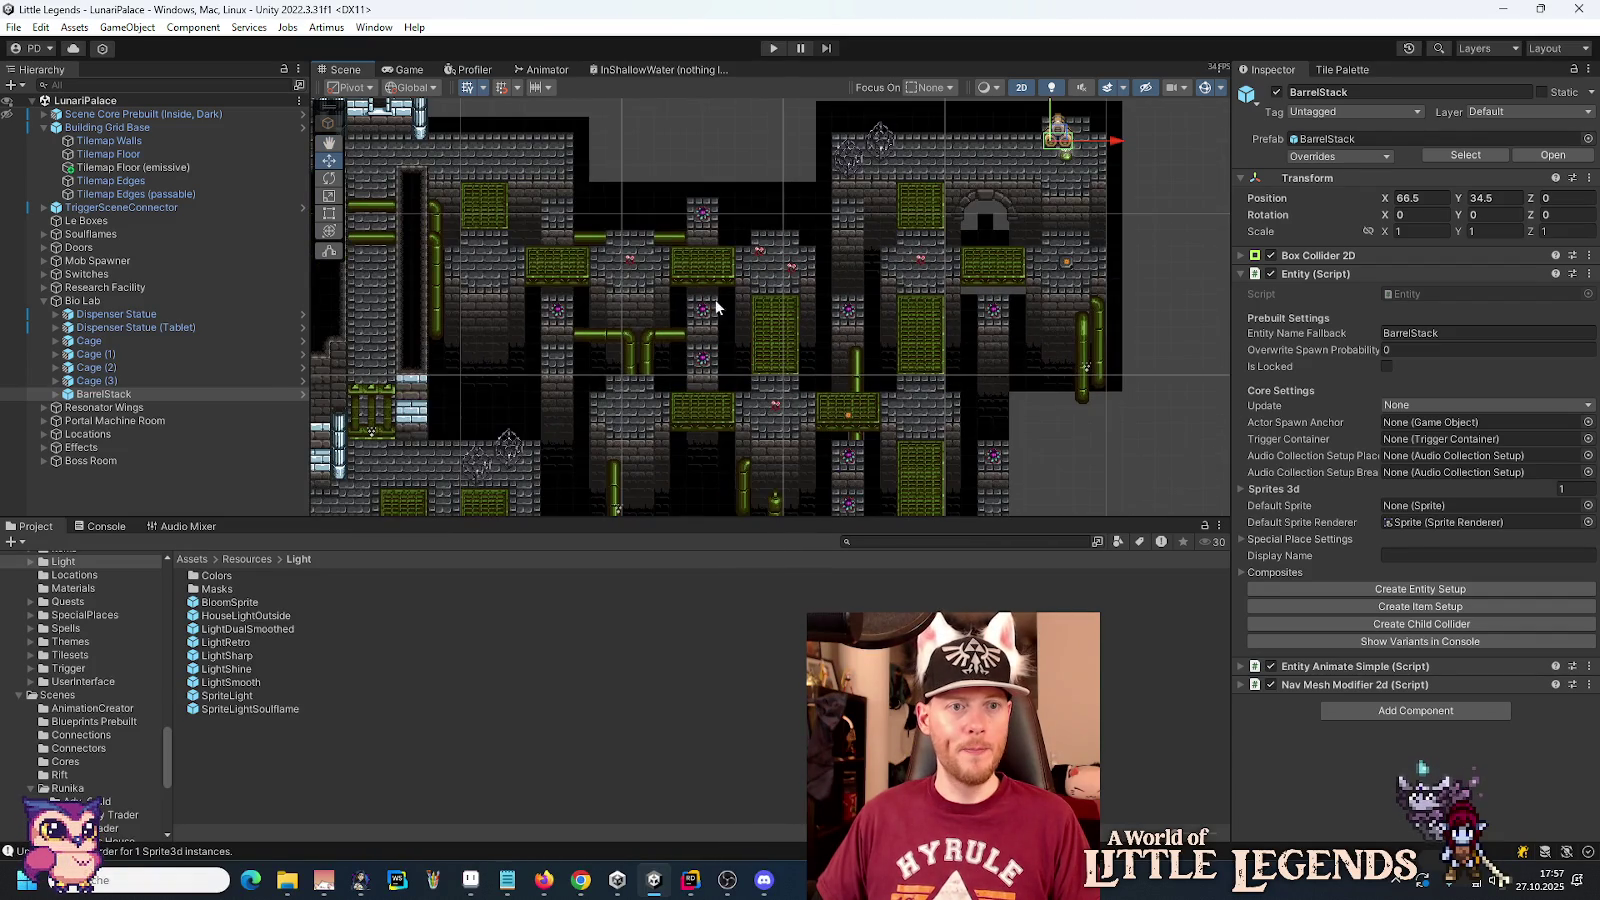
mouse_move(715, 305)
mouse_down()
mouse_move(958, 403)
mouse_move(643, 363)
mouse_up()
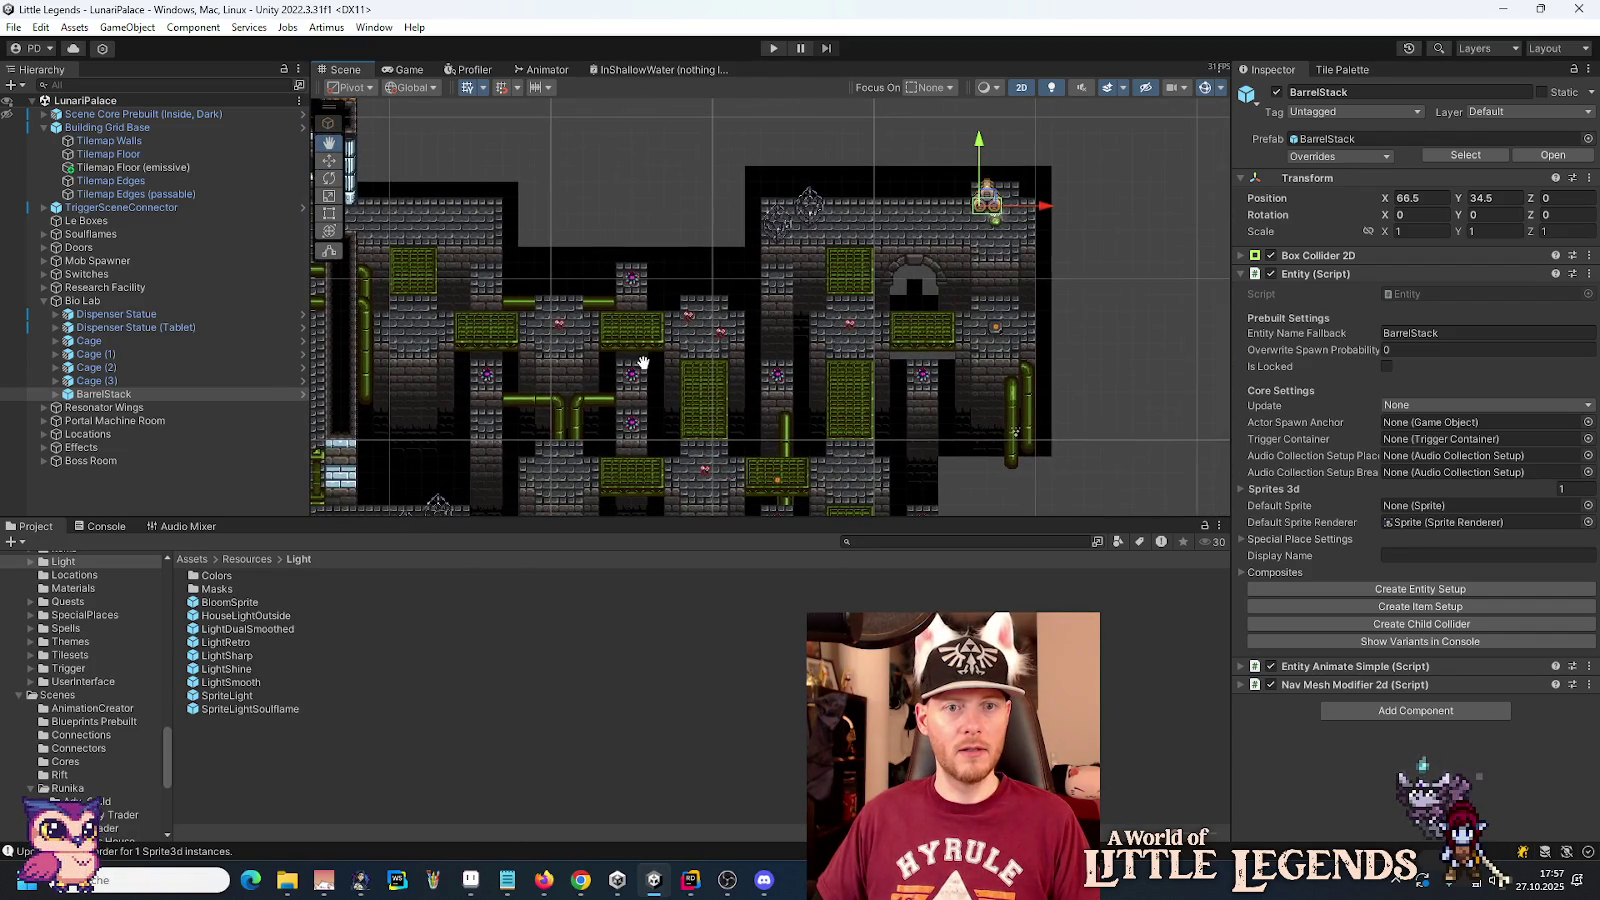
scroll(643, 363, up, 2)
scroll(936, 292, up, 2)
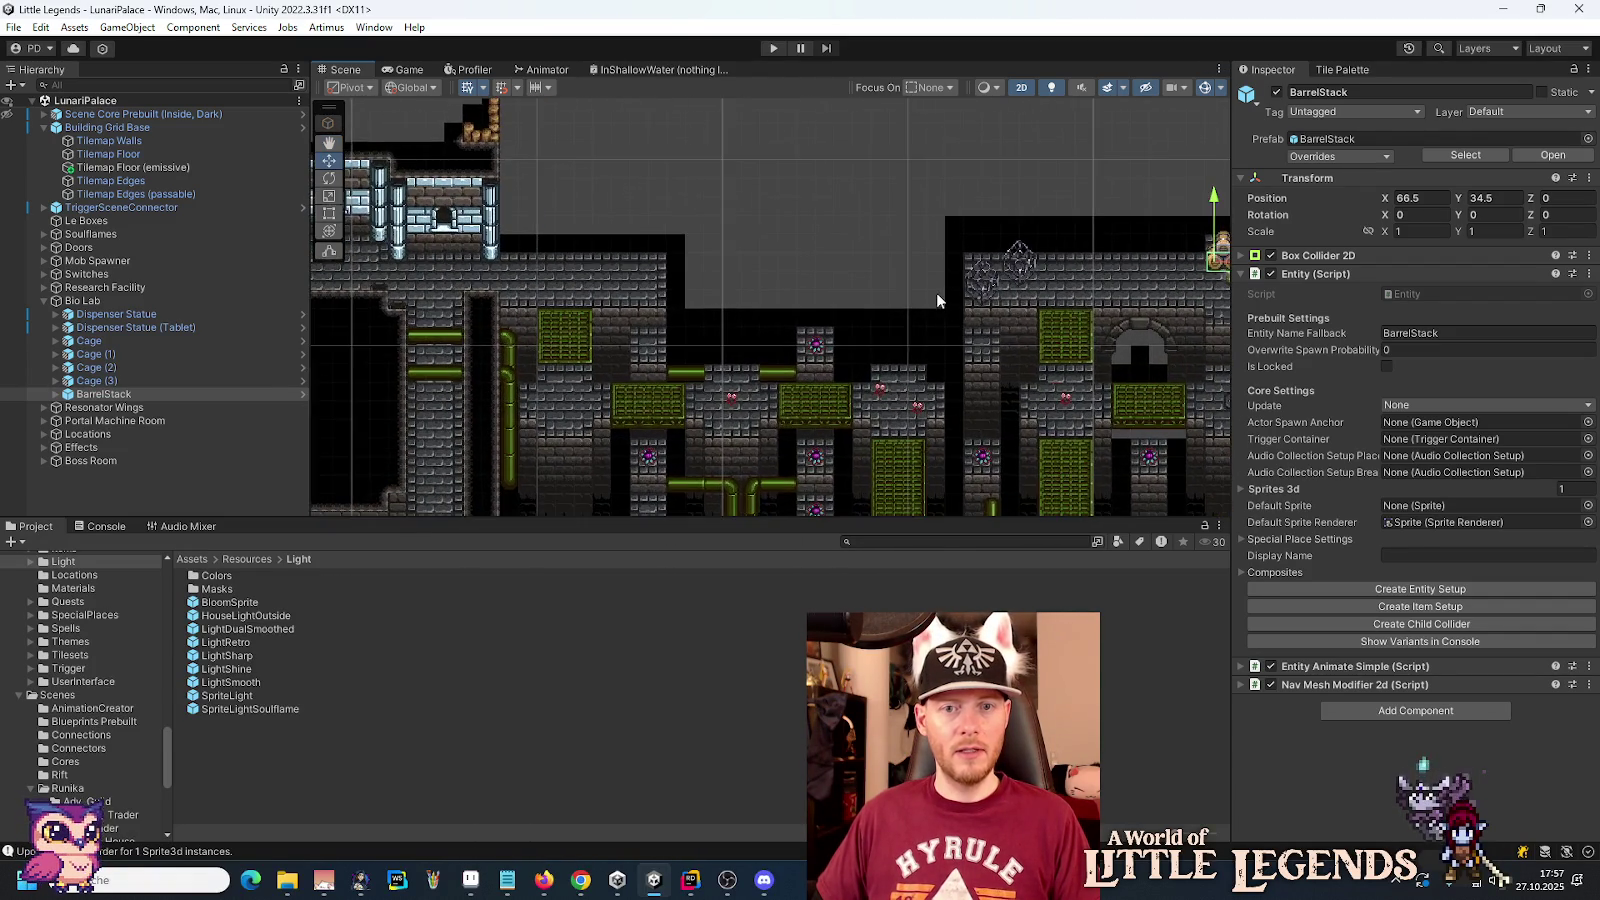
click(983, 293)
Step: Duplicate Cage (2) as Cage (4) at the top corridor's left end, then select a storage-room barrel
key(ctrl+d)
mouse_move(980, 292)
mouse_down()
mouse_move(1024, 269)
mouse_move(600, 275)
mouse_move(616, 281)
mouse_up()
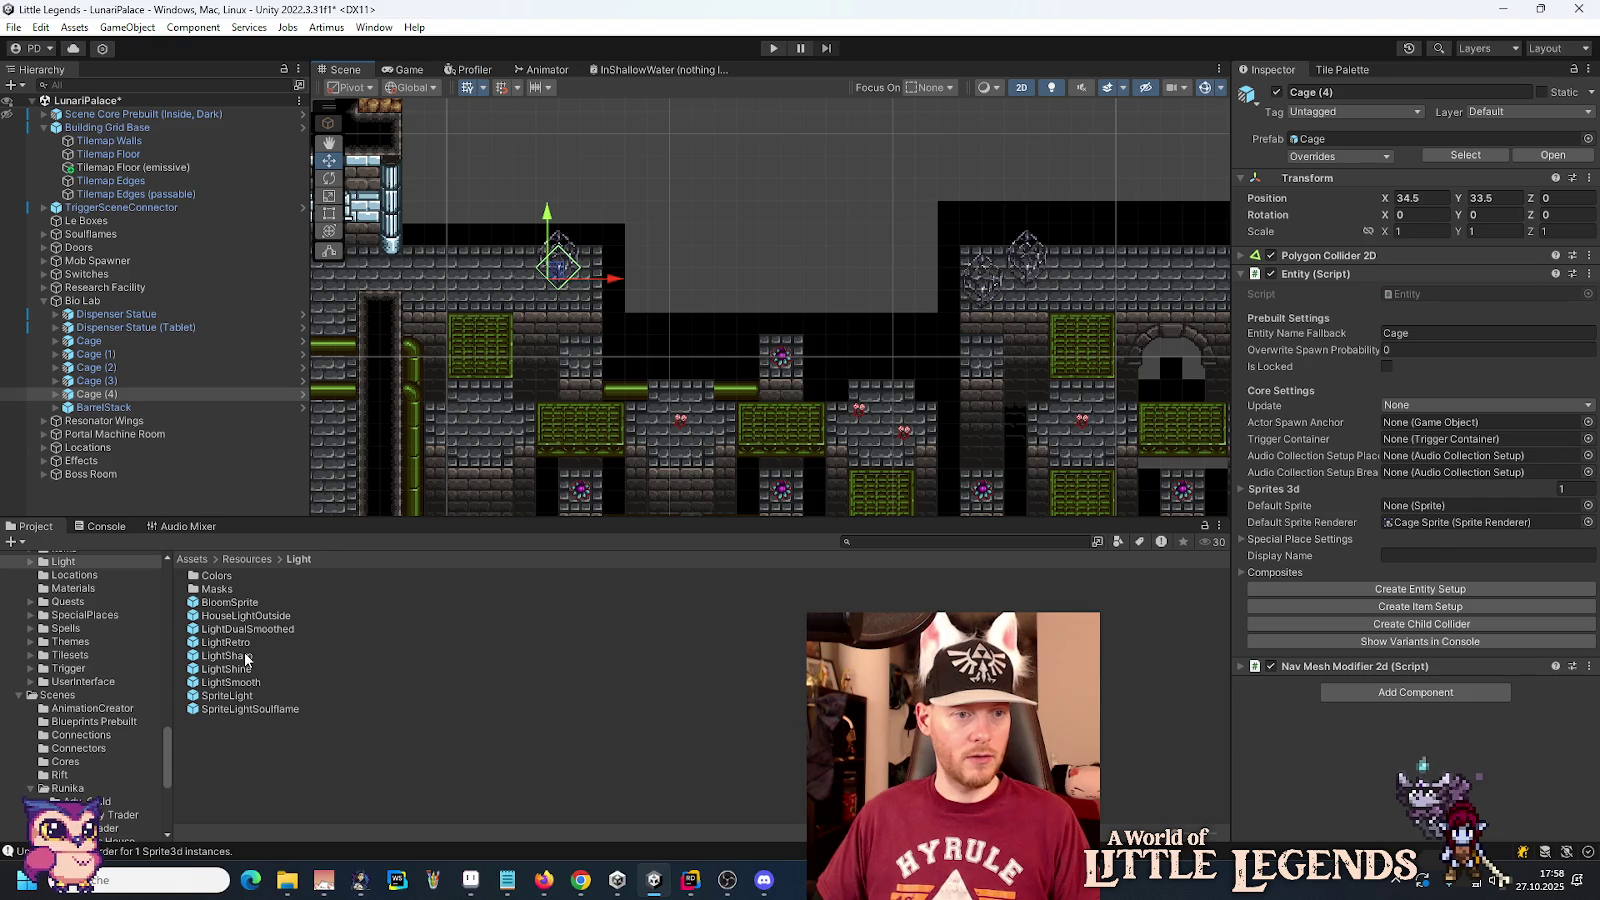
mouse_move(722, 428)
mouse_down()
mouse_move(978, 268)
mouse_move(1225, 250)
mouse_move(1225, 290)
mouse_up()
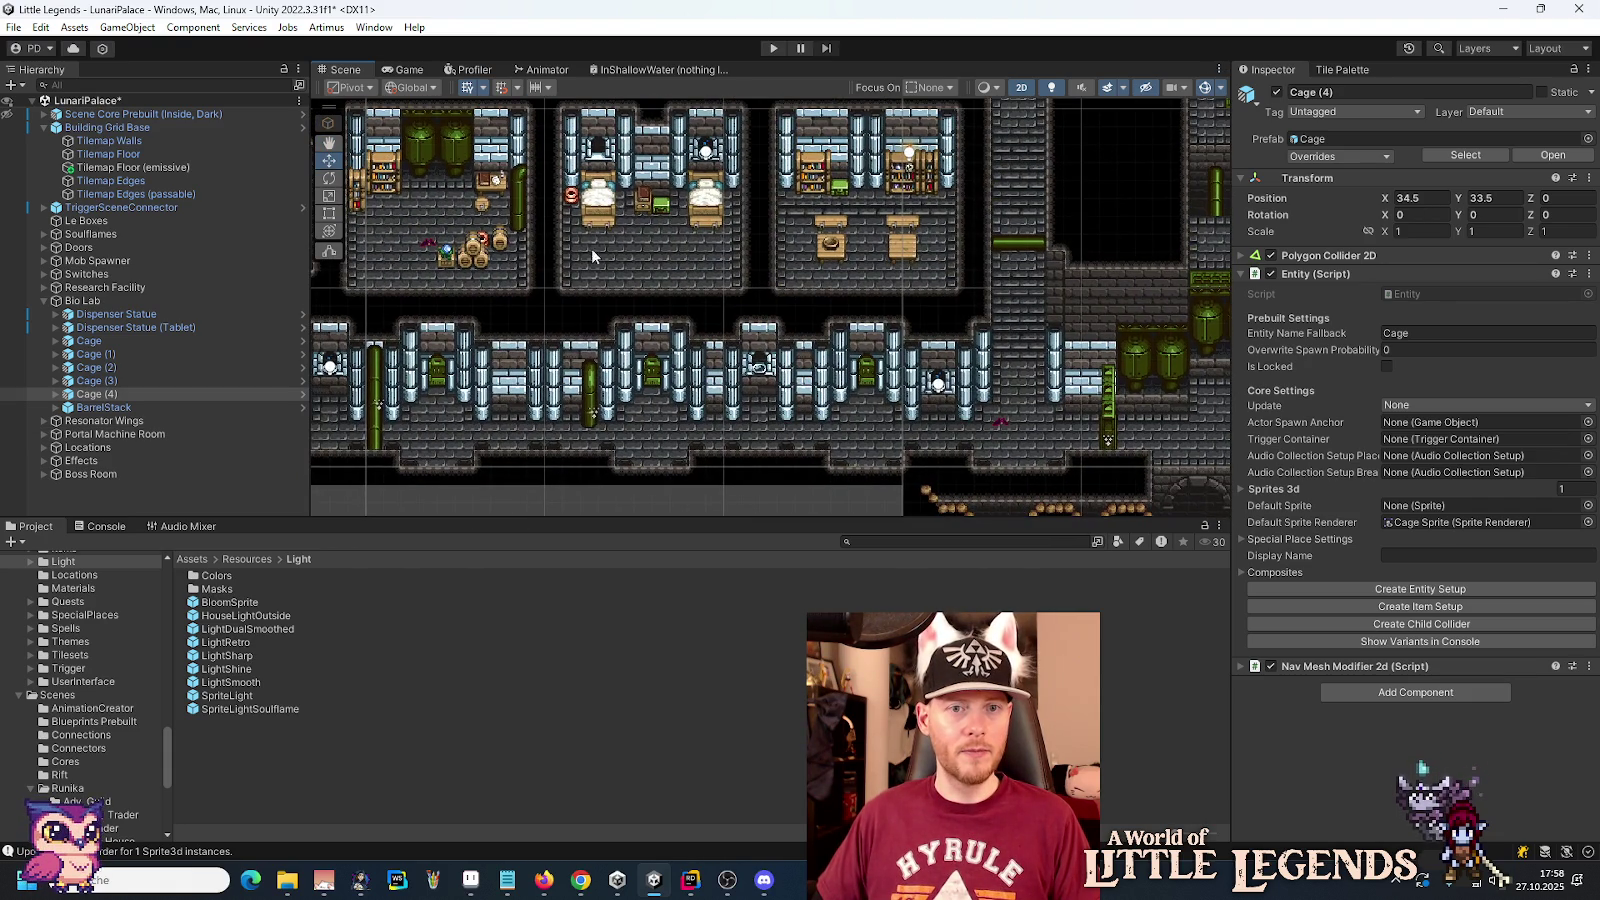
mouse_move(844, 250)
mouse_down()
mouse_move(914, 255)
mouse_move(748, 347)
mouse_up()
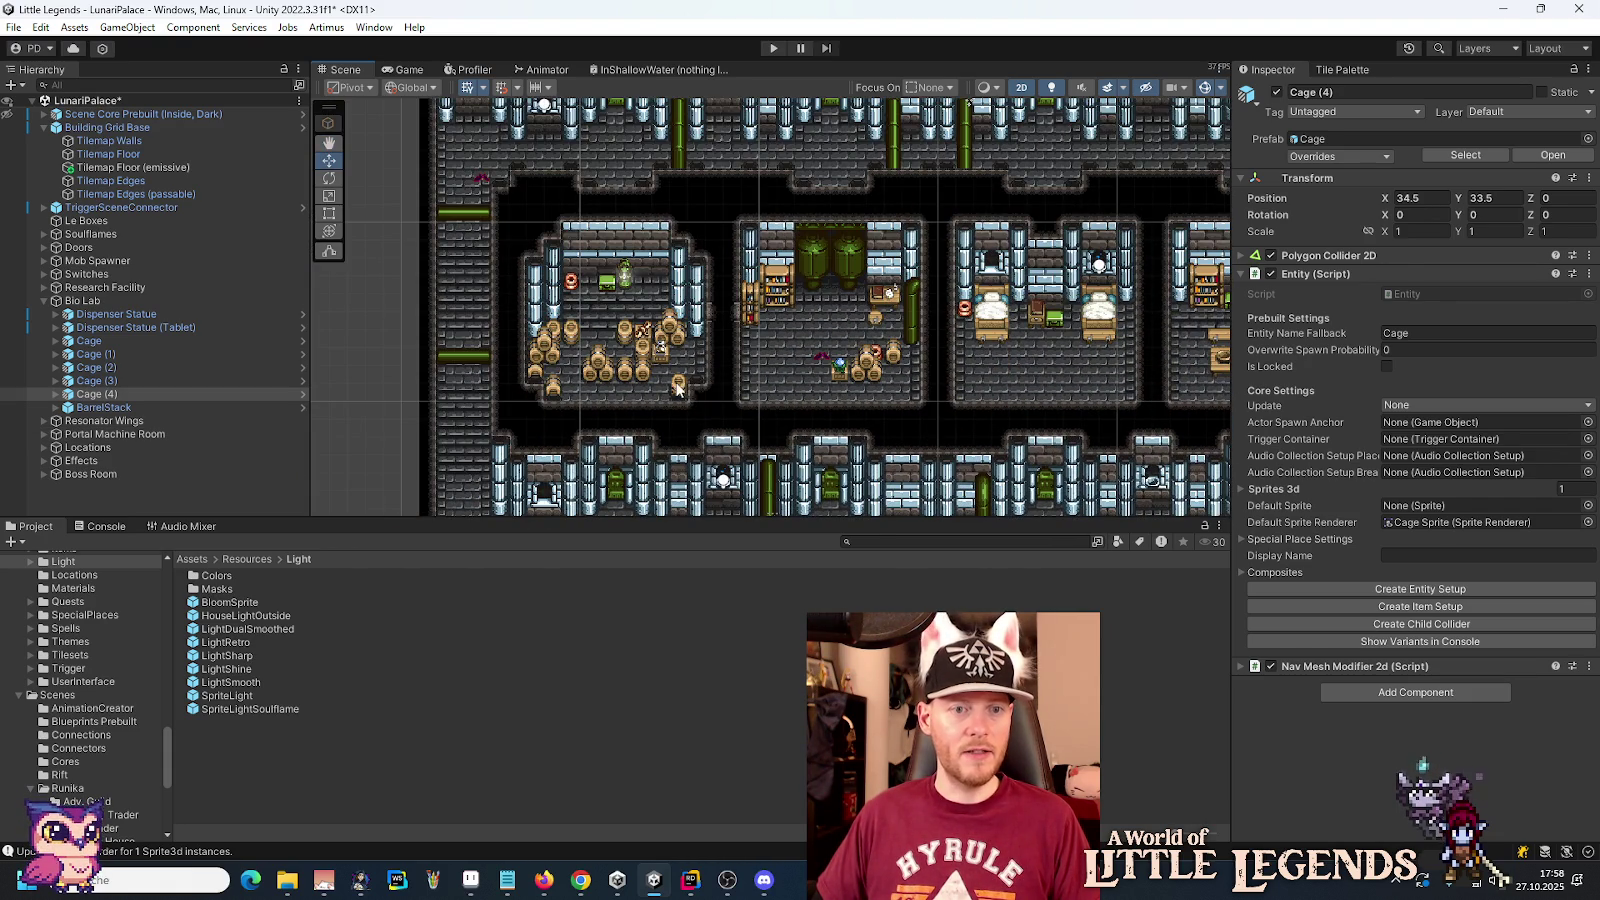
click(677, 389)
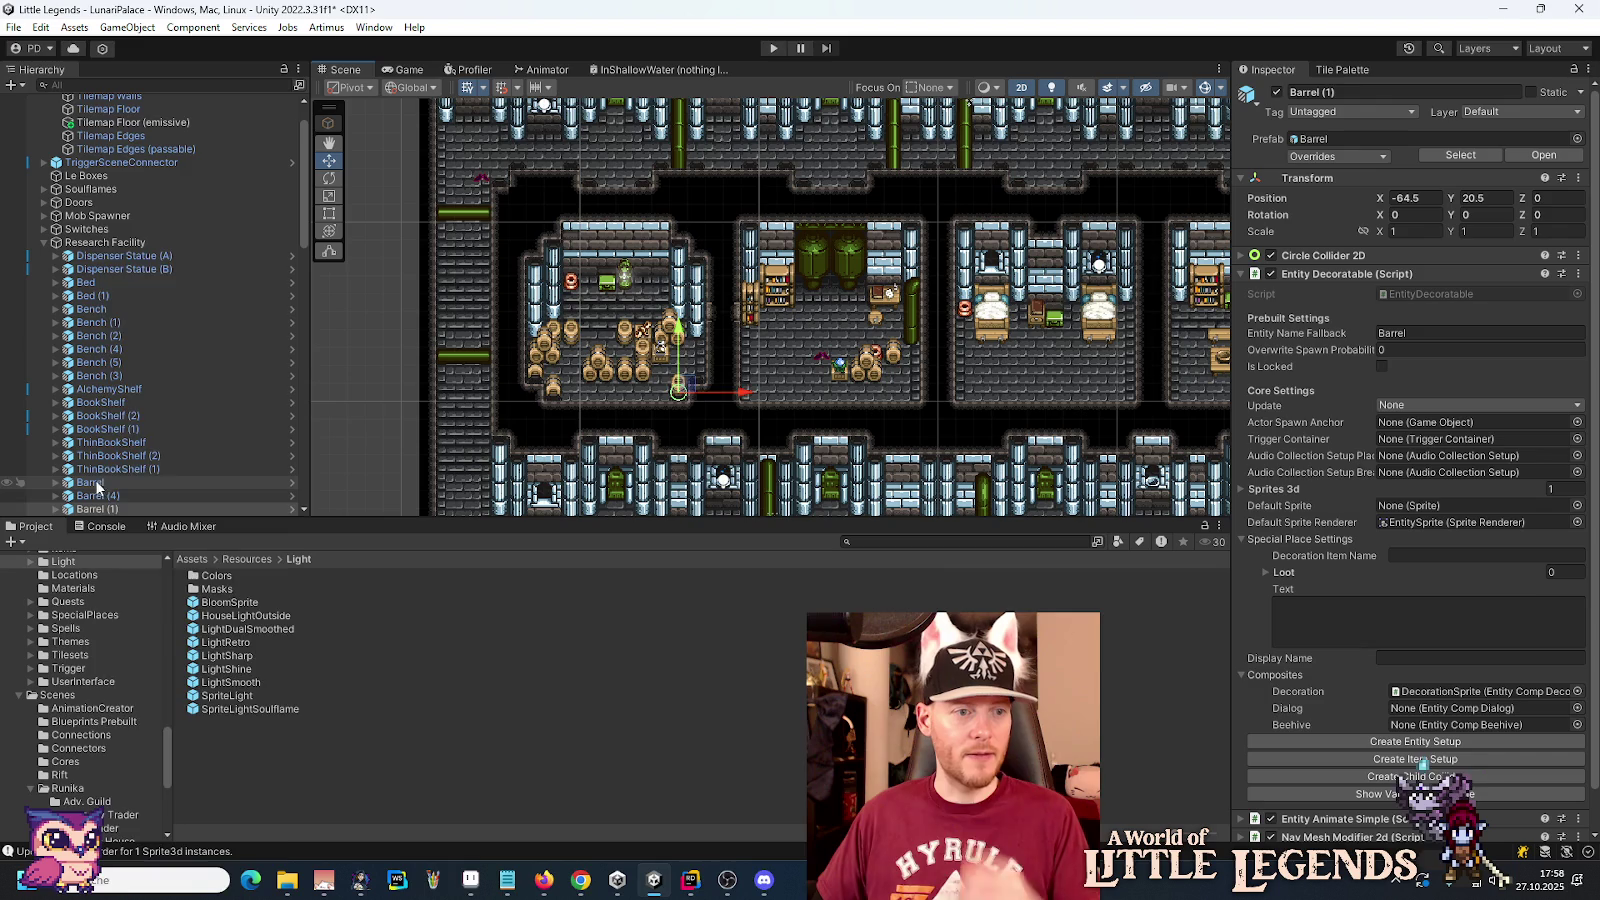
Step: Copy the storage-room Barrel and paste it into the Bio Lab group
right_click(95, 482)
click(194, 199)
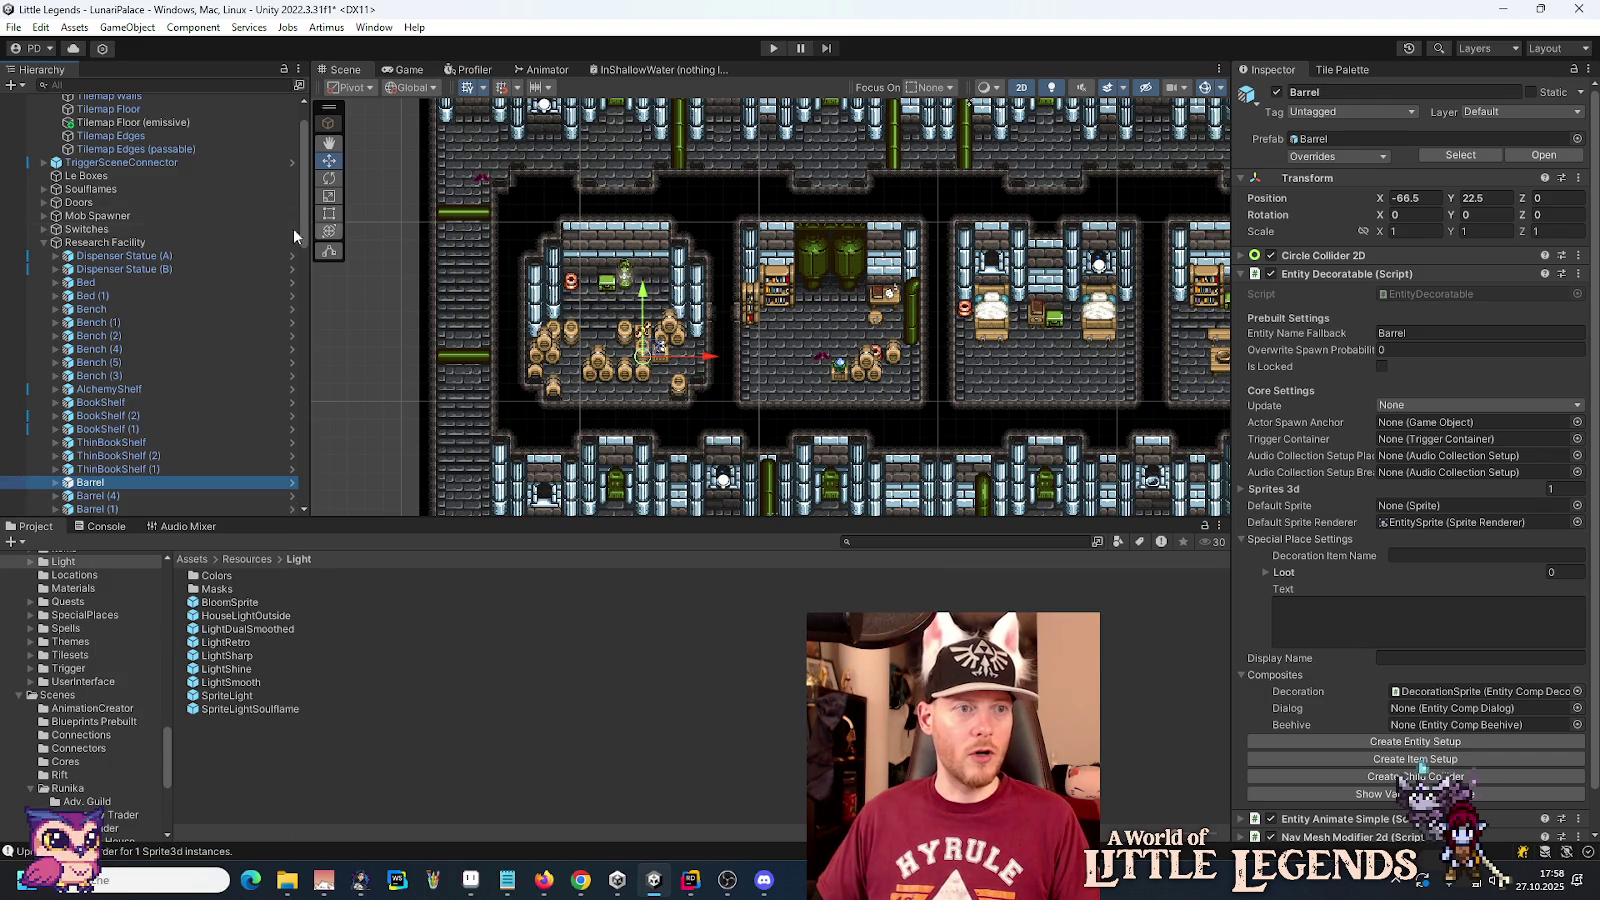
click(44, 242)
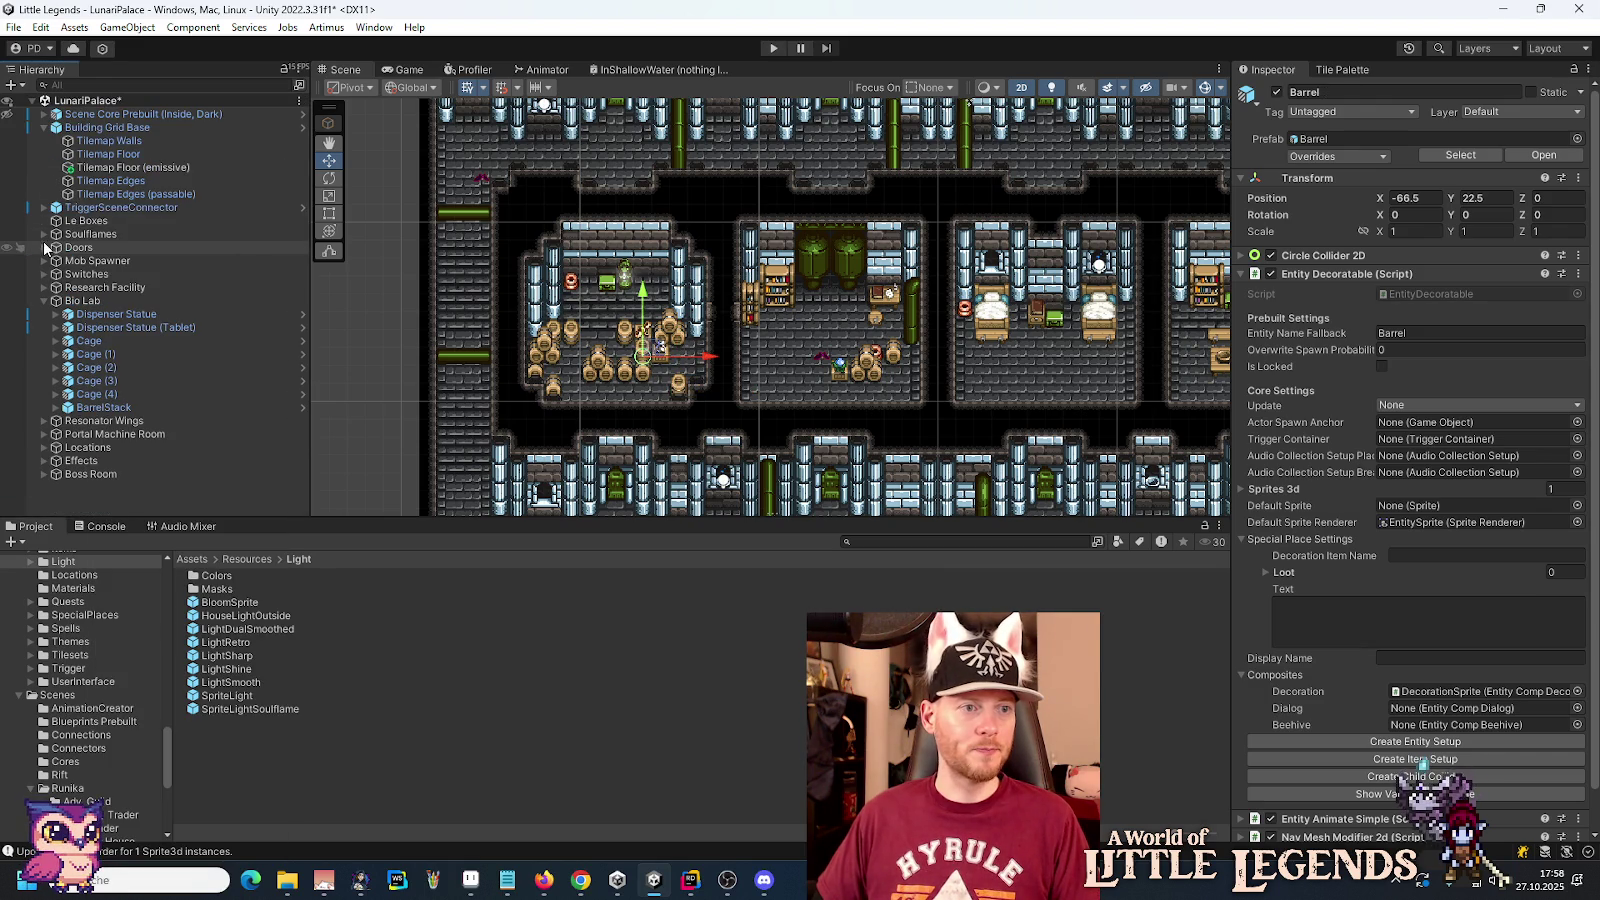
right_click(73, 303)
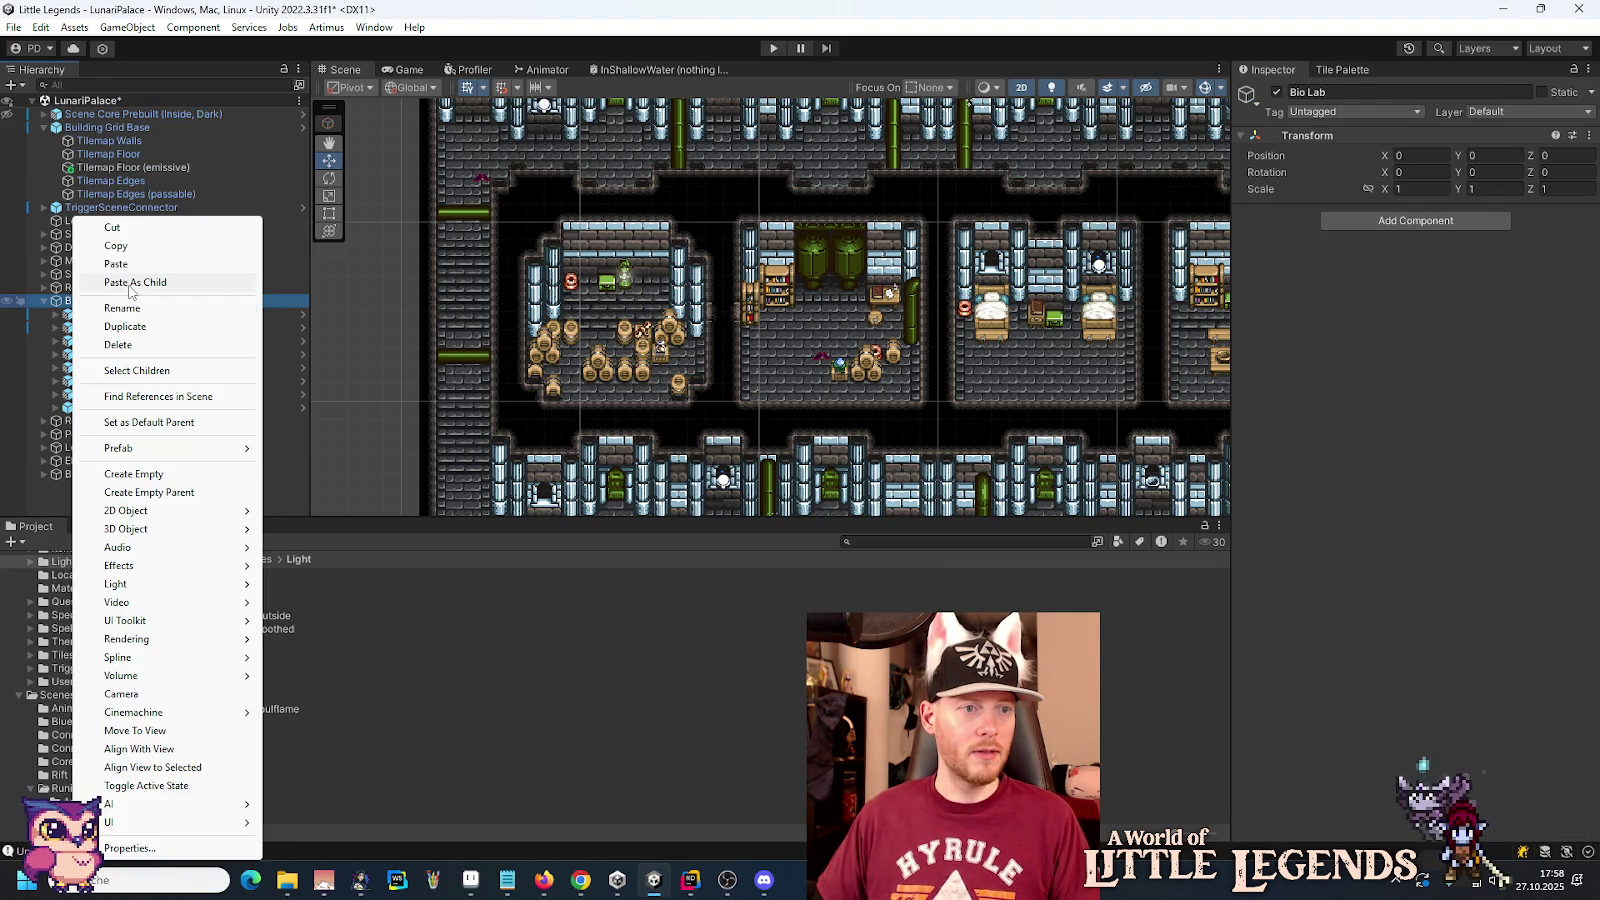
click(130, 282)
Step: Set the pasted Barrel to X 20, Y 33, then move it beside the cage
click(1440, 198)
text(20)
click(1497, 198)
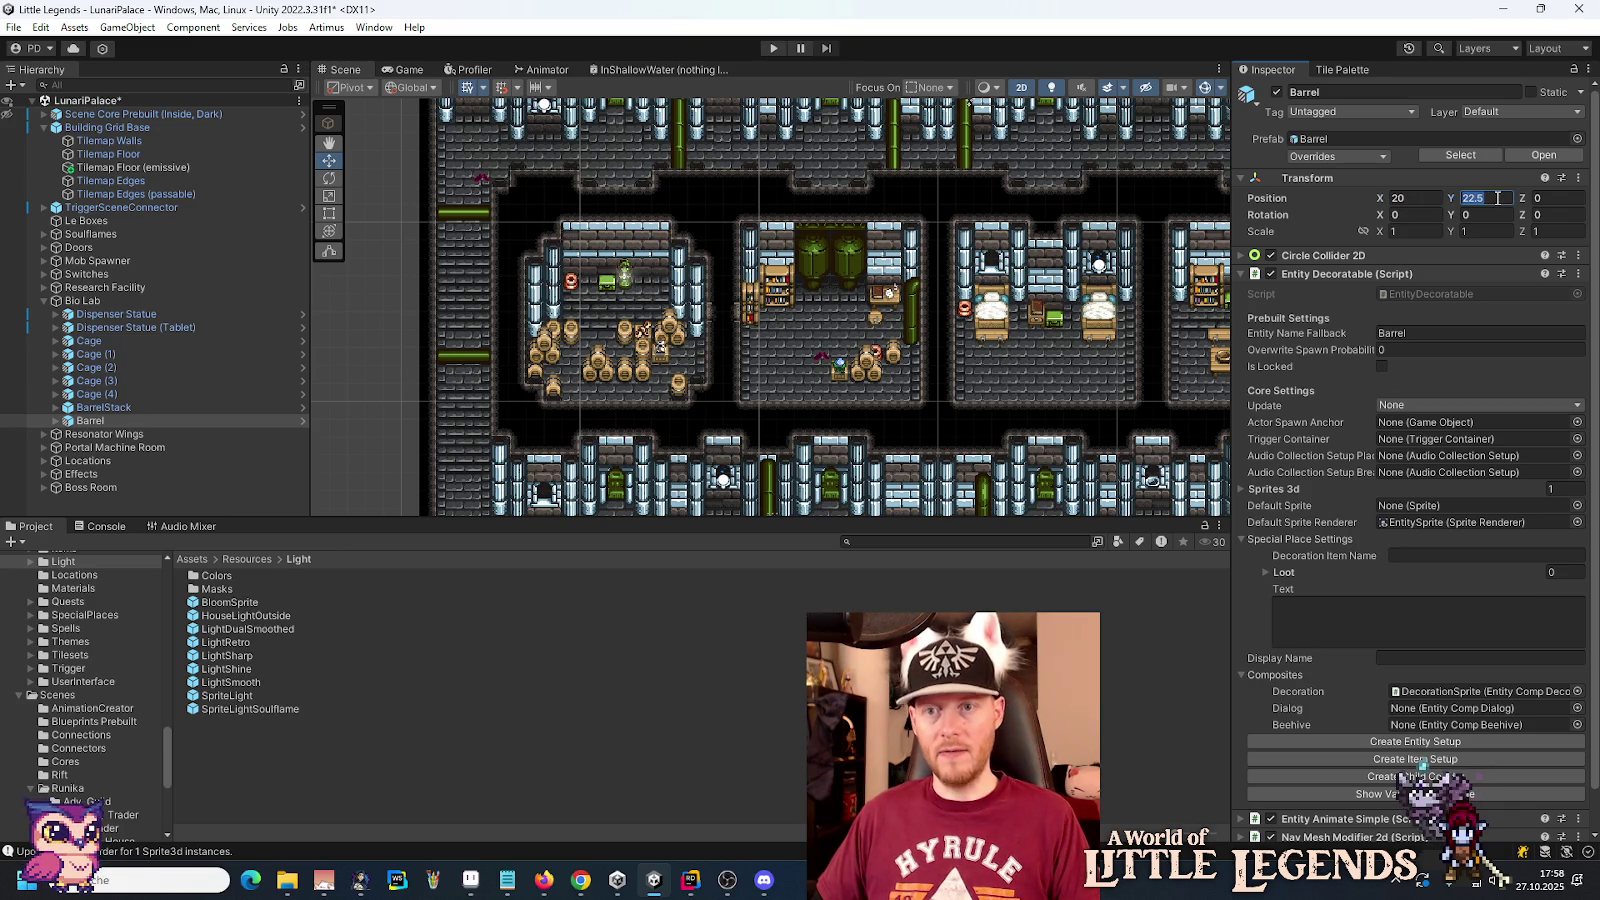
text(33)
double_click(90, 420)
scroll(556, 414, down, 5)
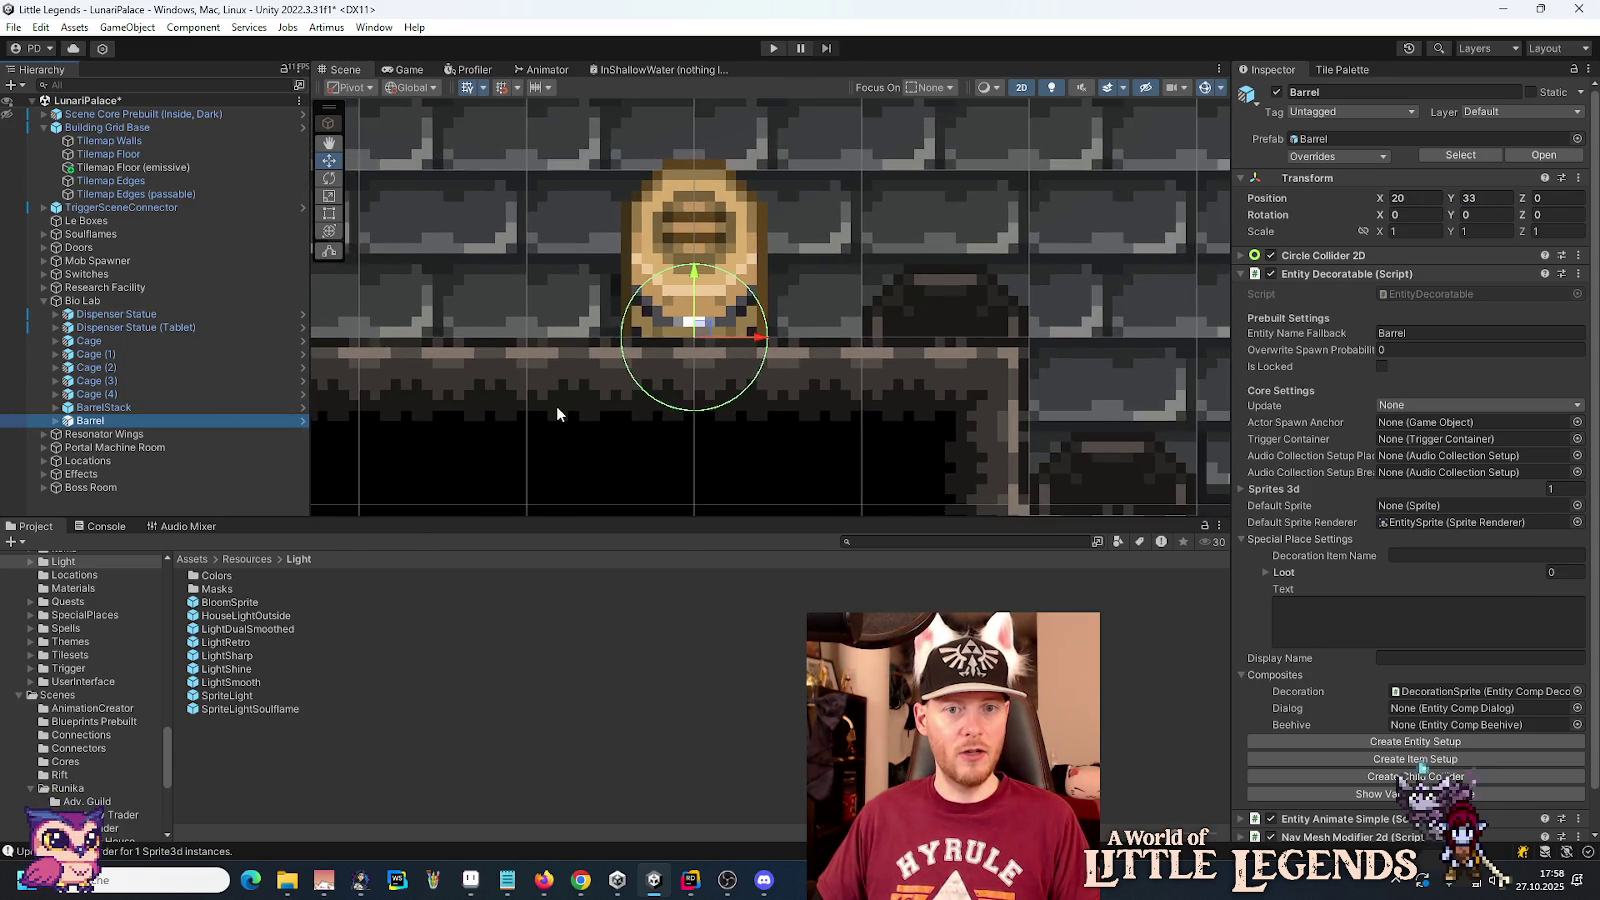
scroll(540, 403, down, 4)
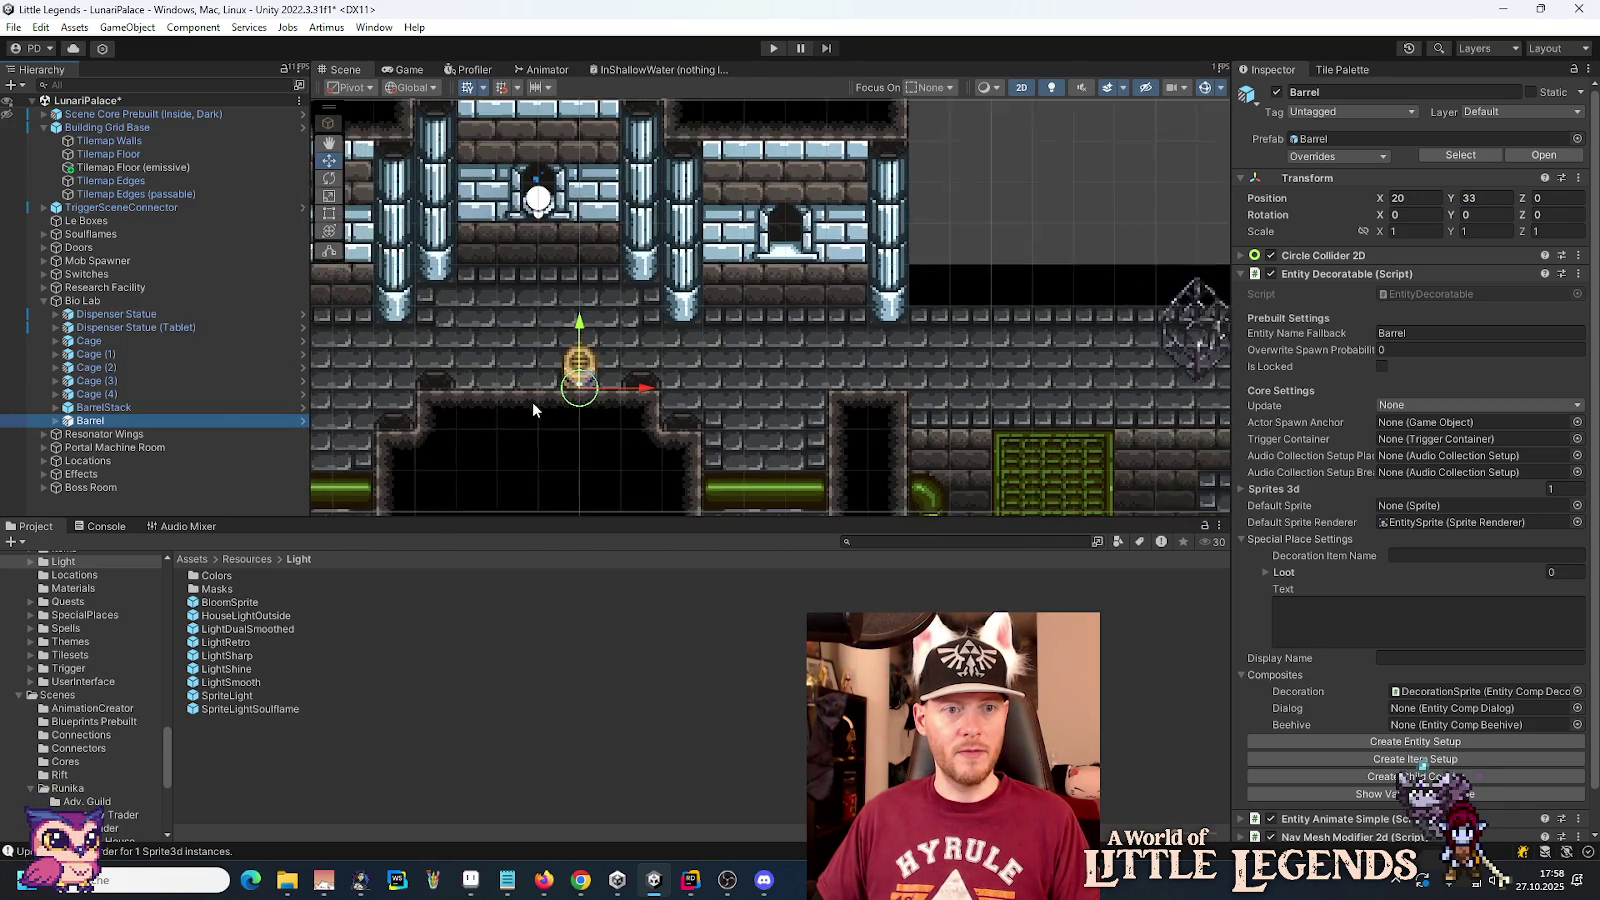
key(w)
mouse_move(495, 350)
mouse_down()
mouse_move(1050, 300)
mouse_move(1138, 358)
mouse_move(1125, 350)
mouse_up()
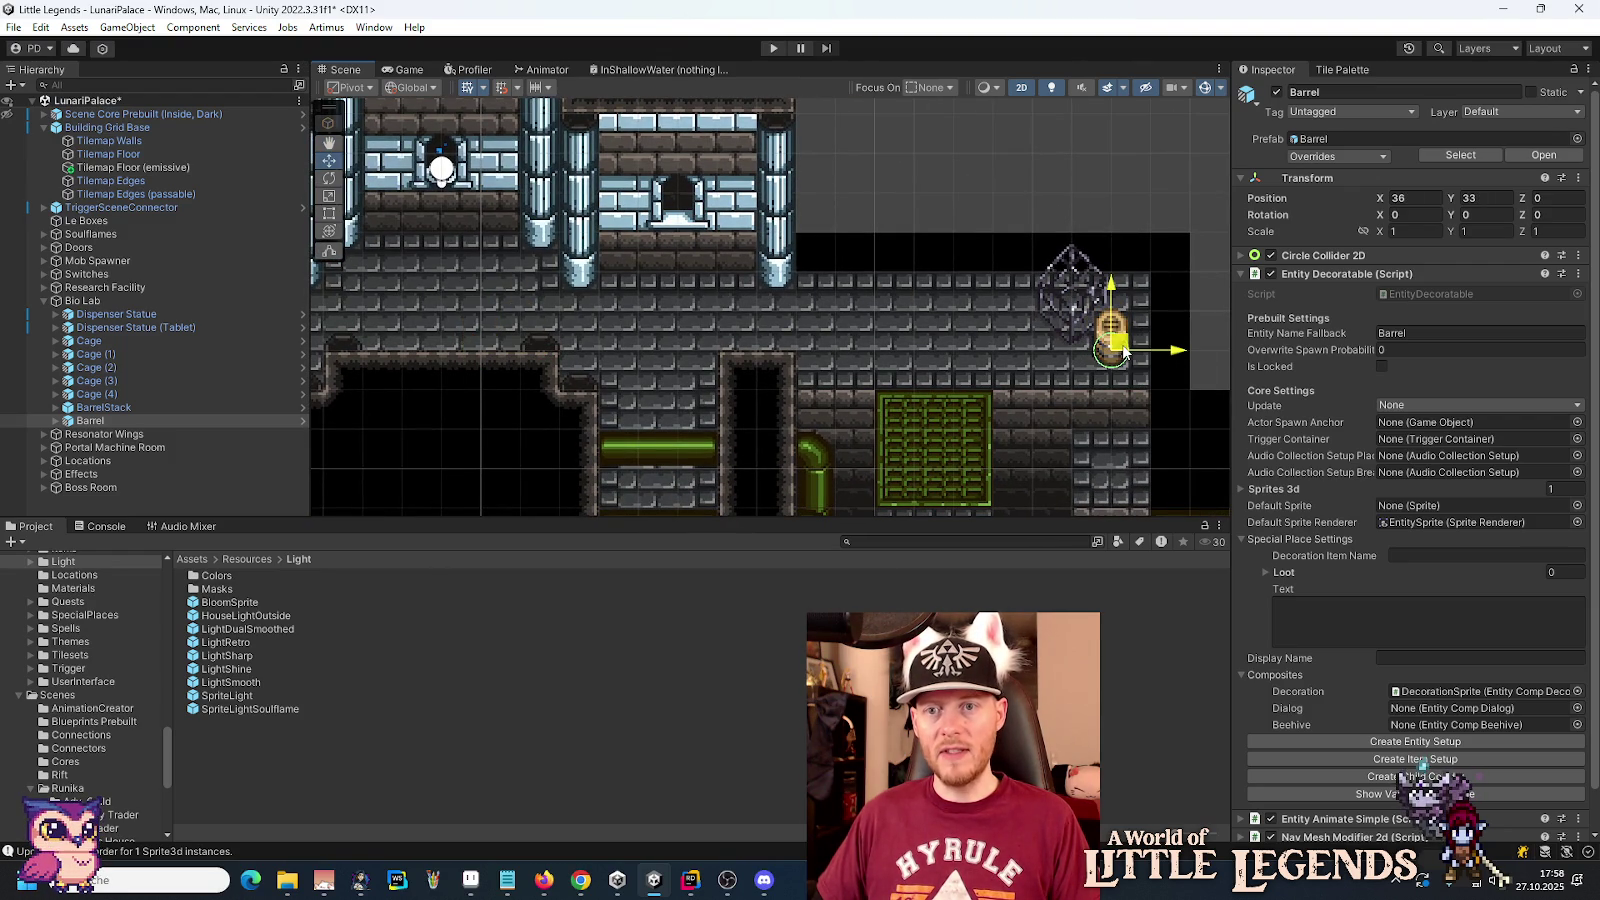
mouse_move(1125, 350)
mouse_down()
mouse_move(1095, 365)
mouse_move(1048, 328)
mouse_move(1030, 334)
mouse_move(1022, 290)
mouse_up()
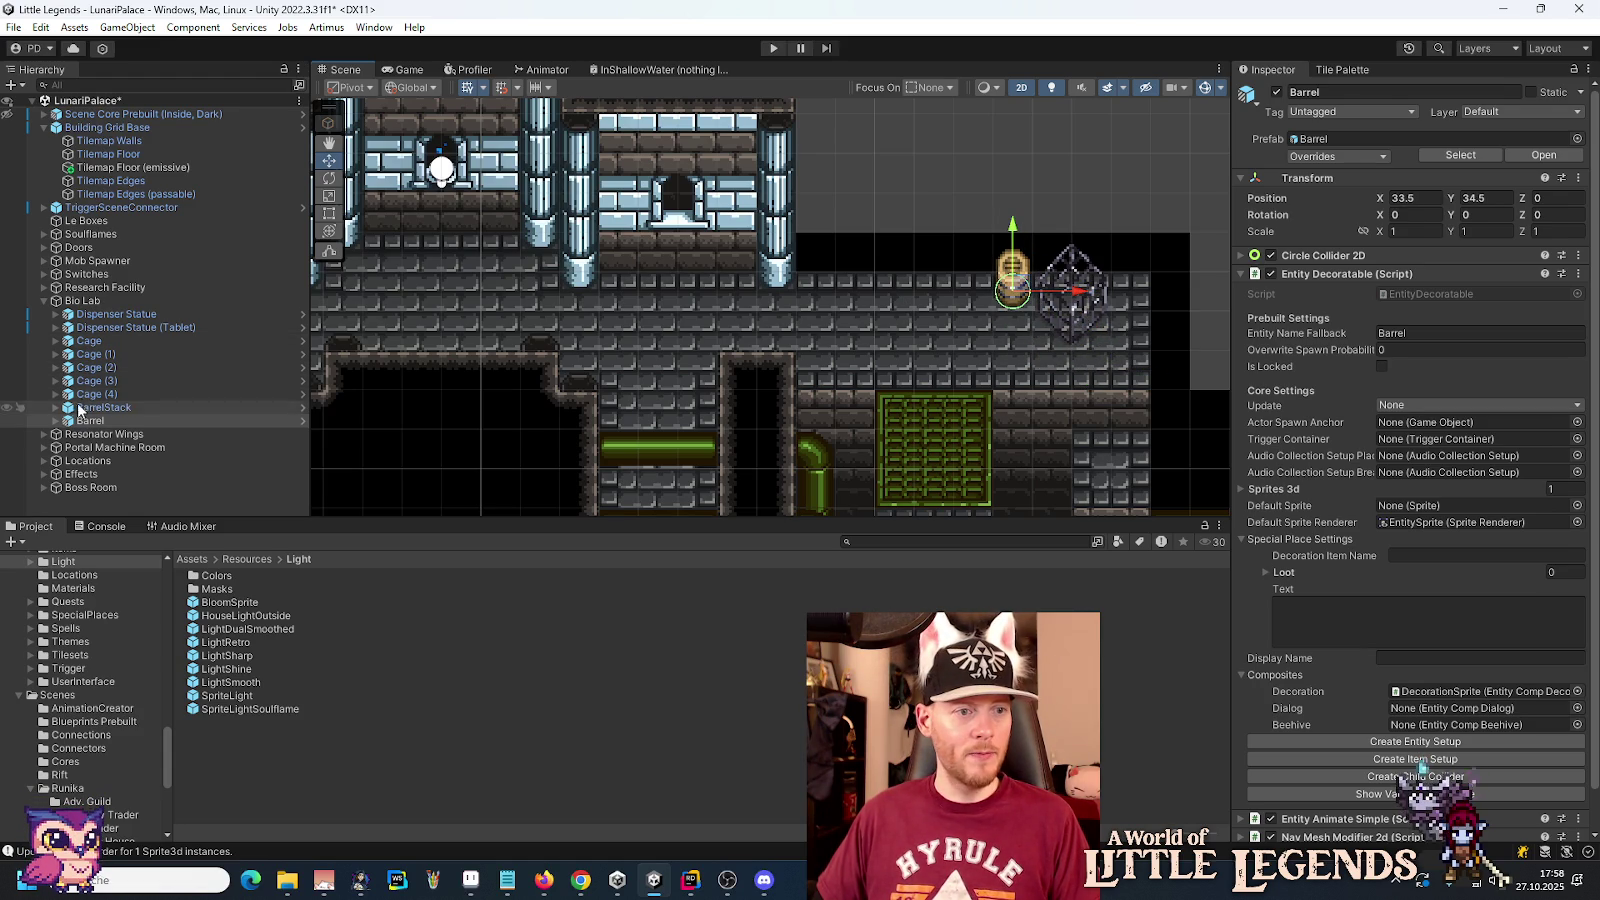
Step: Duplicate BarrelStack and place BarrelStack (1) in the upper pillared room at 19.5, 35.5
click(127, 406)
key(ctrl+d)
scroll(944, 375, down, 3)
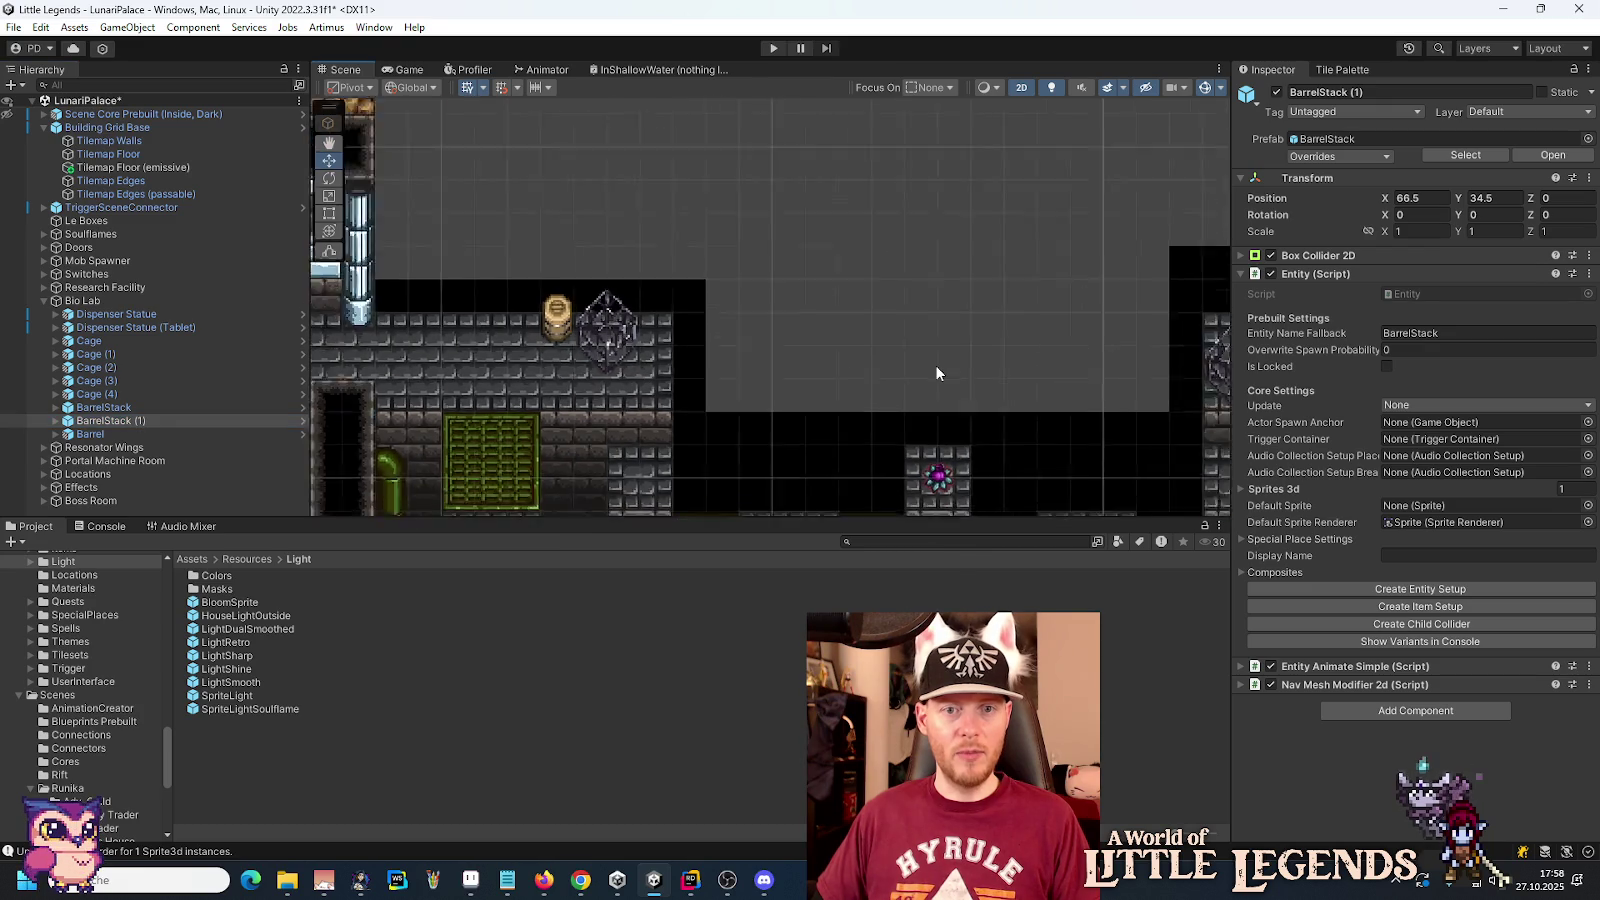
scroll(945, 375, right, 5)
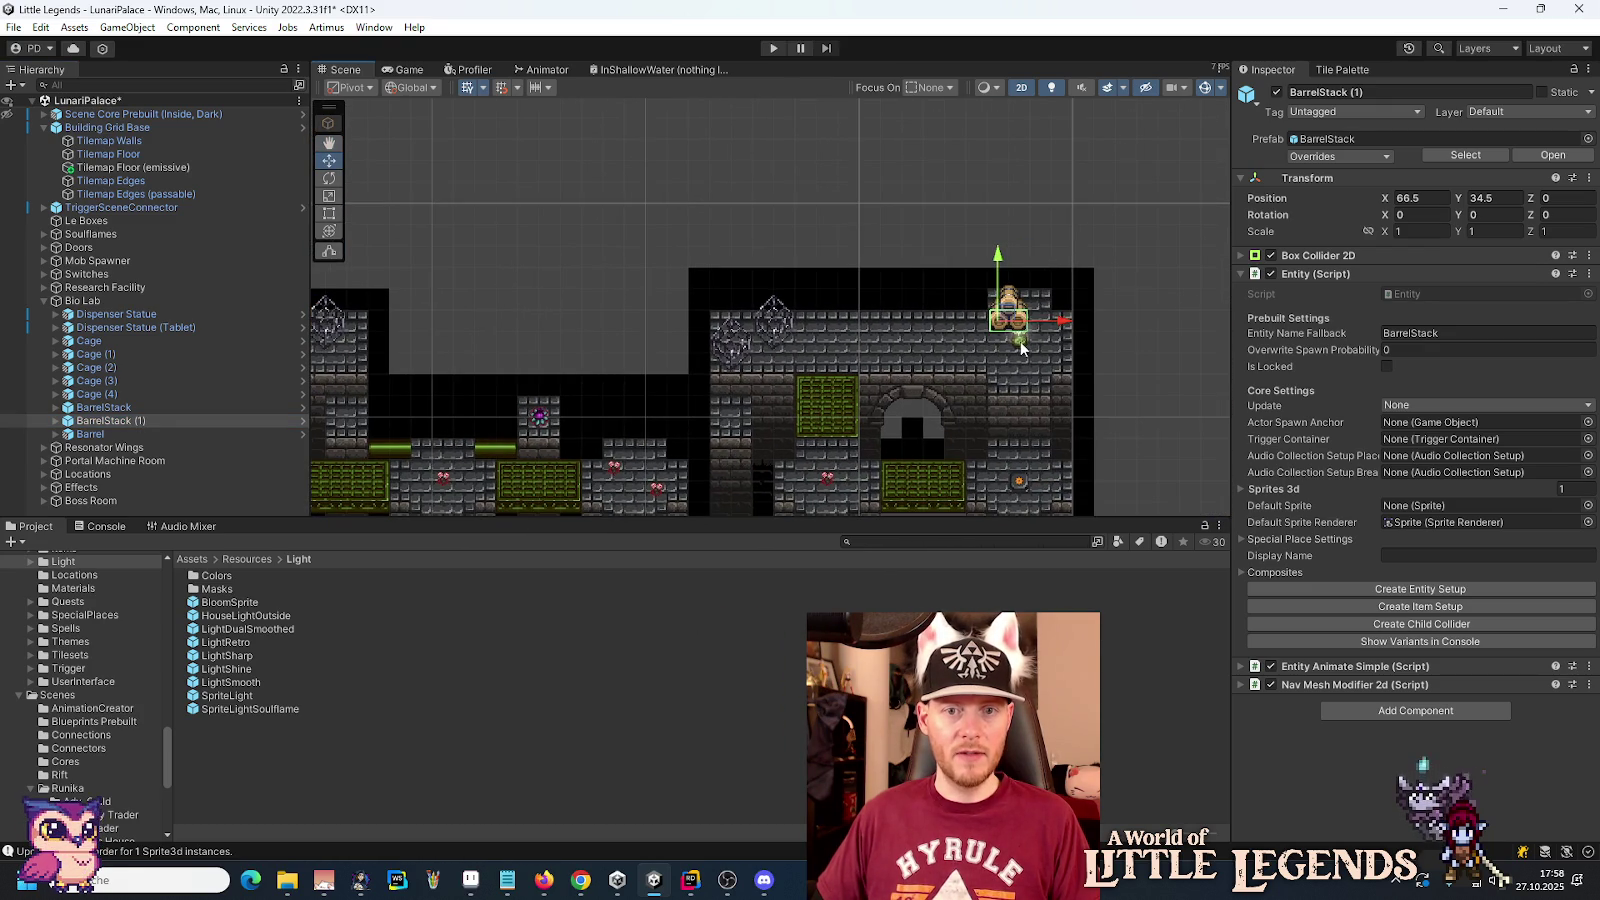
drag(1066, 323, 500, 305)
scroll(1065, 358, left, 7)
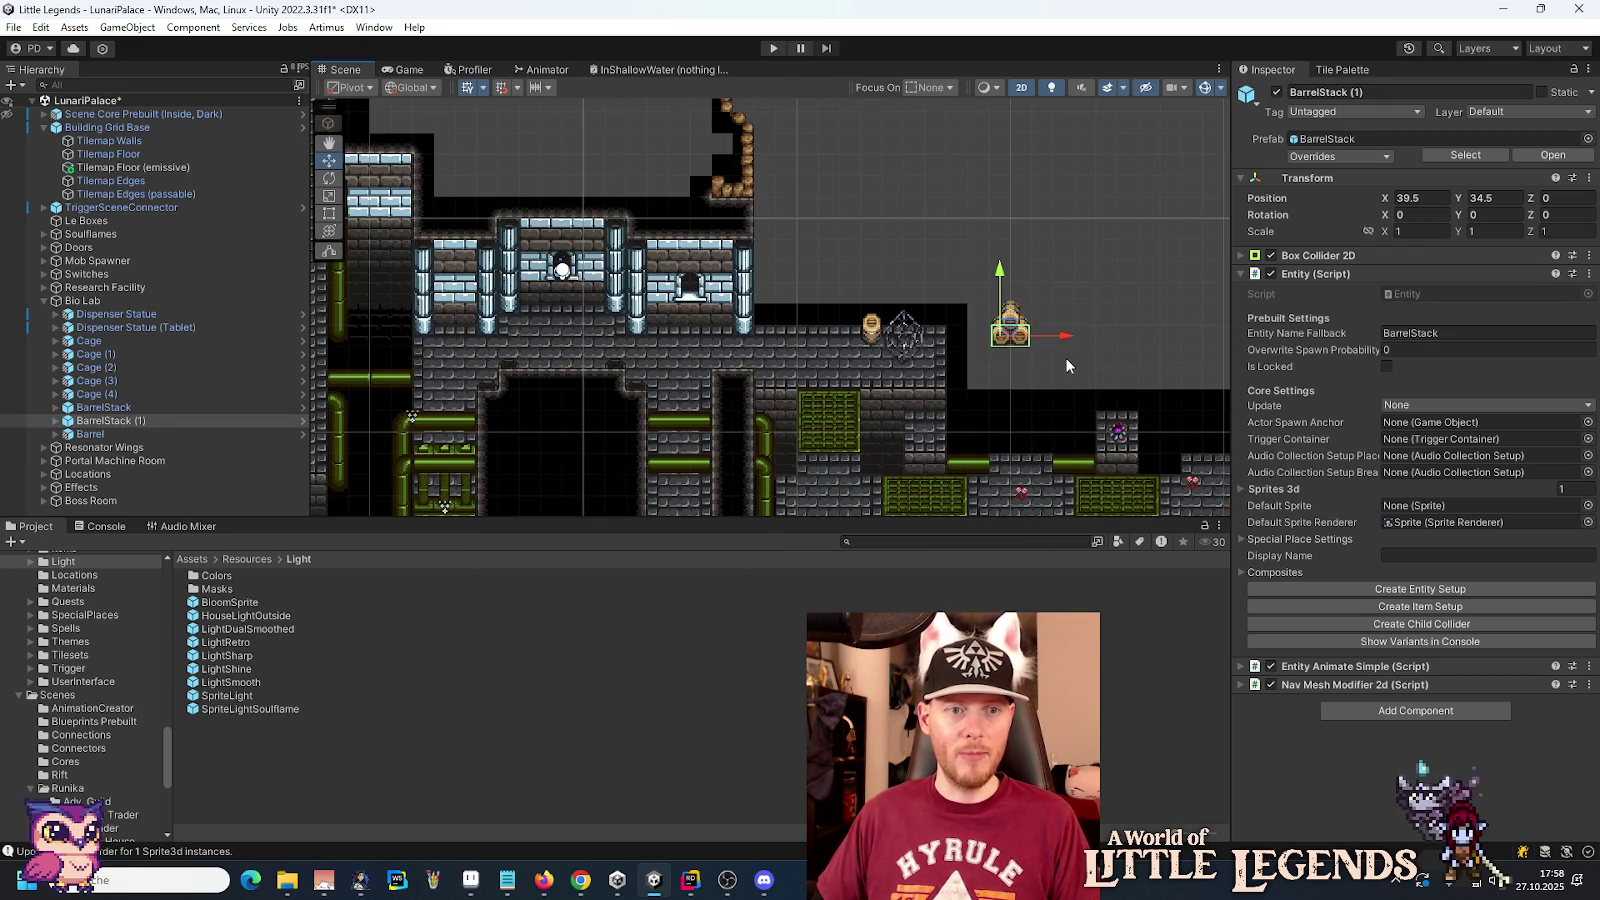
scroll(1064, 358, up, 2)
drag(1000, 320, 425, 294)
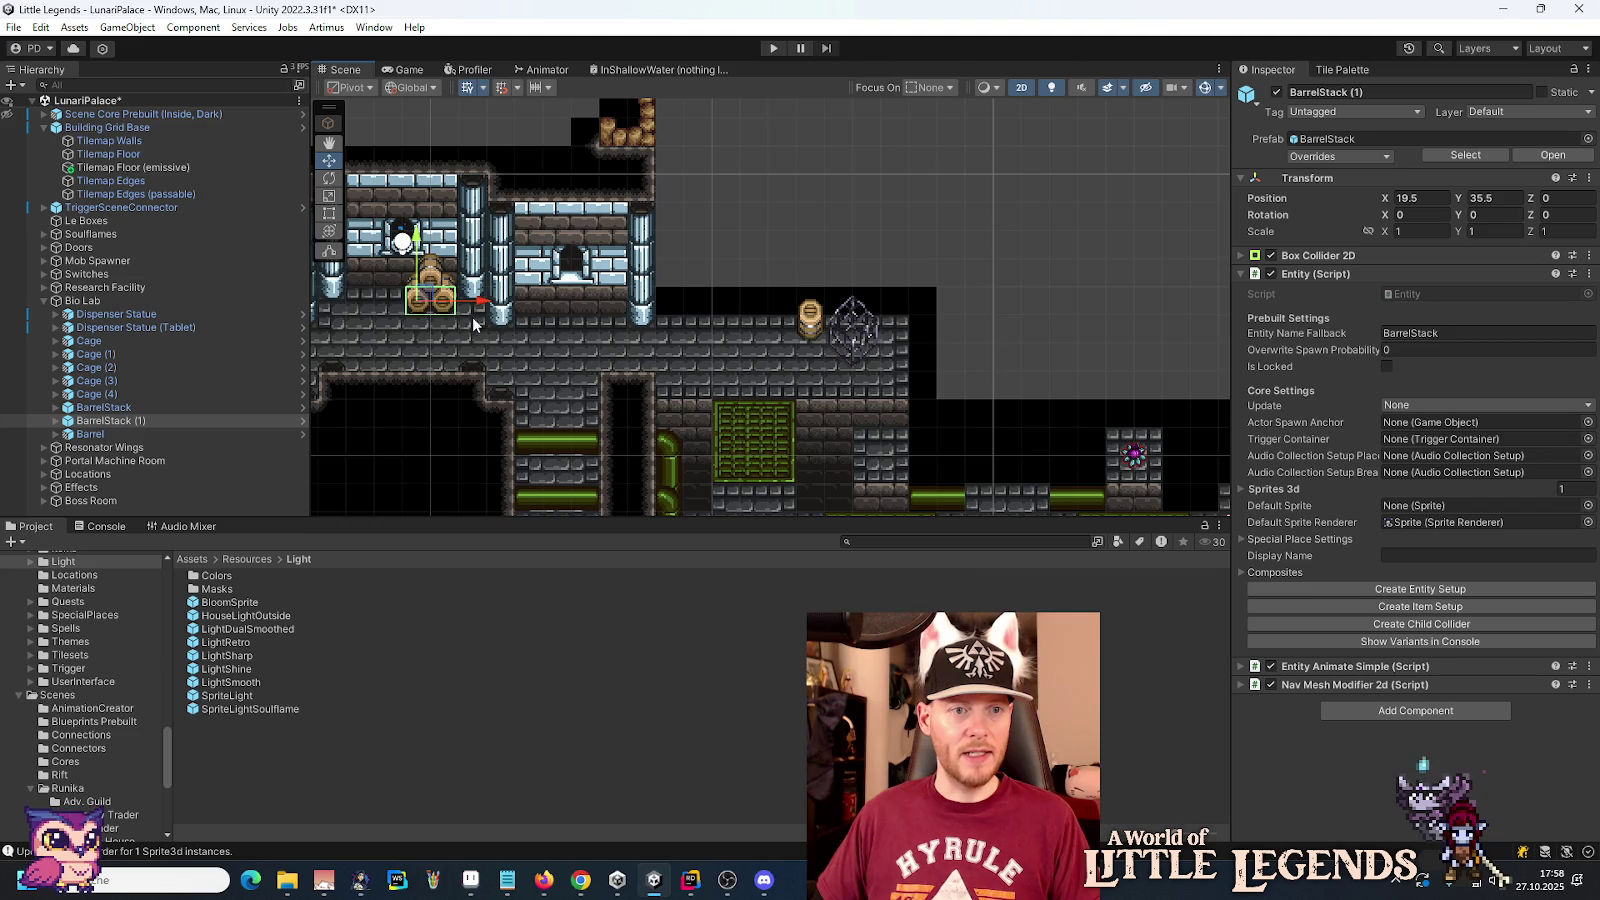
drag(535, 329, 901, 315)
scroll(786, 410, down, 2)
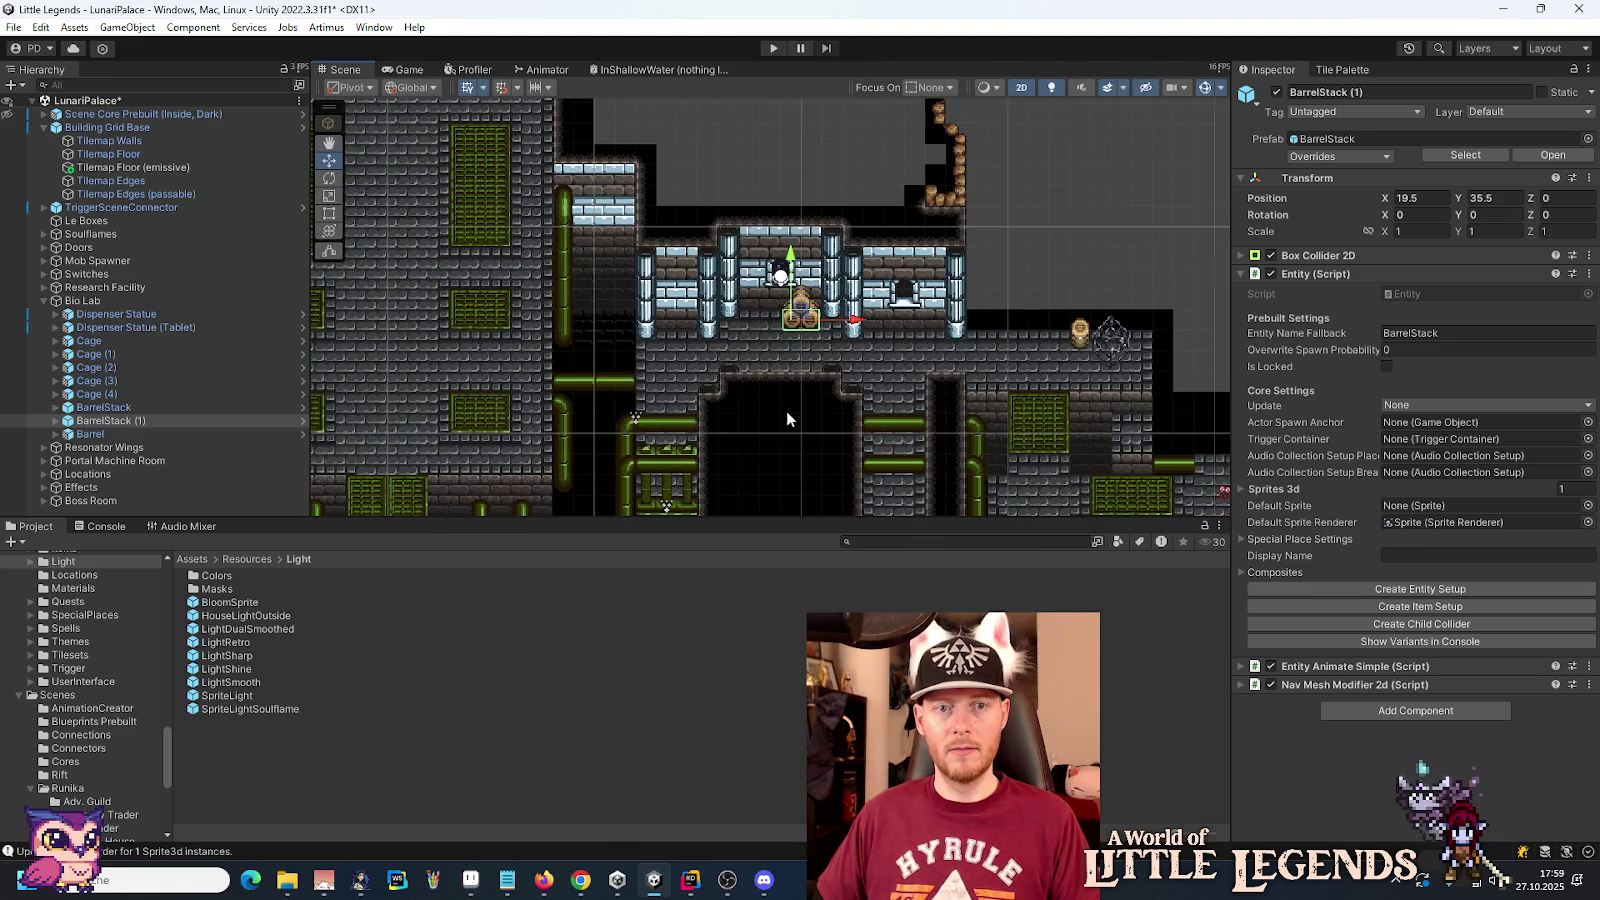
click(1052, 268)
drag(1075, 270, 733, 246)
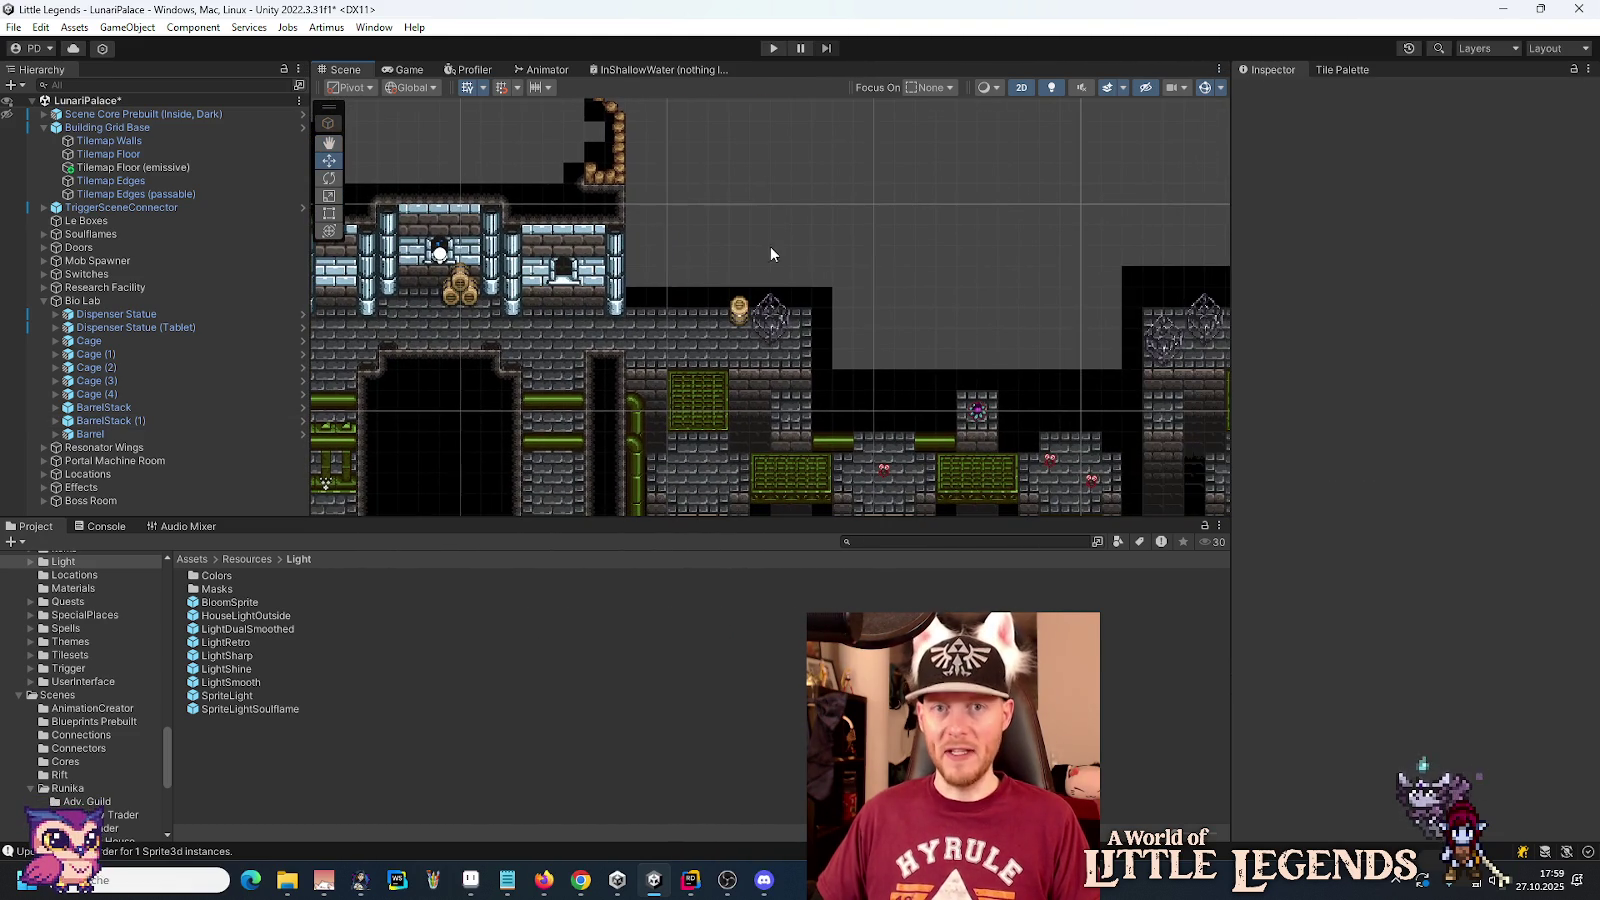
Step: Save the Lunari Palace scene
key(ctrl+s)
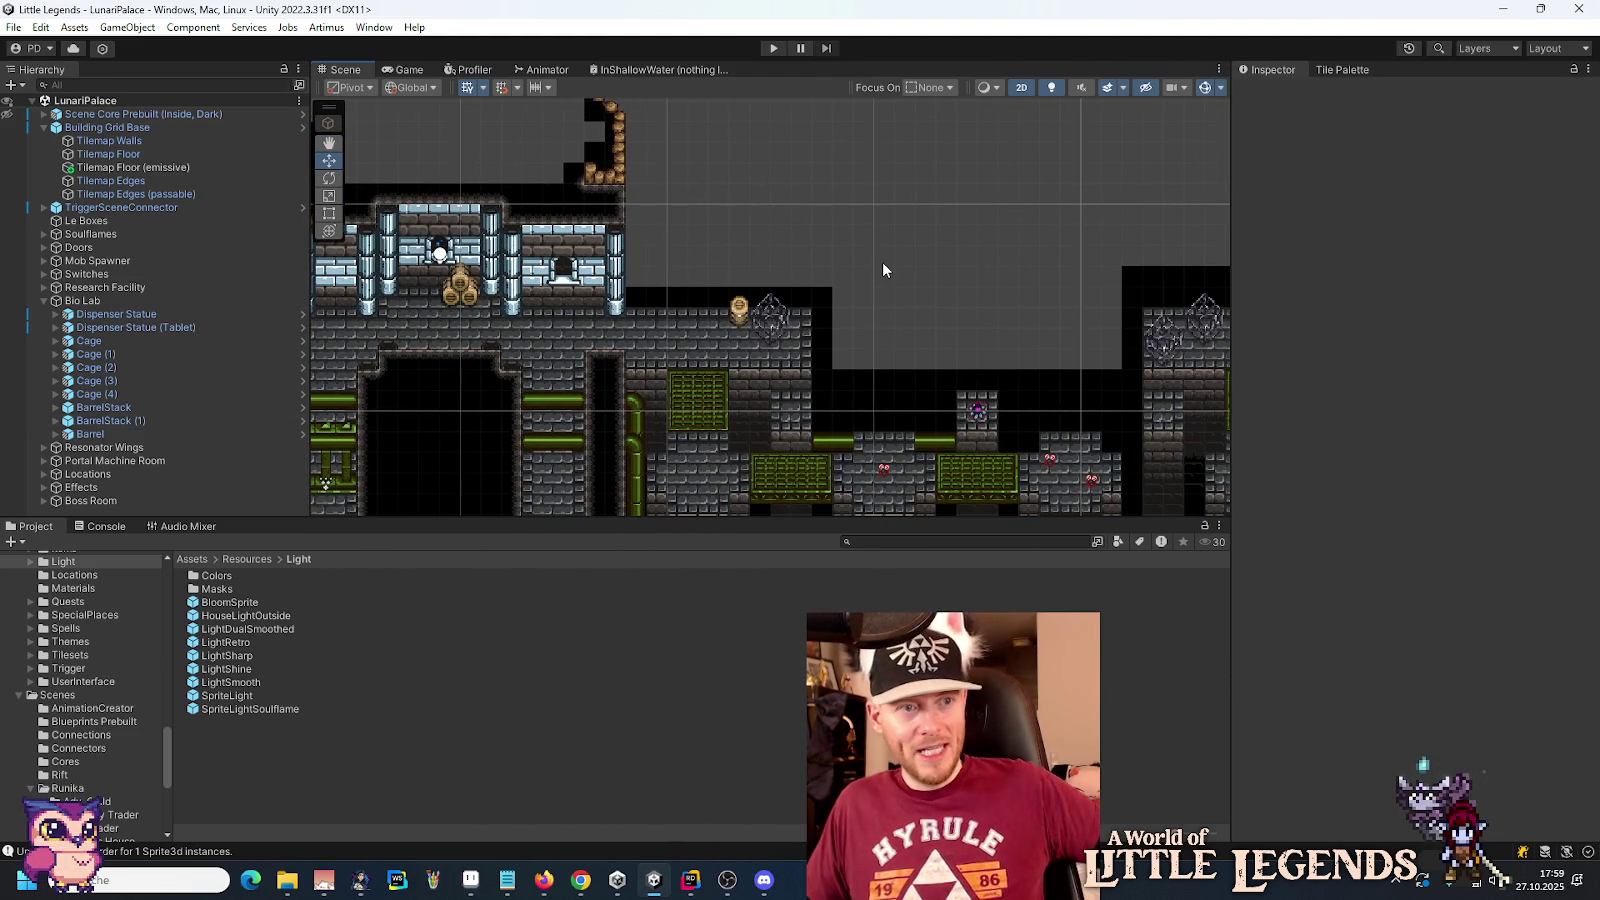
scroll(875, 291, down, 3)
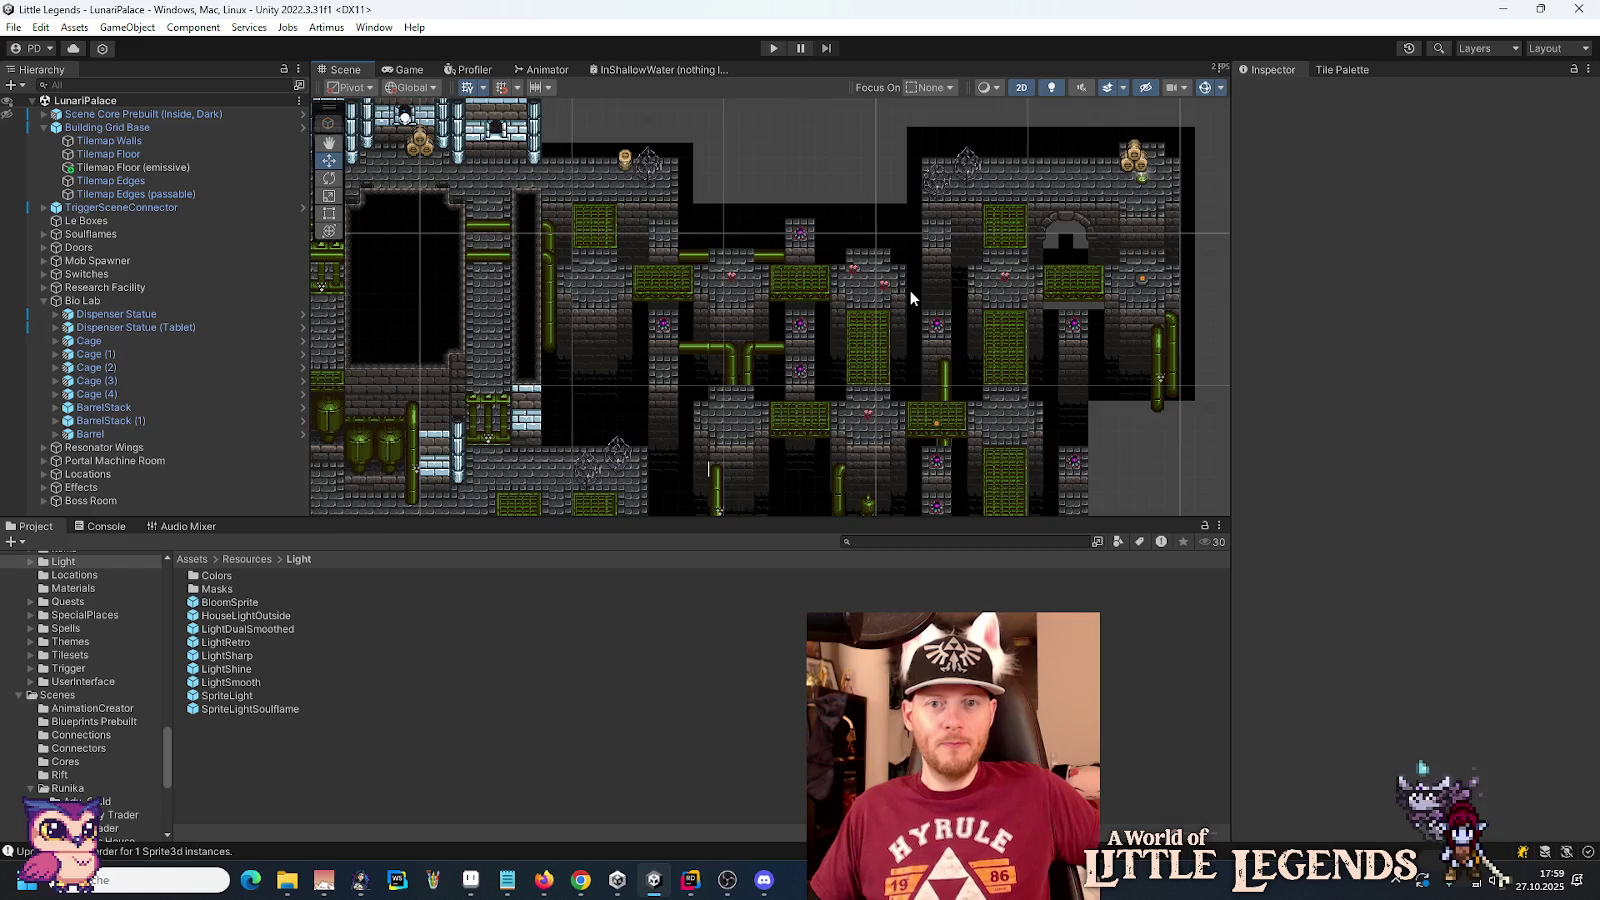
drag(786, 166, 786, 154)
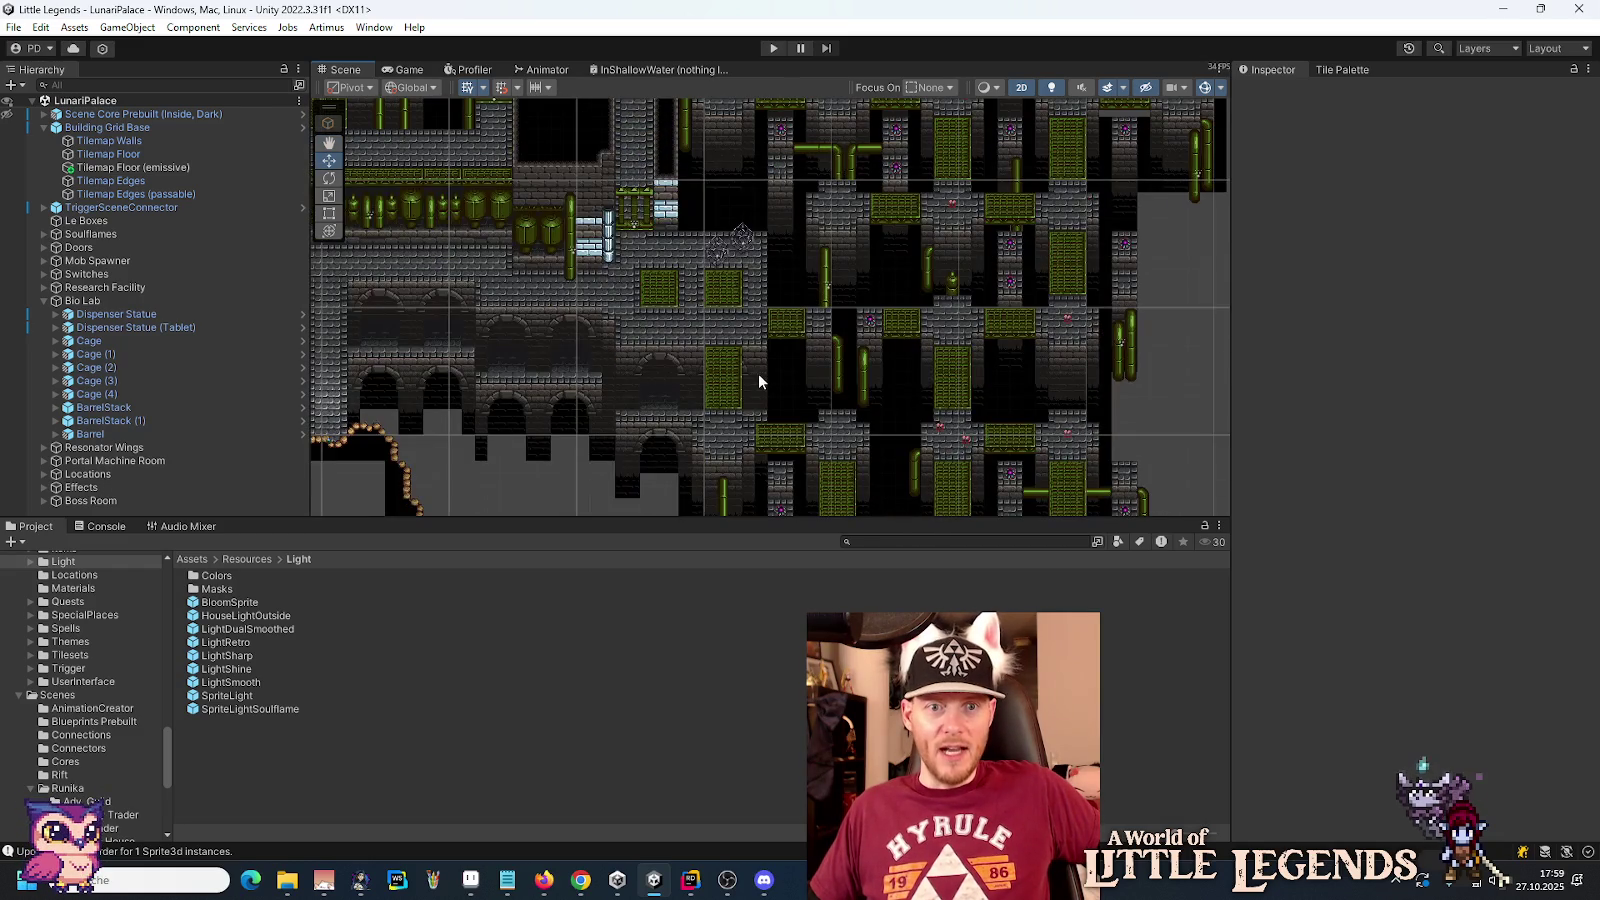
mouse_move(761, 364)
mouse_down()
mouse_move(861, 314)
mouse_move(804, 294)
mouse_move(989, 346)
mouse_move(743, 346)
mouse_move(900, 312)
mouse_up()
scroll(898, 308, up, 3)
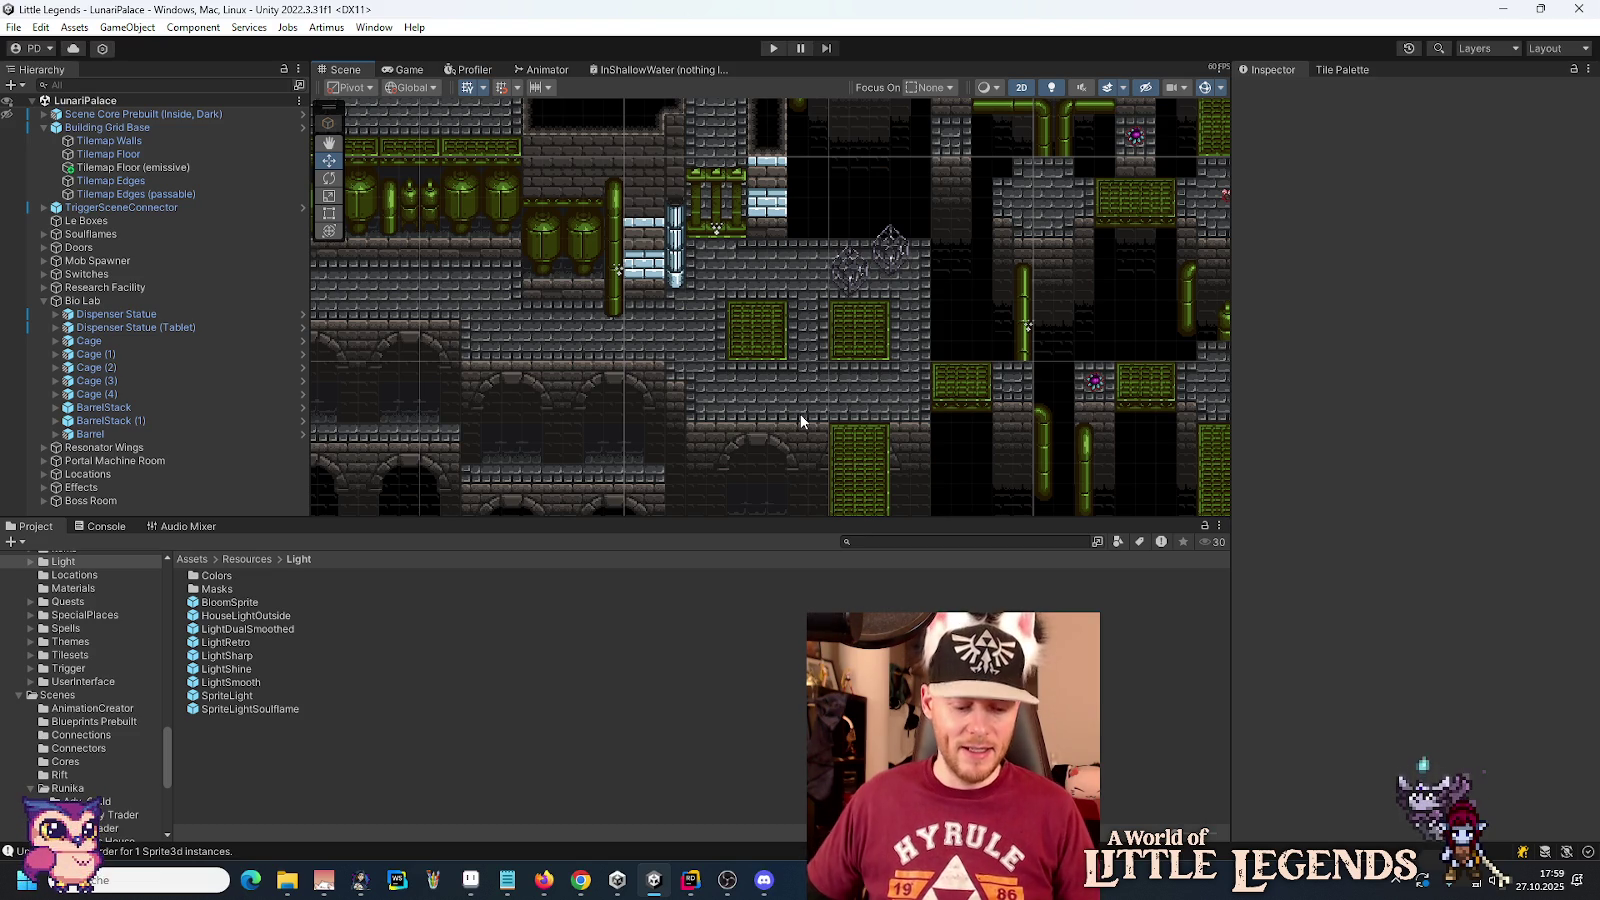
Step: Survey the level over to the barrel room and select the green Dispenser Statue (Tablet)
scroll(888, 394, down, 2)
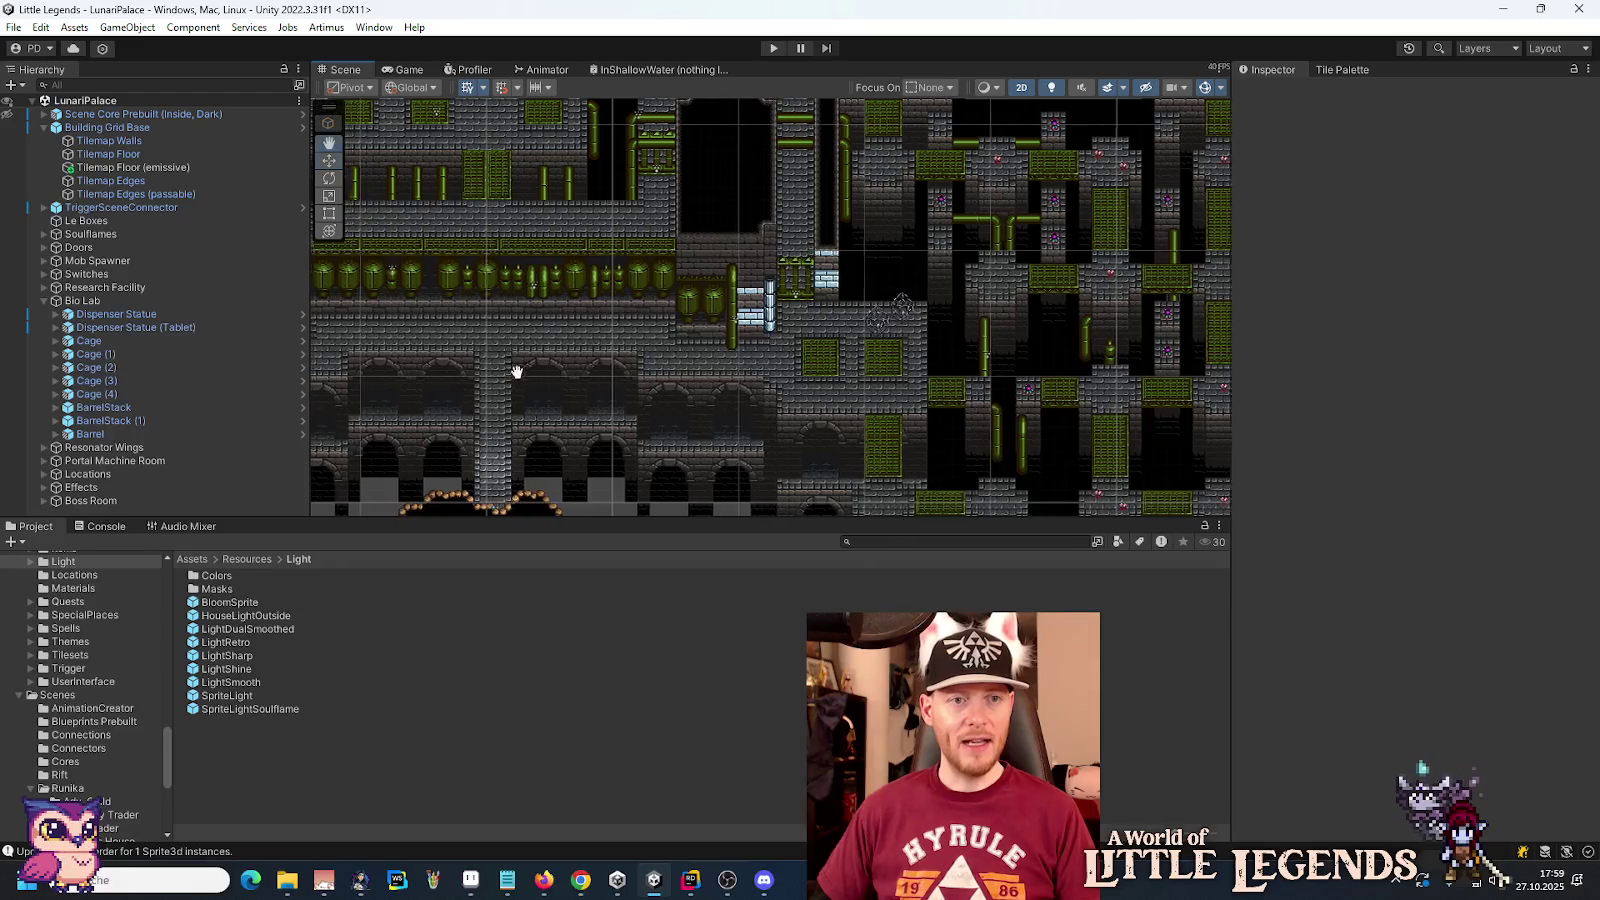
drag(506, 371, 970, 350)
scroll(783, 350, up, 2)
mouse_move(783, 350)
mouse_down()
mouse_move(640, 287)
mouse_move(716, 412)
mouse_up()
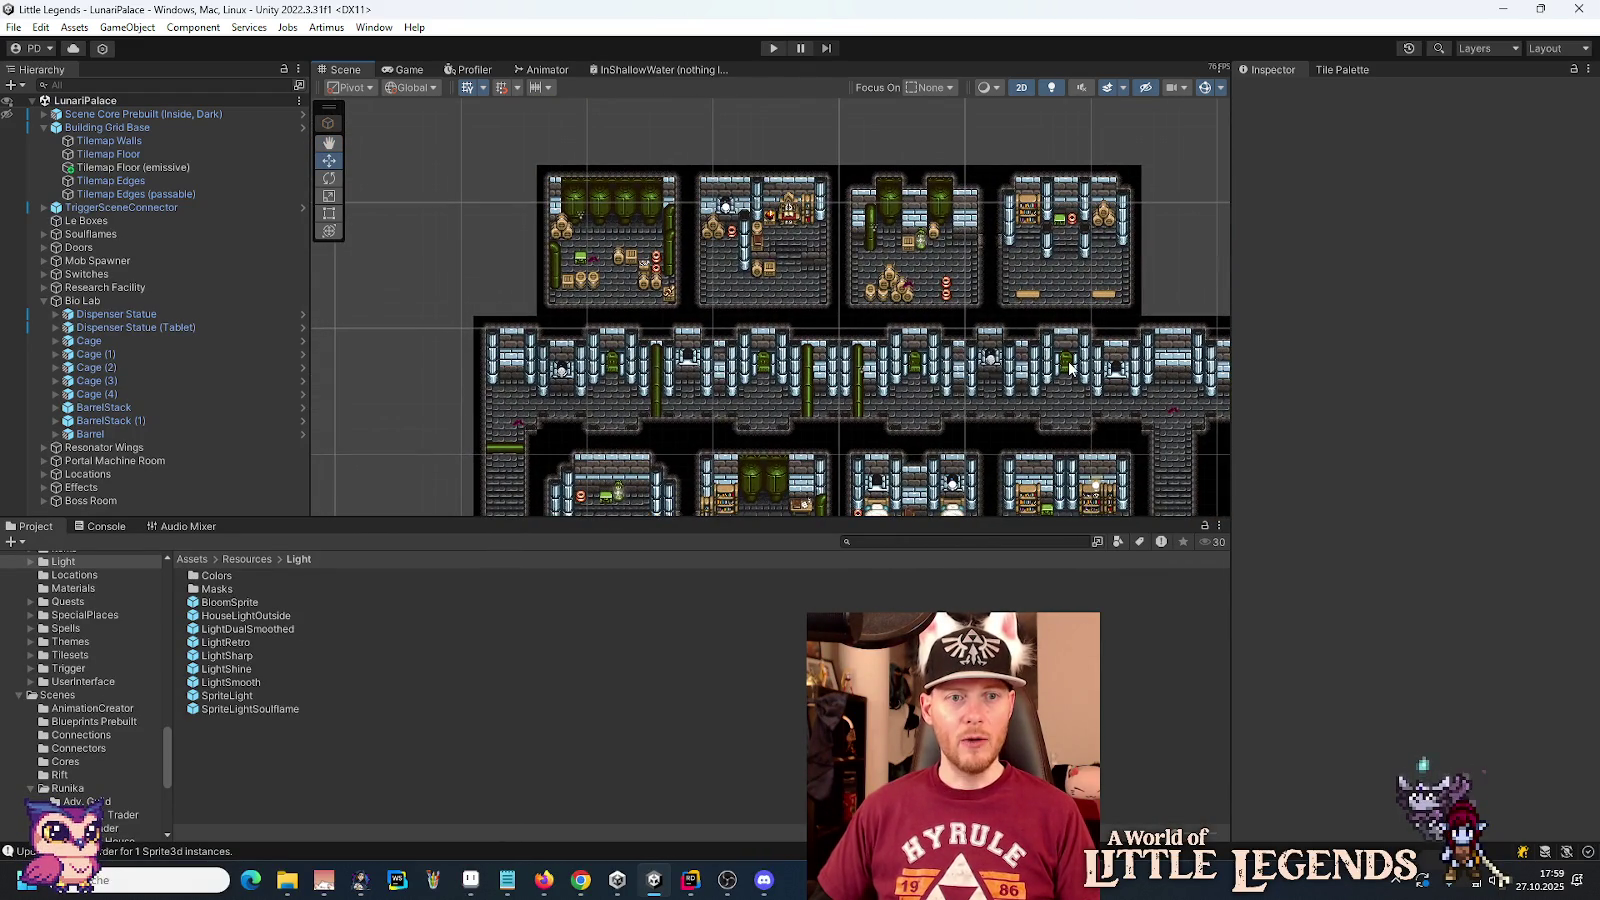
mouse_move(1069, 369)
mouse_down()
mouse_move(600, 407)
mouse_move(808, 390)
mouse_up()
drag(531, 323, 757, 364)
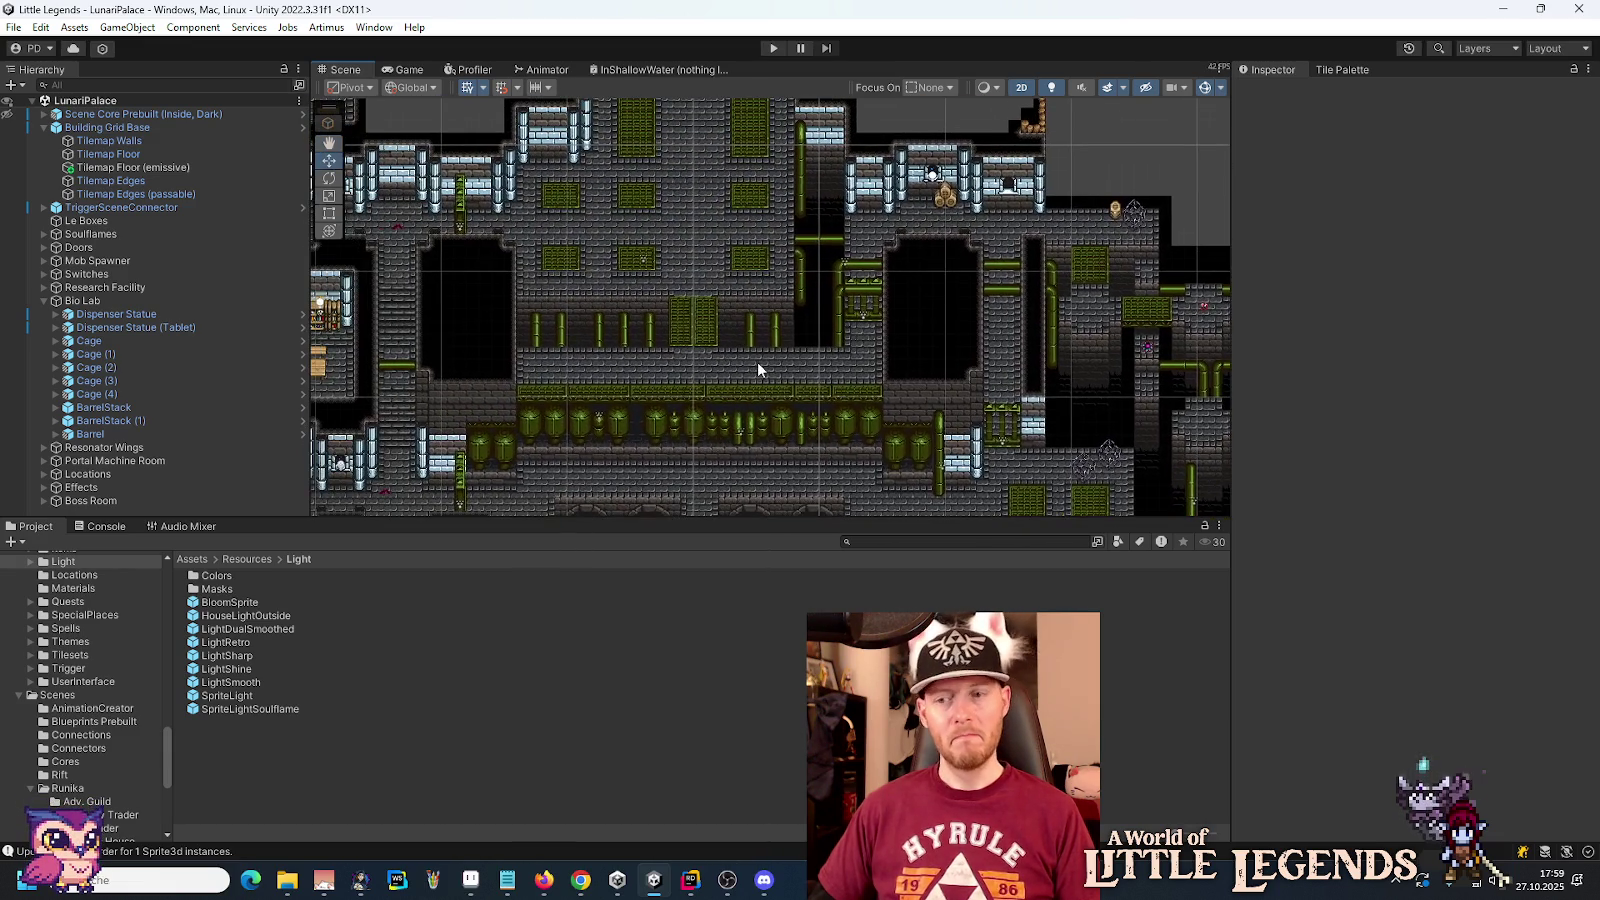
drag(705, 200, 771, 382)
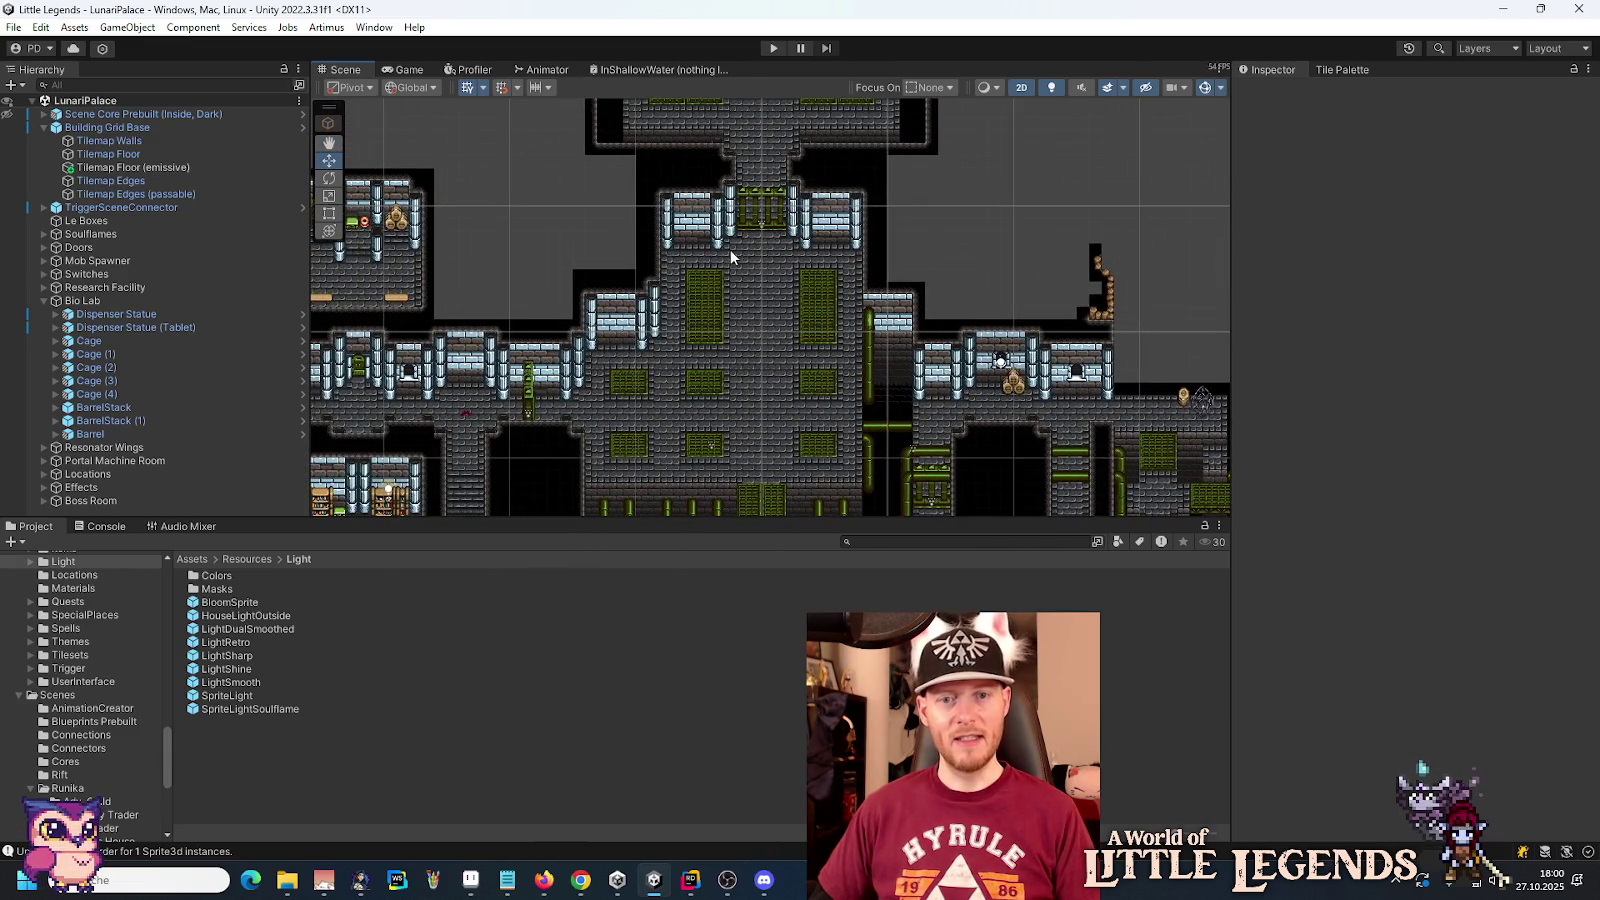
drag(732, 268, 750, 421)
mouse_move(757, 250)
mouse_down()
mouse_move(782, 169)
mouse_move(872, 463)
mouse_move(800, 295)
mouse_move(760, 130)
mouse_up()
mouse_move(737, 480)
mouse_down()
mouse_move(768, 278)
mouse_move(504, 382)
mouse_move(586, 225)
mouse_move(882, 346)
mouse_move(732, 275)
mouse_move(712, 392)
mouse_move(800, 346)
mouse_move(758, 358)
mouse_up()
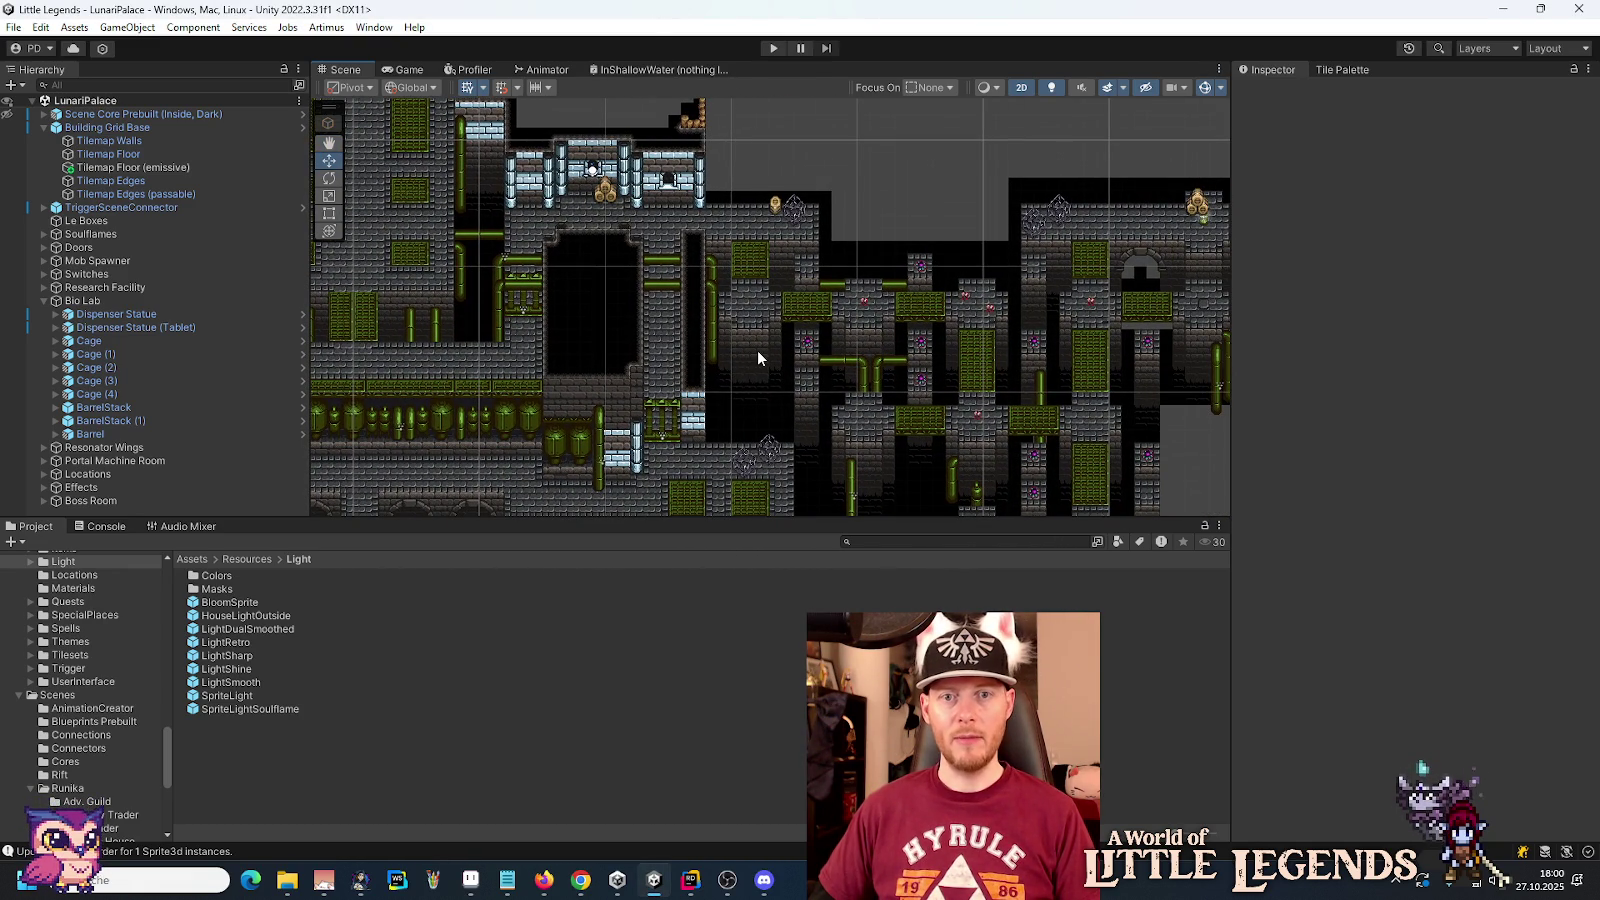
drag(682, 375, 900, 172)
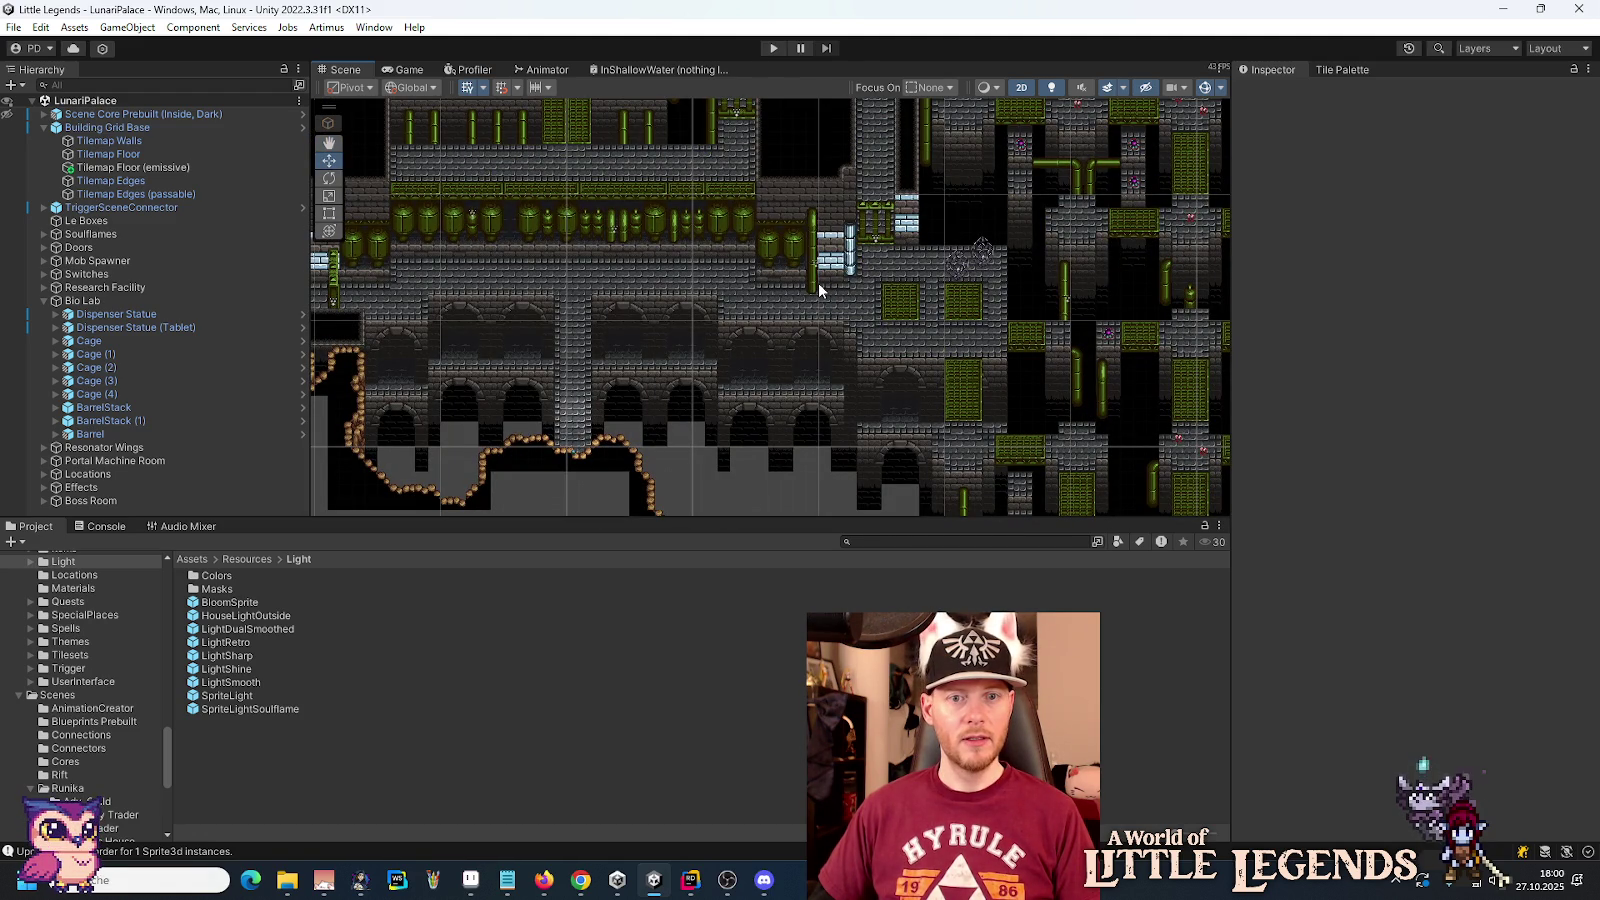
mouse_move(1032, 192)
mouse_down()
mouse_move(915, 254)
mouse_move(920, 304)
mouse_up()
scroll(886, 318, up, 10)
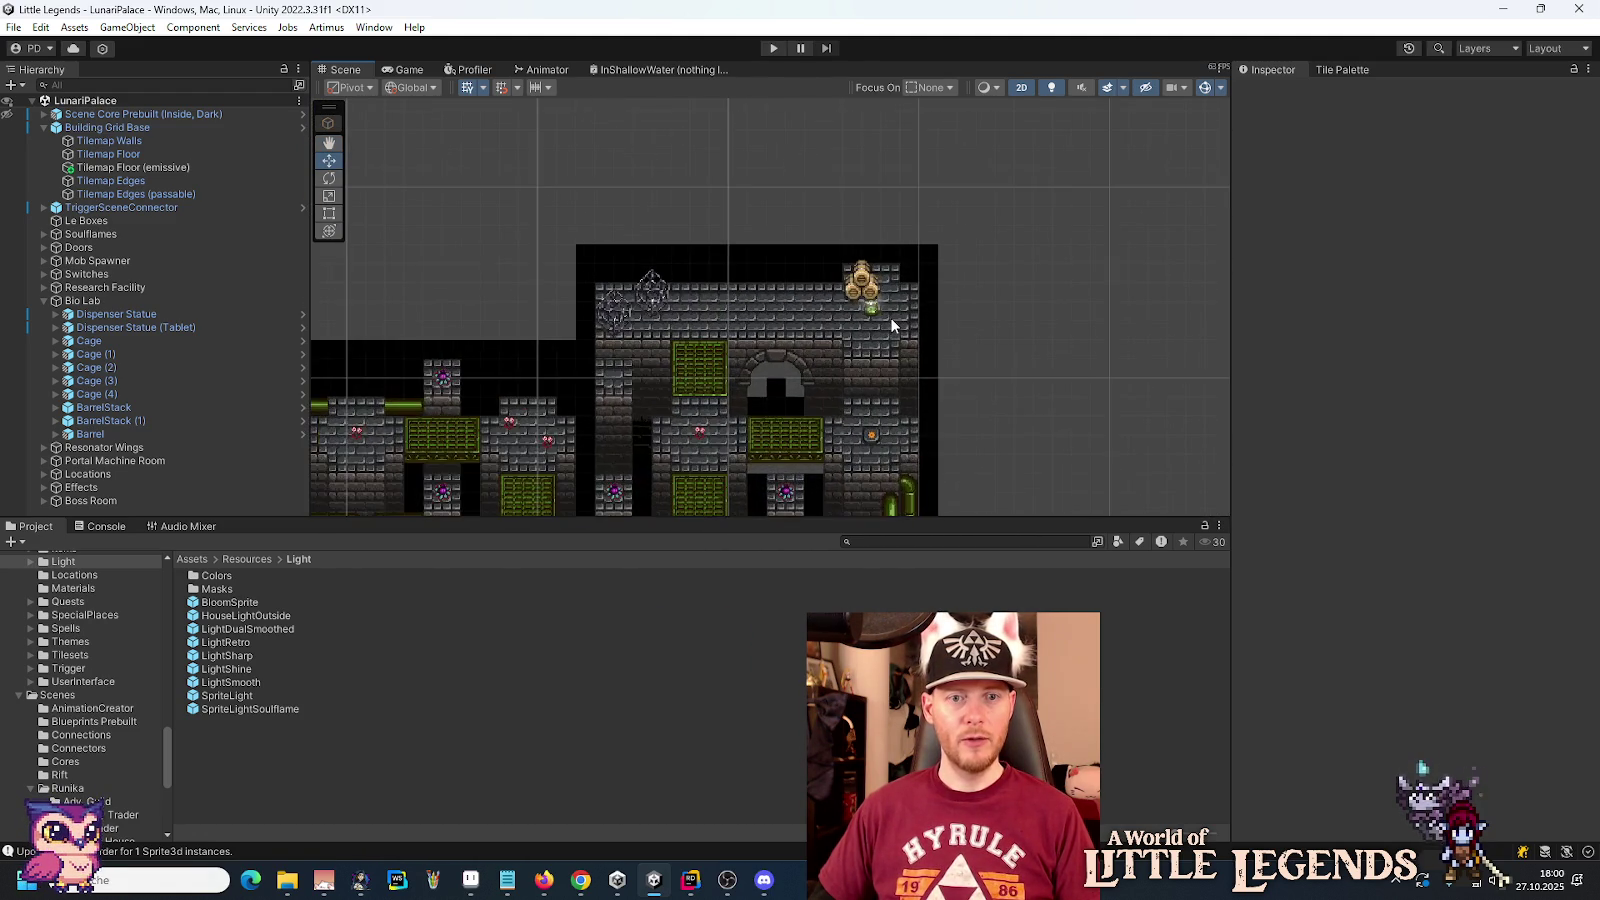
scroll(886, 318, up, 1)
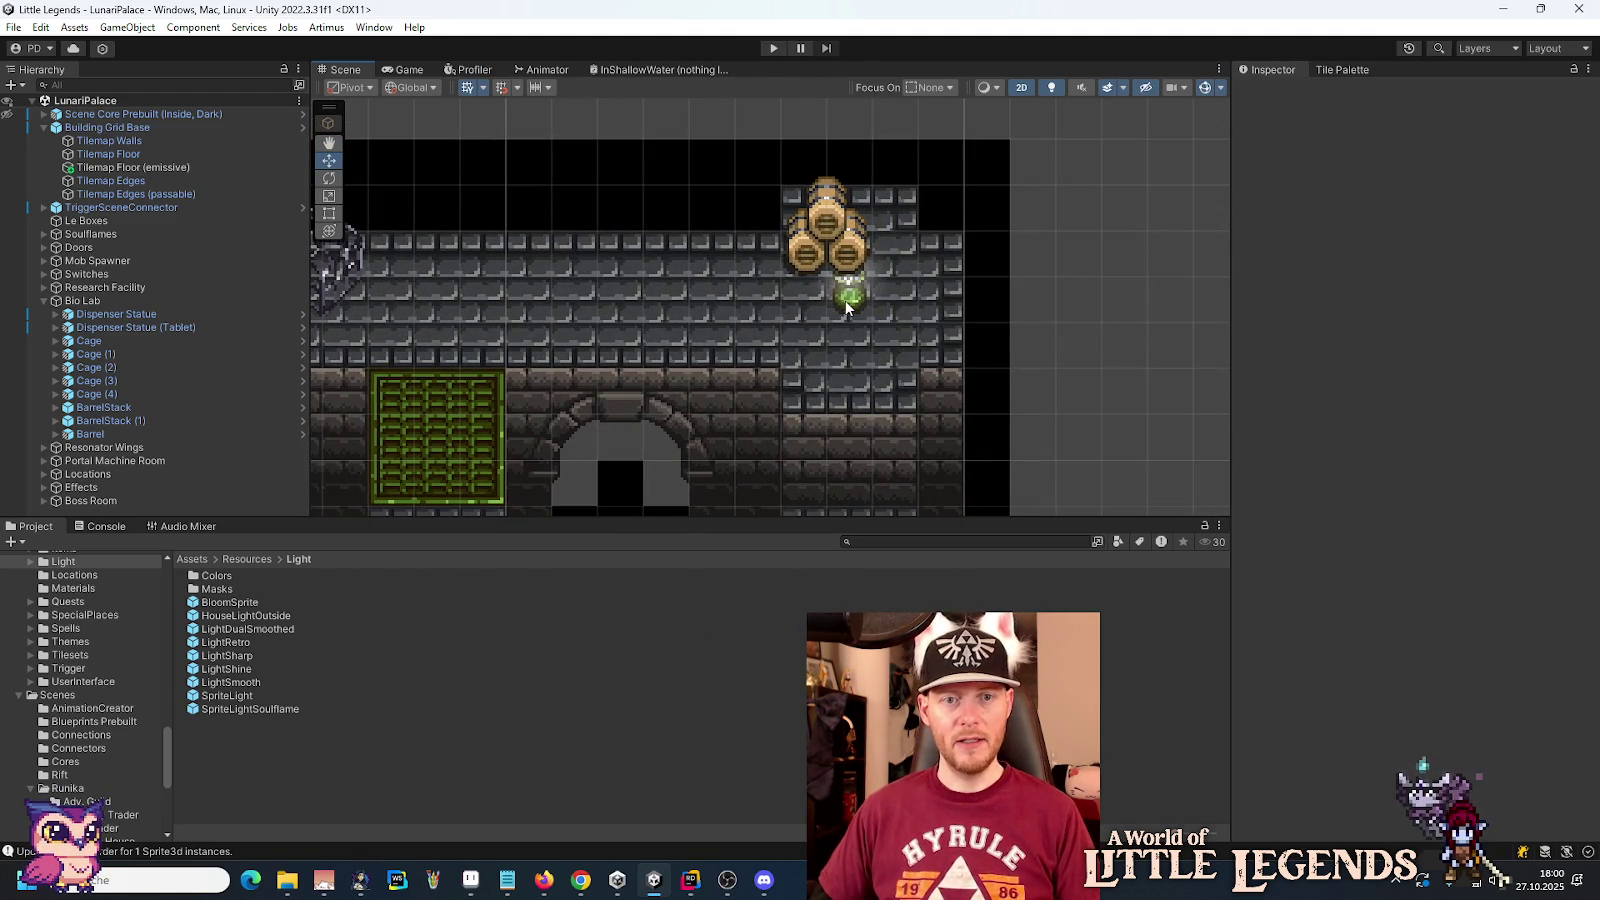
click(847, 303)
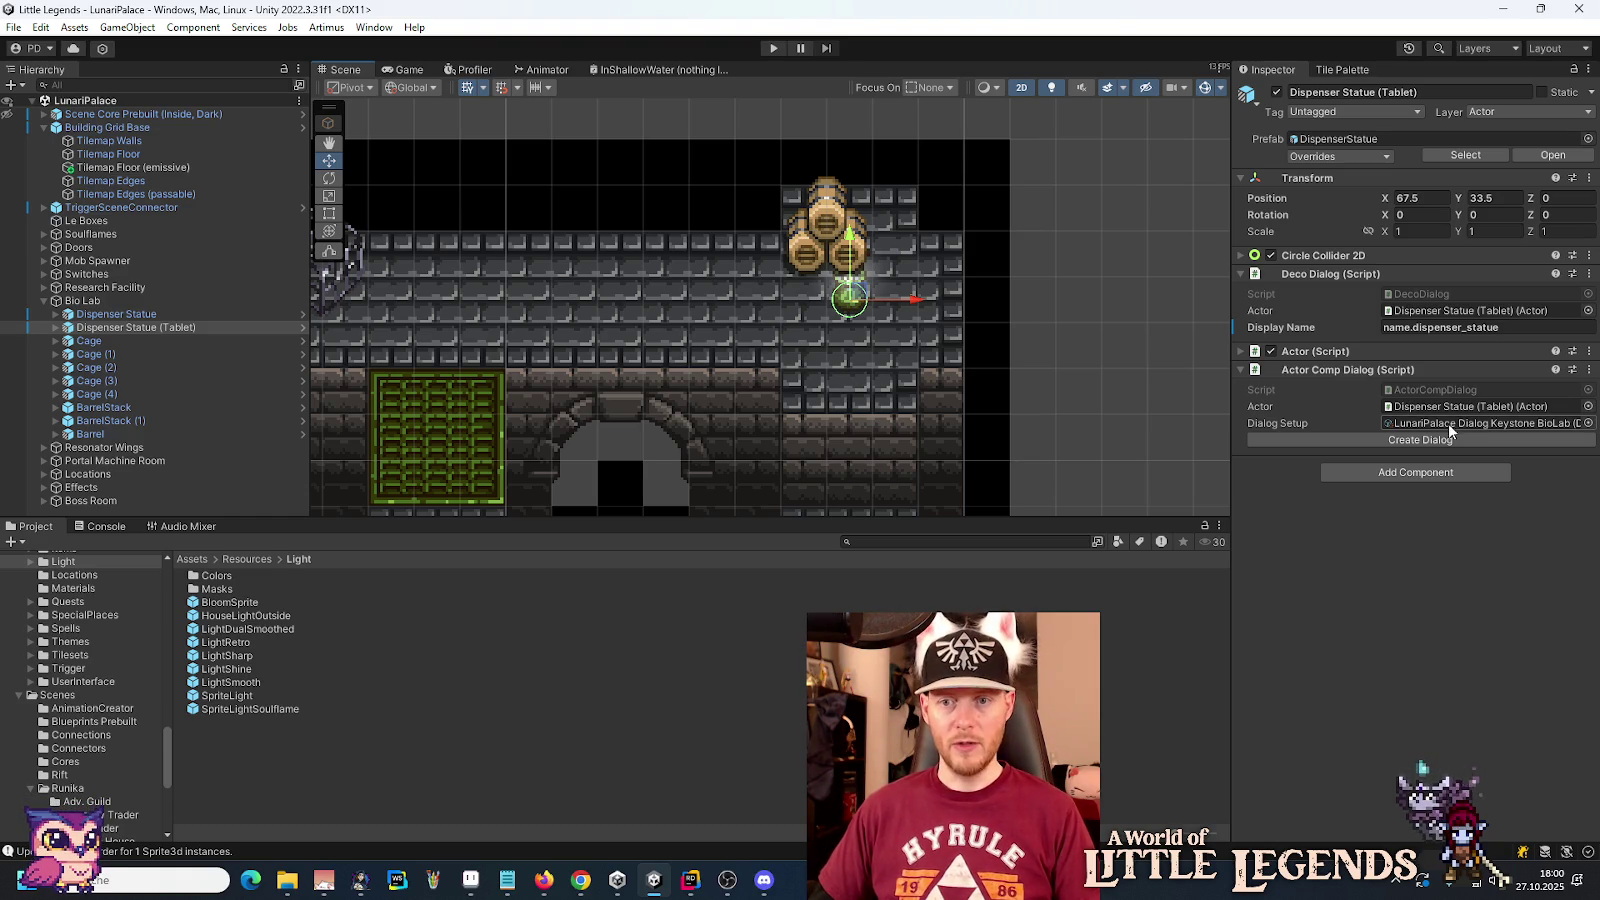
Step: Duplicate the Keystone BioLab dialog asset and rename the copy LunariPalace Dialog Tablet BioLab
click(1452, 423)
key(ctrl+d)
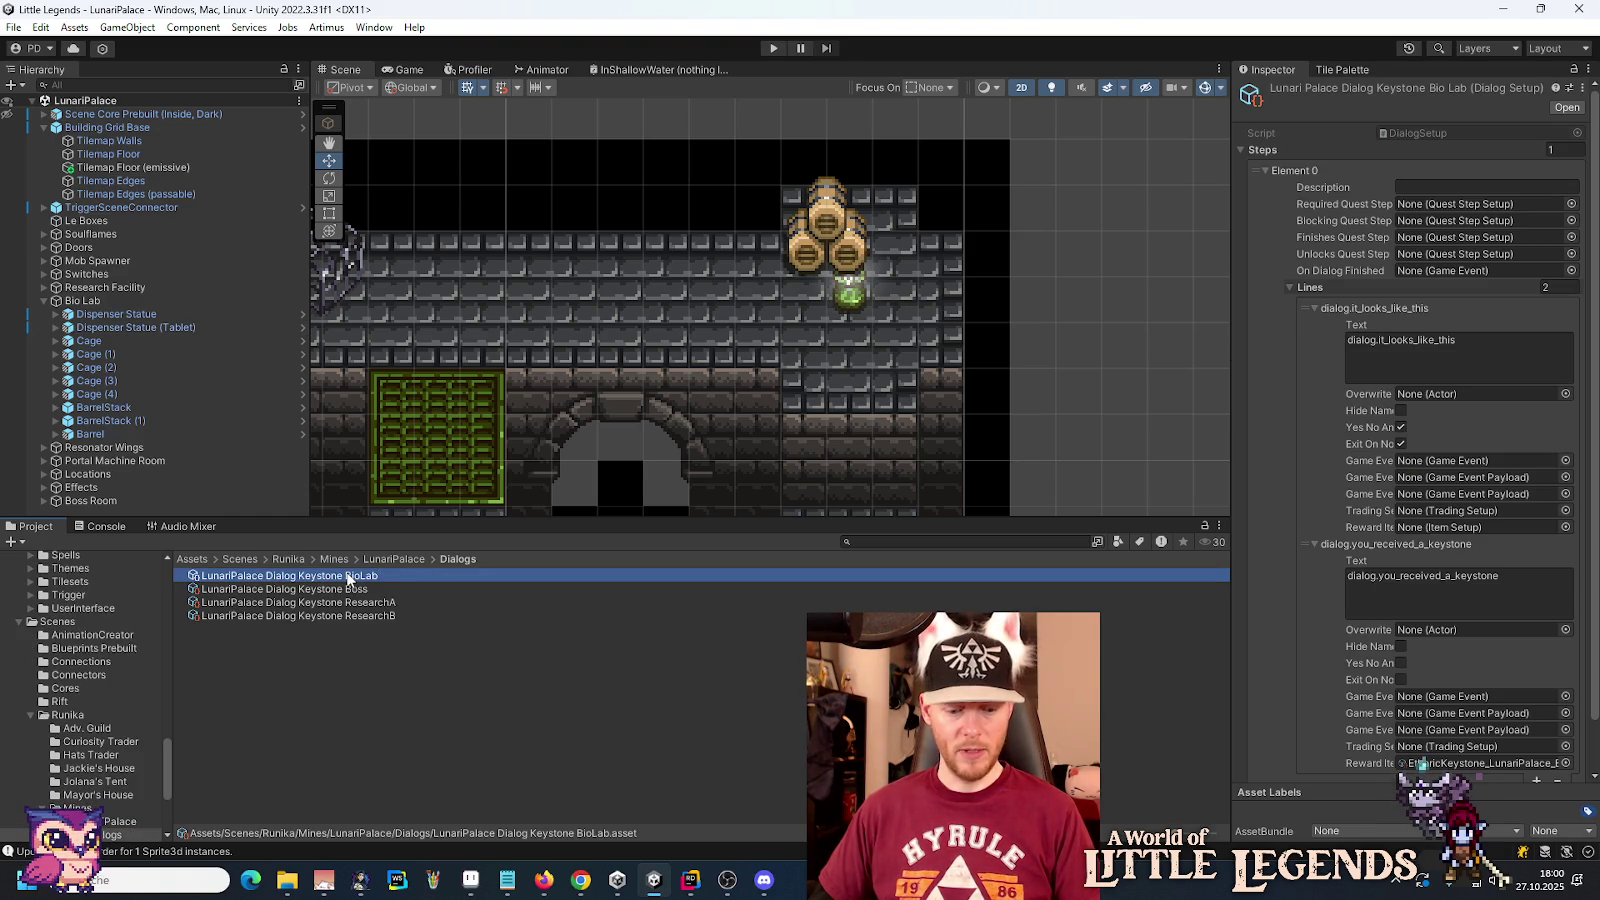
key(F2)
key(End)
key(BackSpace)
key(BackSpace)
key(ctrl+Left)
key(ctrl+shift+Left)
text(Tablet)
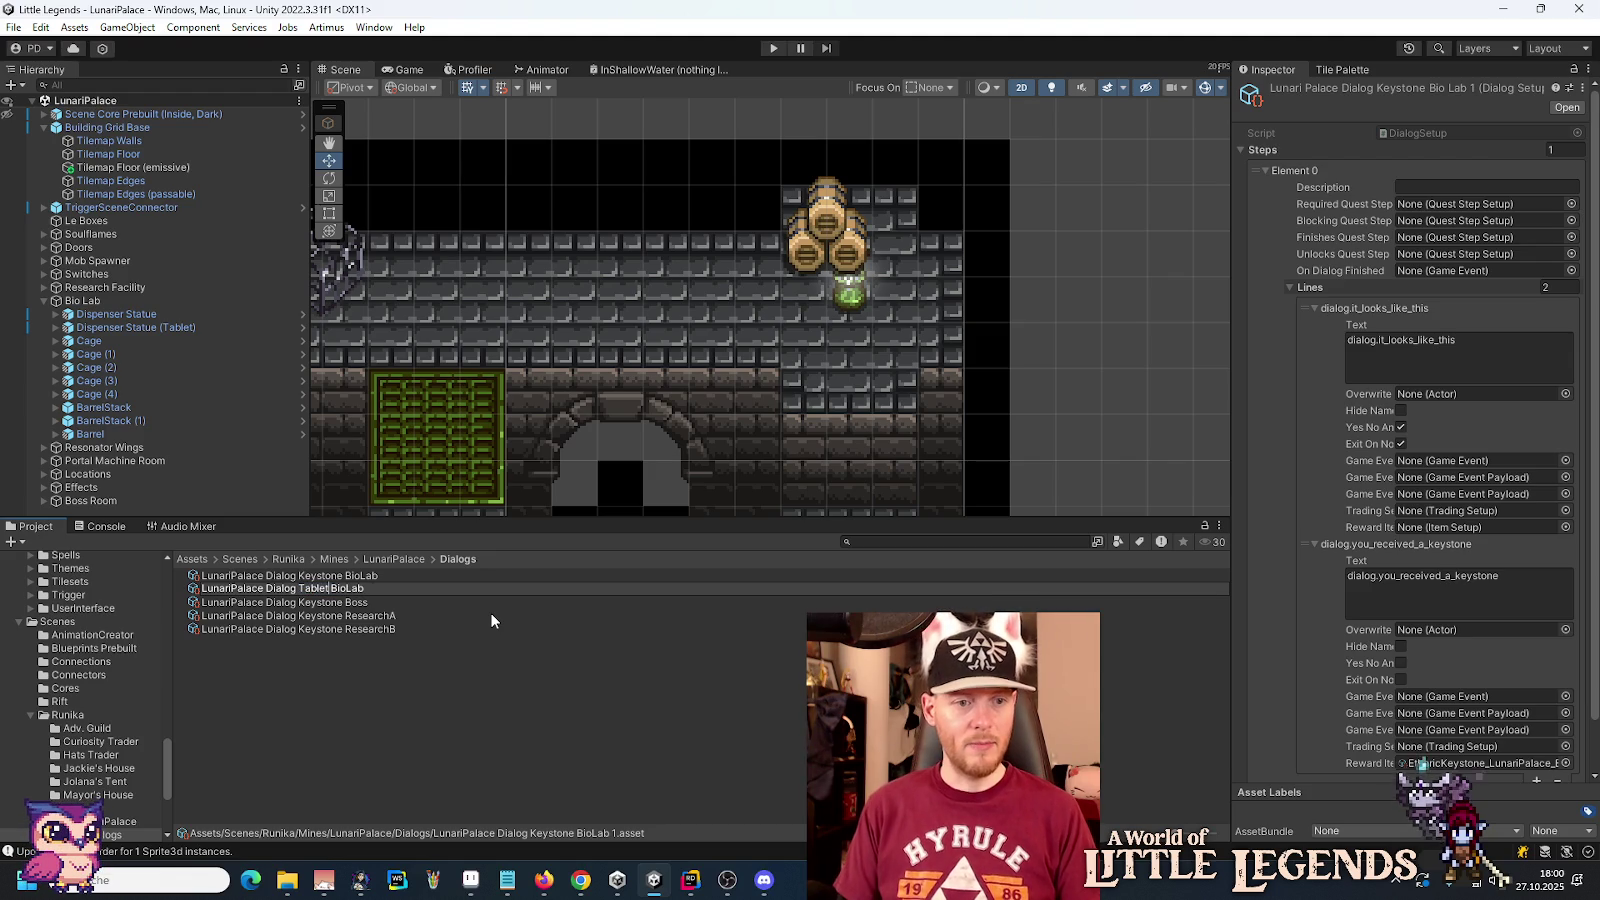
key(Return)
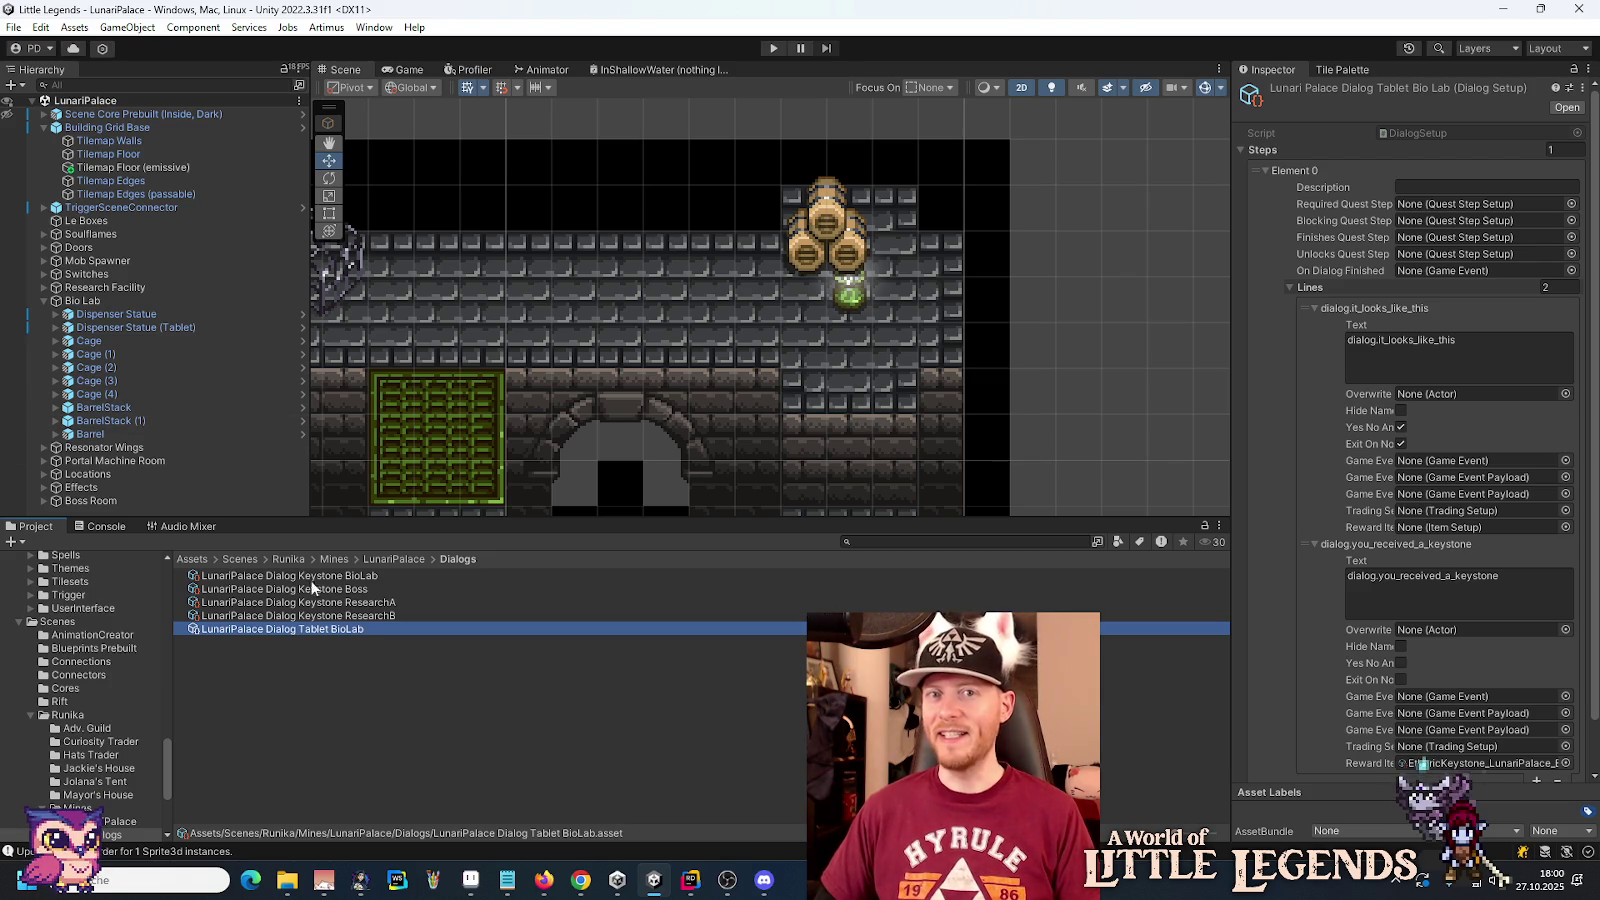
Step: Assign Tablet BioLab to the tablet statue's Dialog Setup, save, and open the DispenserStatue prefab
click(182, 327)
mouse_move(319, 628)
mouse_down()
mouse_move(1148, 541)
mouse_move(1468, 411)
mouse_move(1461, 423)
mouse_up()
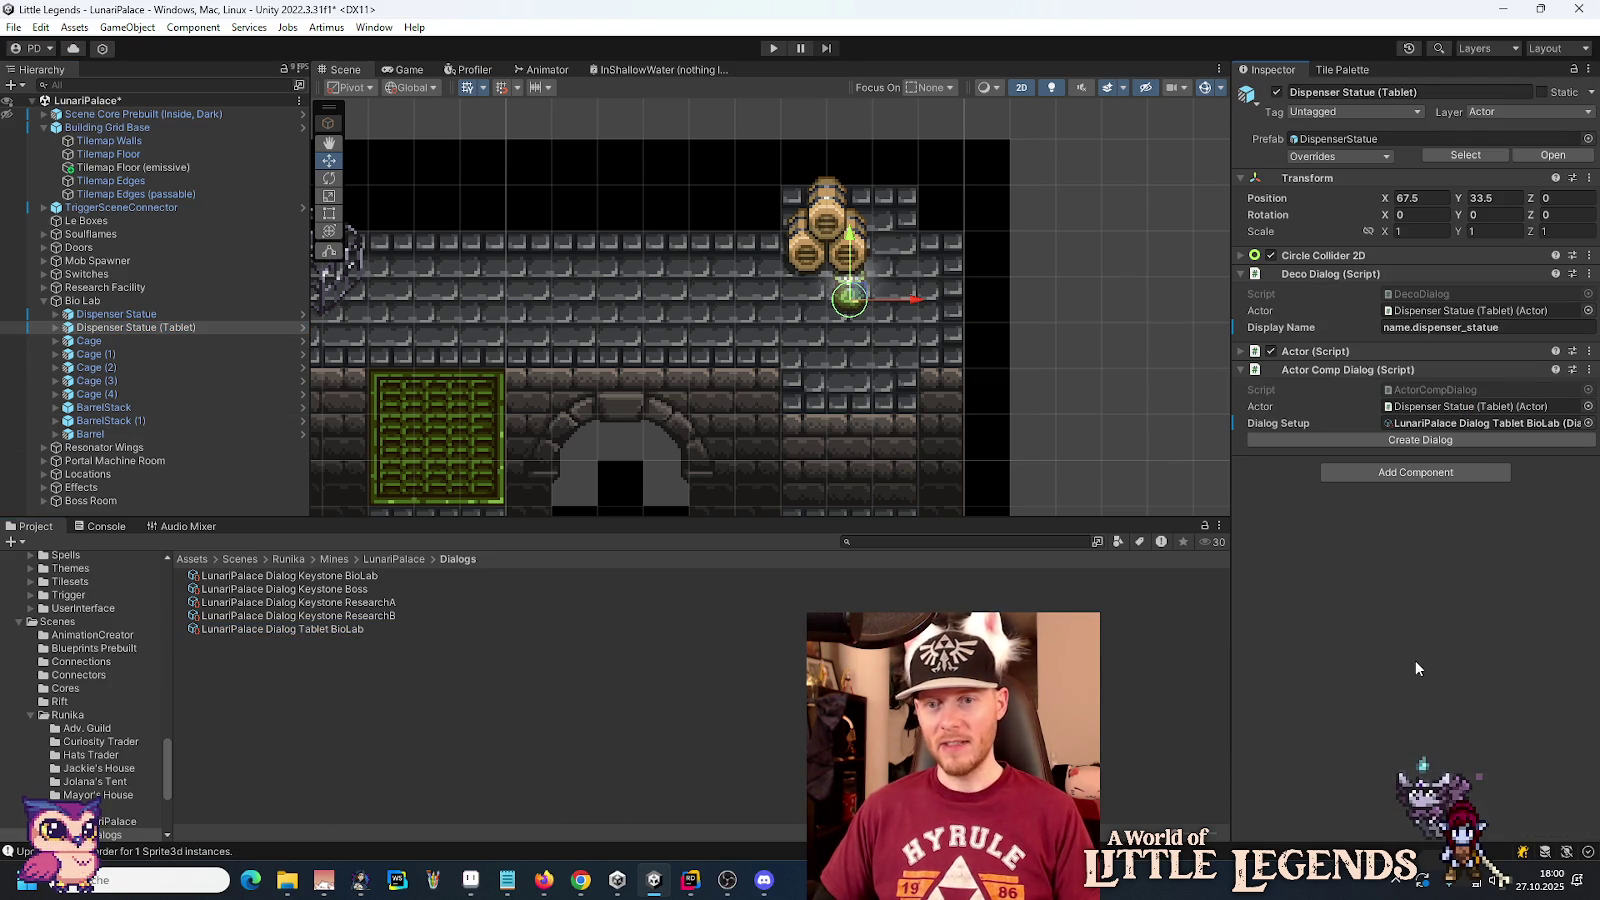
key(ctrl+s)
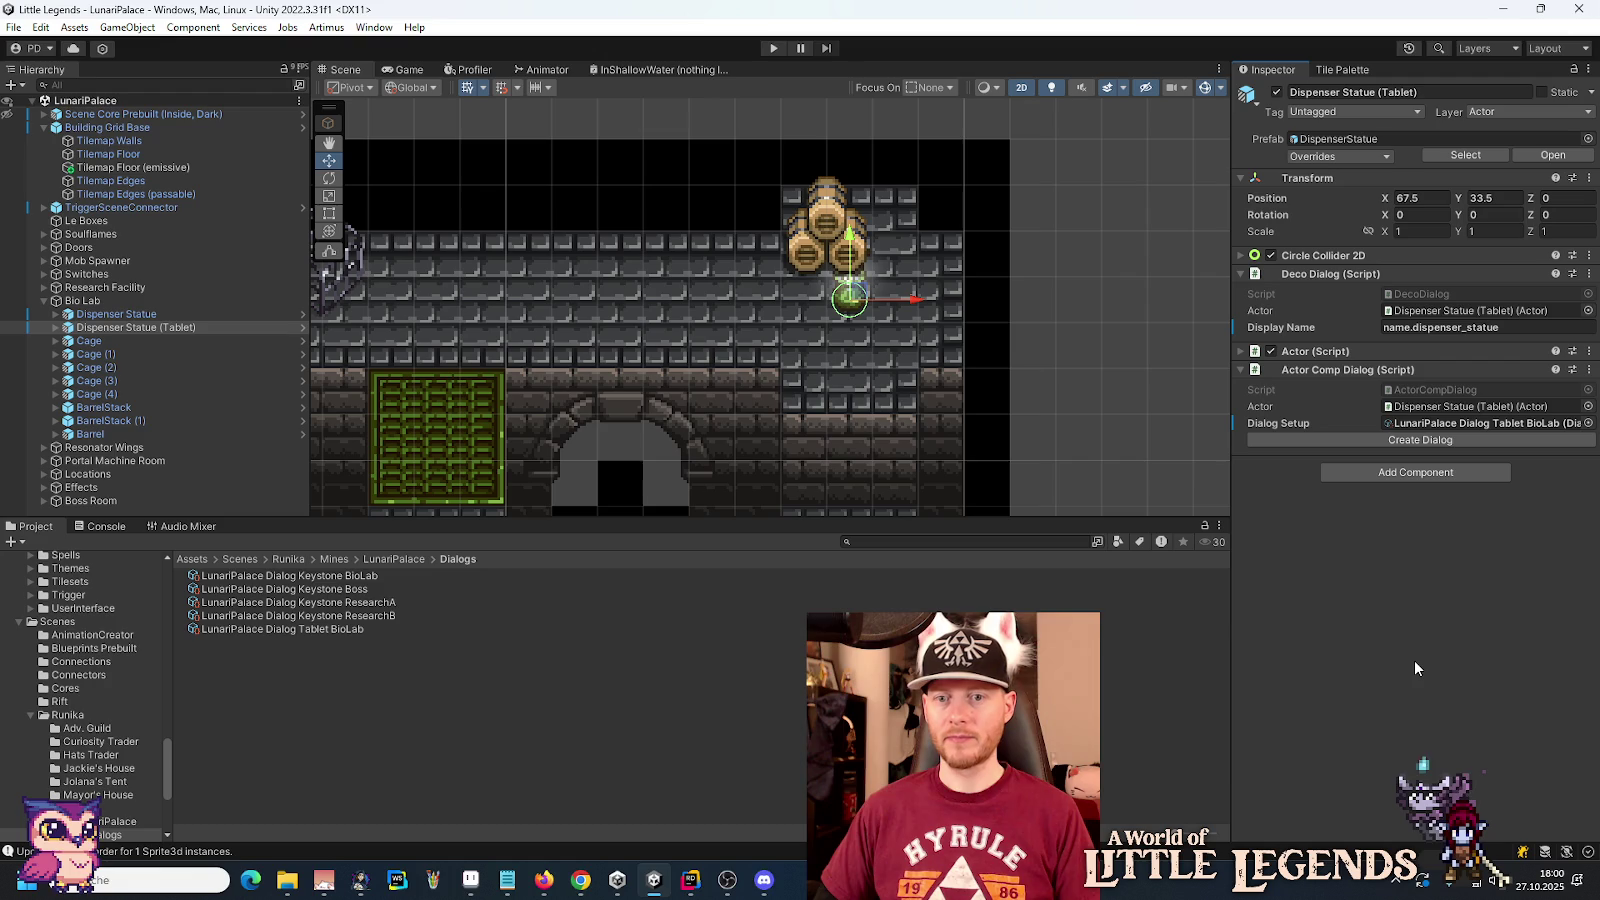
click(155, 315)
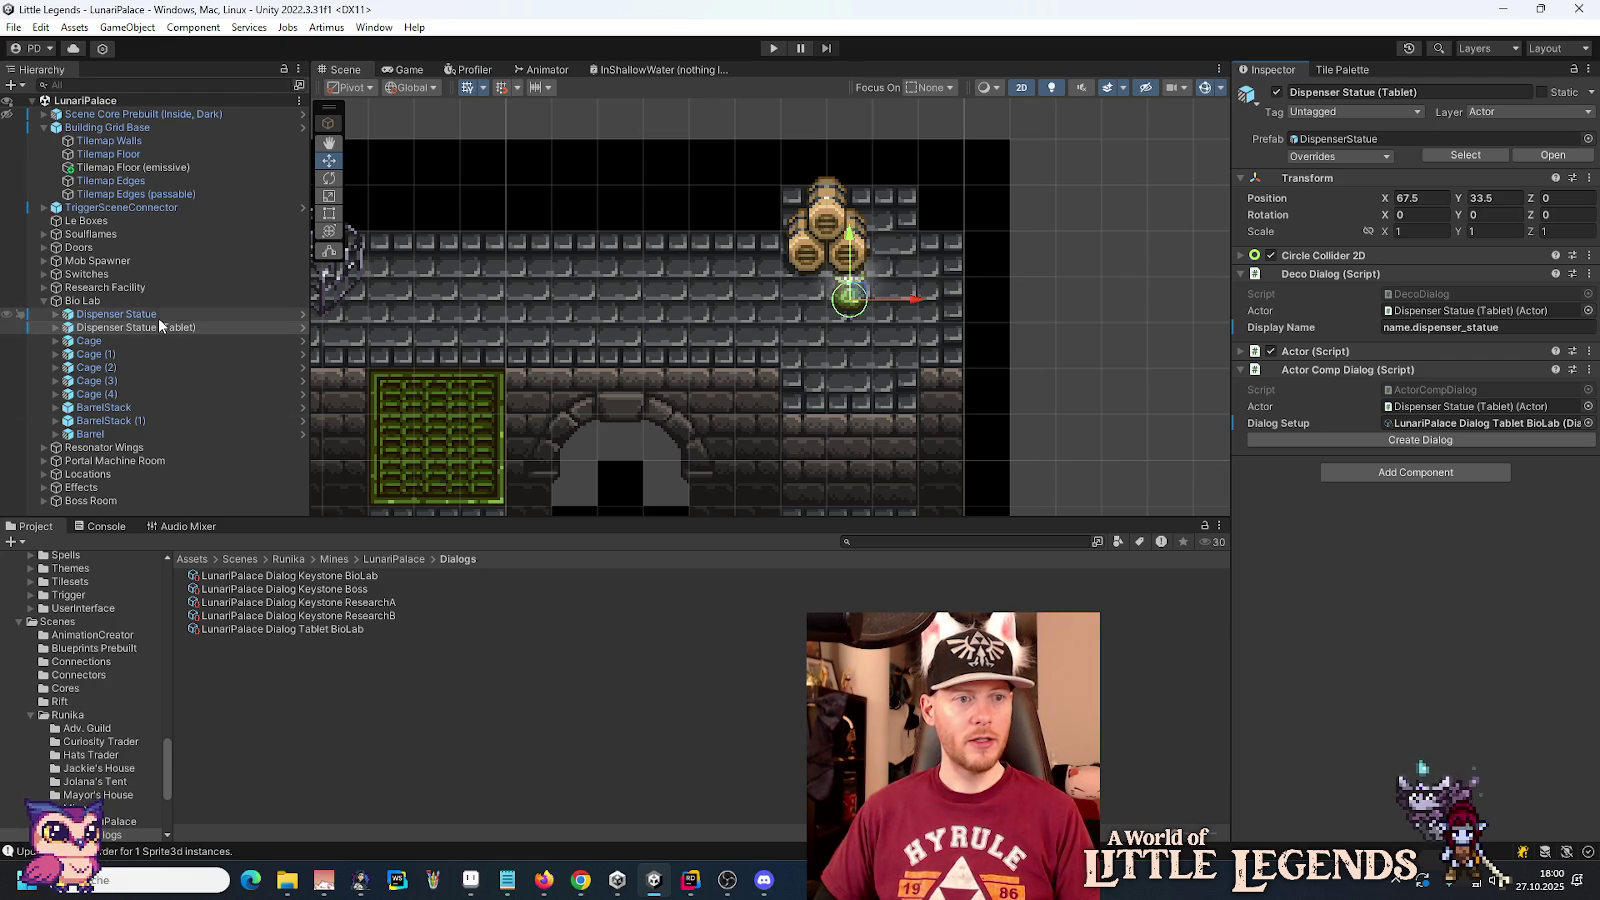
click(303, 314)
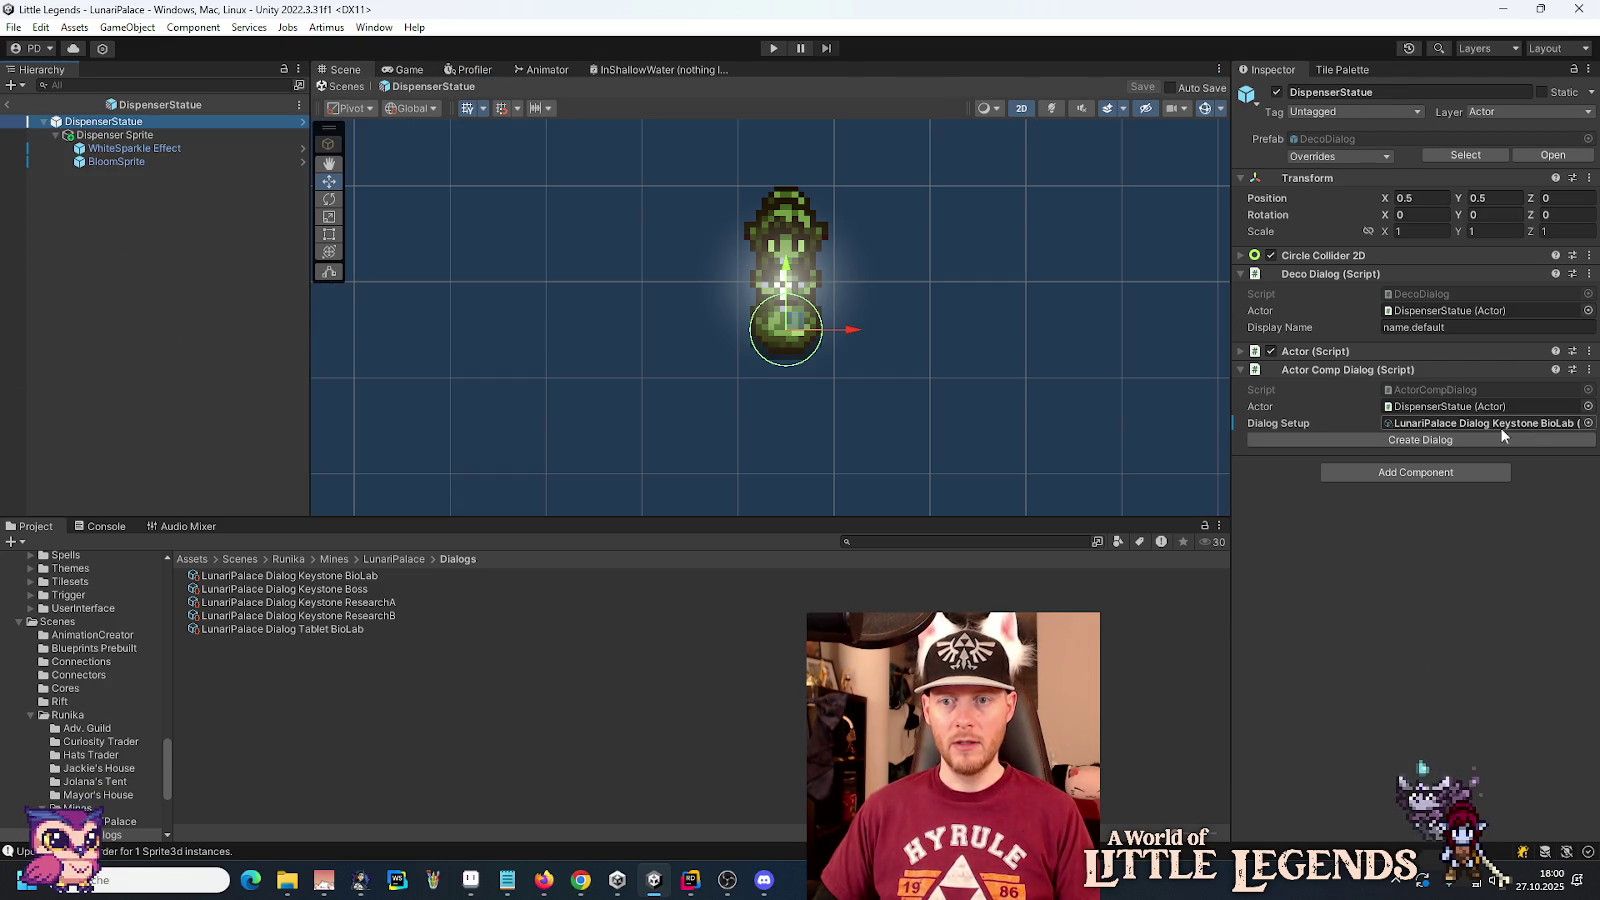
Step: Set the DispenserStatue prefab's Dialog Setup to None and revert the override
click(1588, 423)
drag(1592, 584, 1493, 400)
double_click(767, 381)
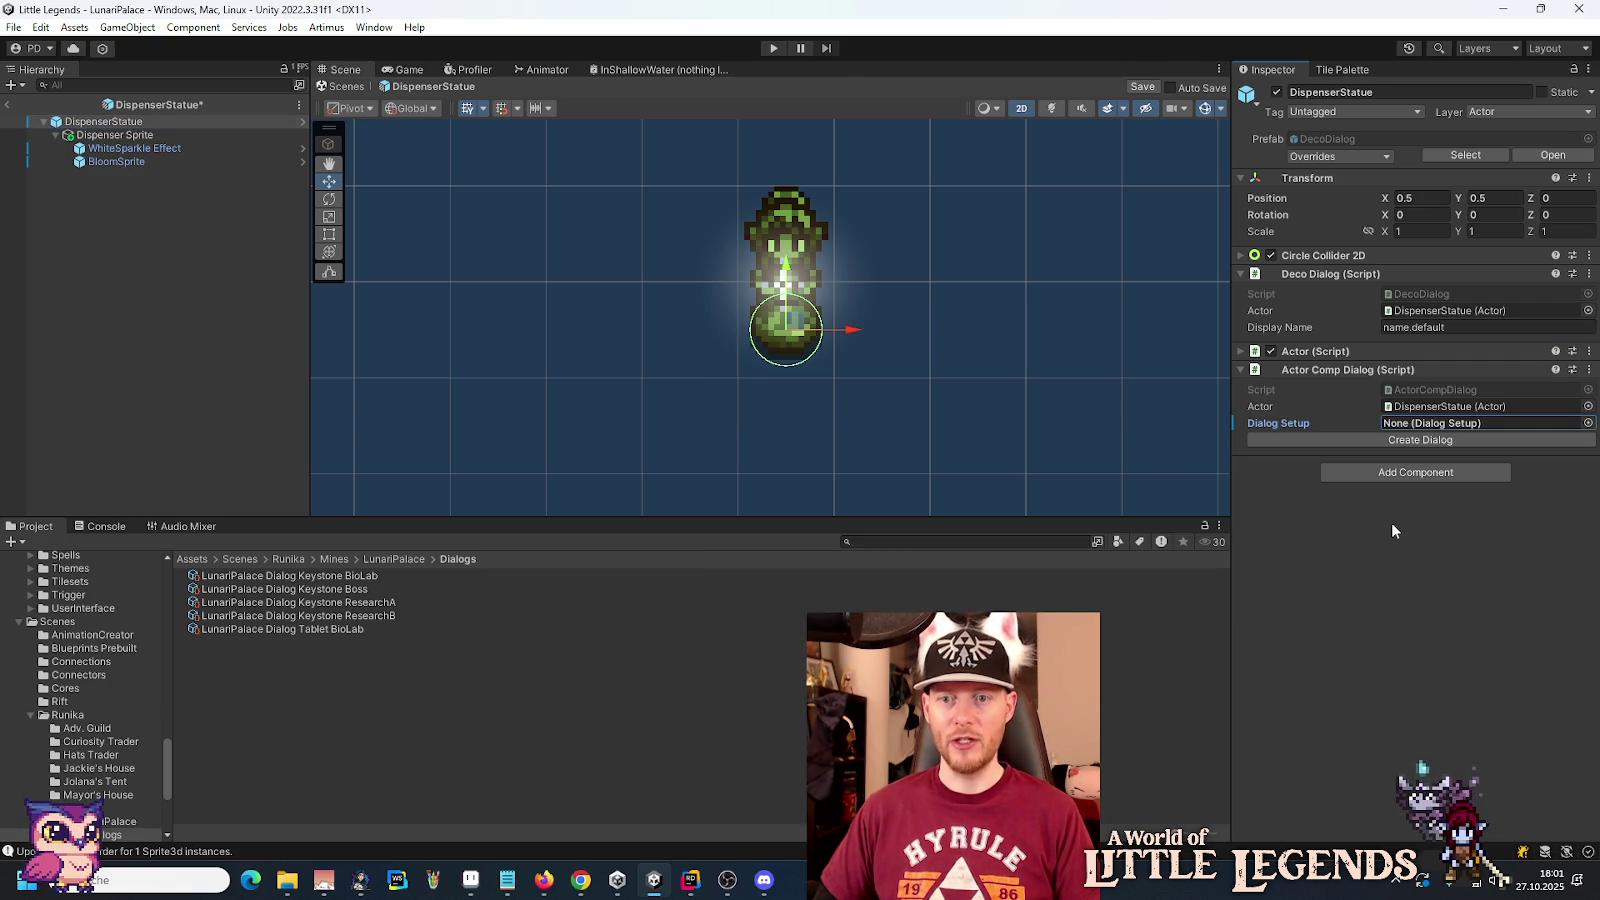
right_click(1274, 420)
click(1290, 485)
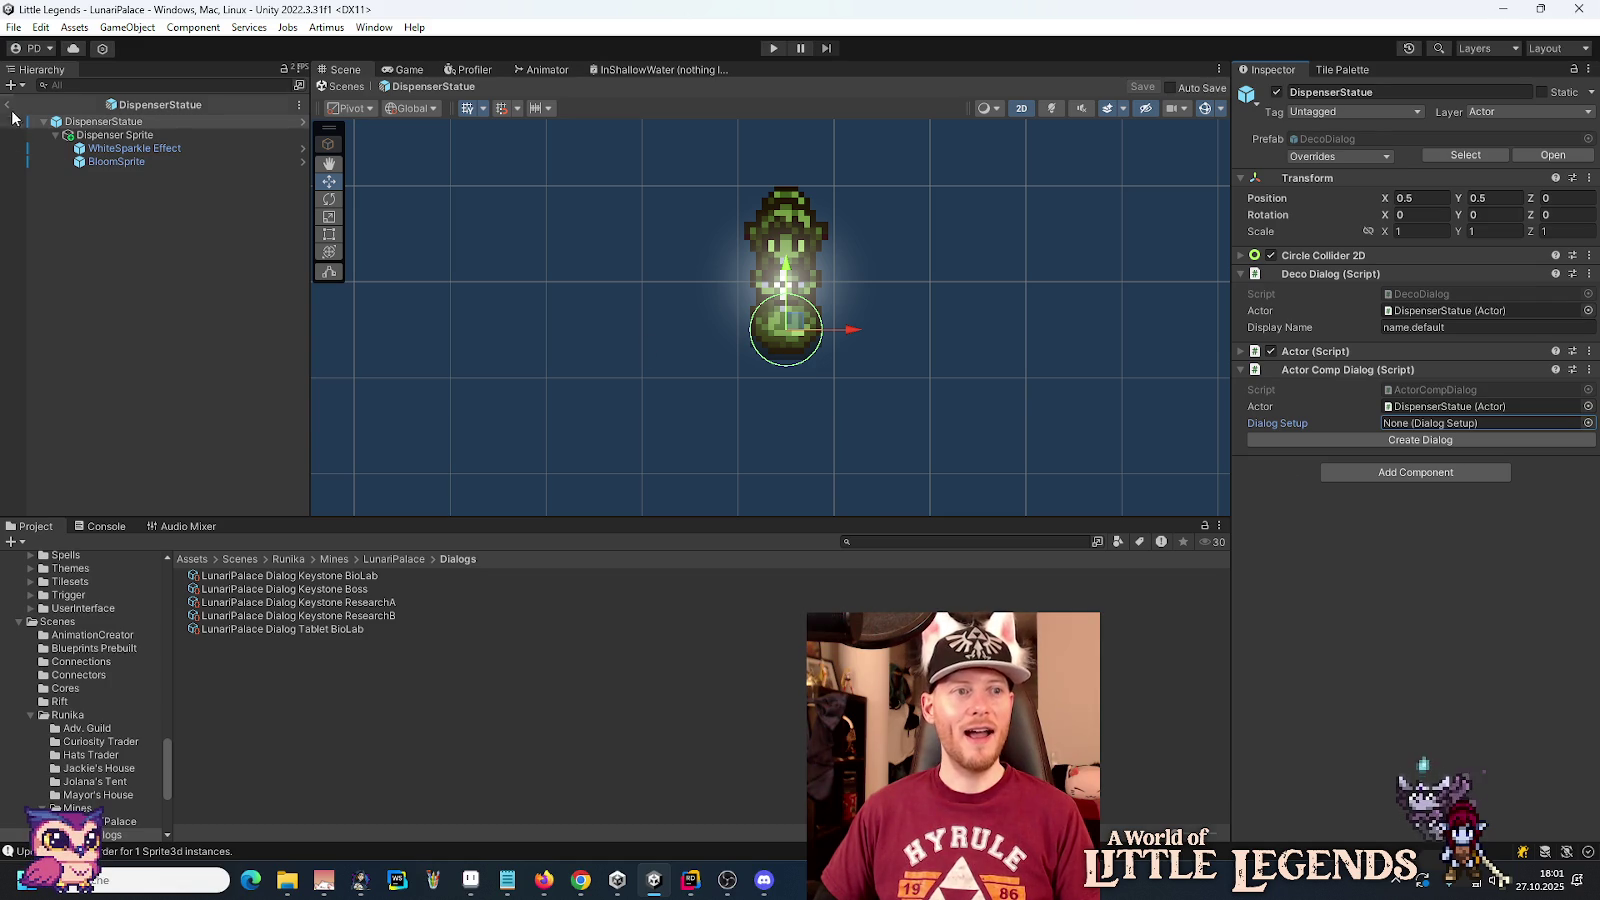
Step: Back in the scene, assign Keystone BioLab to Dispenser Statue, save, and inspect Tablet BioLab
click(7, 104)
scroll(738, 401, down, 2)
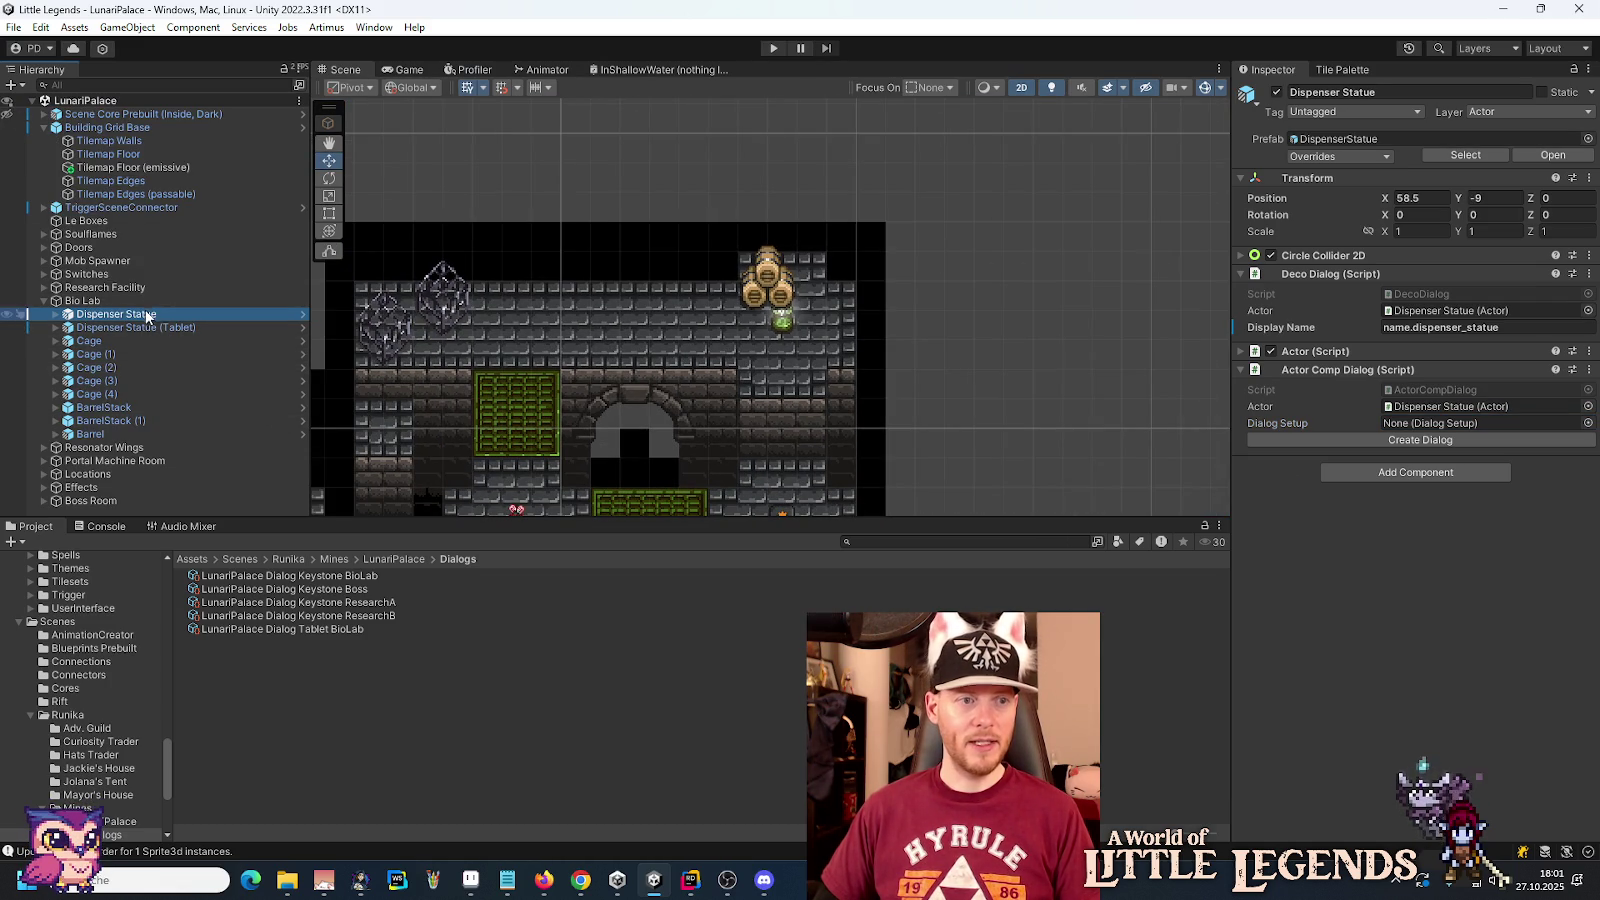
drag(320, 576, 1470, 425)
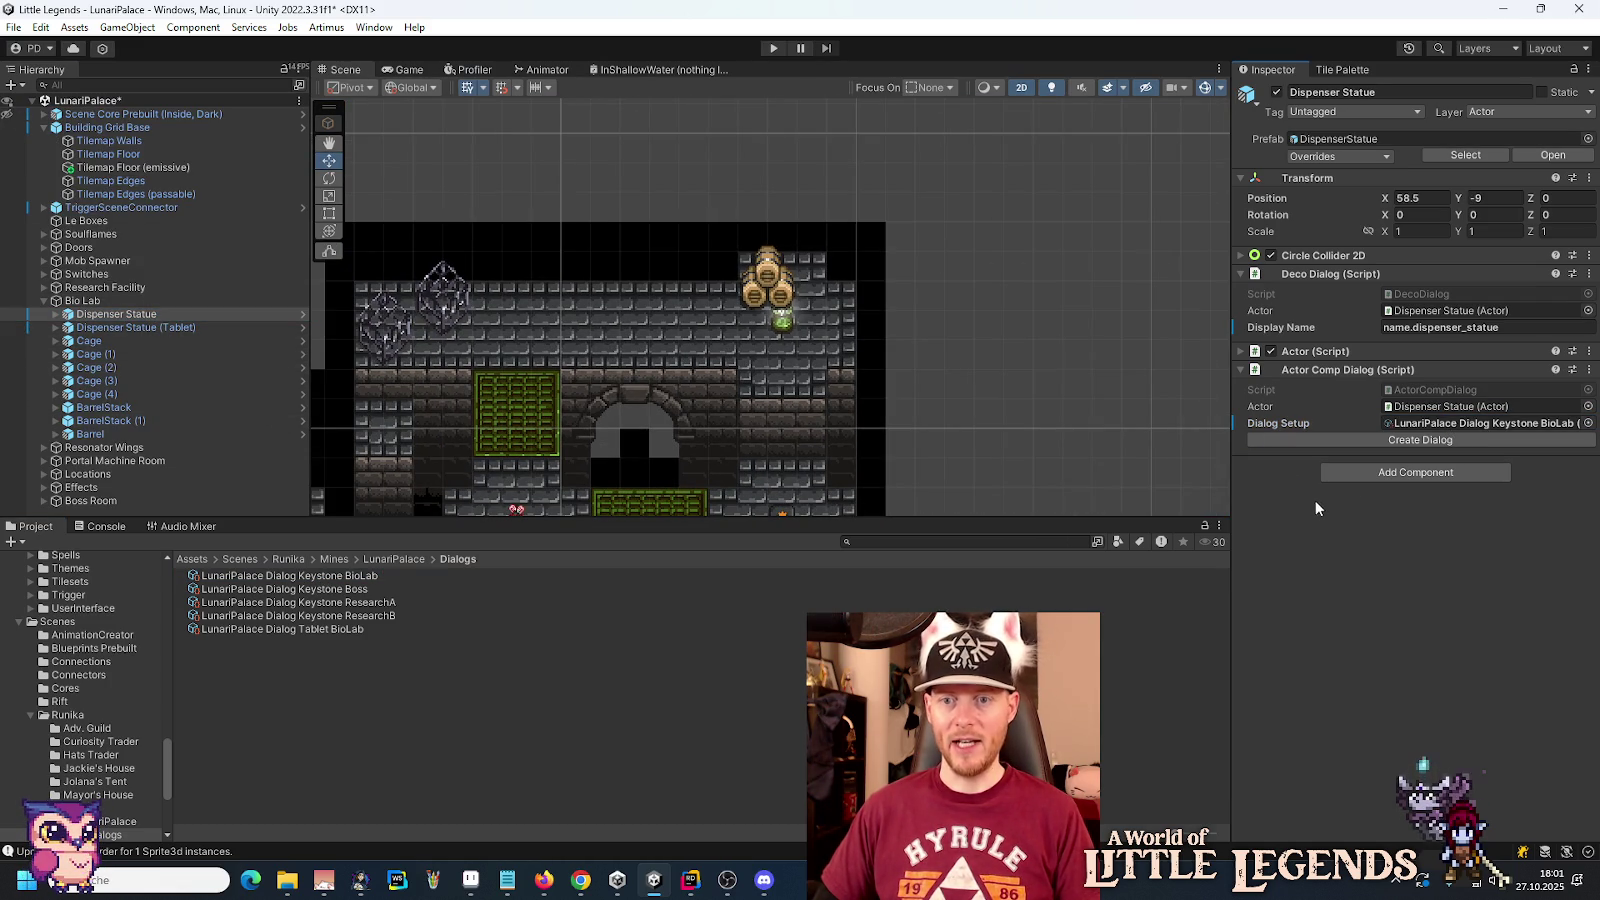
key(ctrl+s)
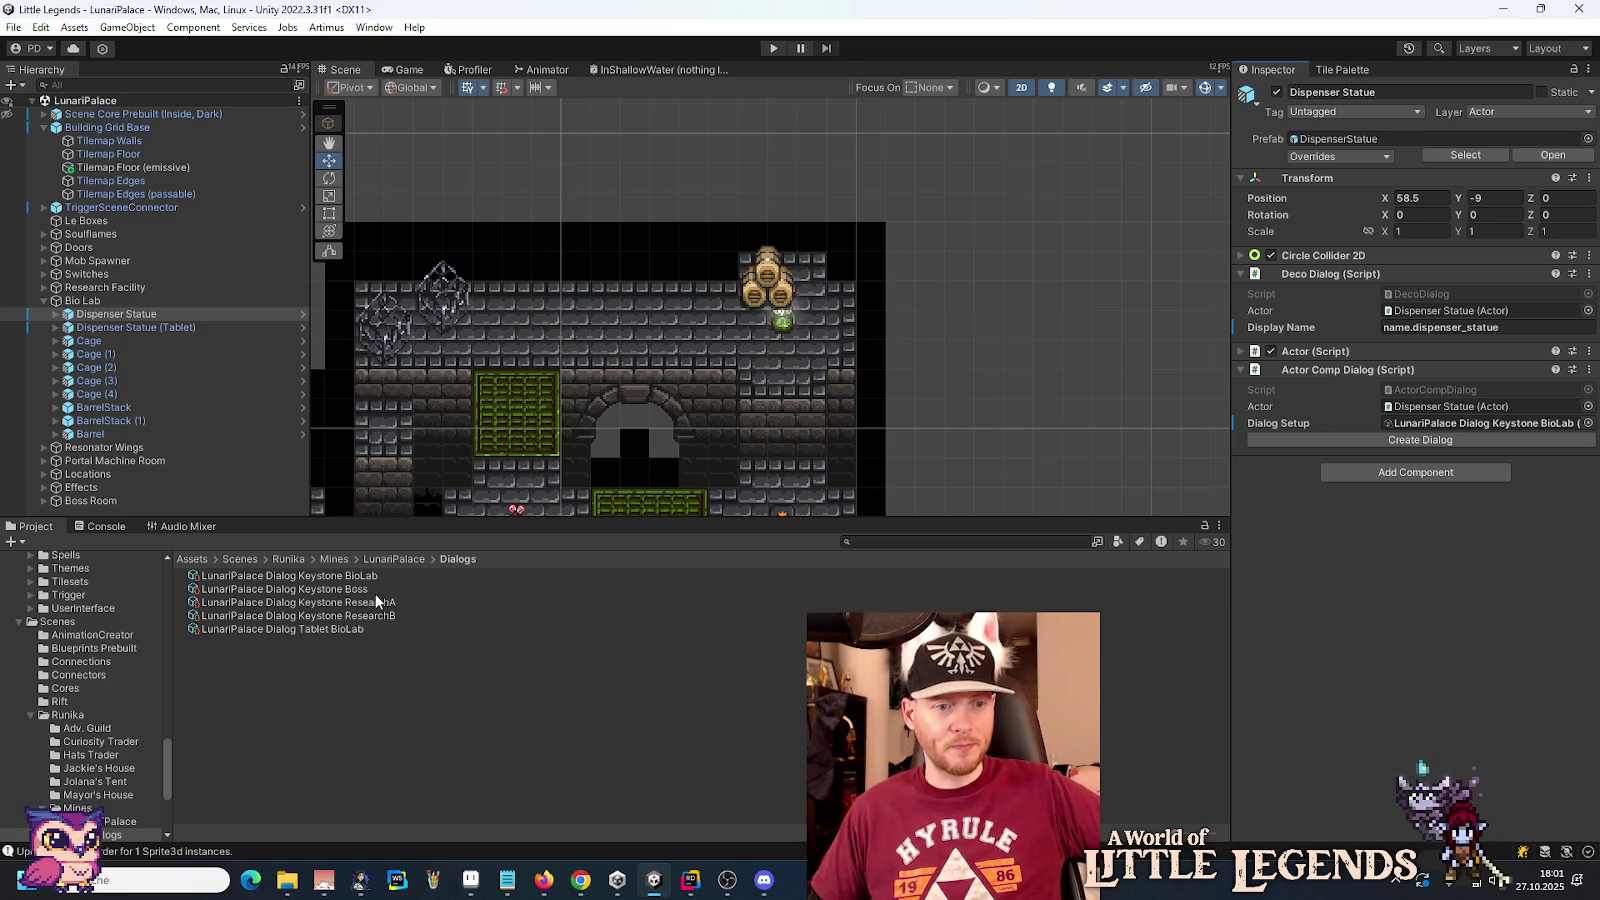
click(341, 631)
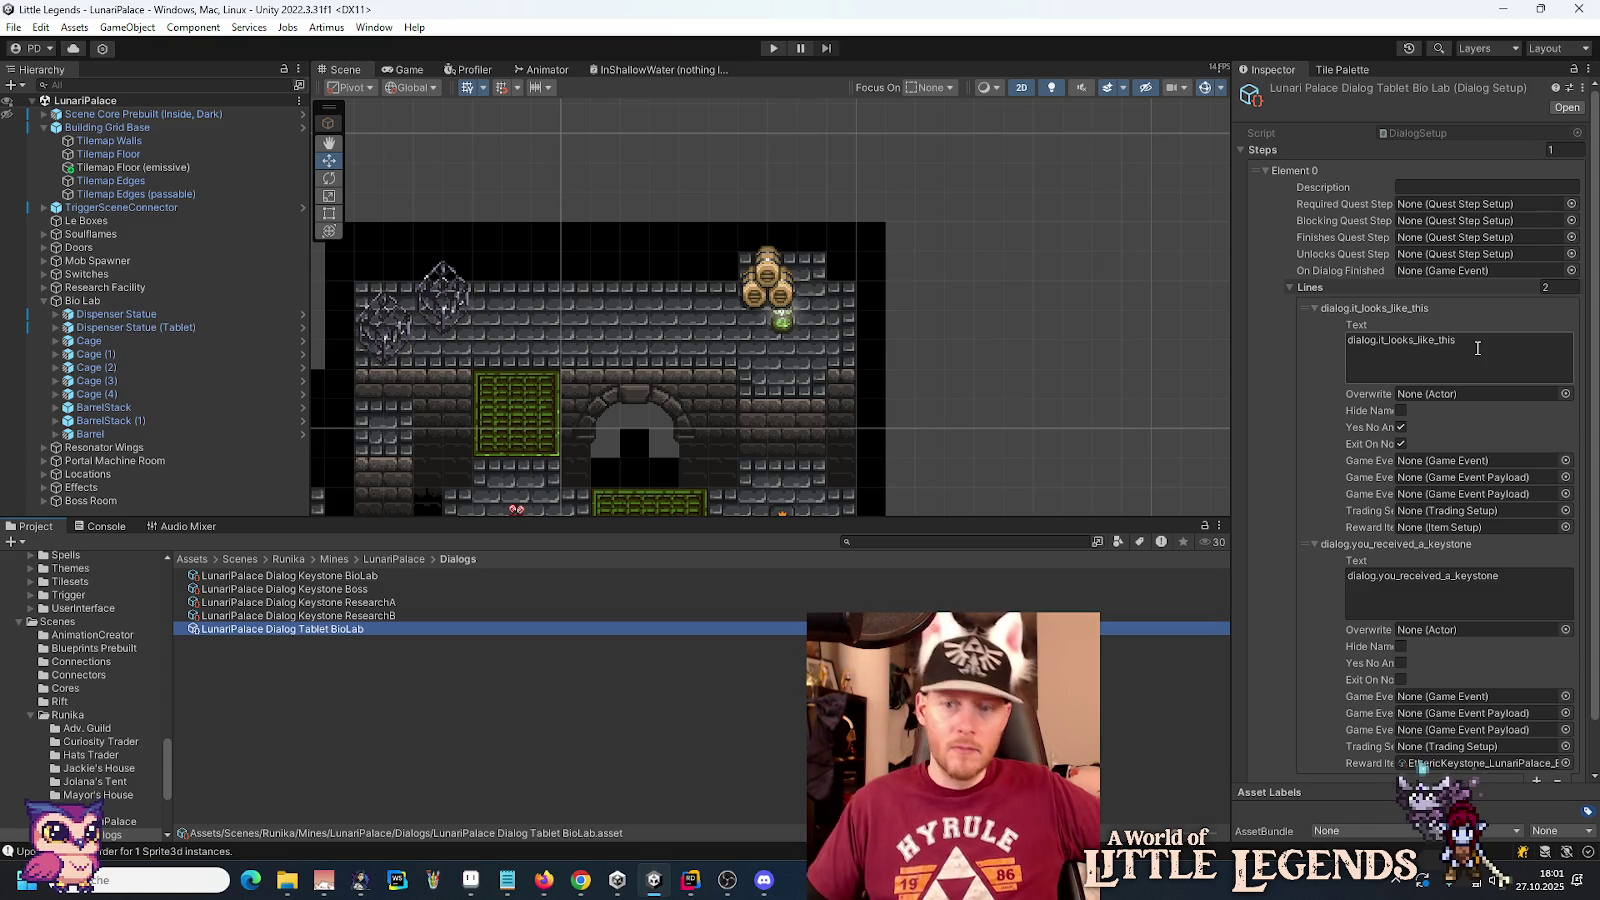
click(507, 883)
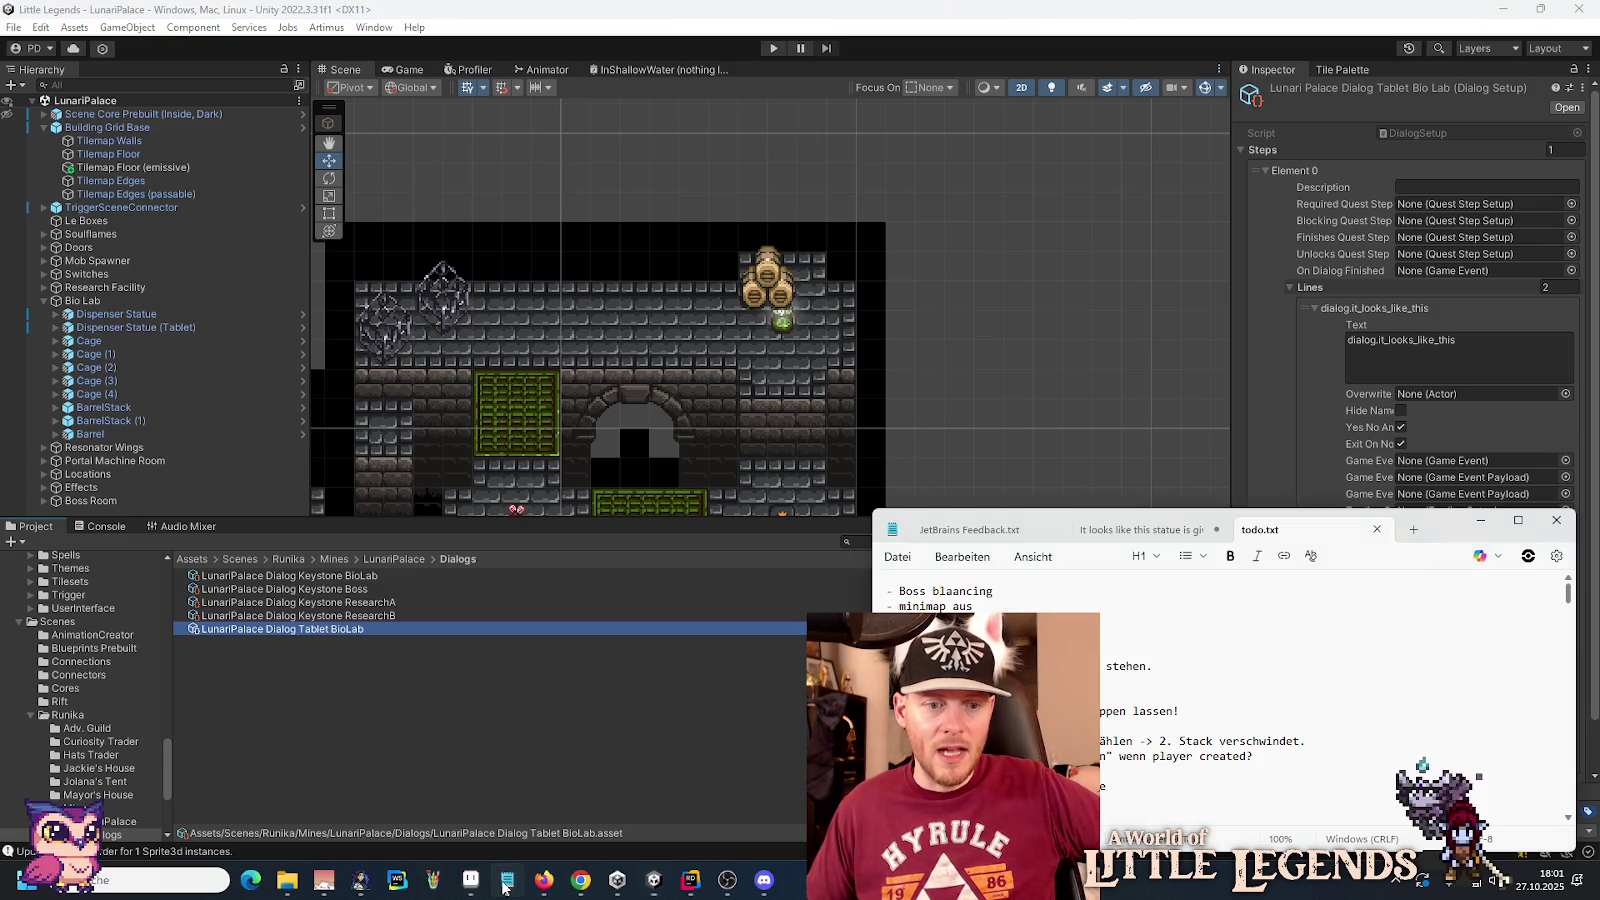
Step: Review the statue keystone dialog note in Notepad, then bring up de.json in Rider
click(1165, 533)
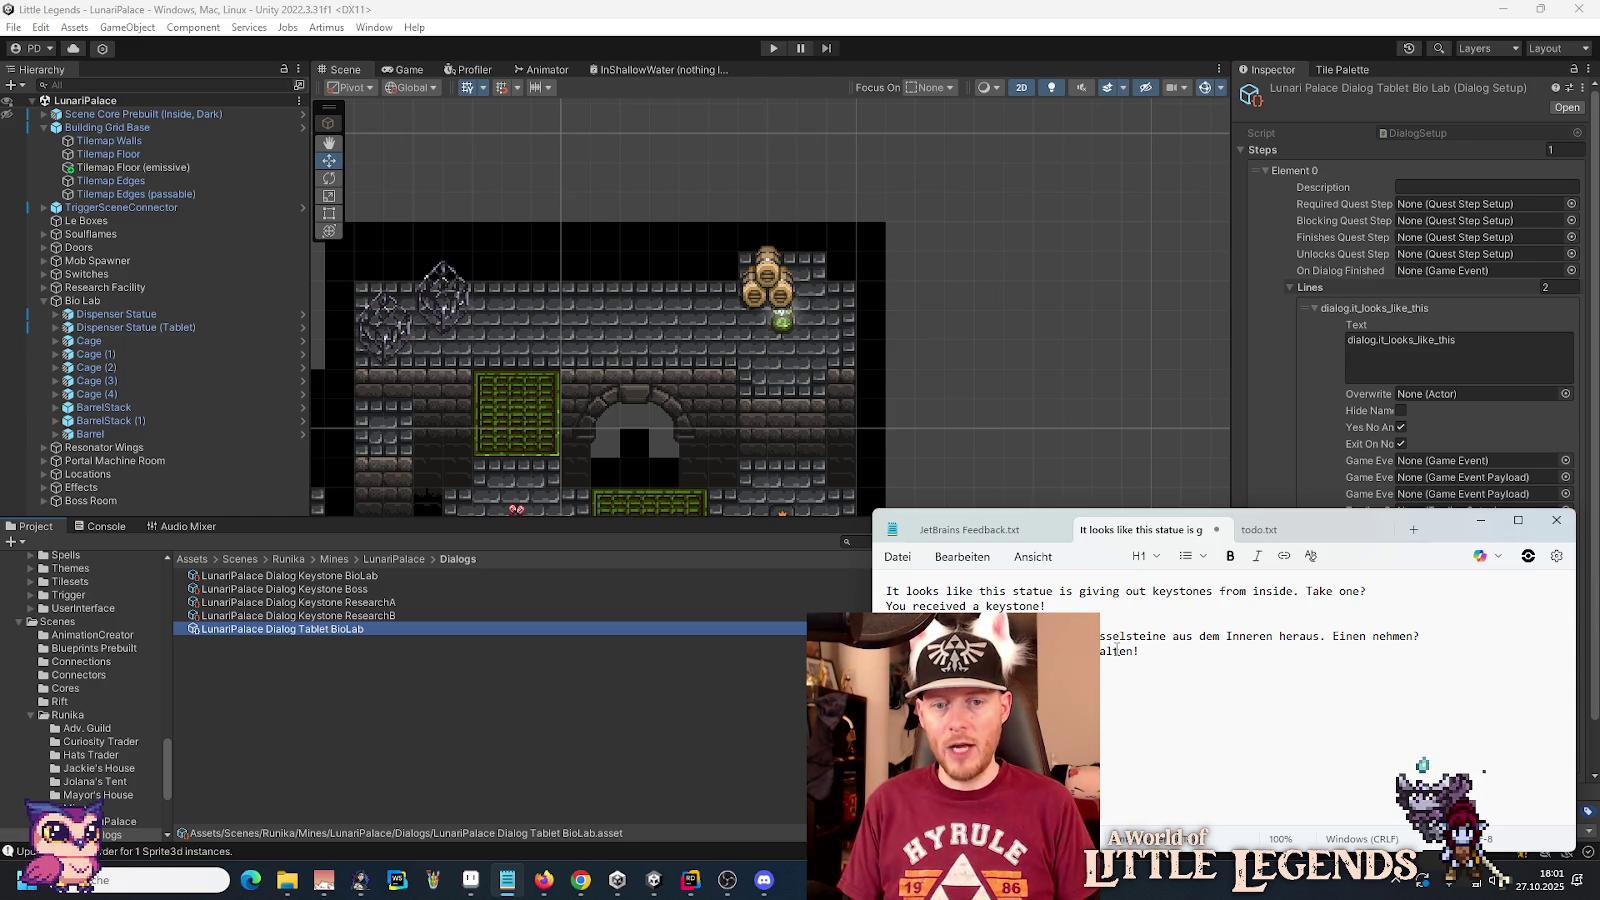
key(Return)
key(Return)
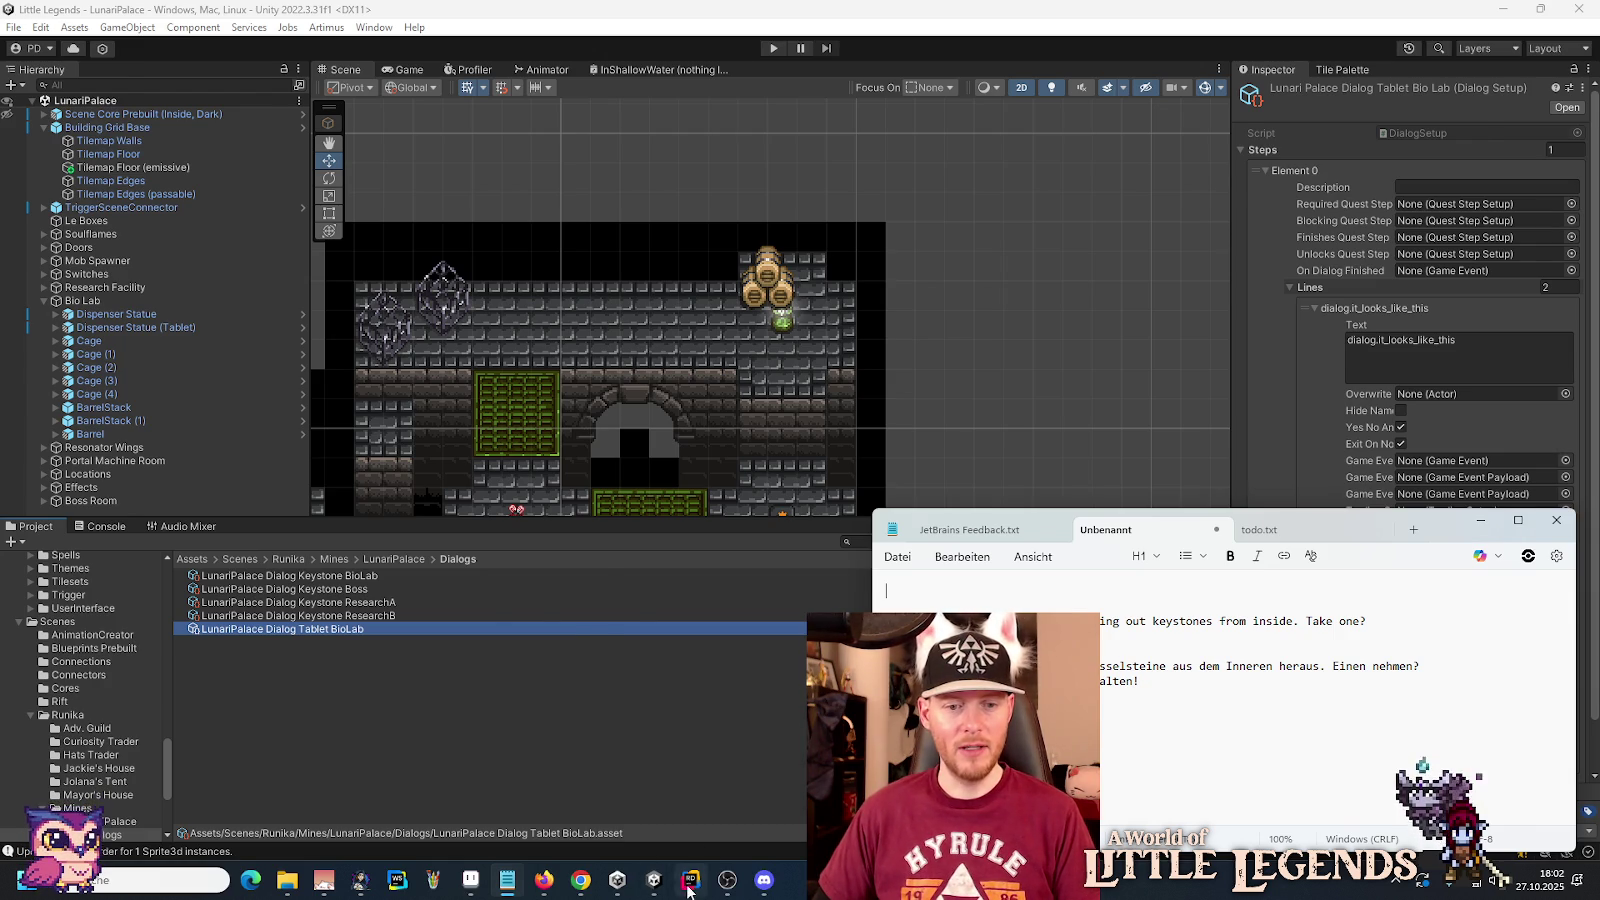
click(690, 880)
click(445, 50)
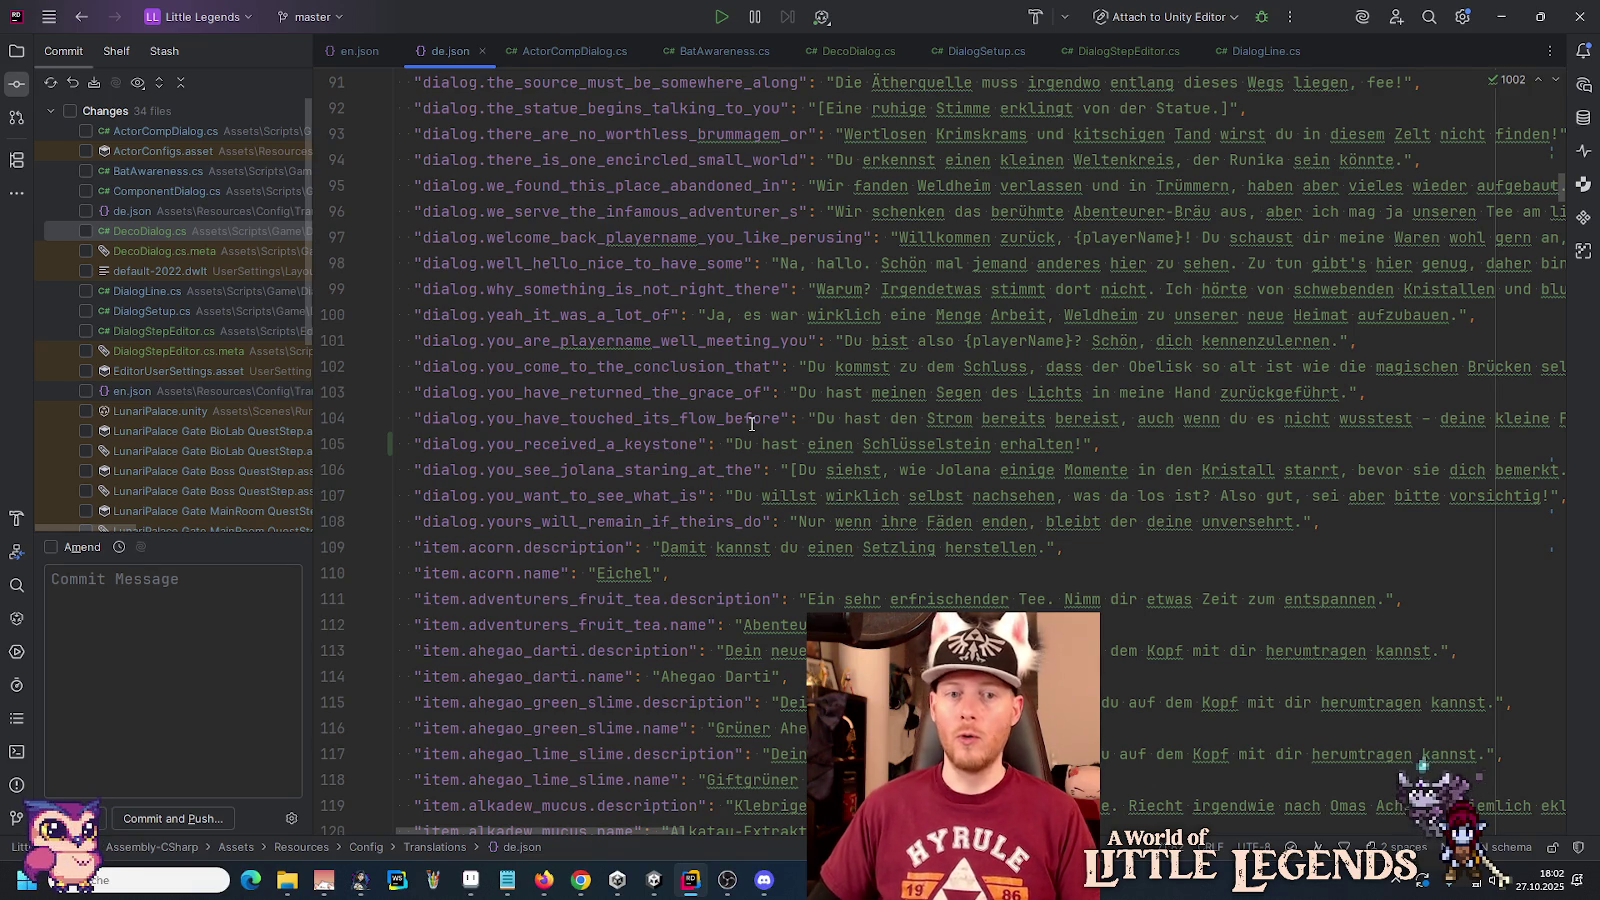
Step: Switch from de.json to DialogStepEditor.cs and compare it with the DialogSetup.cs code
click(752, 420)
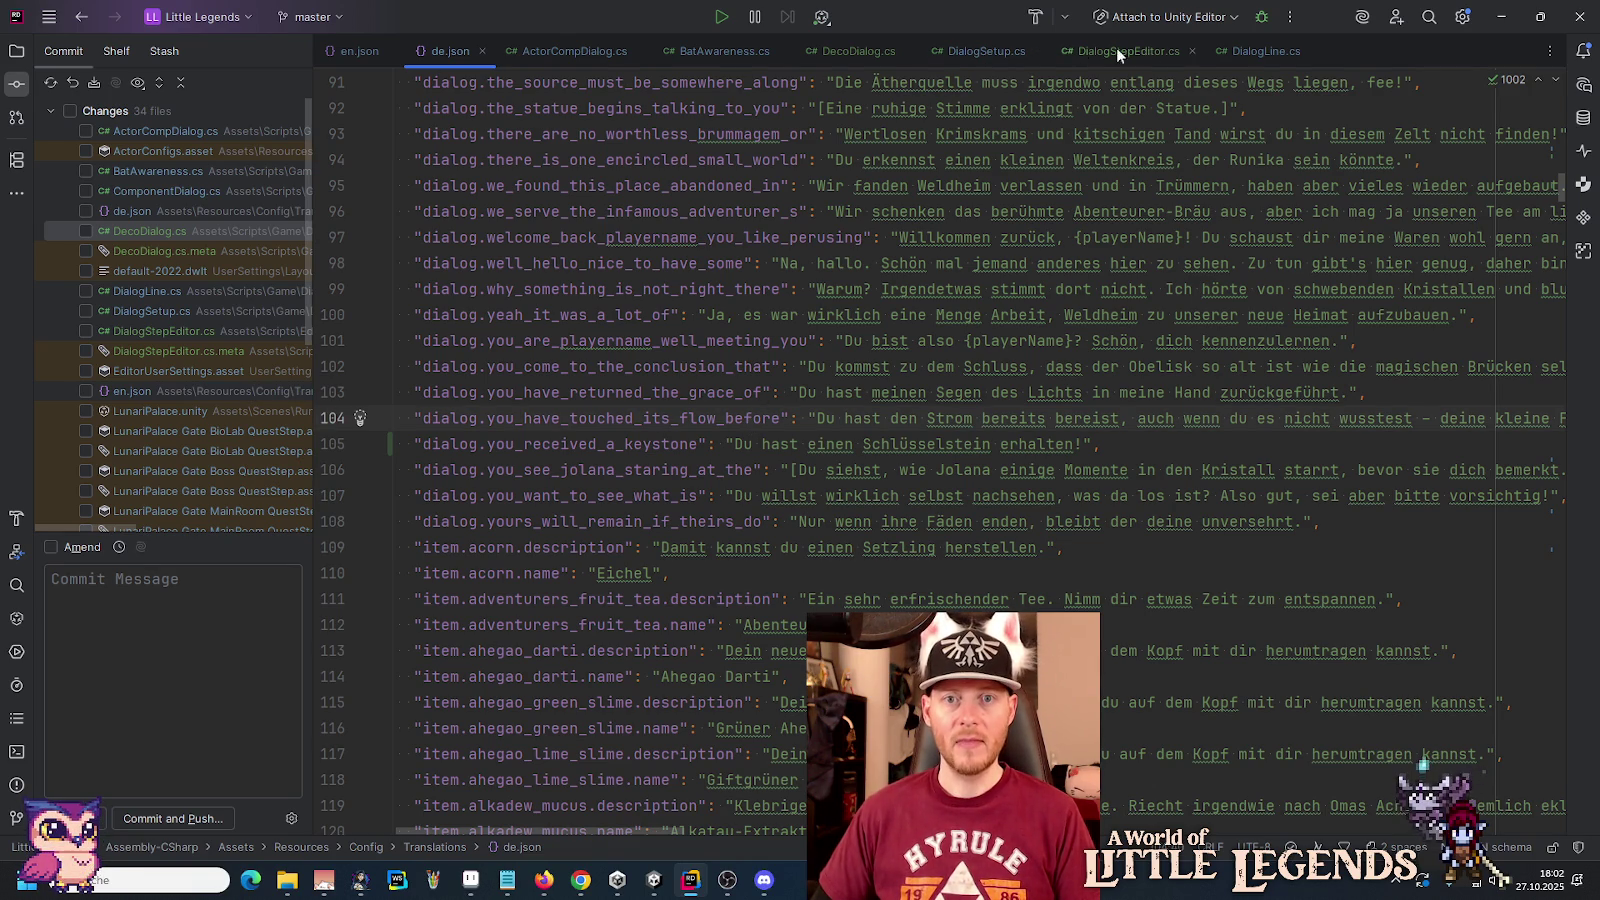
click(1148, 50)
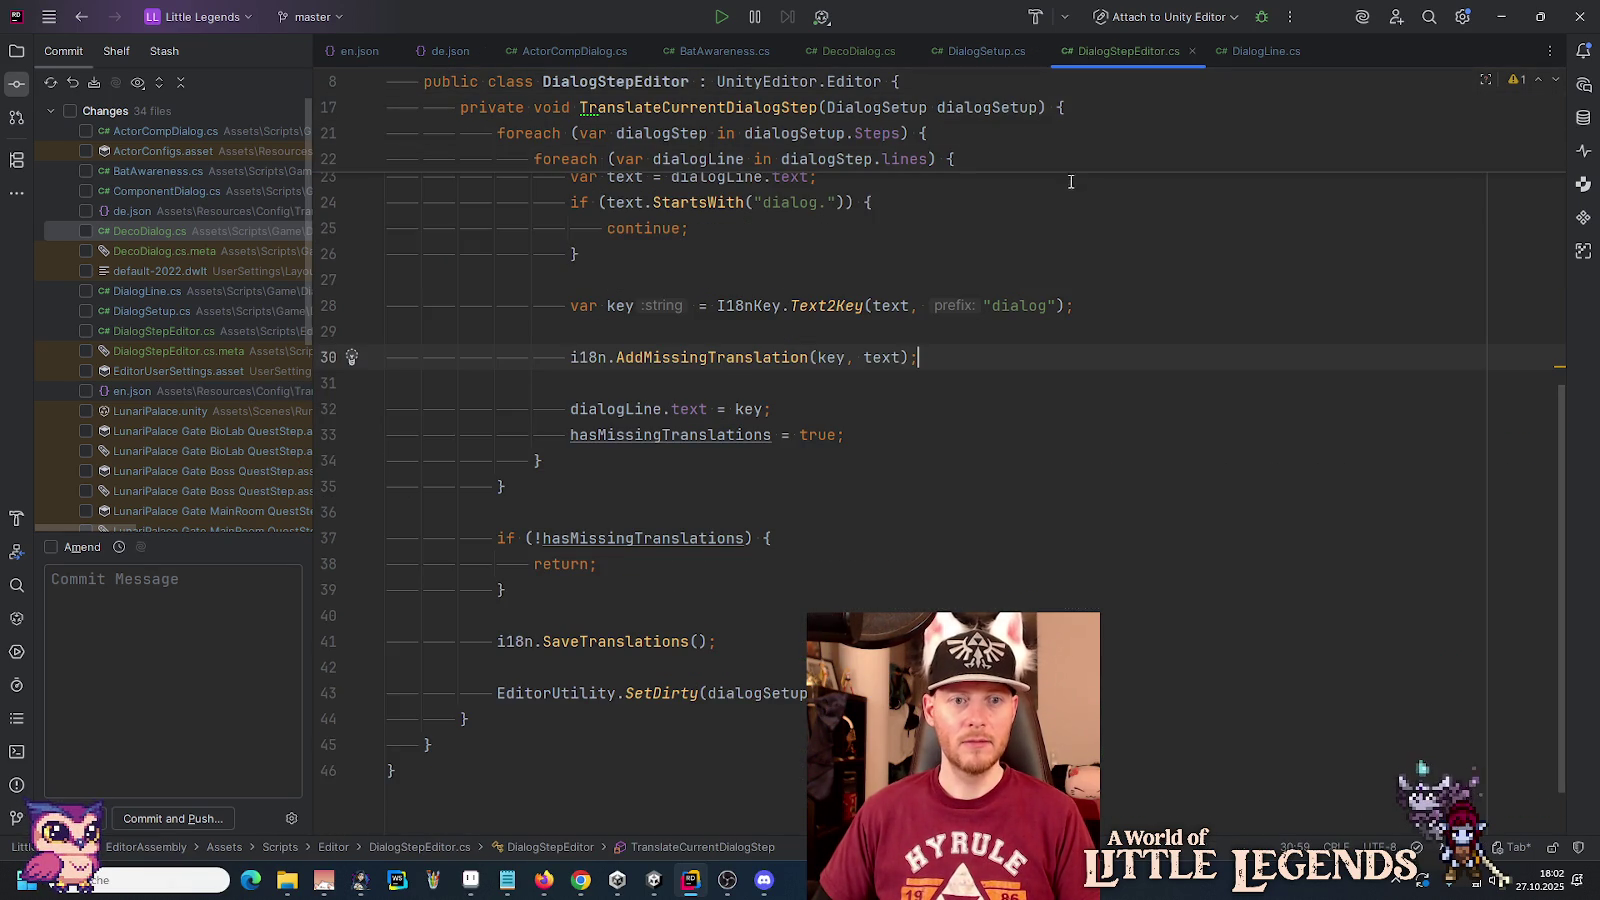
scroll(835, 290, up, 7)
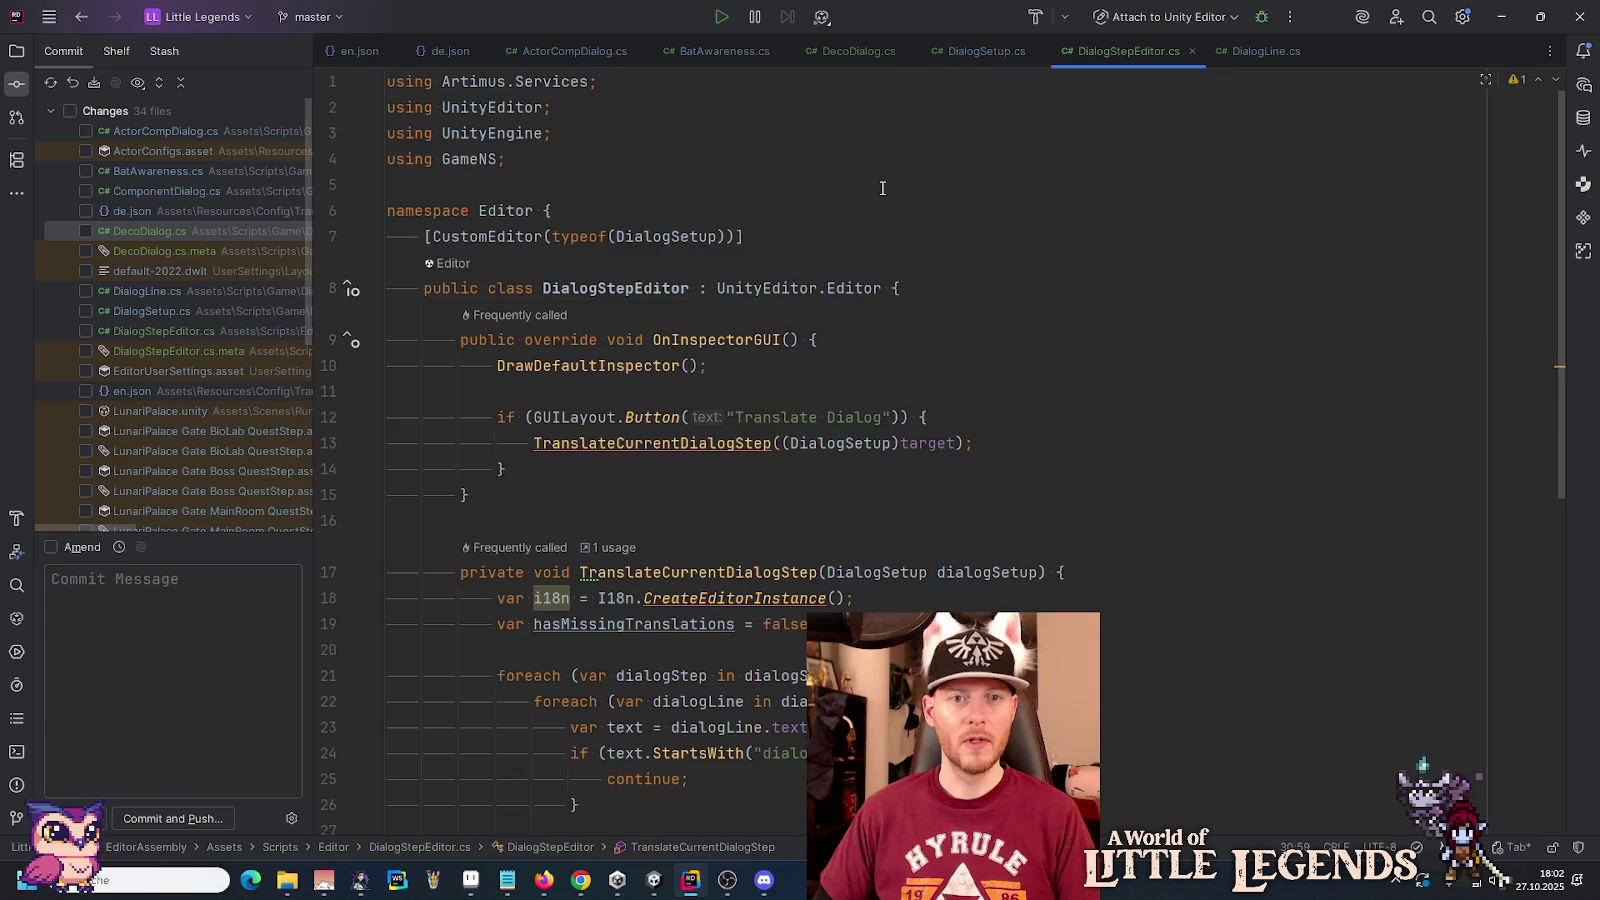
click(970, 56)
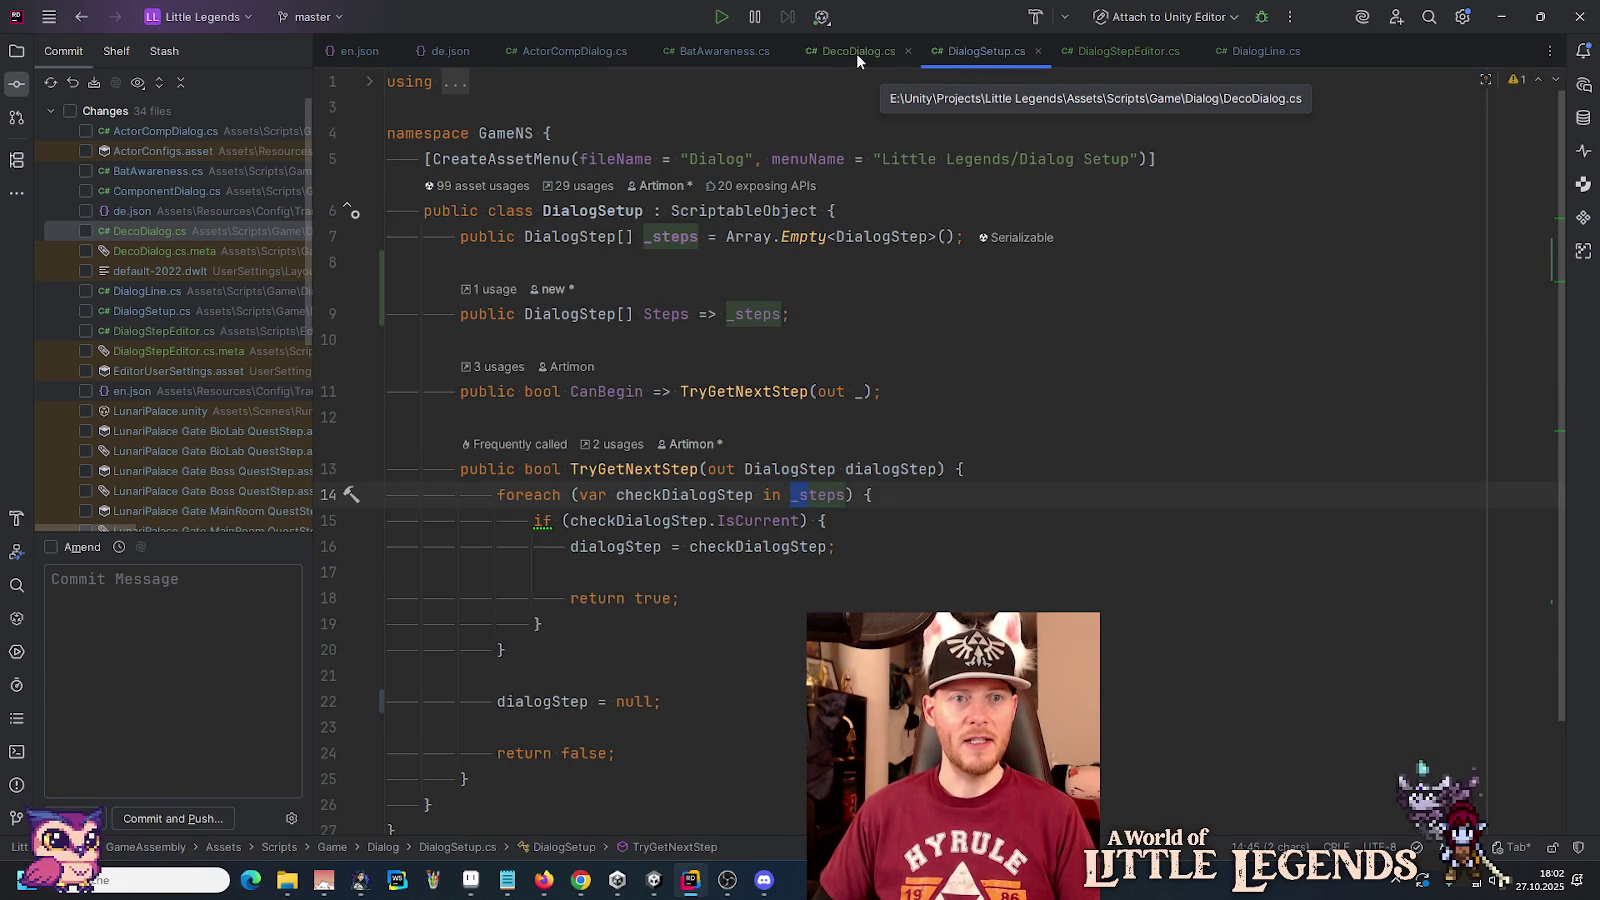
click(1128, 51)
scroll(1013, 442, down, 2)
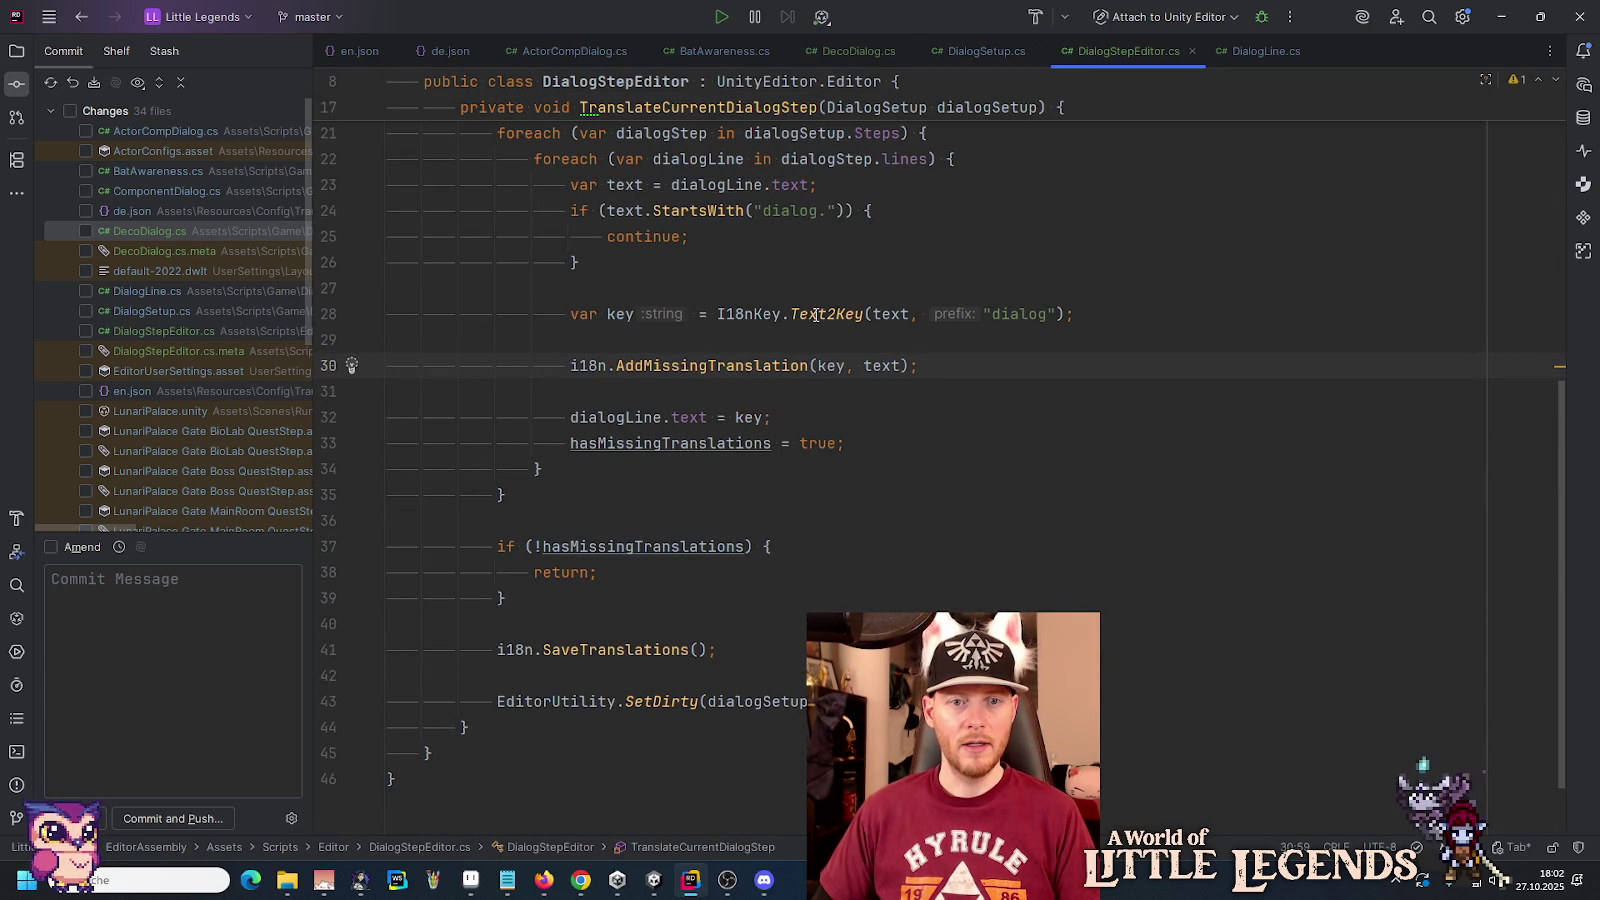
Step: Add a maxWords argument of 6 after the "dialog" prefix in the line 28 I18nKey.Text2Key call
mouse_move(816, 315)
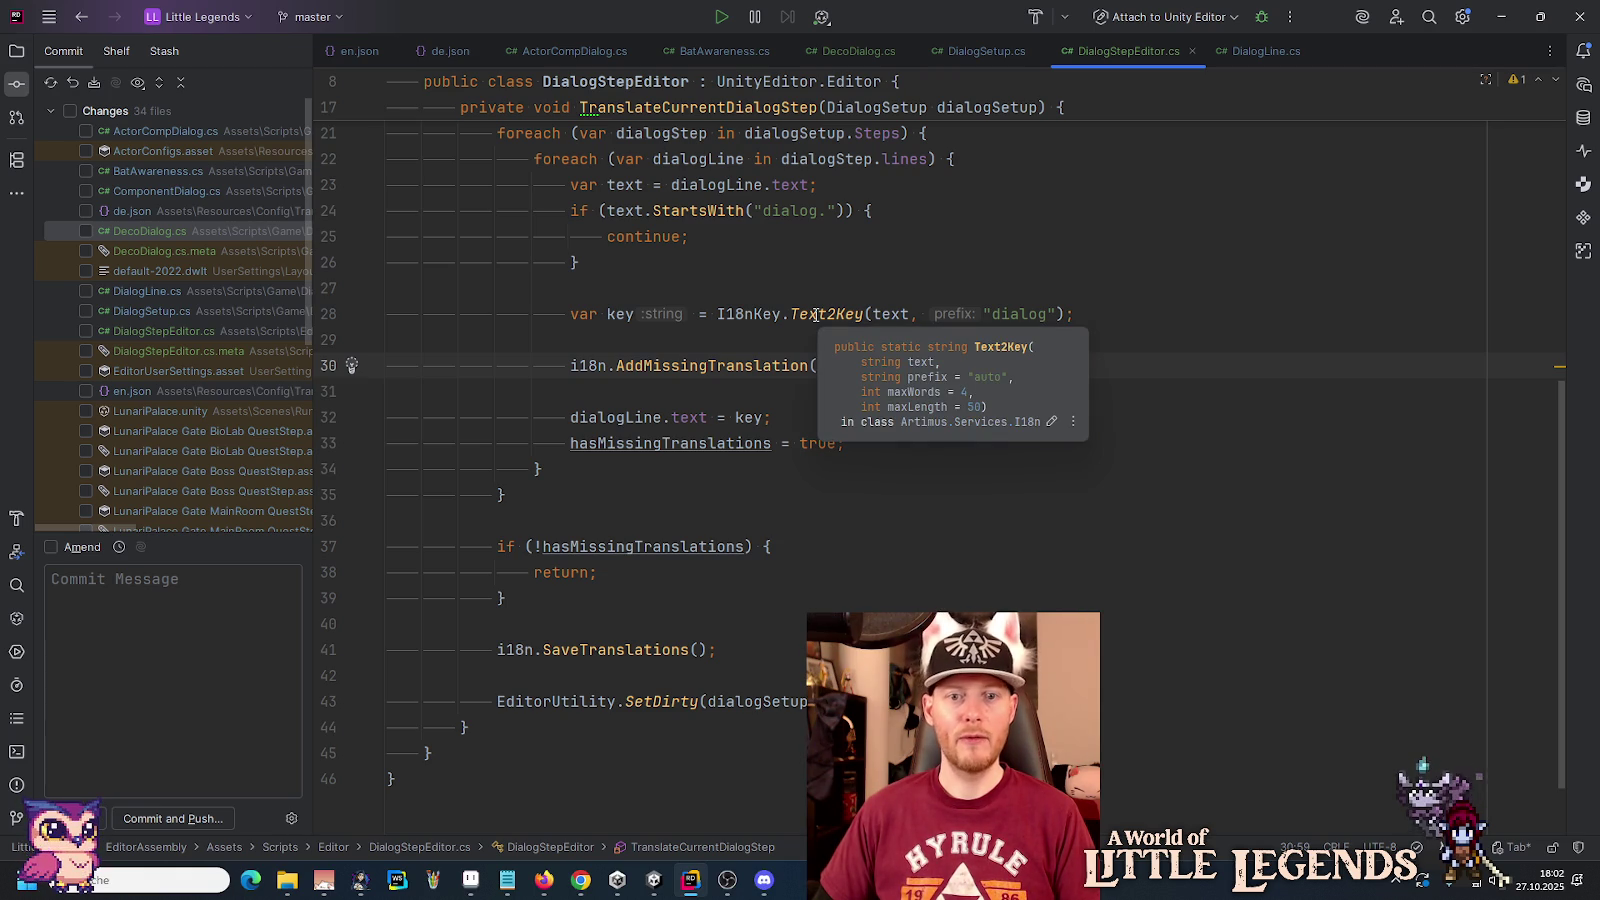
click(1058, 314)
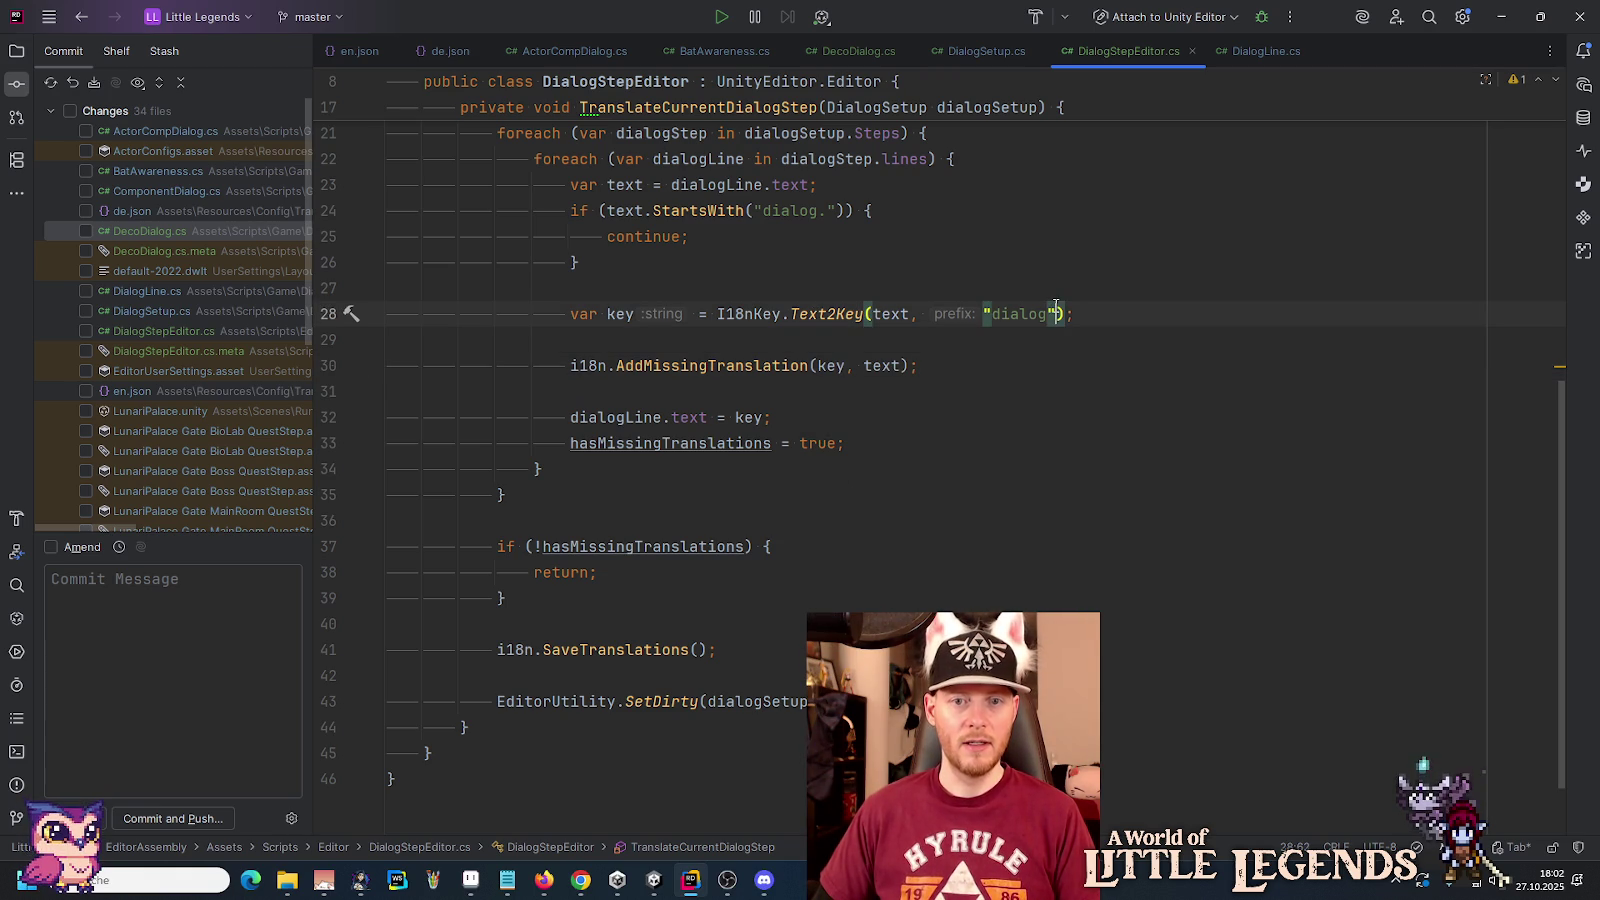
text(, )
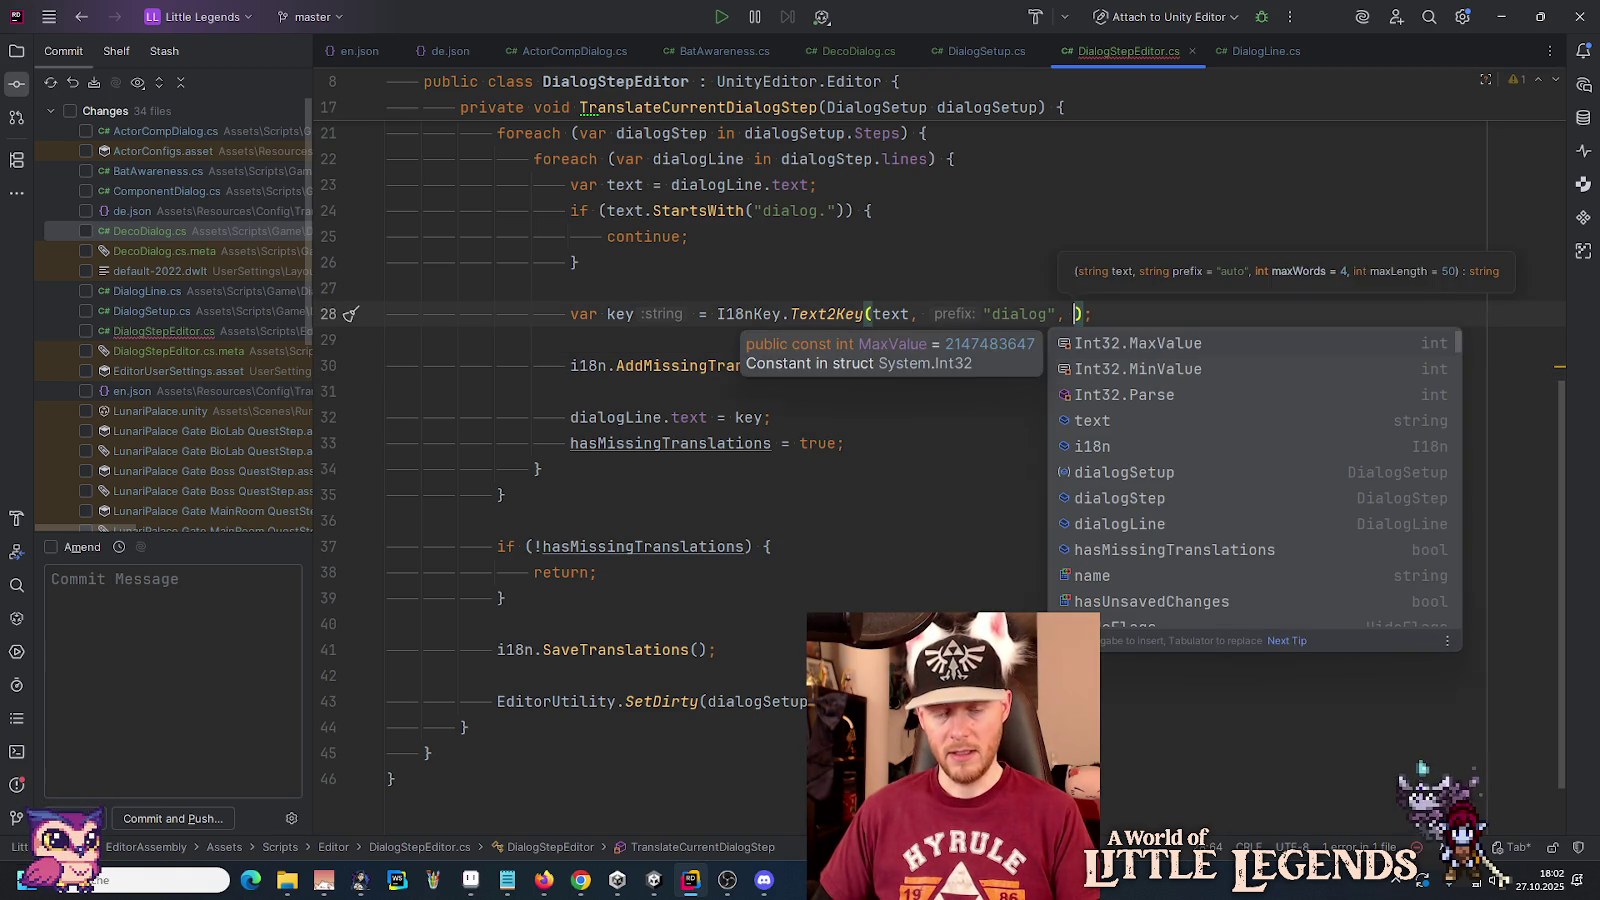
text(6)
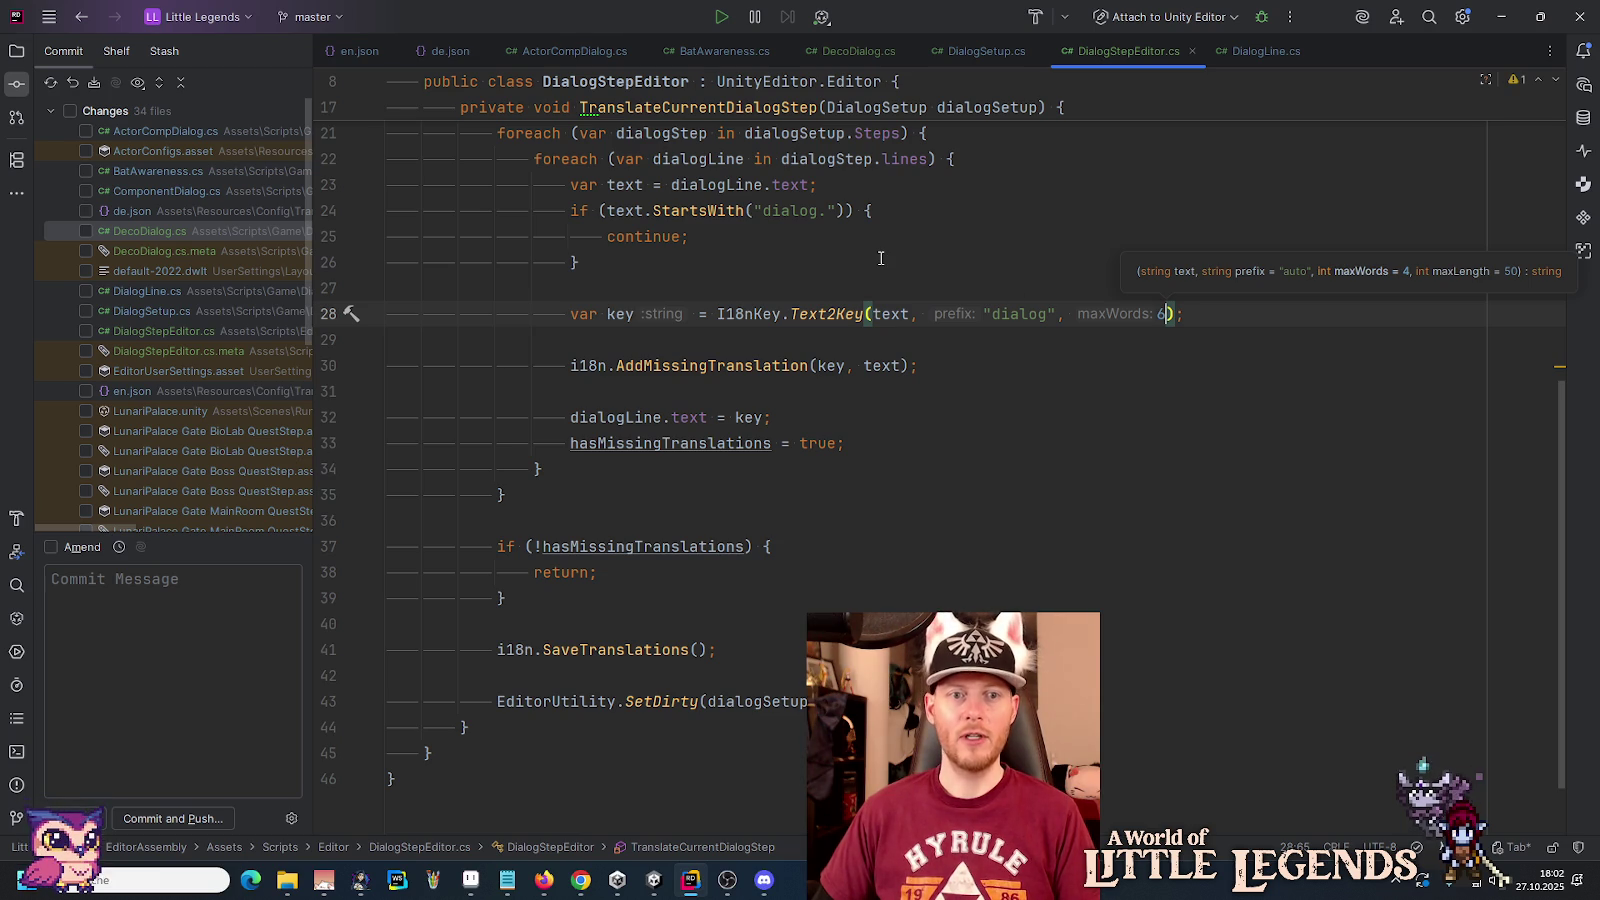
click(881, 258)
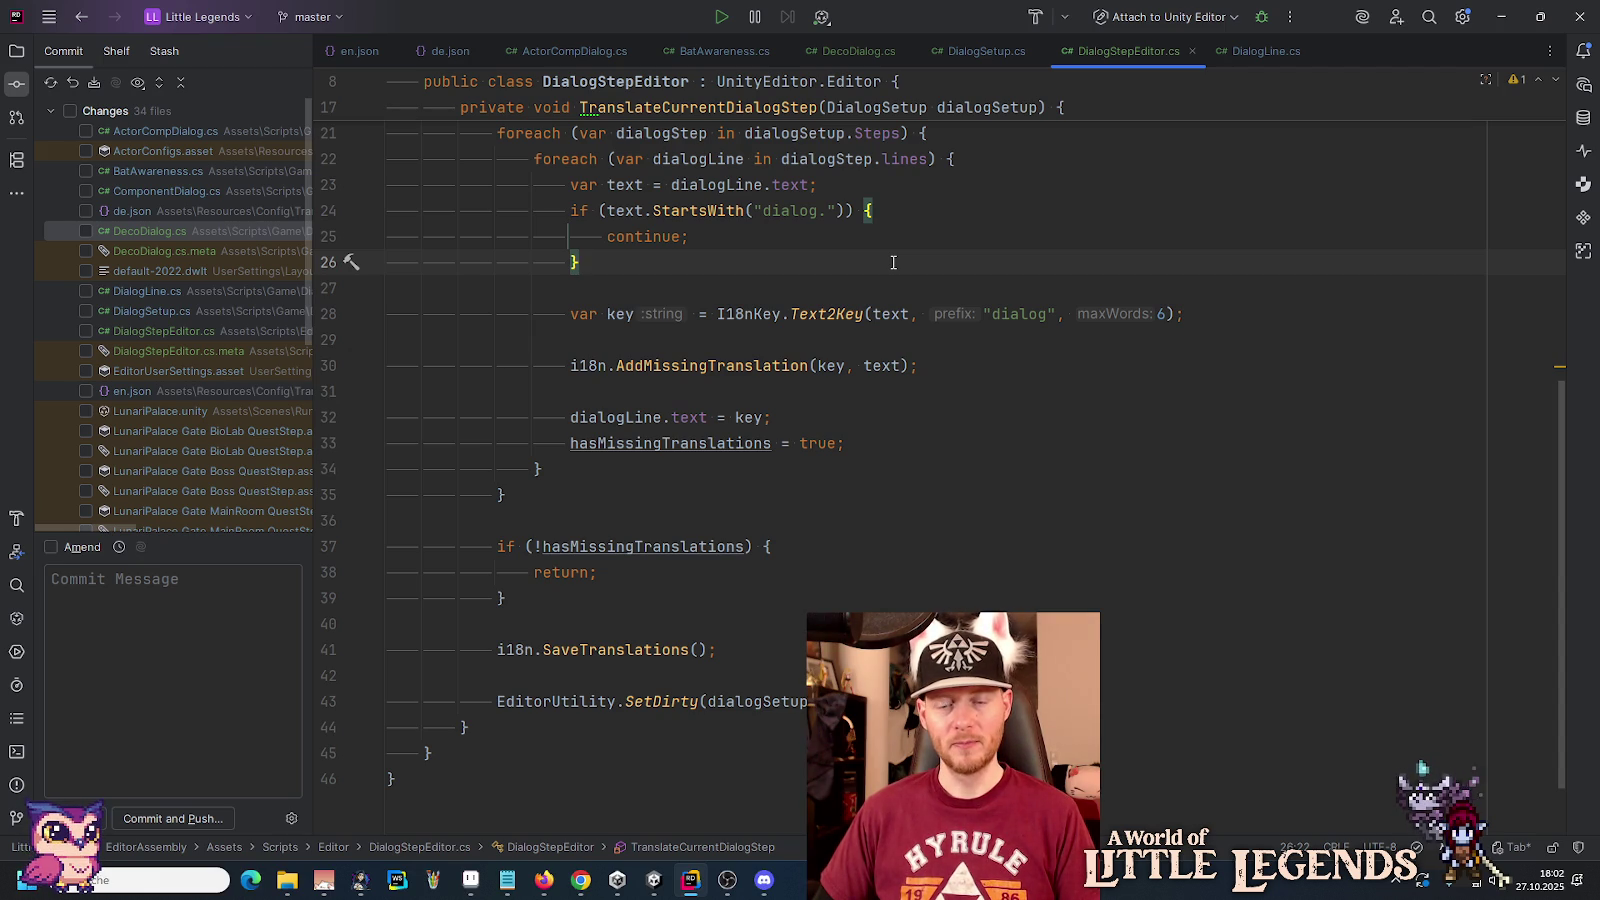
click(1162, 314)
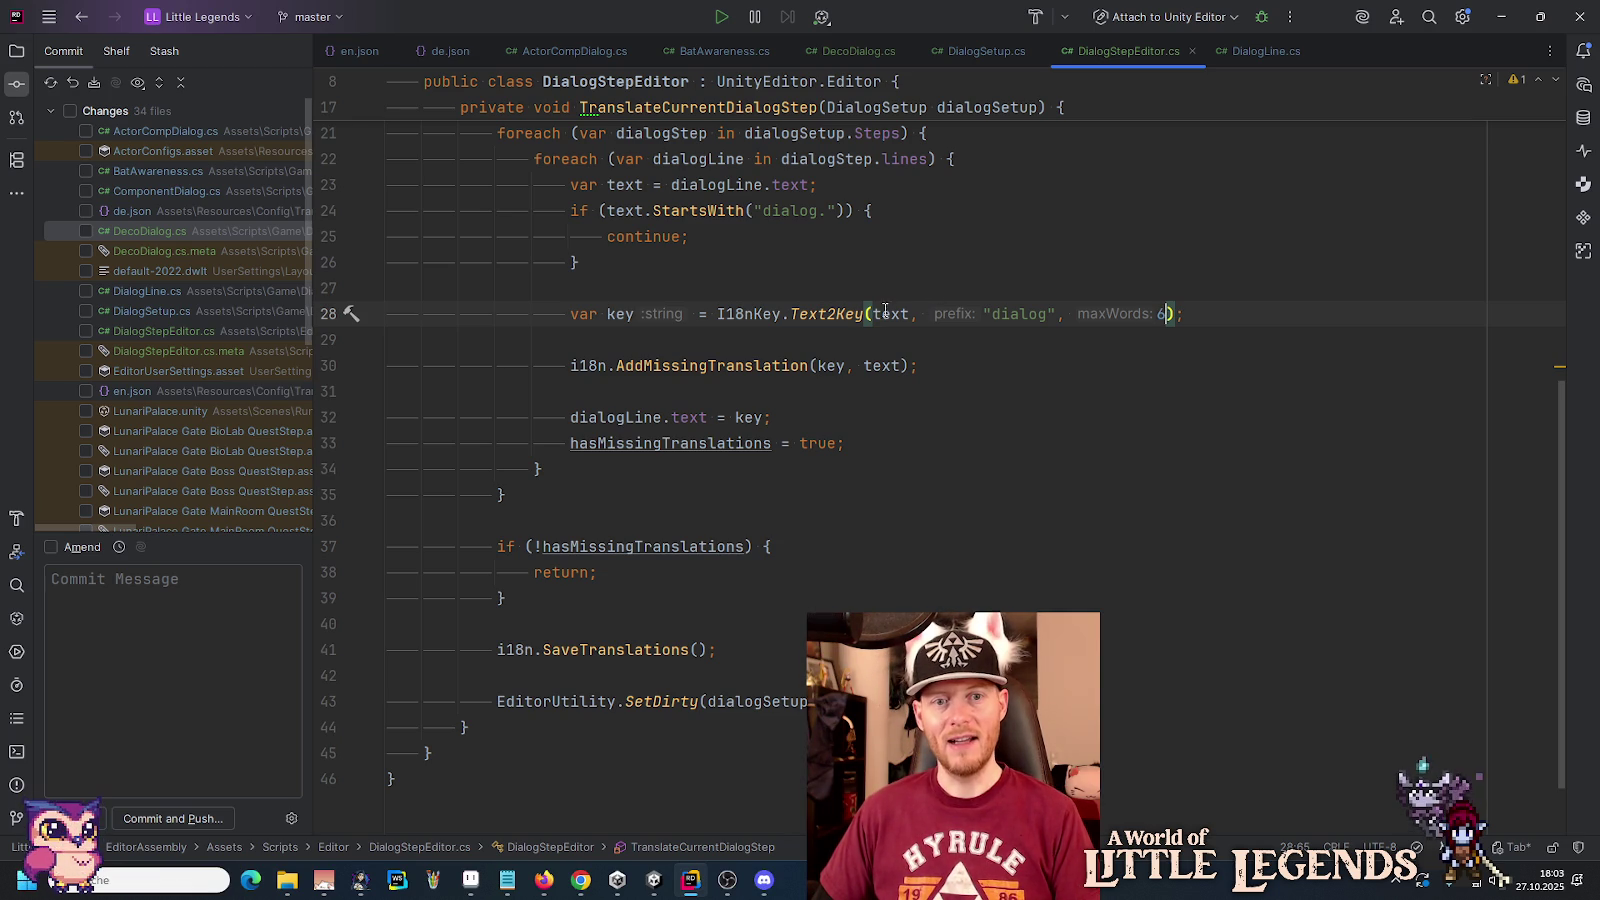
Step: Inspect the Text2Key definition in I18nKey.cs, then close that file
ctrl+click(819, 314)
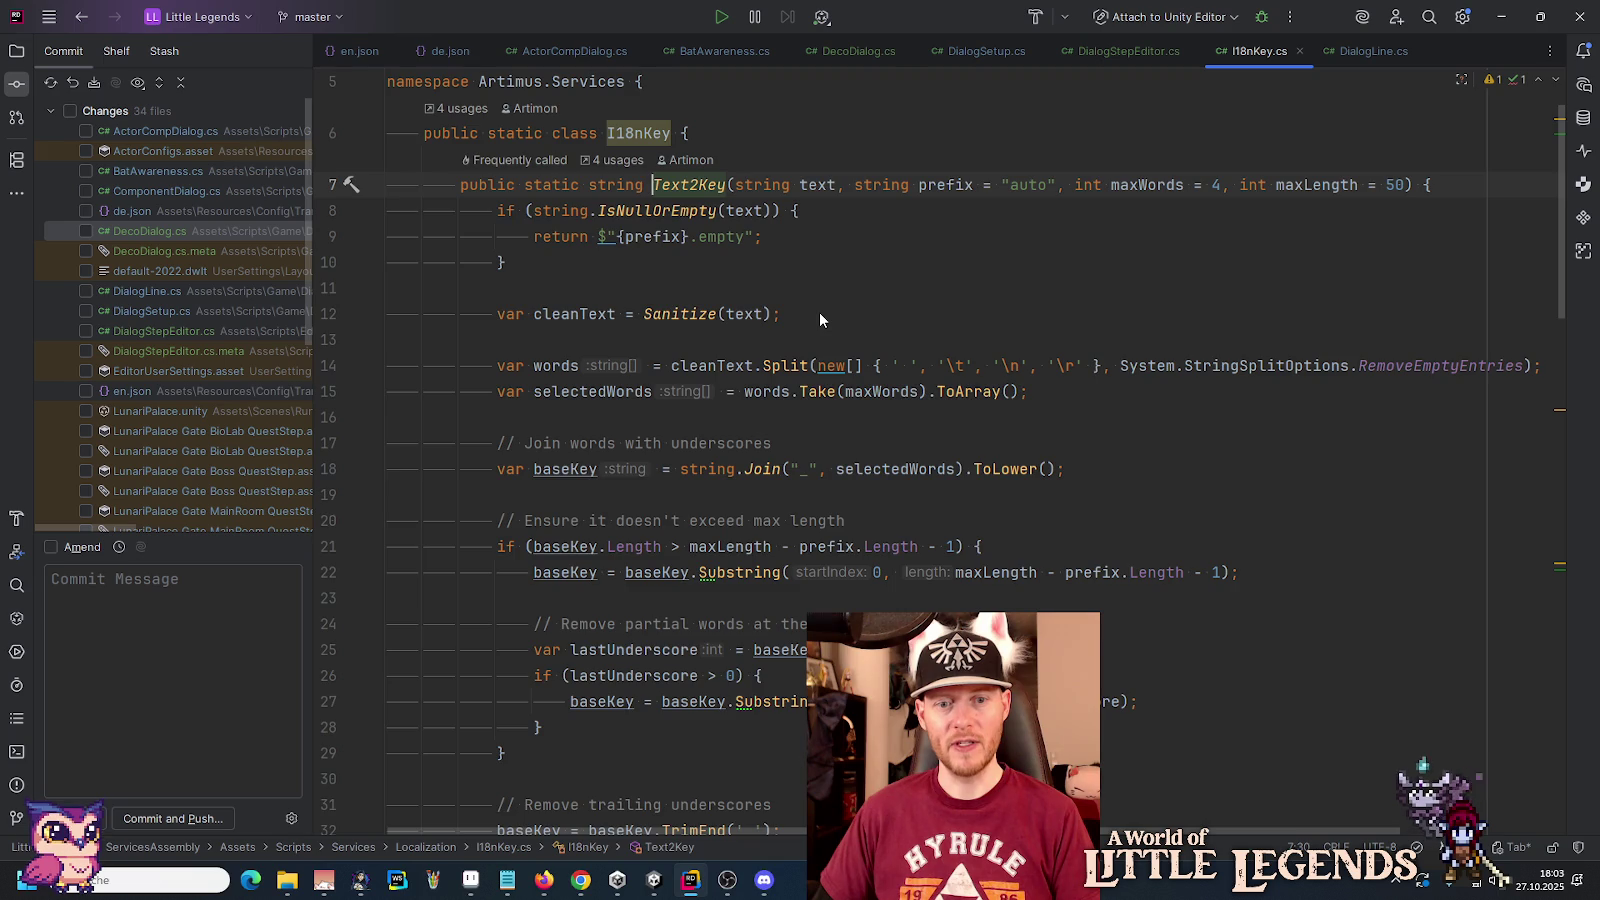
scroll(819, 313, down, 7)
scroll(819, 312, down, 3)
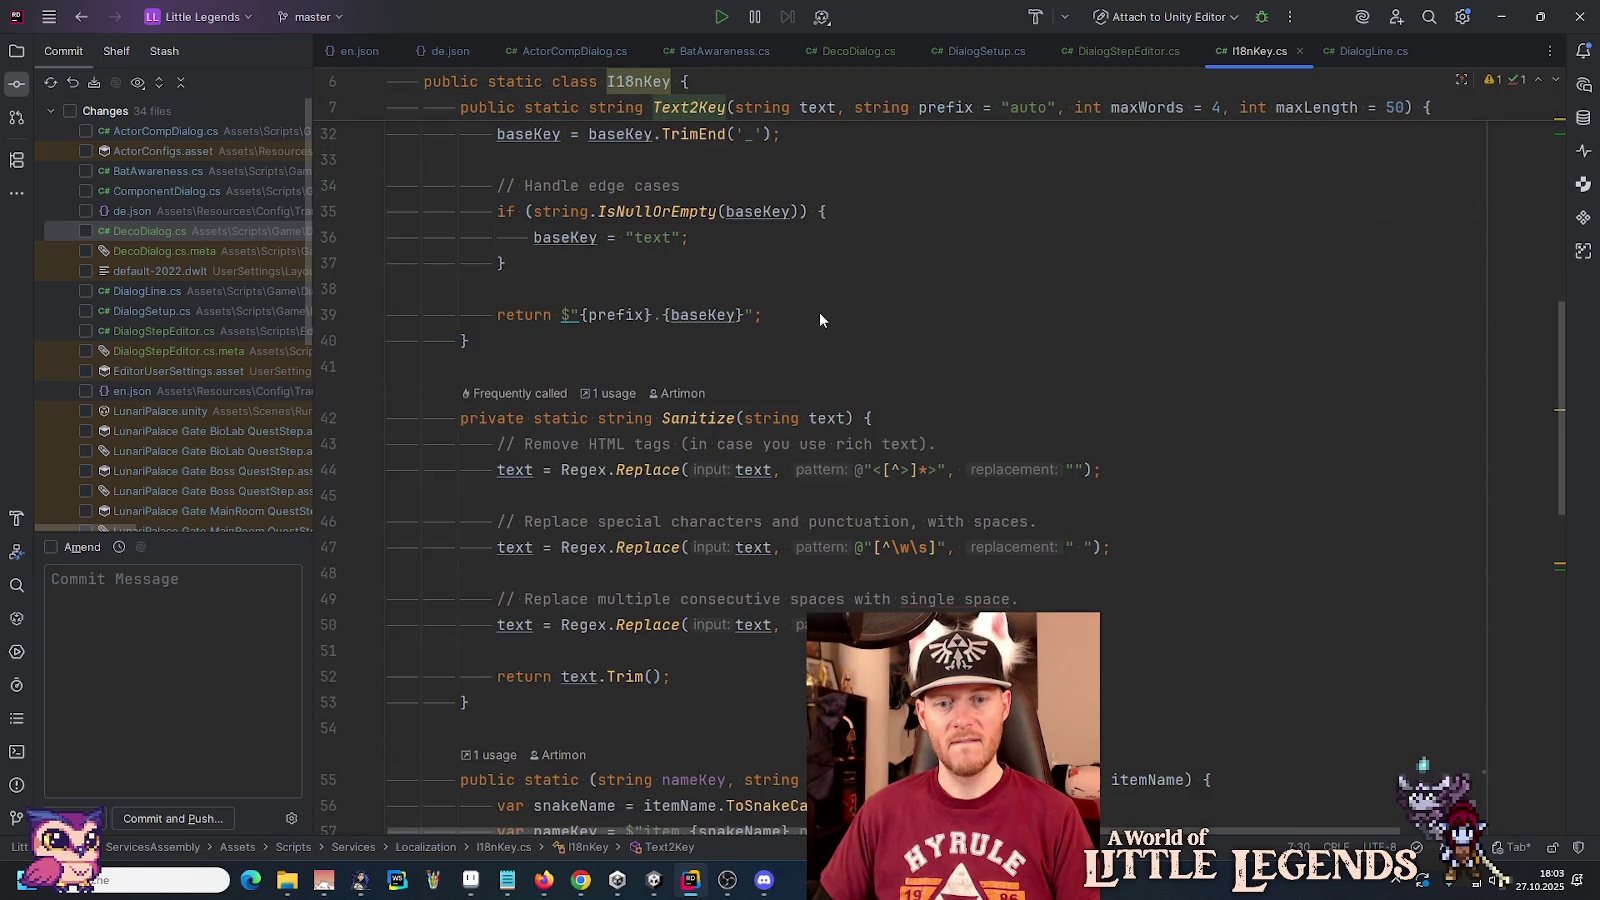
click(1299, 51)
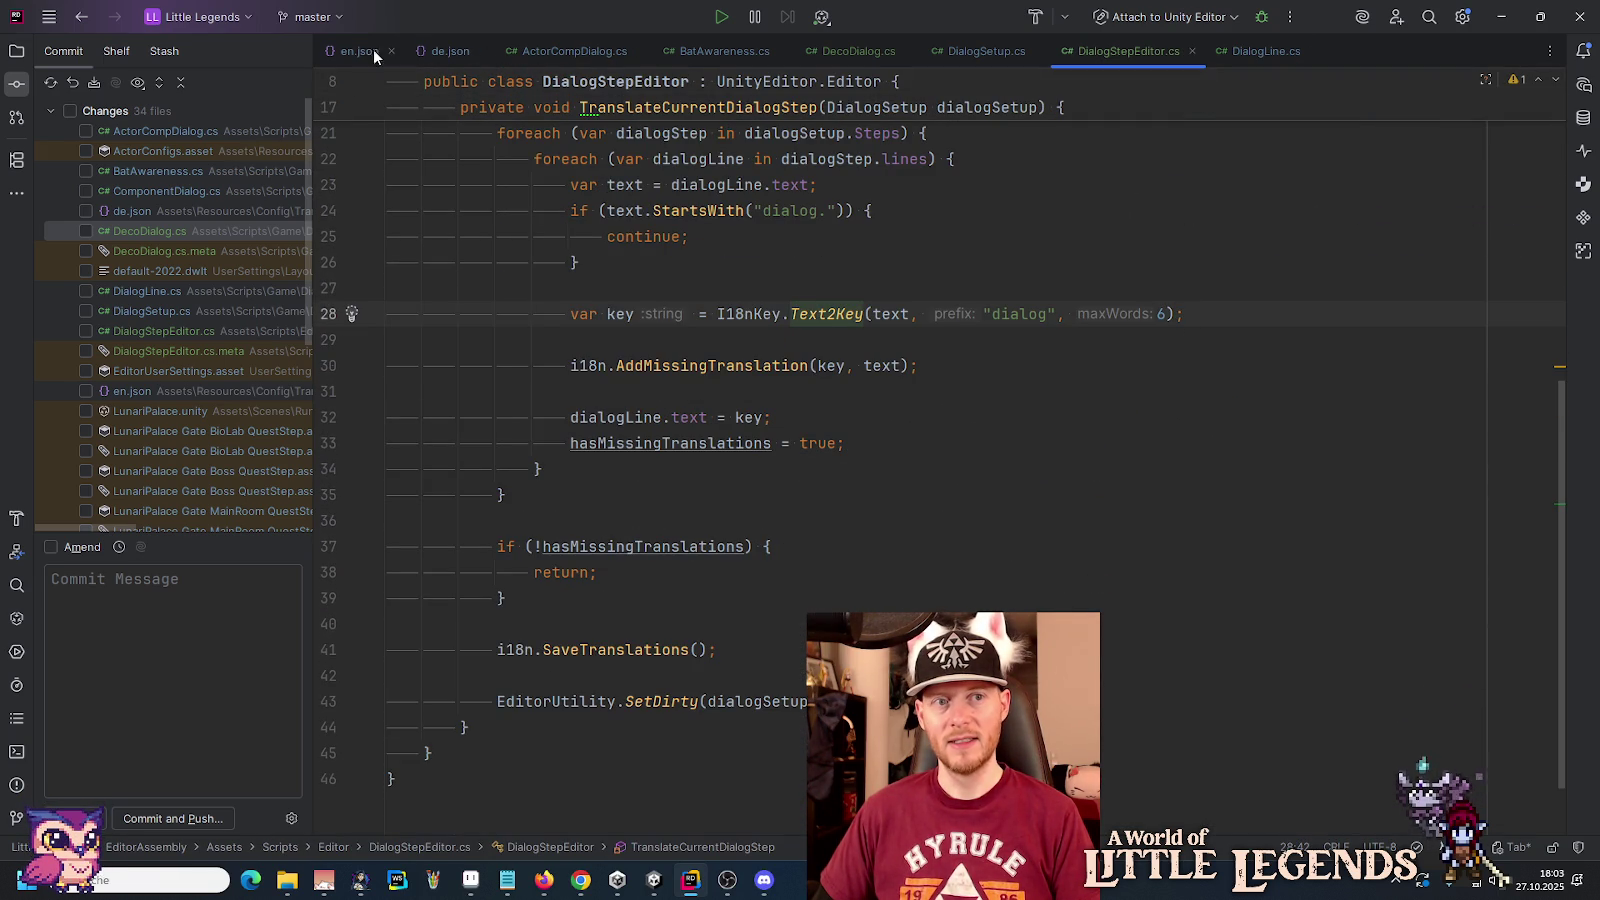
Step: Browse en.json's dialog entries, checking the keys on lines 52 and 291
click(345, 51)
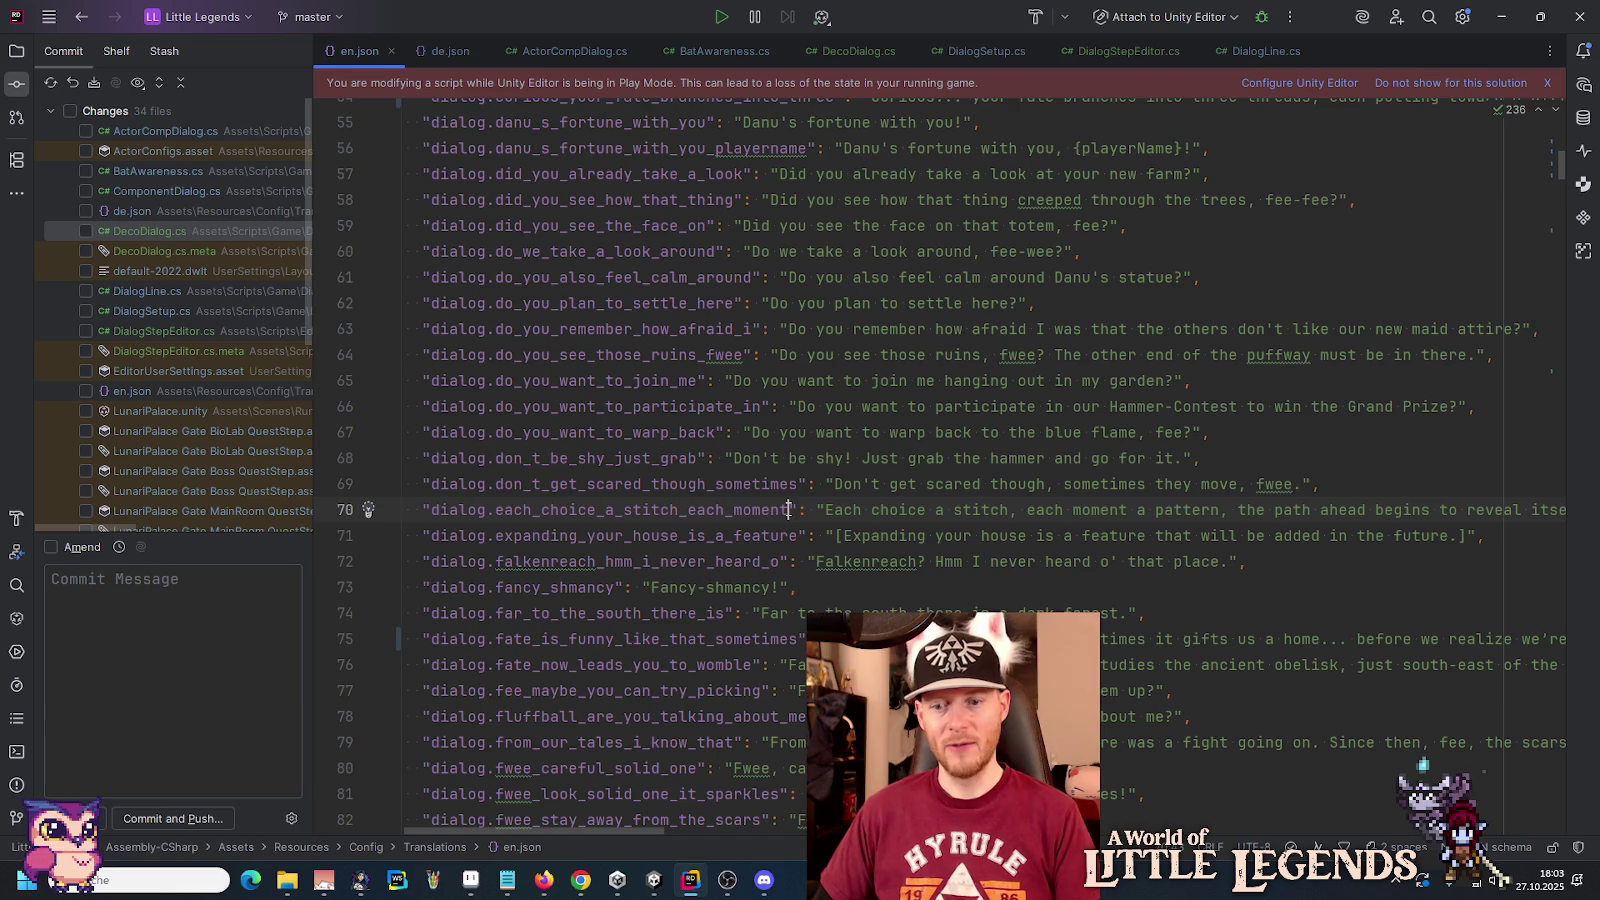
key(Up)
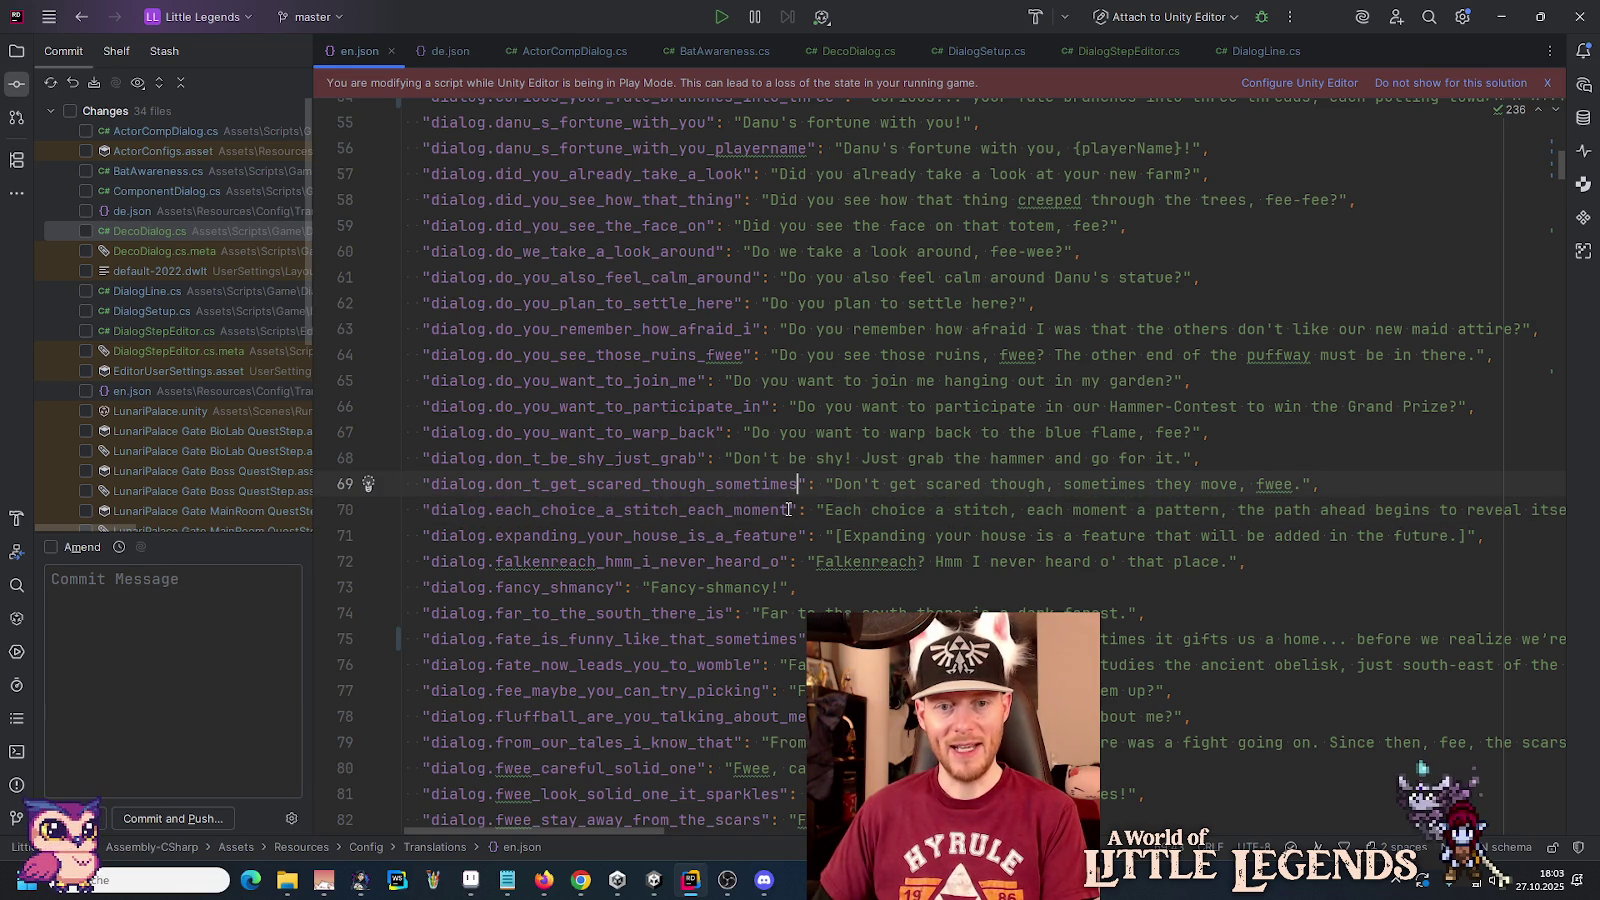
scroll(798, 124, up, 3)
click(836, 251)
click(843, 199)
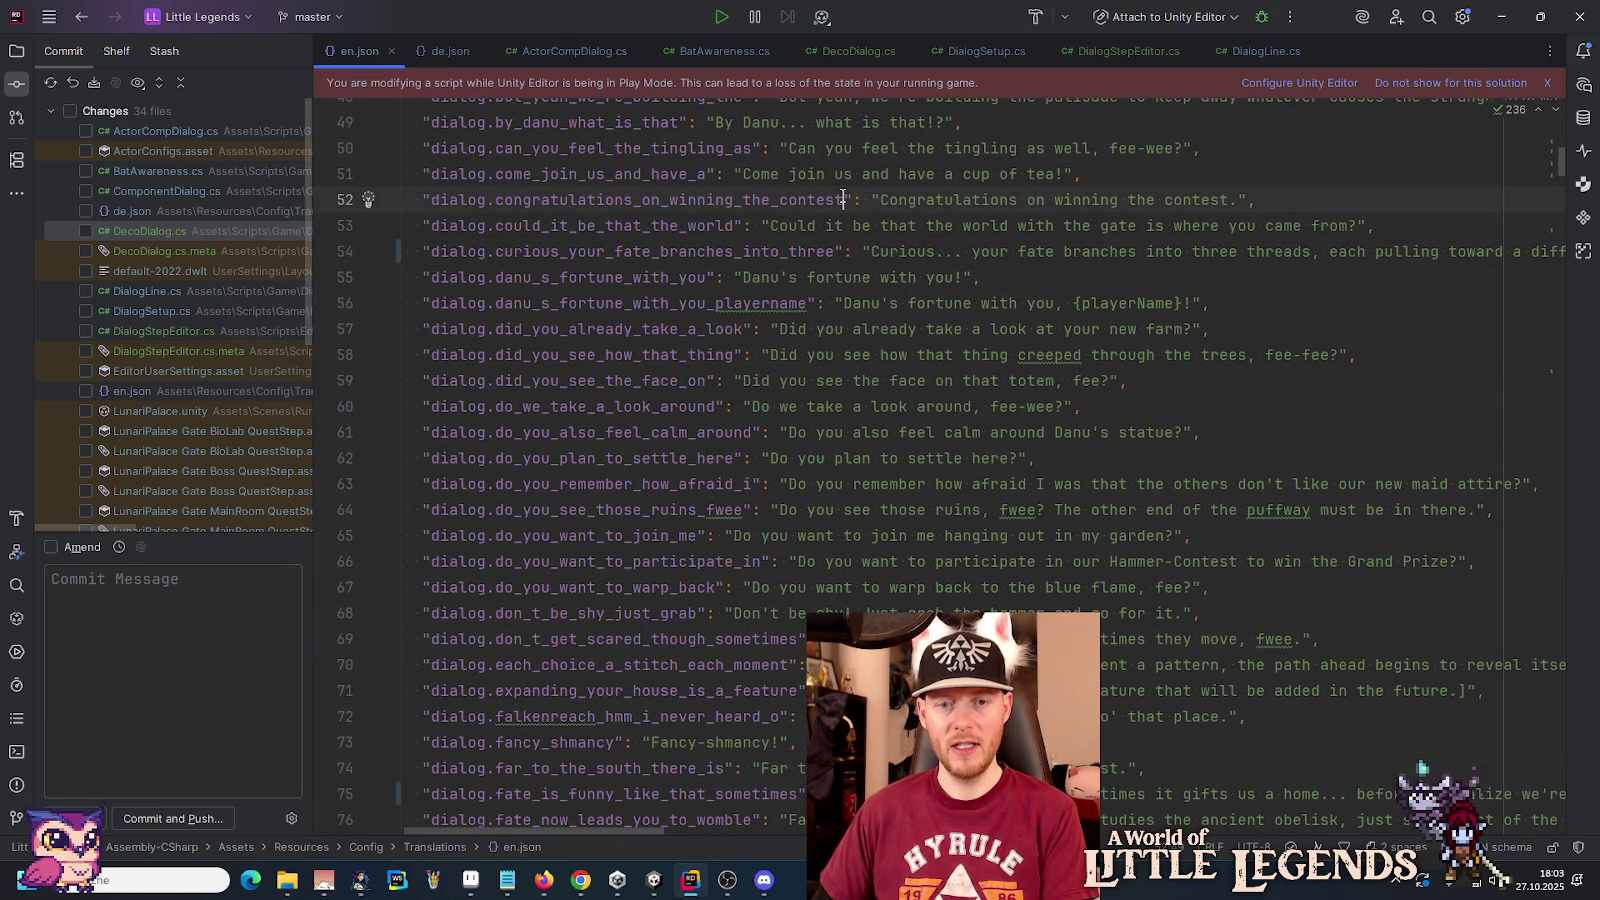
click(429, 199)
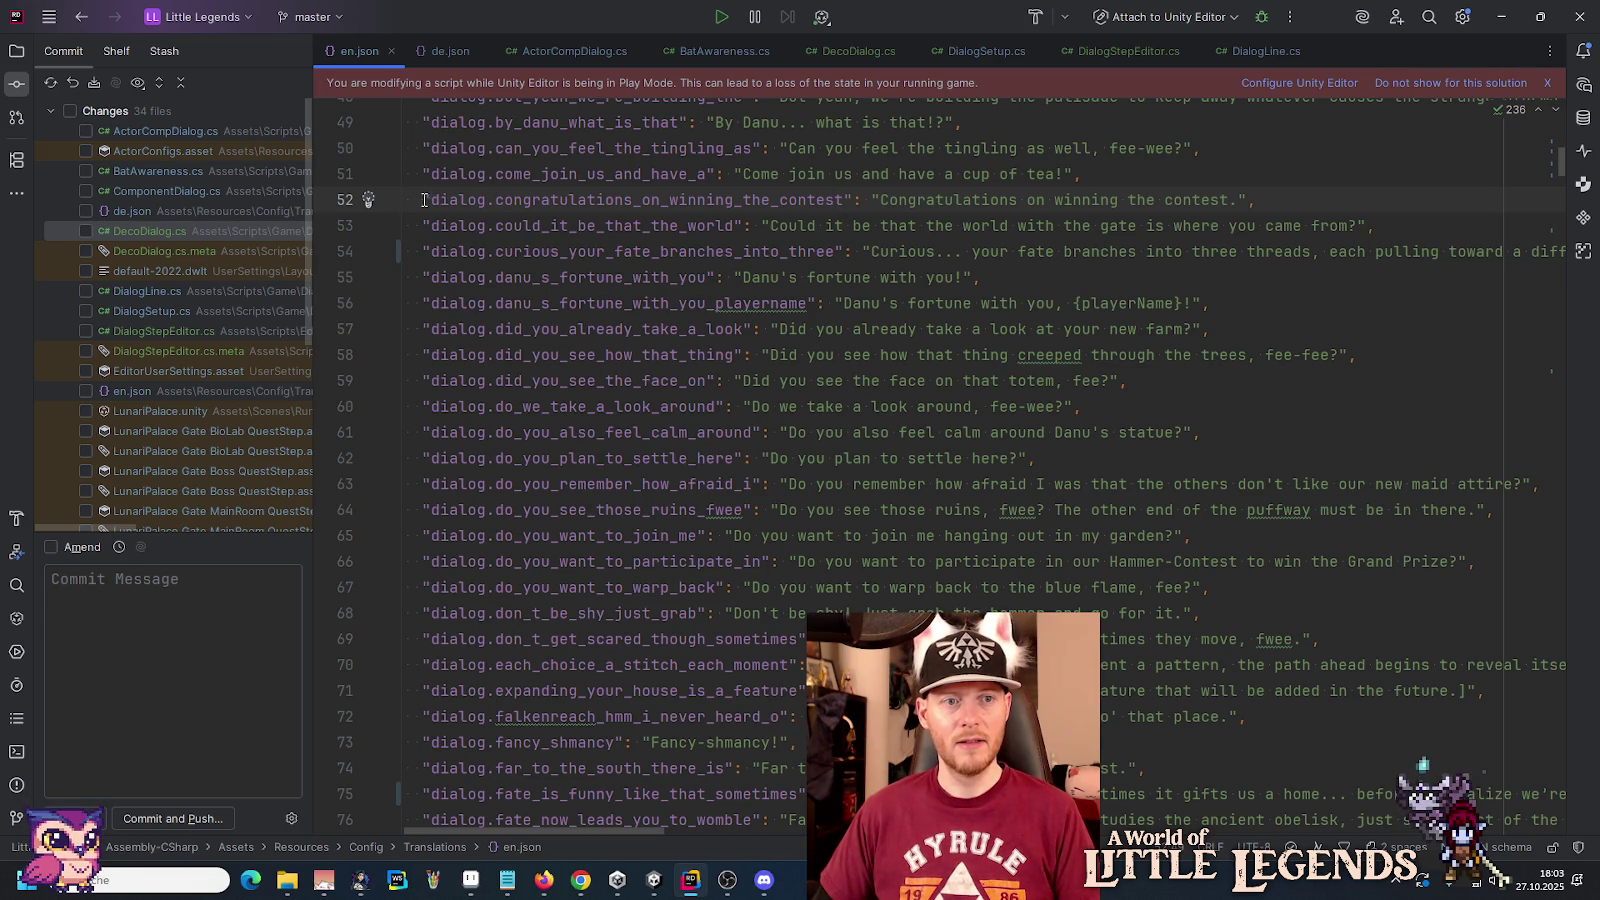
key(Right)
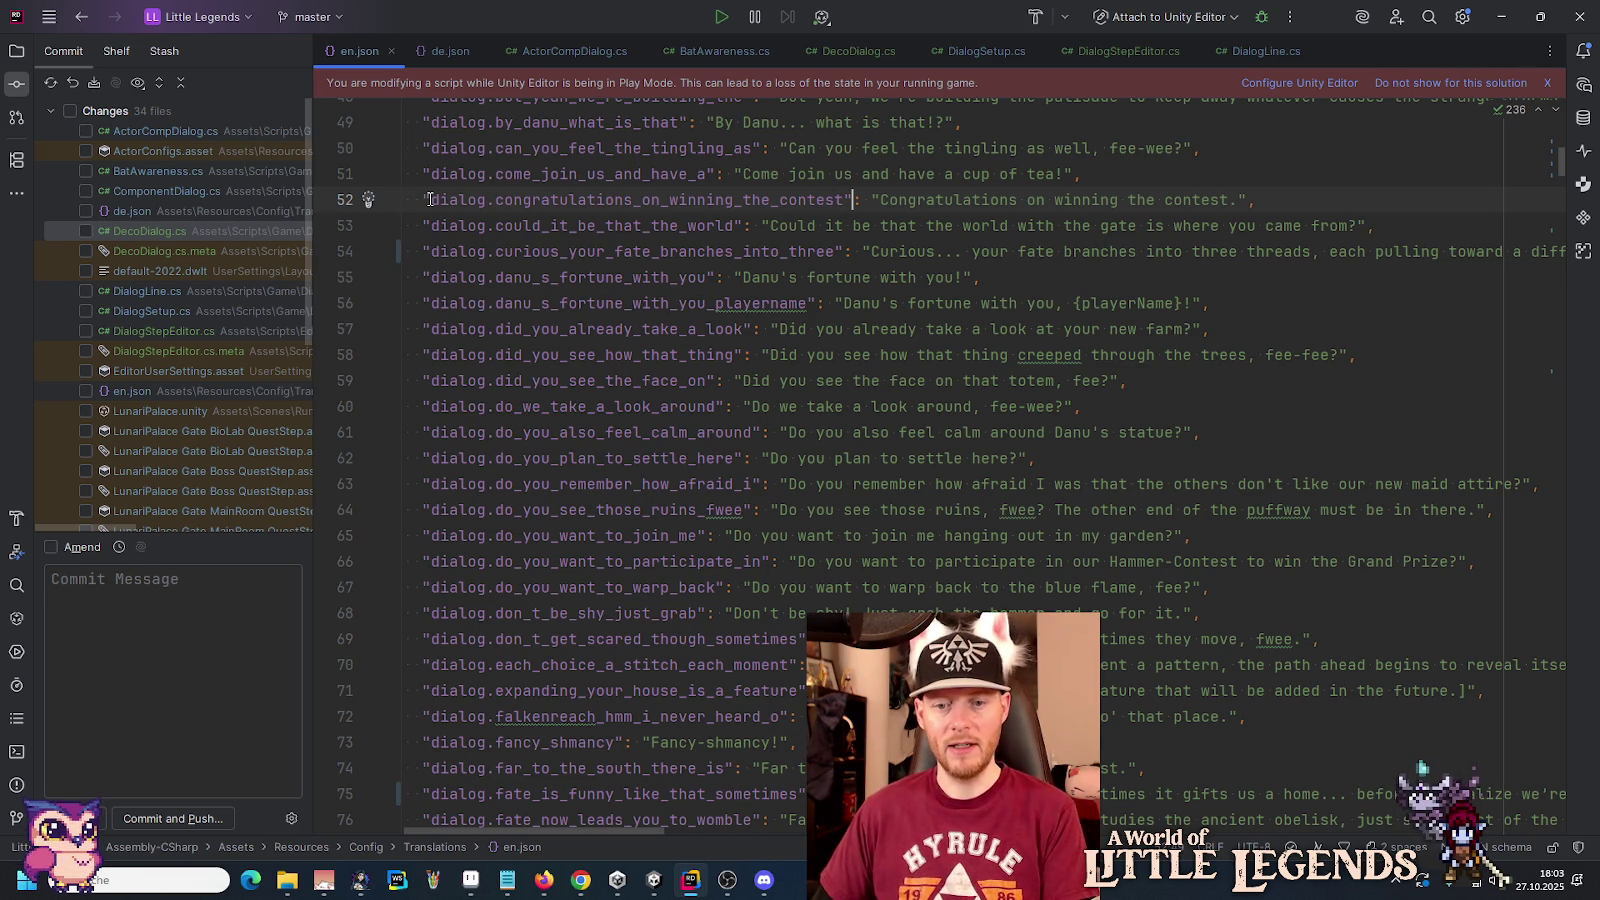
scroll(639, 325, up, 10)
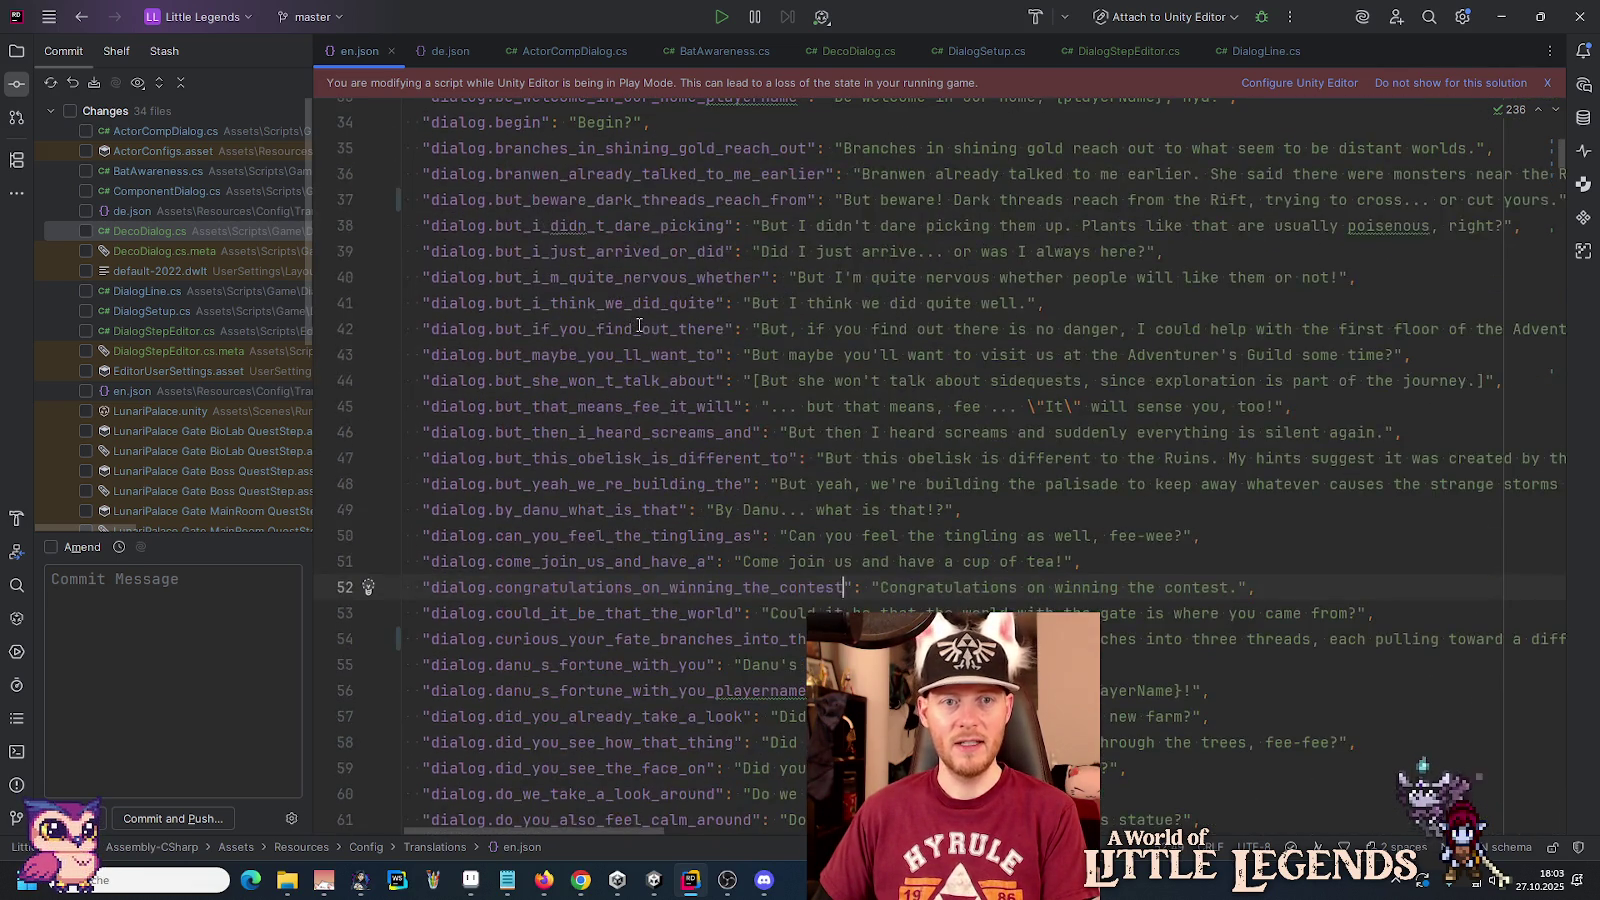
scroll(639, 325, up, 5)
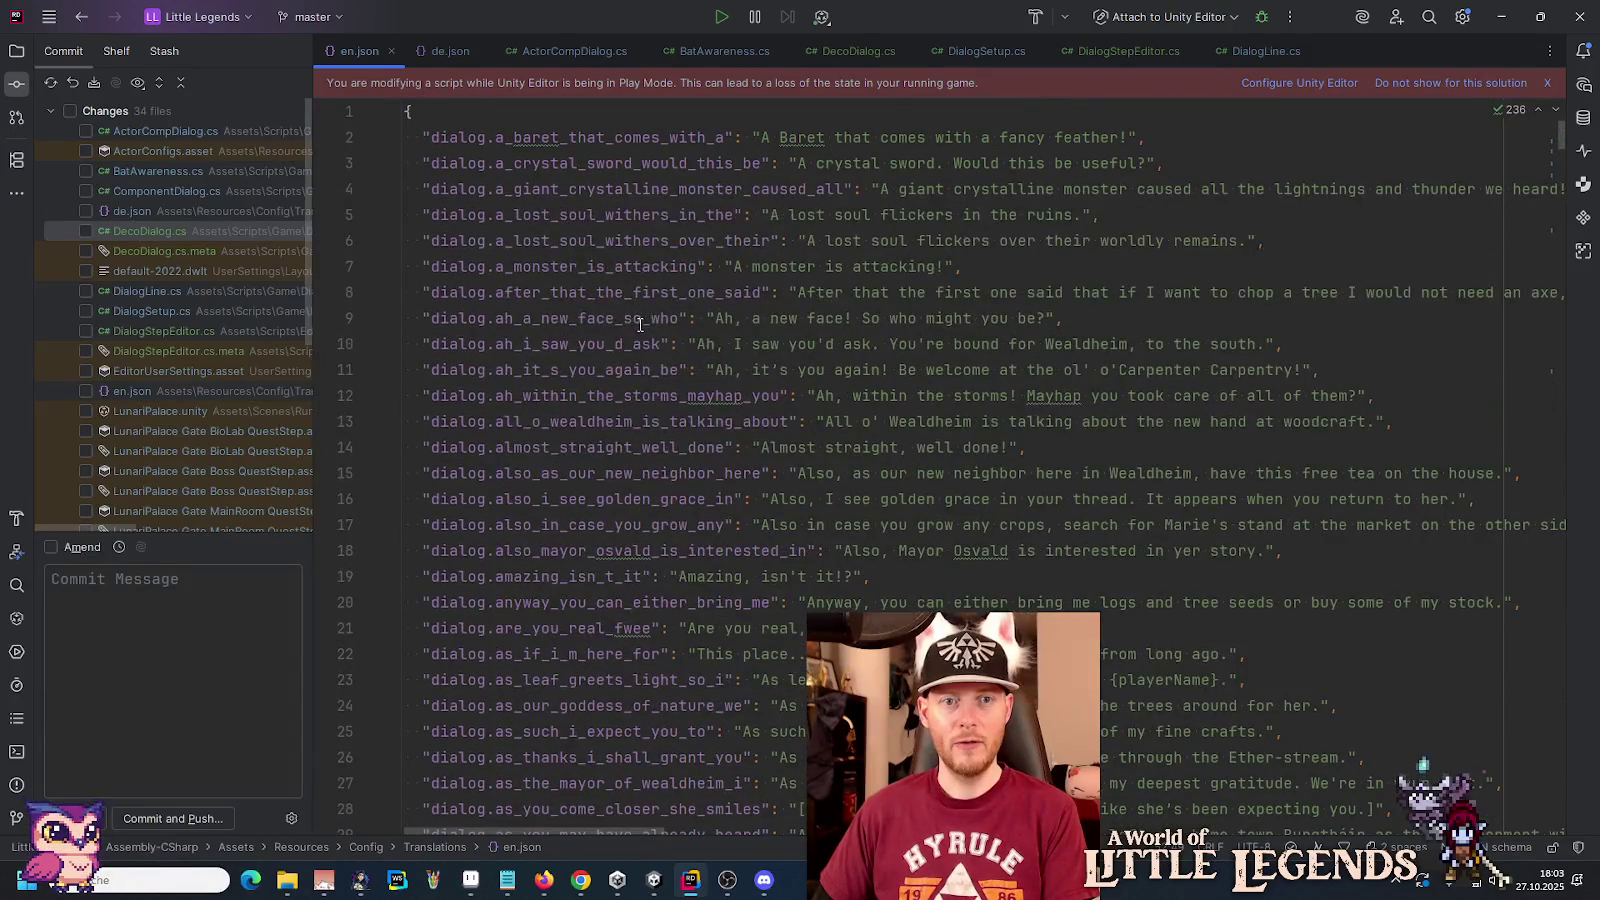
scroll(1563, 155, down, 5)
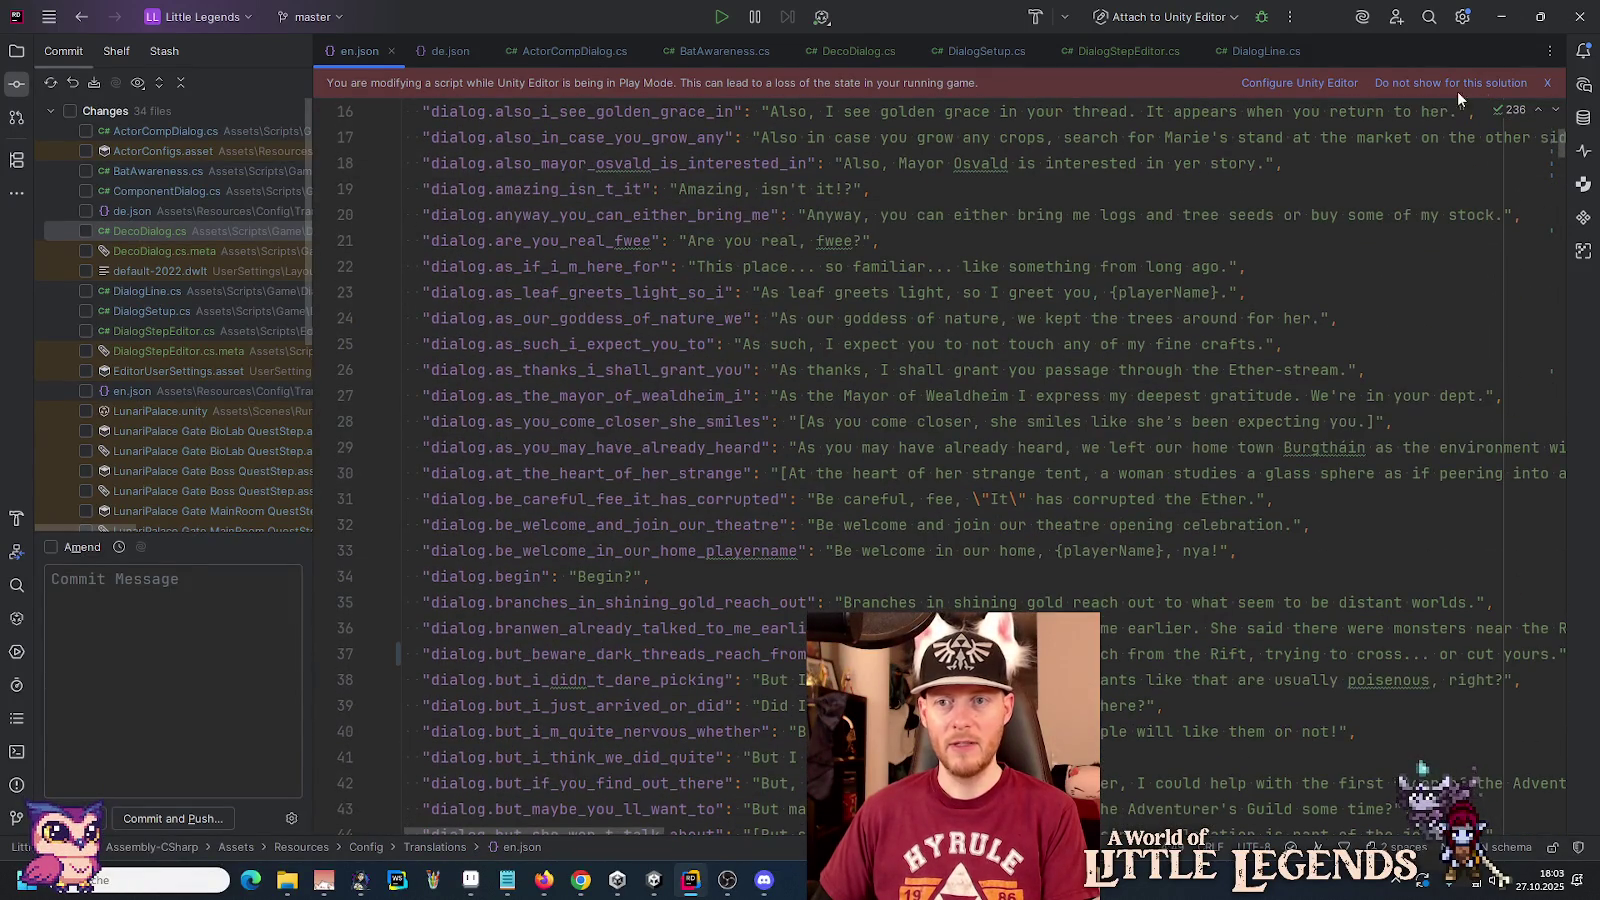
drag(1563, 155, 1563, 308)
click(883, 290)
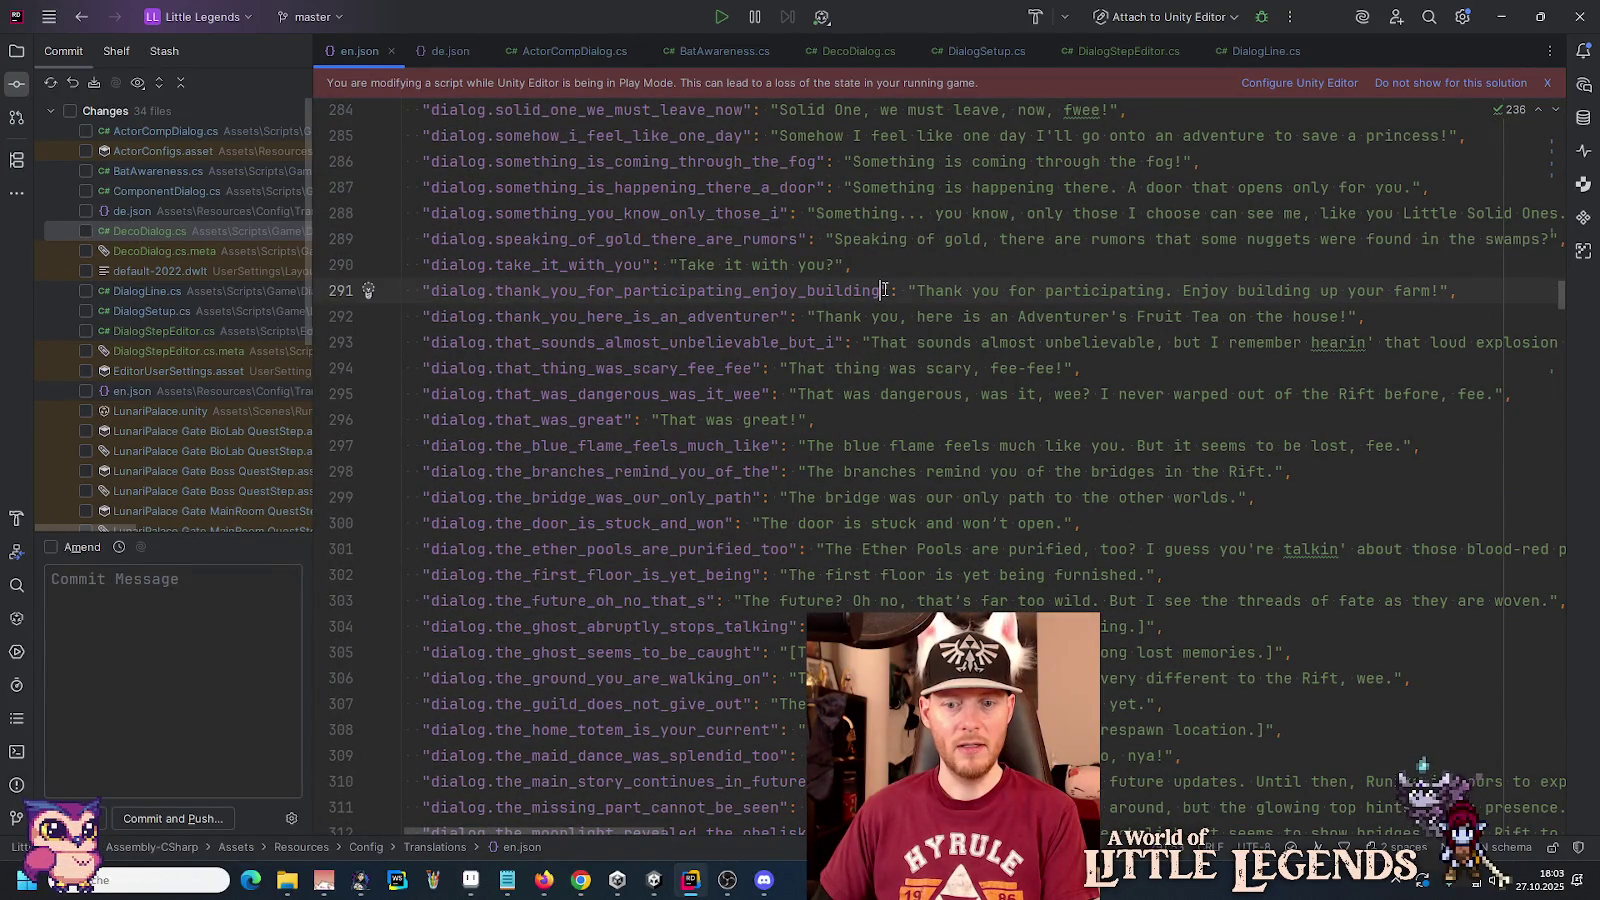